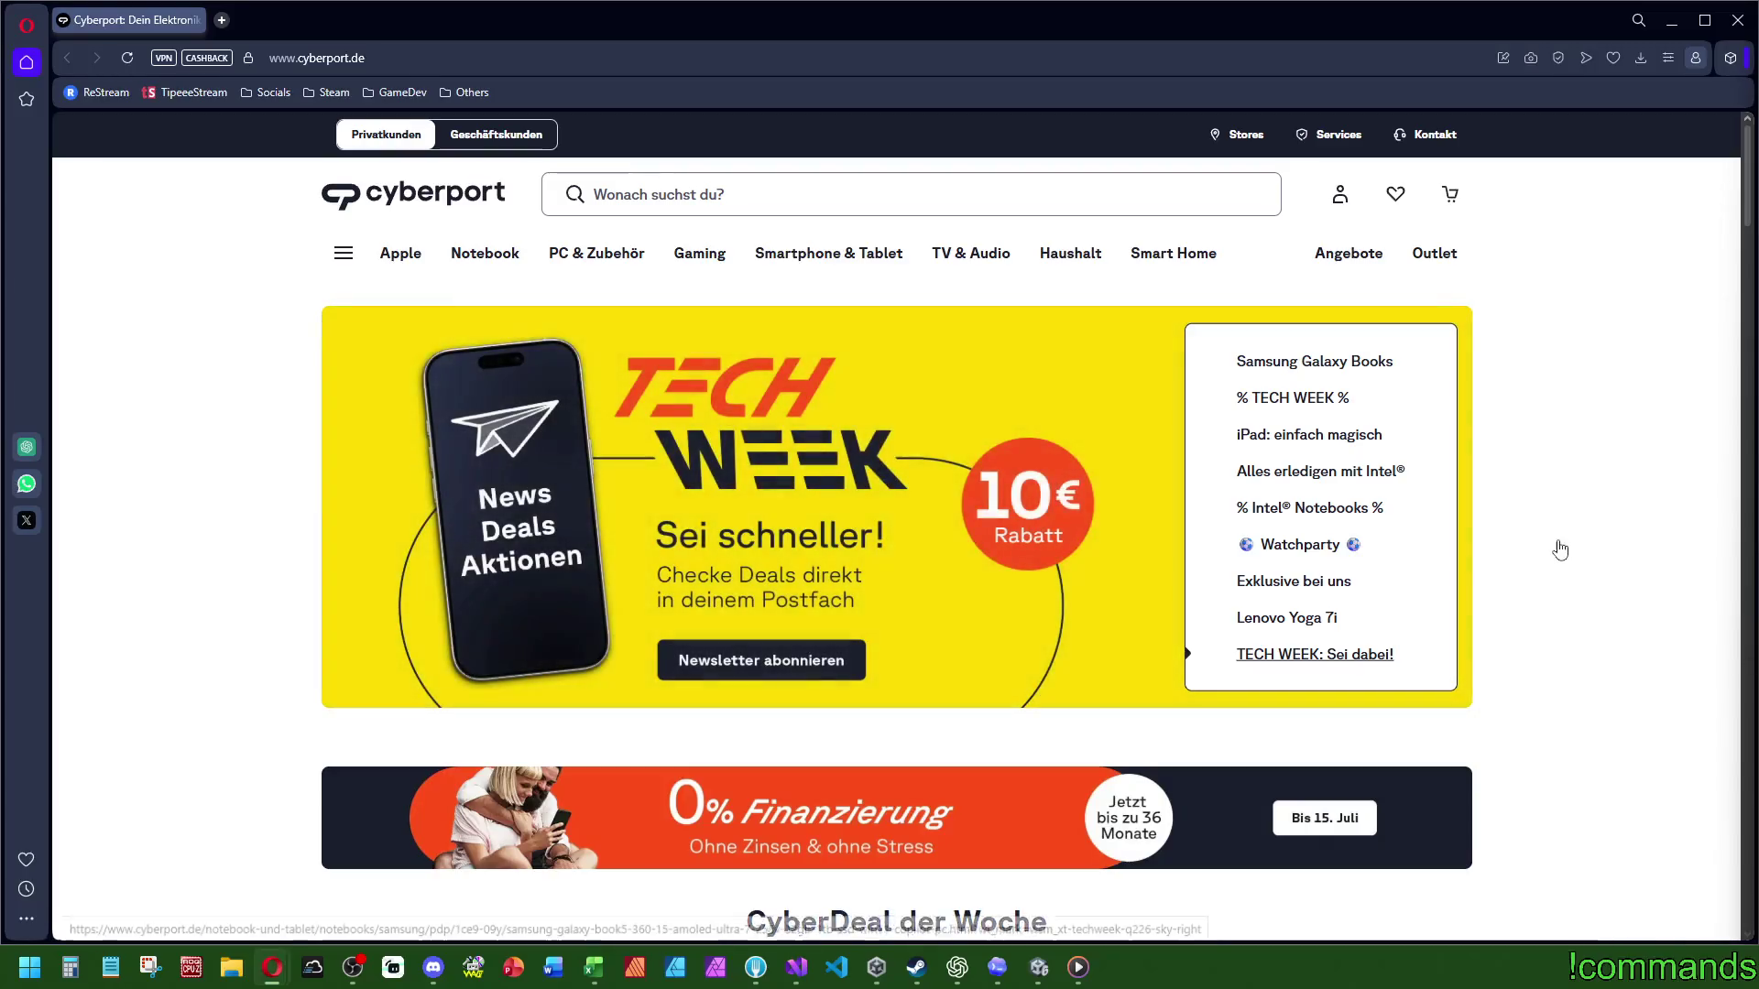
Step: Starting from a Samsung Galaxy Book5 360 page, open Gaming-Komponenten from the Gaming menu
left_click(1539, 562)
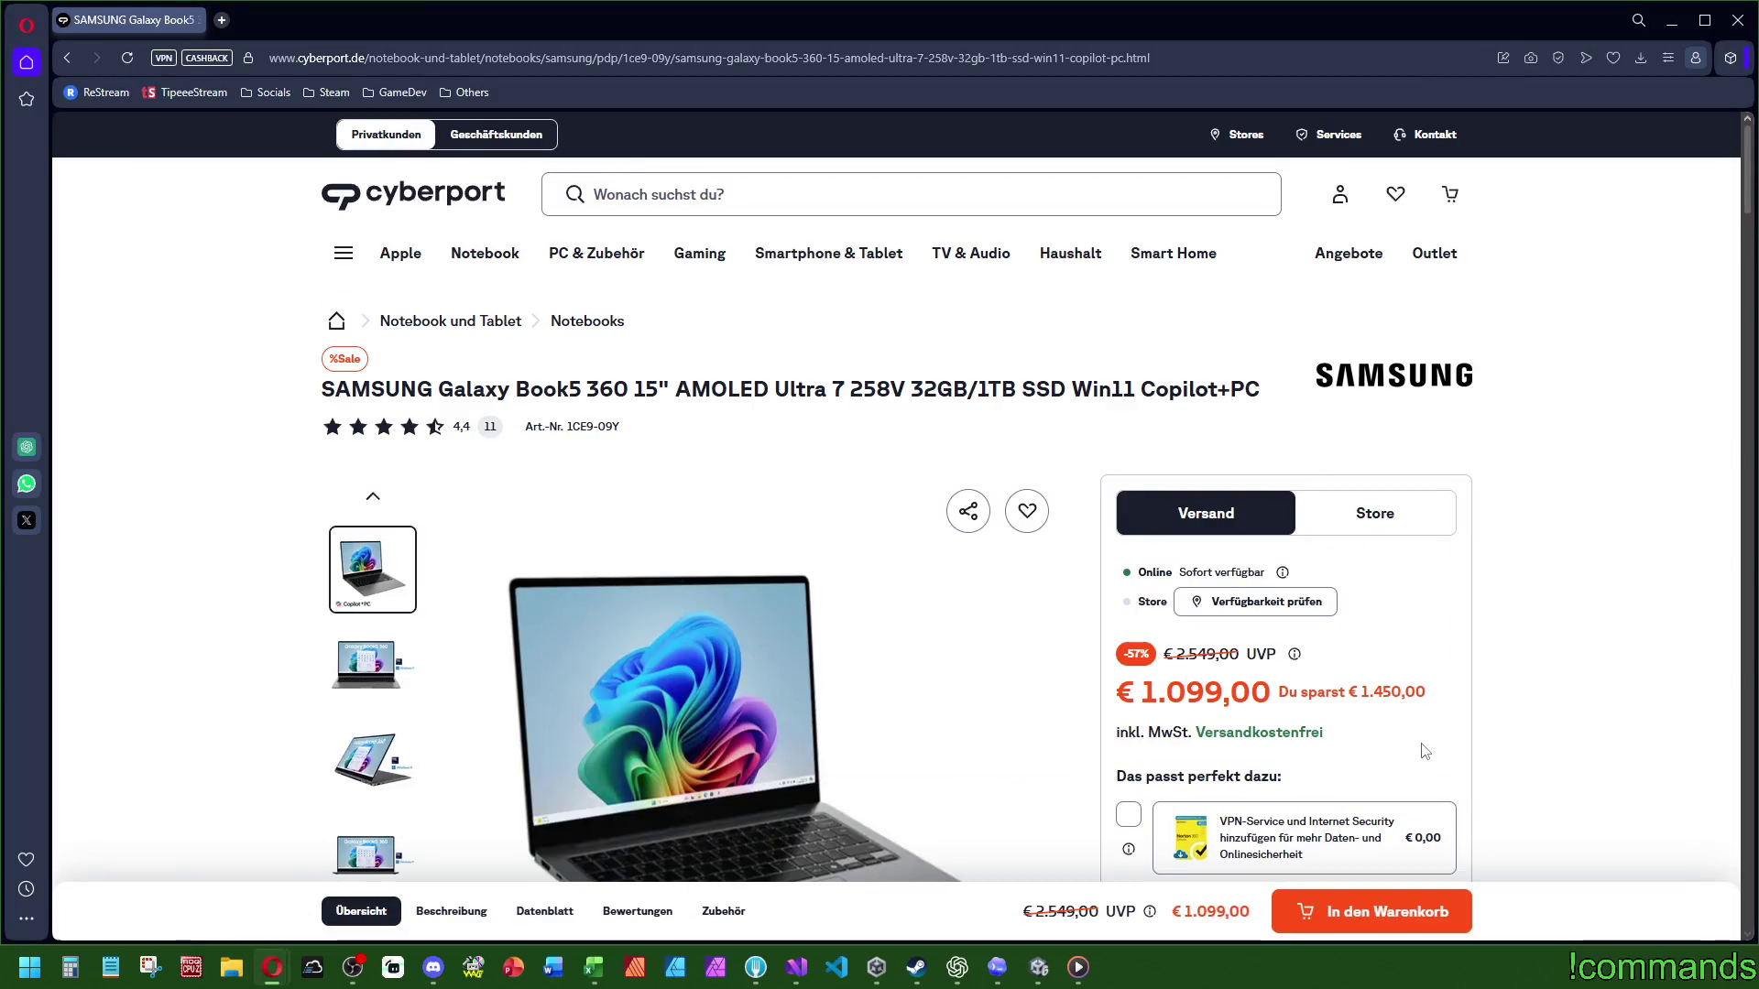
left_click(706, 194)
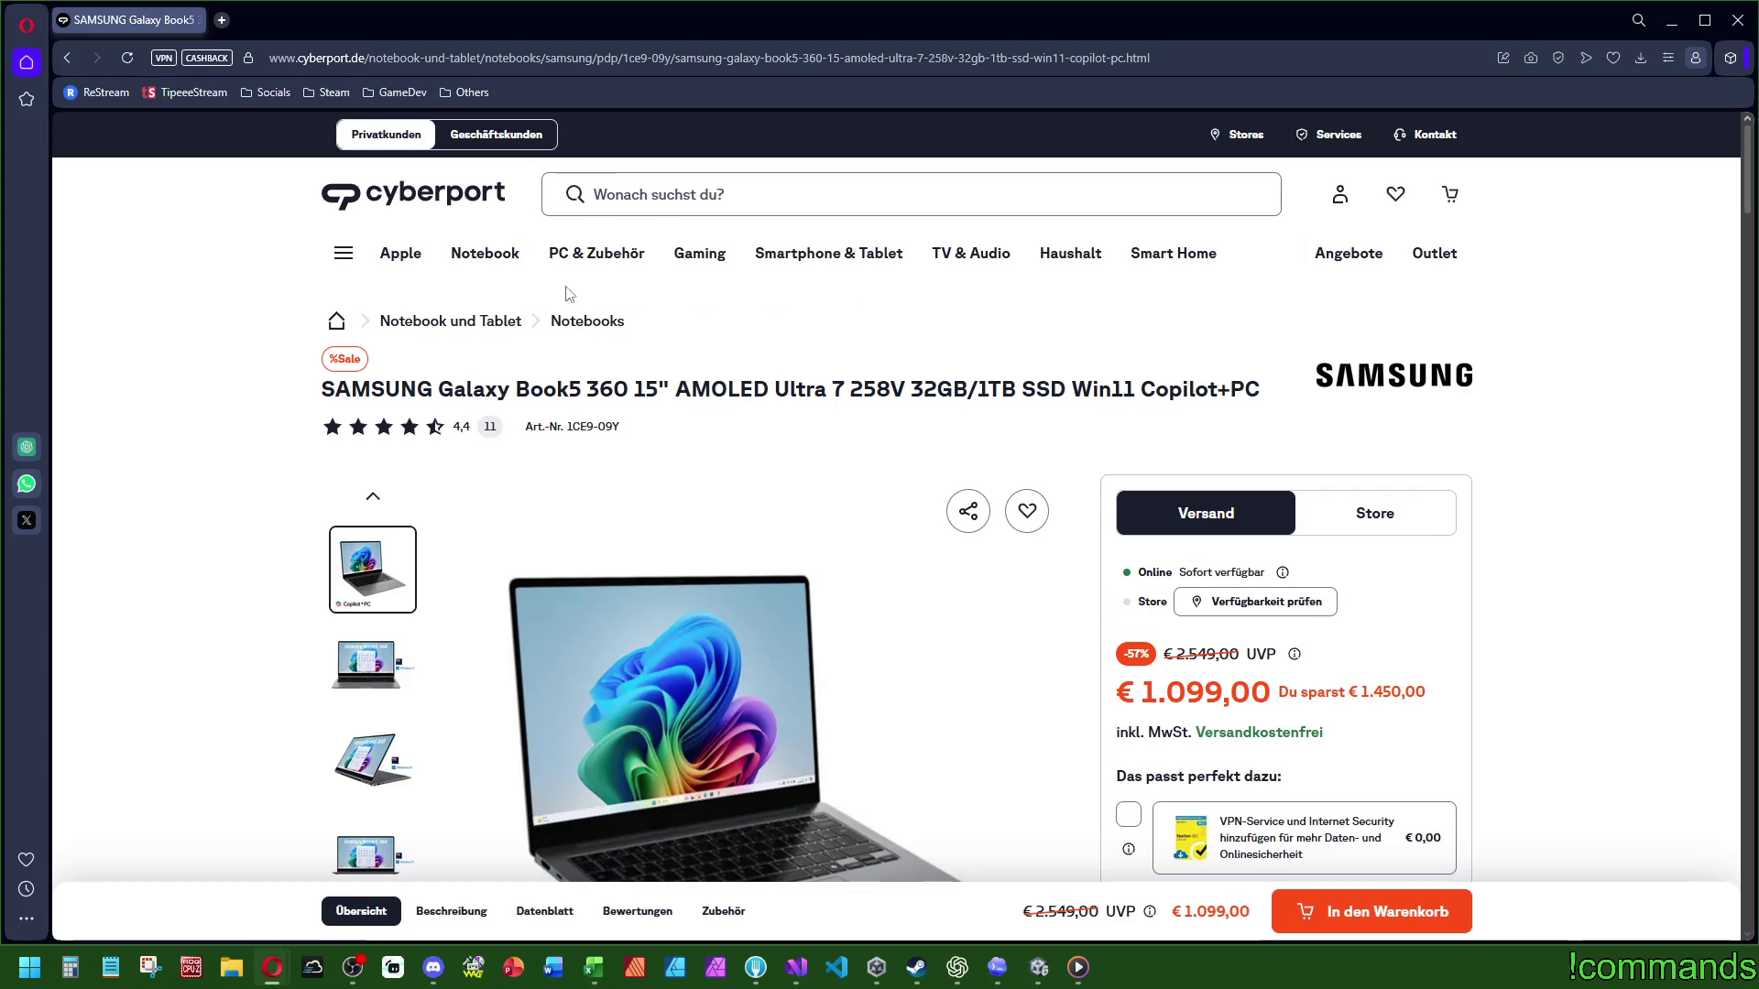
mouse_move(698, 261)
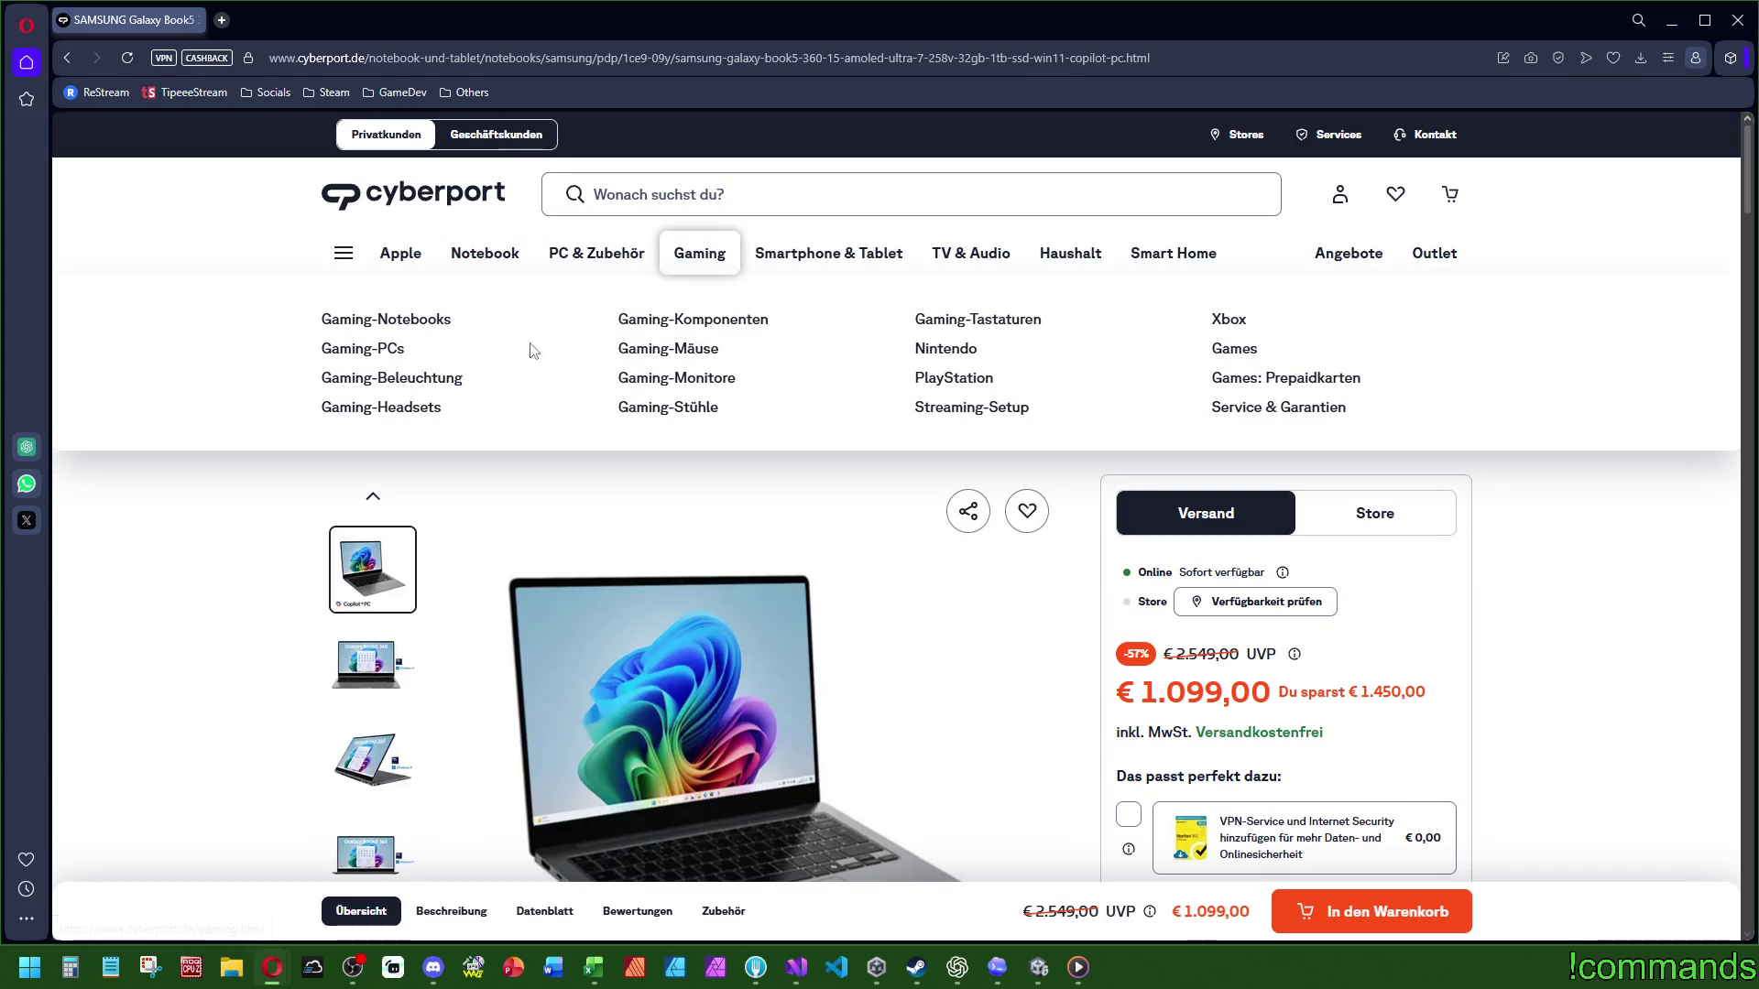
left_click(735, 326)
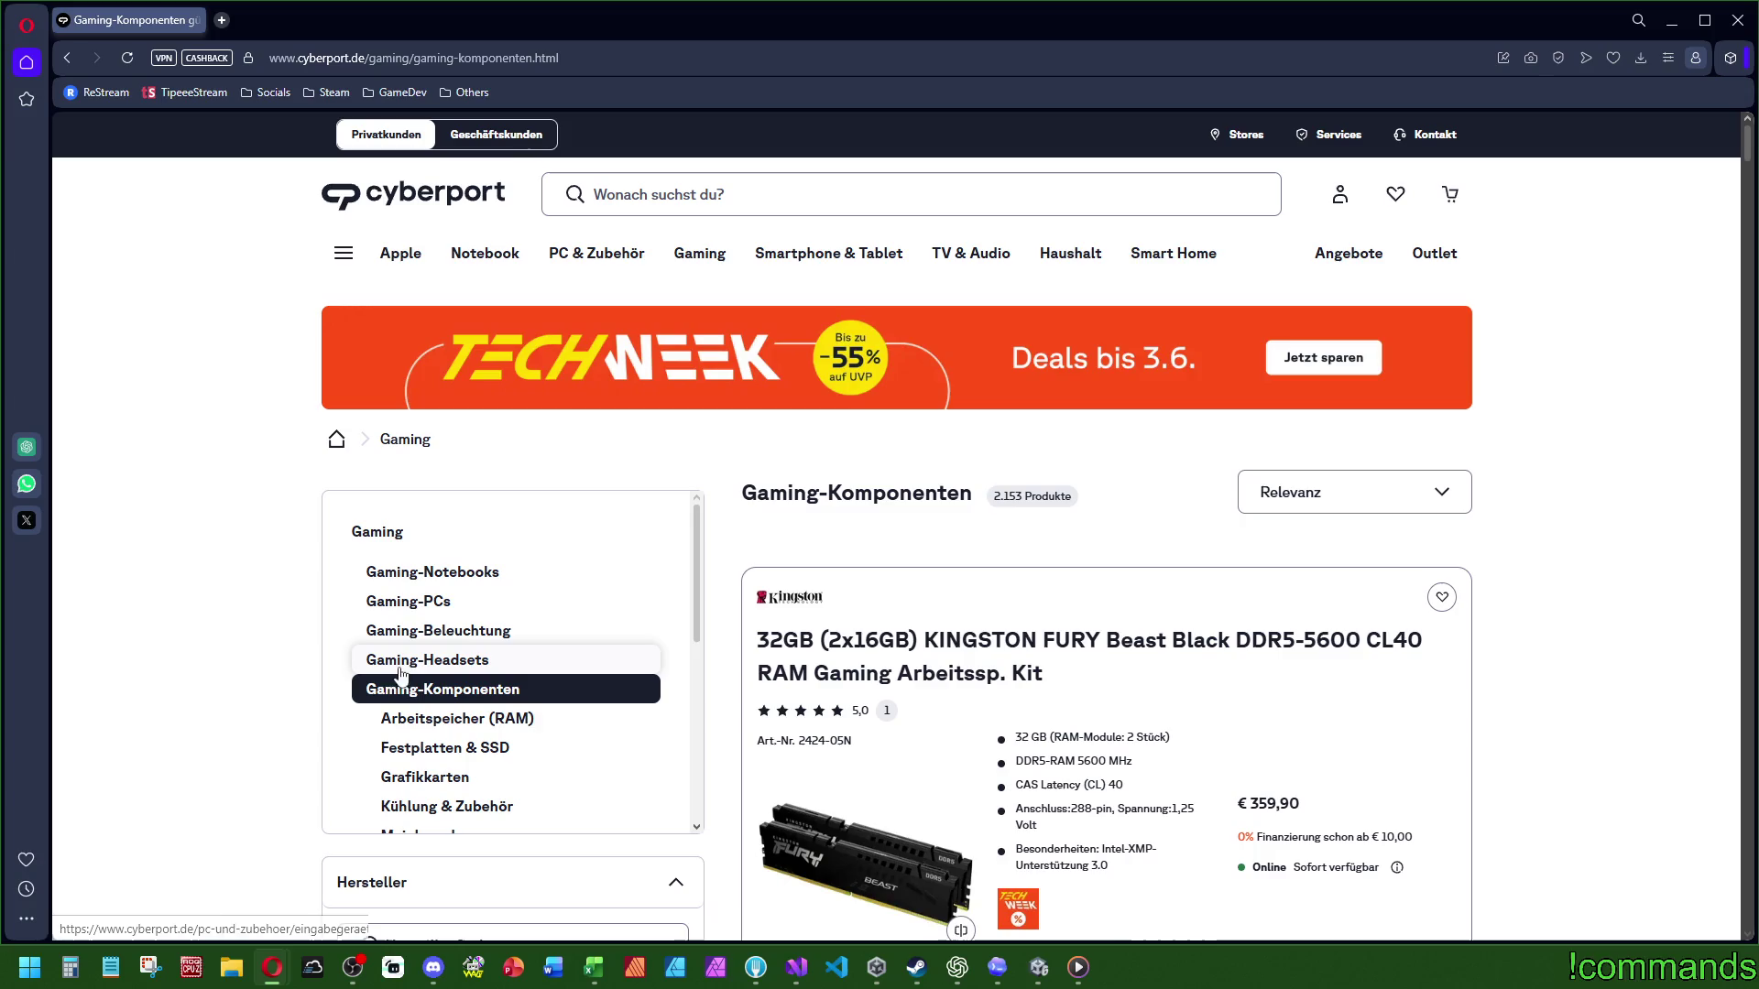
Step: Scroll the Gaming-Komponenten listing and open the Grafikkarten category
scroll(467, 654, "down", 5)
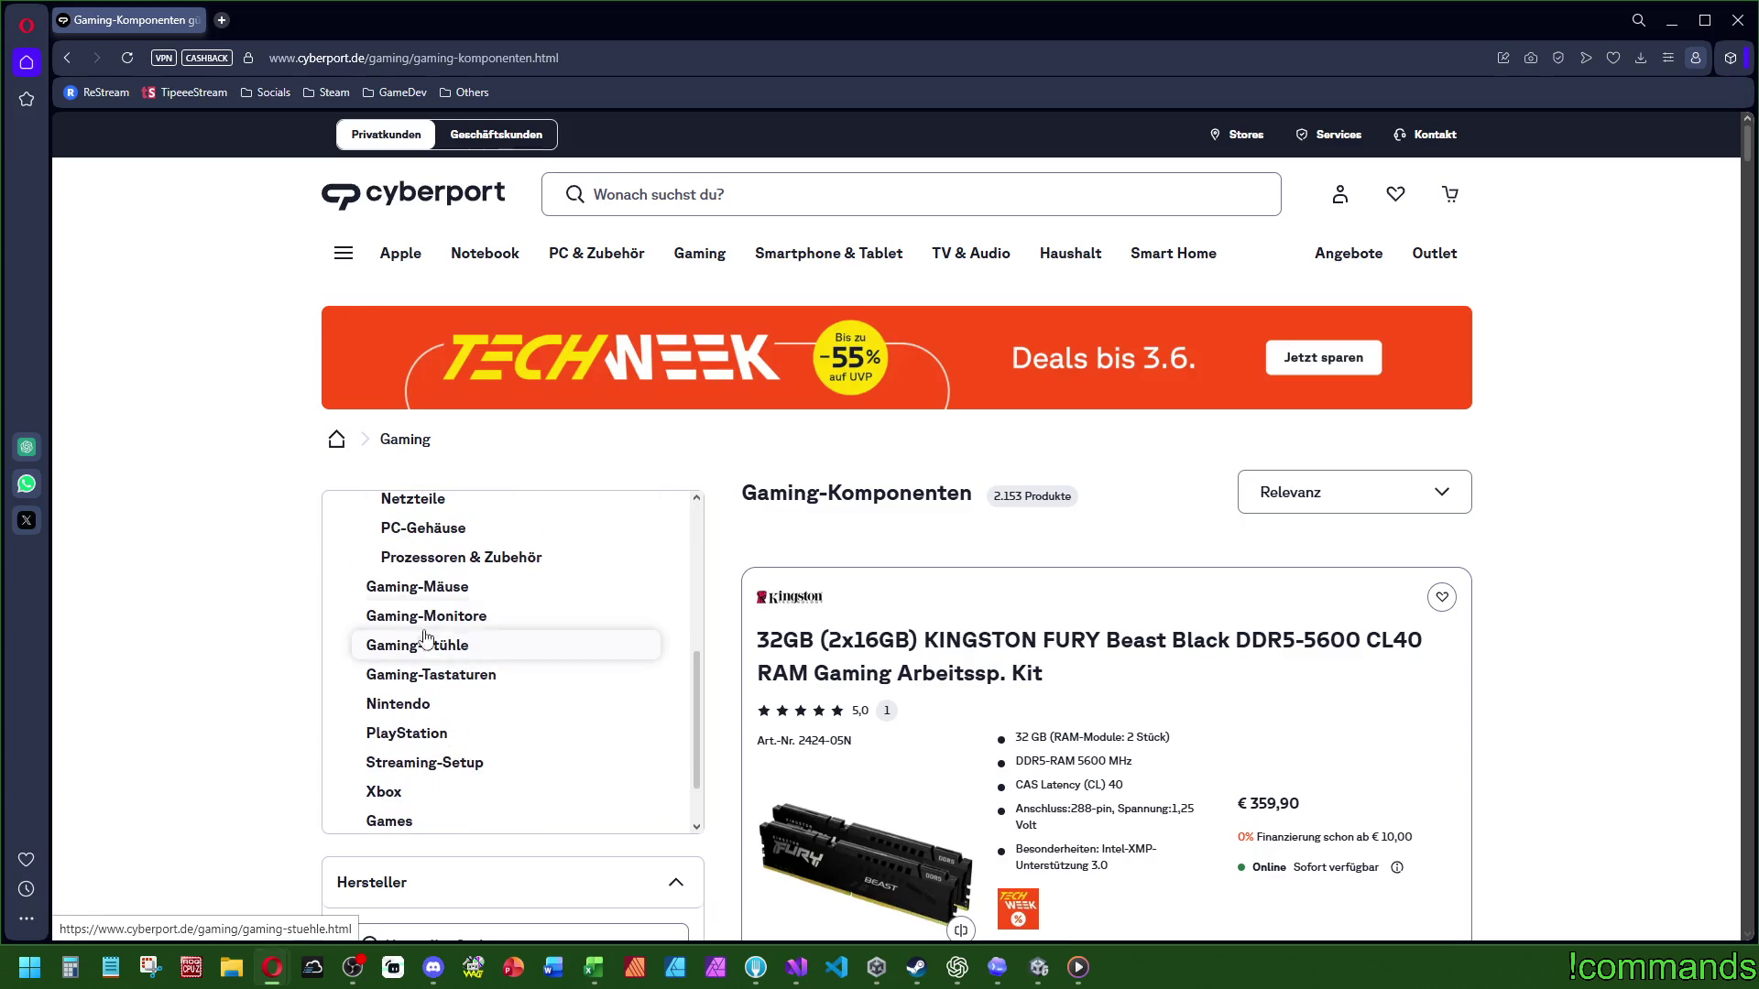
scroll(443, 632, "down", 3)
scroll(459, 660, "up", 8)
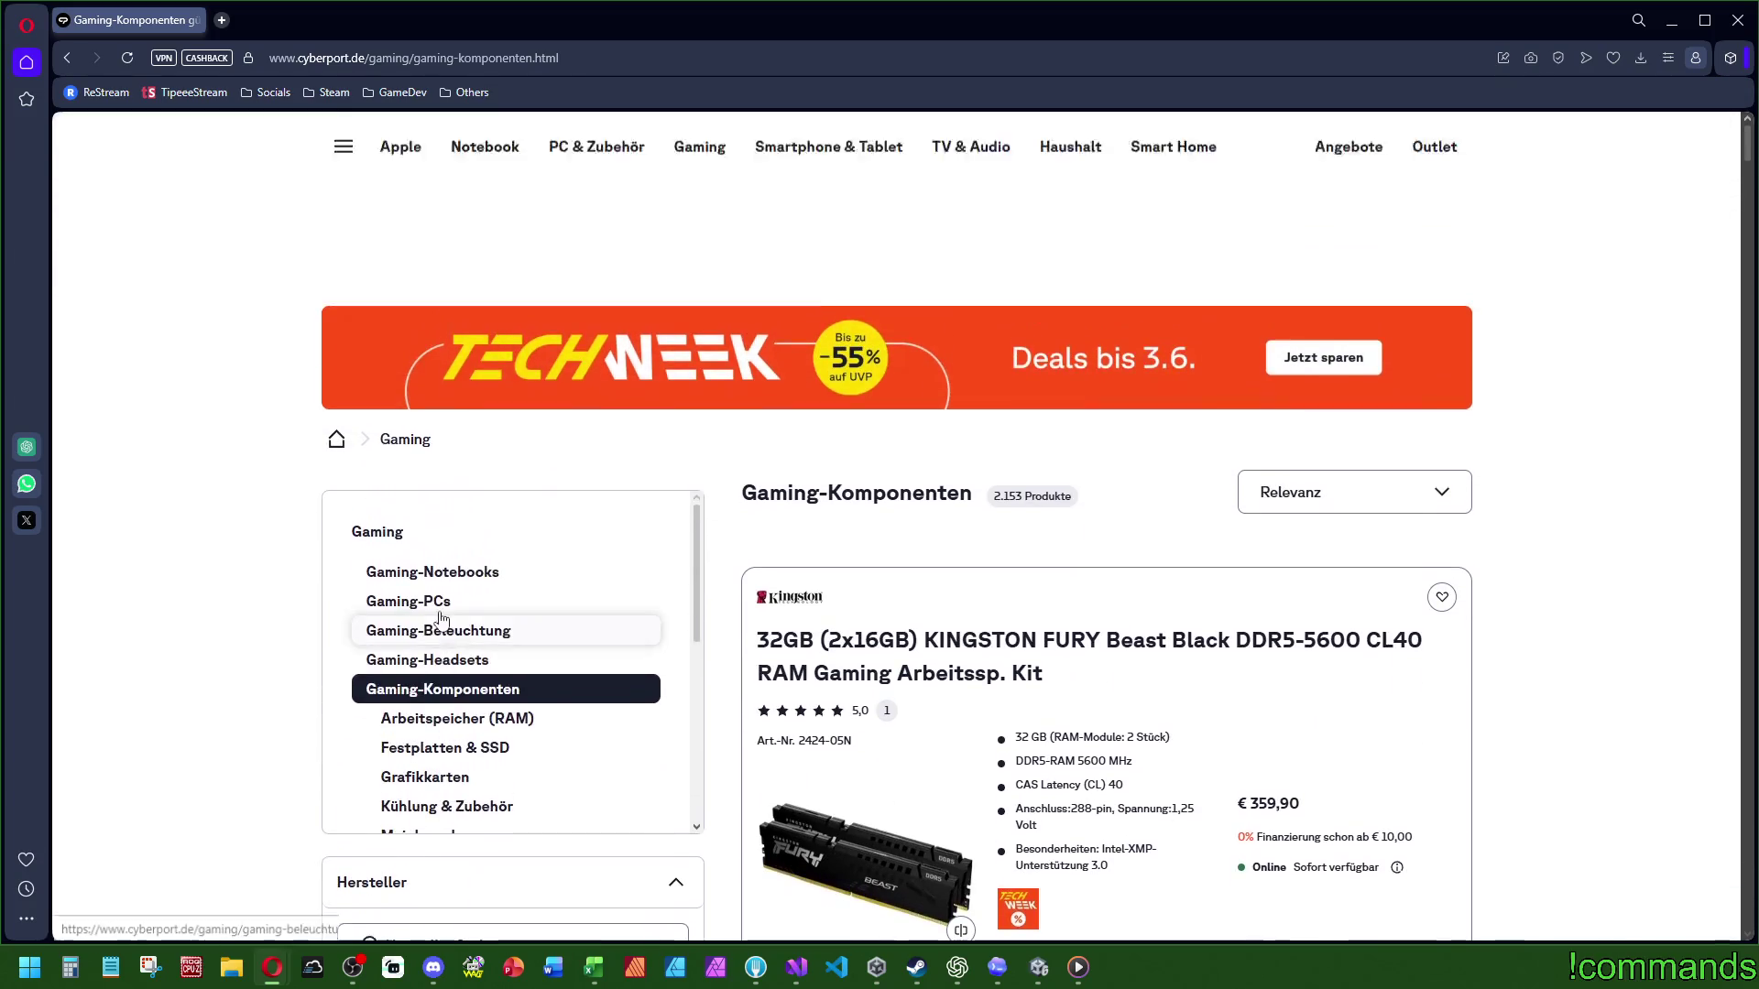
scroll(472, 678, "down", 2)
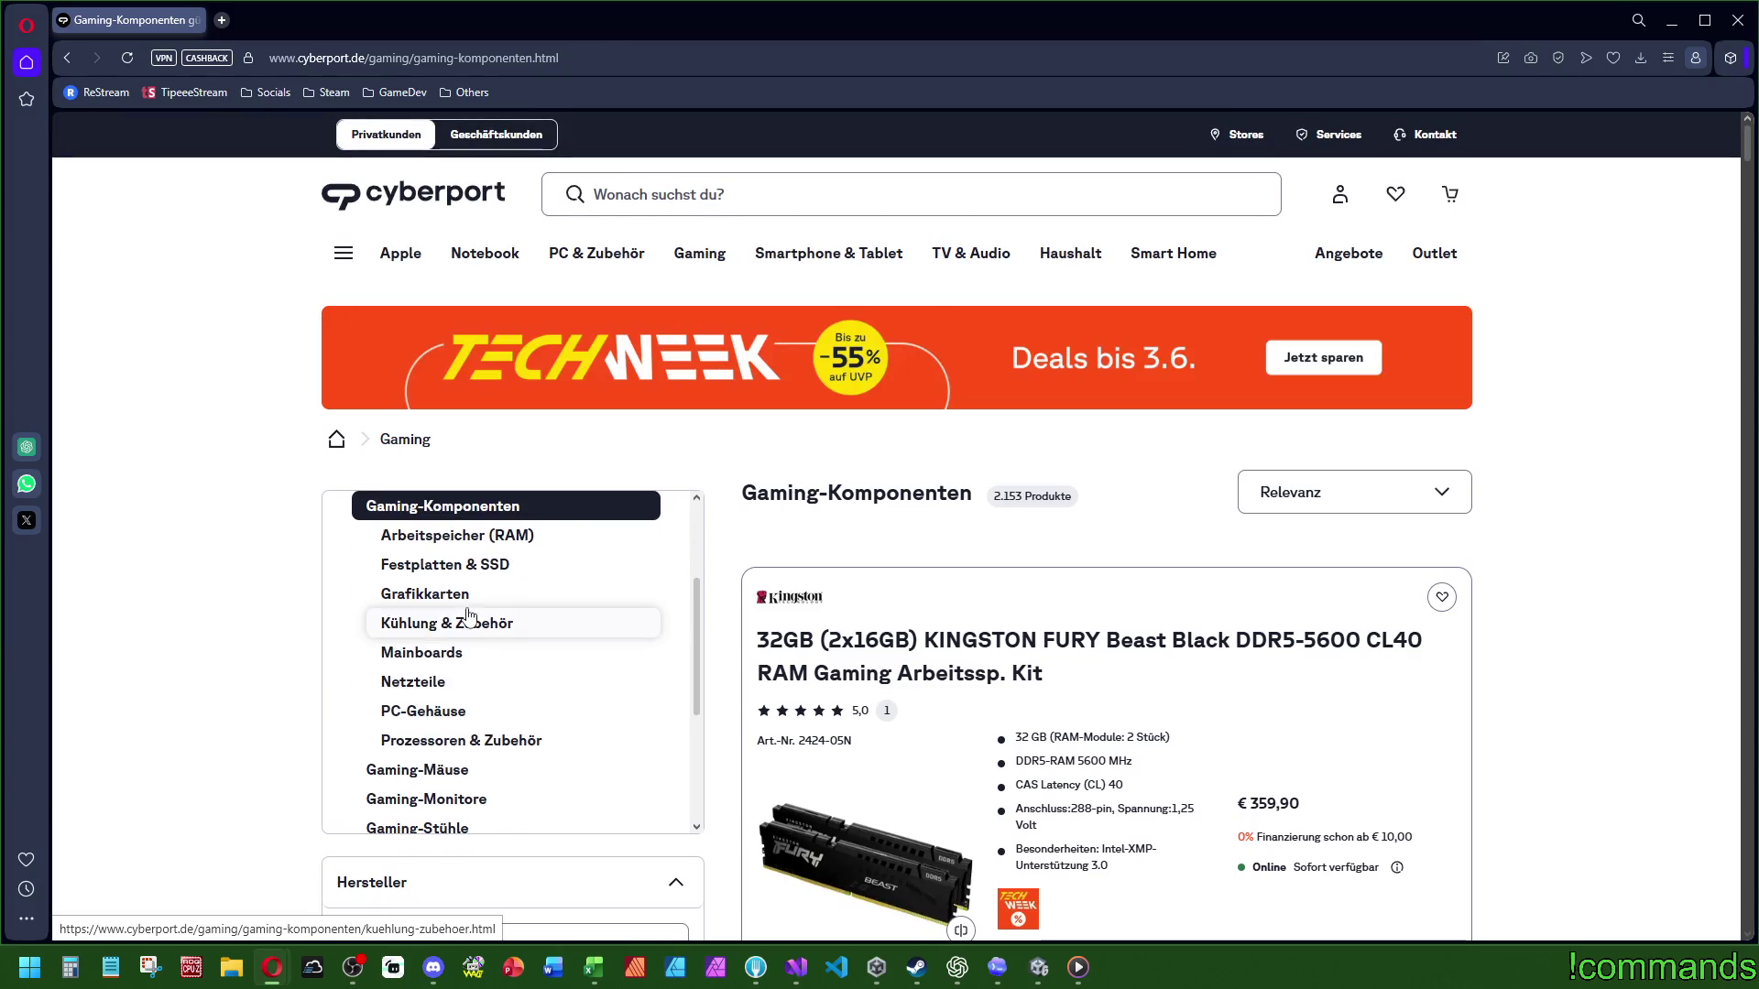
left_click(474, 606)
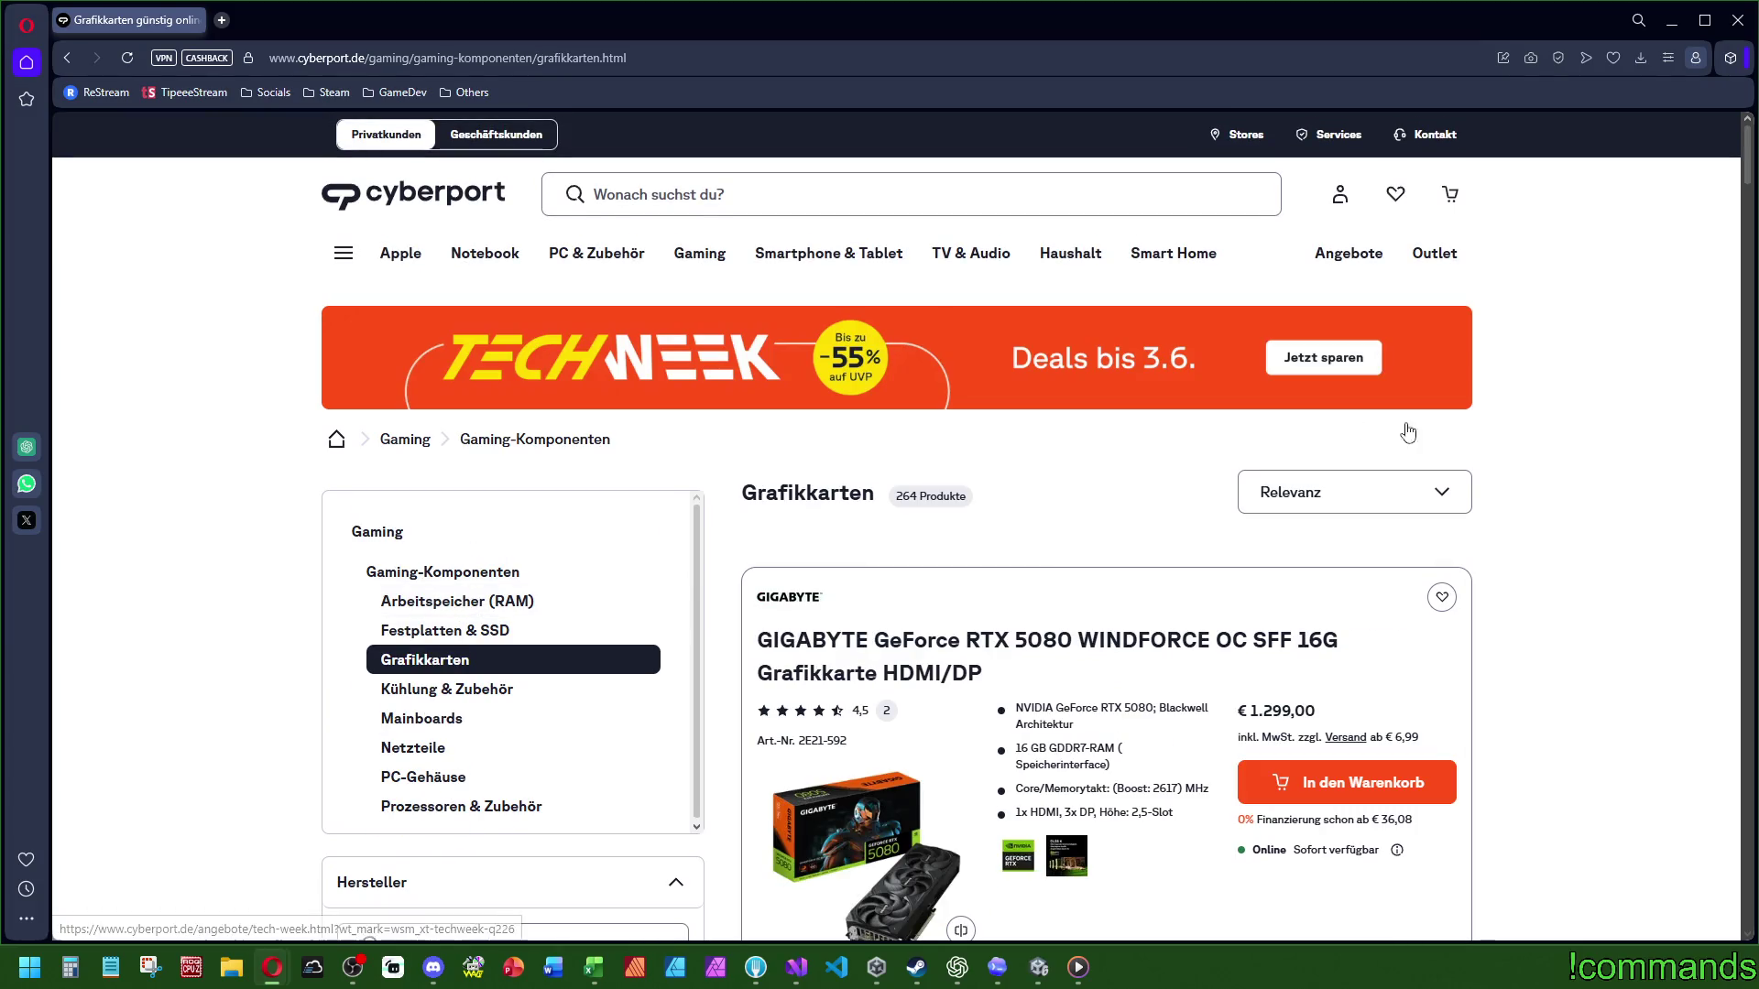
Step: Sort the Grafikkarten listing by Preis aufsteigend
scroll(751, 621, "down", 3)
scroll(641, 596, "down", 3)
scroll(1115, 328, "up", 4)
left_click(1333, 312)
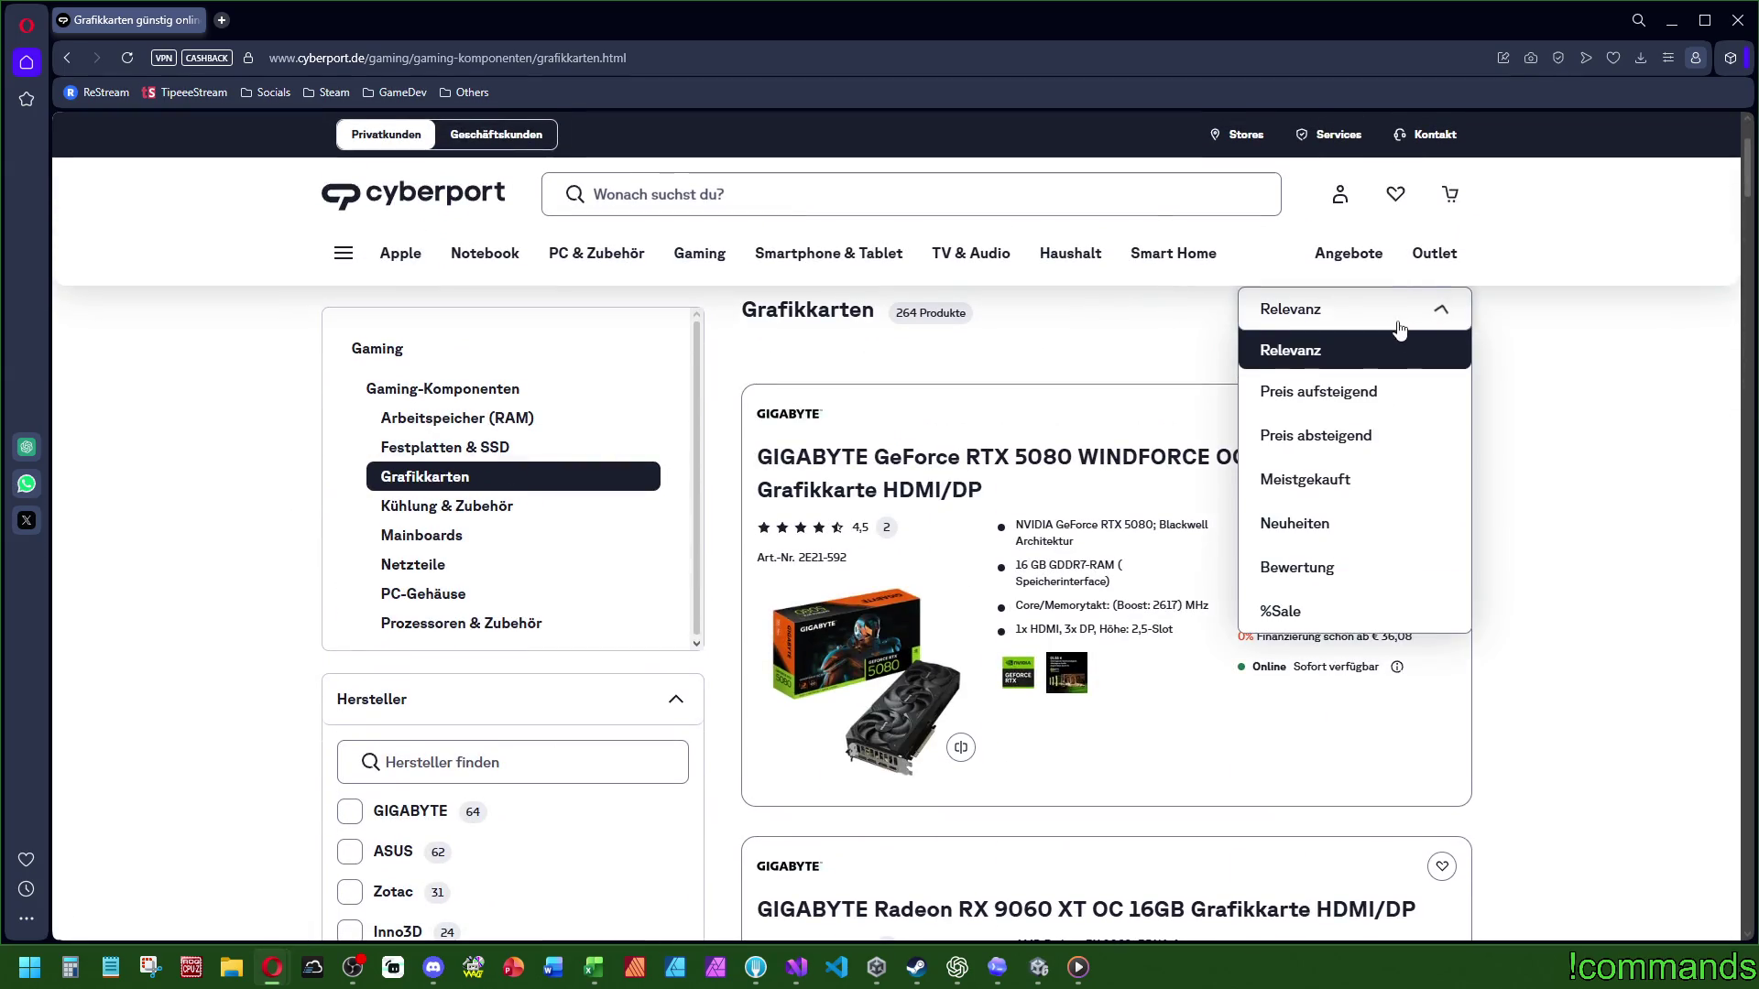
left_click(1330, 394)
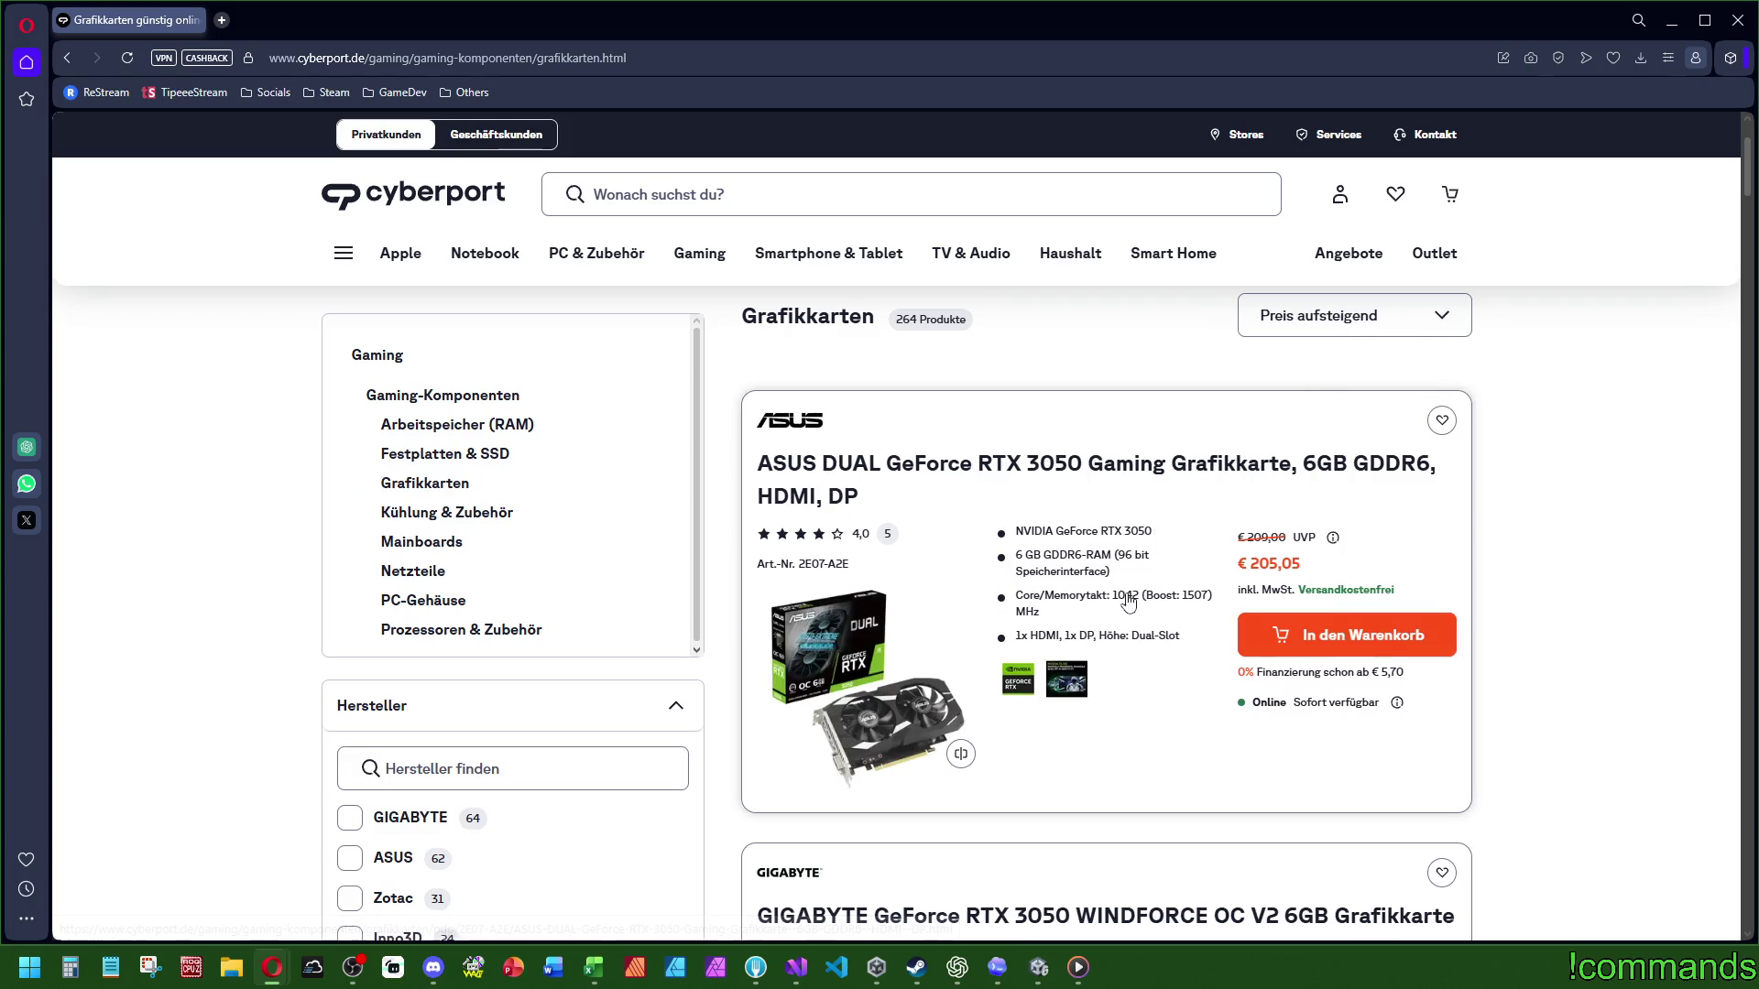
Step: Scroll to the end of the sorted list and load more products with Mehr Produkte anzeigen
scroll(1122, 597, "down", 8)
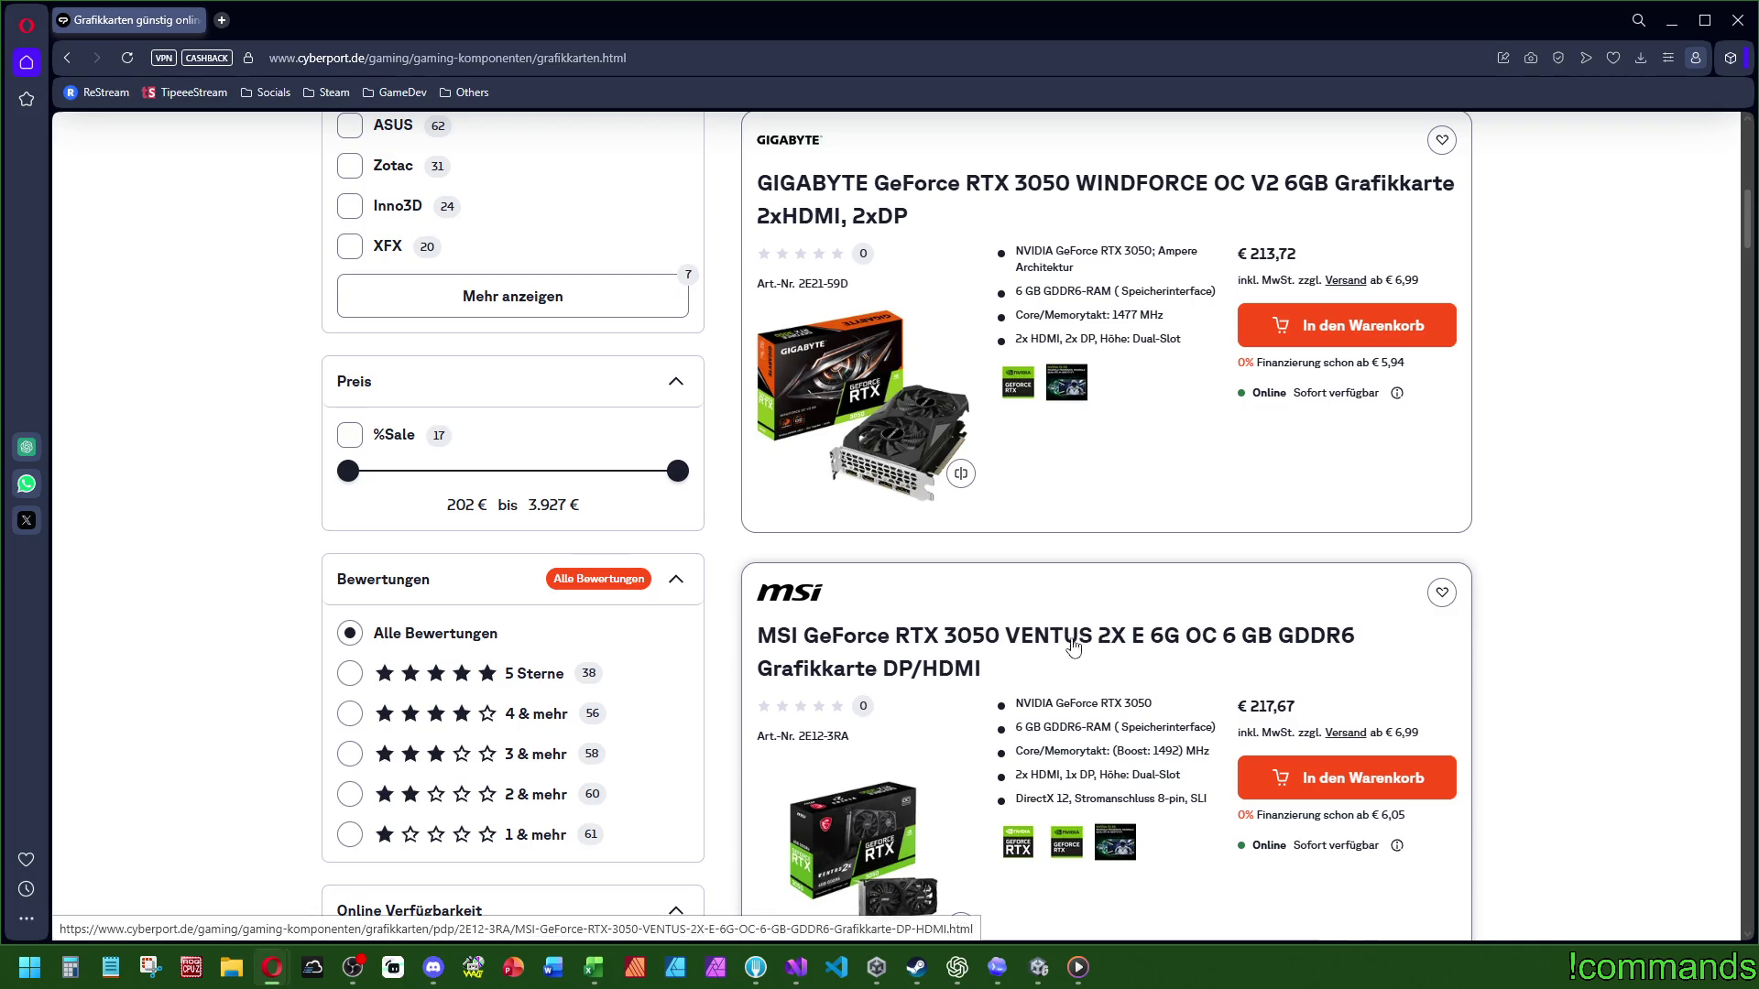
scroll(1008, 632, "down", 8)
scroll(984, 646, "down", 8)
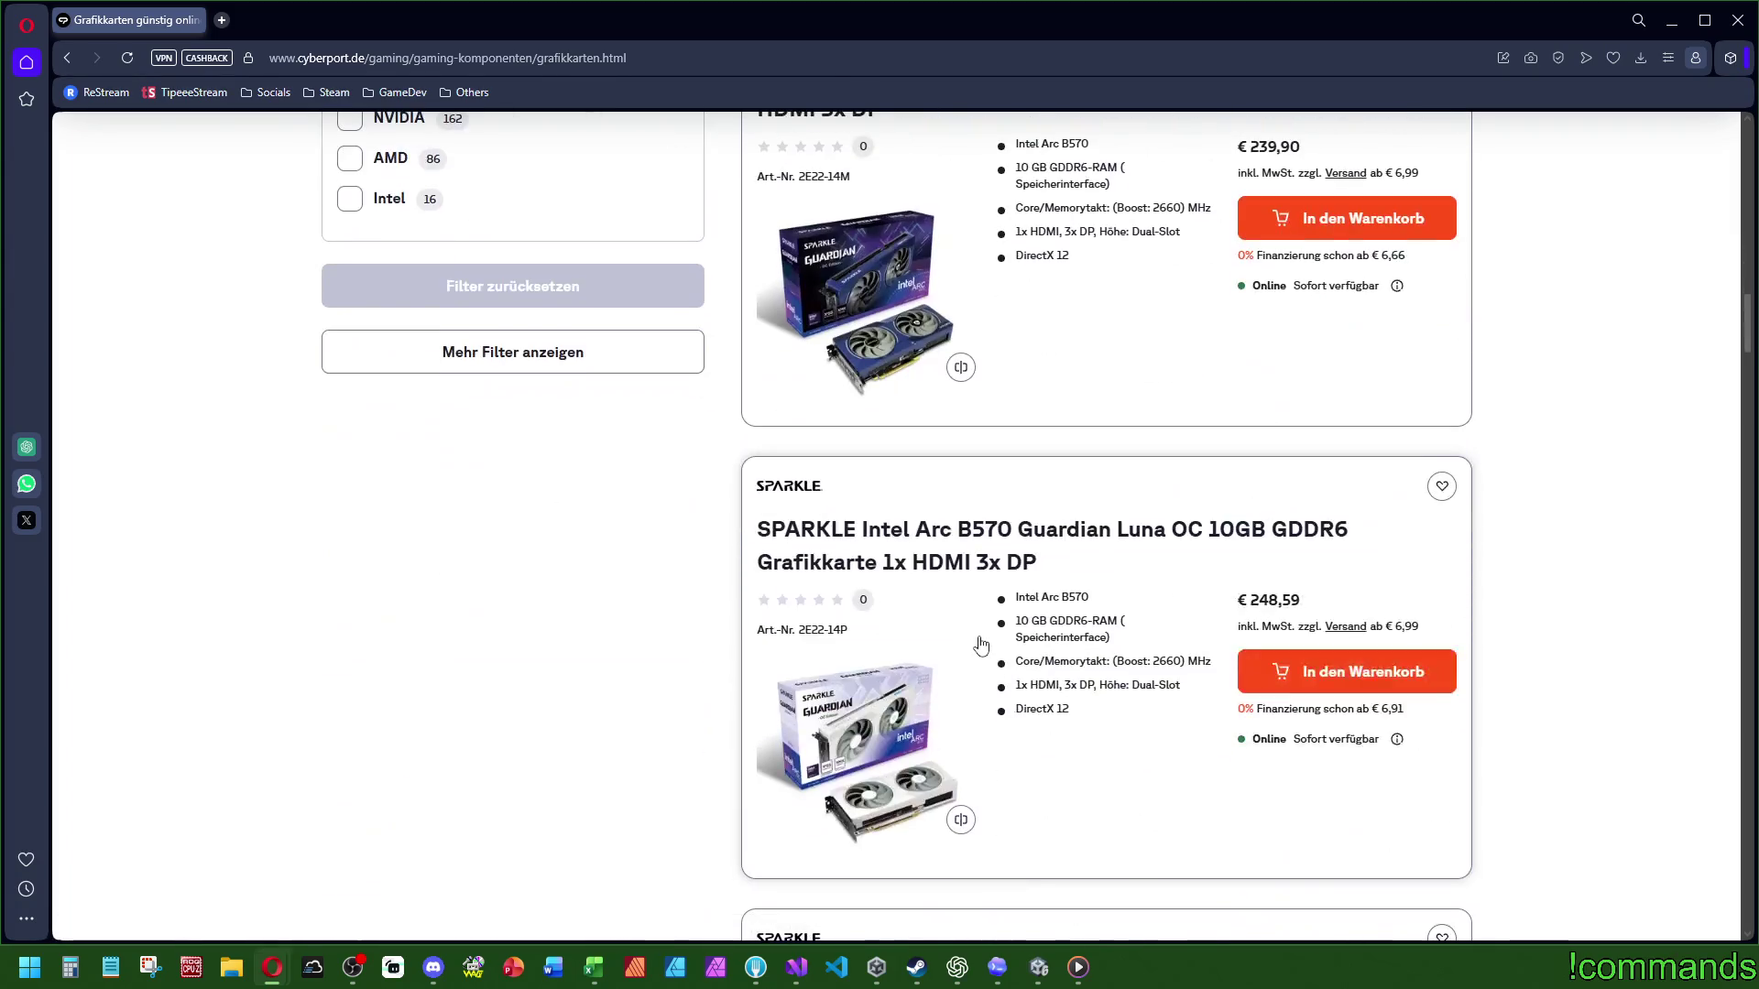
scroll(999, 634, "down", 14)
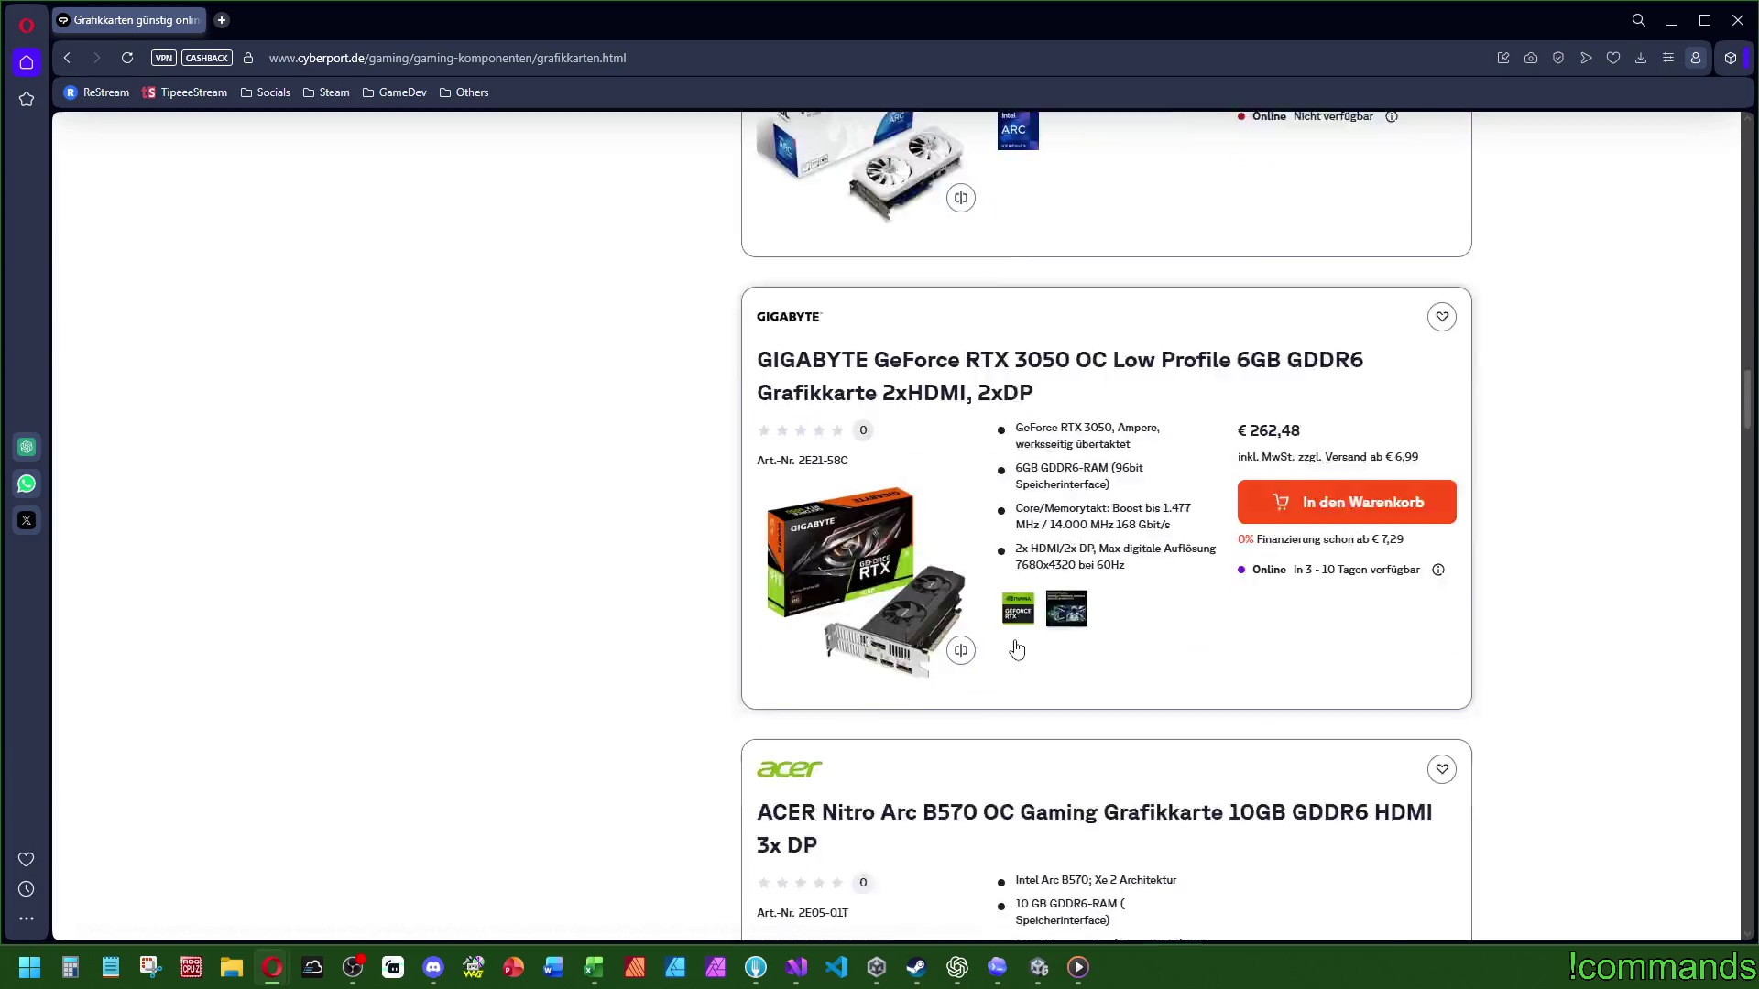
scroll(999, 641, "down", 8)
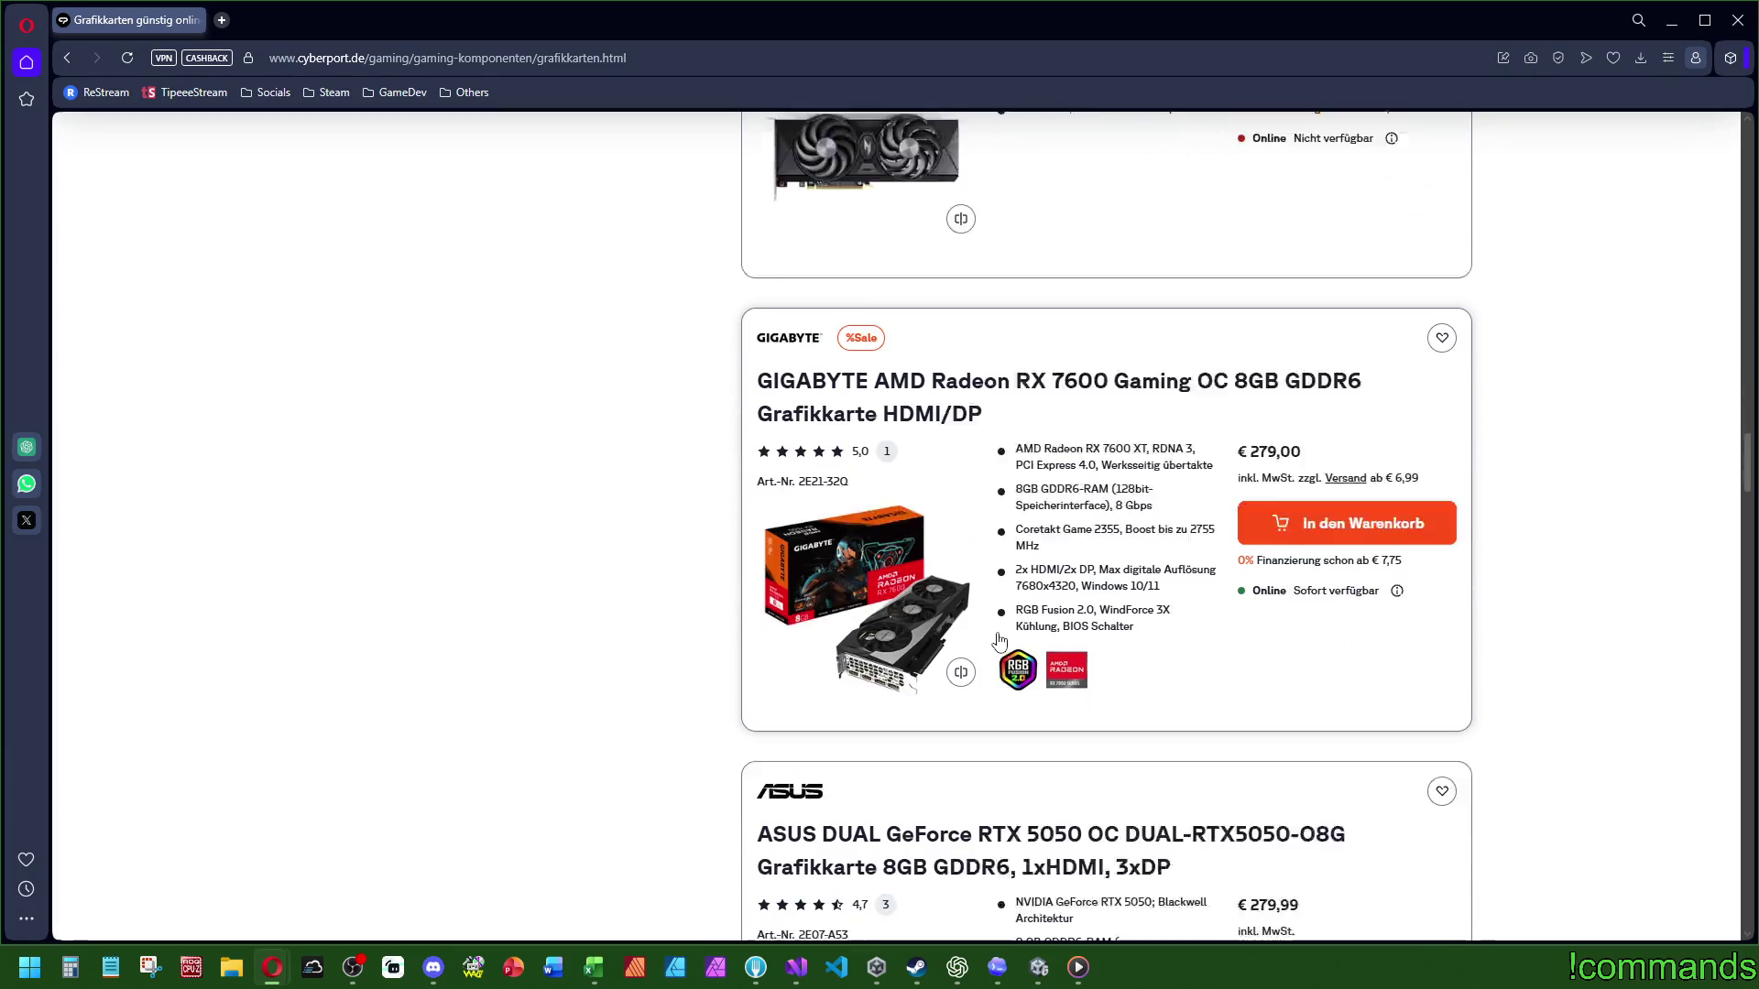
scroll(999, 639, "down", 18)
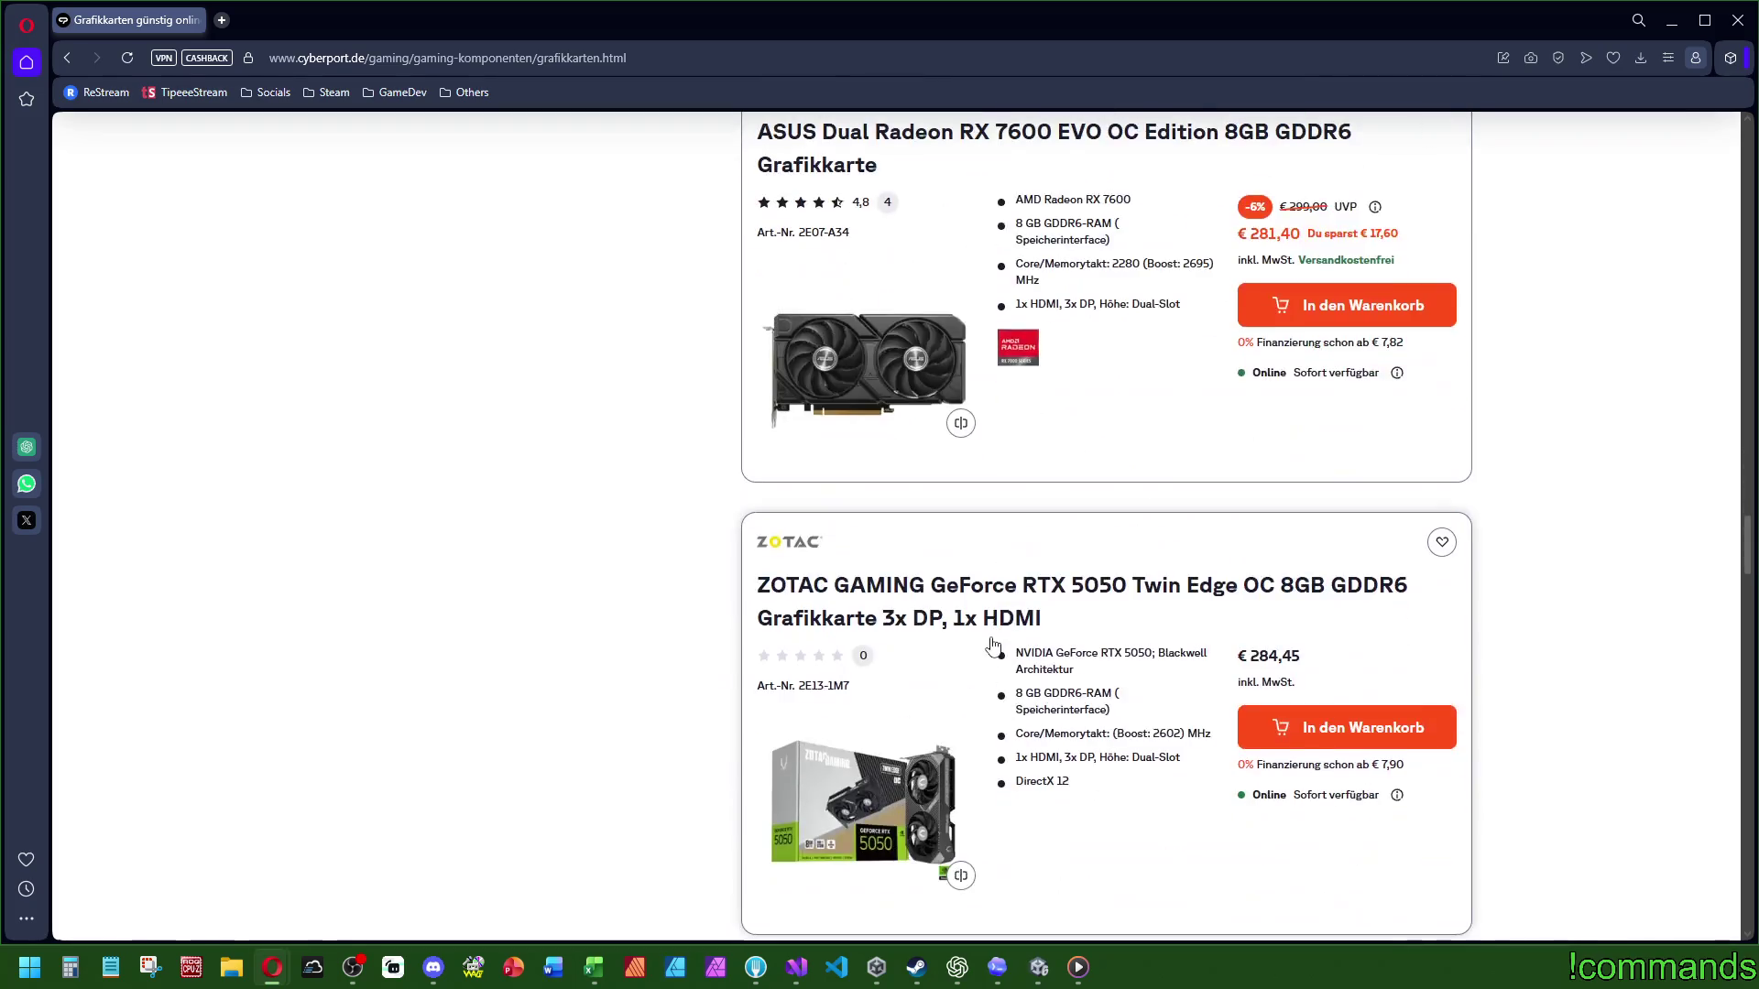
scroll(992, 646, "down", 20)
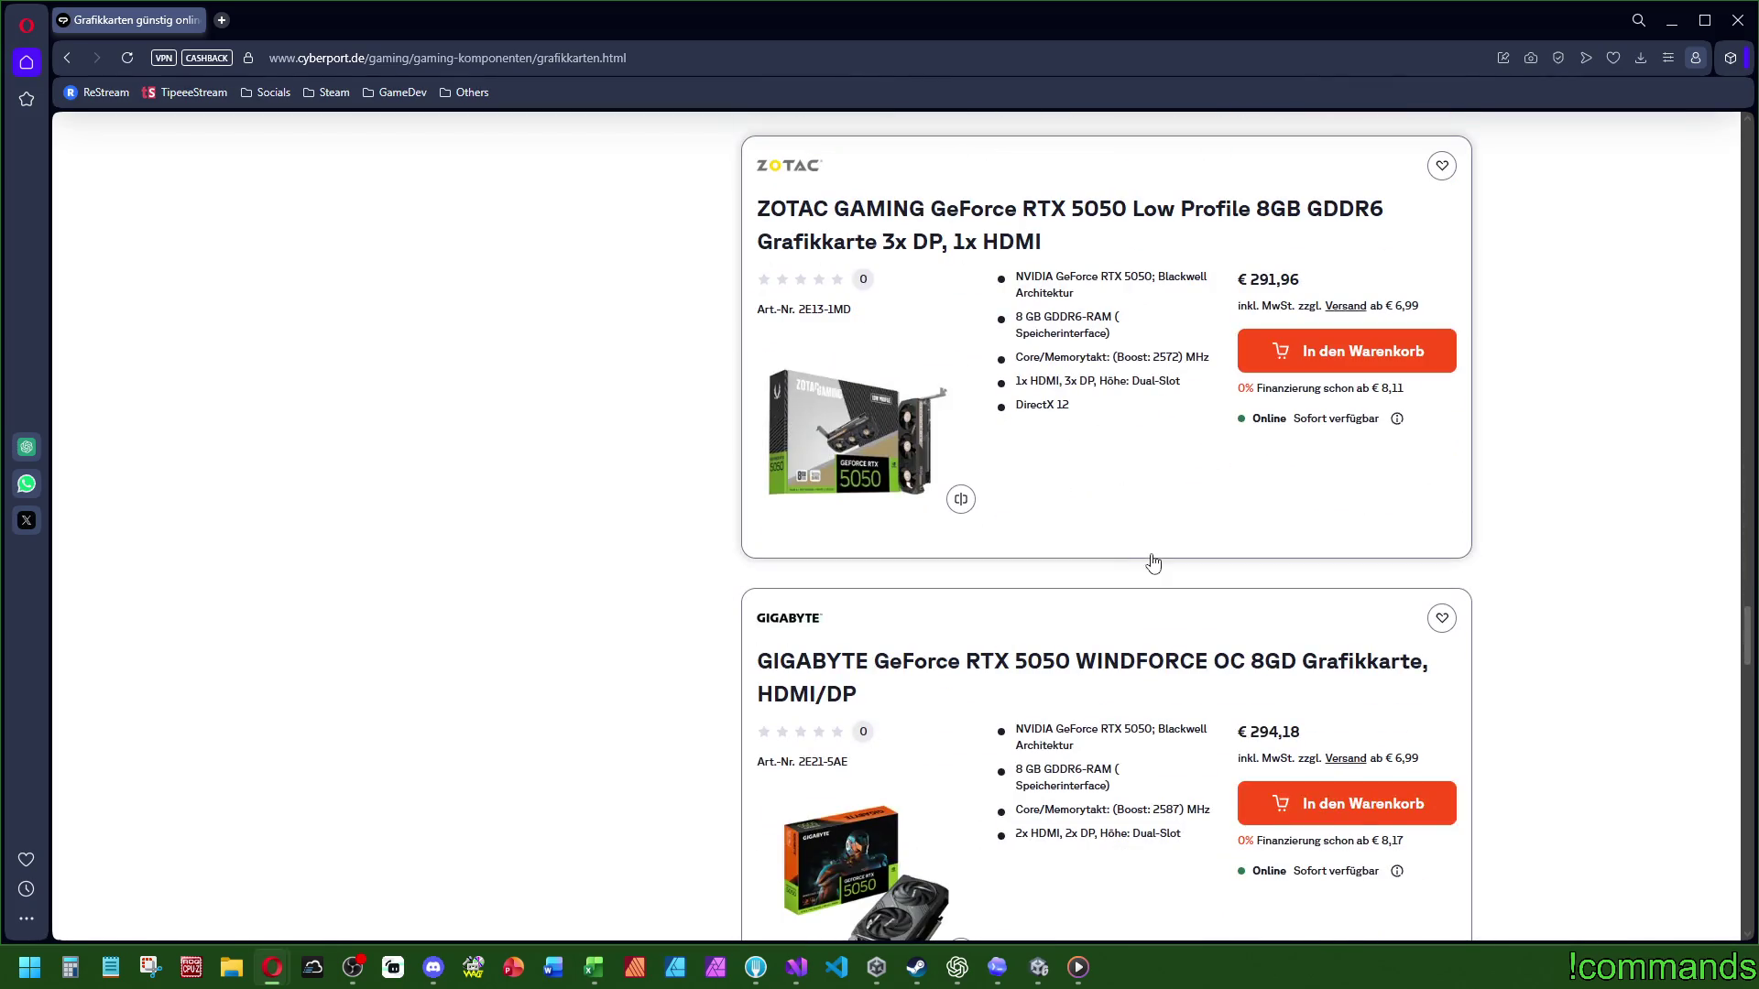
scroll(1131, 581, "down", 12)
scroll(1131, 581, "up", 8)
left_click(1157, 909)
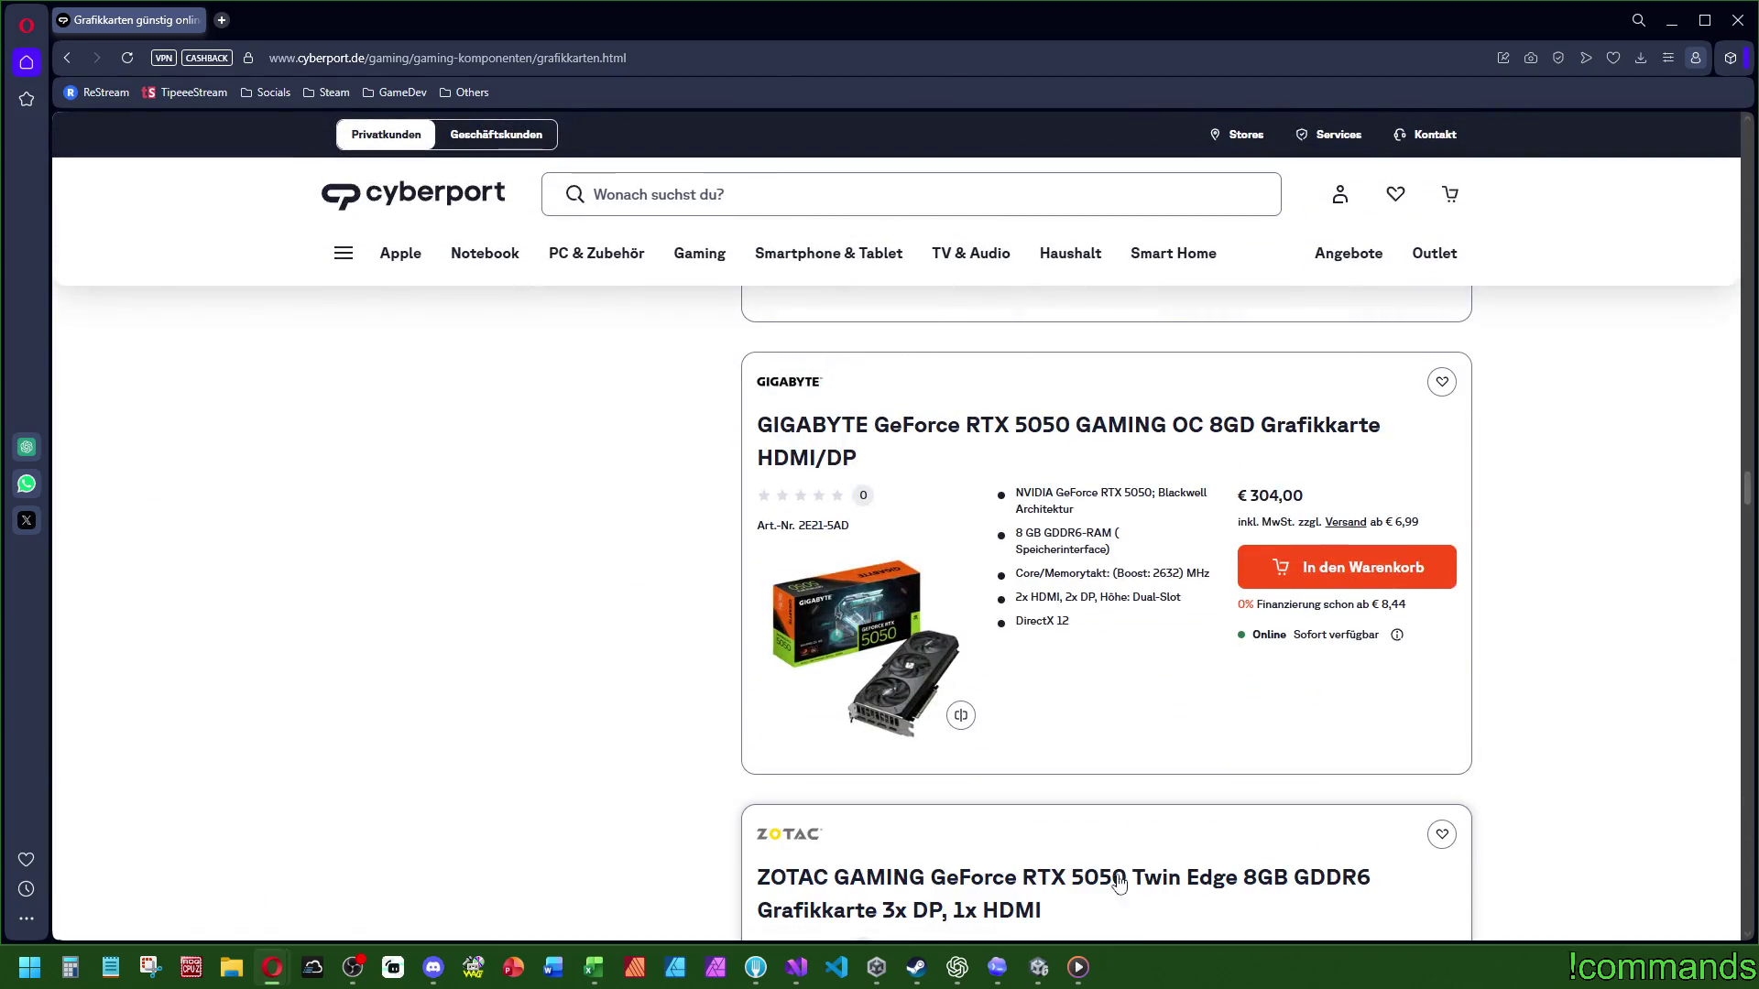
scroll(1017, 678, "down", 8)
scroll(939, 504, "down", 8)
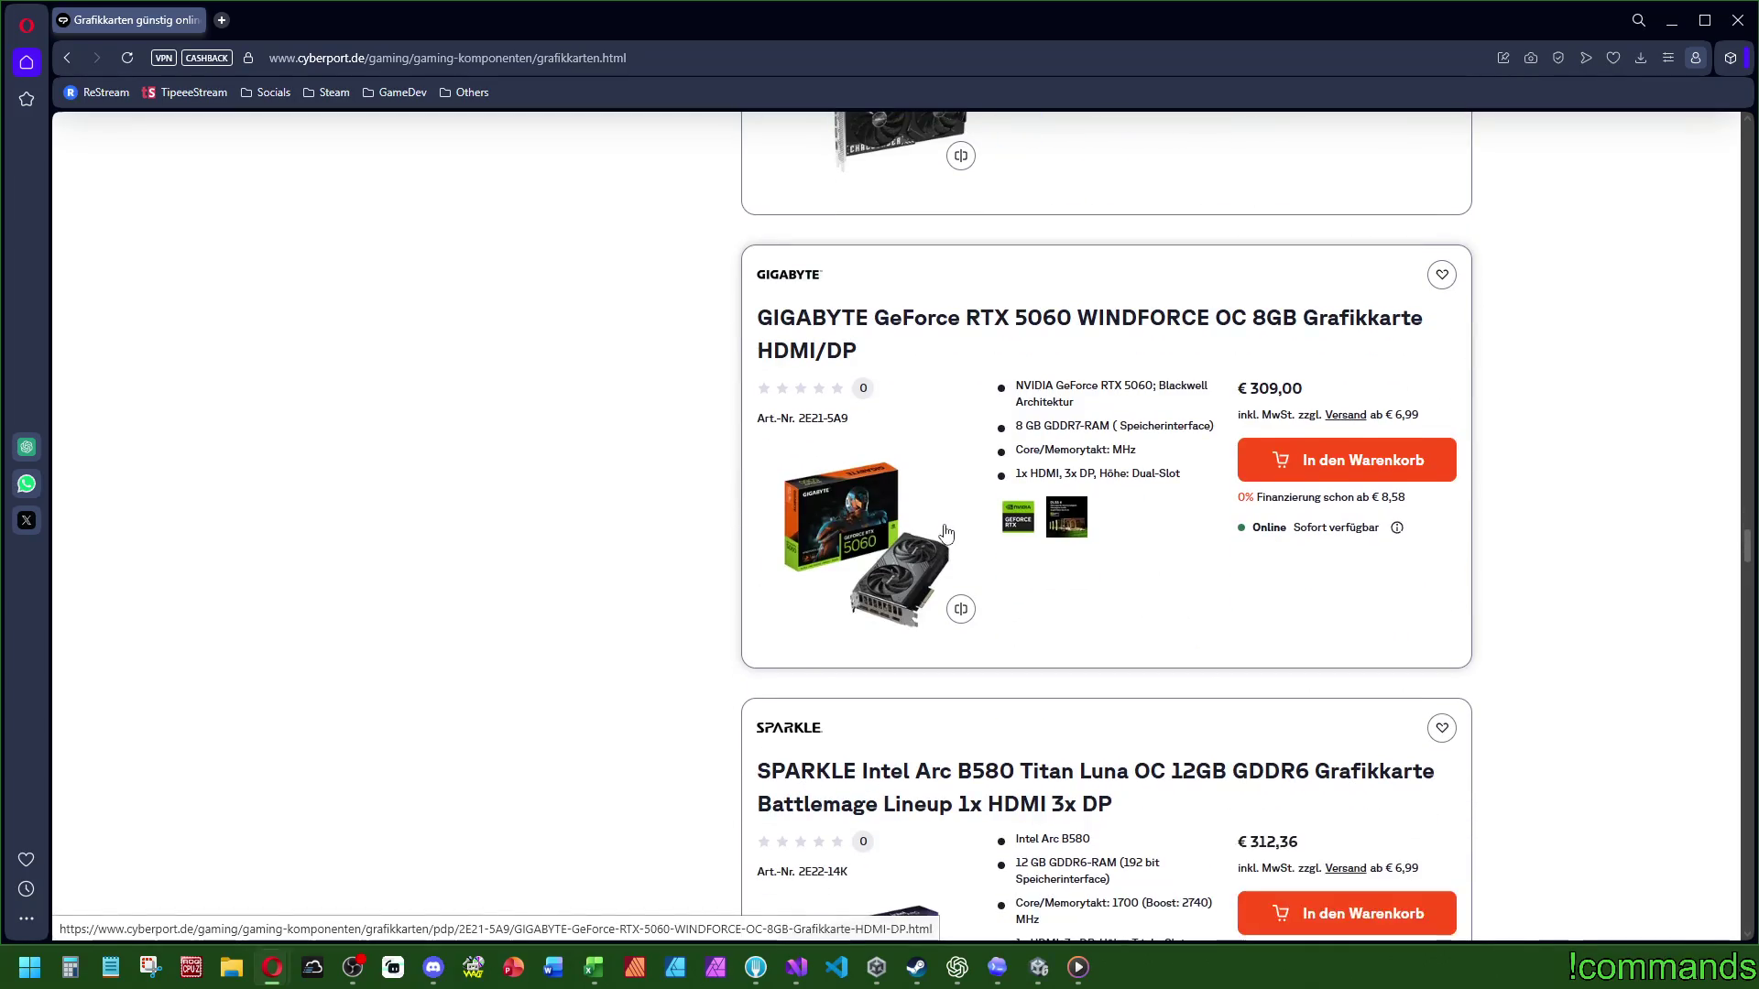
scroll(946, 536, "down", 8)
scroll(954, 529, "down", 12)
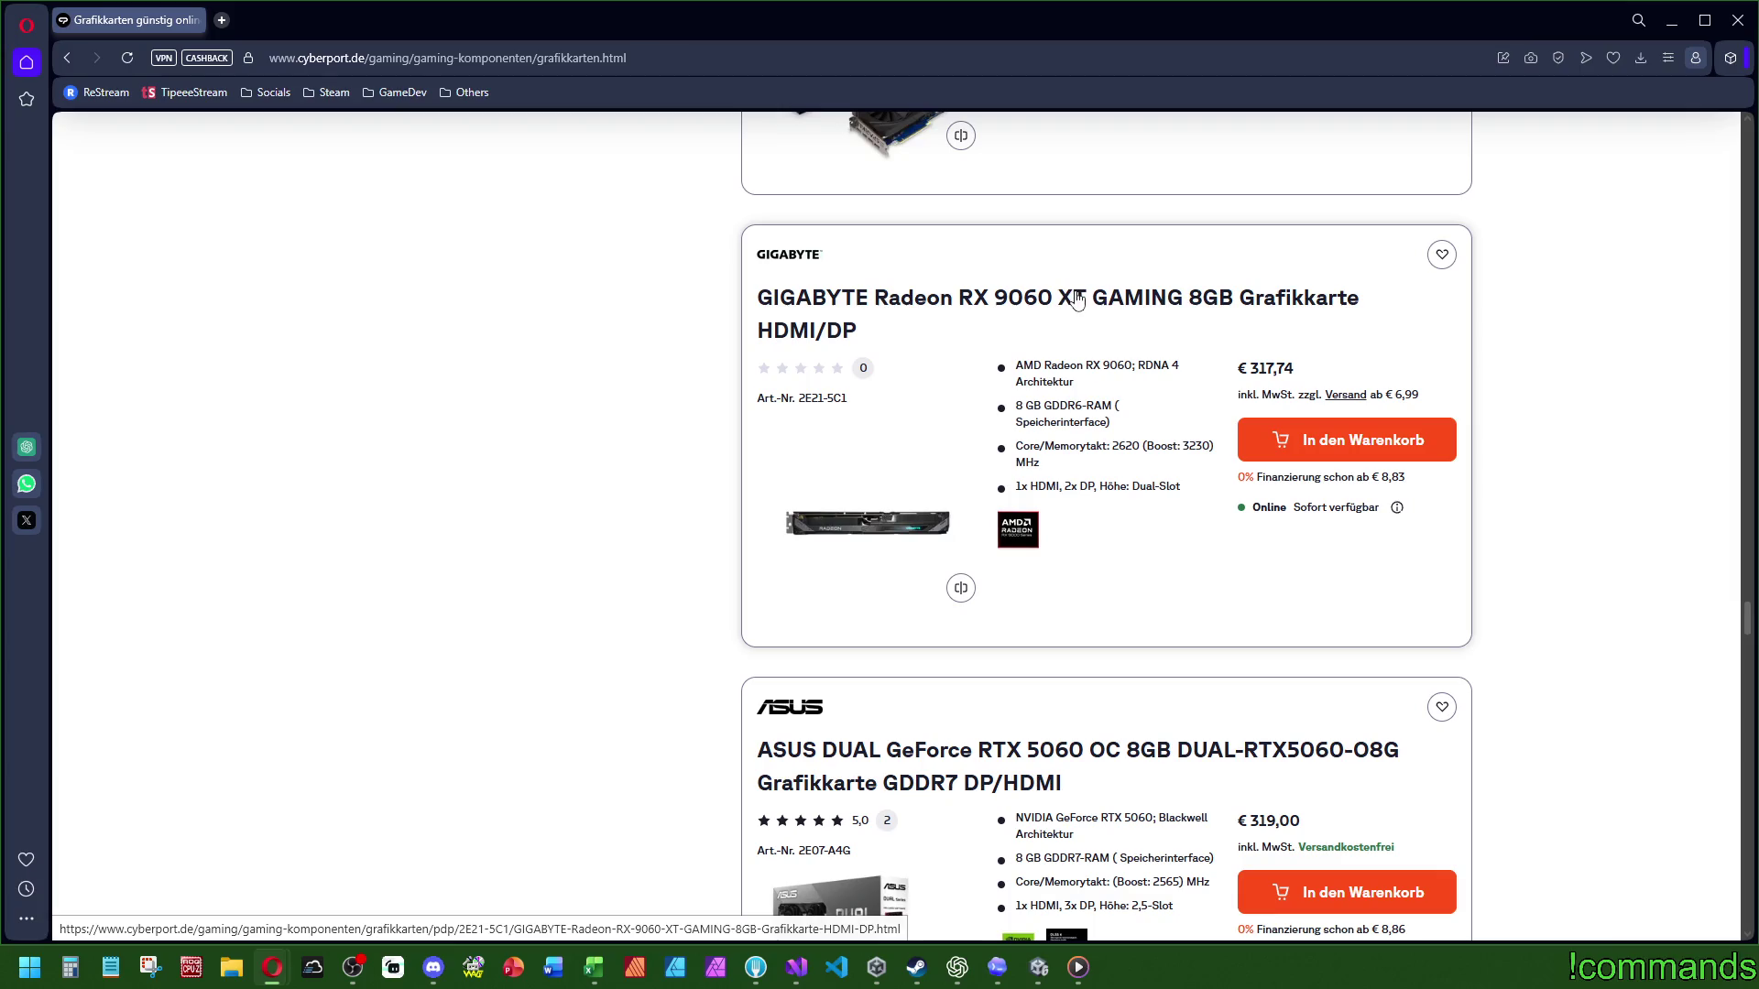
scroll(1077, 300, "down", 4)
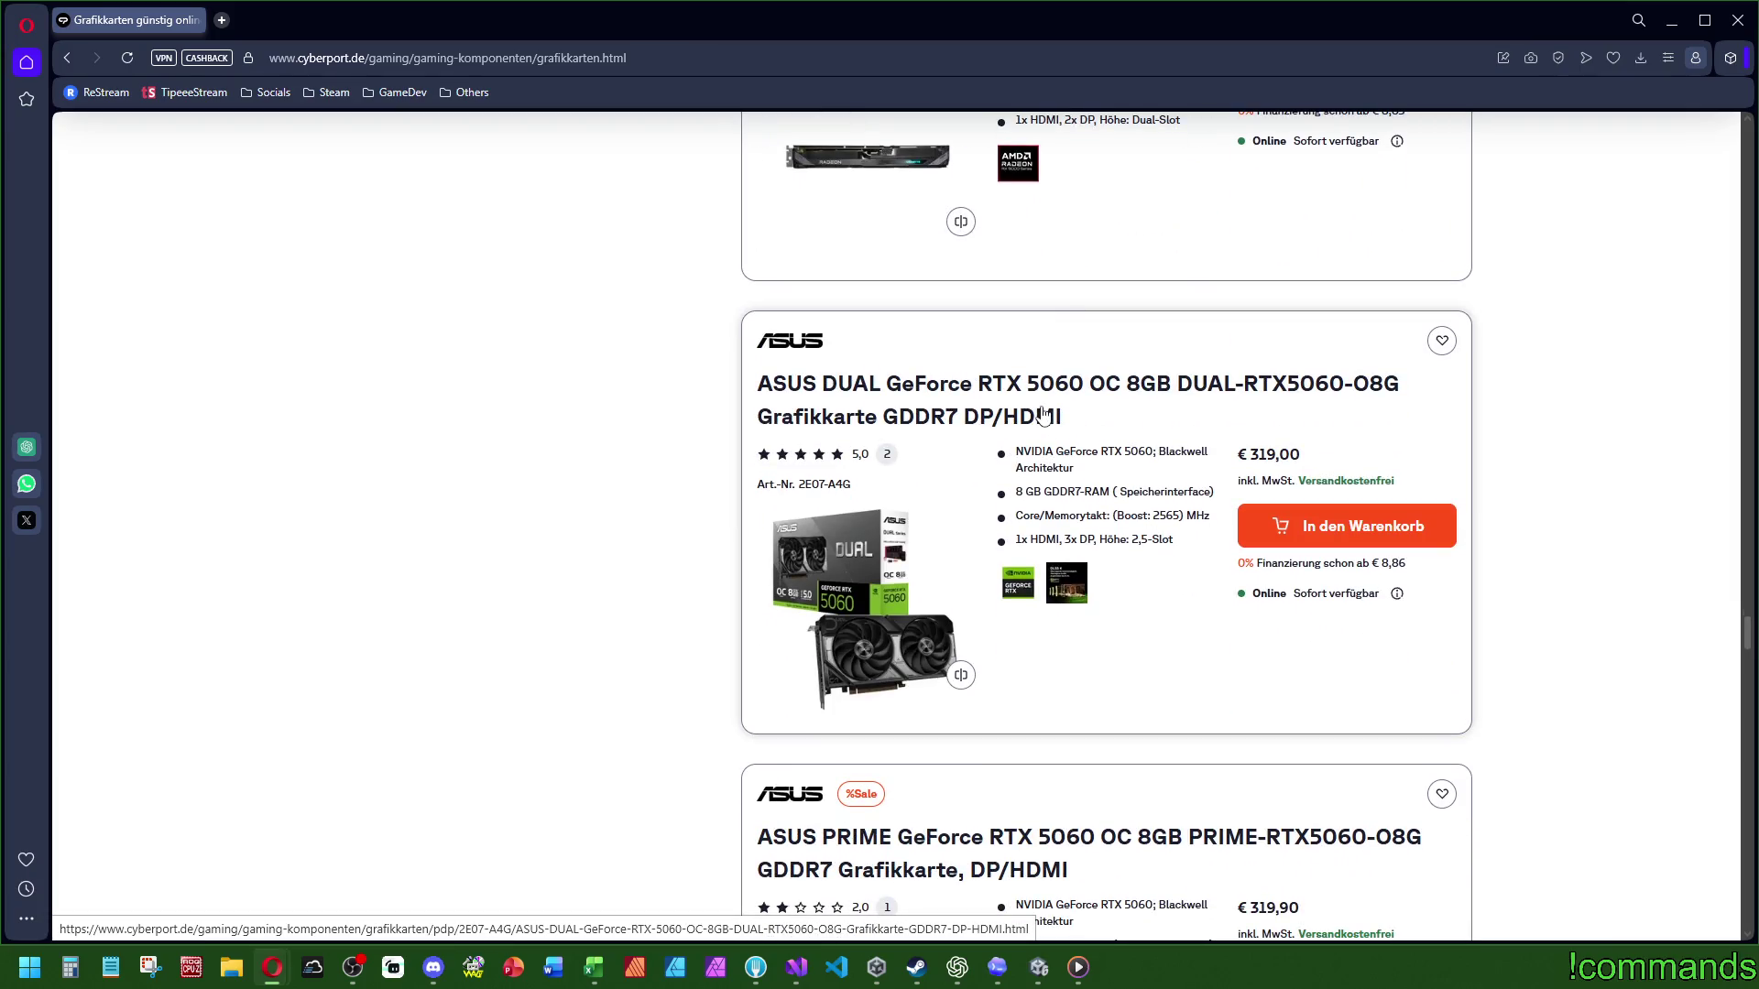
scroll(1040, 418, "down", 5)
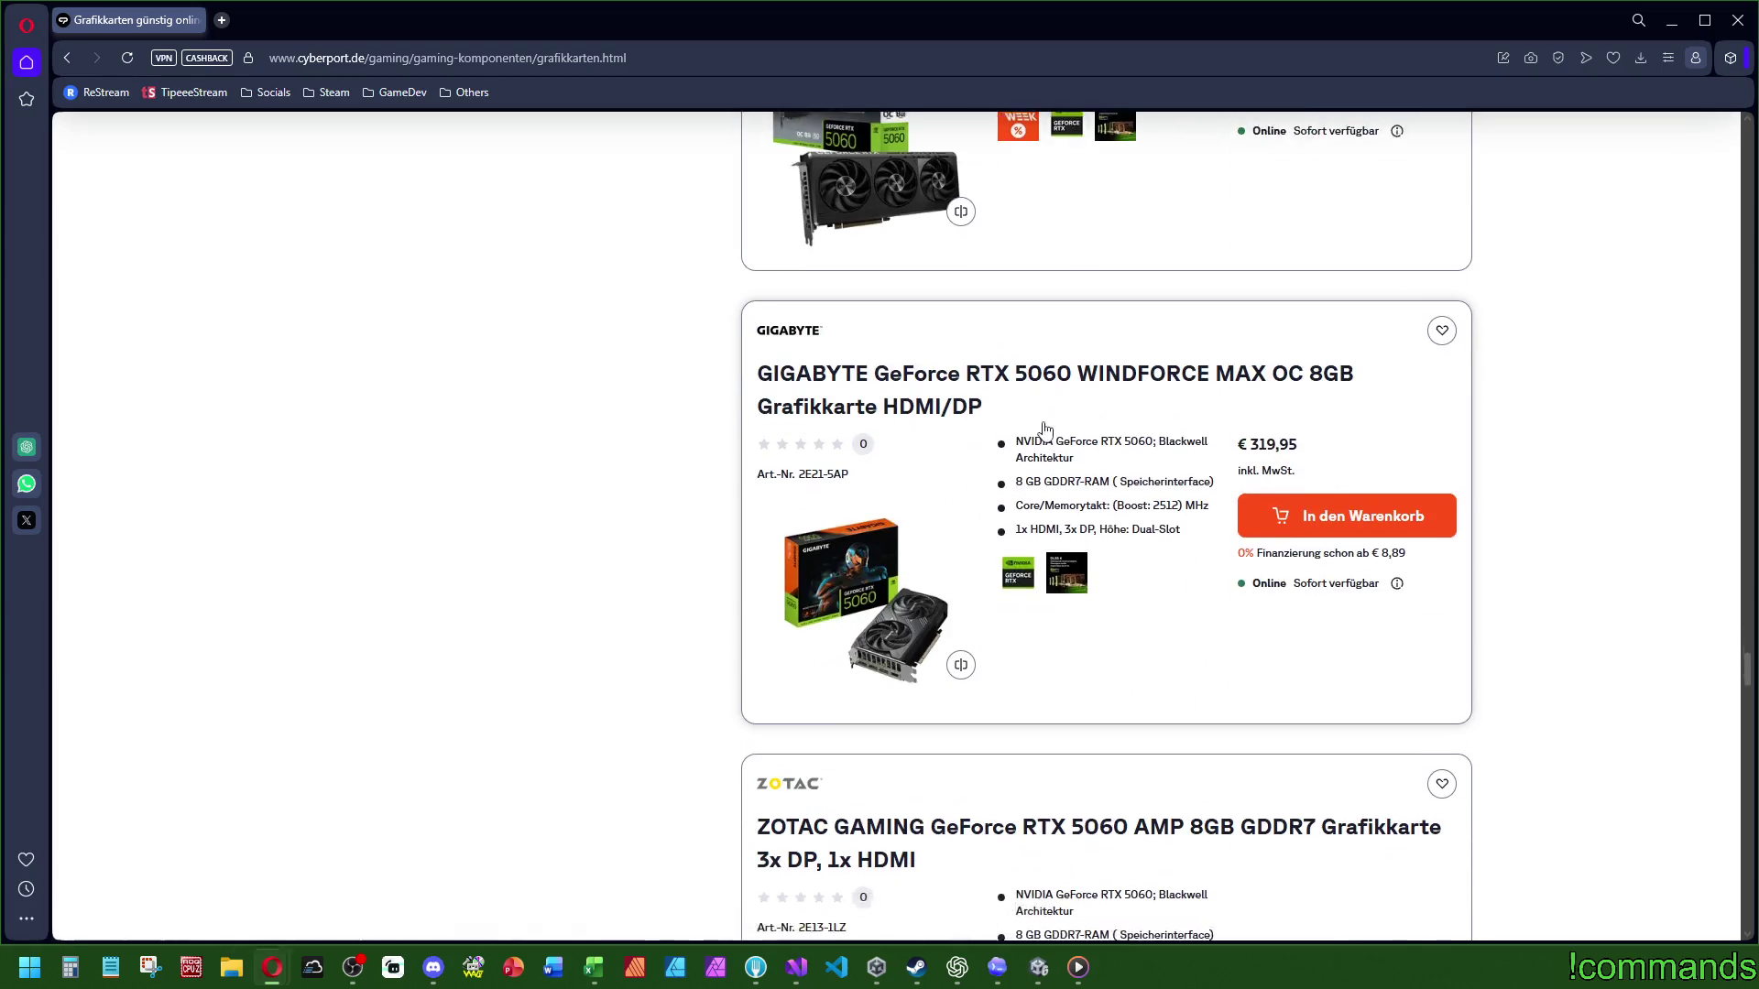
scroll(1032, 431, "down", 5)
scroll(1019, 502, "up", 4)
scroll(1019, 499, "down", 14)
scroll(1035, 473, "up", 2)
scroll(1035, 473, "down", 8)
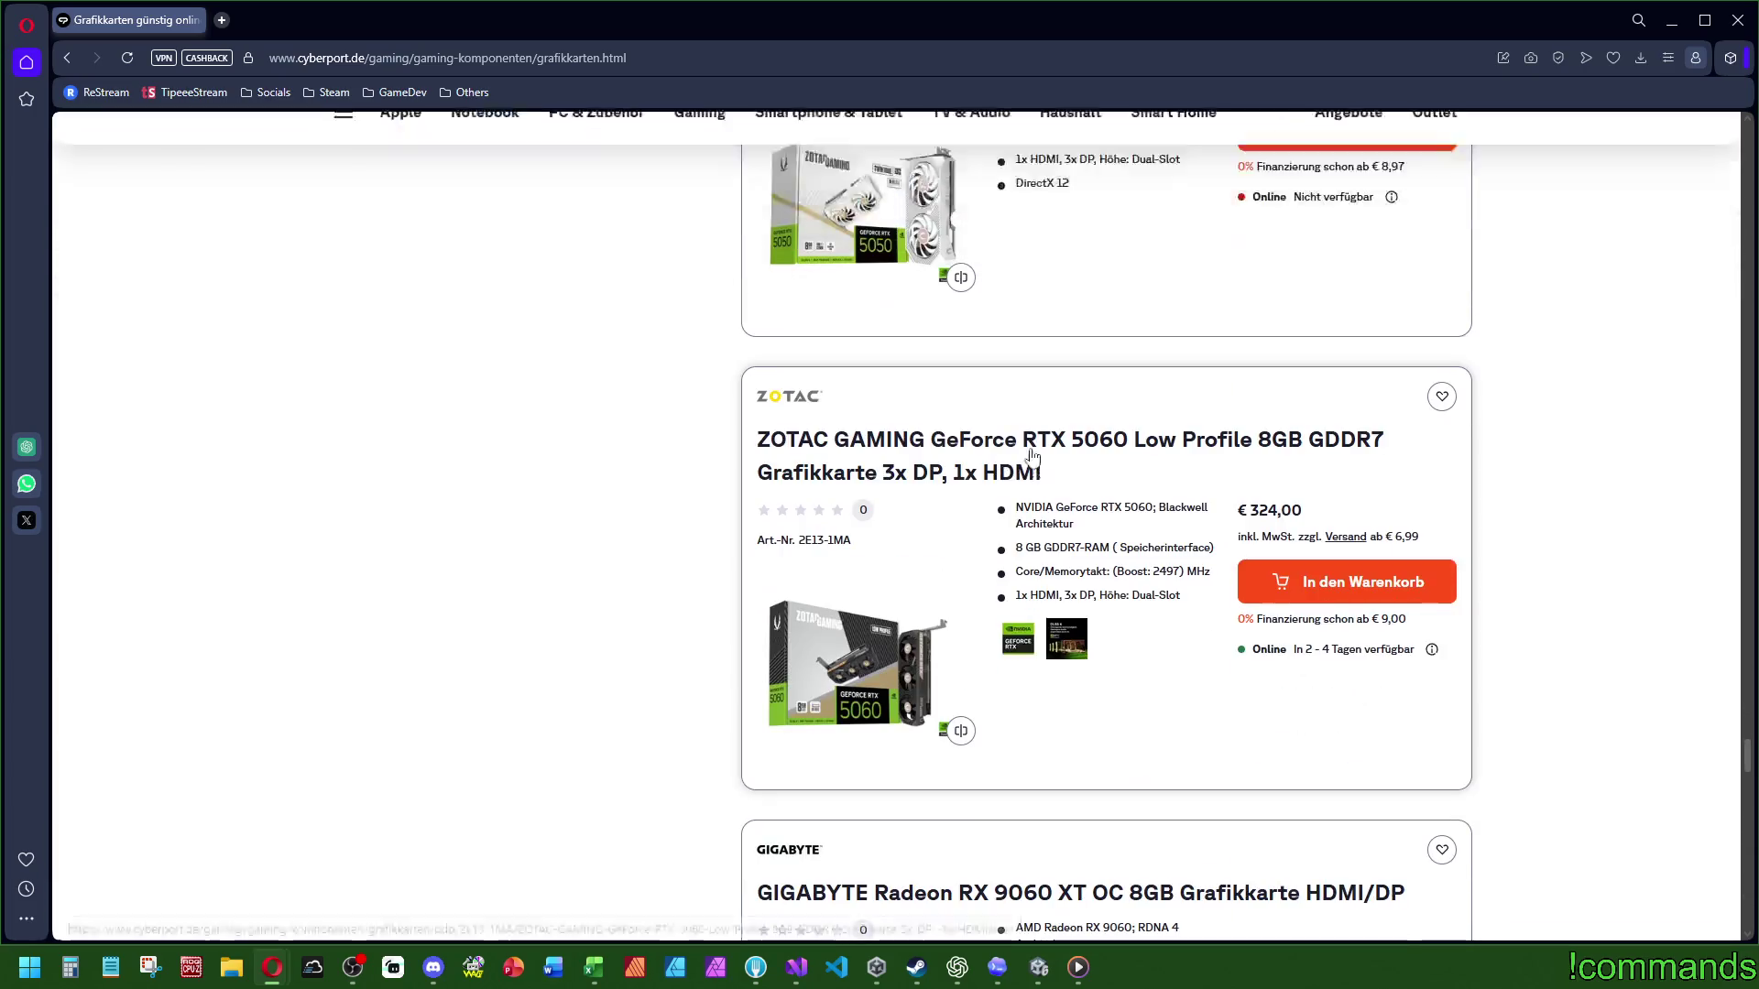
scroll(905, 449, "down", 4)
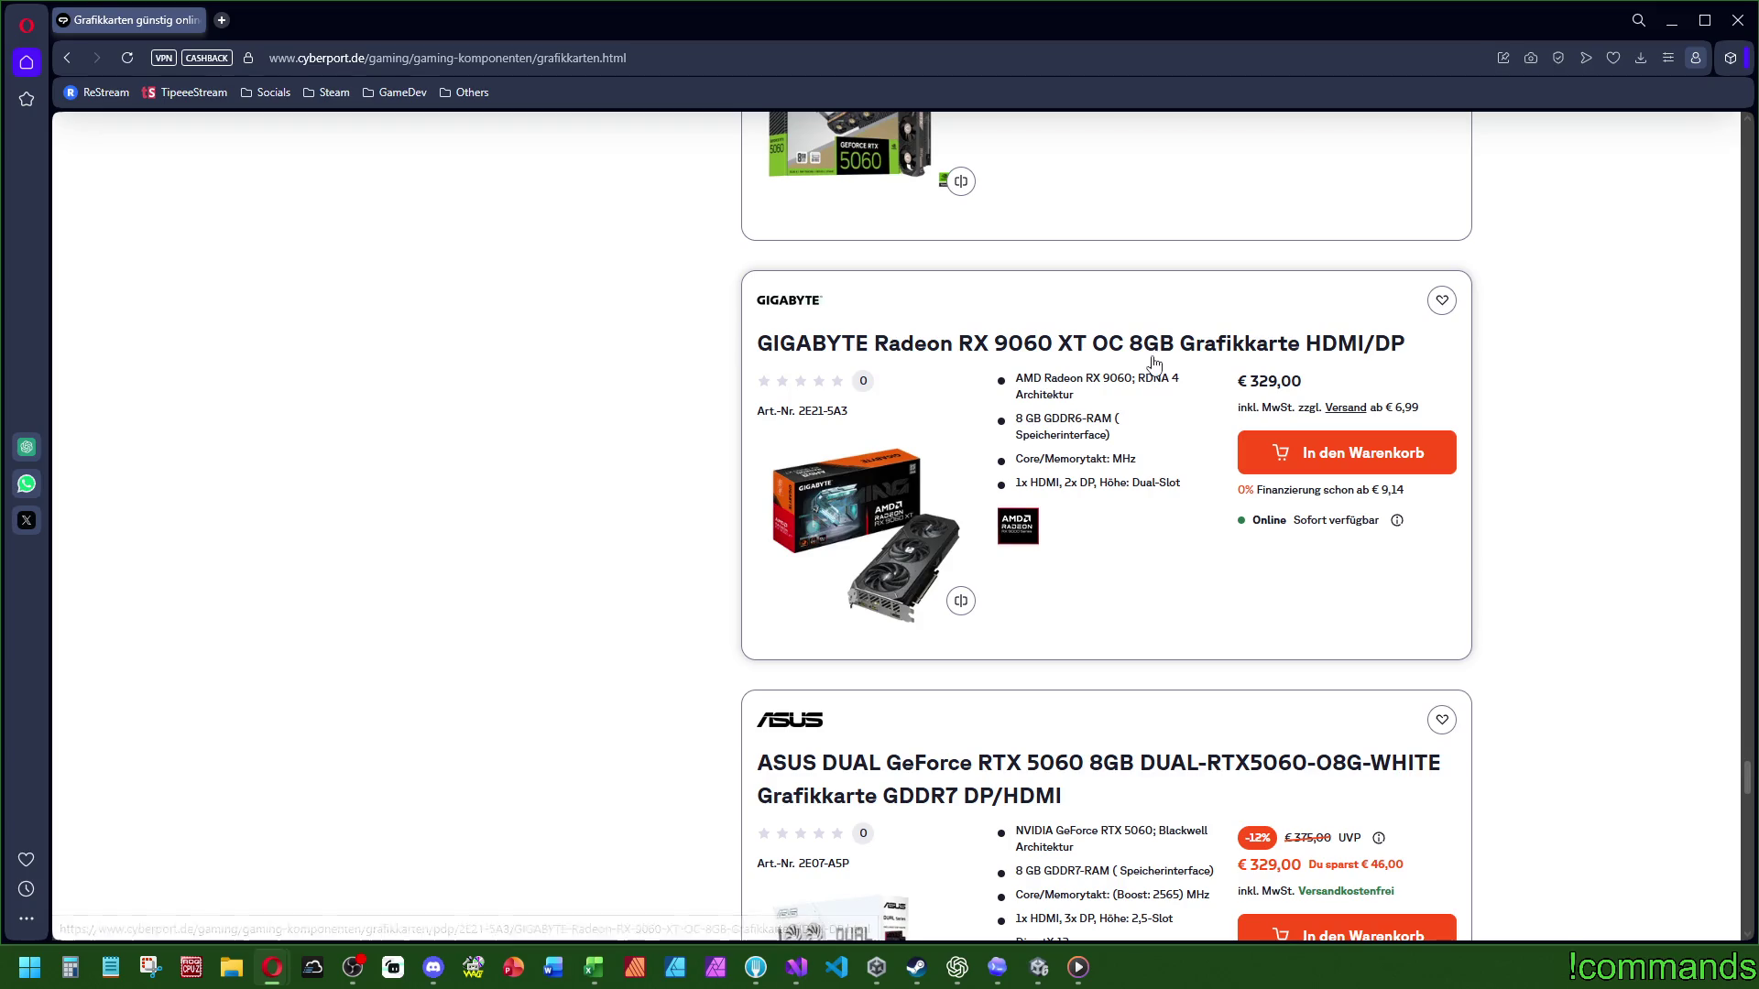
scroll(1083, 220, "down", 2)
scroll(1083, 220, "up", 4)
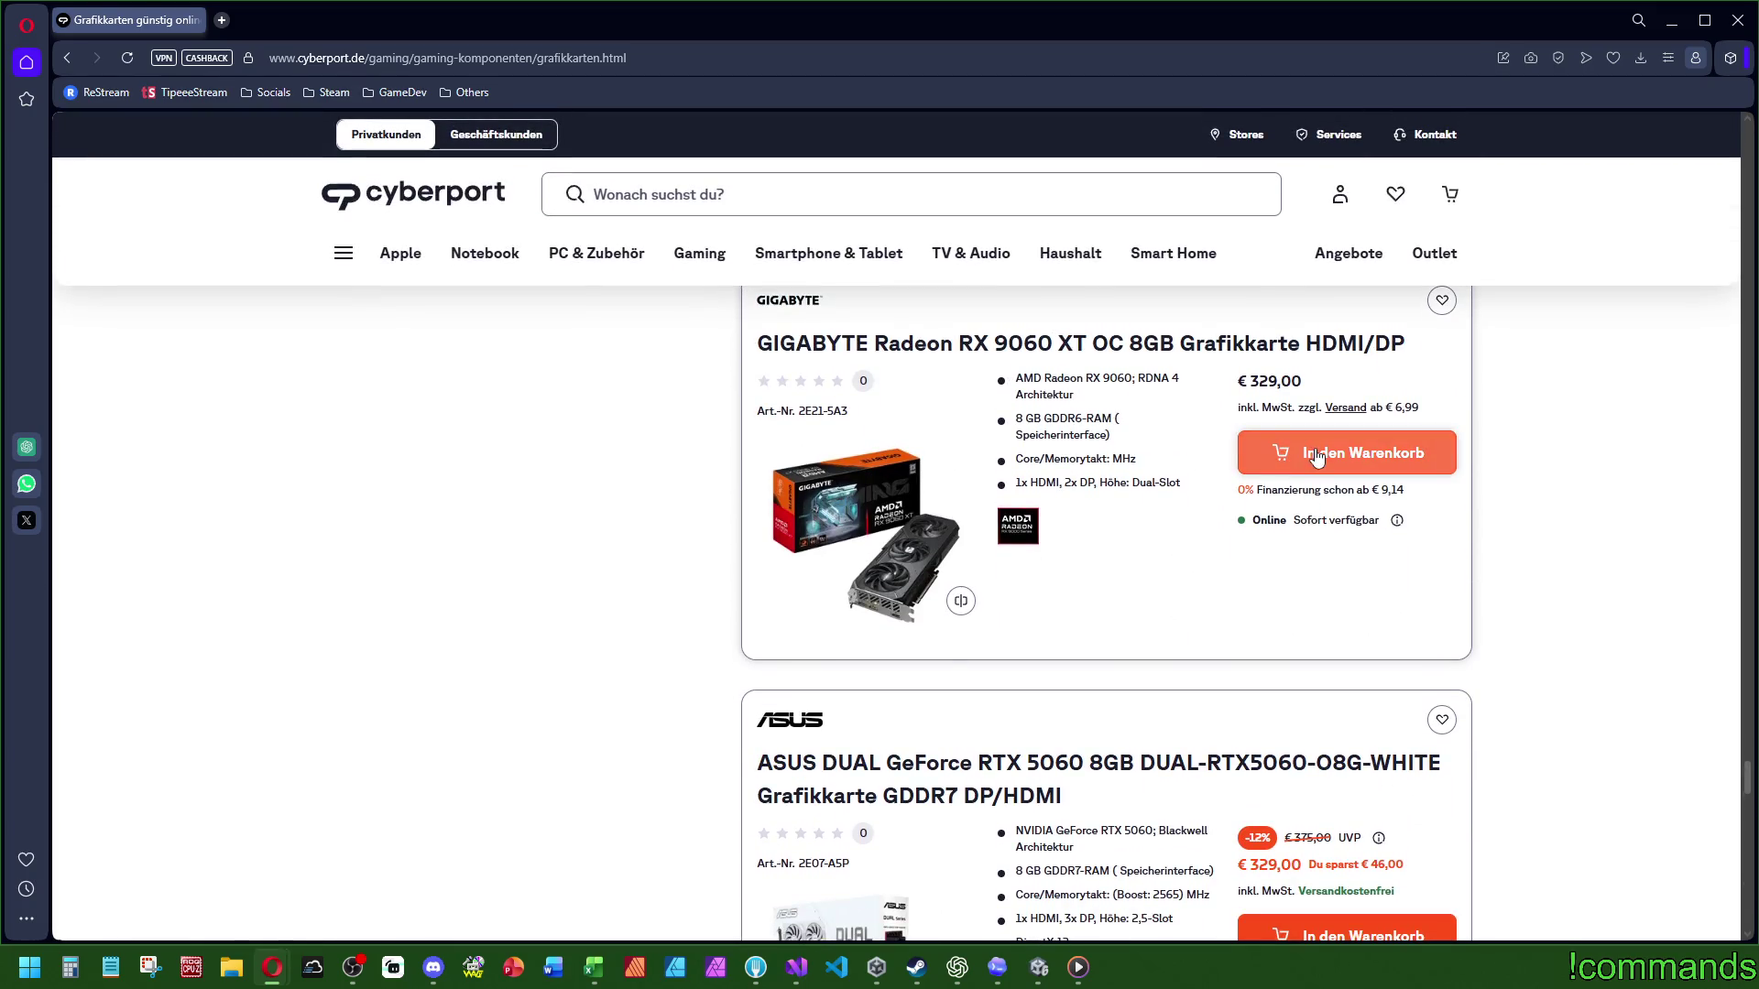
Step: View the GIGABYTE Radeon RX 9060 XT OC 8GB page (€329,00), then return to the listing
left_click(988, 535)
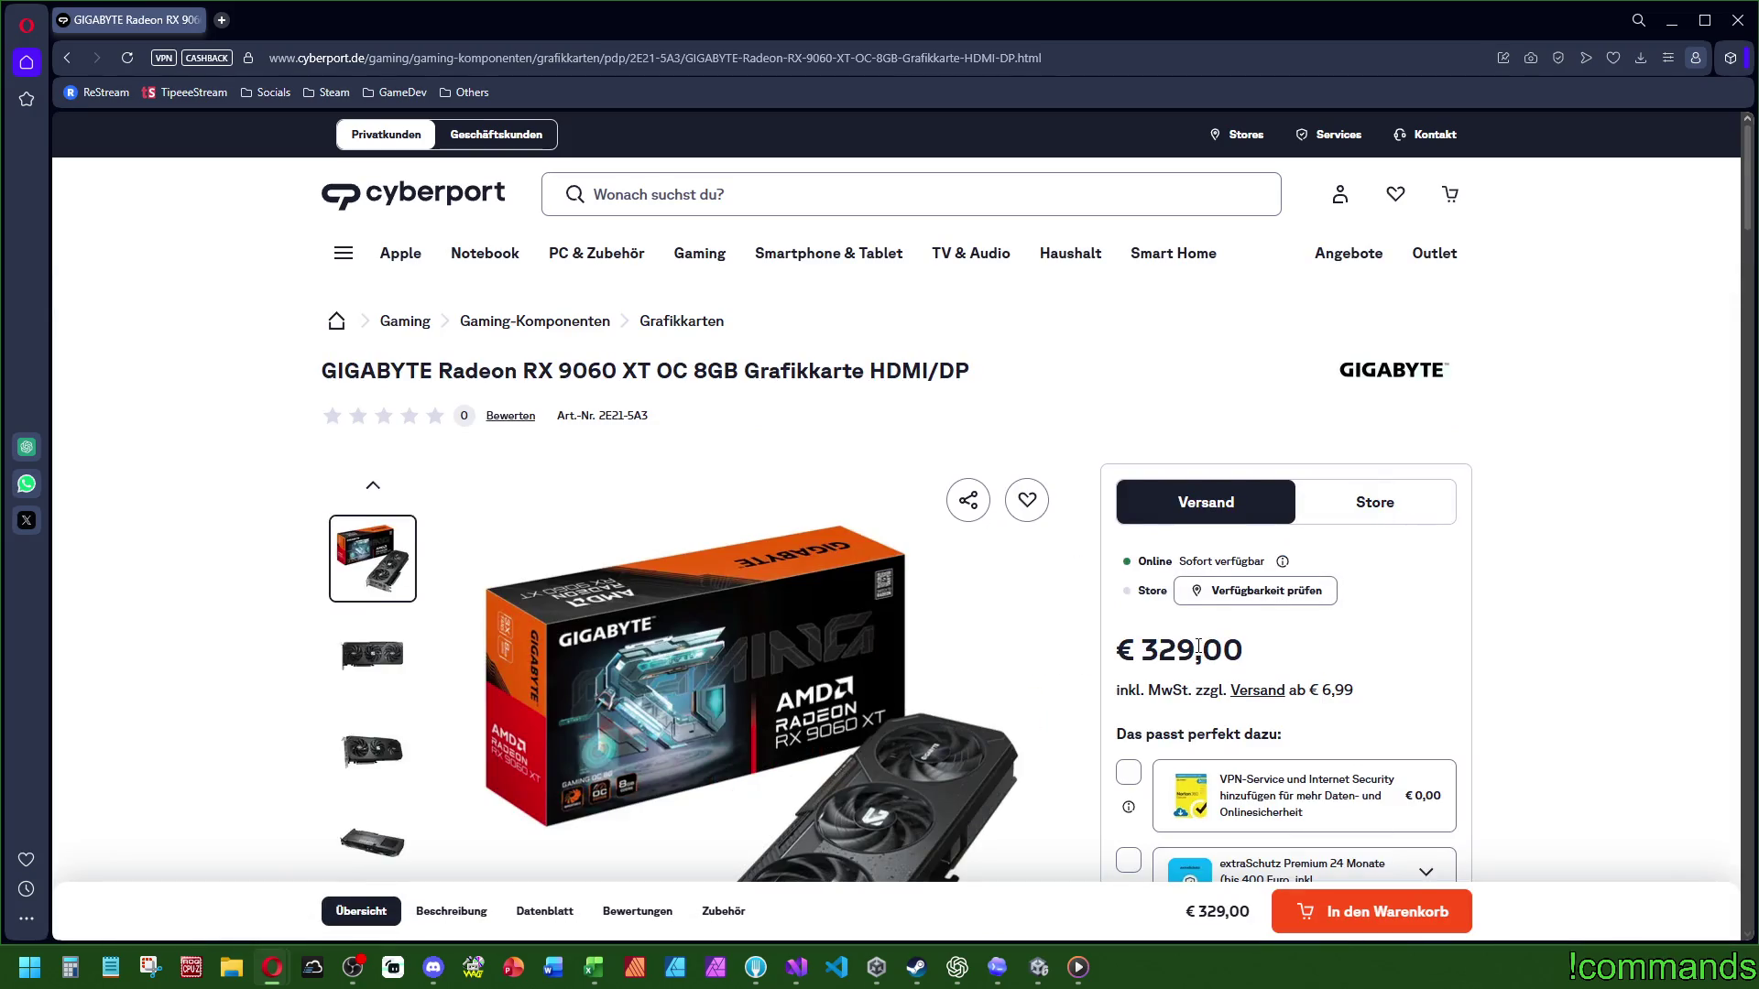
scroll(1197, 647, "down", 2)
scroll(1240, 490, "up", 2)
scroll(1588, 785, "down", 3)
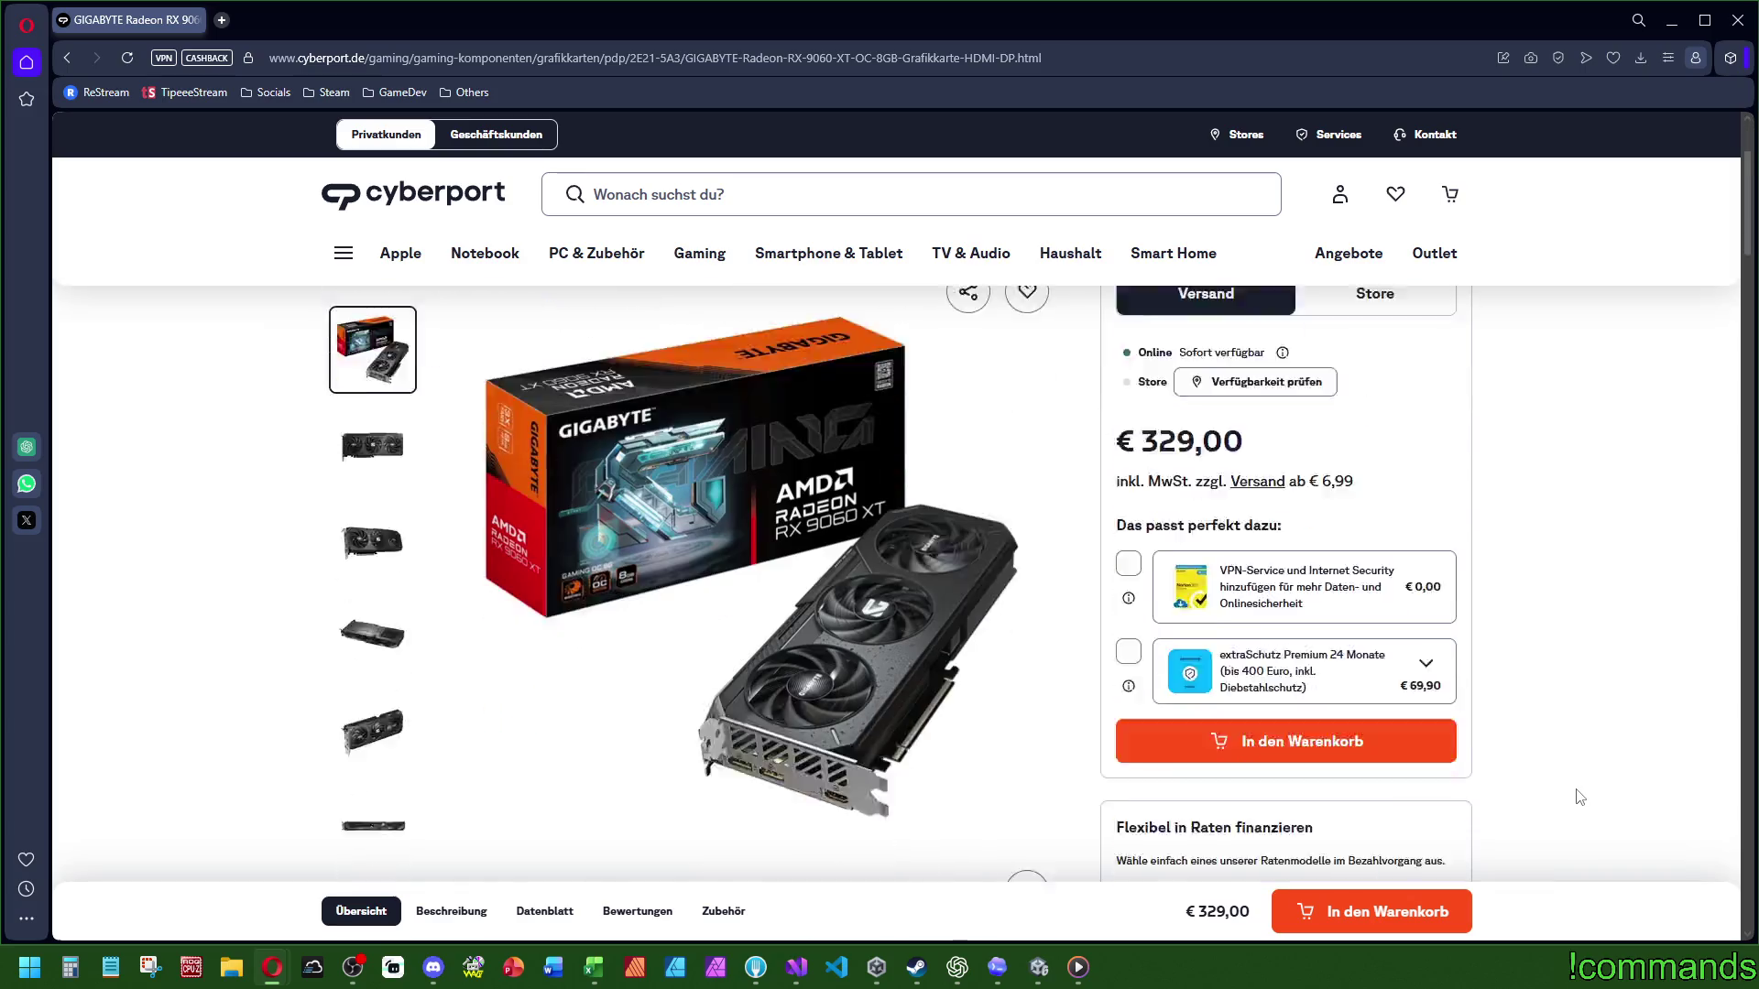
scroll(1587, 785, "down", 10)
scroll(1585, 781, "up", 12)
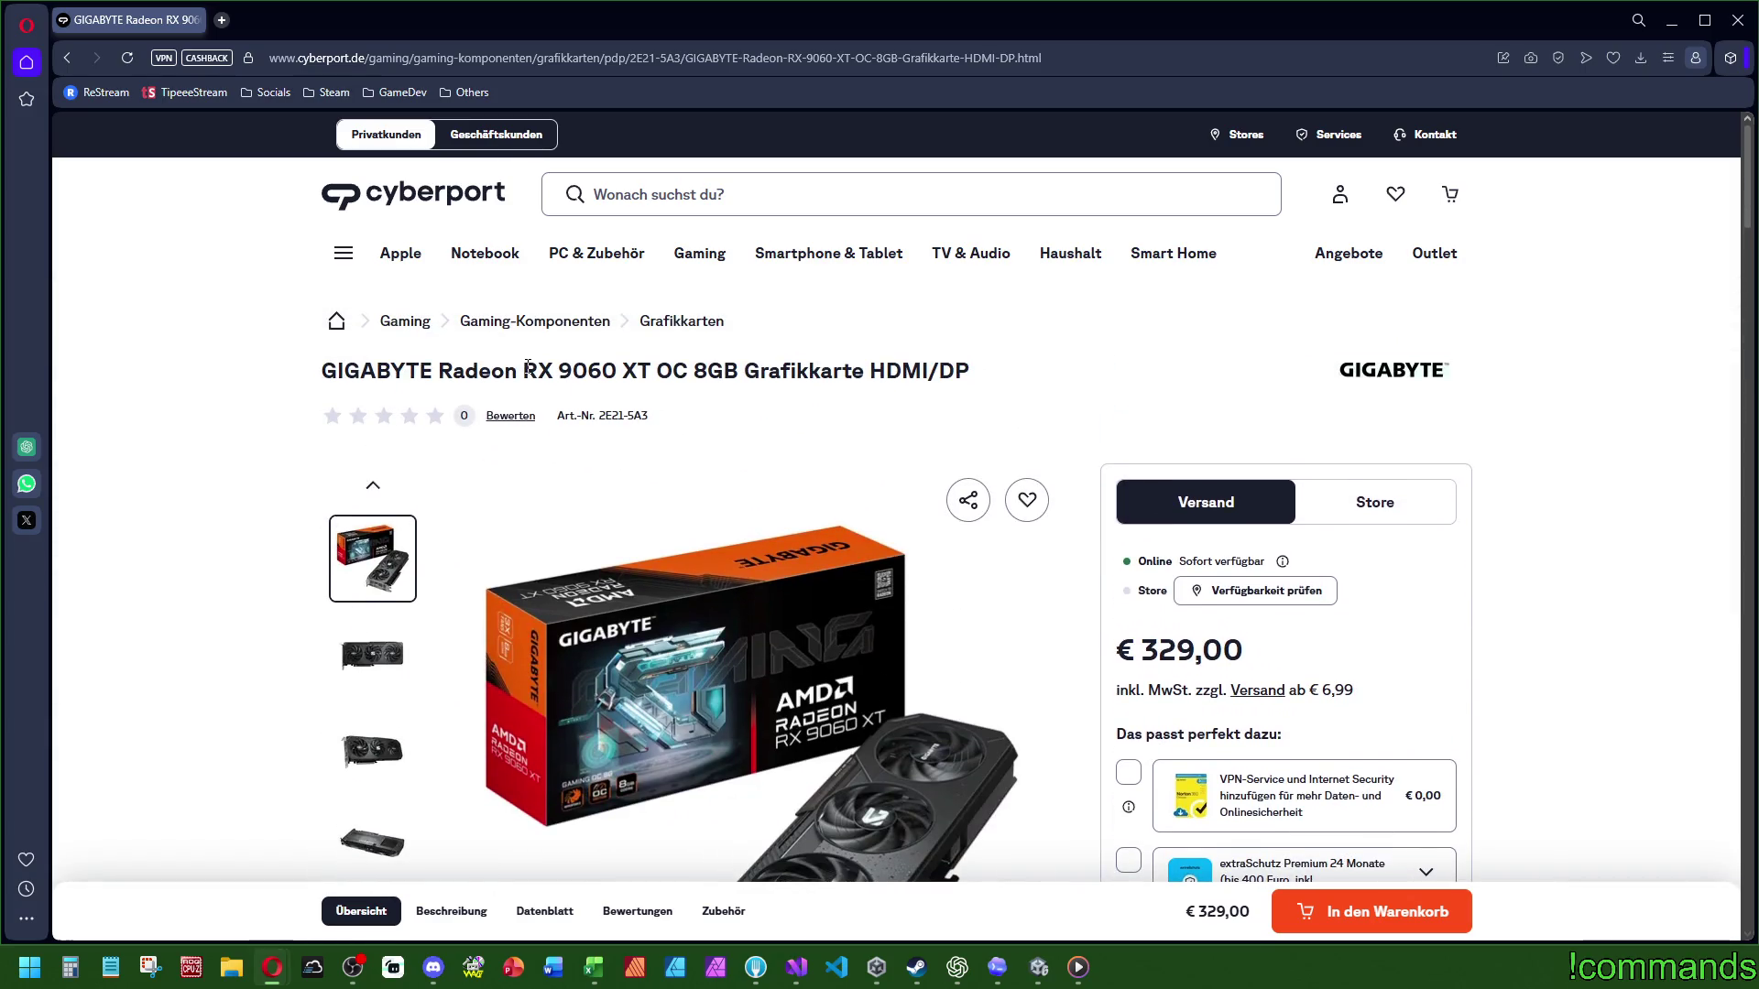
key("alt+Left")
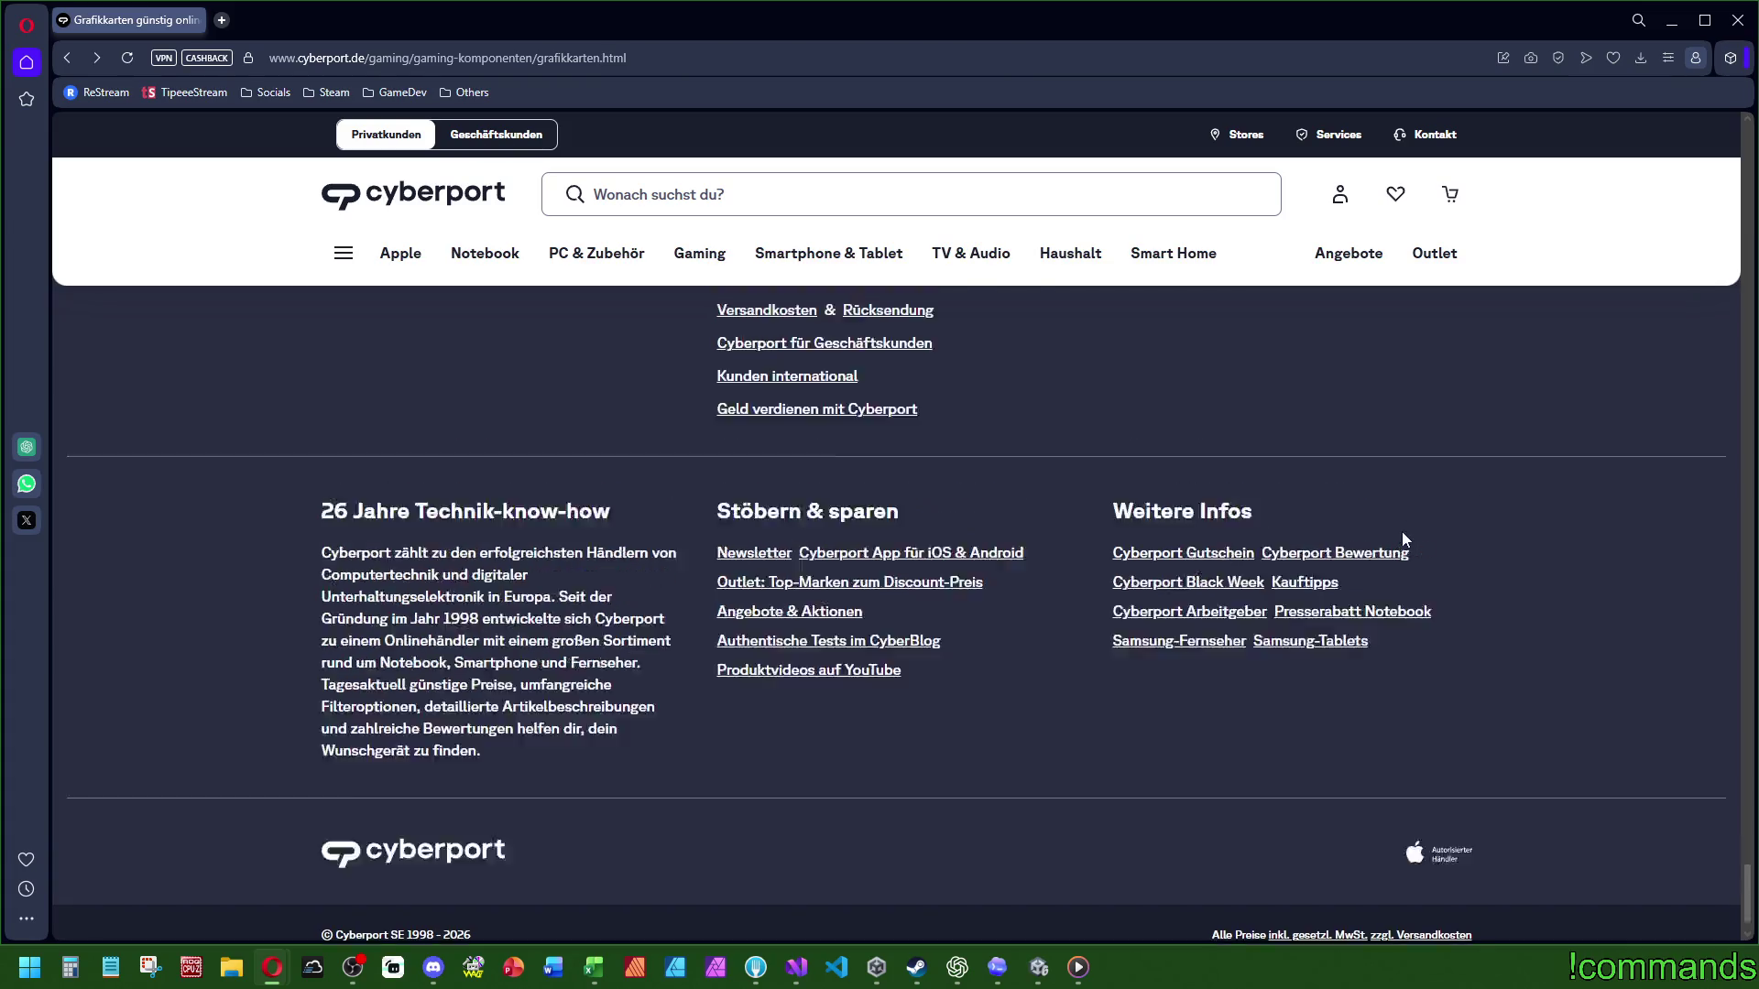
Step: Load two more batches of graphics cards, browsing the price-sorted list between them
scroll(1368, 580, "down", 15)
scroll(1363, 574, "up", 8)
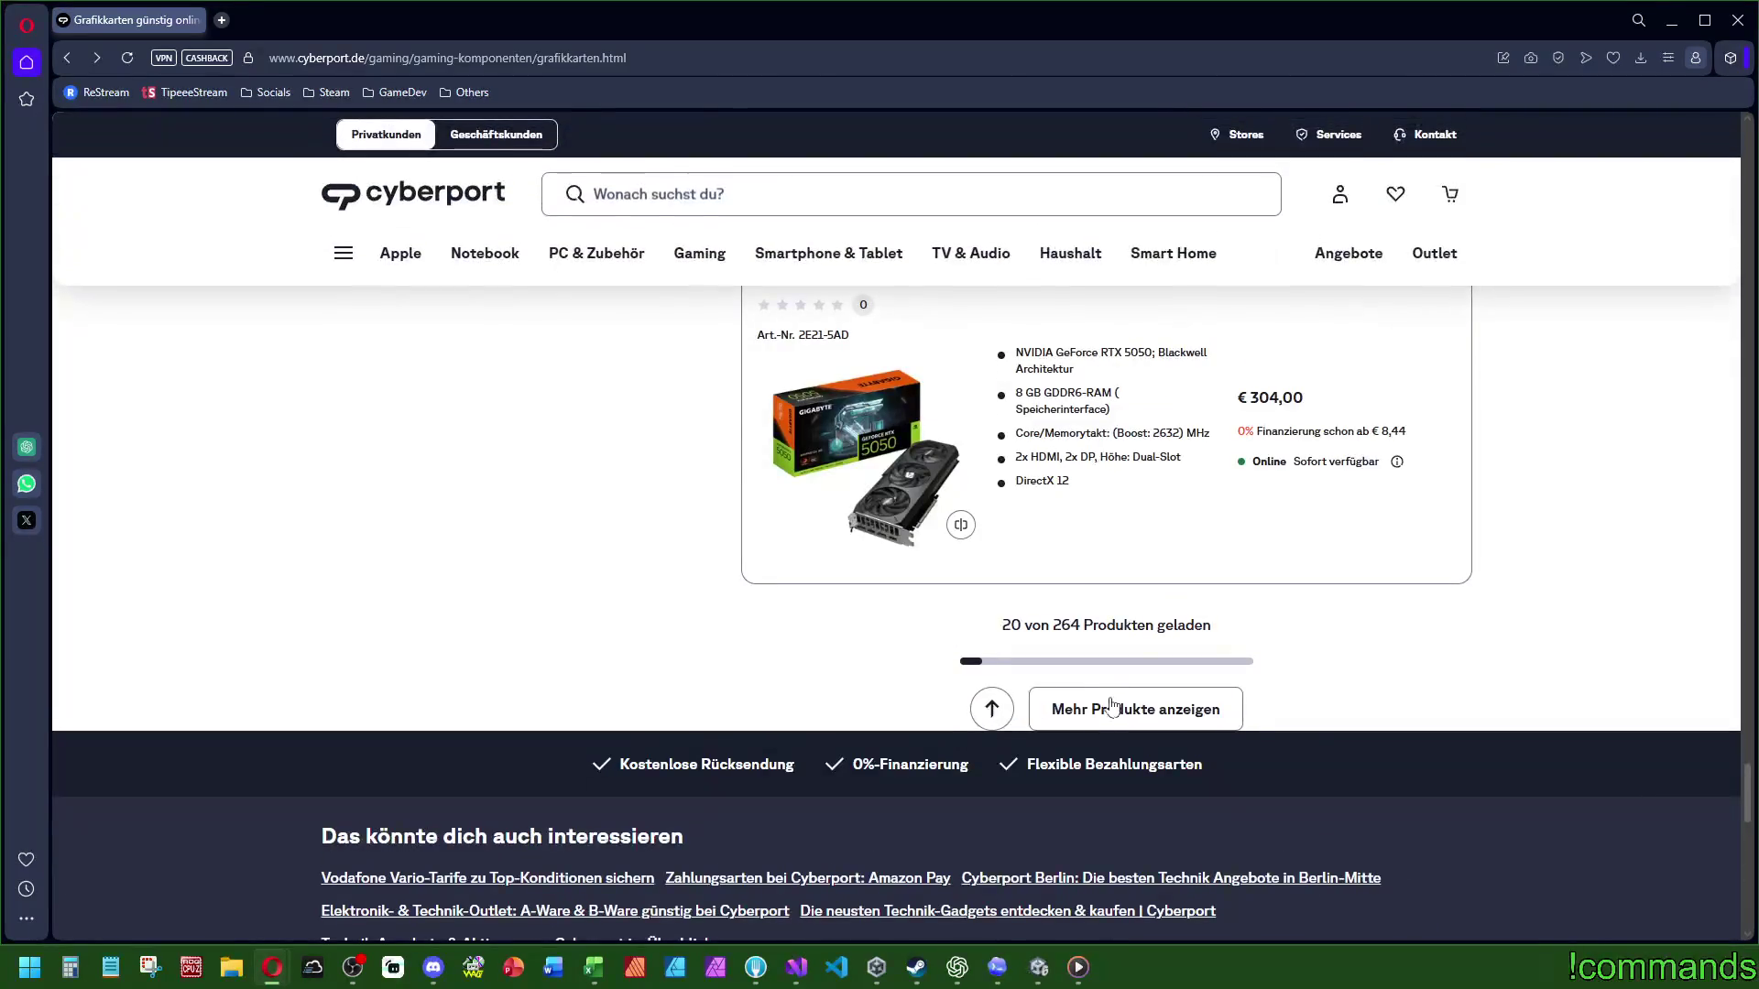
left_click(1097, 711)
scroll(1098, 710, "down", 6)
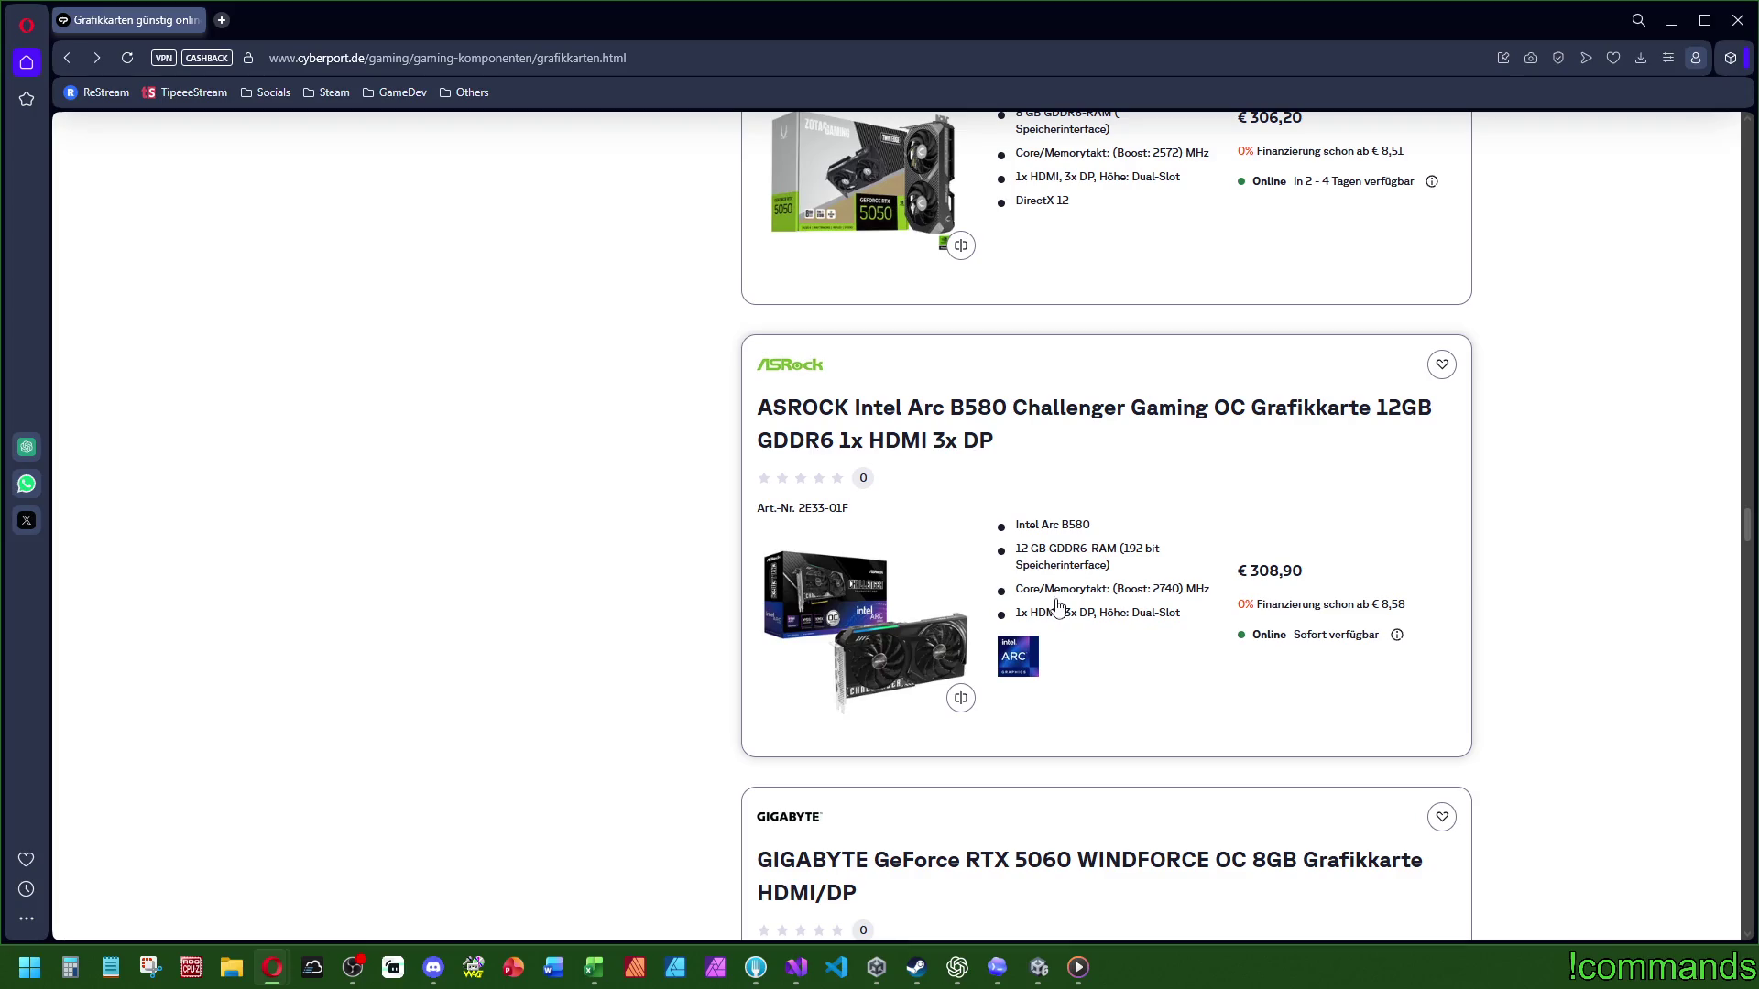
scroll(1005, 637, "down", 15)
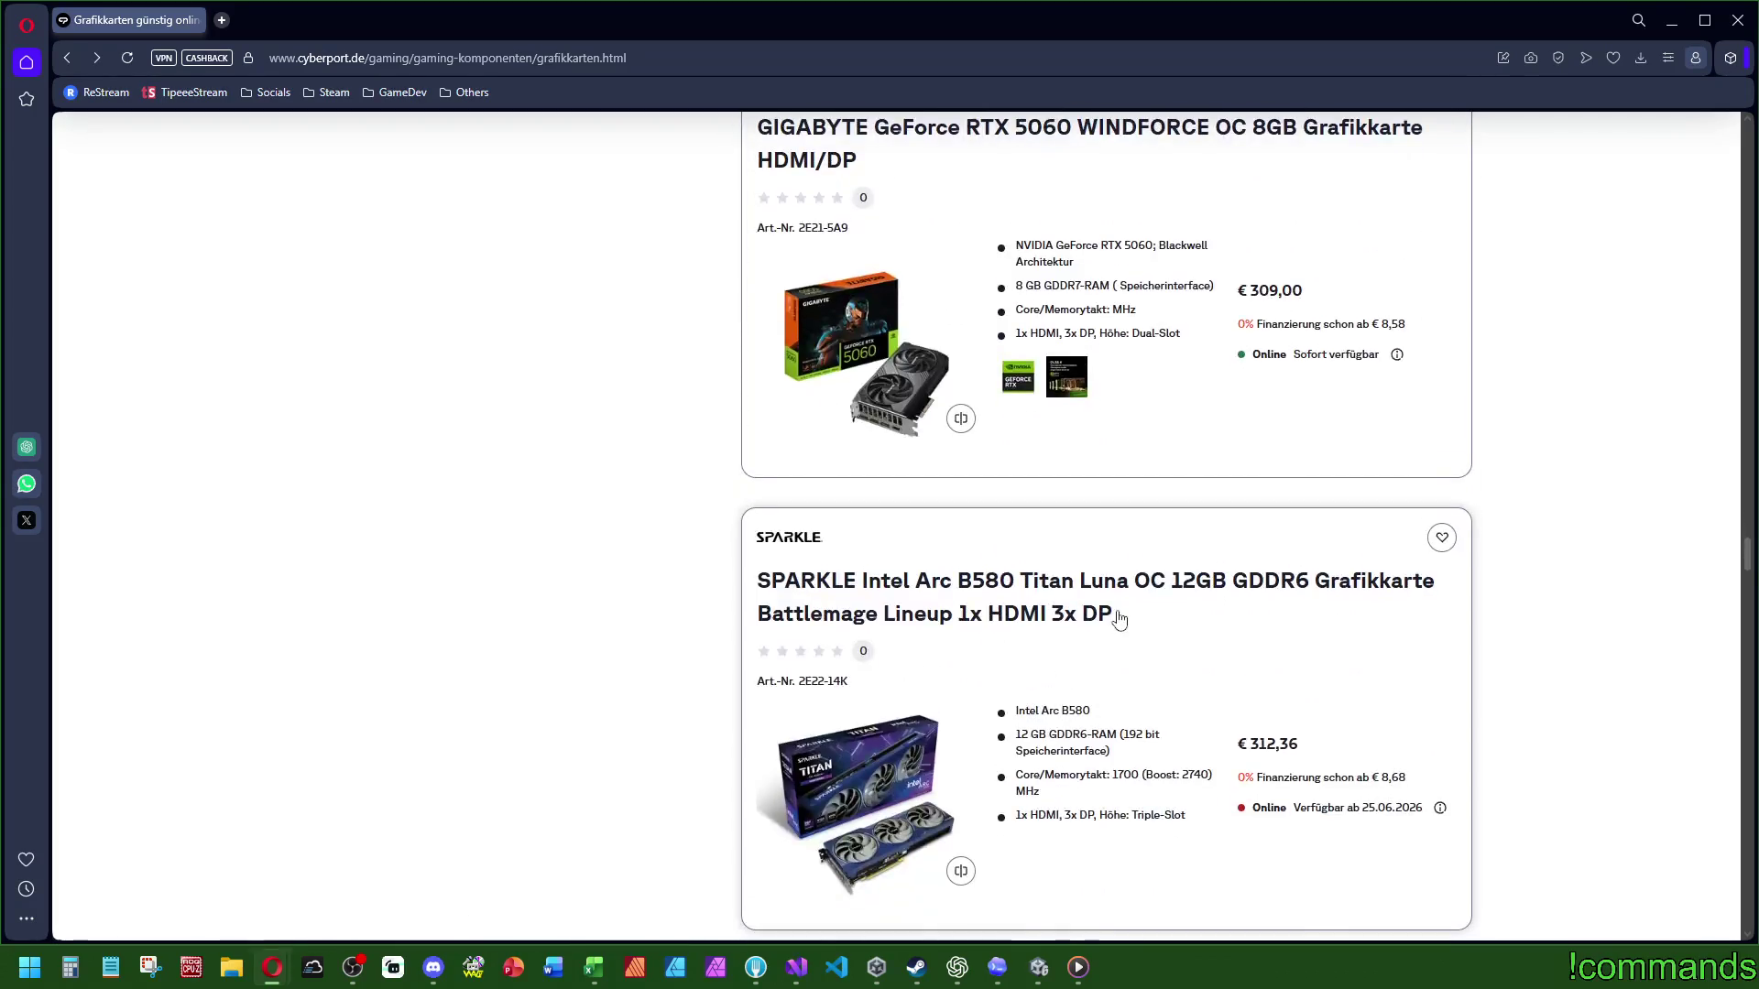
scroll(1073, 578, "up", 6)
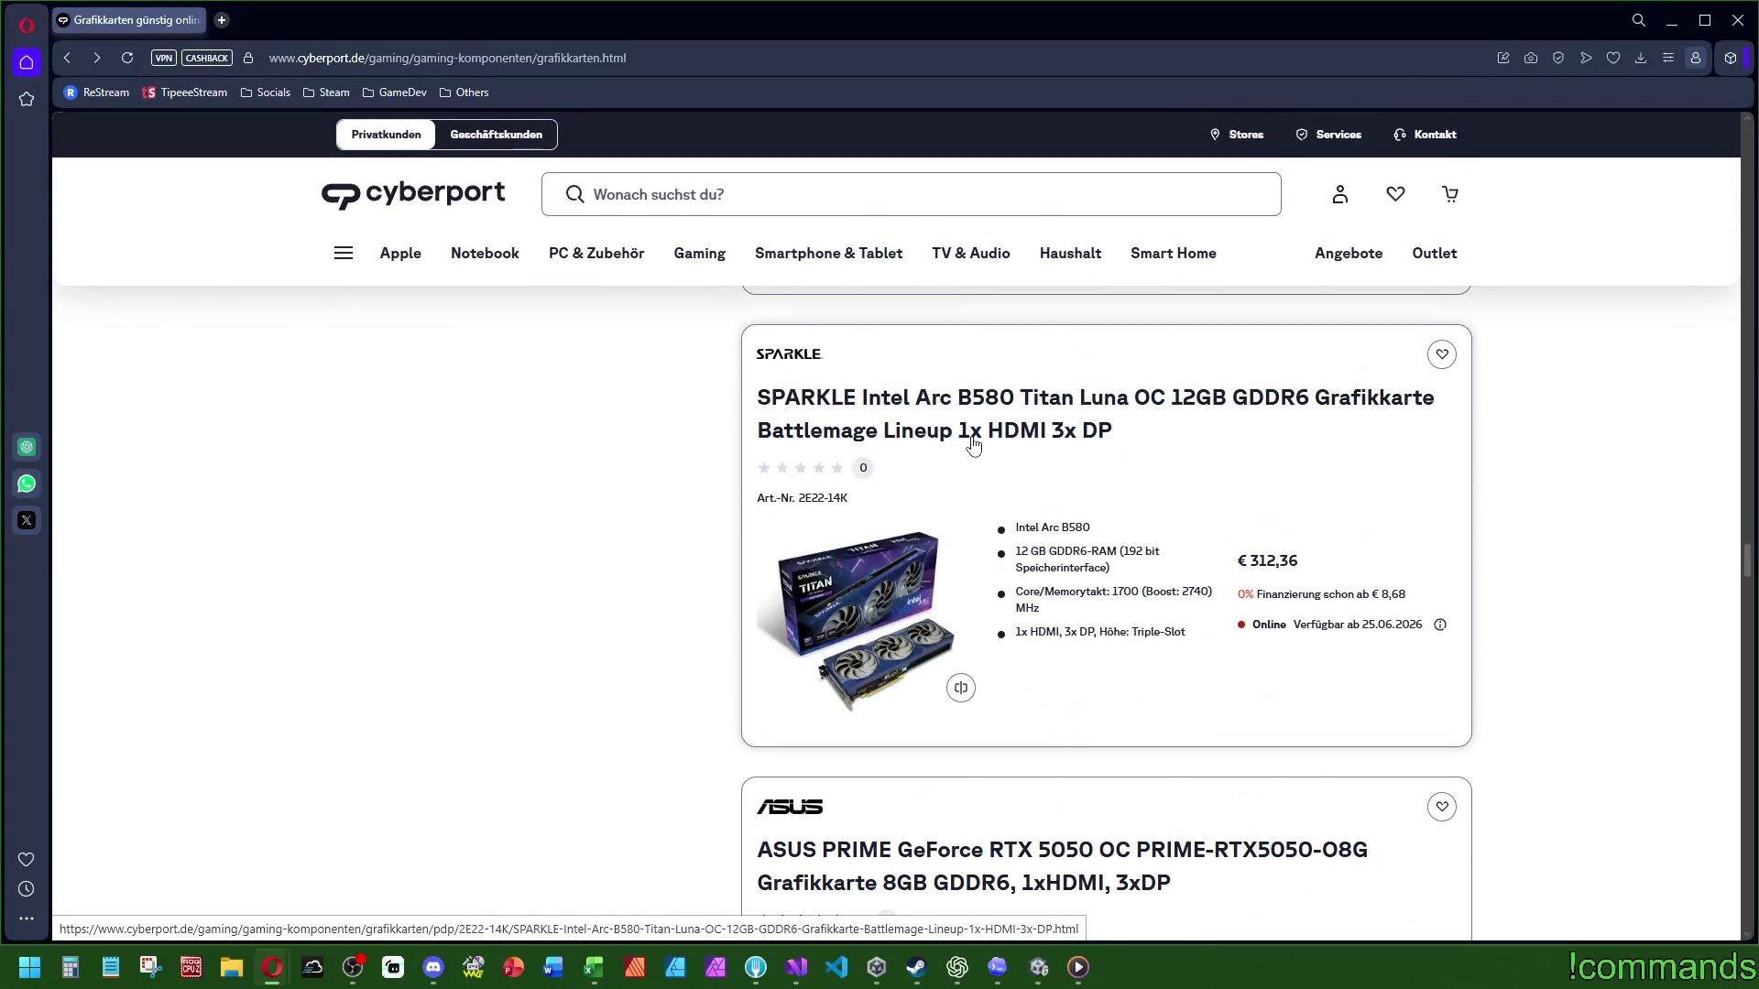
scroll(994, 453, "down", 4)
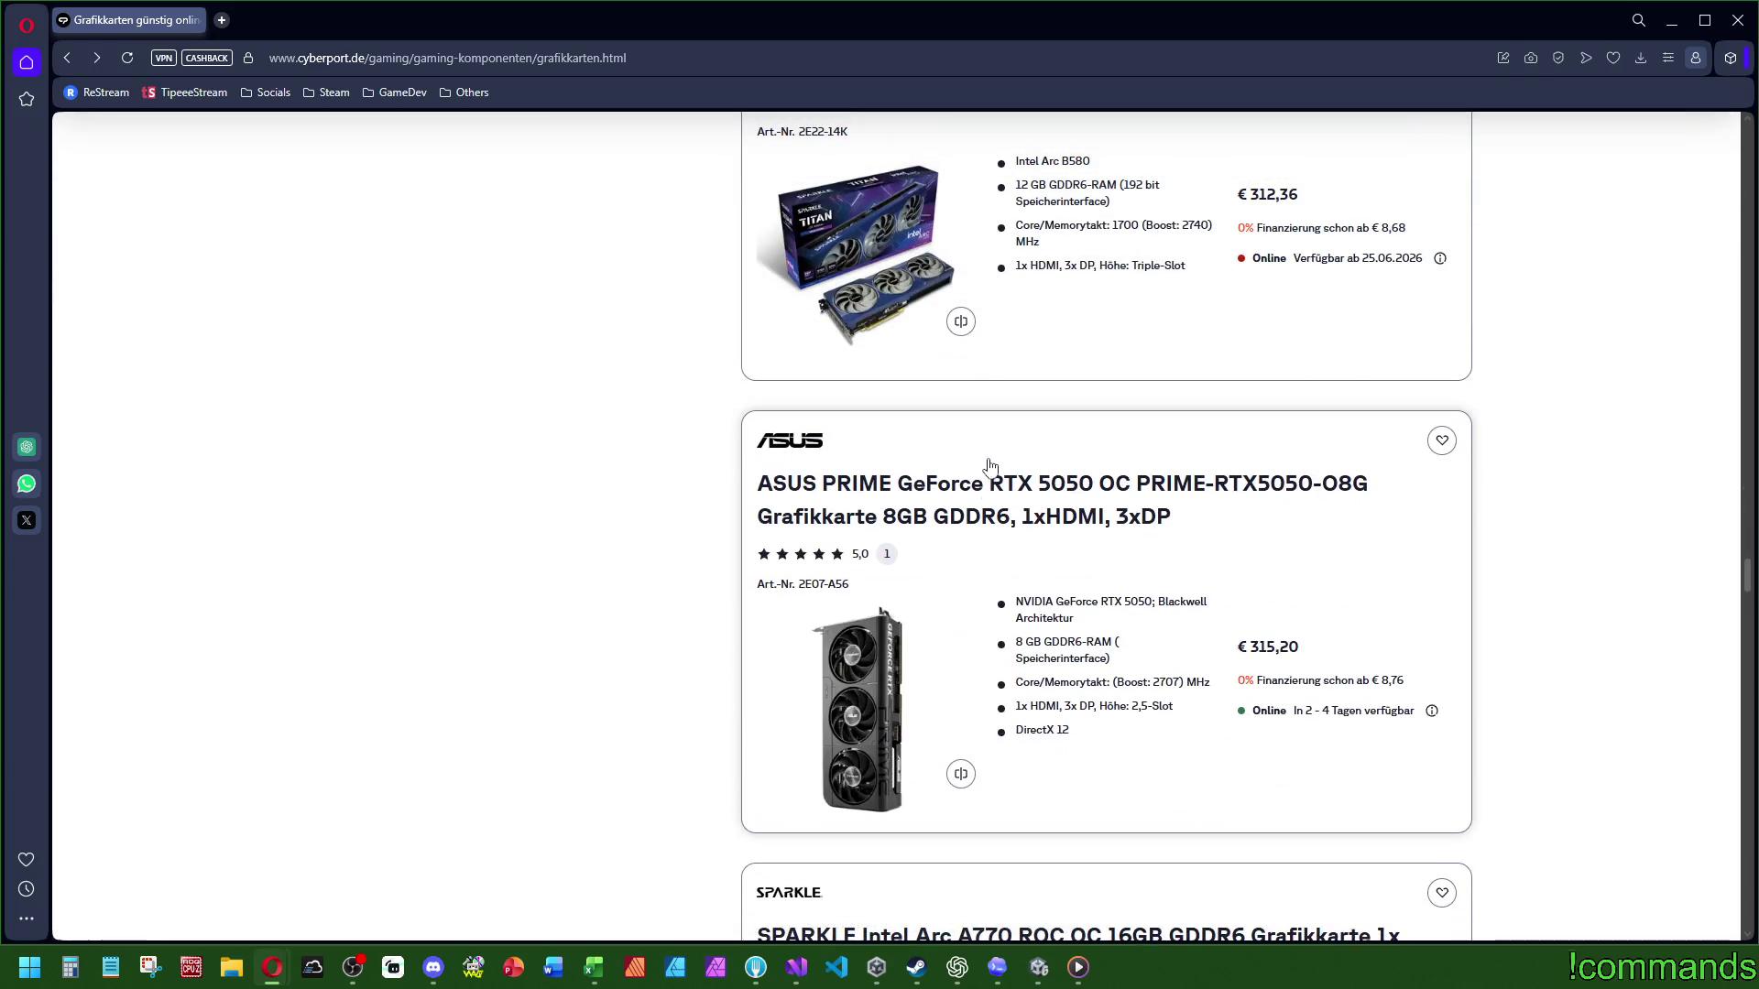
scroll(1008, 536, "down", 8)
scroll(1016, 495, "down", 4)
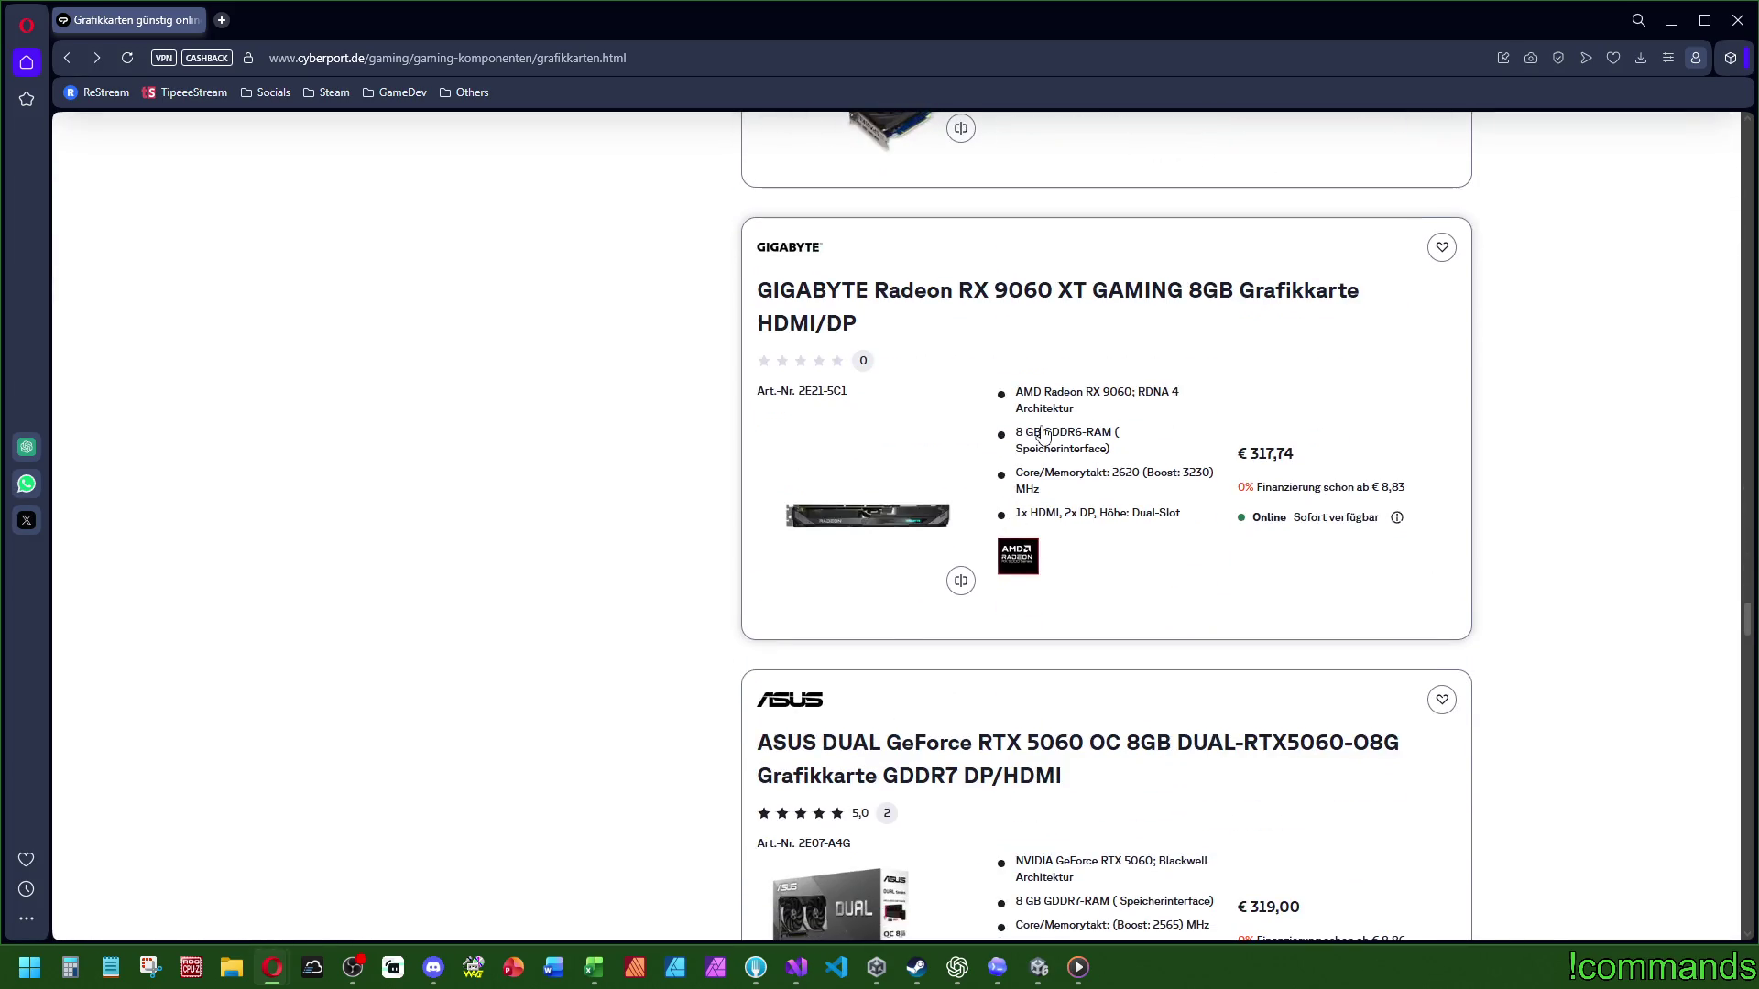
scroll(1127, 303, "down", 6)
scroll(1237, 339, "down", 12)
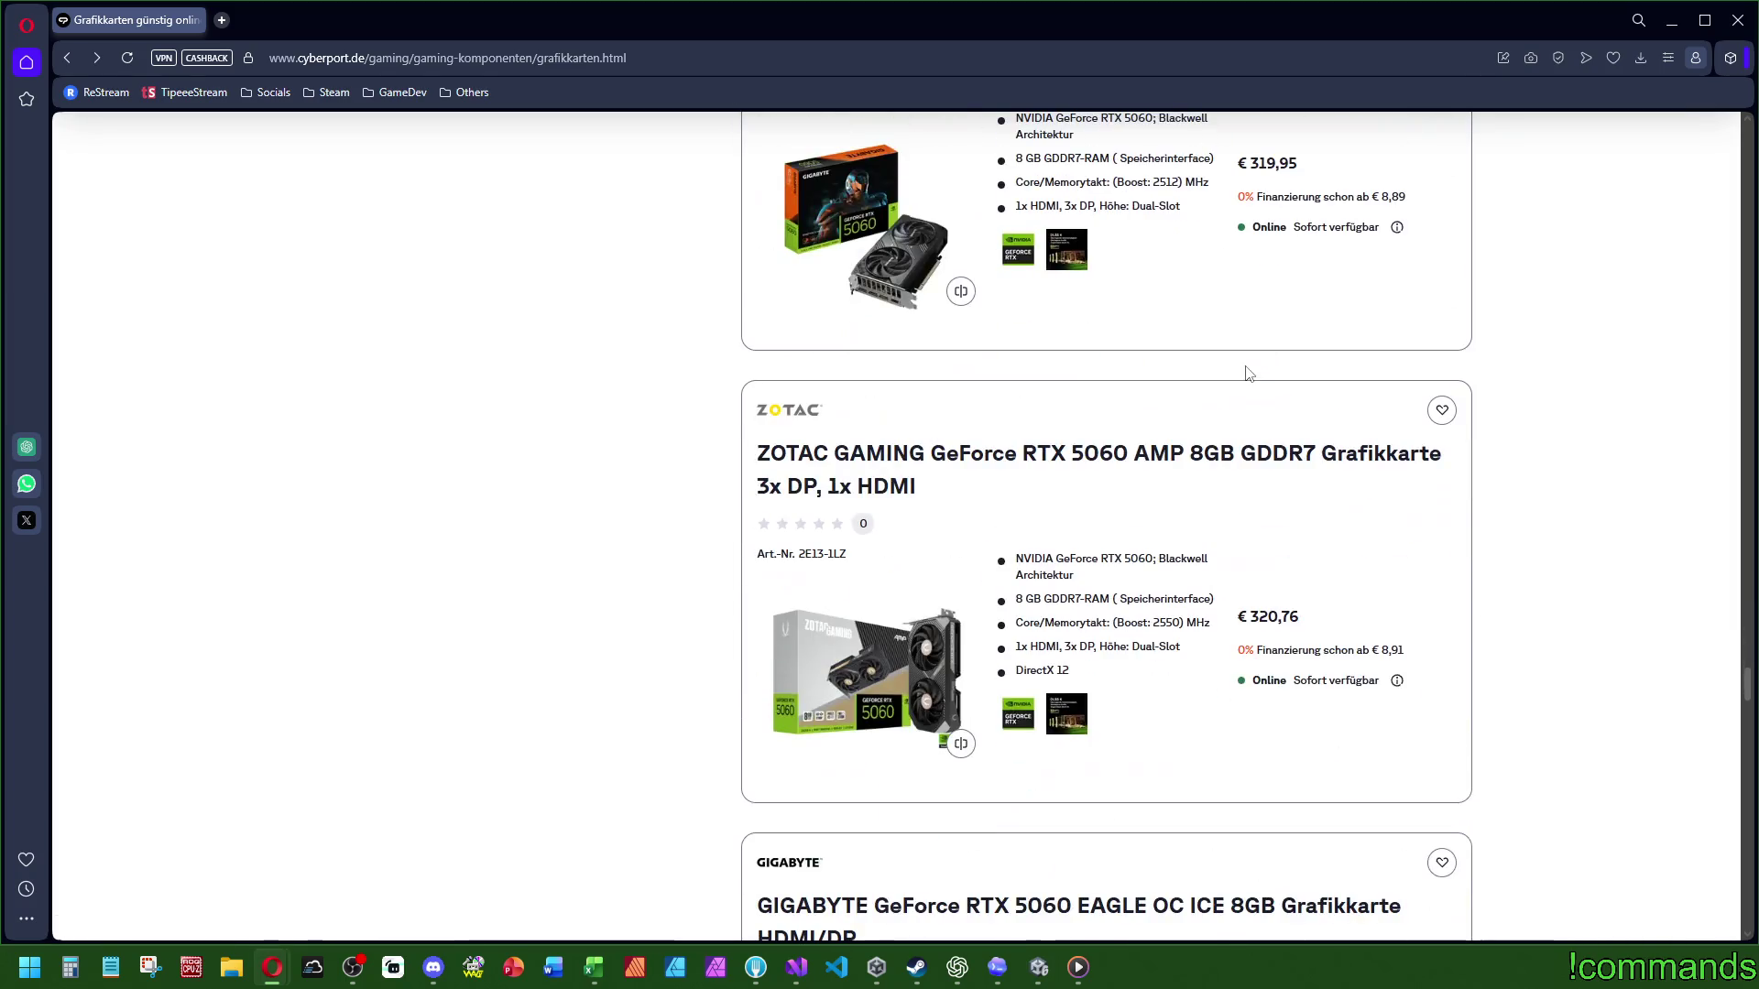
scroll(1250, 330, "down", 10)
scroll(1221, 329, "down", 8)
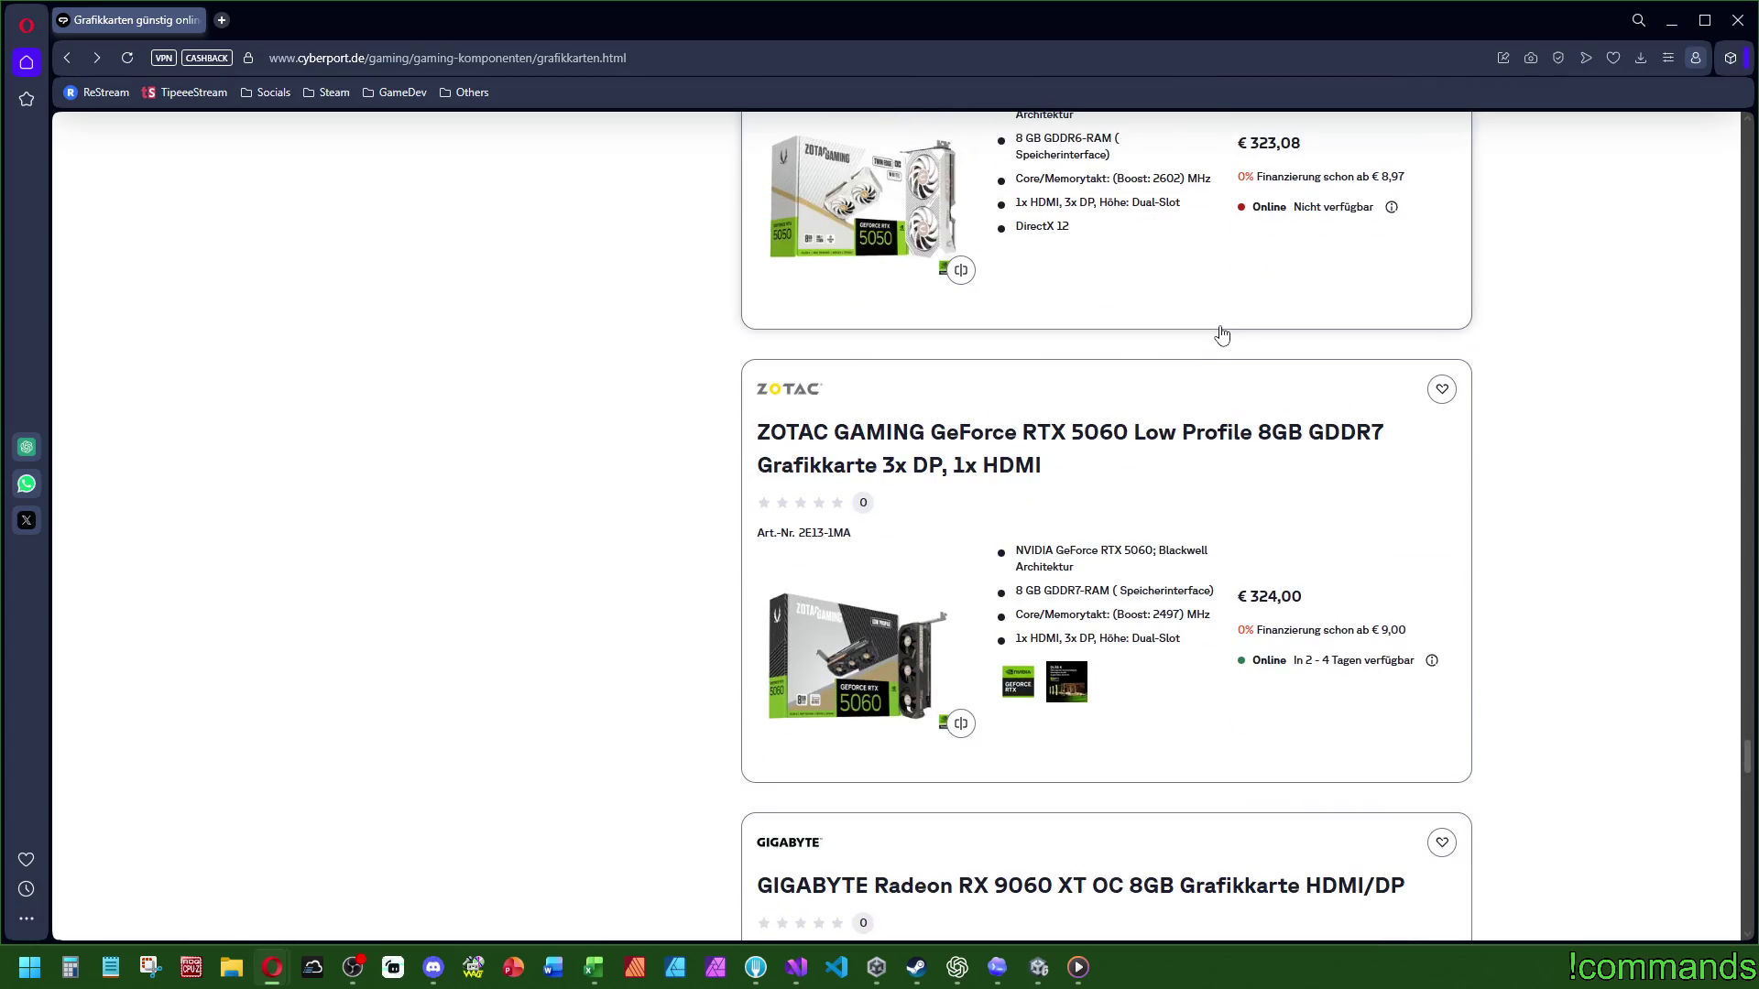
scroll(1145, 385, "up", 3)
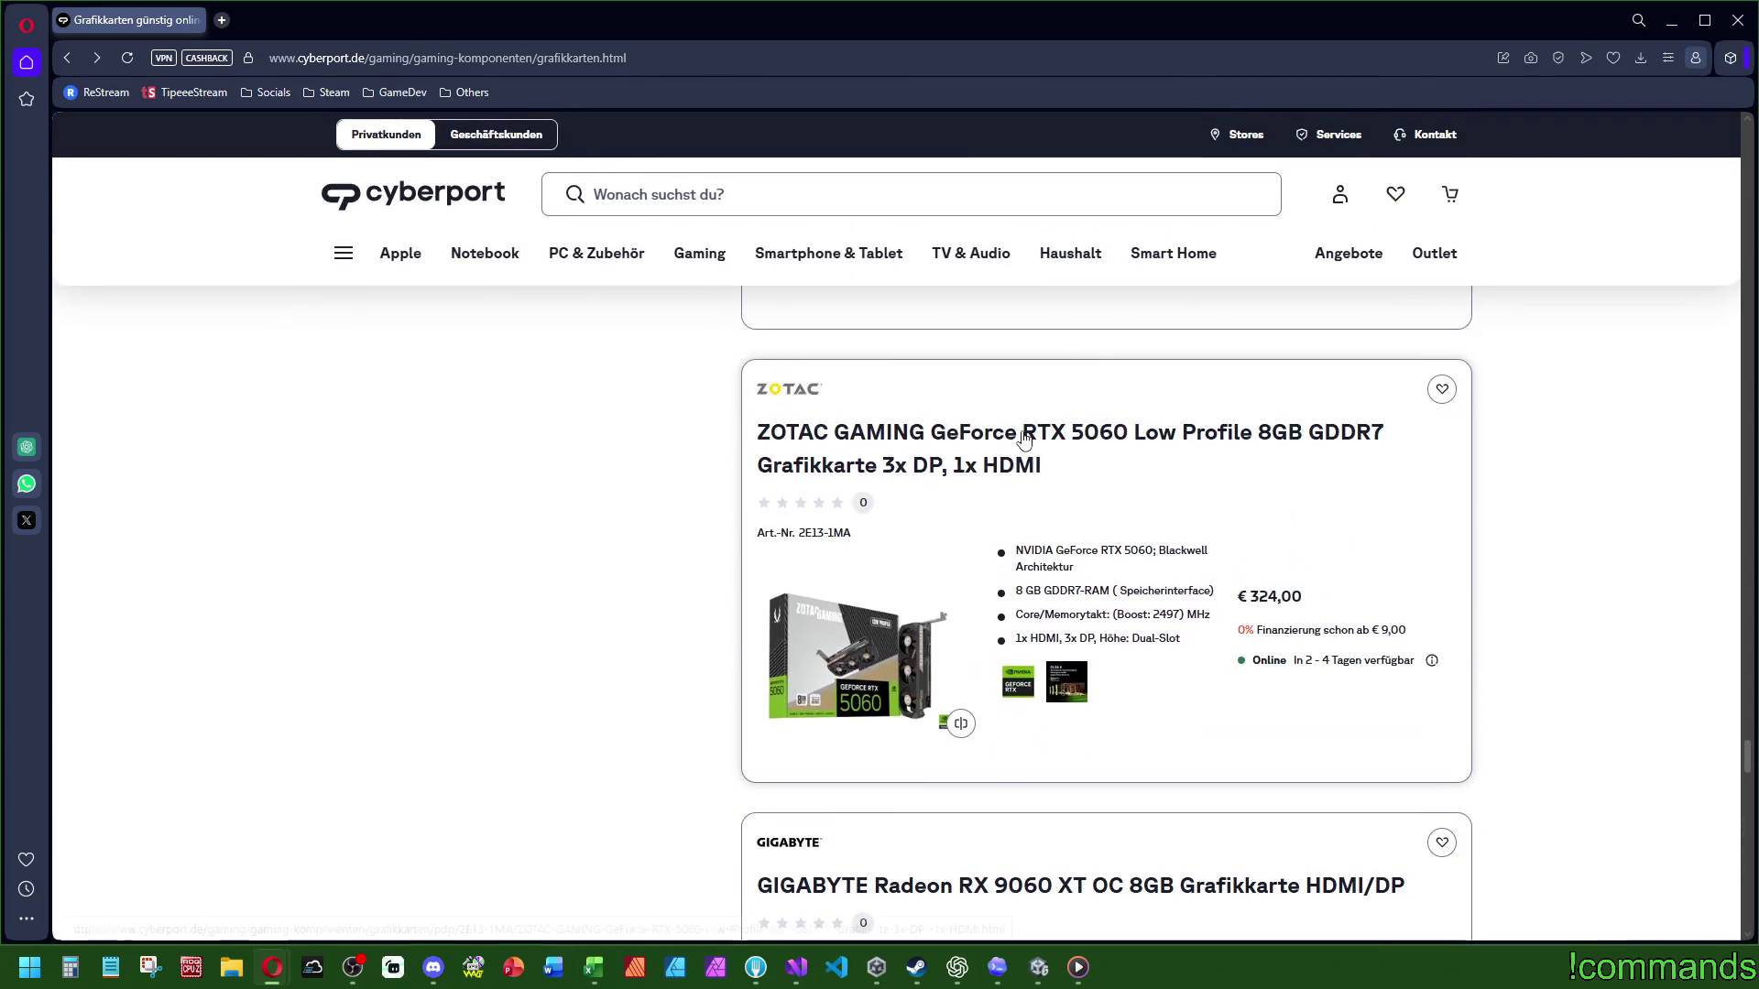
scroll(1024, 445, "down", 8)
scroll(1024, 444, "down", 10)
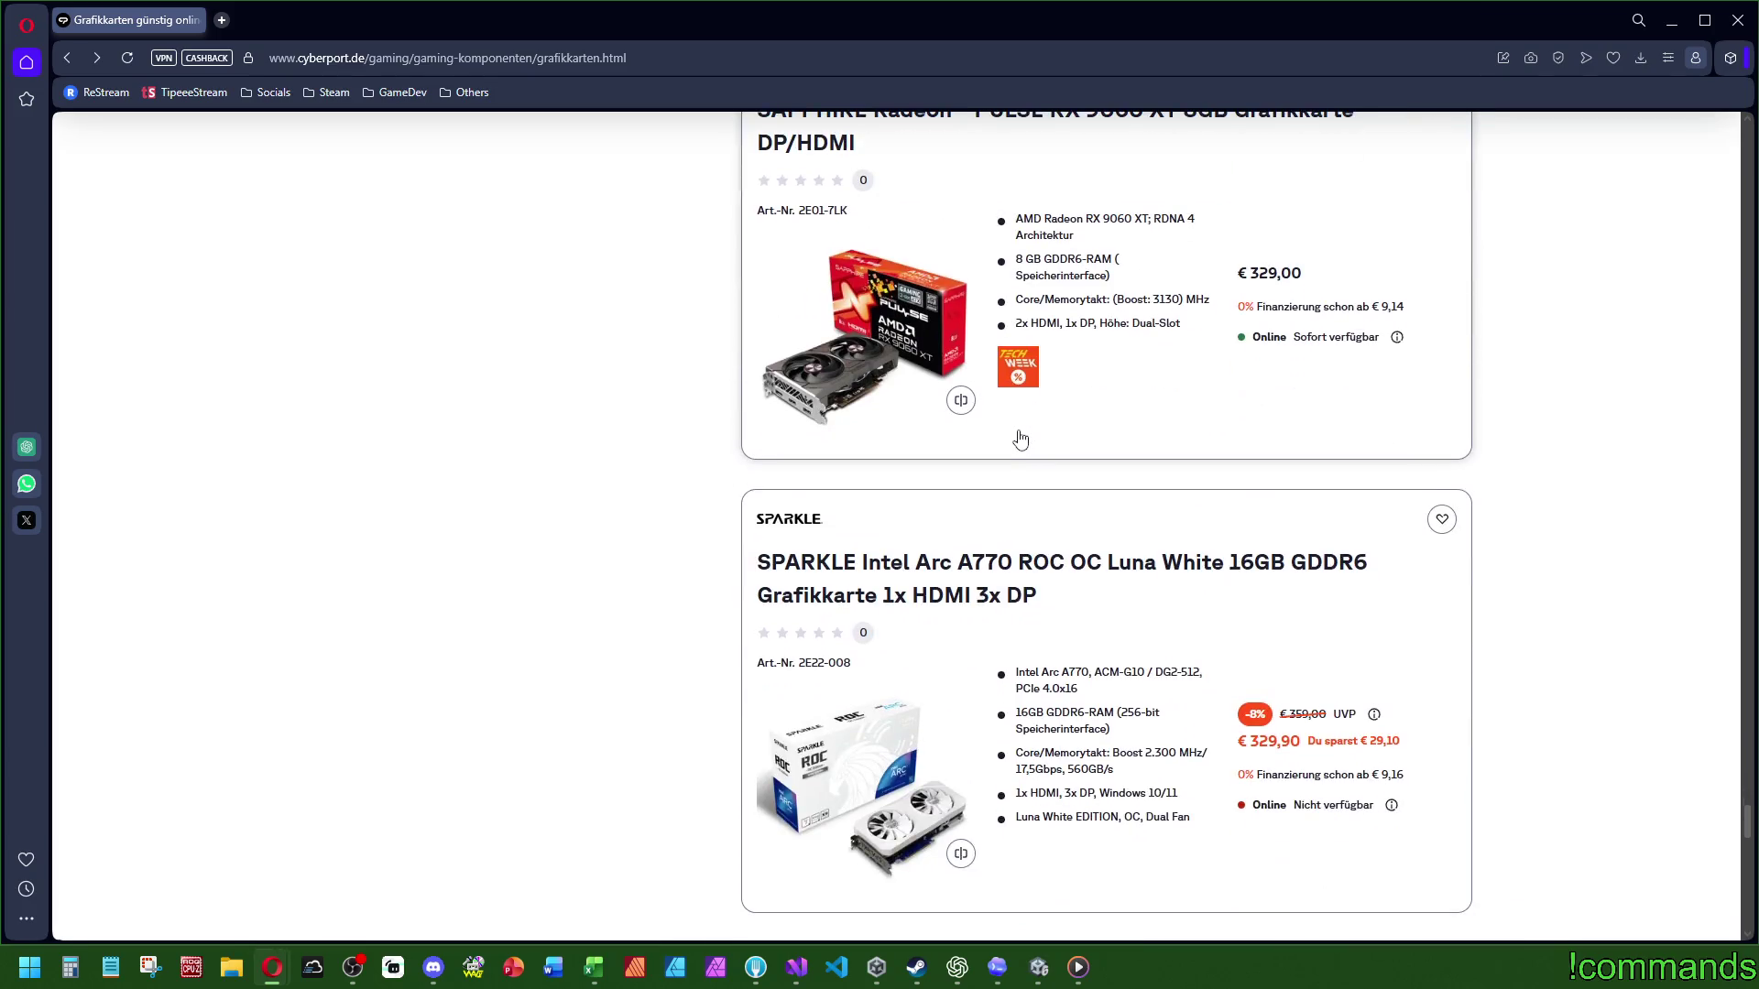
scroll(1086, 383, "up", 2)
scroll(1085, 383, "up", 2)
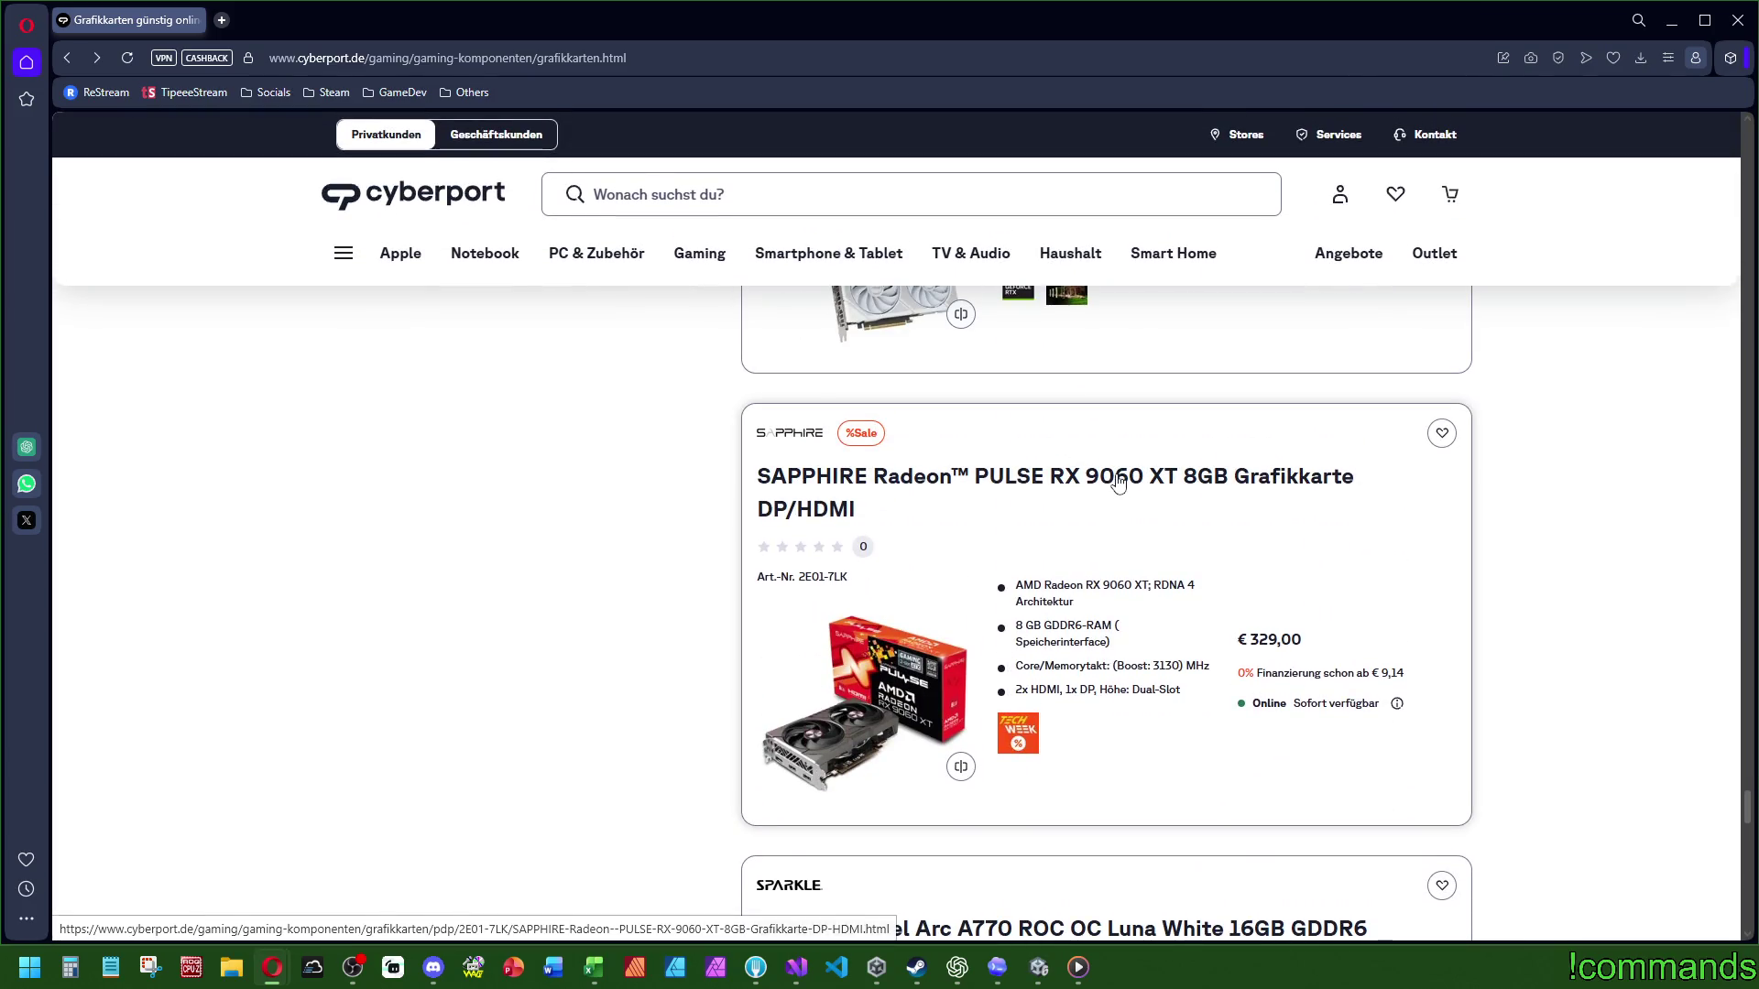
scroll(1153, 493, "down", 7)
scroll(1137, 505, "down", 8)
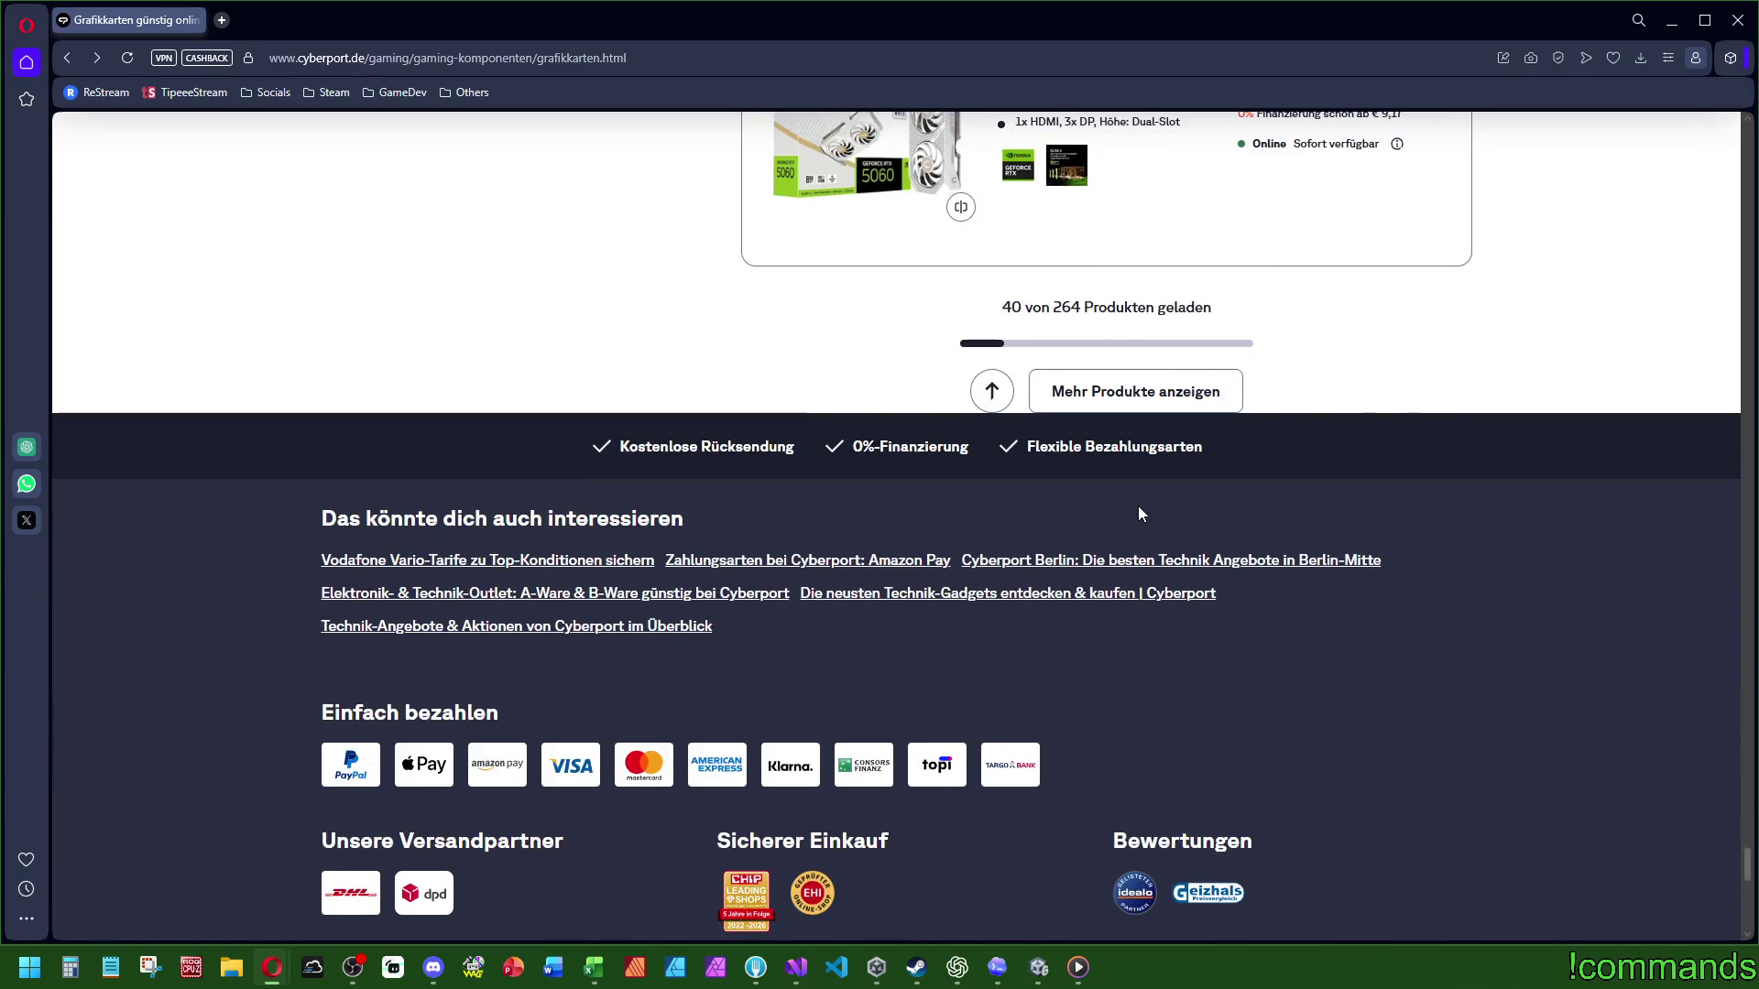
scroll(1142, 512, "up", 2)
left_click(1135, 571)
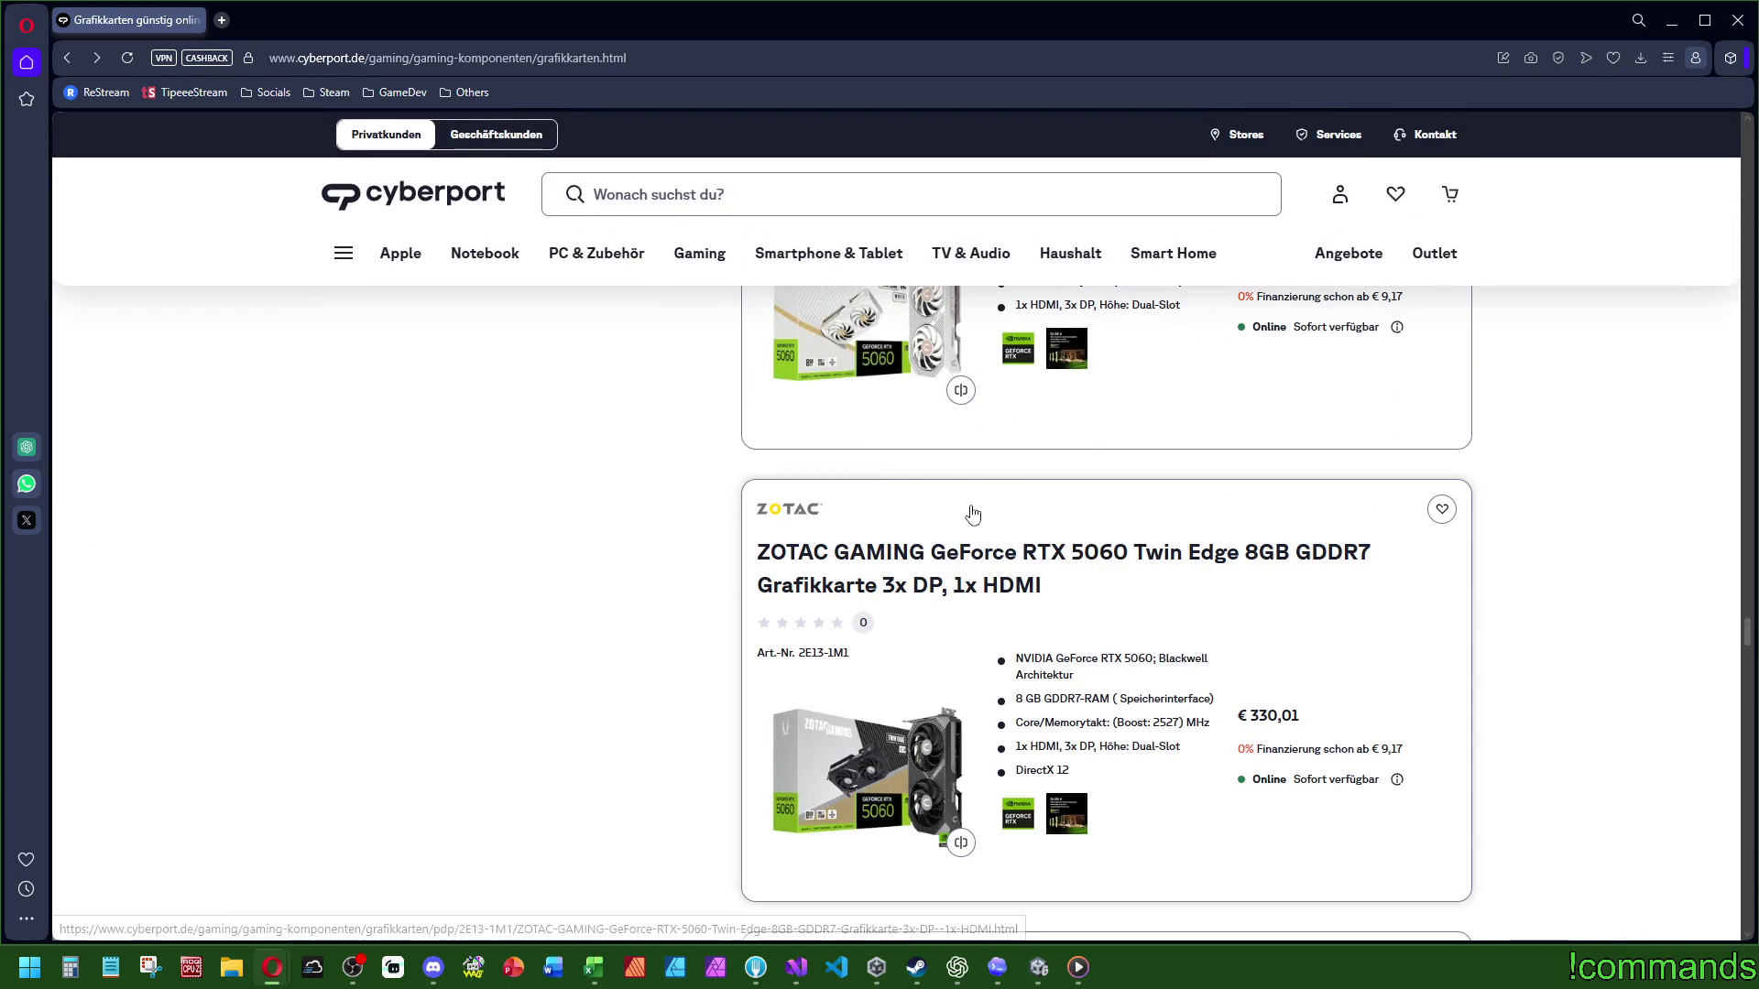
Step: Scroll on and load the next batch after the first 60 cards
scroll(1050, 511, "down", 4)
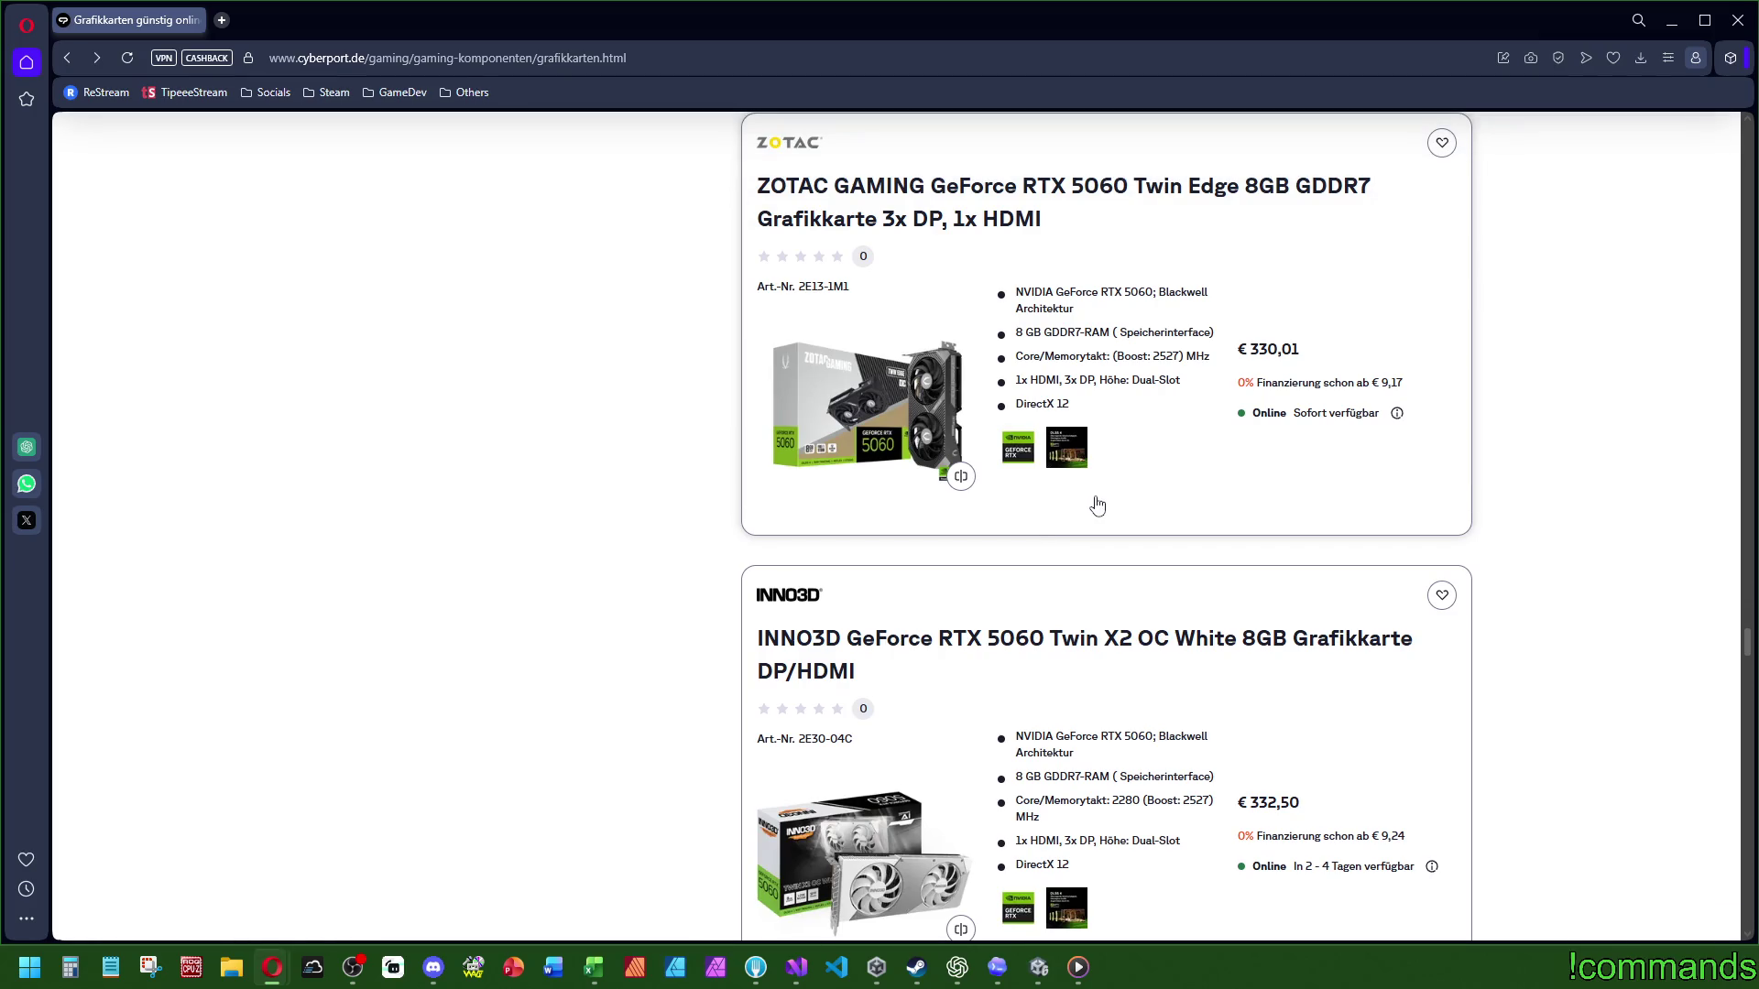
scroll(1096, 503, "down", 10)
scroll(1106, 525, "down", 15)
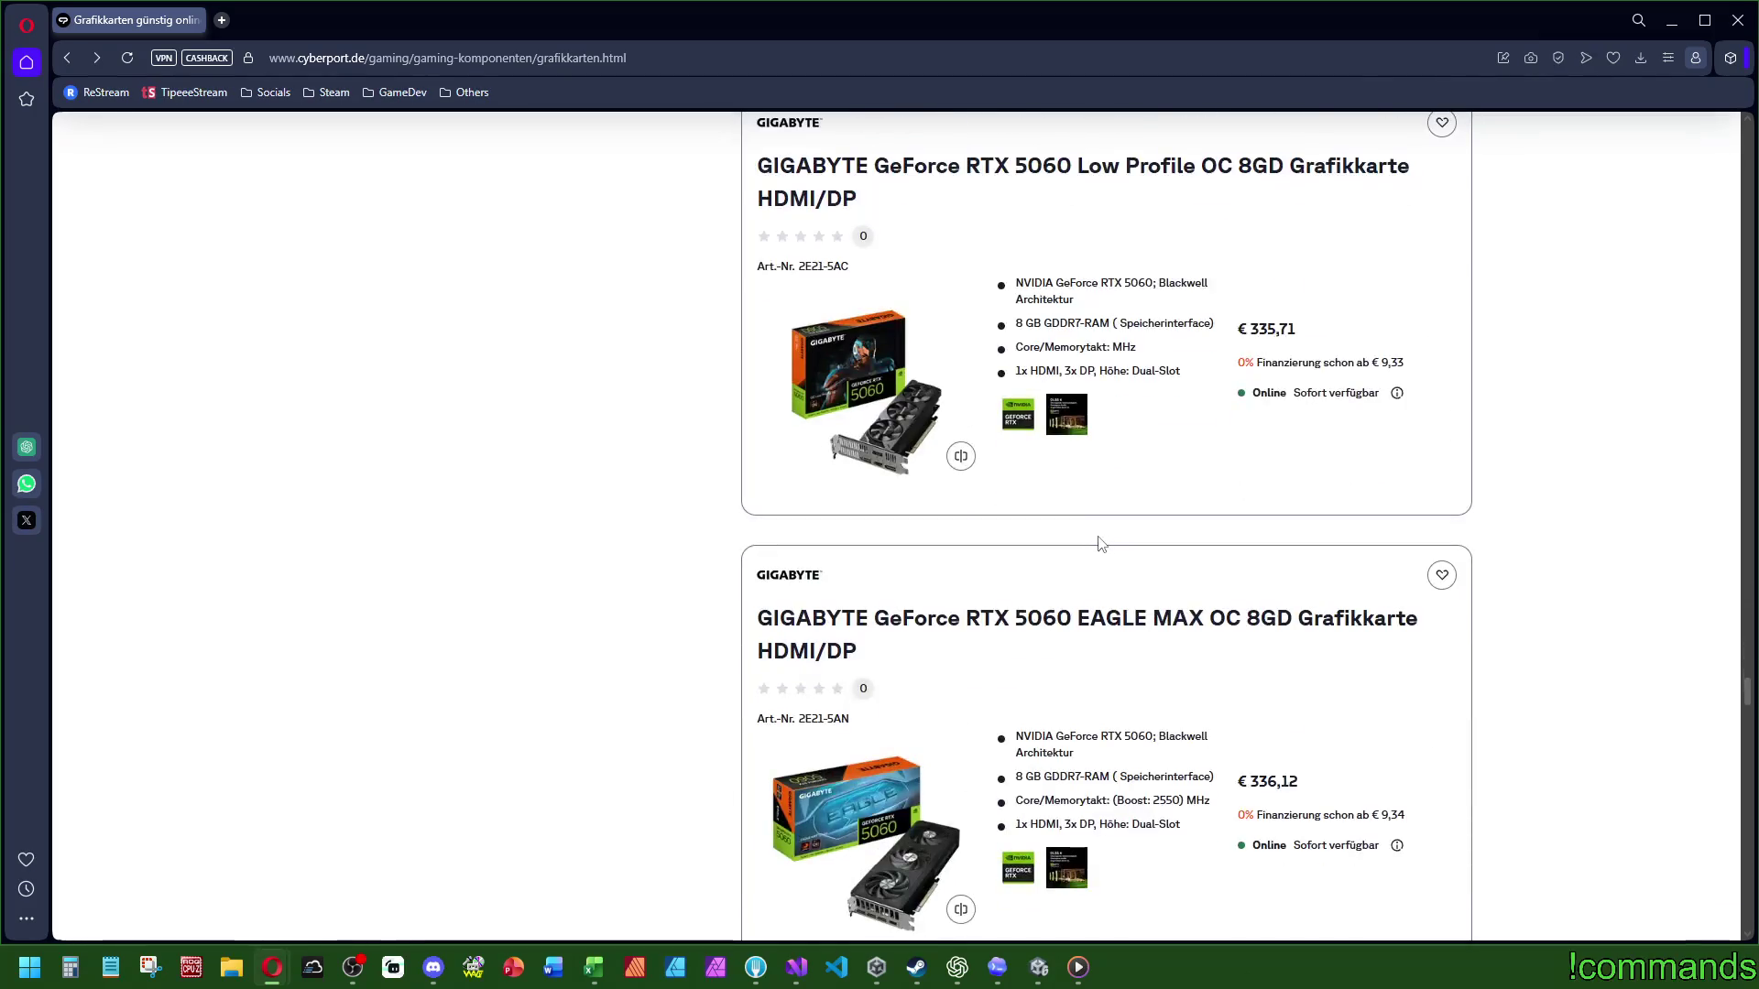
scroll(1103, 545, "down", 15)
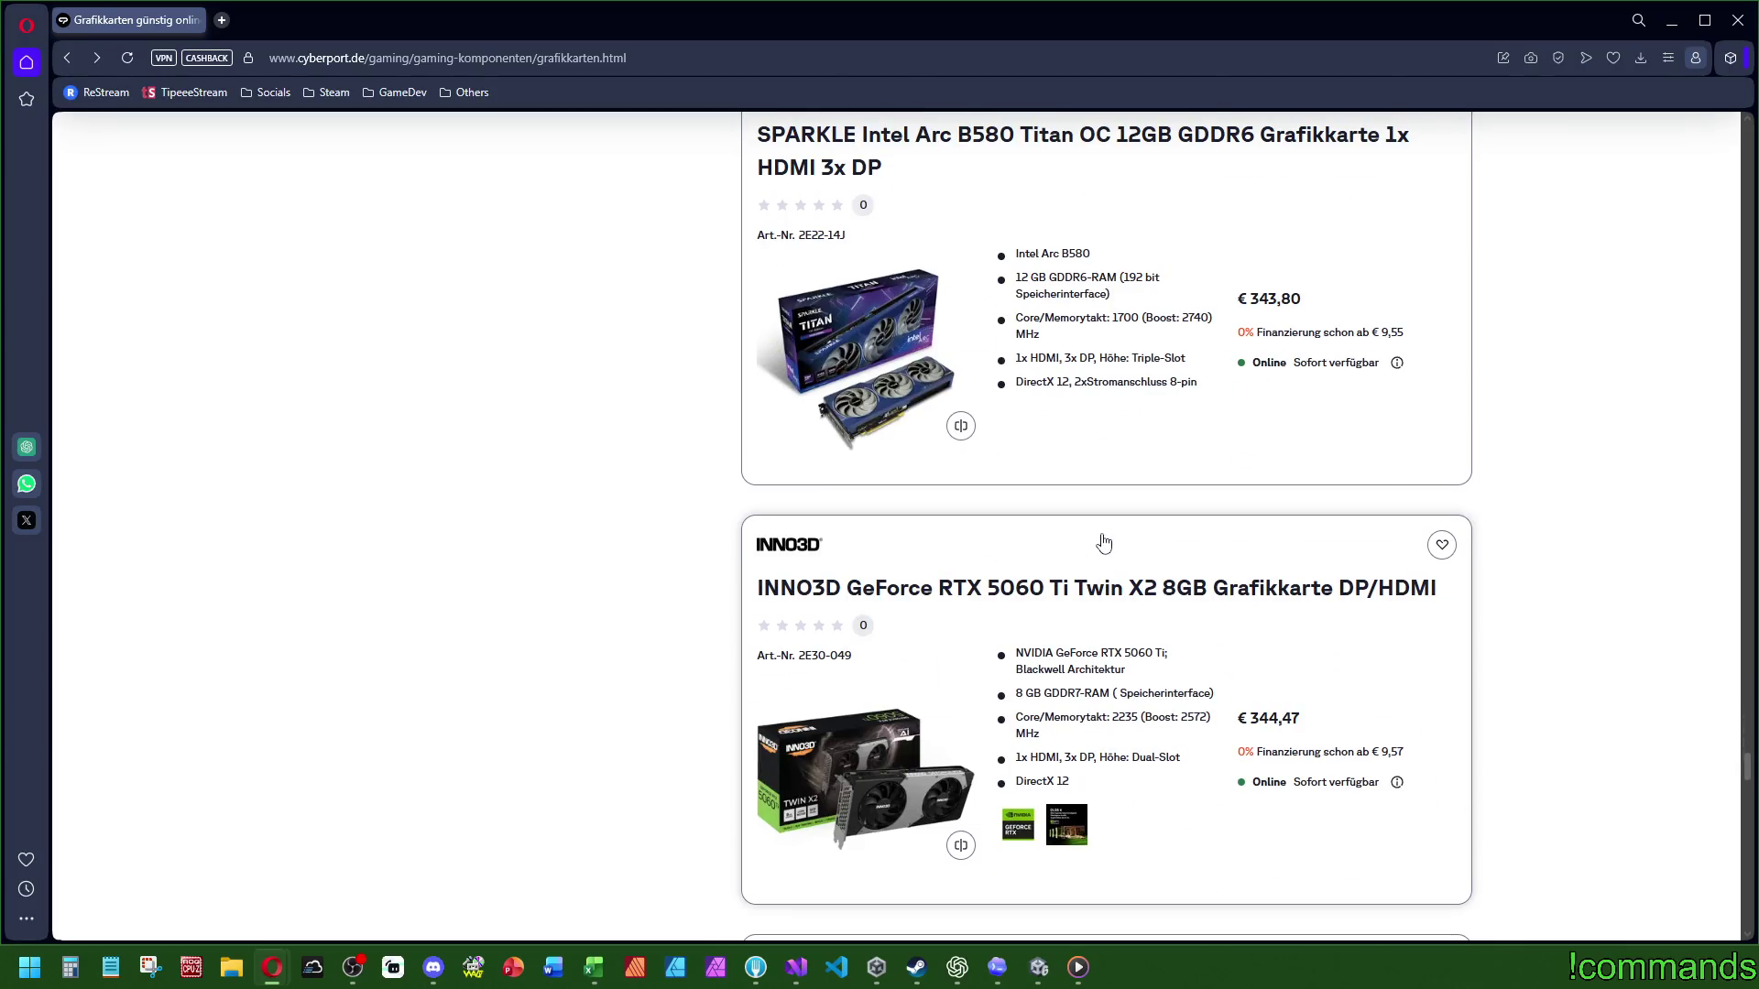
scroll(1103, 543, "down", 15)
scroll(1101, 554, "up", 2)
scroll(1100, 554, "down", 4)
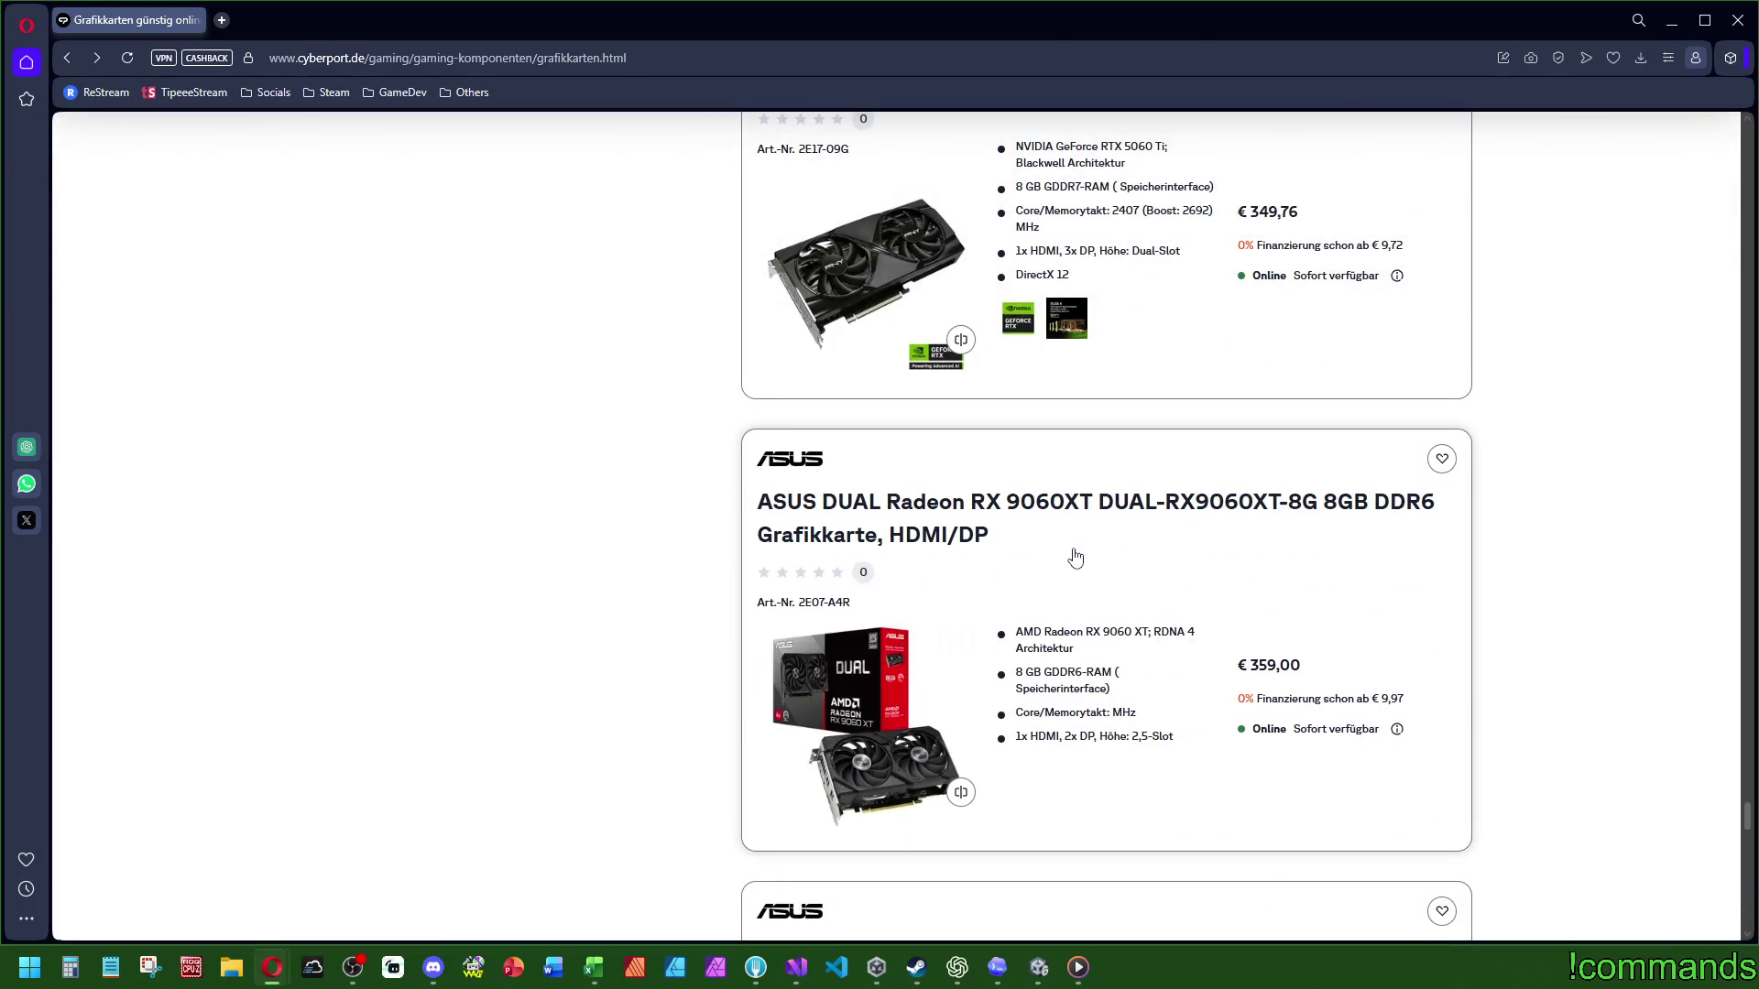
scroll(1068, 556, "down", 8)
scroll(1063, 554, "down", 2)
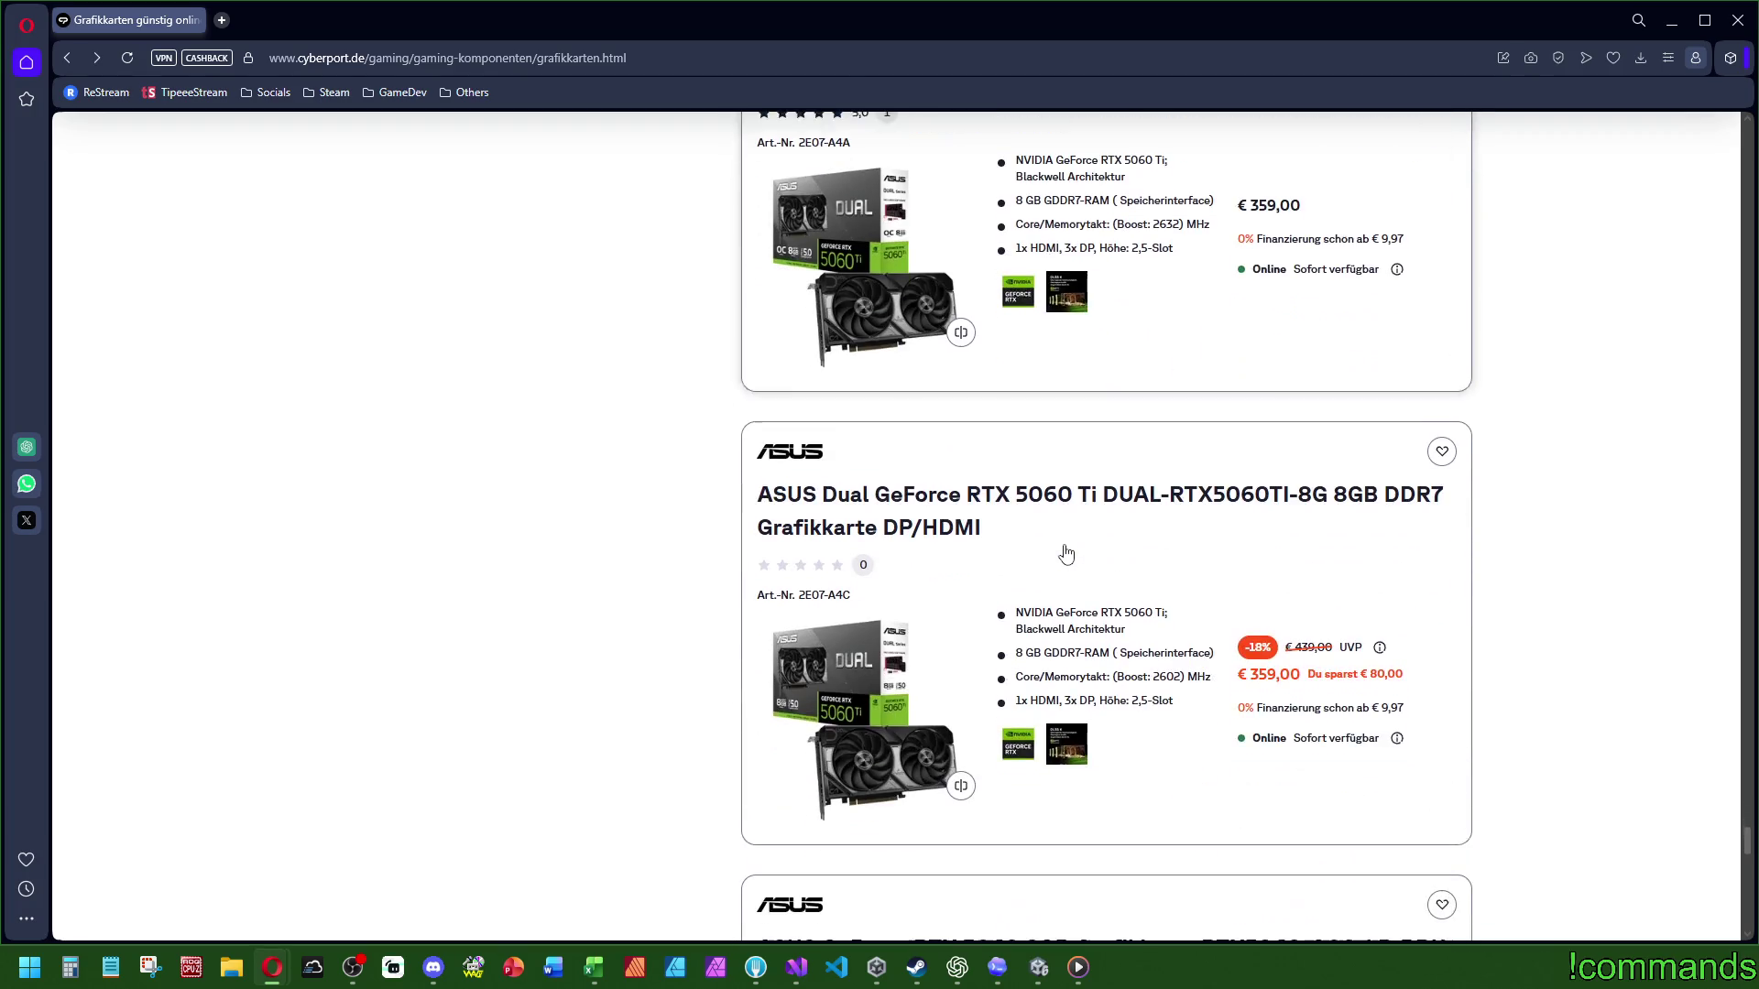
scroll(1061, 554, "down", 15)
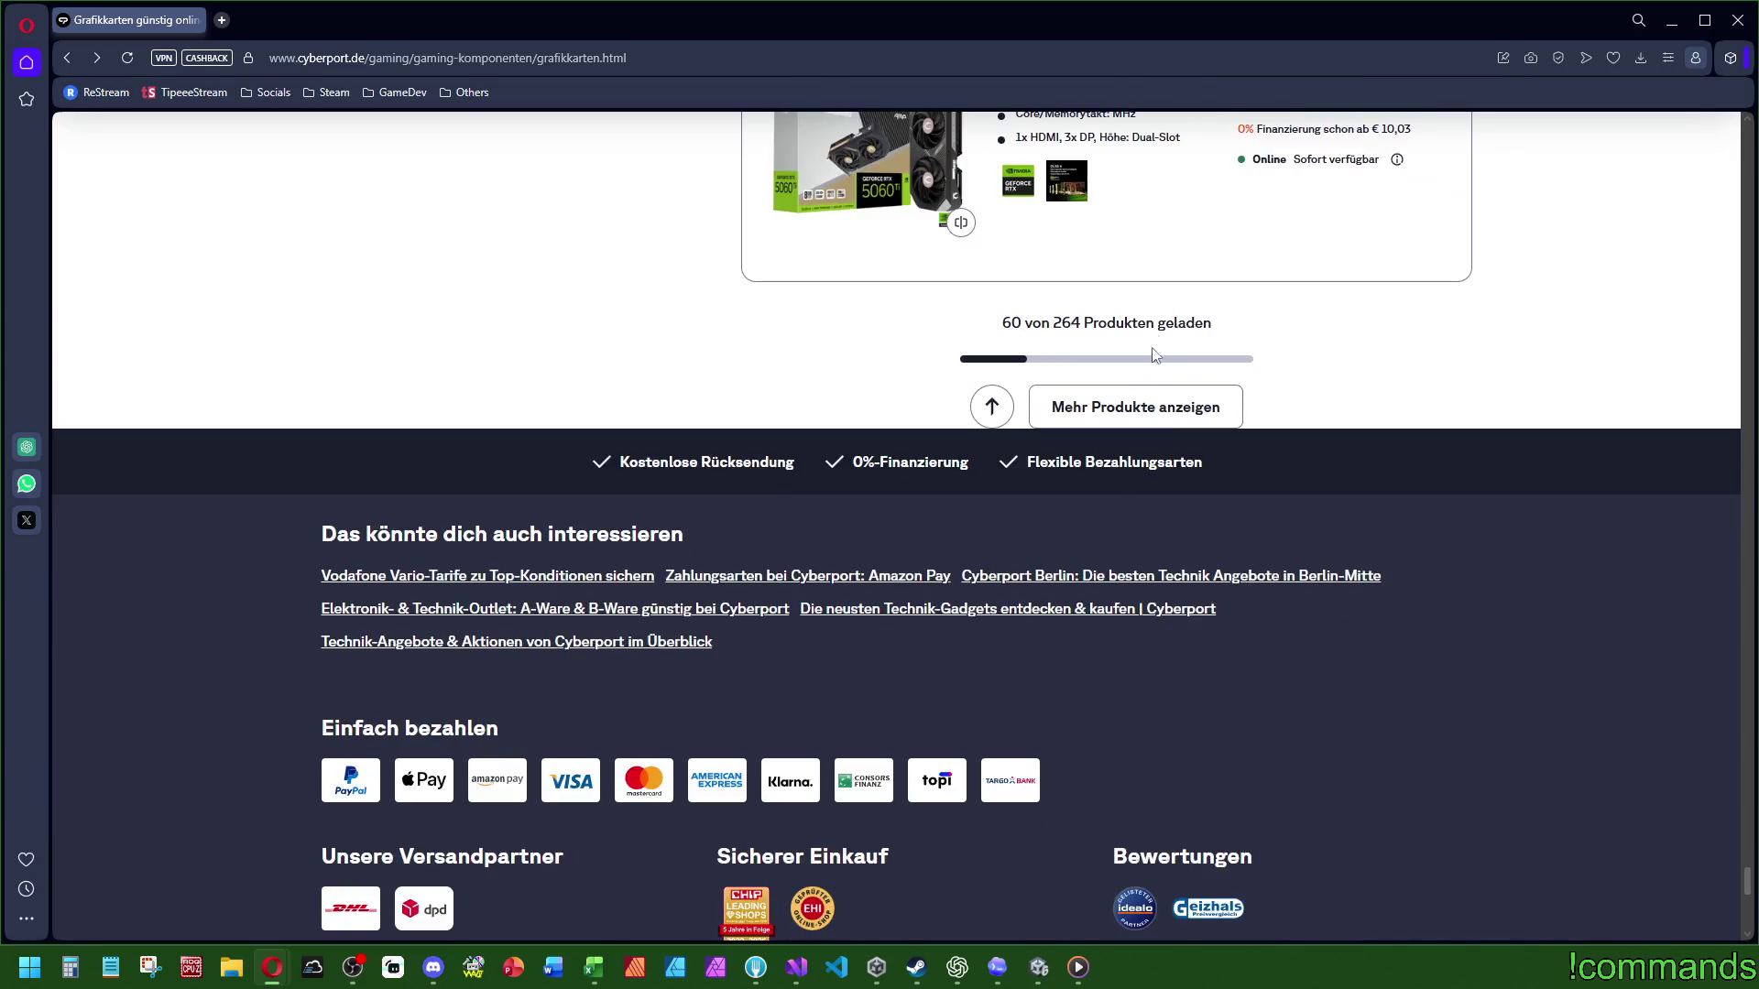
left_click(1135, 404)
Step: Browse the 80 loaded cards down to the GIGABYTE RX 9060 XT OC 16GB at €429,00
scroll(984, 505, "down", 6)
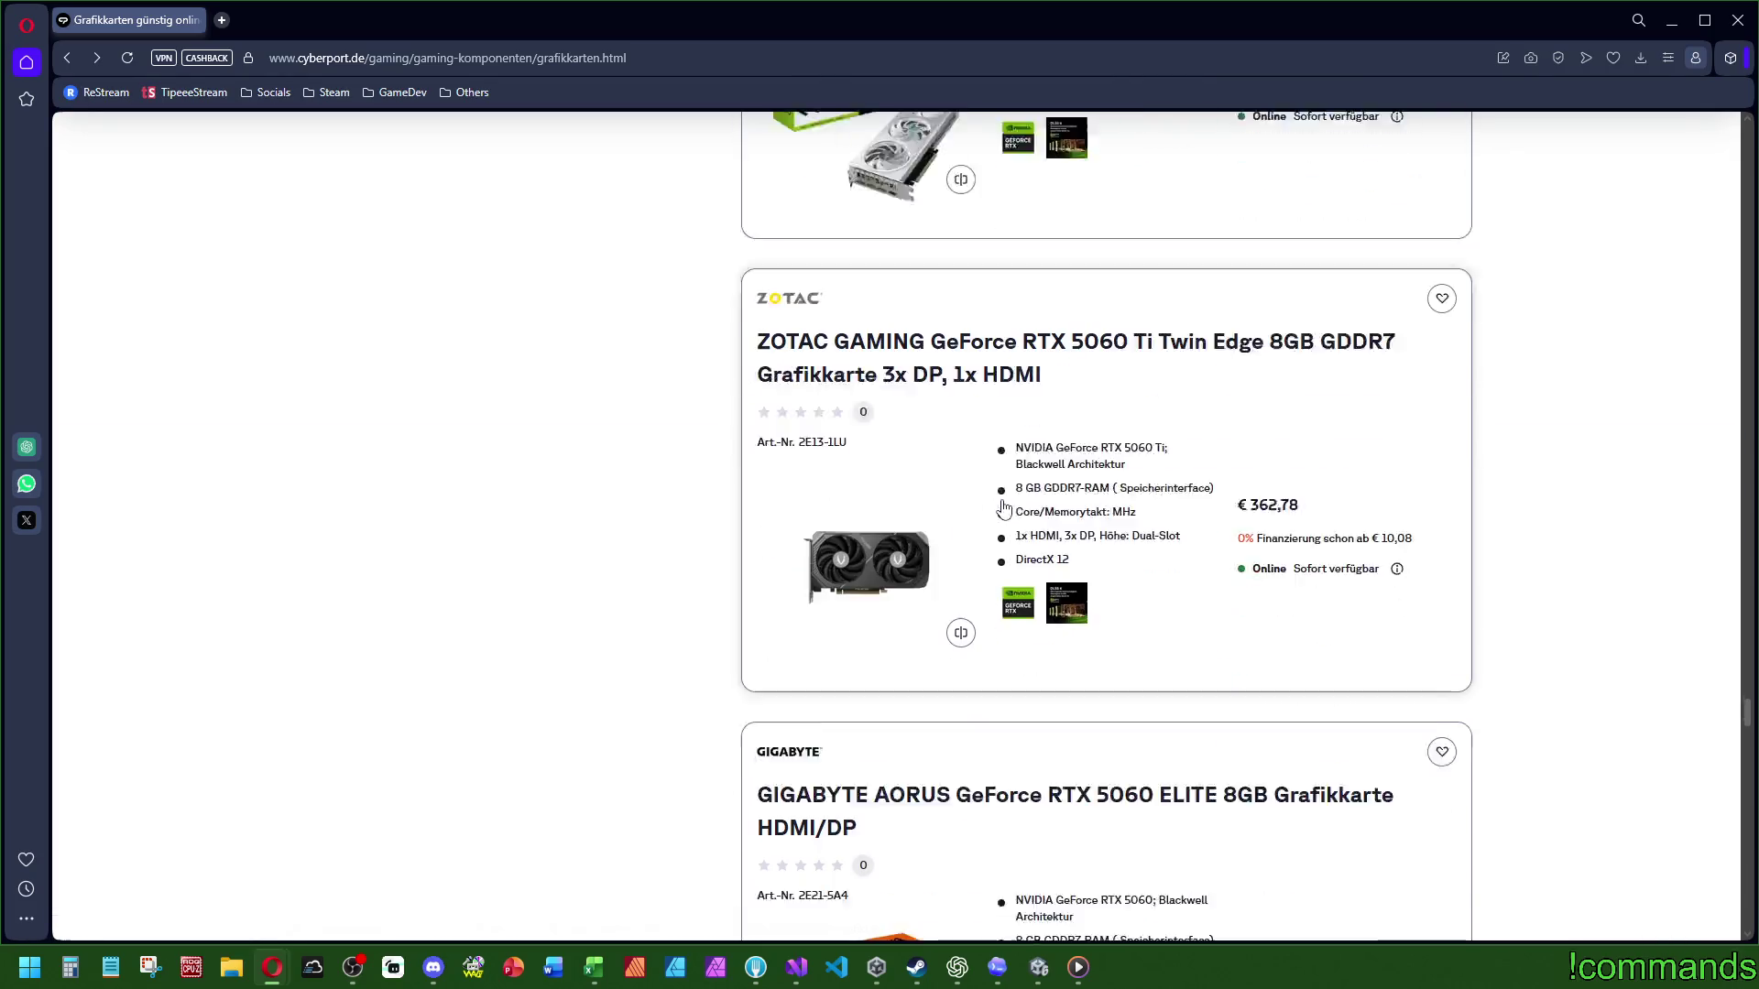
scroll(999, 509, "down", 15)
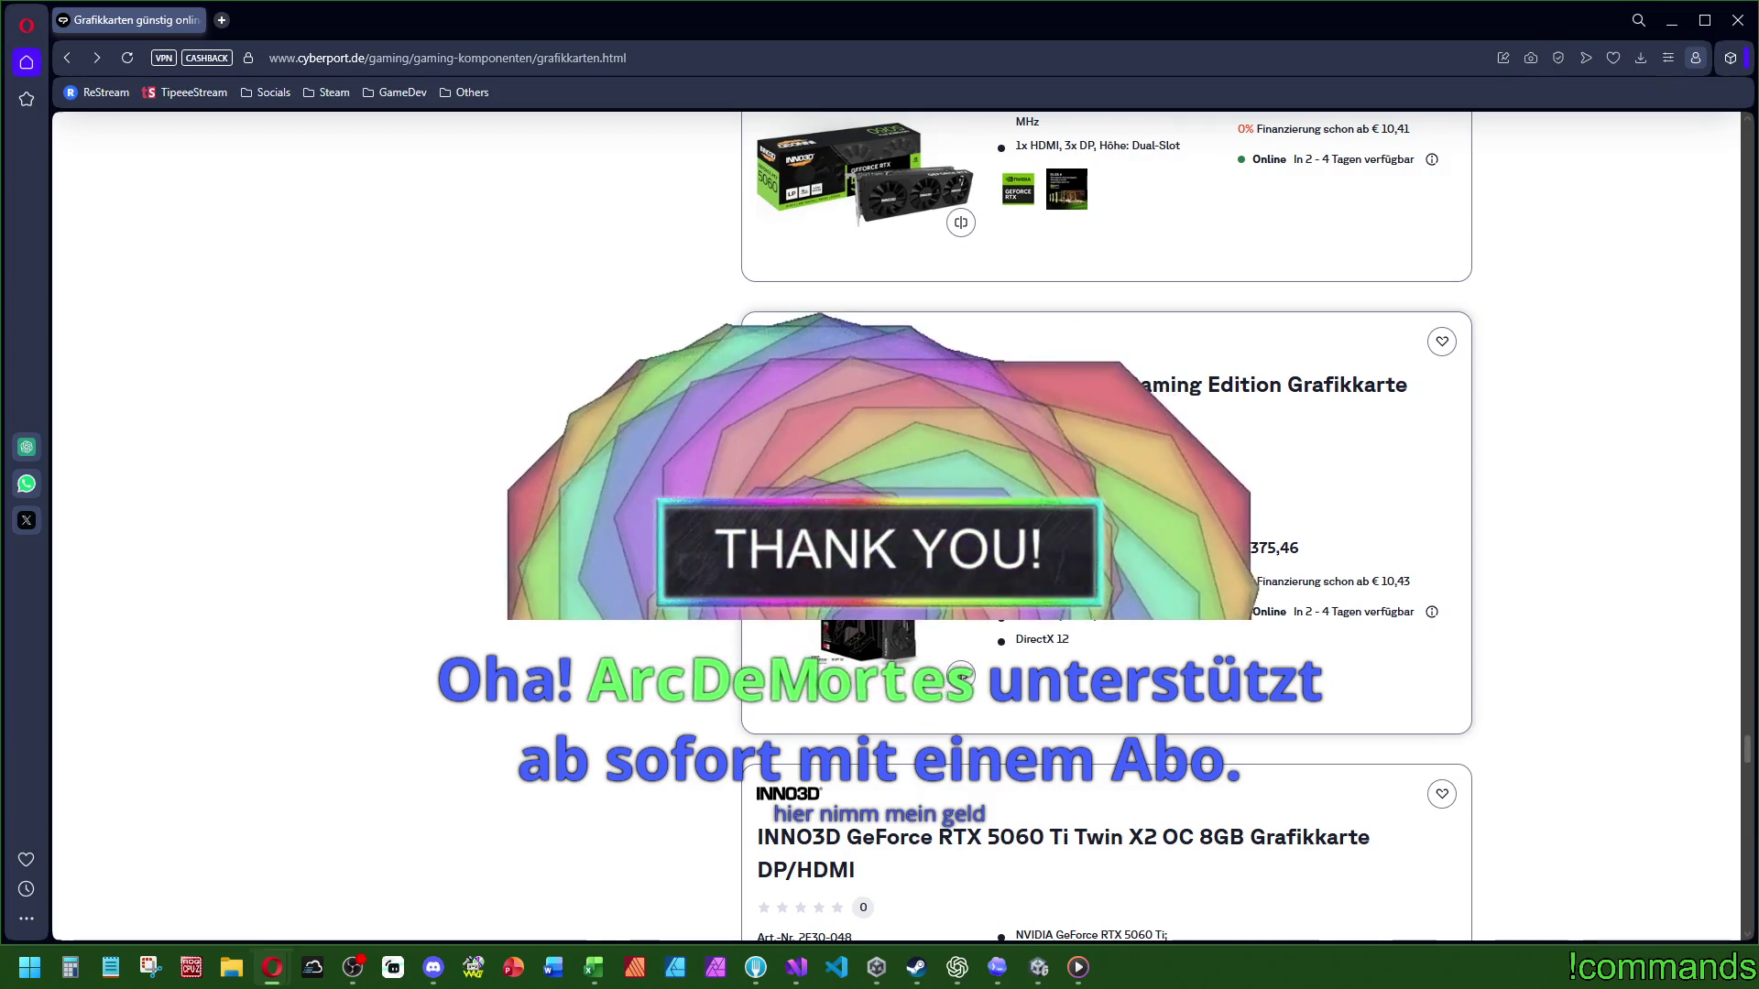
scroll(1242, 536, "down", 2)
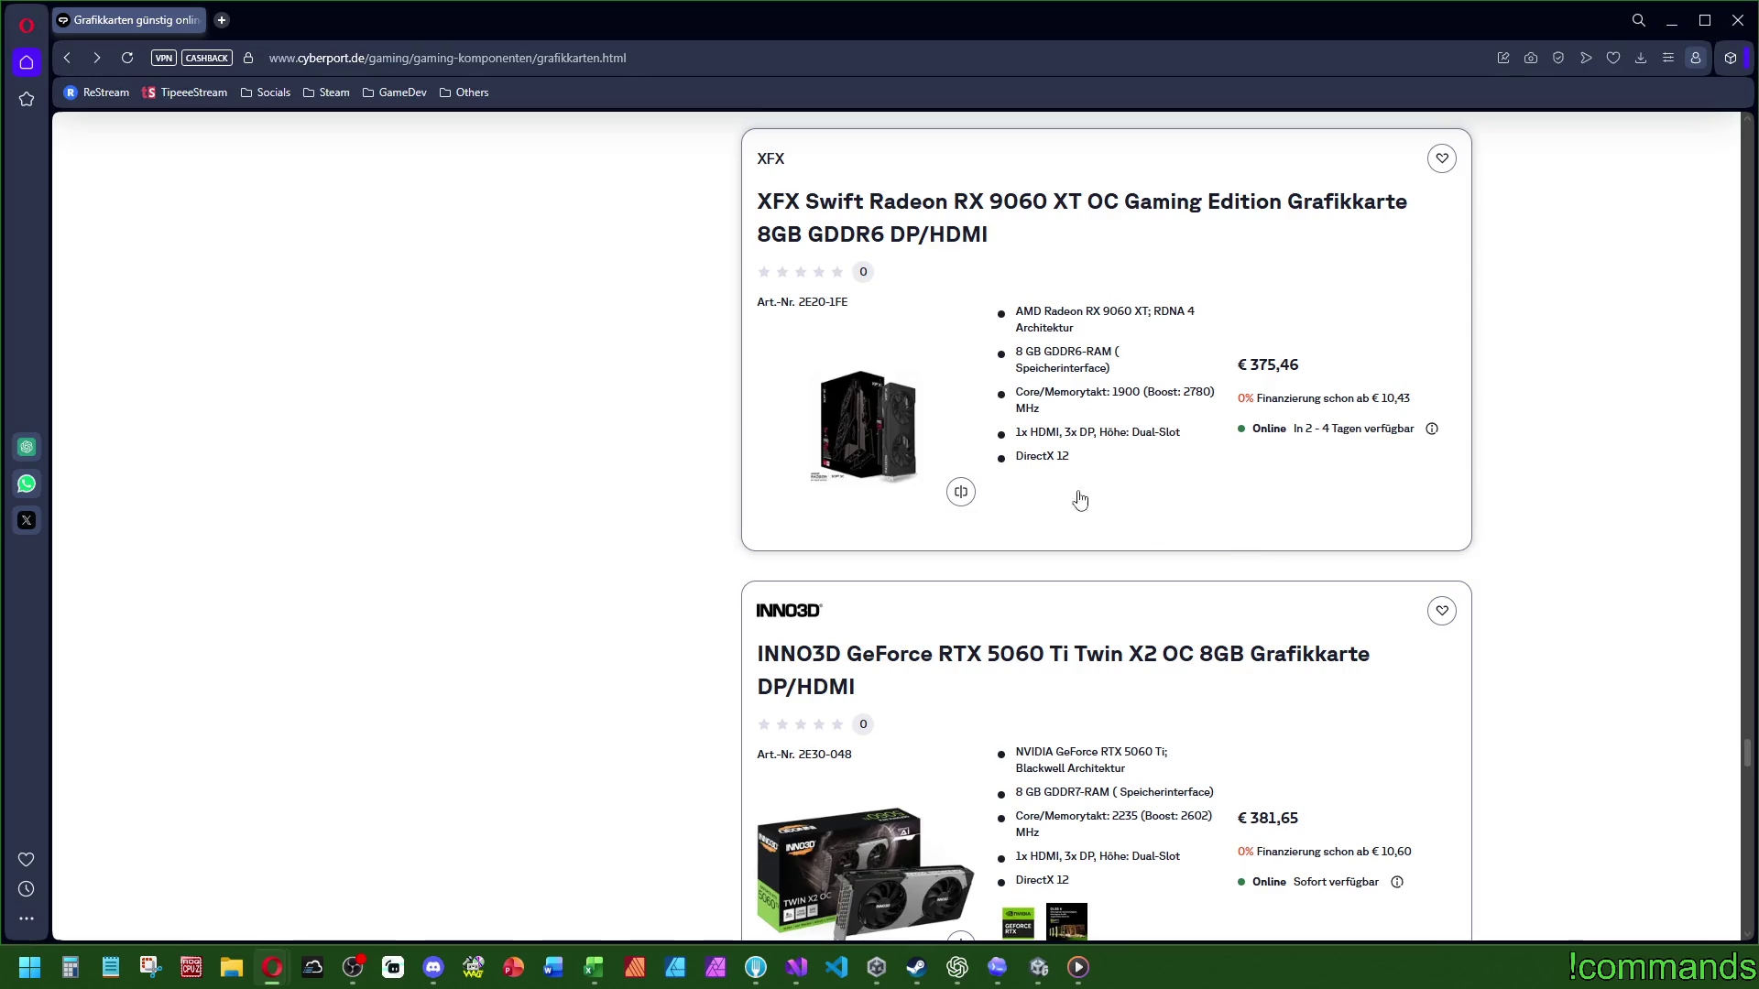
scroll(1252, 449, "down", 10)
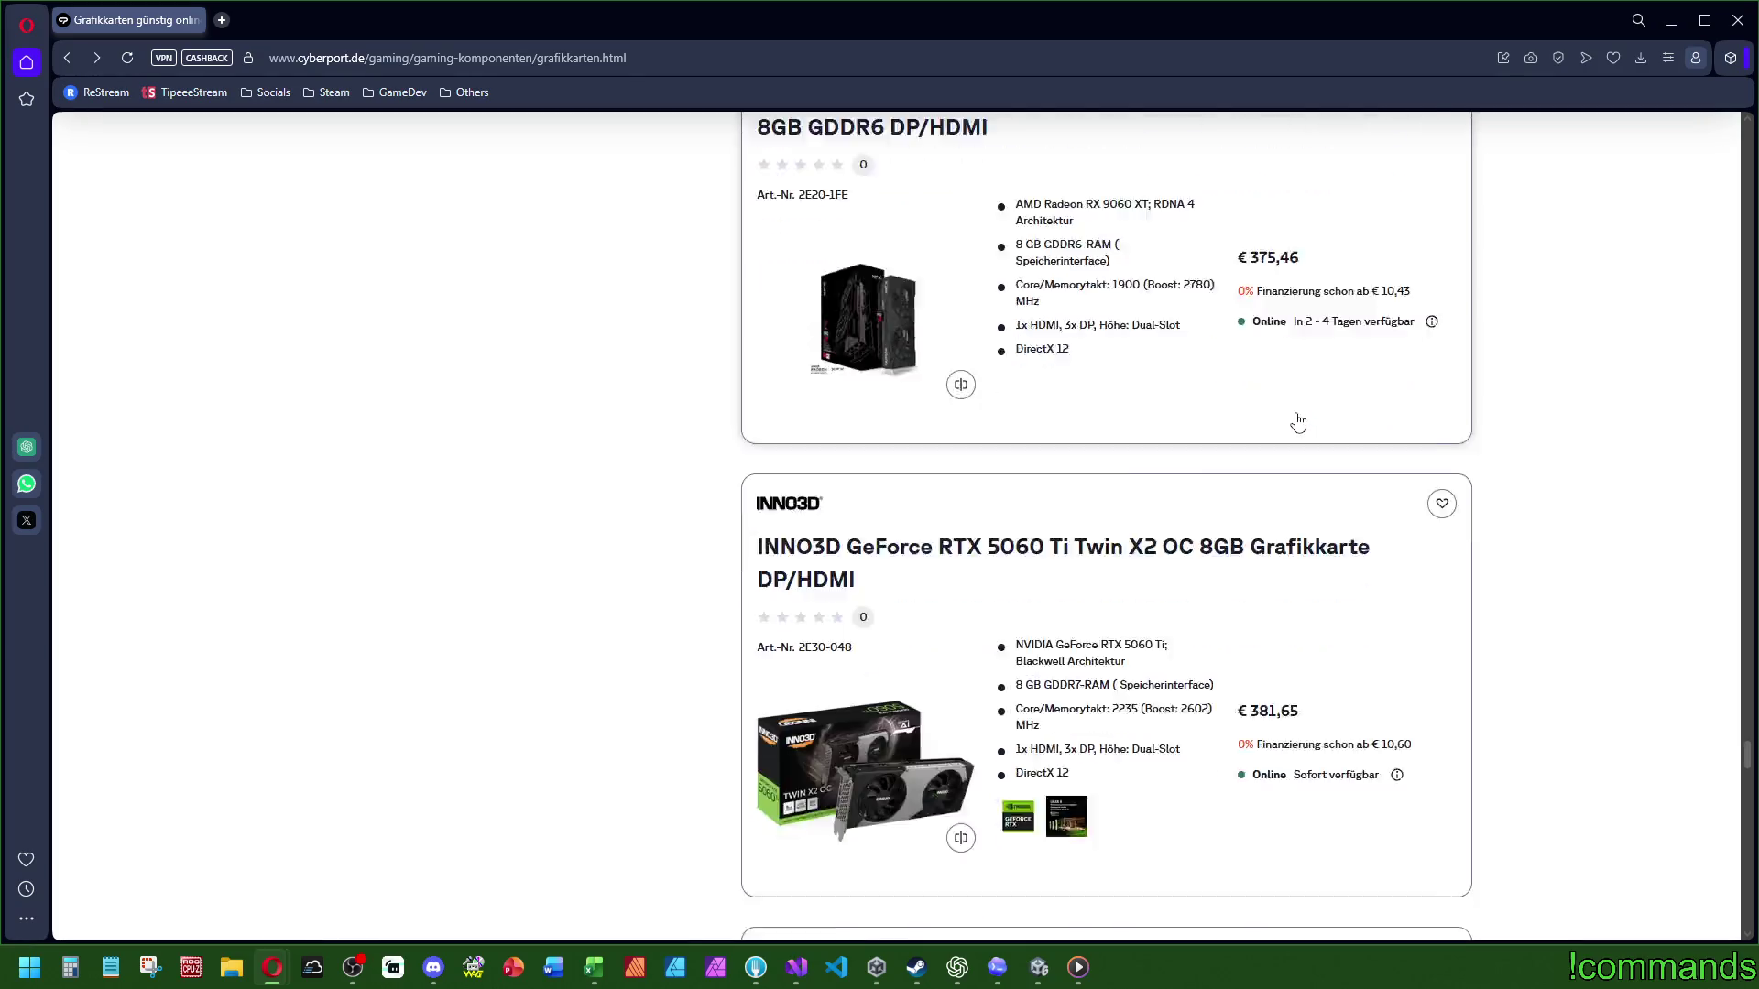
scroll(1249, 371, "down", 14)
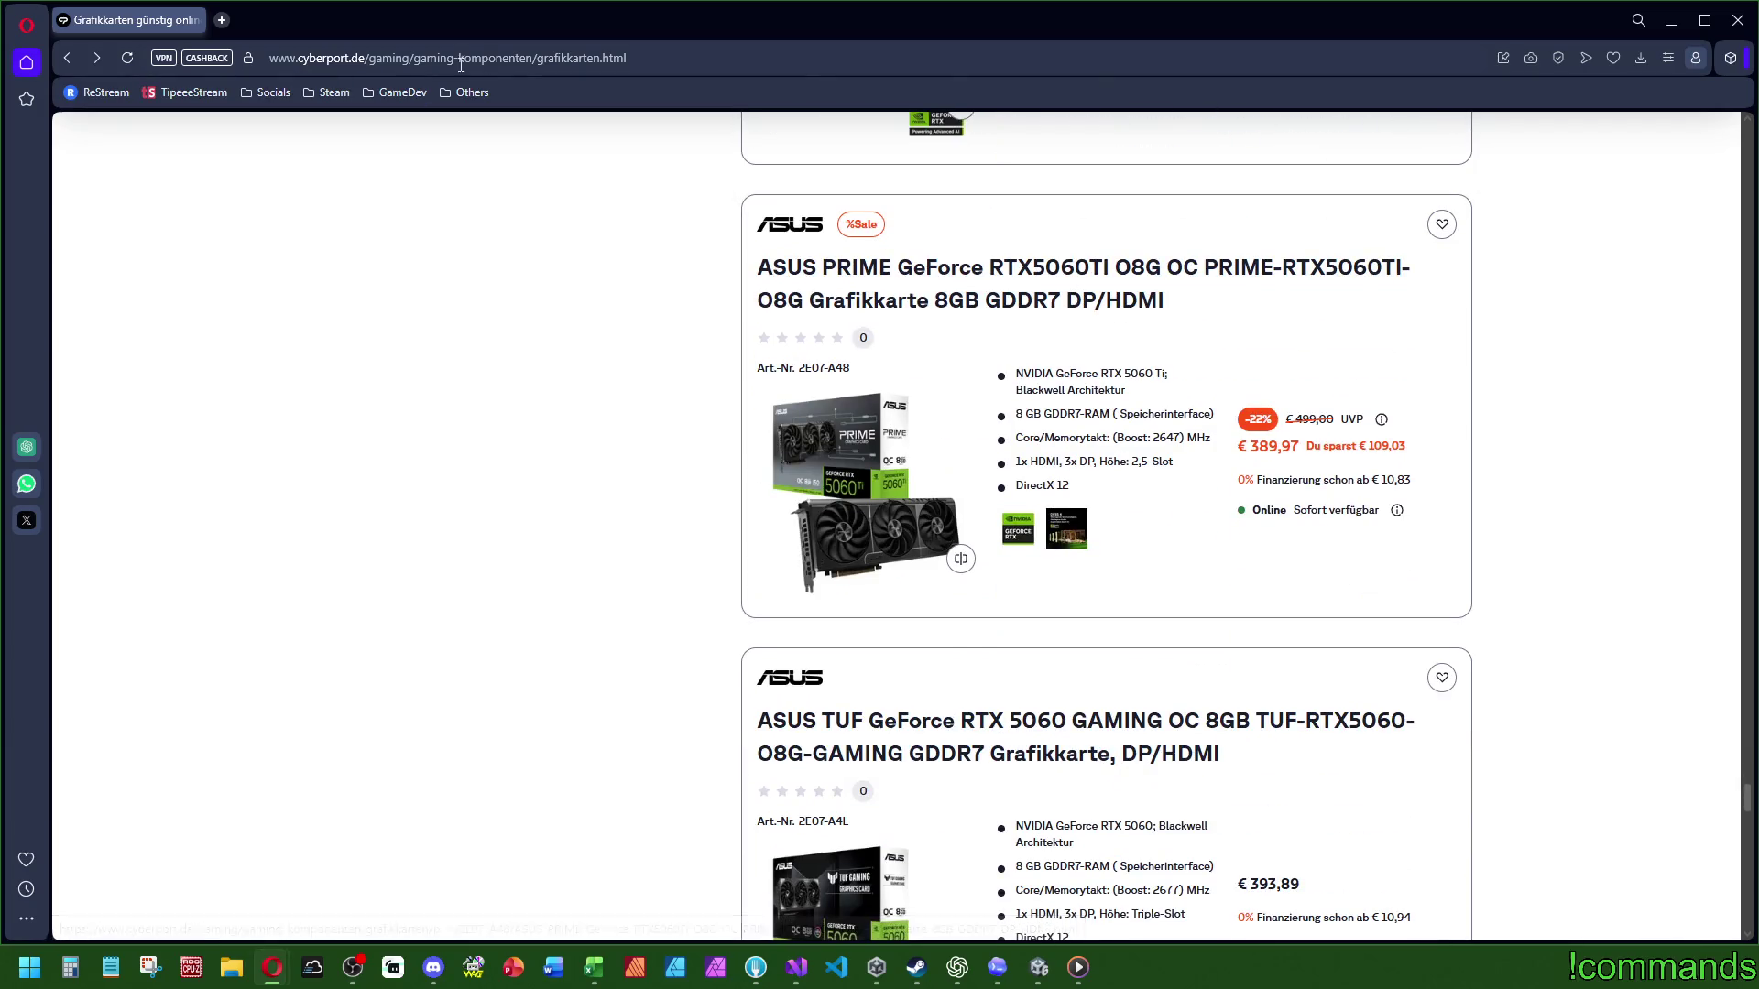
scroll(1182, 560, "down", 4)
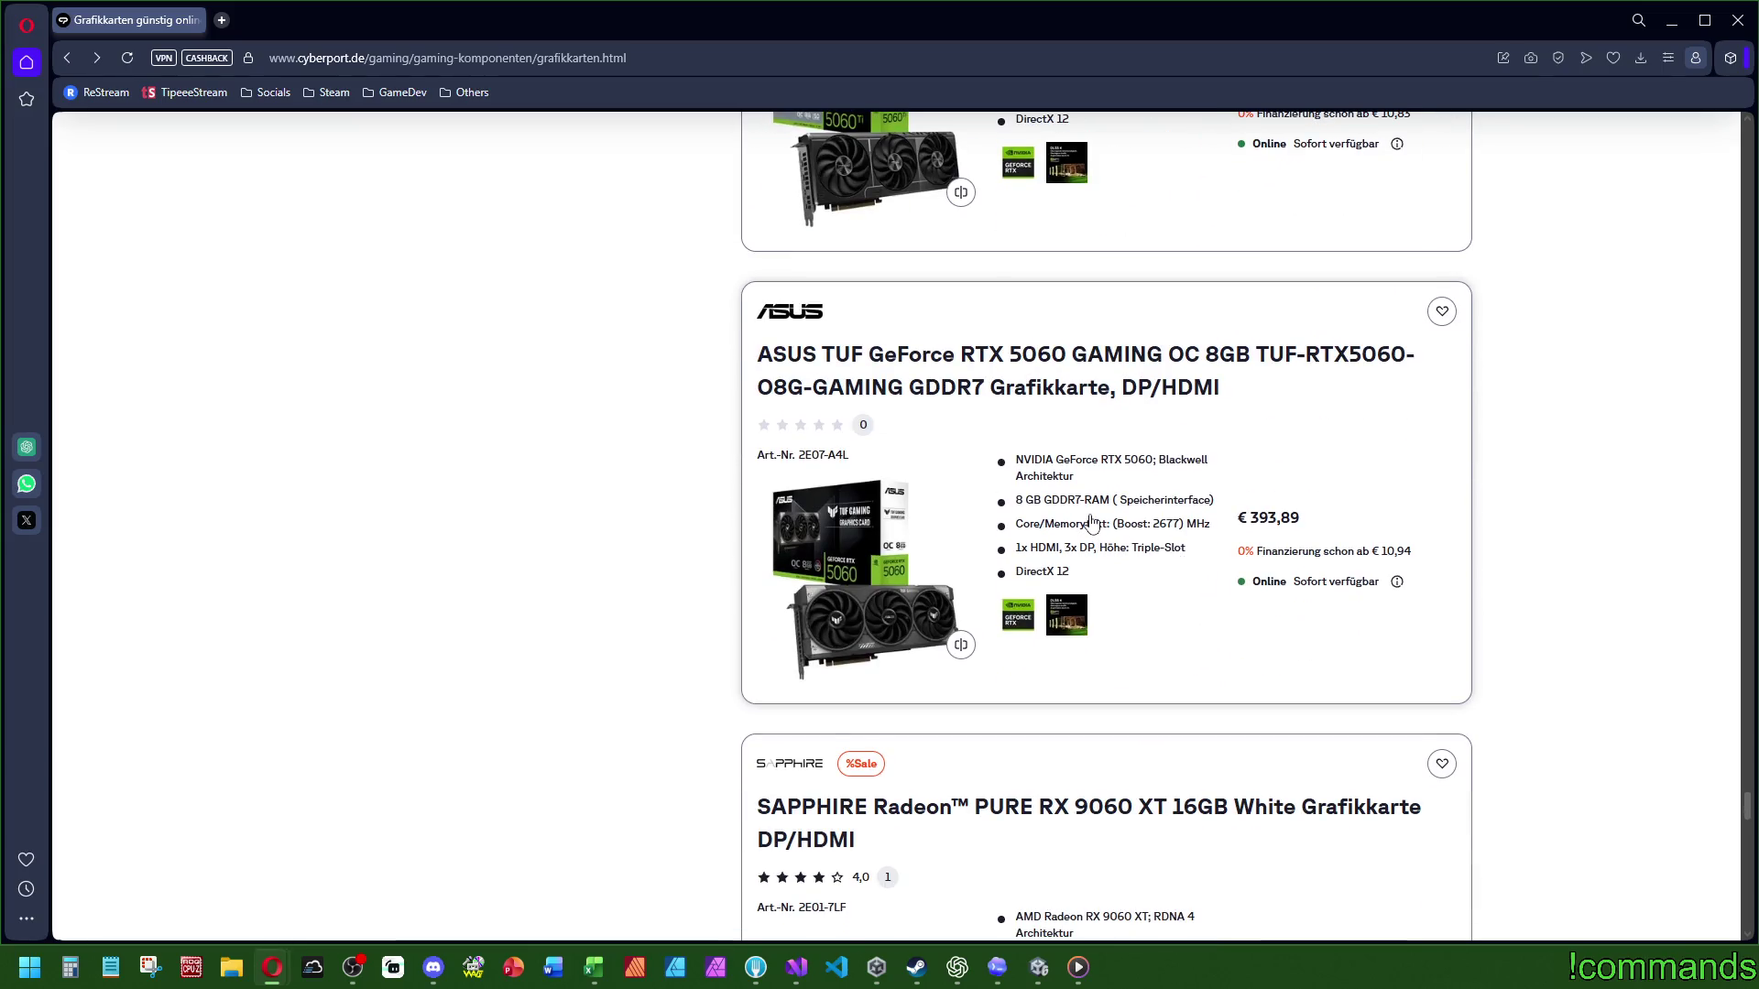
scroll(1091, 523, "down", 8)
scroll(1107, 514, "up", 4)
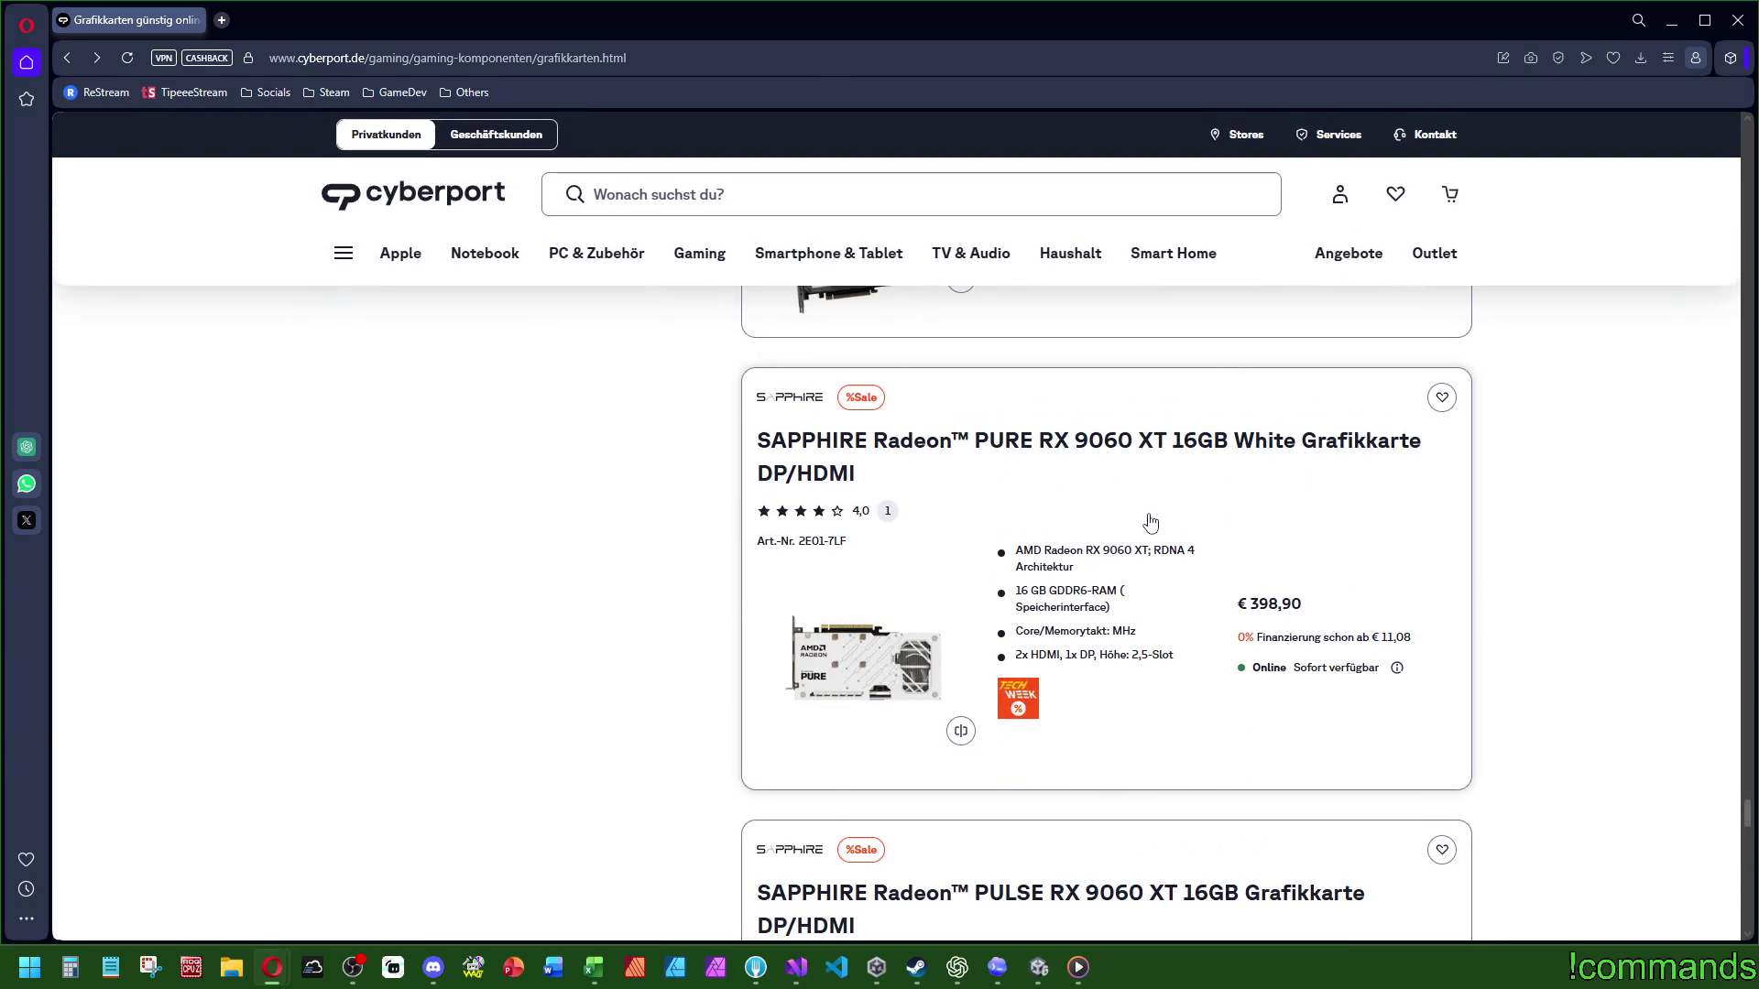
scroll(1165, 535, "down", 8)
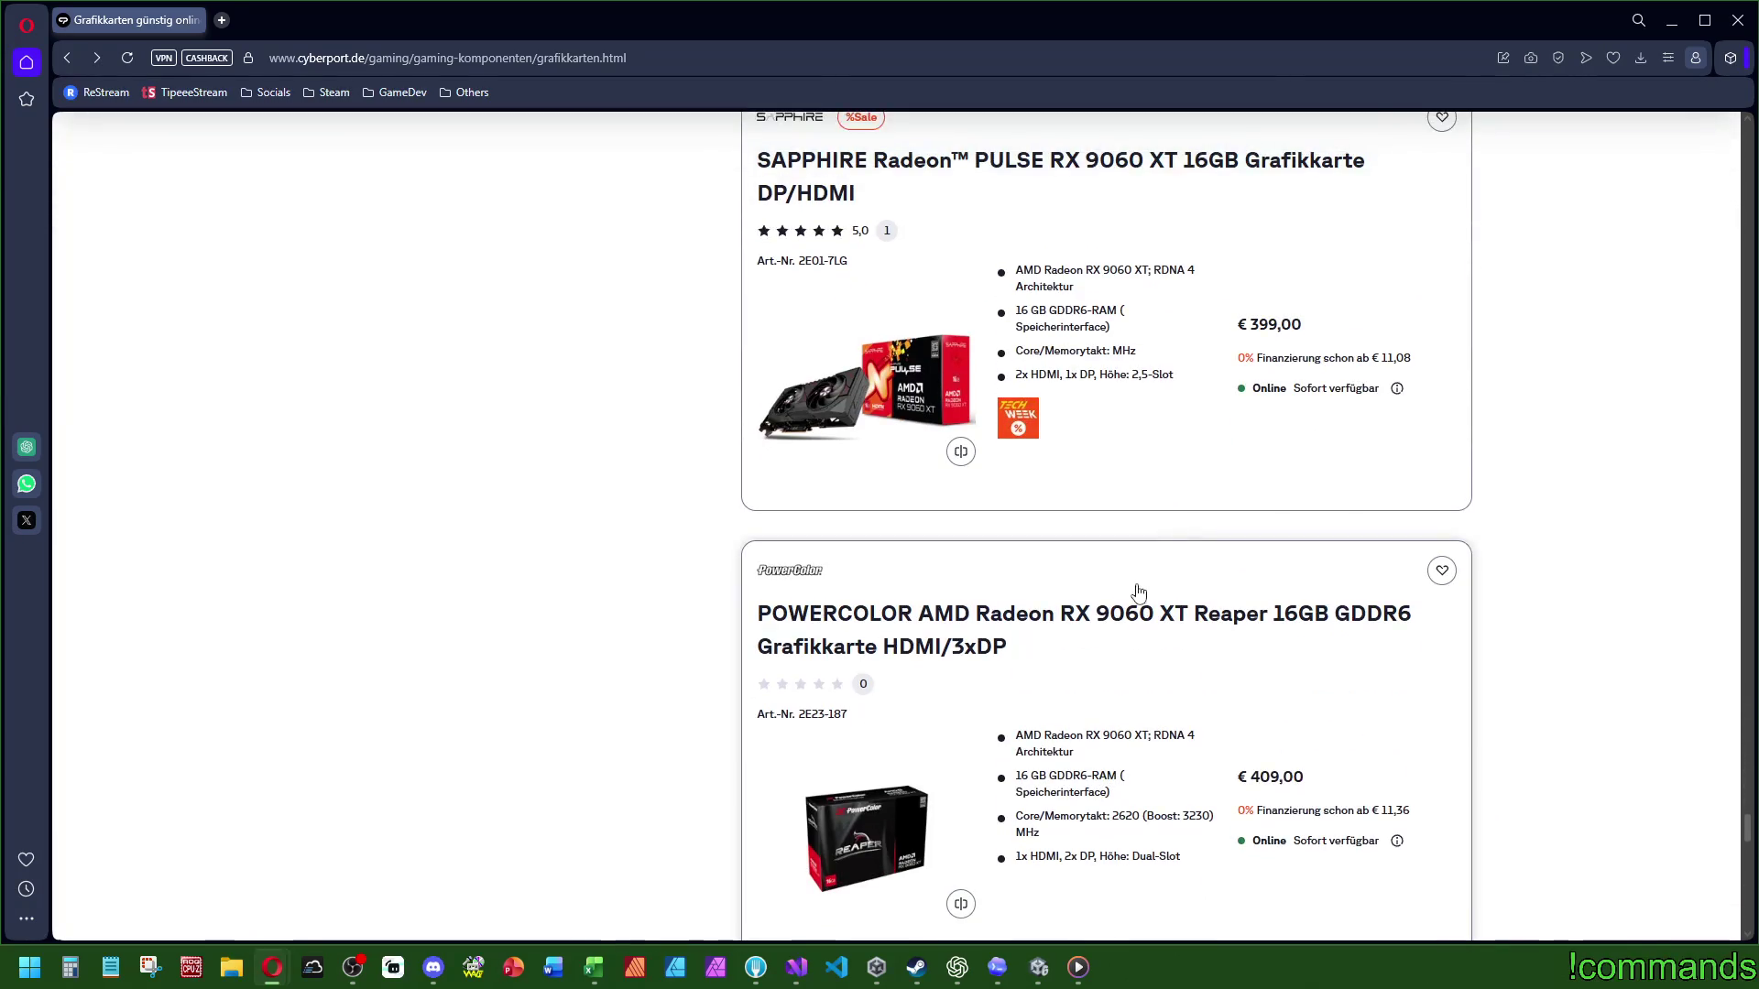
scroll(1139, 595, "down", 6)
scroll(1139, 600, "down", 8)
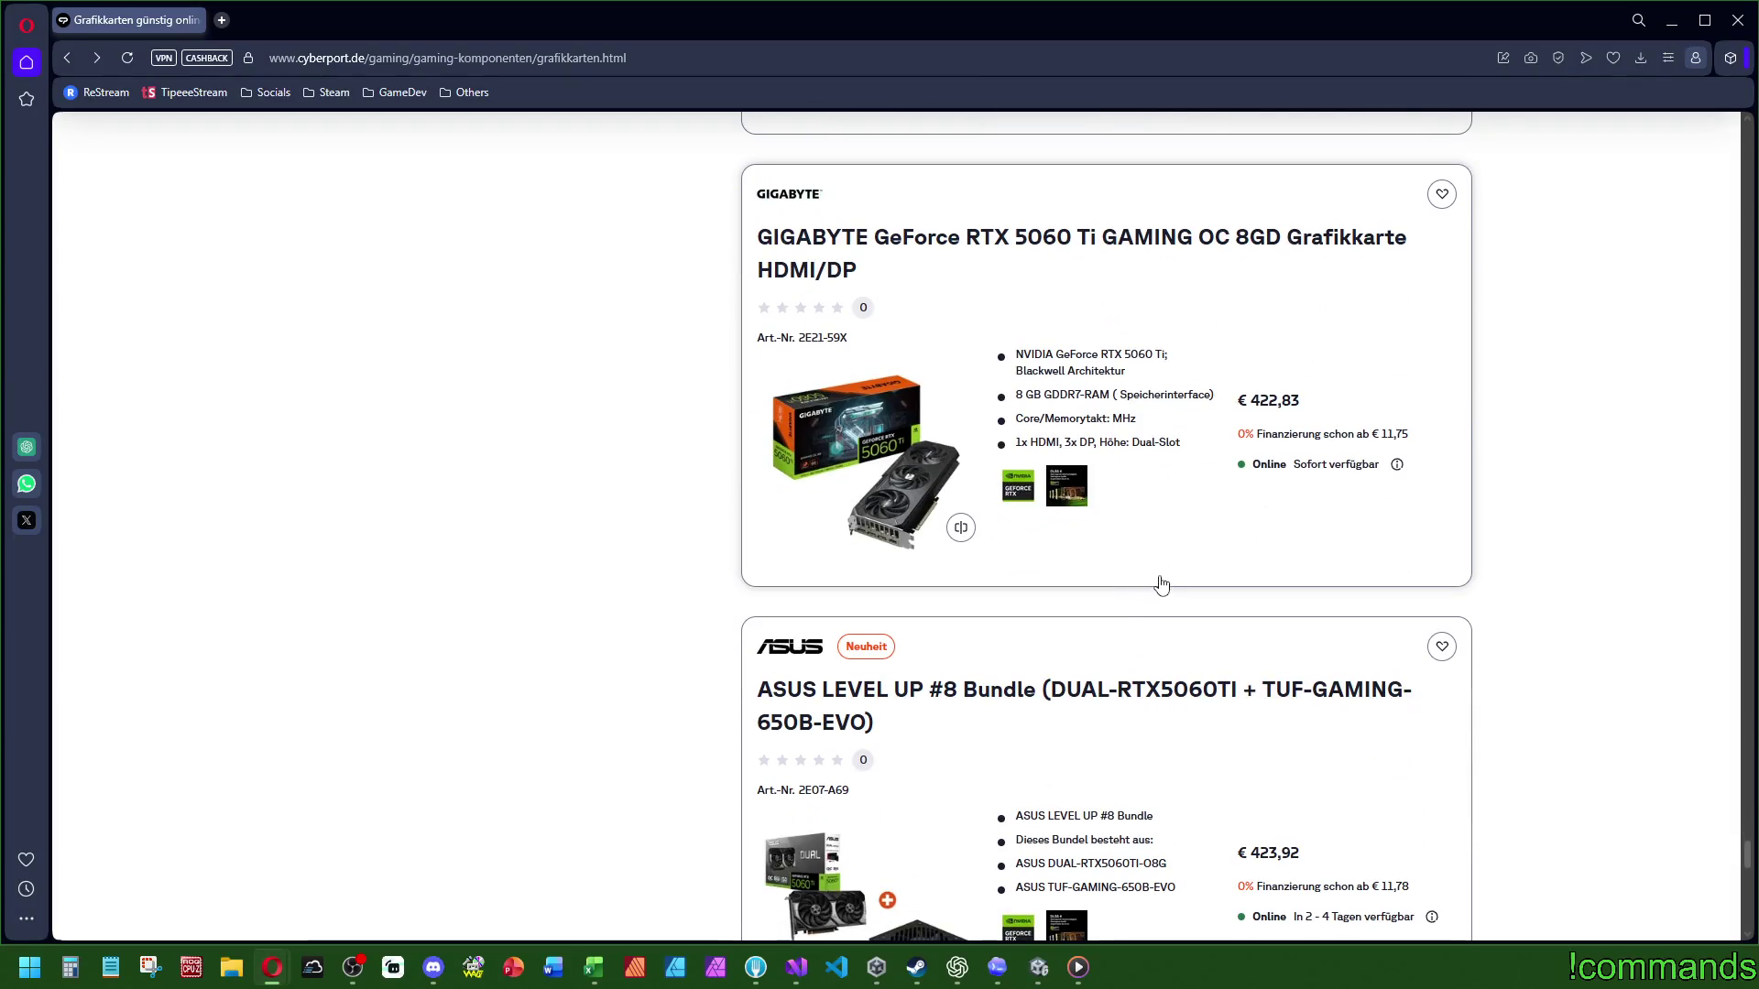
scroll(1162, 584, "down", 10)
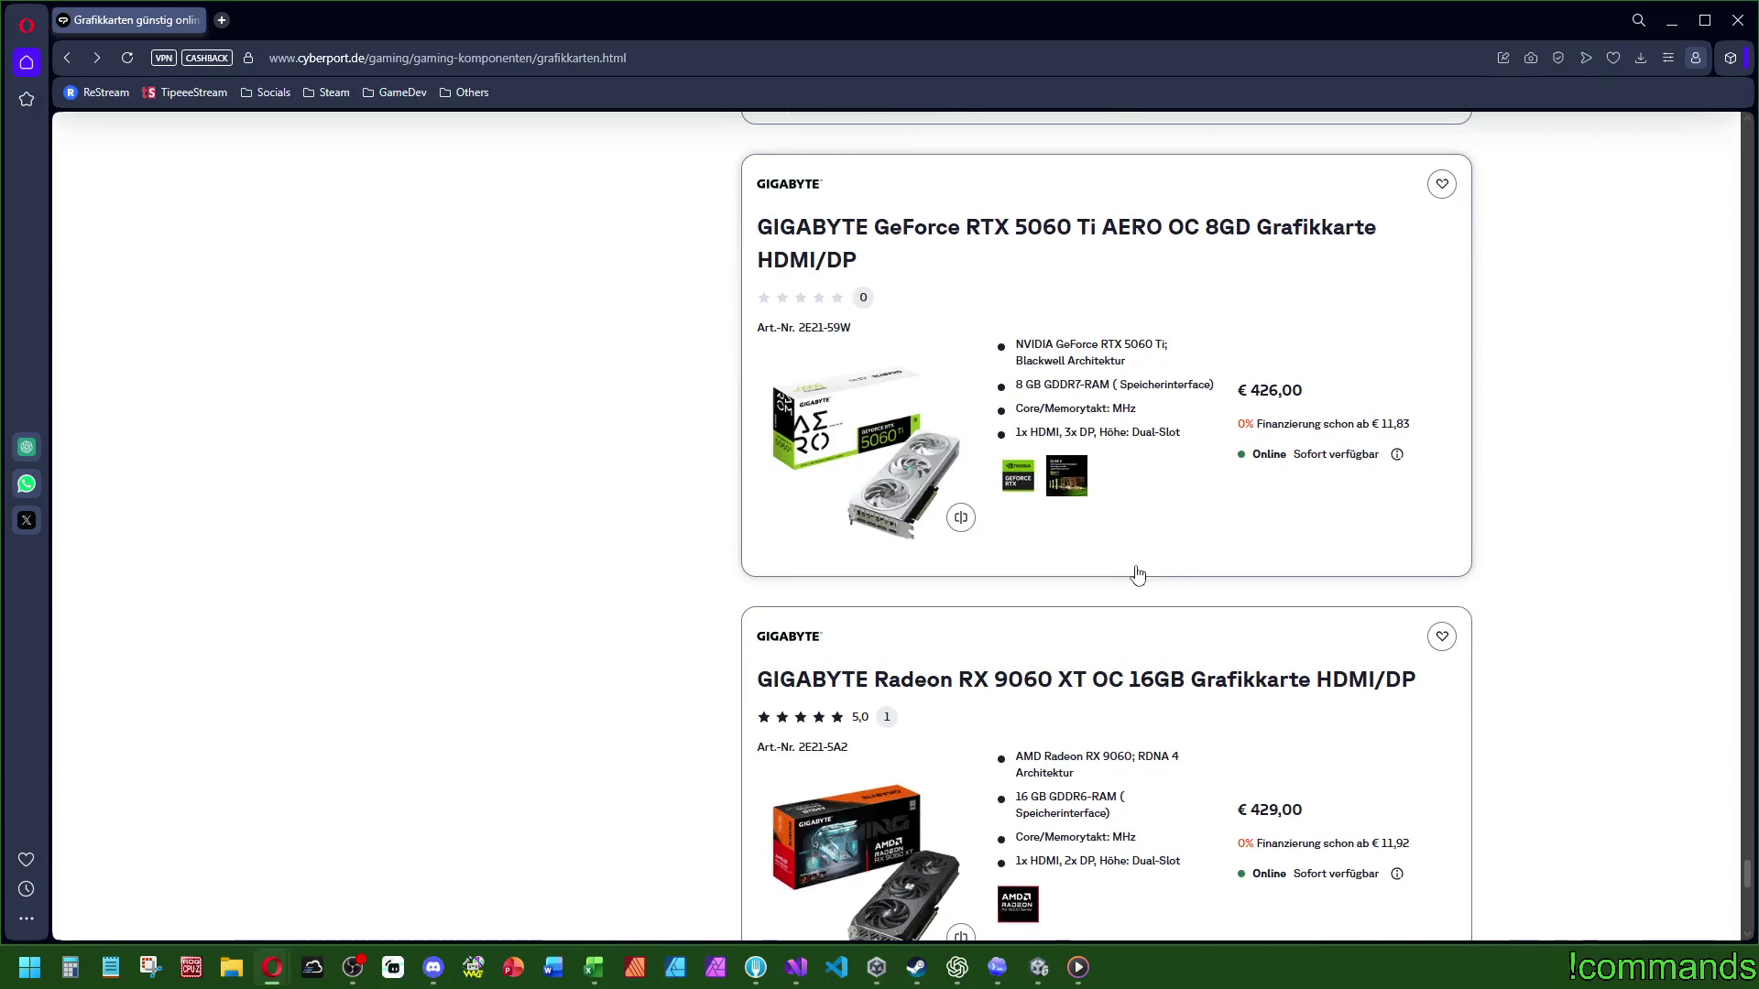
scroll(1139, 562, "down", 4)
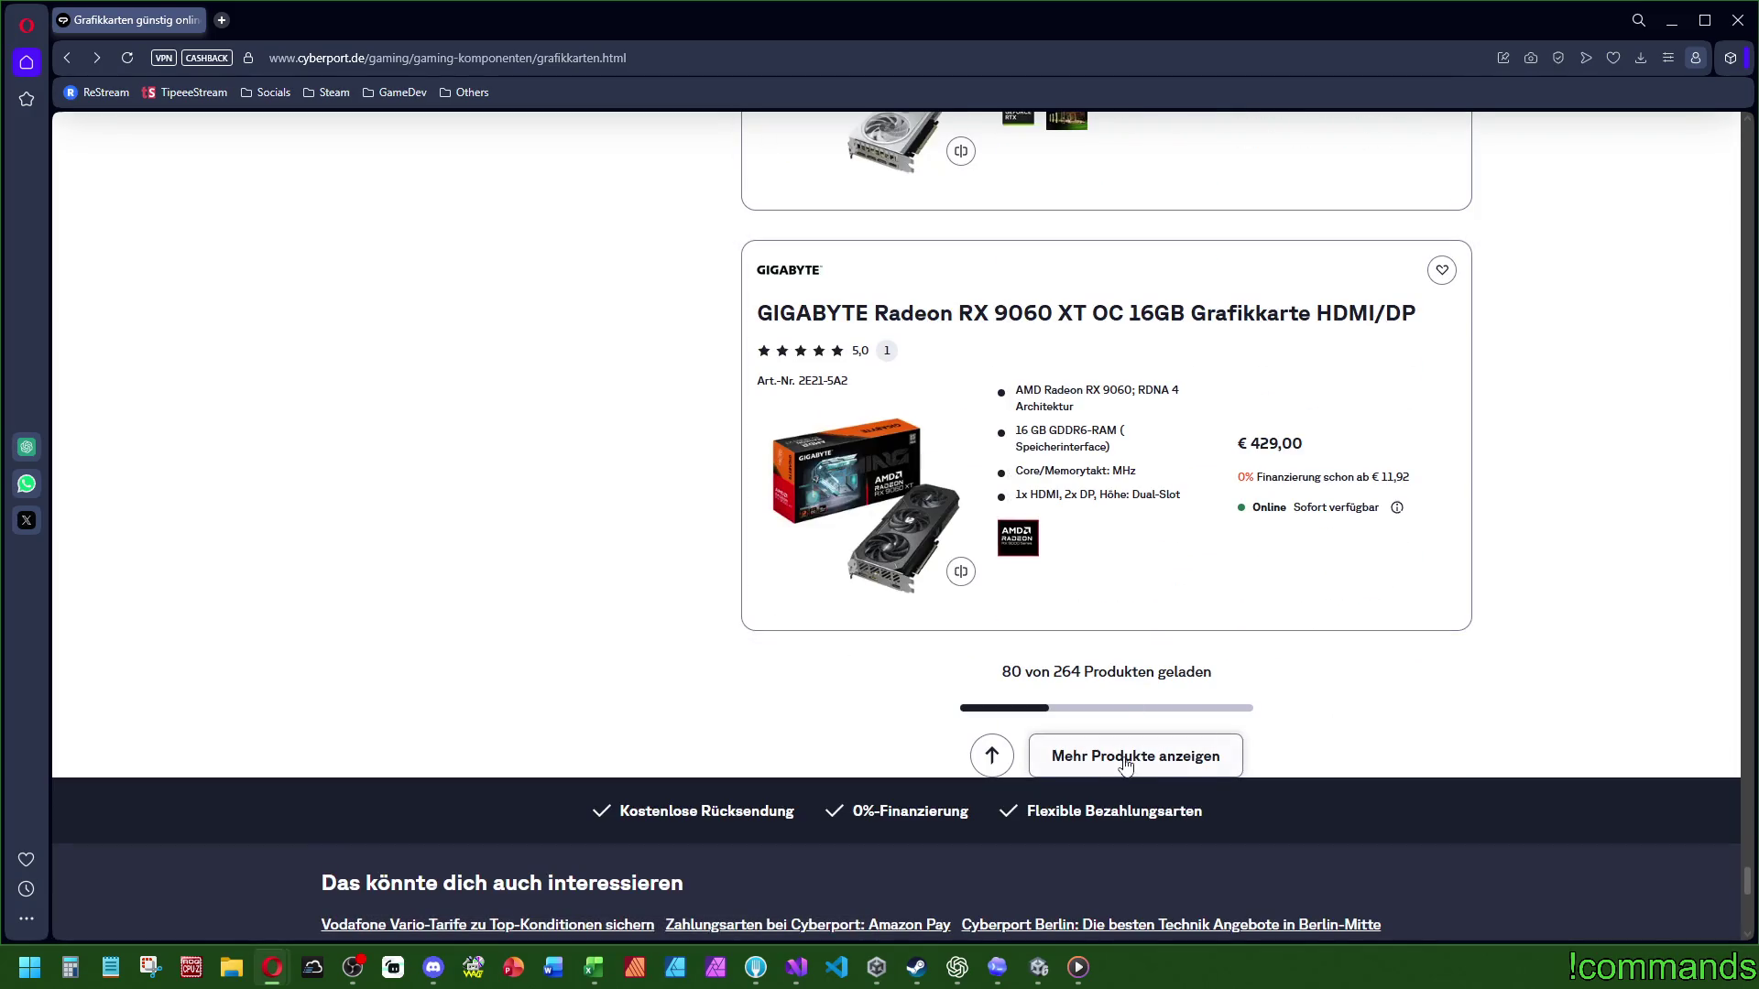
Step: Load another batch beyond the first 80 cards and scroll through it
left_click(1126, 763)
scroll(1126, 765, "down", 6)
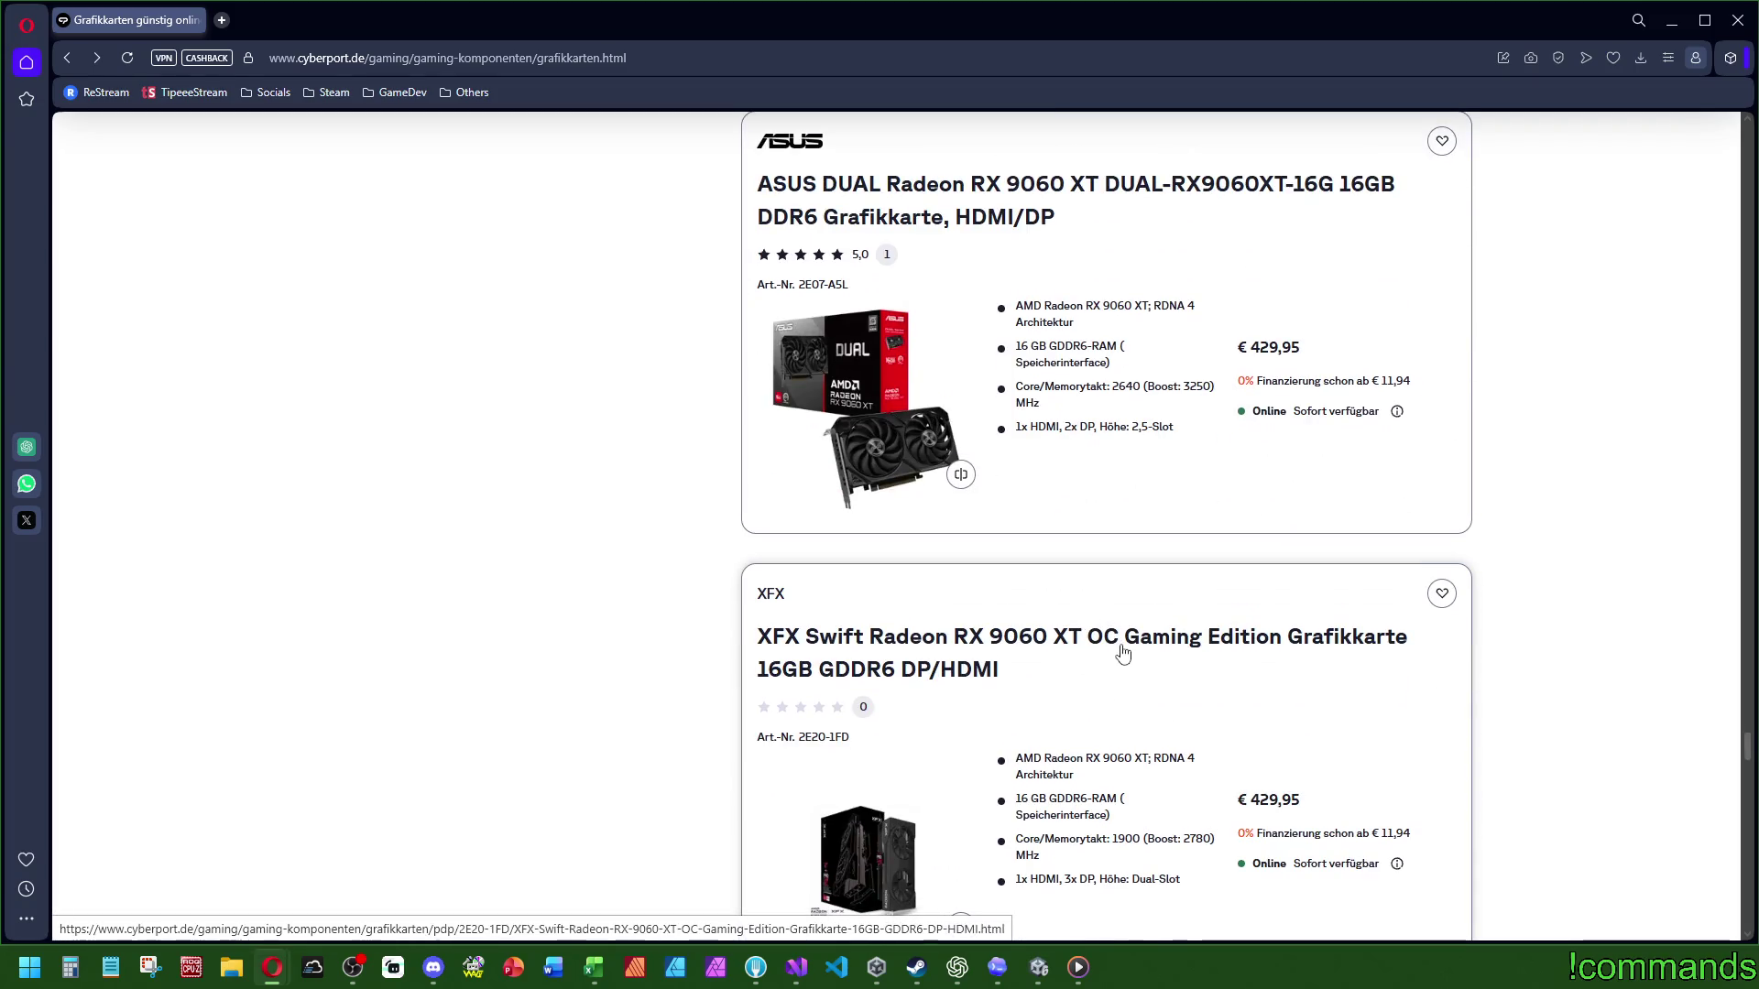
scroll(1124, 653, "down", 10)
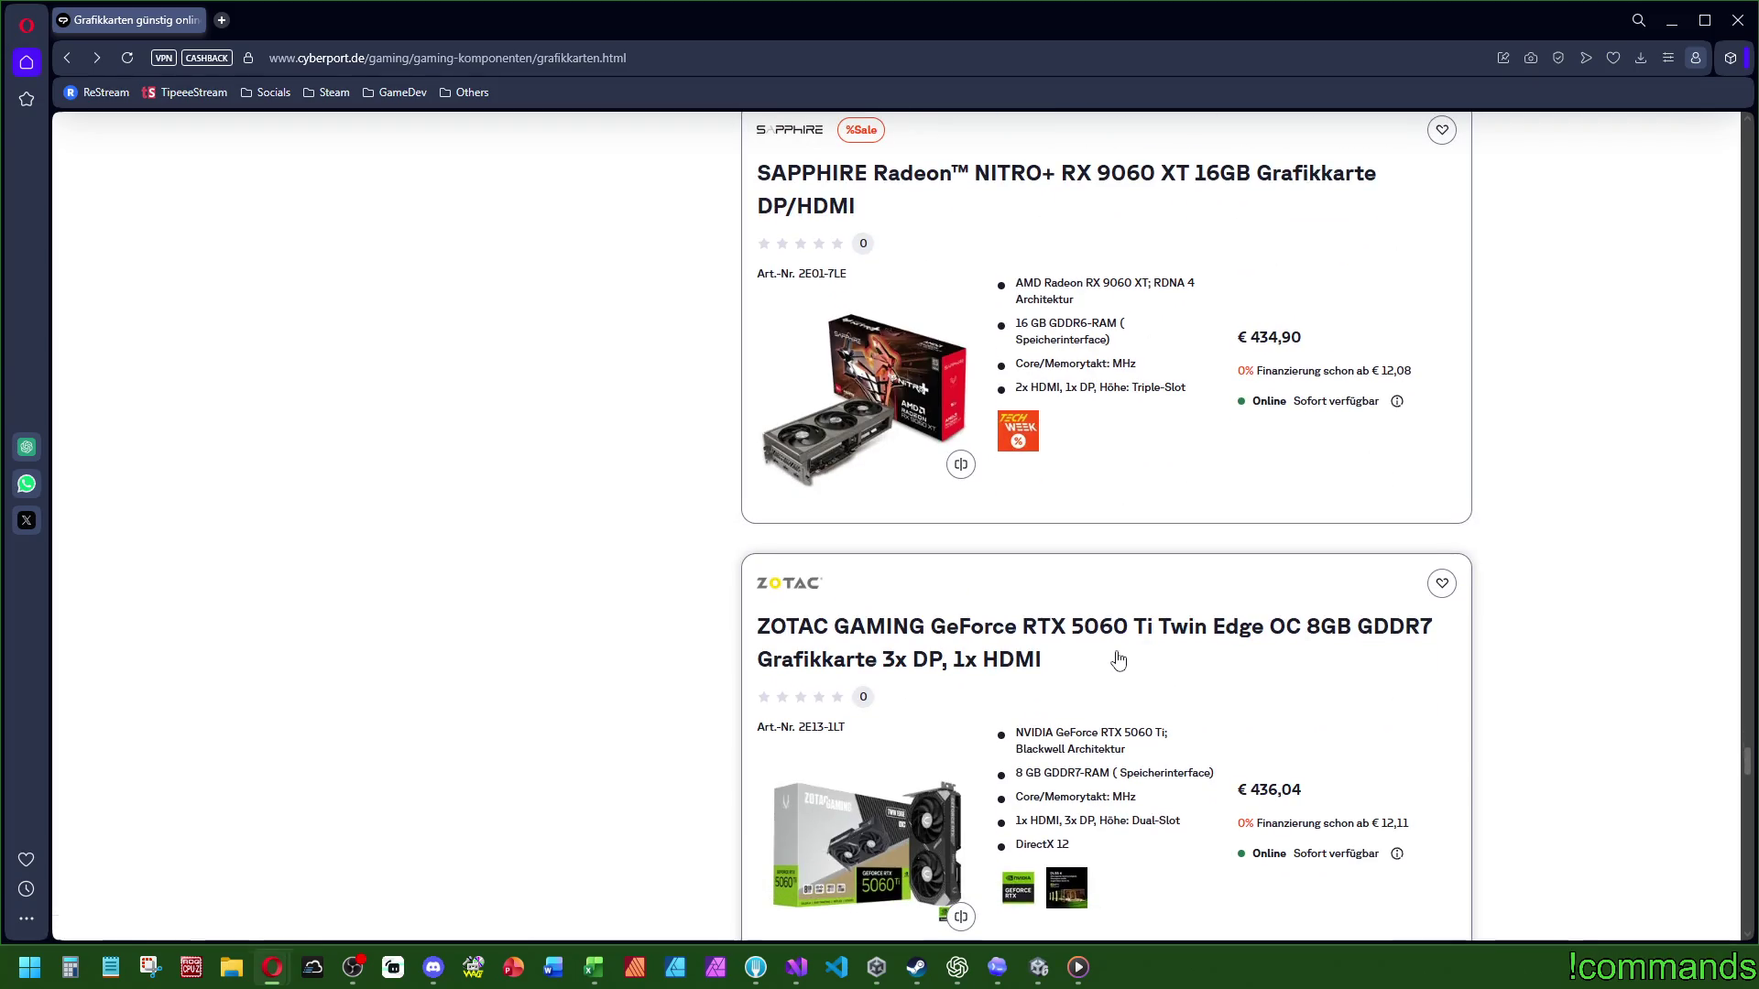
scroll(1119, 660, "down", 6)
scroll(1119, 660, "down", 6)
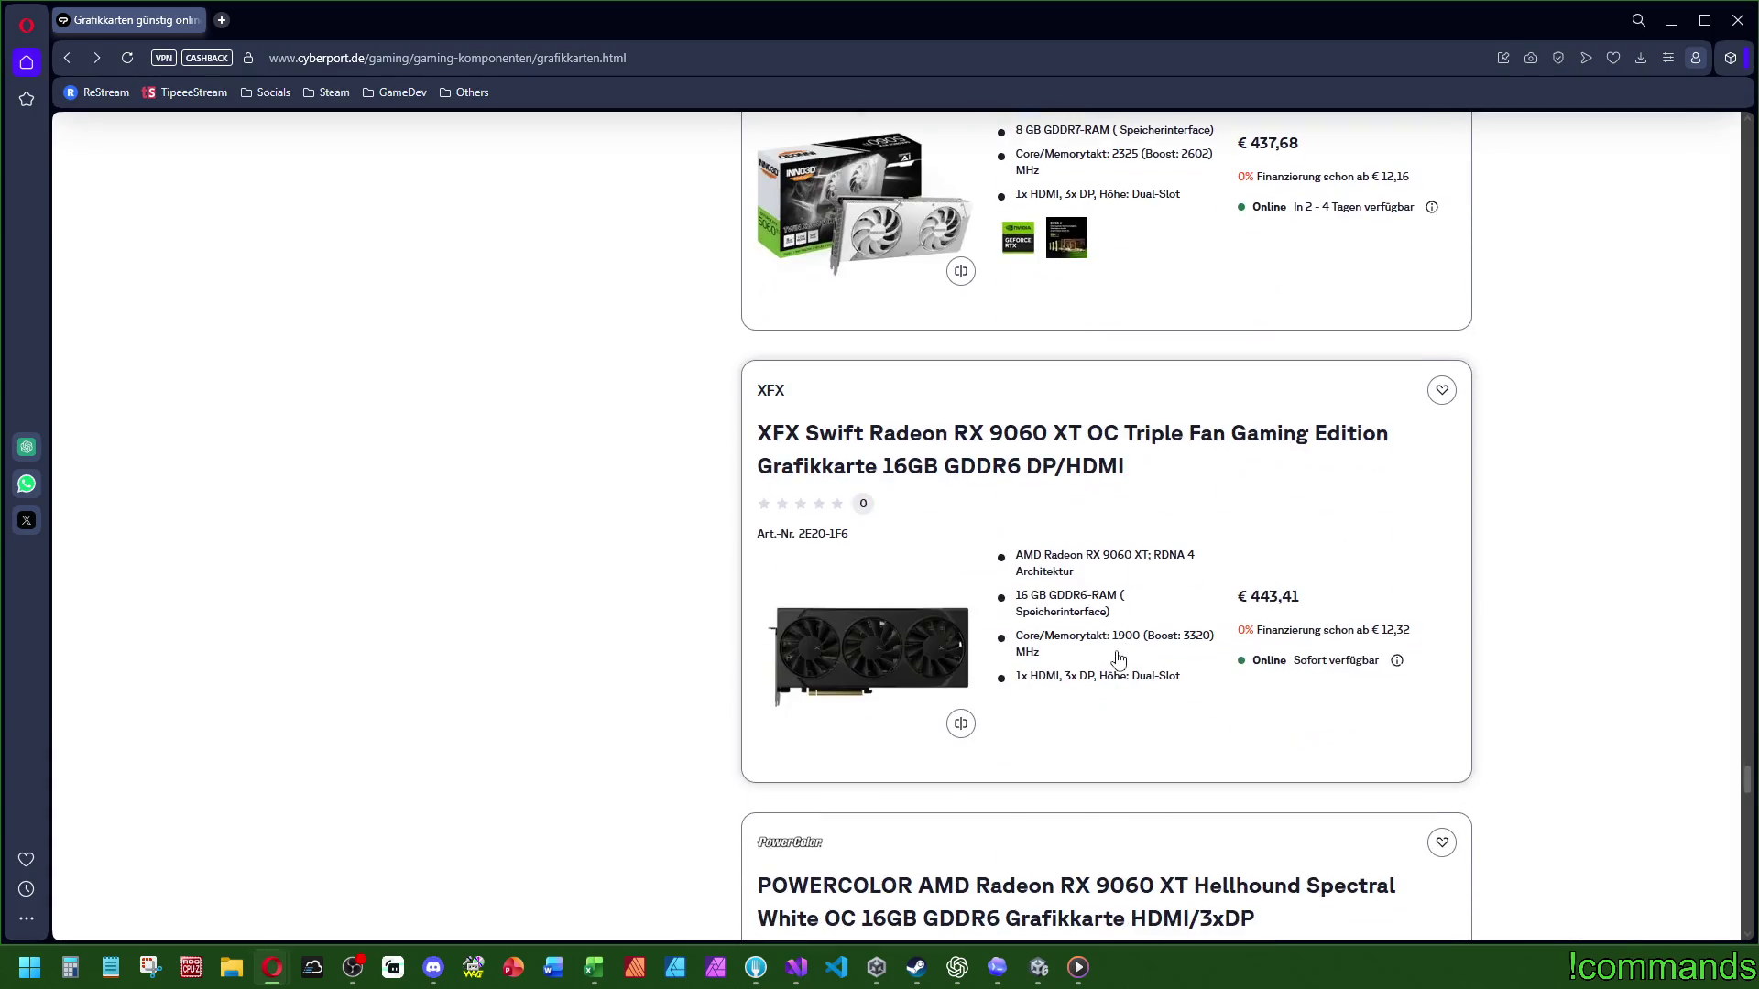
scroll(1123, 636, "down", 6)
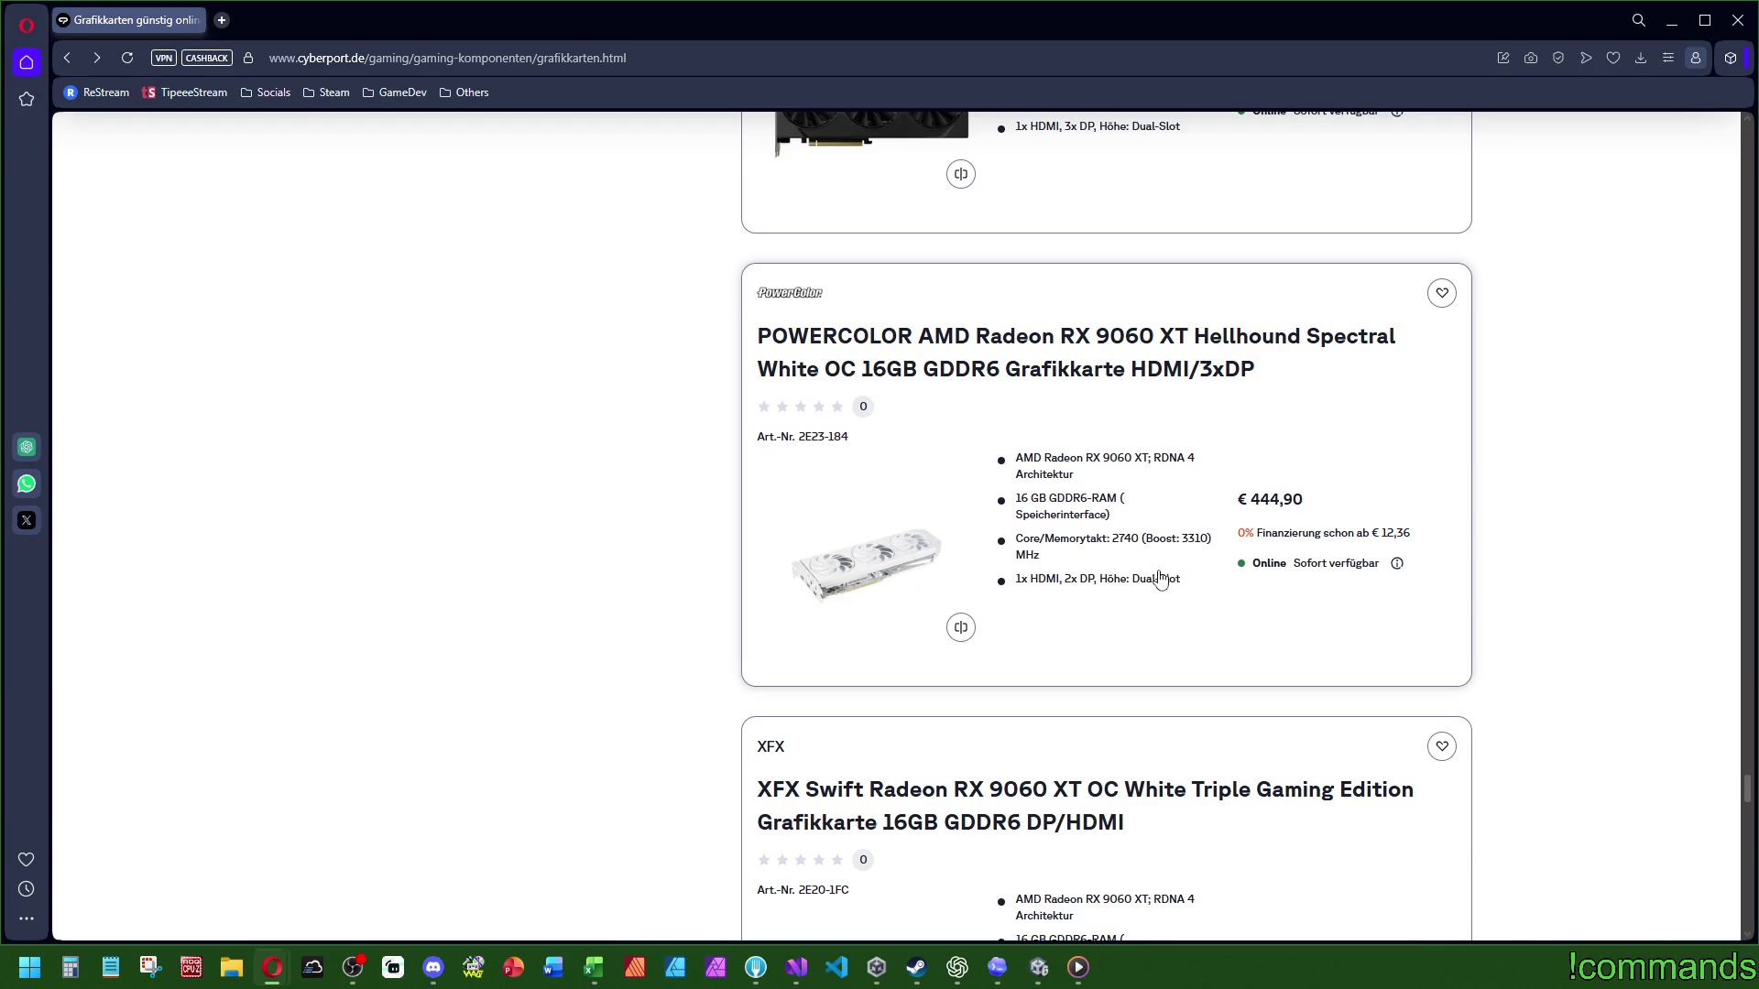
scroll(1207, 596, "down", 1)
scroll(1218, 595, "down", 20)
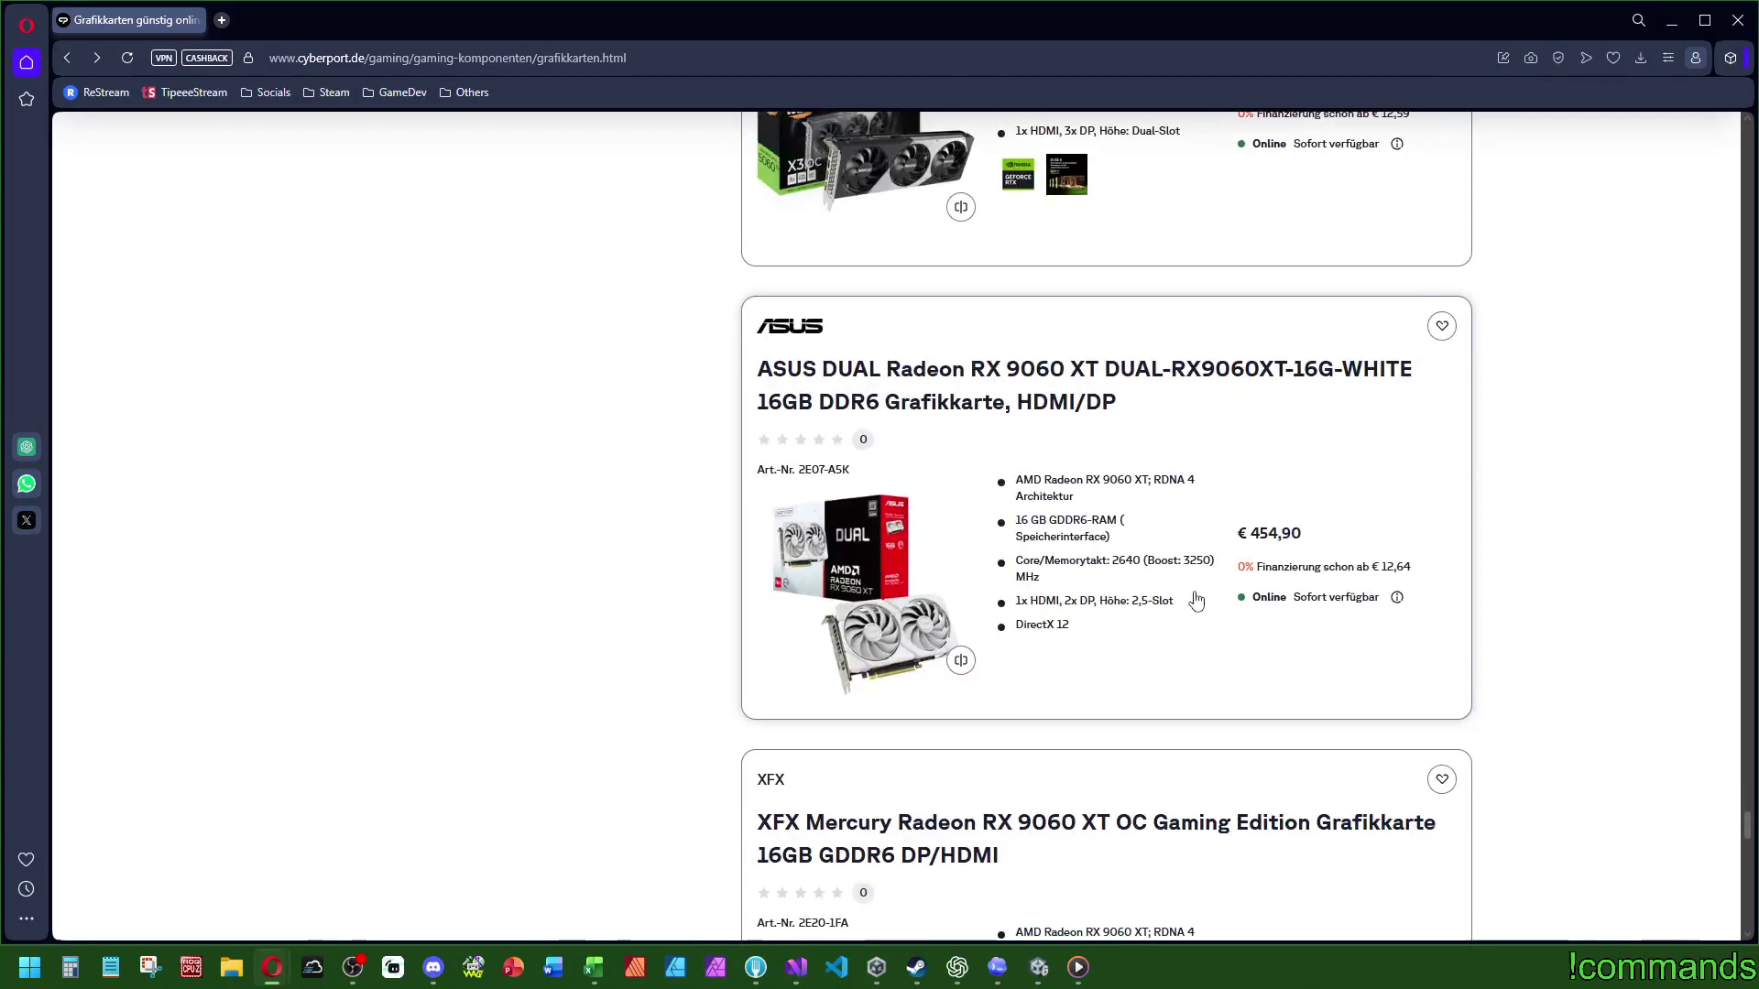
scroll(1200, 617, "down", 10)
scroll(1202, 593, "down", 5)
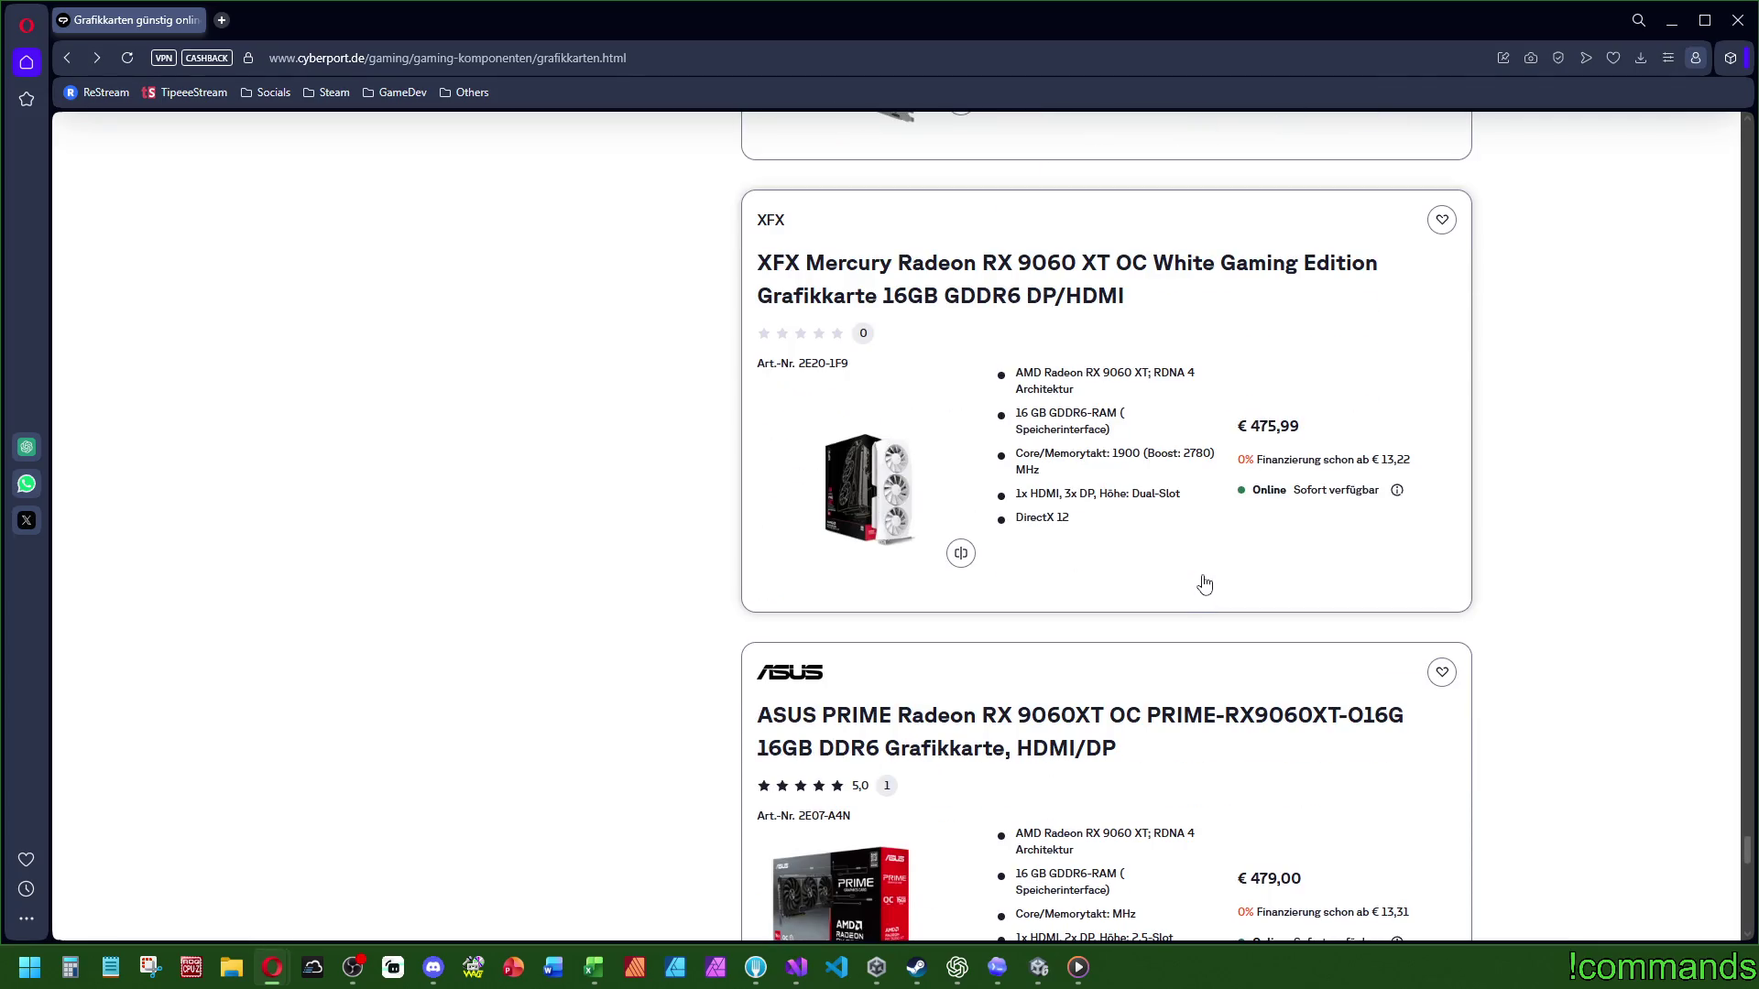
scroll(1204, 586, "down", 5)
scroll(1205, 596, "down", 8)
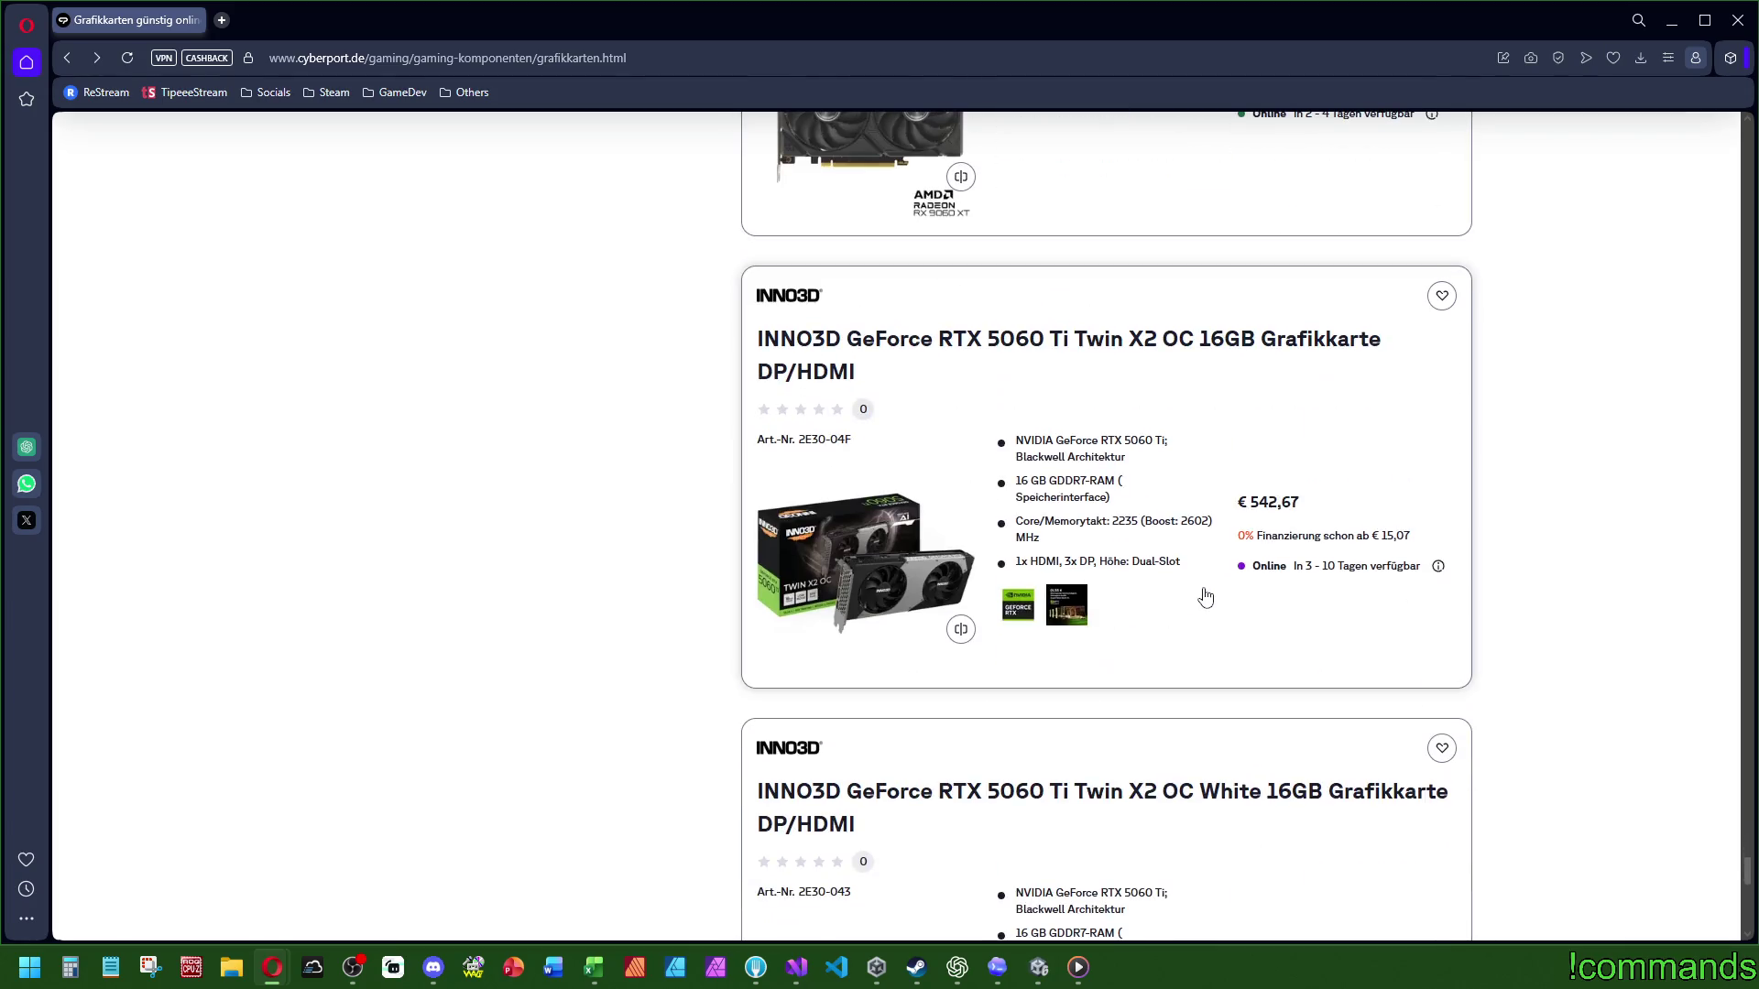
scroll(1204, 597, "down", 10)
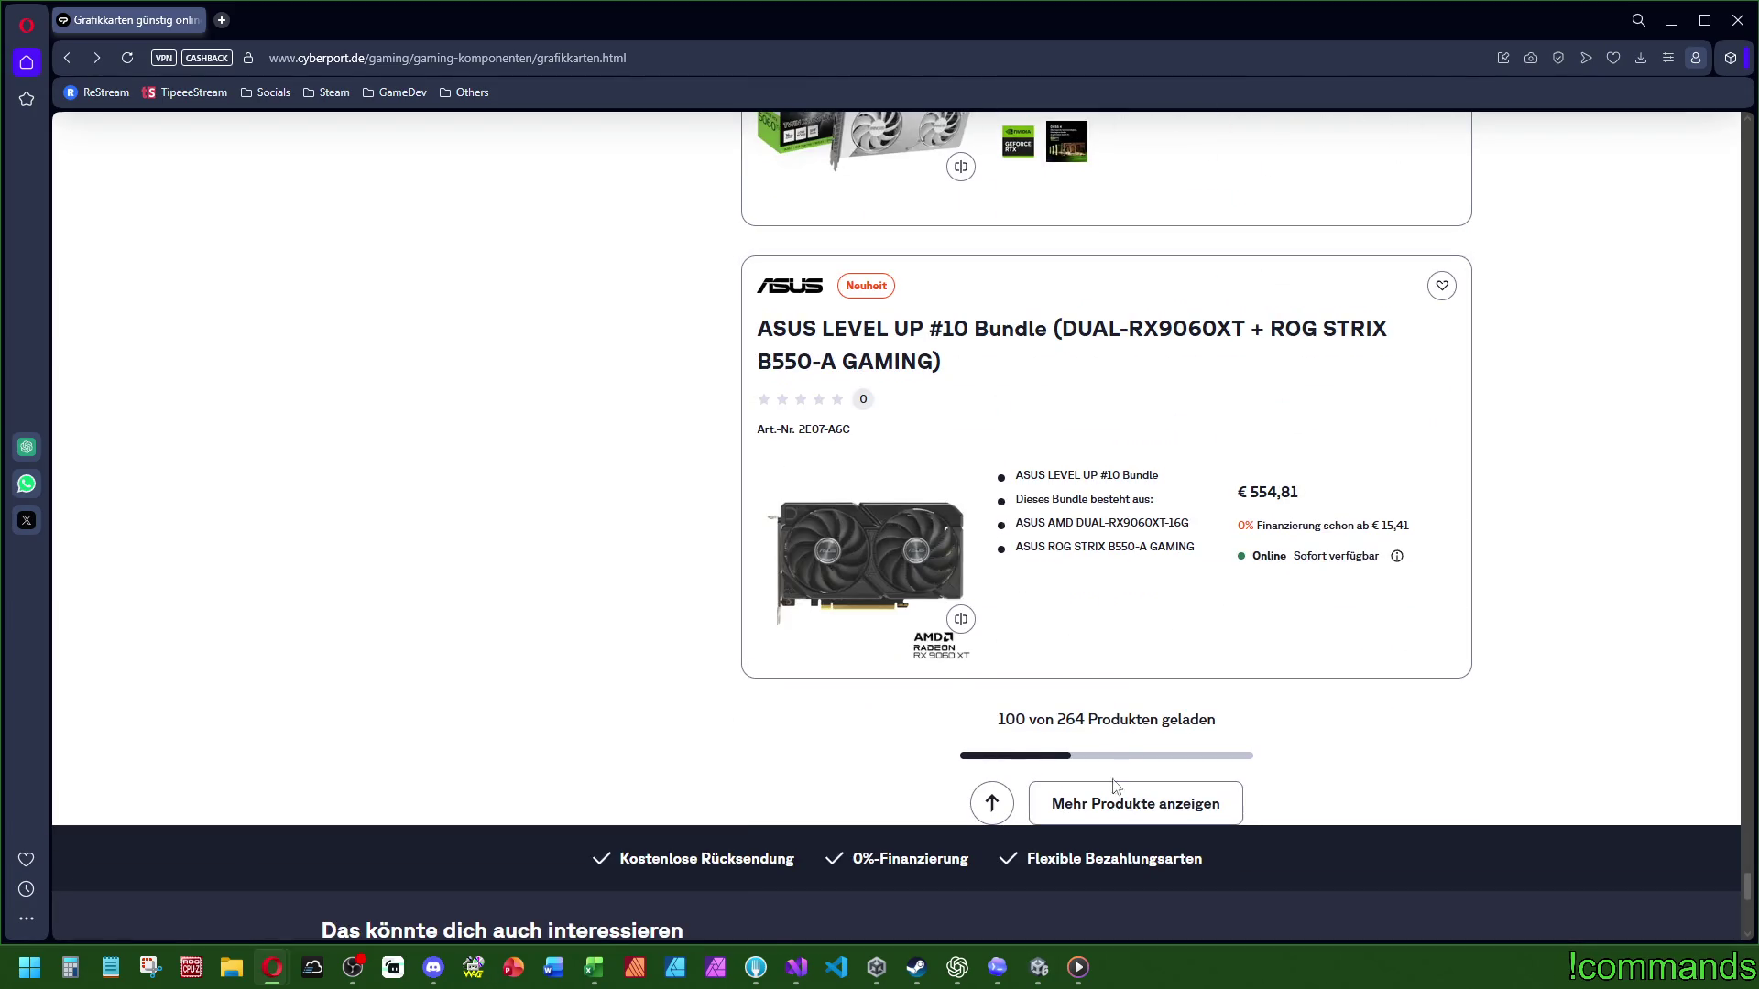
Step: Load one more batch of cards and scroll back to the ASUS PRIME RX 9070 EVO OC
left_click(1112, 806)
scroll(1145, 719, "down", 18)
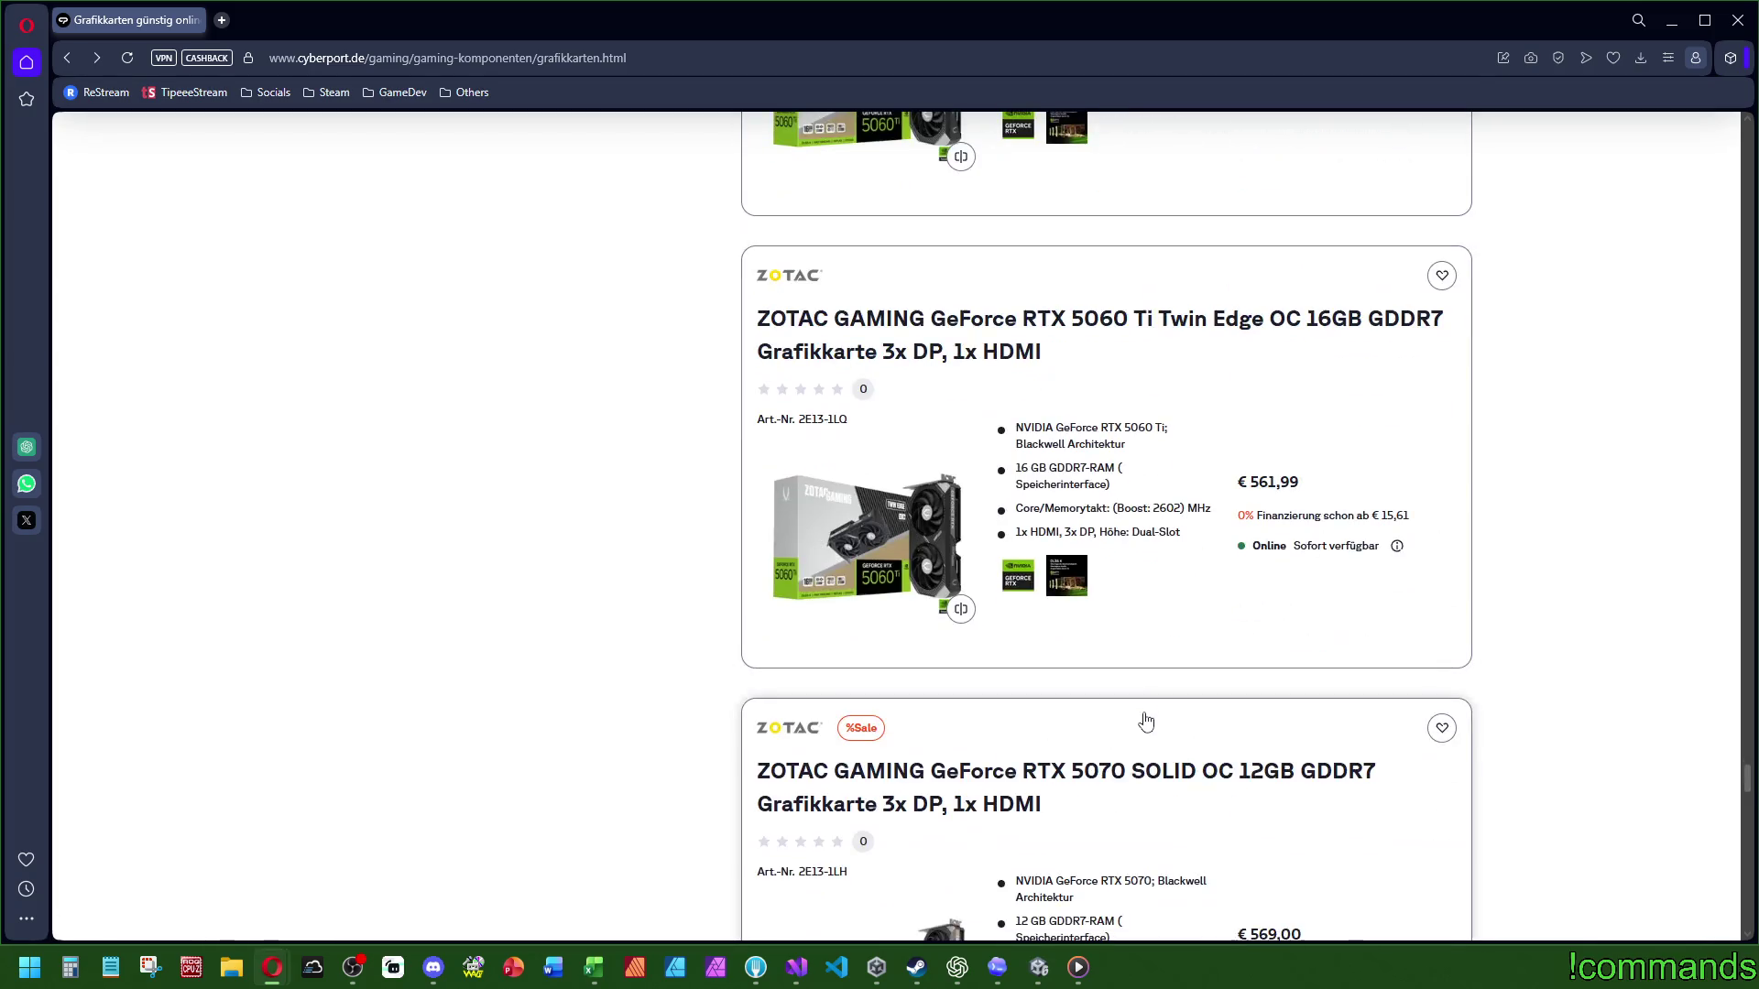
scroll(1151, 713, "down", 8)
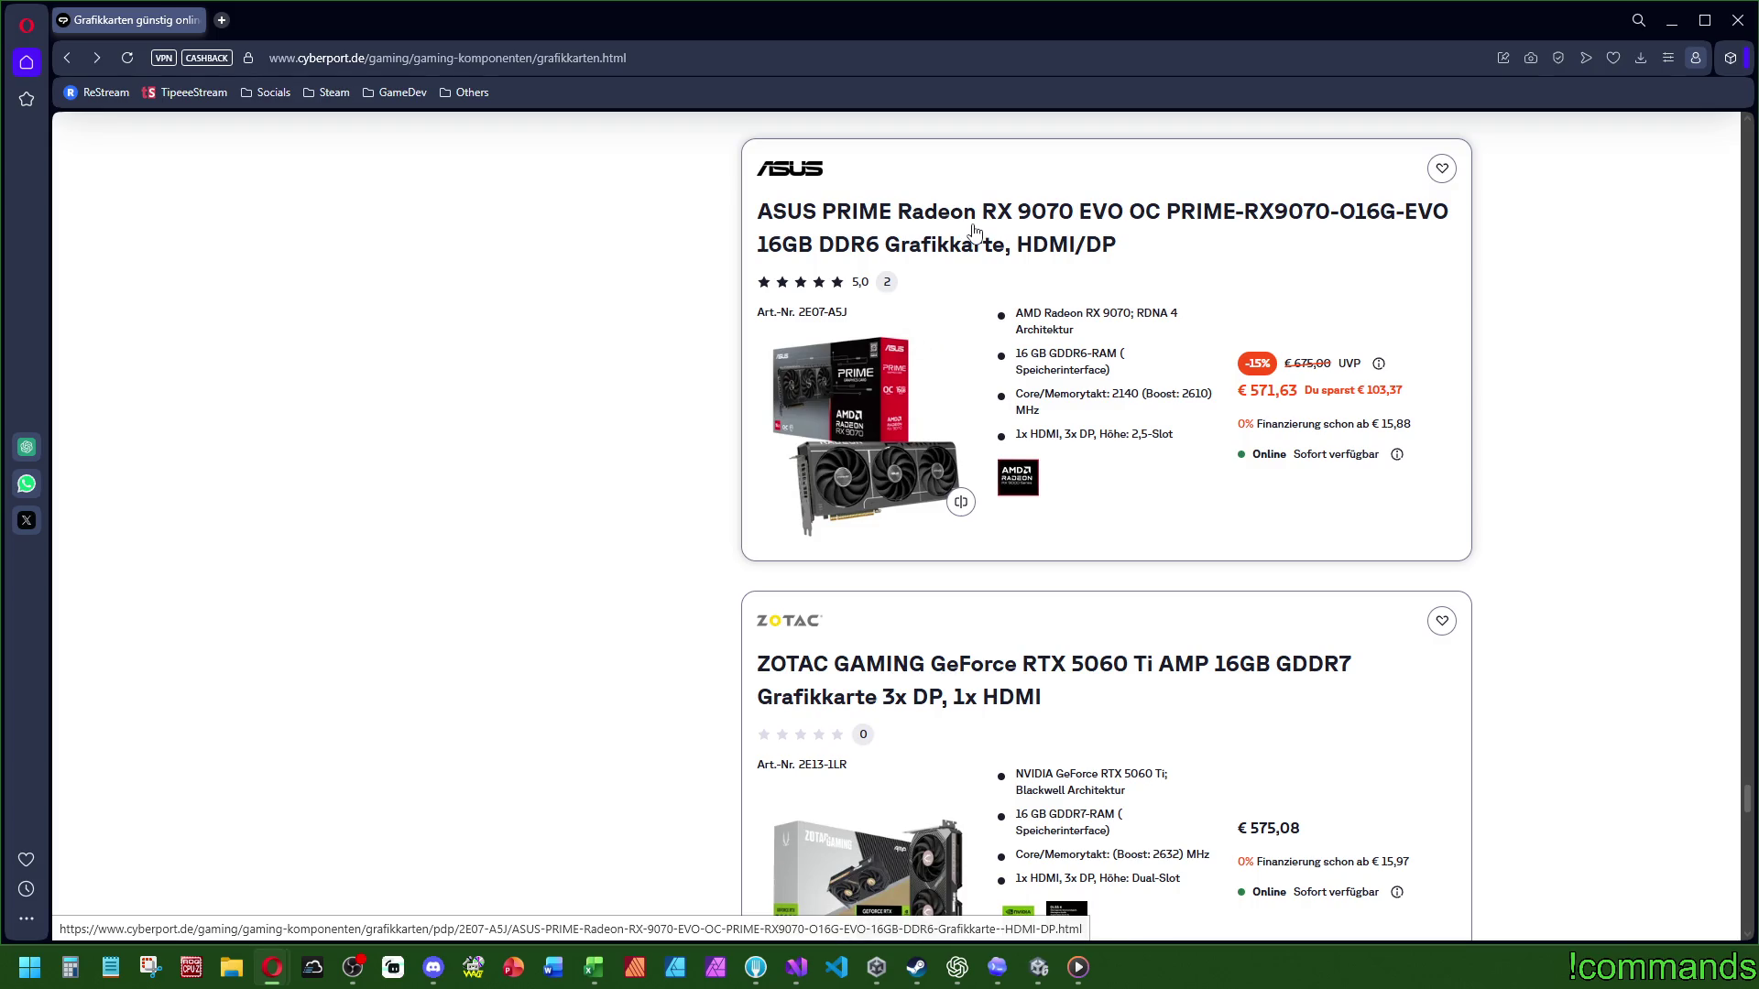
scroll(976, 234, "up", 2)
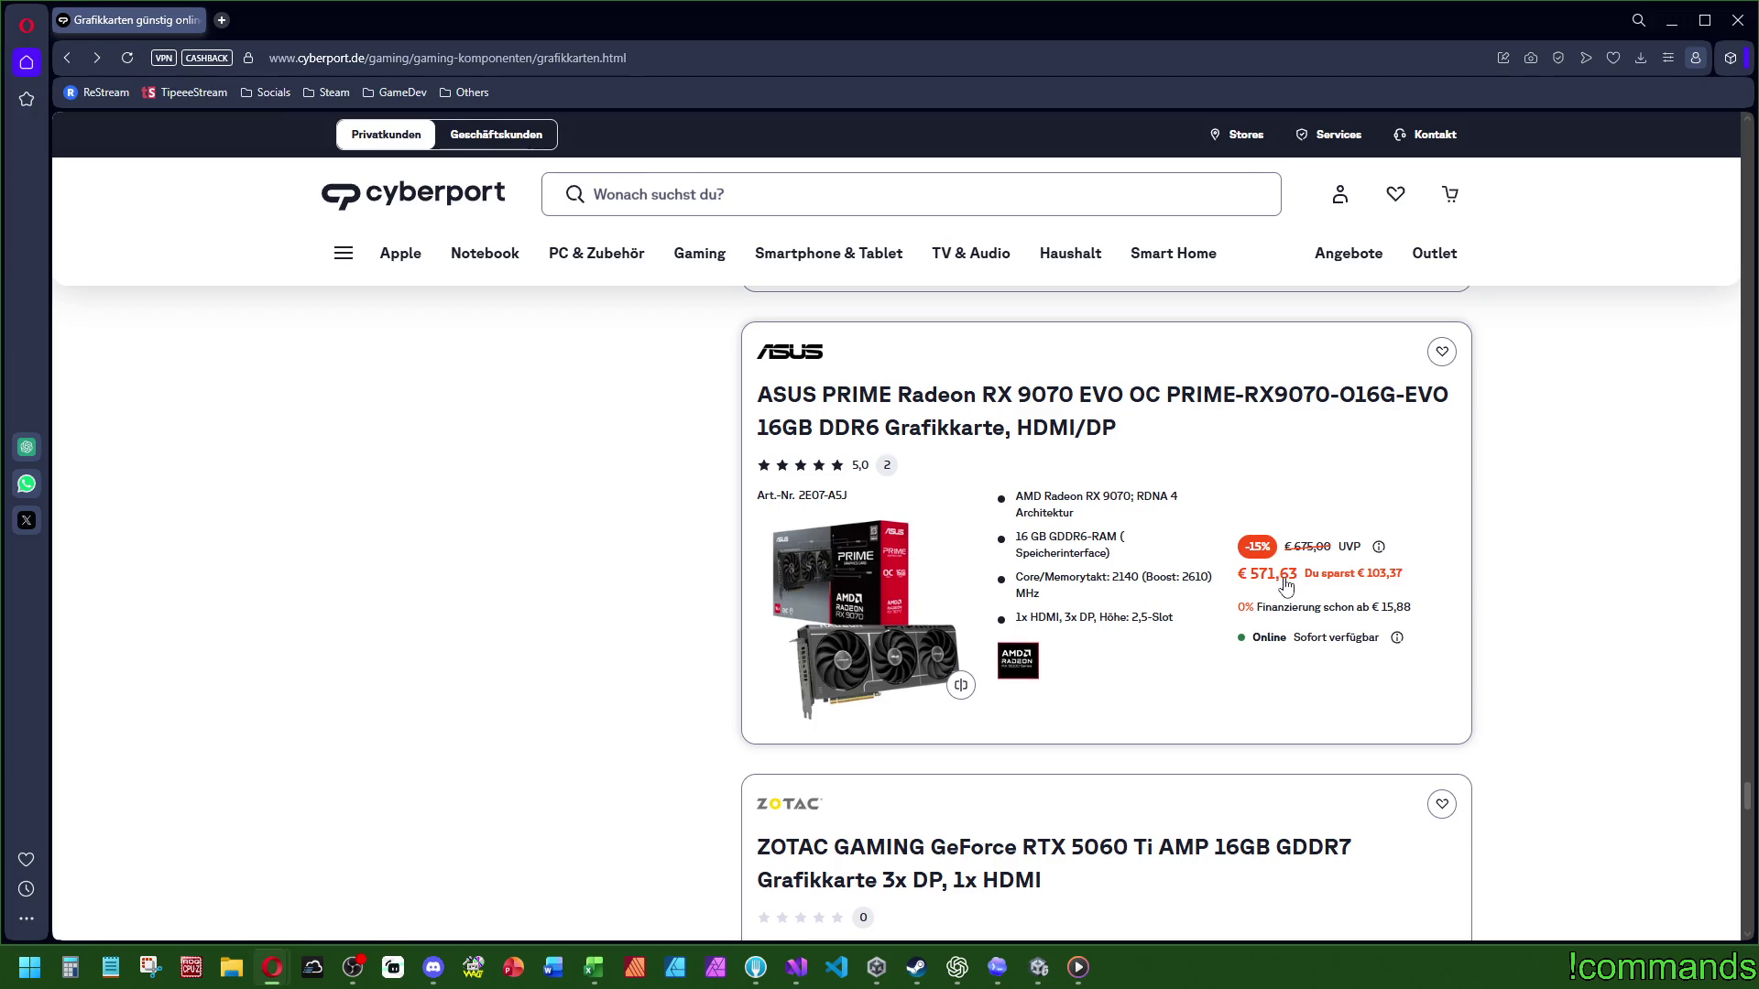
Step: Open the ASUS PRIME Radeon RX 9070 EVO OC page, check its €571,63 price, and switch to Discord
left_click(1061, 414)
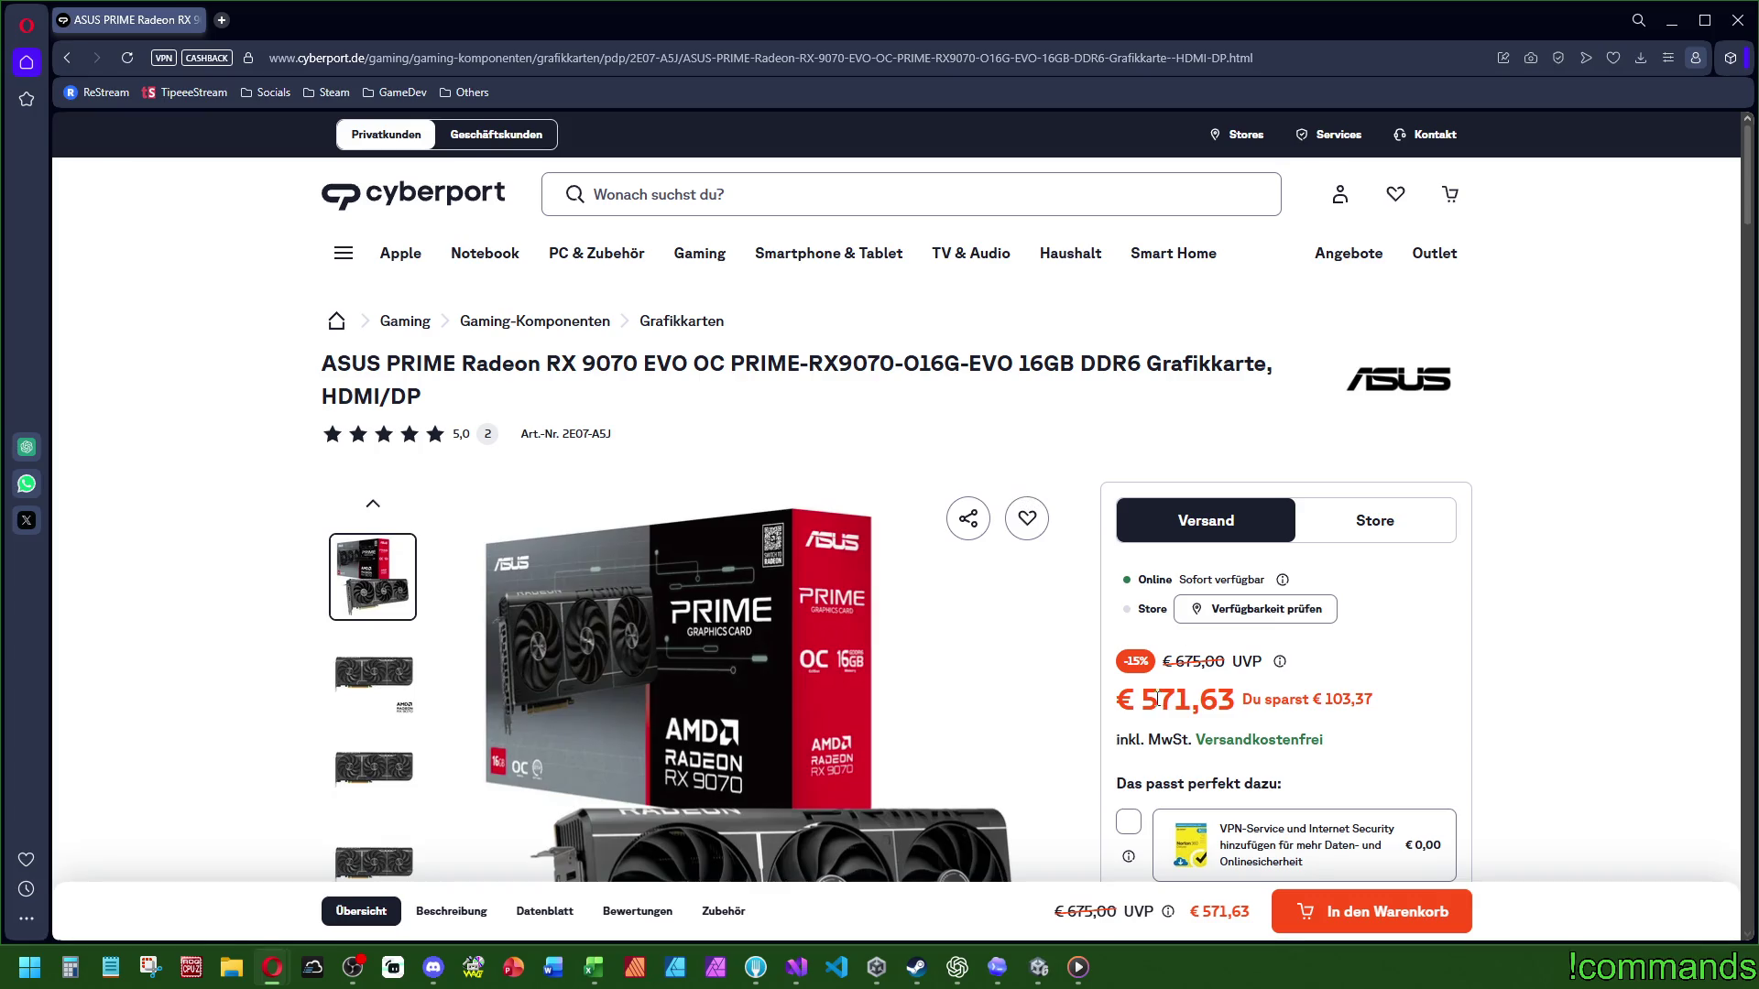
mouse_move(1153, 681)
left_mouse_down()
mouse_move(1260, 710)
mouse_move(1399, 713)
left_mouse_up()
left_click(1400, 713)
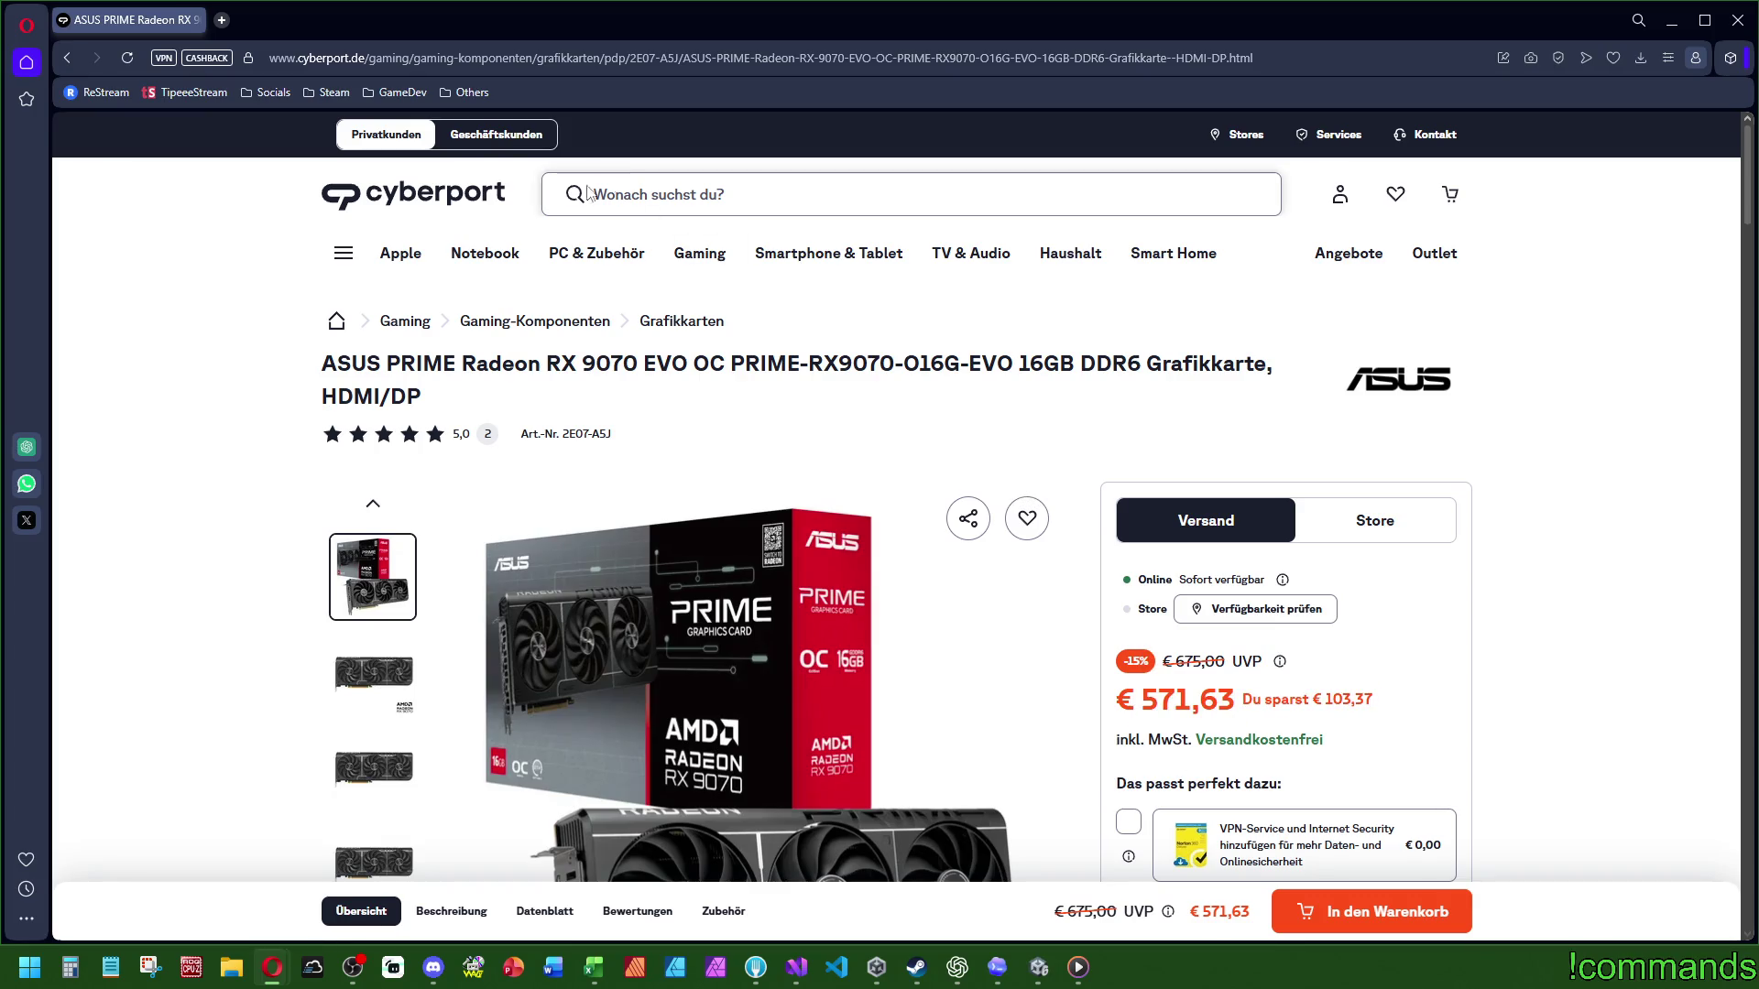
key("alt+Tab")
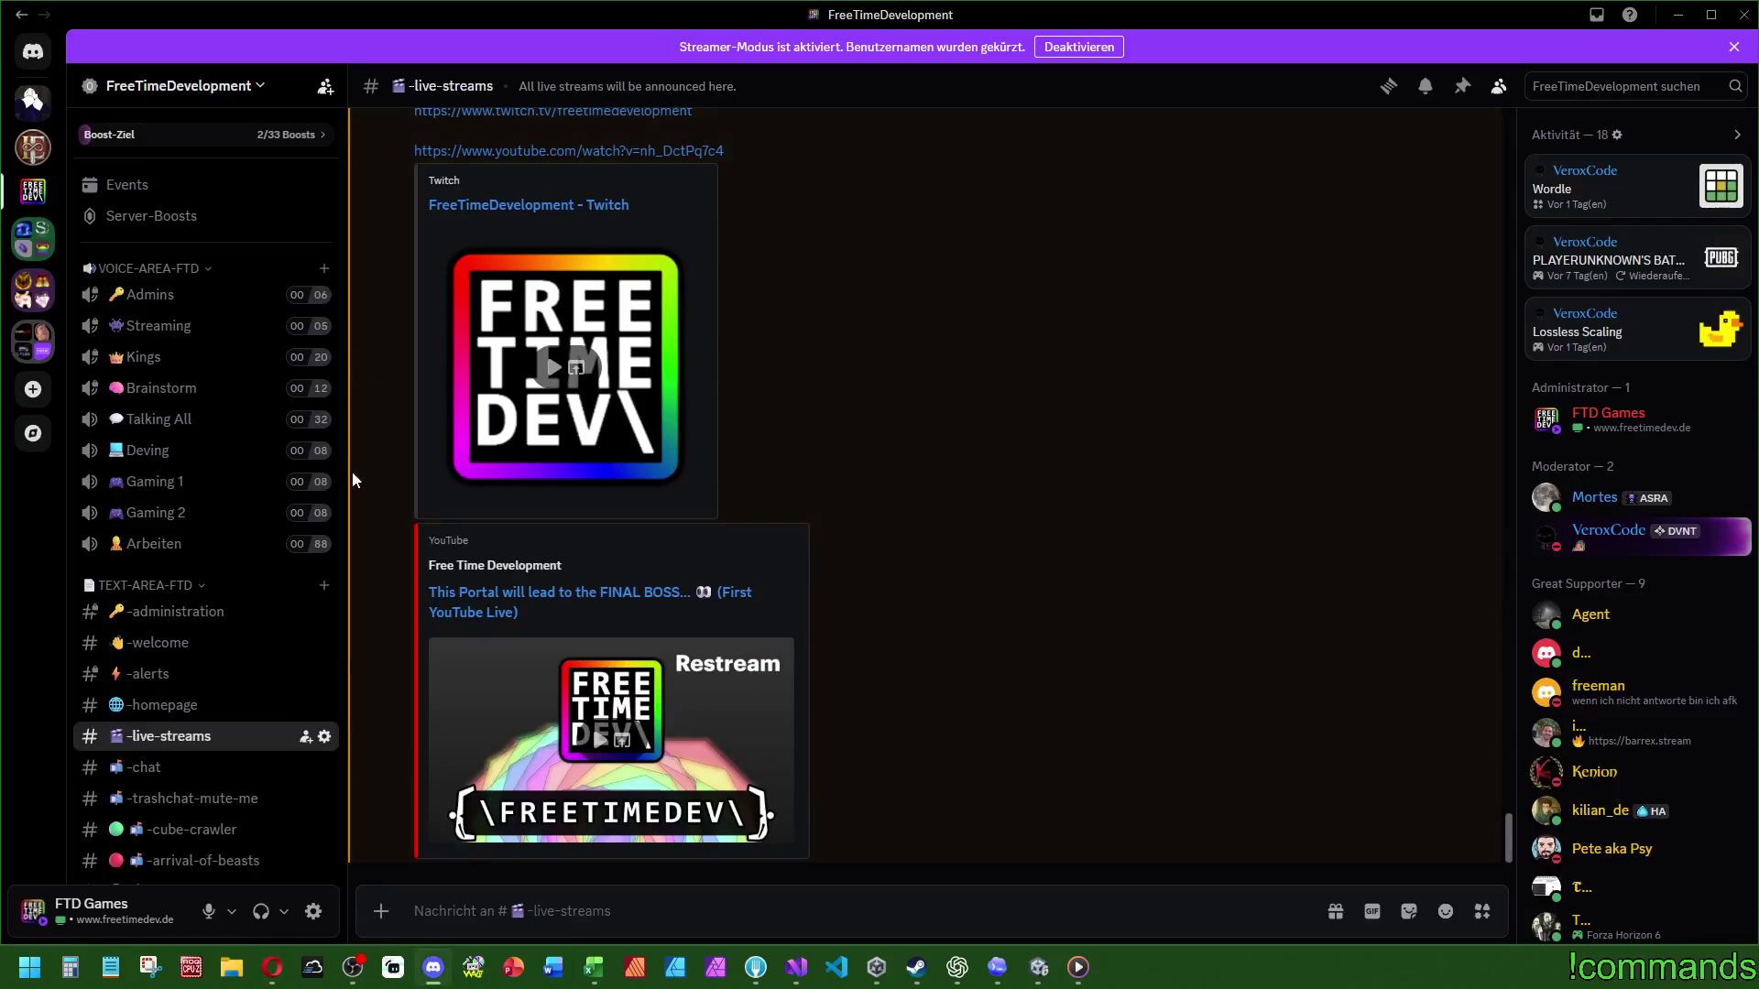
key("alt+Tab")
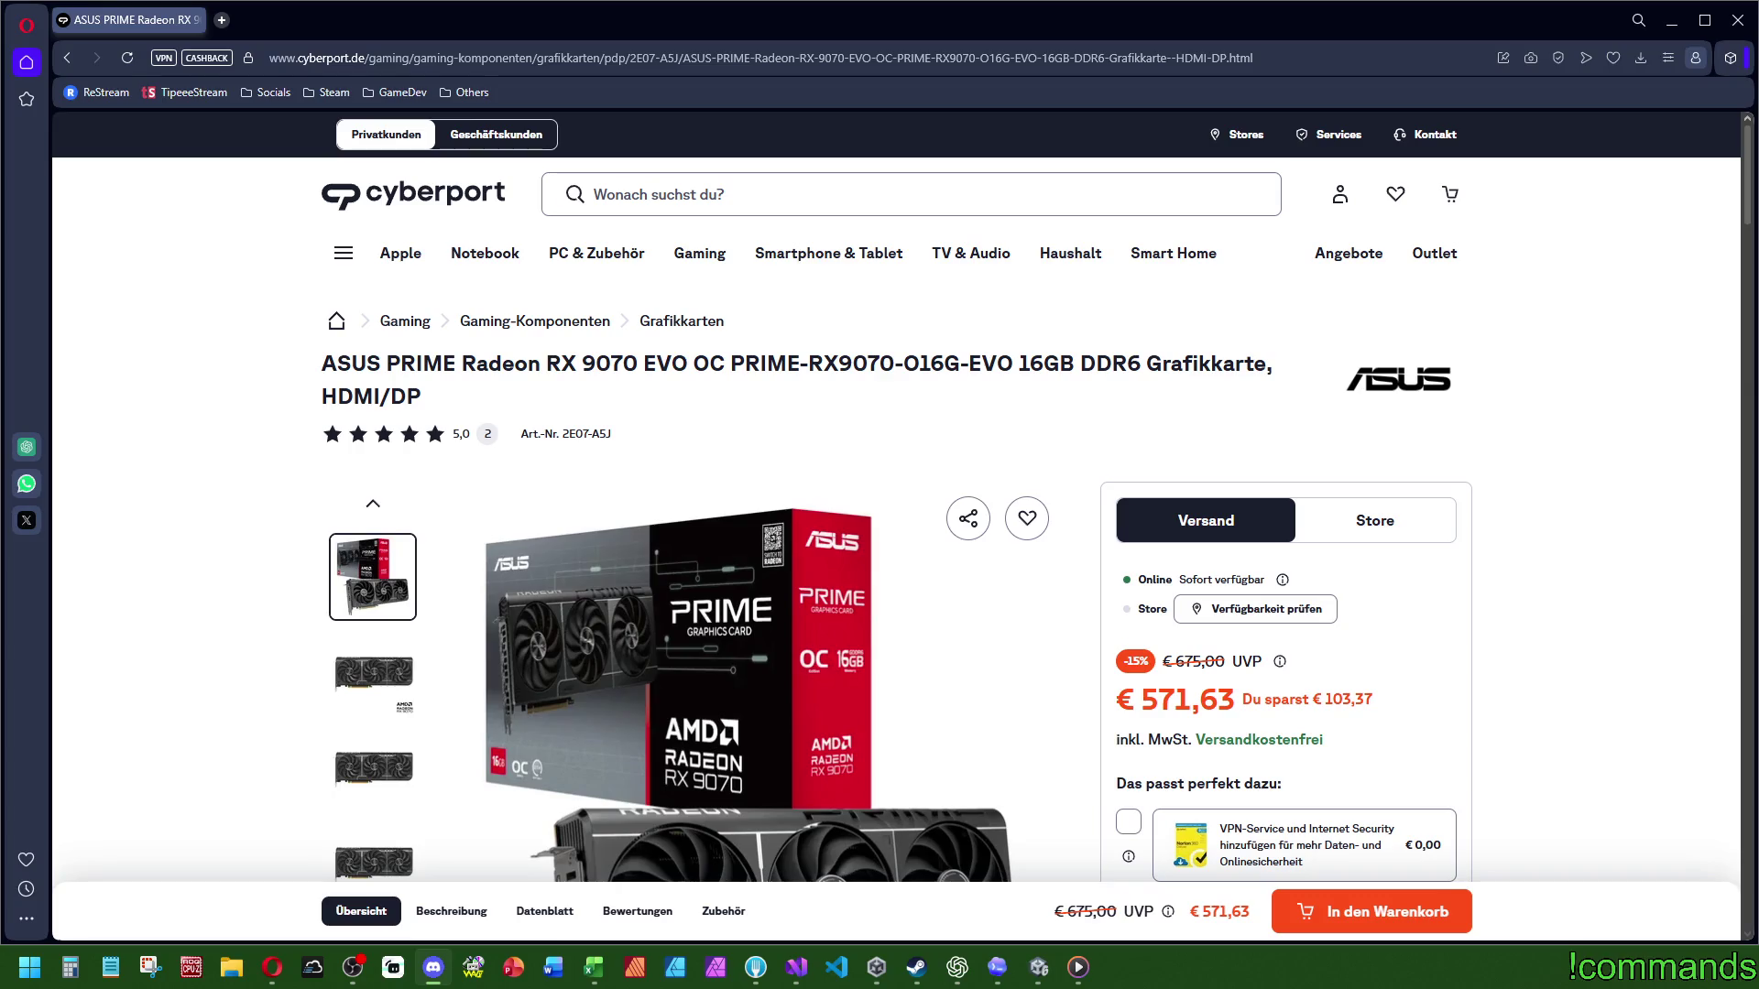
Step: Select and copy '9070 EVO OC' from the ASUS PRIME product title
scroll(1247, 574, "down", 4)
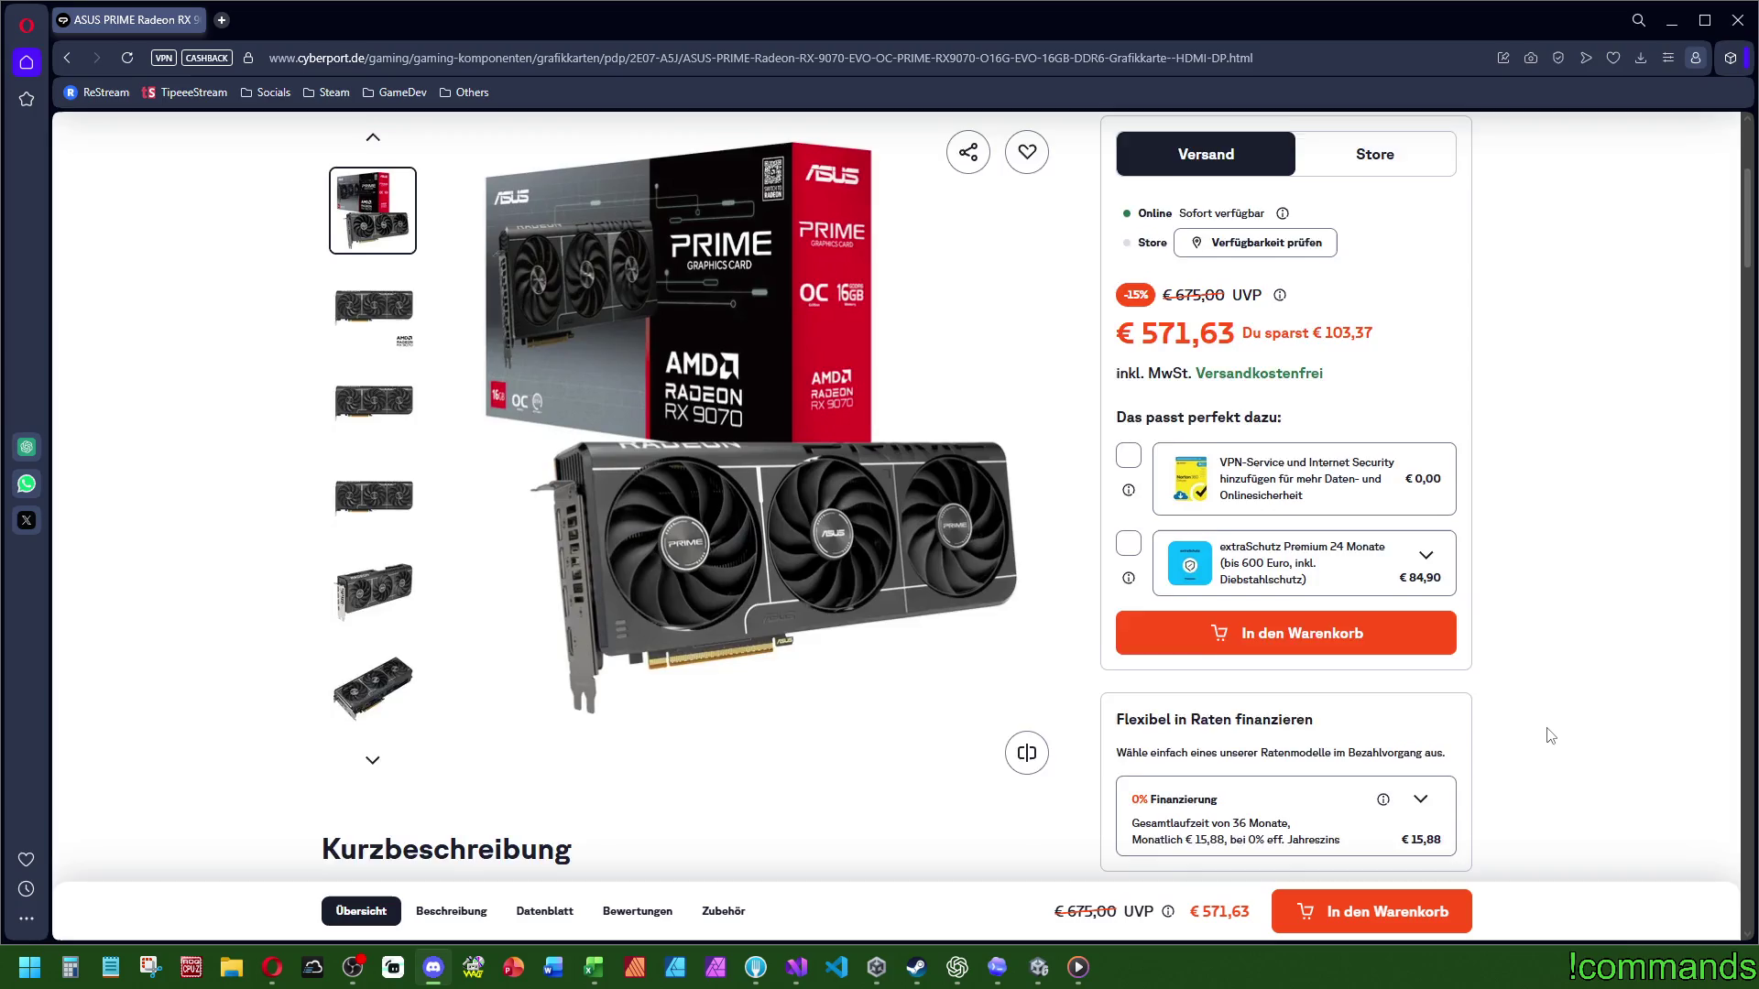
scroll(1548, 733, "up", 4)
scroll(1550, 739, "down", 2)
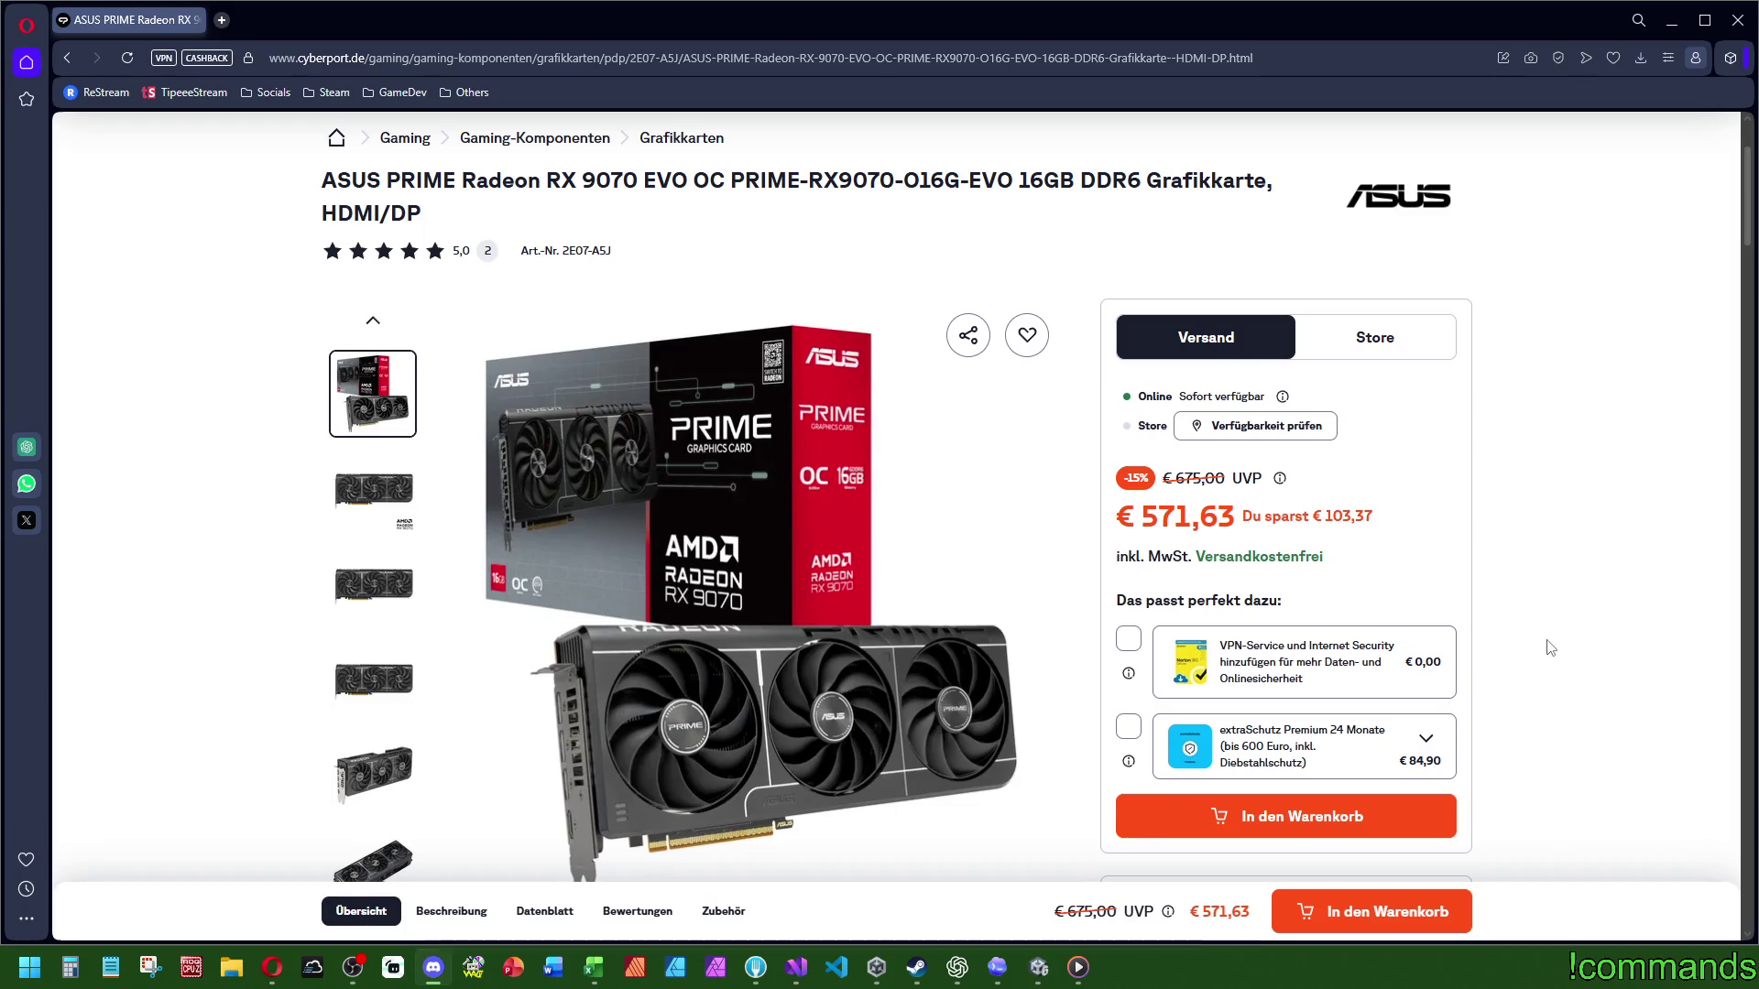
left_click_drag(1141, 518, 1240, 524)
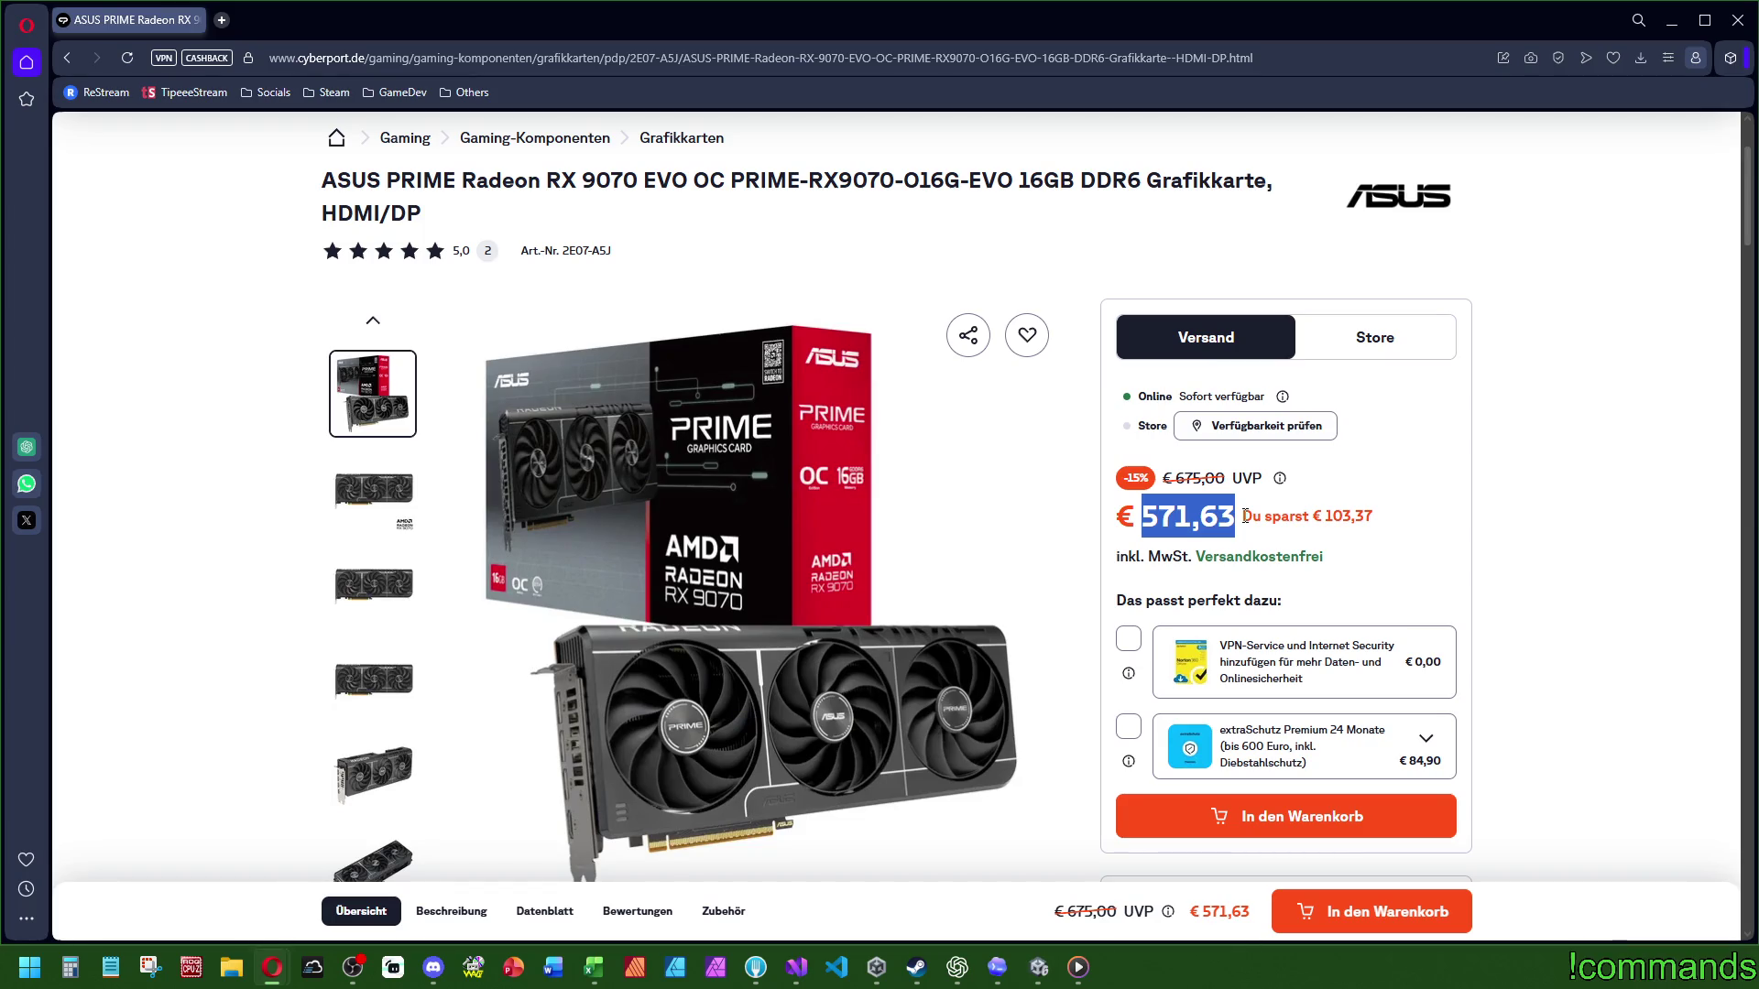
left_click(1244, 517)
left_click_drag(588, 181, 660, 115)
left_click_drag(583, 364, 727, 371)
key("ctrl+c")
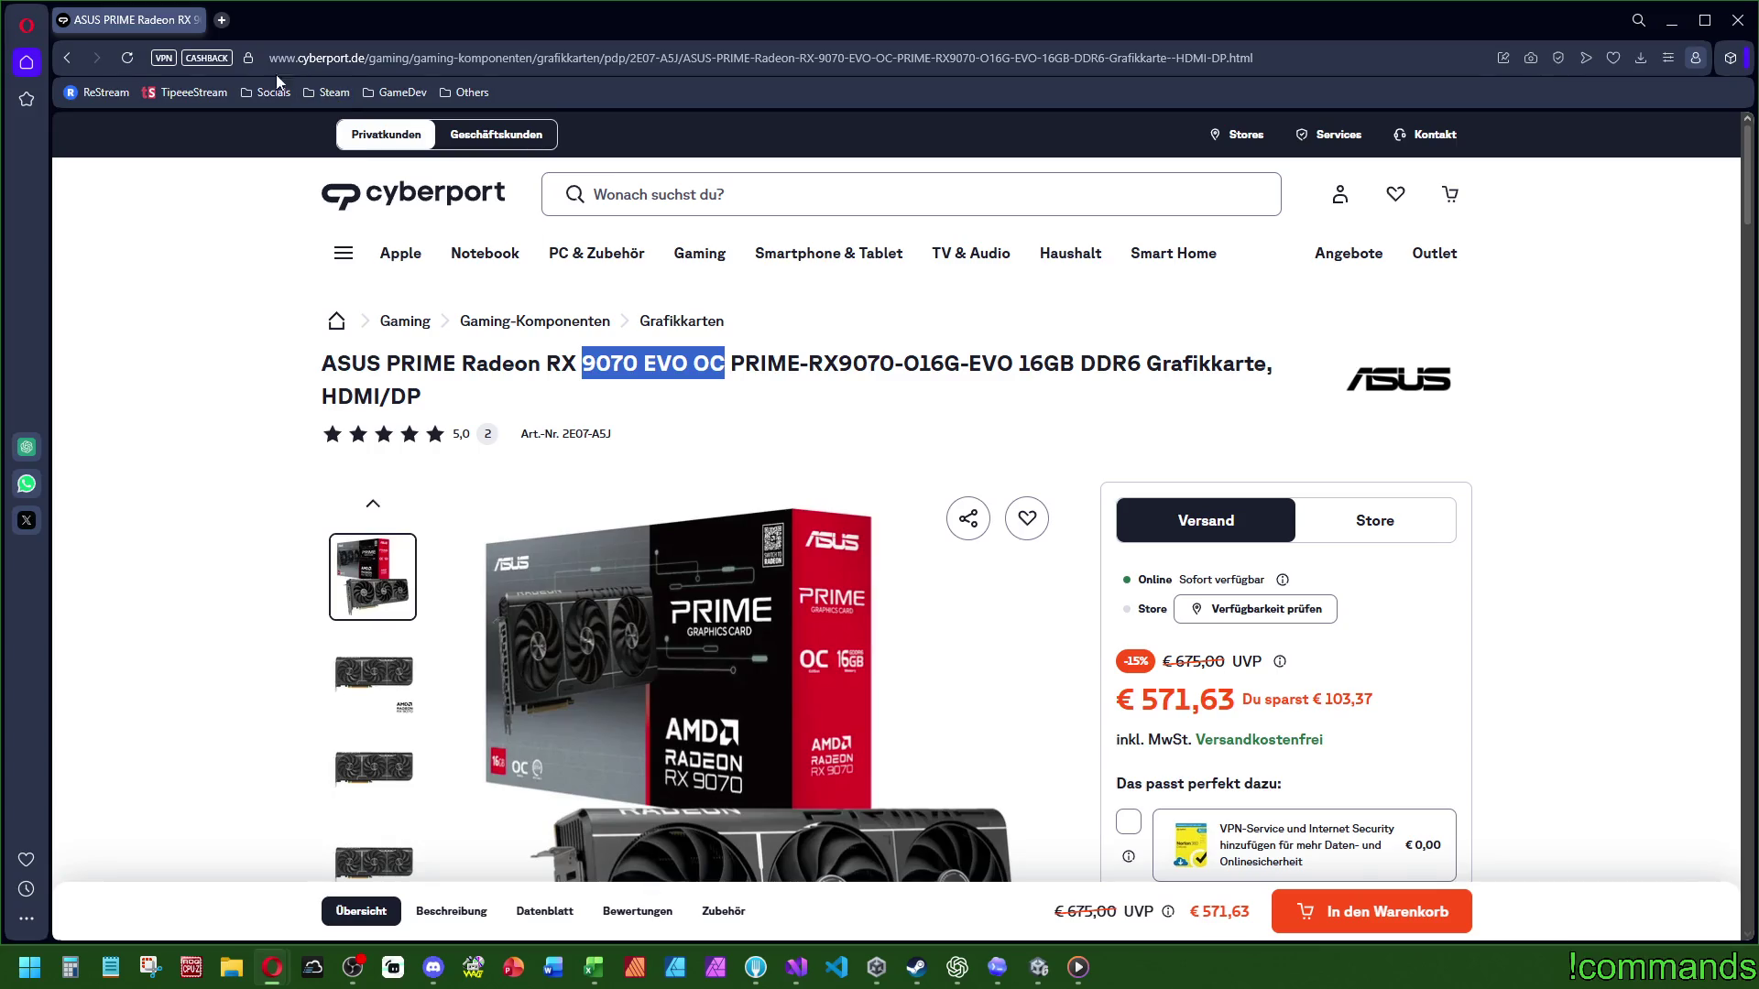
left_click(224, 24)
Step: Google '9070 EVO OC vs 4070 ti' and open the Versus RX 9070 vs RTX 4070 Ti result
key("ctrl+v")
type("vs ")
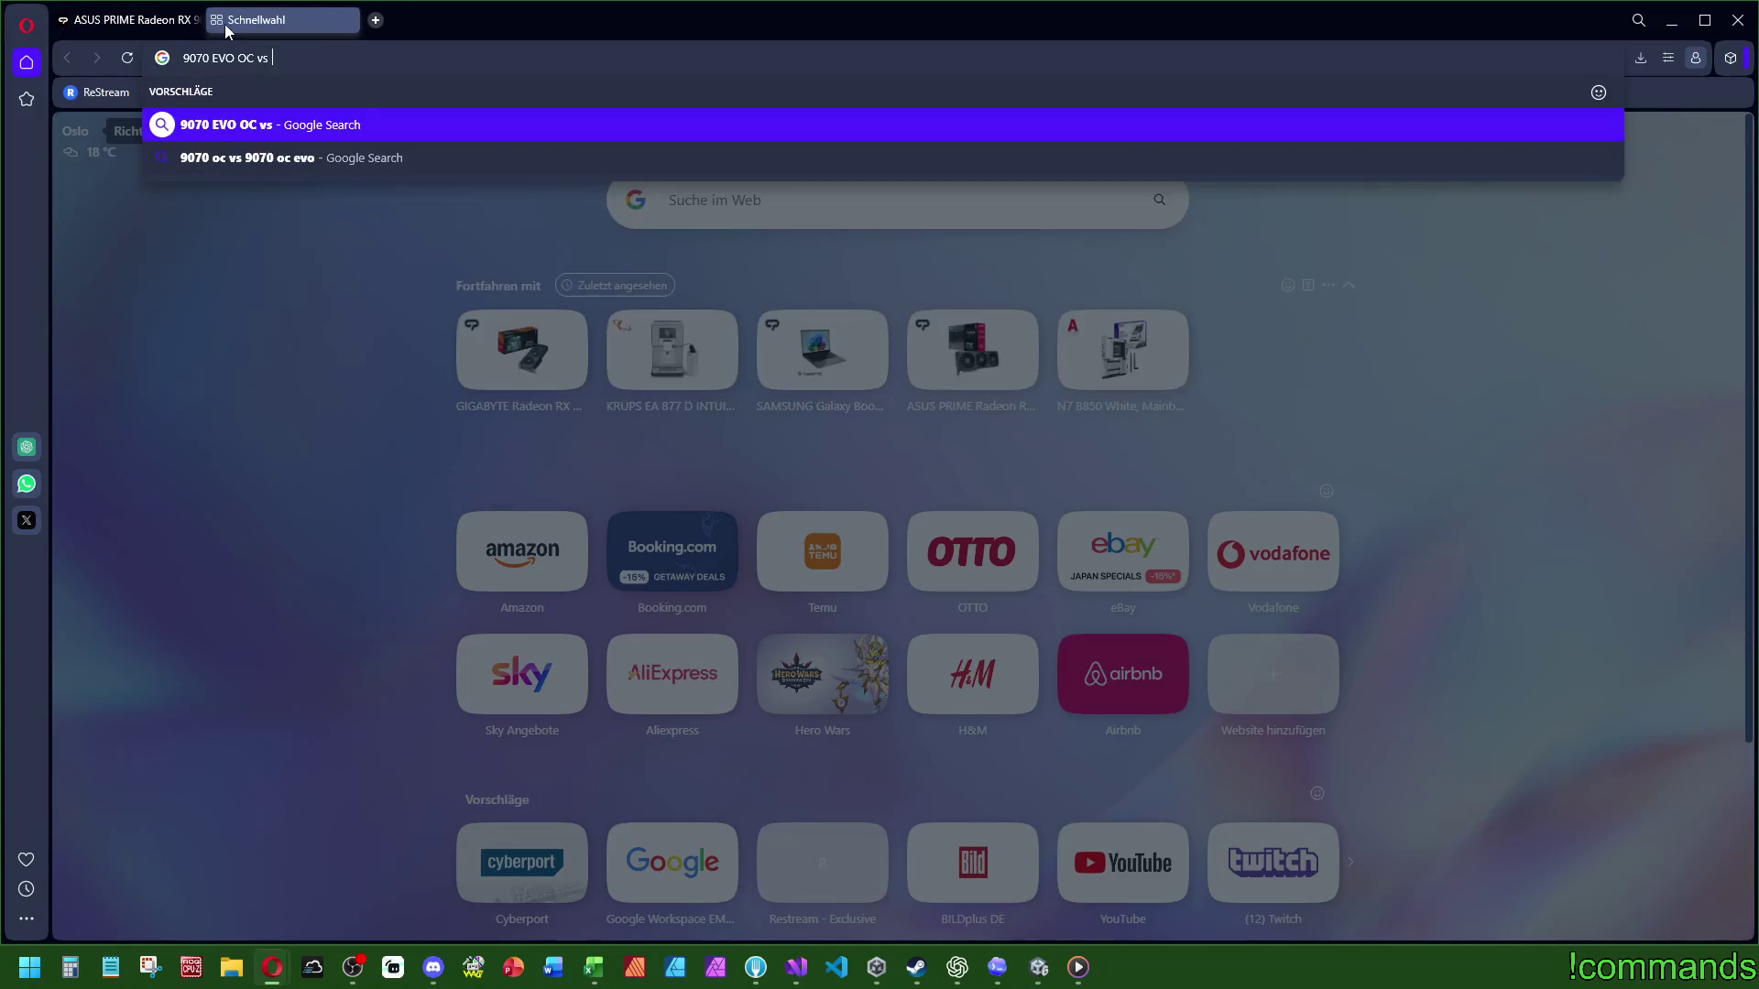
type("4070")
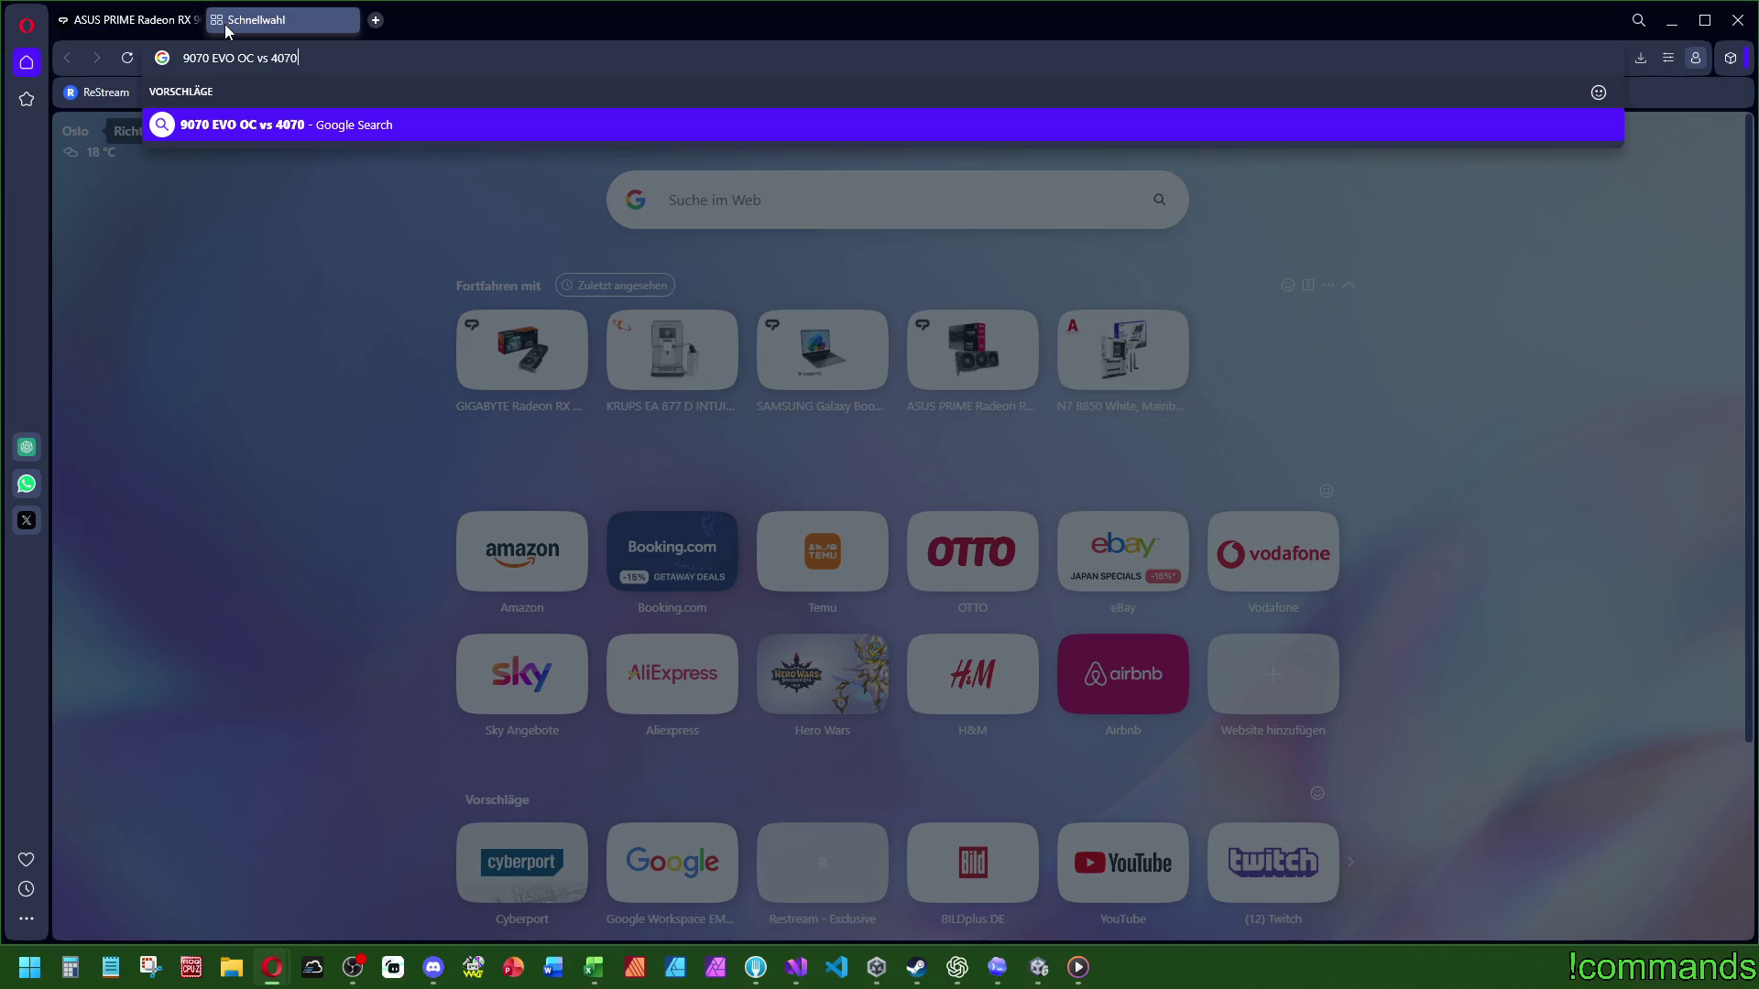
type(" ti")
key("Return")
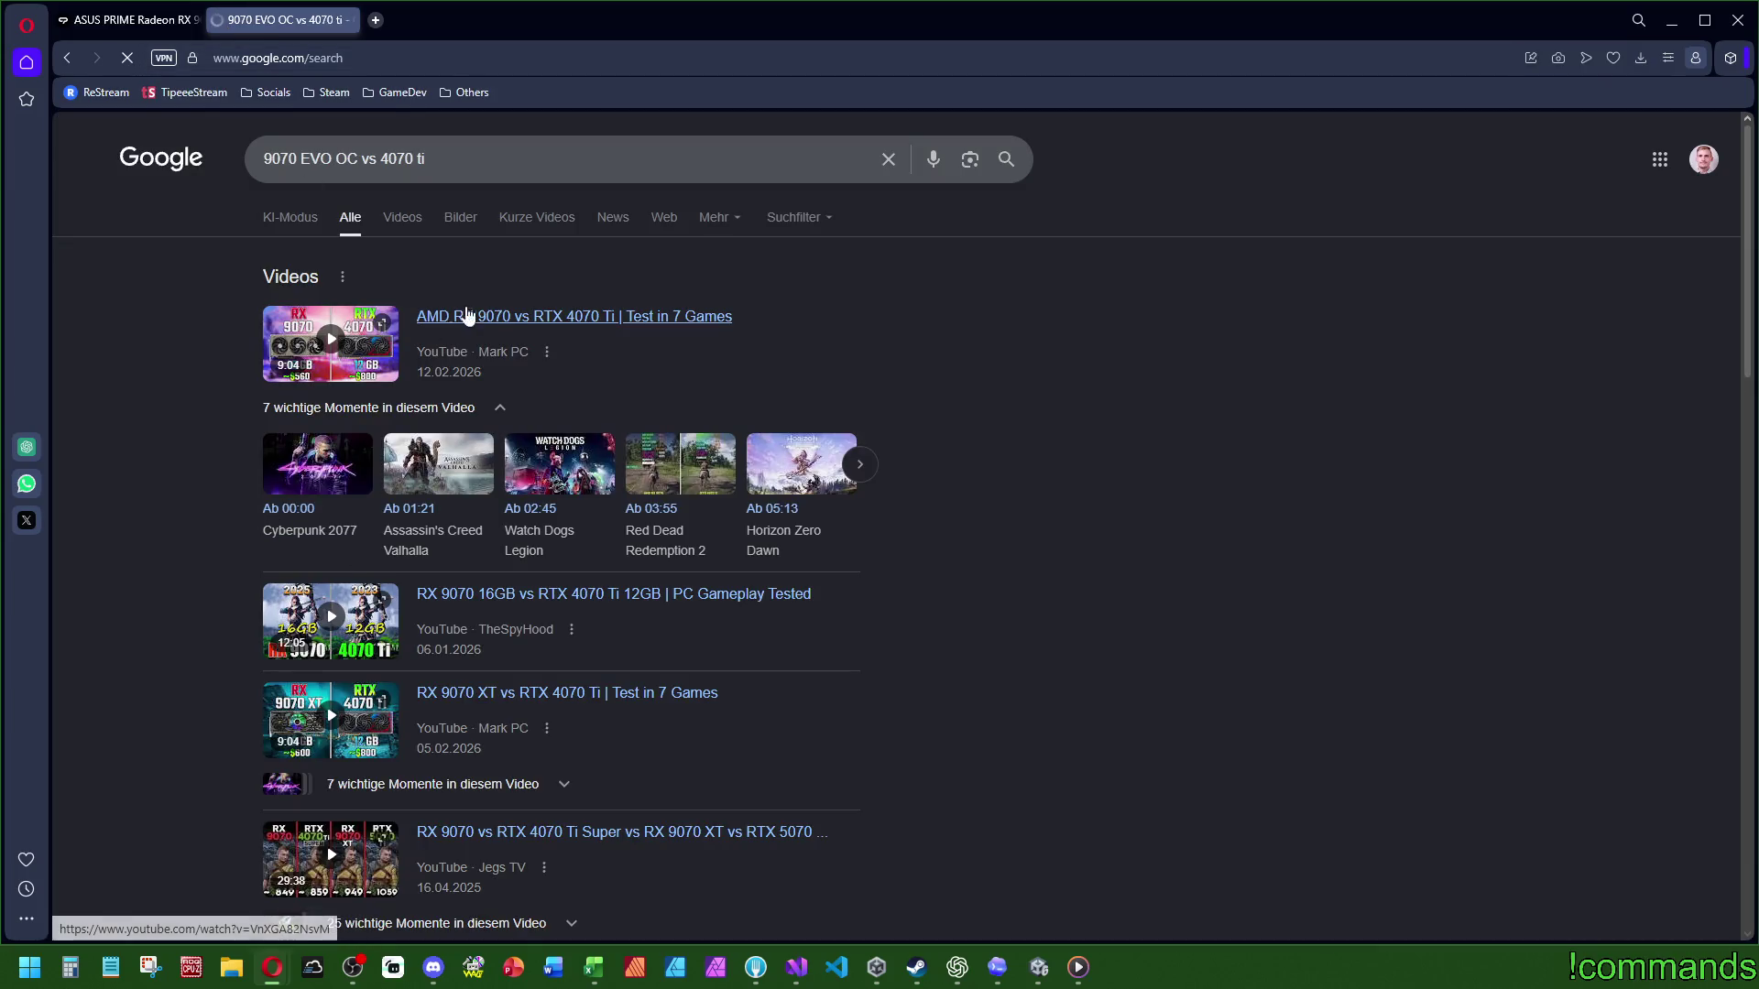
scroll(655, 414, "down", 1)
scroll(655, 414, "down", 8)
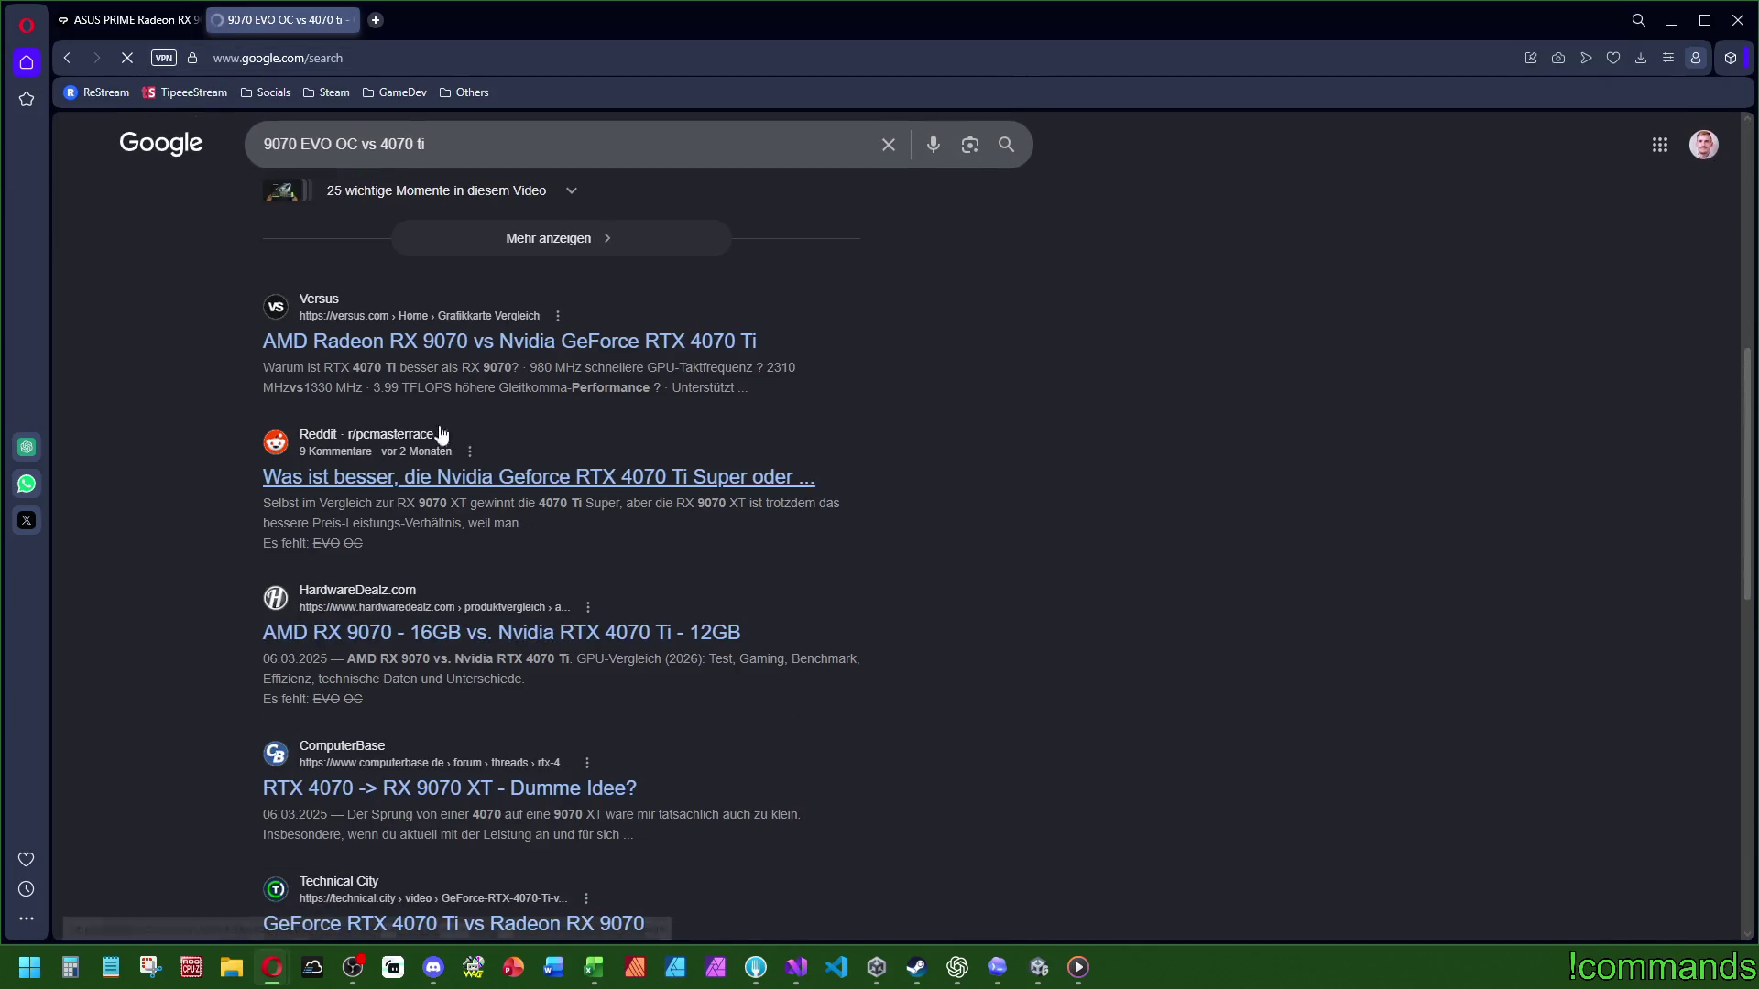
left_click(473, 352)
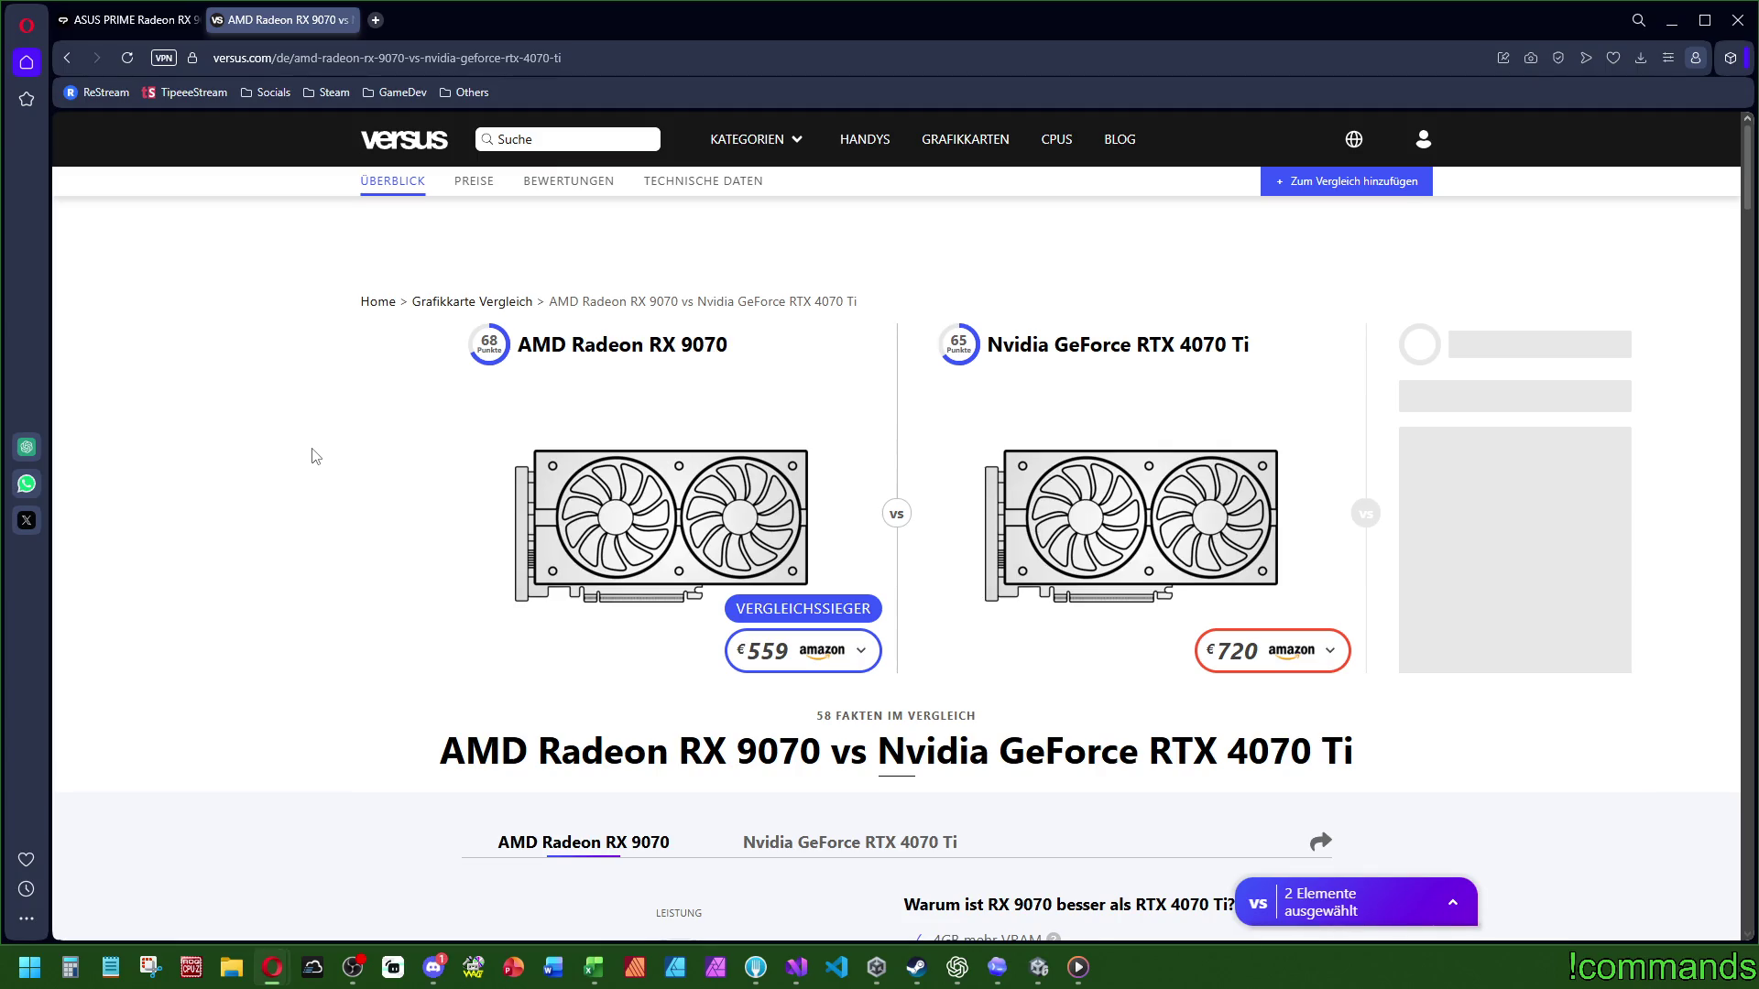
Step: Read the Versus radar chart and 'Warum ist RX 9070 besser' list, then close the tab
scroll(343, 449, "down", 2)
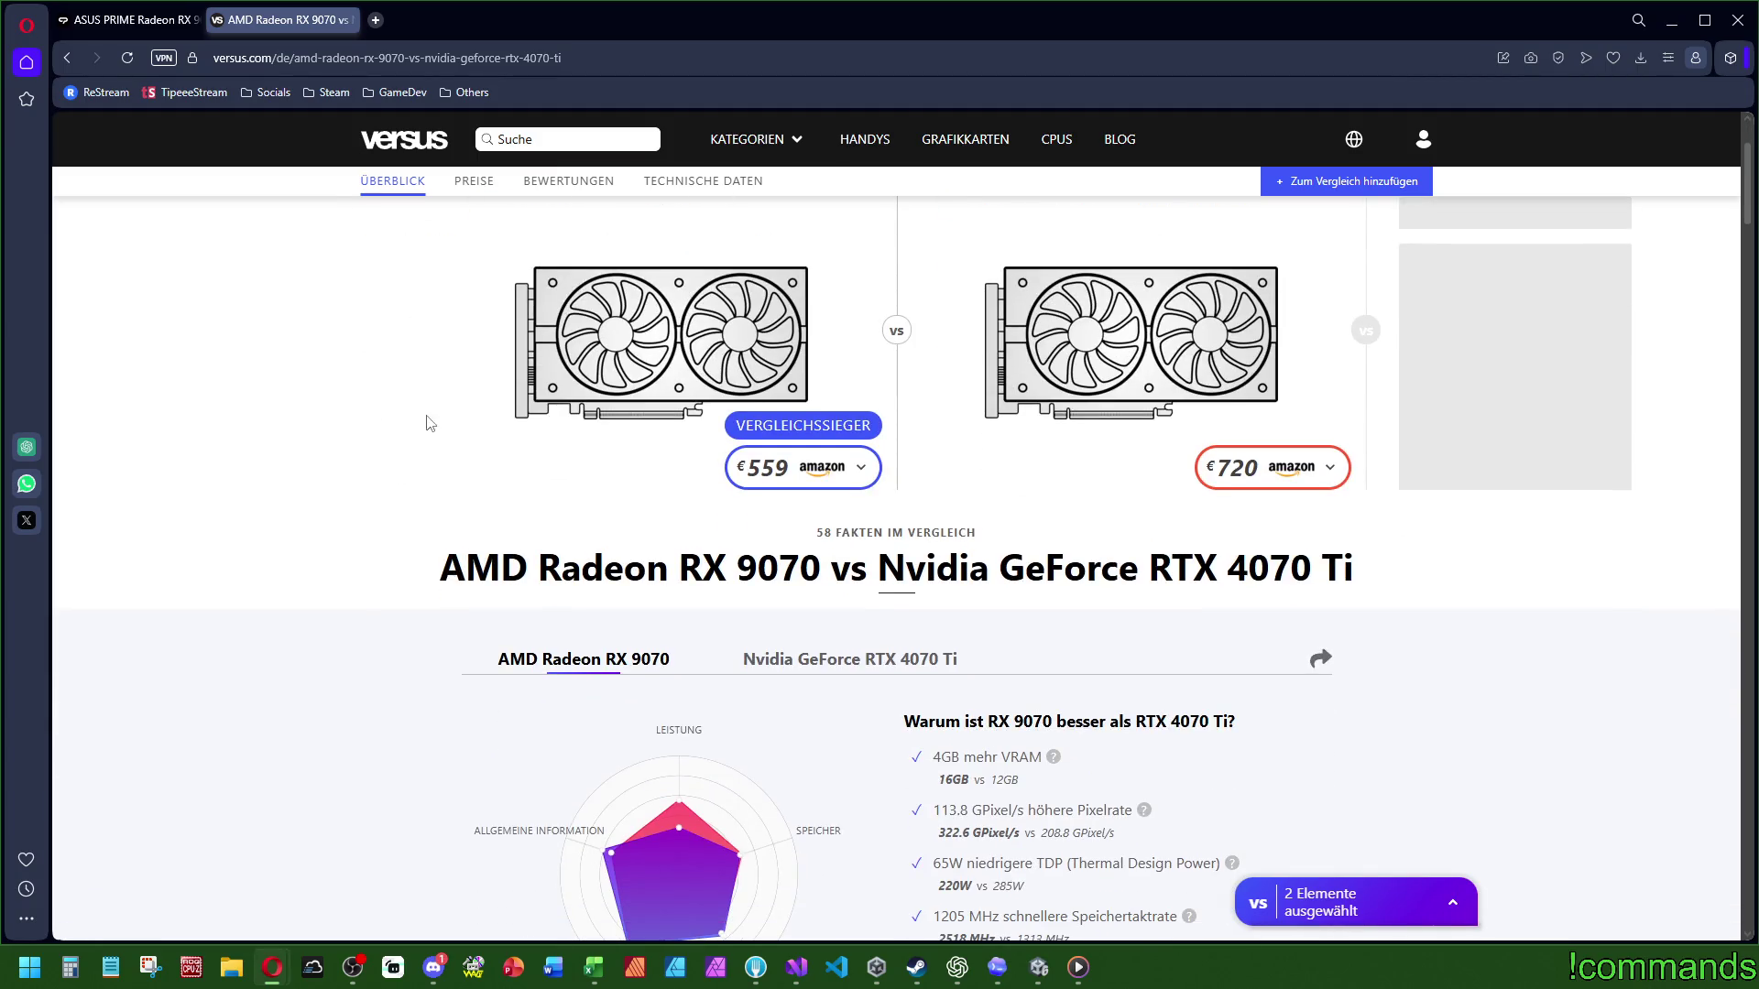
scroll(431, 424, "down", 4)
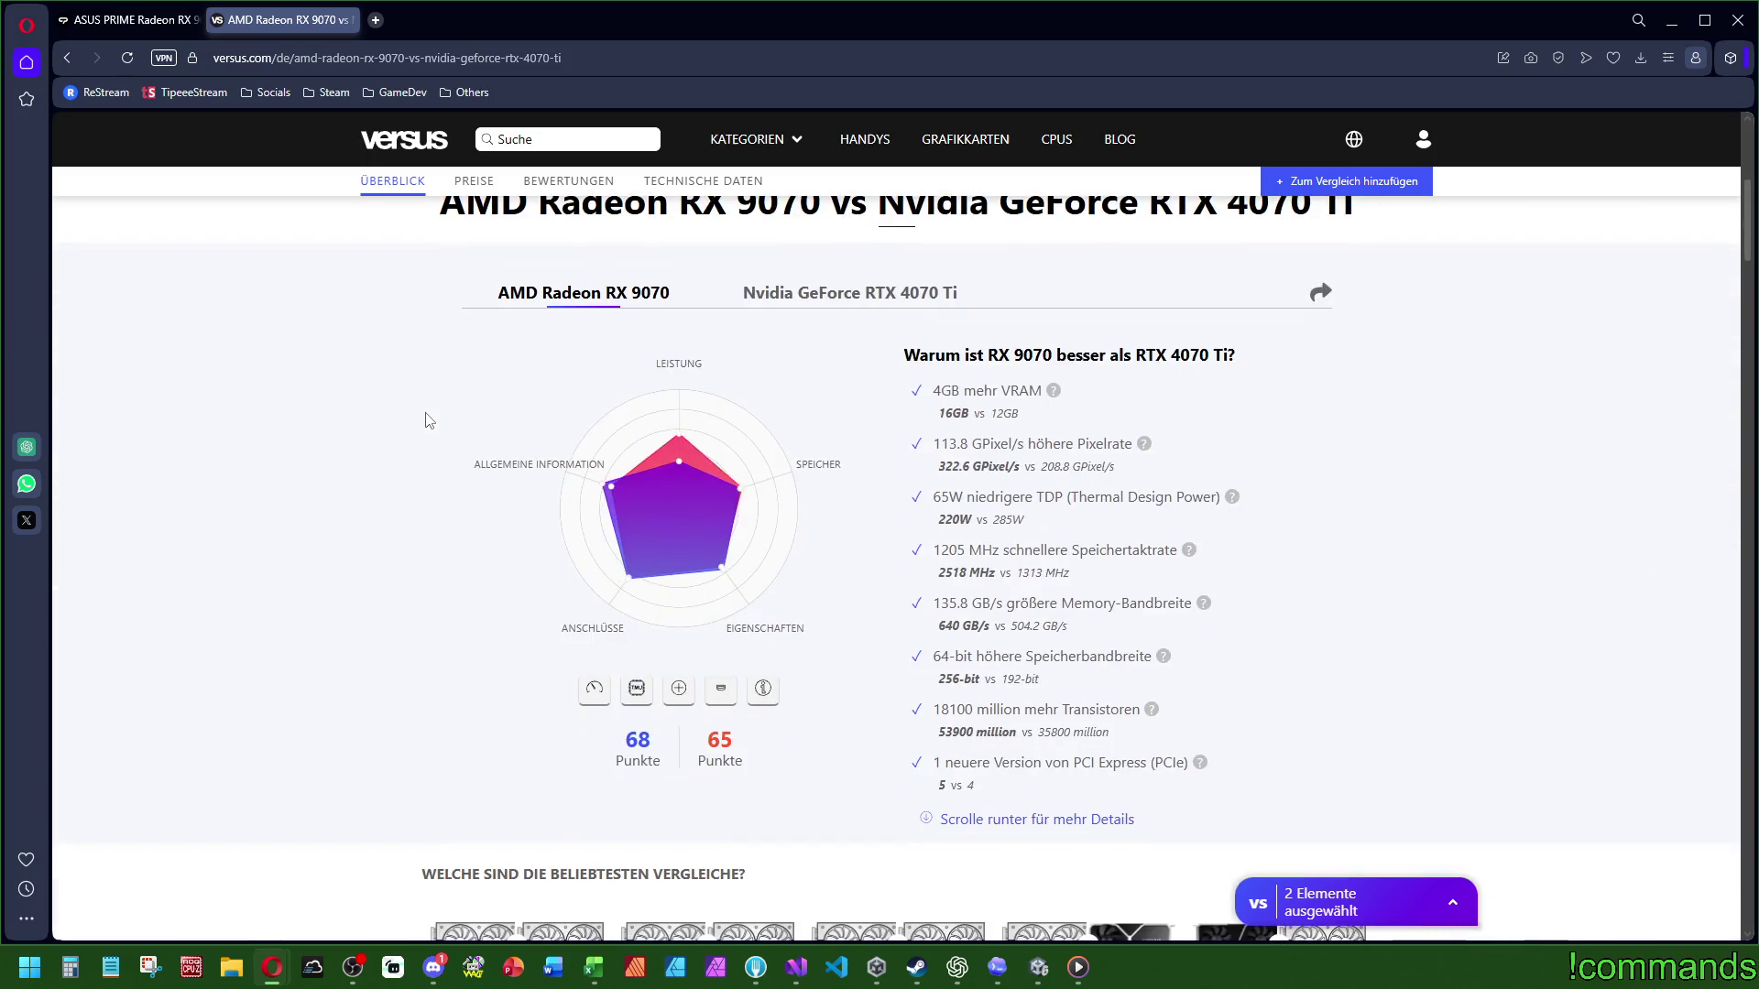
left_click(351, 19)
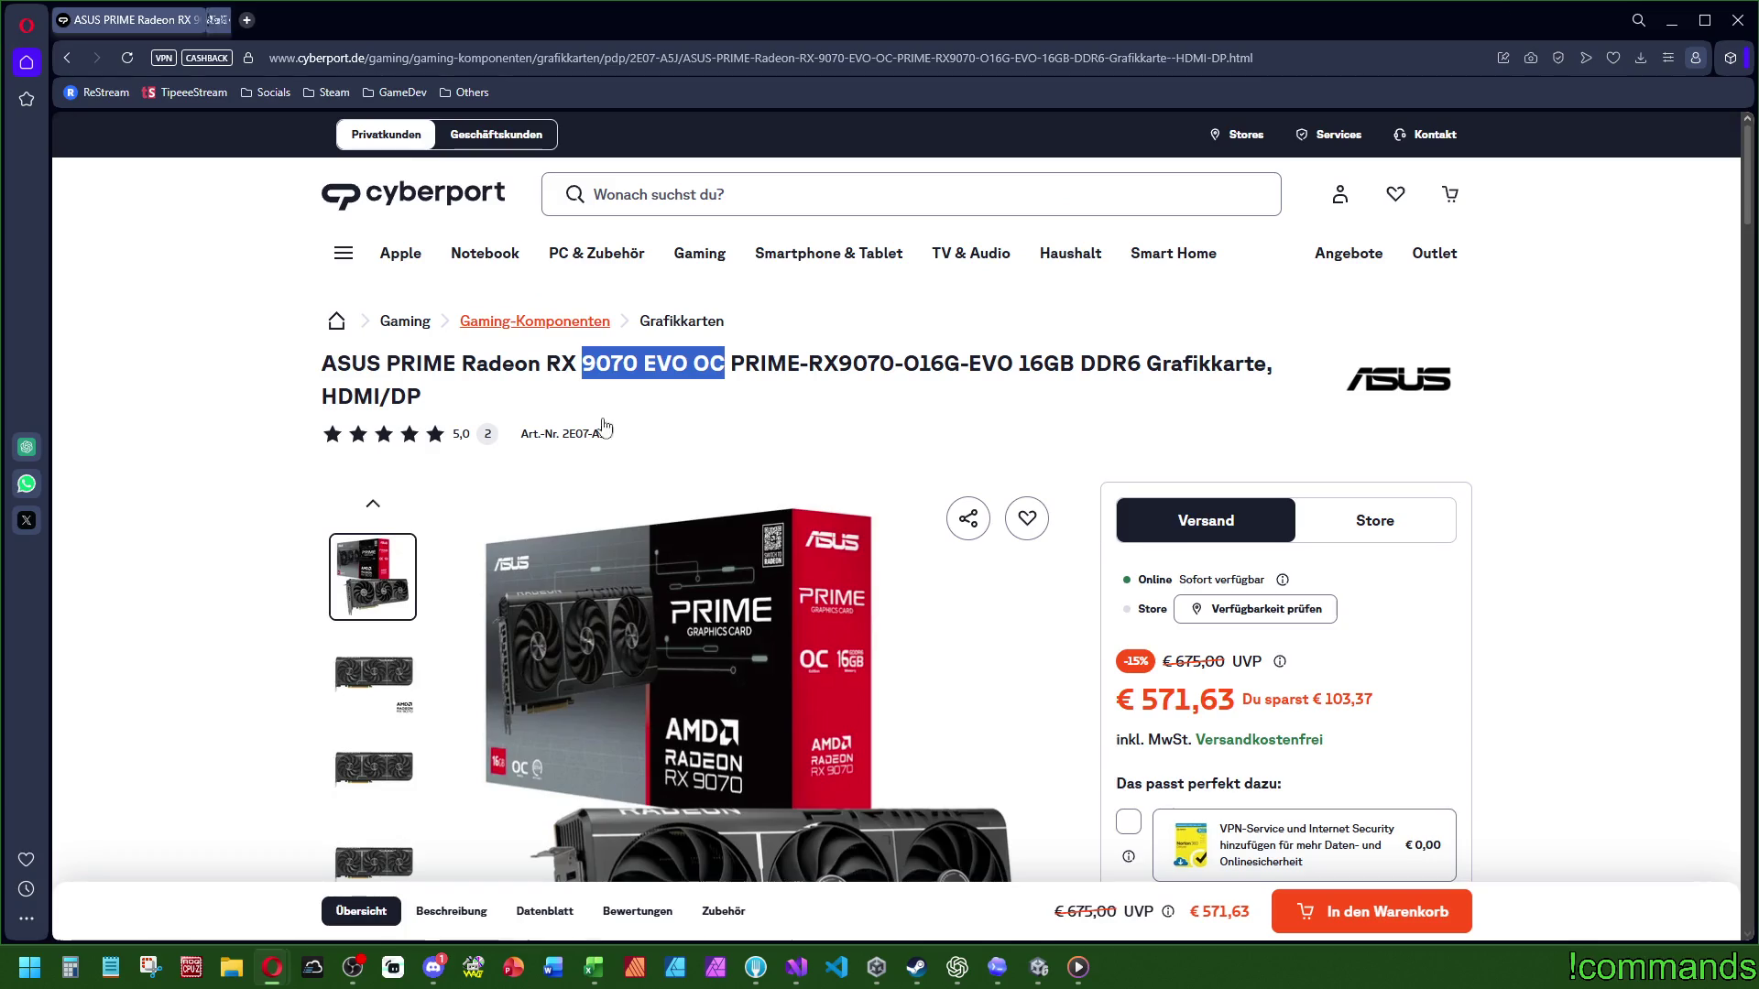
Step: Search Cyberport for '9070XT' and sort the results by lowest price first
left_click(752, 338)
left_click(783, 203)
type("9070")
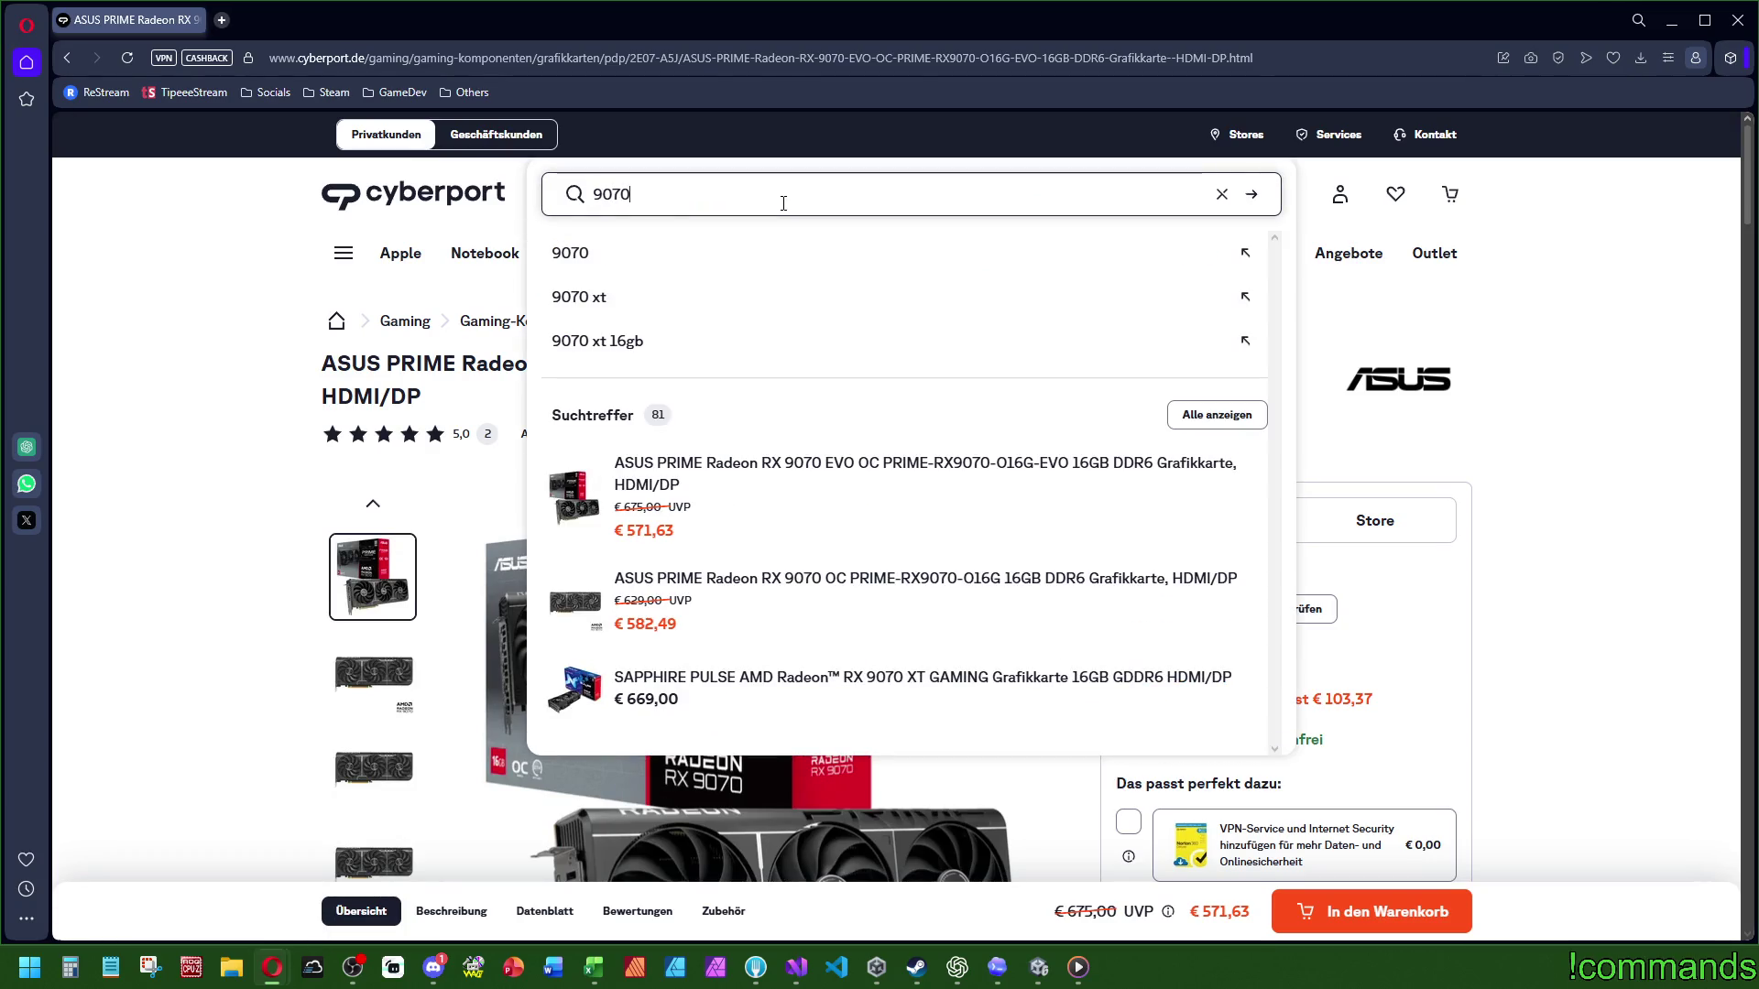
type("X")
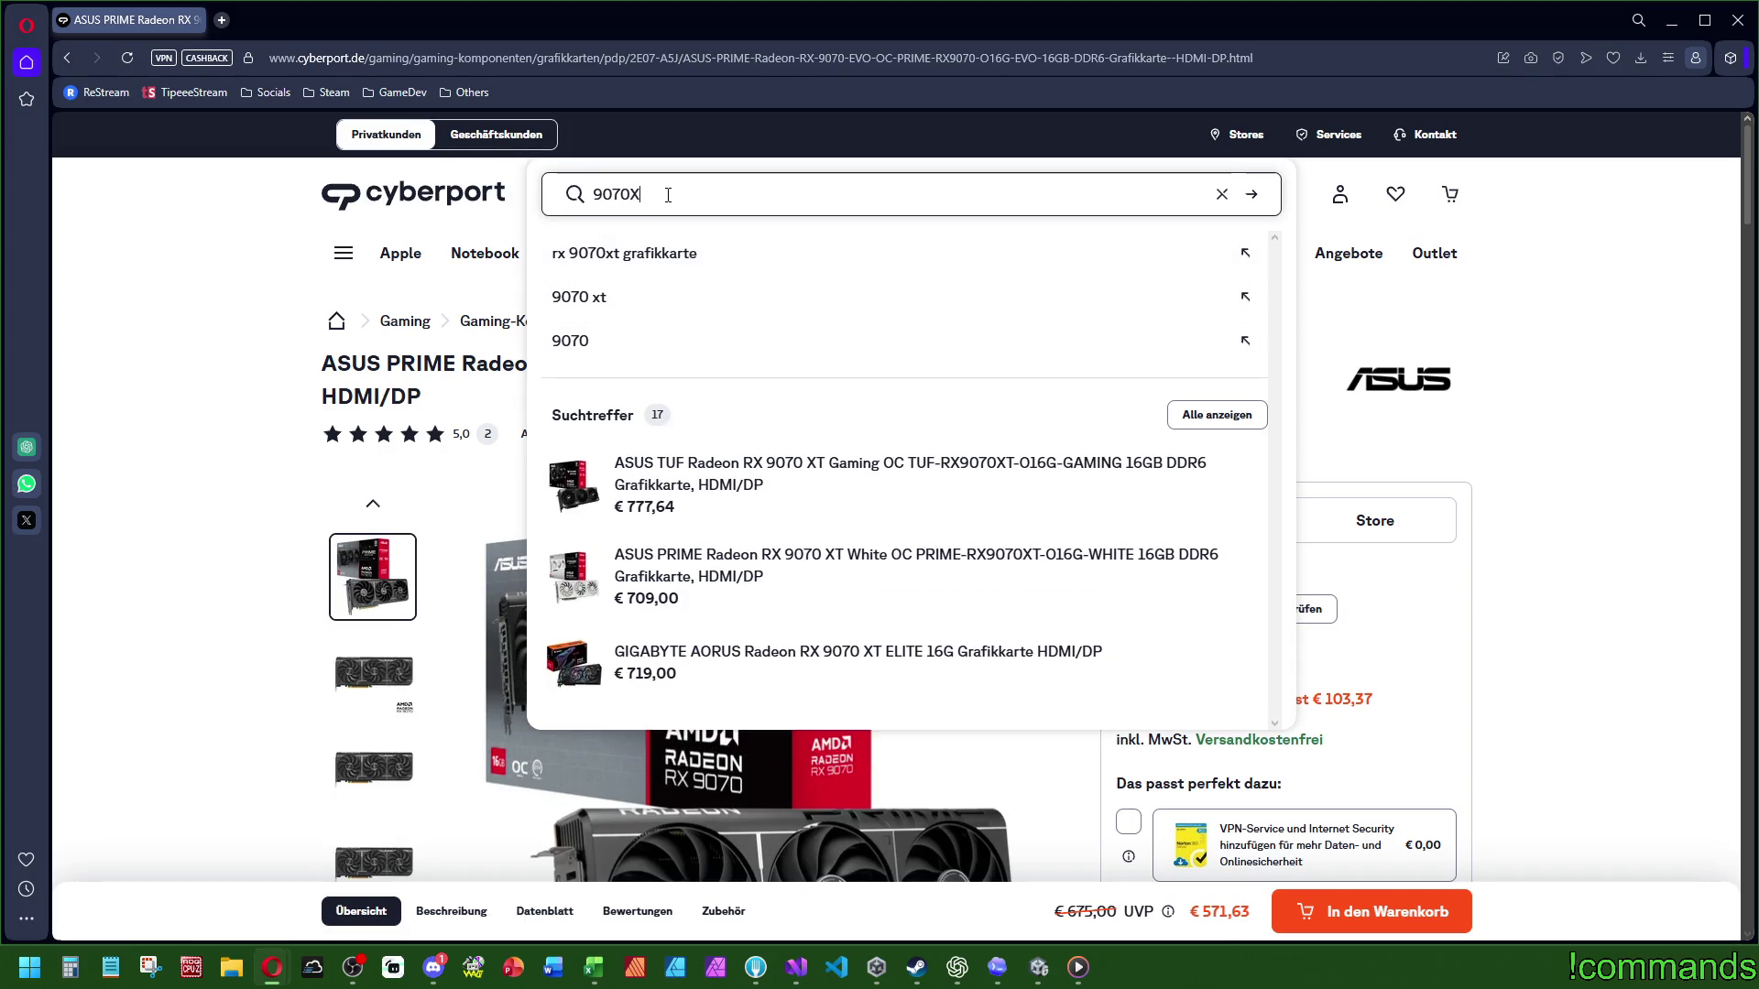
type("T")
key("Return")
left_click(1369, 463)
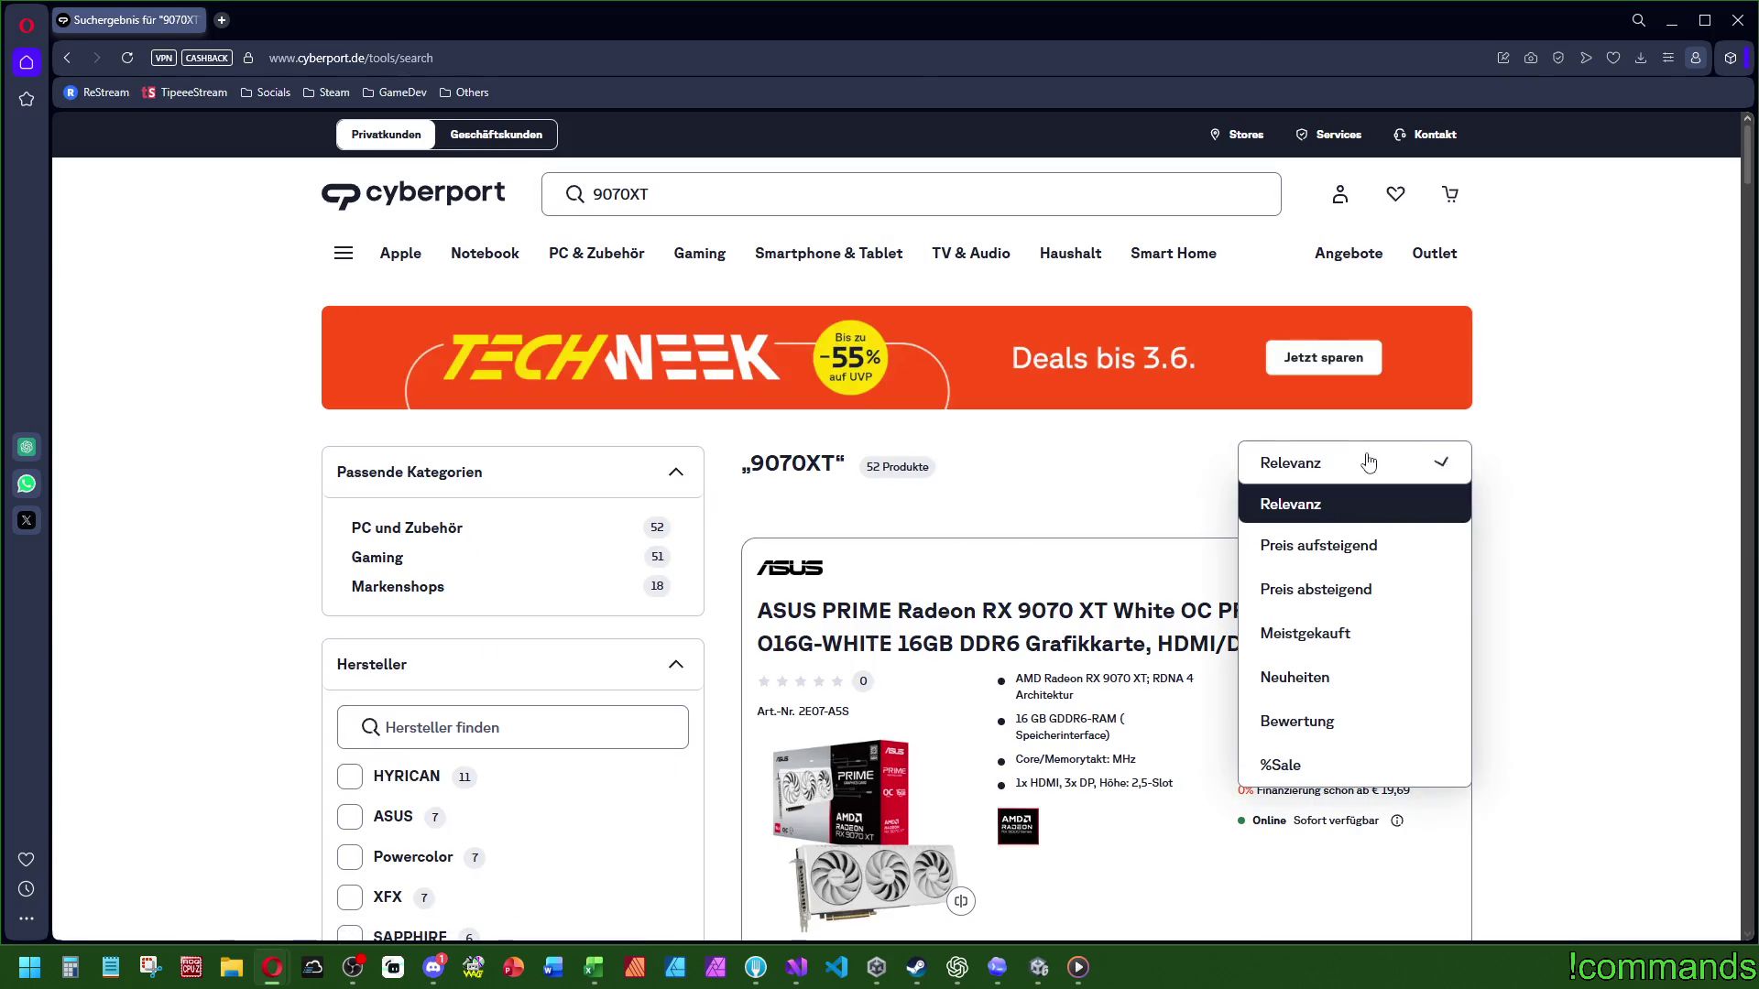
left_click(1356, 542)
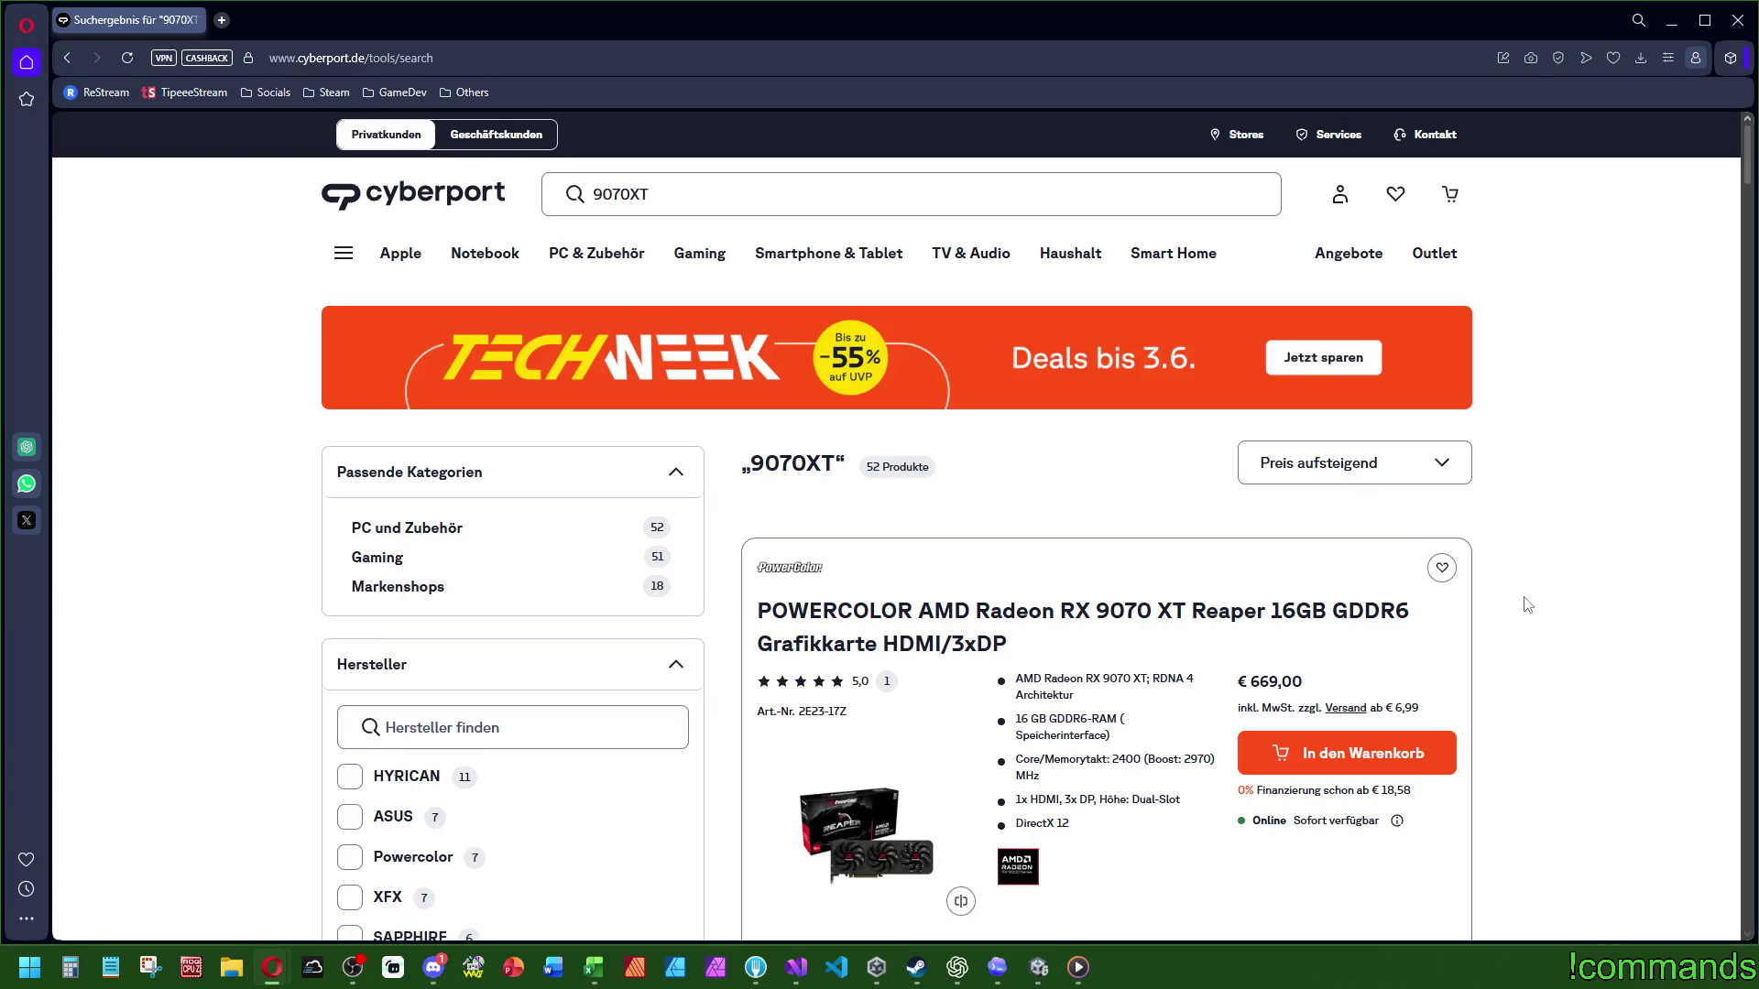
Step: Scroll through the 52 results past the Gigabyte and ASRock RX 9070 XT listings
scroll(1525, 606, "down", 4)
scroll(1522, 609, "up", 2)
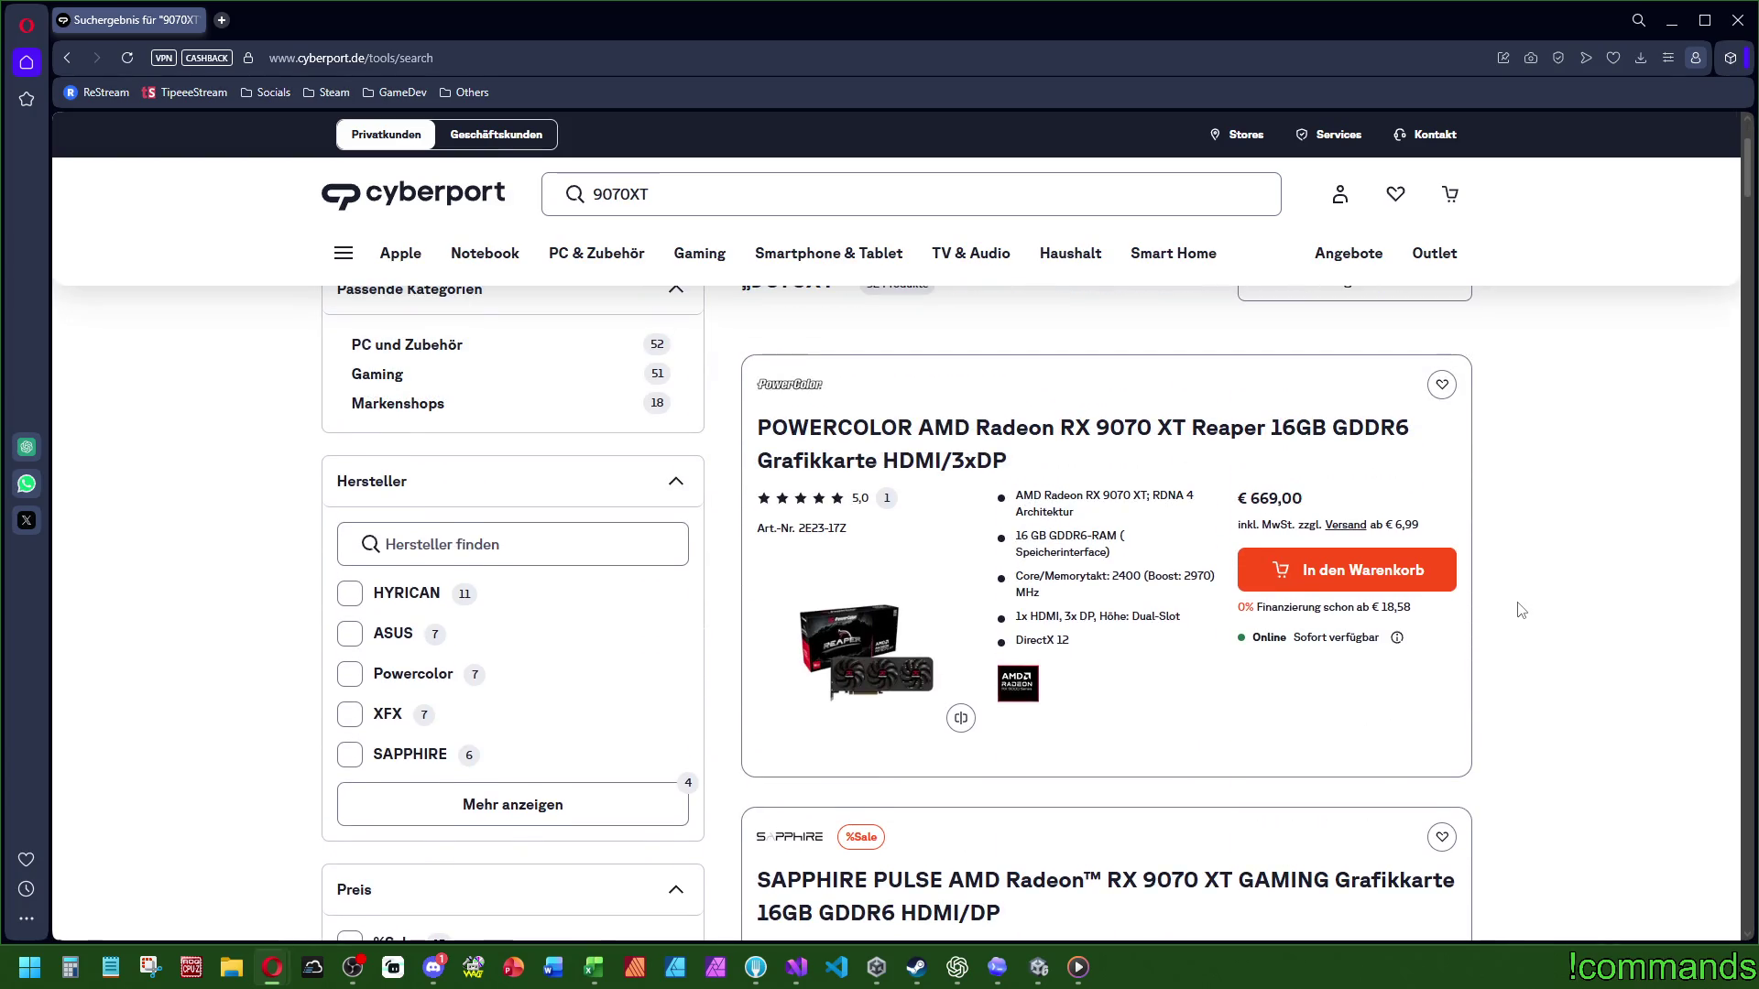
scroll(1548, 610, "down", 2)
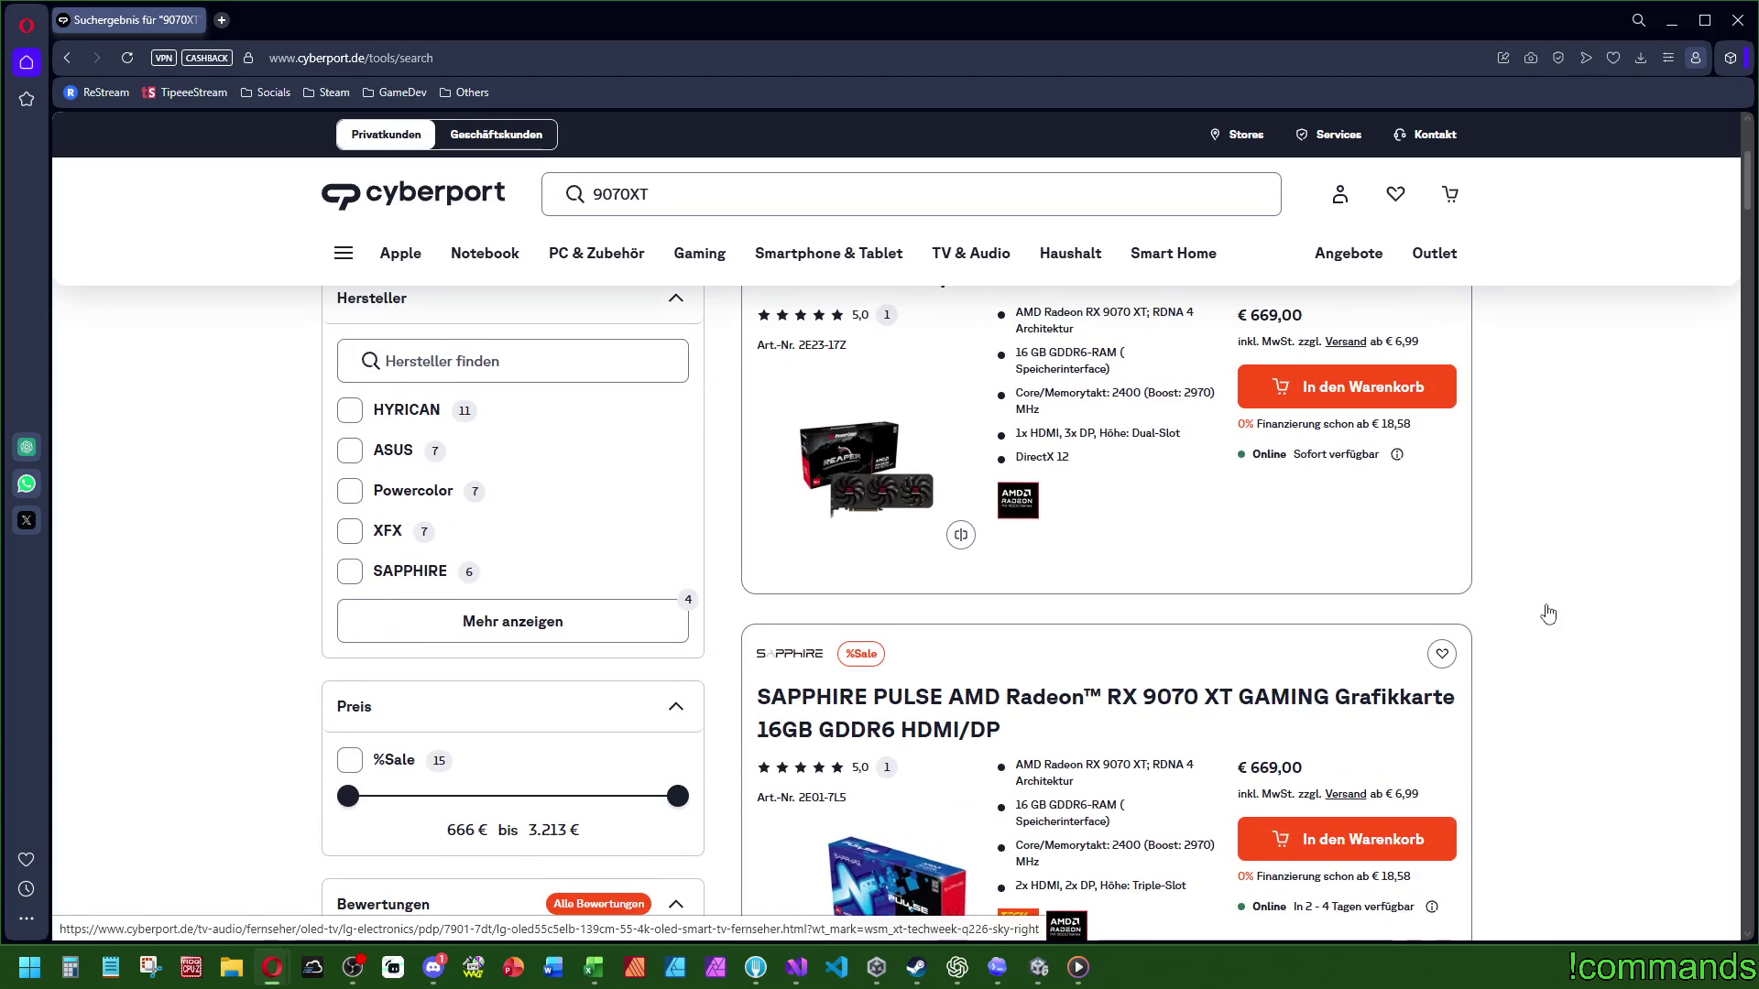
scroll(1546, 618, "down", 4)
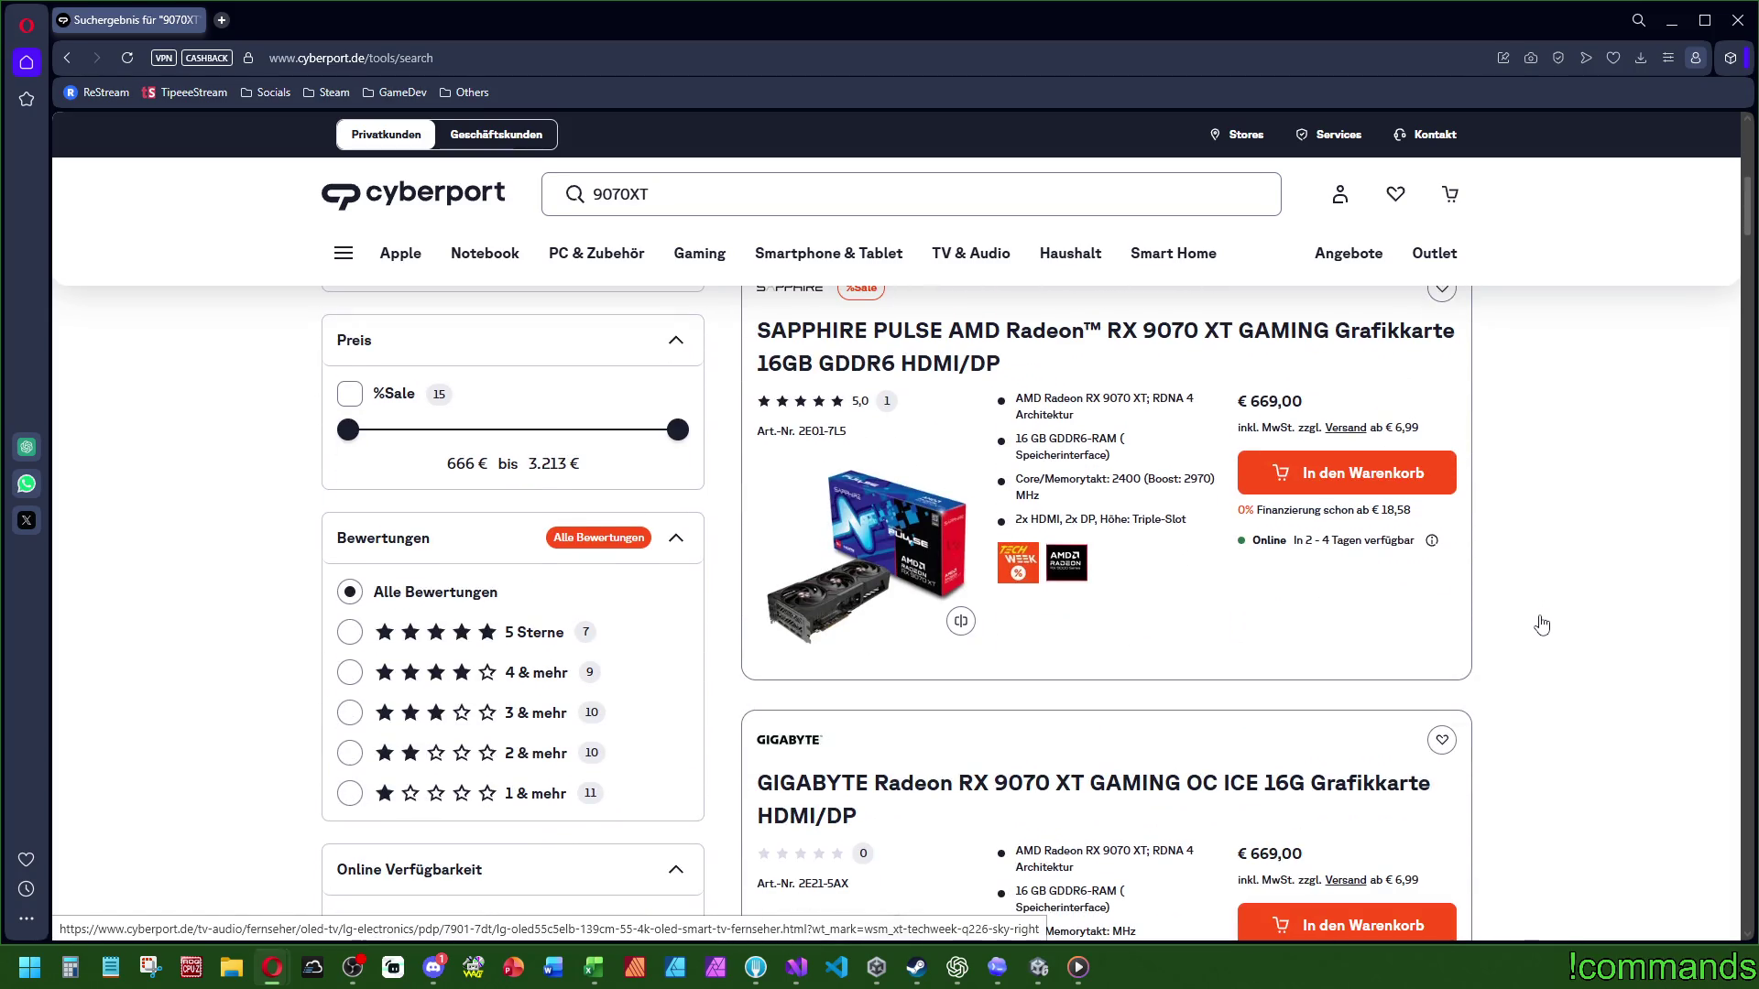
scroll(1542, 624, "down", 4)
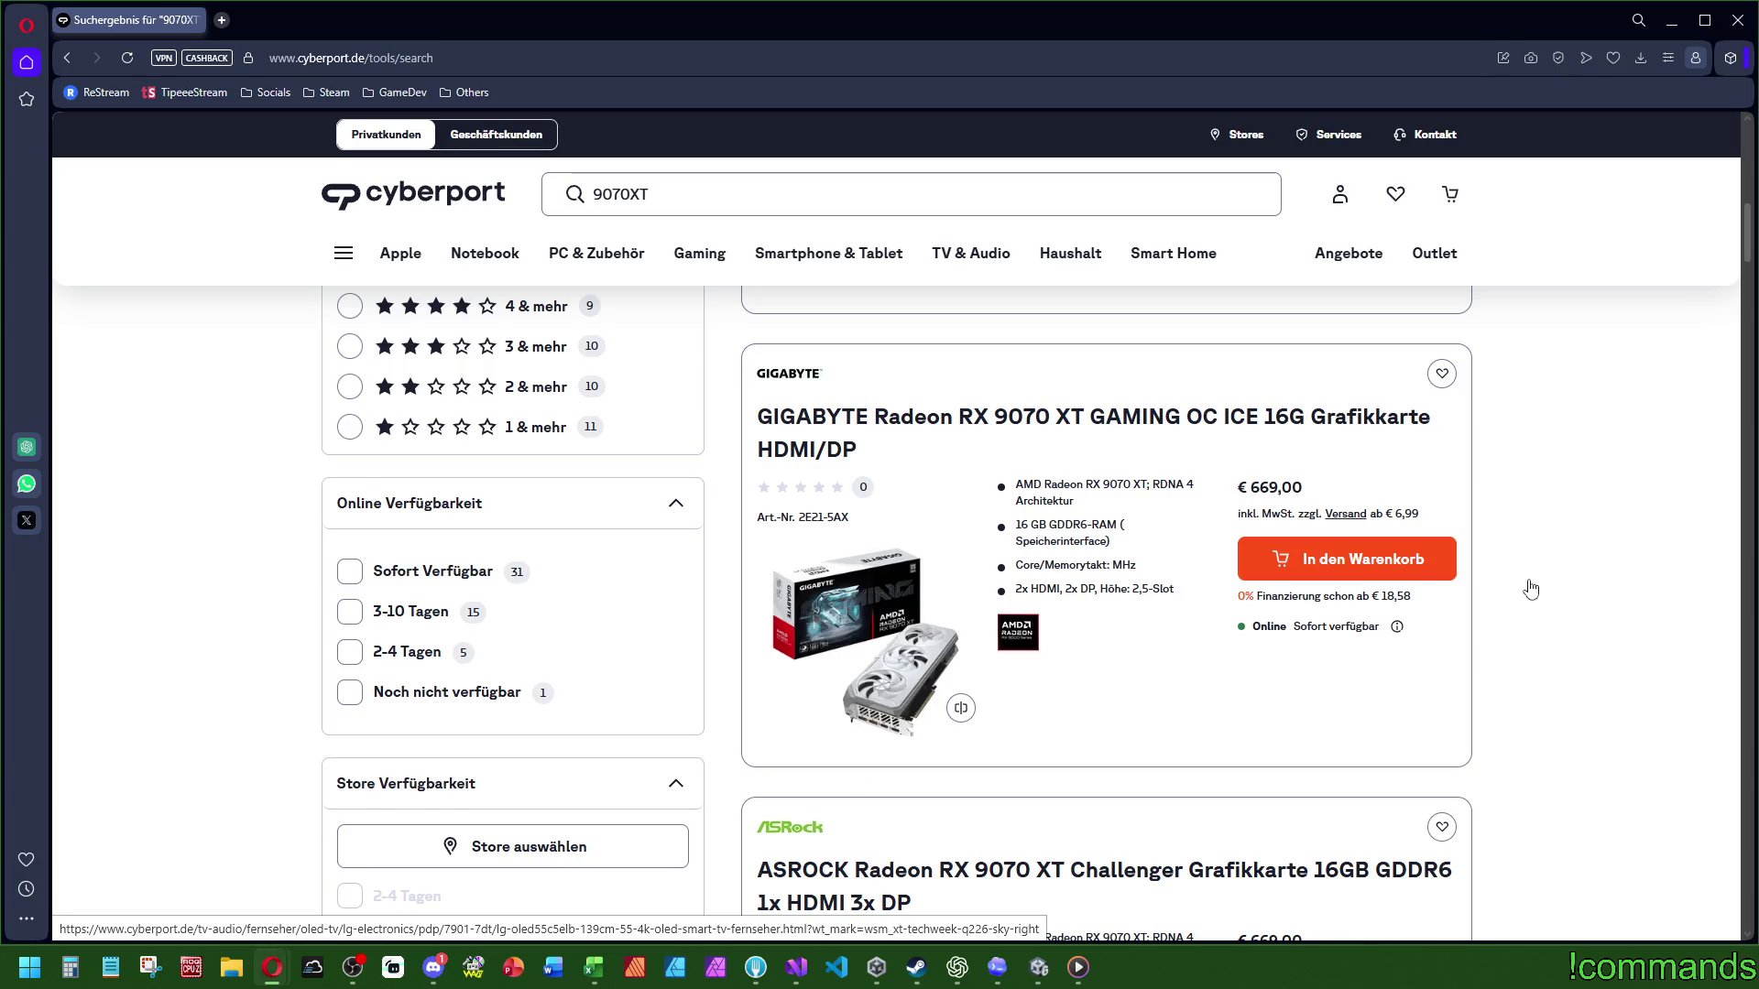
scroll(1531, 591, "down", 4)
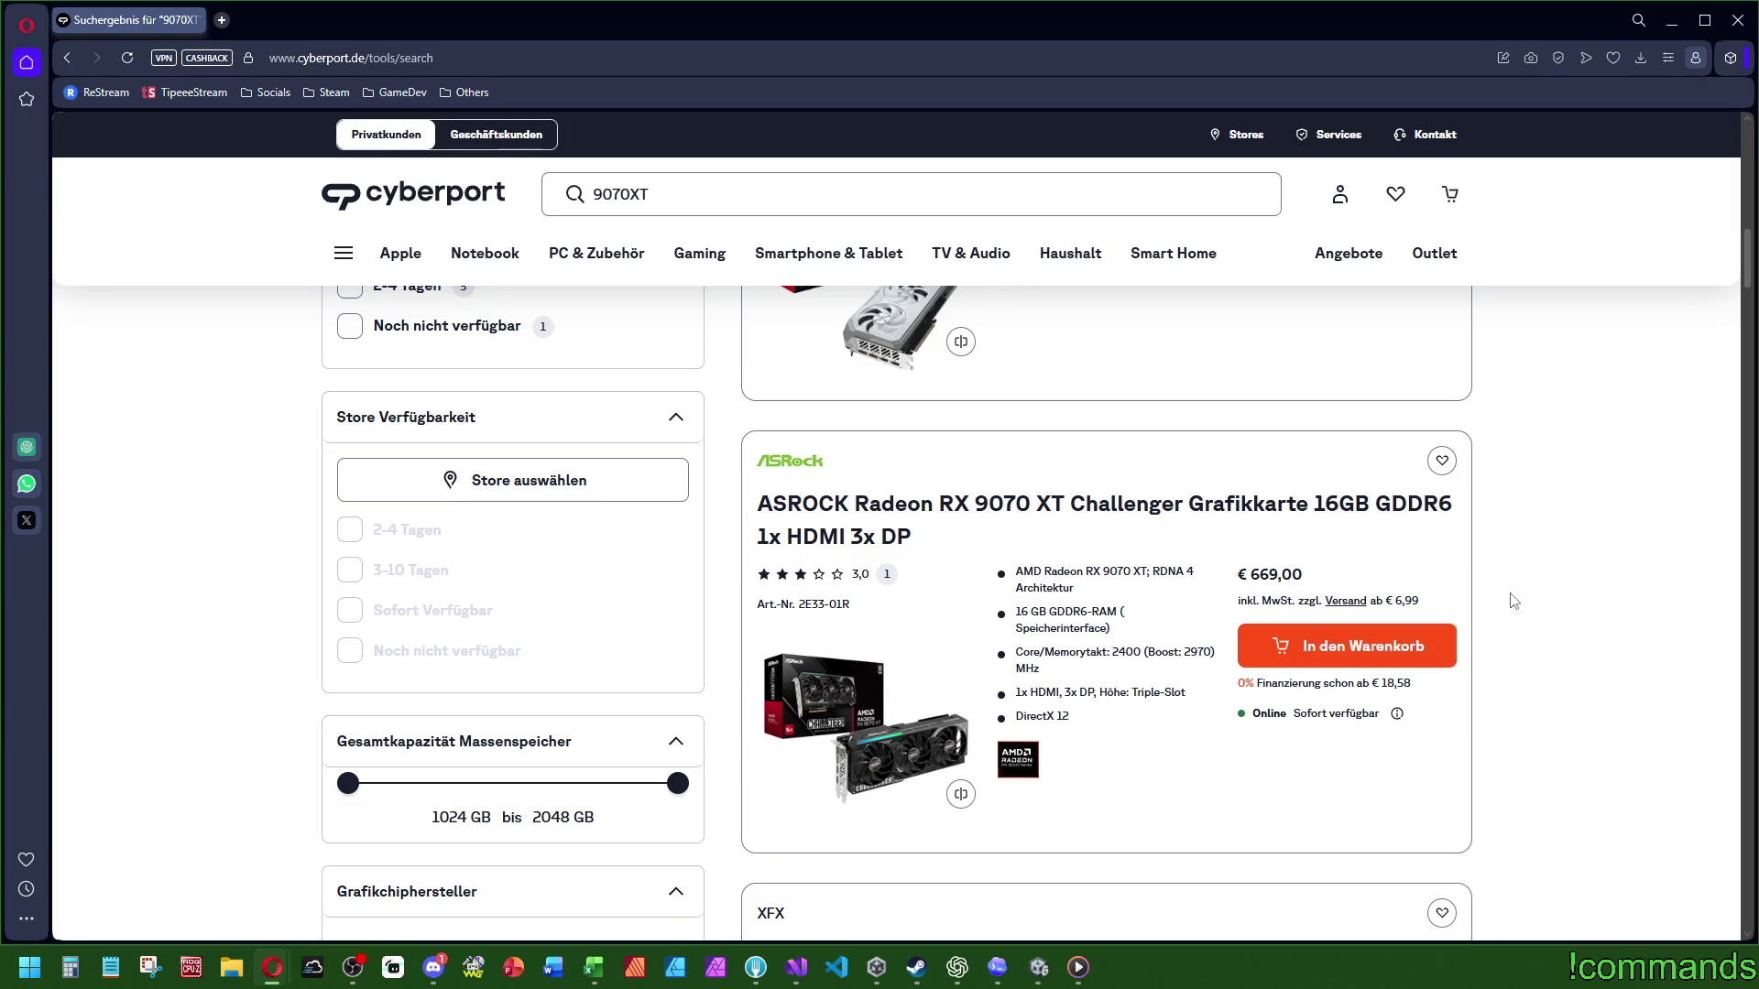
scroll(1524, 604, "down", 4)
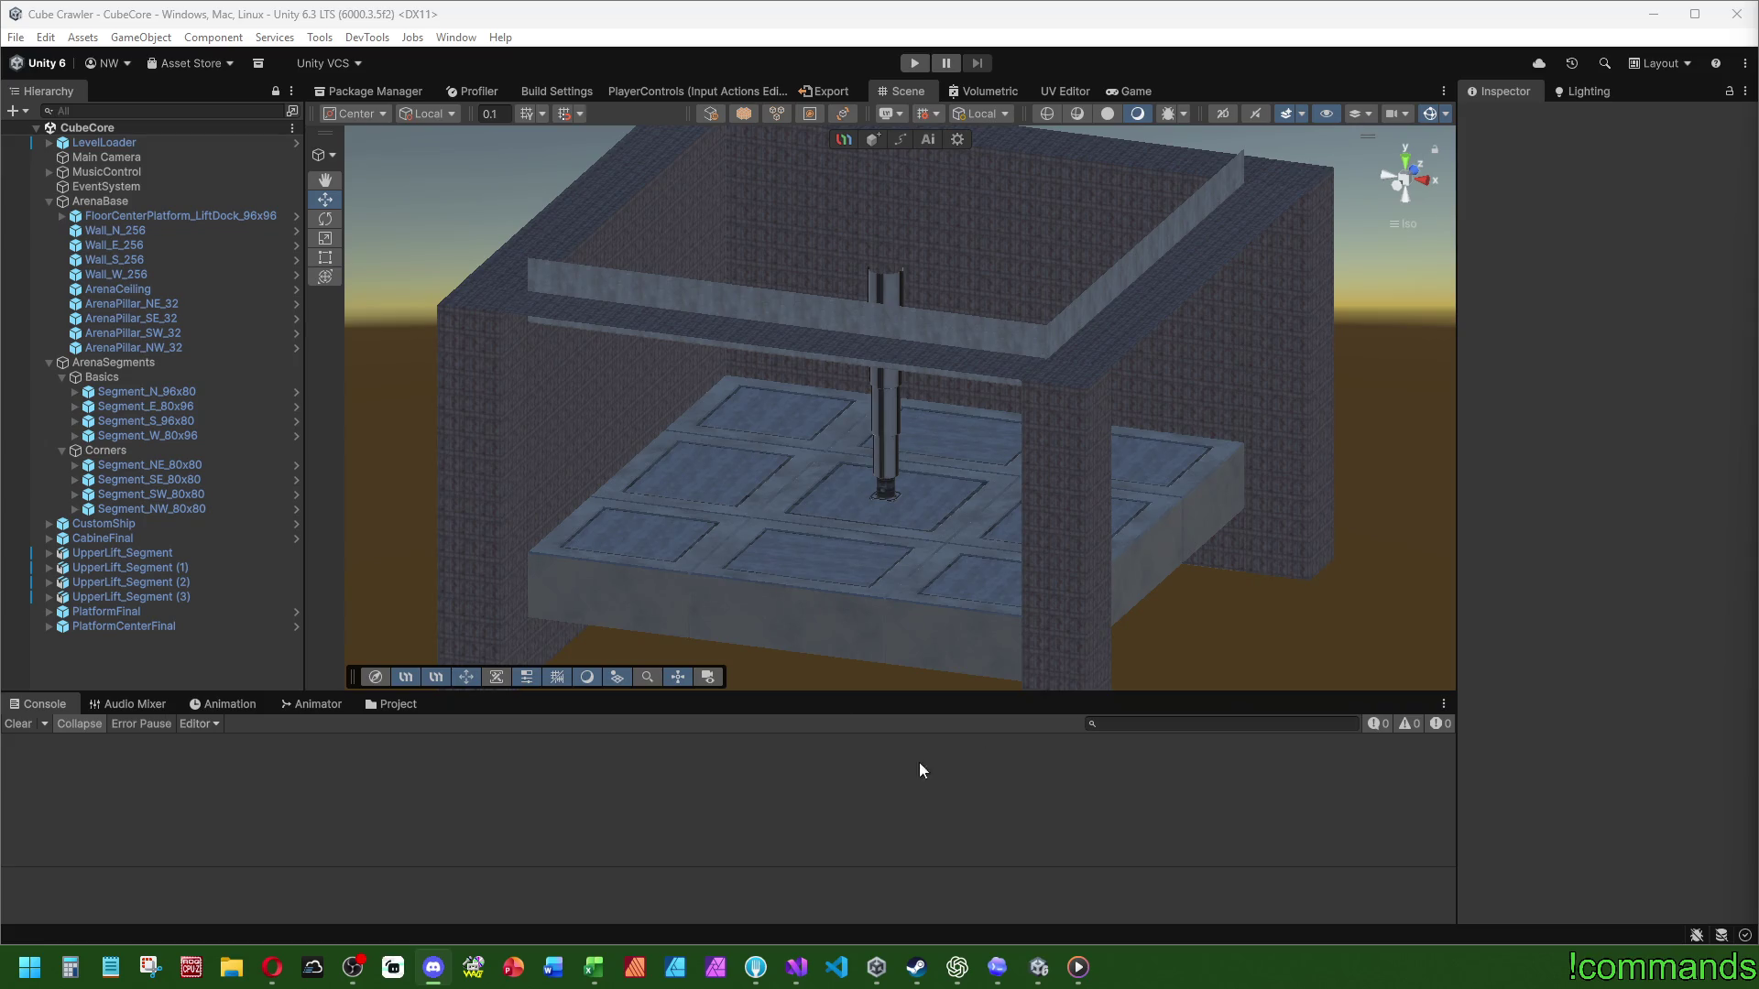
Step: Switch the bottom panel from Console to the Project tab's Assets > Scenes folder
left_click(394, 703)
left_click(46, 703)
left_click(399, 703)
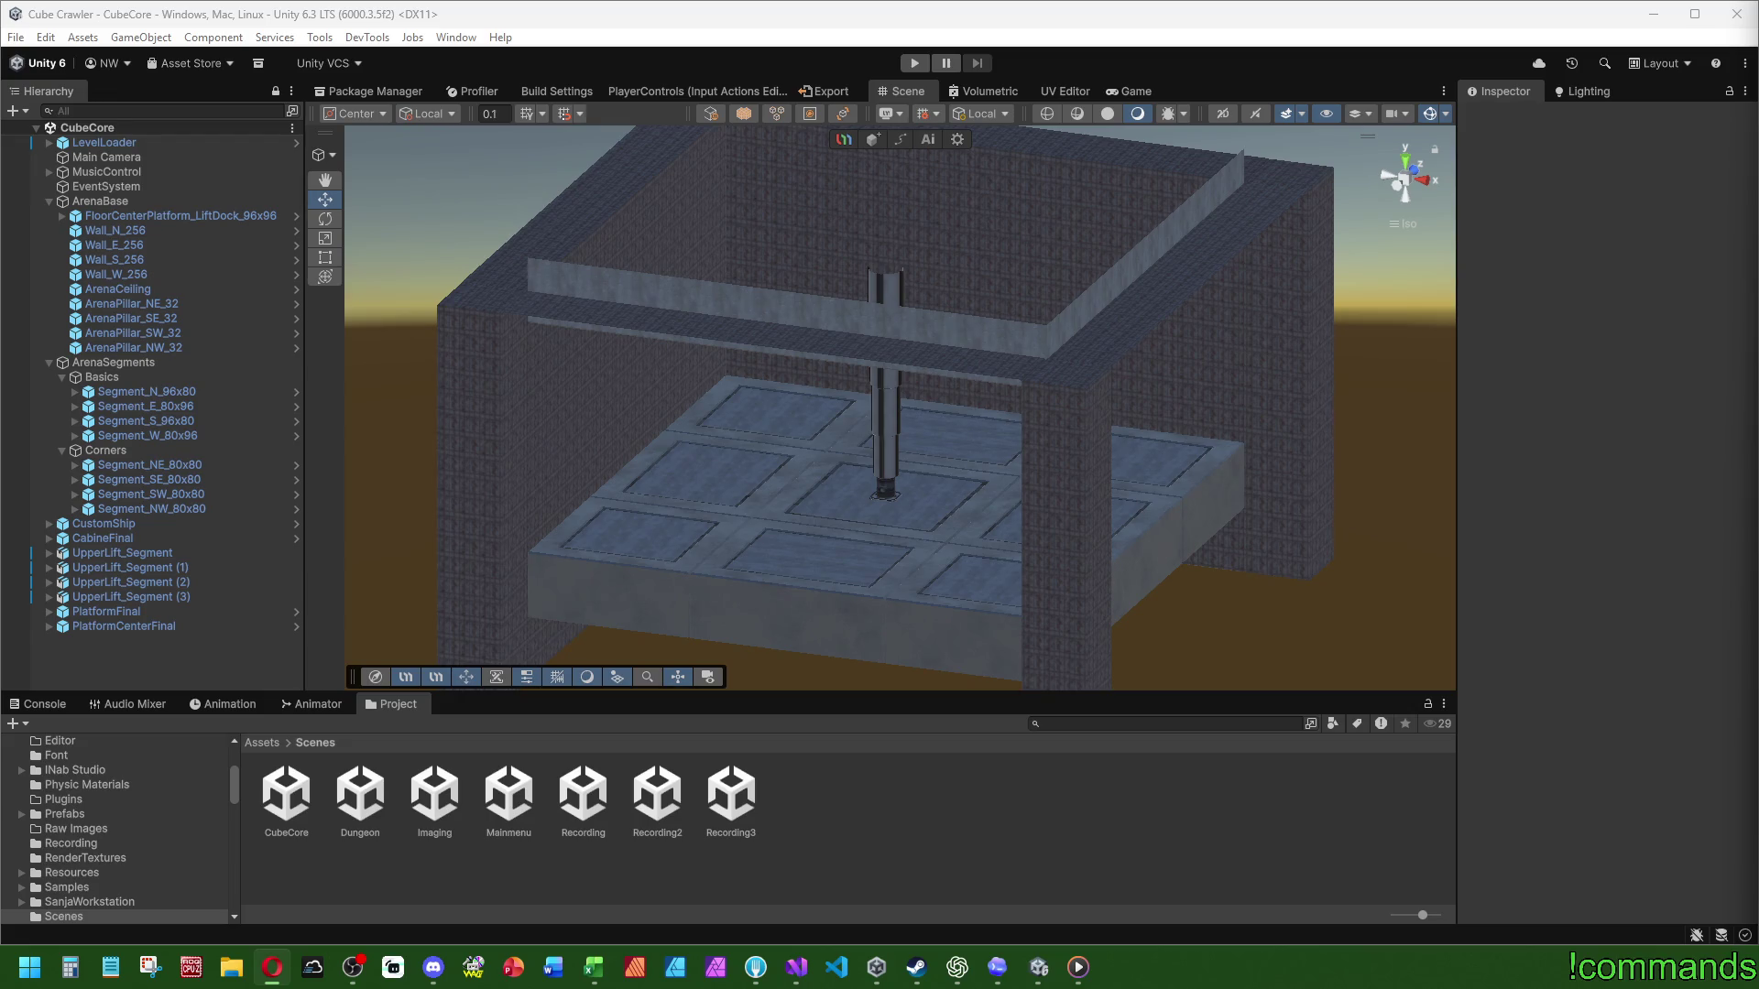
left_click(45, 711)
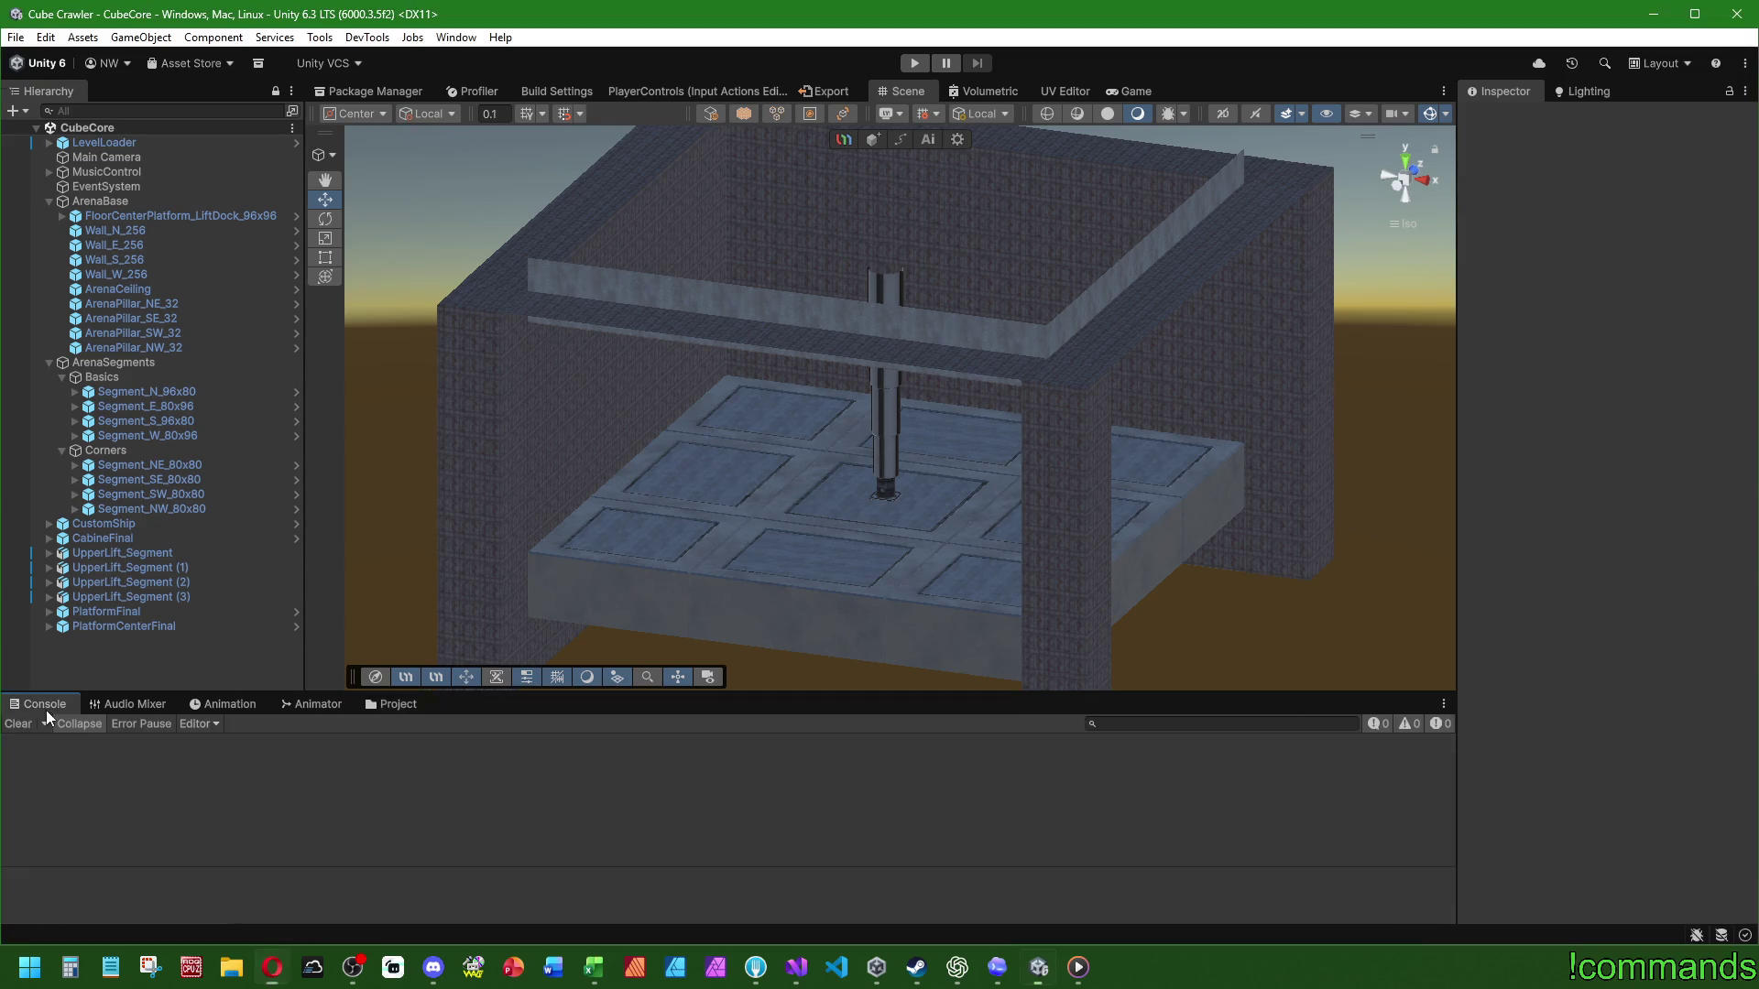
left_click(394, 704)
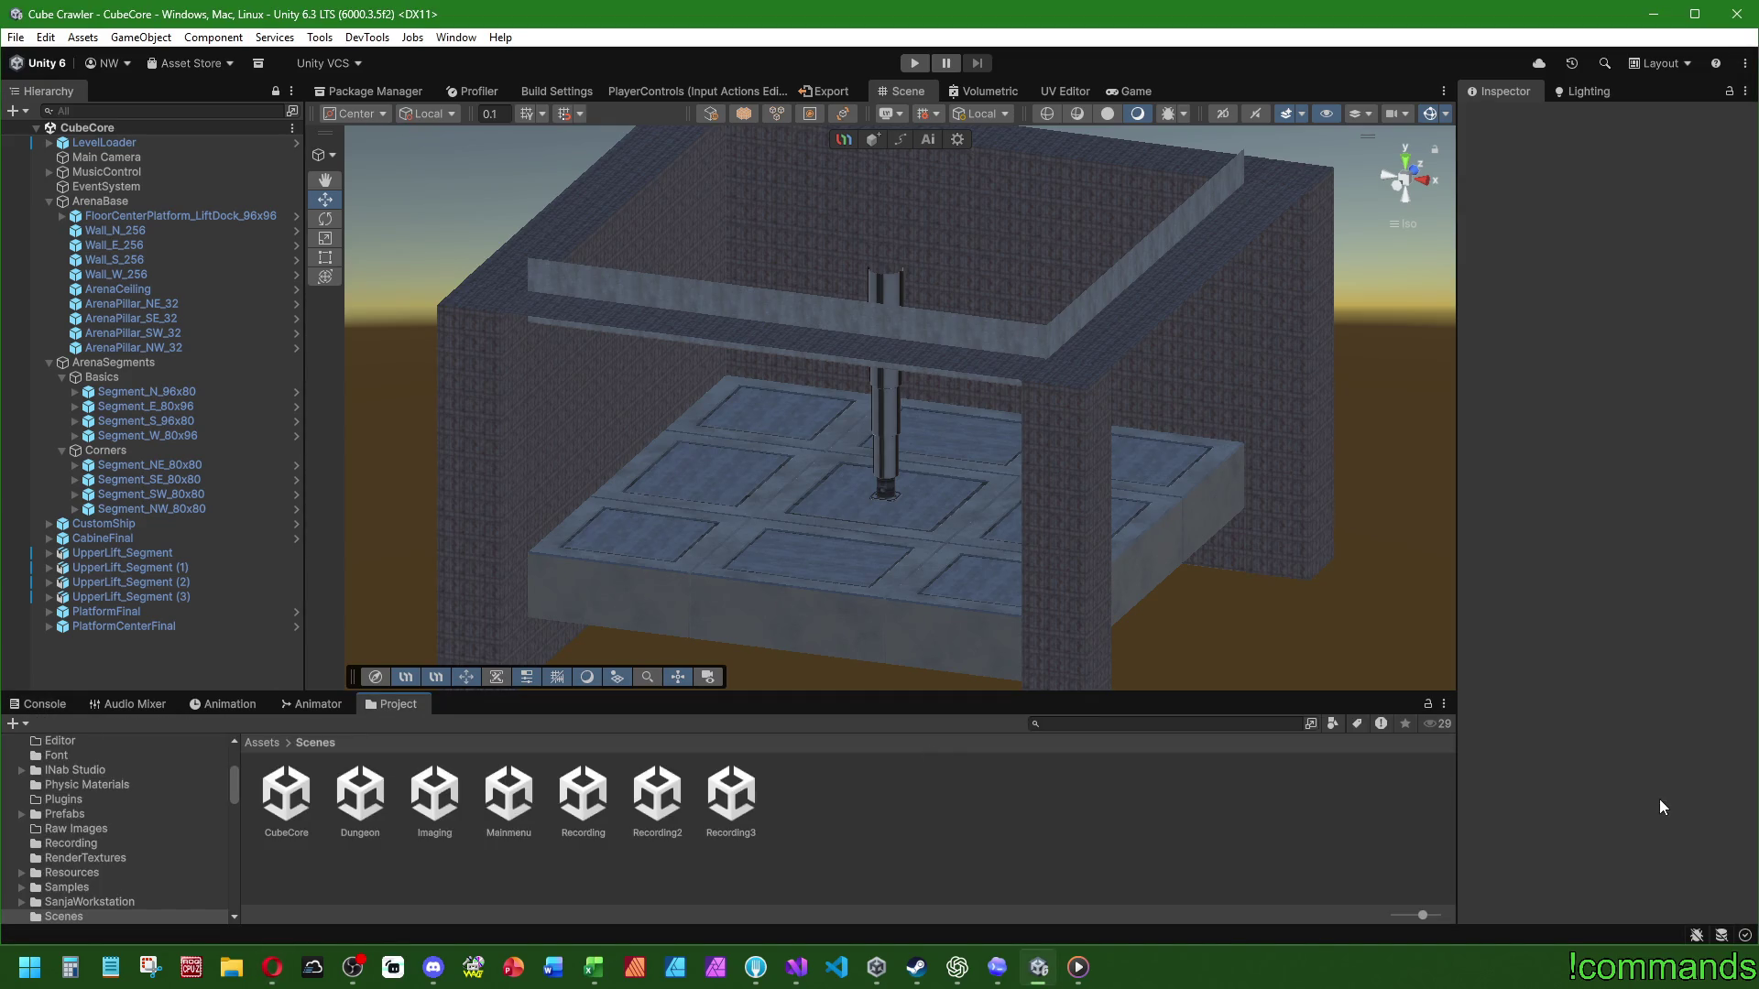
mouse_move(927, 522)
left_mouse_down()
mouse_move(879, 369)
mouse_move(903, 286)
mouse_move(958, 561)
mouse_move(899, 546)
mouse_move(761, 431)
mouse_move(486, 318)
mouse_move(640, 263)
mouse_move(1119, 373)
mouse_move(1080, 464)
mouse_move(1013, 503)
mouse_move(899, 470)
mouse_move(868, 290)
mouse_move(977, 294)
mouse_move(978, 365)
mouse_move(1020, 451)
mouse_move(934, 479)
mouse_move(827, 563)
mouse_move(738, 361)
mouse_move(910, 495)
mouse_move(966, 616)
mouse_move(471, 498)
mouse_move(574, 283)
mouse_move(880, 395)
mouse_move(951, 556)
left_mouse_up()
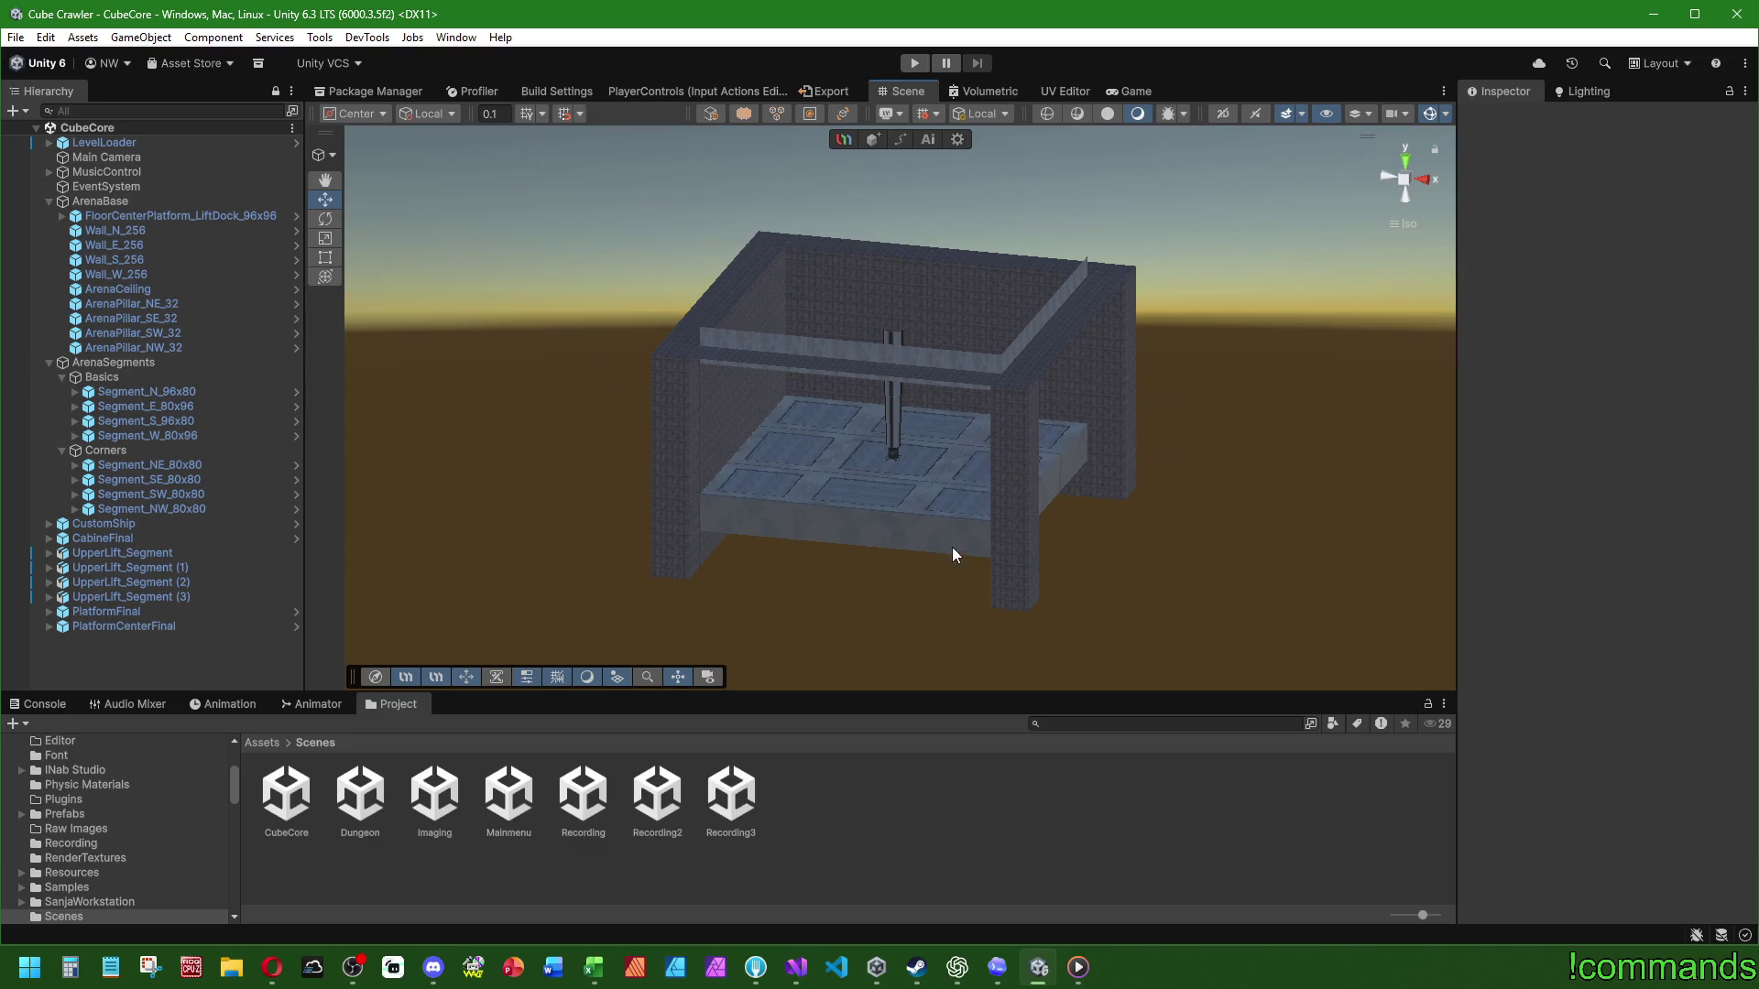
mouse_move(862, 459)
left_mouse_down()
mouse_move(1096, 393)
mouse_move(984, 207)
left_mouse_up()
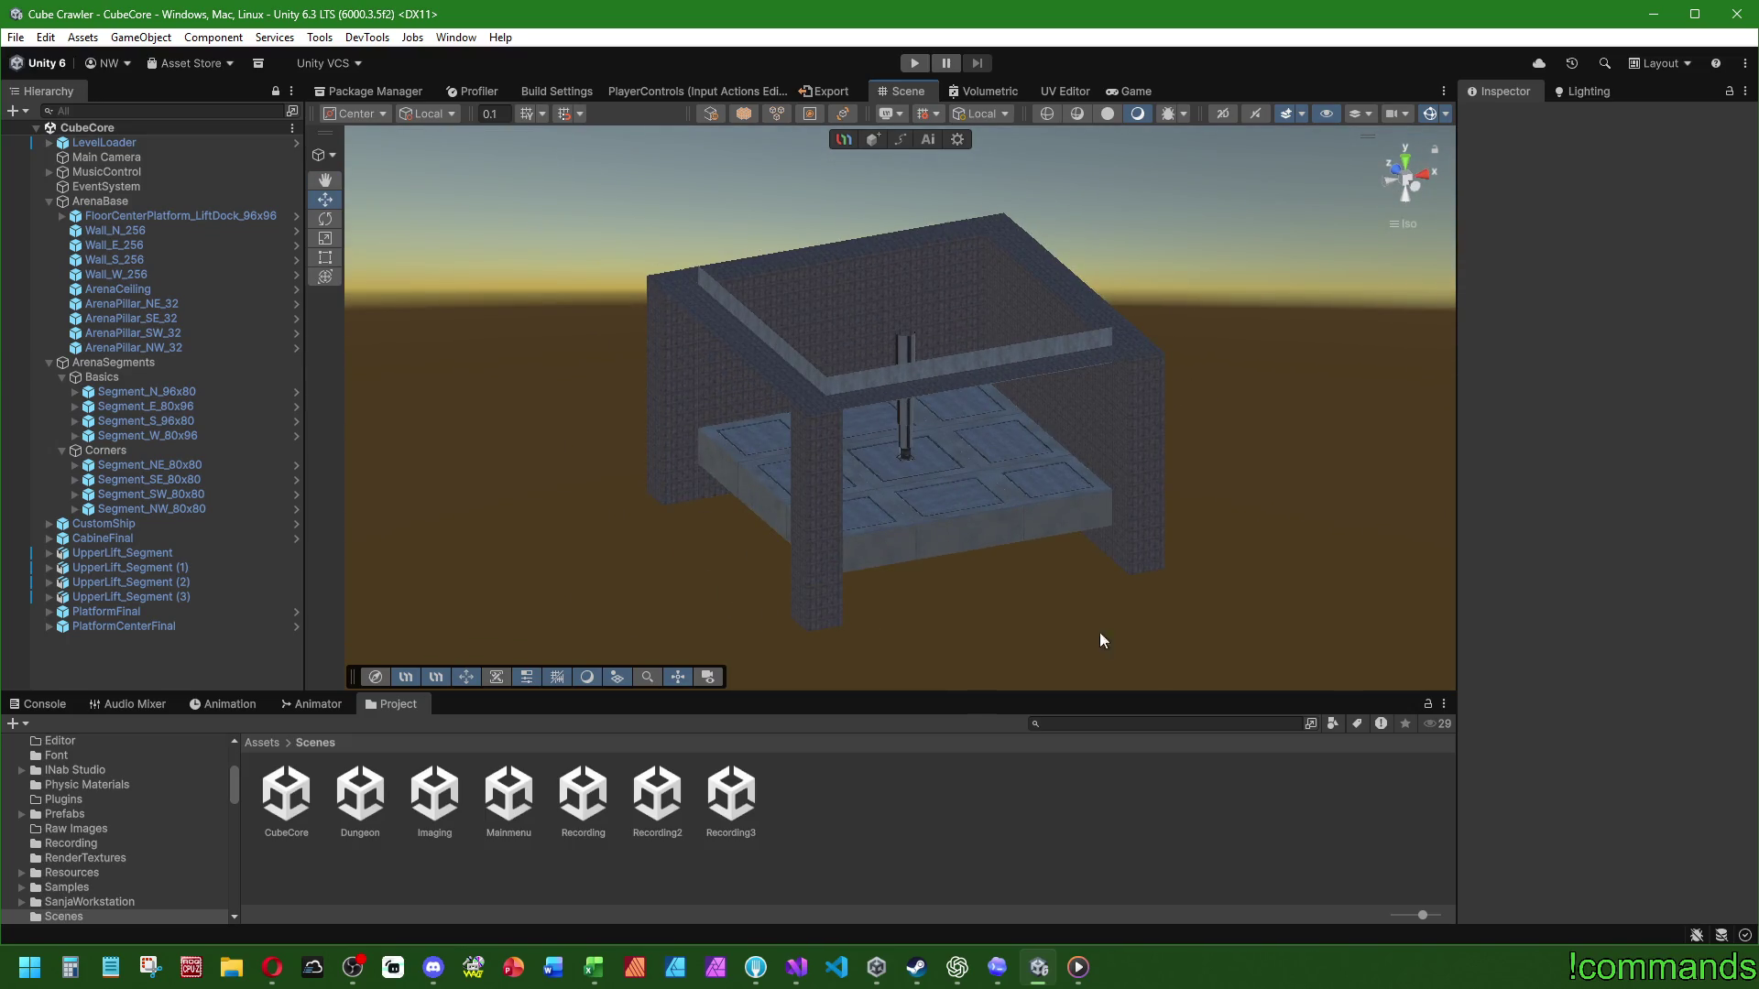
left_click_drag(1182, 521, 979, 429)
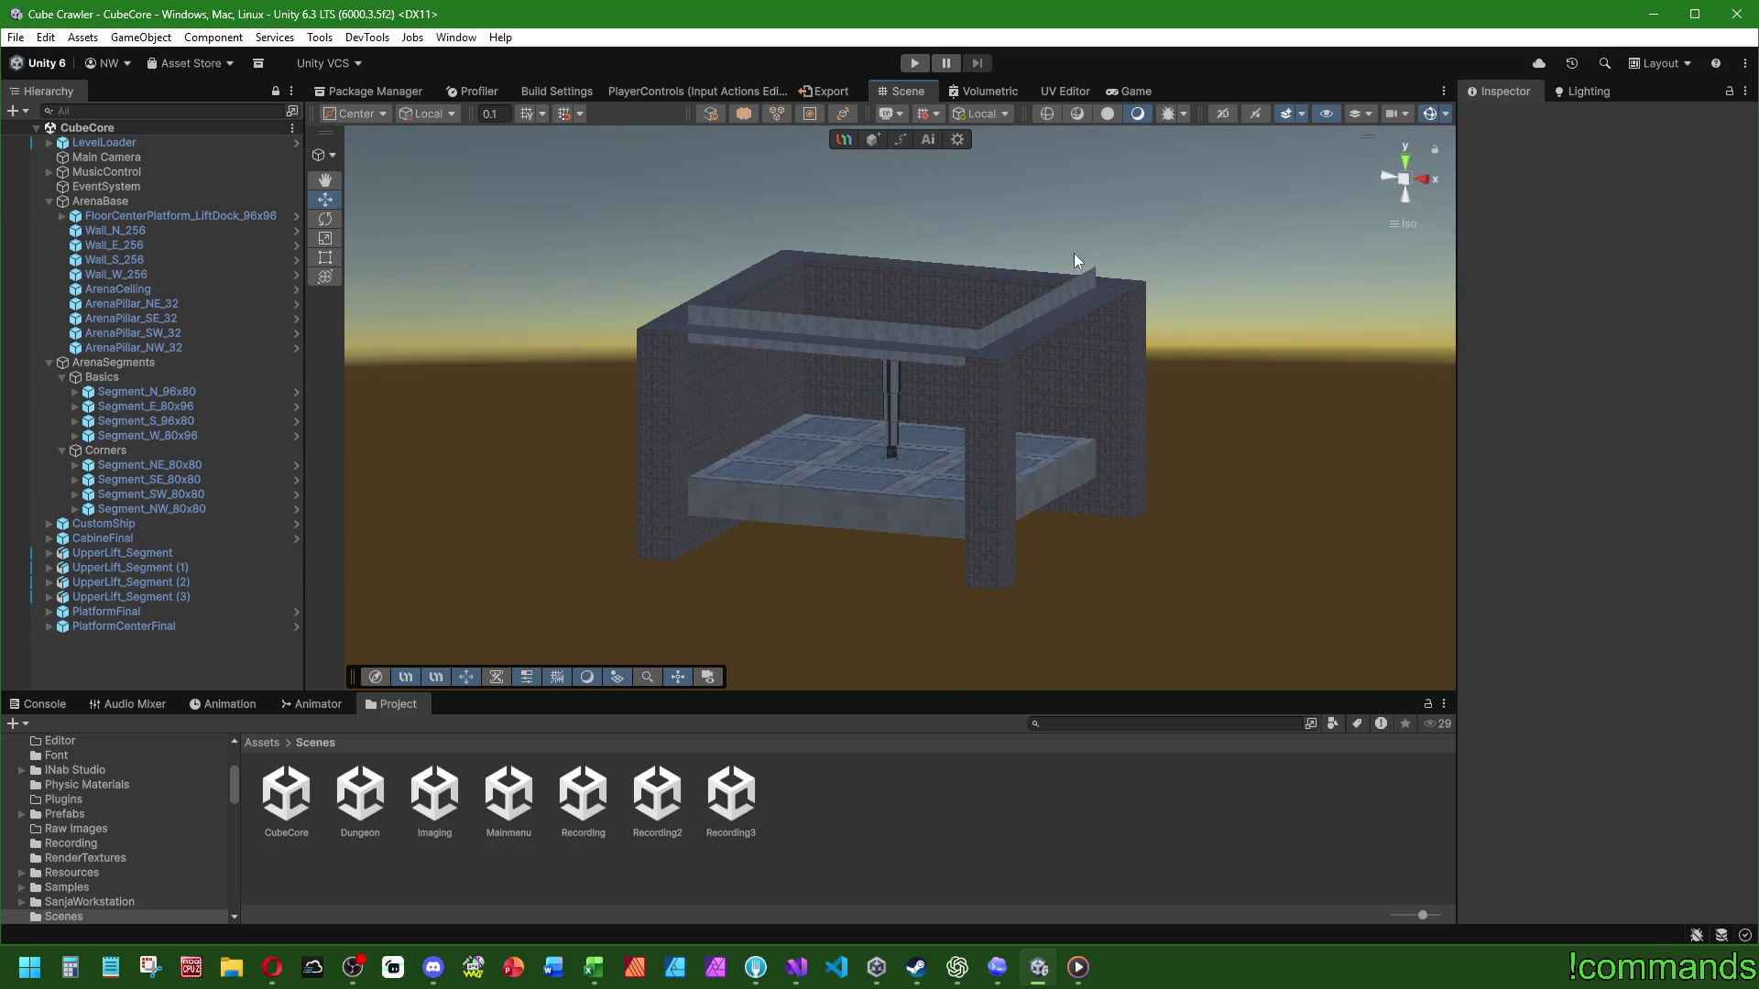
left_click_drag(723, 485, 1019, 425)
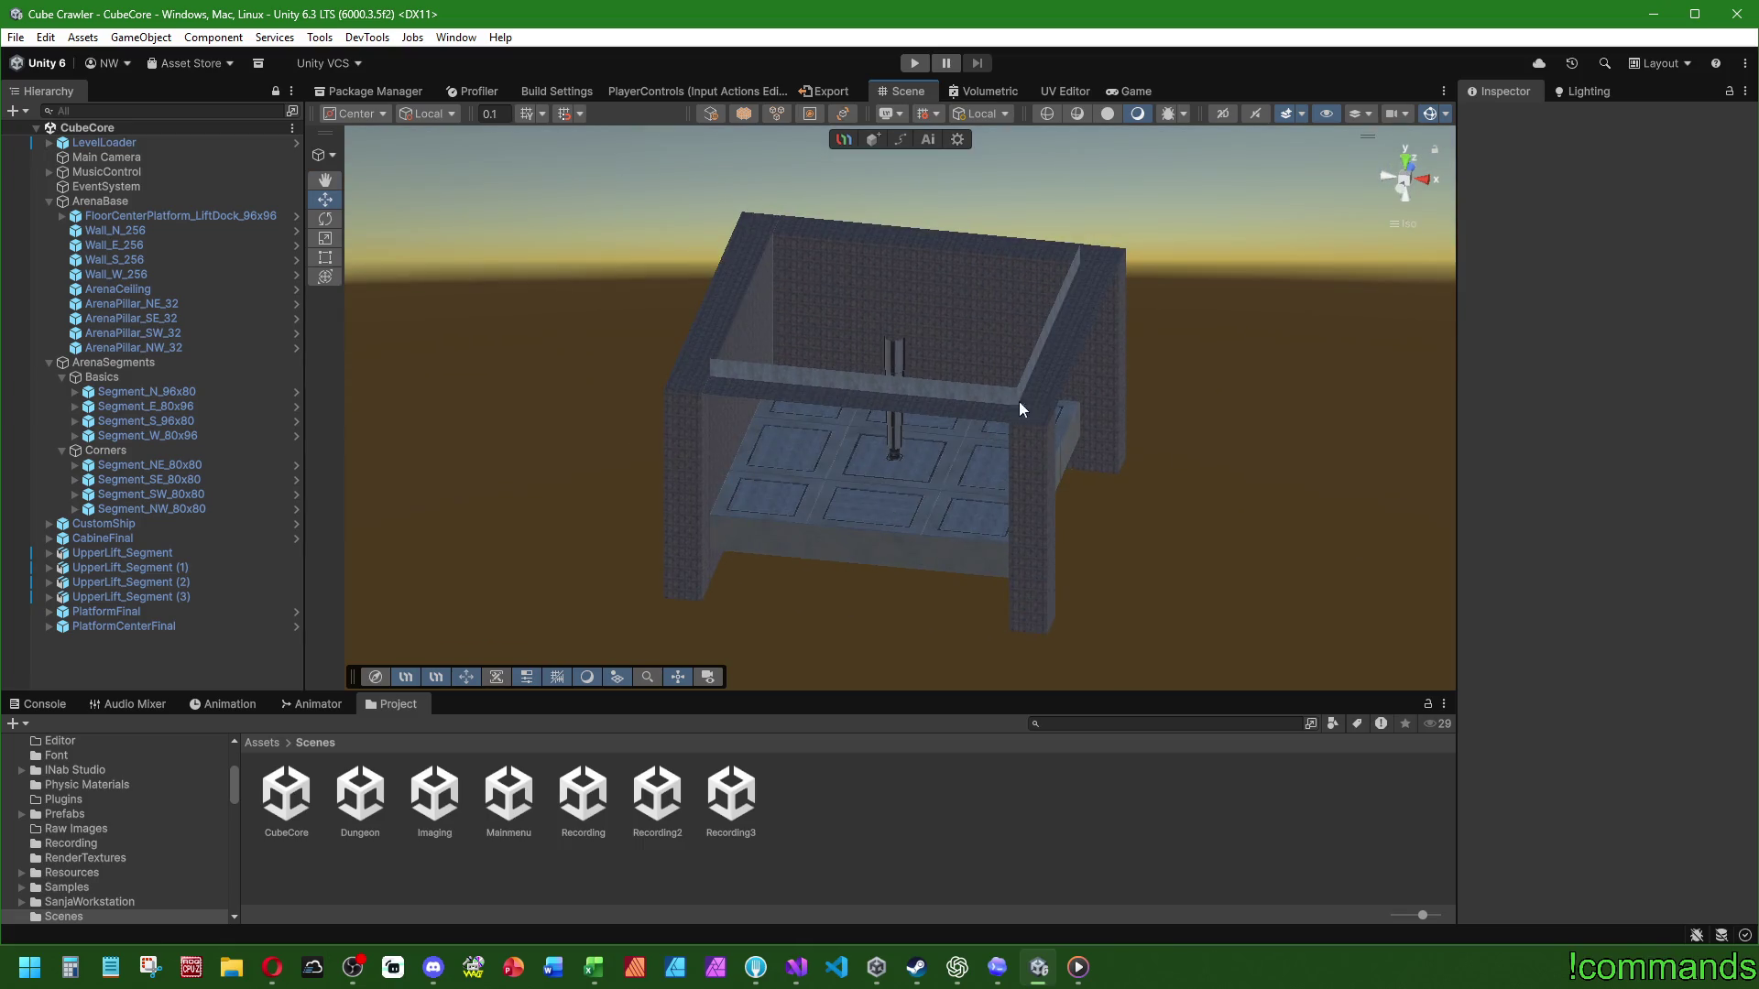
mouse_move(931, 540)
left_mouse_down()
mouse_move(911, 357)
mouse_move(926, 416)
mouse_move(860, 613)
mouse_move(931, 552)
left_mouse_up()
scroll(931, 550, "down", 5)
mouse_move(858, 335)
left_mouse_down()
mouse_move(828, 357)
mouse_move(824, 314)
mouse_move(852, 377)
mouse_move(822, 564)
left_mouse_up()
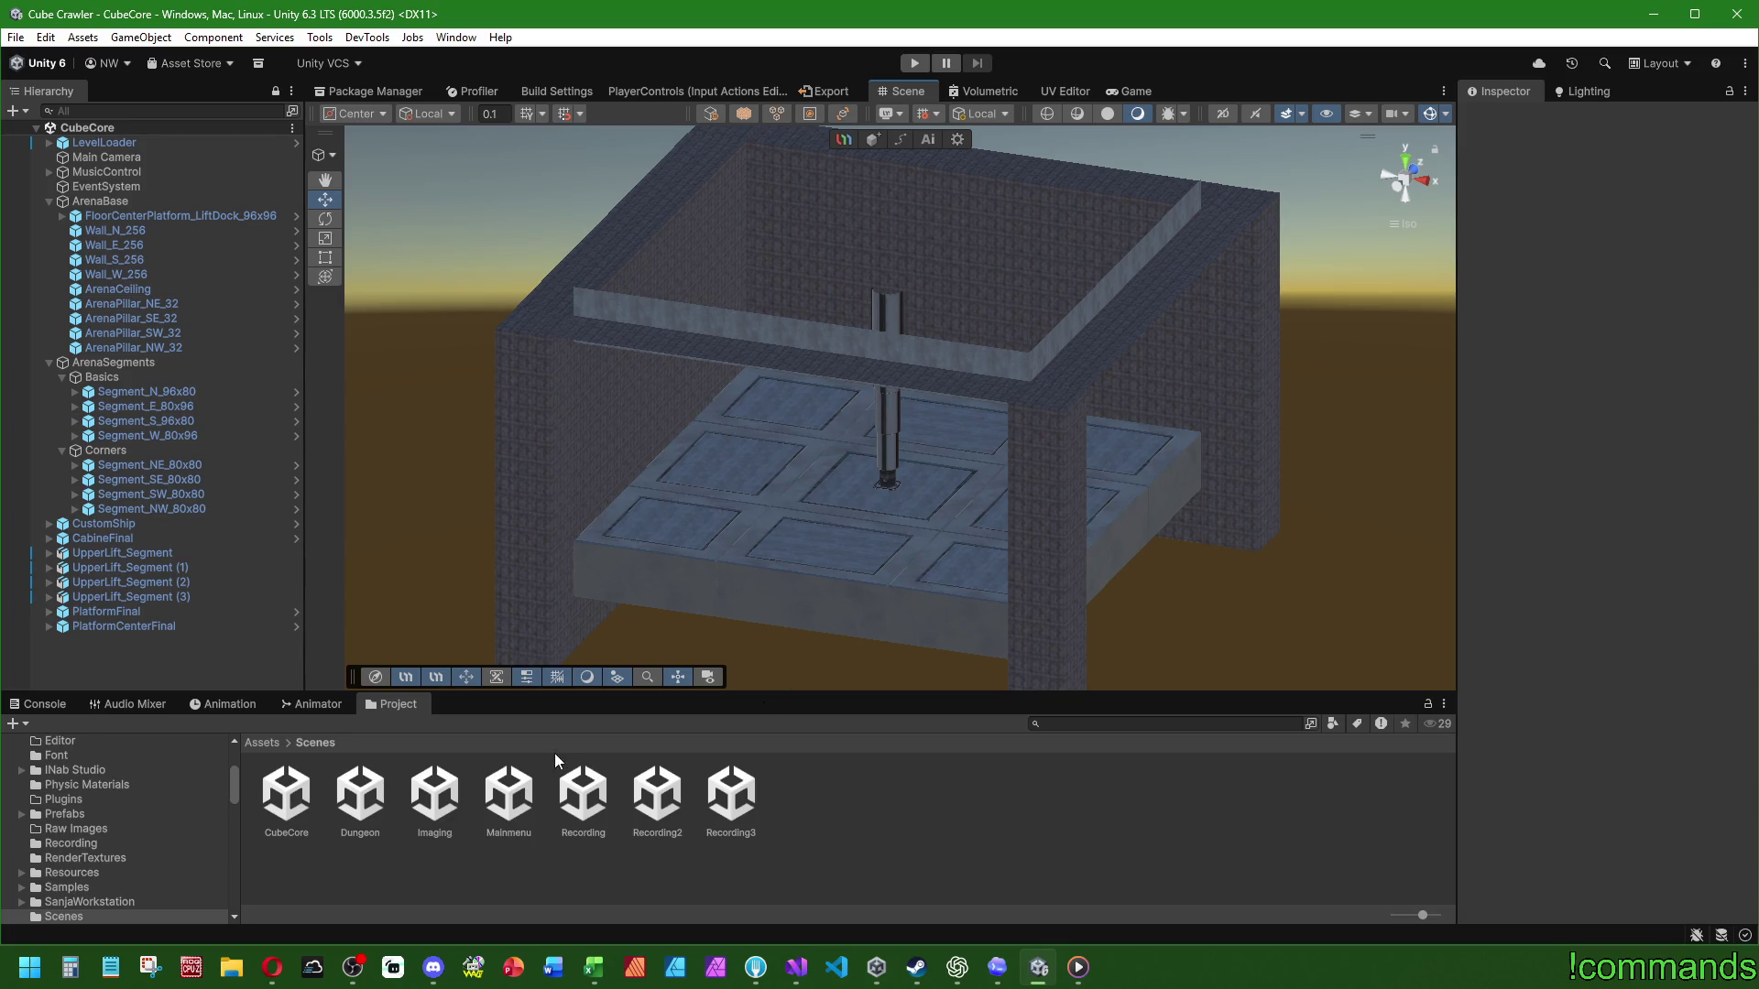
left_click(483, 803)
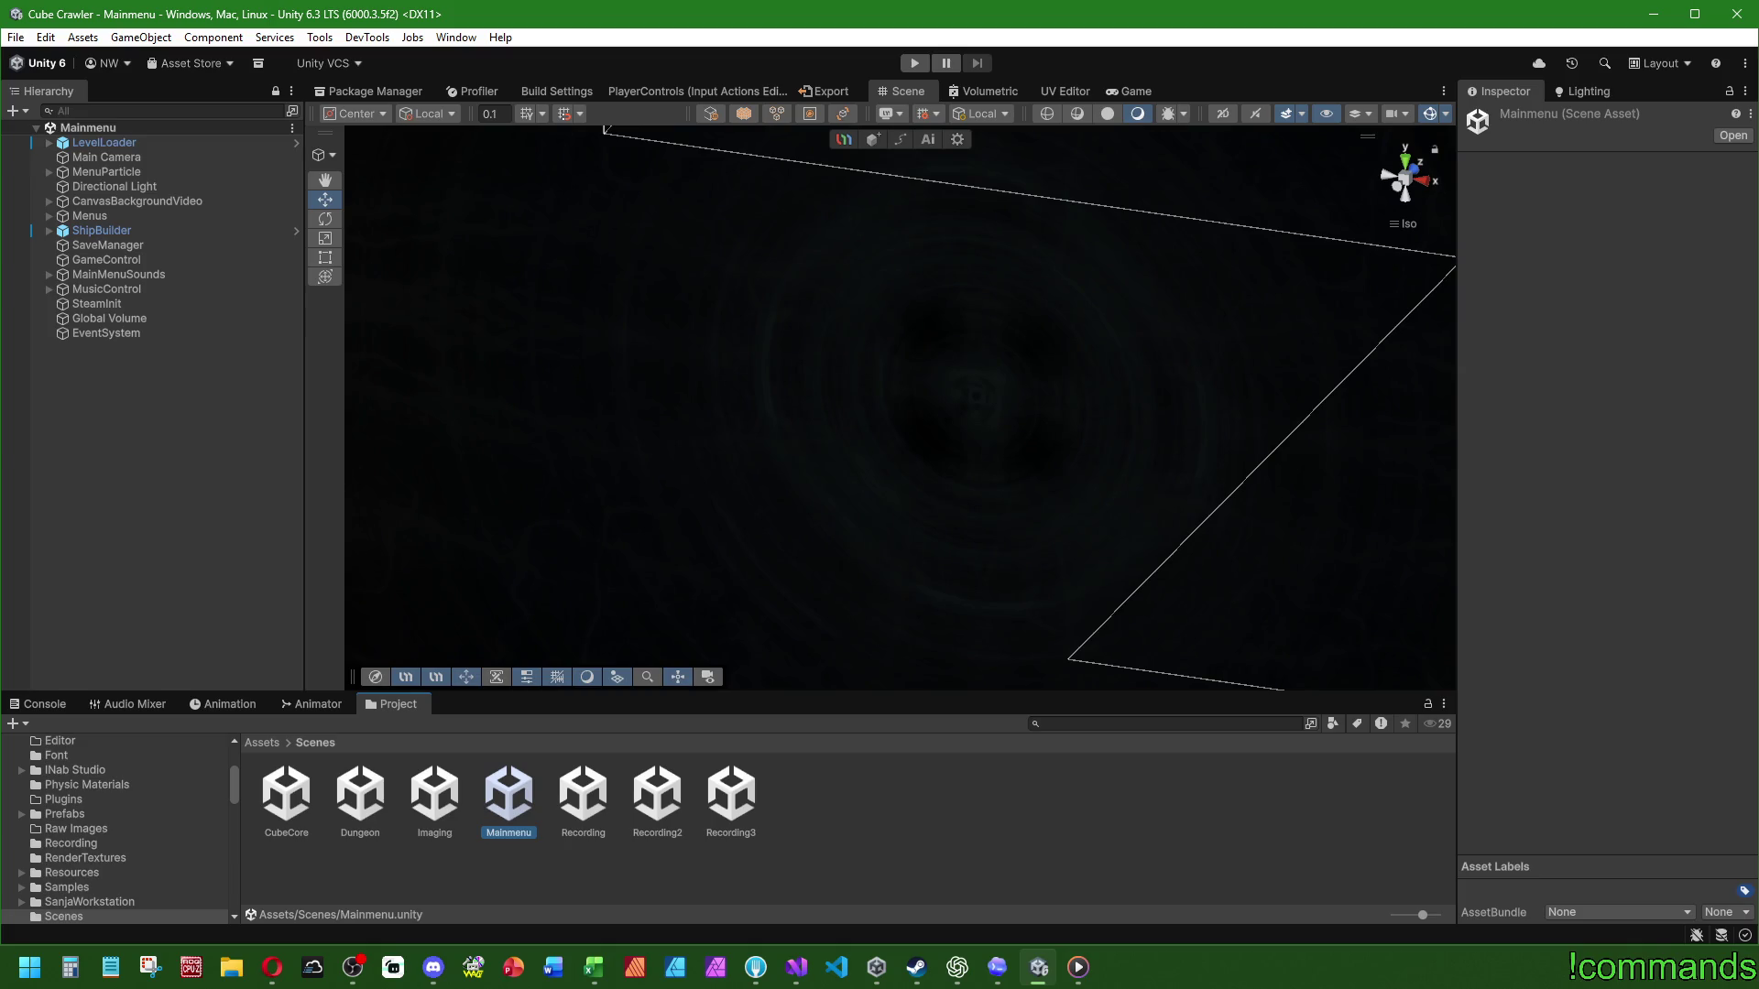
Step: Save the Mainmenu scene with File > Save and run it in play mode
key("alt+Tab")
left_click(41, 703)
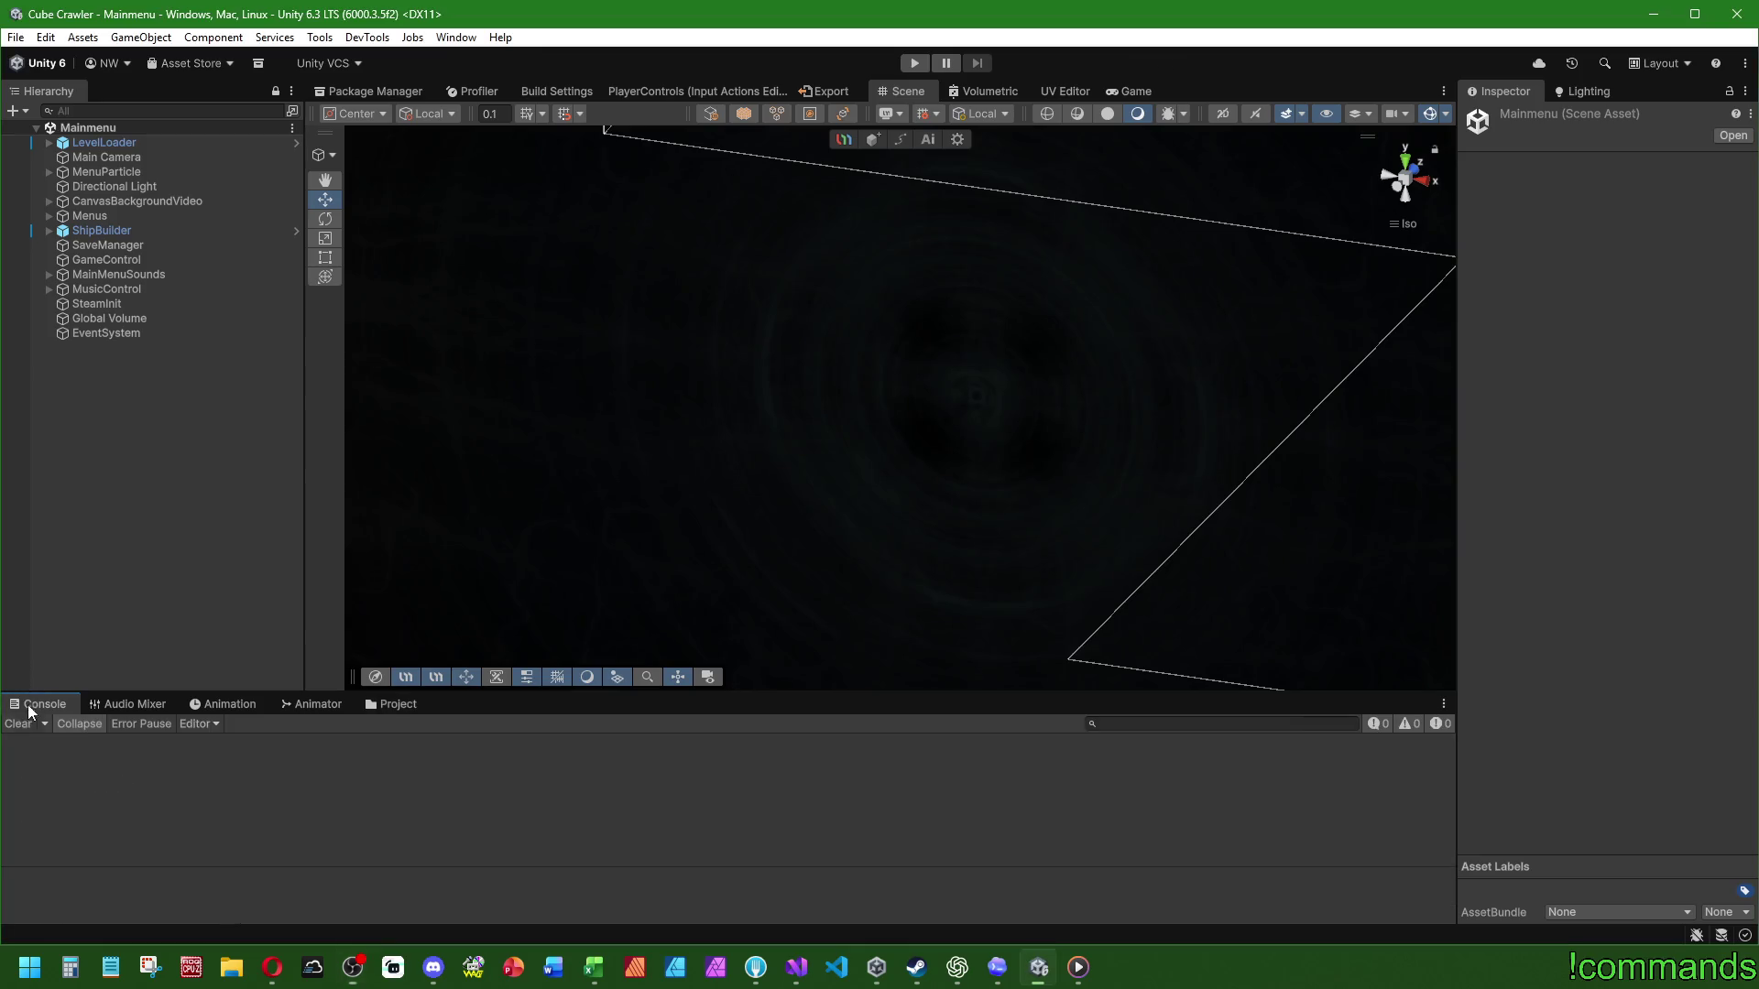
left_click(16, 37)
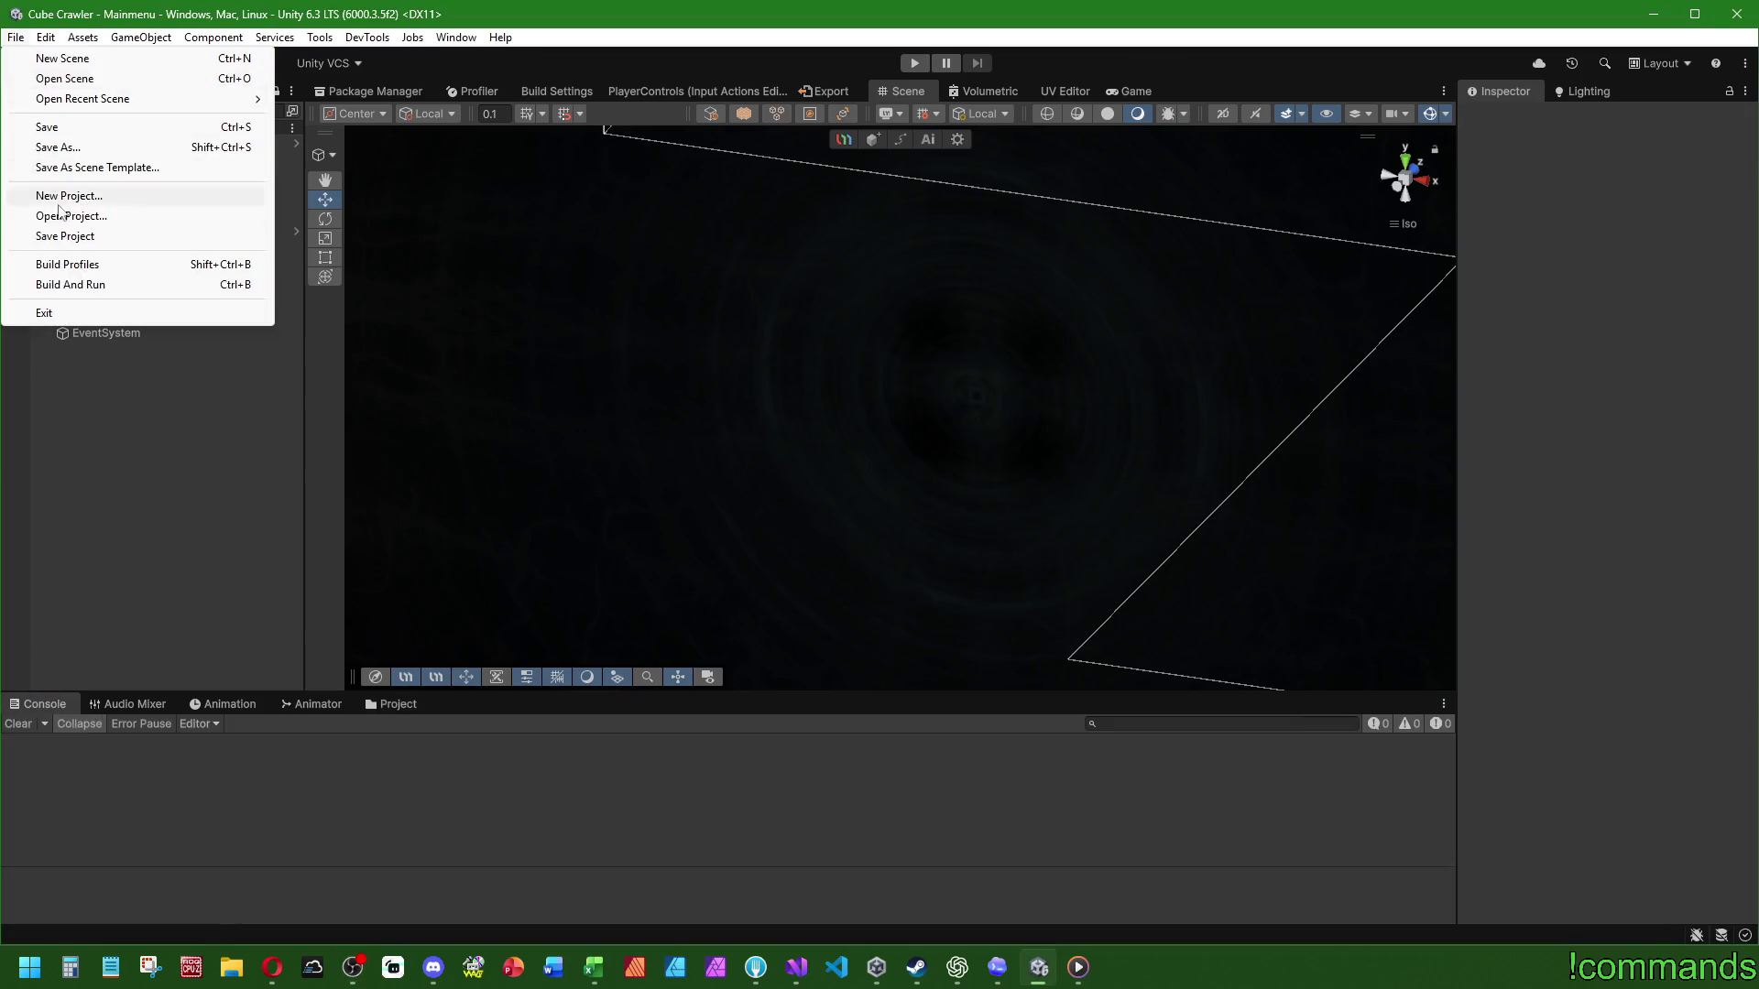
left_click(15, 36)
left_click(29, 124)
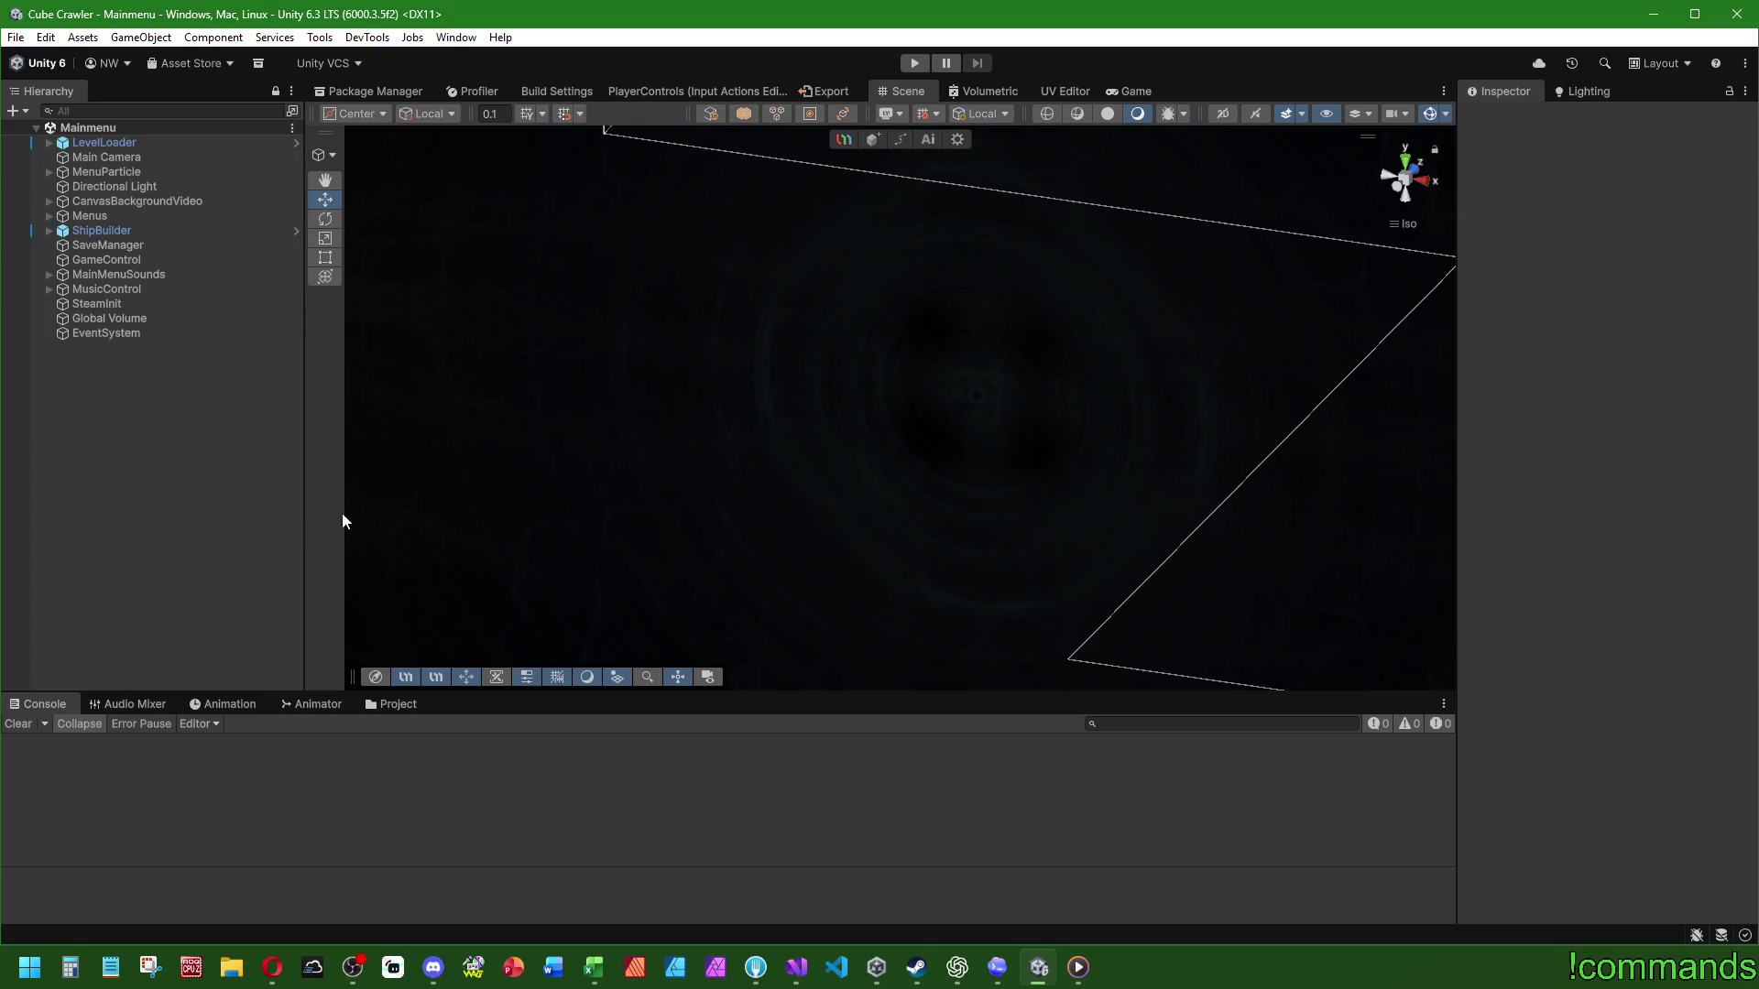
left_click(916, 64)
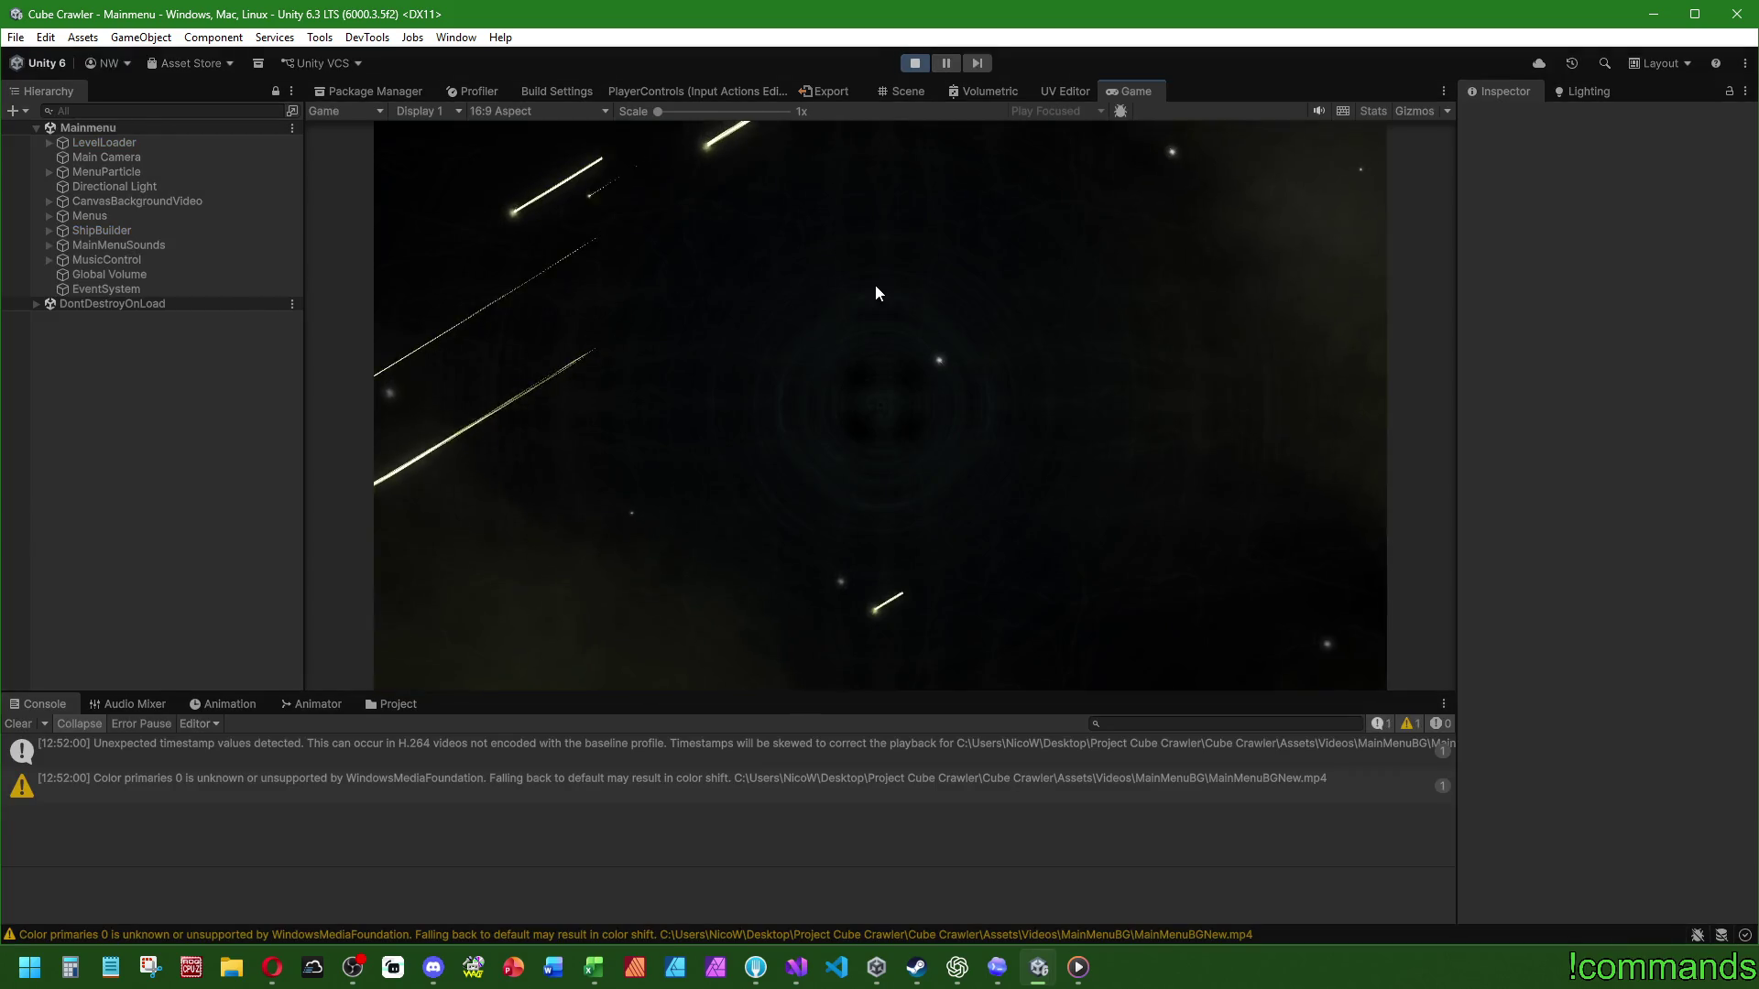
Step: Clear the console, maximize the Game view, and lower Audio Total Volume to 75%
left_click(18, 723)
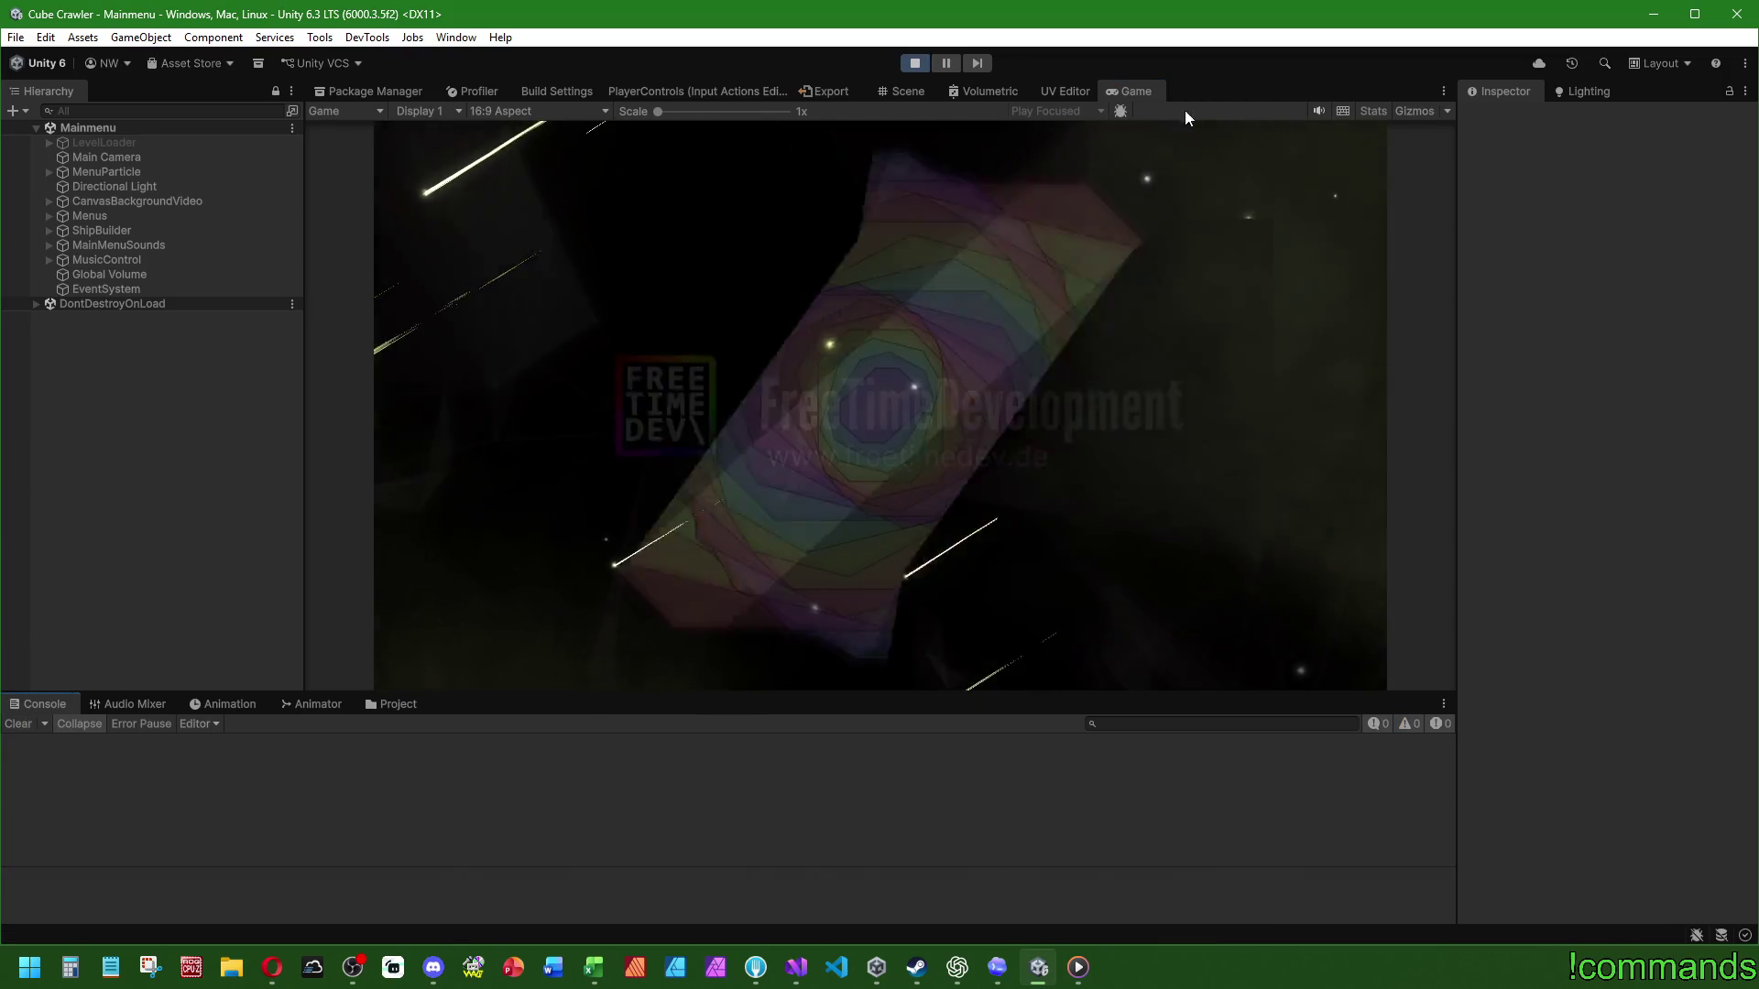
double_click(1132, 92)
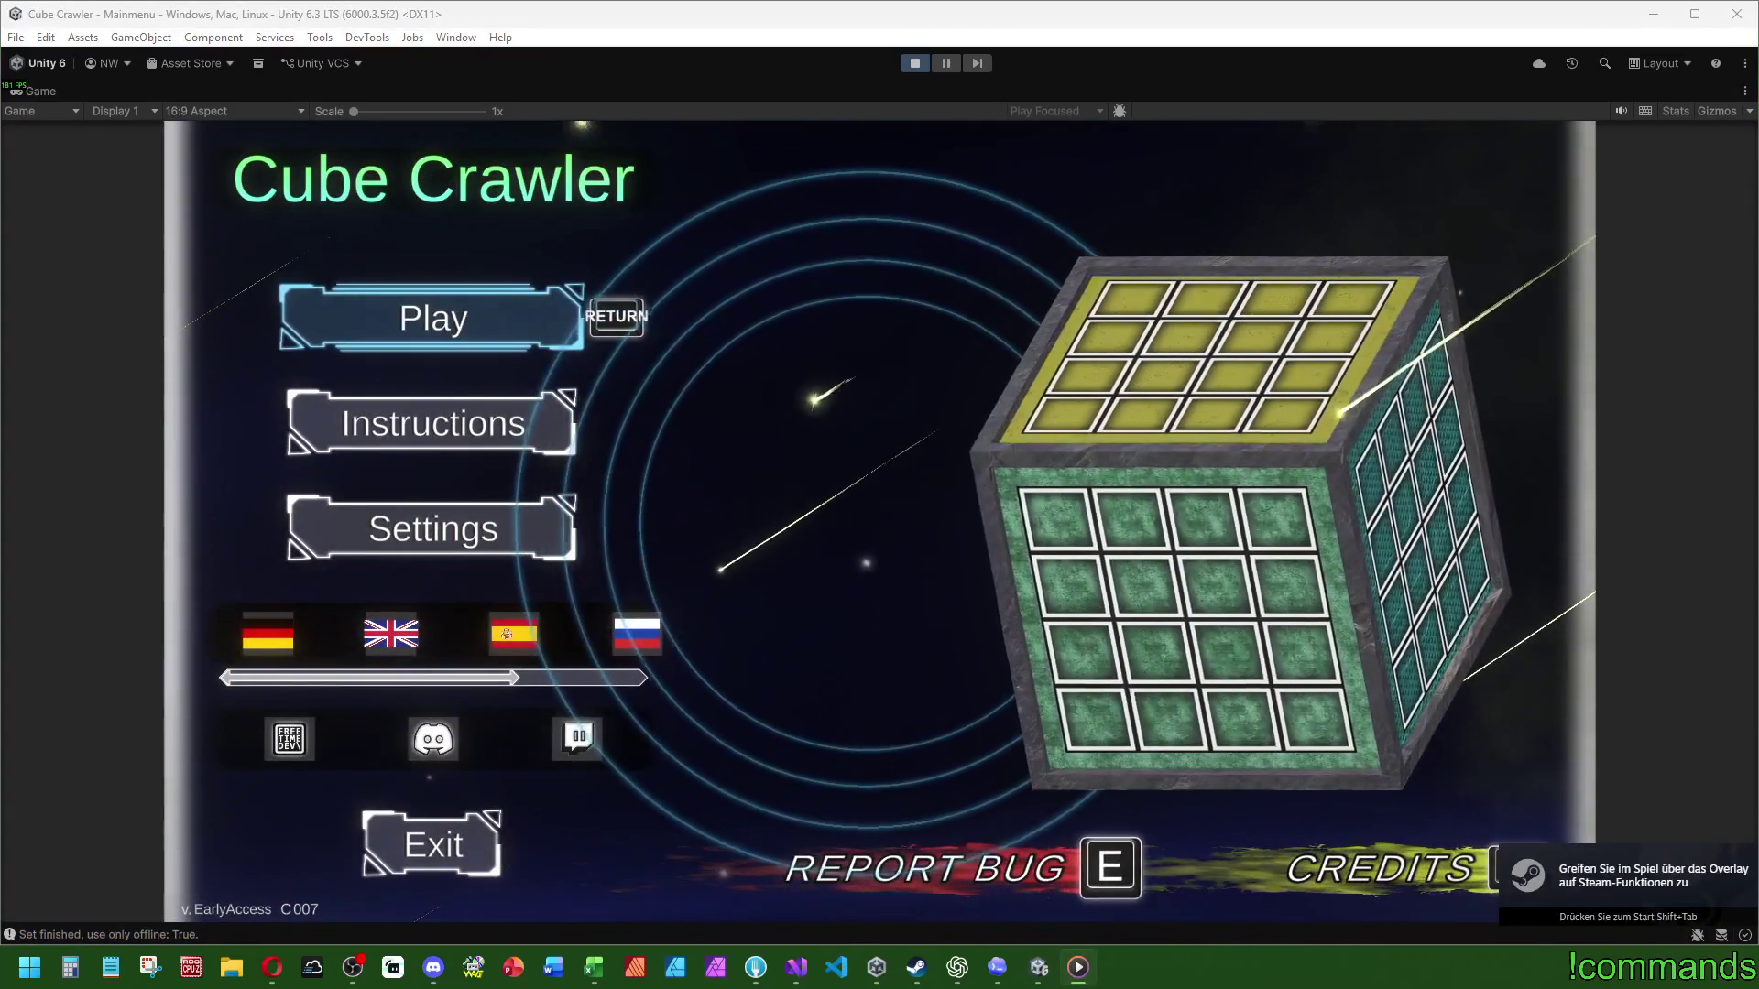
left_click(1031, 437)
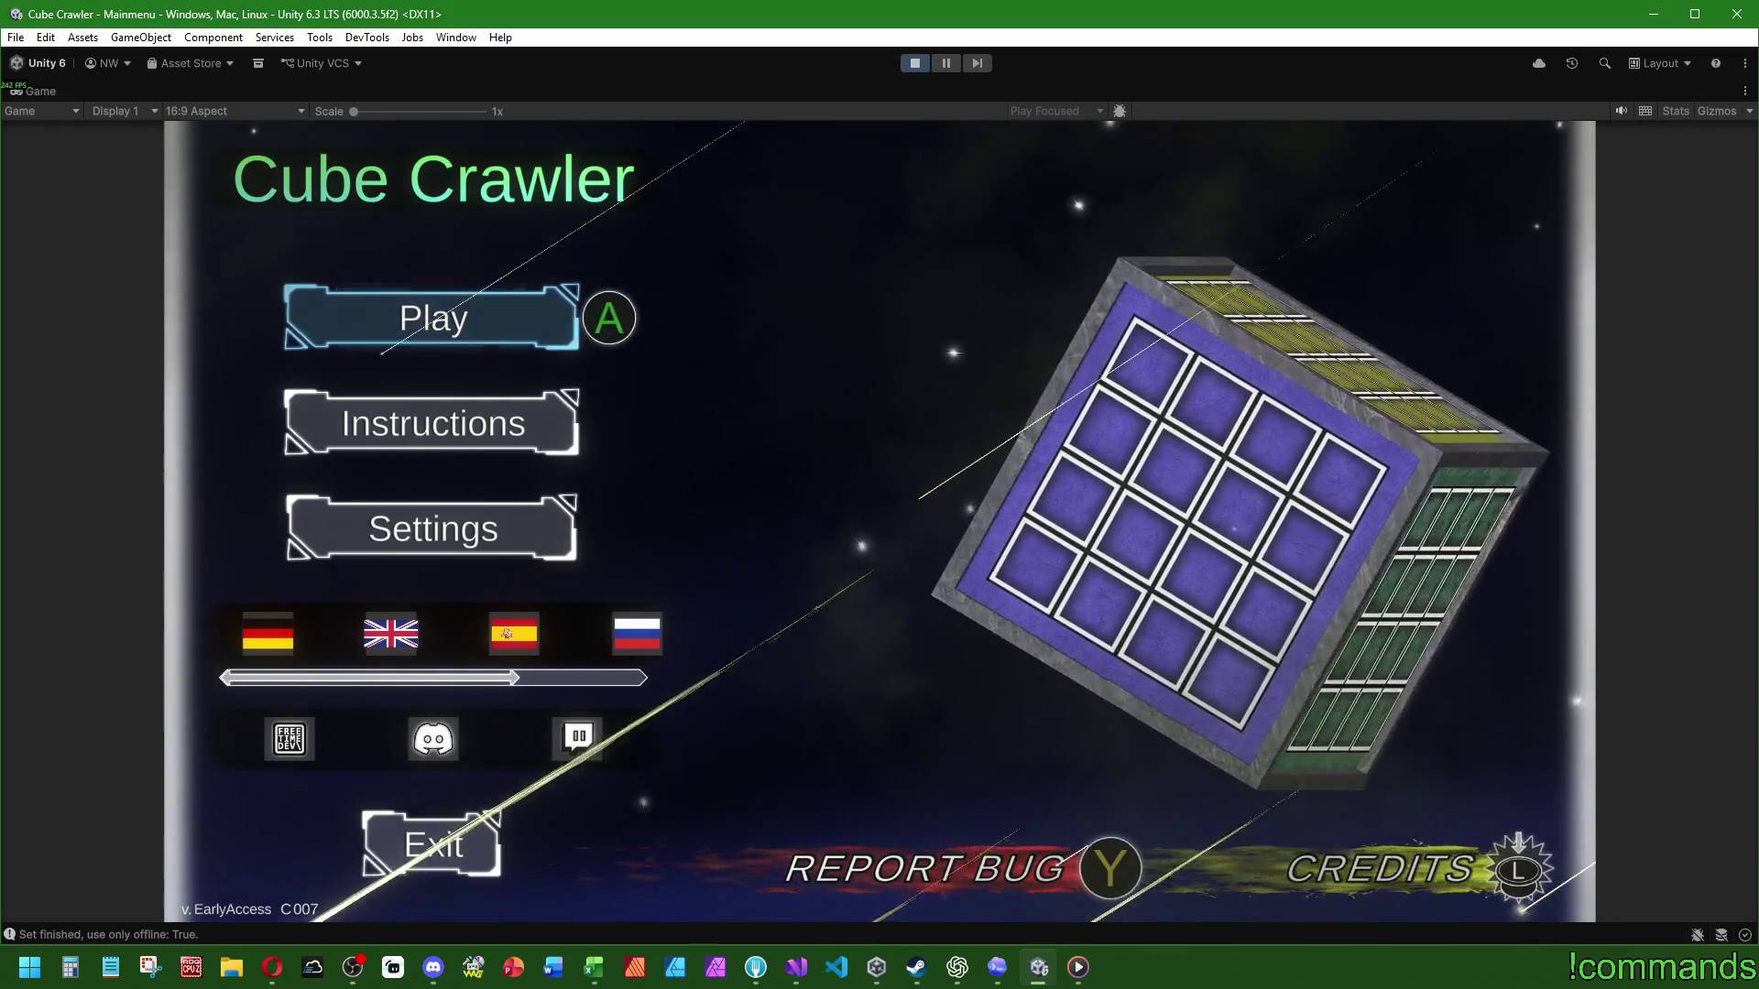
key("Down")
key("Down")
key("Return")
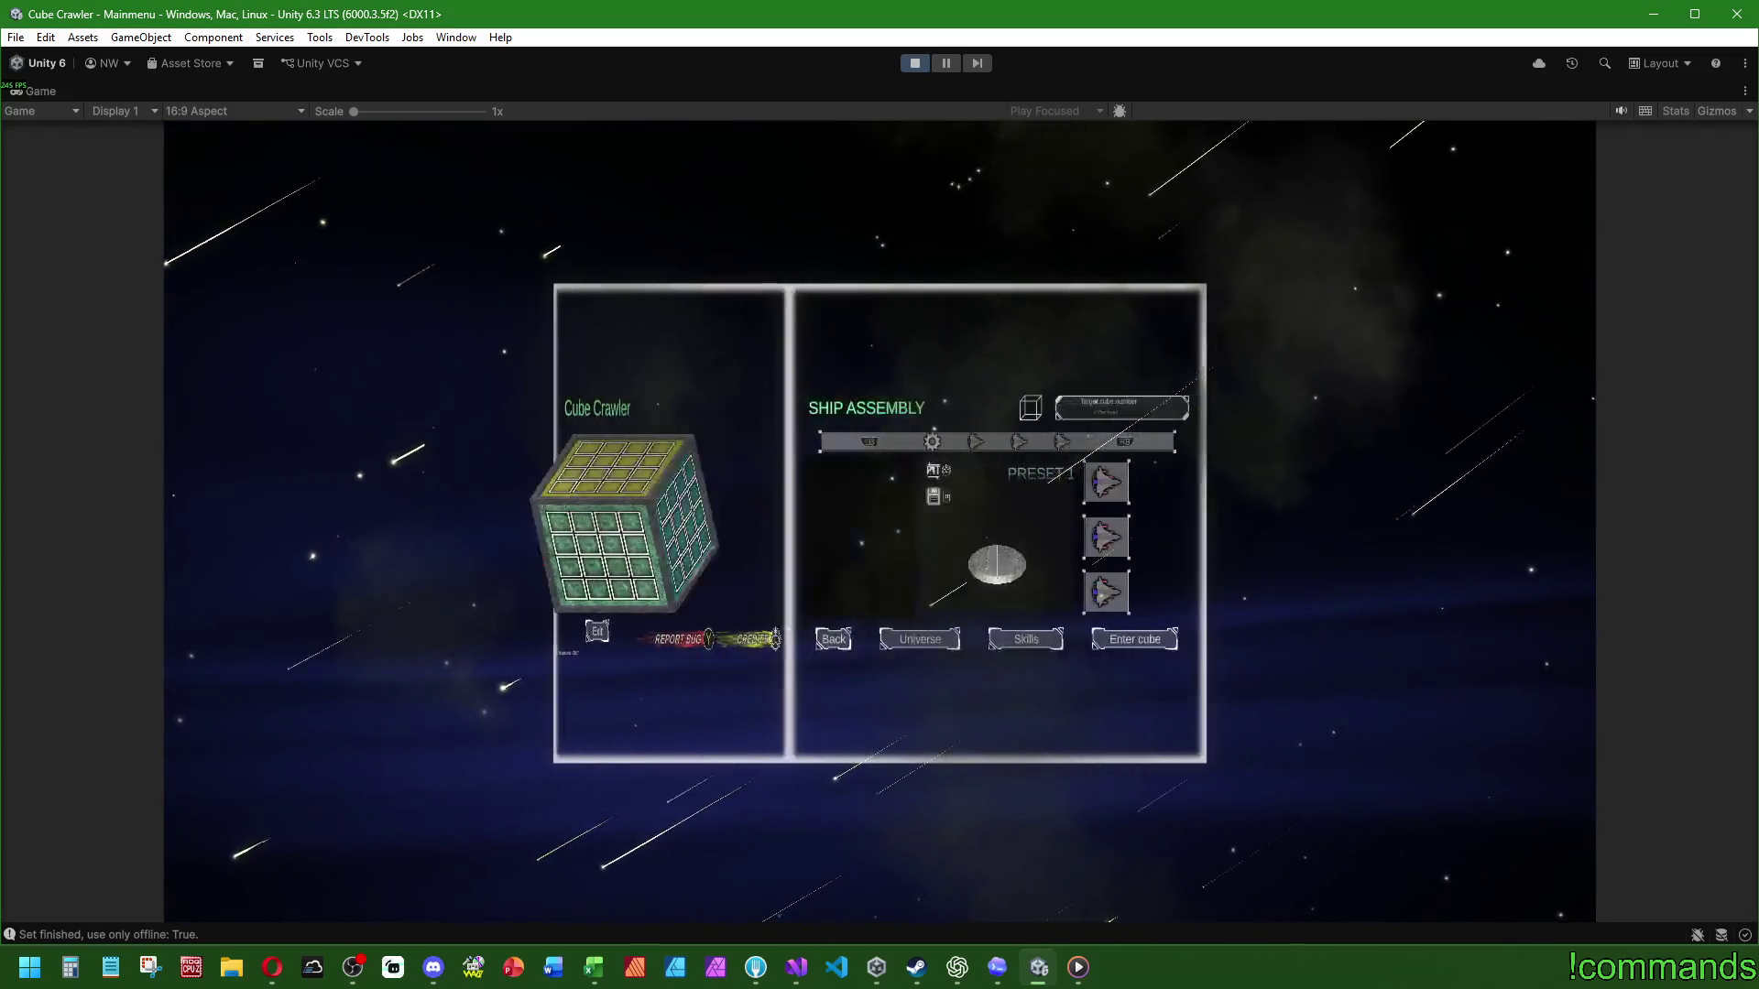
key("e")
key("e")
key("e")
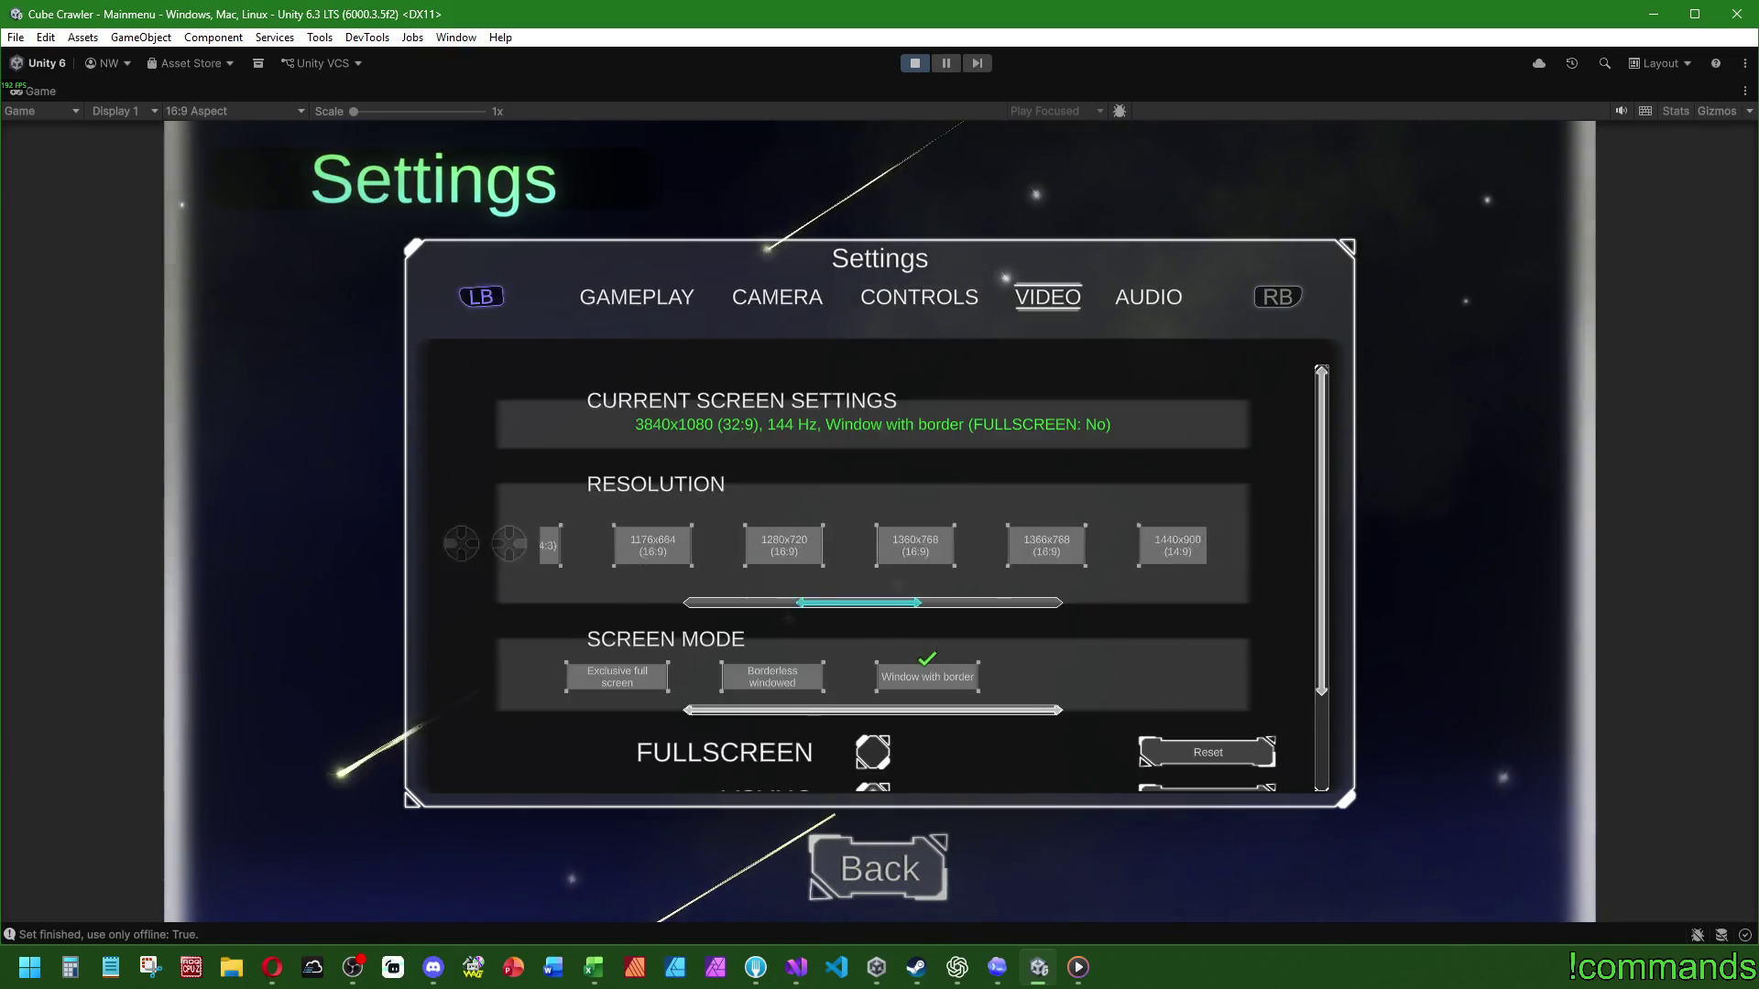
key("e")
key("Left")
key("Left")
key("Left")
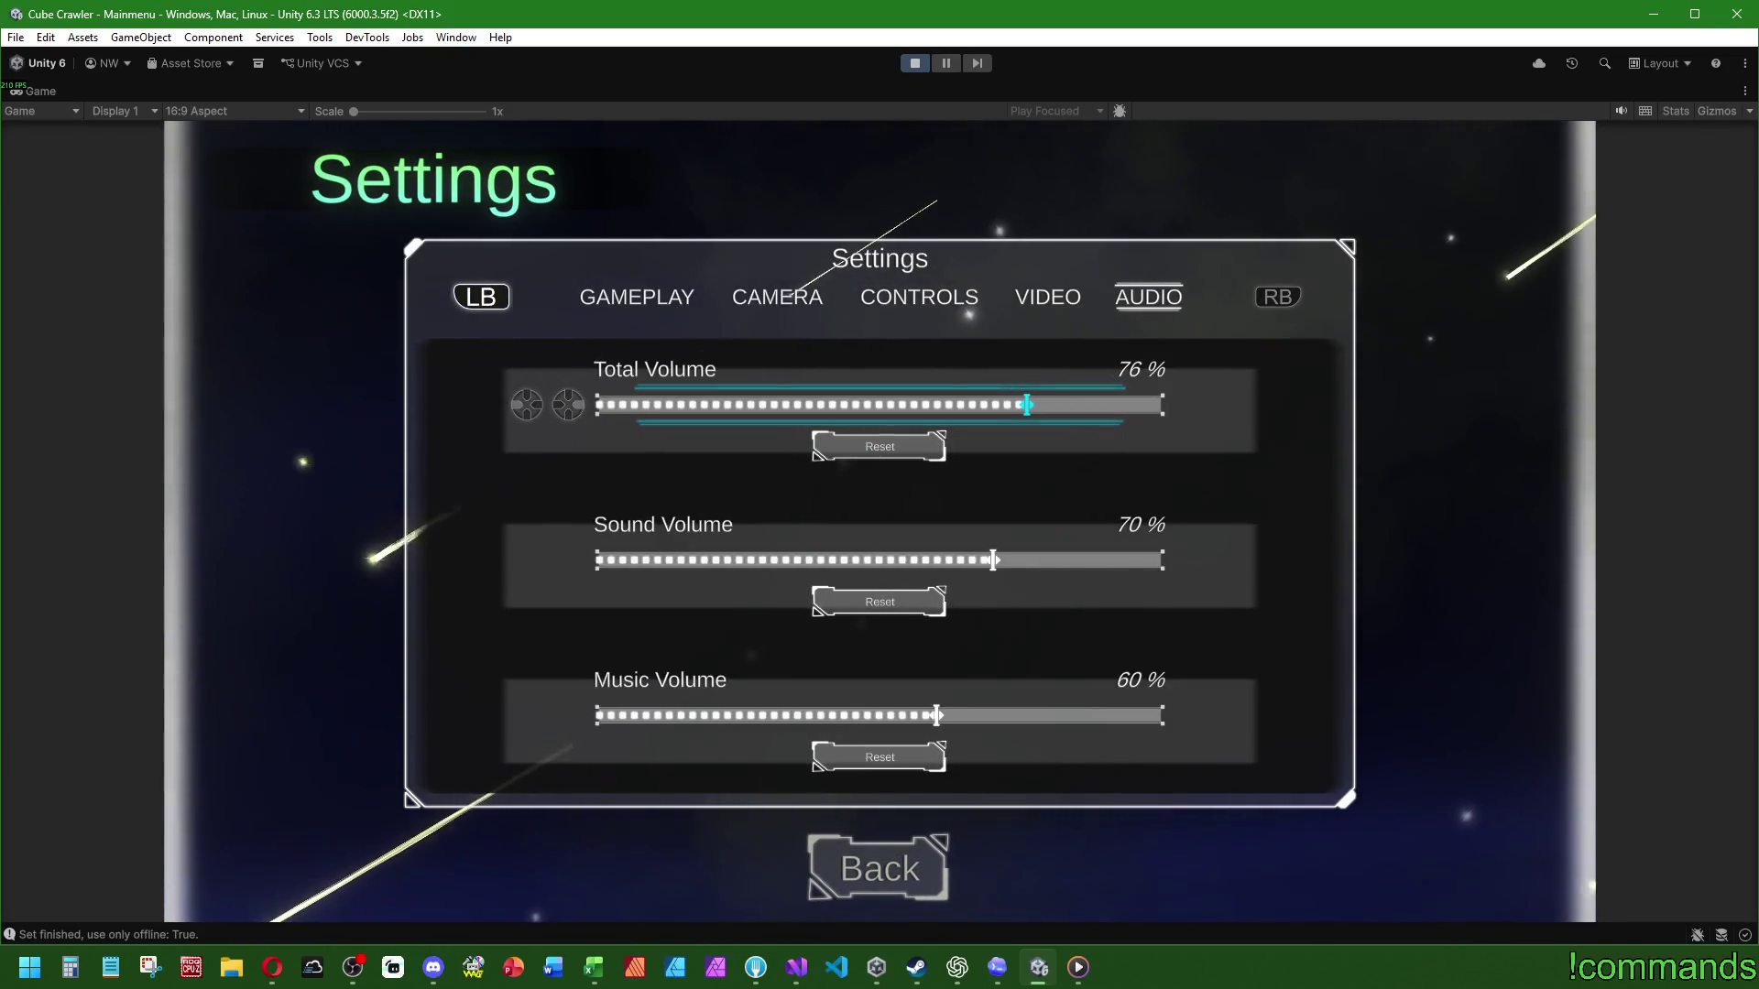
key("Down")
key("Down")
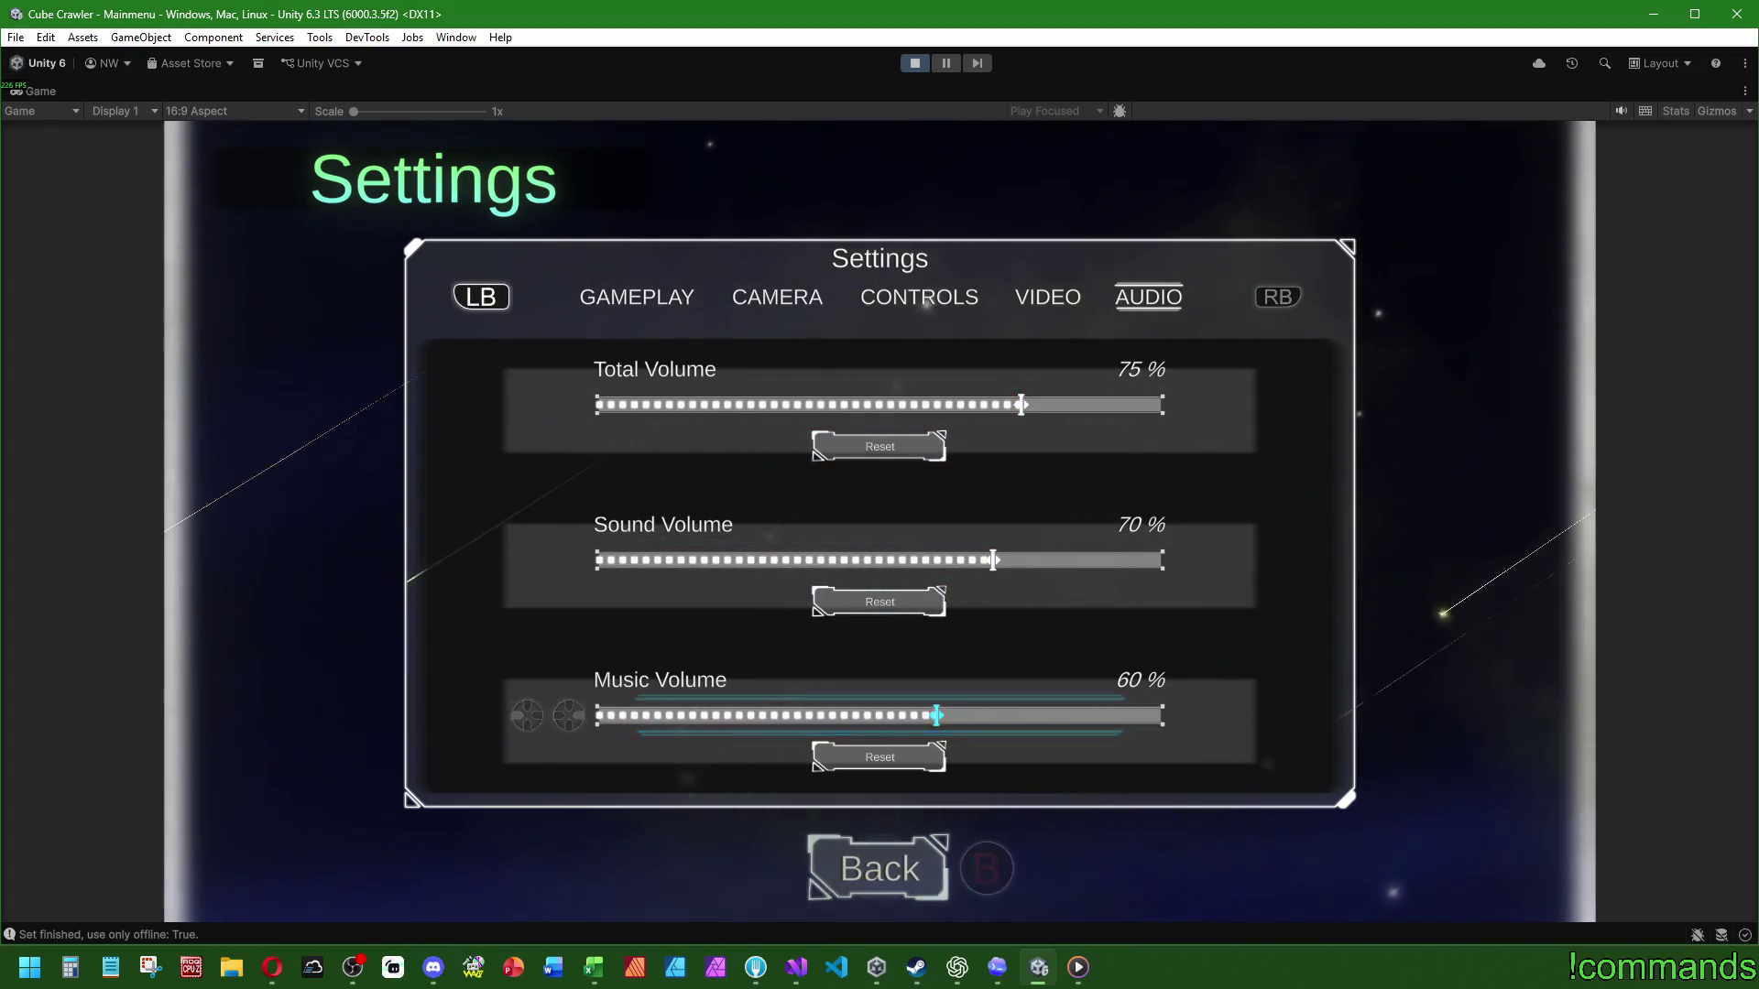
key("Escape")
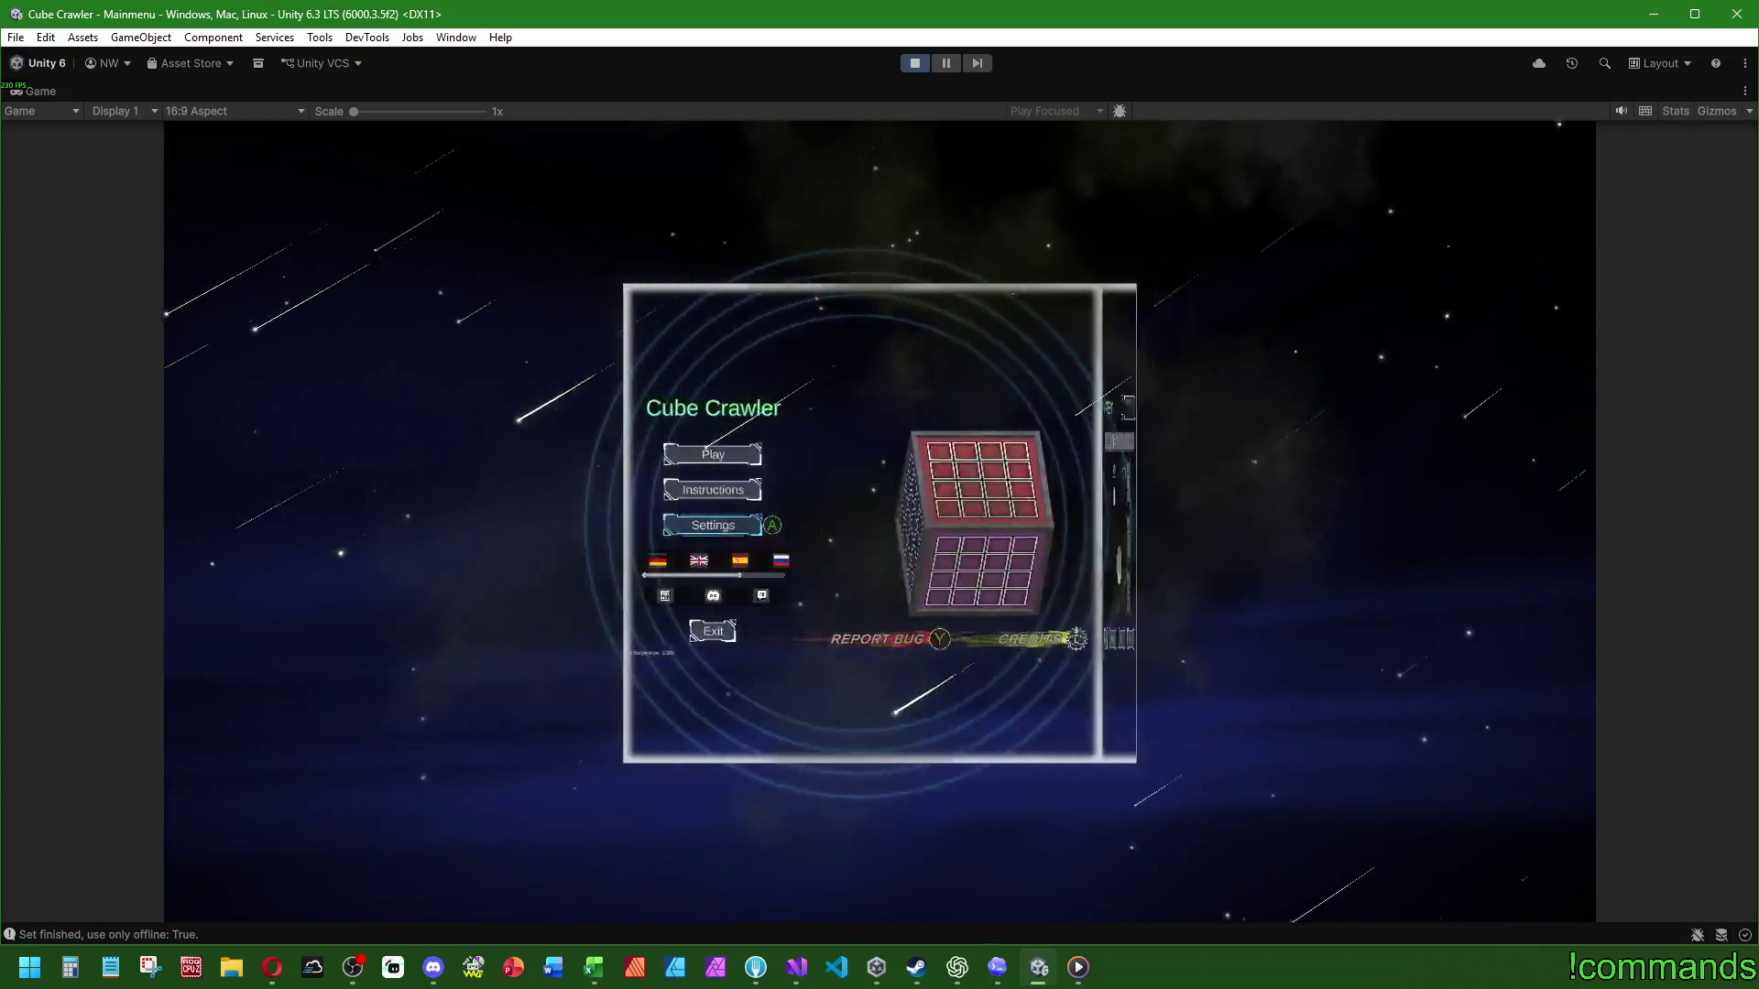
Step: Enter the cube from Ship Assembly with the loaded ship
key("Up")
key("Up")
key("Return")
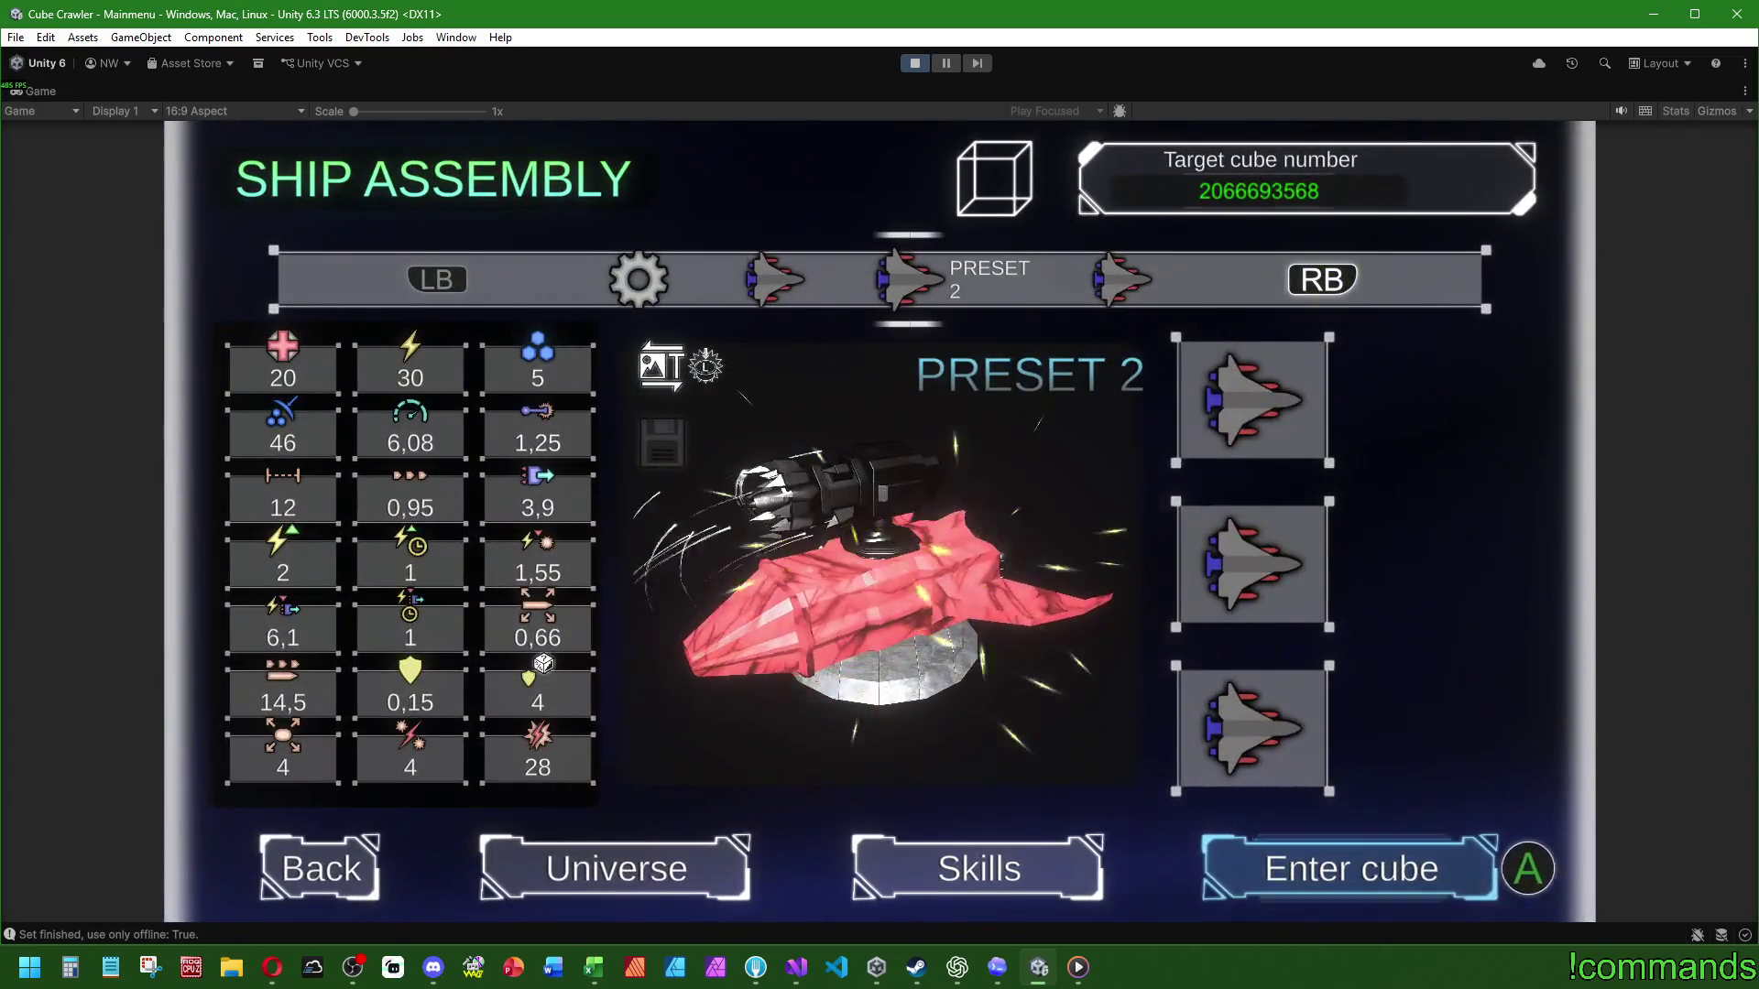
key("Return")
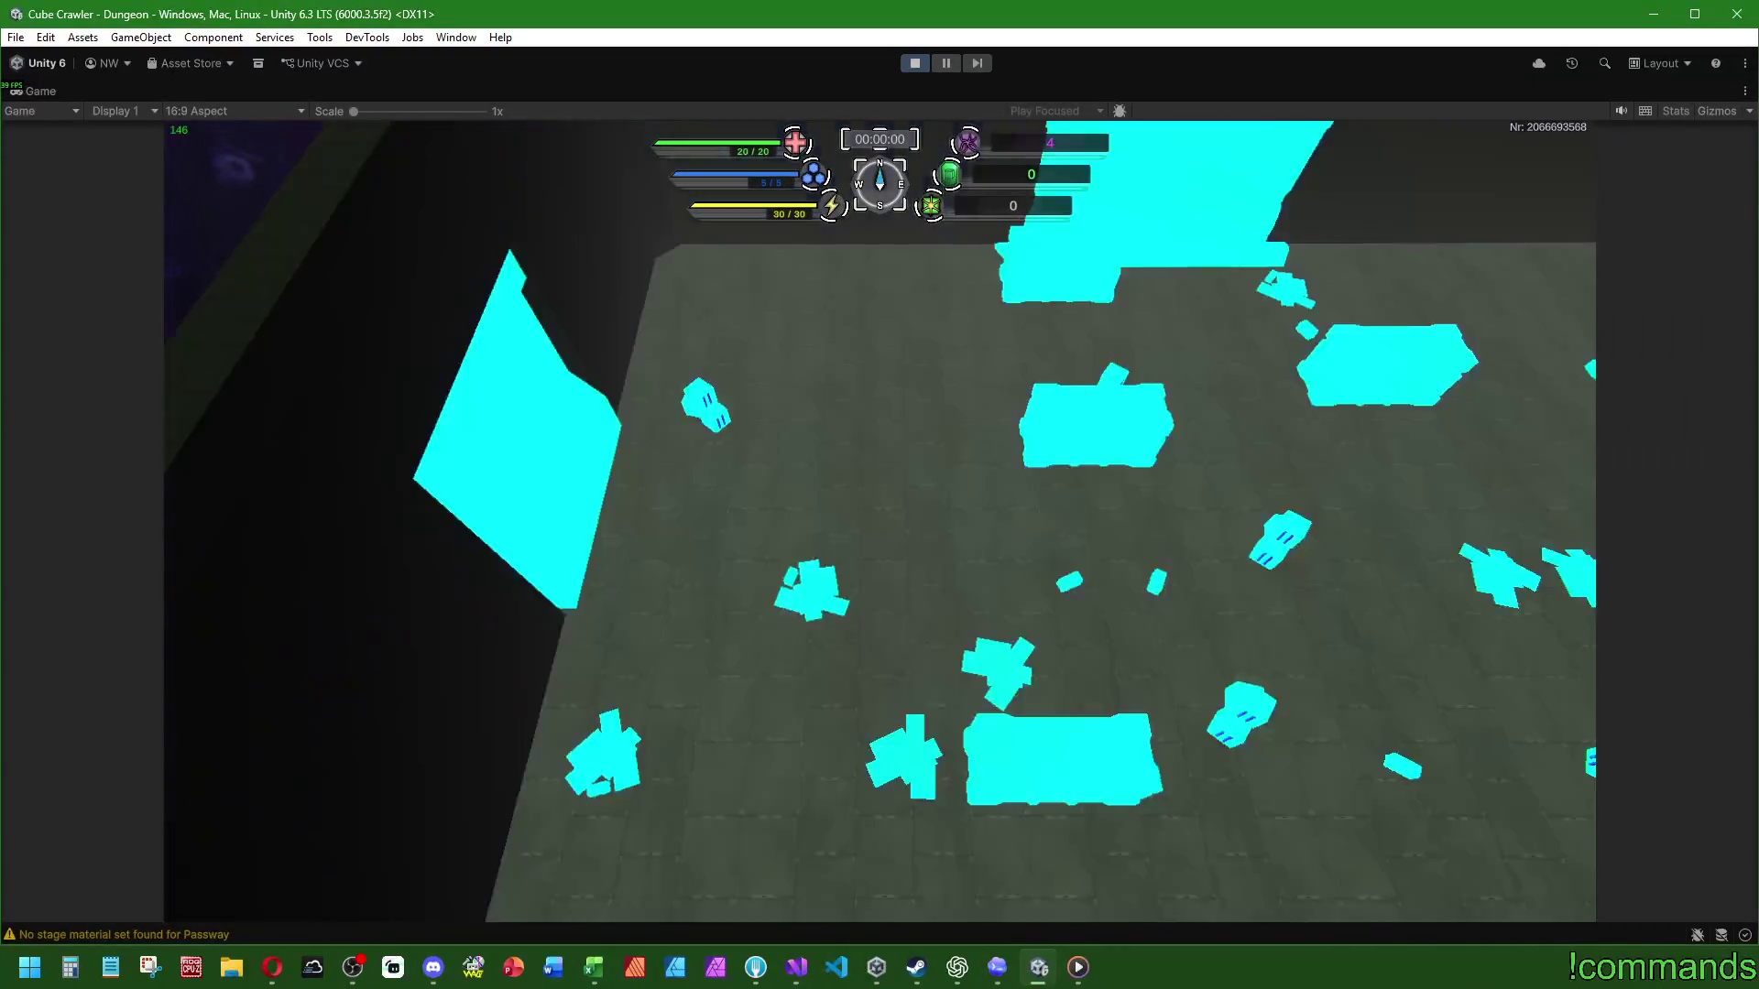
Step: Skip the room intro, drive the ship forward, then choose Leave cube from the pause menu
key("Escape")
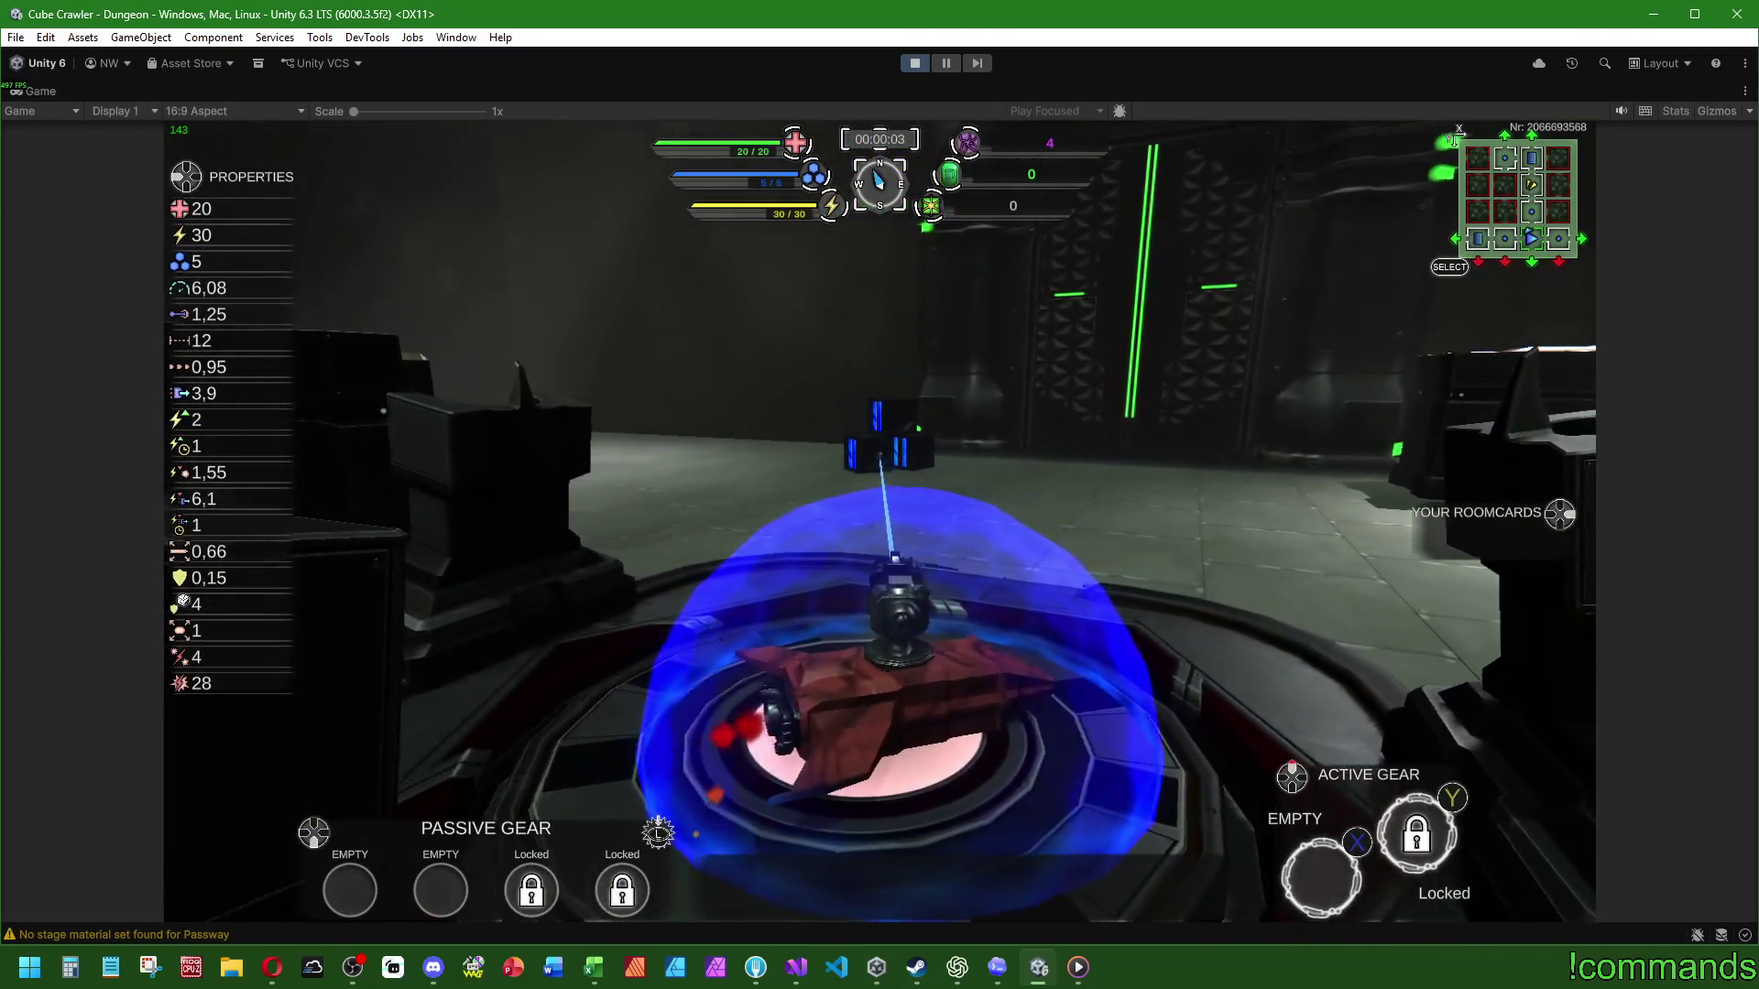
key("w")
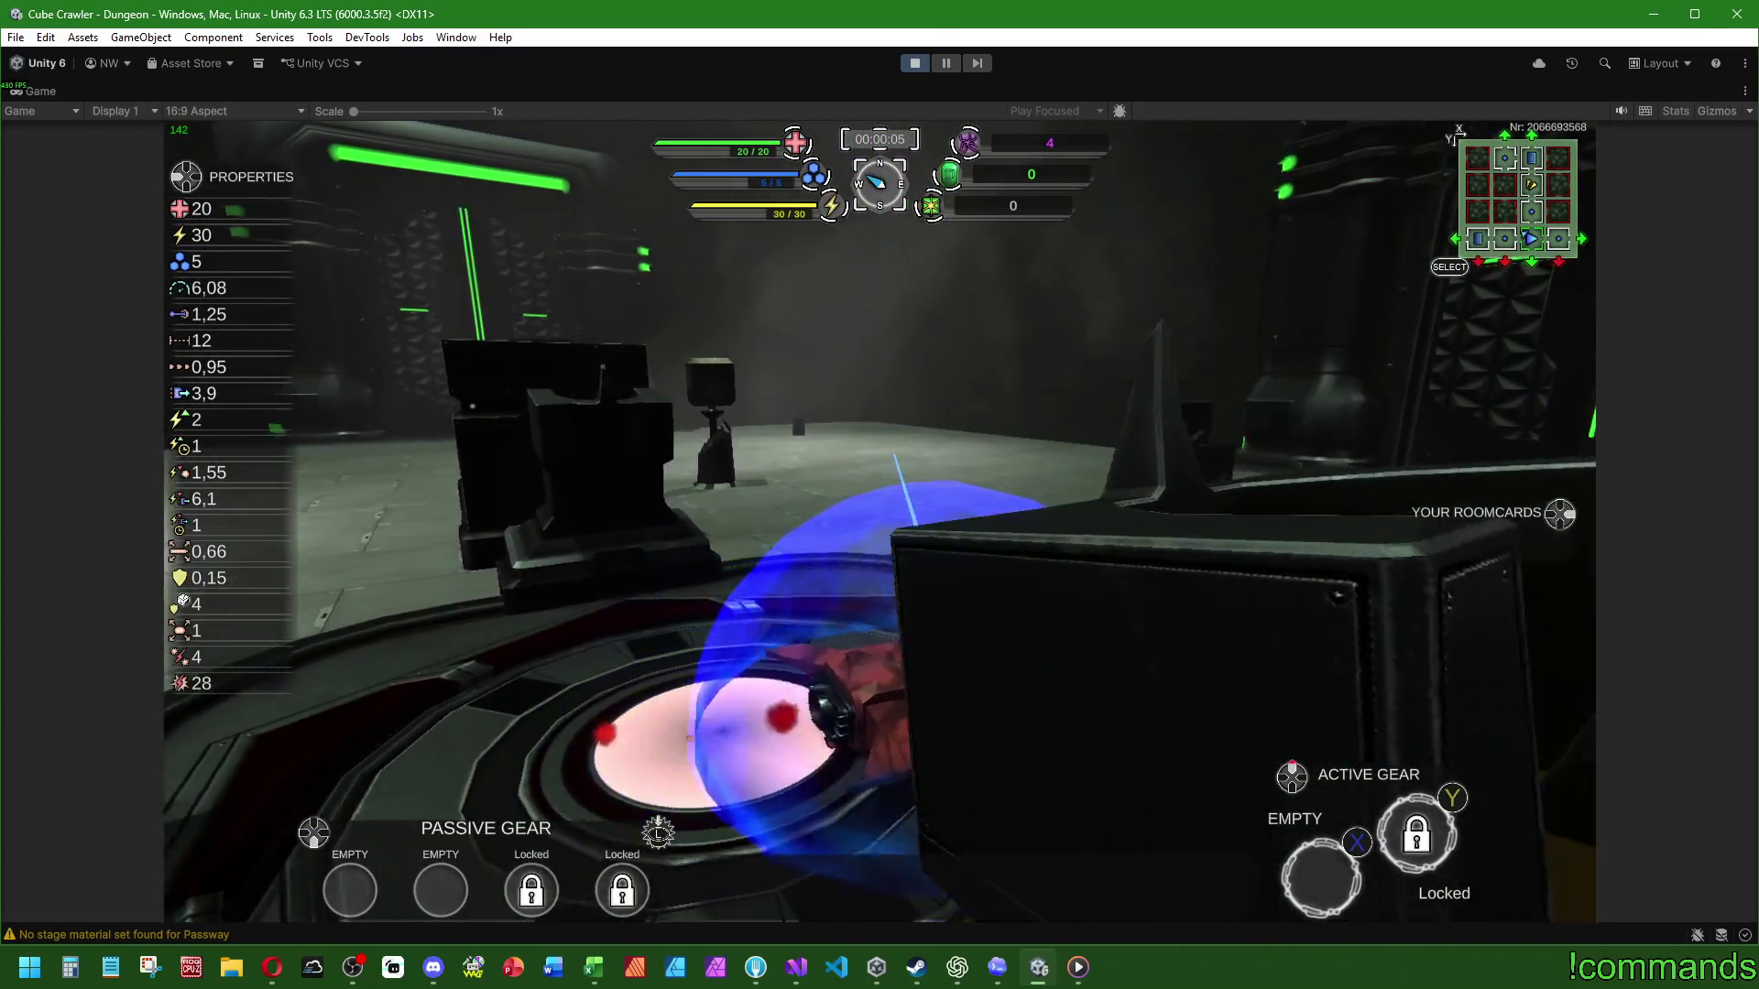
key("w")
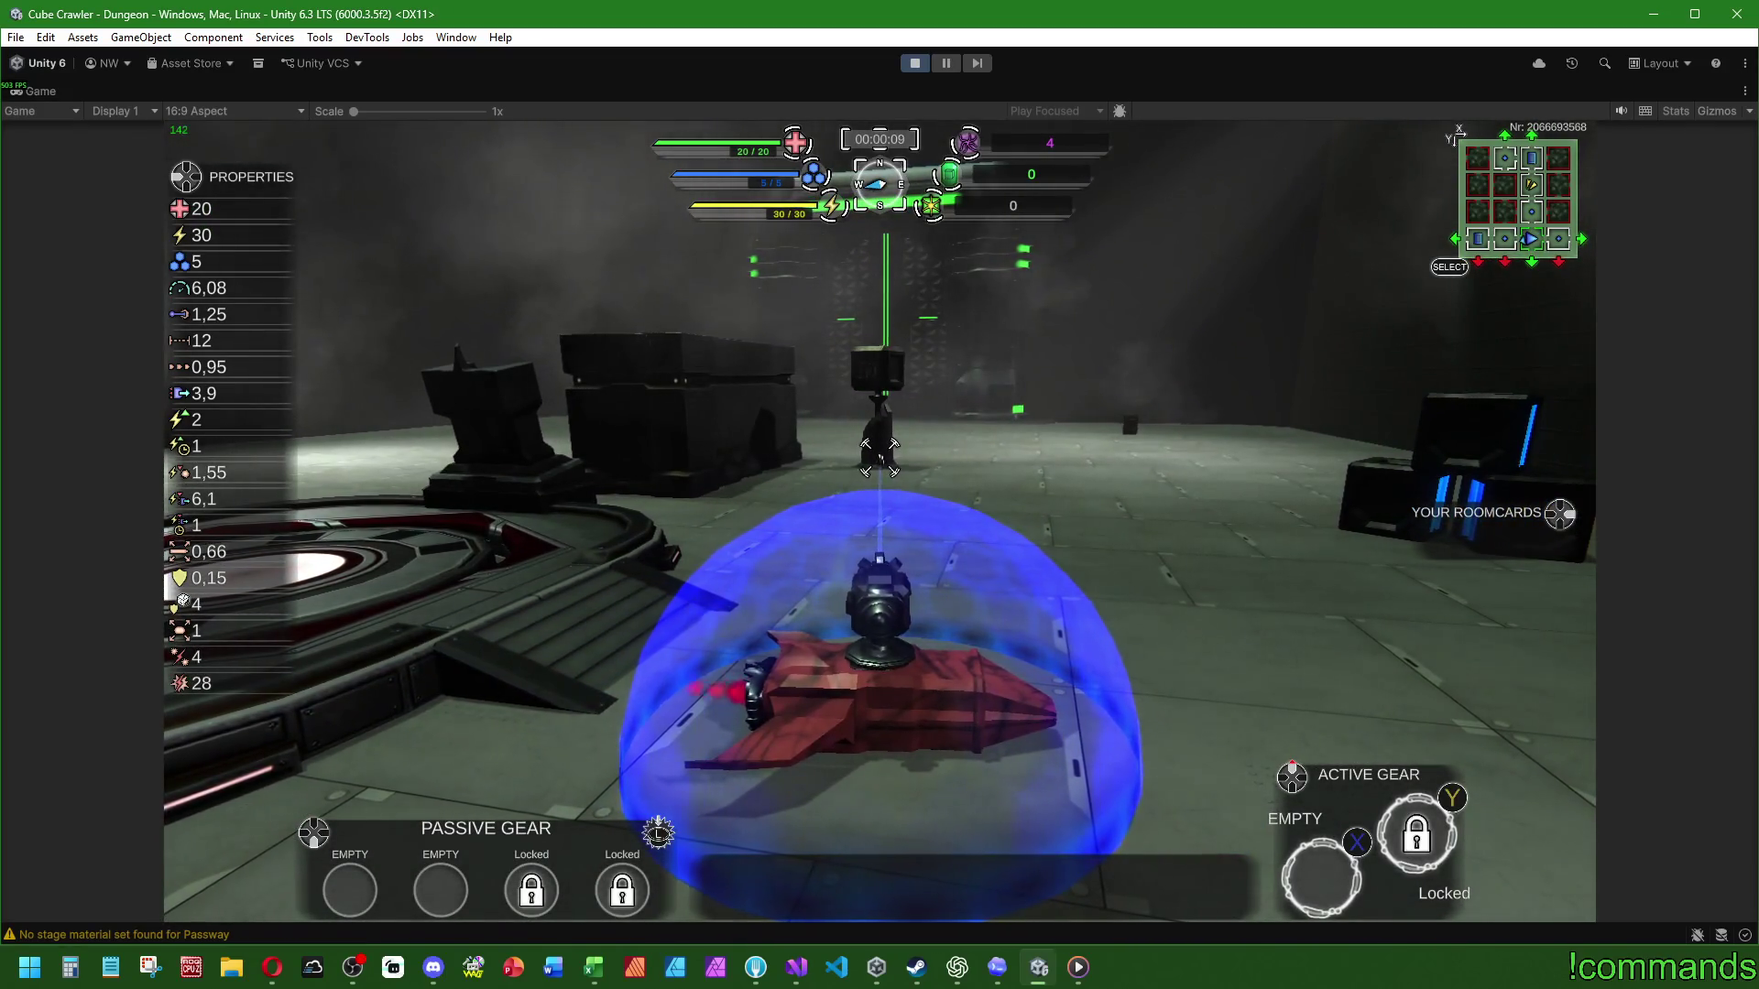
key("Escape")
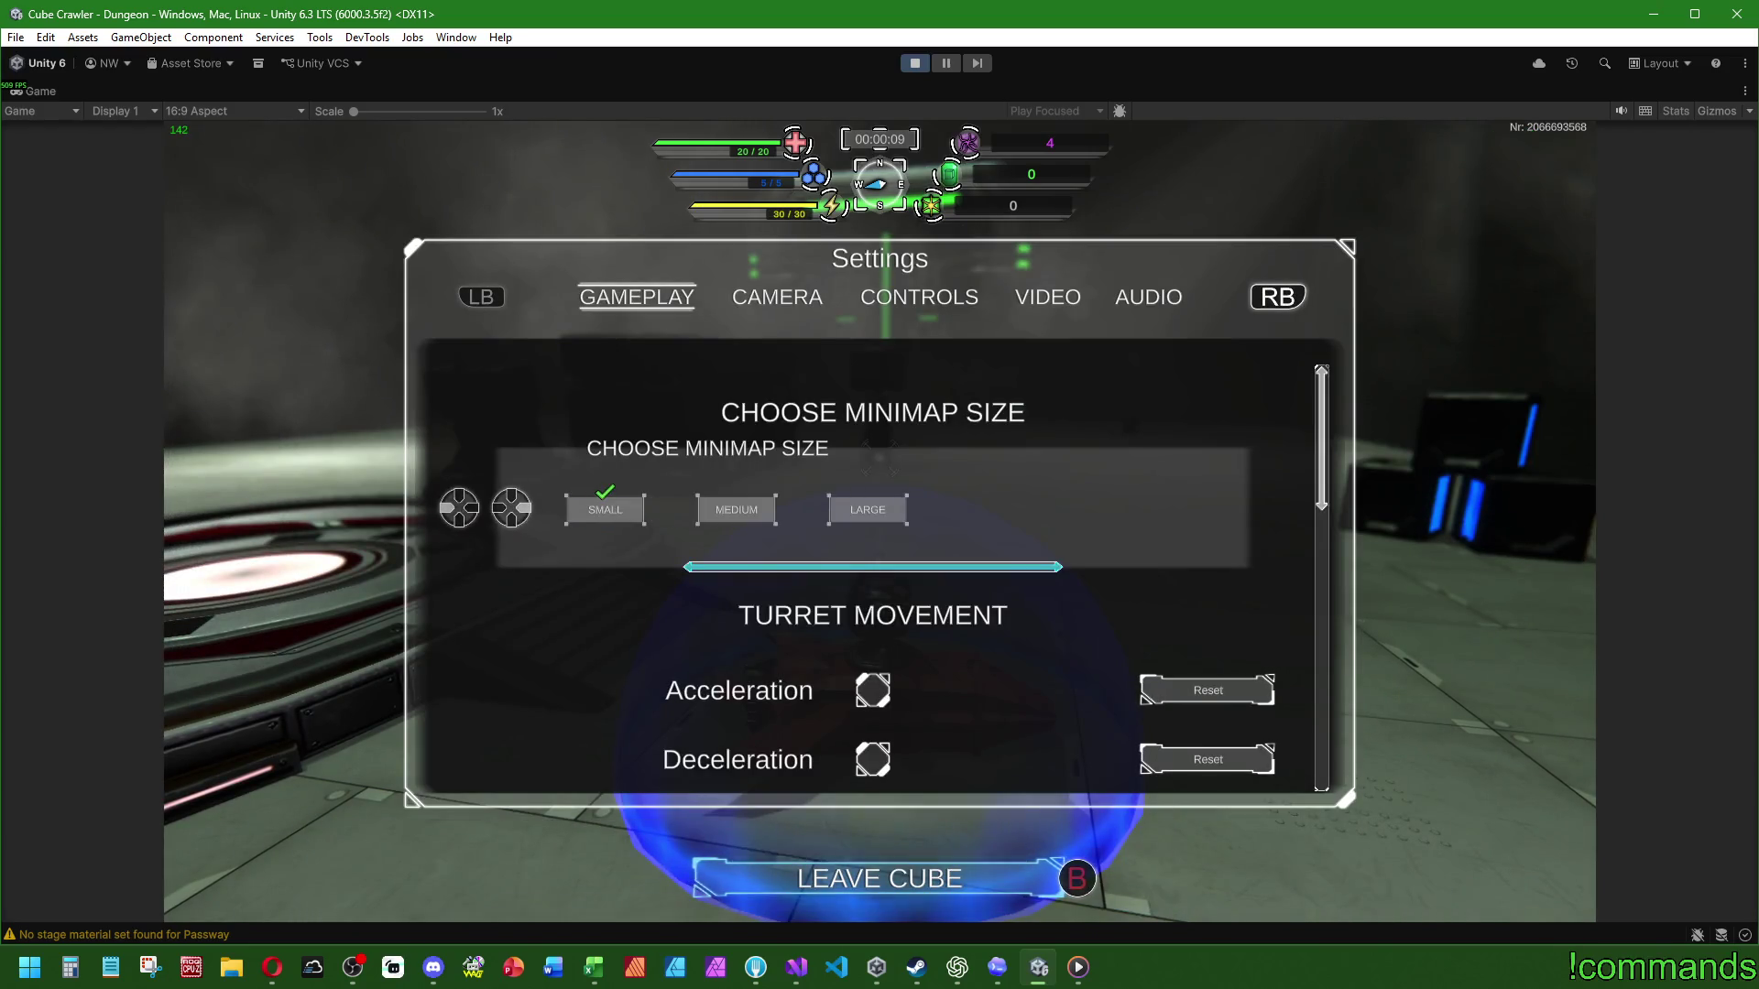
key("b")
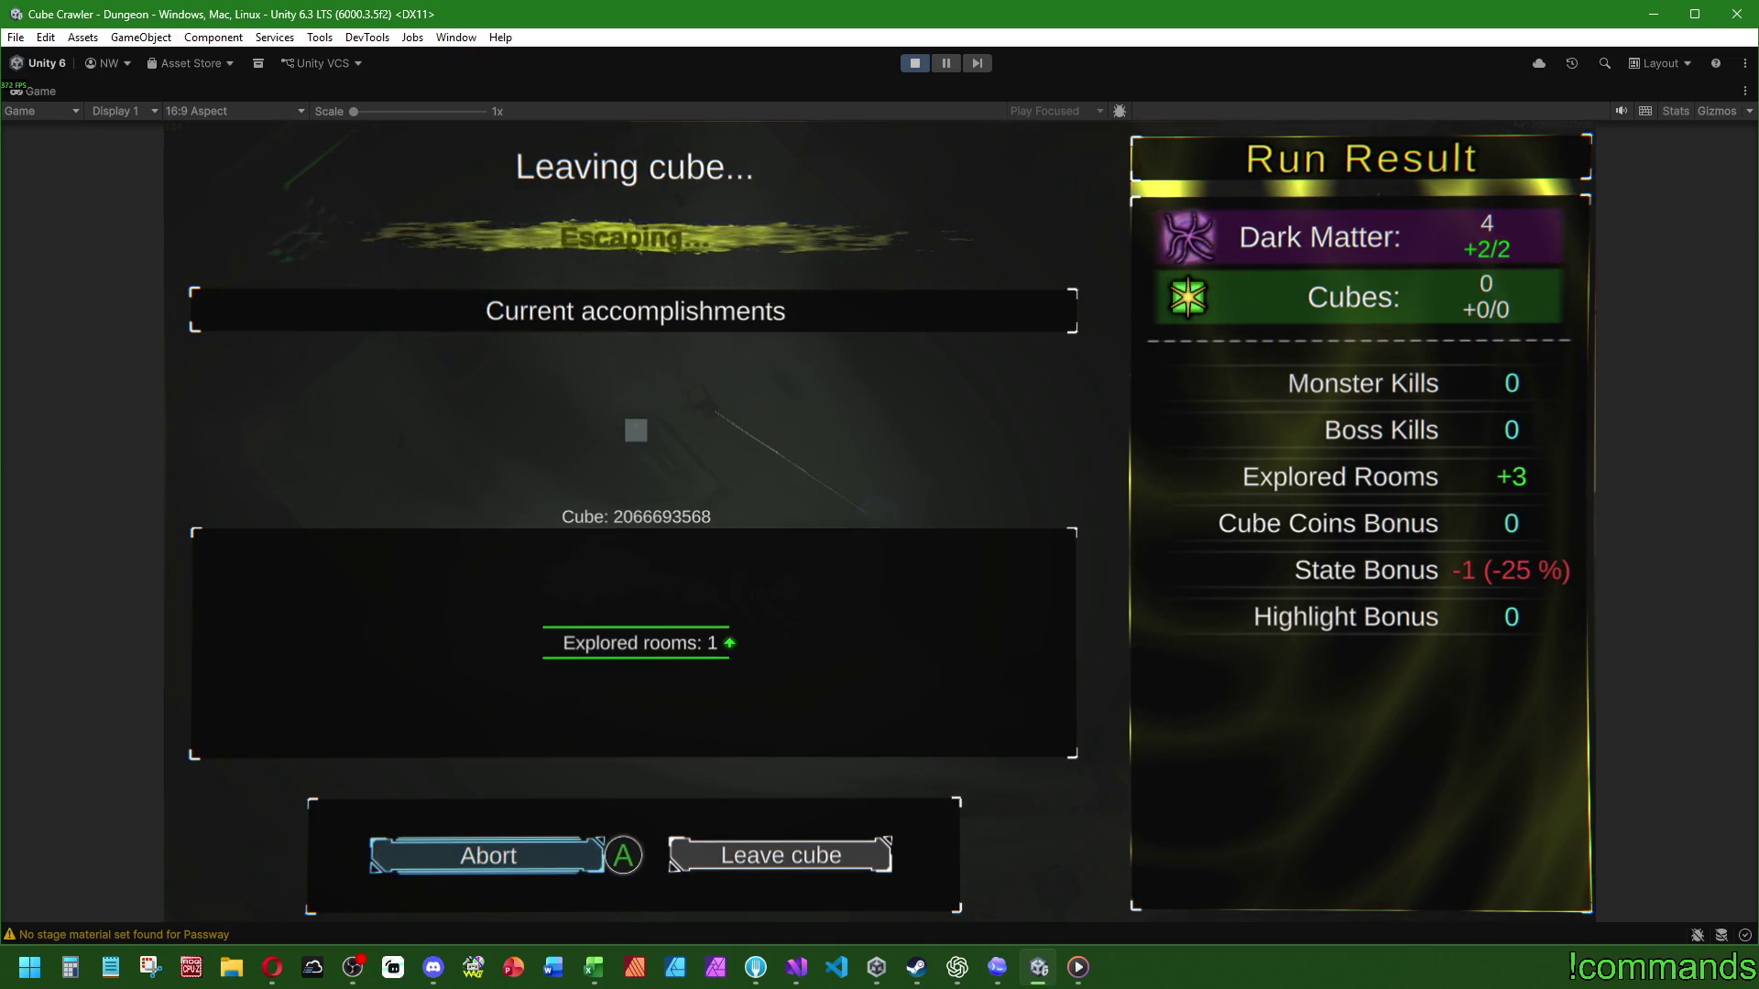
Step: Choose DISCARD on the Run Result screen to begin a new dungeon run
key("Return")
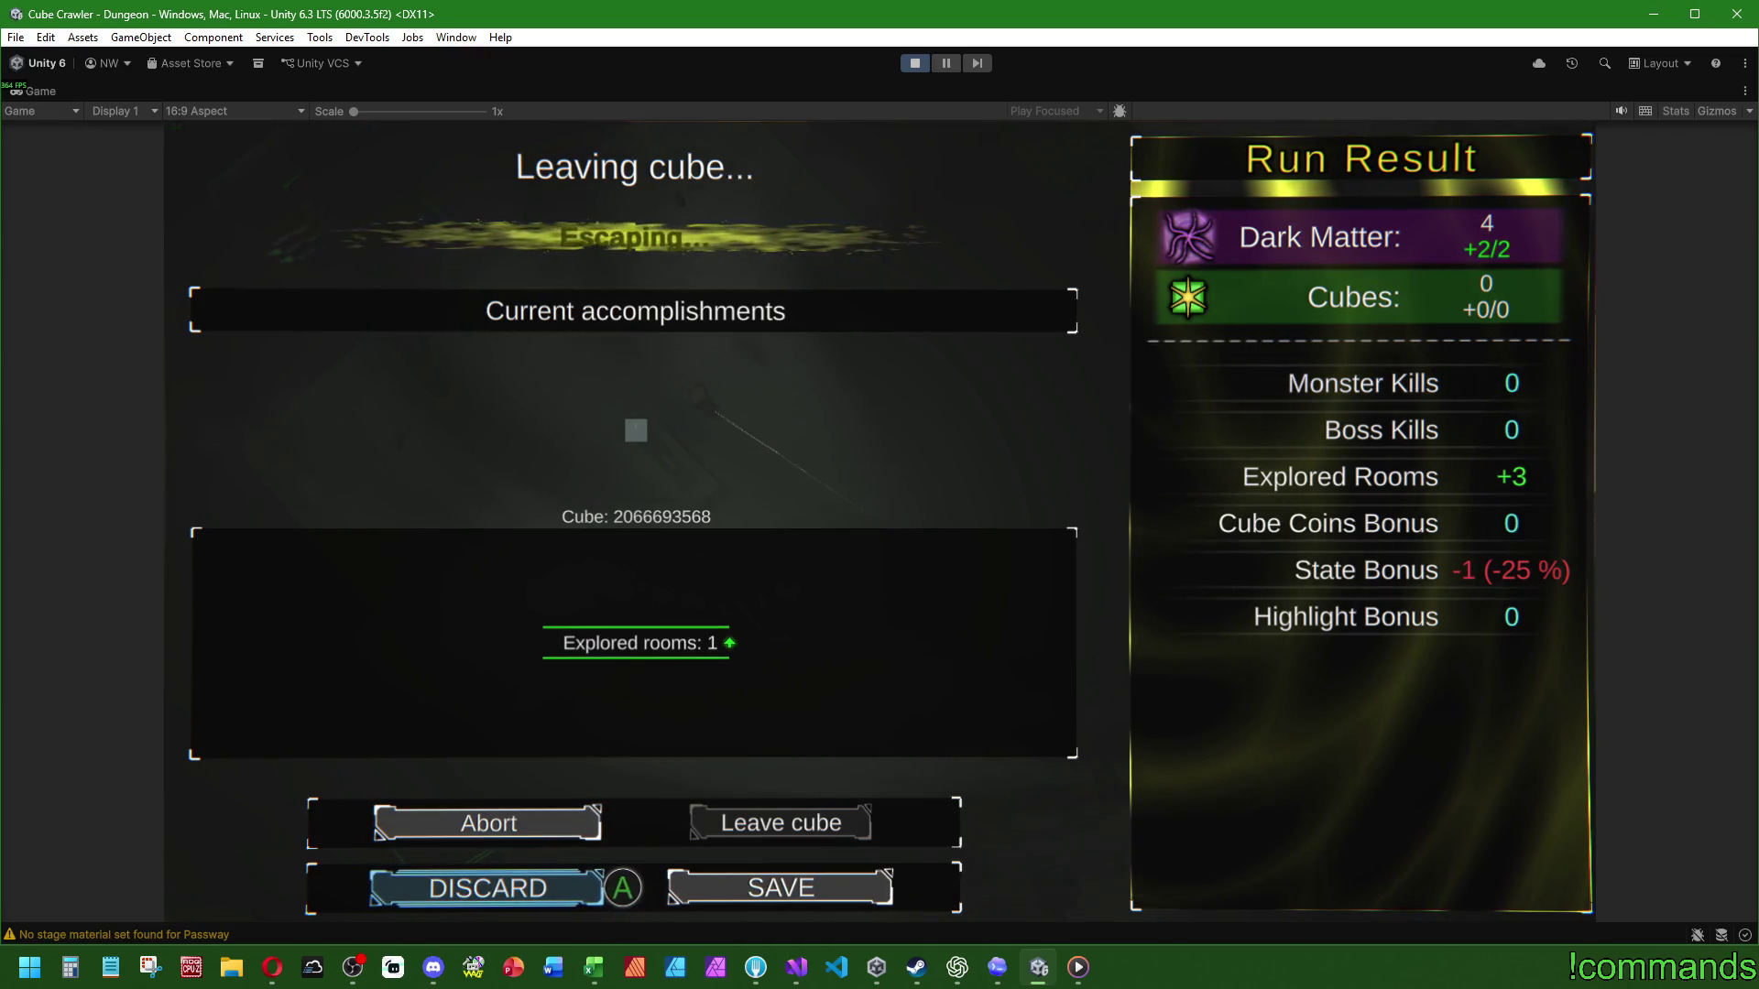
key("Return")
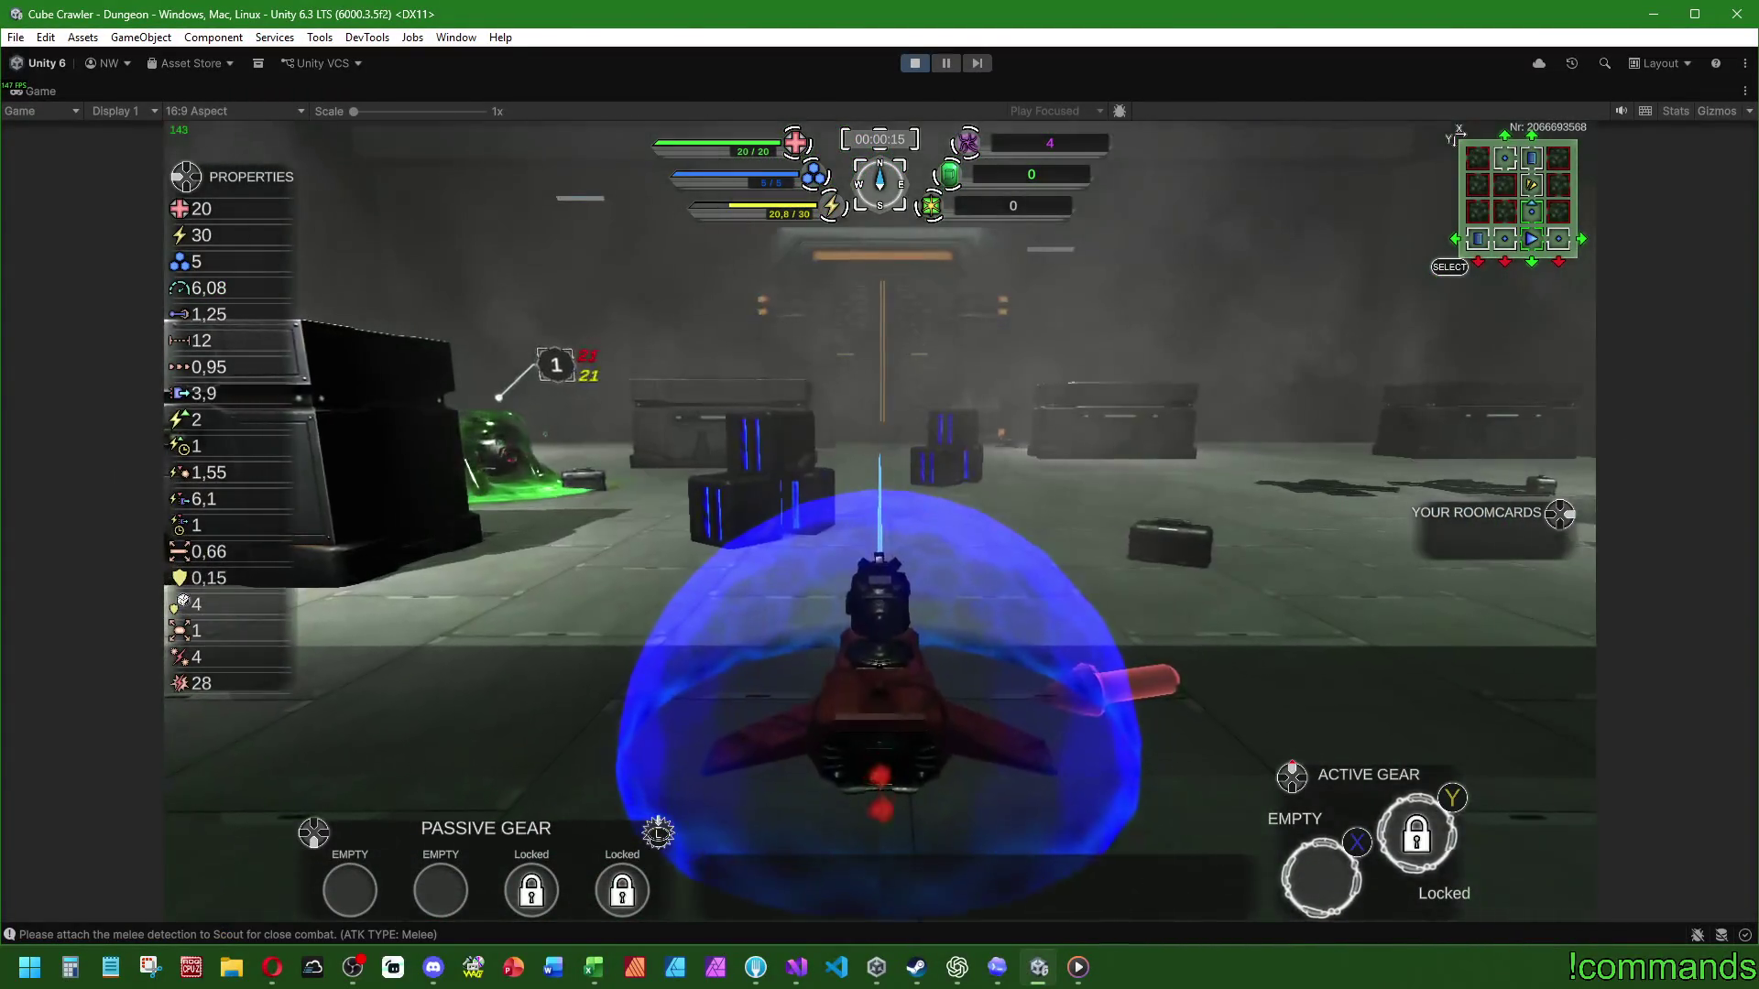
Step: Open and close the in-game Settings menu, then play on until the ship dies
key("Escape")
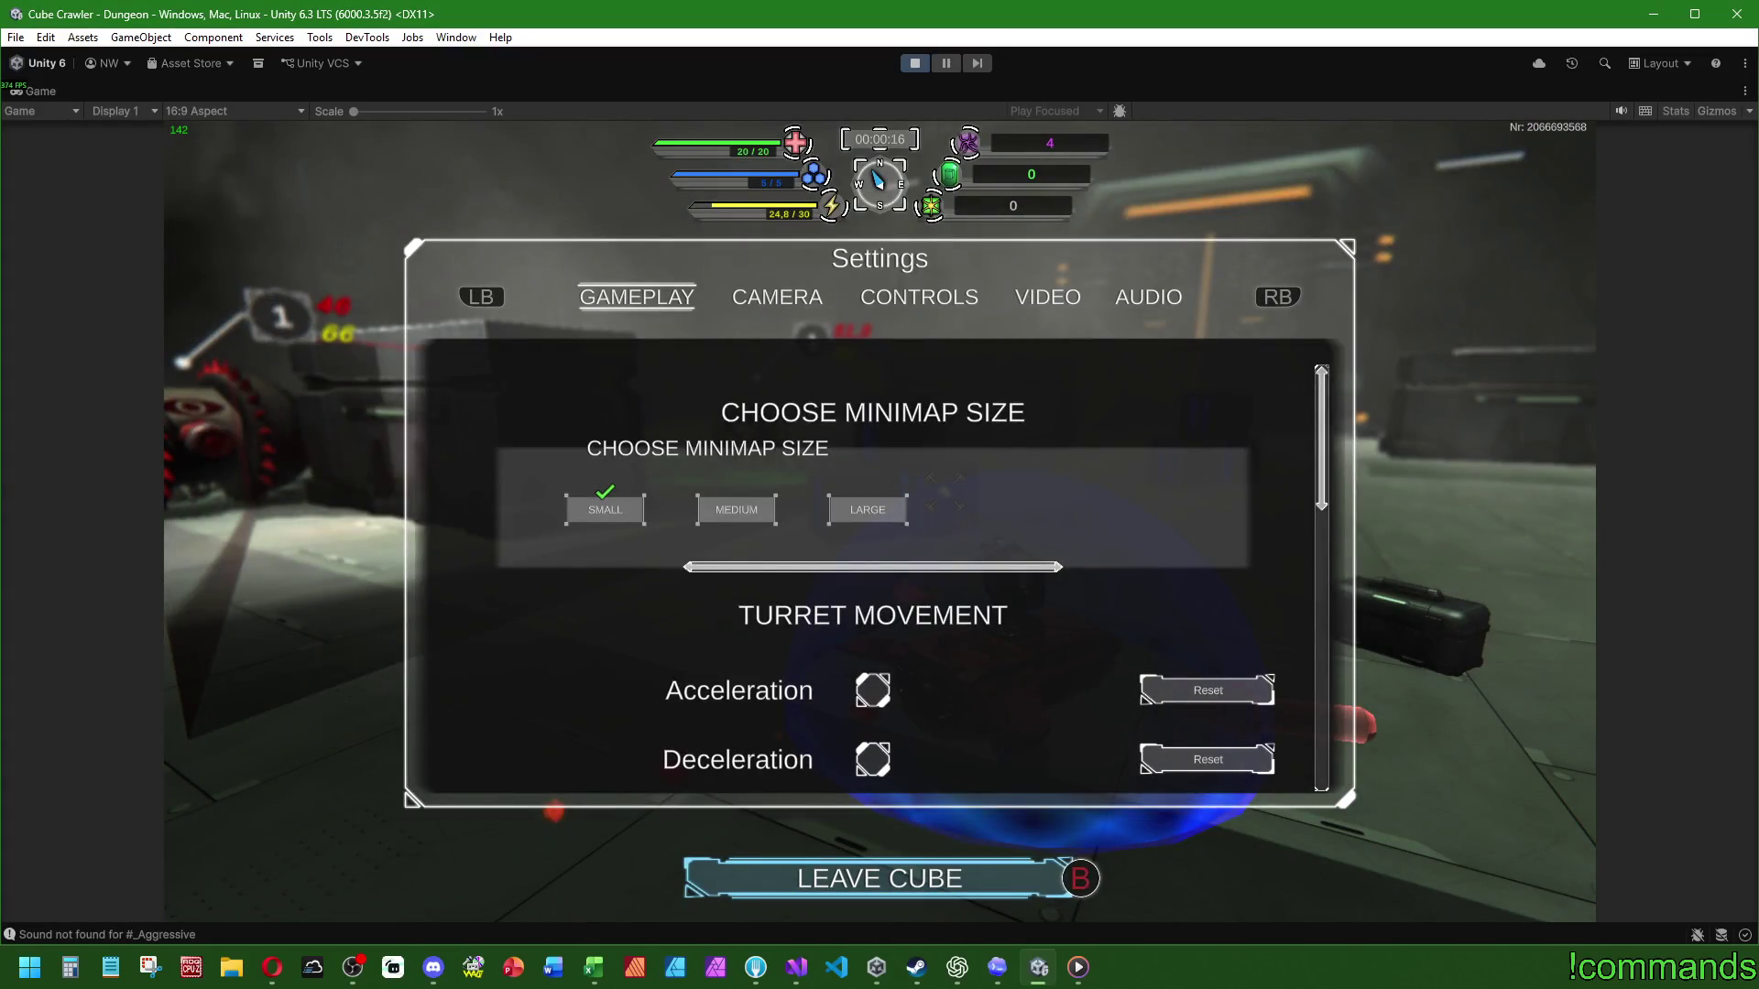
key("Escape")
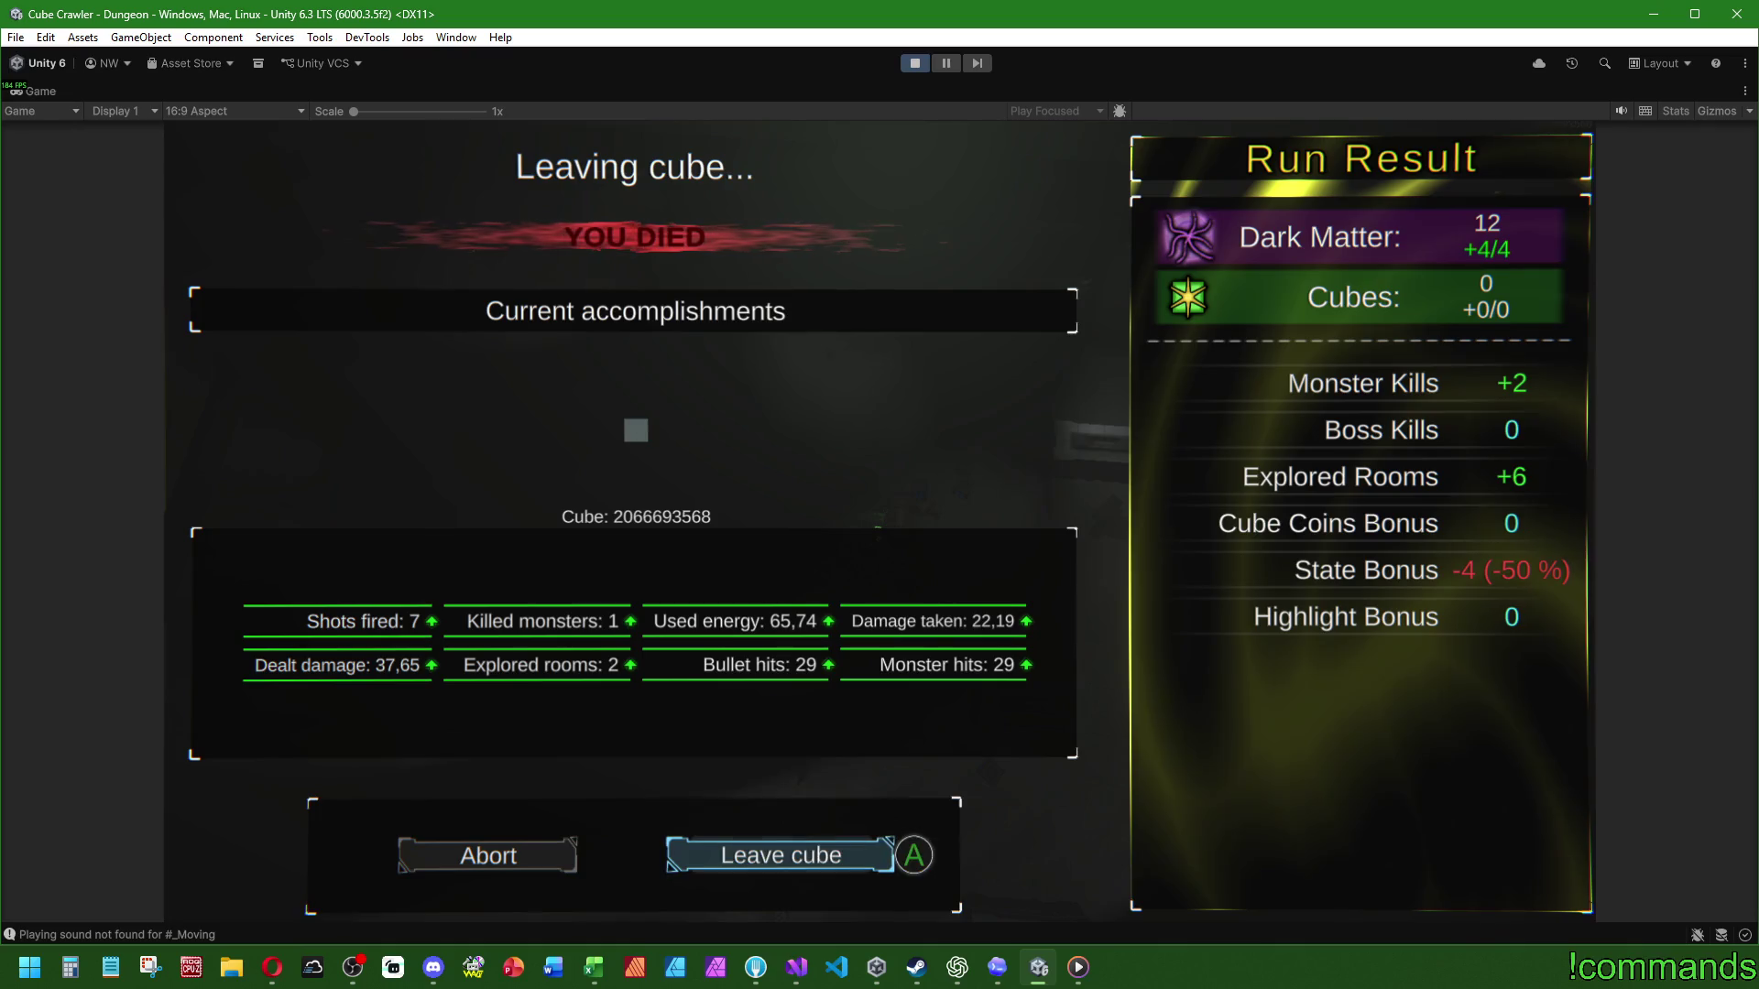
Step: Choose Leave cube on the Run Result screen, then Play from the main menu
key("Return")
key("Return")
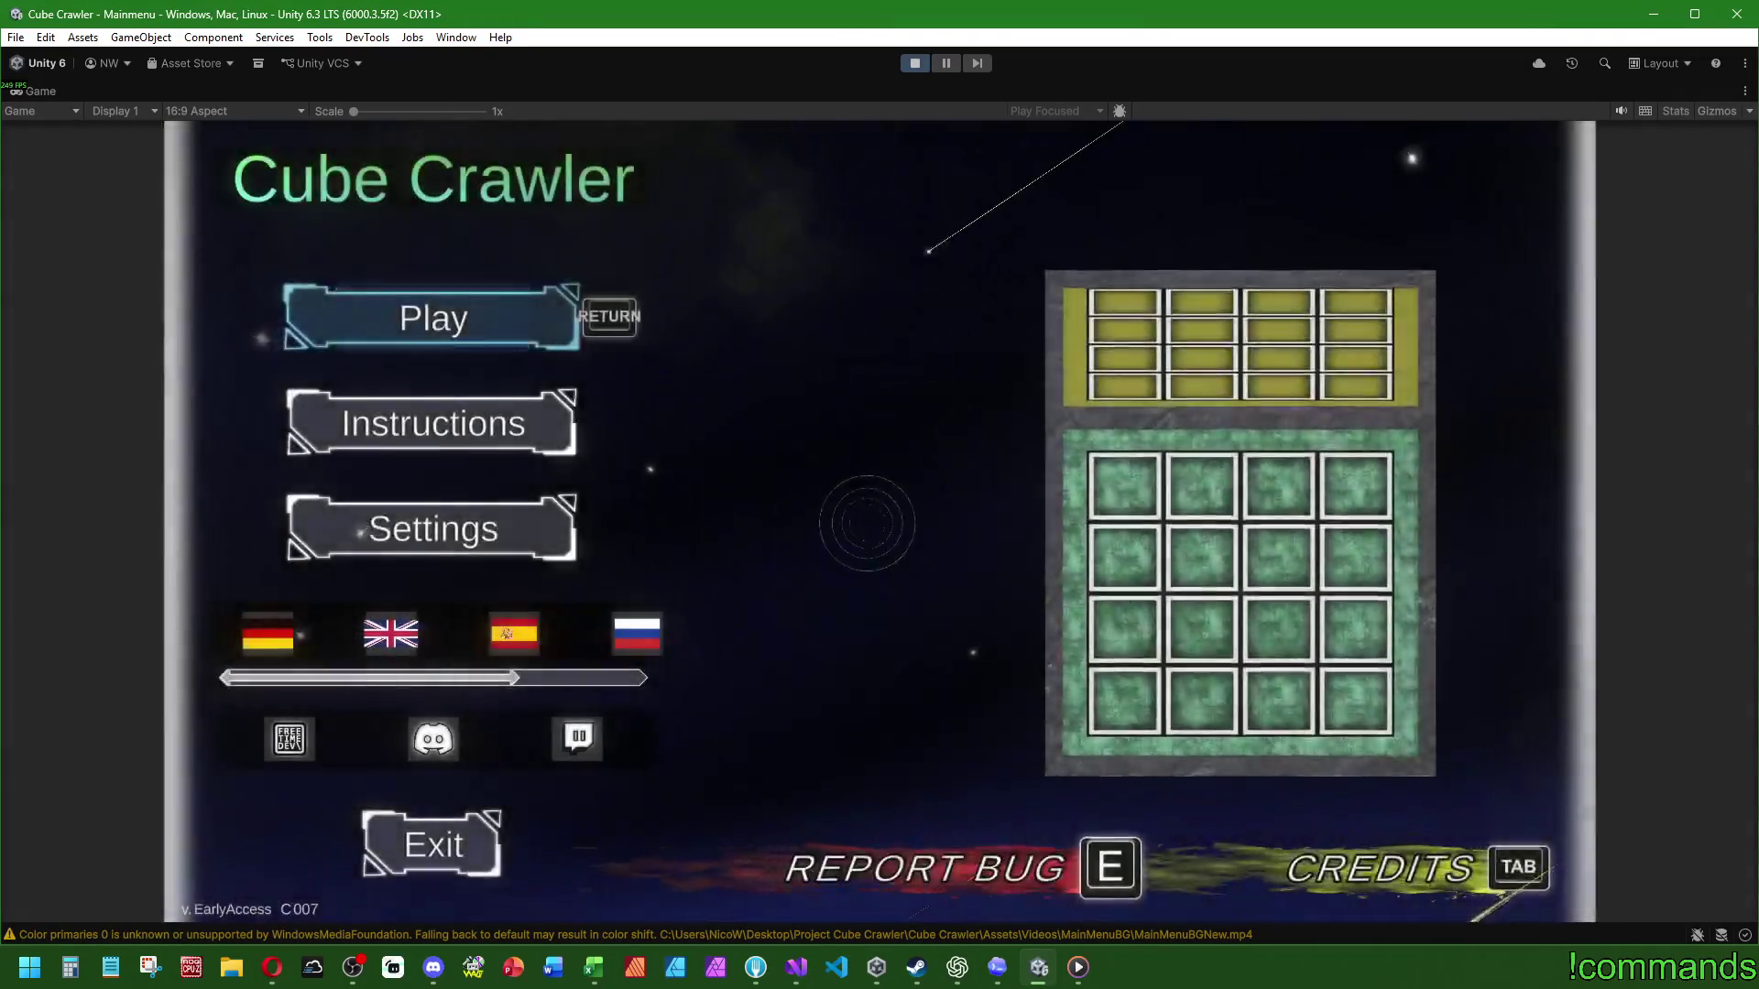
key("Return")
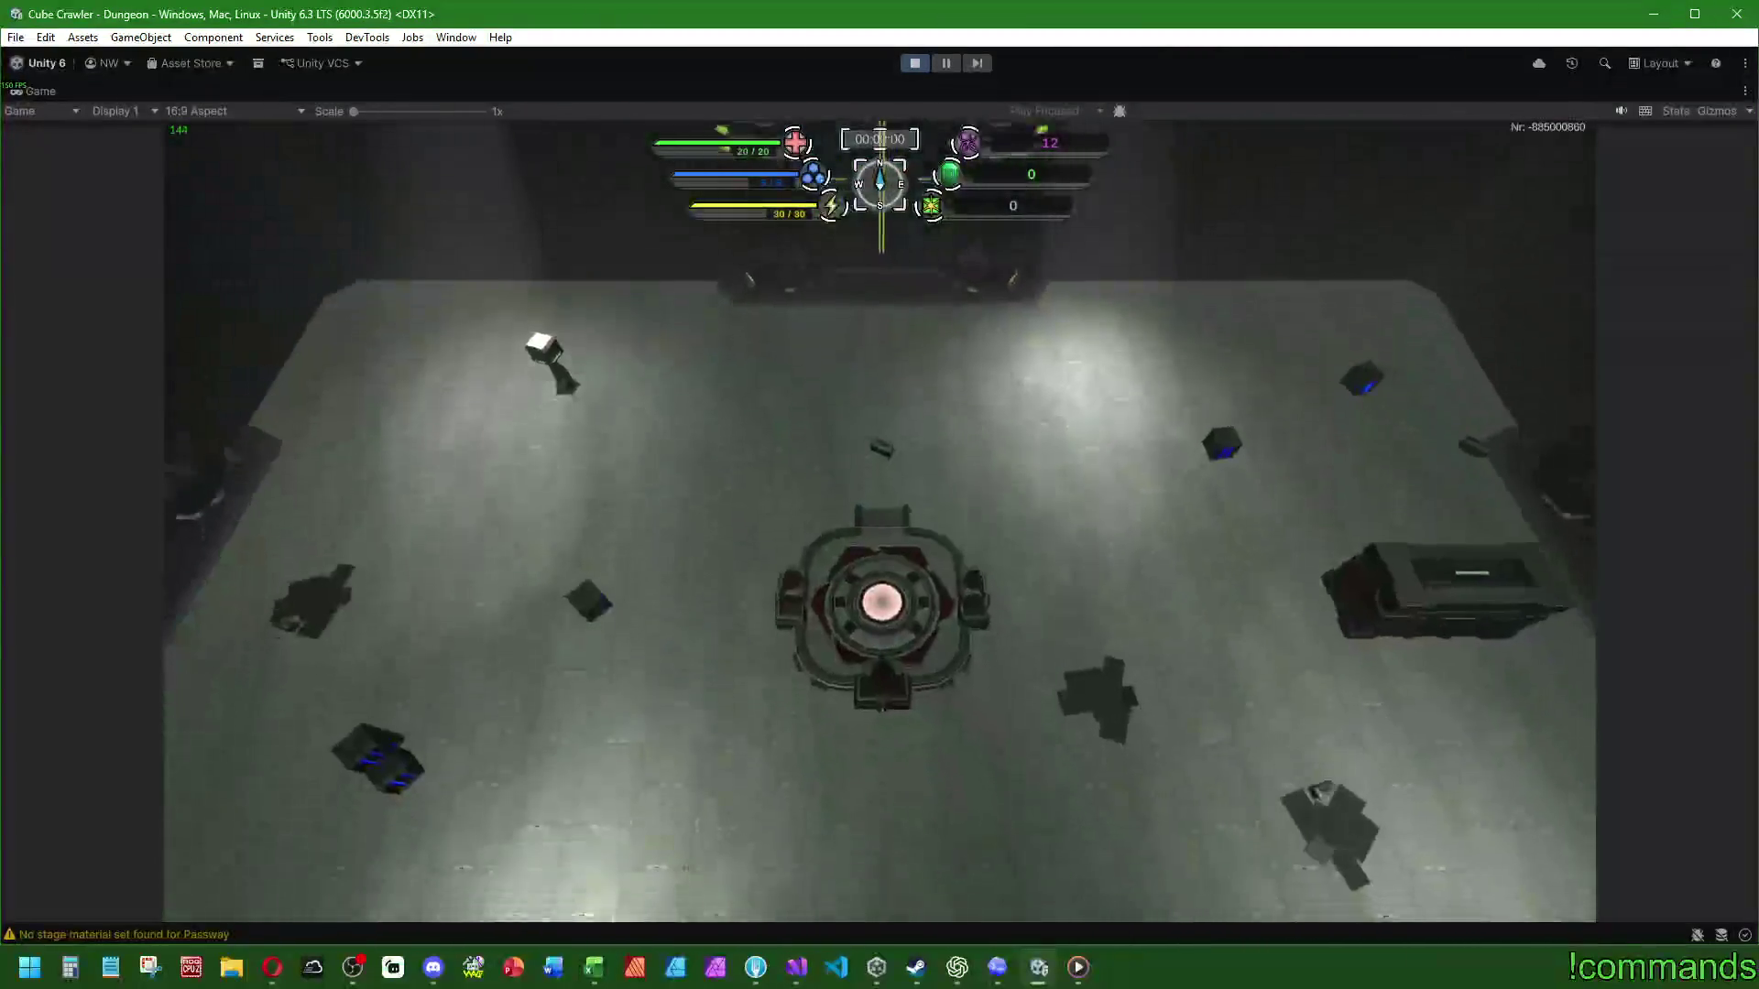
Step: Skip the flyover, fly through the portal, and destroy the enemy drone
key("Escape")
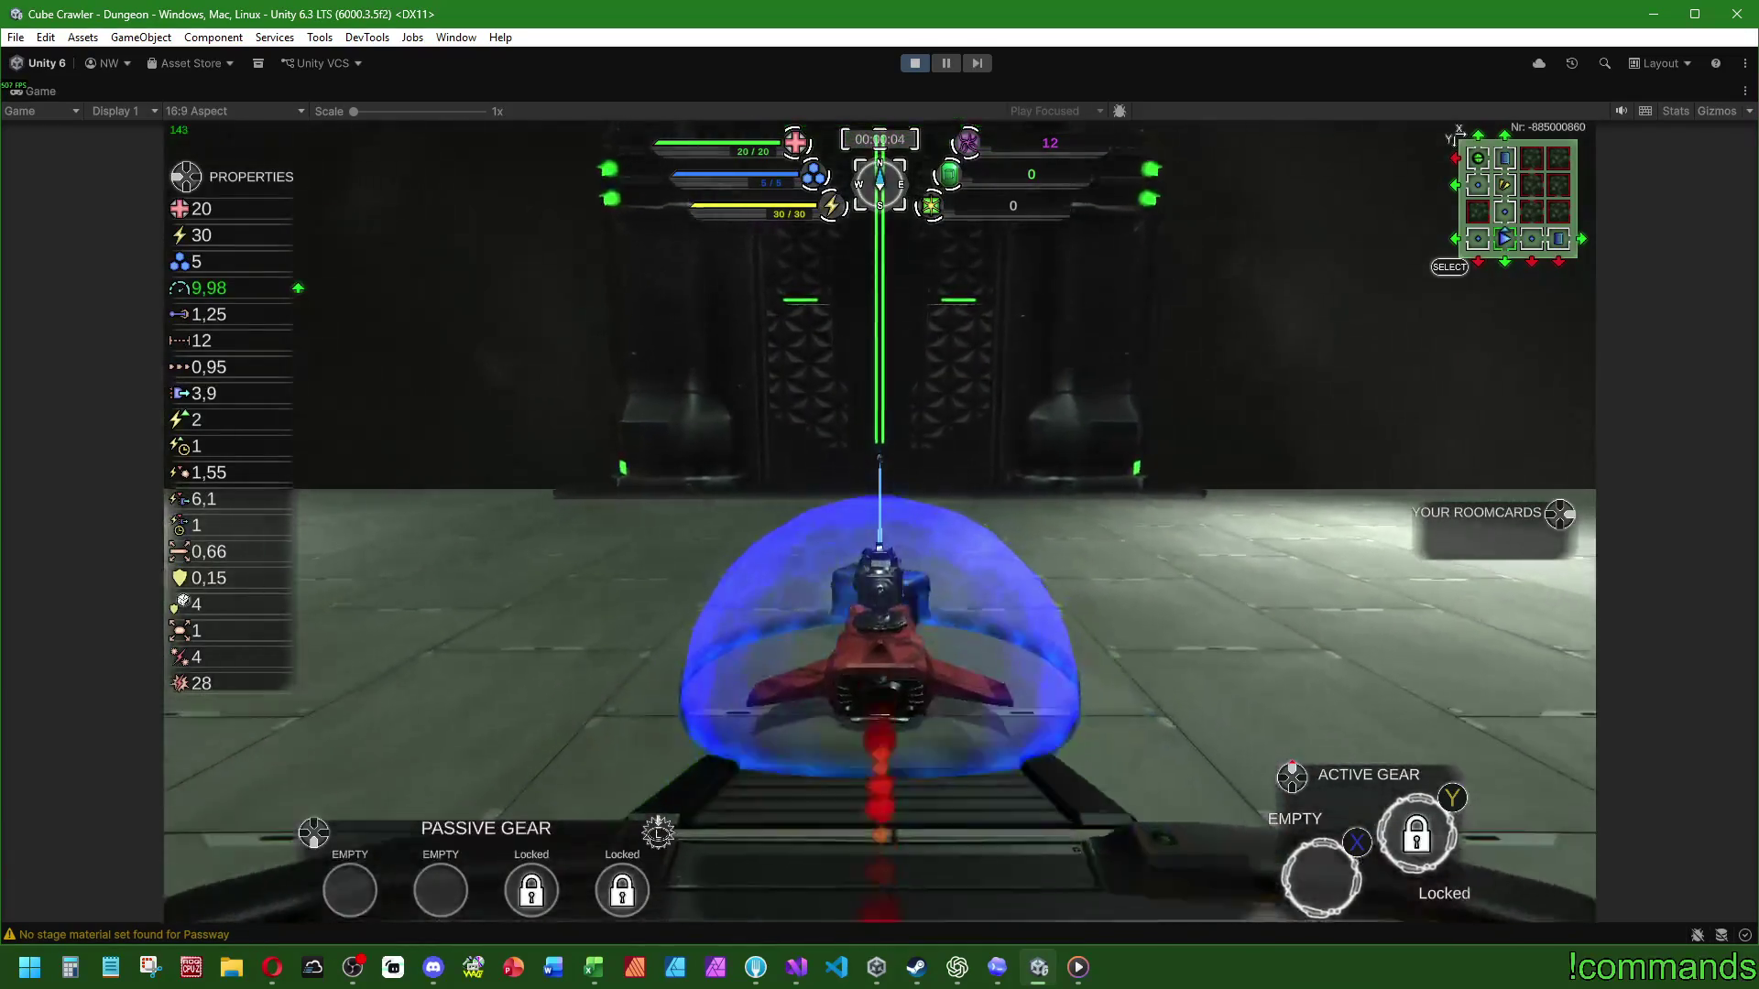
key("w")
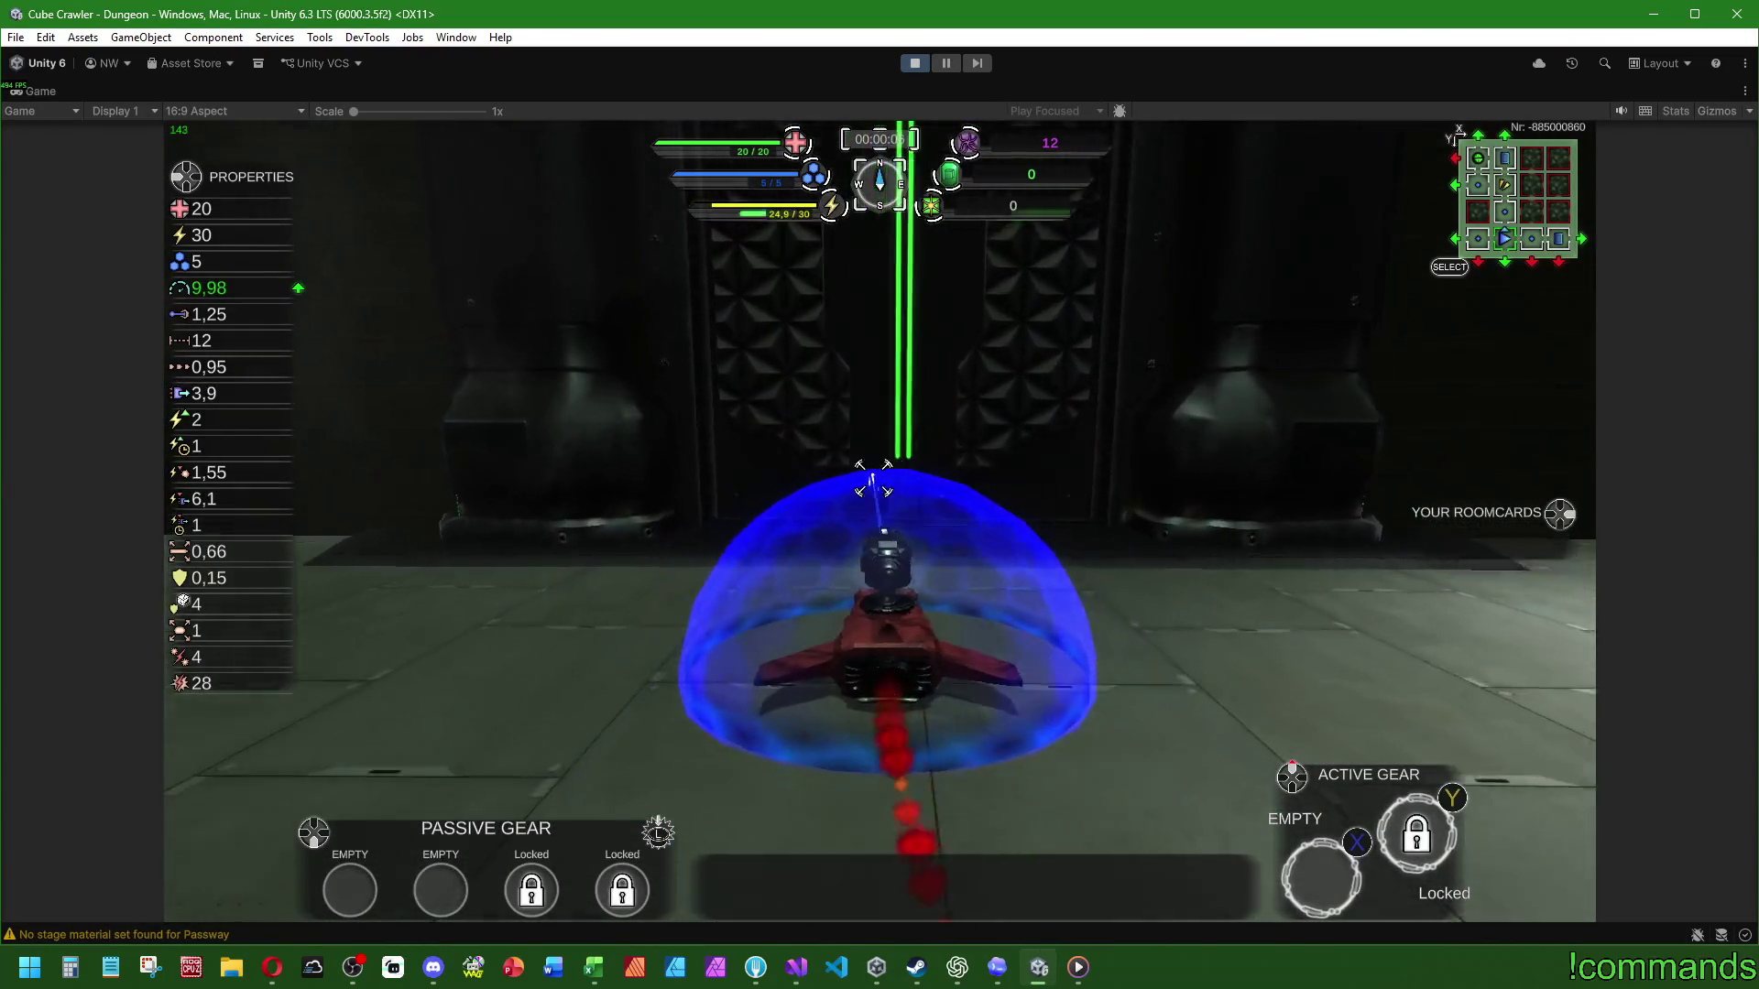
key("w")
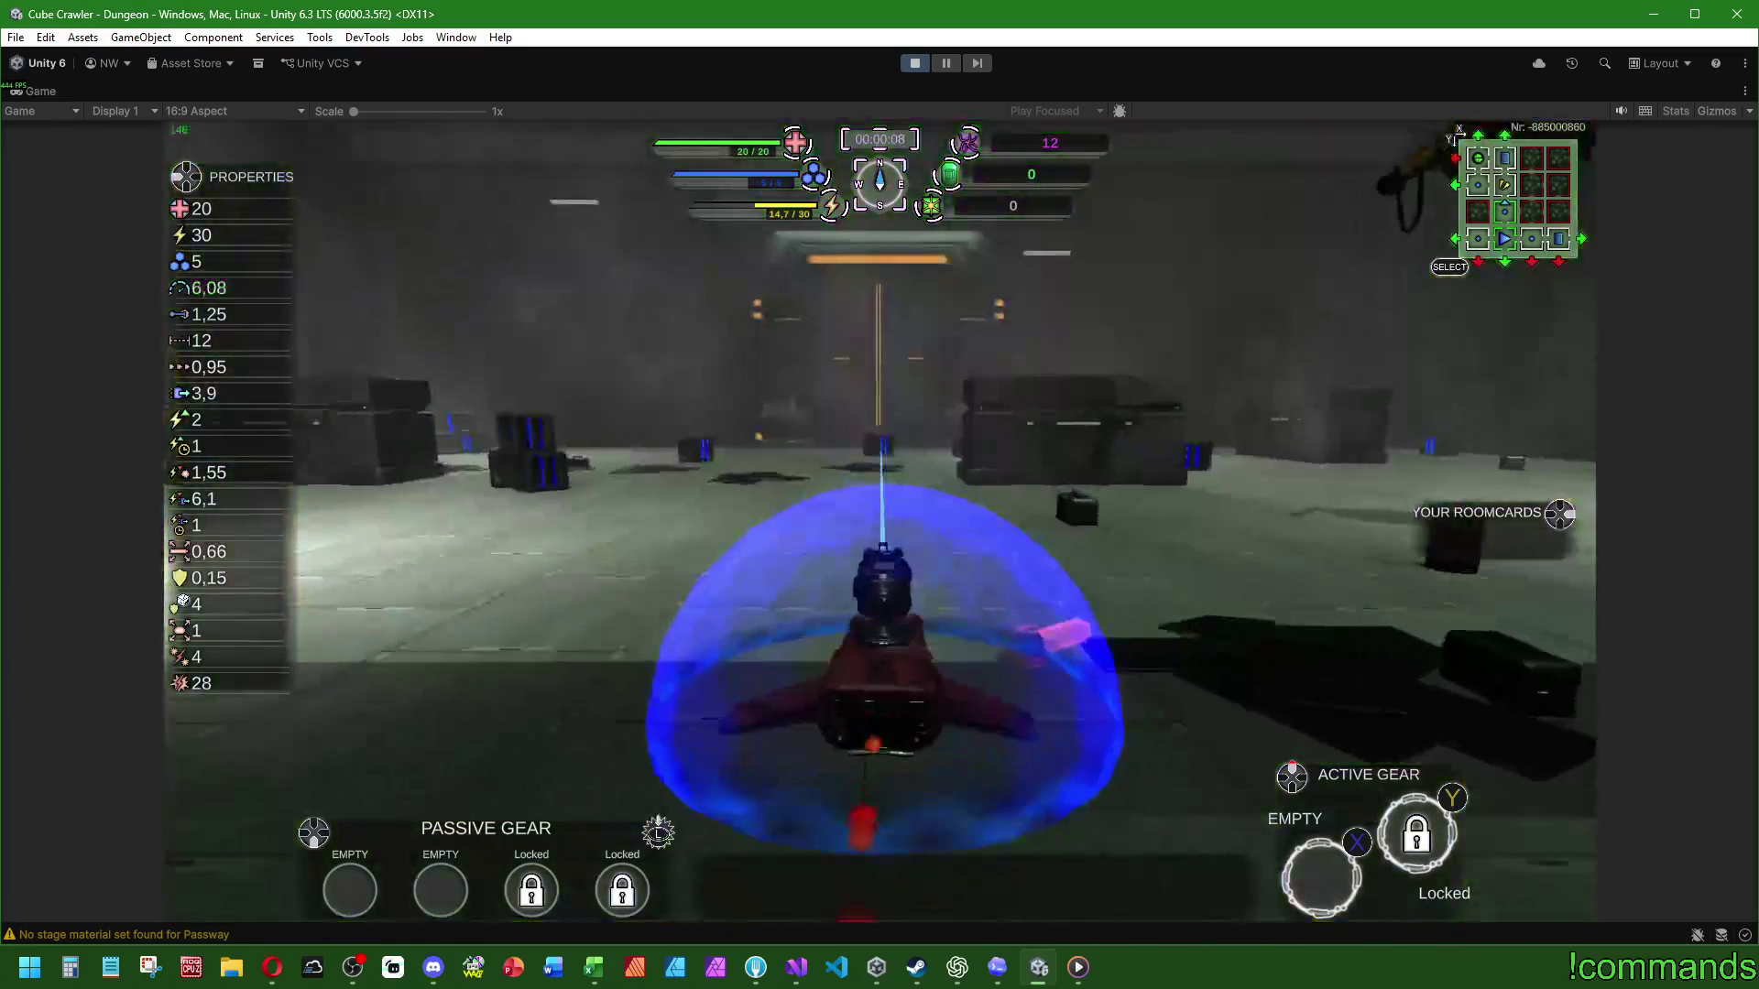
key("d")
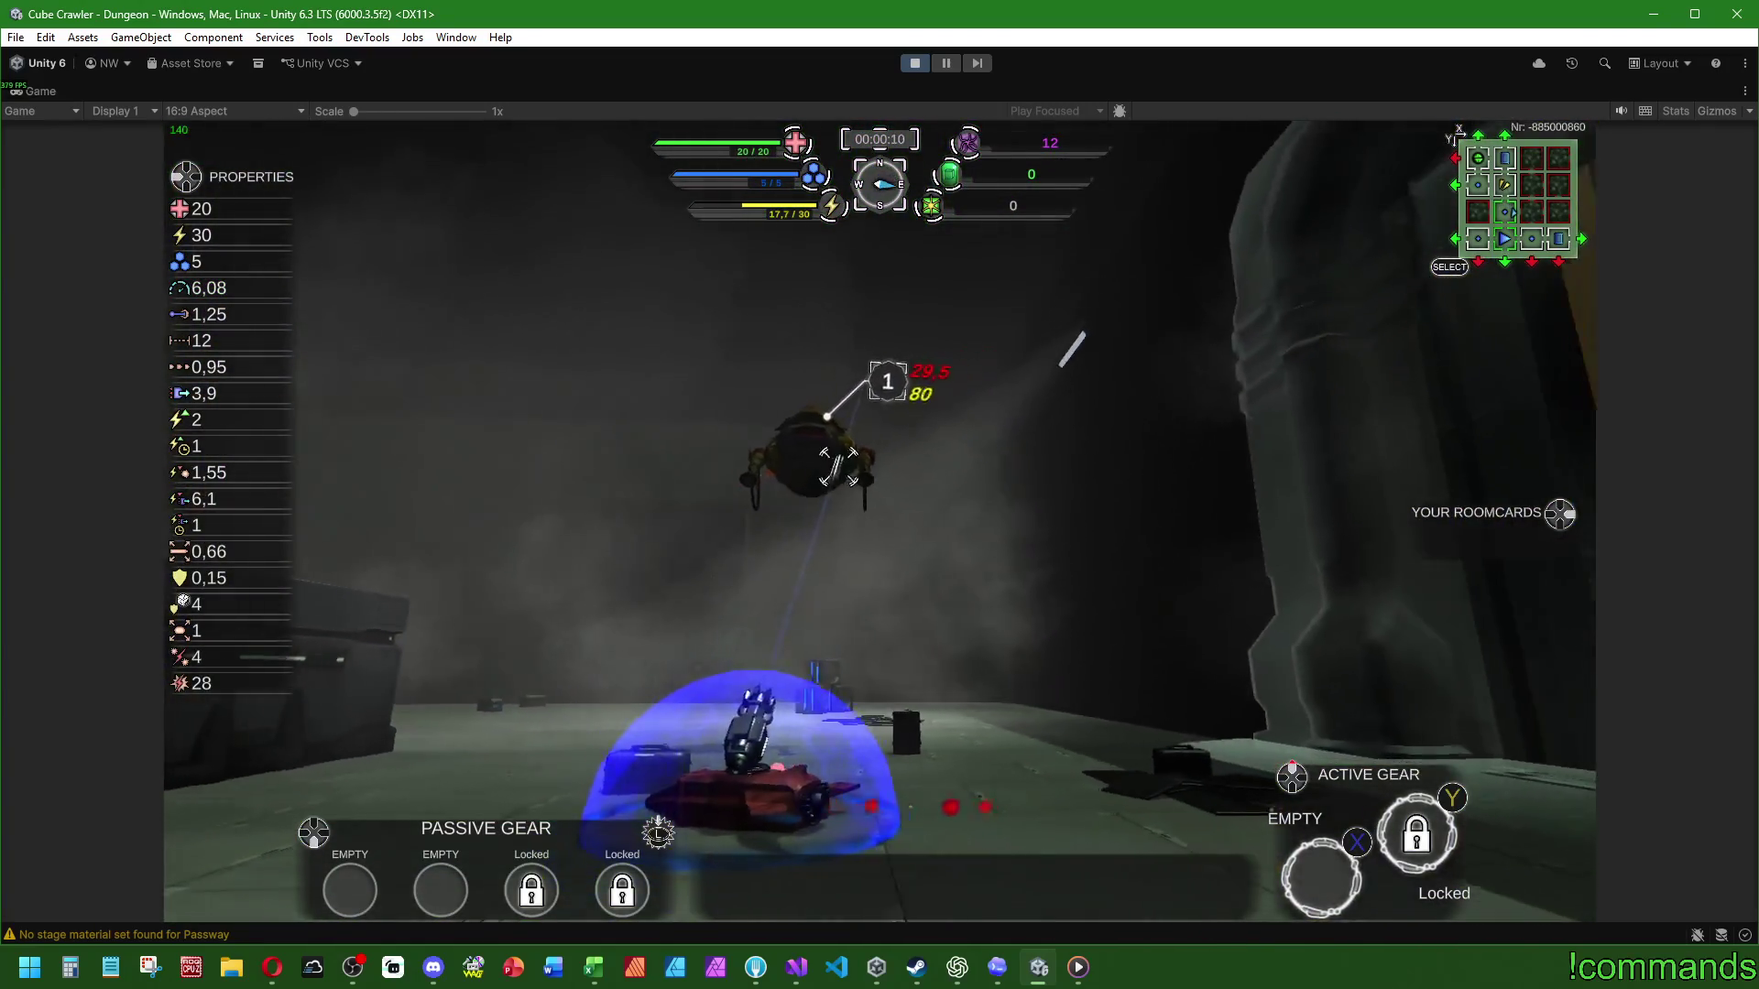
key("w")
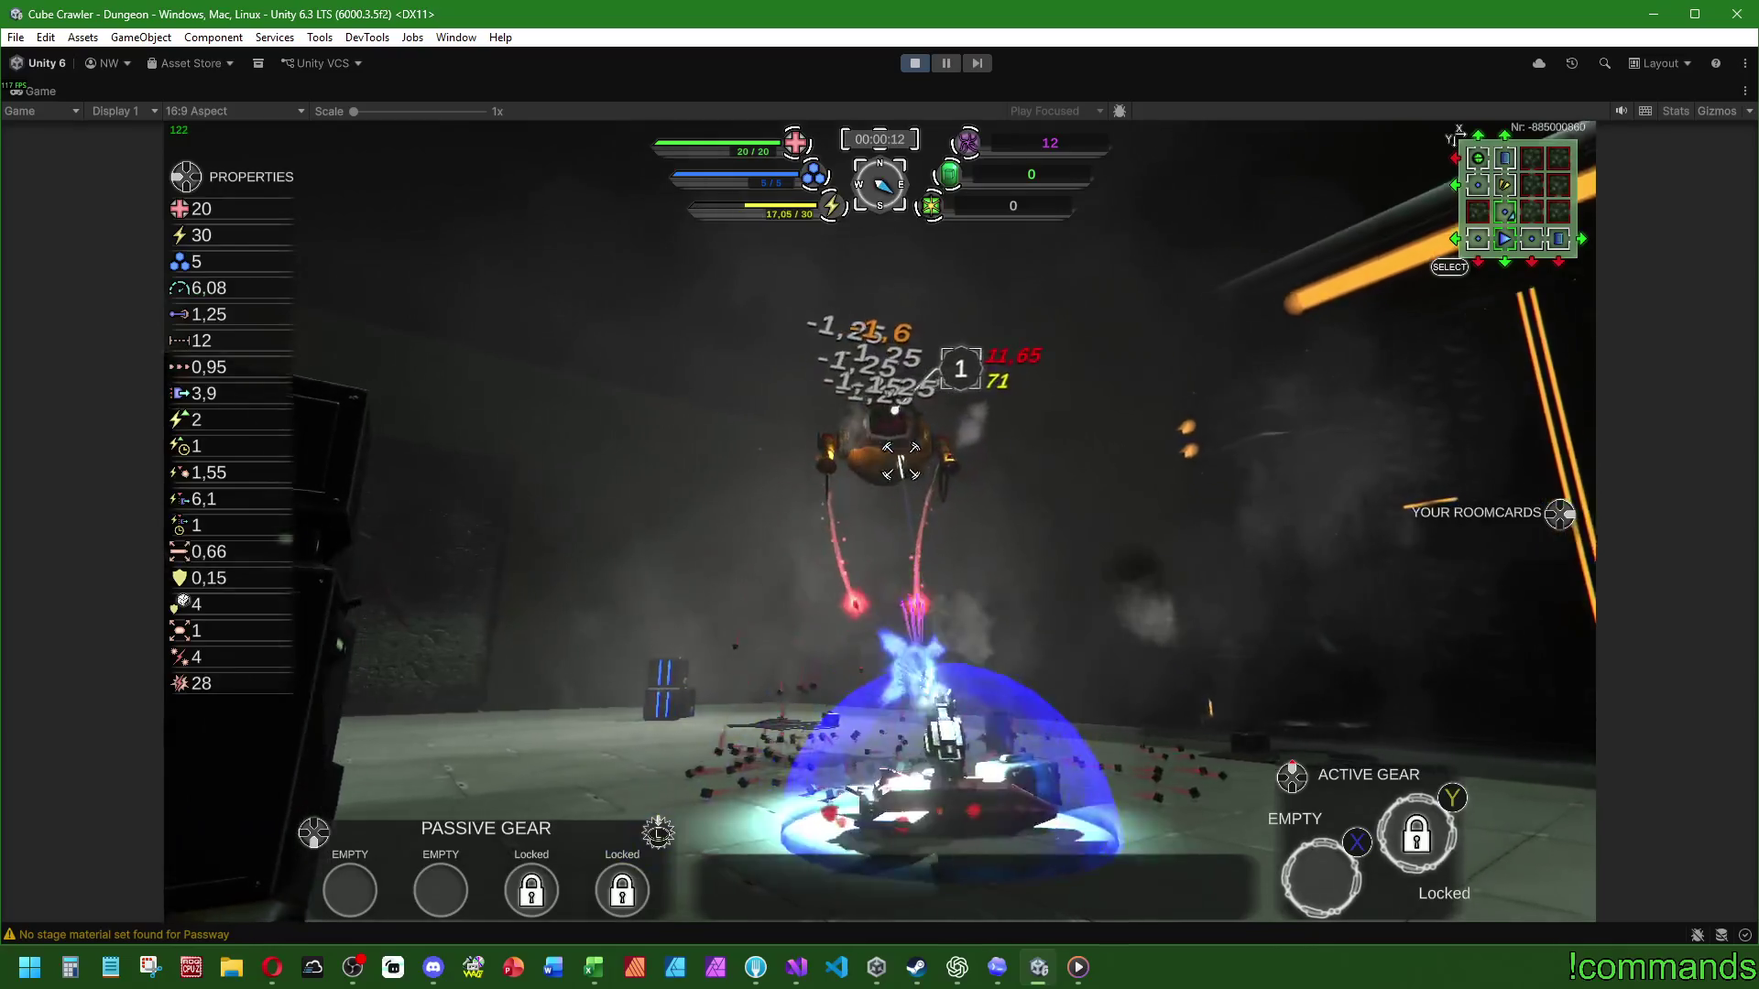
key("a")
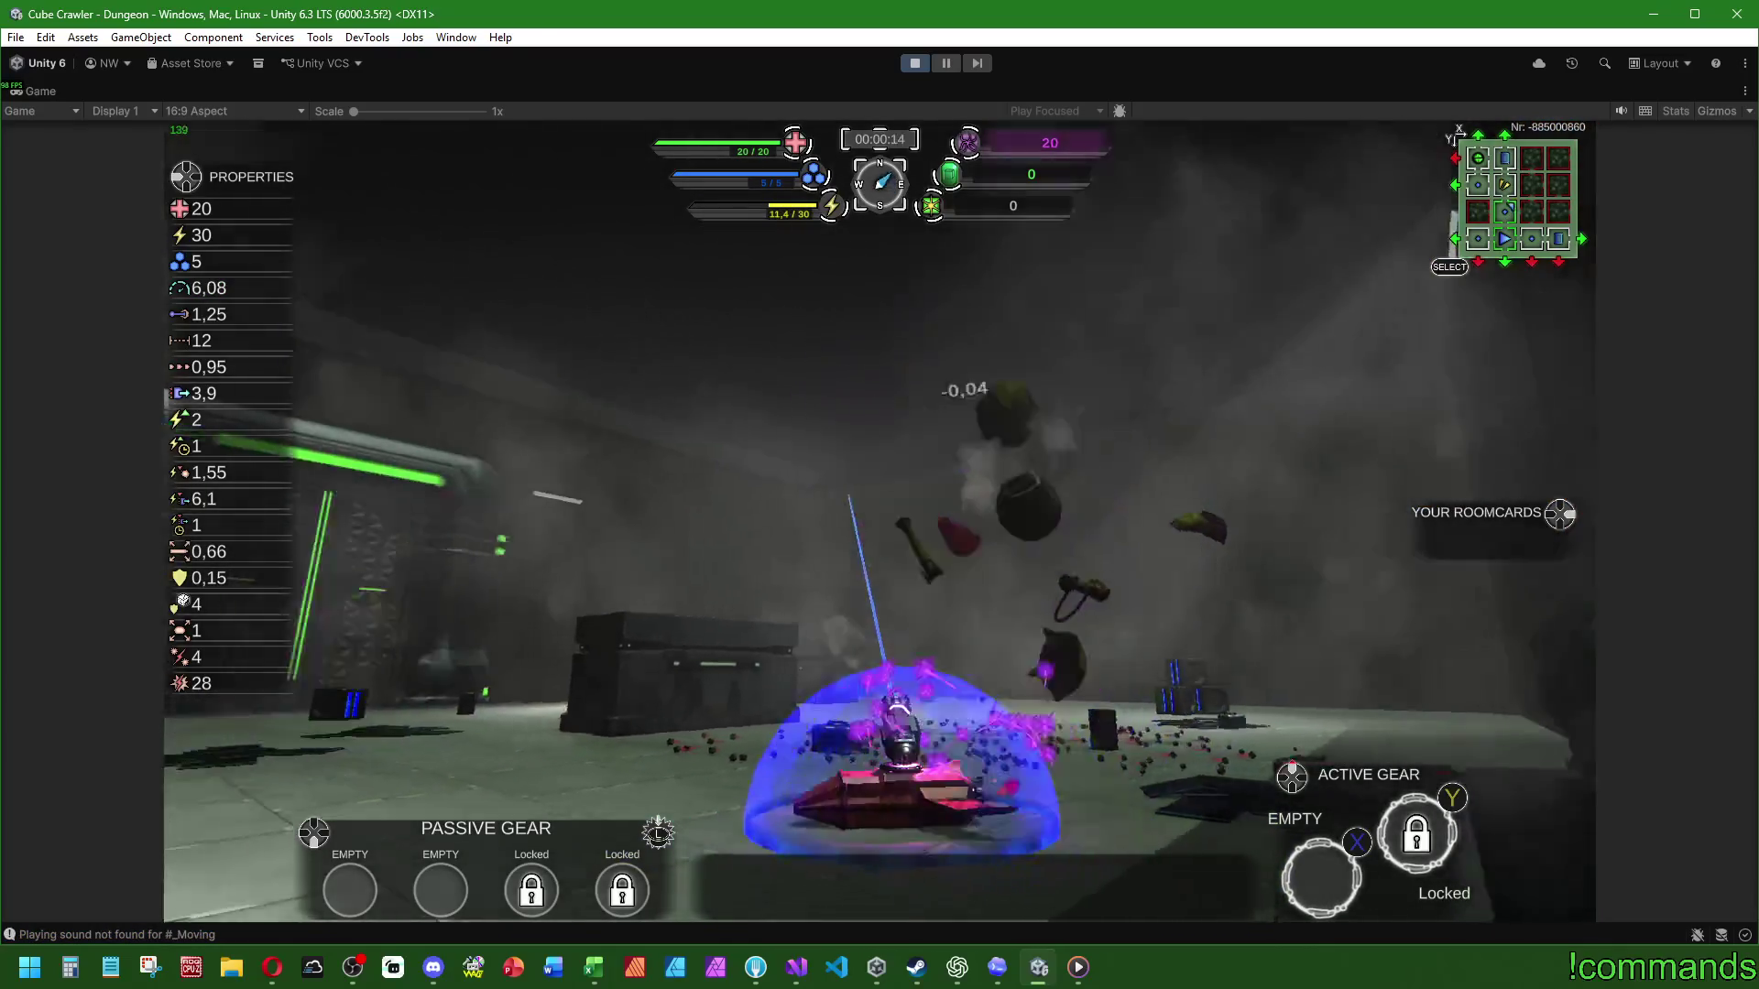
Step: Ram the blue crates, steer around the room, and bring up the in-game settings
key("a")
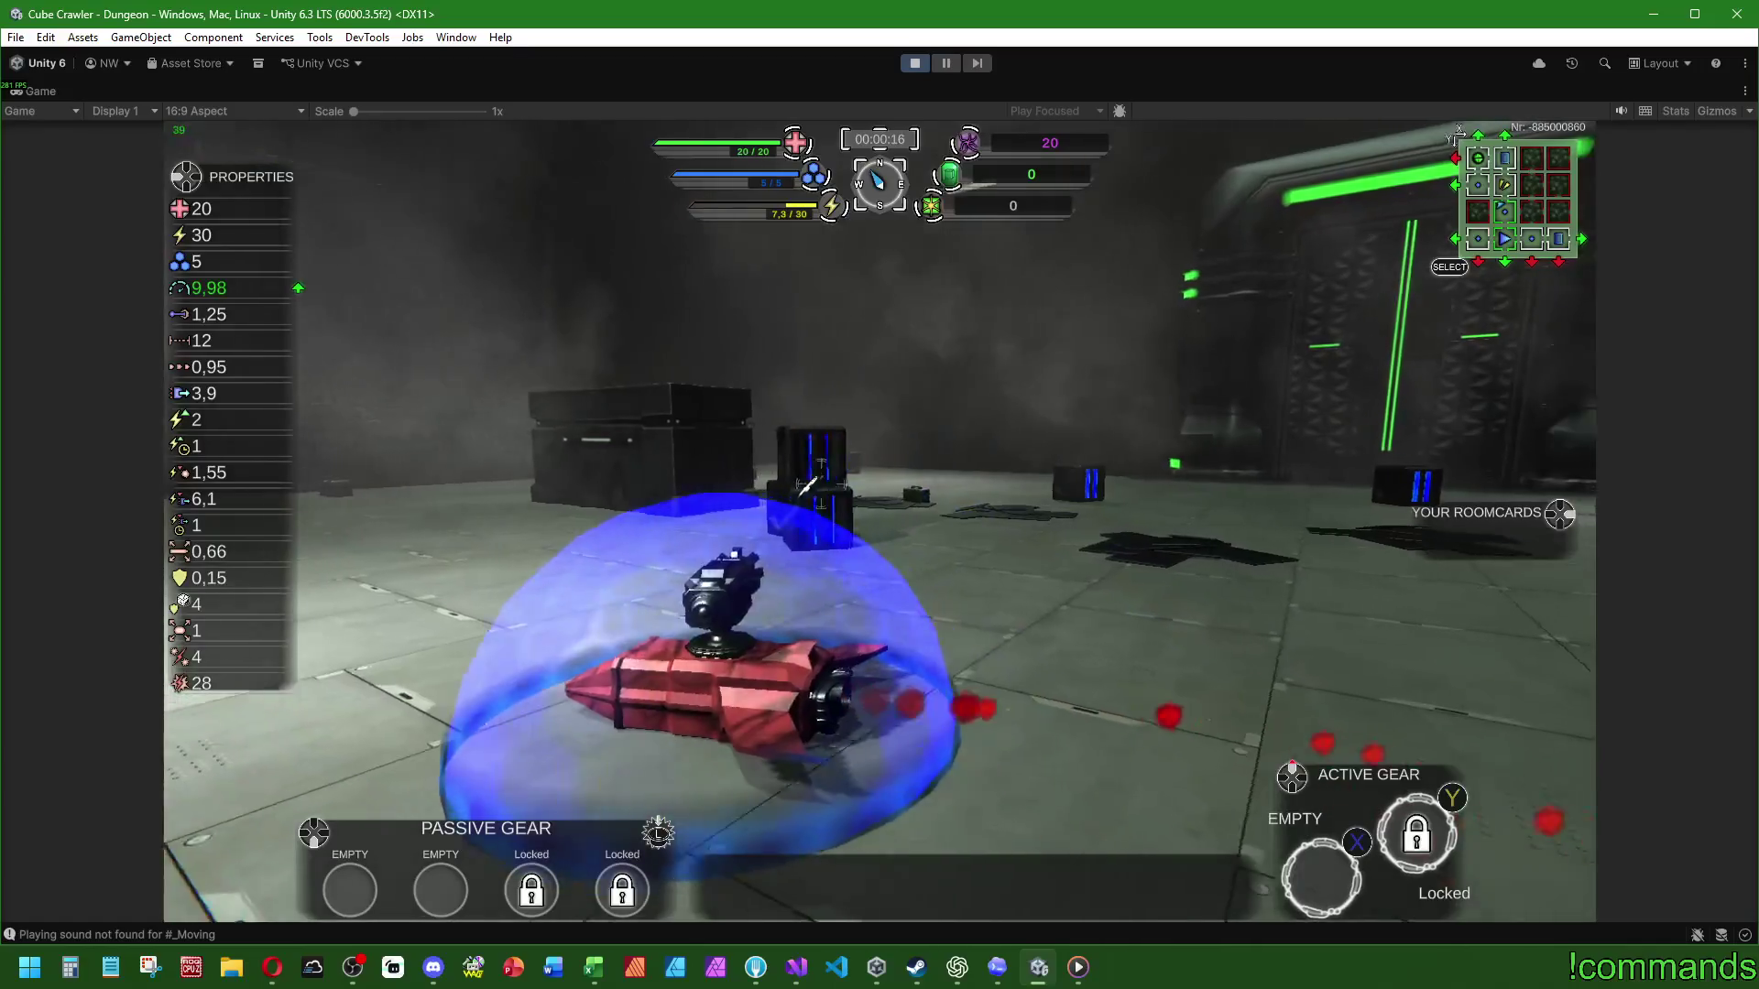
key("w")
key("d")
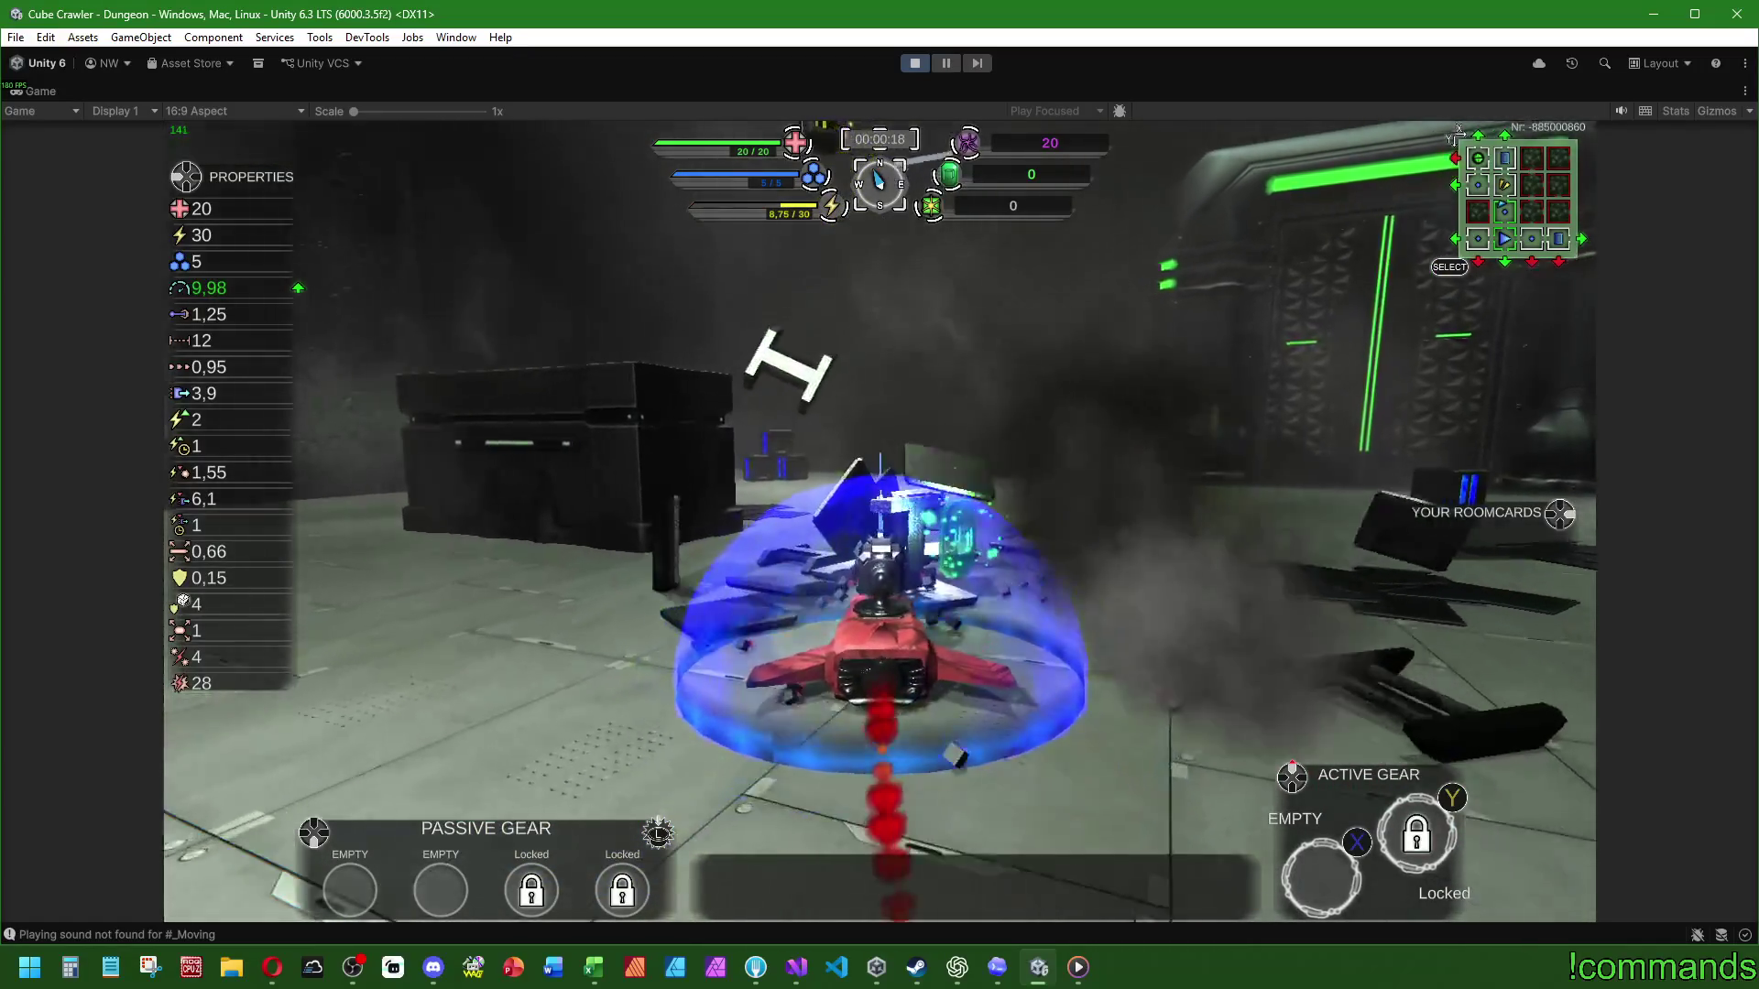
key("w")
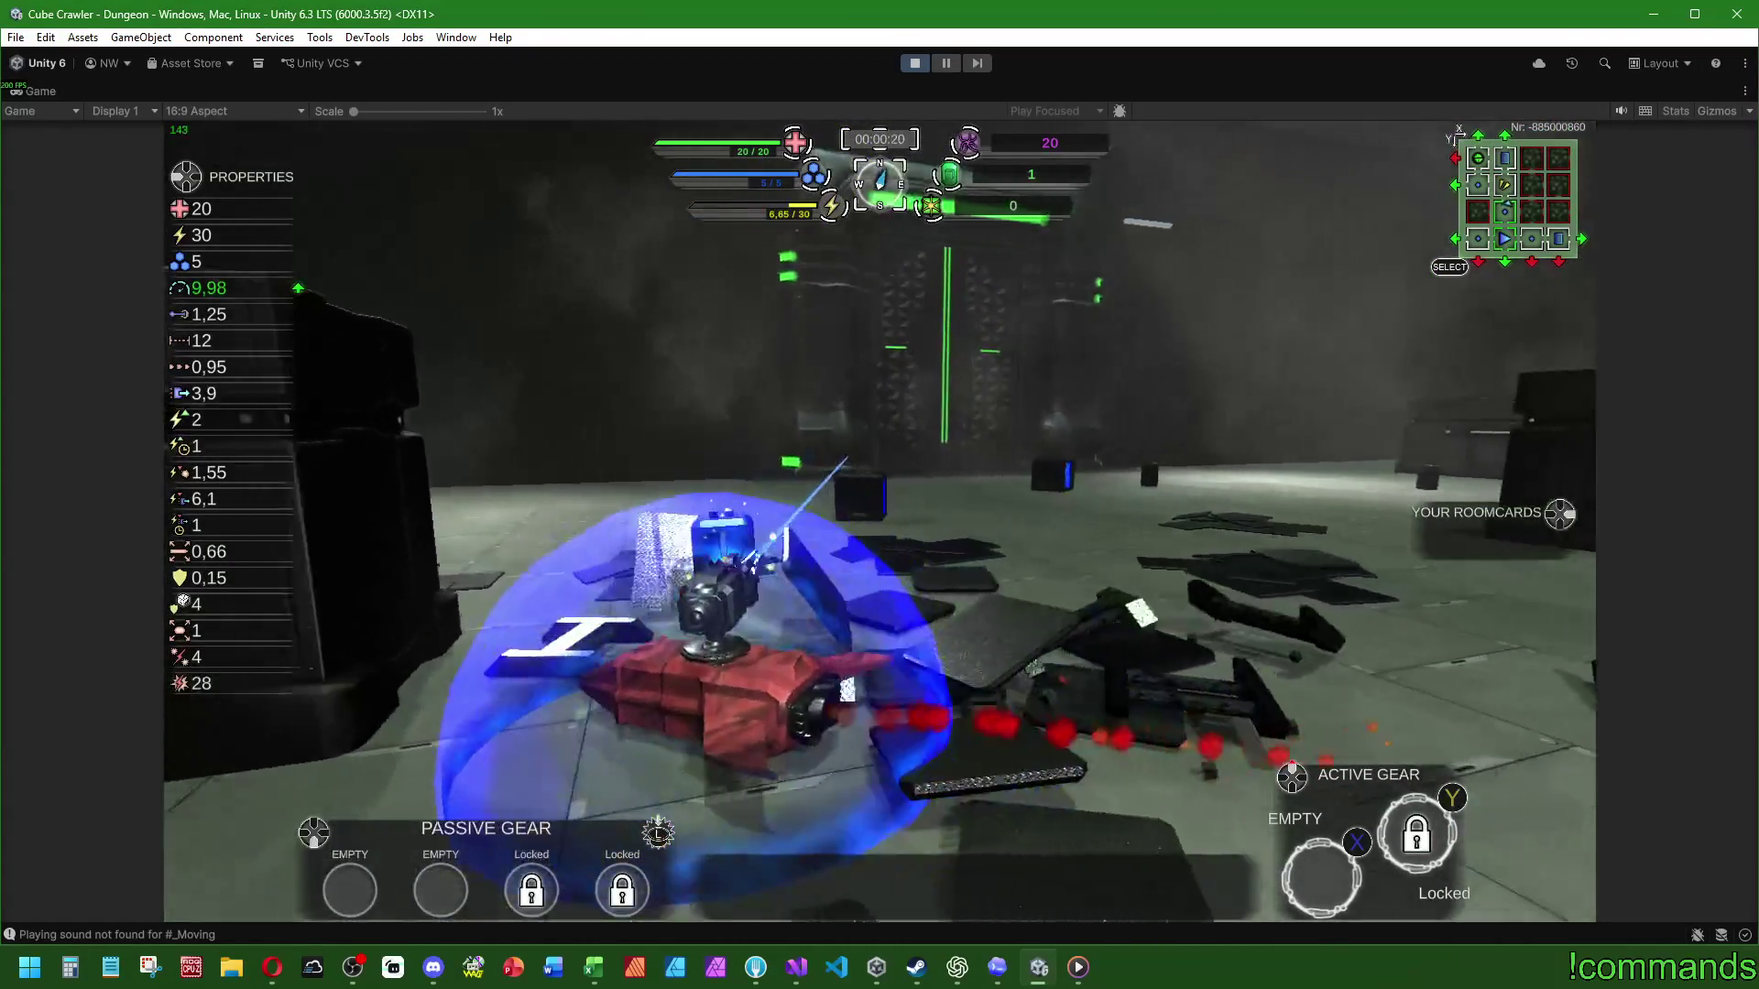
key("w")
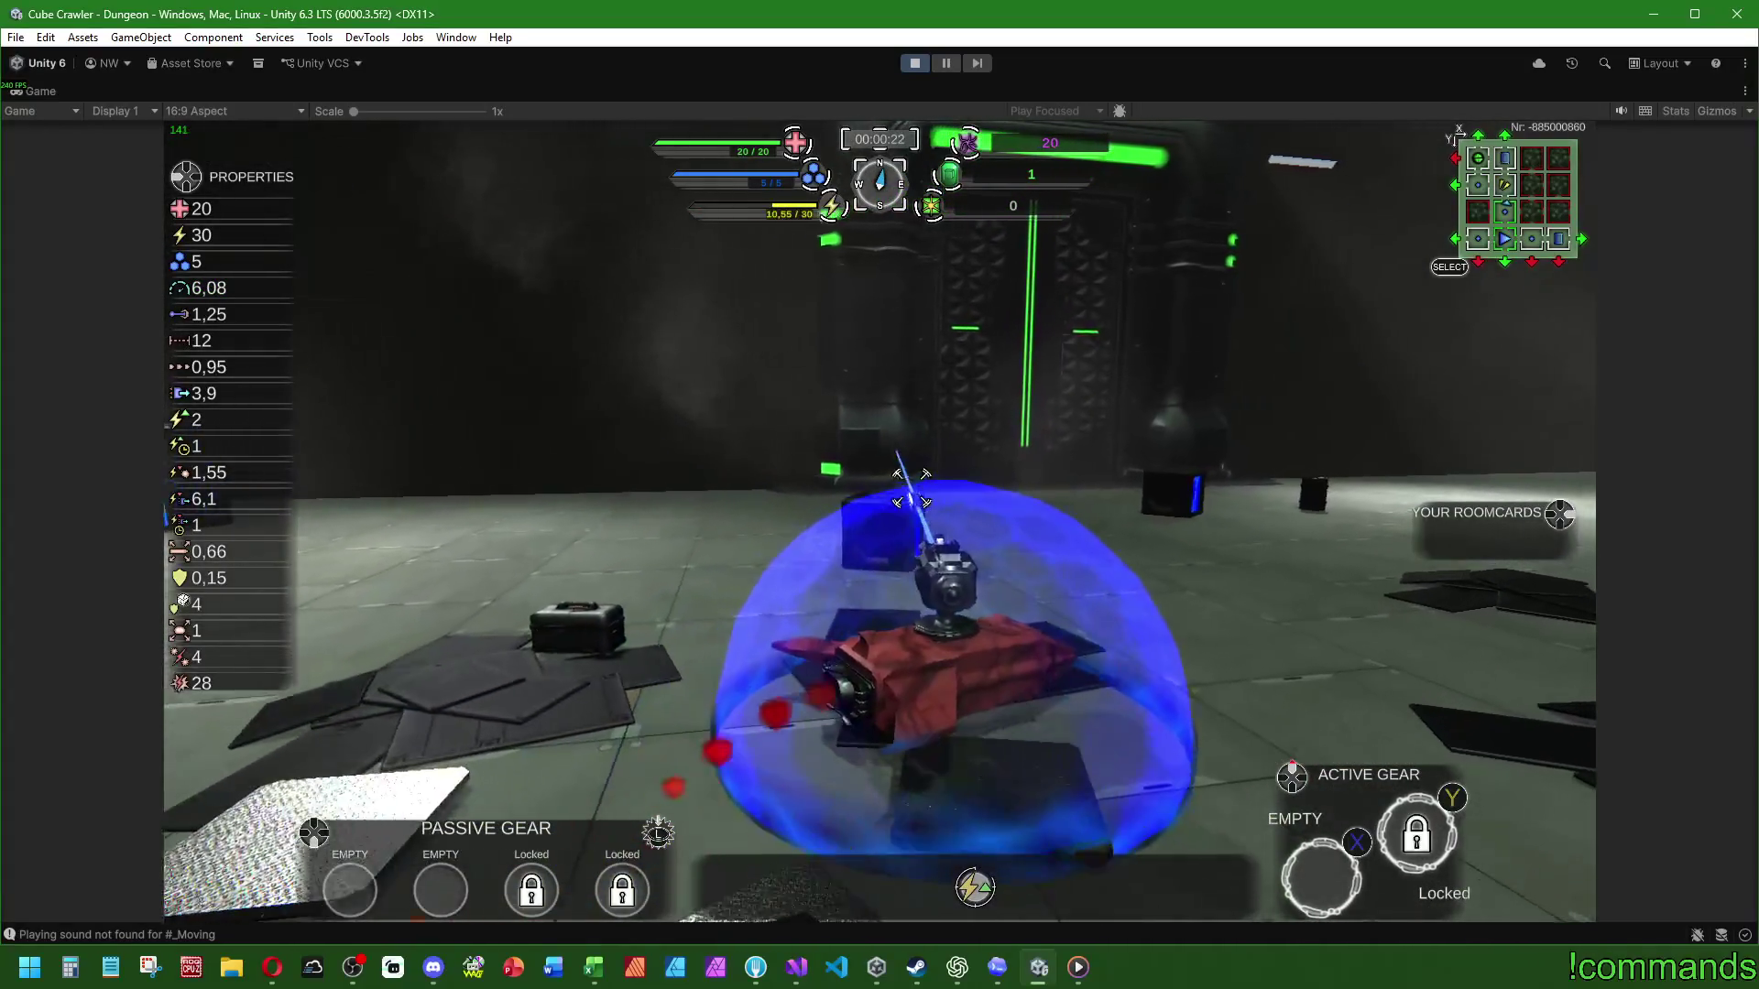
key("d")
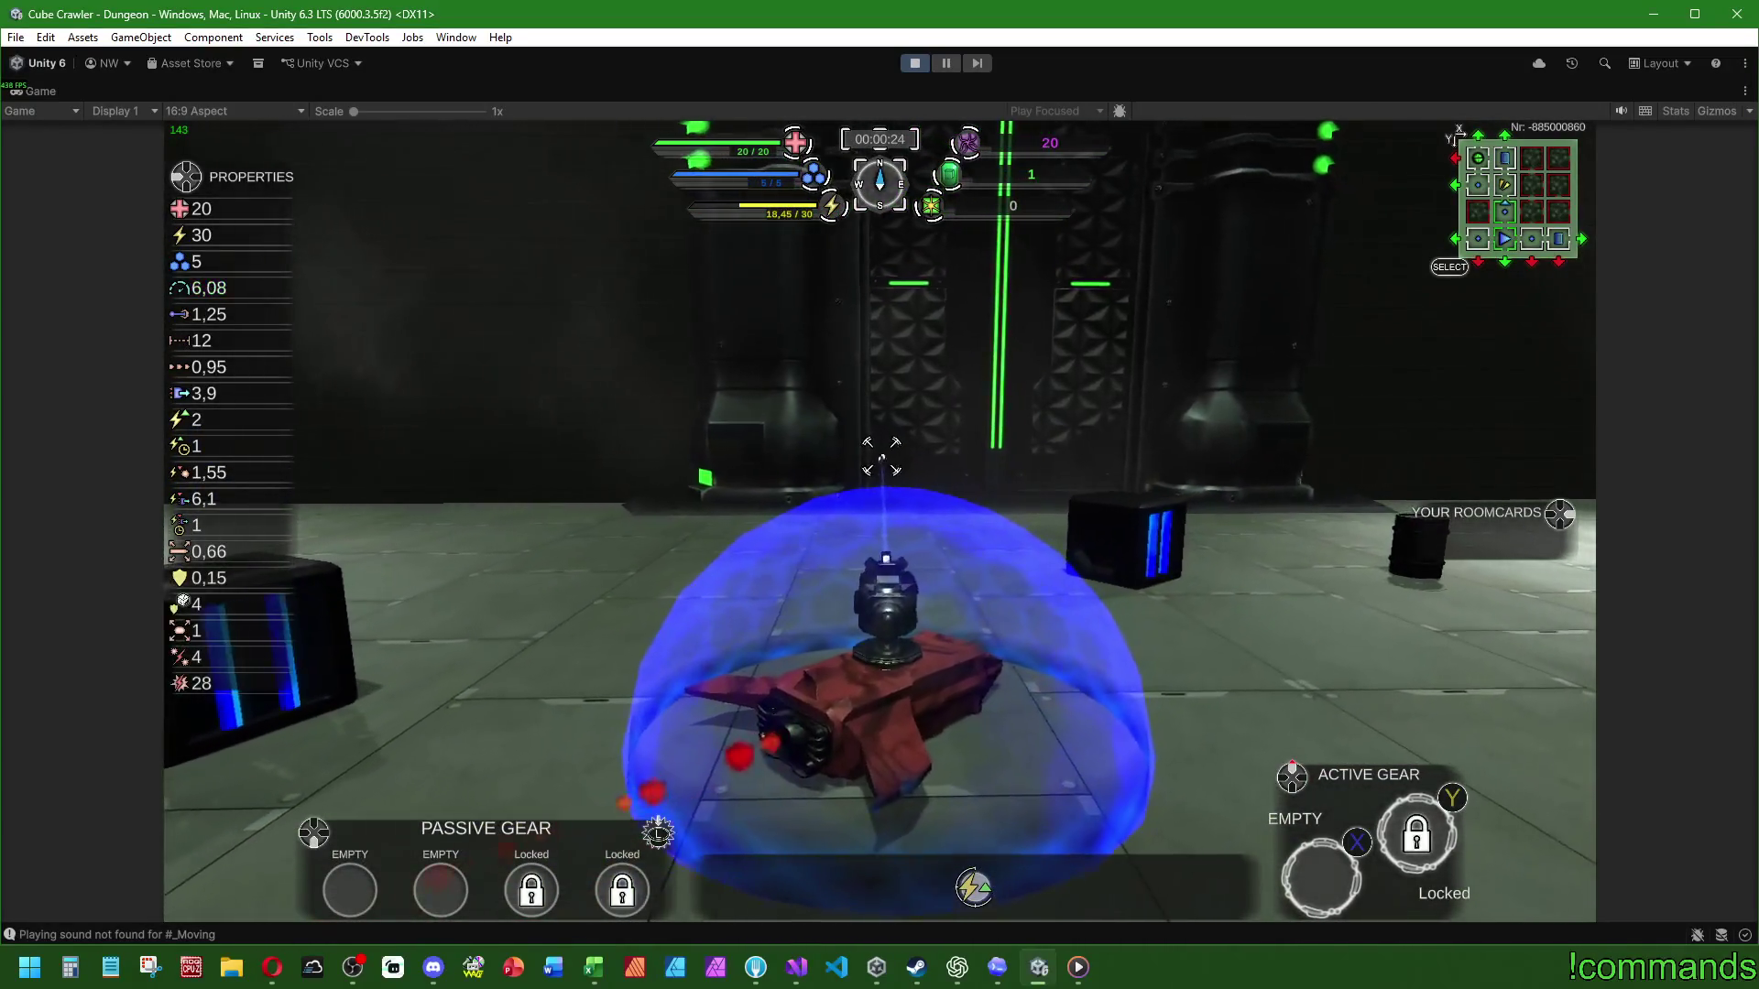
key("a")
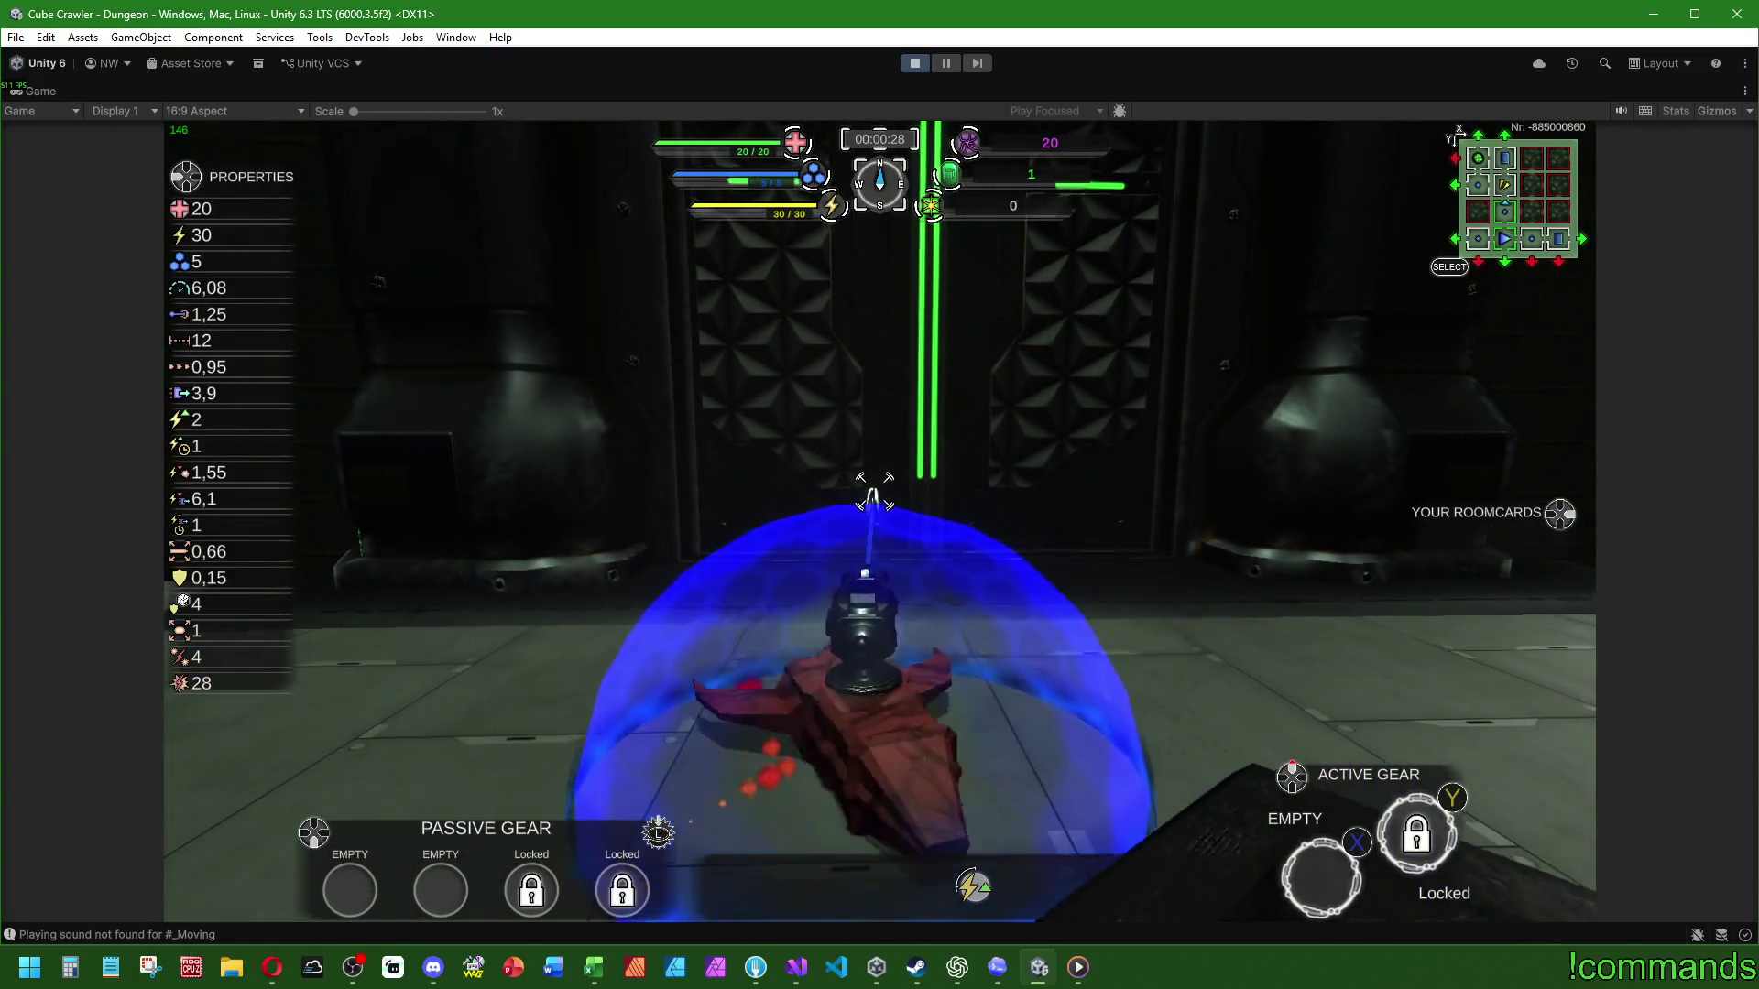
key("Escape")
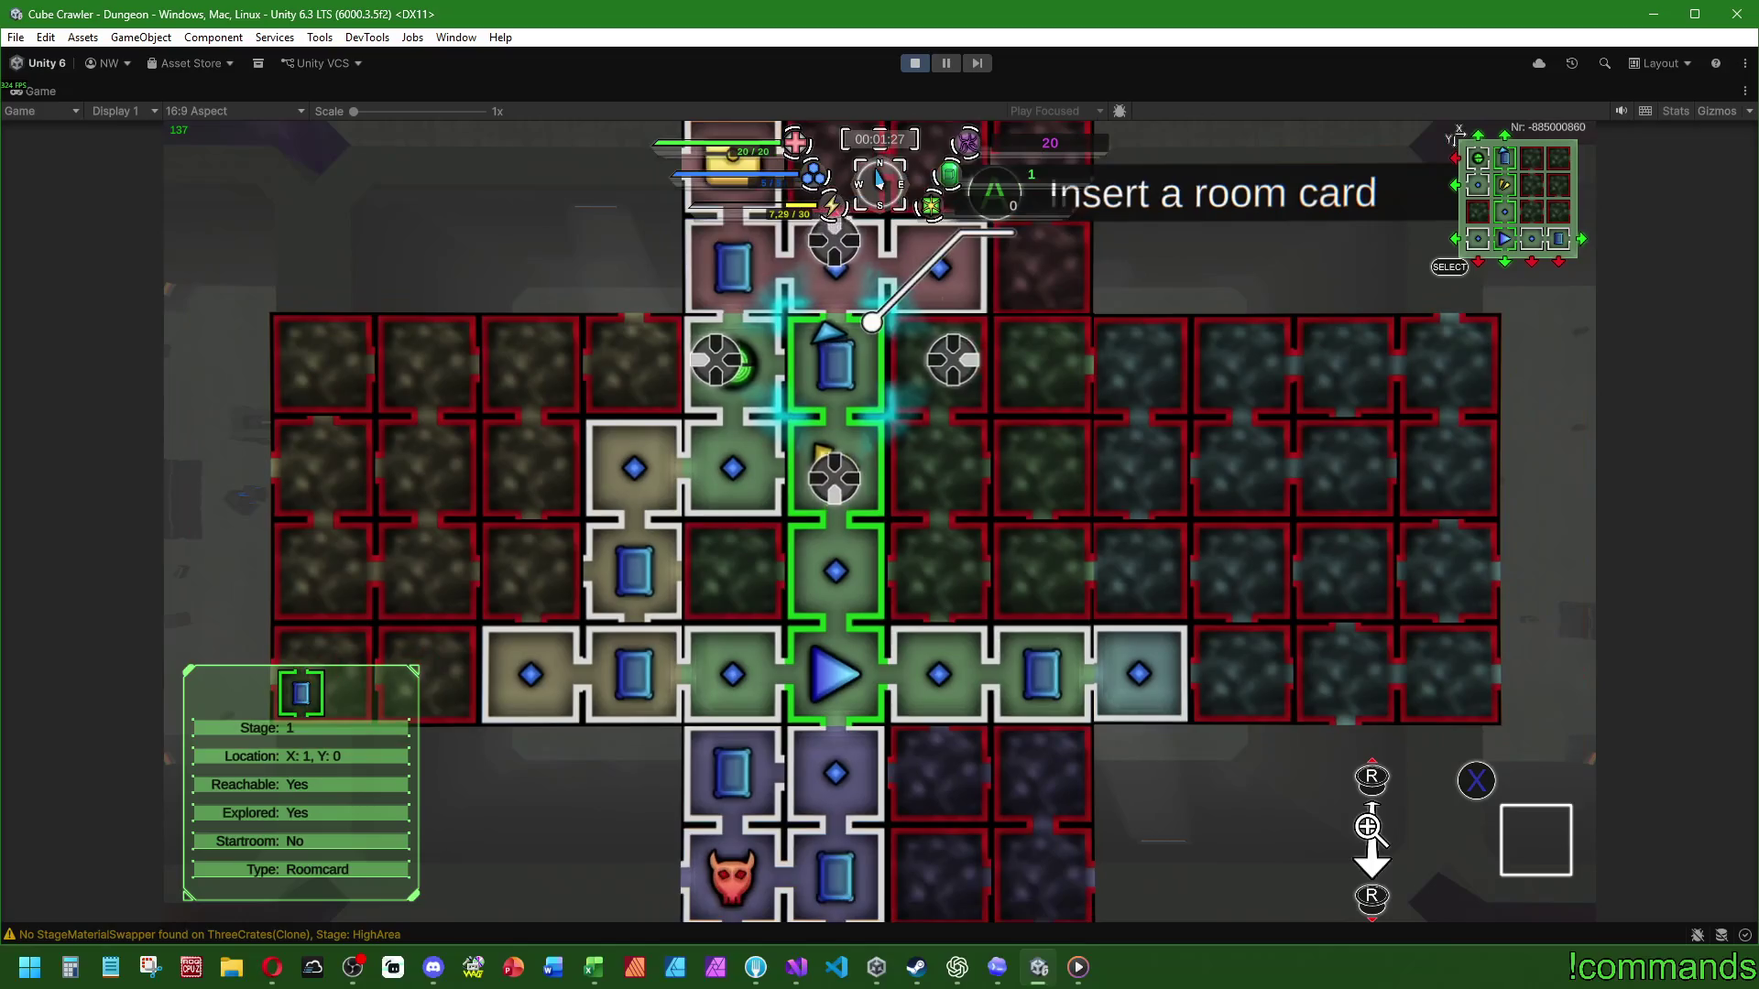
Step: Close the room map and refocus the running game
key("Escape")
key("Escape")
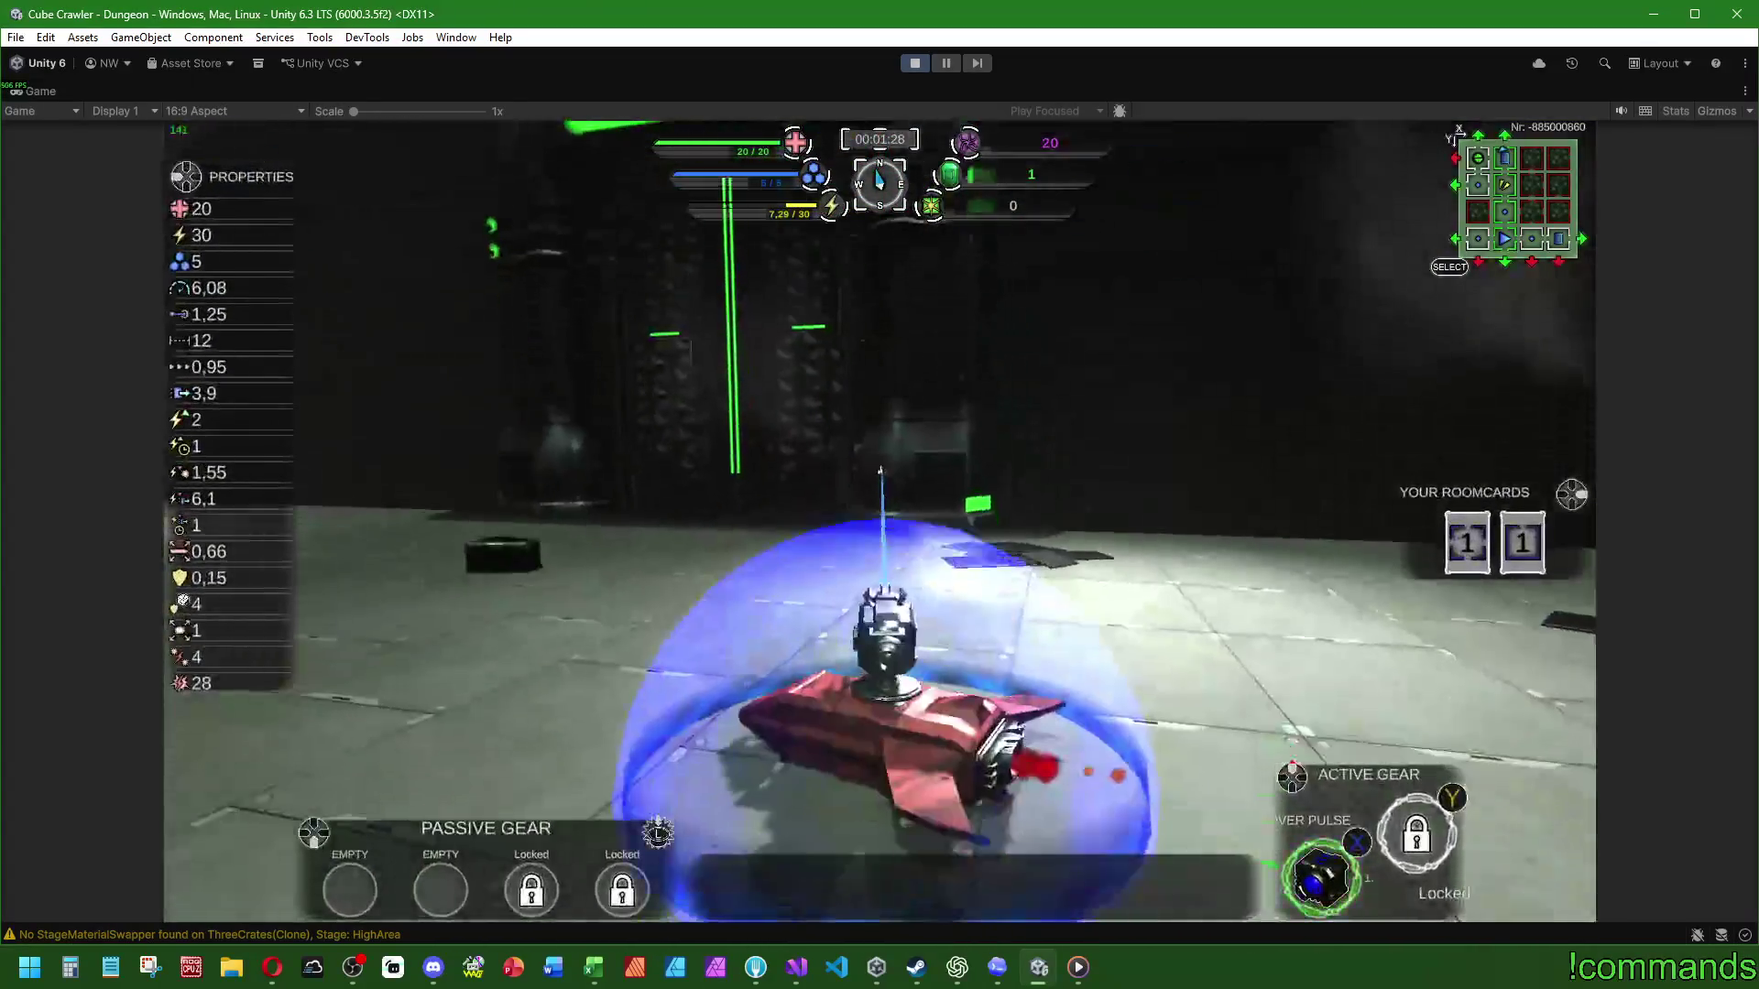
key("super")
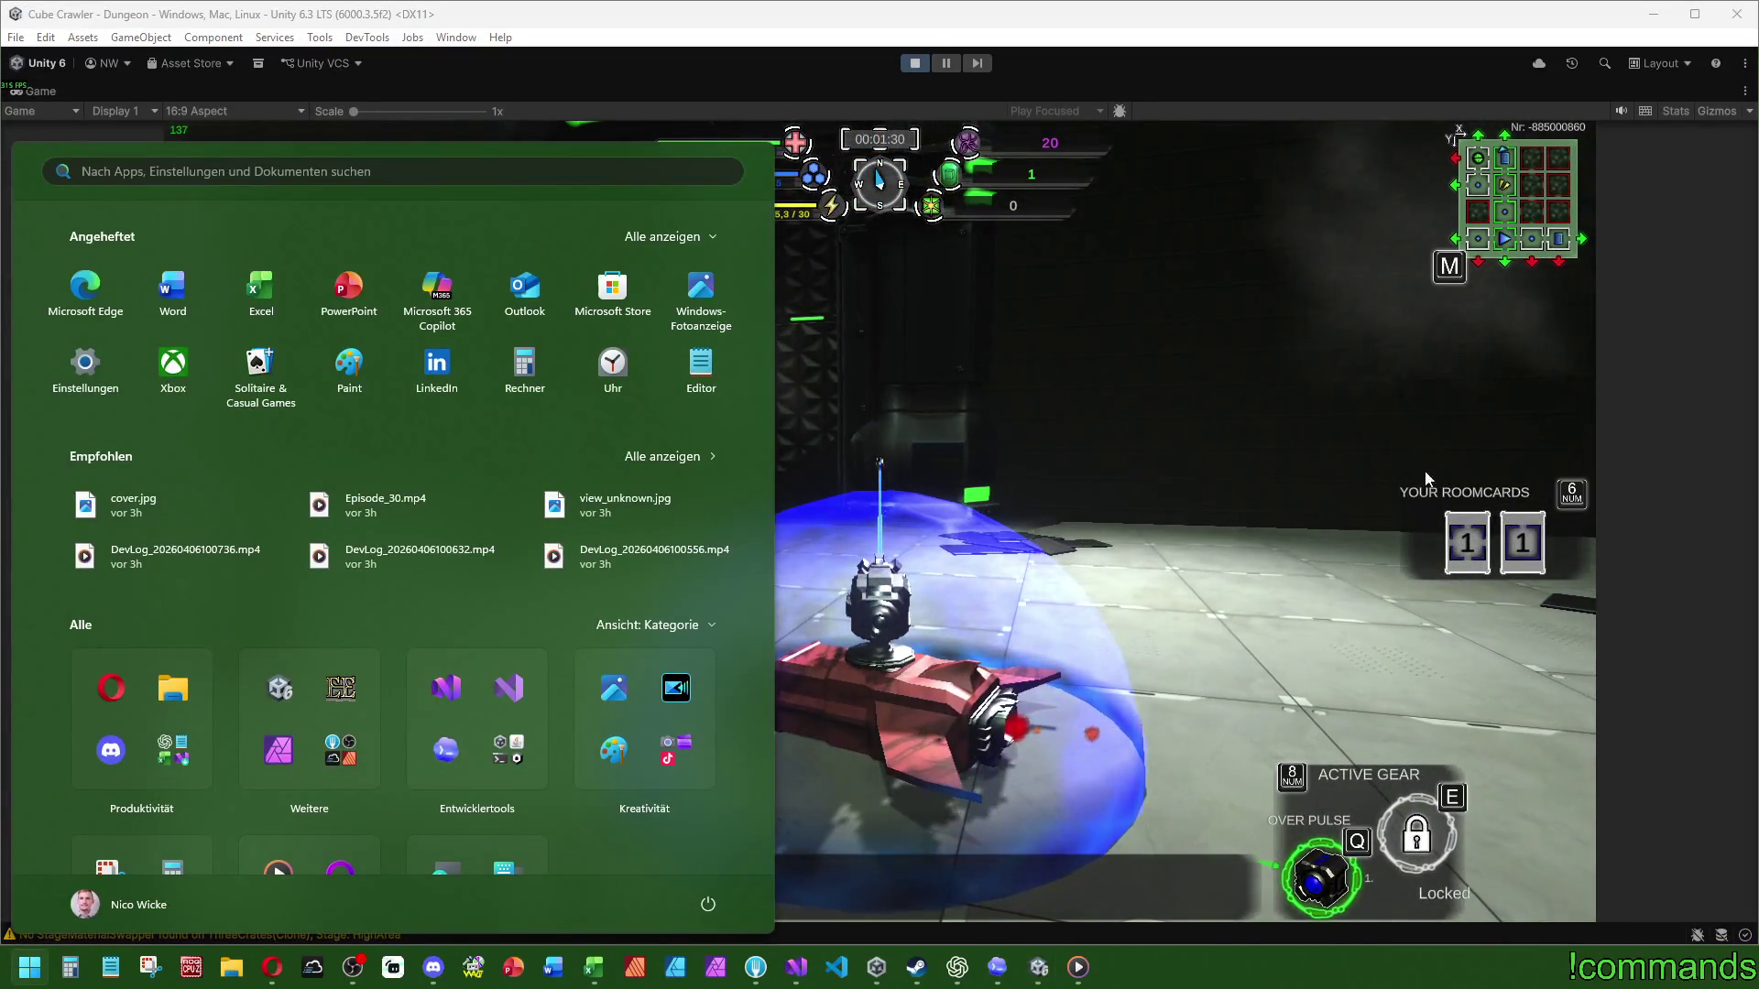
left_click(1447, 536)
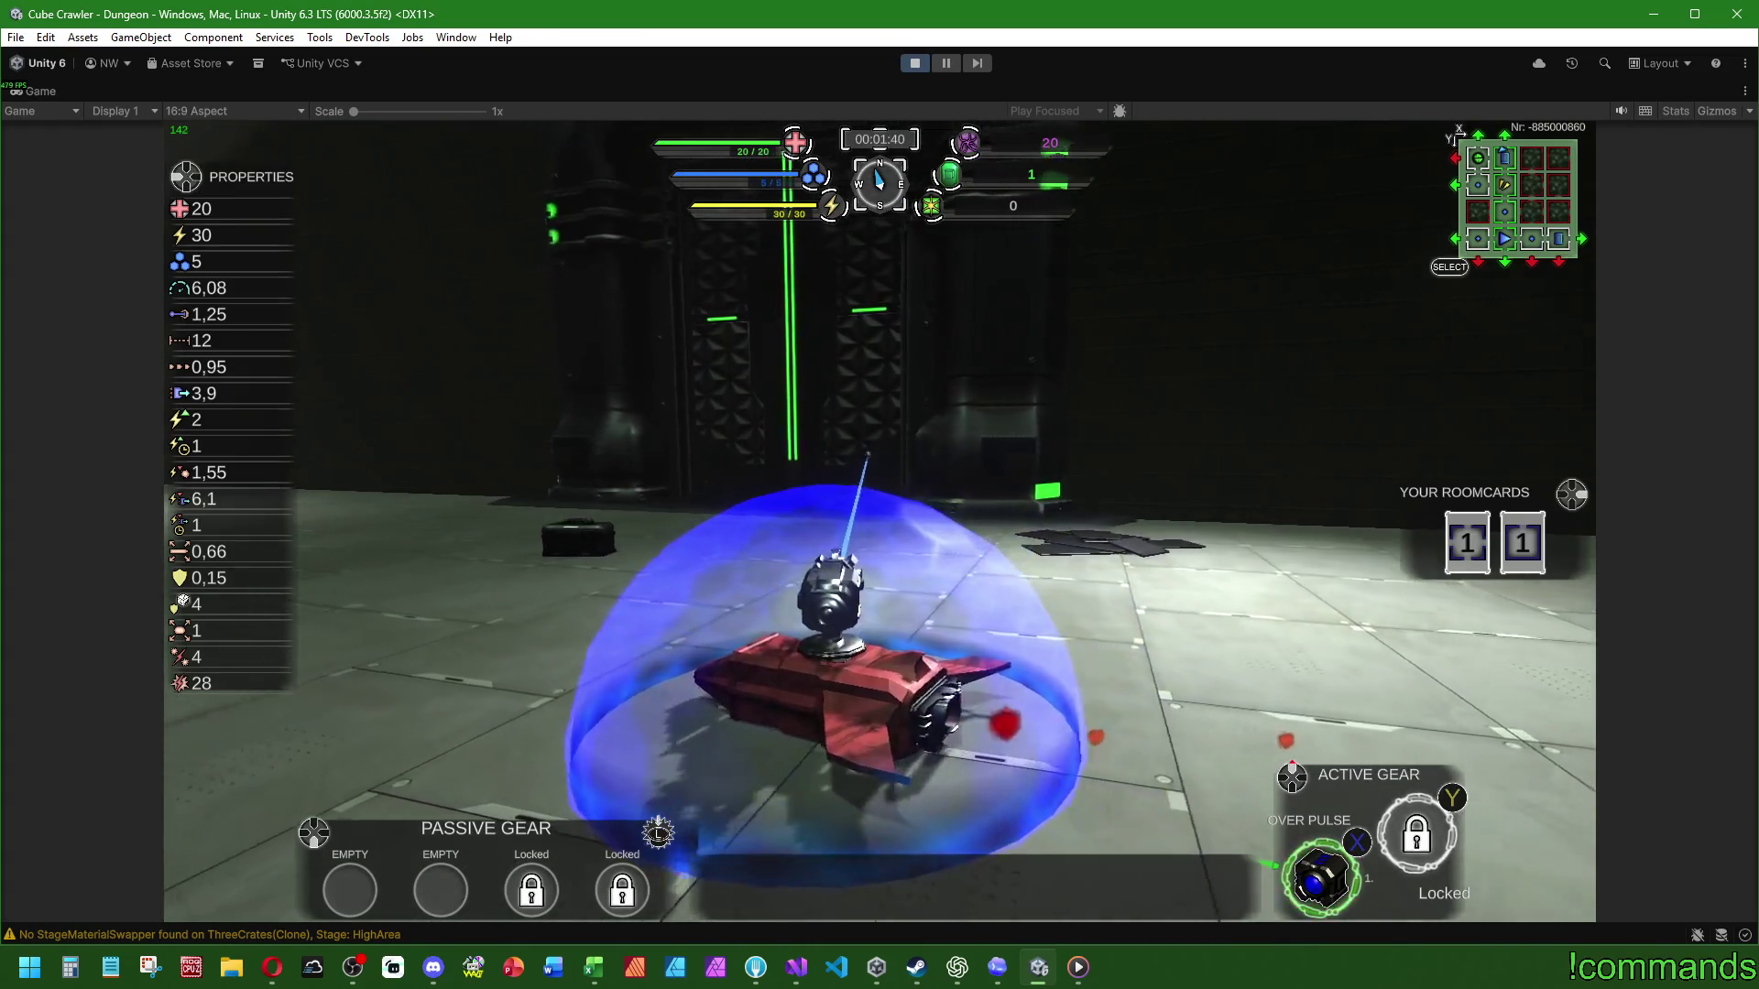
Step: Move the map cursor to the unexplored room at X:0, Y:3 and open Select Roomcard
key("m")
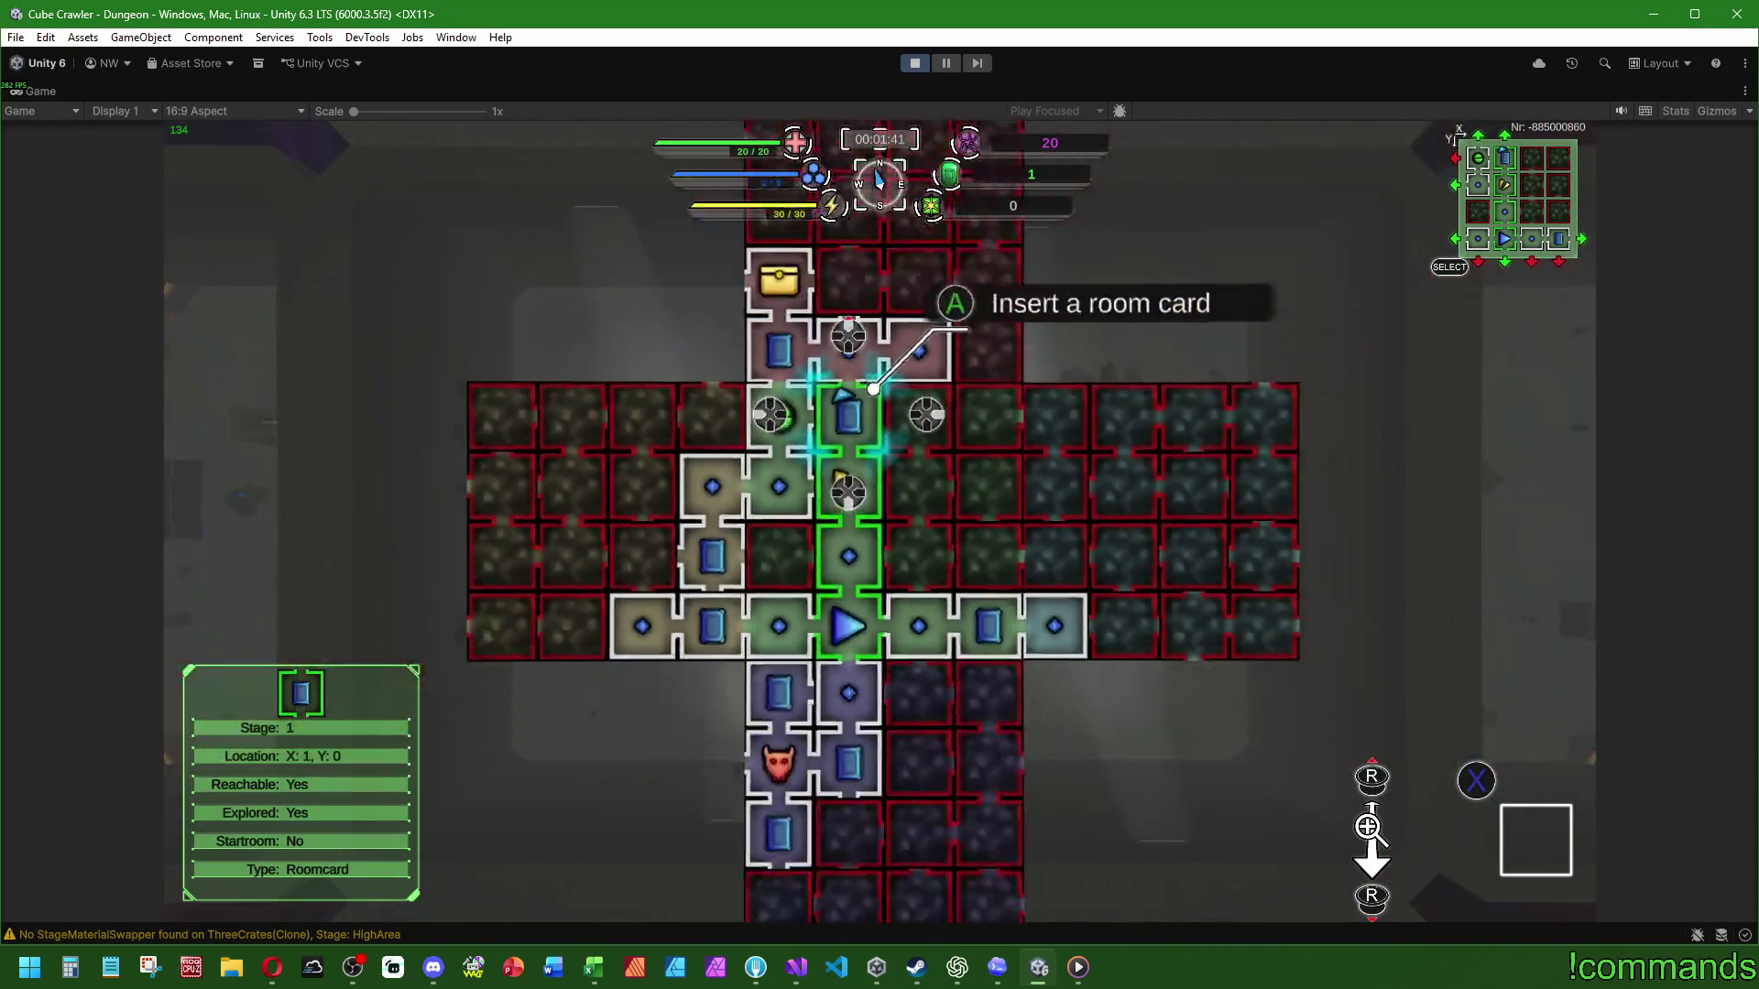
key("Down")
key("Down")
key("Down")
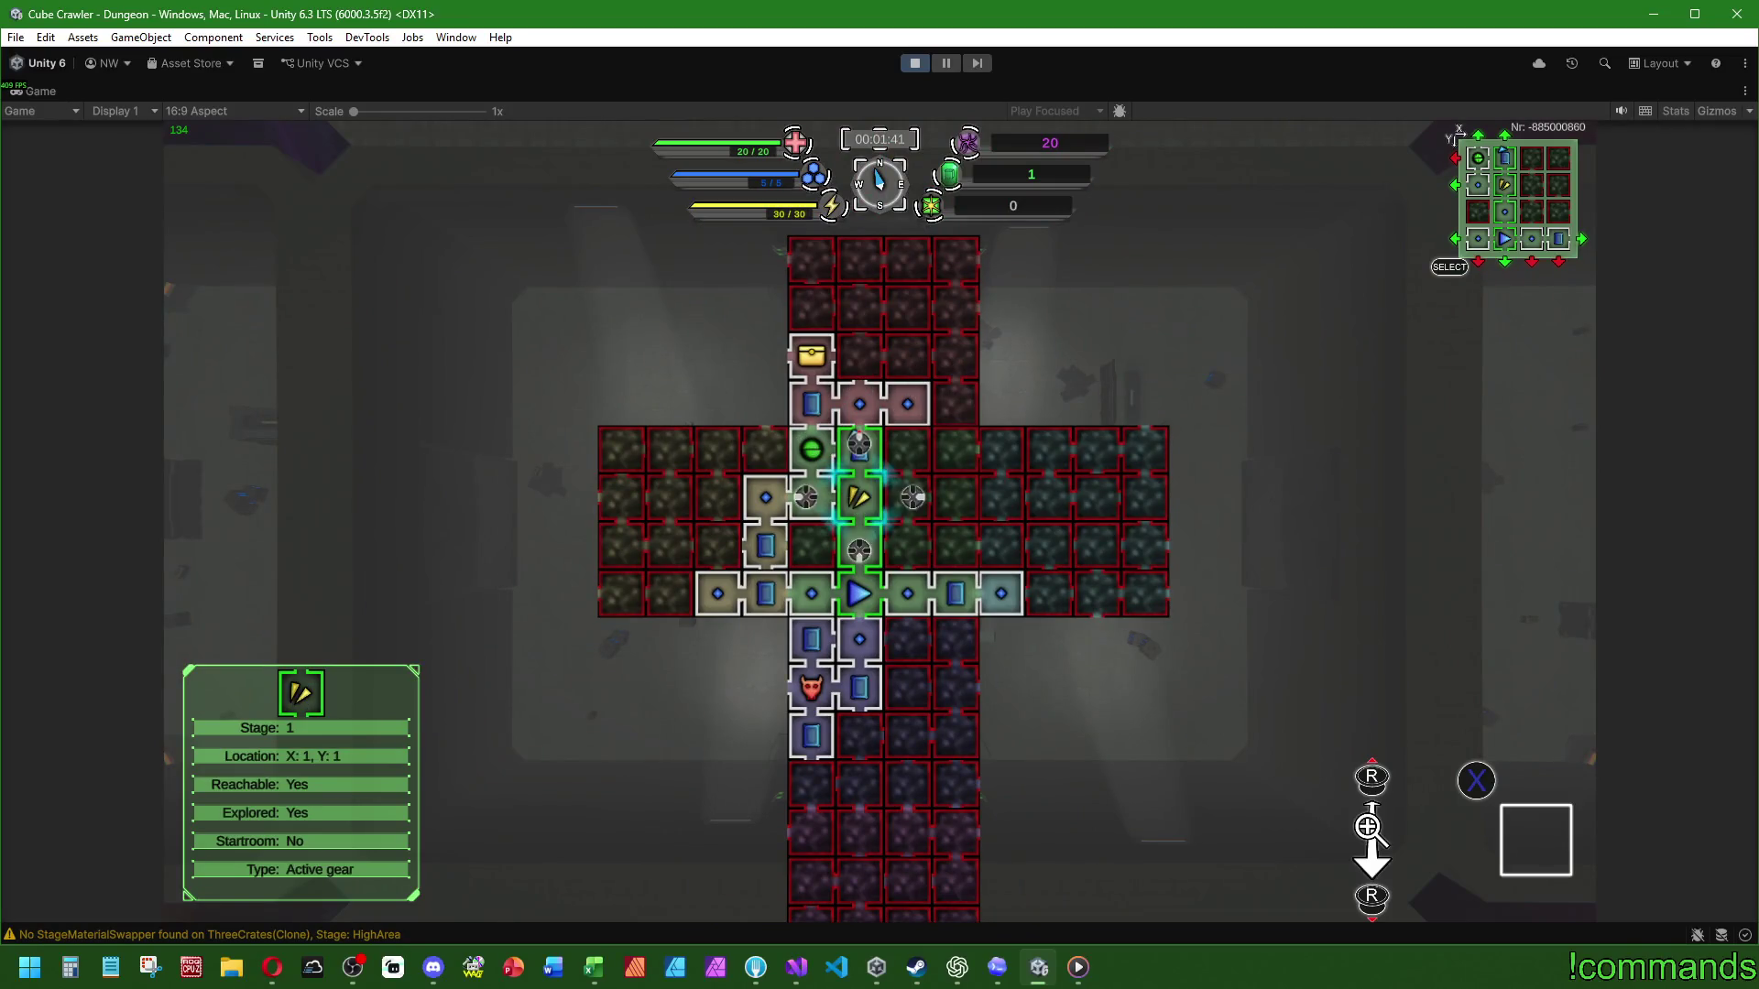
key("Left")
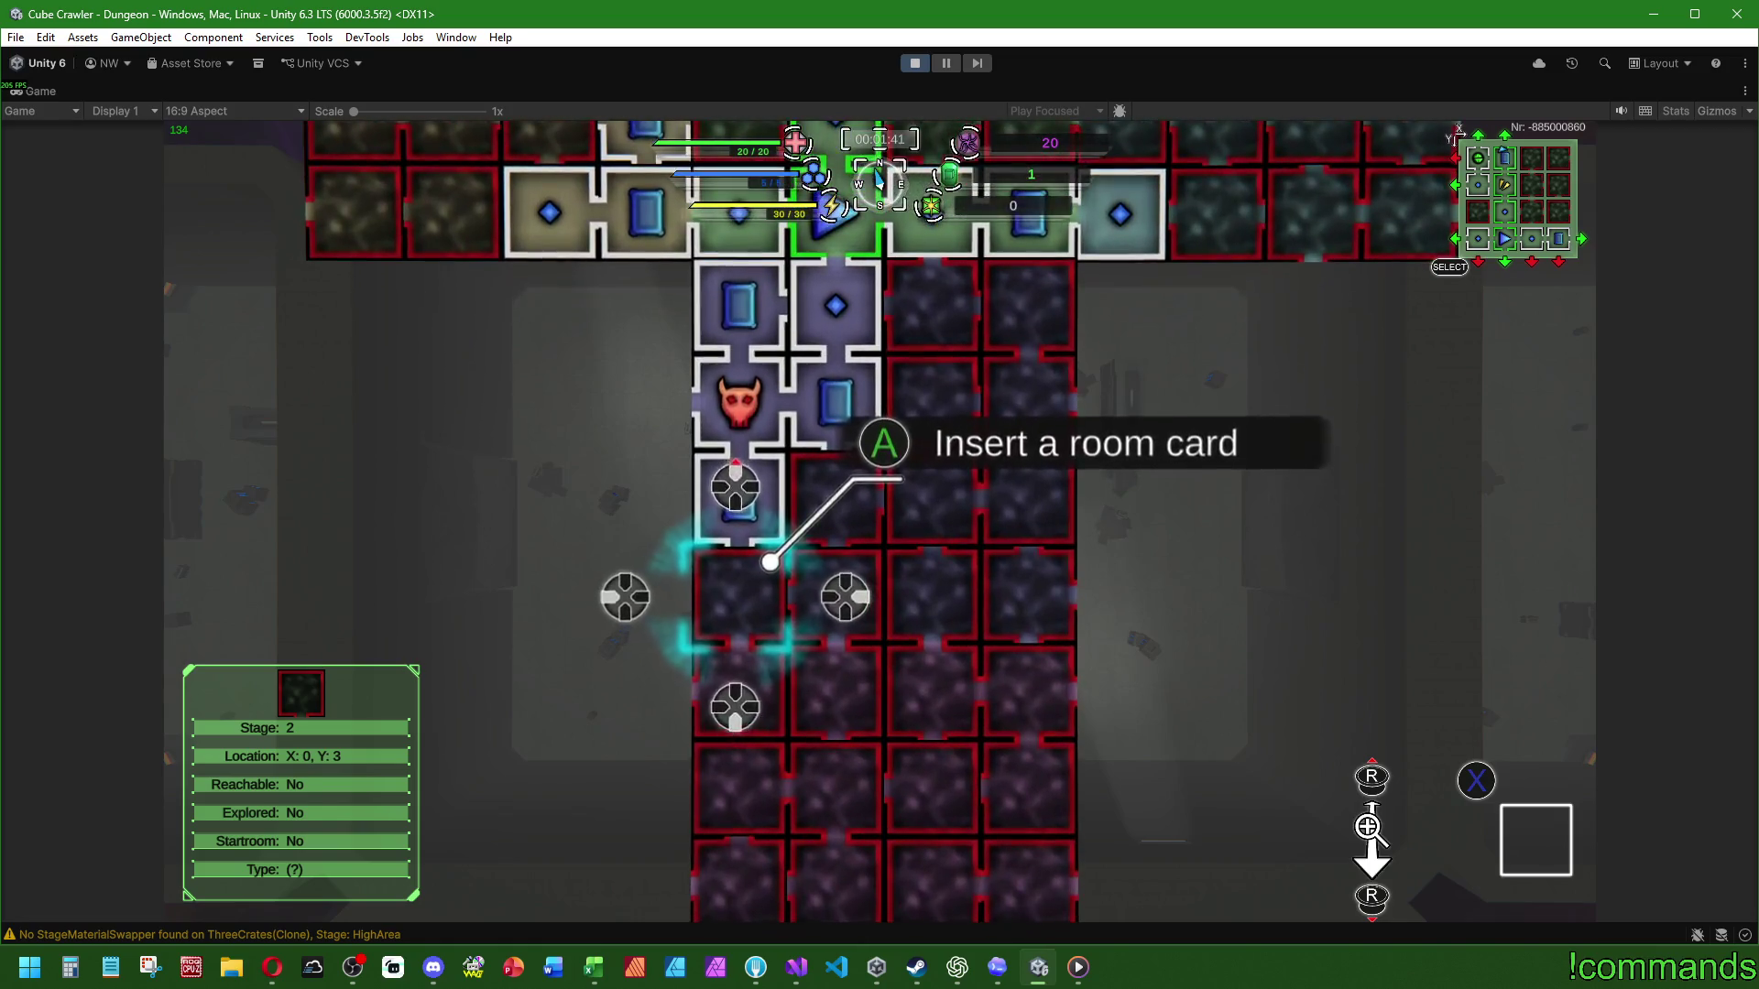
key("Up")
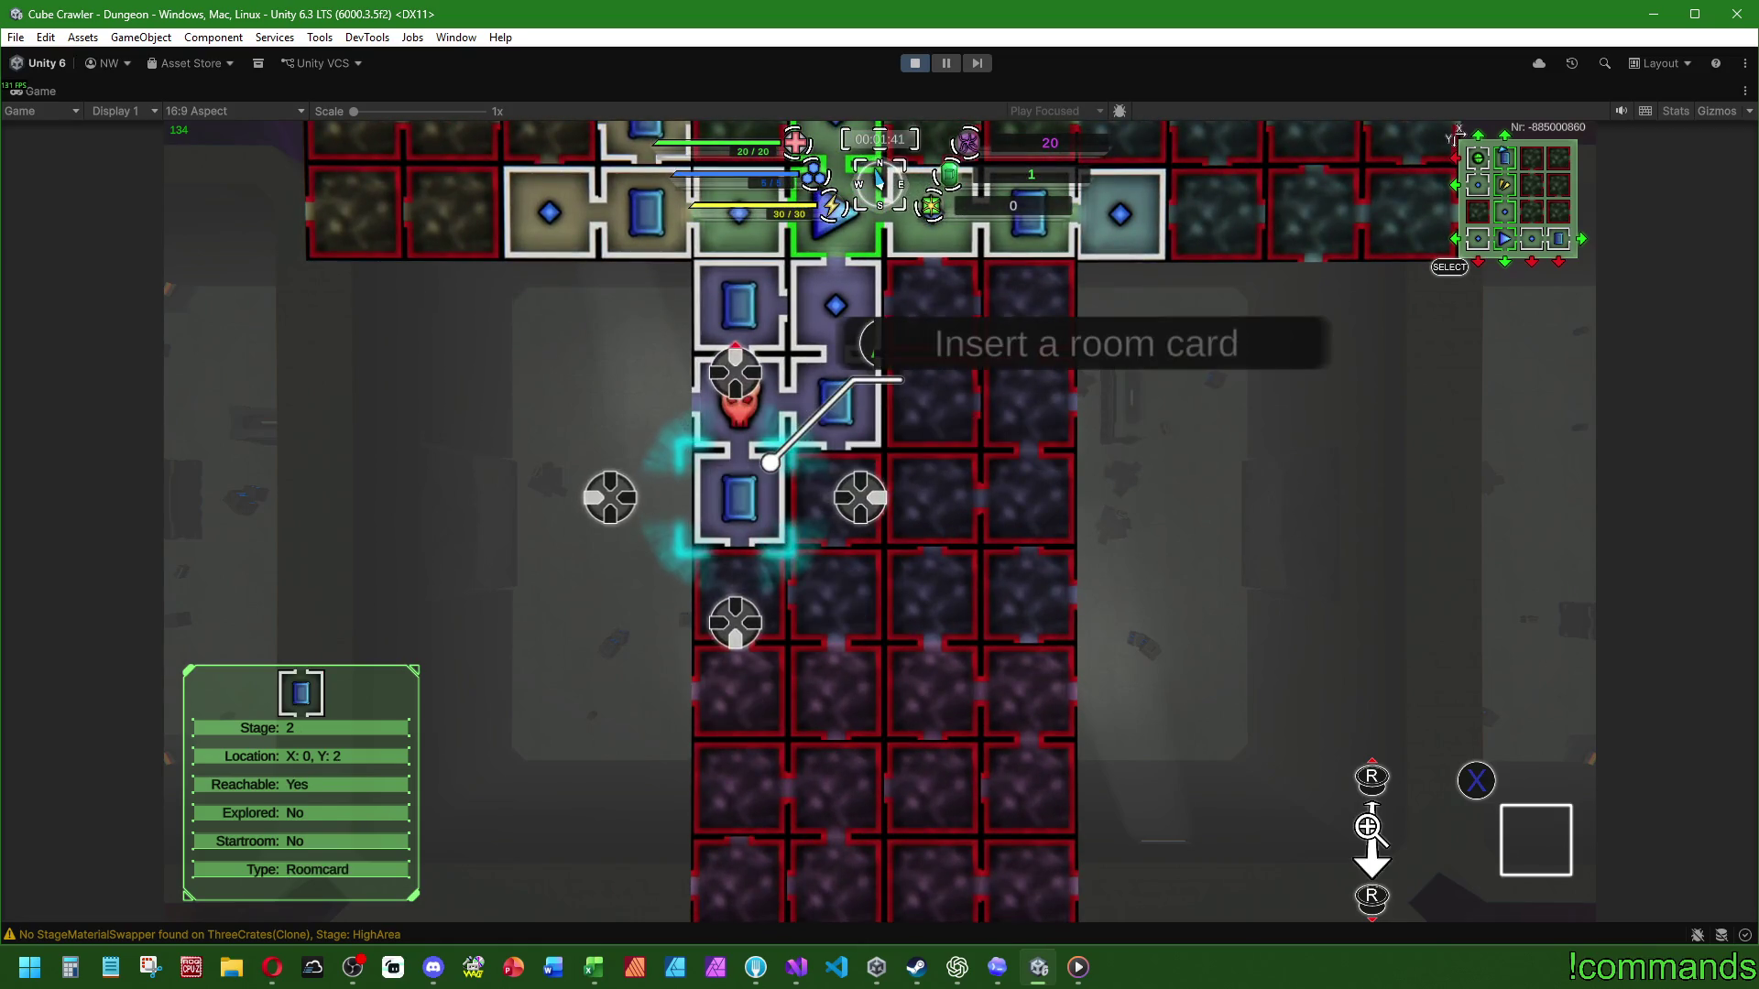
key("Down")
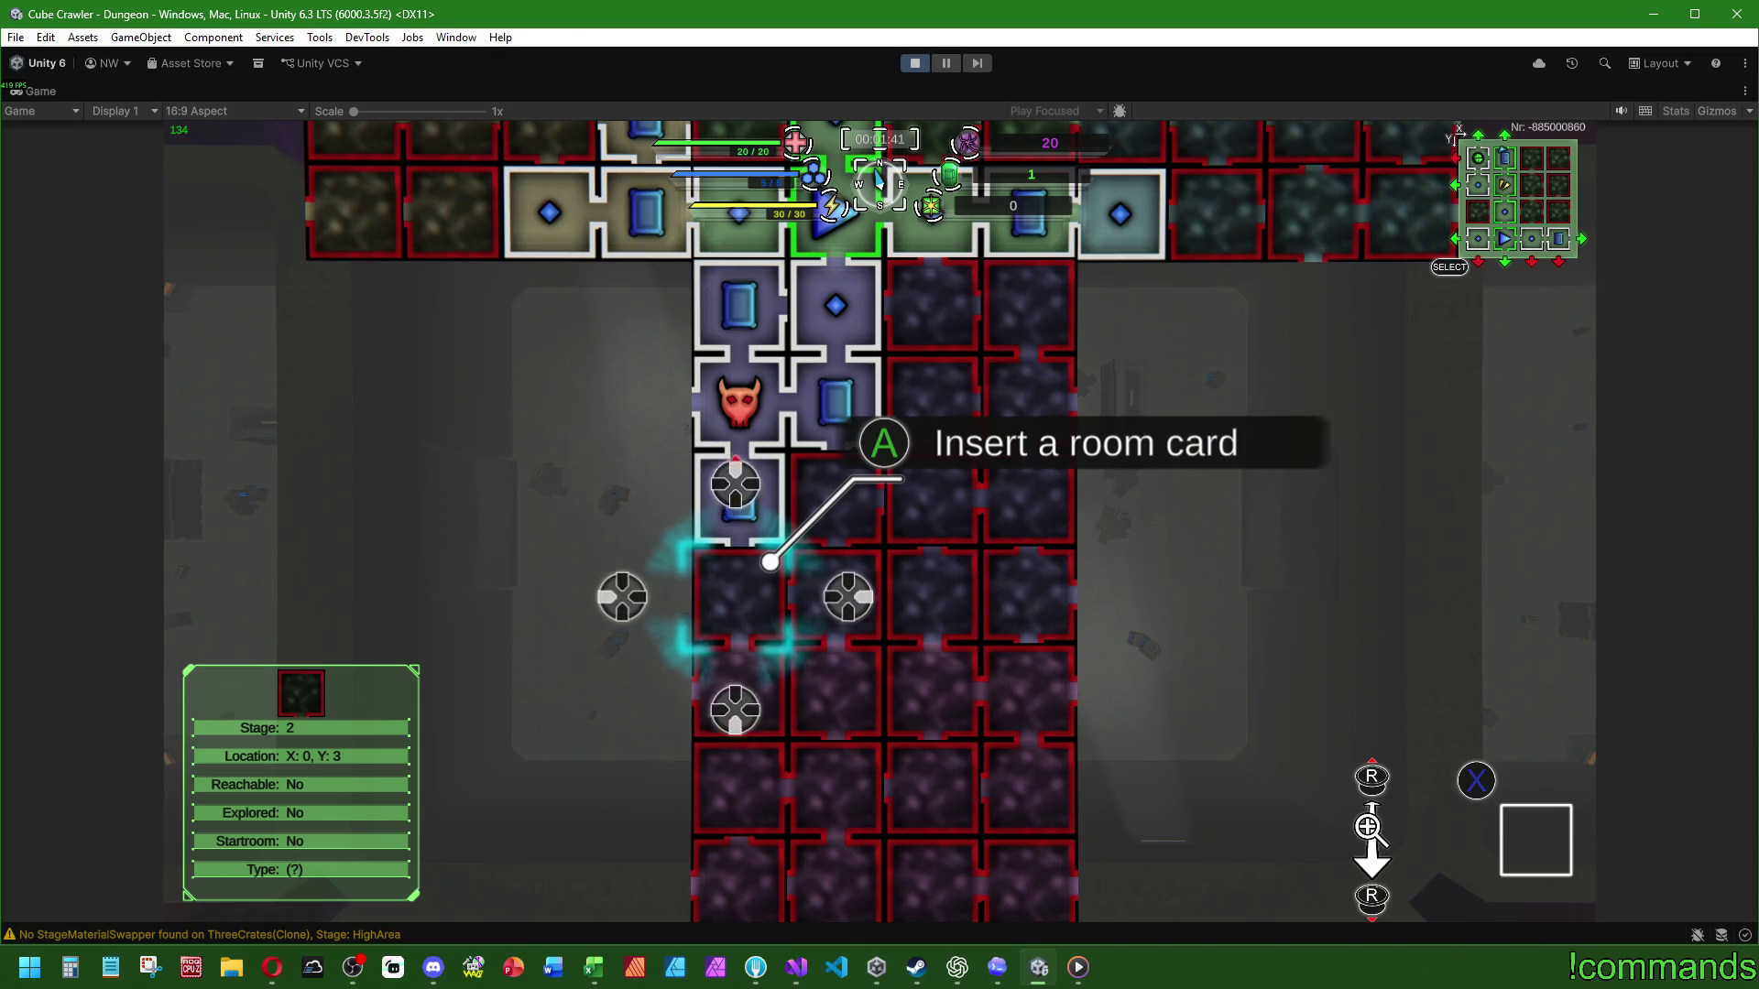
key("Return")
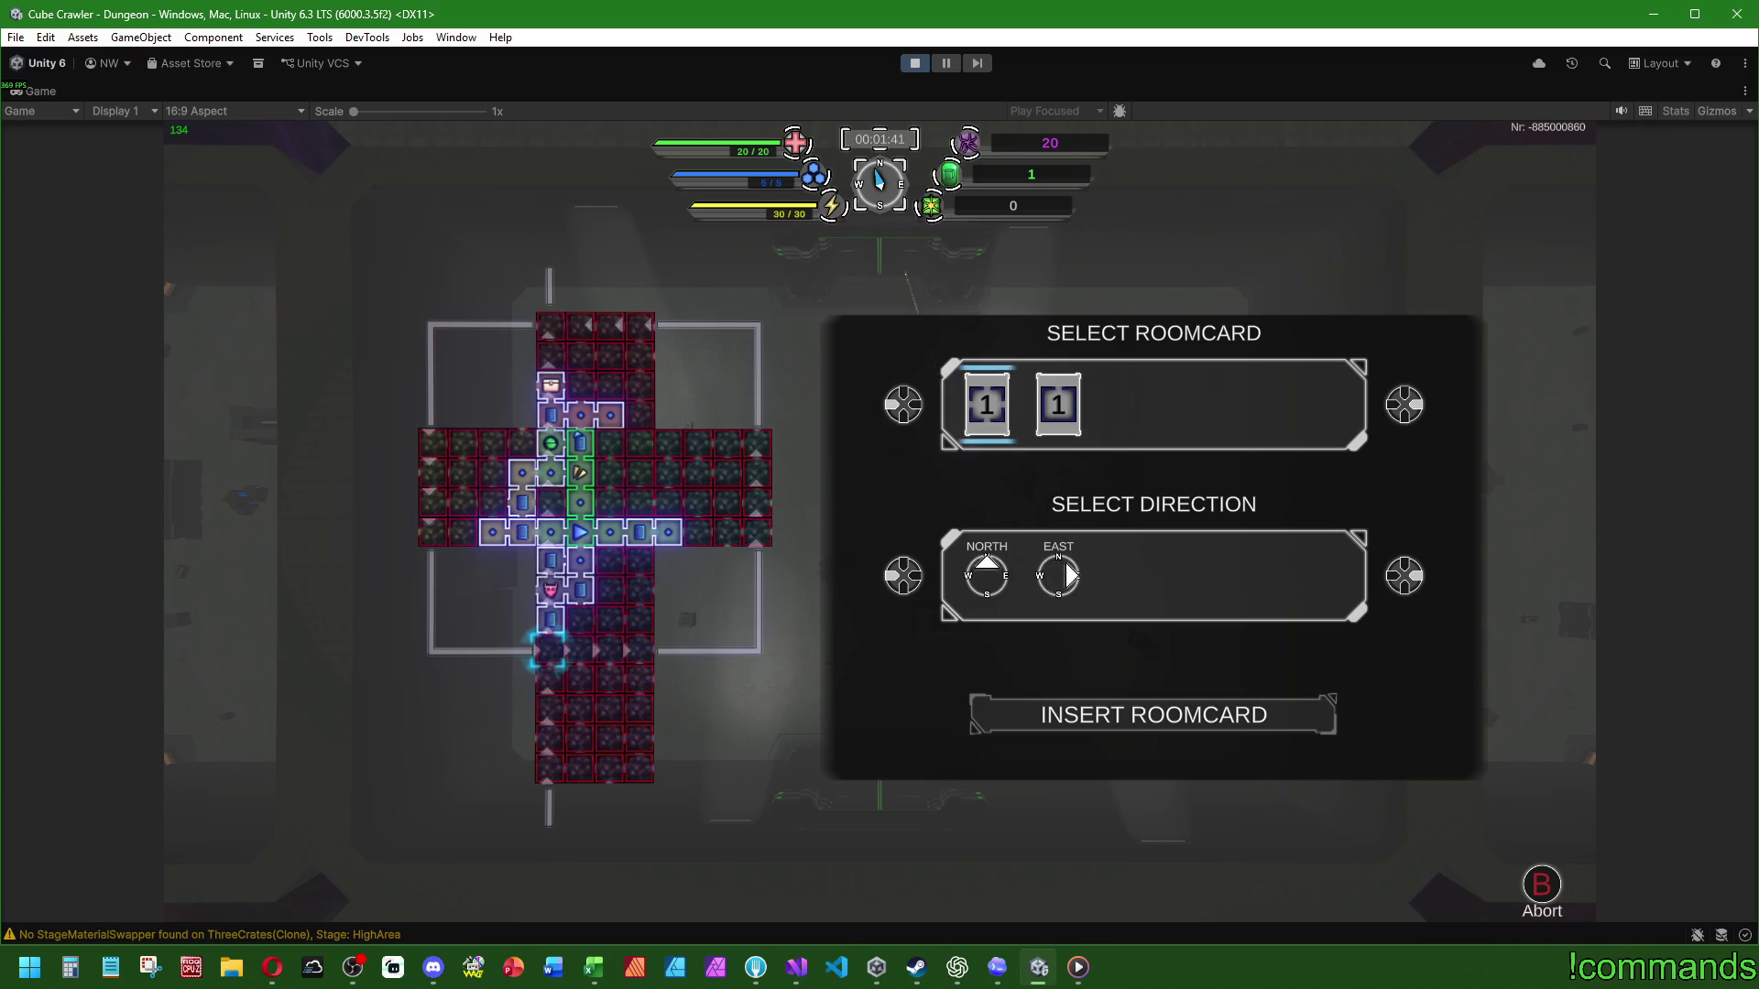
Step: Insert the first room card into the empty slot and resume the run
key("Return")
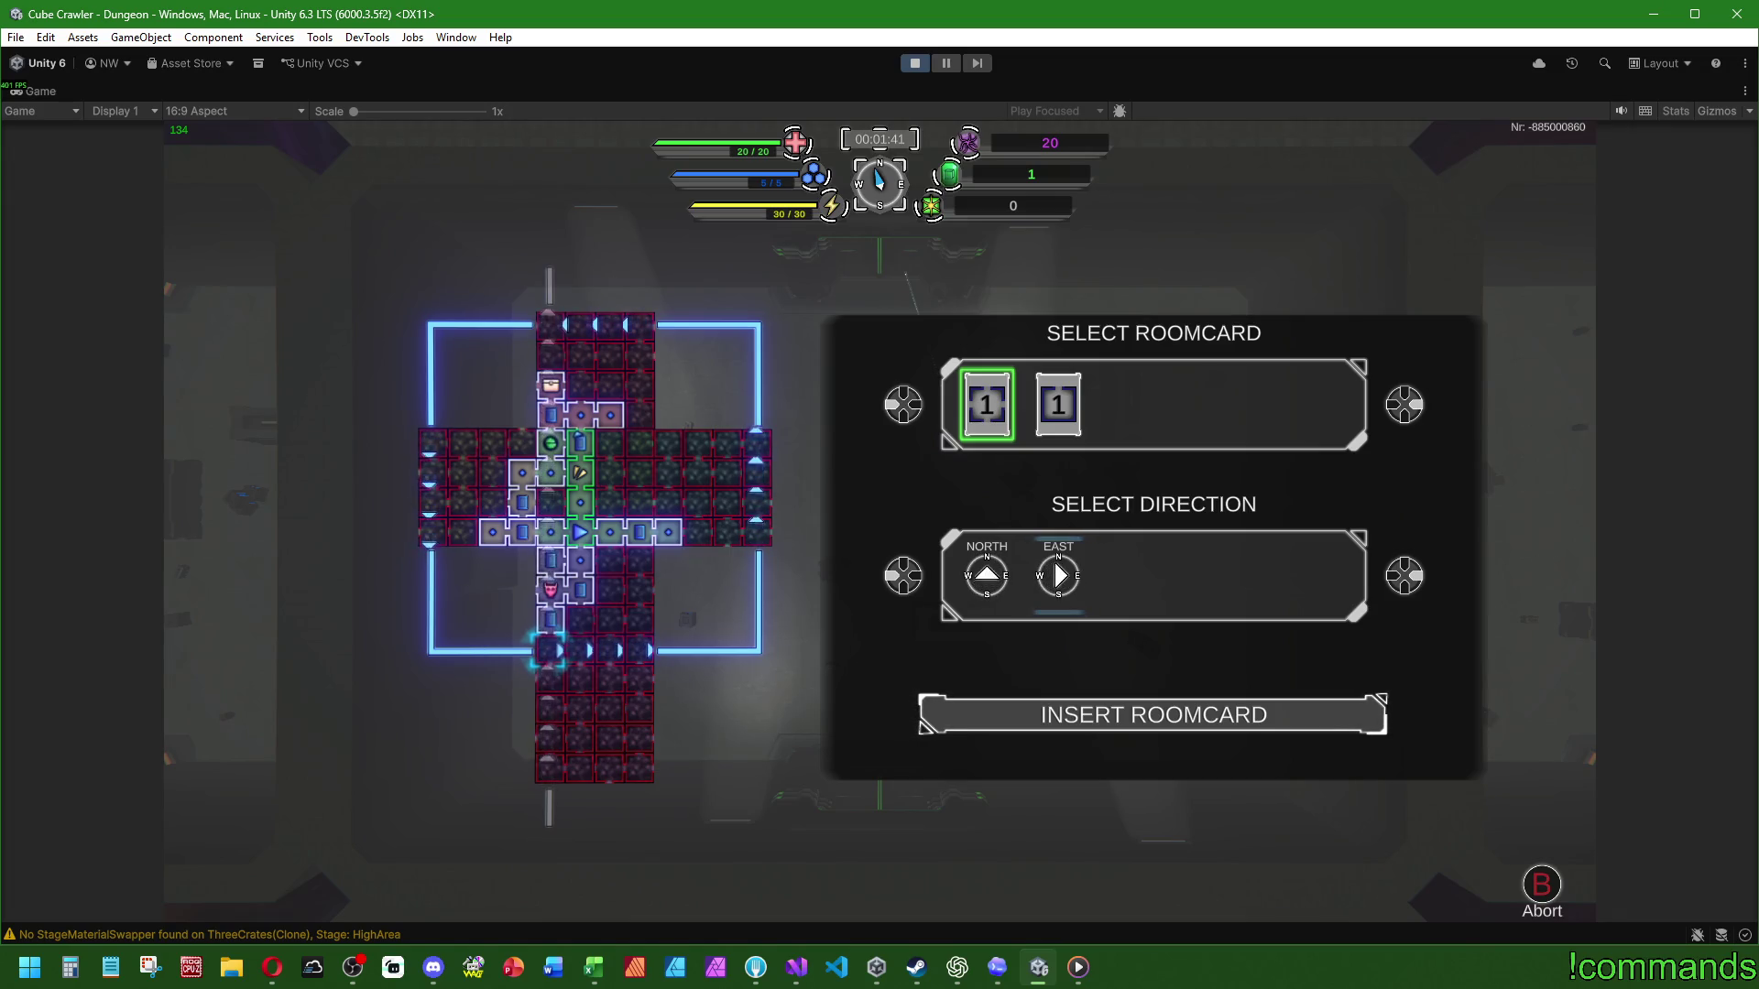
key("Return")
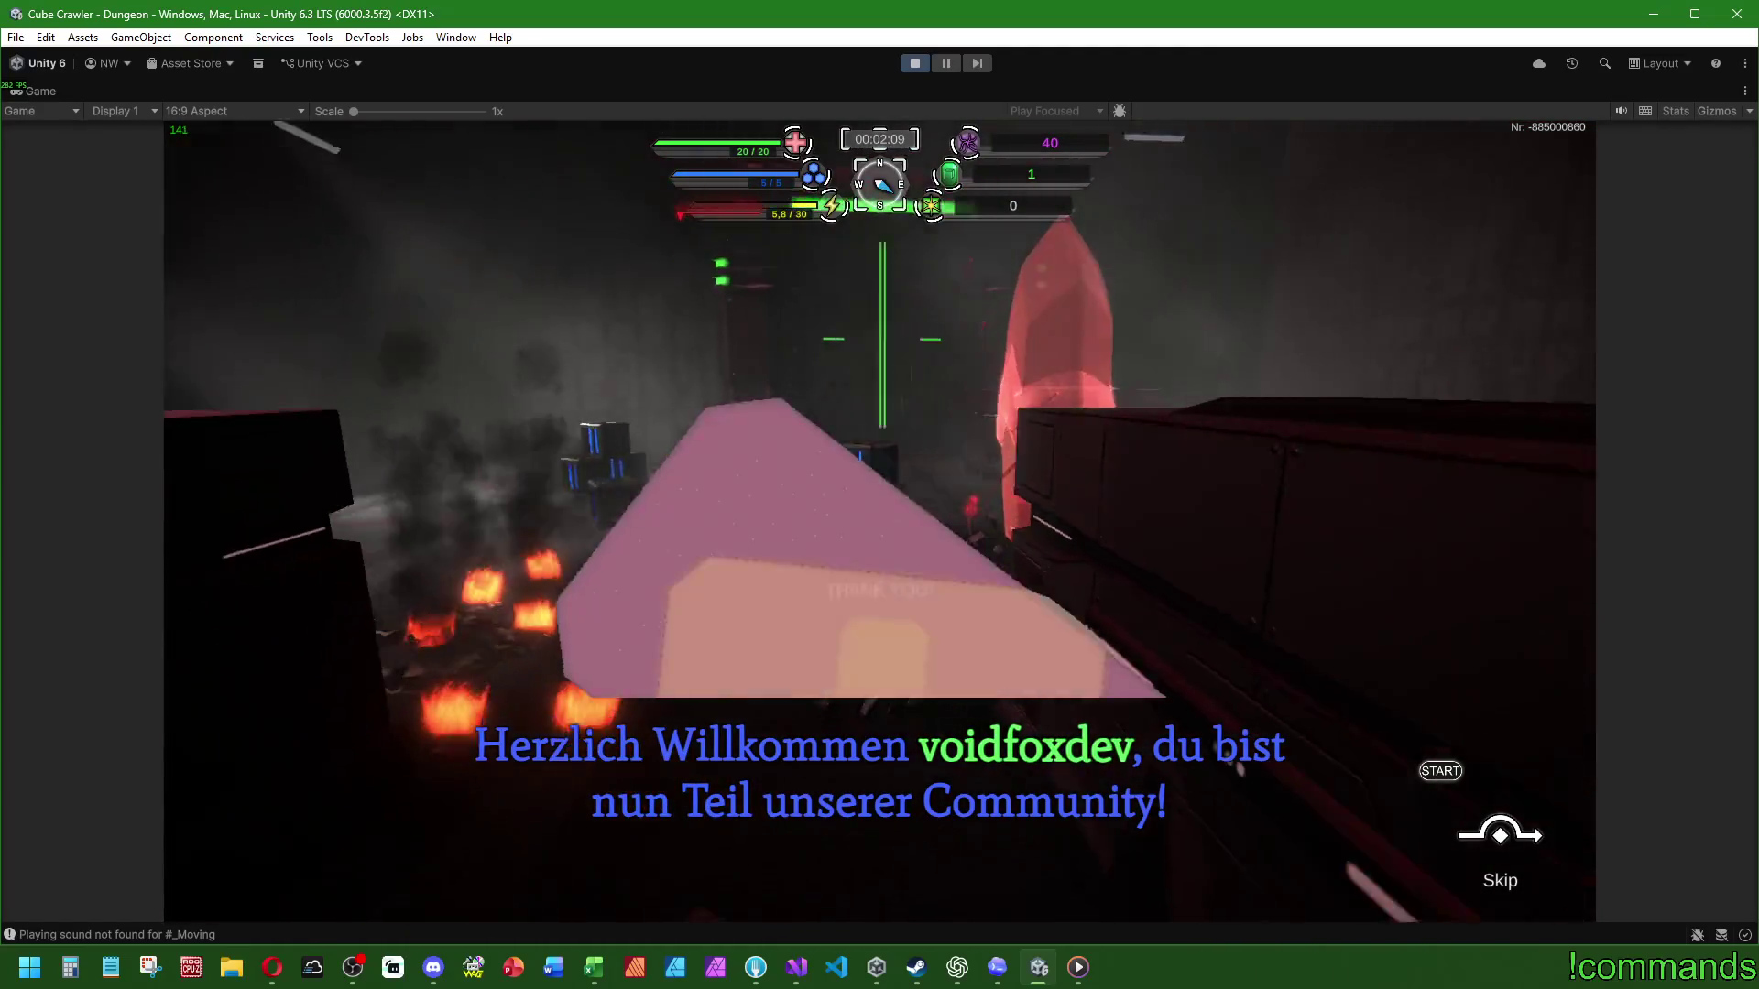
Step: Check the gear and room-card overview and dismiss the Gate Fragment notice
key("Tab")
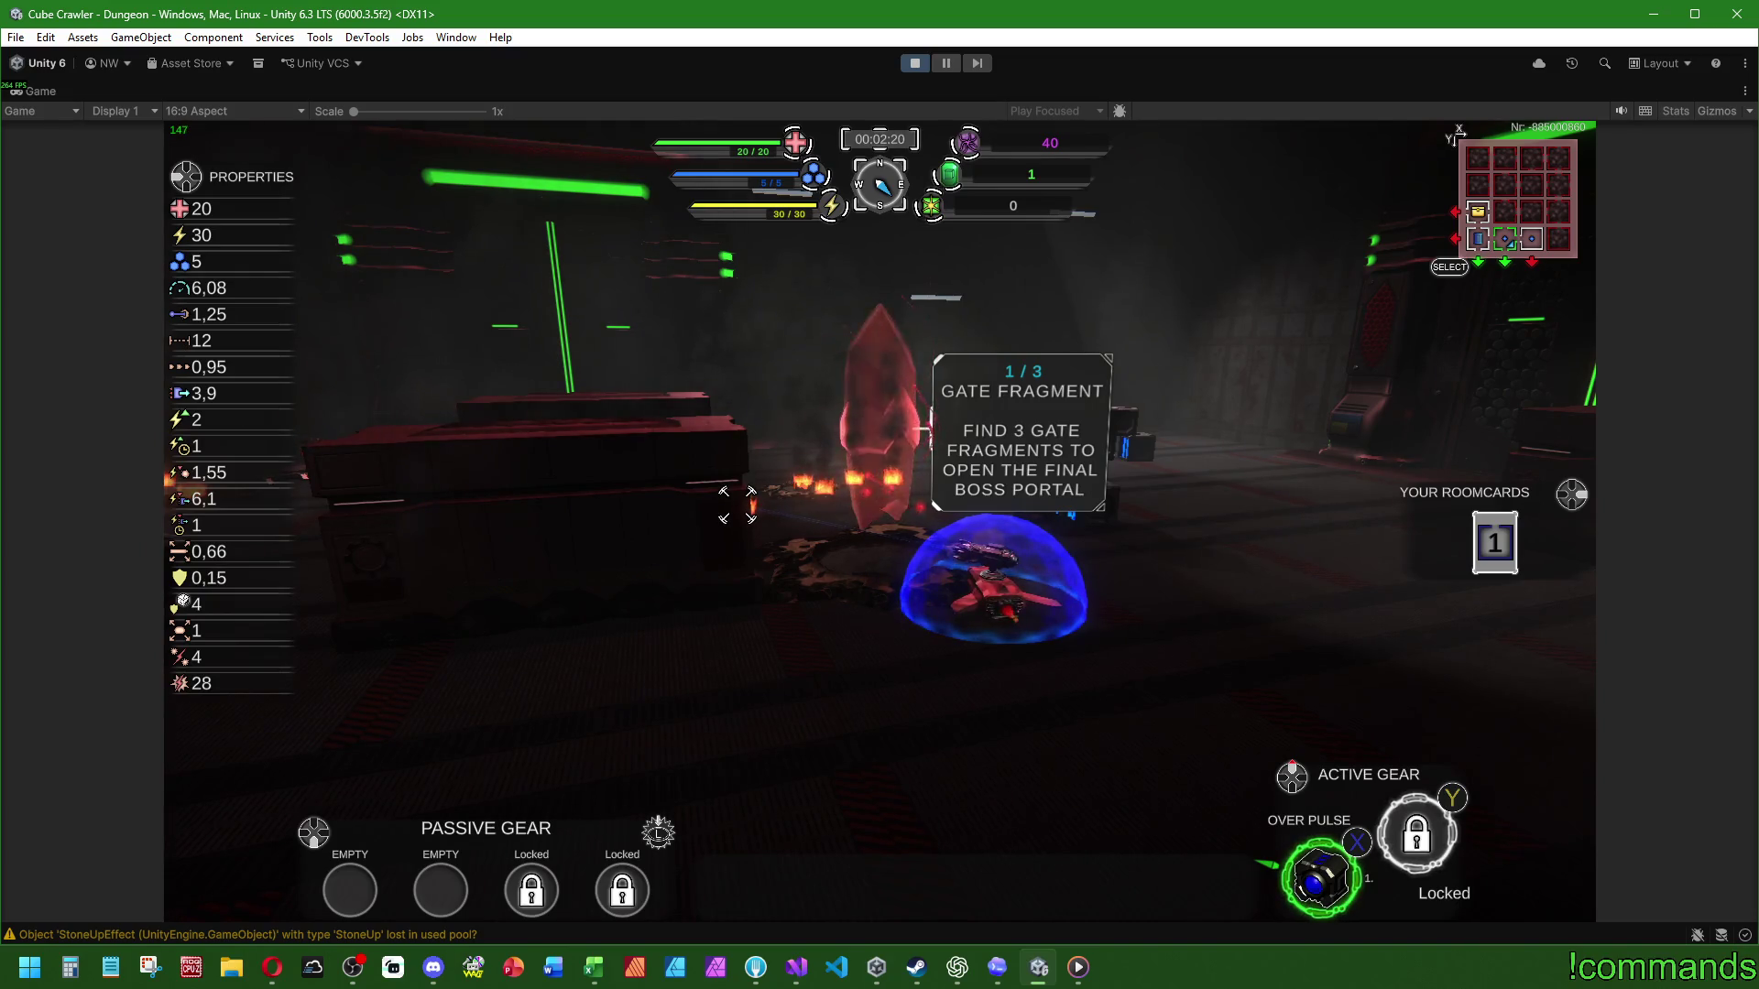
key("w")
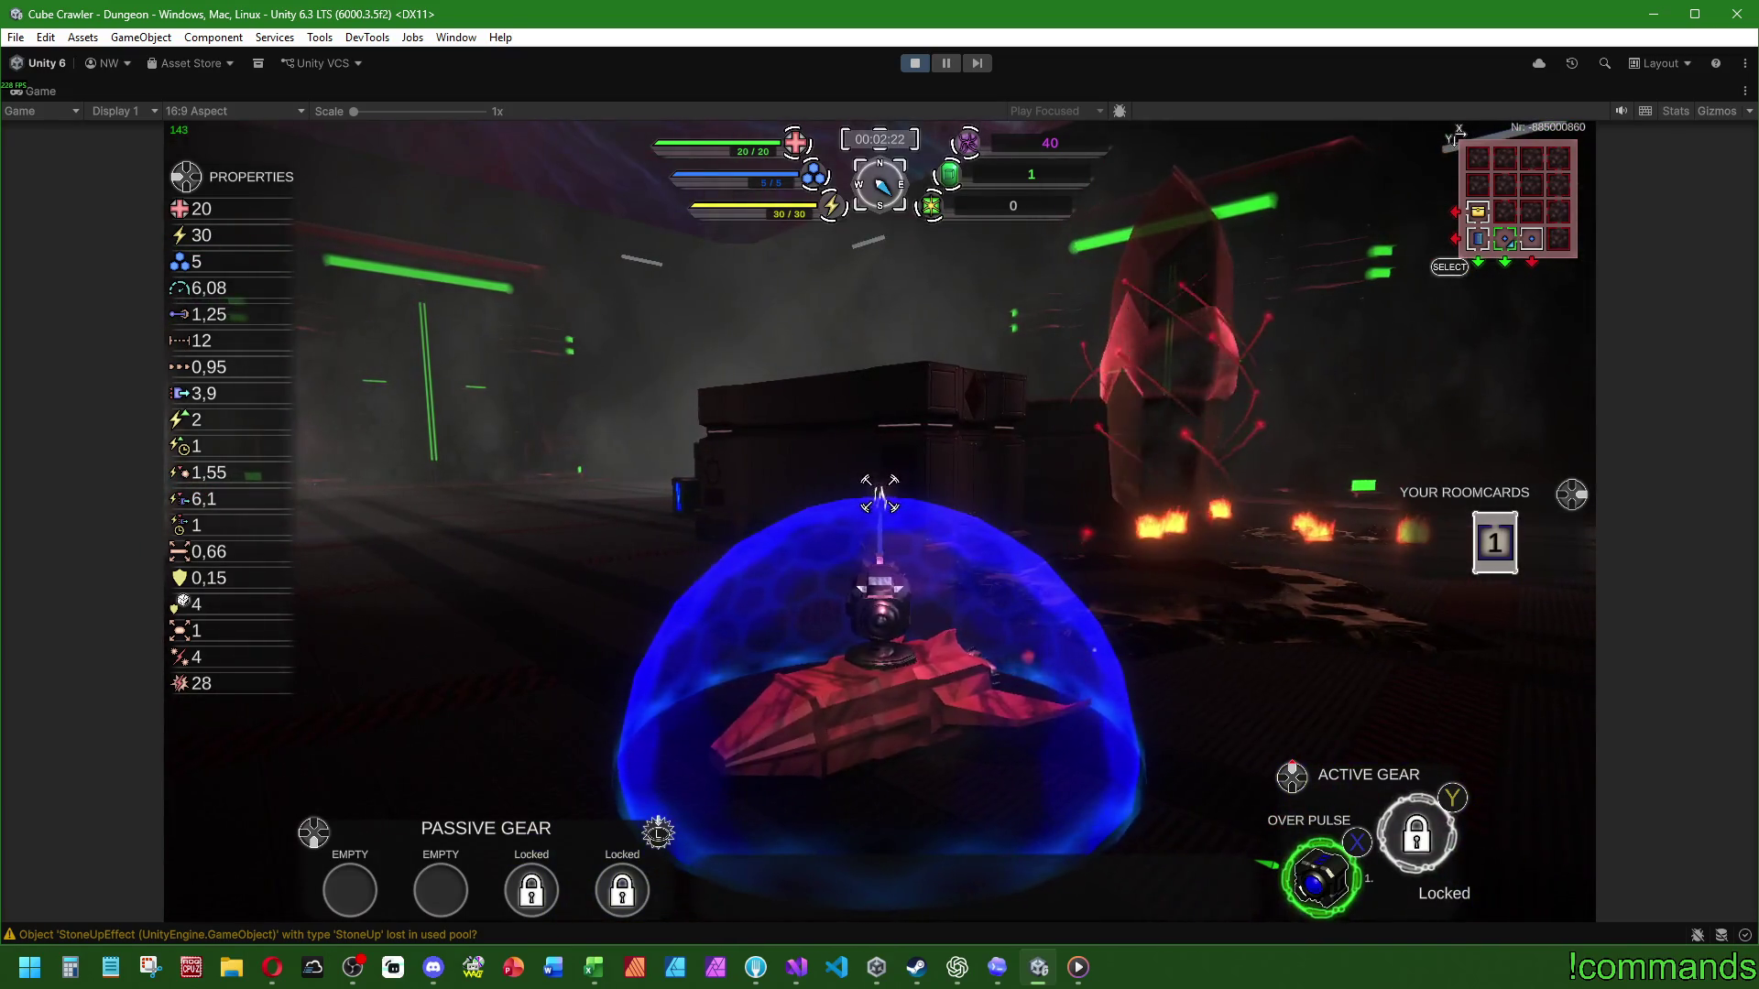
key("super")
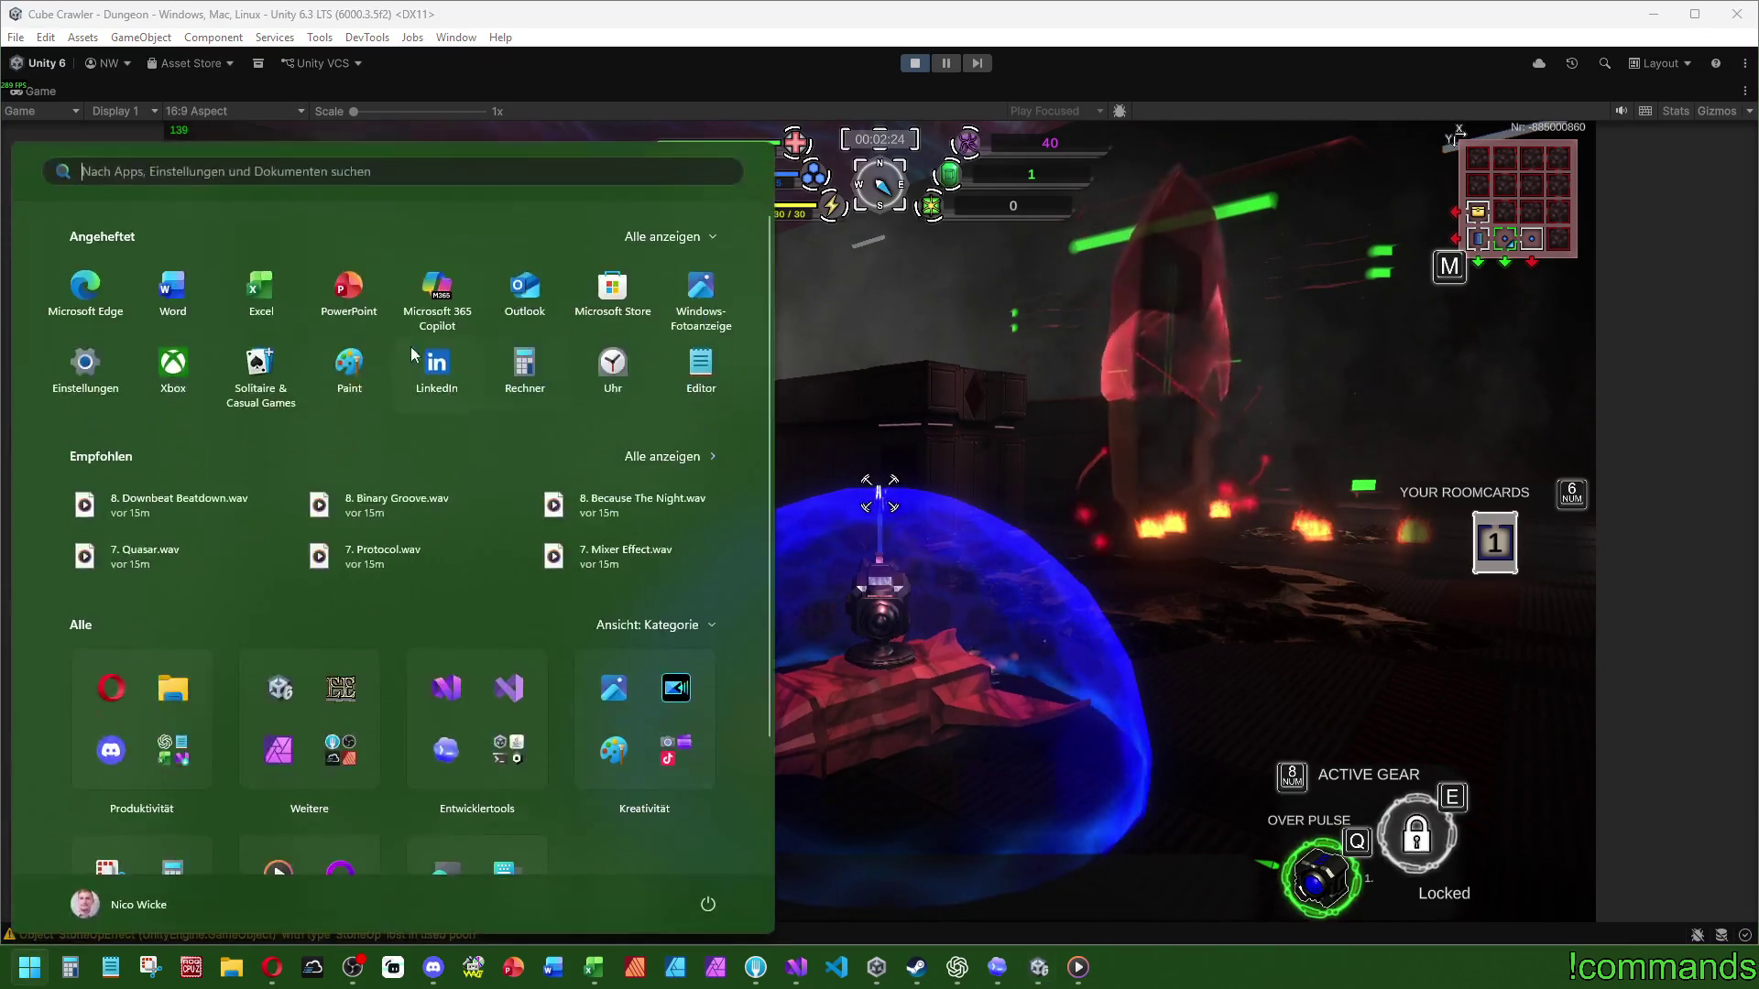
left_click(768, 972)
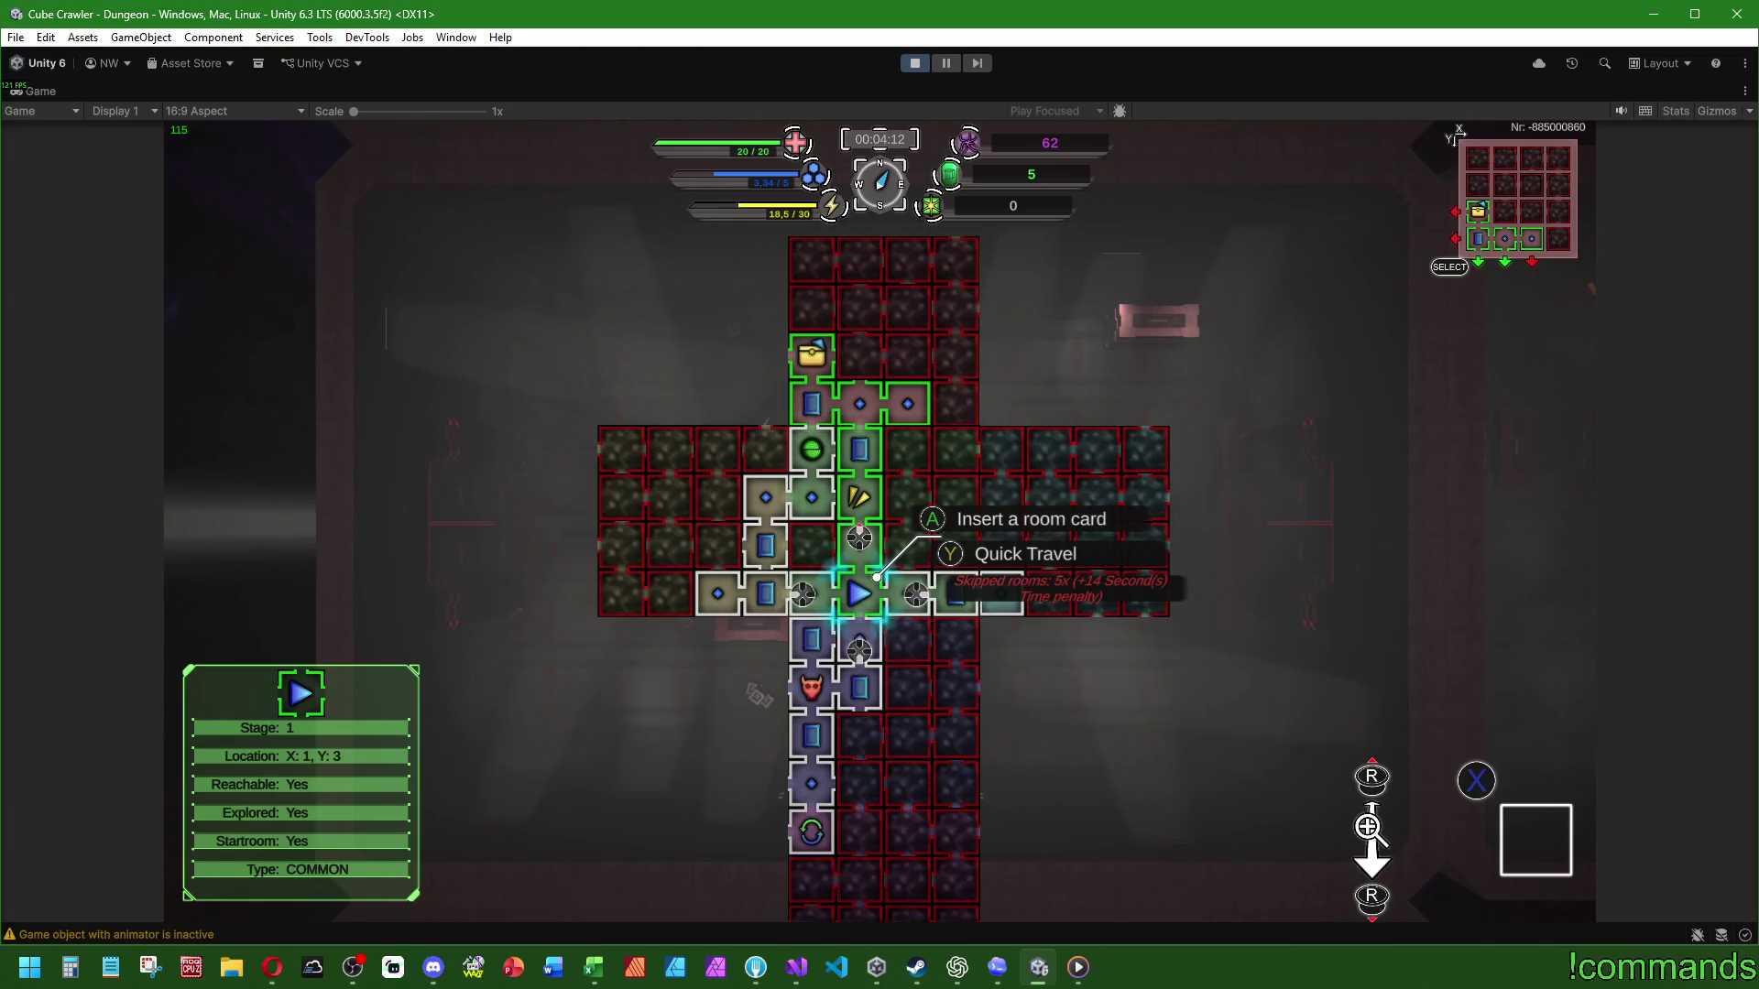
Step: Quick-travel to the start room from the dungeon map, reaching the Entrance stage
key("m")
key("super")
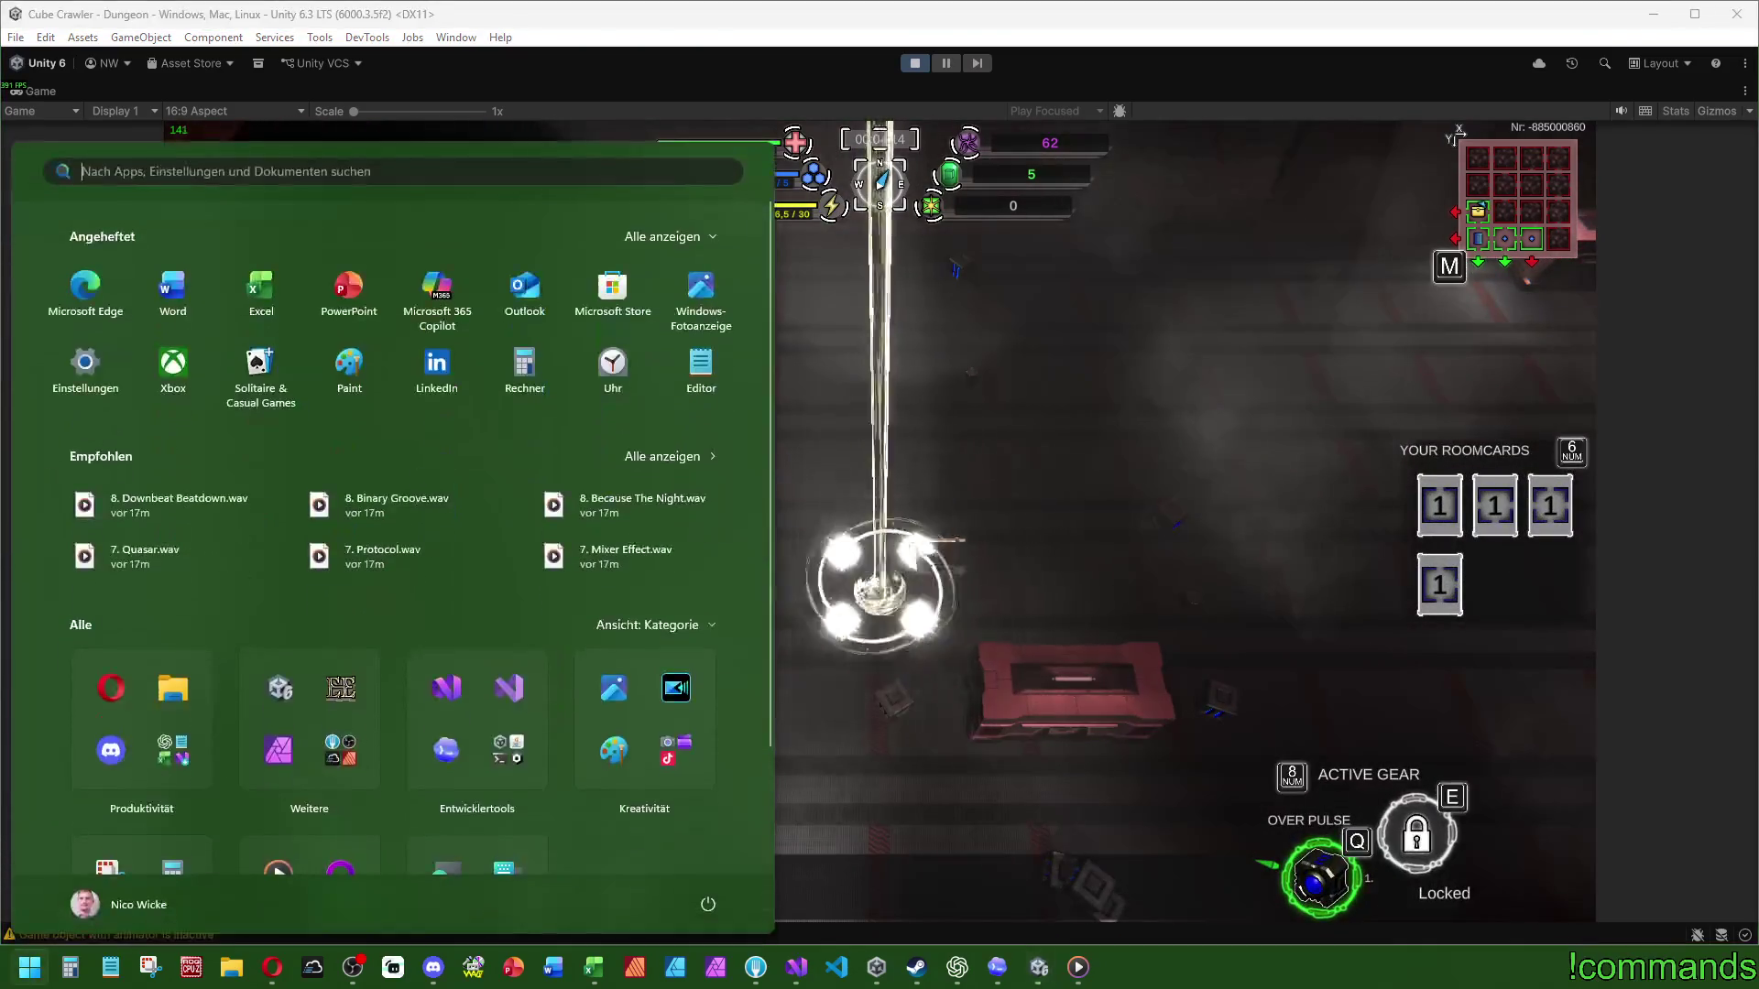
key("super")
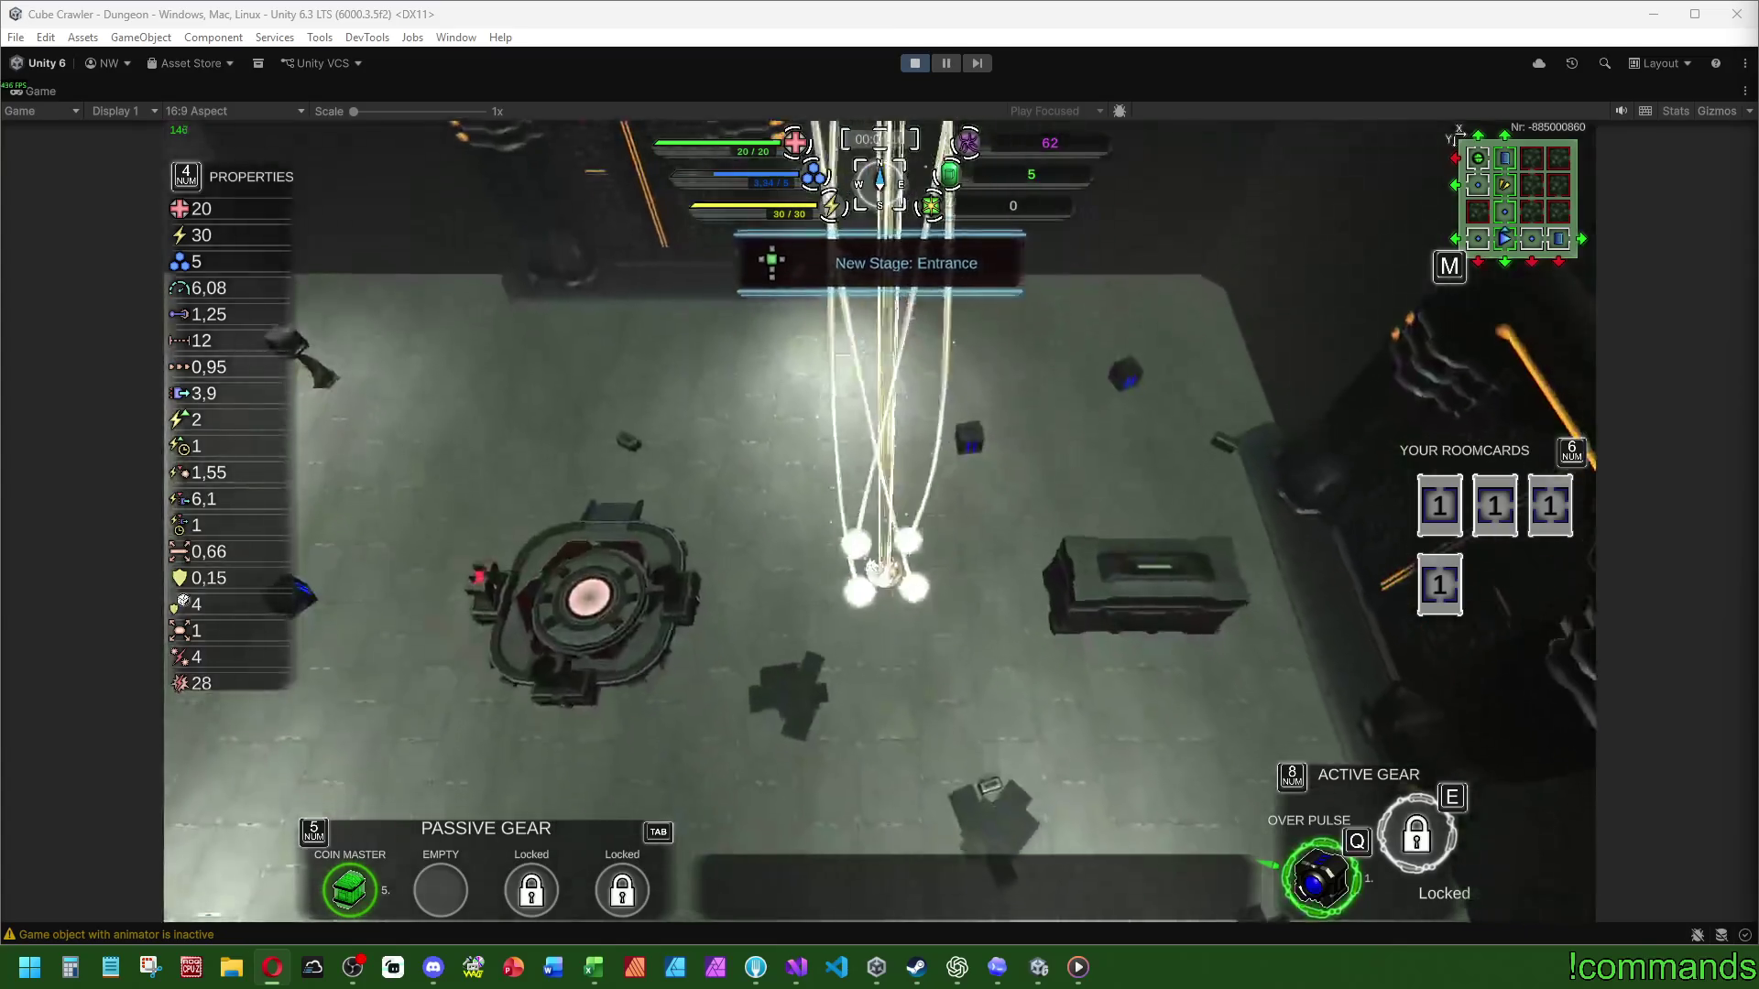
Step: Refocus the running game, fight through rooms to five room cards, then open the info menu
left_click(1096, 689)
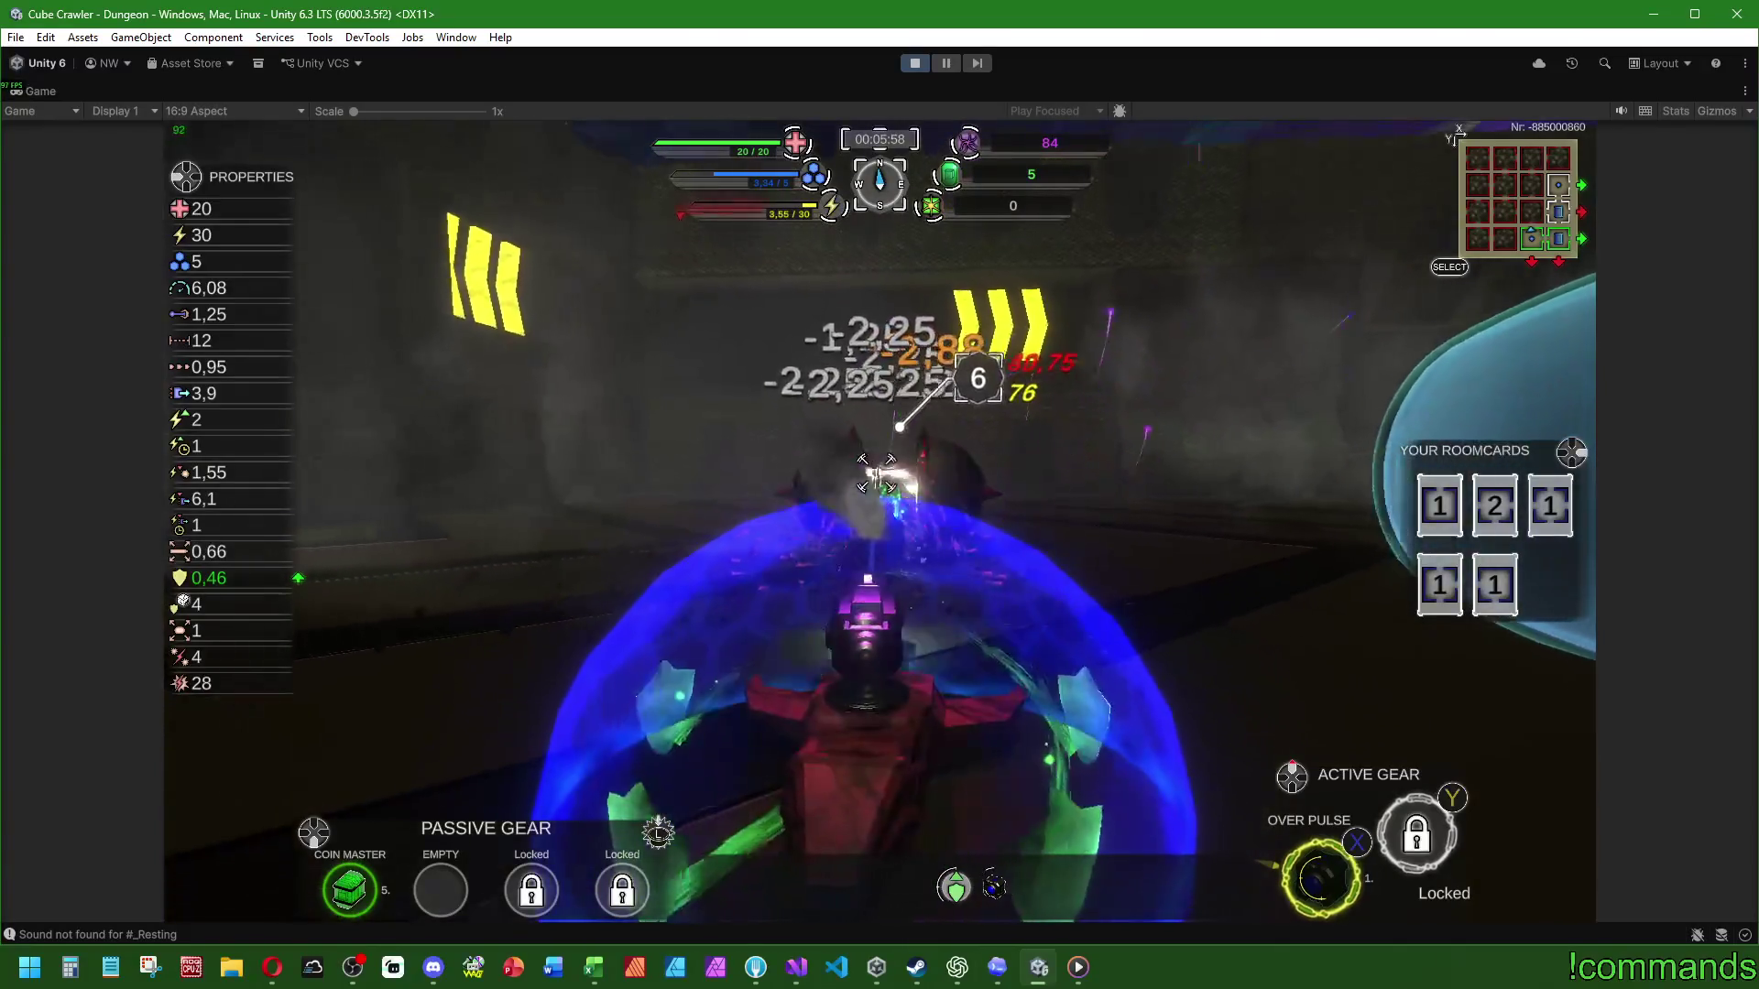
key("Tab")
Step: Review the Current Buffs list, Change Armor and Projectile Shield, then close the information overlay
key("Right")
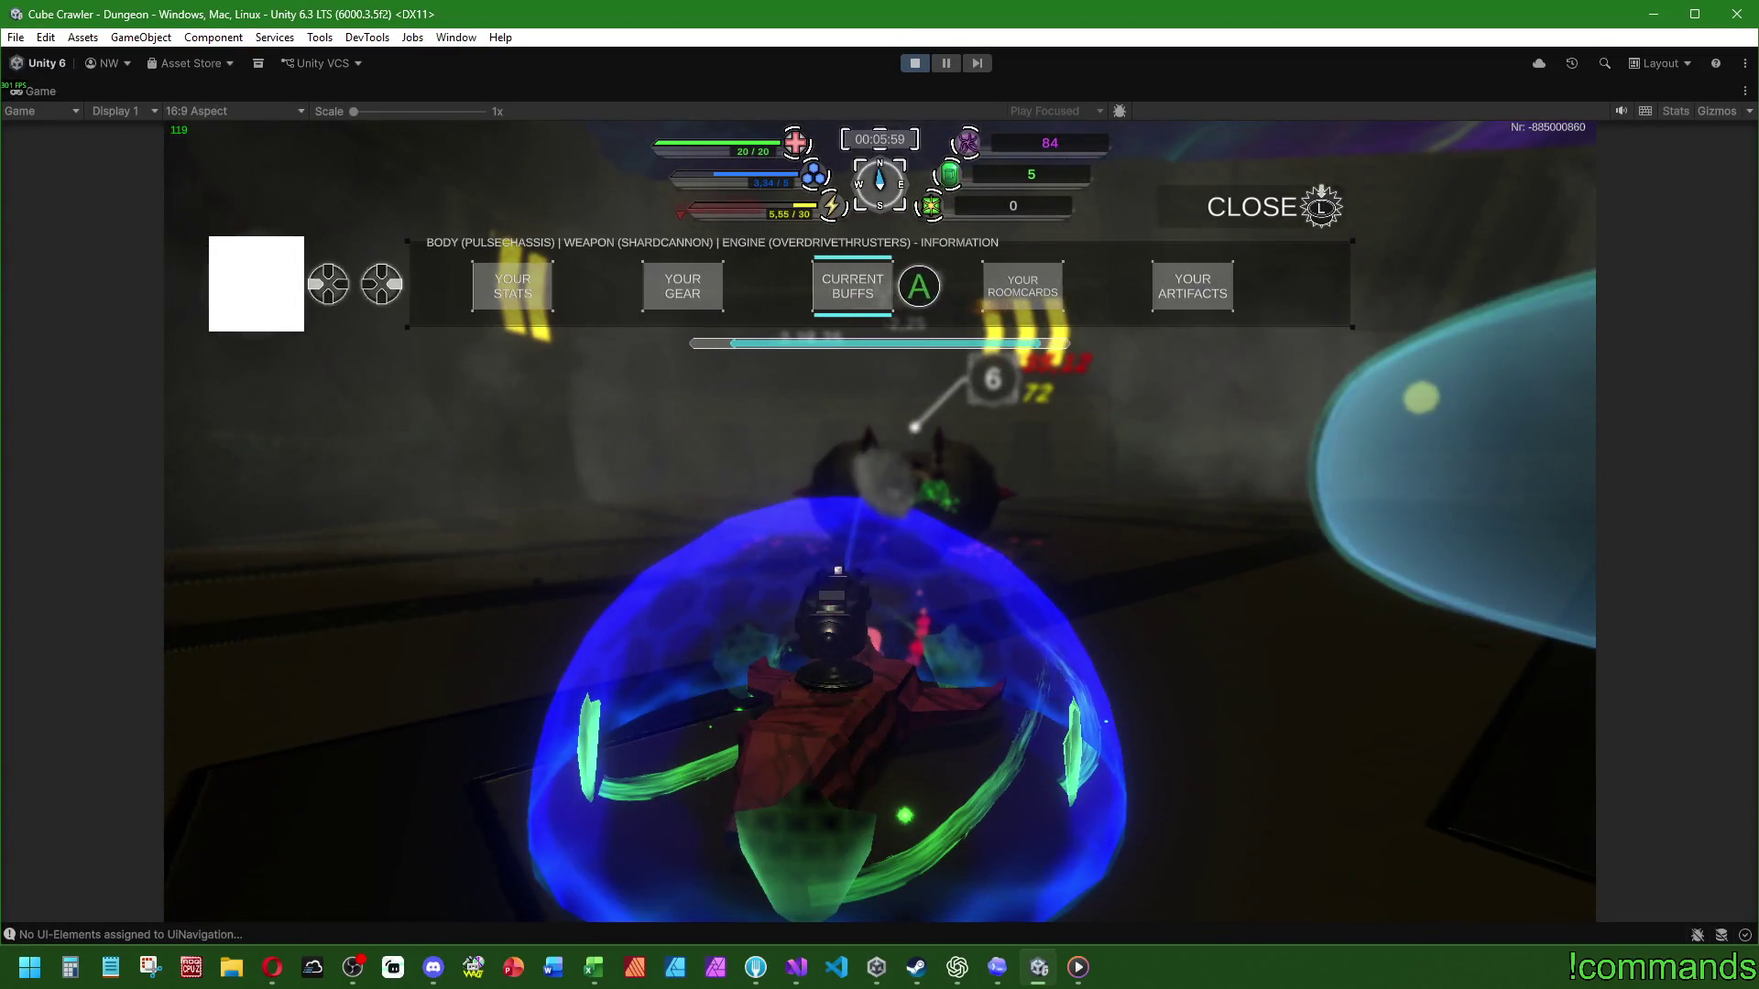
key("Return")
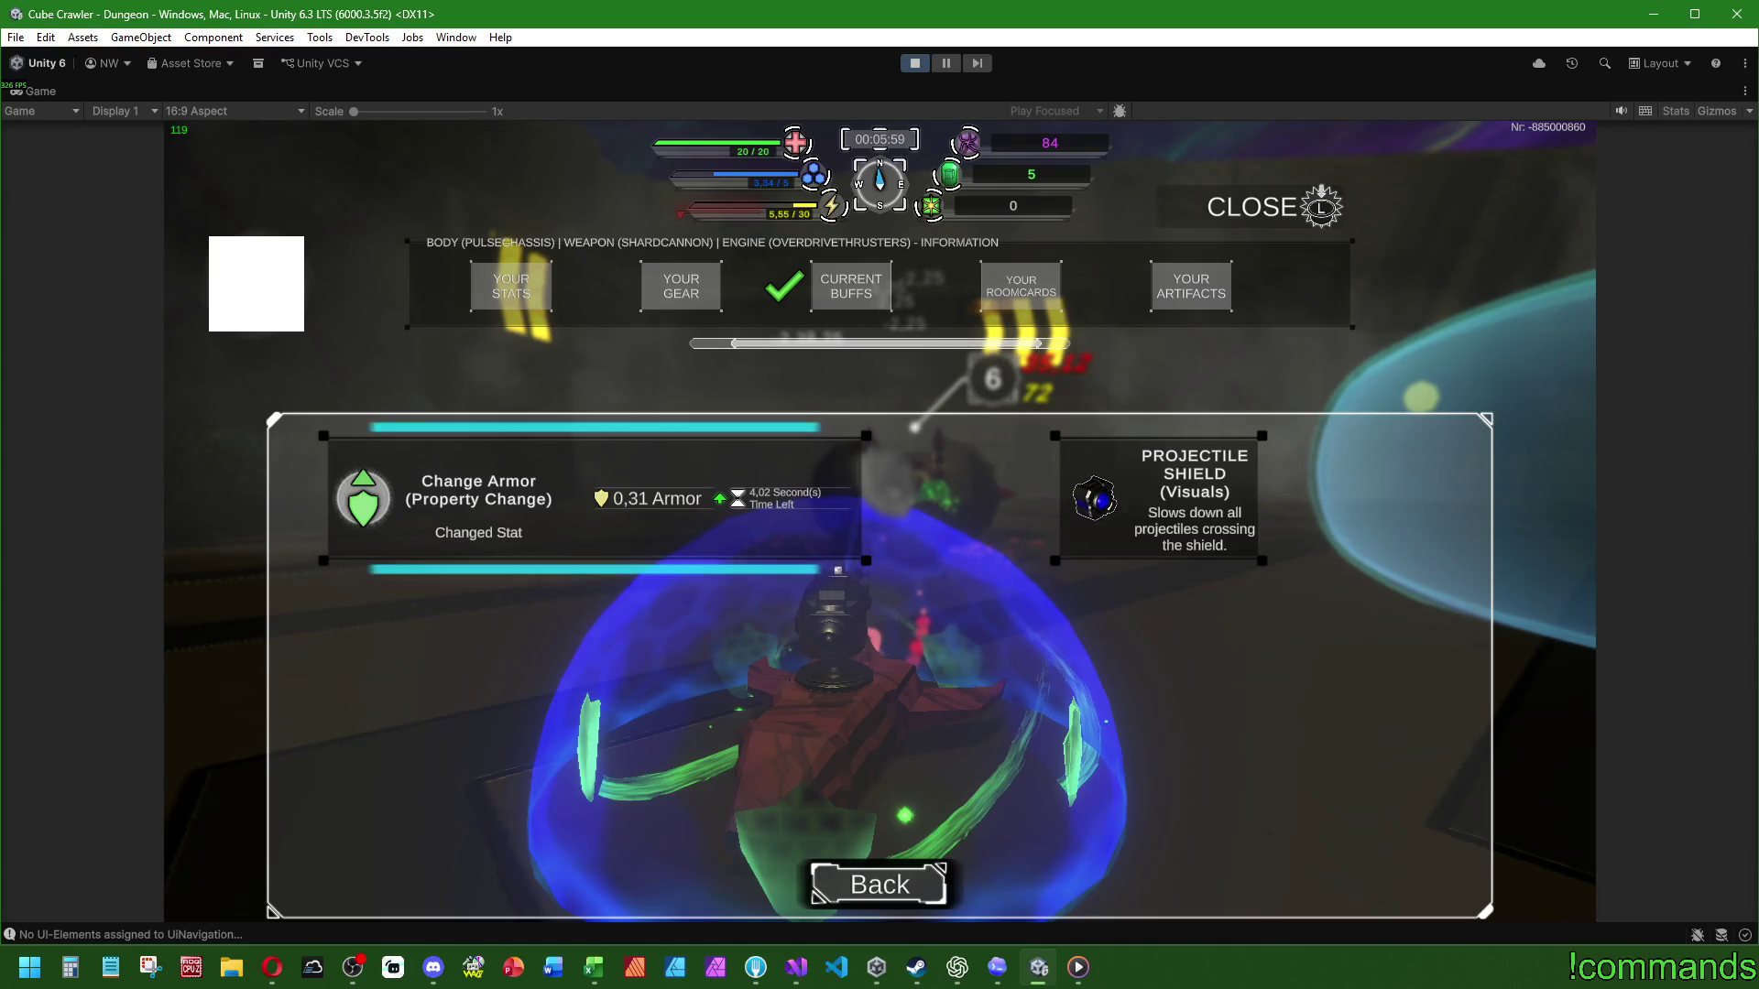
key("l")
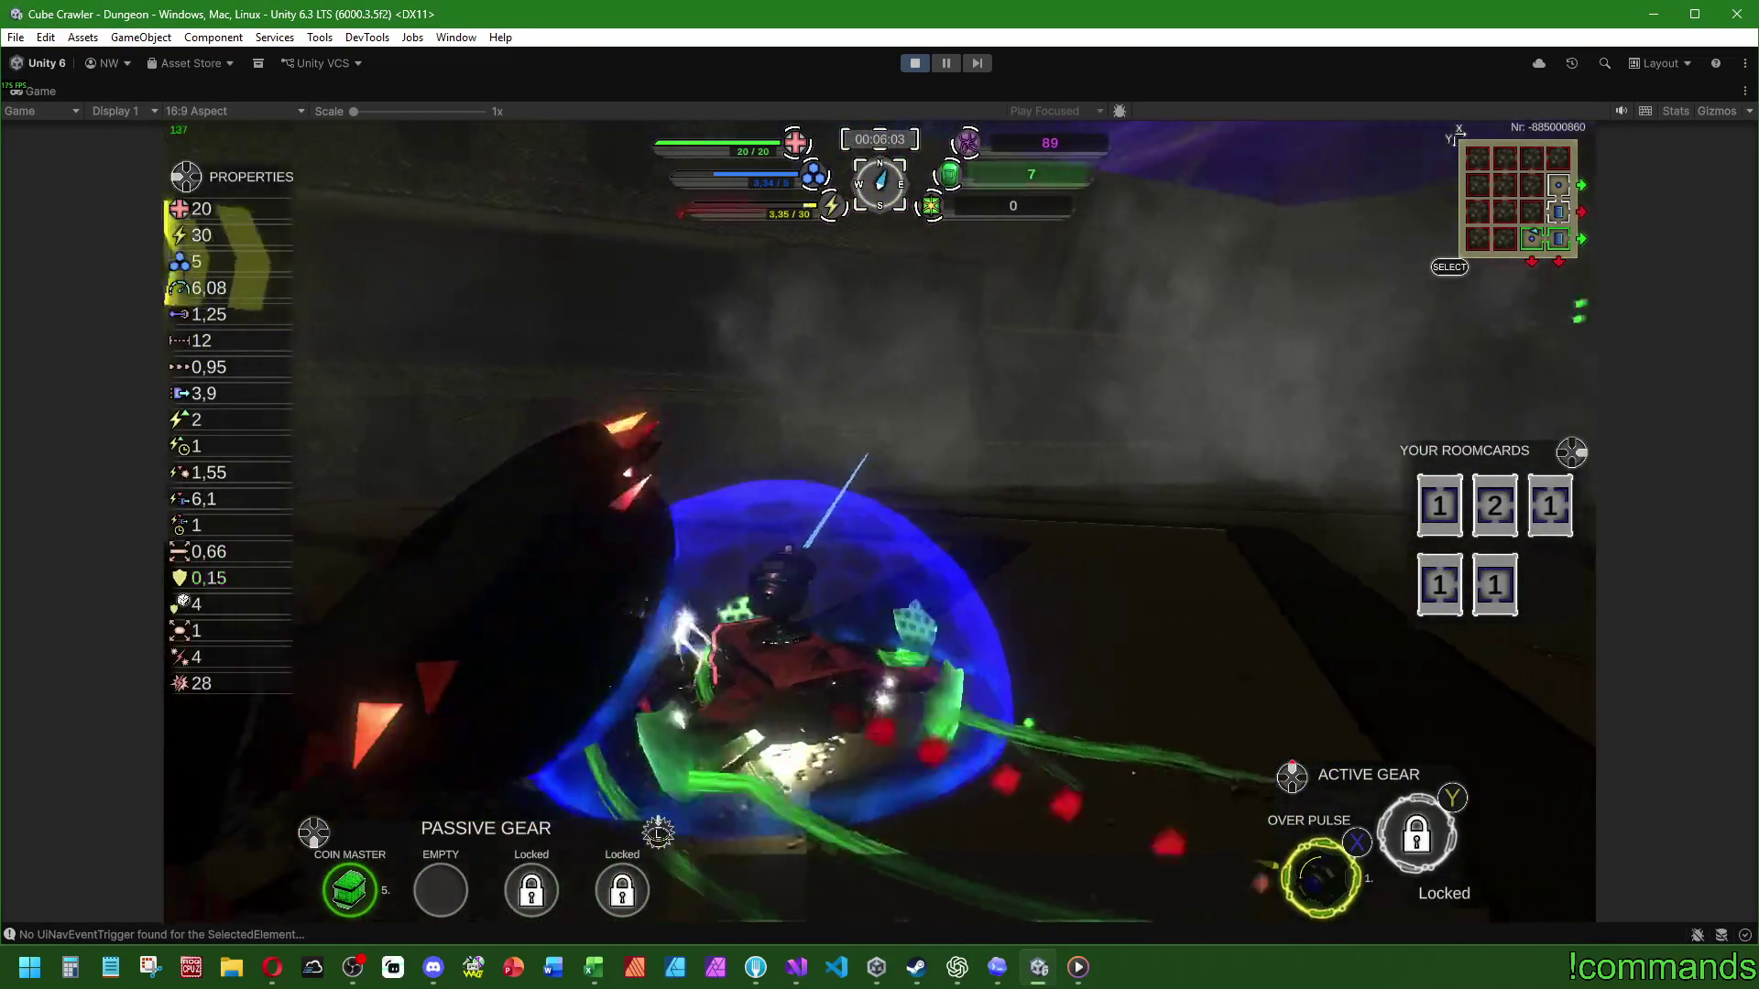
Step: Select the start room on the dungeon map and quick-travel the ship back to it
key("m")
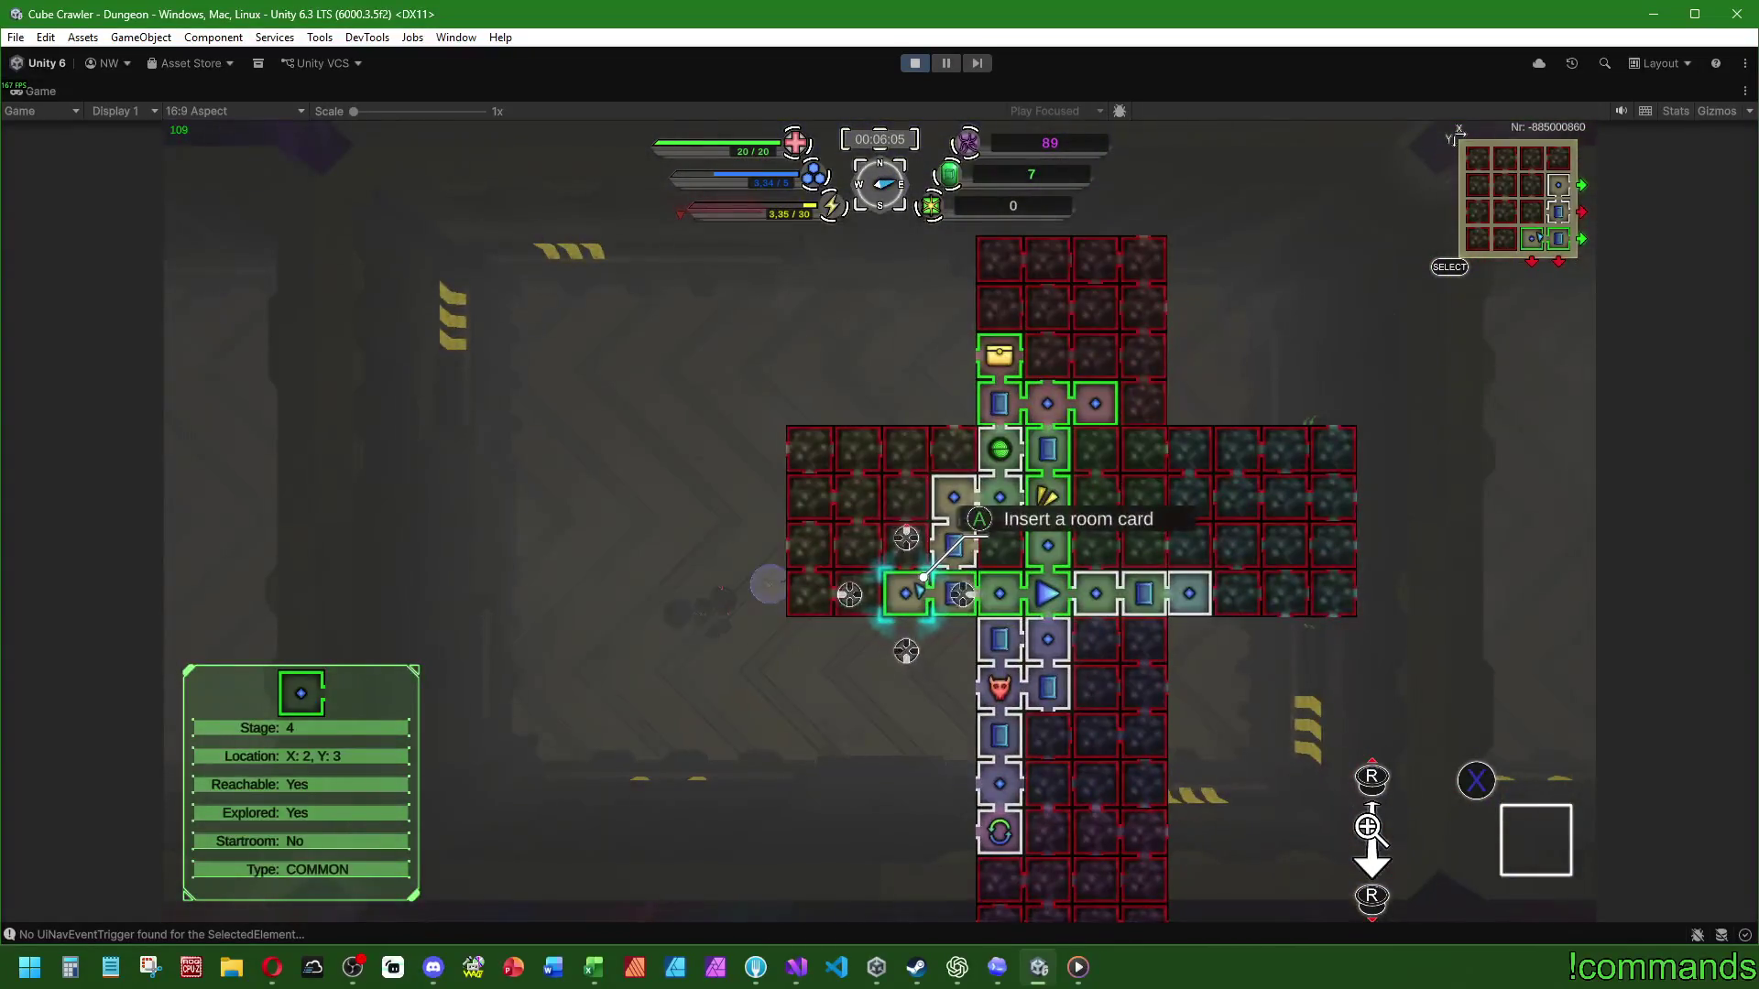
left_click(864, 594)
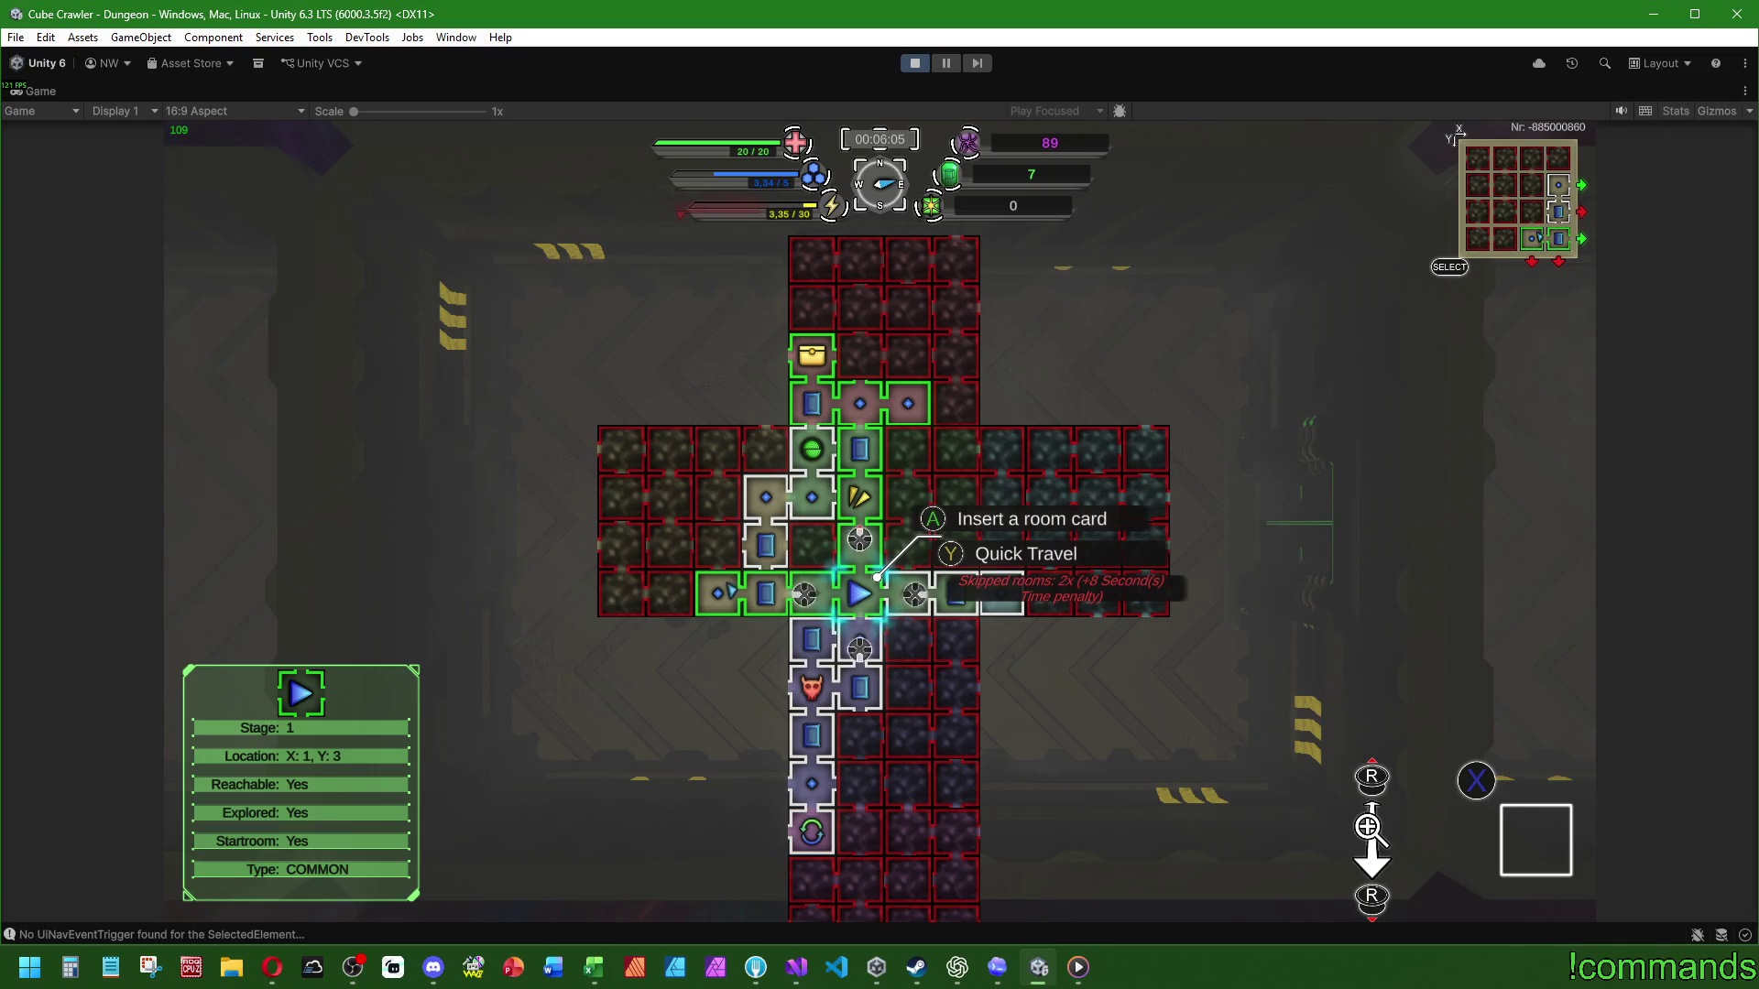
key("y")
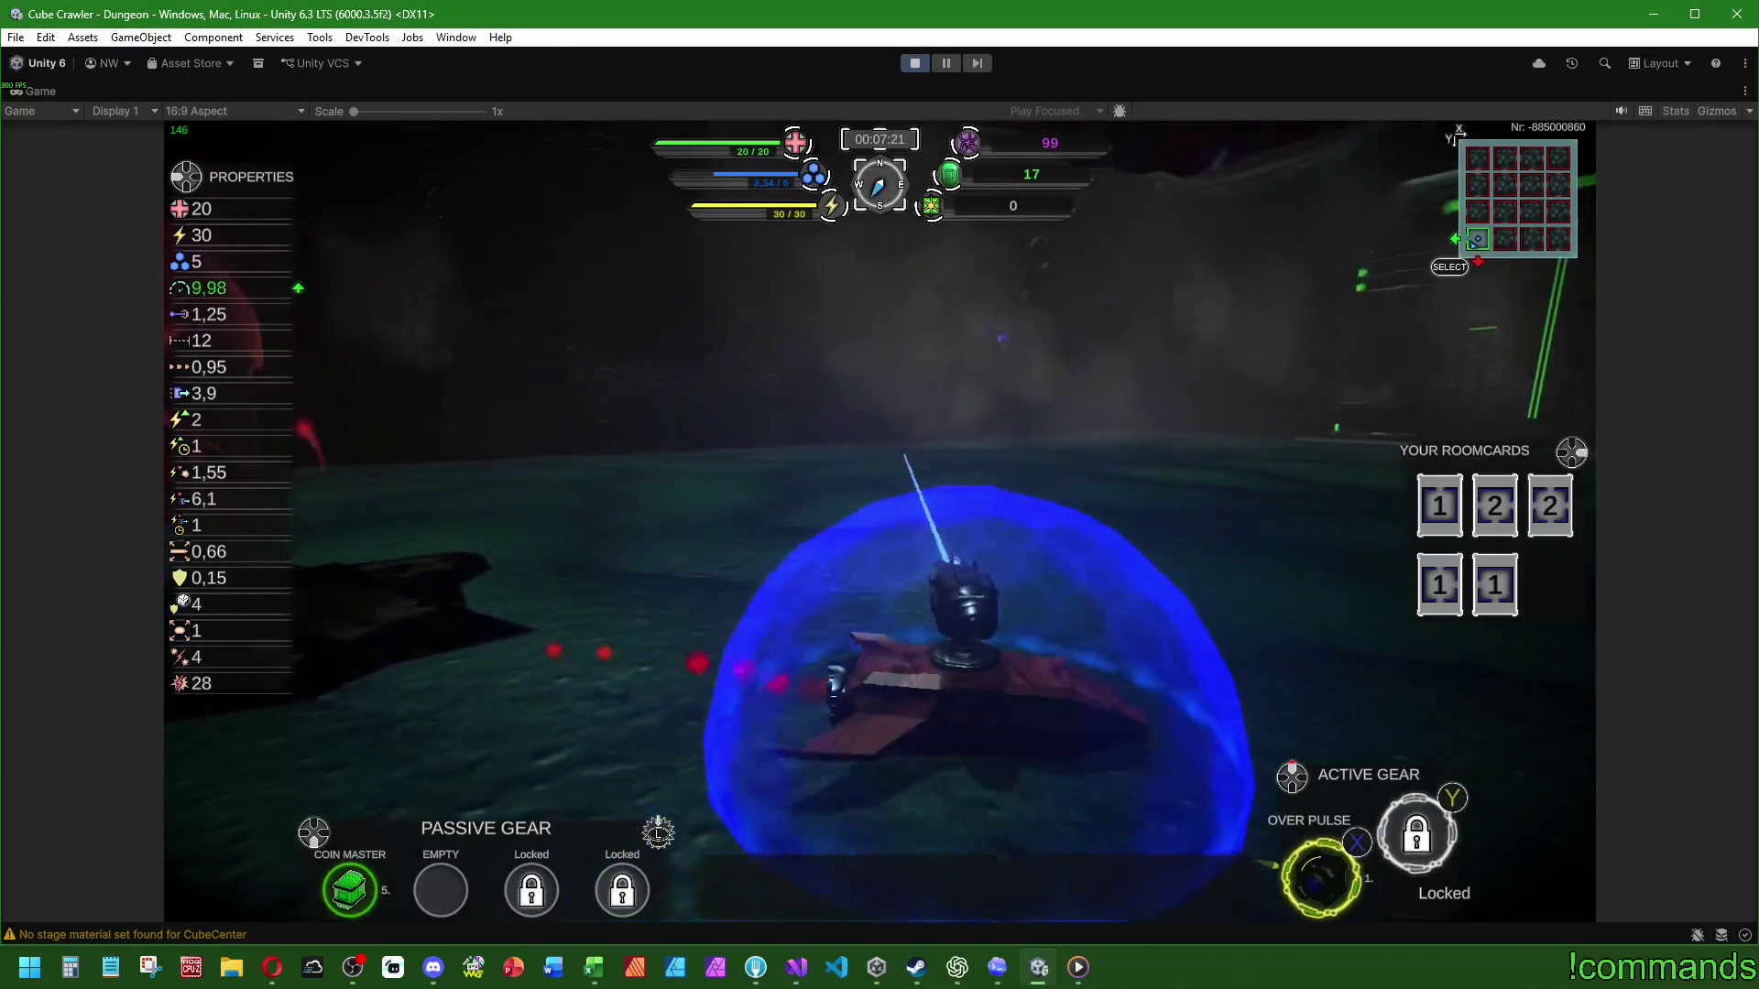
Step: Inspect the Trader, Boss and Roomcard rooms on the map, return to the start room, and close it
key("Tab")
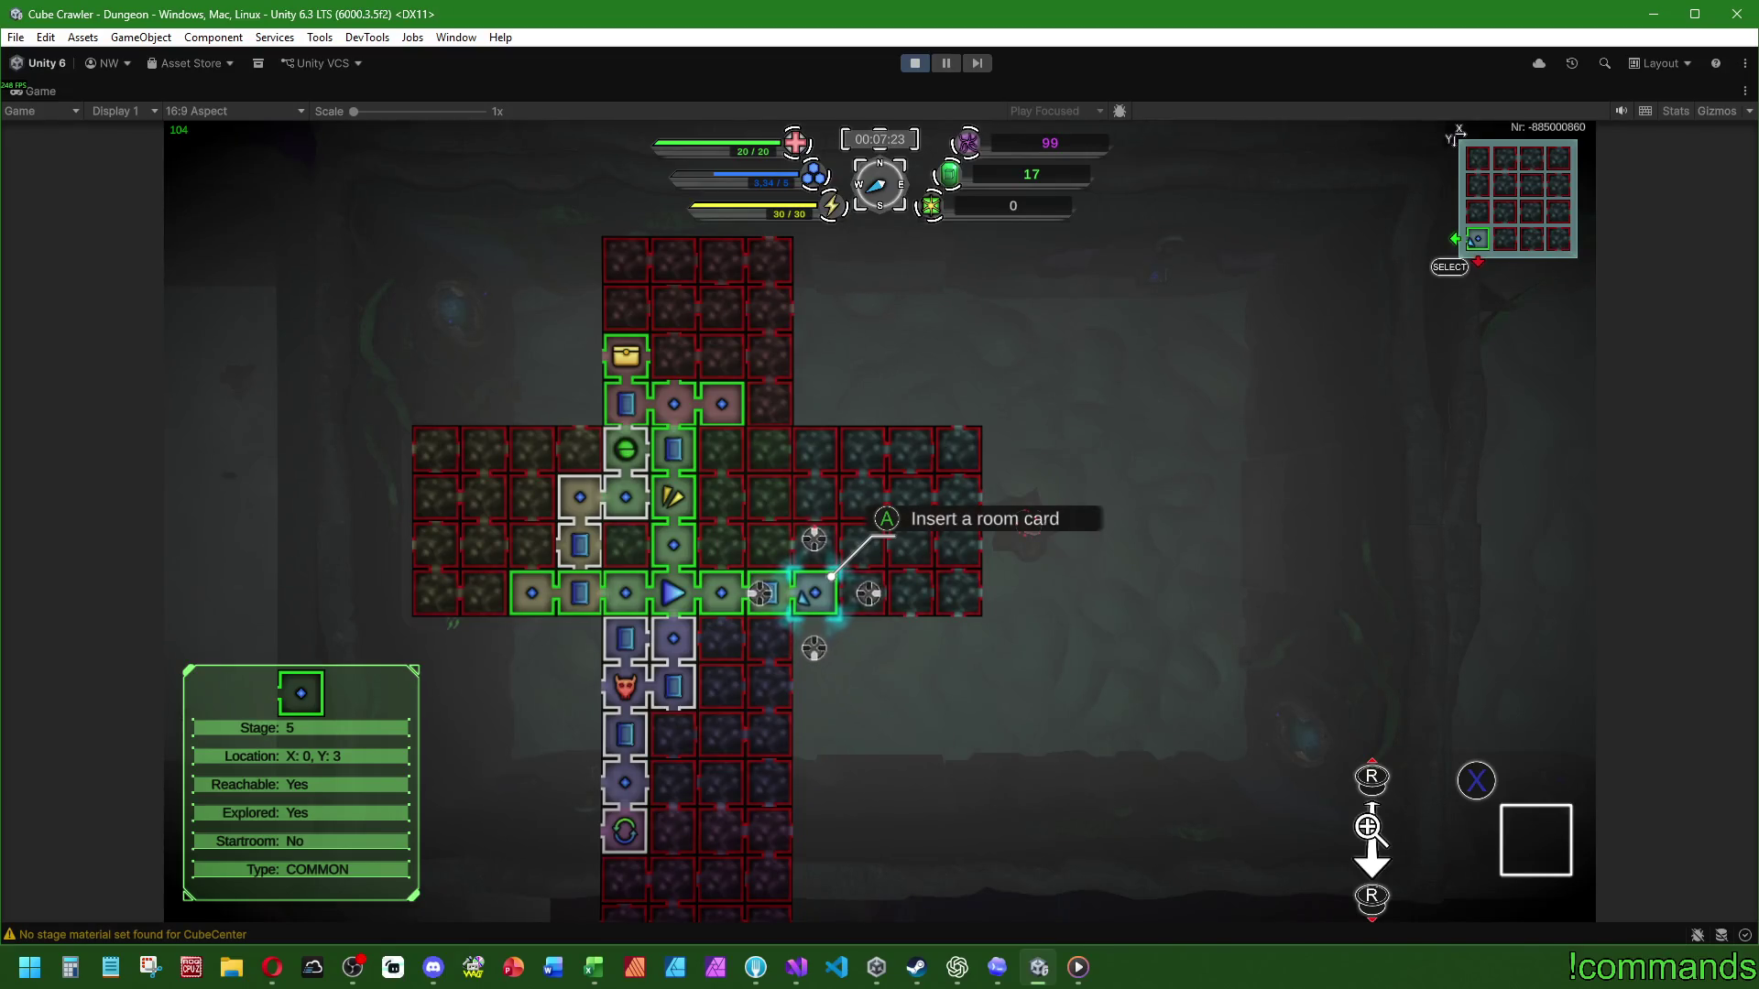
key("Left")
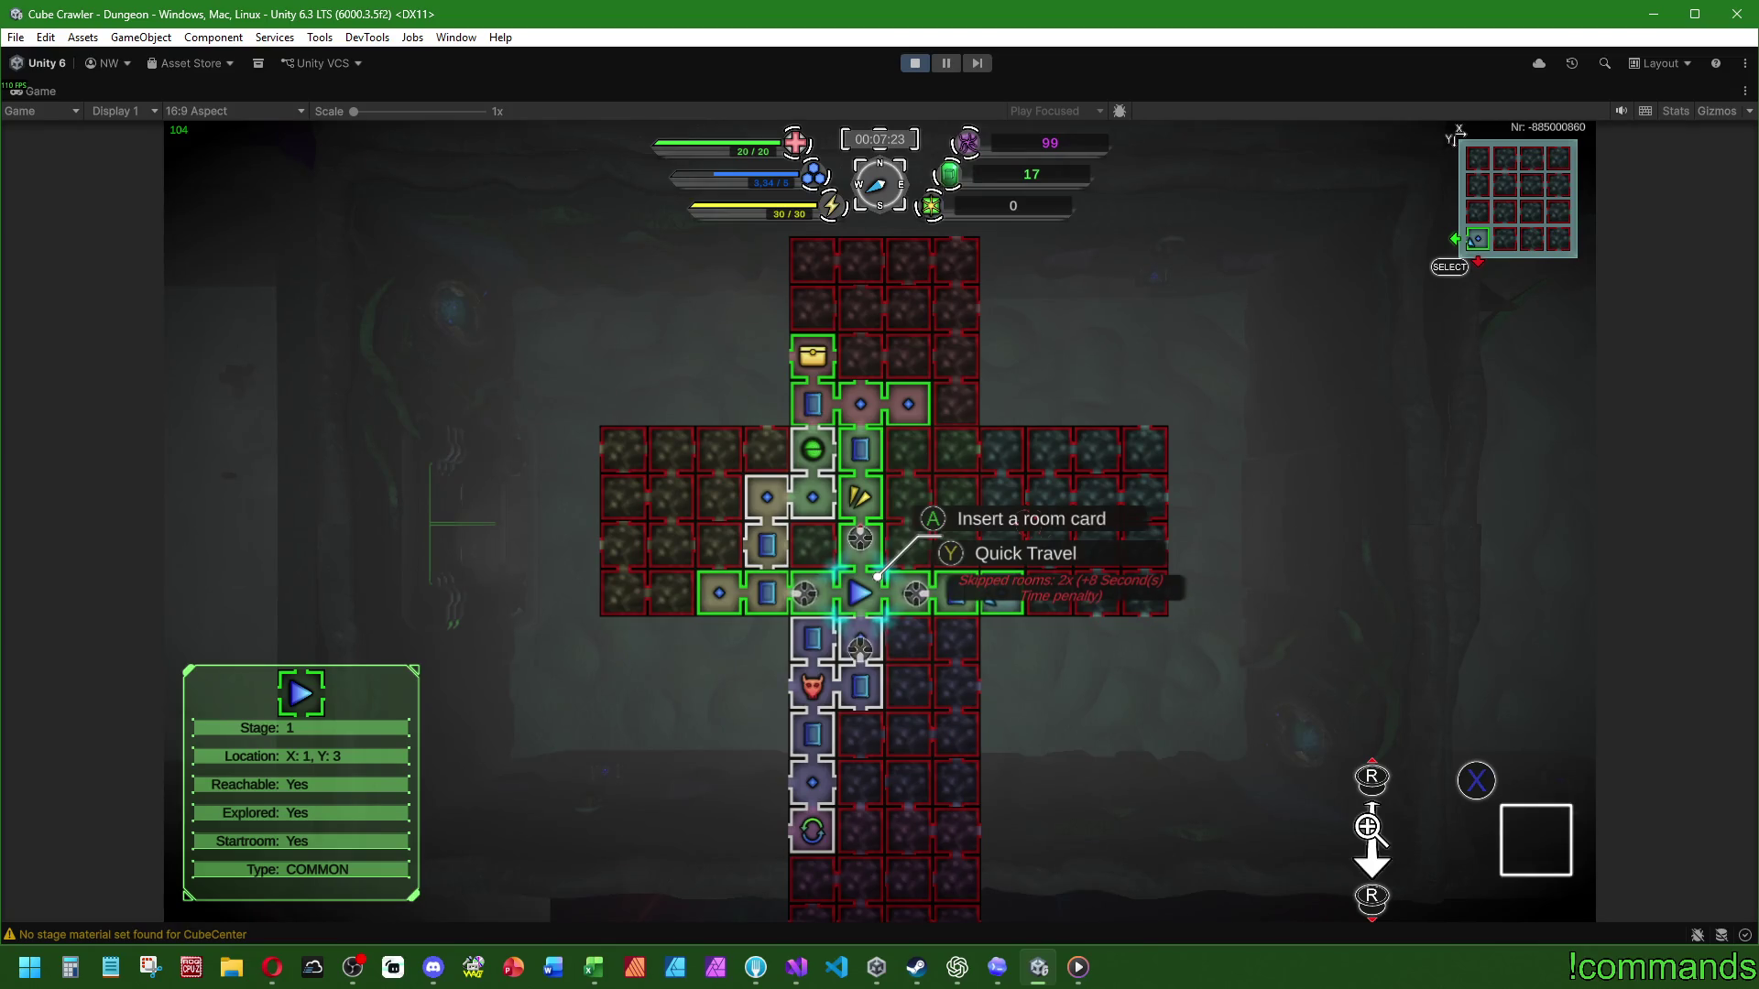
key("Down")
key("Down")
key("Down")
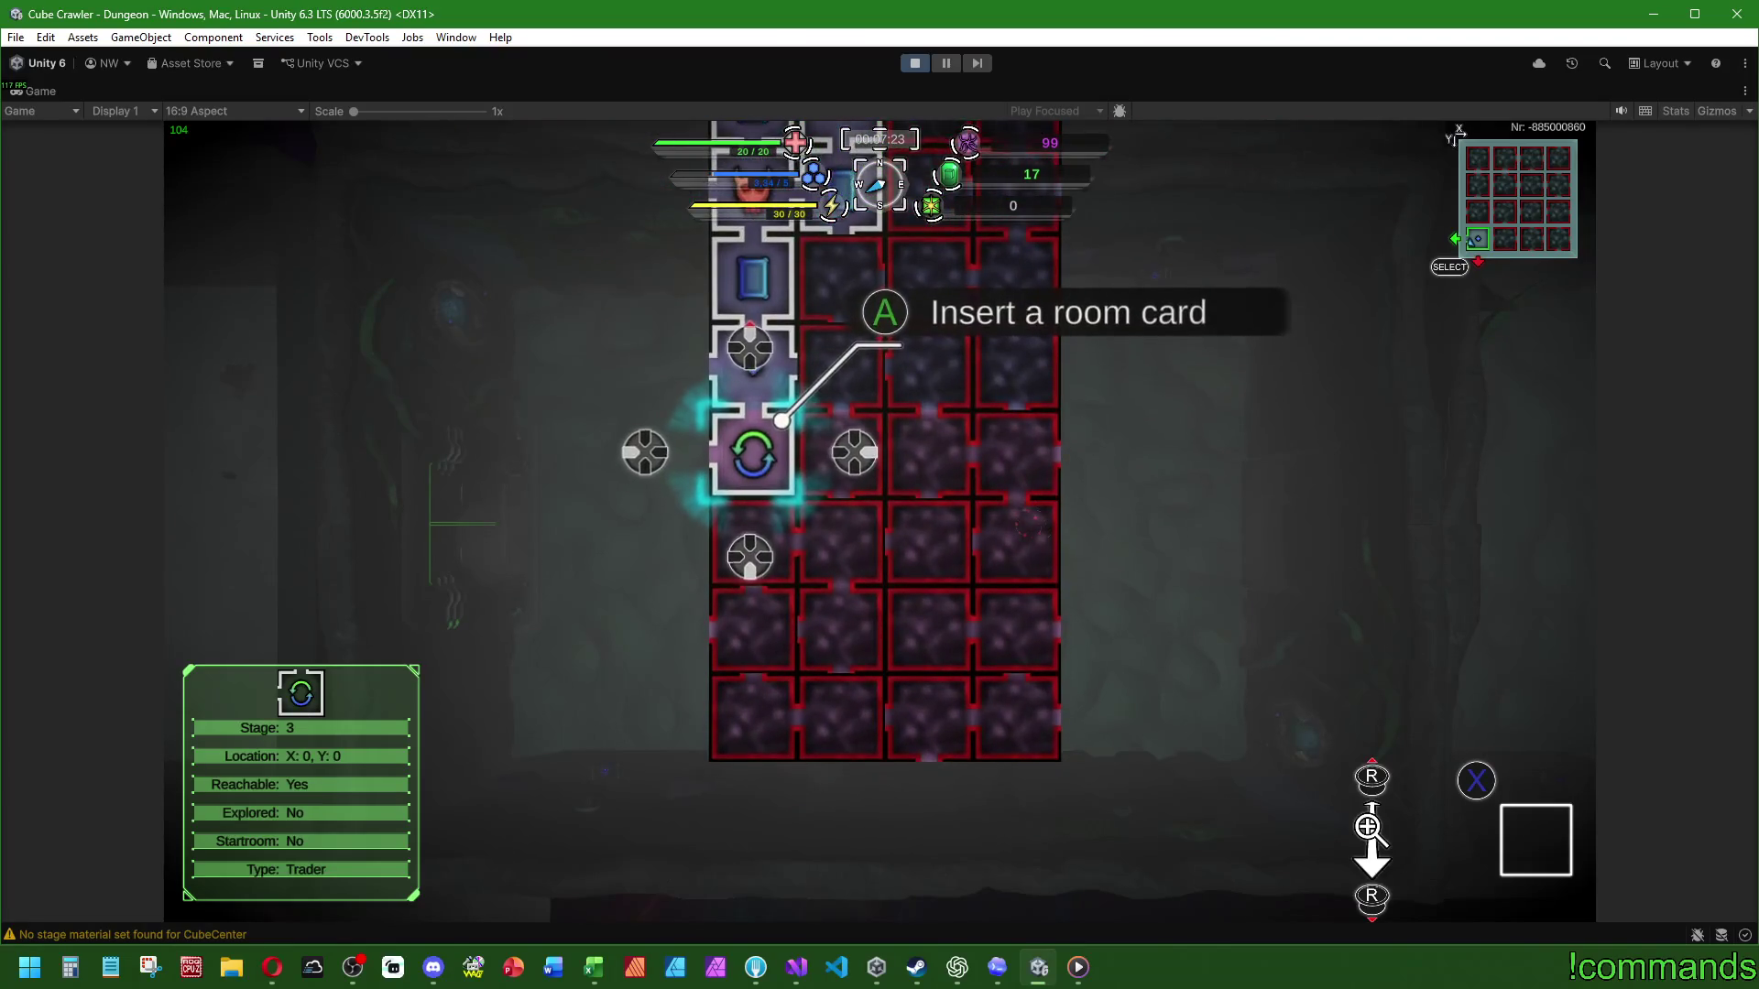
key("Up")
key("Up")
key("Up")
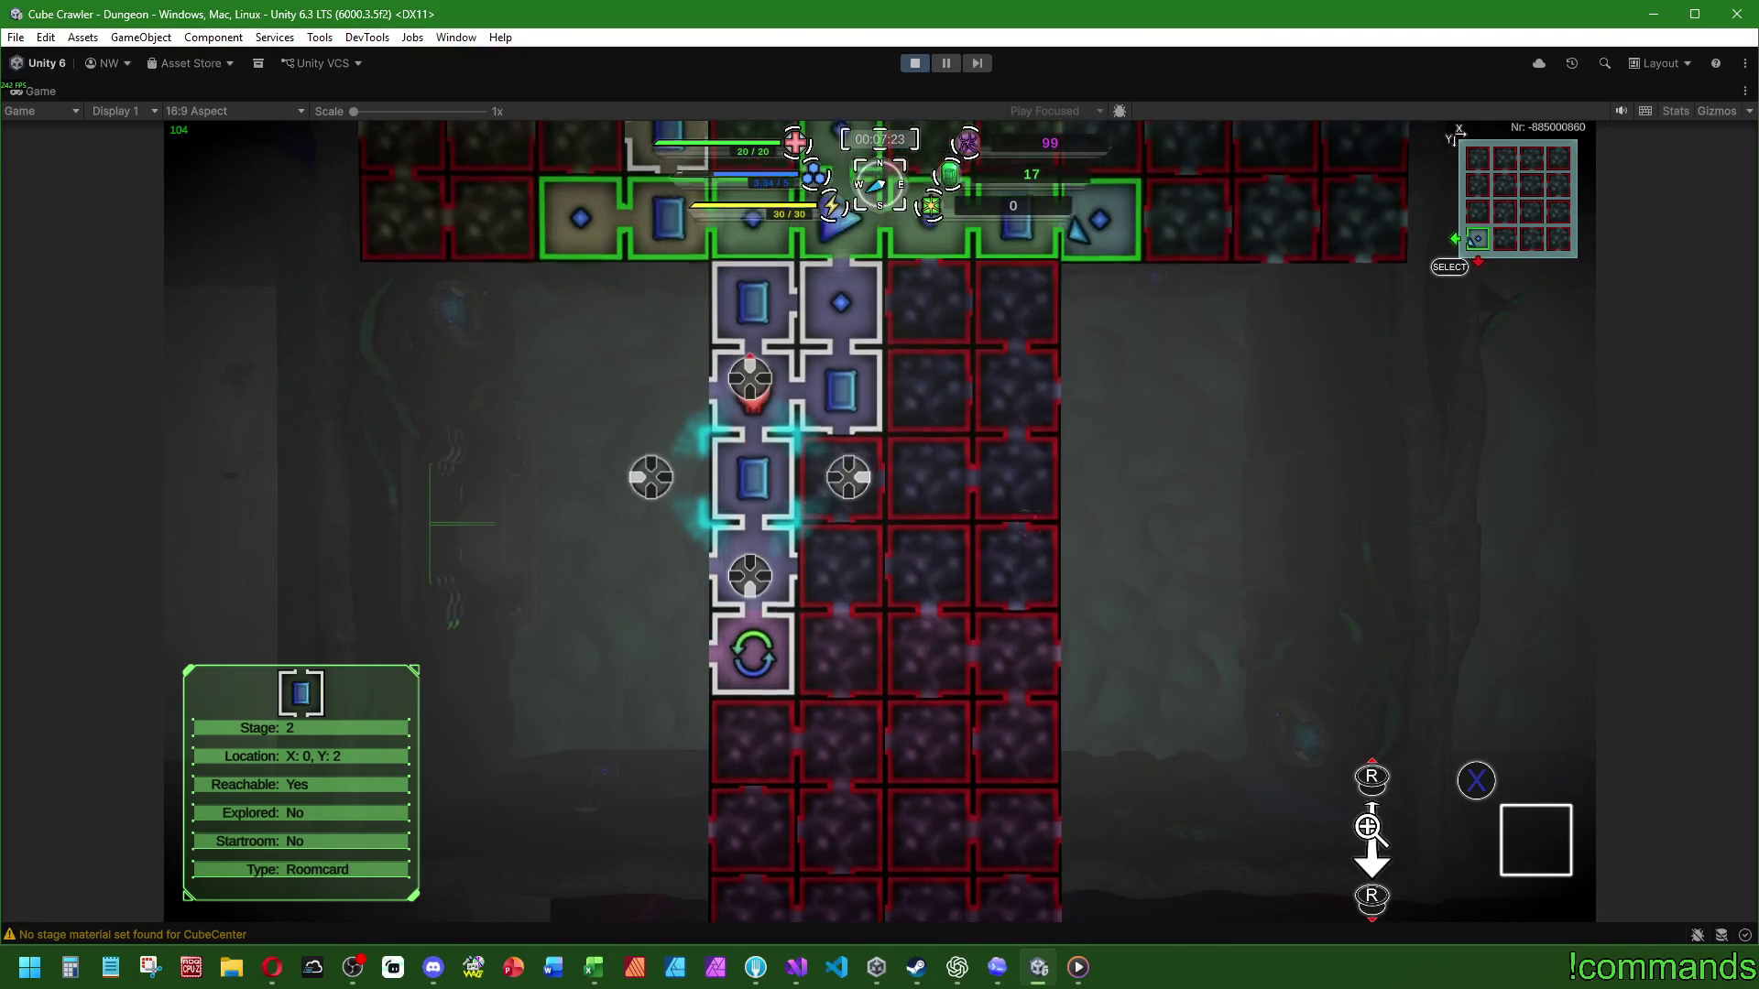
key("Up")
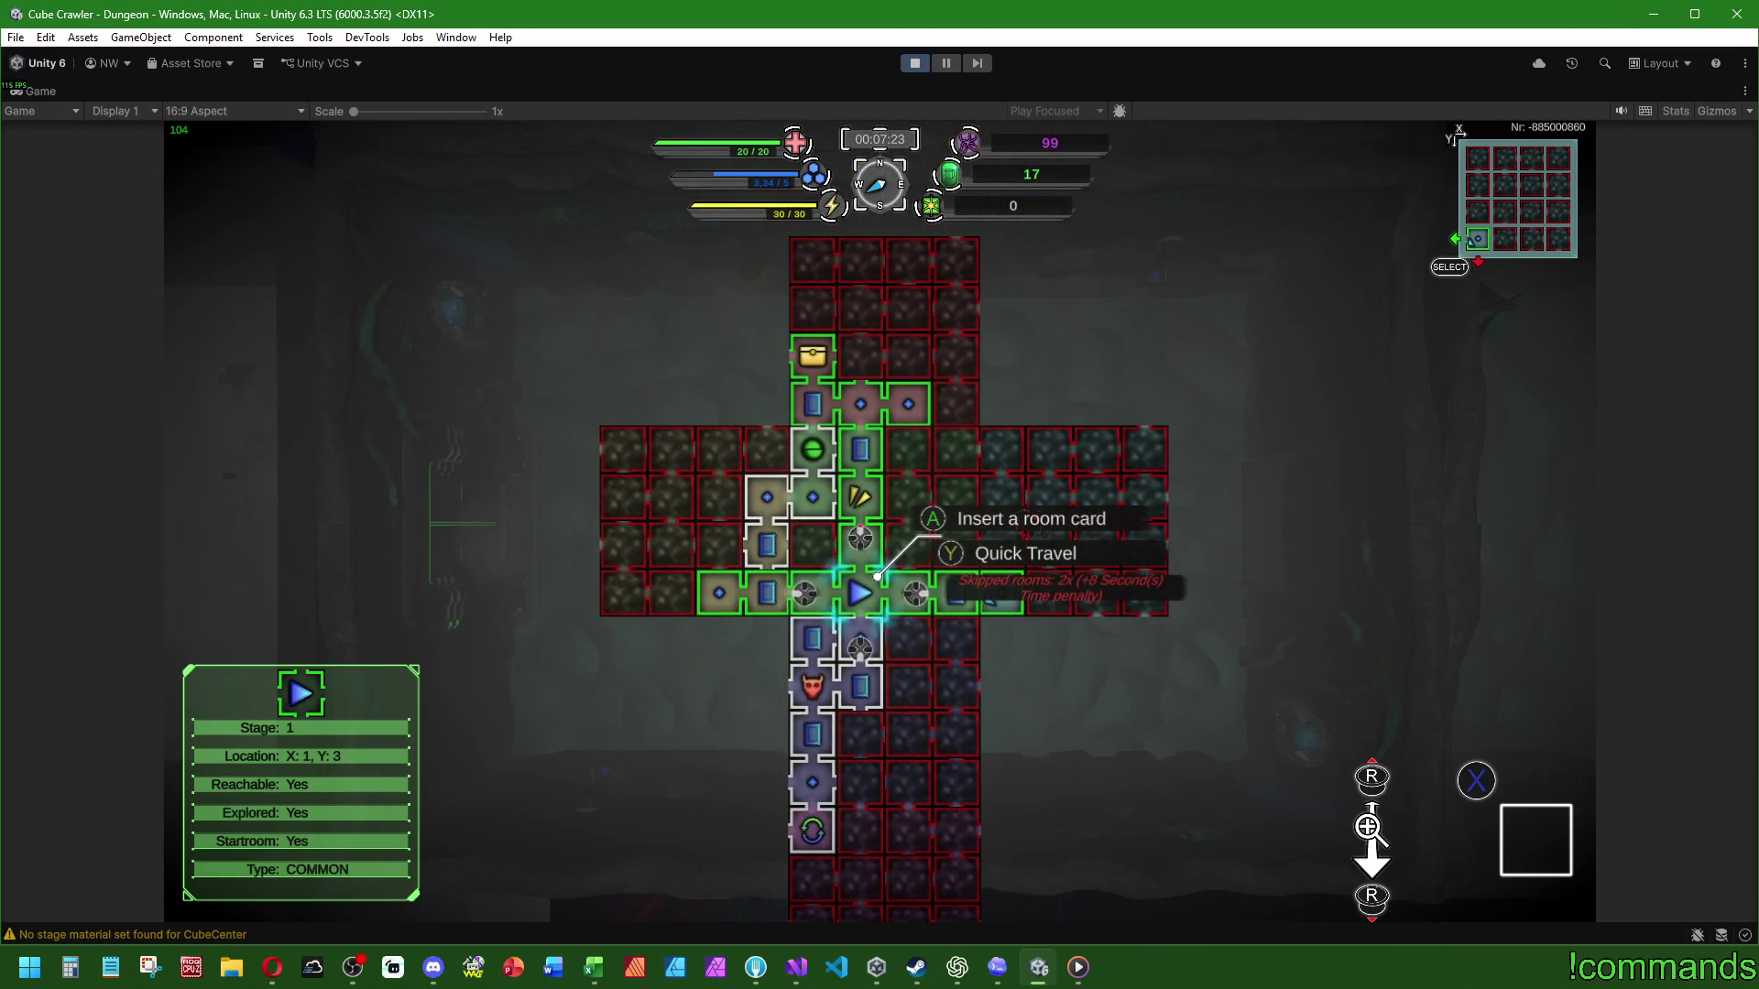
key("Down")
key("Down")
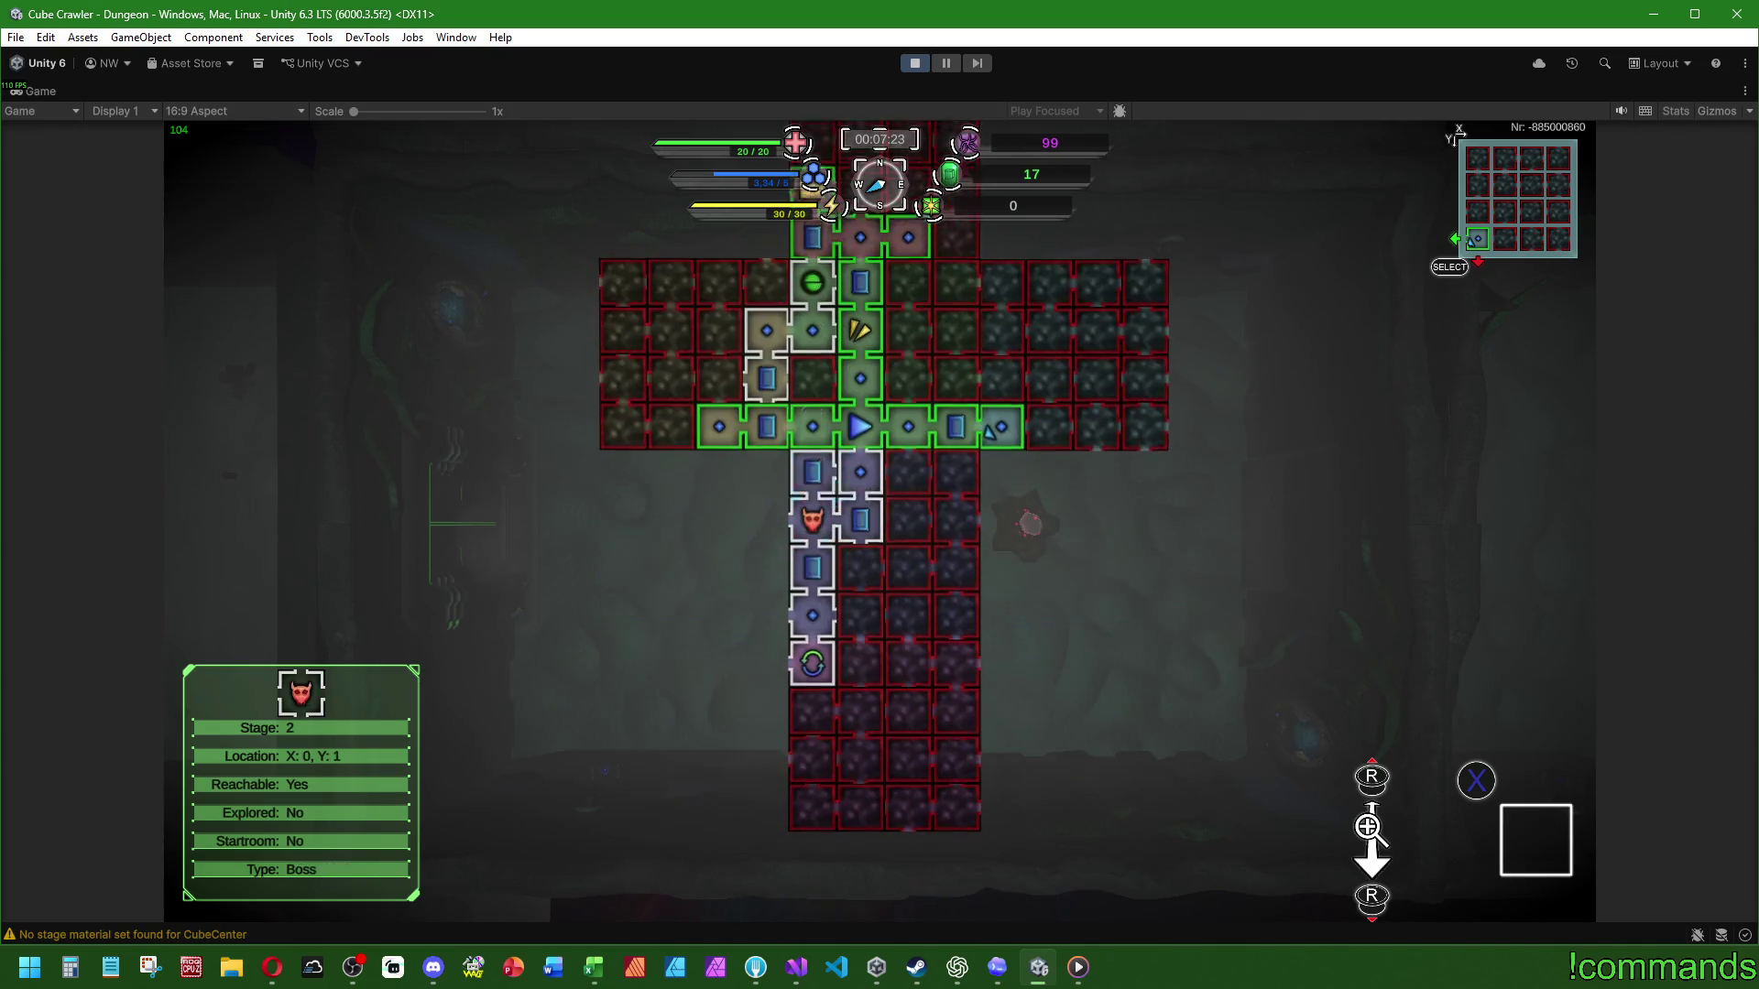
key("Left")
key("Up")
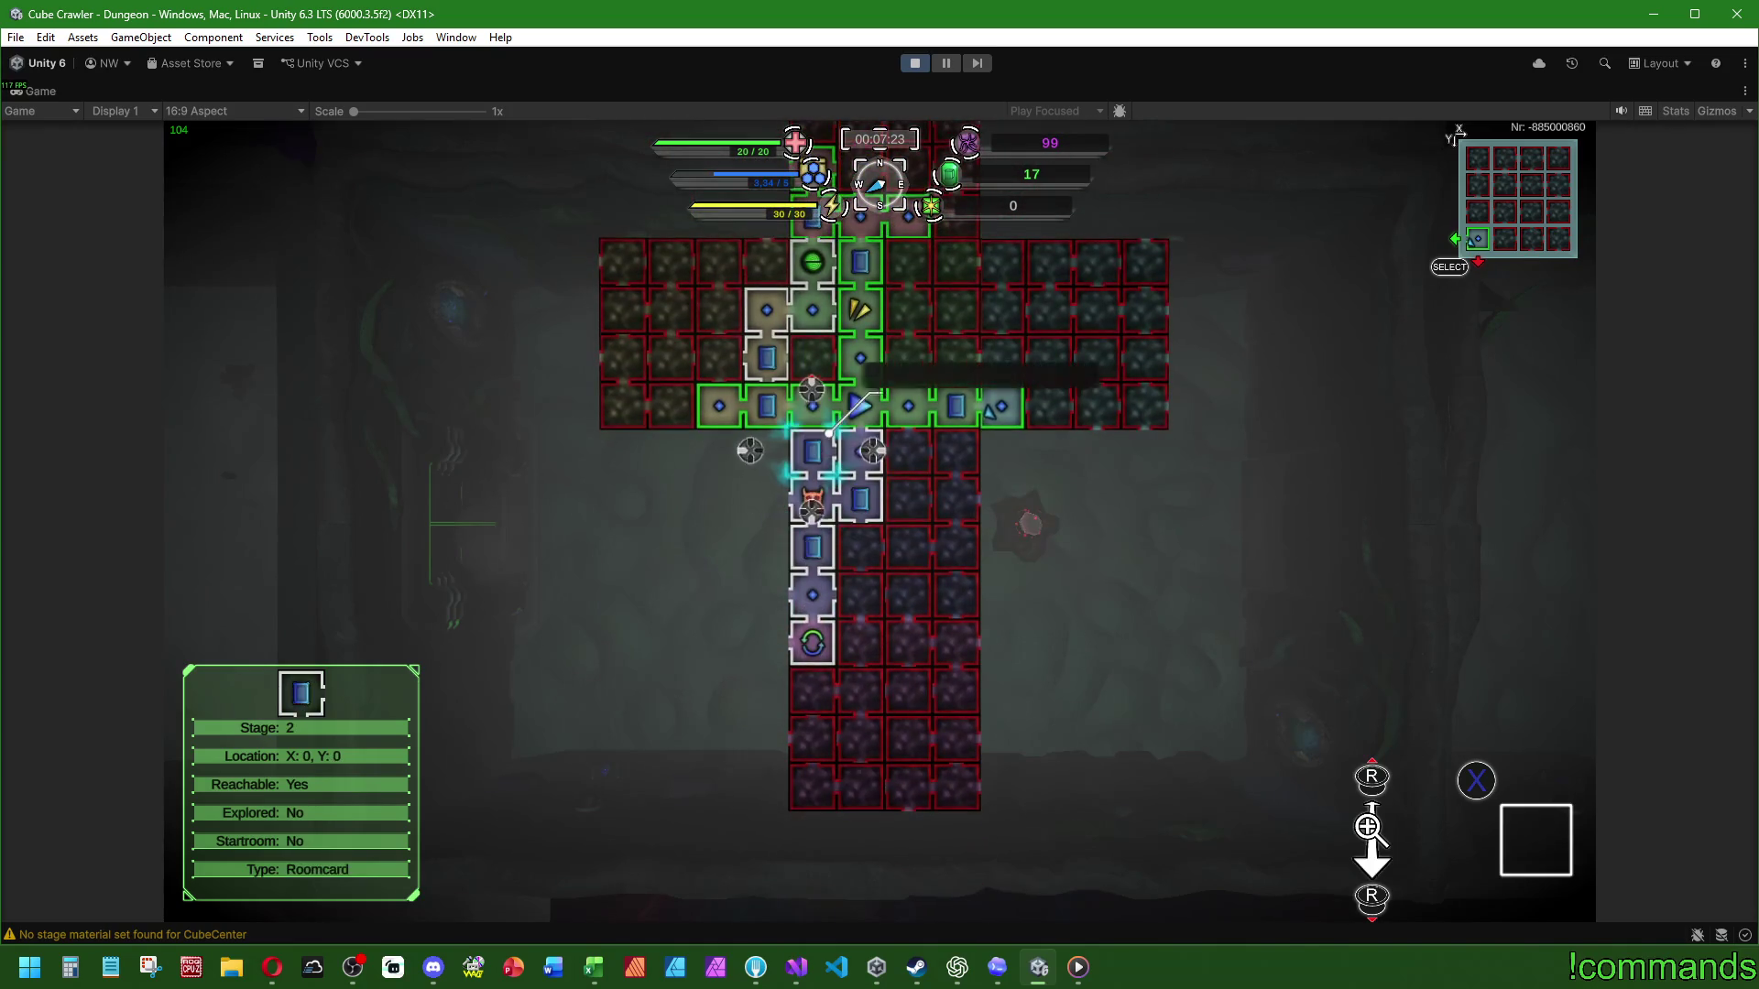
key("Up")
key("Up")
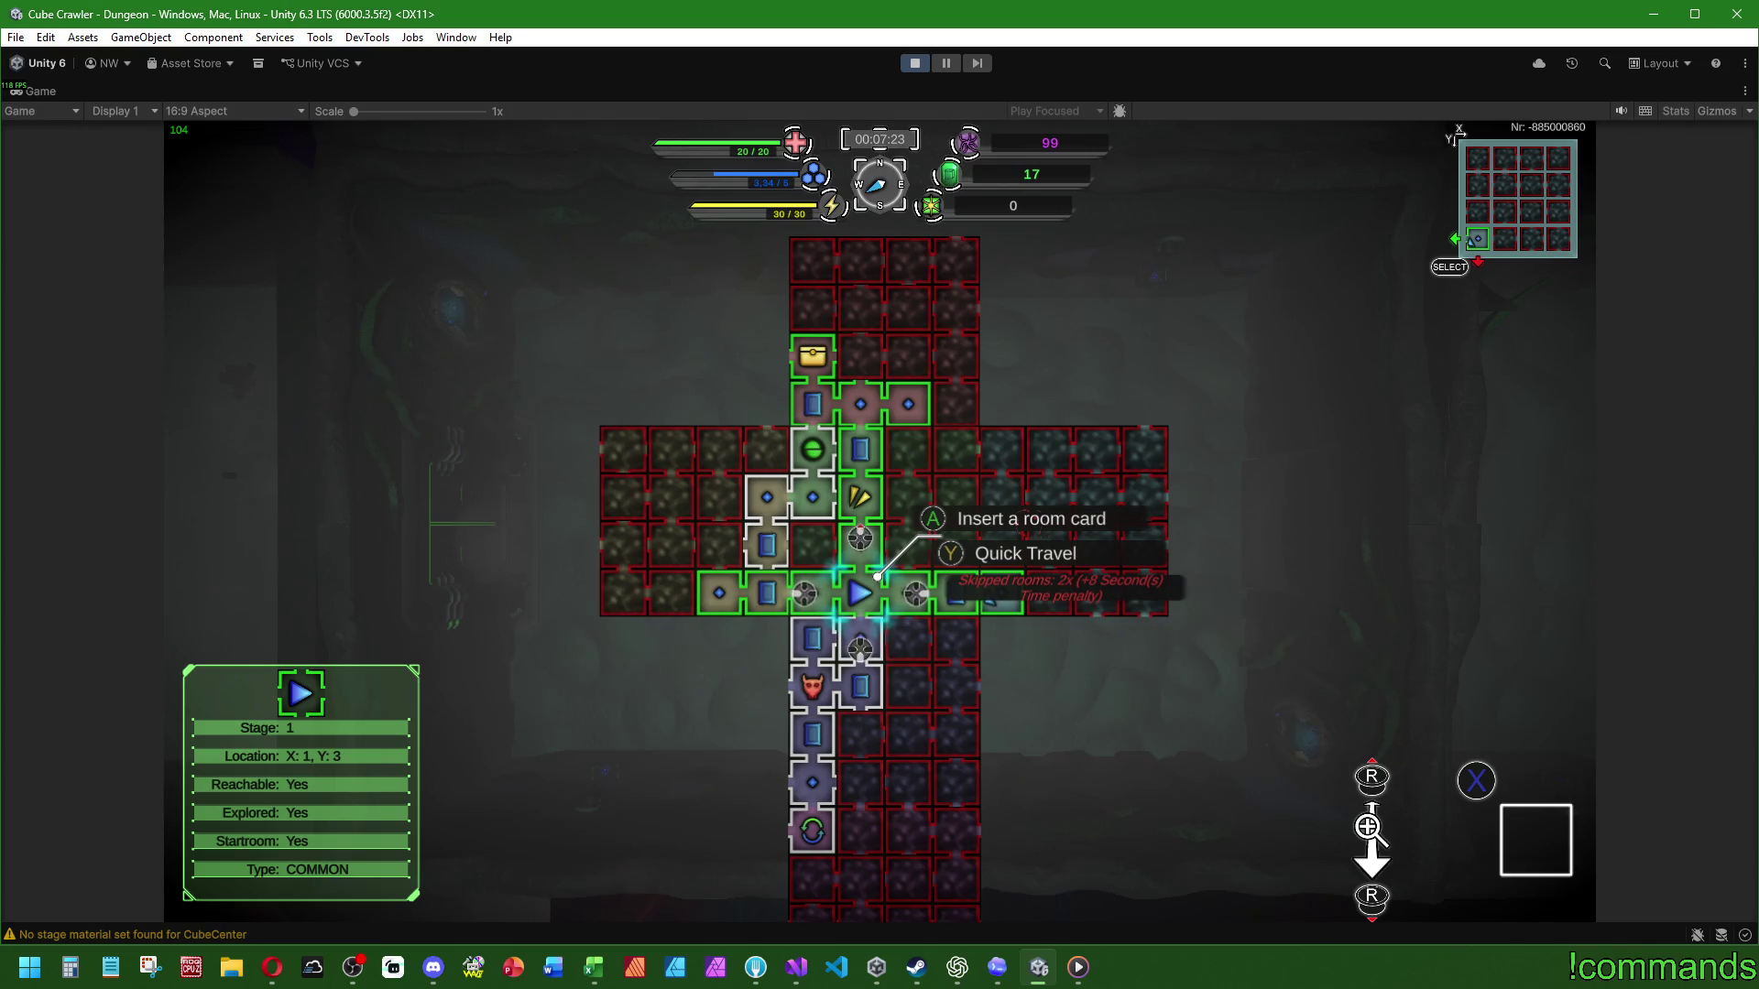
key("Escape")
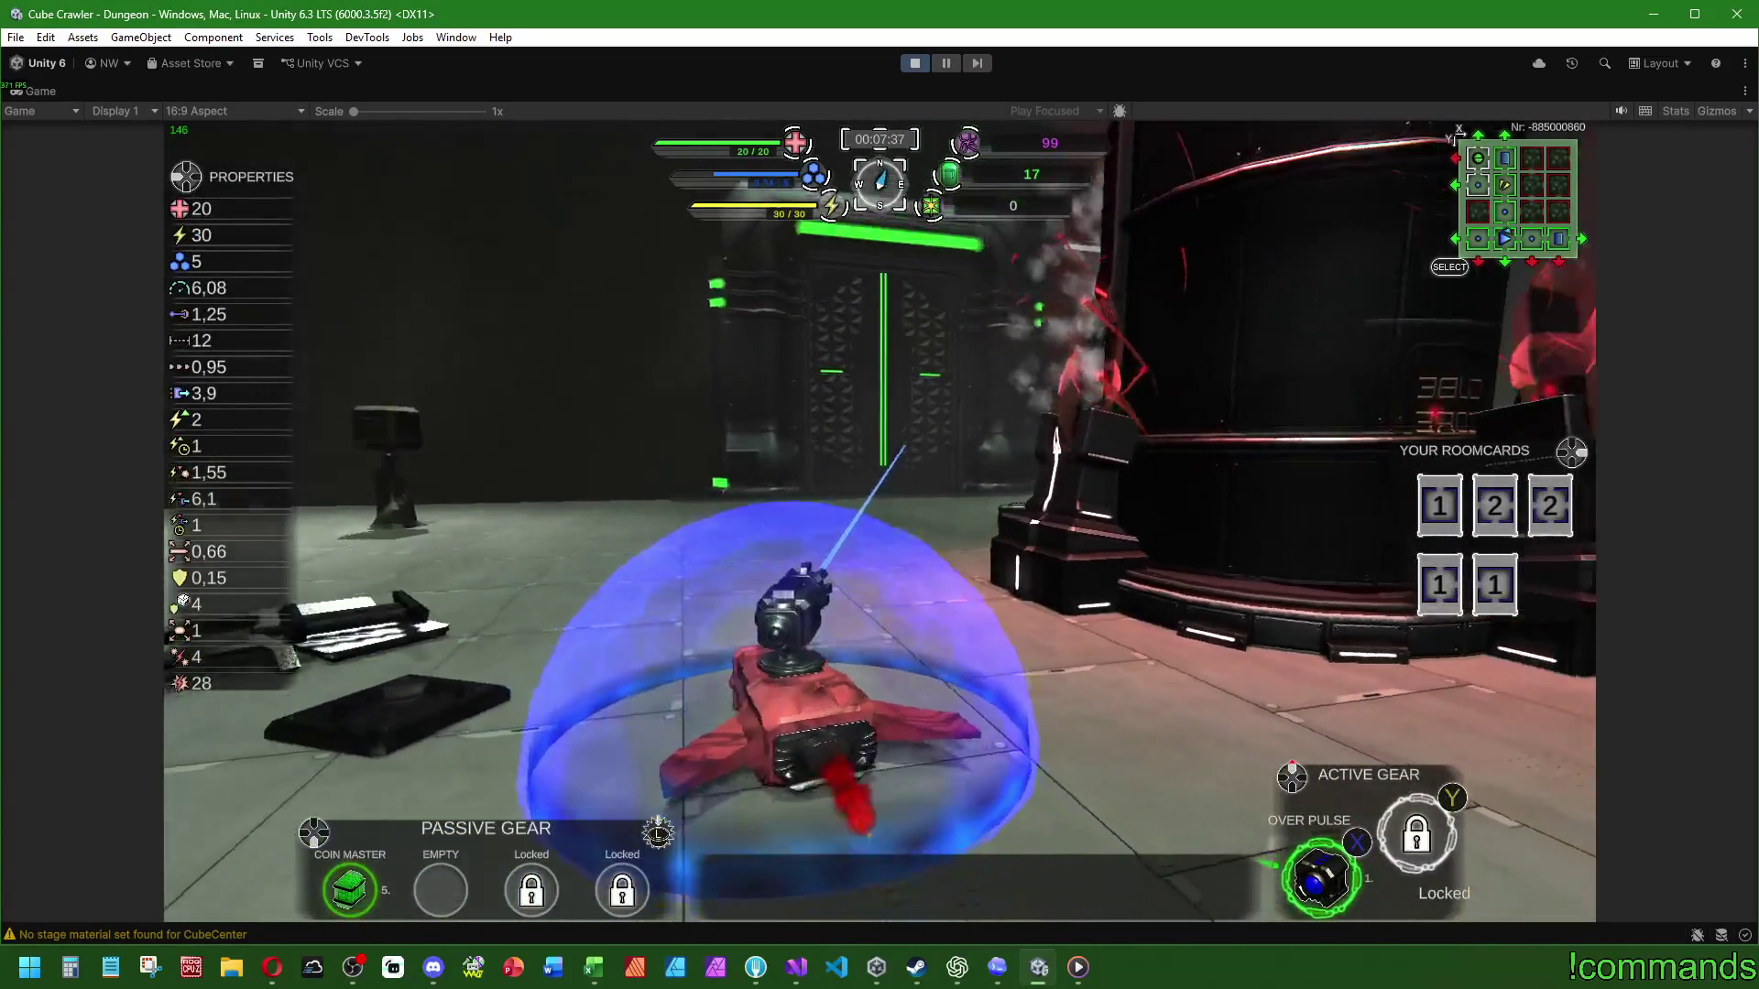
Step: Drive the tank around the start room, past the red crystal pedestal and the pillars
key("w")
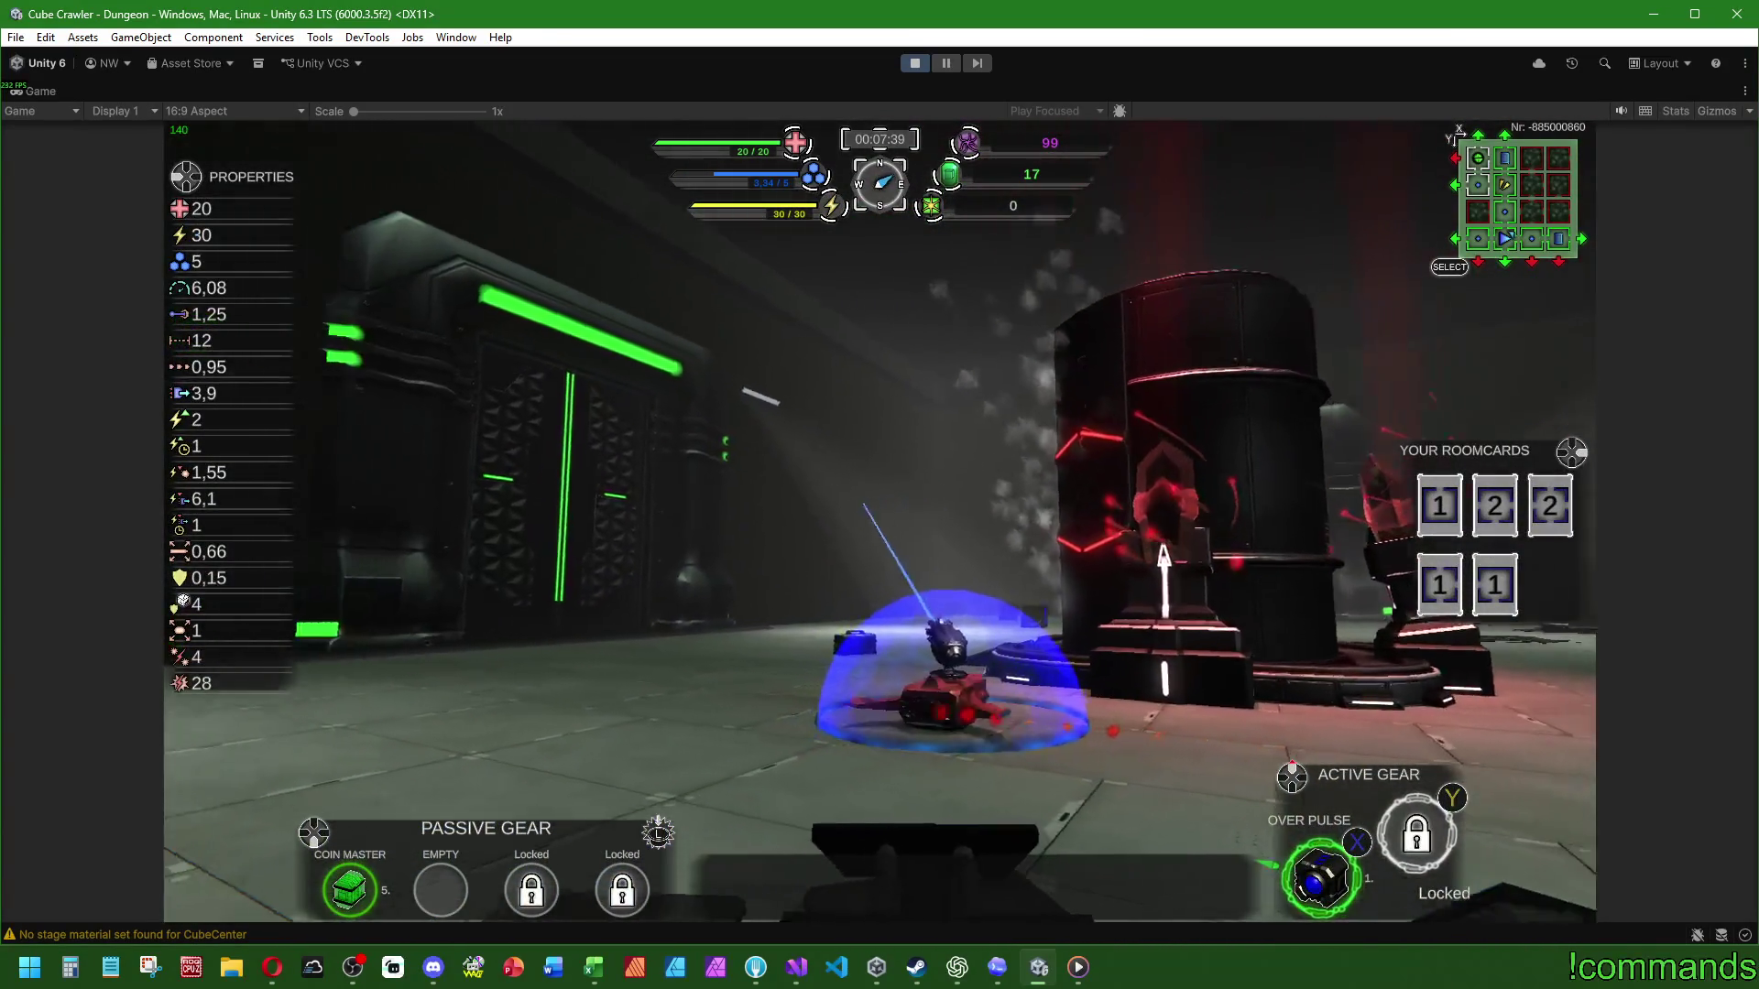
key("w")
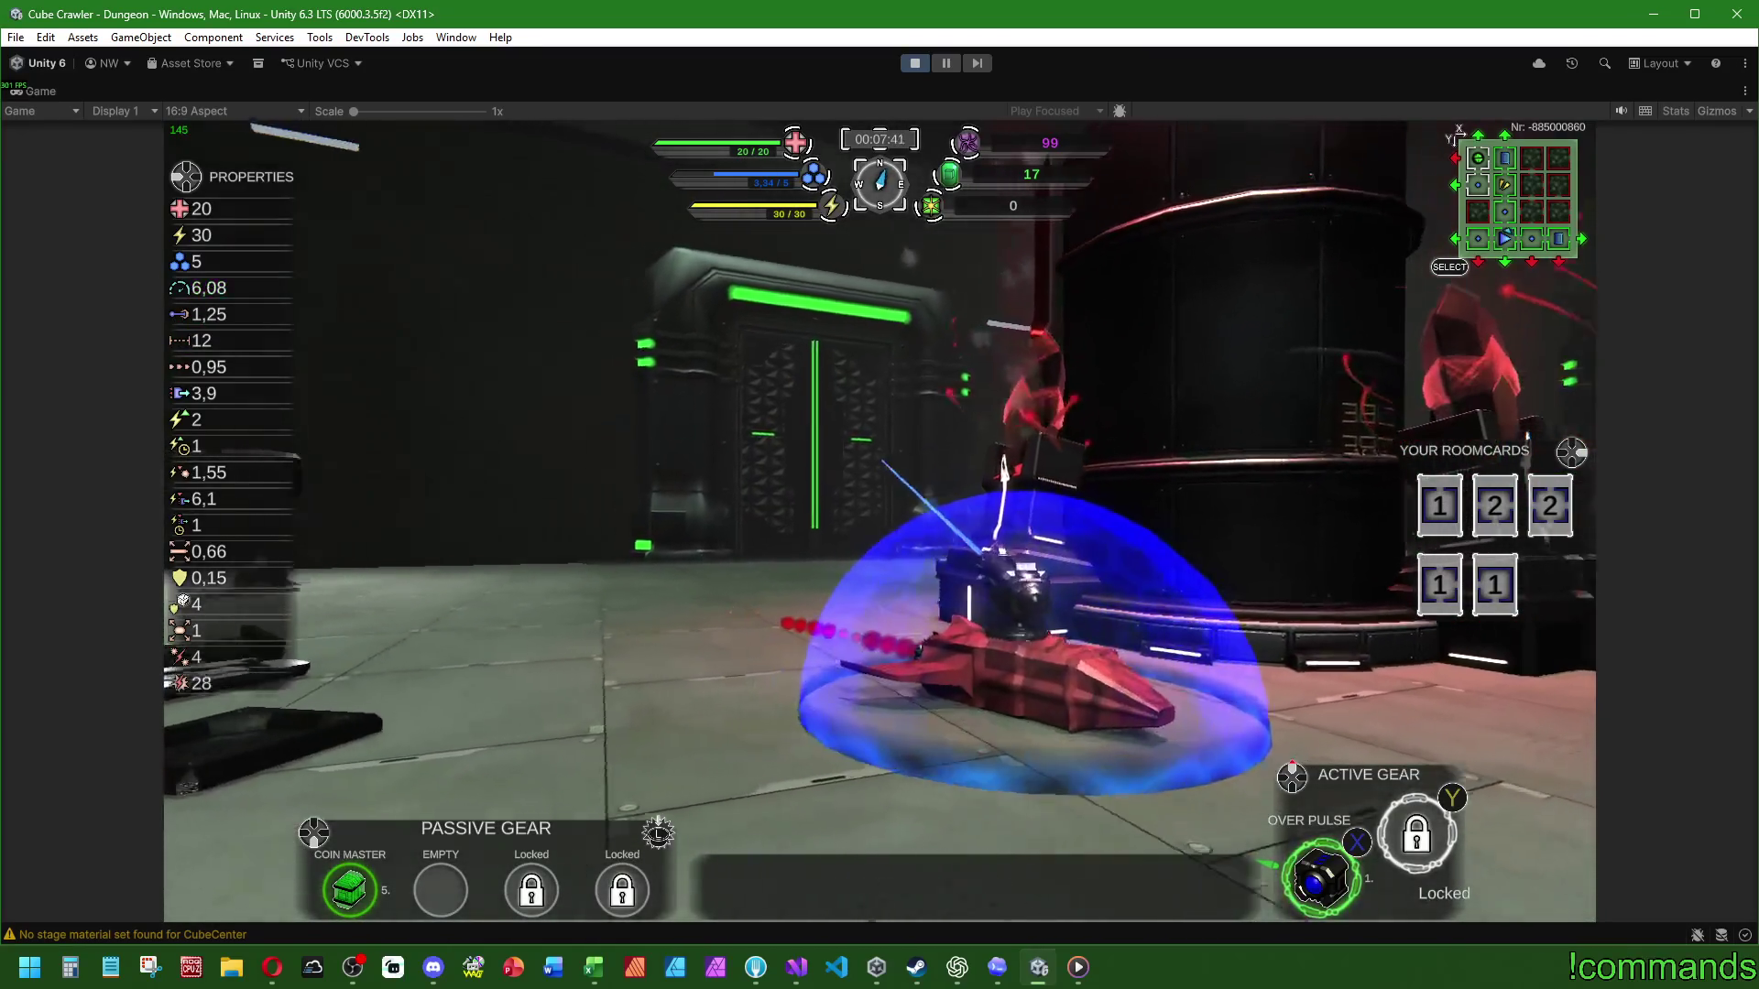
key("a")
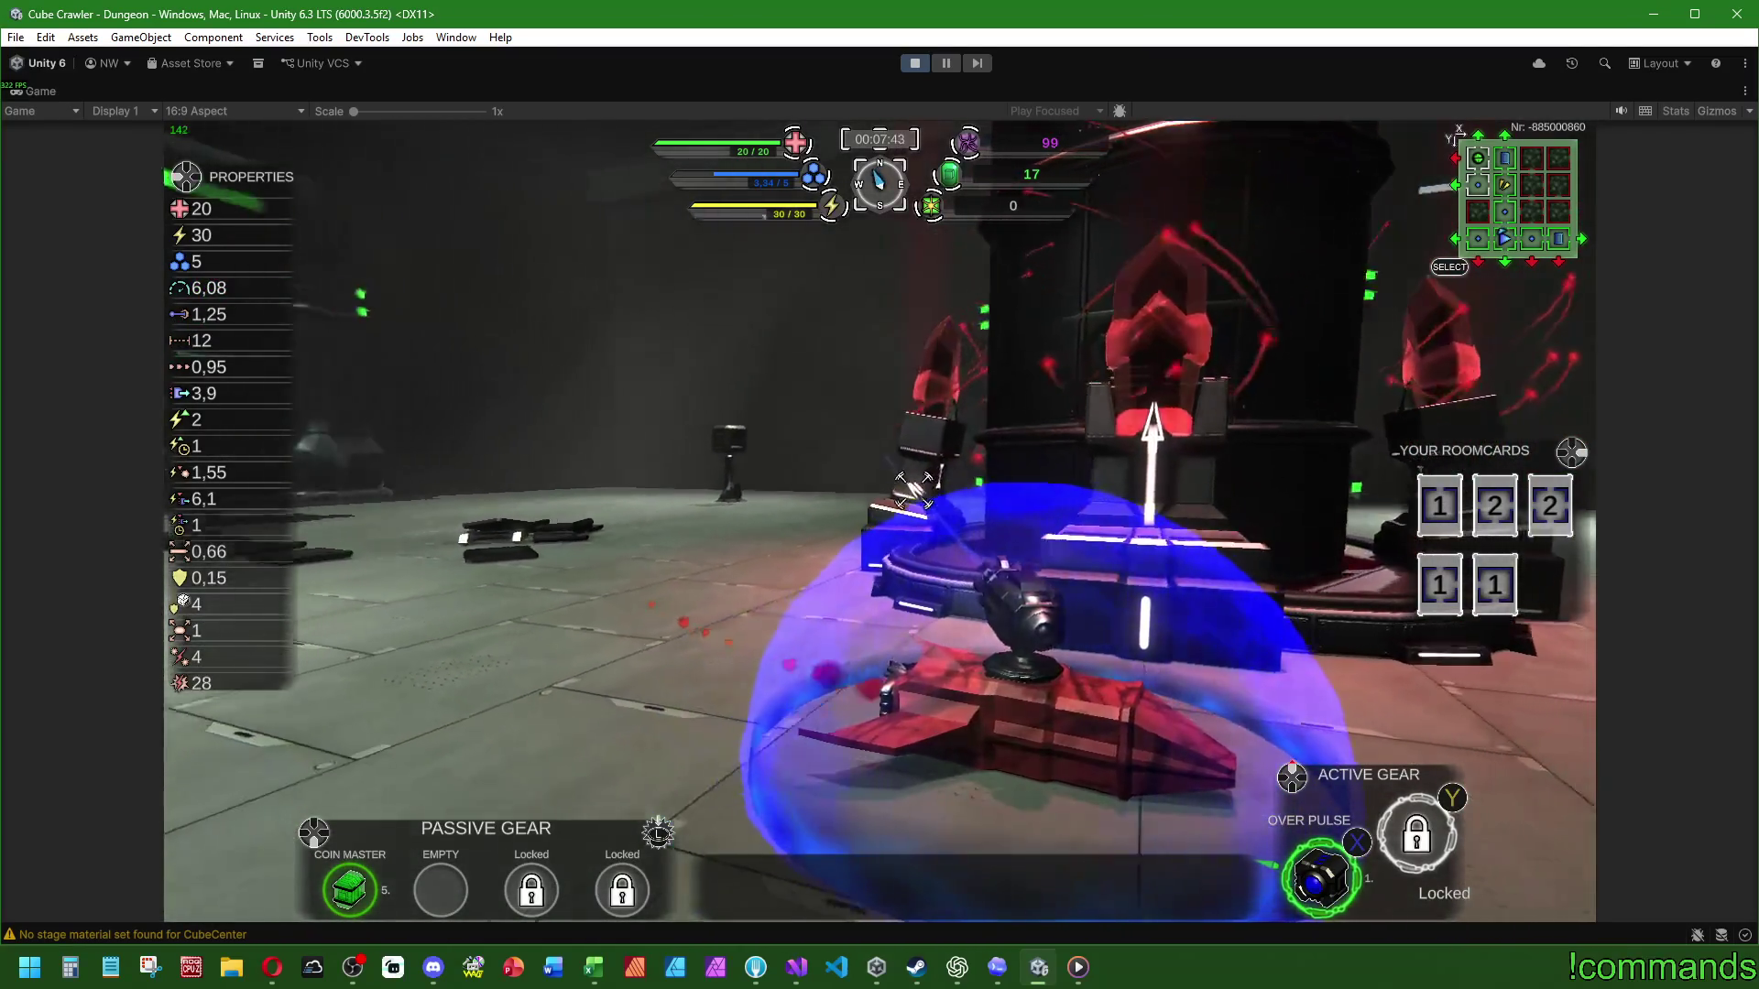
key("d")
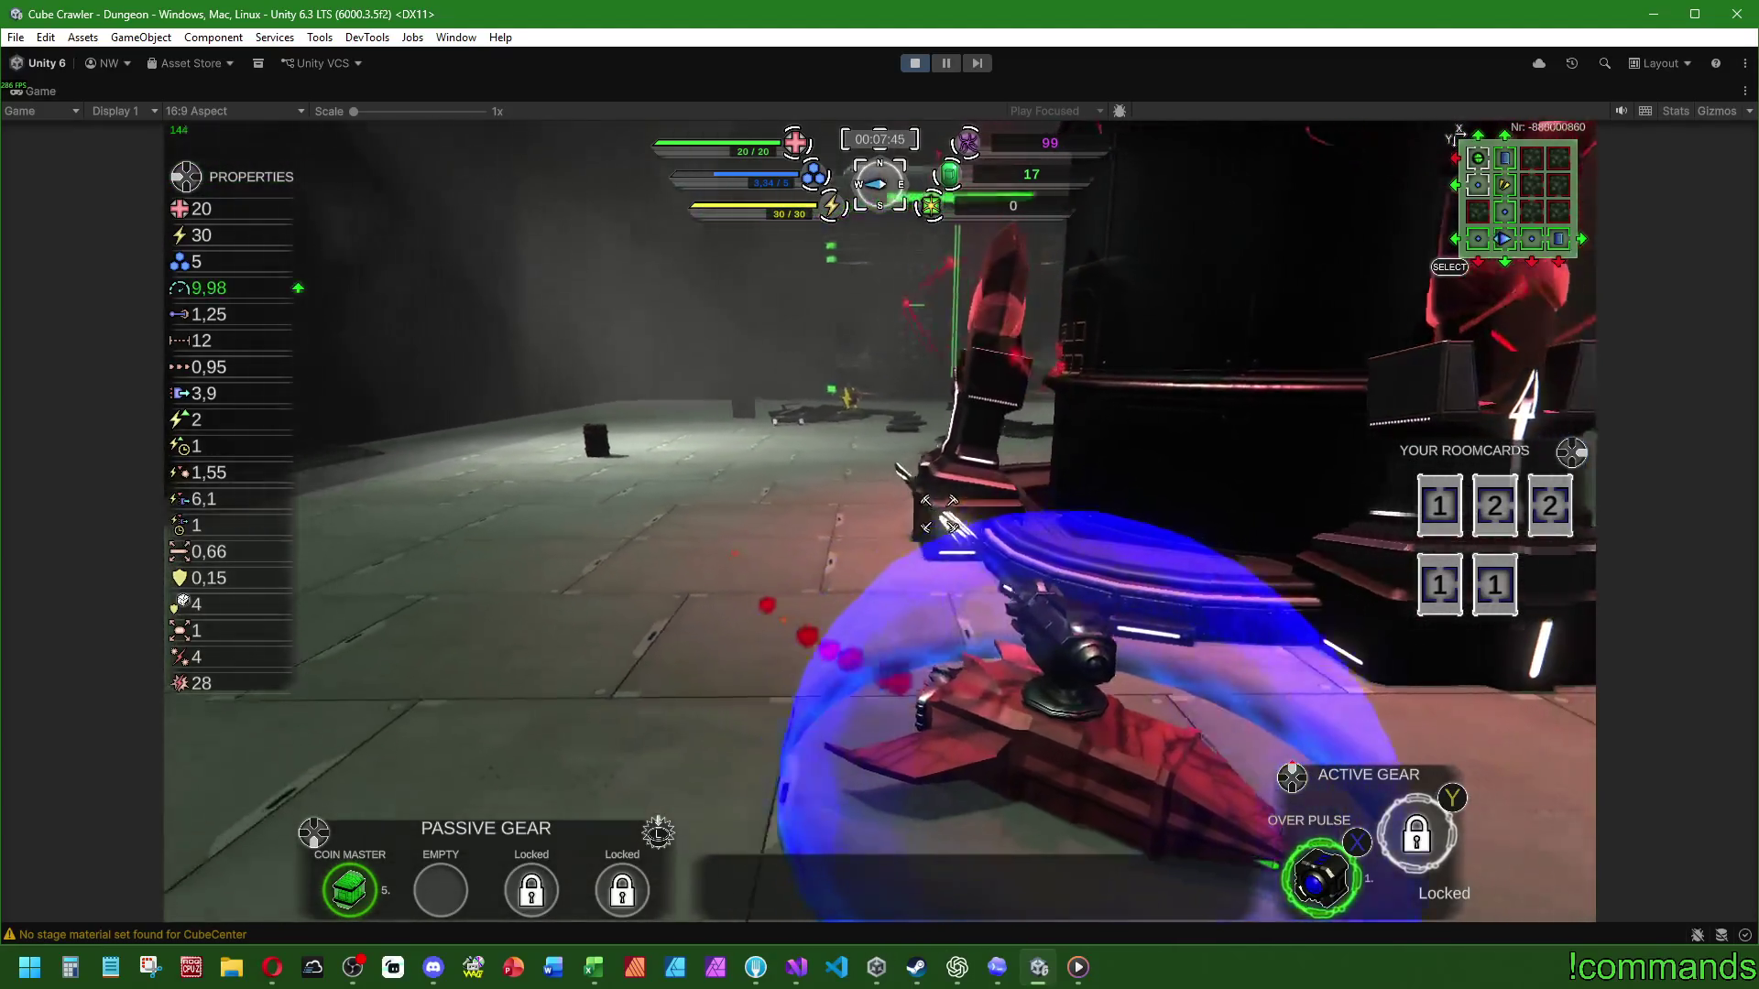
key("d")
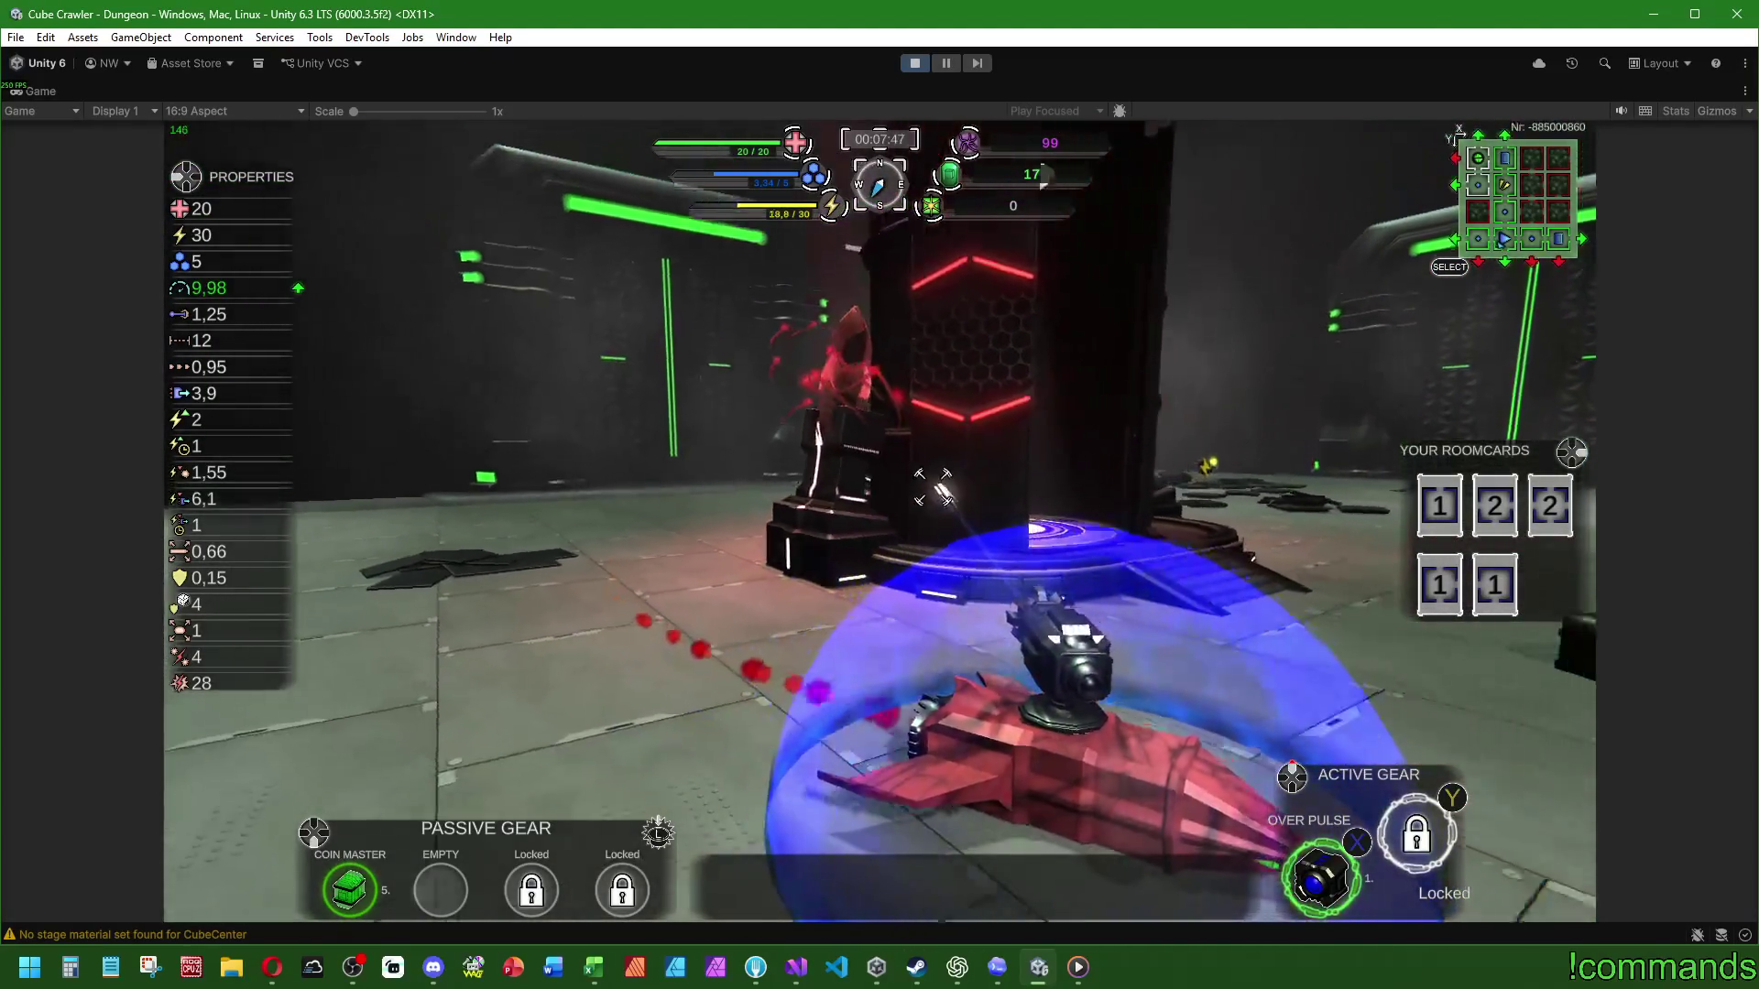
key("d")
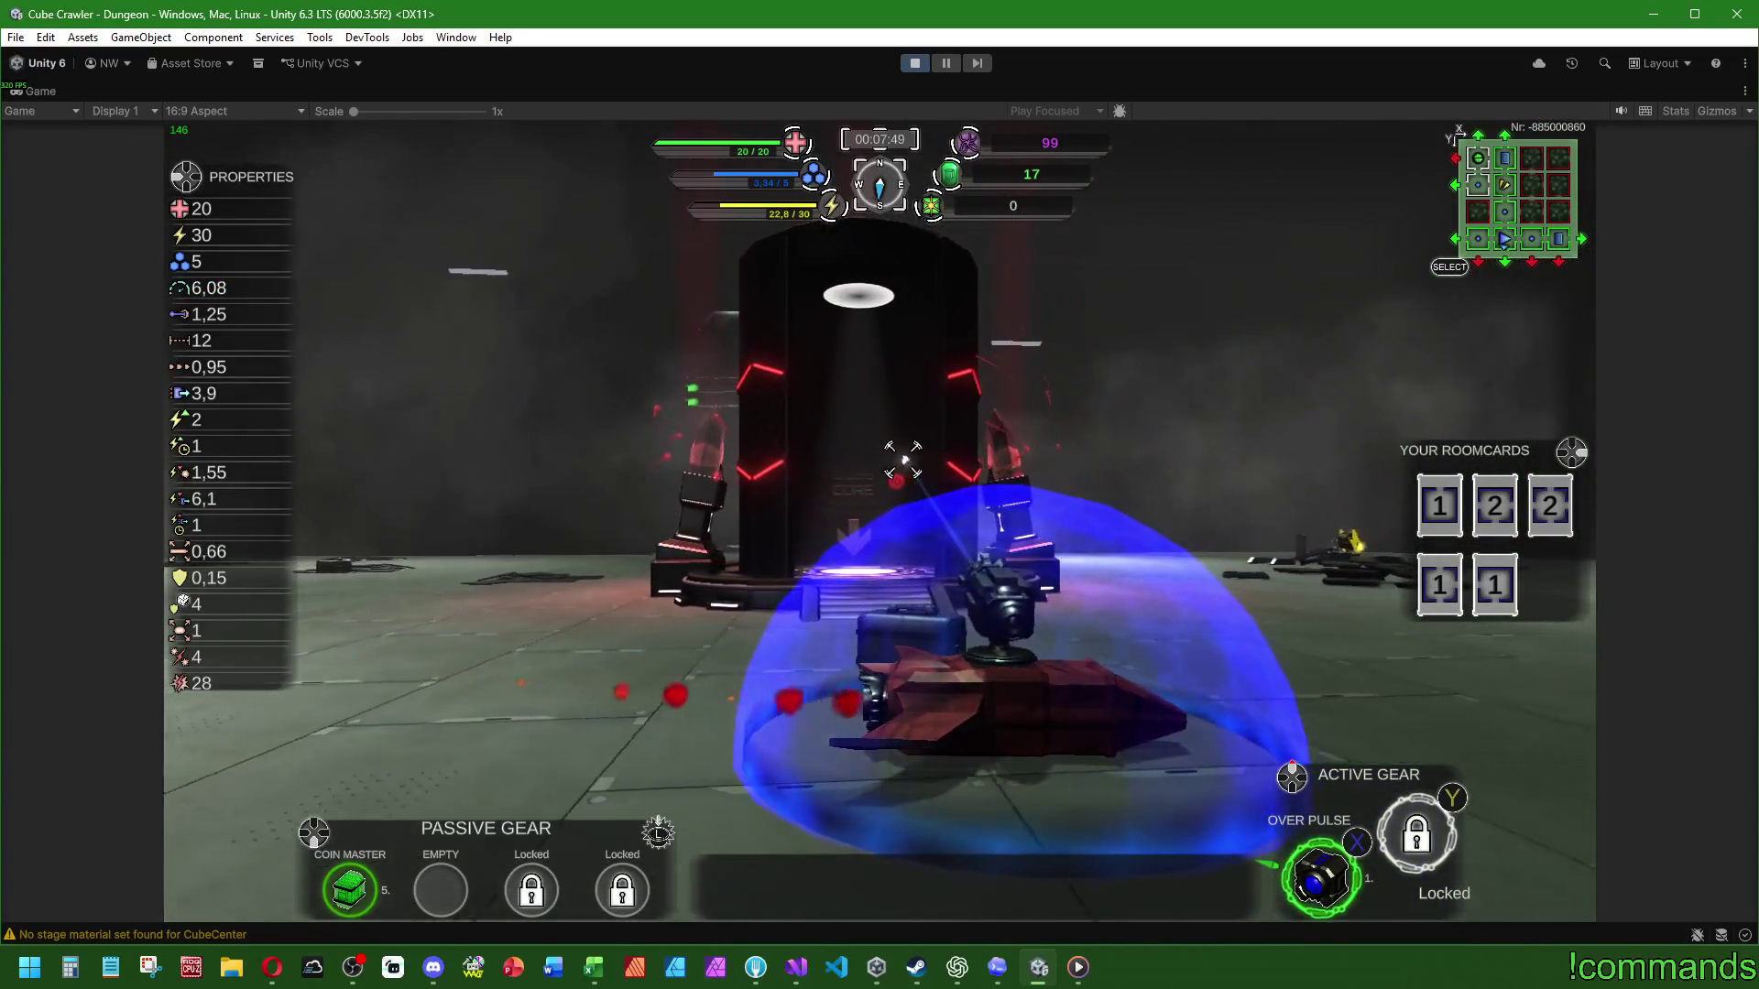
key("a")
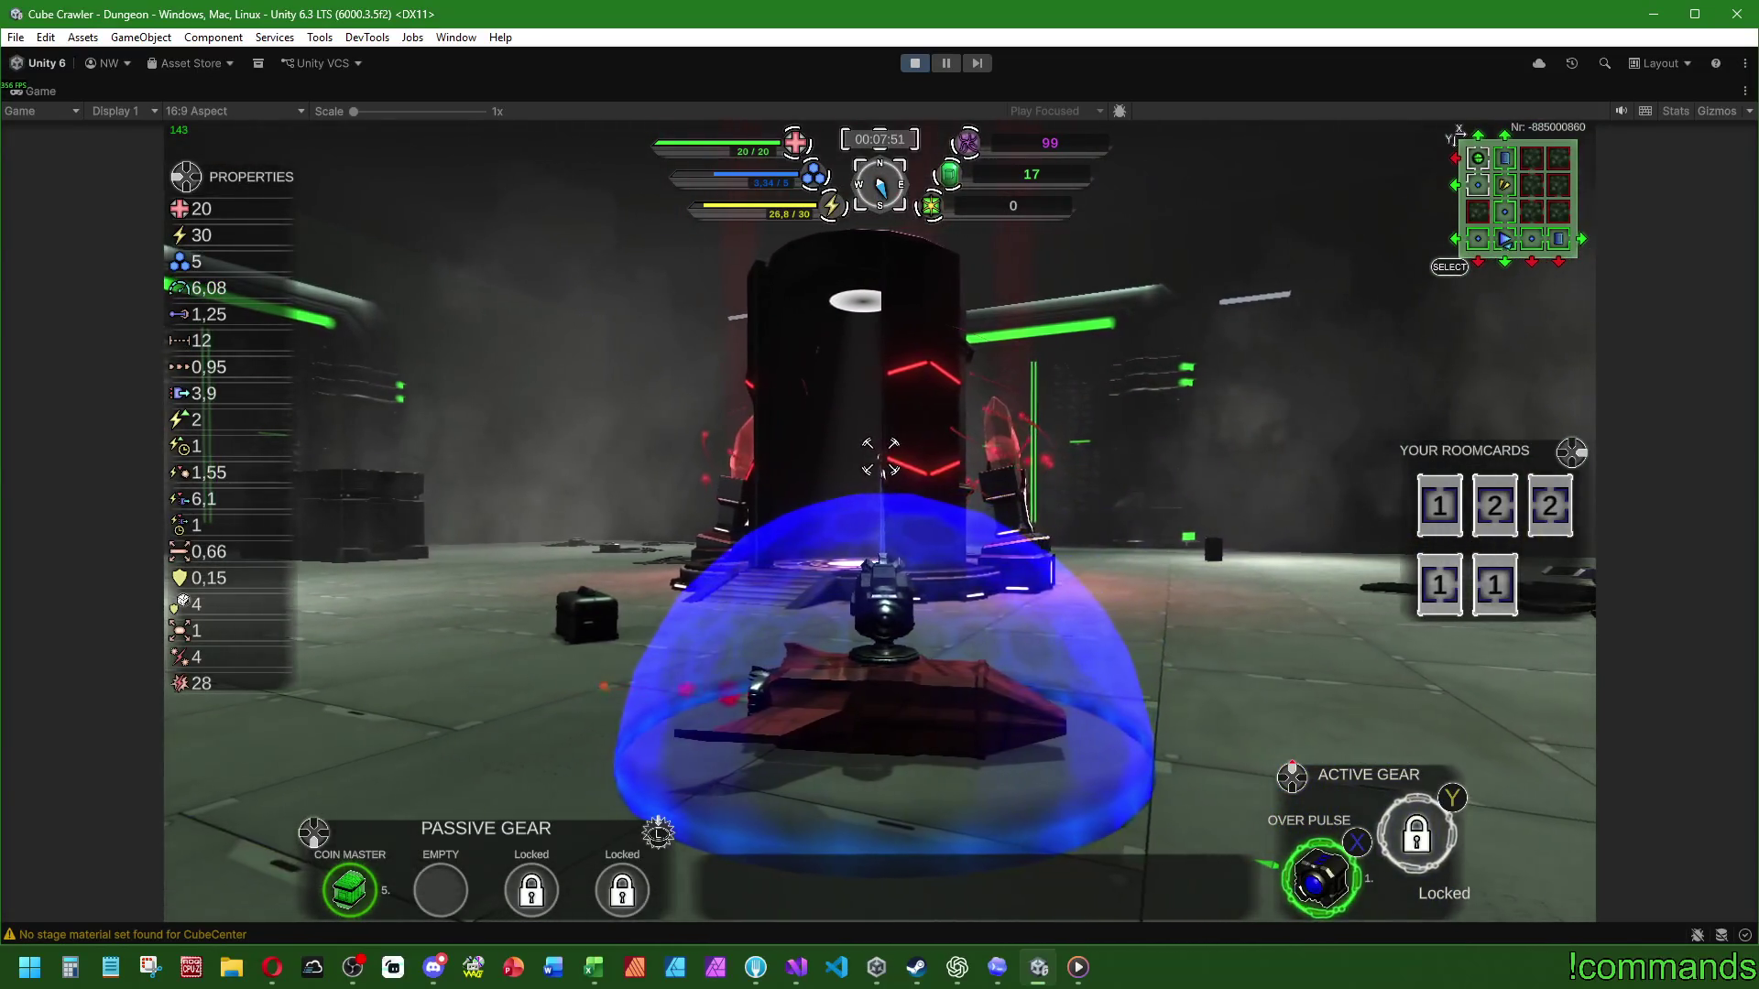
key("w")
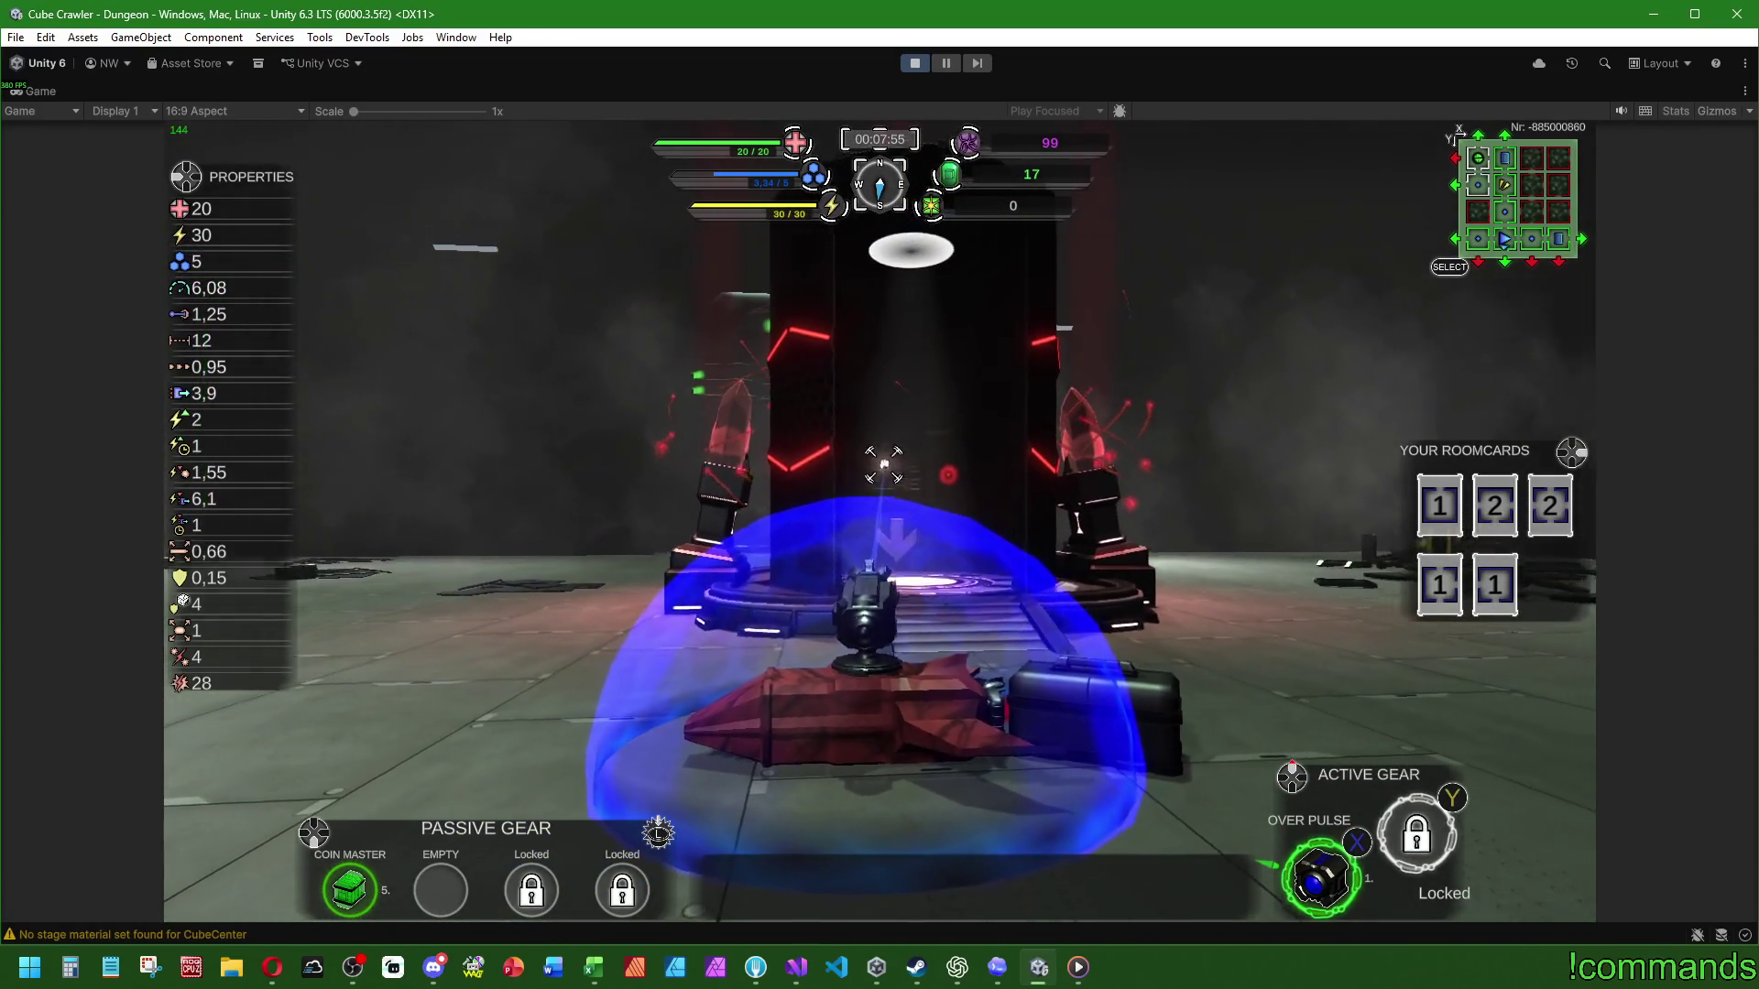
key("s")
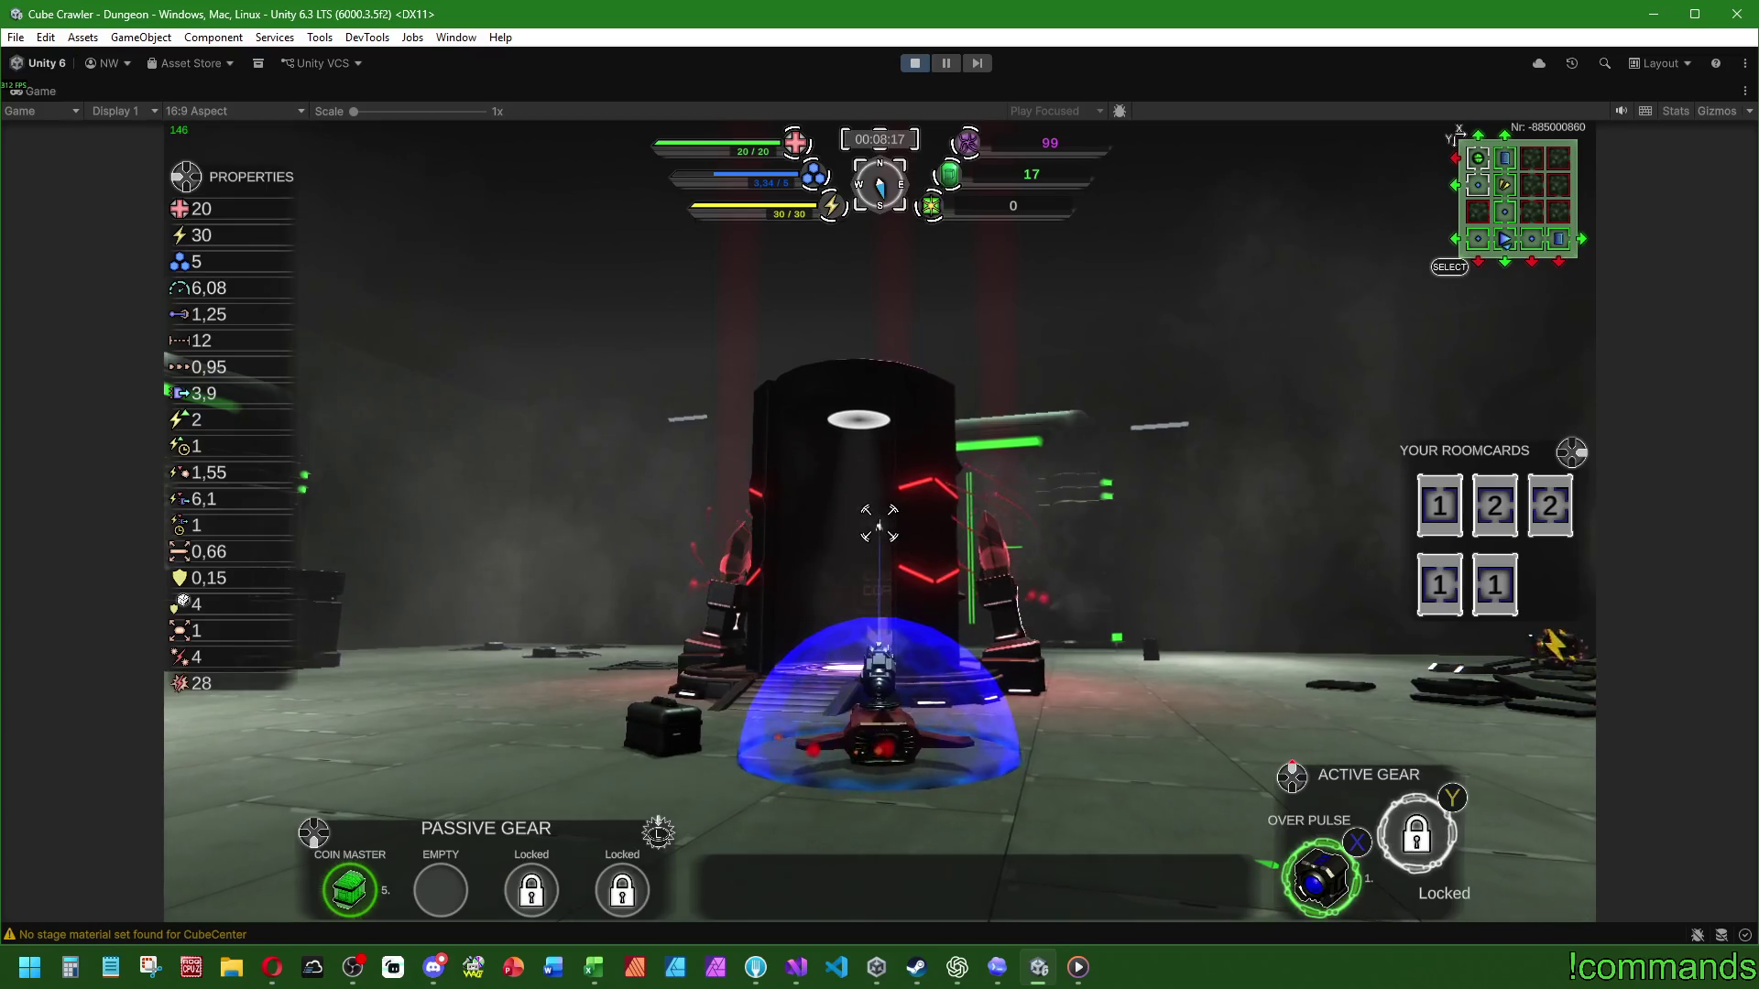
Step: On the dungeon map, check the Trader room, reselect the start room, and close the map
key("m")
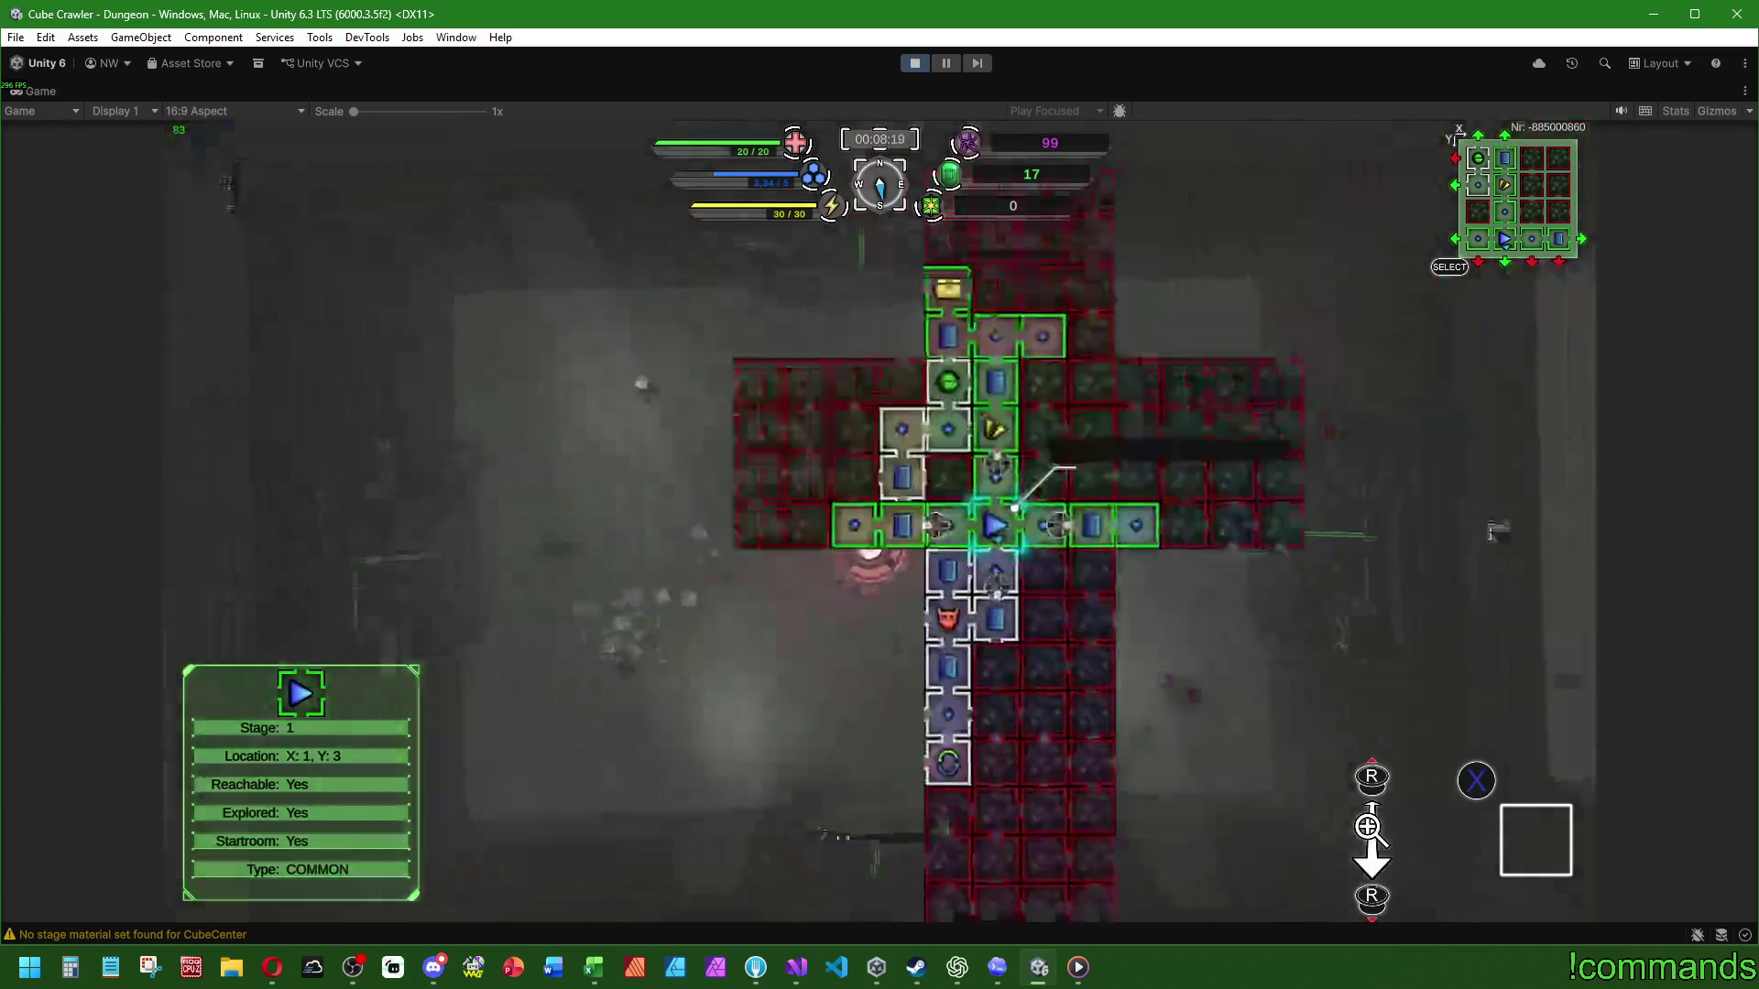
left_click(812, 831)
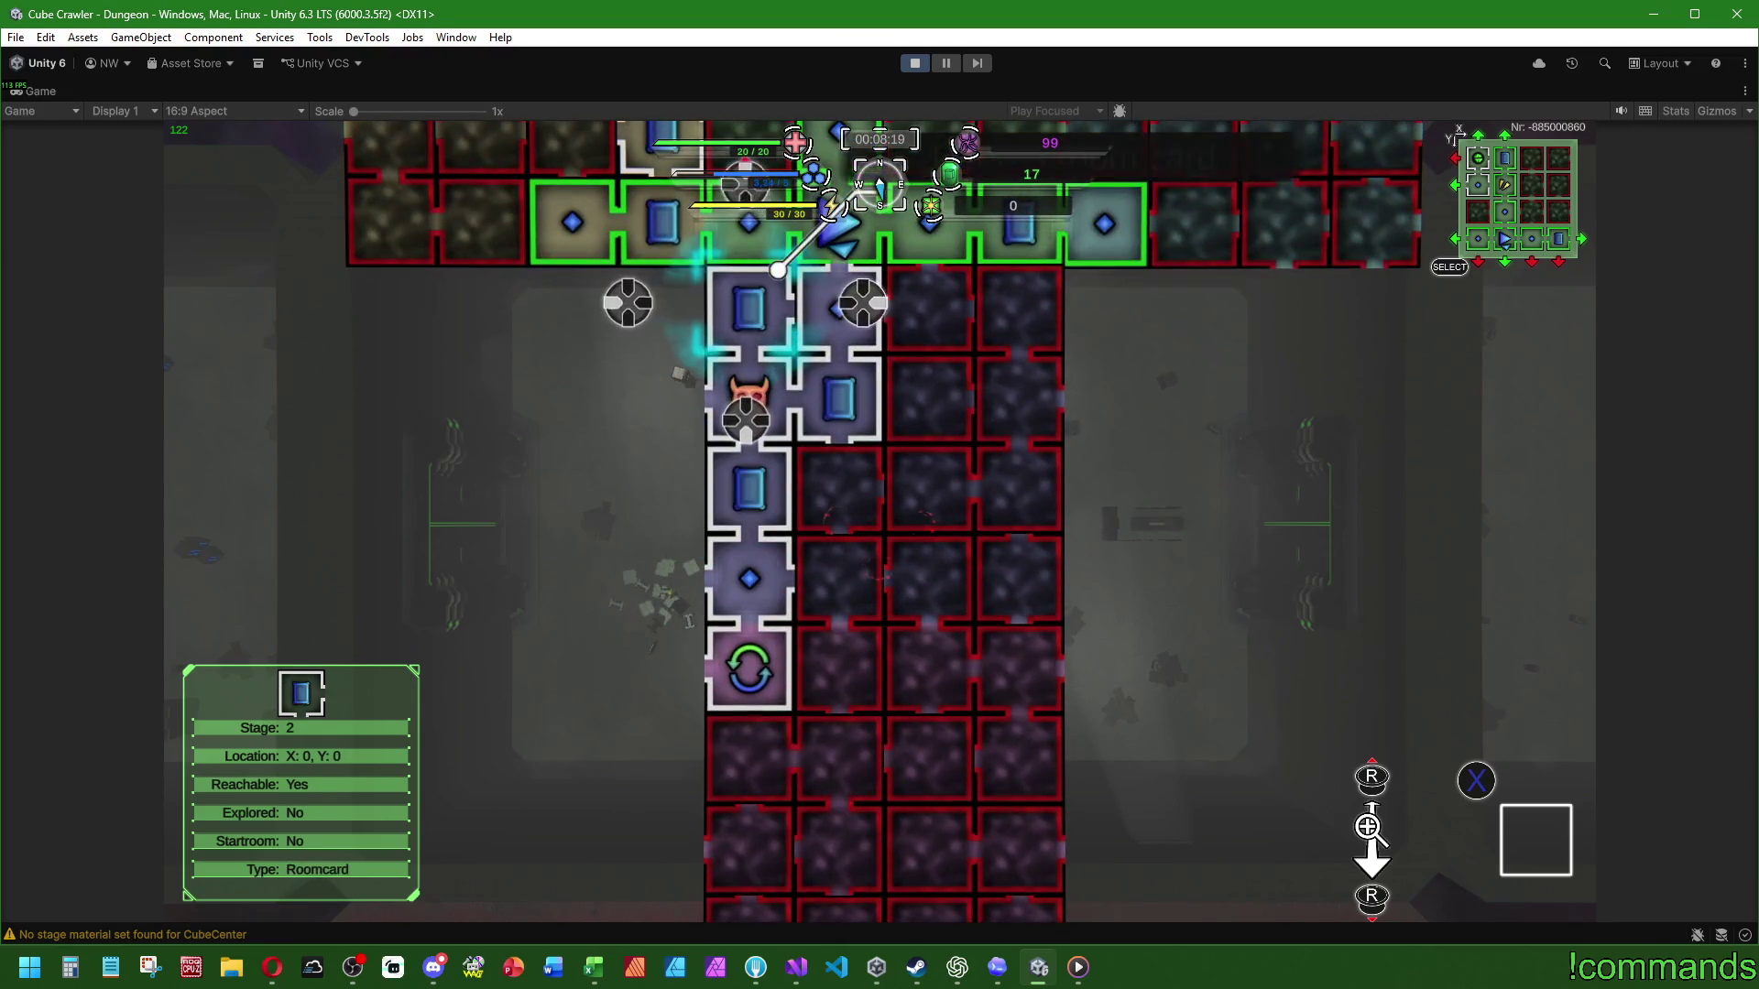
key("Up")
key("Up")
key("Up")
key("Right")
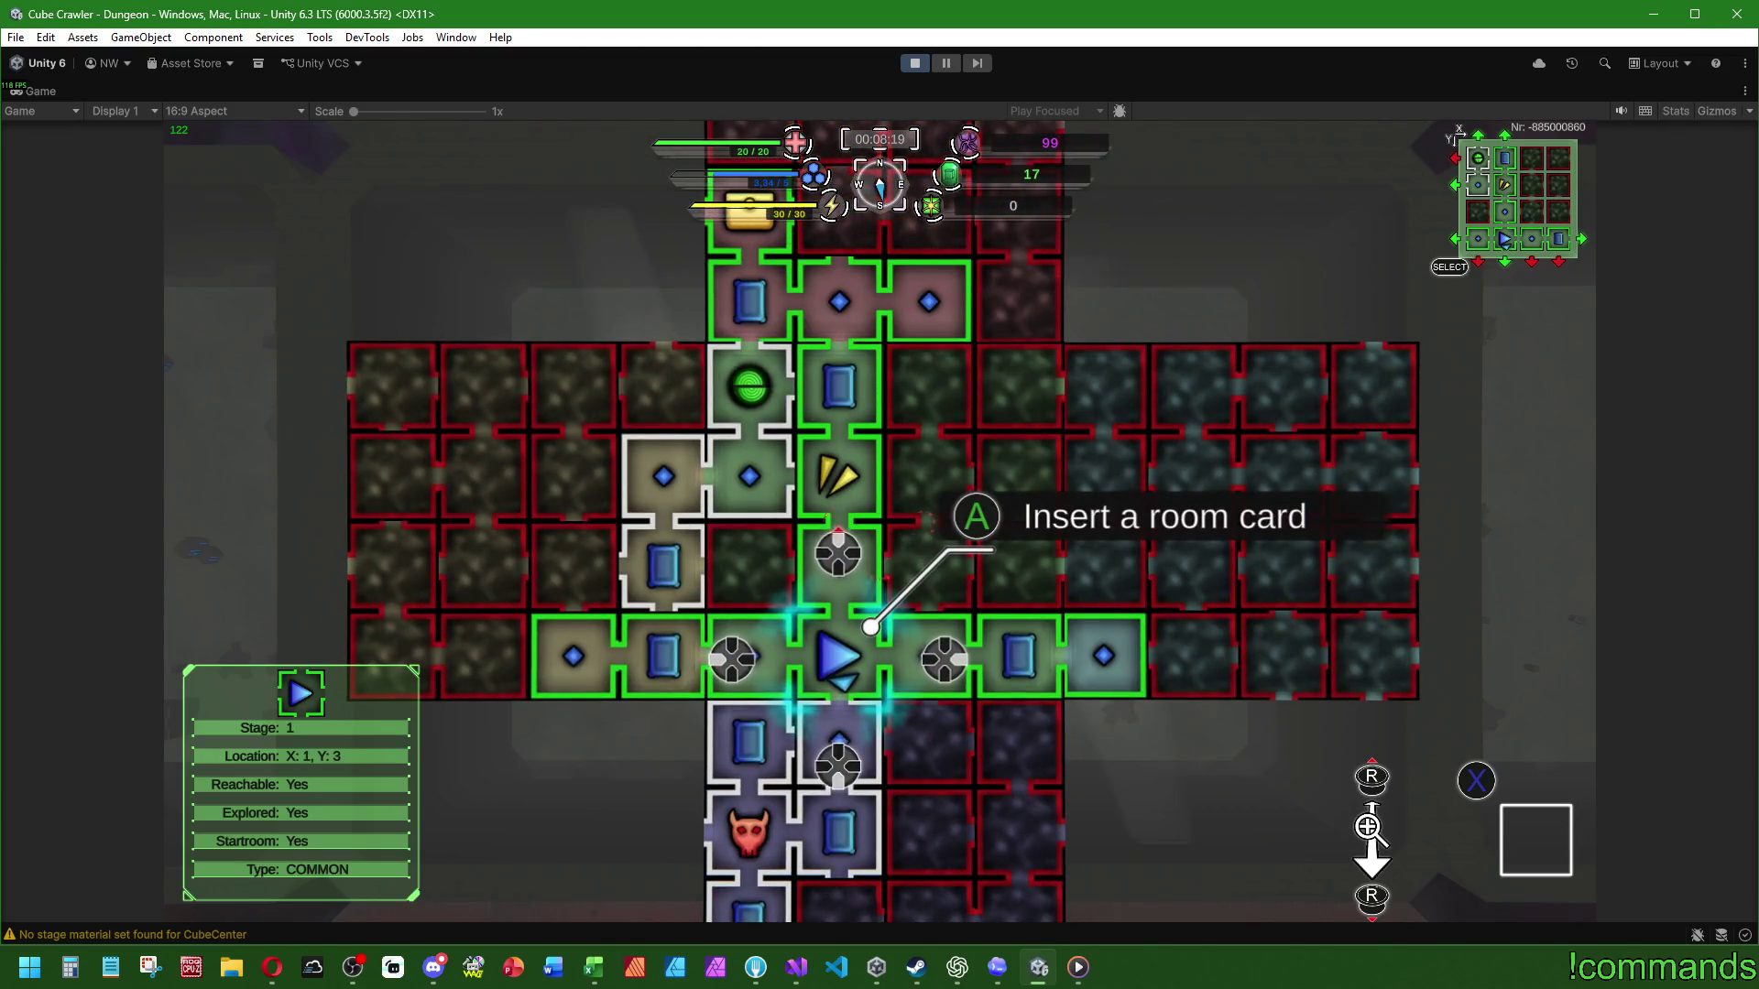
key("Escape")
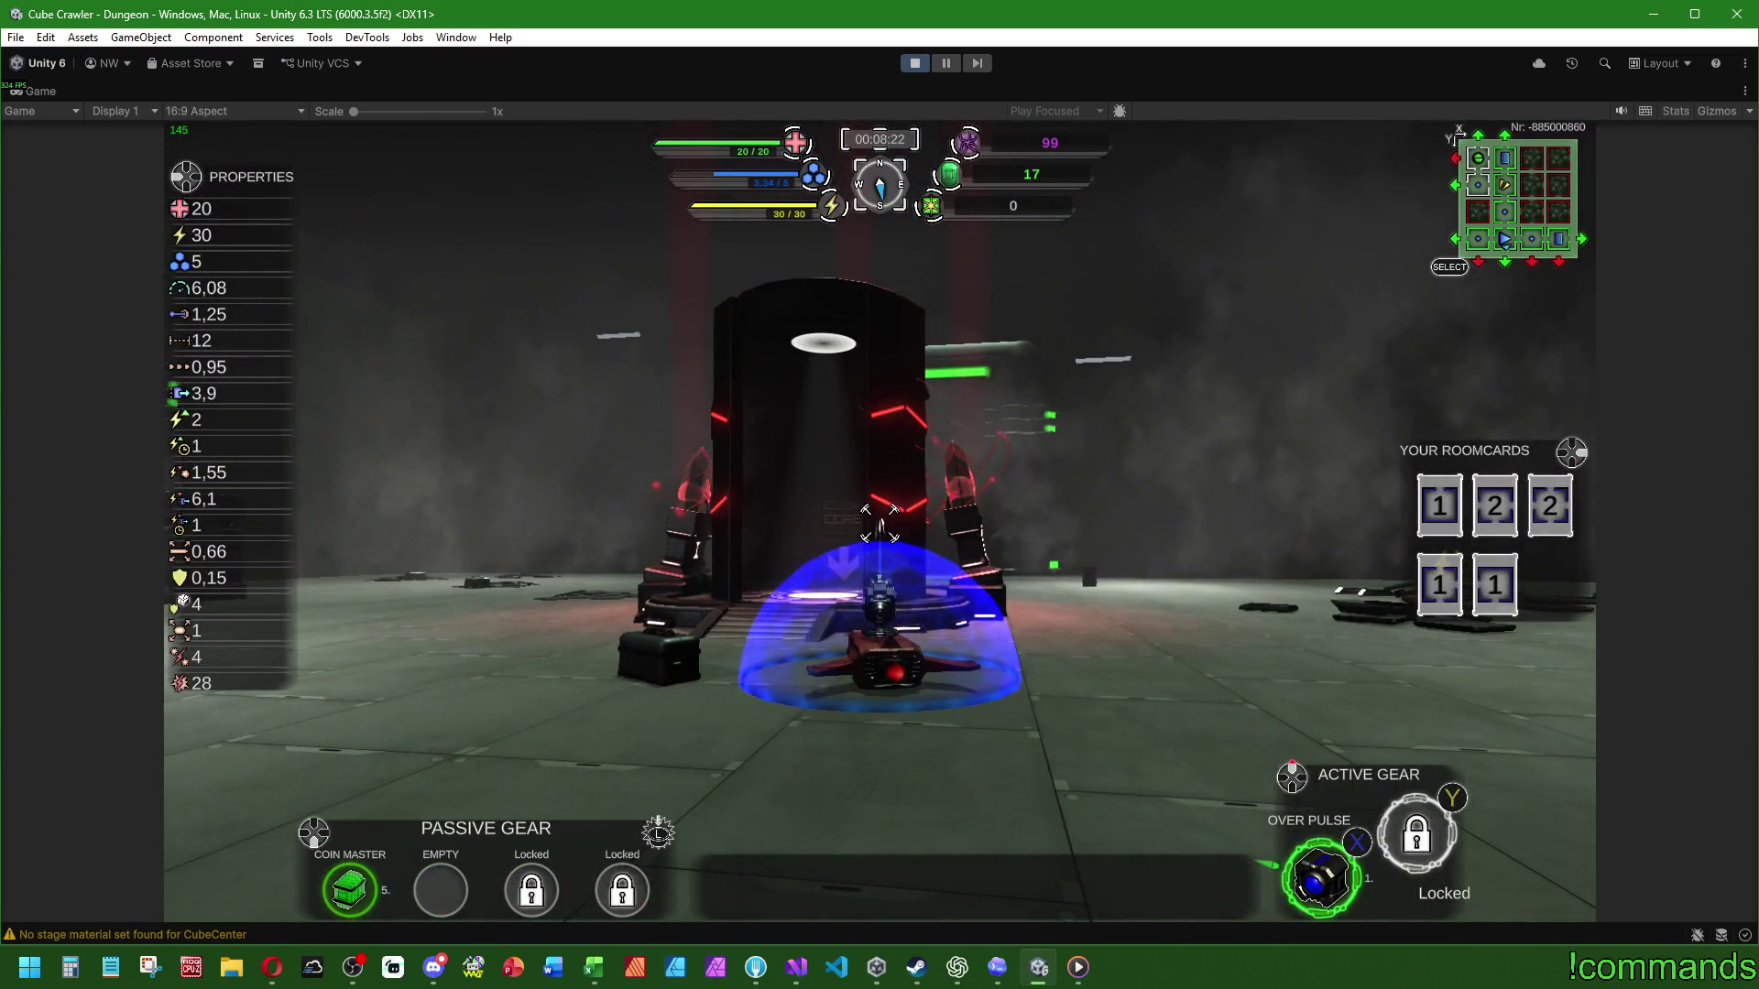
Step: Steer the ship onto the Cube Core pad and use it, ending the run with Mission Successful
key("w")
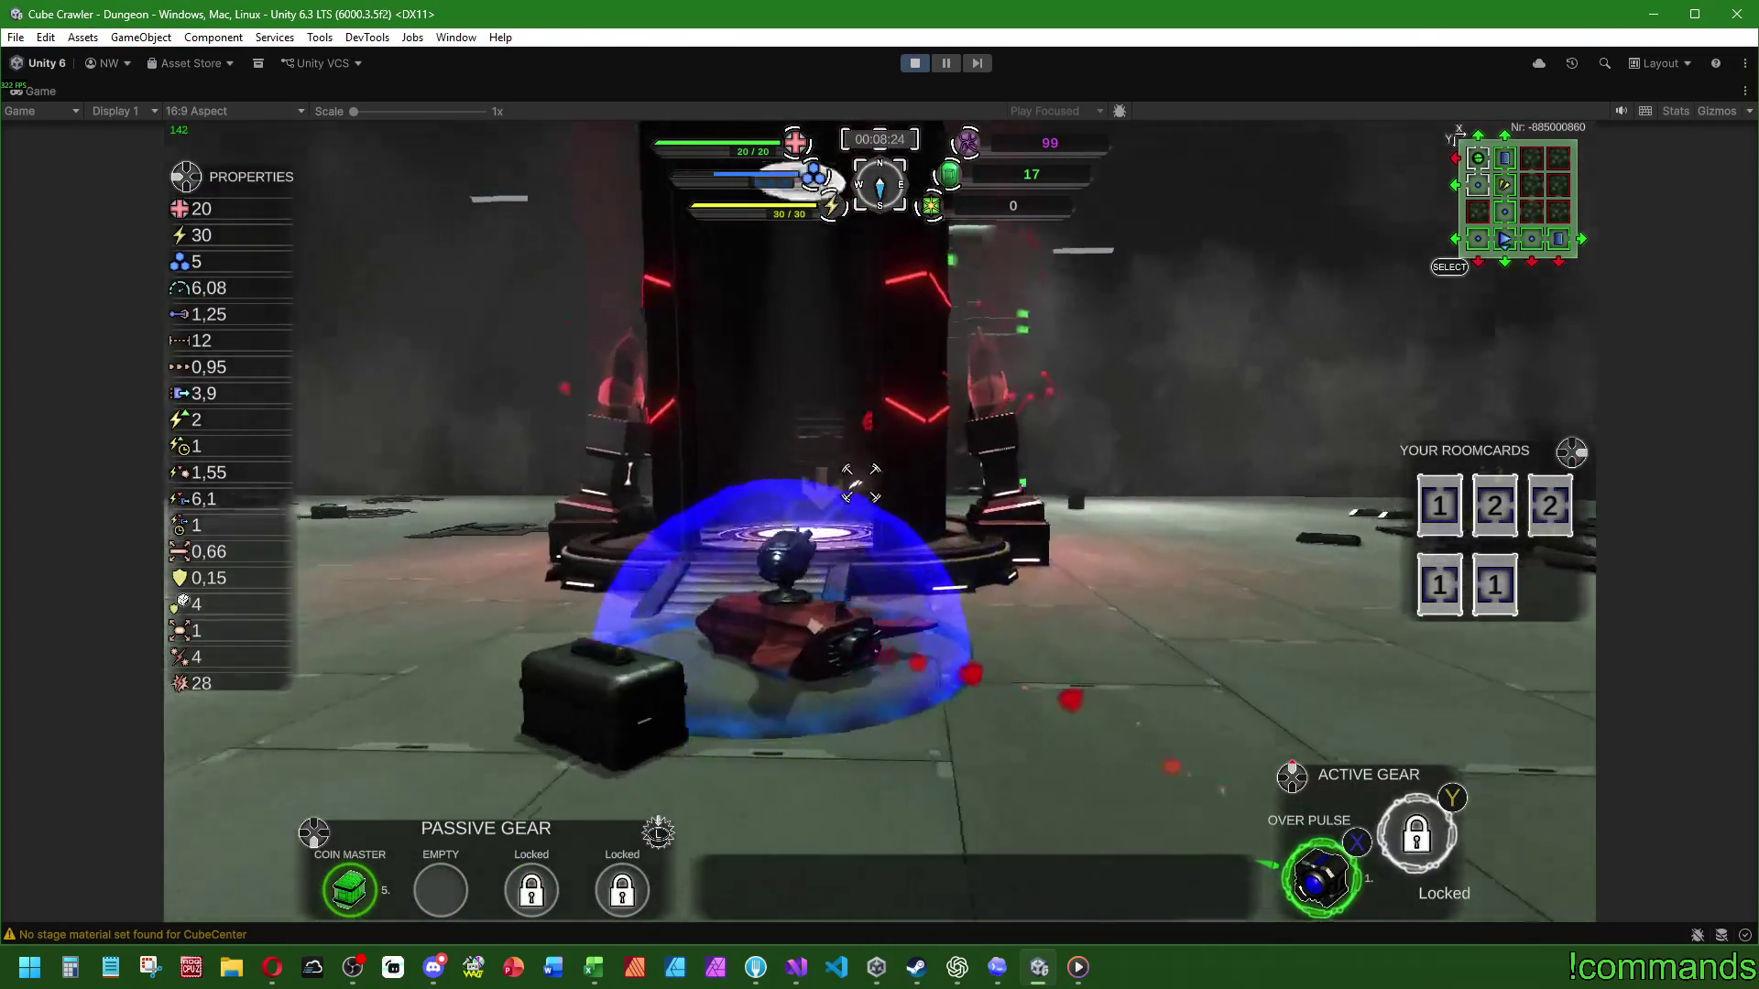
key("w")
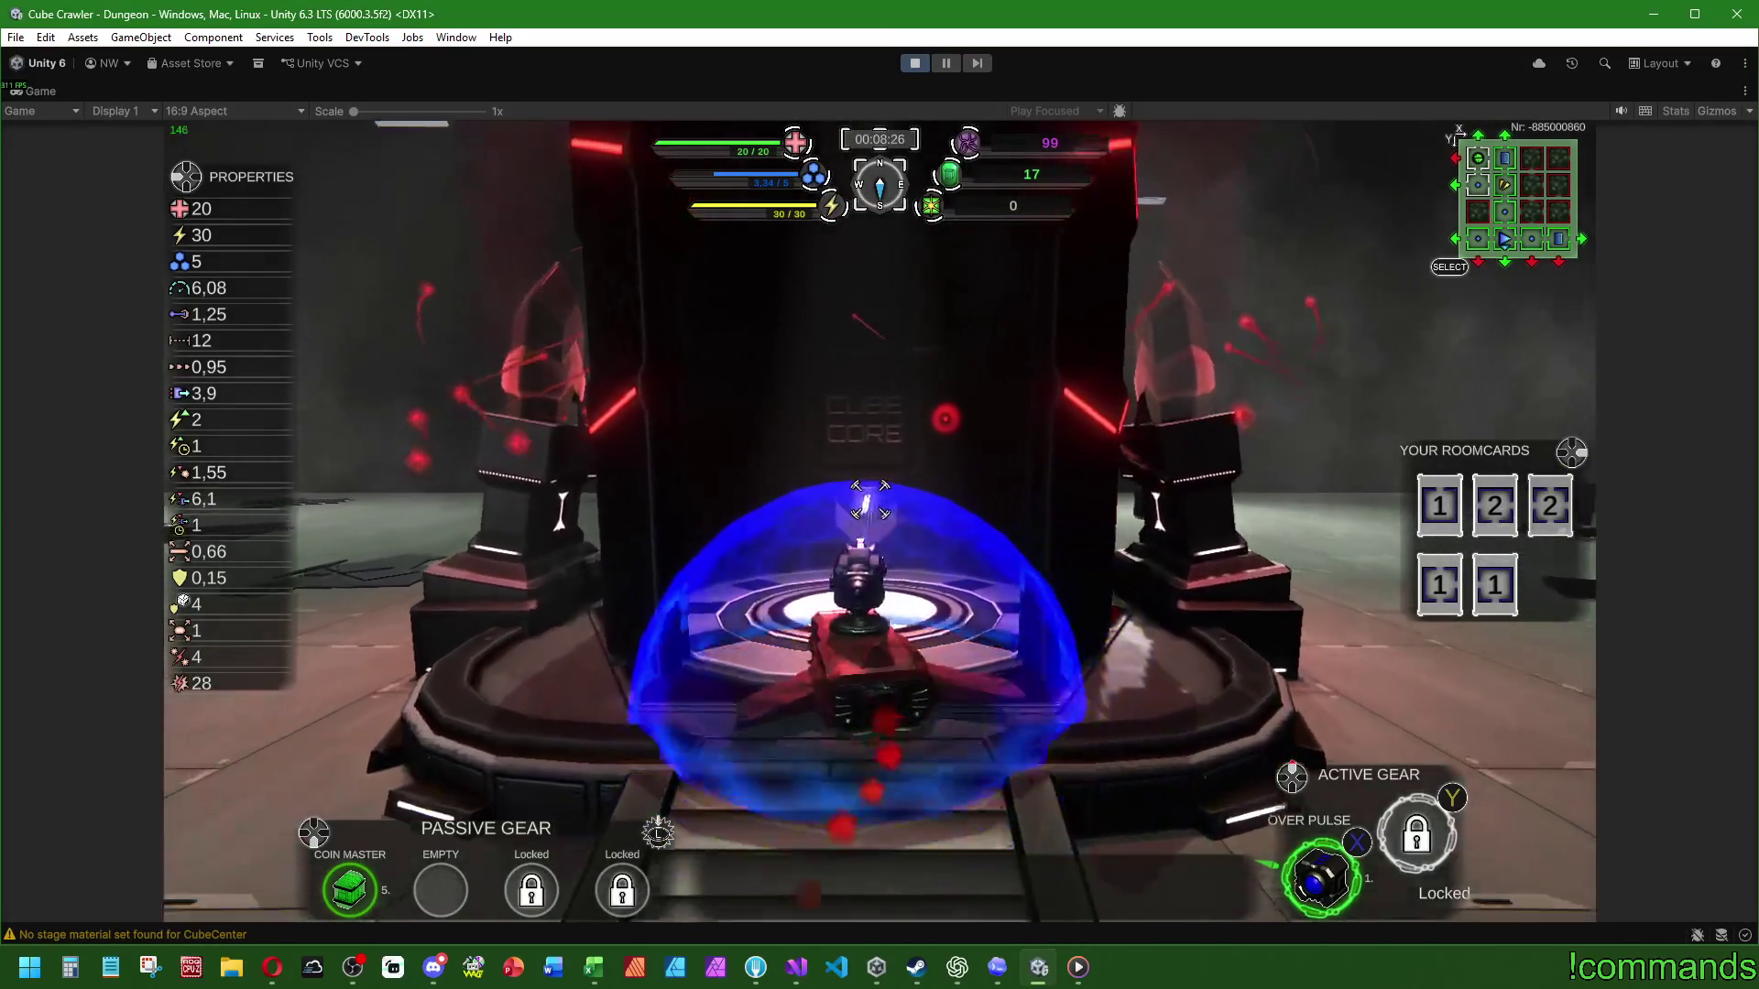
key("w")
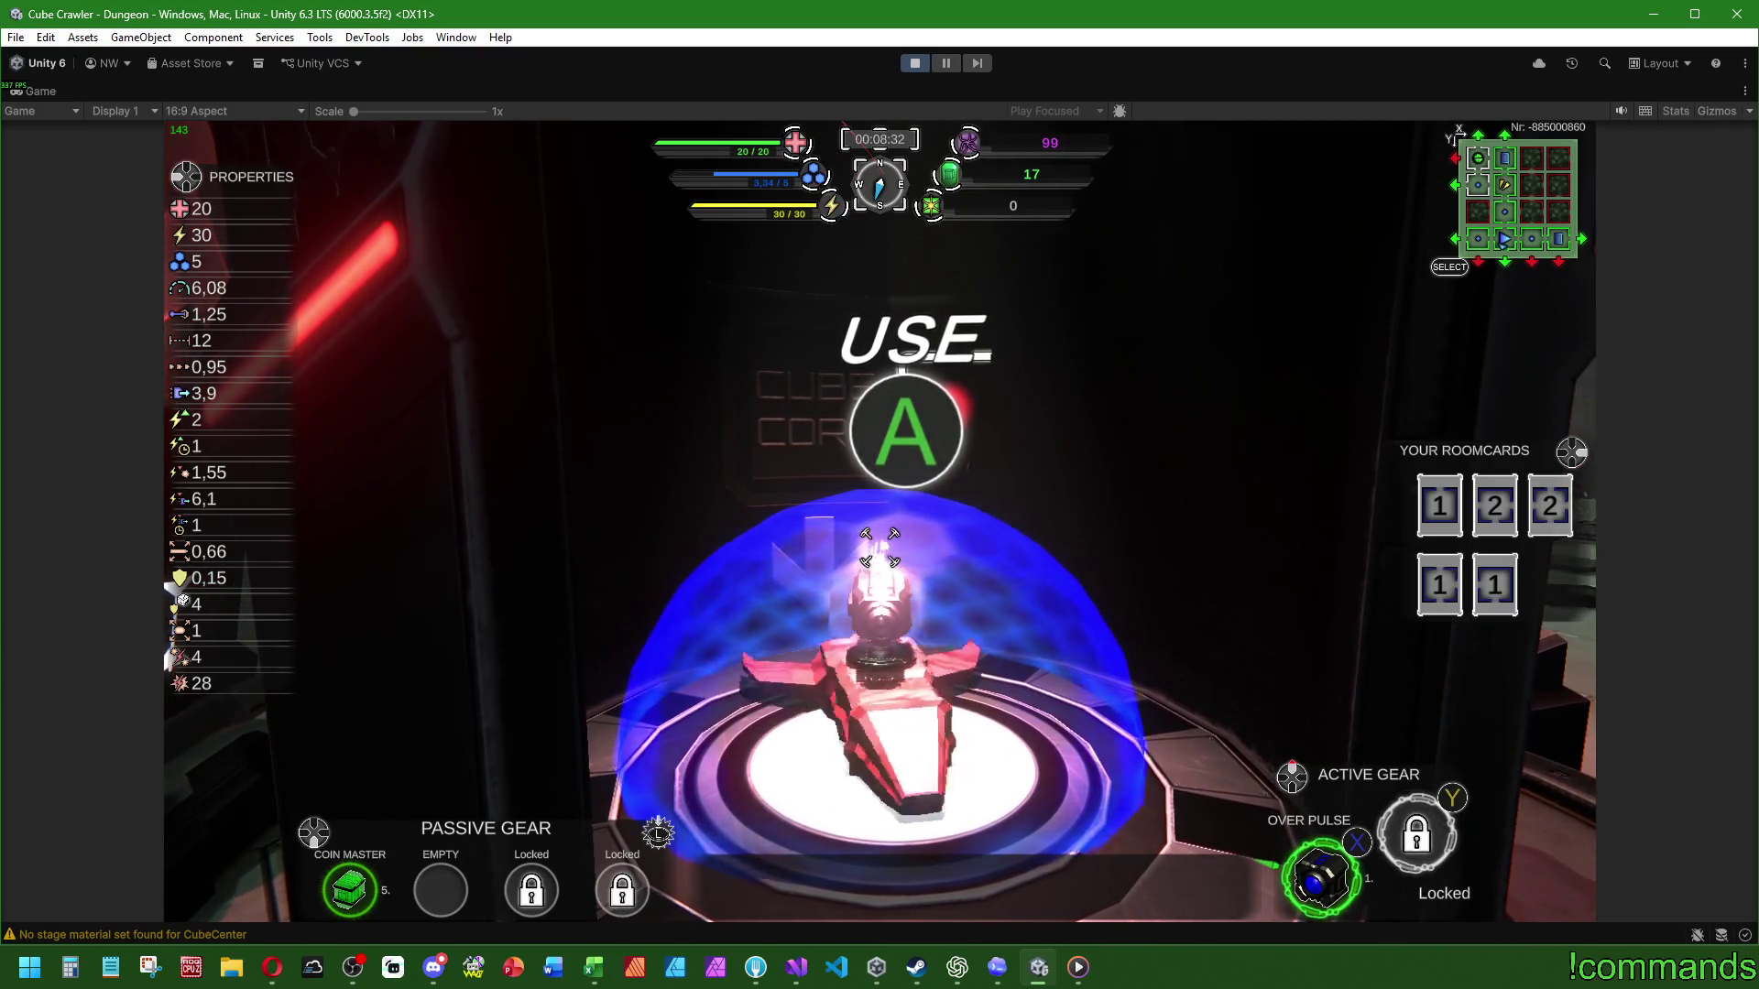
key("w")
key("s")
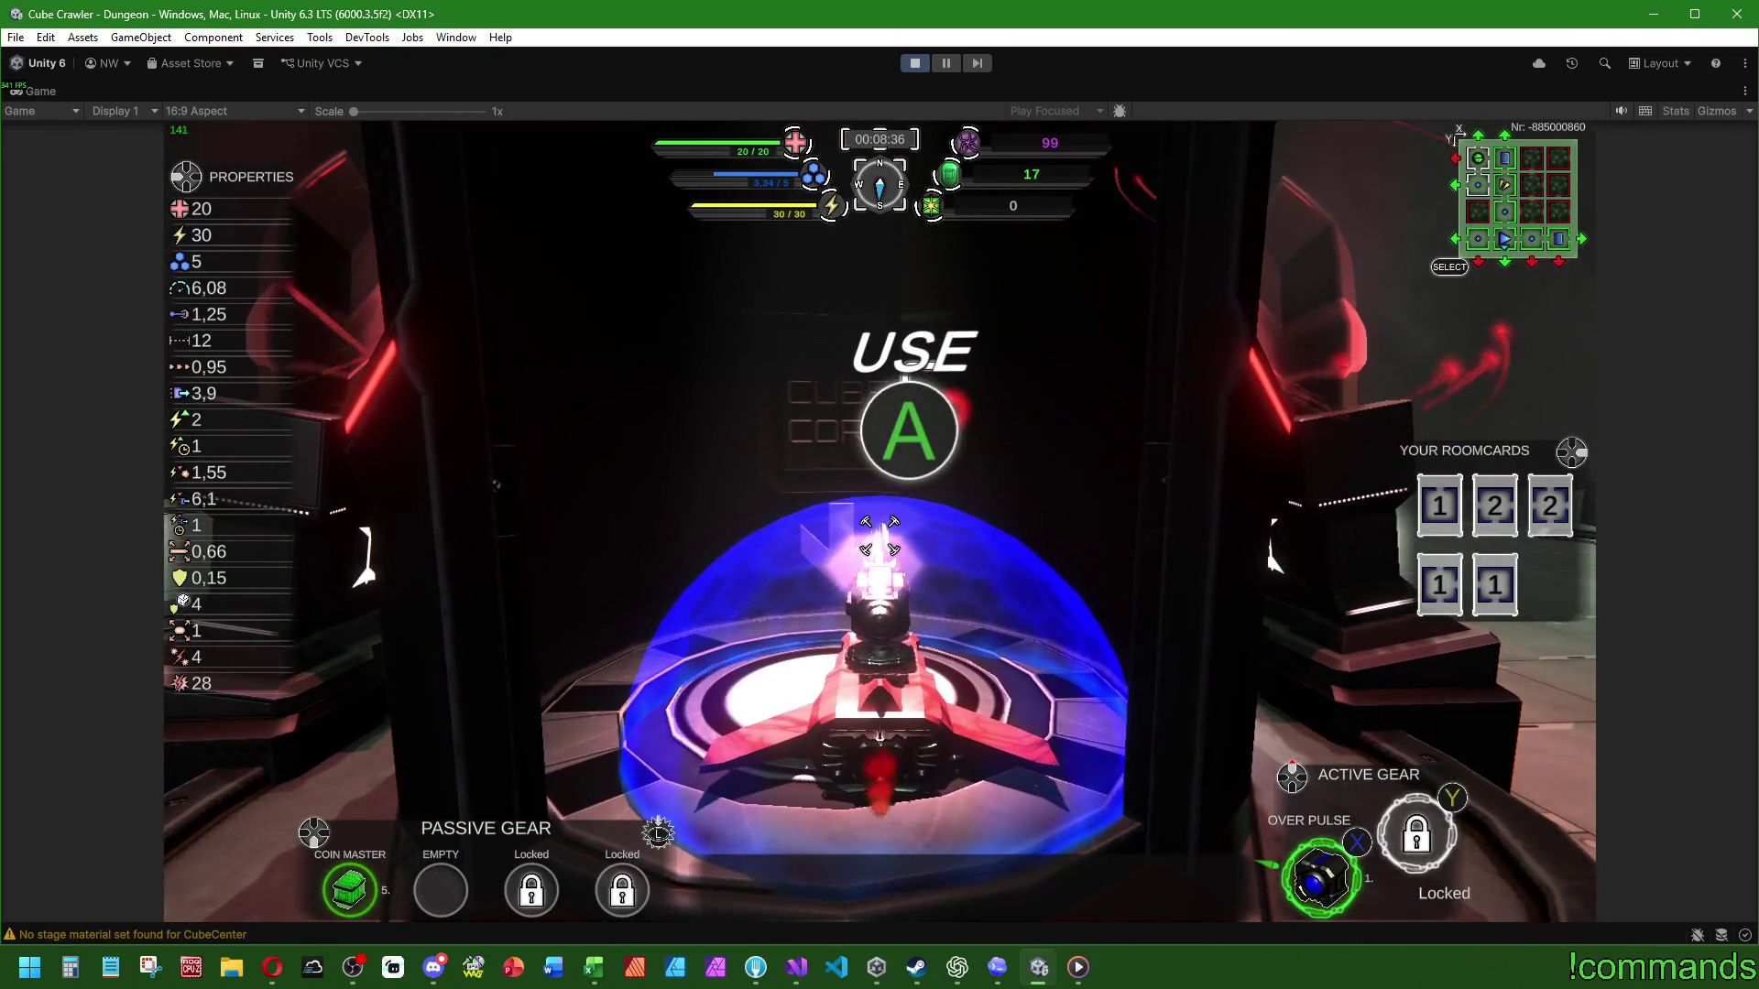
key("e")
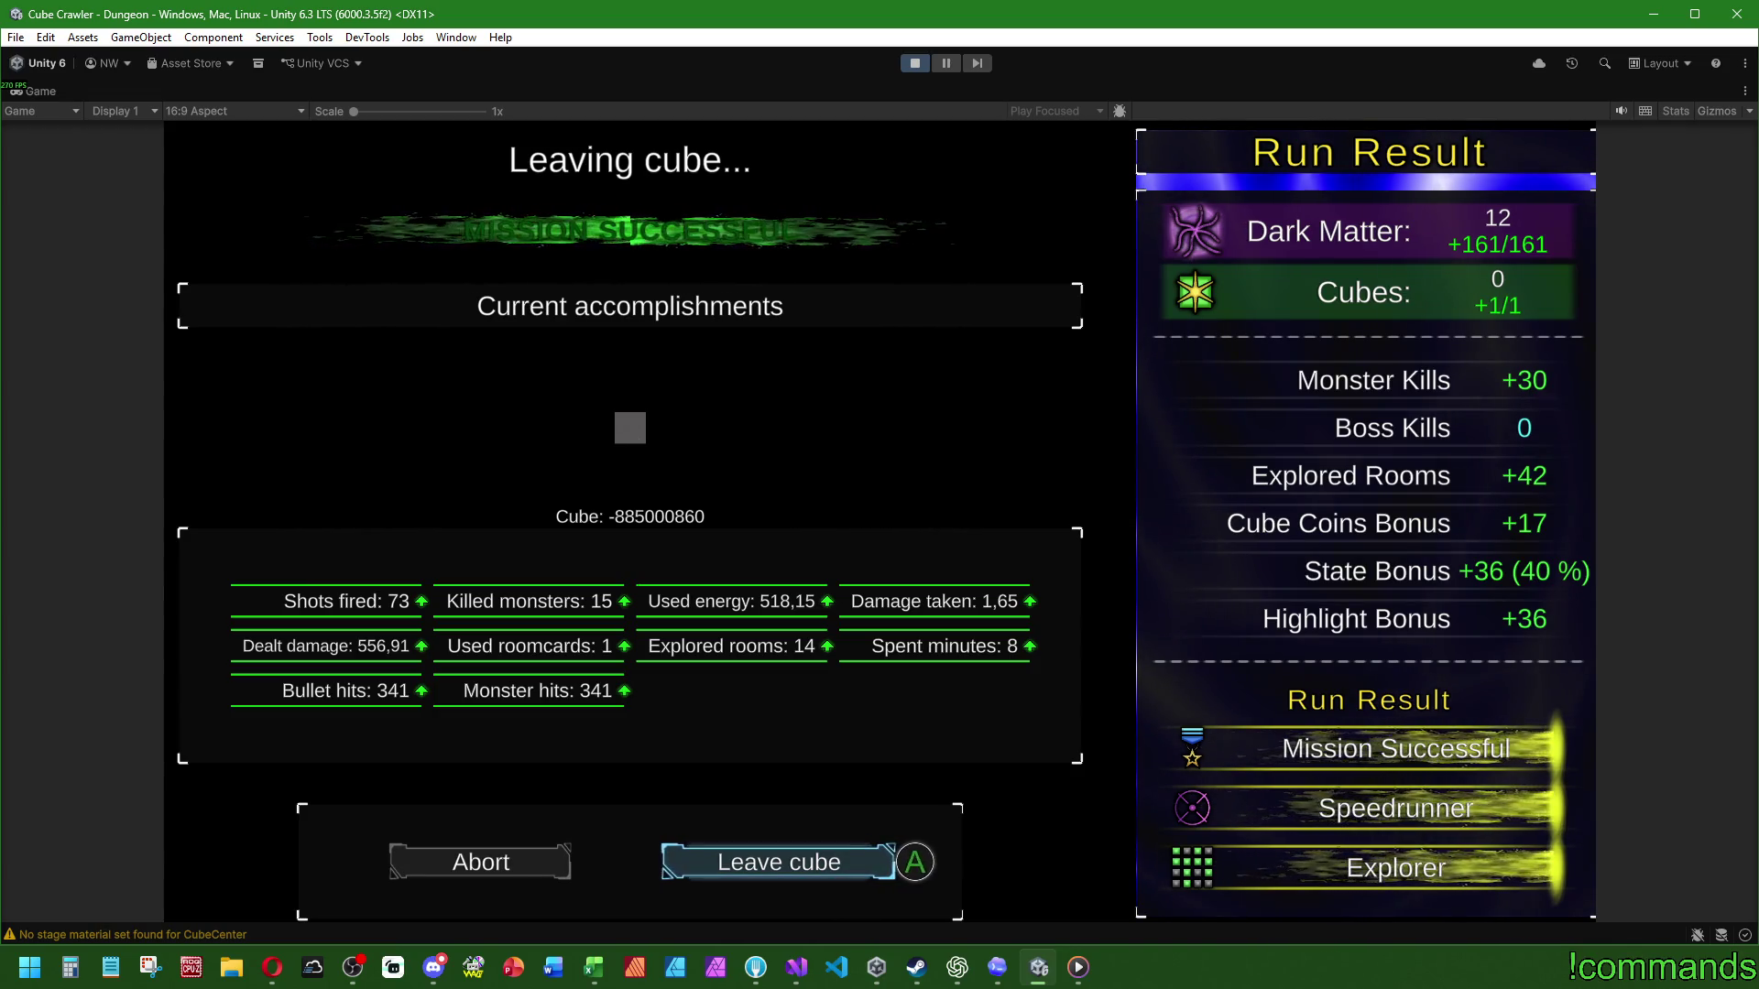
Step: Dismiss the Windows Start menu, choose Leave cube, and save the run's results
key("super")
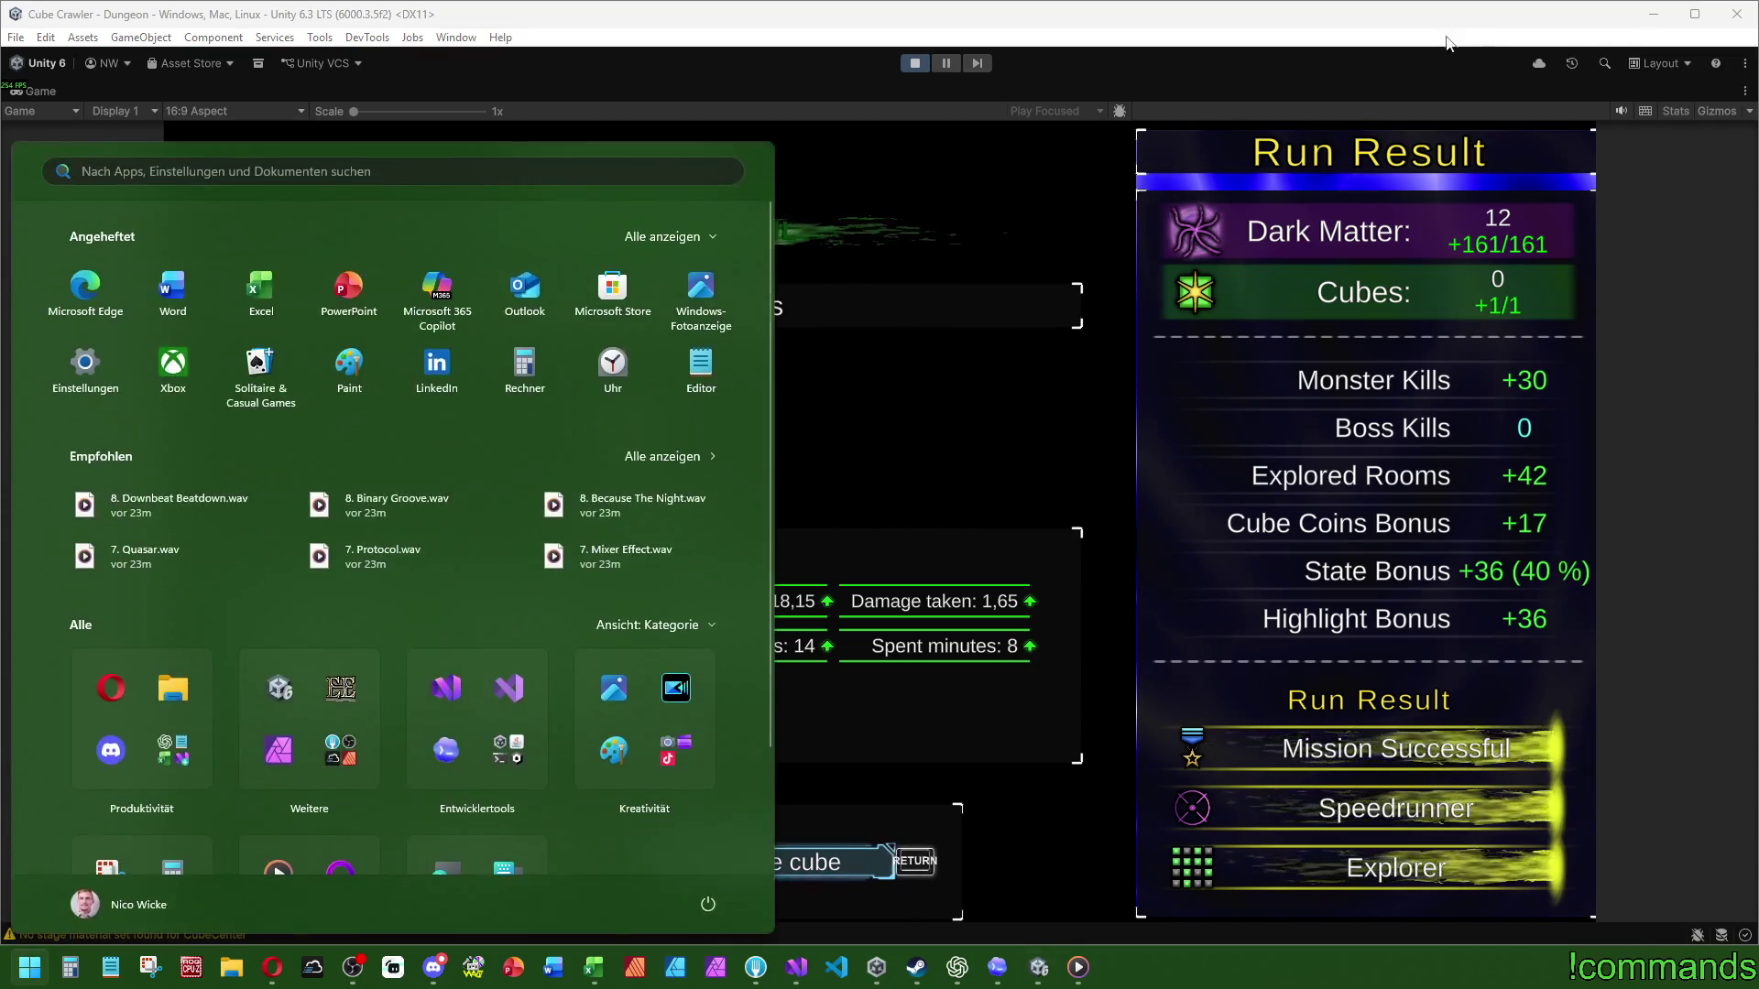
left_click(1458, 23)
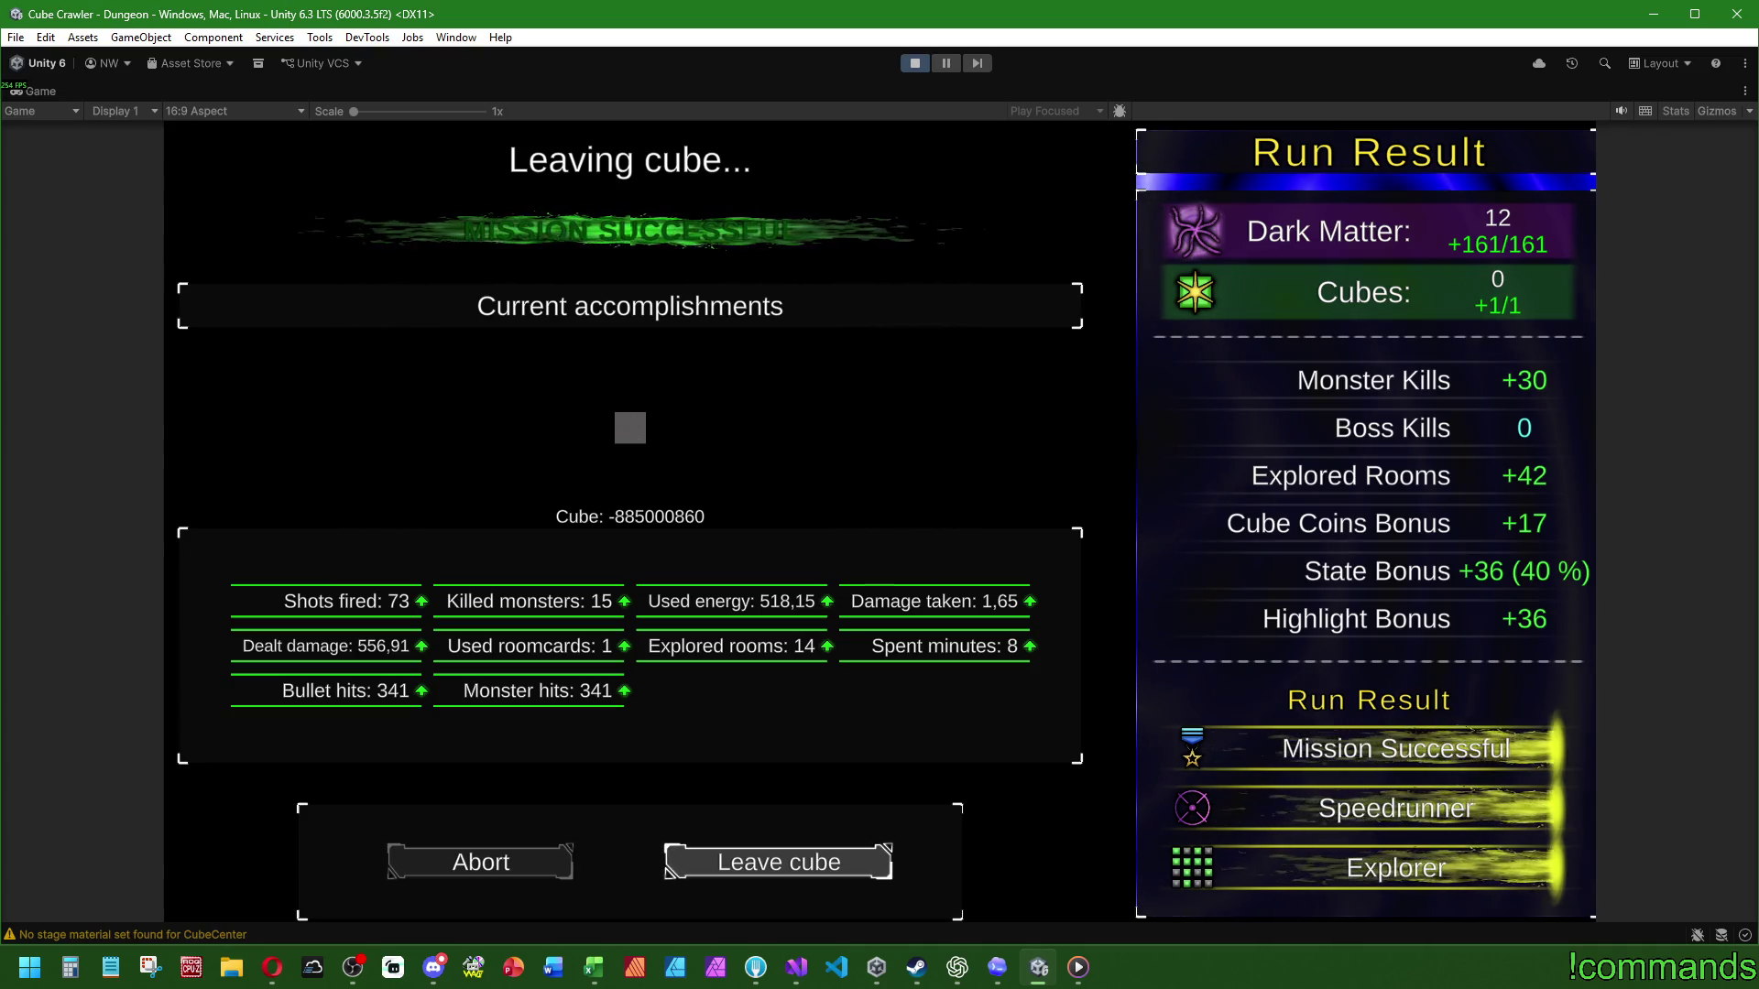
key("Return")
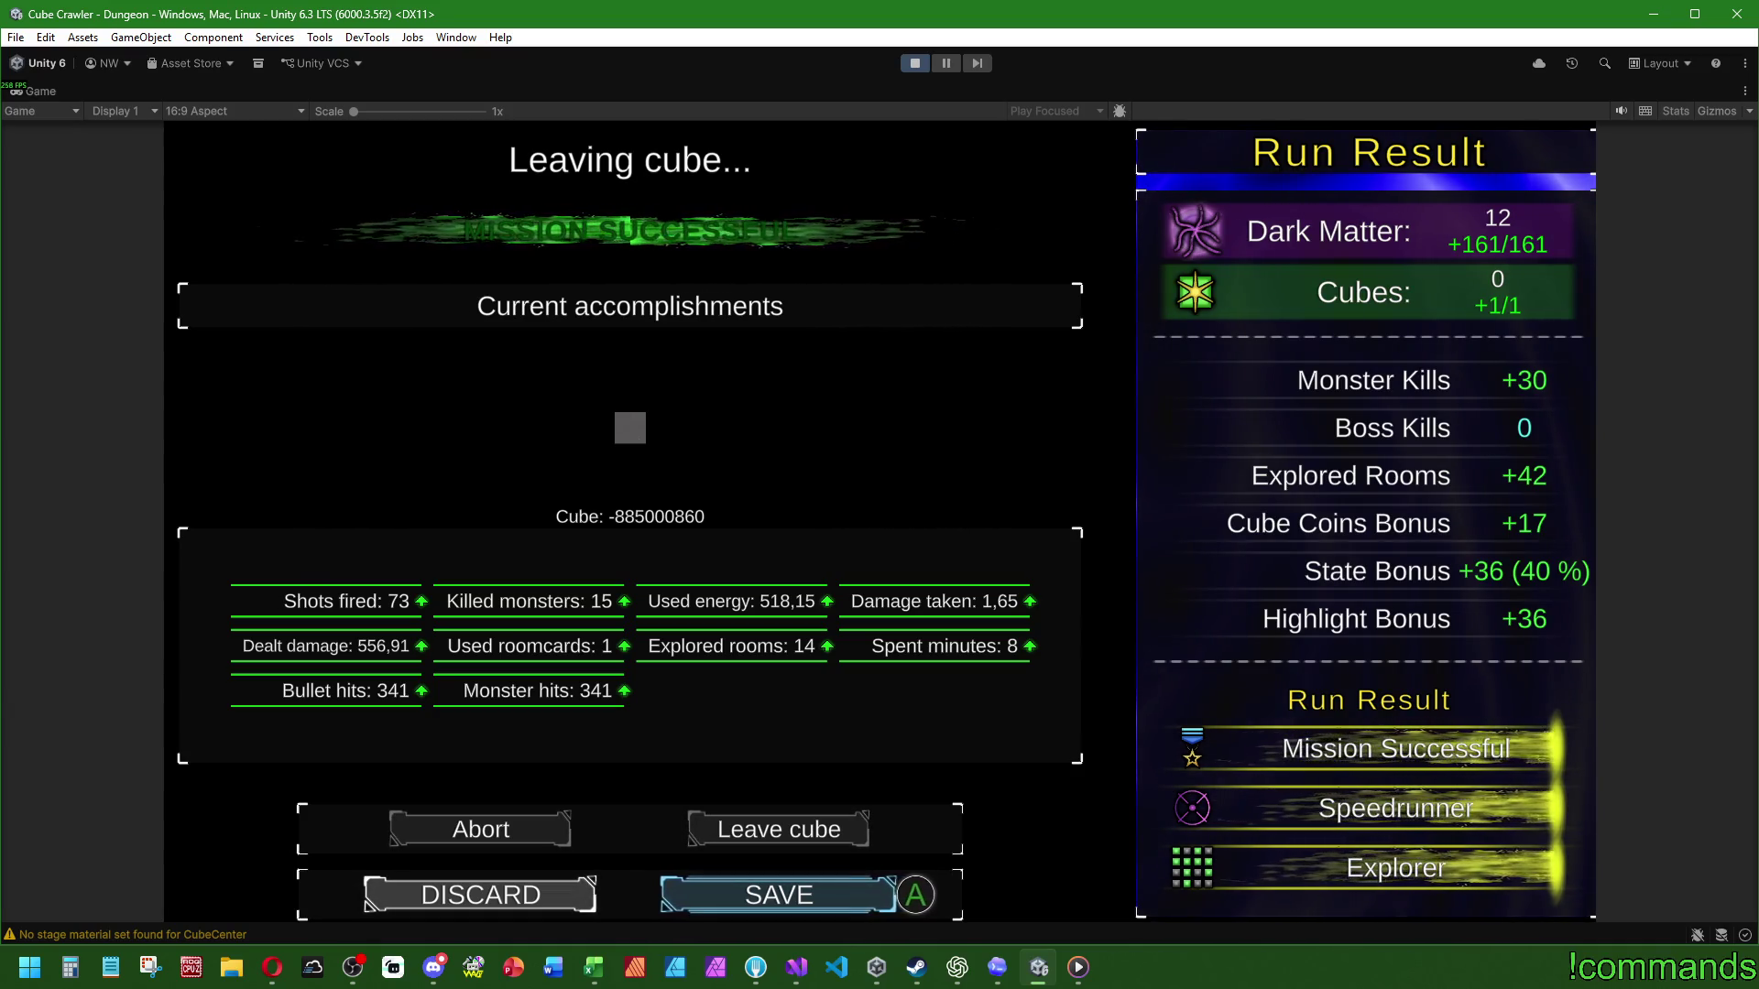
key("Left")
key("Right")
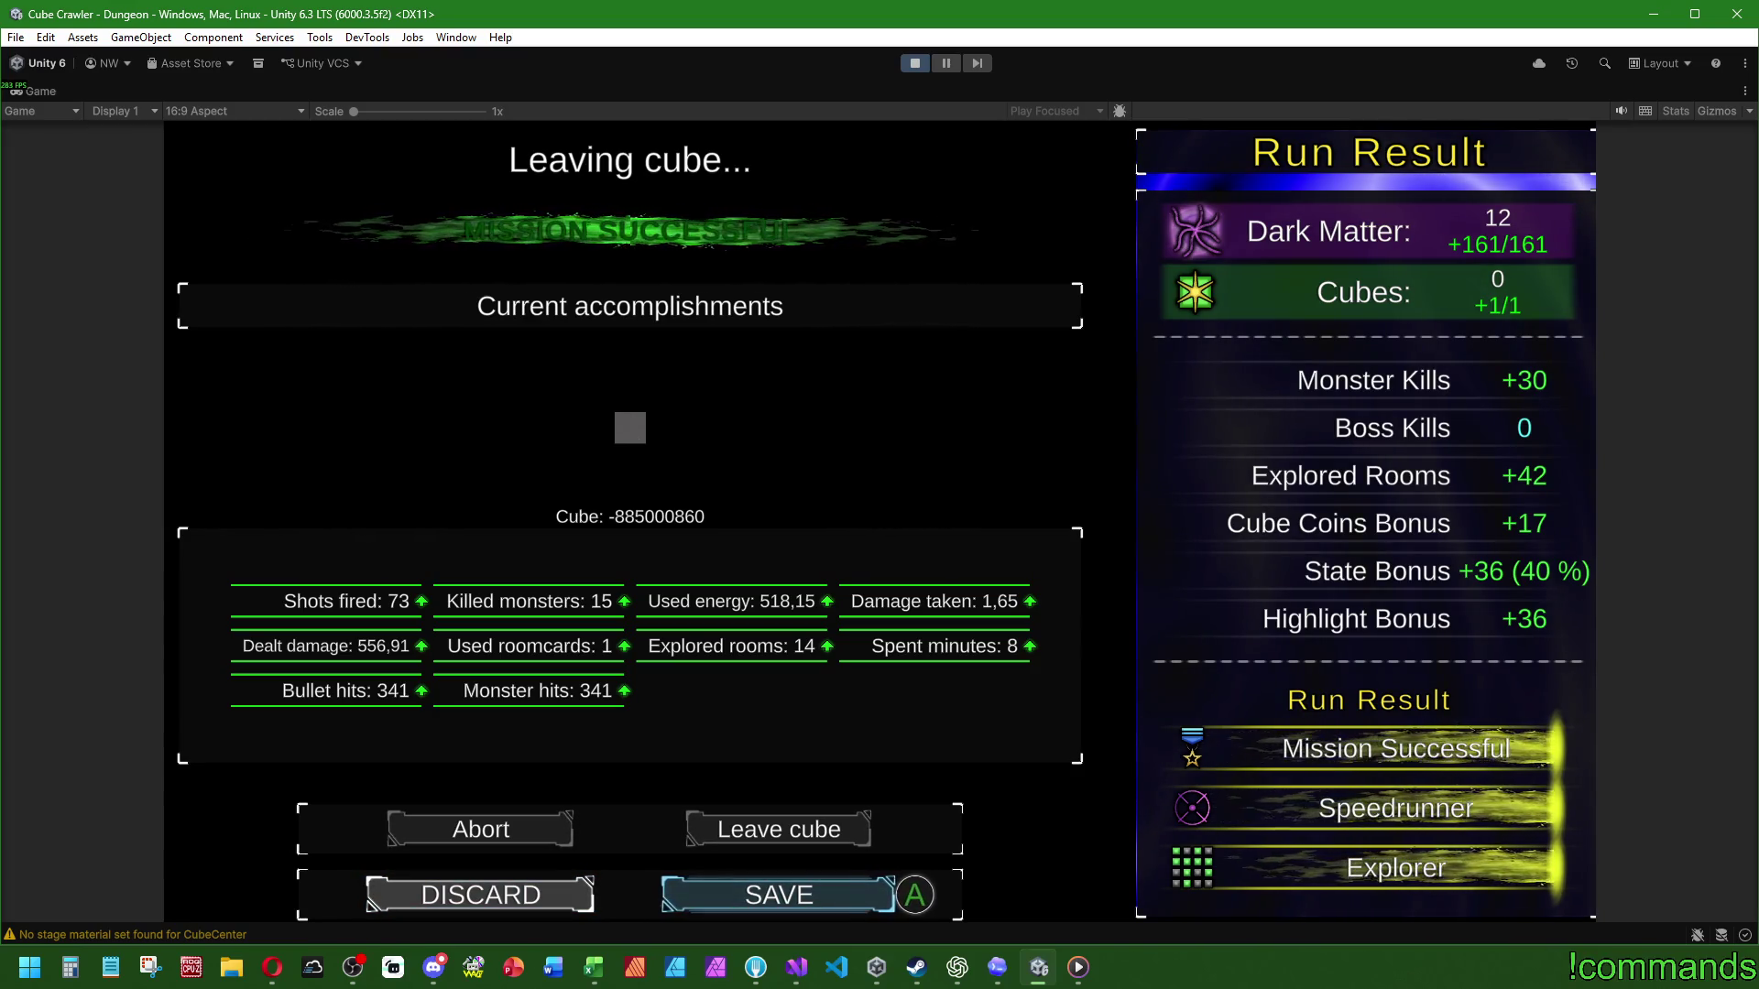
key("Return")
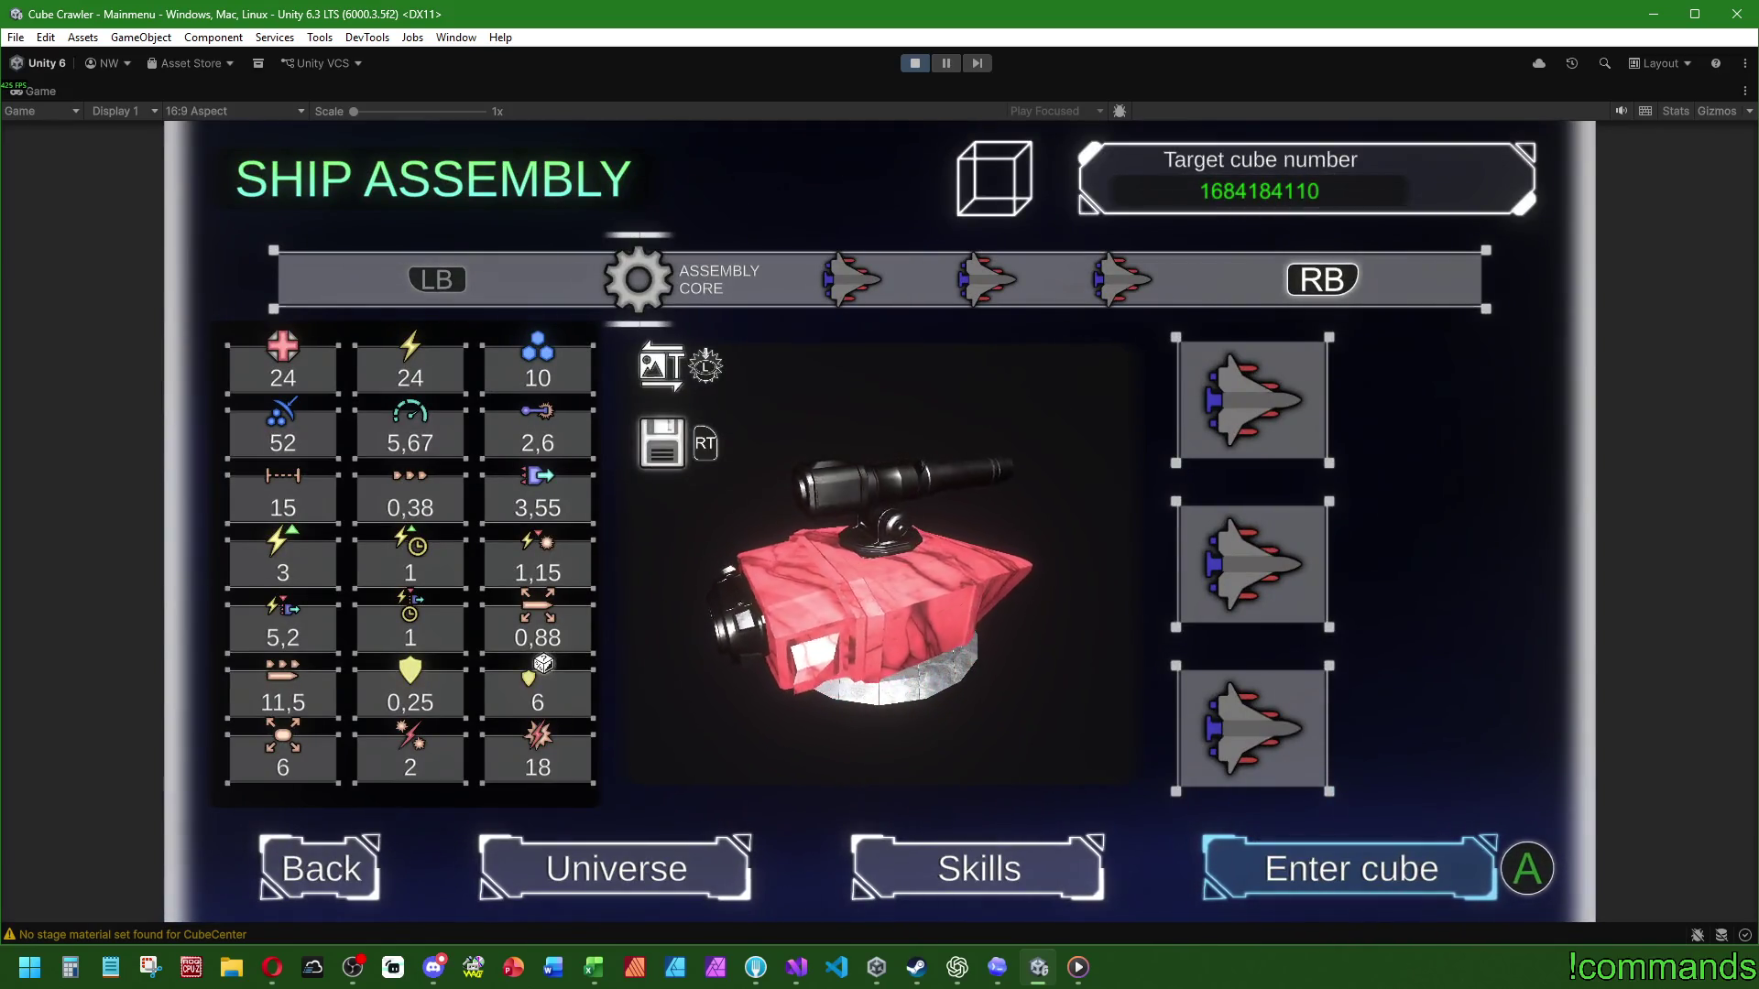
Step: Search Windows for 'blender', then close the search and refocus the game
key("super")
type("blender")
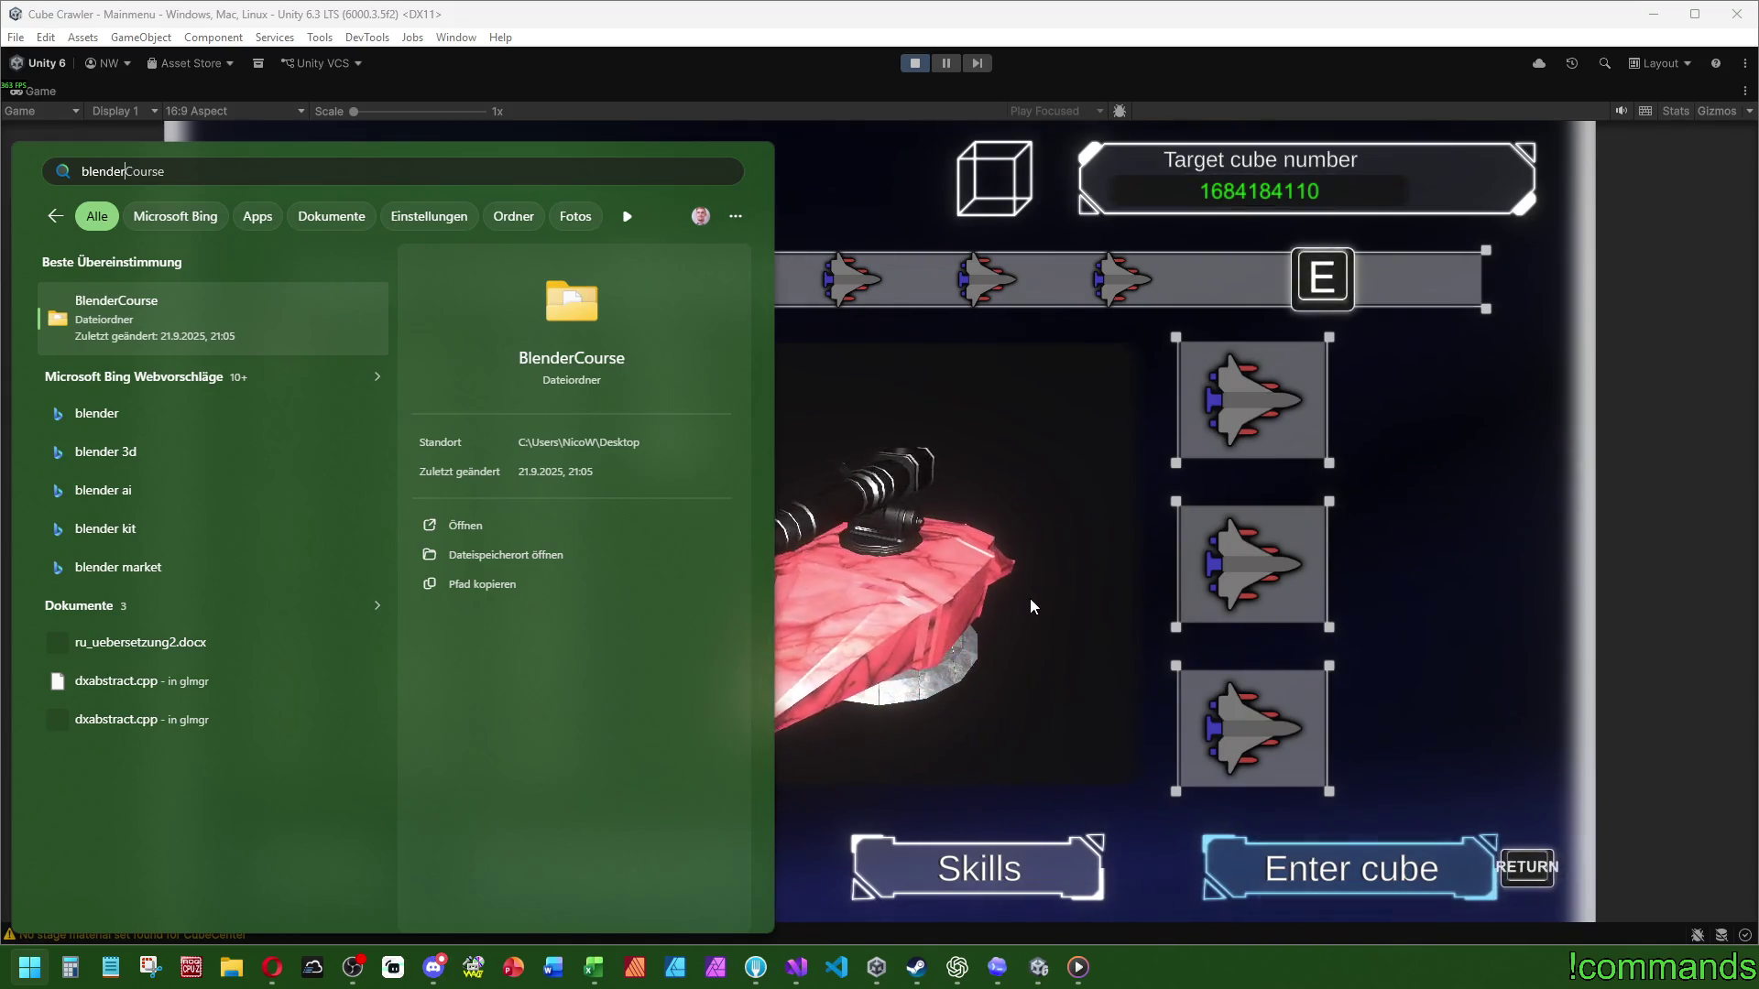
left_click(1030, 597)
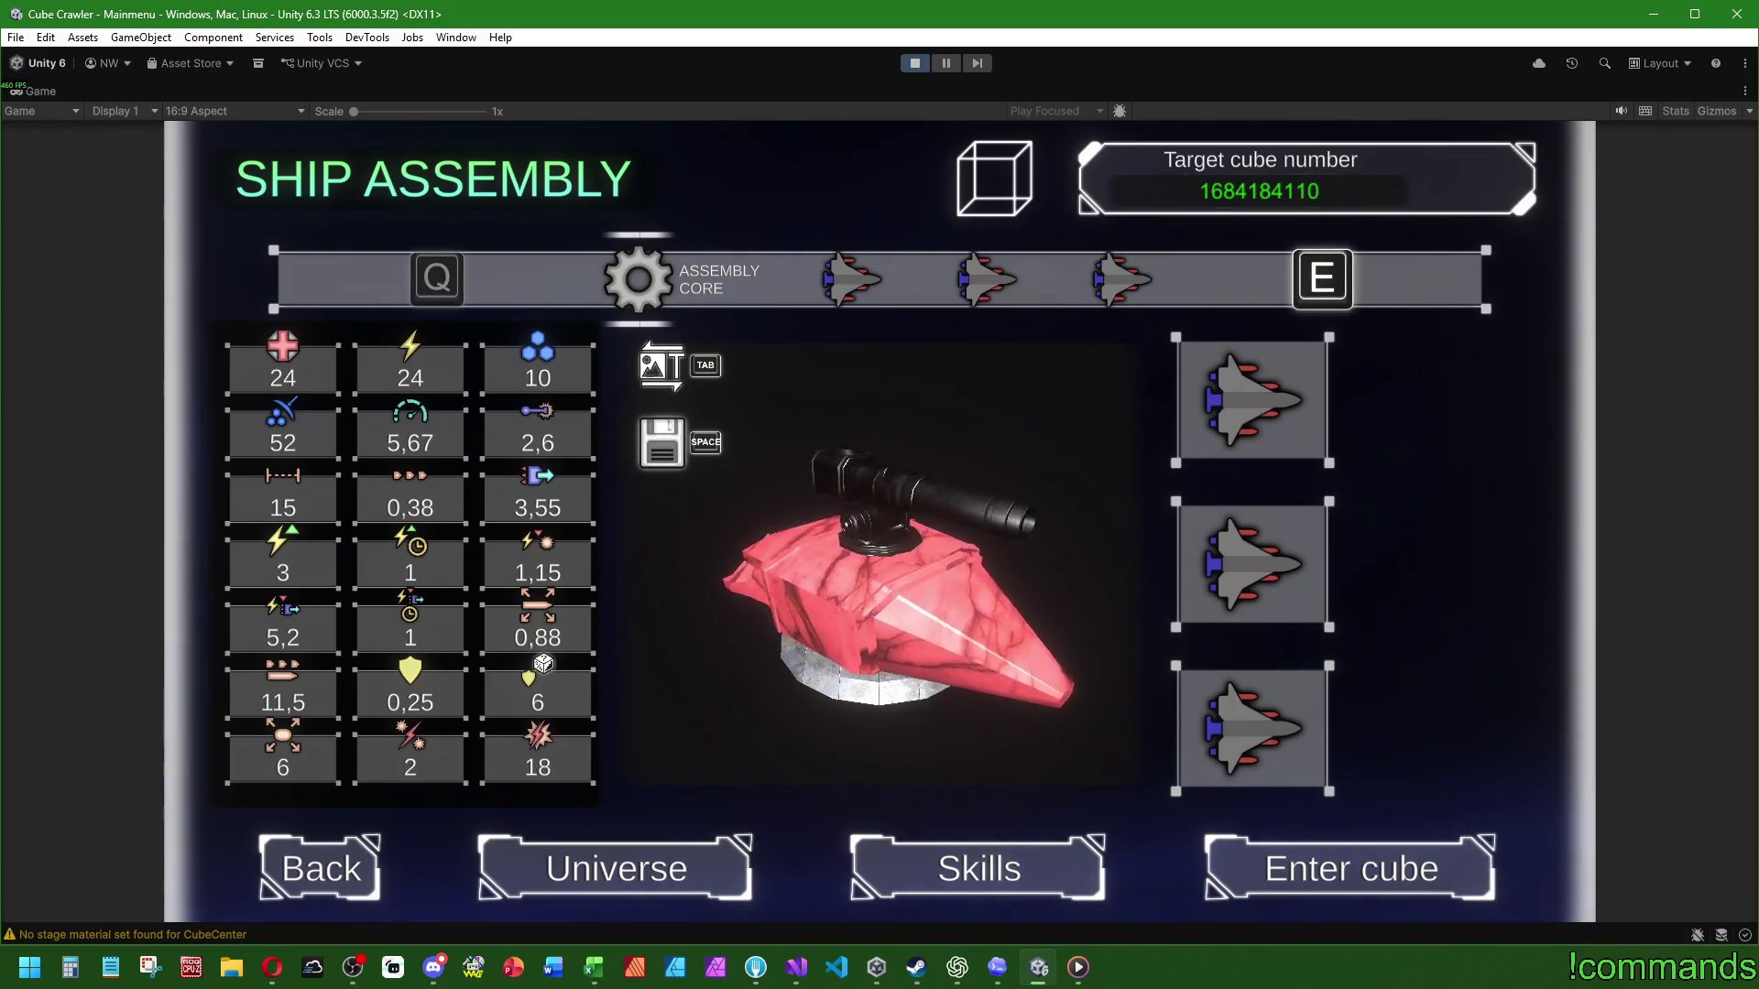
Step: Switch the ship to Preset 2 and open the Universe view to browse discovered cubes
key("e")
key("e")
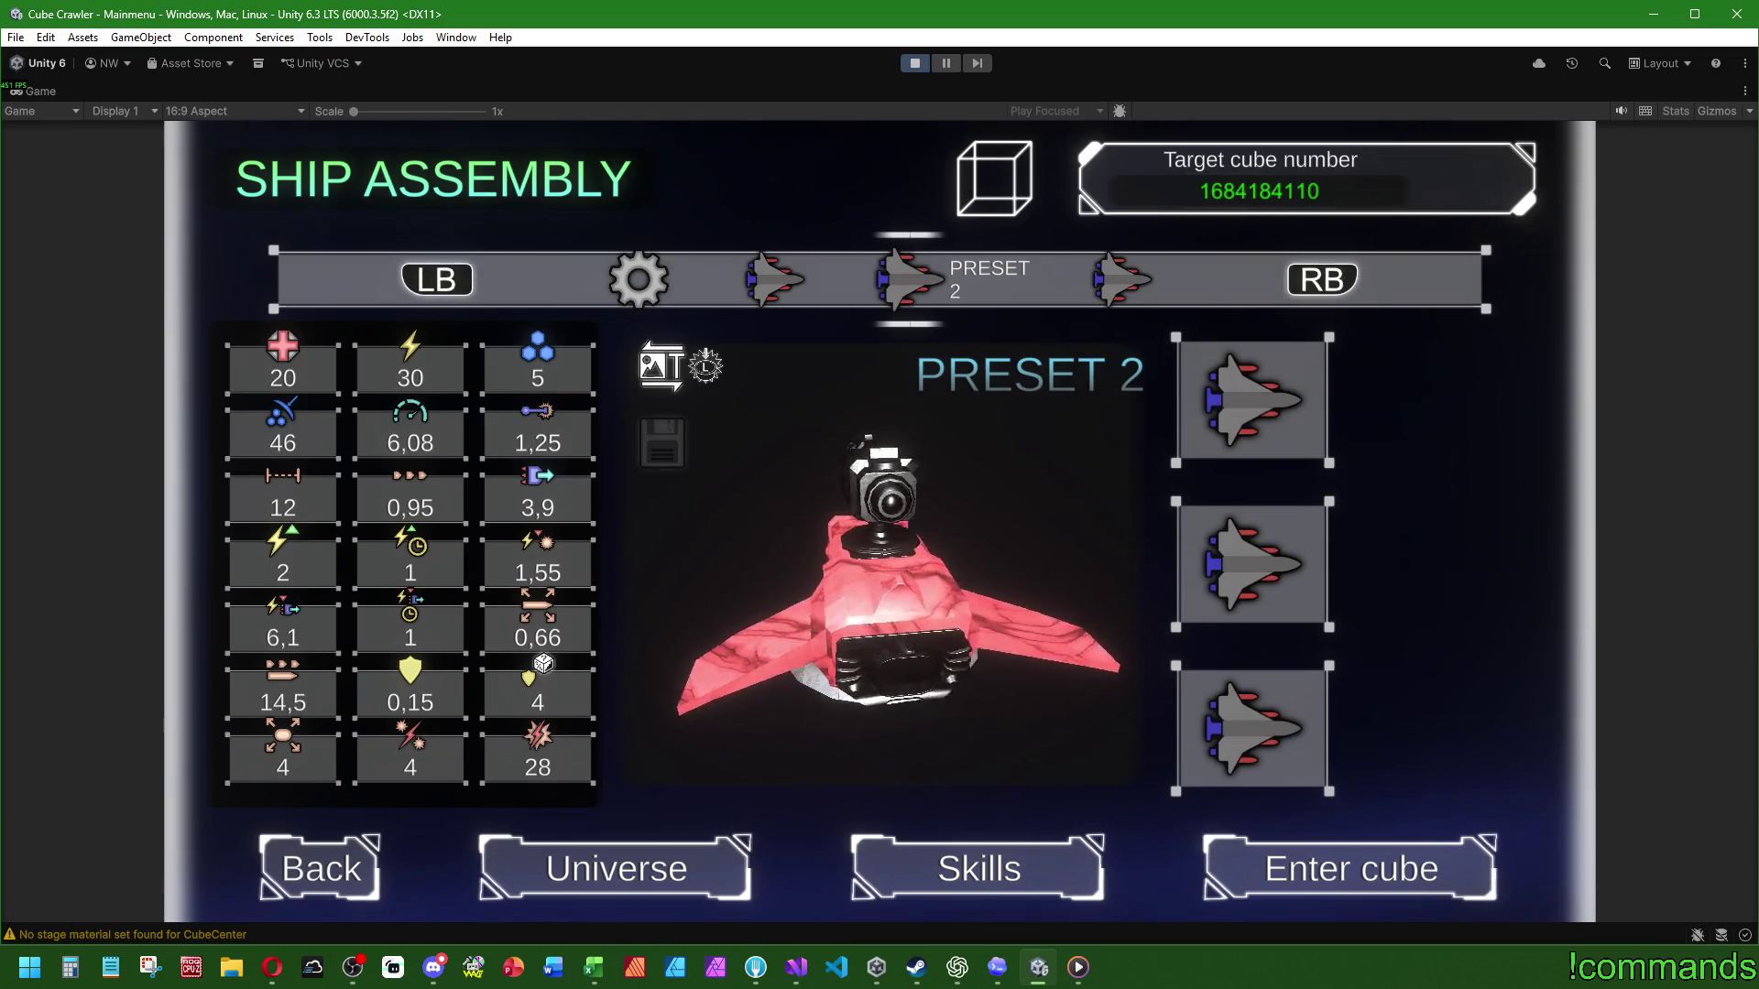
key("Down")
key("Left")
key("Left")
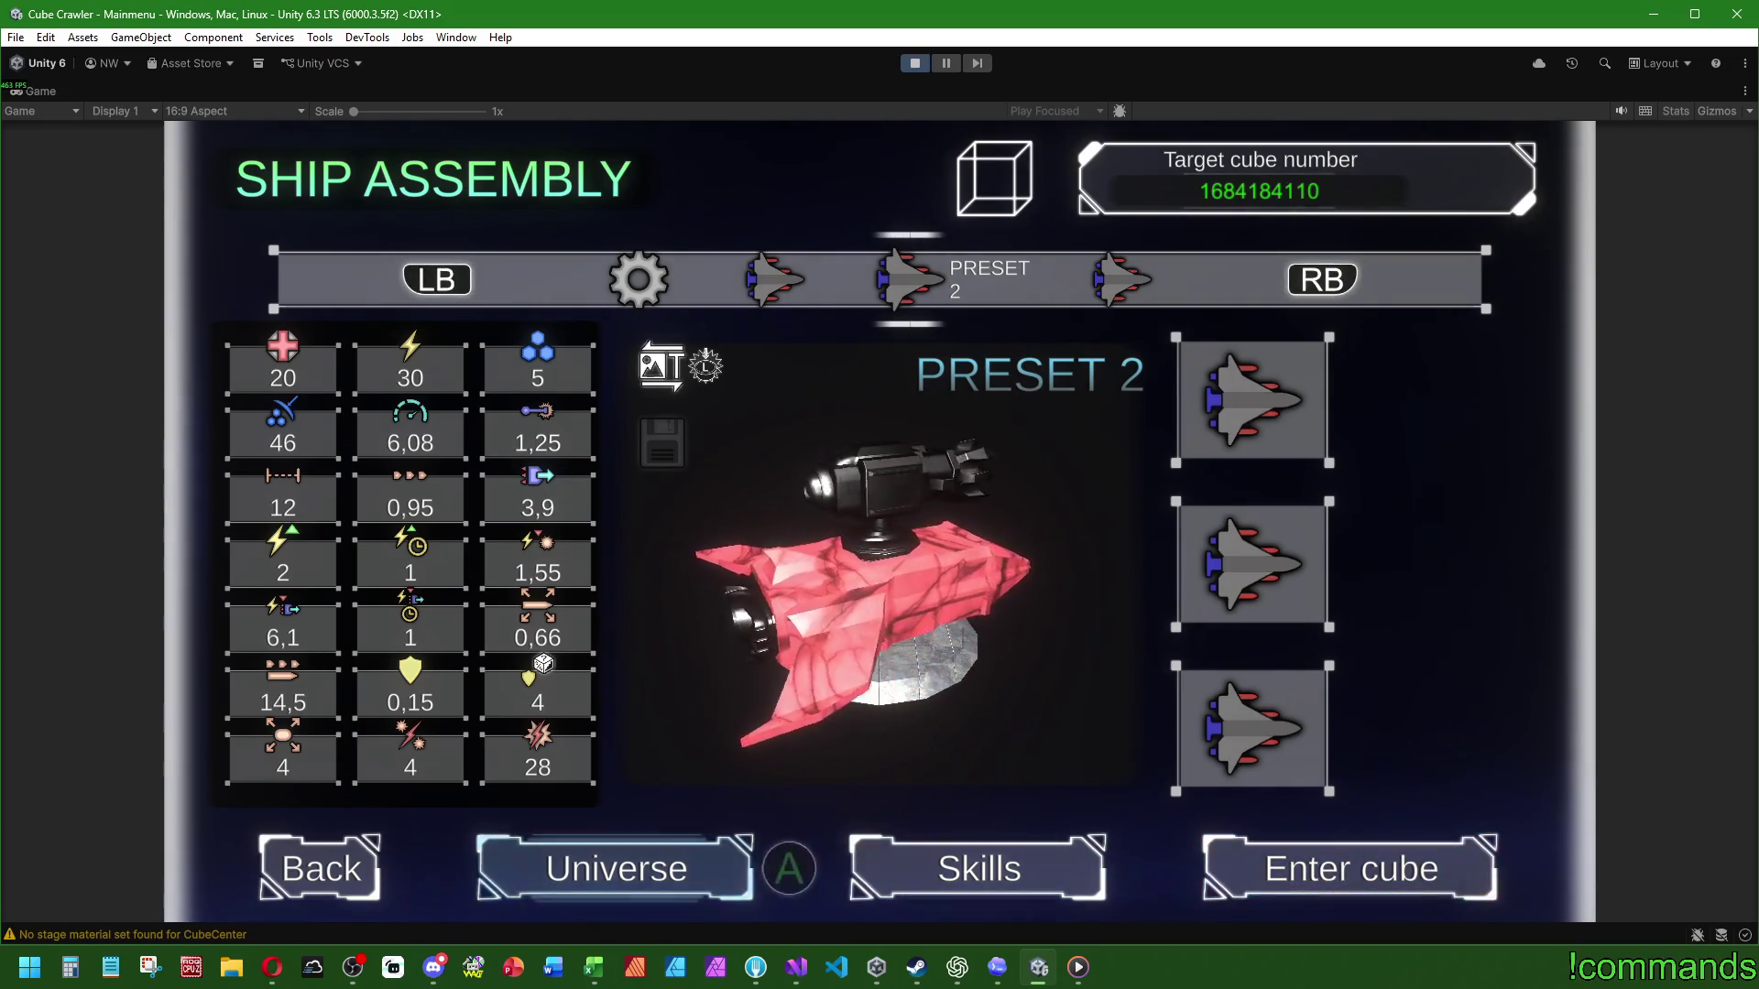
key("Return")
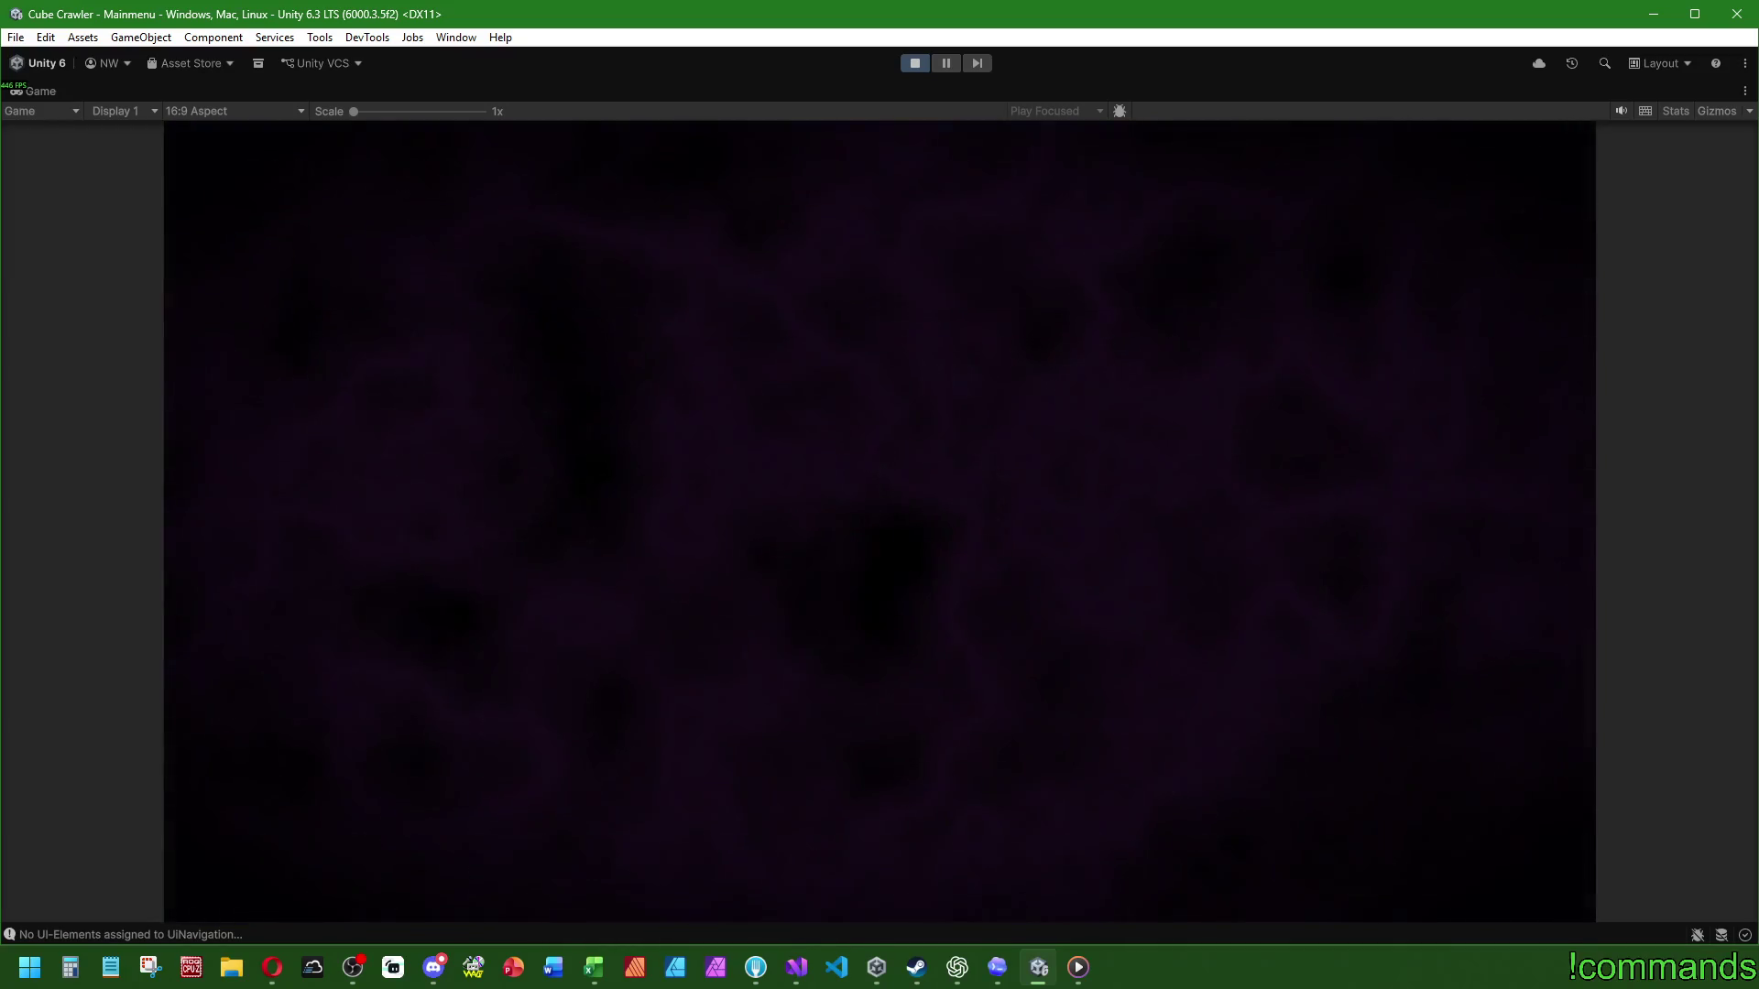
key("Right")
Step: Open cube -765063628's stats (NOT ACTIVATED, 2 monsters killed), then back out twice
key("Left")
key("Down")
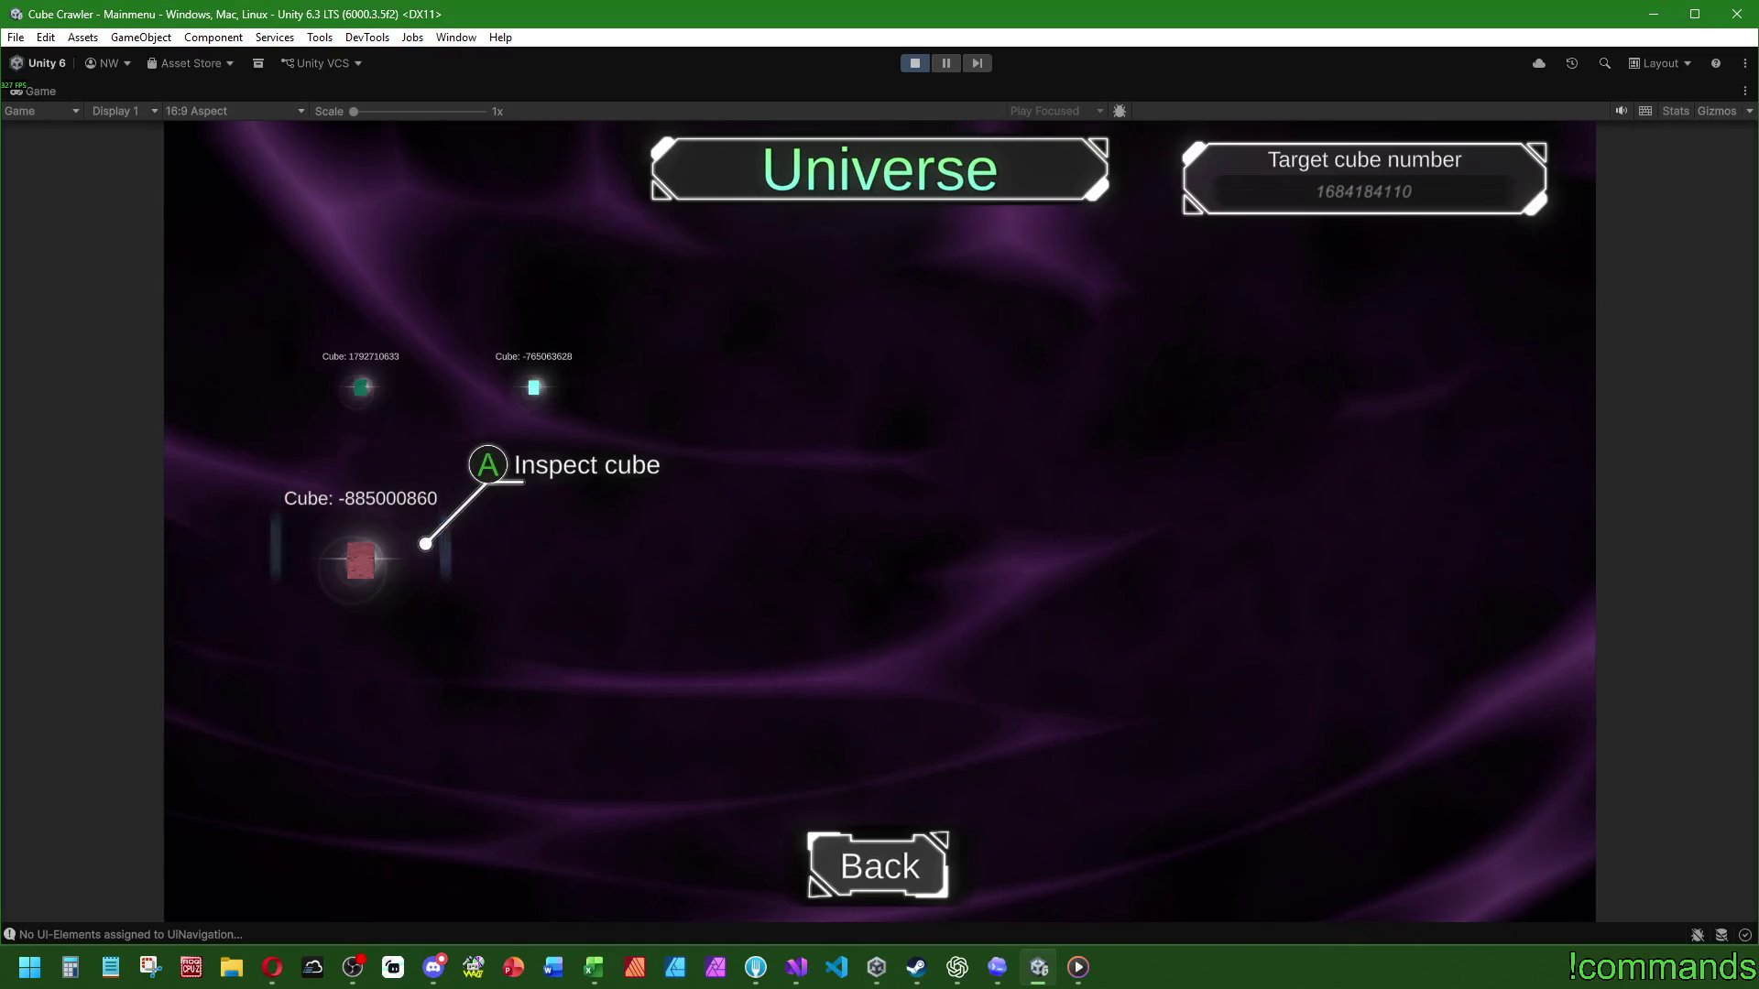
key("Up")
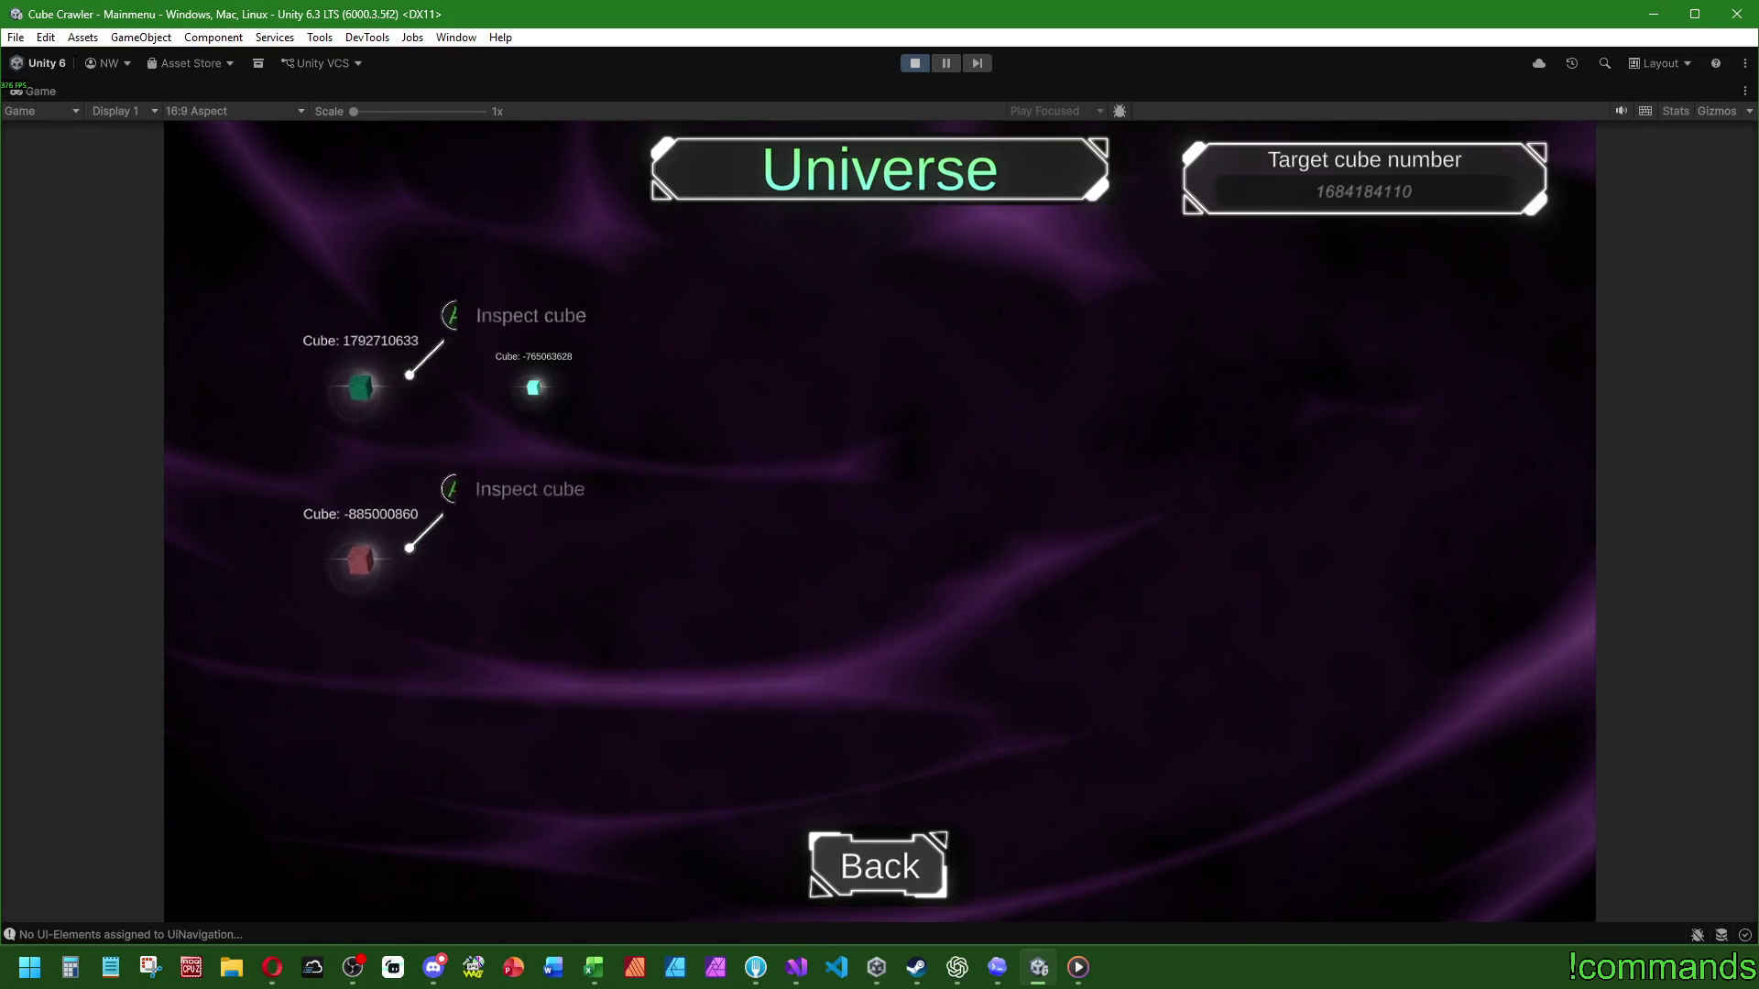
key("Right")
key("Return")
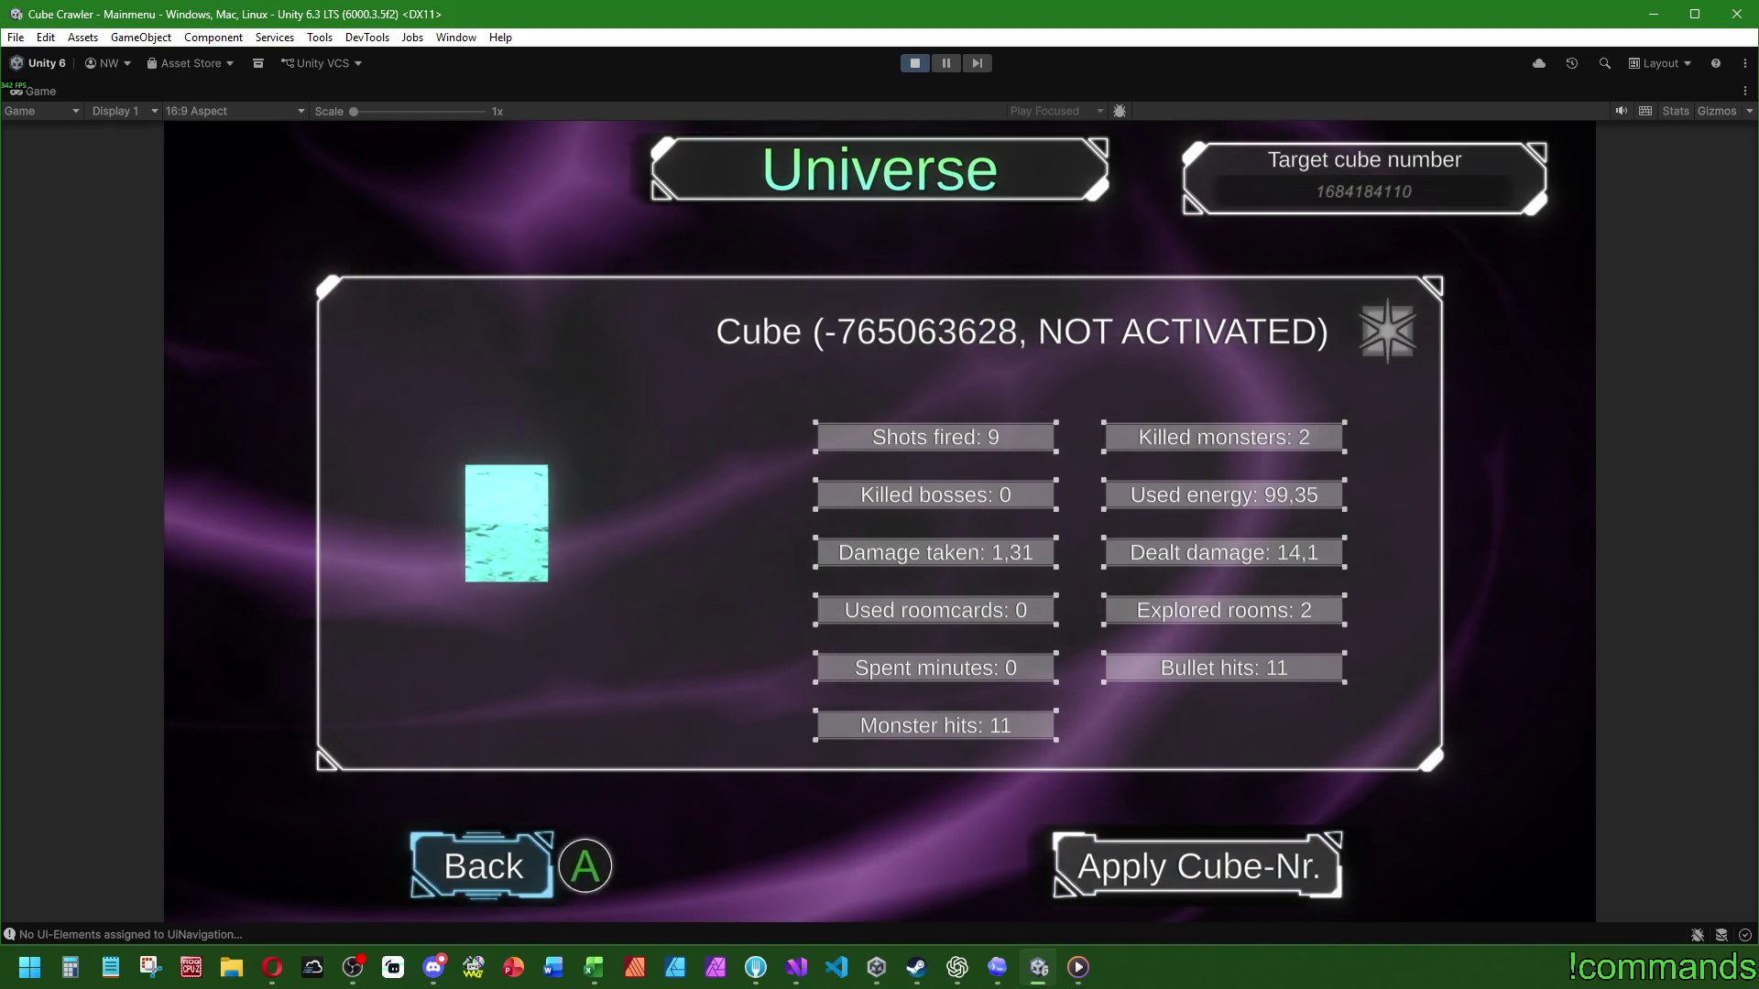
key("Escape")
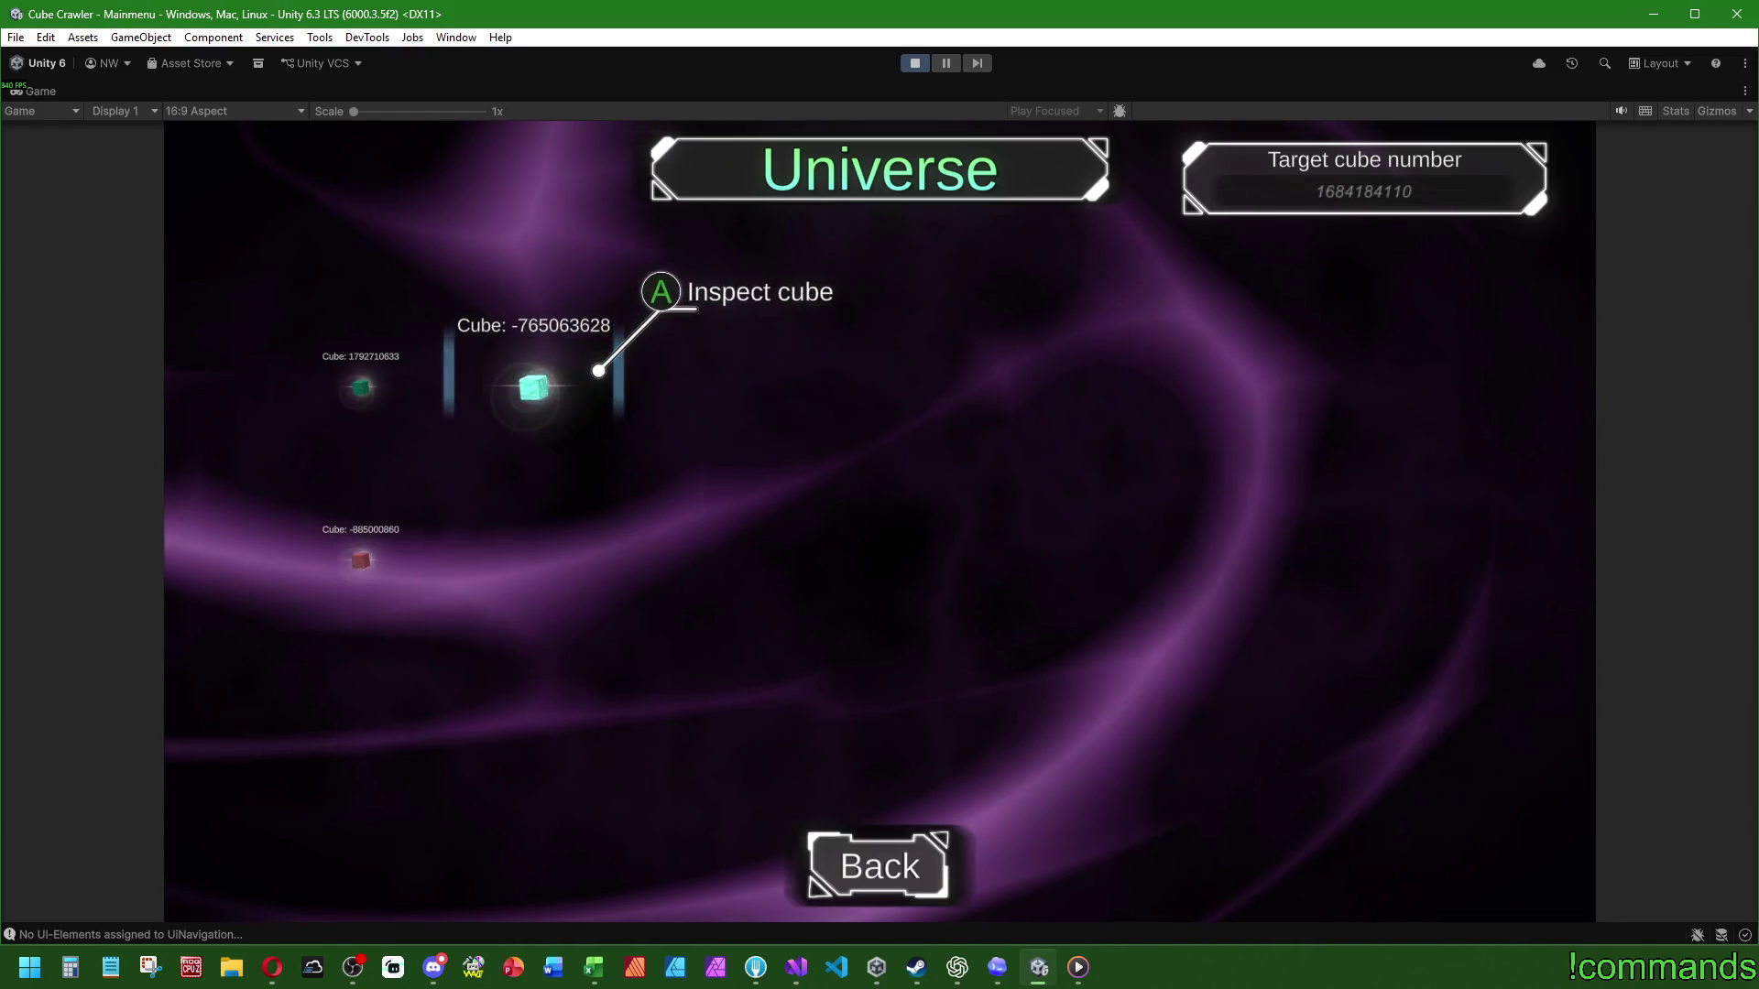
key("Escape")
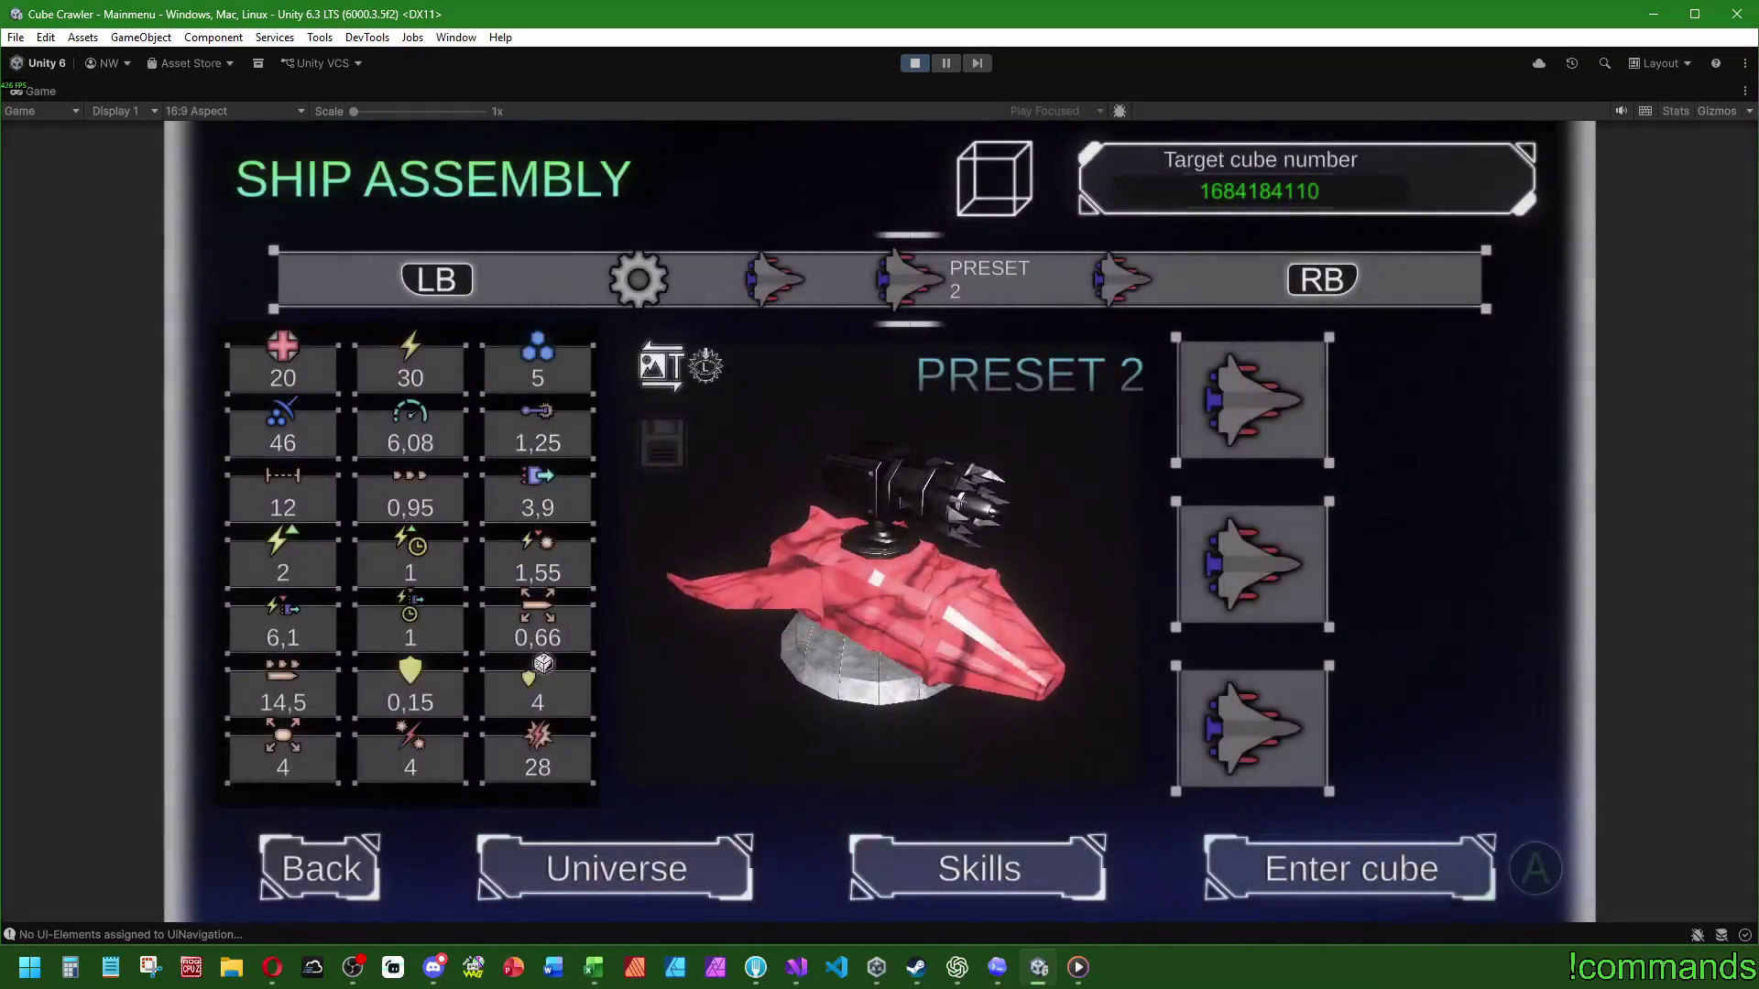
Step: Switch the ship to Preset 1 and go to the Skills screen
key("q")
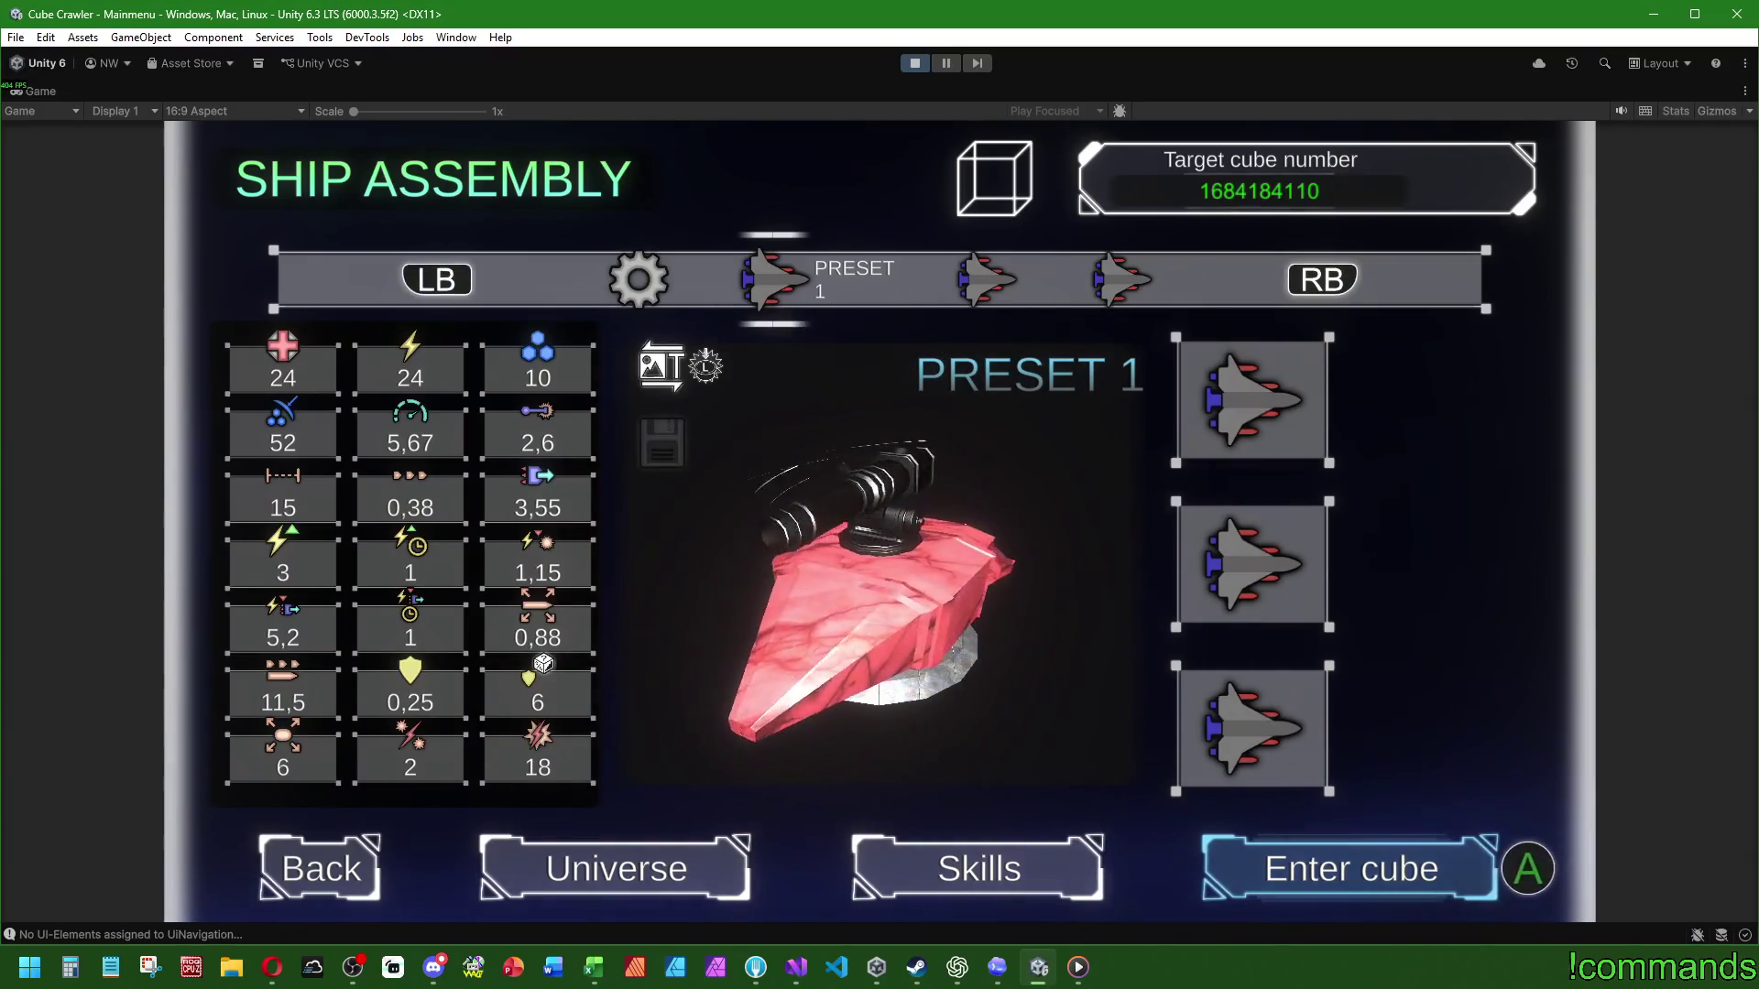
key("Left")
key("Return")
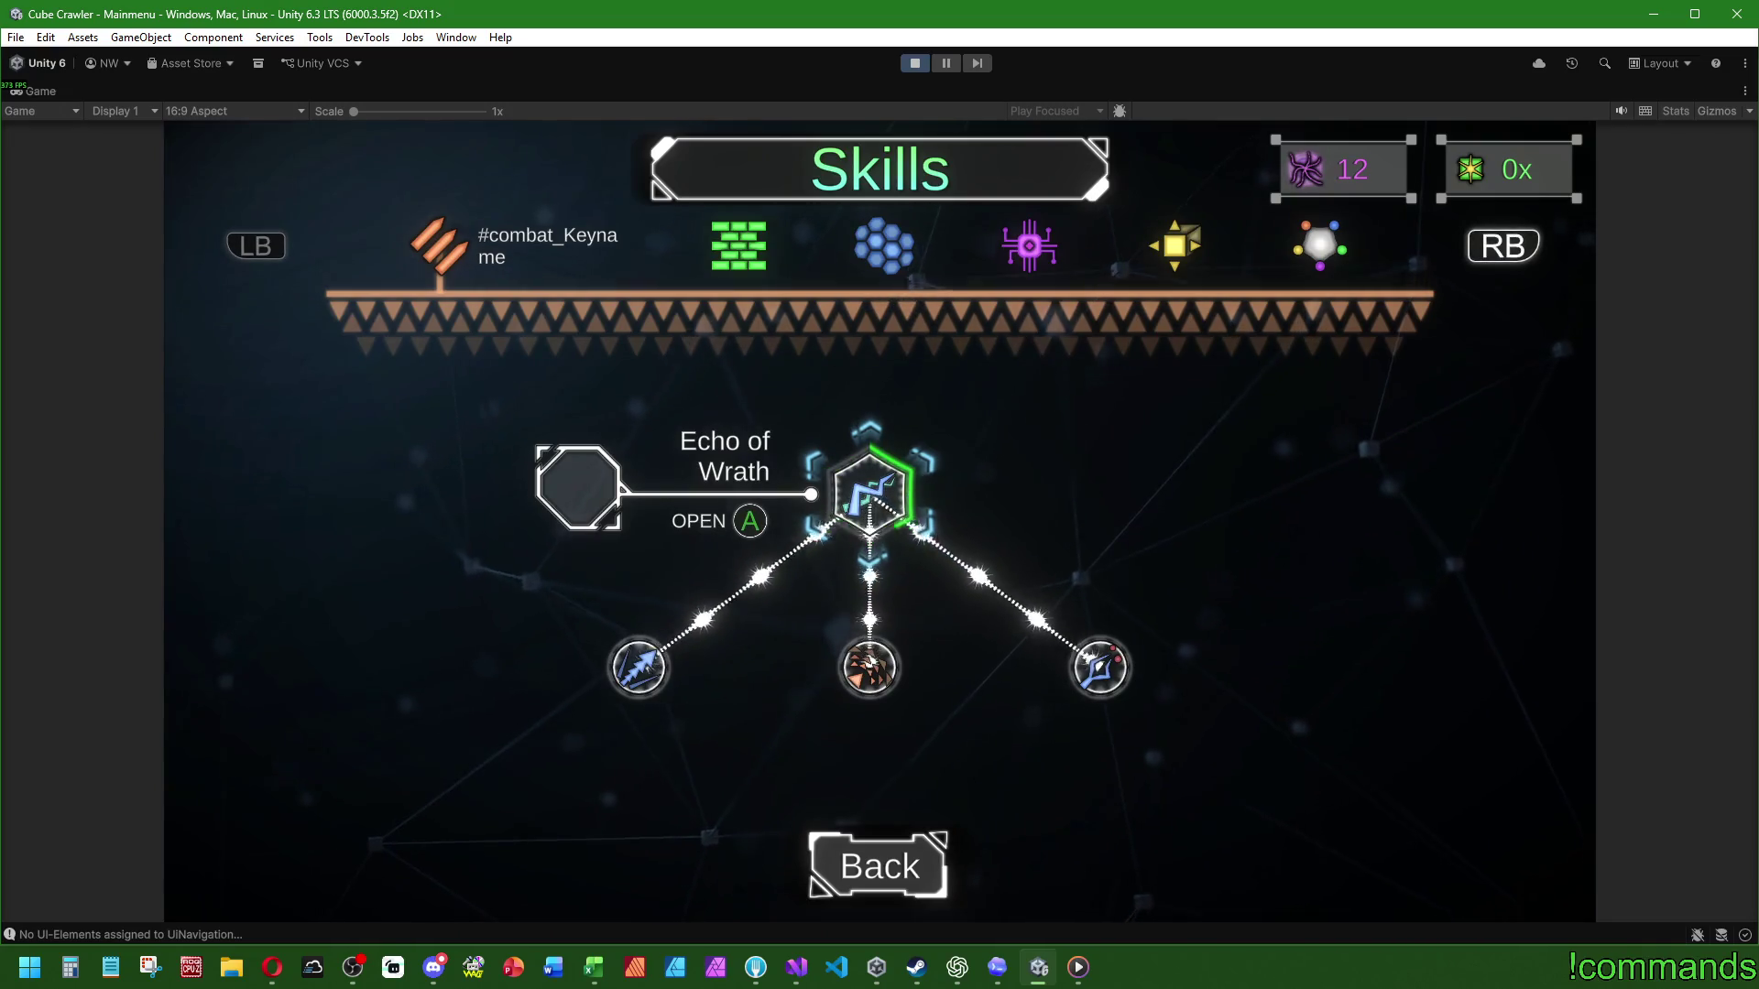
Step: View the Impulsive Wrath skill's 0/4 upgrade details without upgrading, then back out
key("Down")
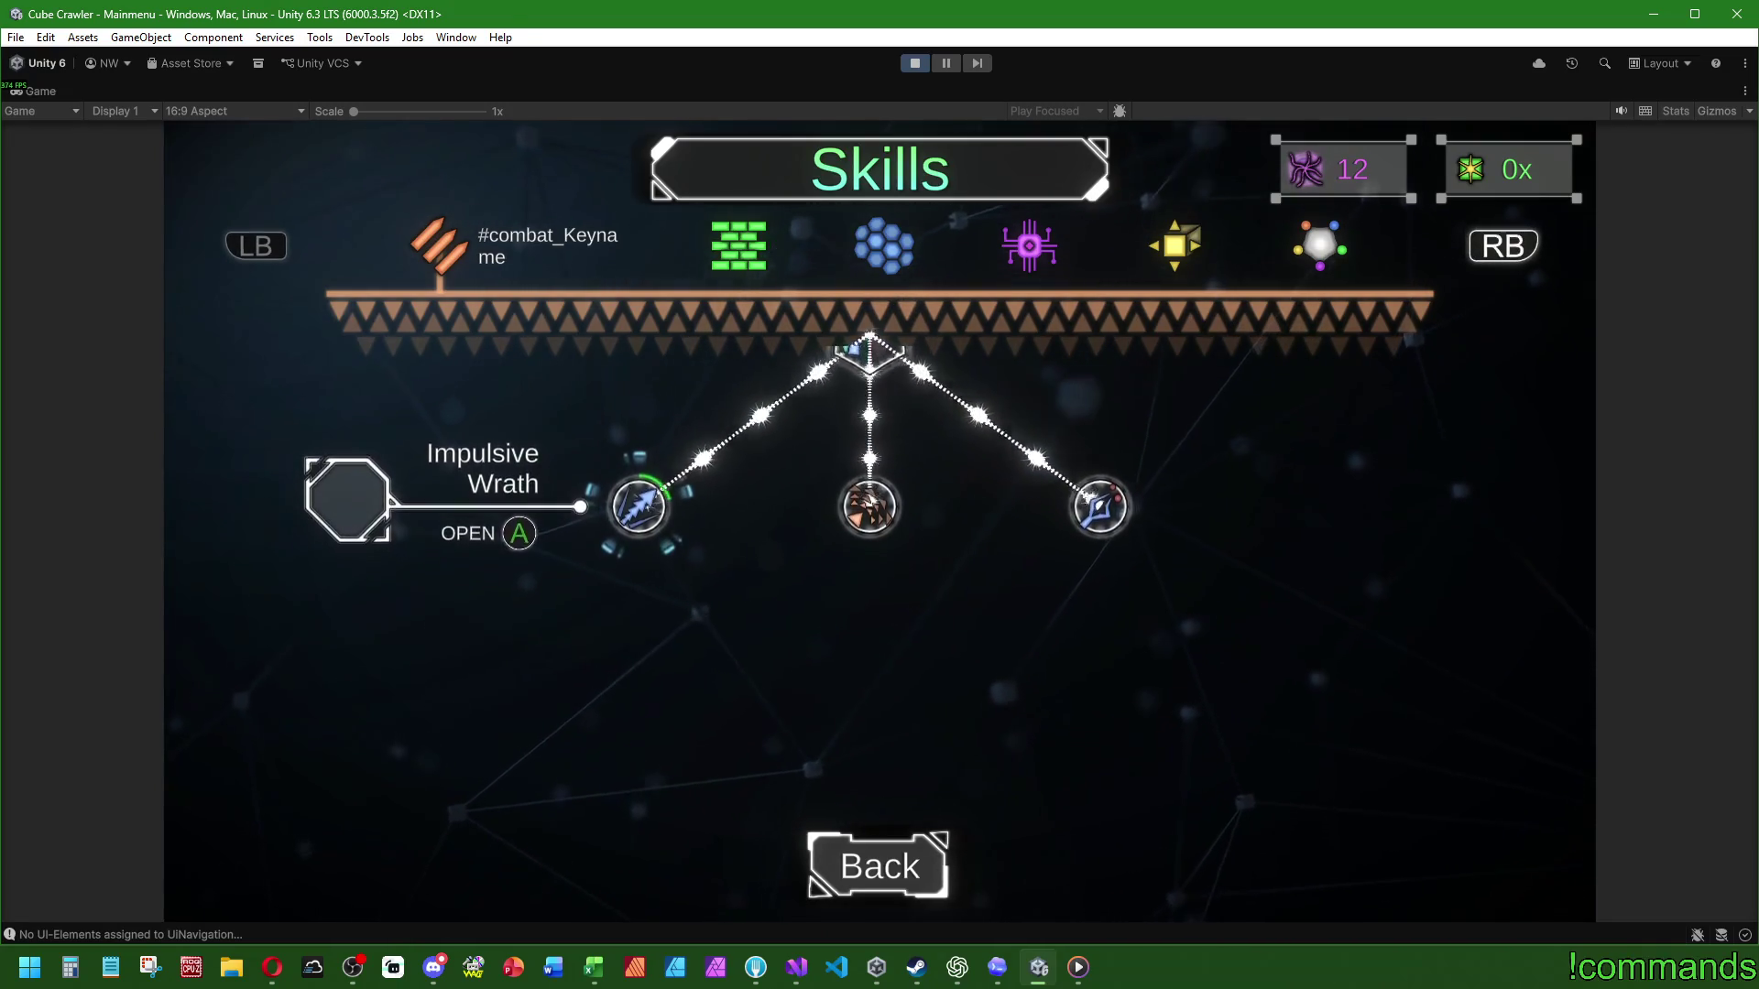
key("Return")
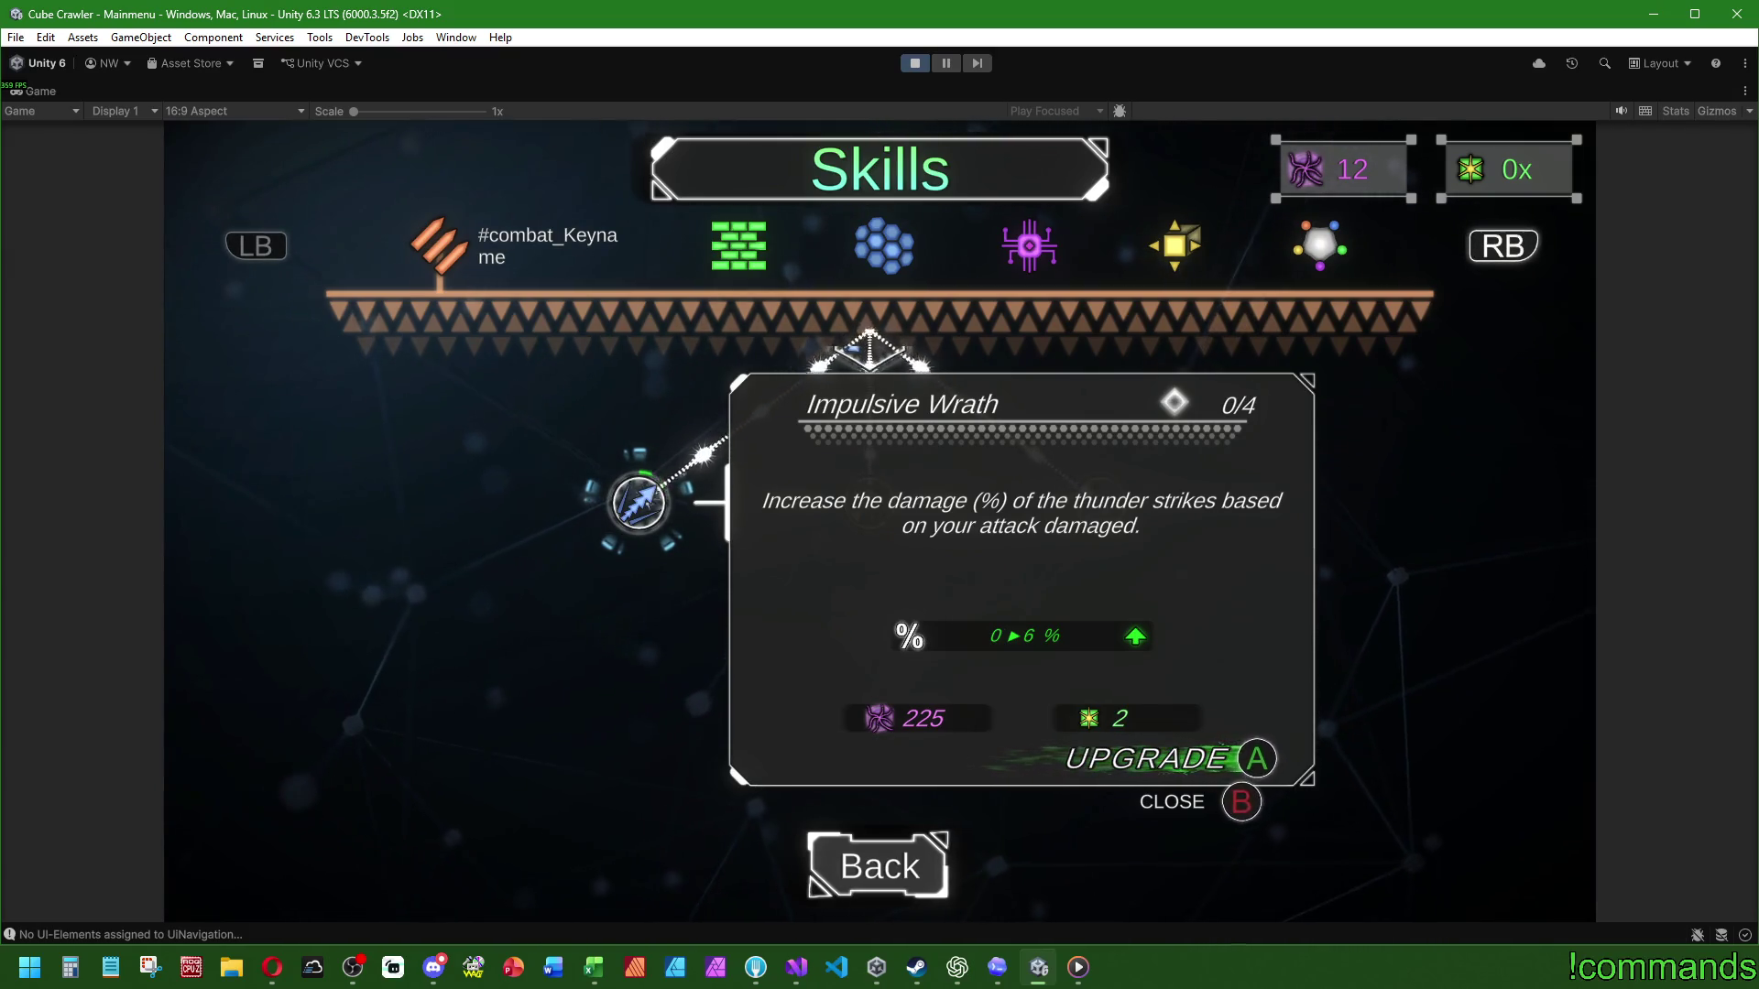
key("Escape")
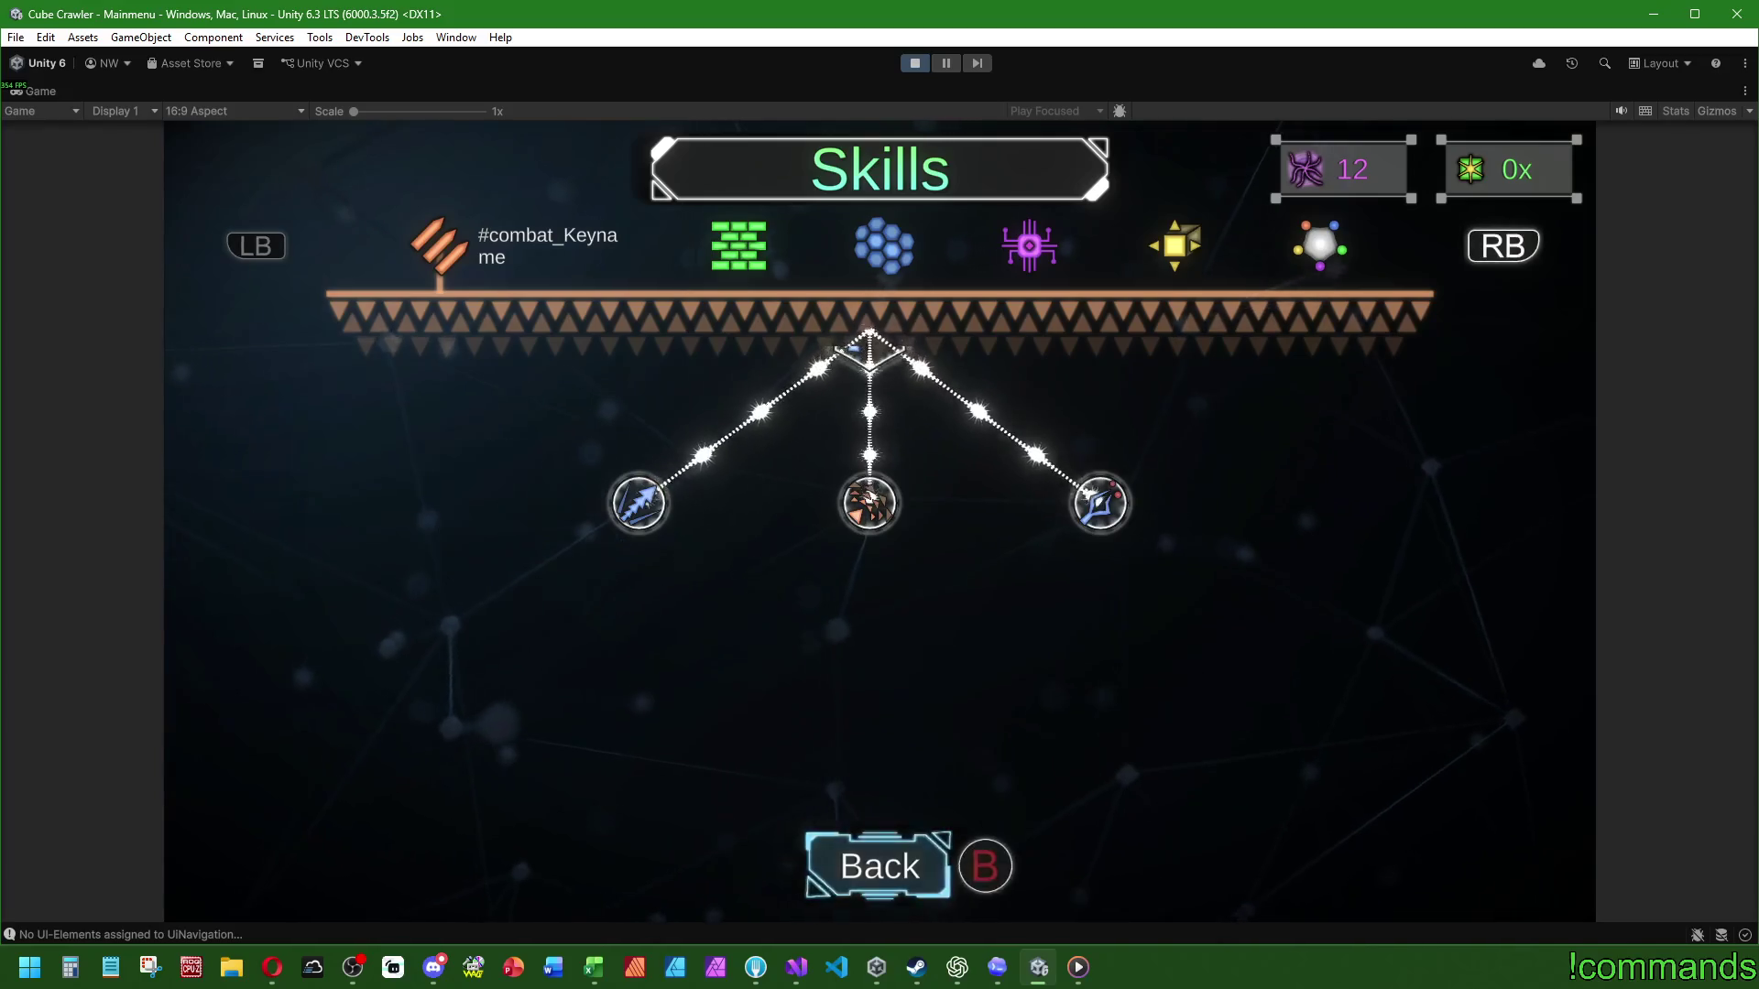
key("Escape")
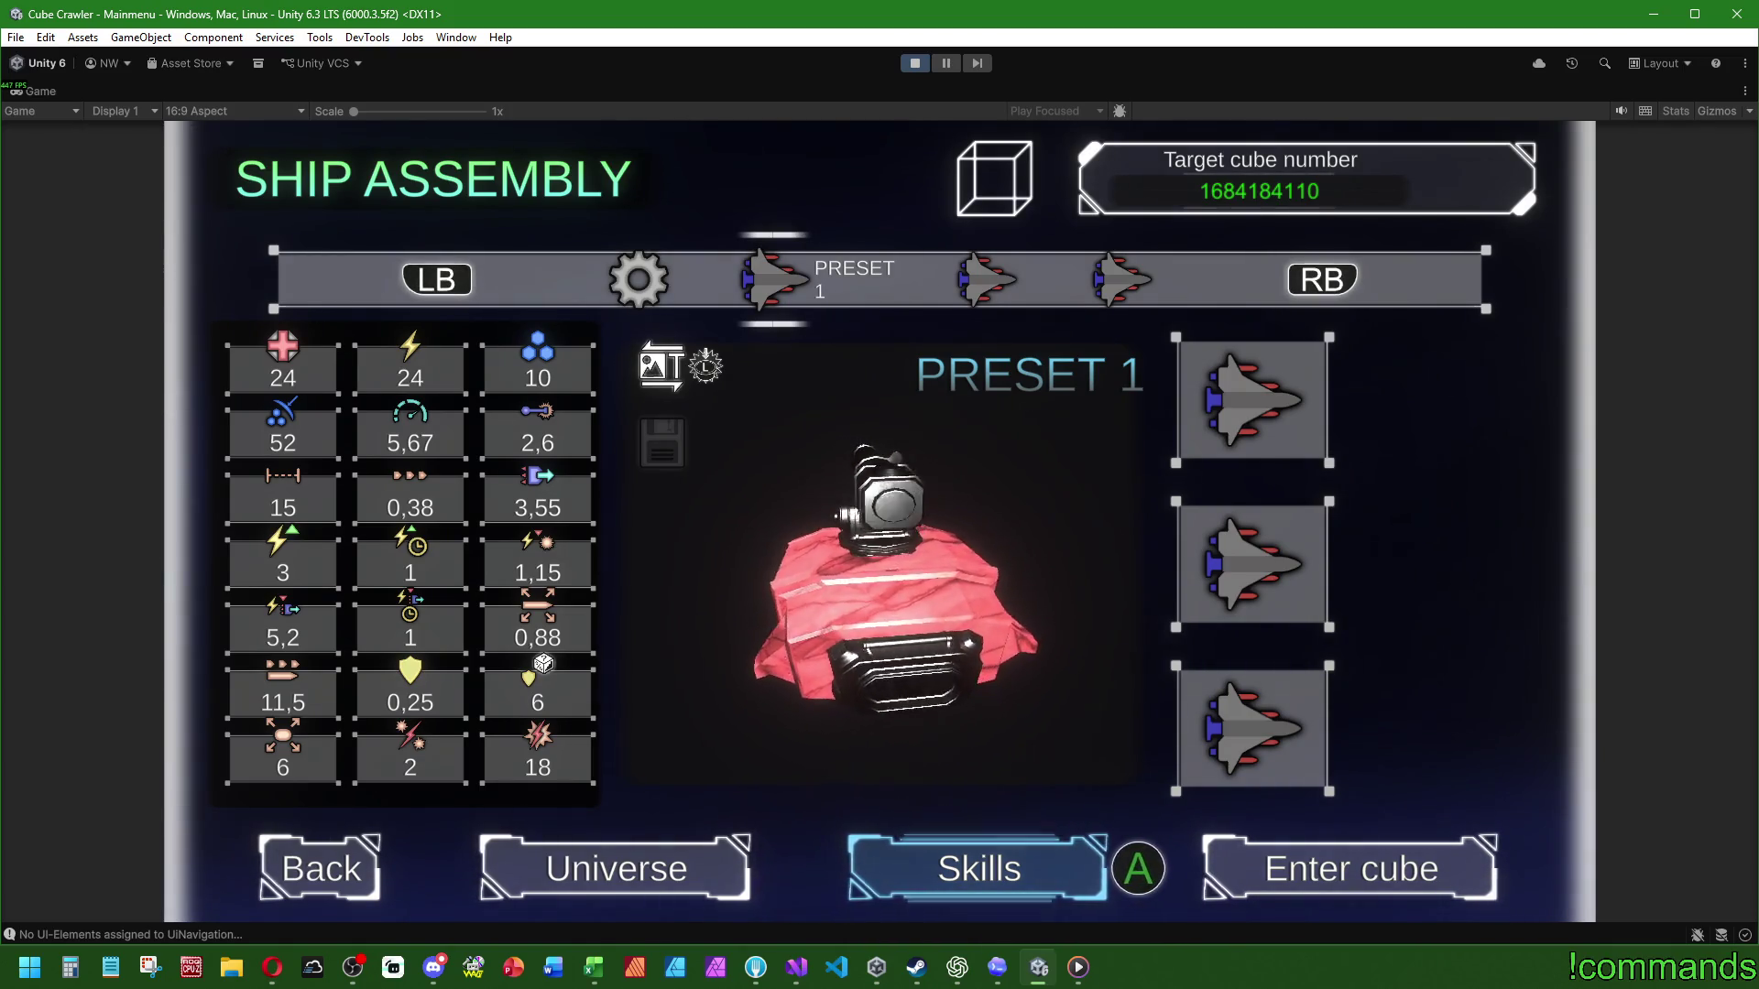
Step: Browse the Impulsive Wrath, Echo of Wrath and Armory skills, then return to Ship Assembly
key("Left")
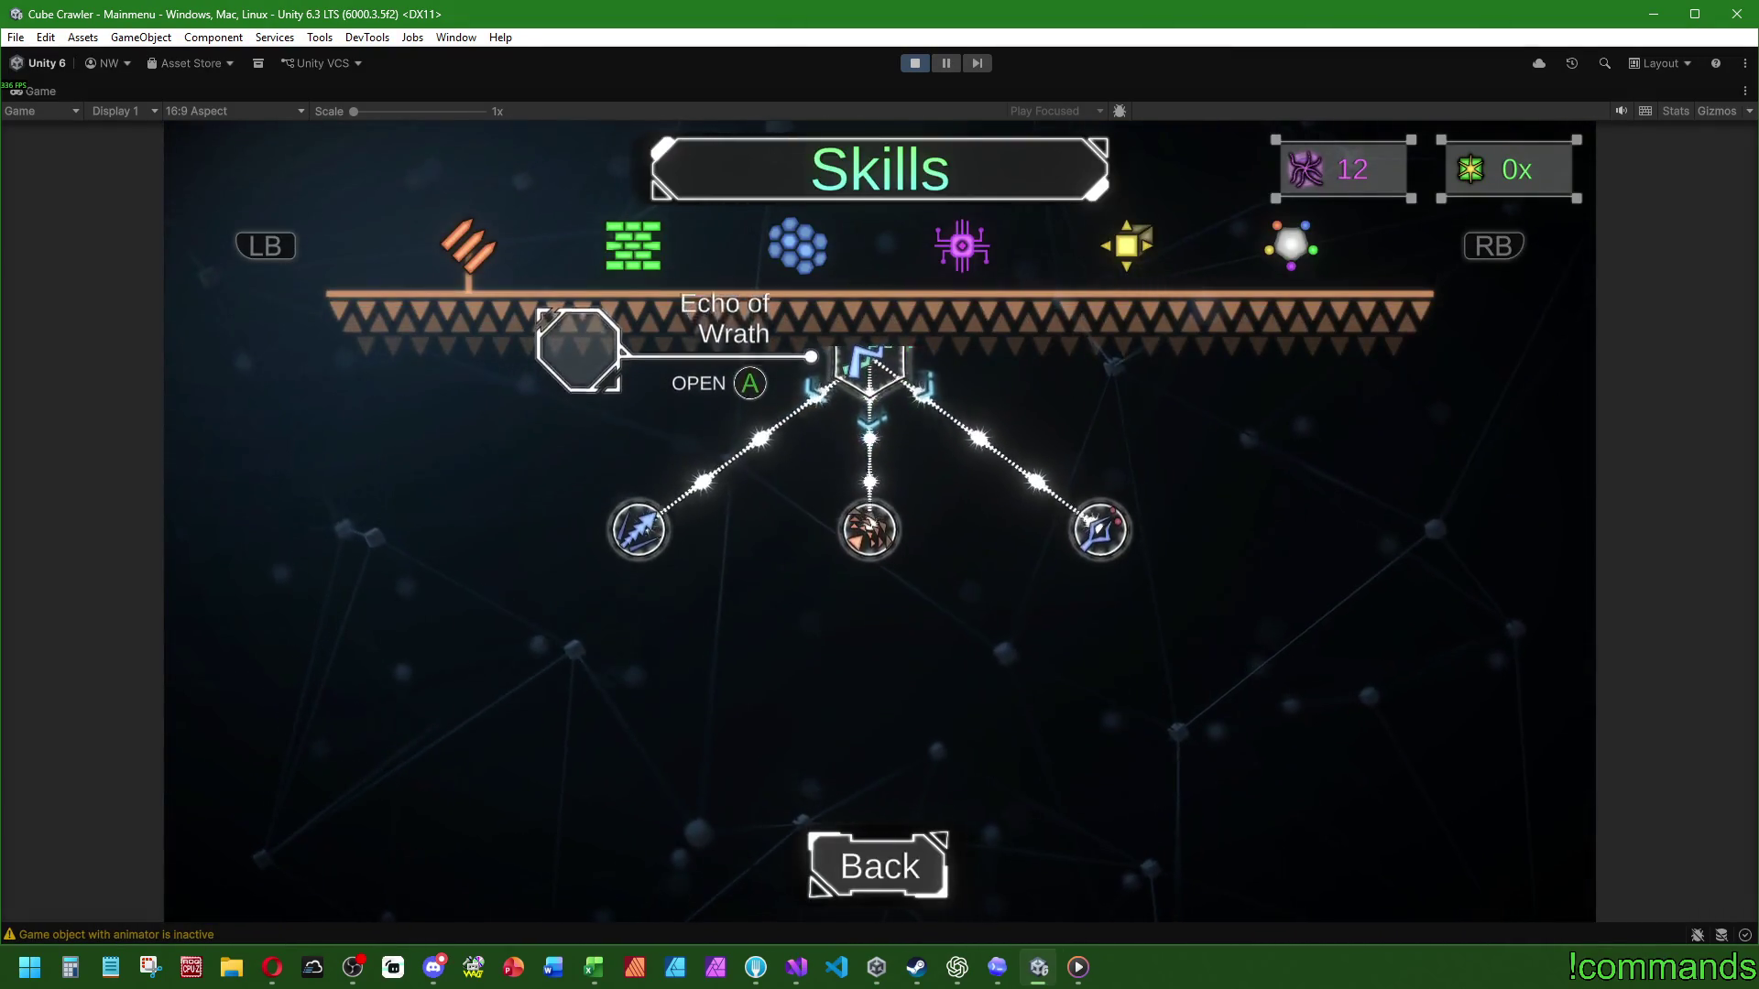
key("Down")
key("Up")
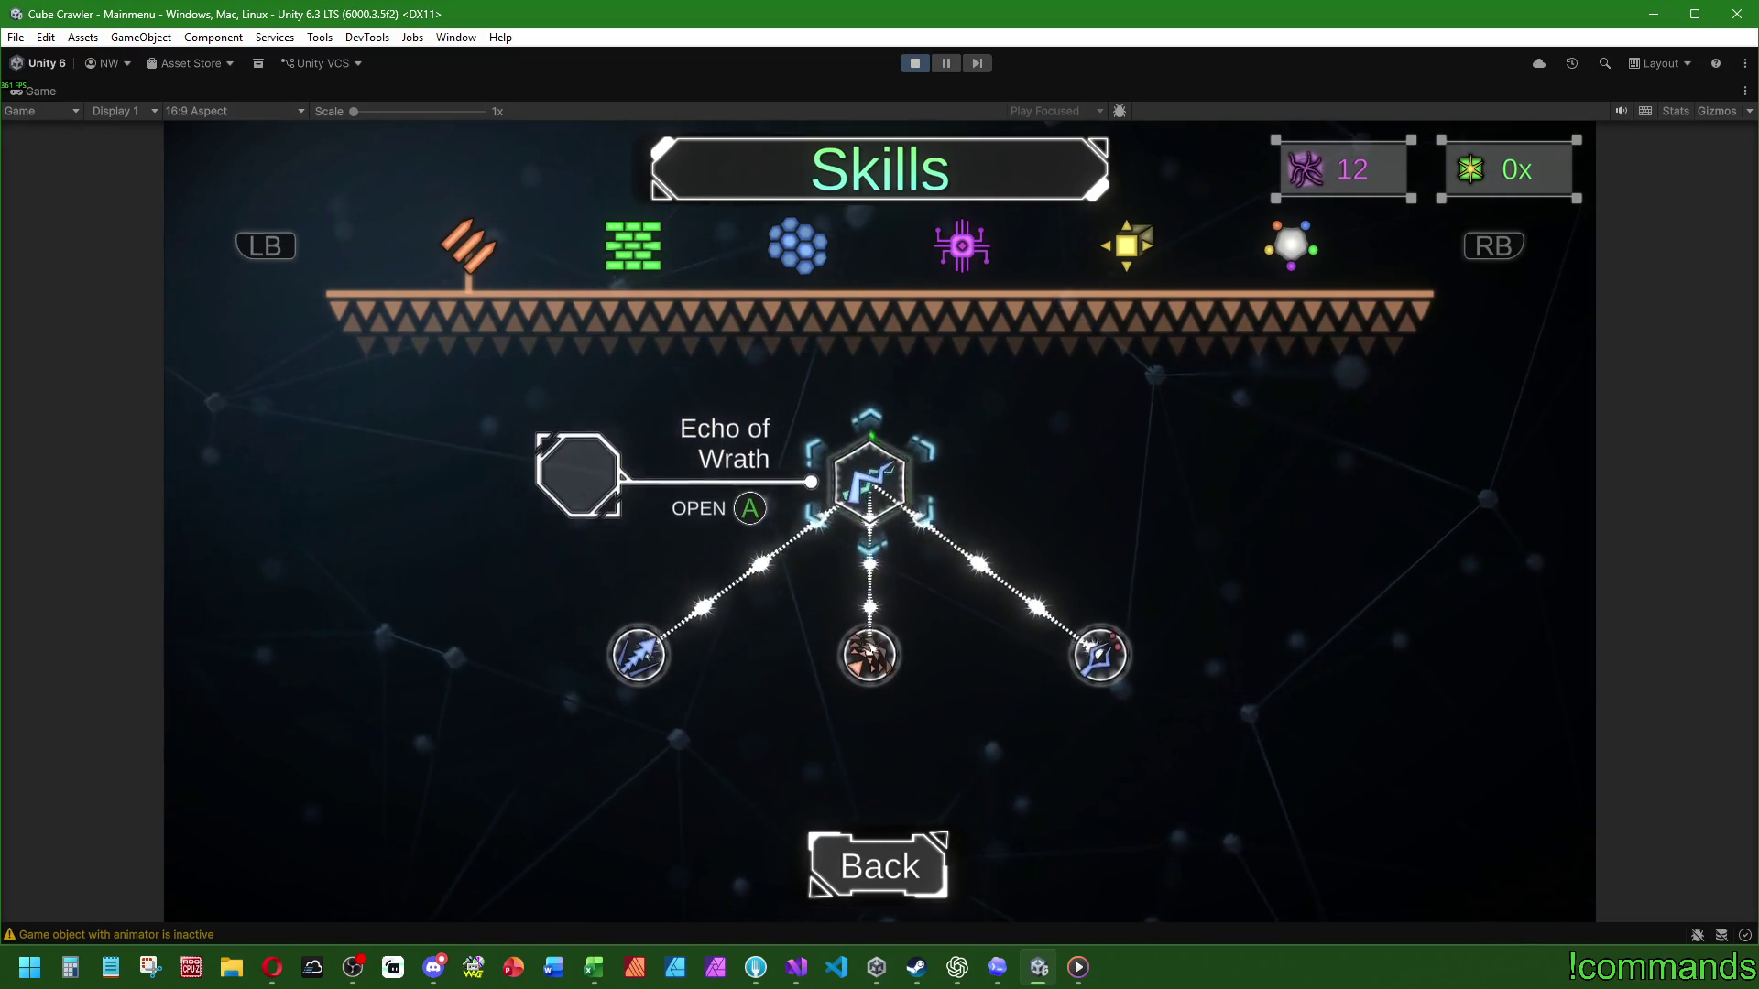
key("Up")
key("Return")
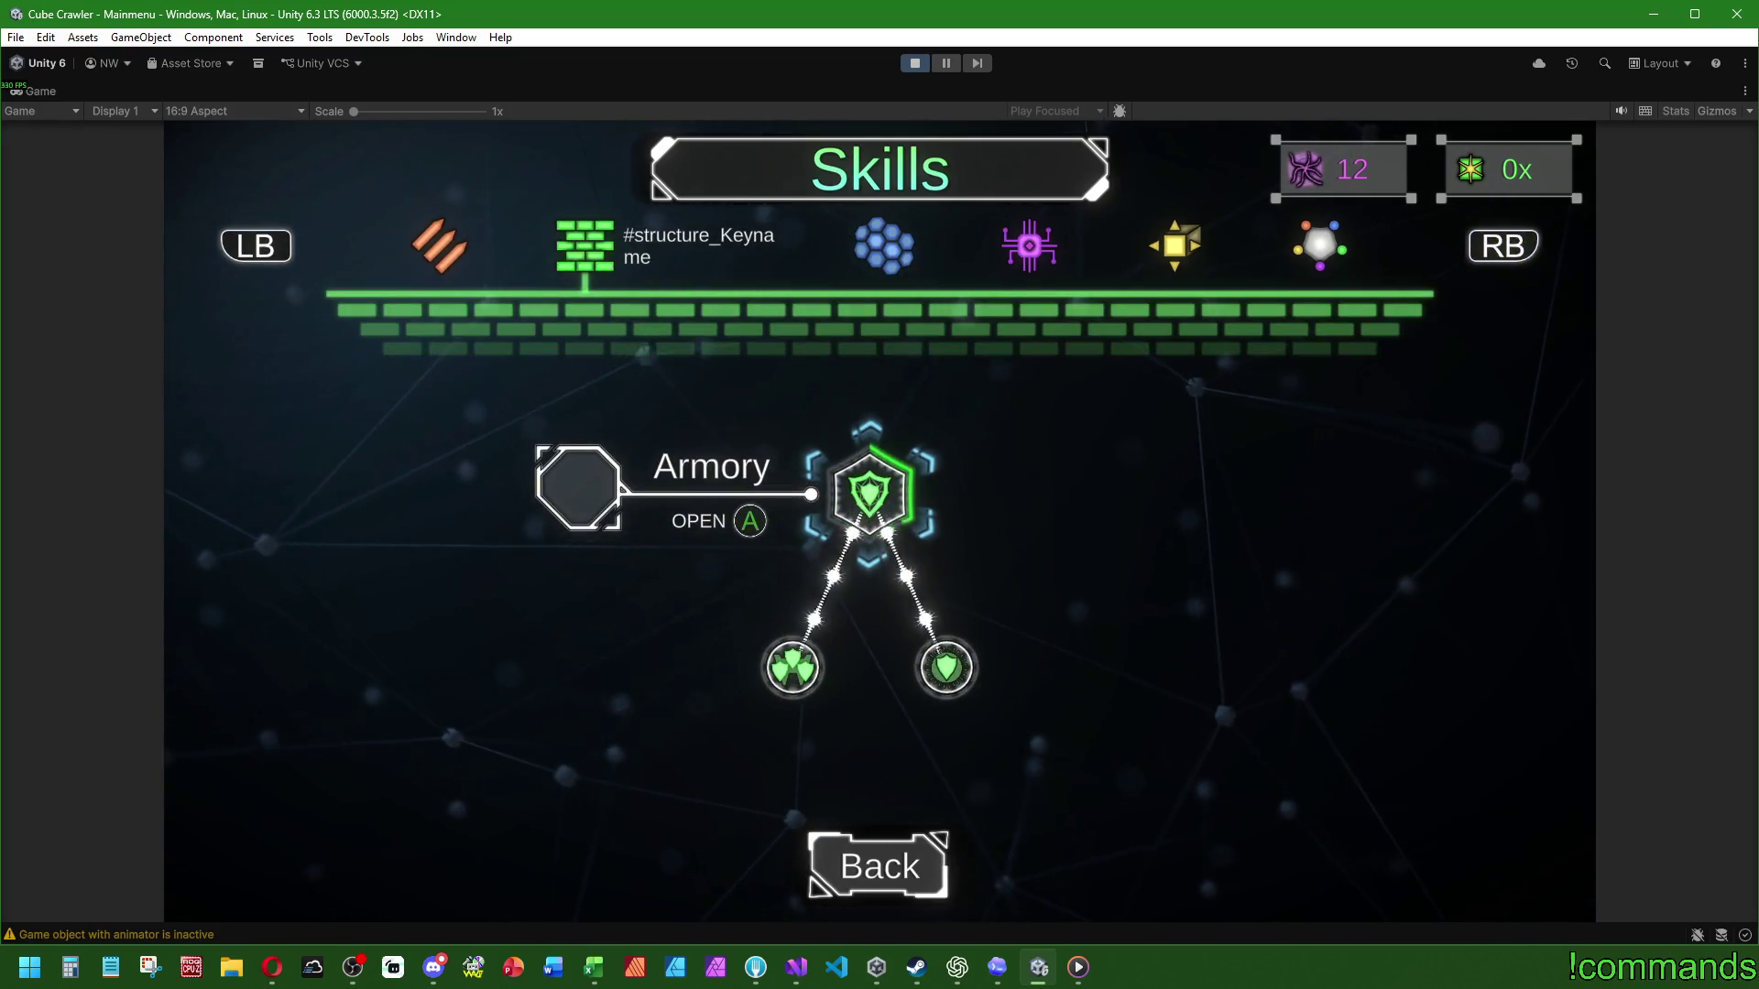
key("Return")
key("Escape")
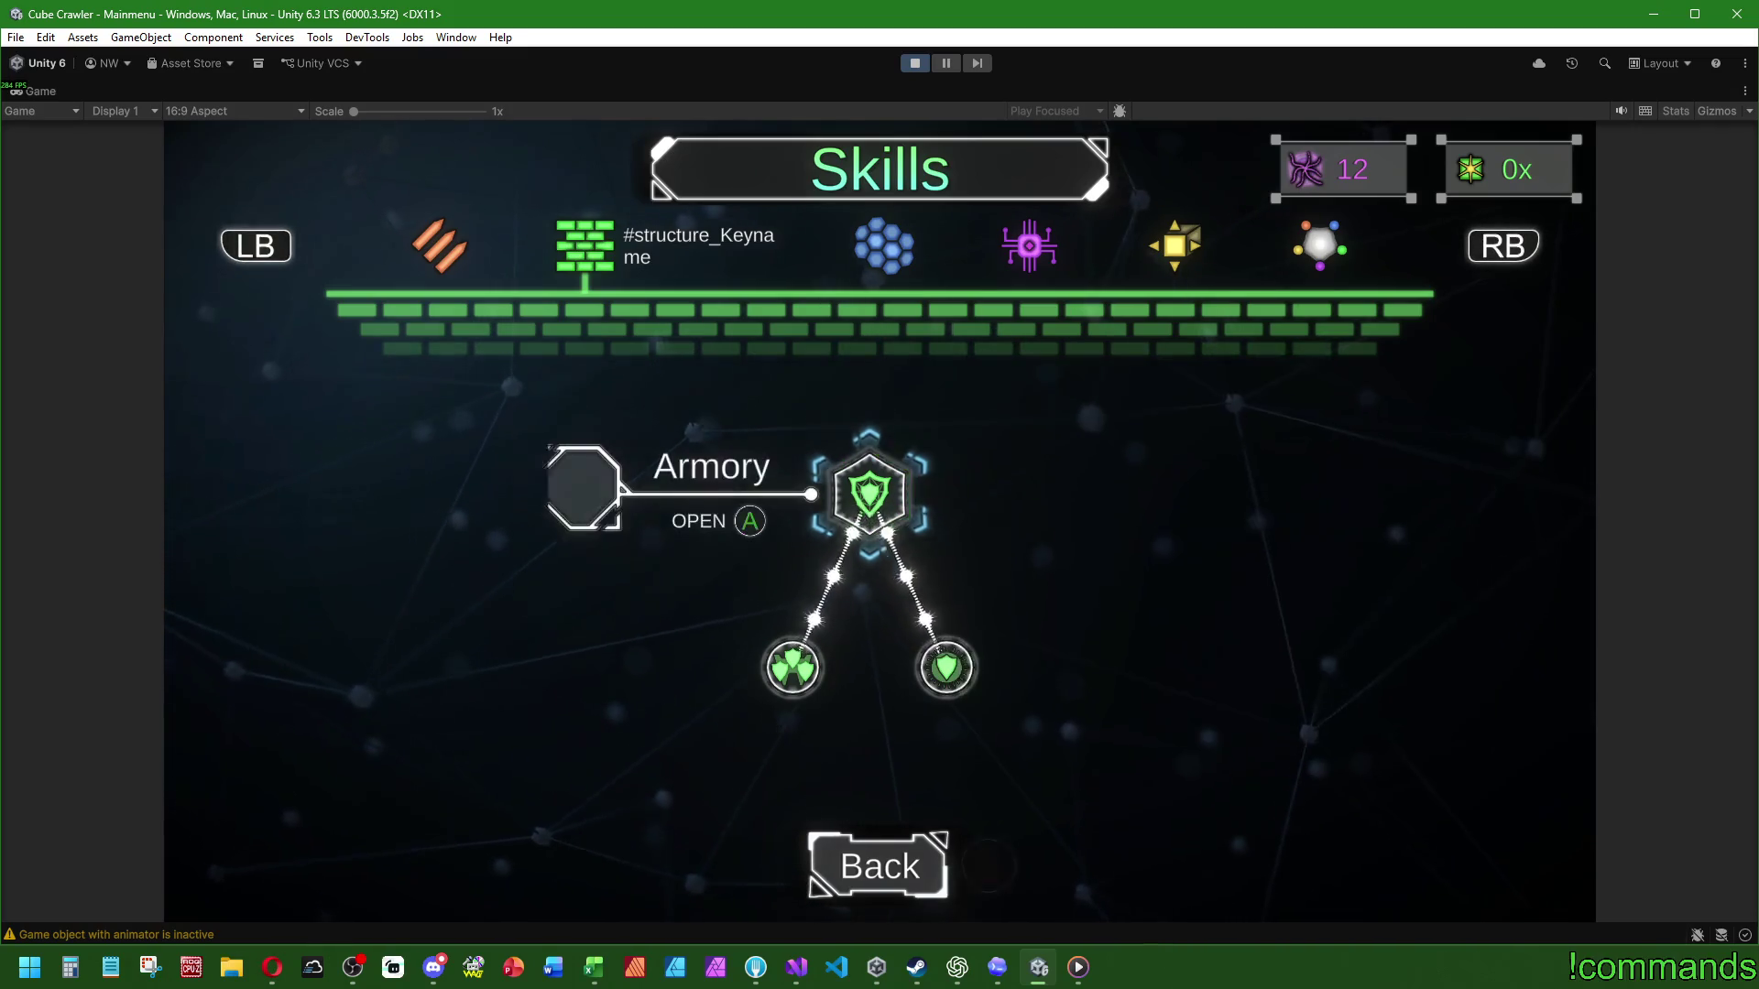
key("Escape")
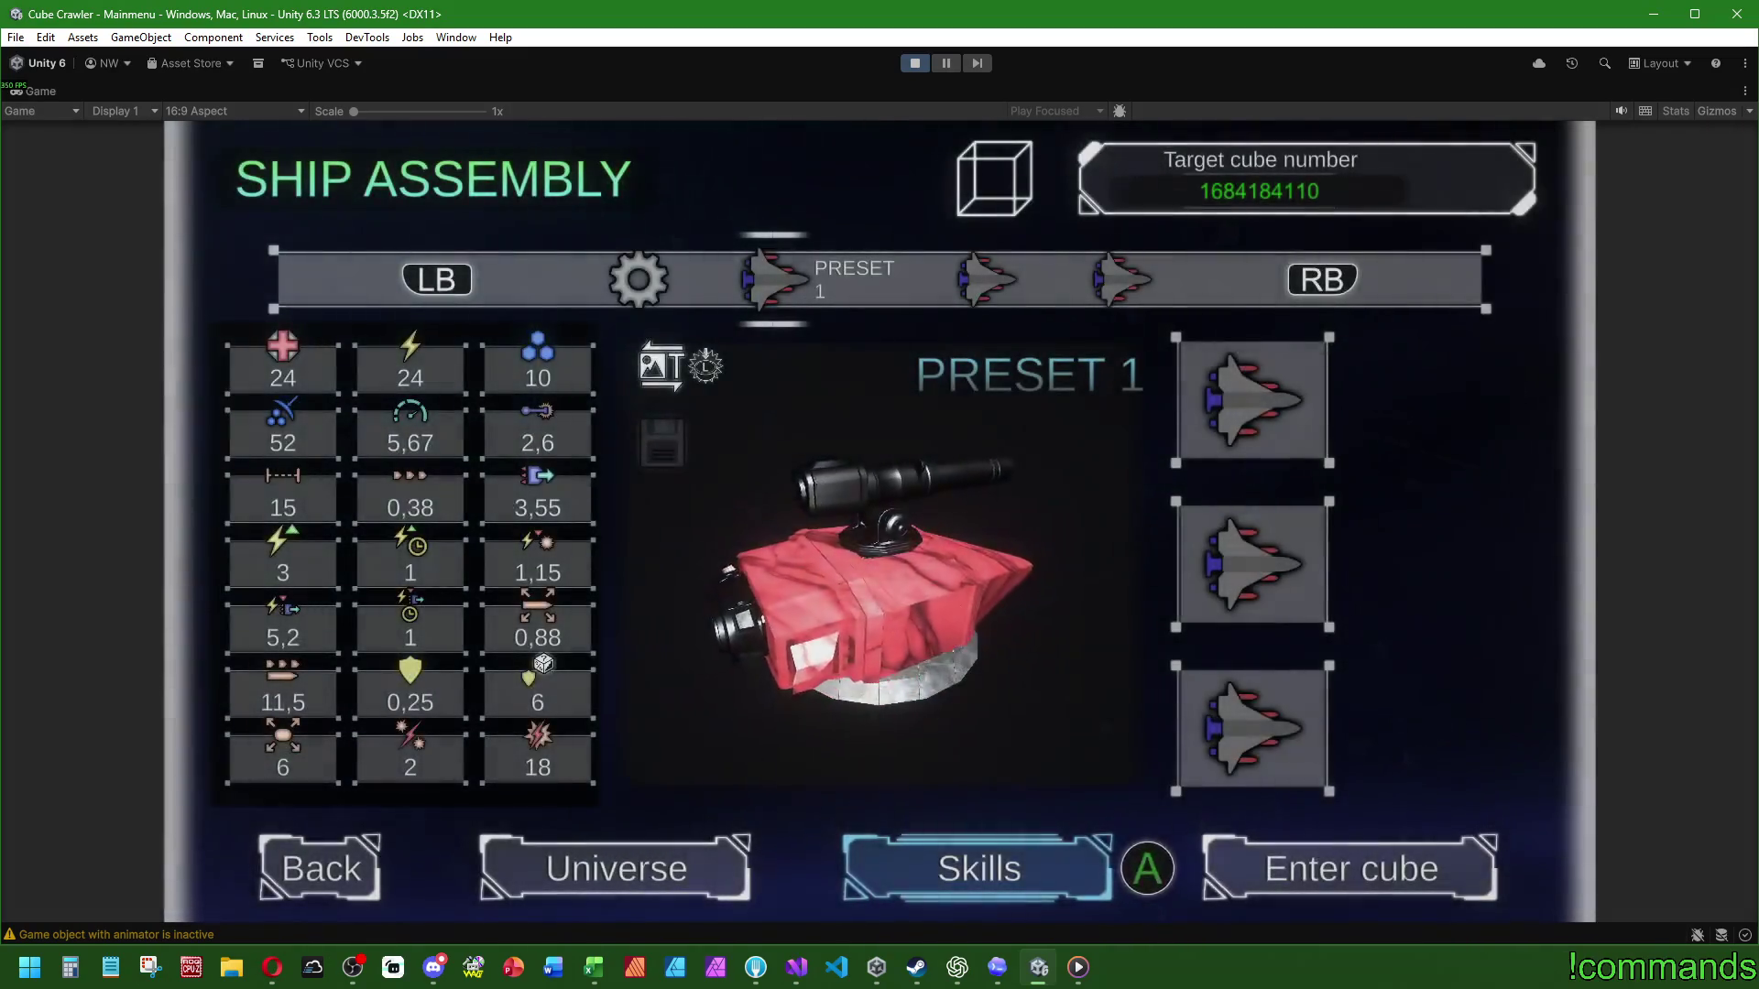
Step: Keep PRESET 1 selected and enter the cube to start a new dungeon run
key("Right")
key("Left")
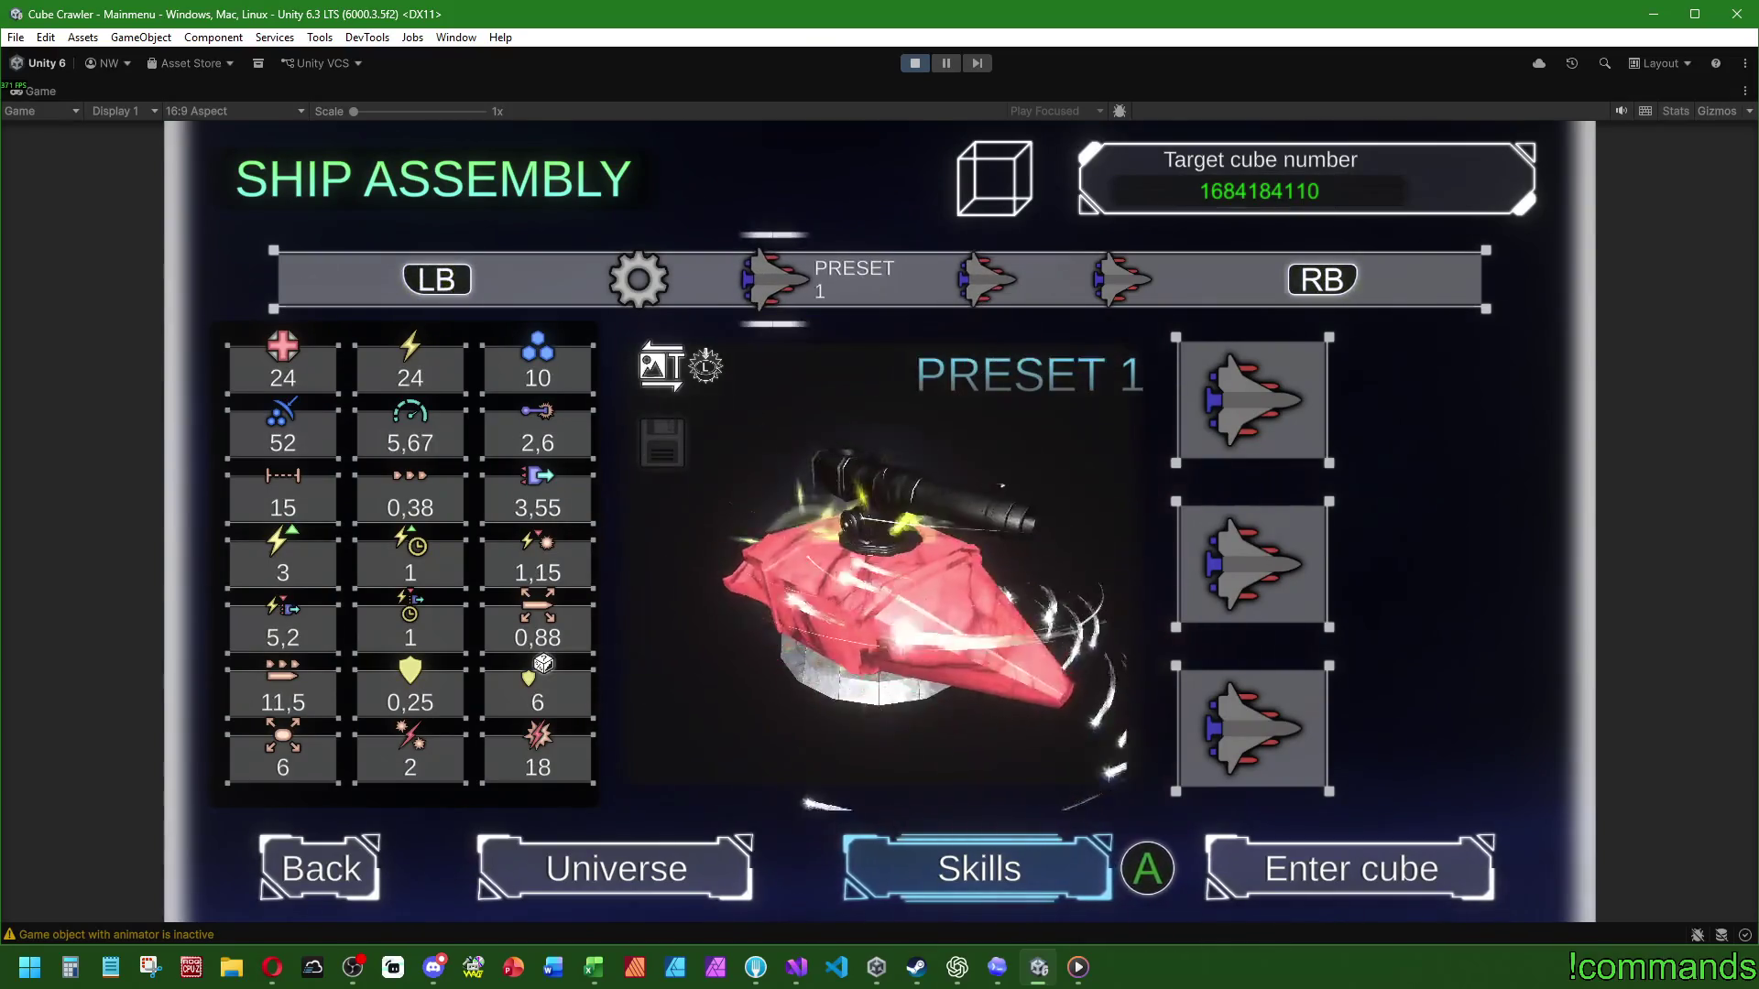
key("Right")
key("Return")
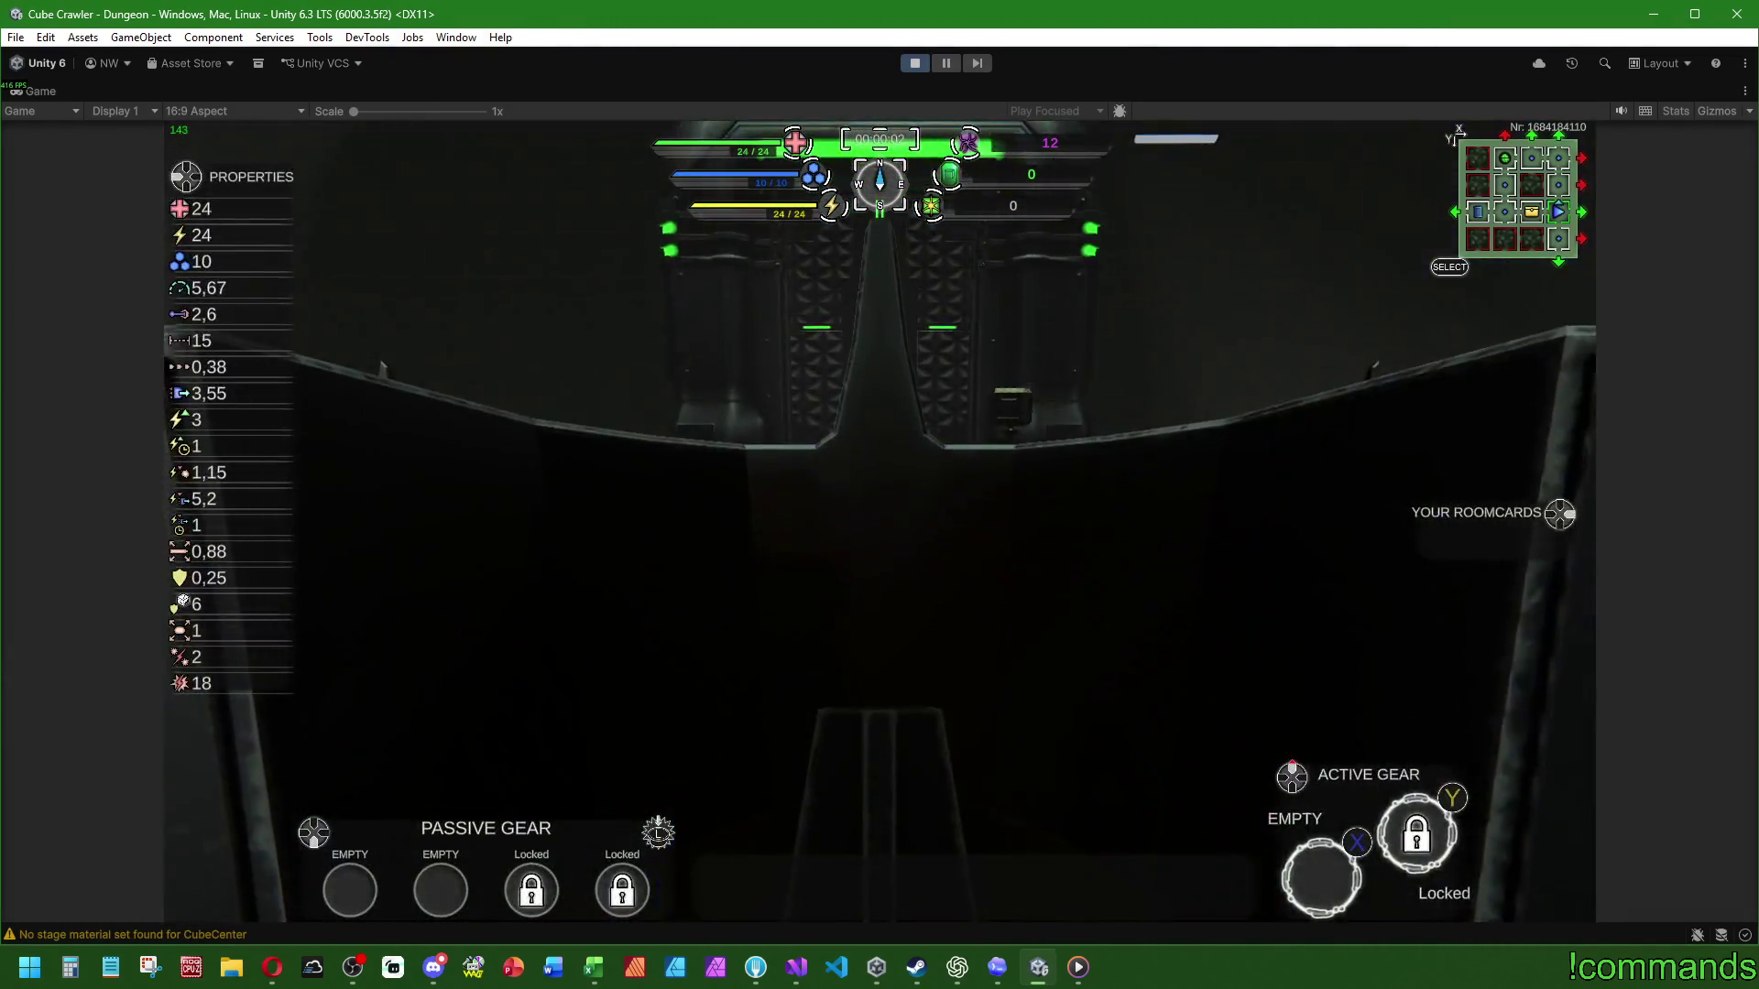
Step: Play the run's opening, checking the cube map and room map, then bring up in-game Settings
key("Tab")
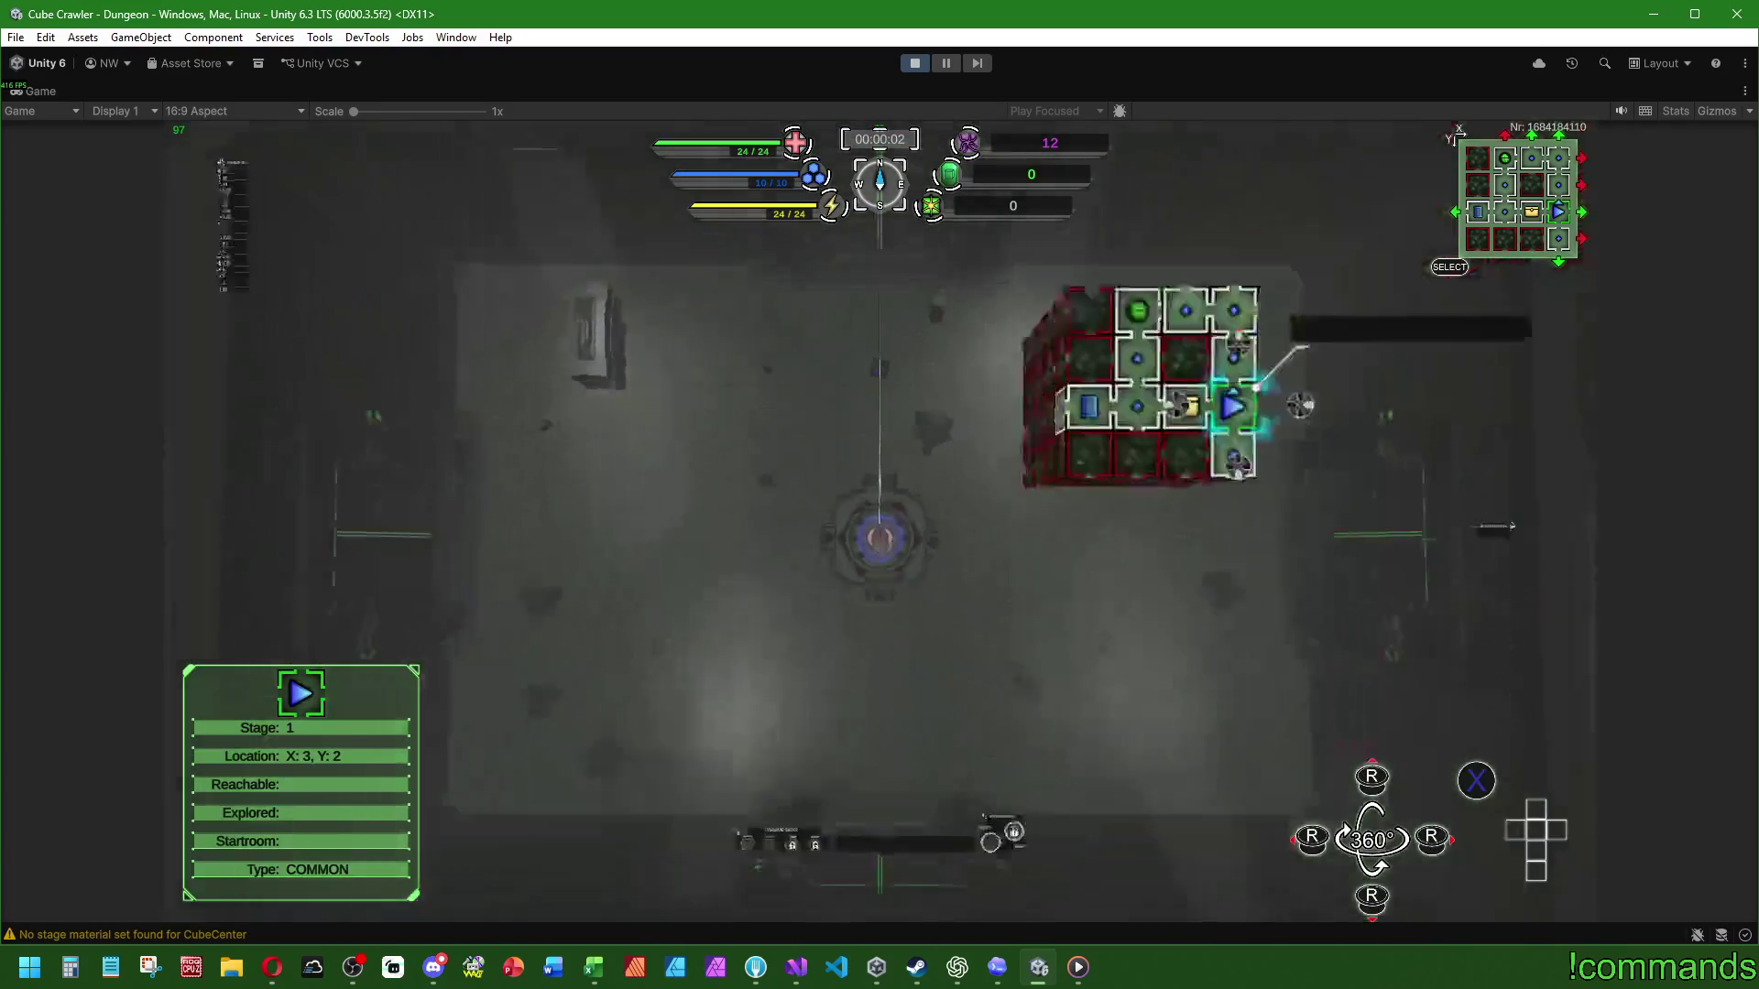
key("Tab")
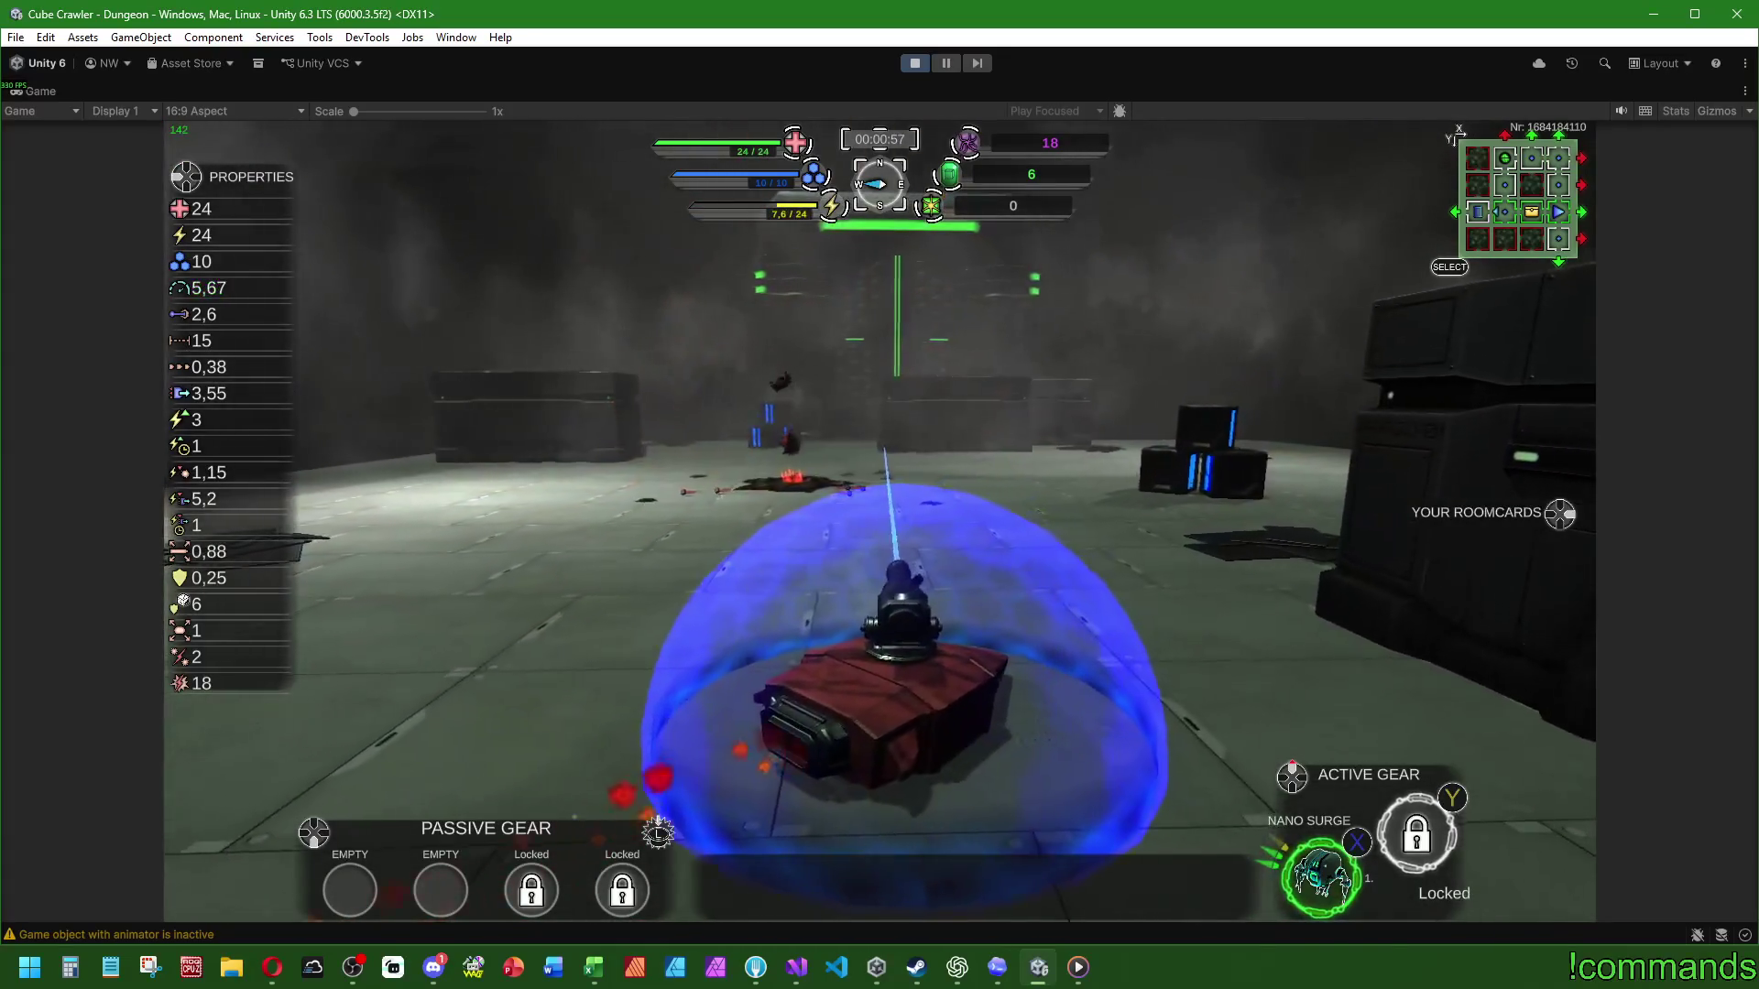
key("m")
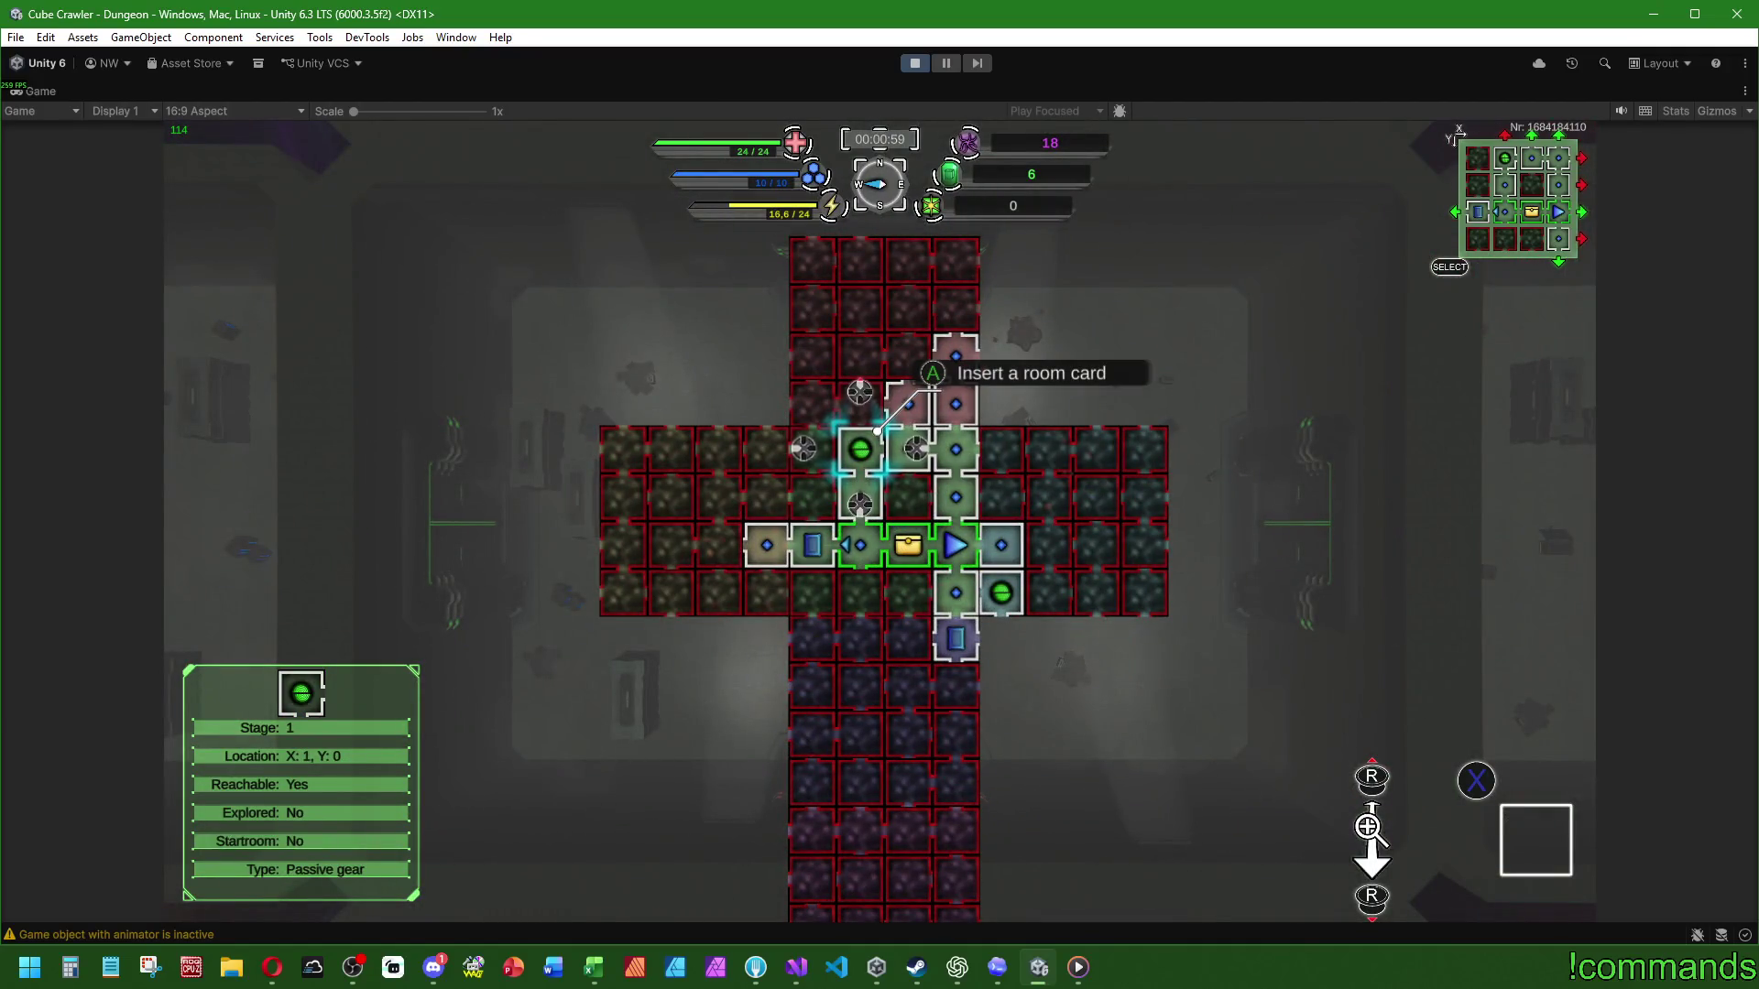
key("m")
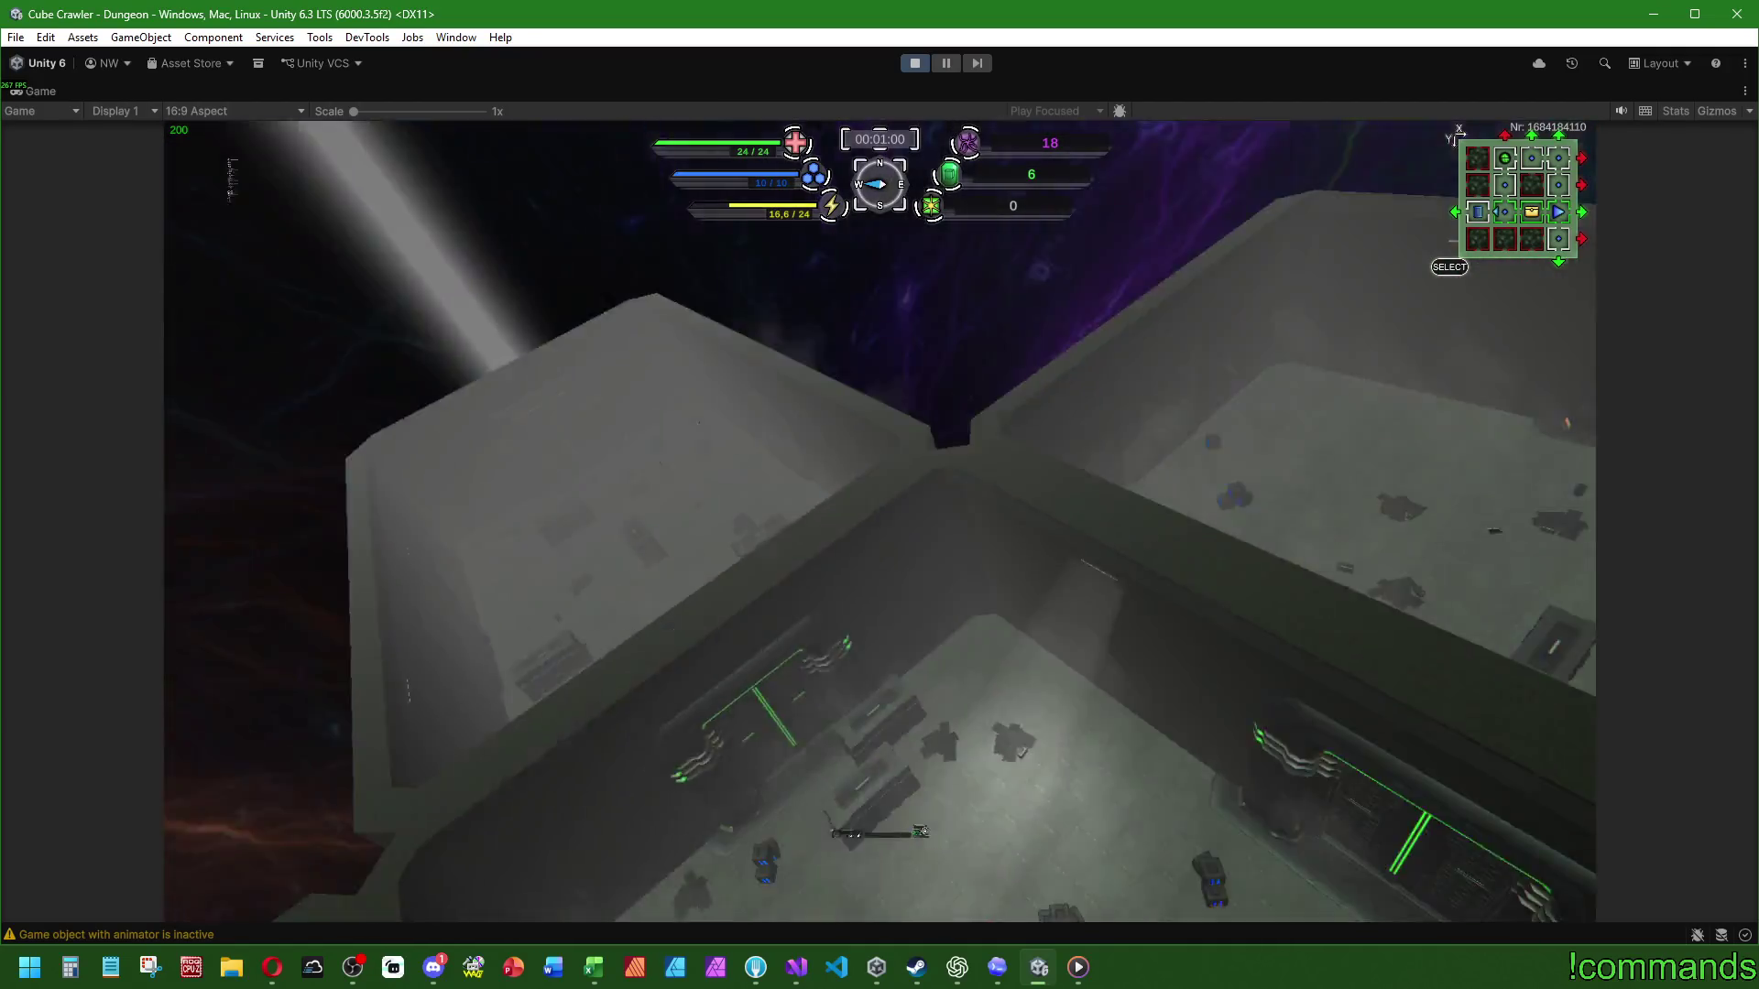
key("Escape")
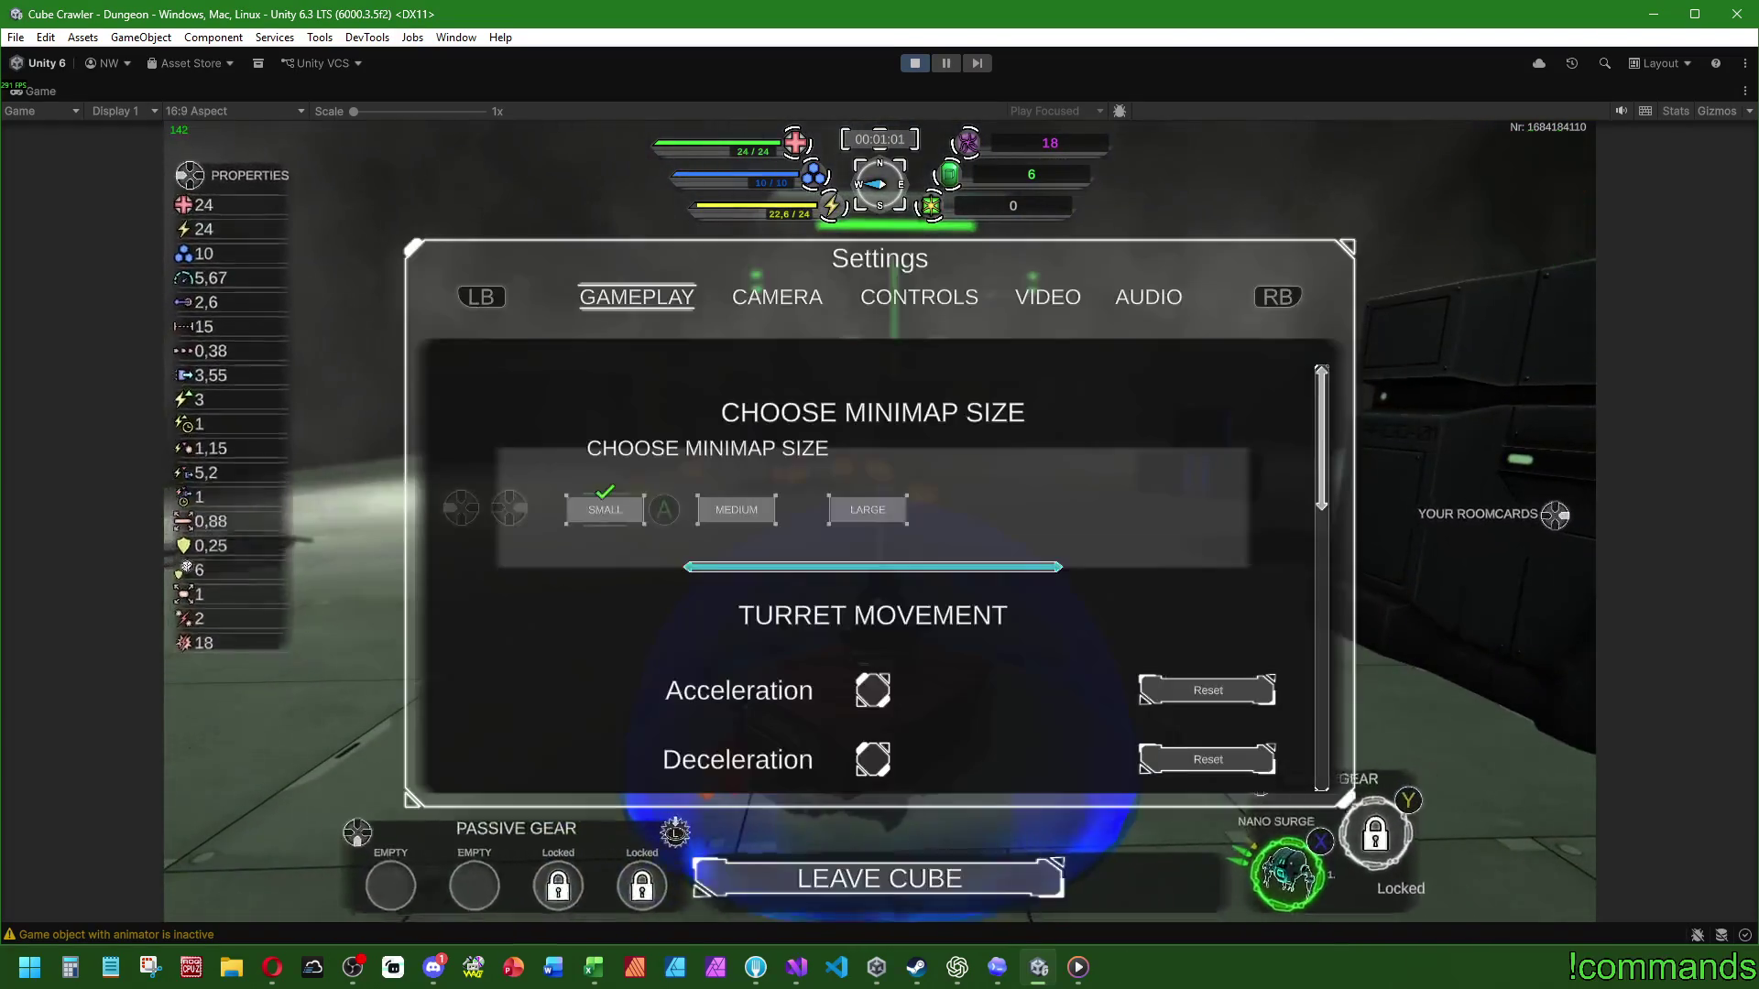
Step: Leave the cube to reach the Run Result (+9 Explored Rooms, +13 Dark Matter) and restore the editor layout
key("Return")
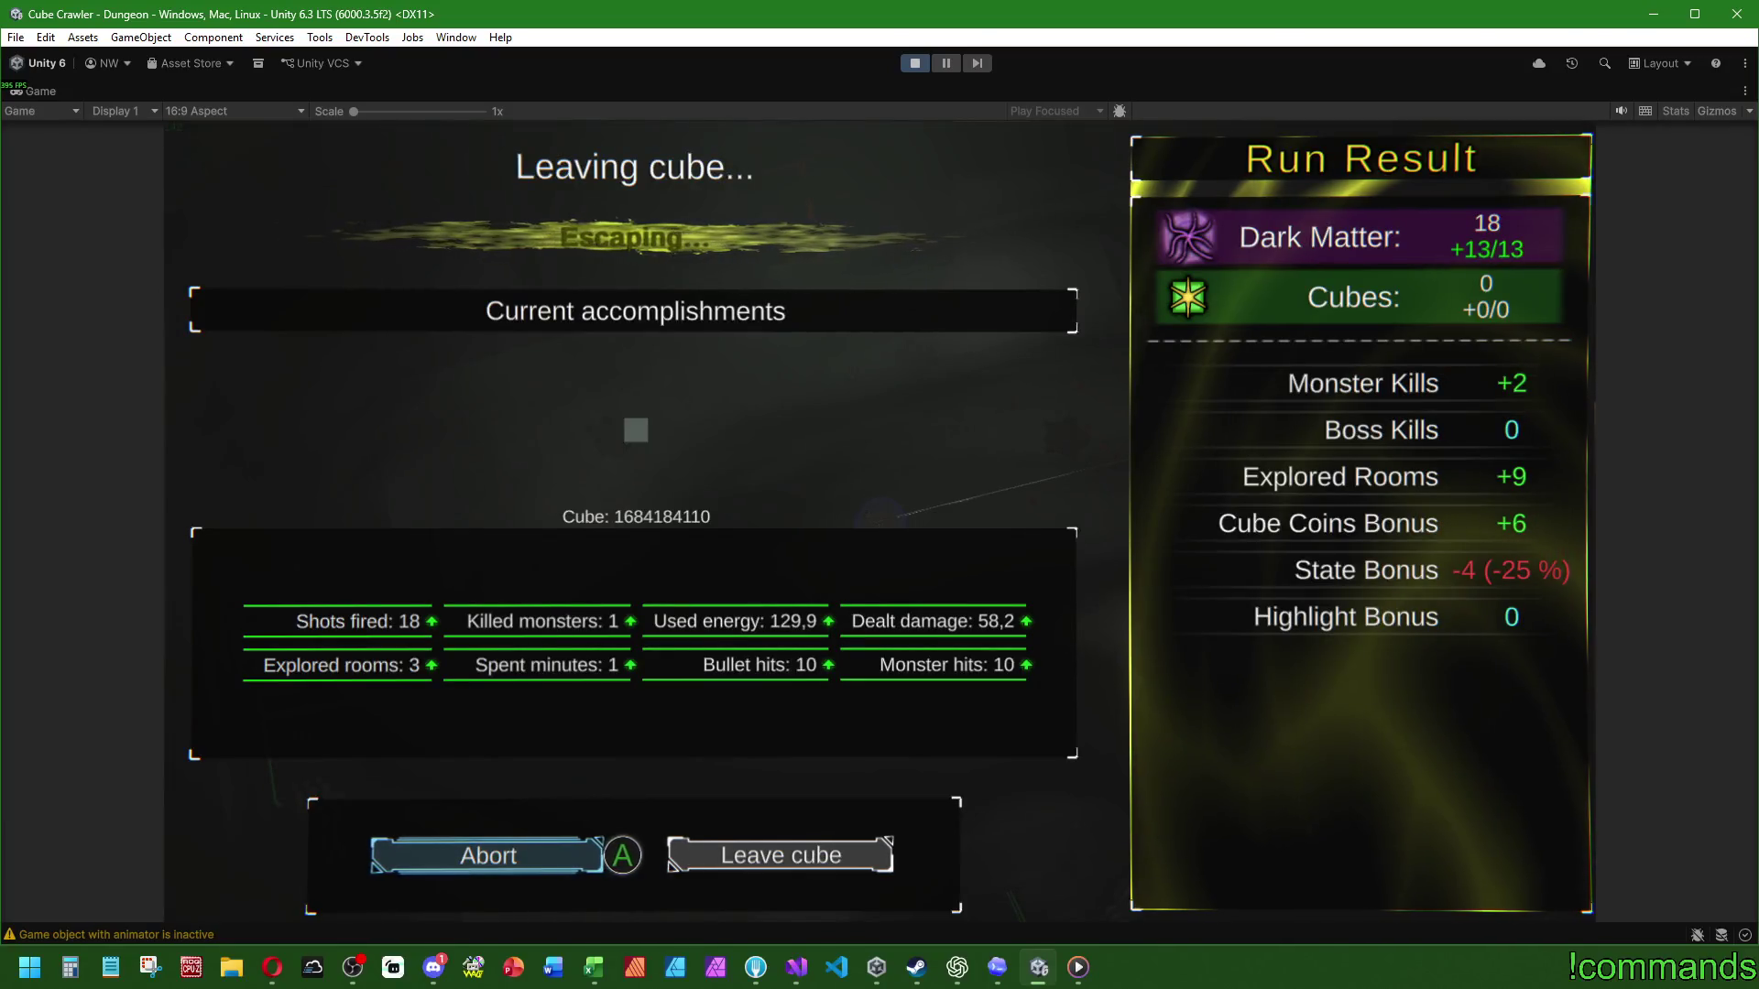
key("super")
key("super")
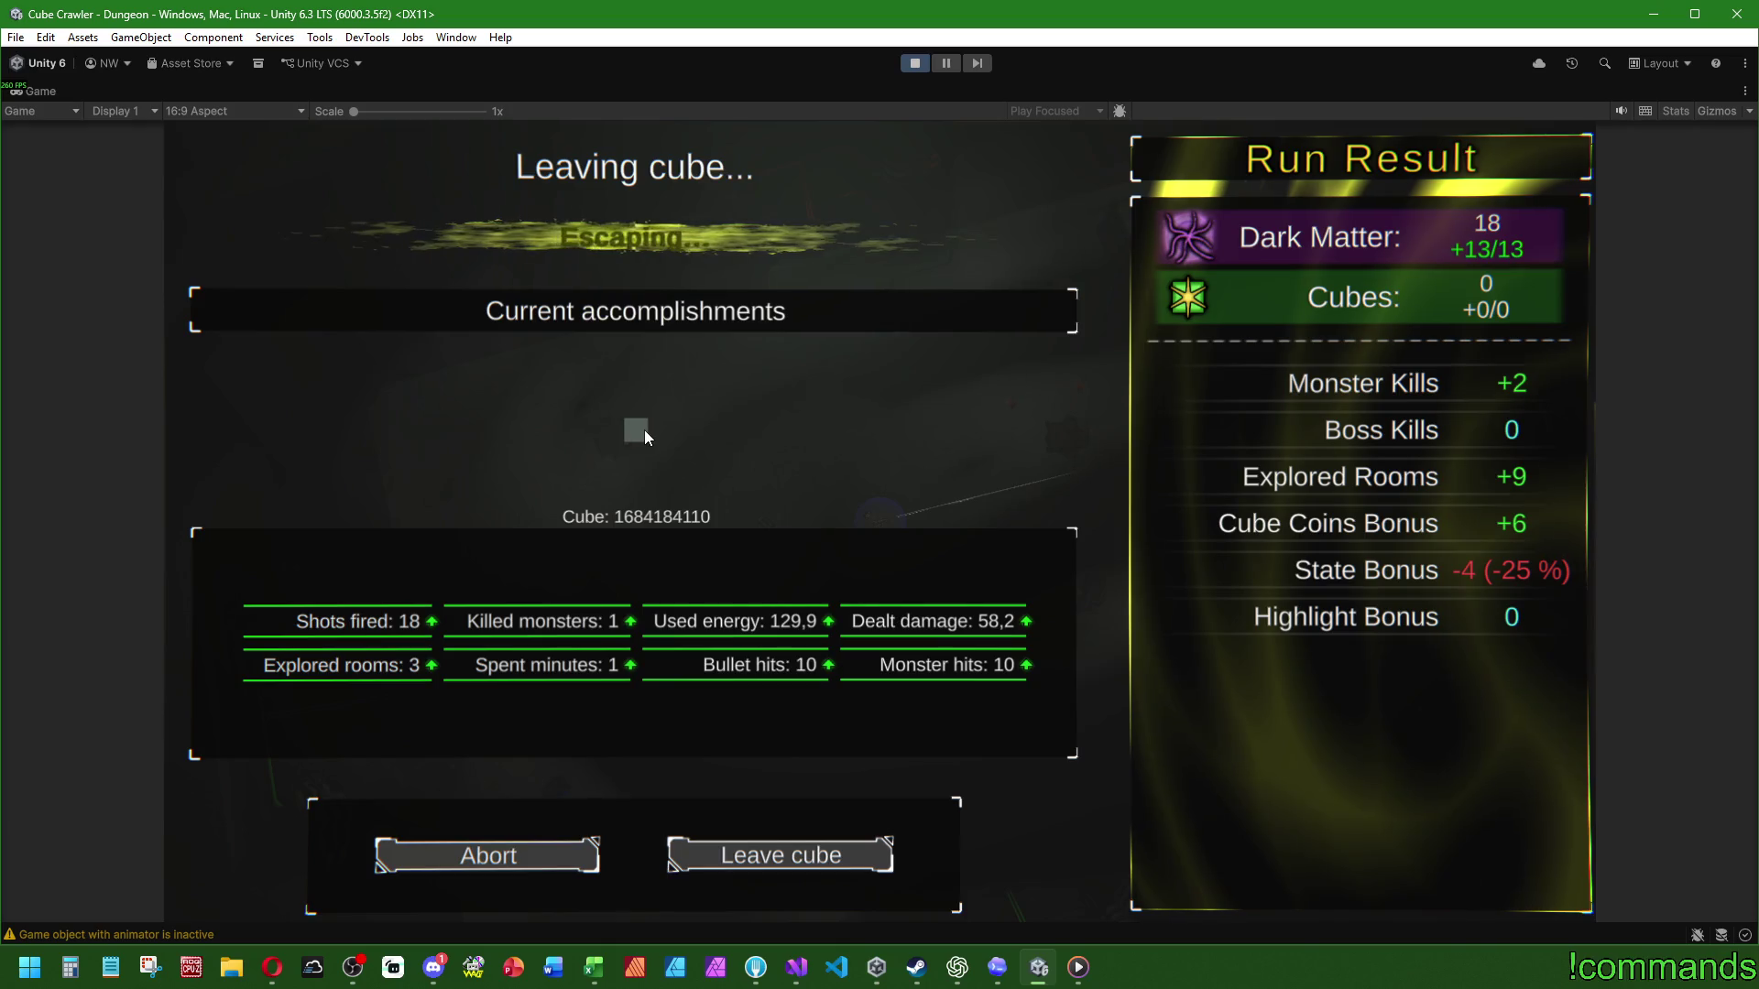
double_click(58, 84)
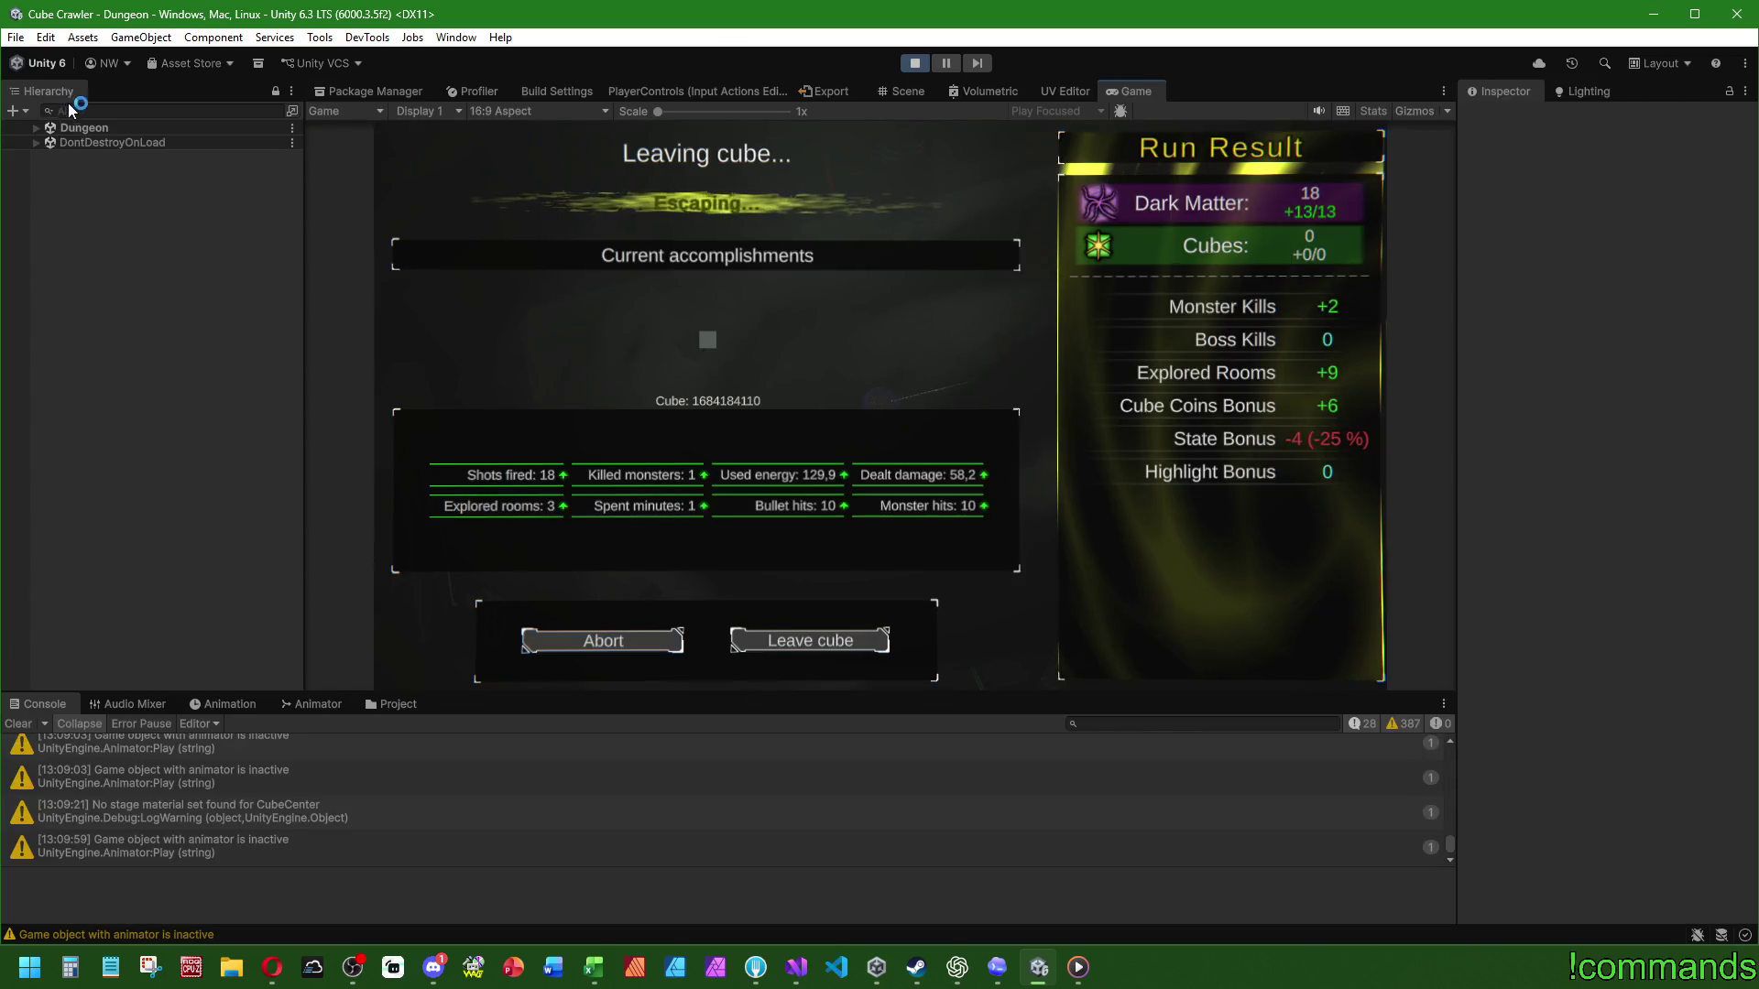
Step: Expand VisuCubes, VisuPrev, VisuCurrent and their VisuCube1/VisuCube2 children in the Hierarchy
left_click(48, 216)
left_click(114, 230)
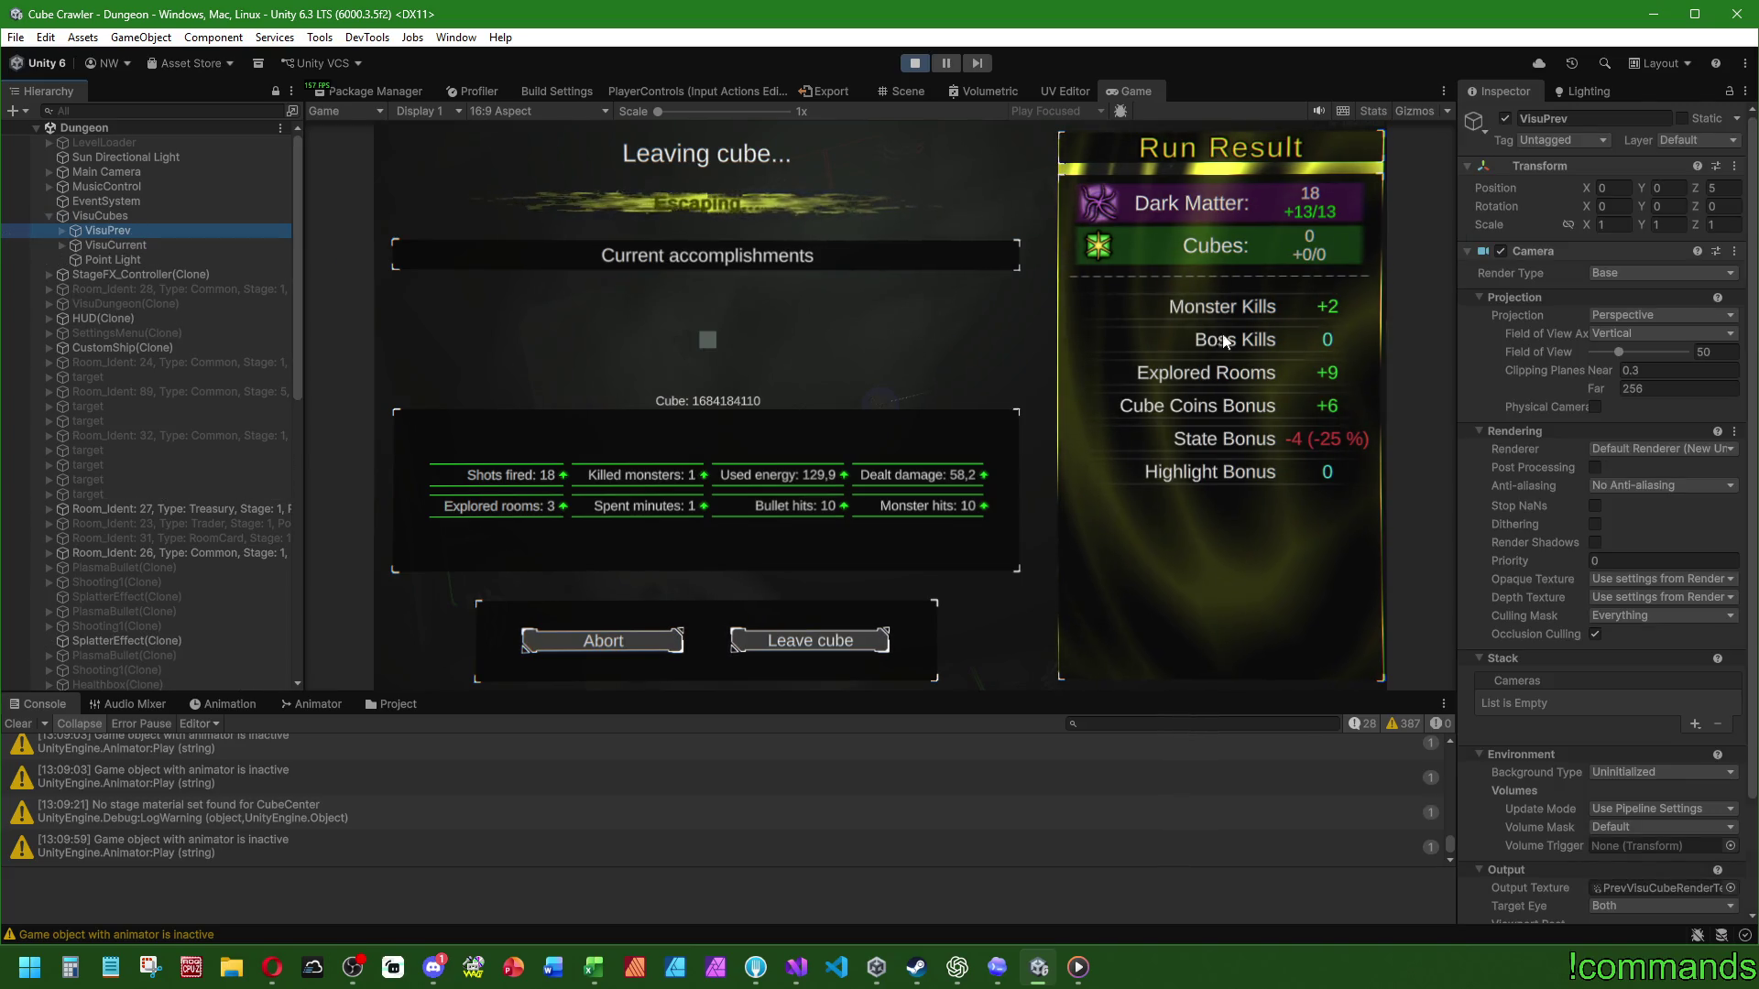
left_click(1469, 250)
left_click(1469, 250)
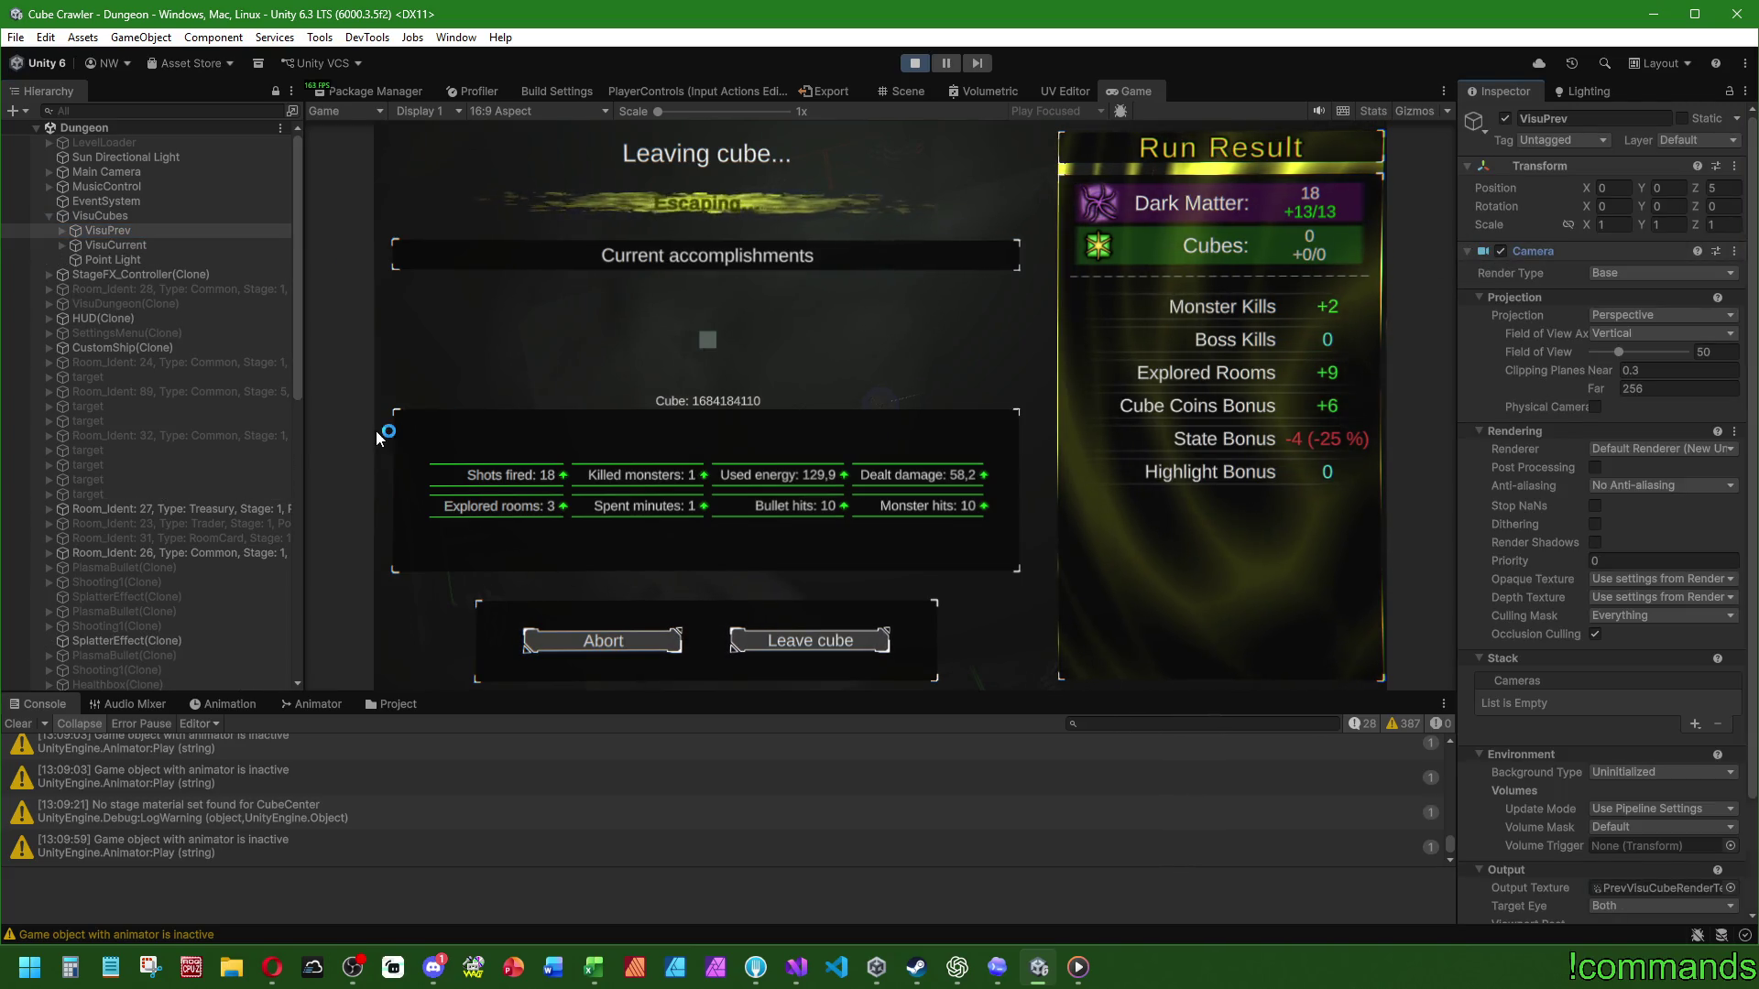
left_click(62, 241)
left_click(74, 260)
left_click(61, 229, "alt")
left_click(87, 303)
left_click(87, 259)
Step: Set the Animator Update Mode on VisuCube1's Cube to Unscaled Time
left_click(150, 261)
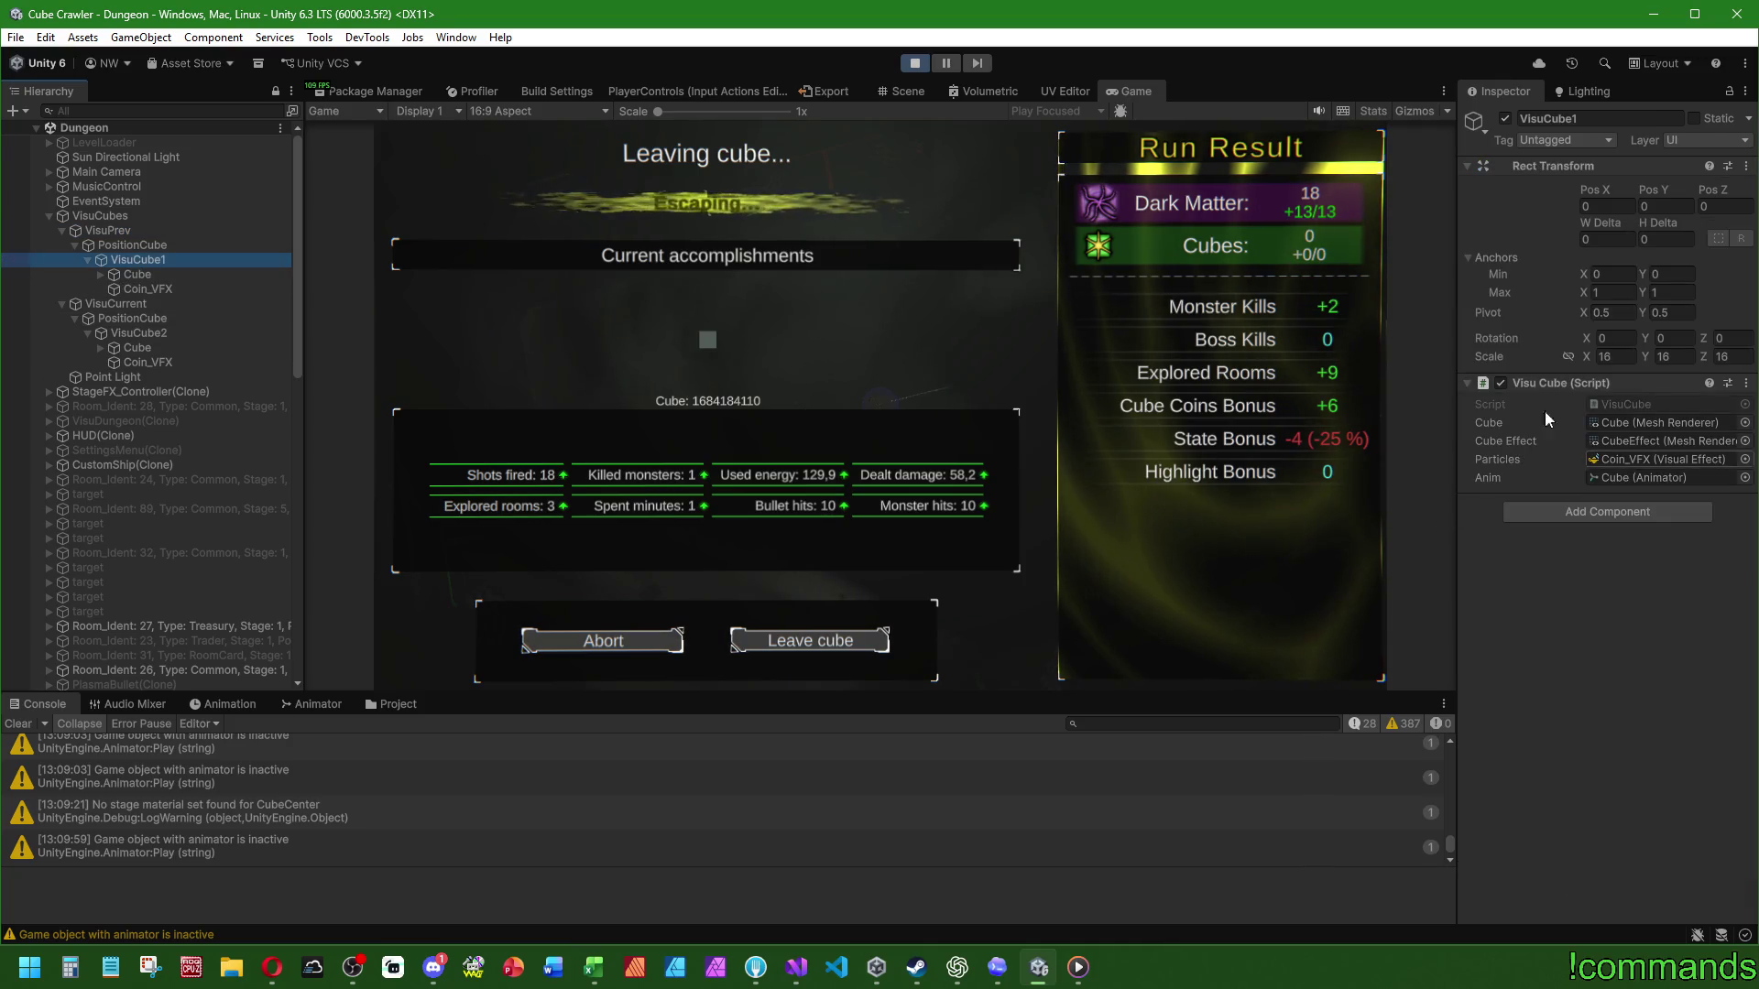
left_click(1648, 478)
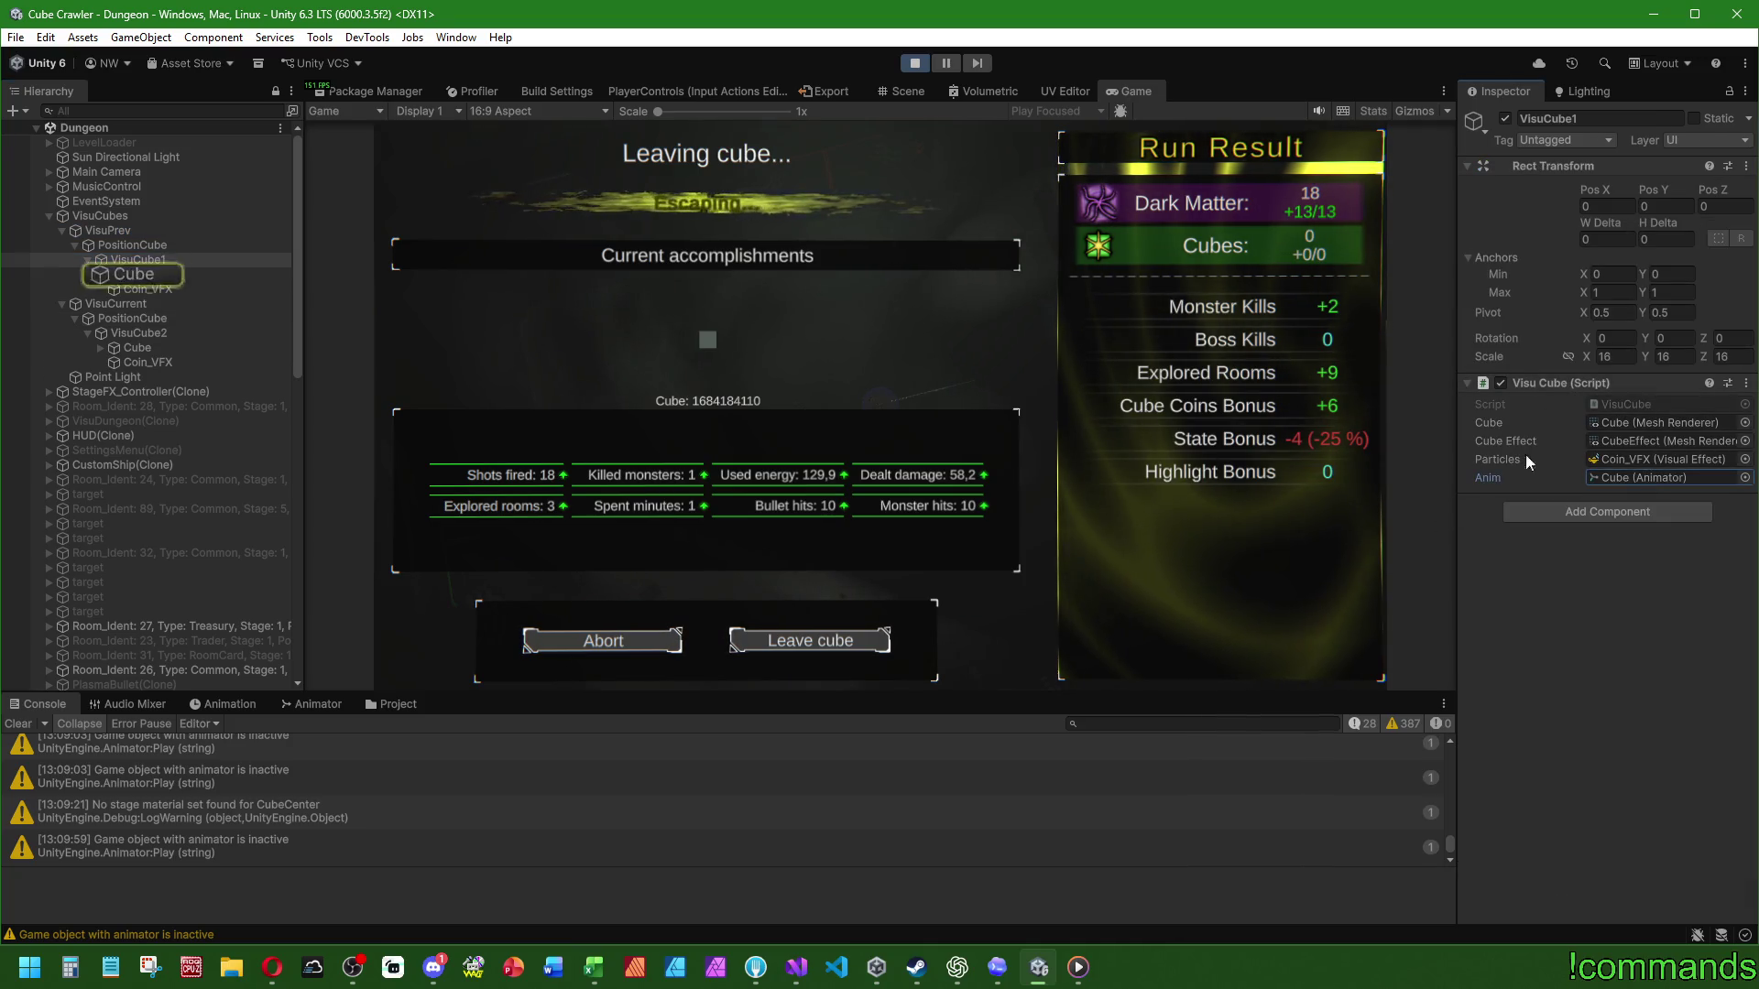
left_click(136, 275)
scroll(1600, 470, "down", 5)
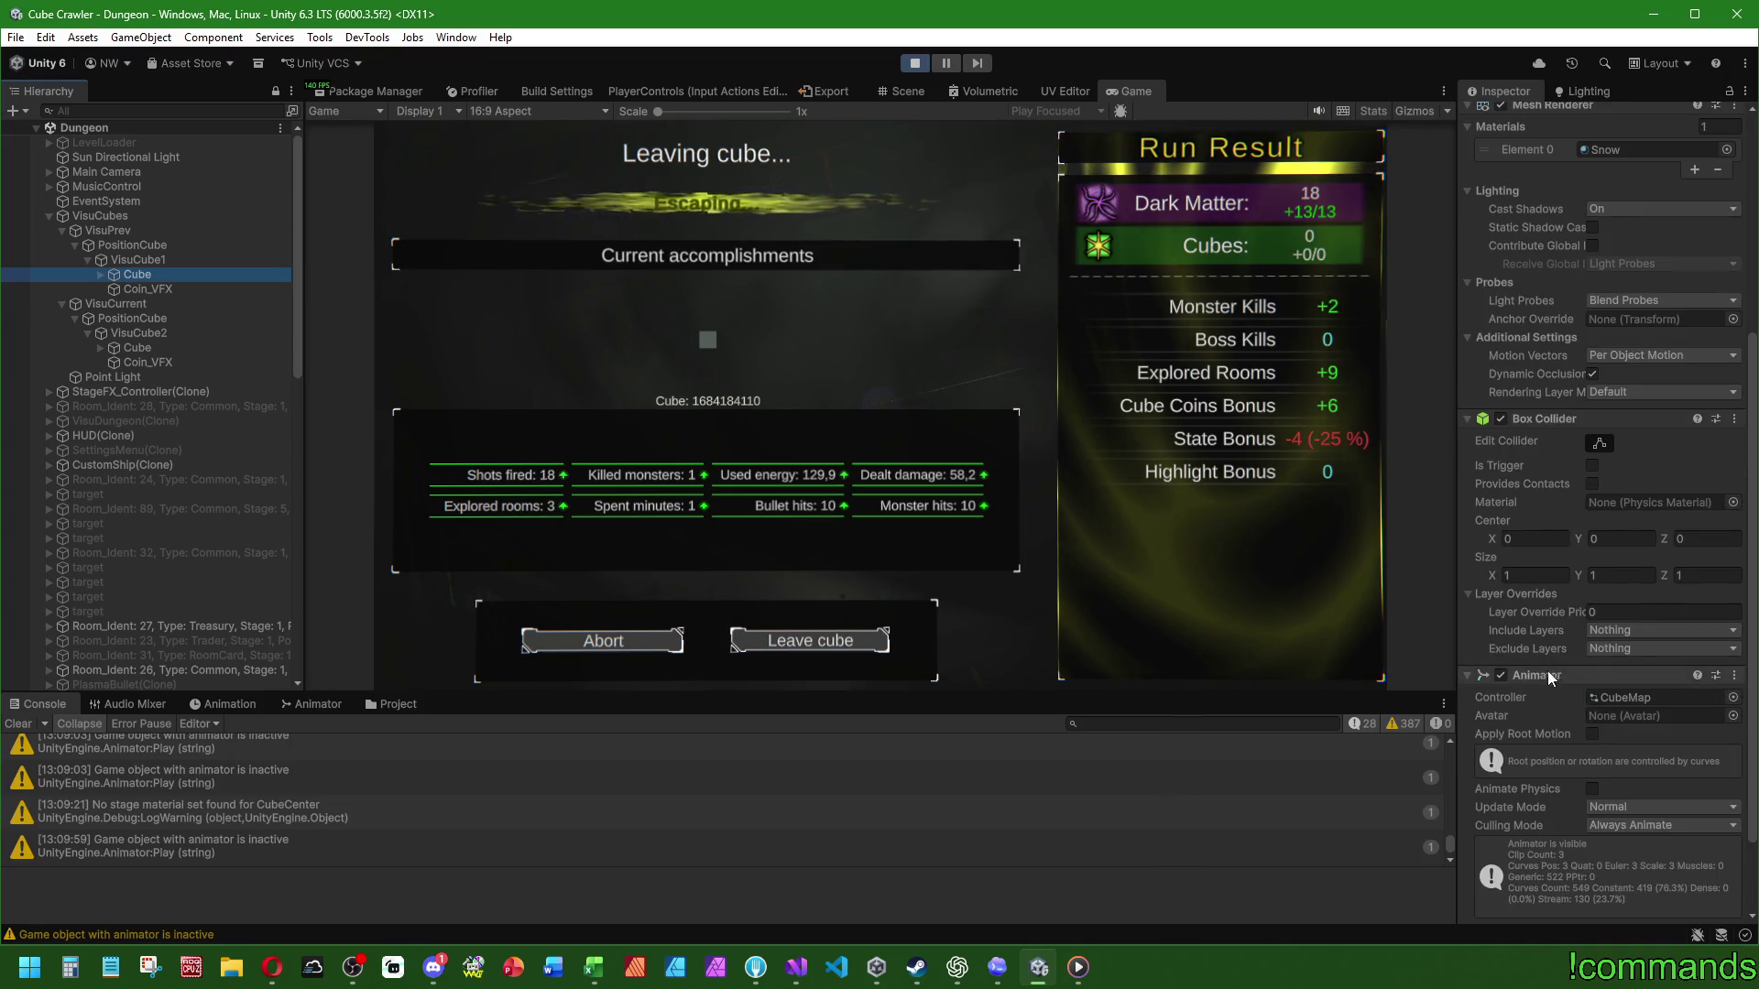
scroll(1539, 665, "down", 2)
left_click(1626, 702)
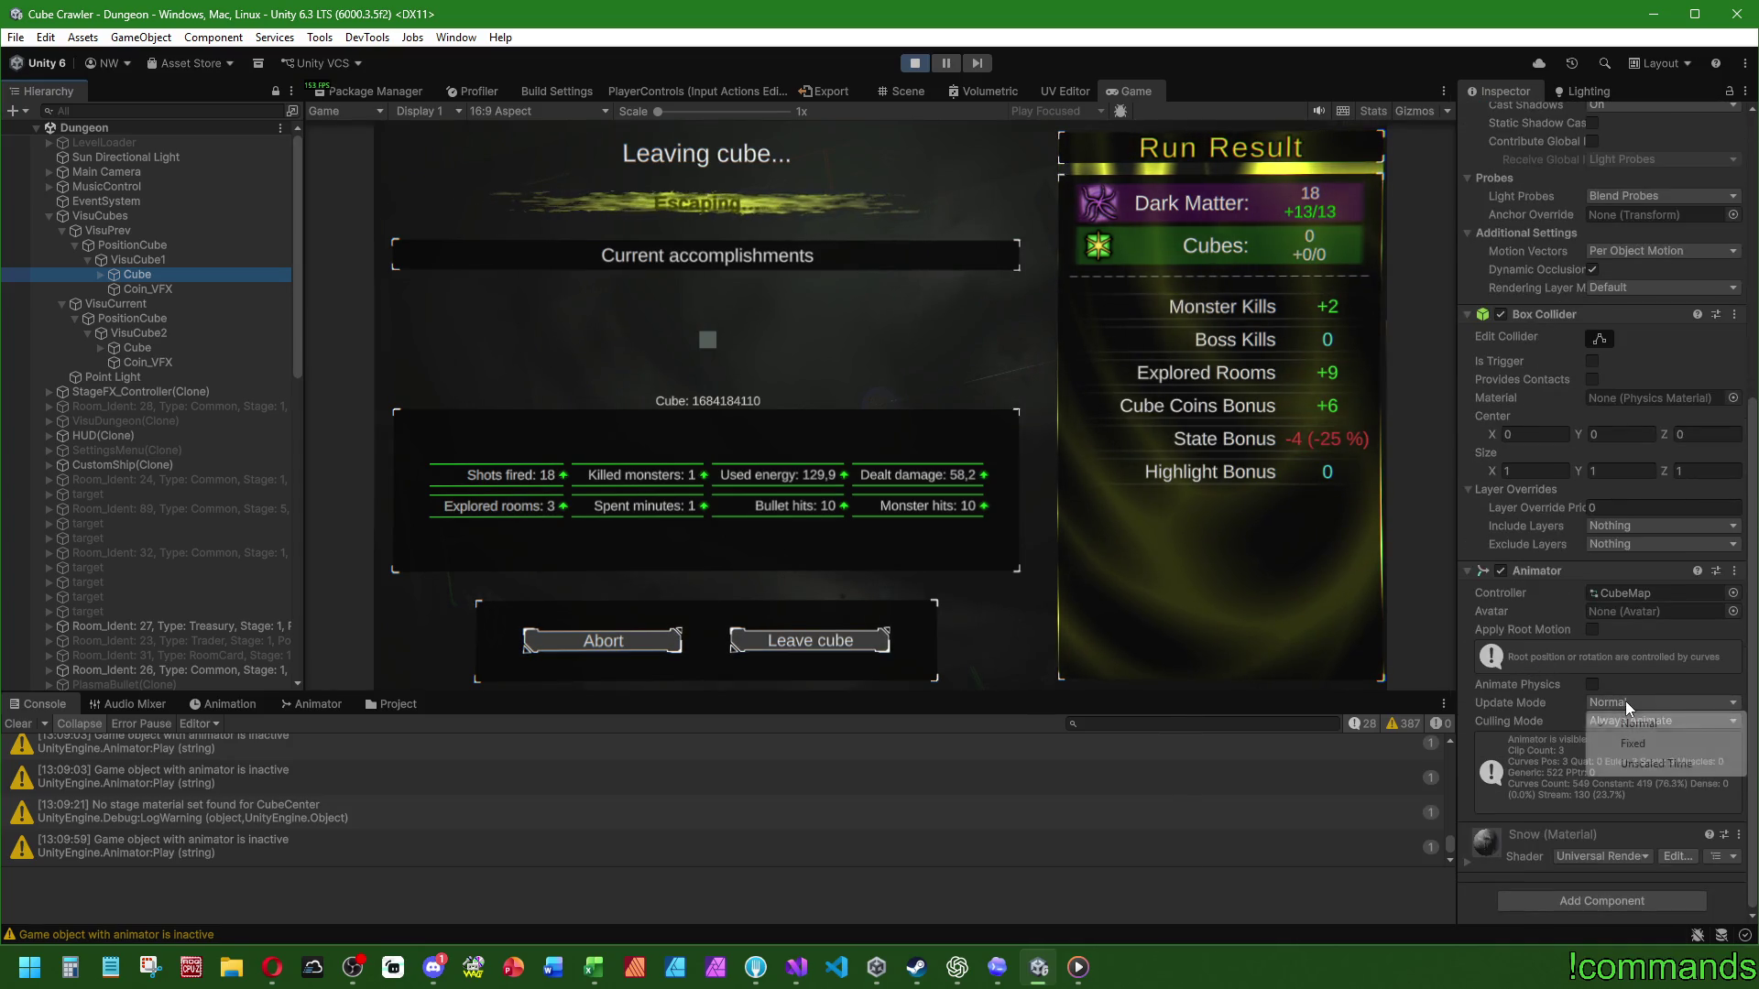
left_click(1631, 766)
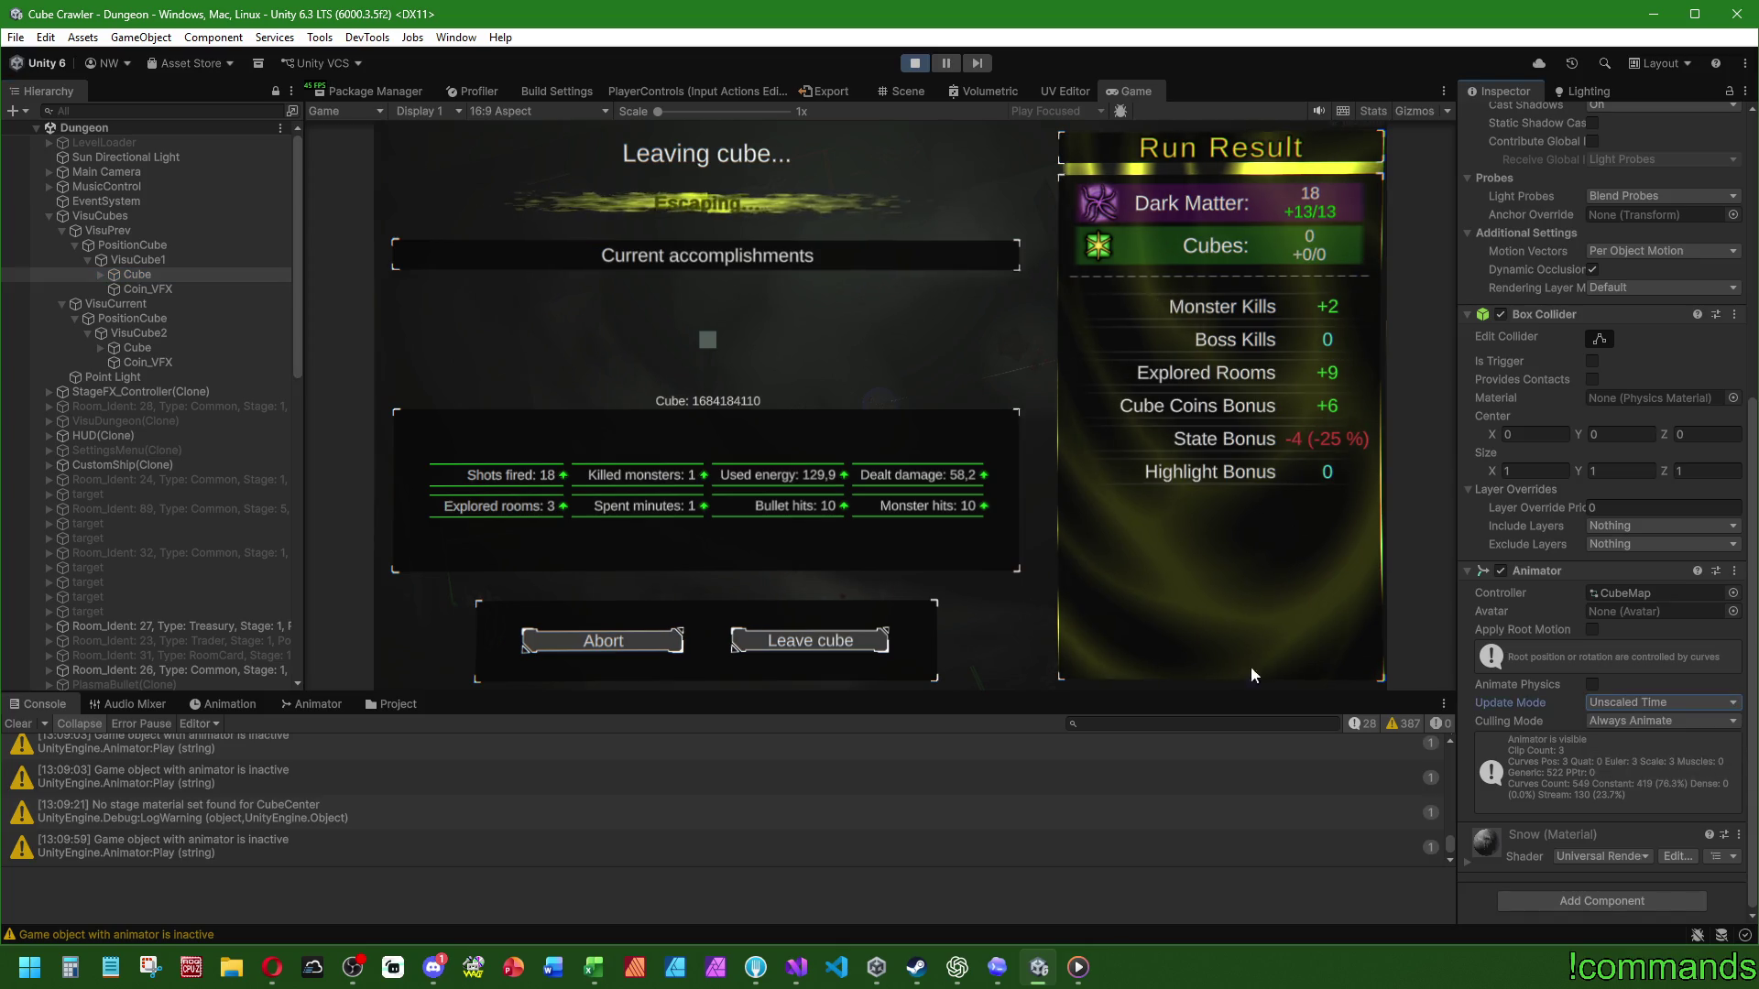
Step: Set VisuCube2's Cube Animator to Unscaled Time too, then maximize the Game view
left_click(145, 345)
left_click(1620, 704)
left_click(1662, 762)
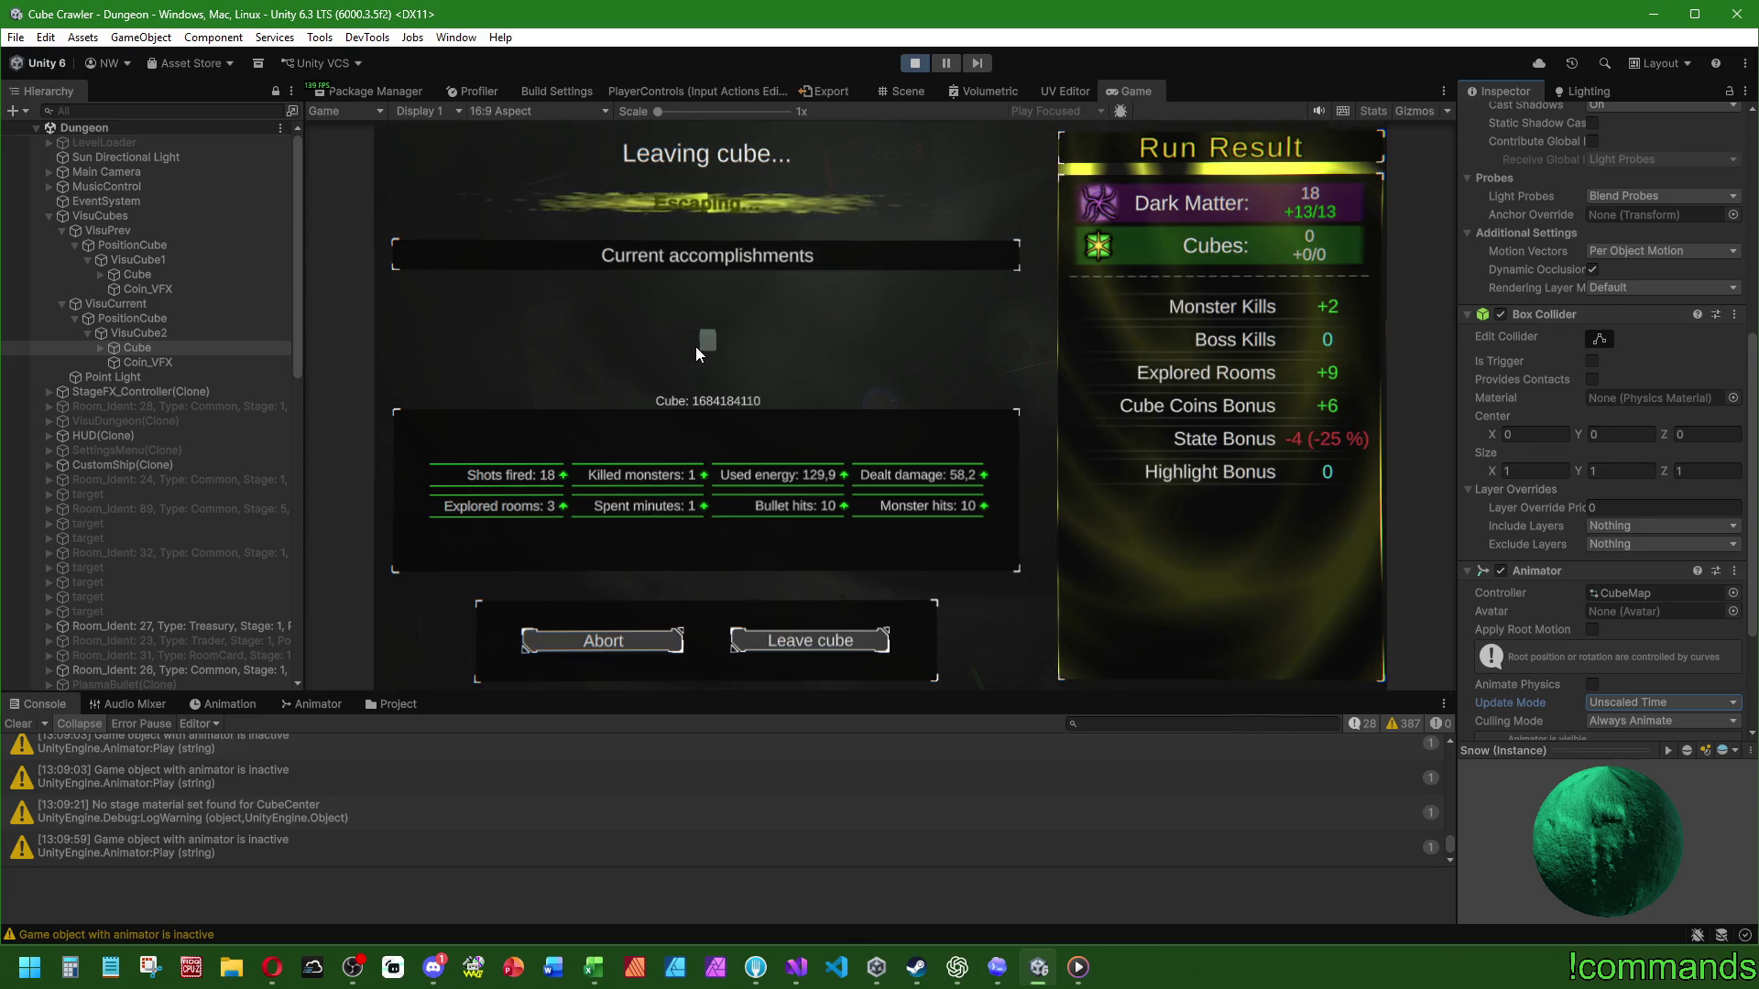
double_click(1132, 101)
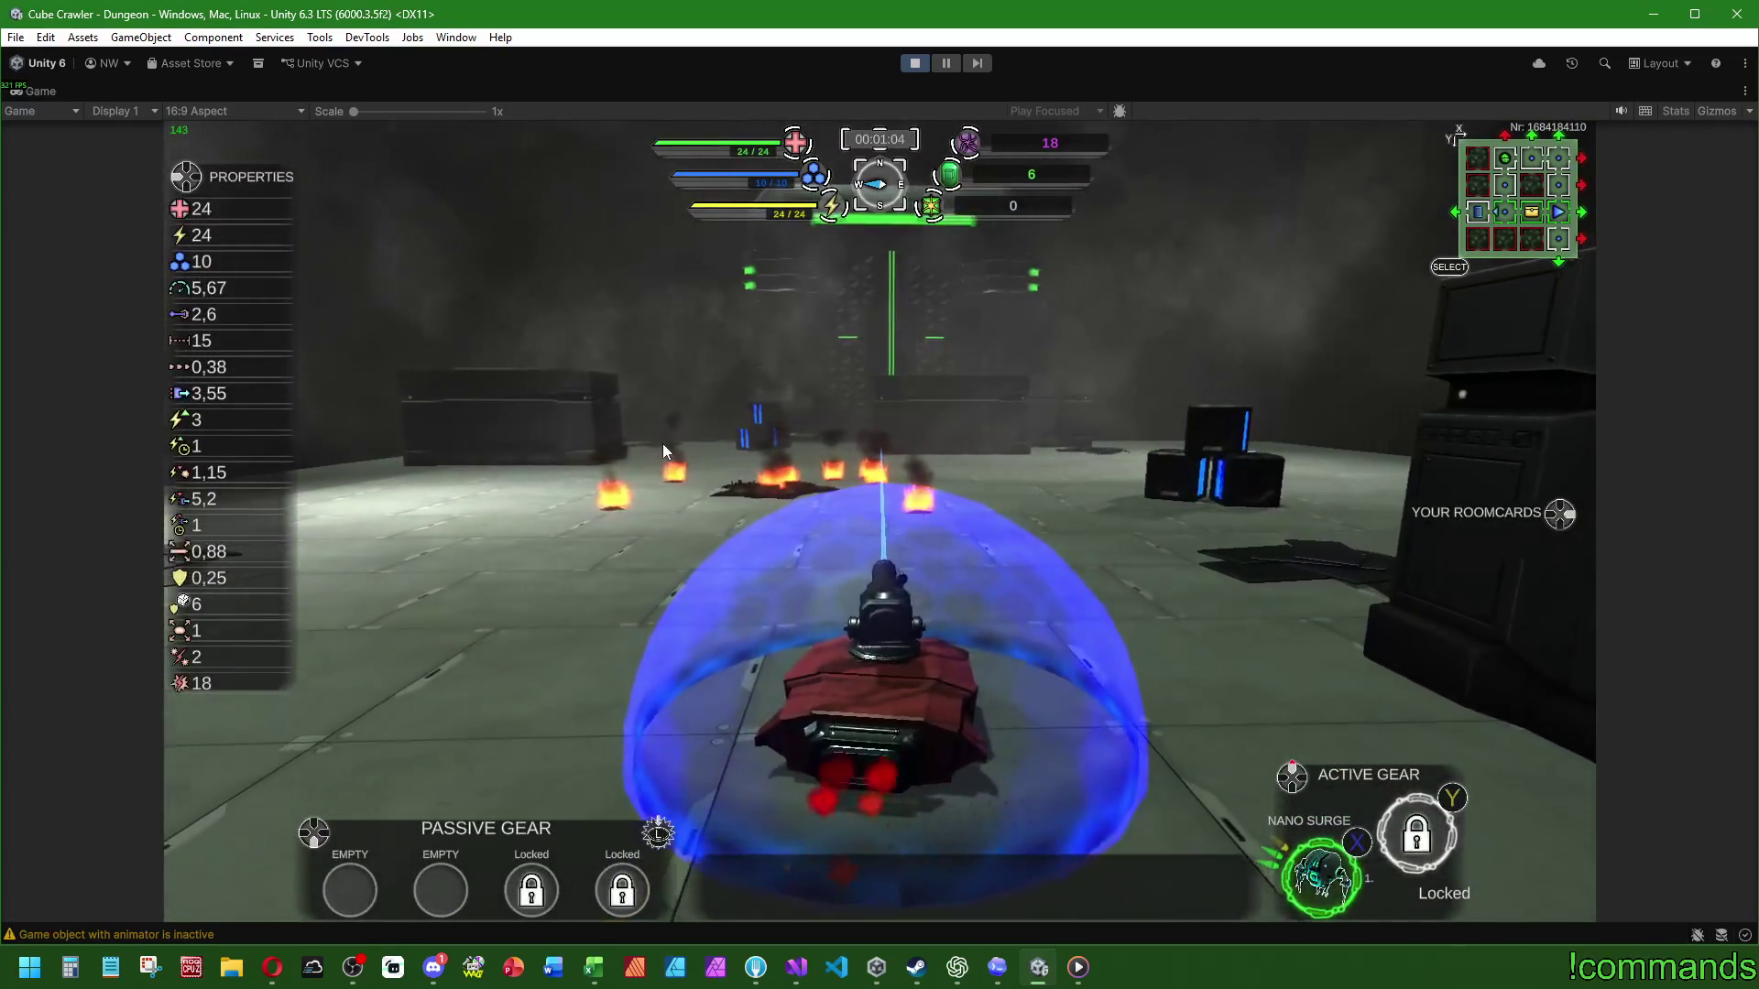
Step: Keep playing and briefly check the dungeon map showing the Passive gear room at X:1, Y:0
key("m")
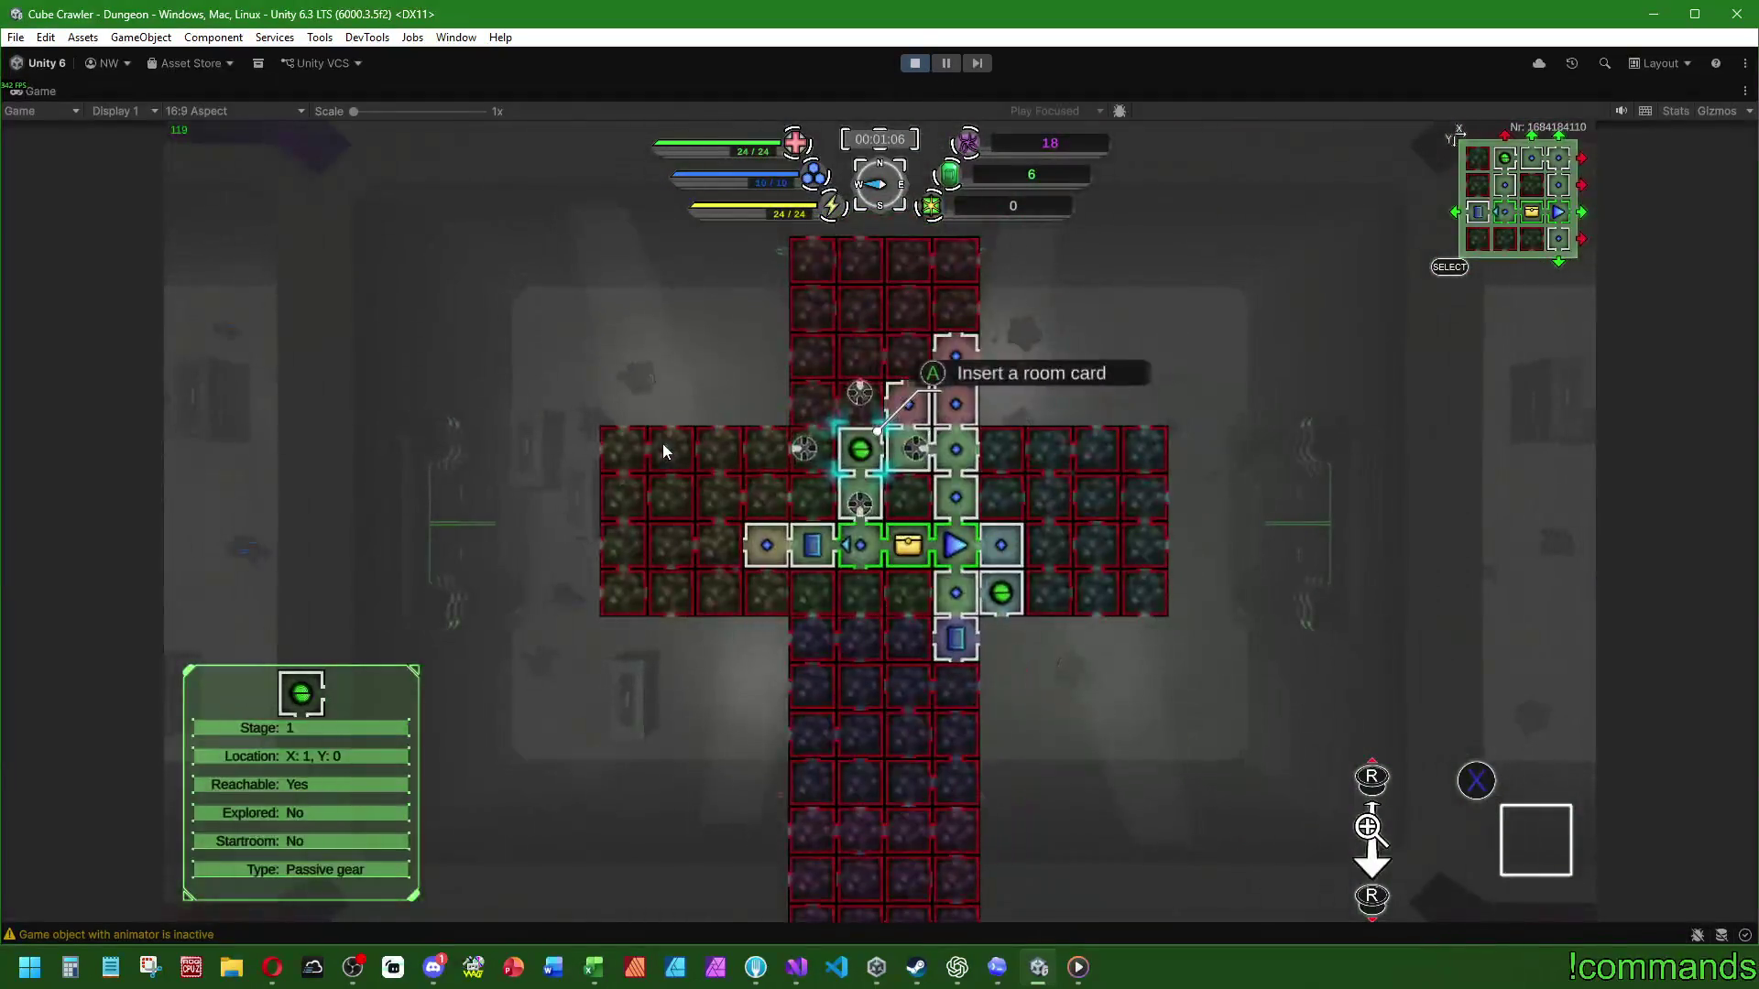
key("m")
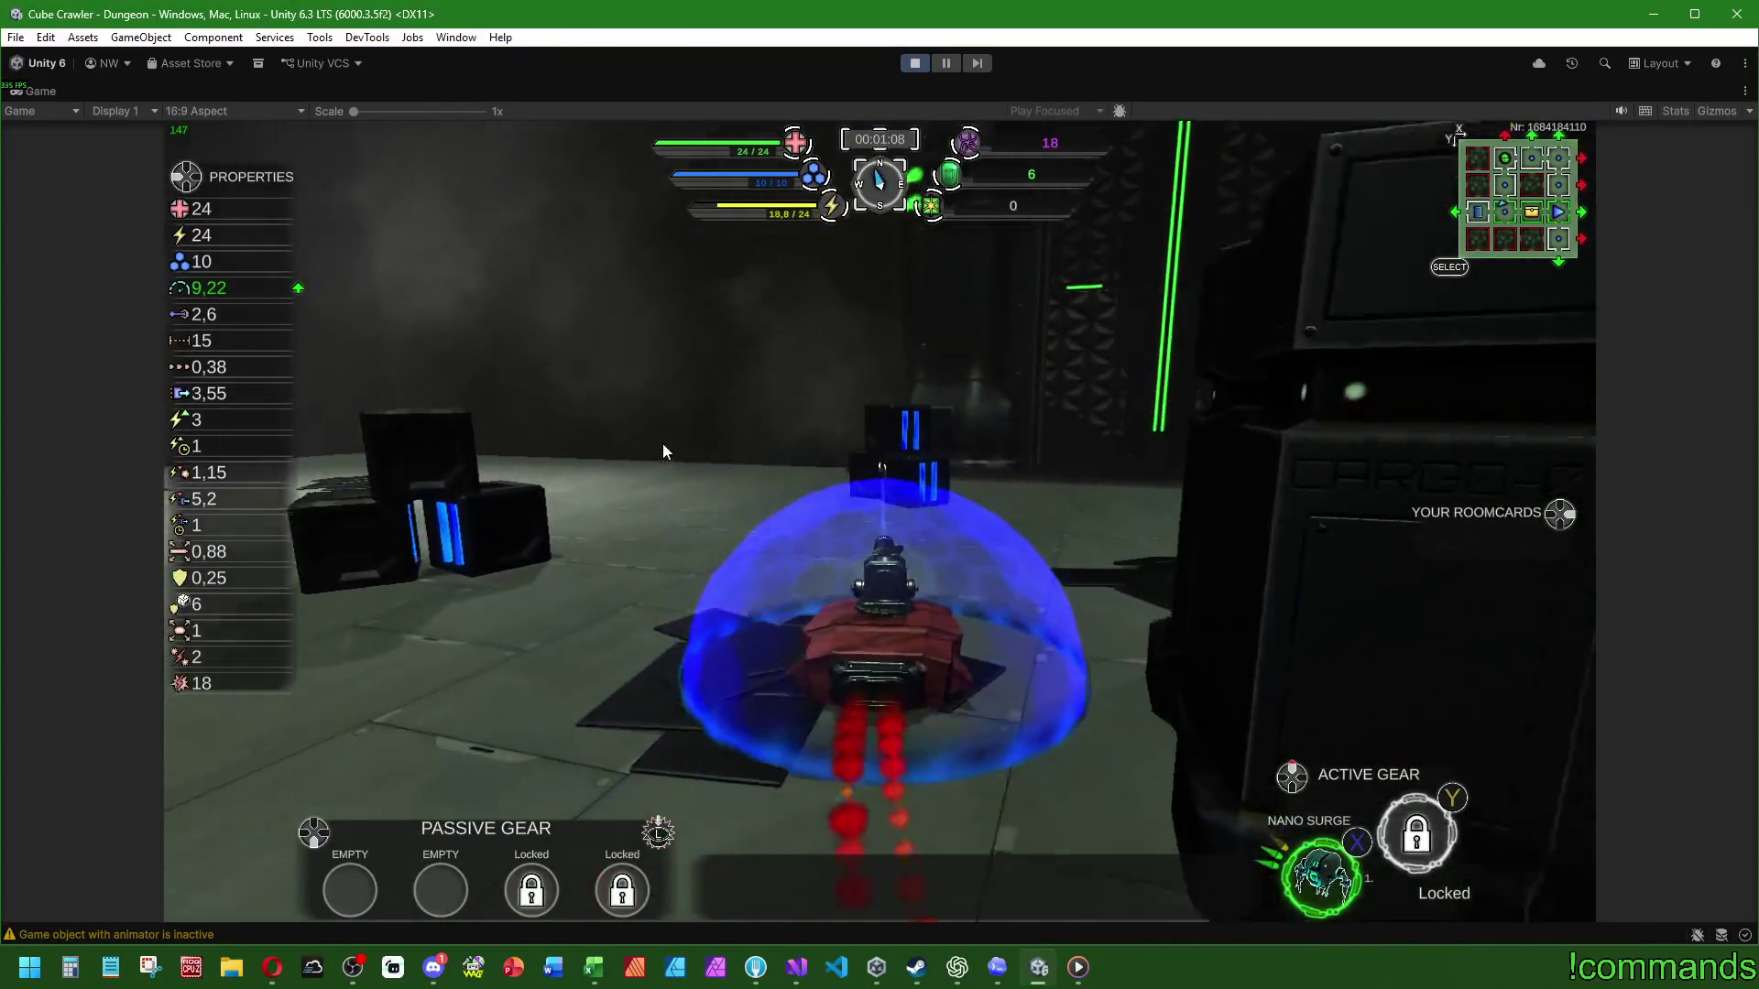
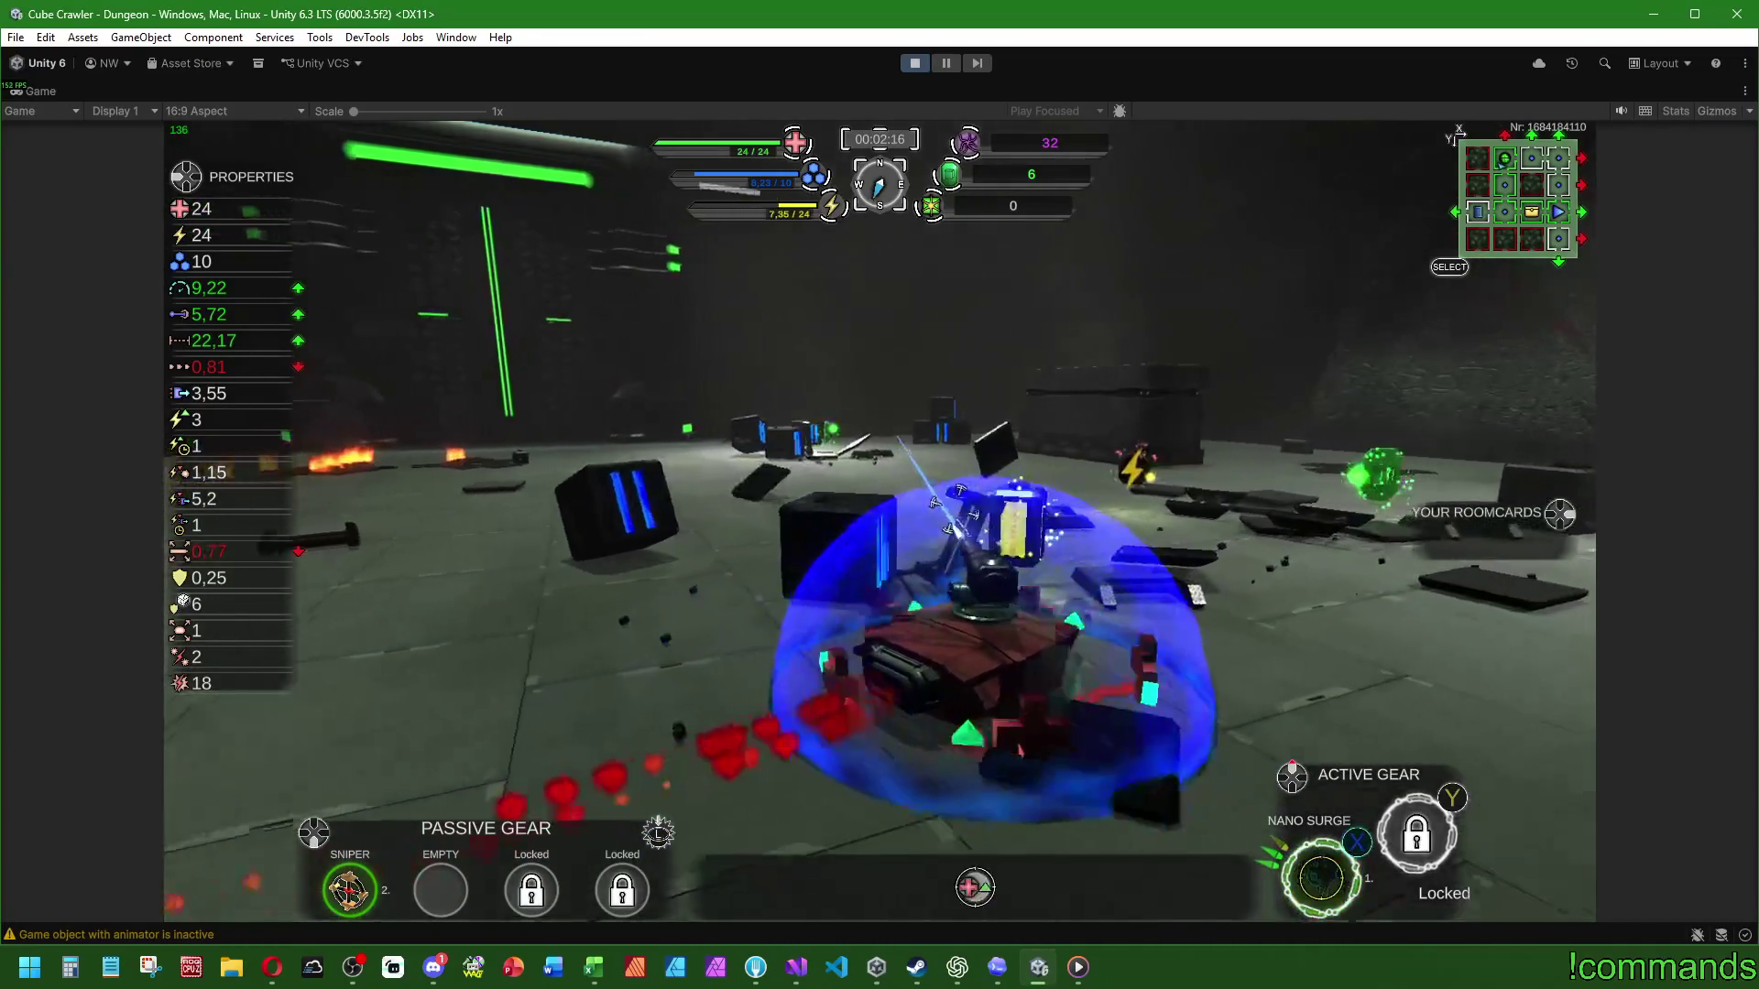
Step: Bring up the in-game settings with Esc, then stop the Cube Crawler play-test in Unity
key("Escape")
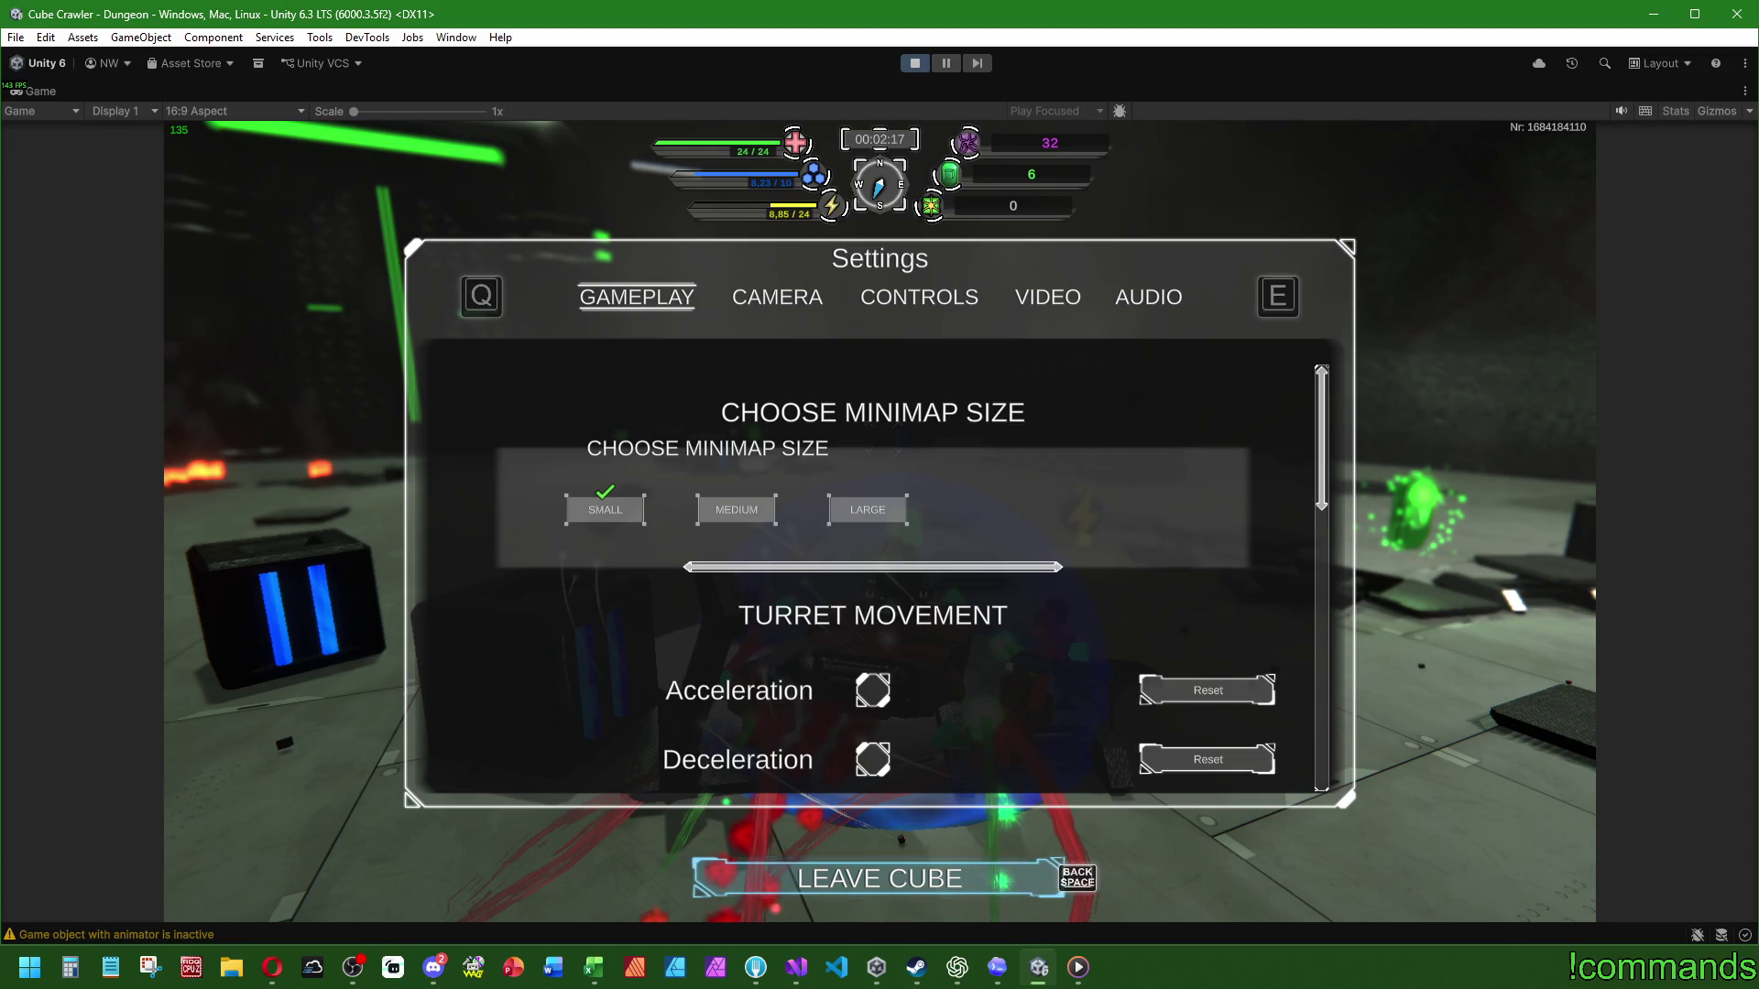
key("super")
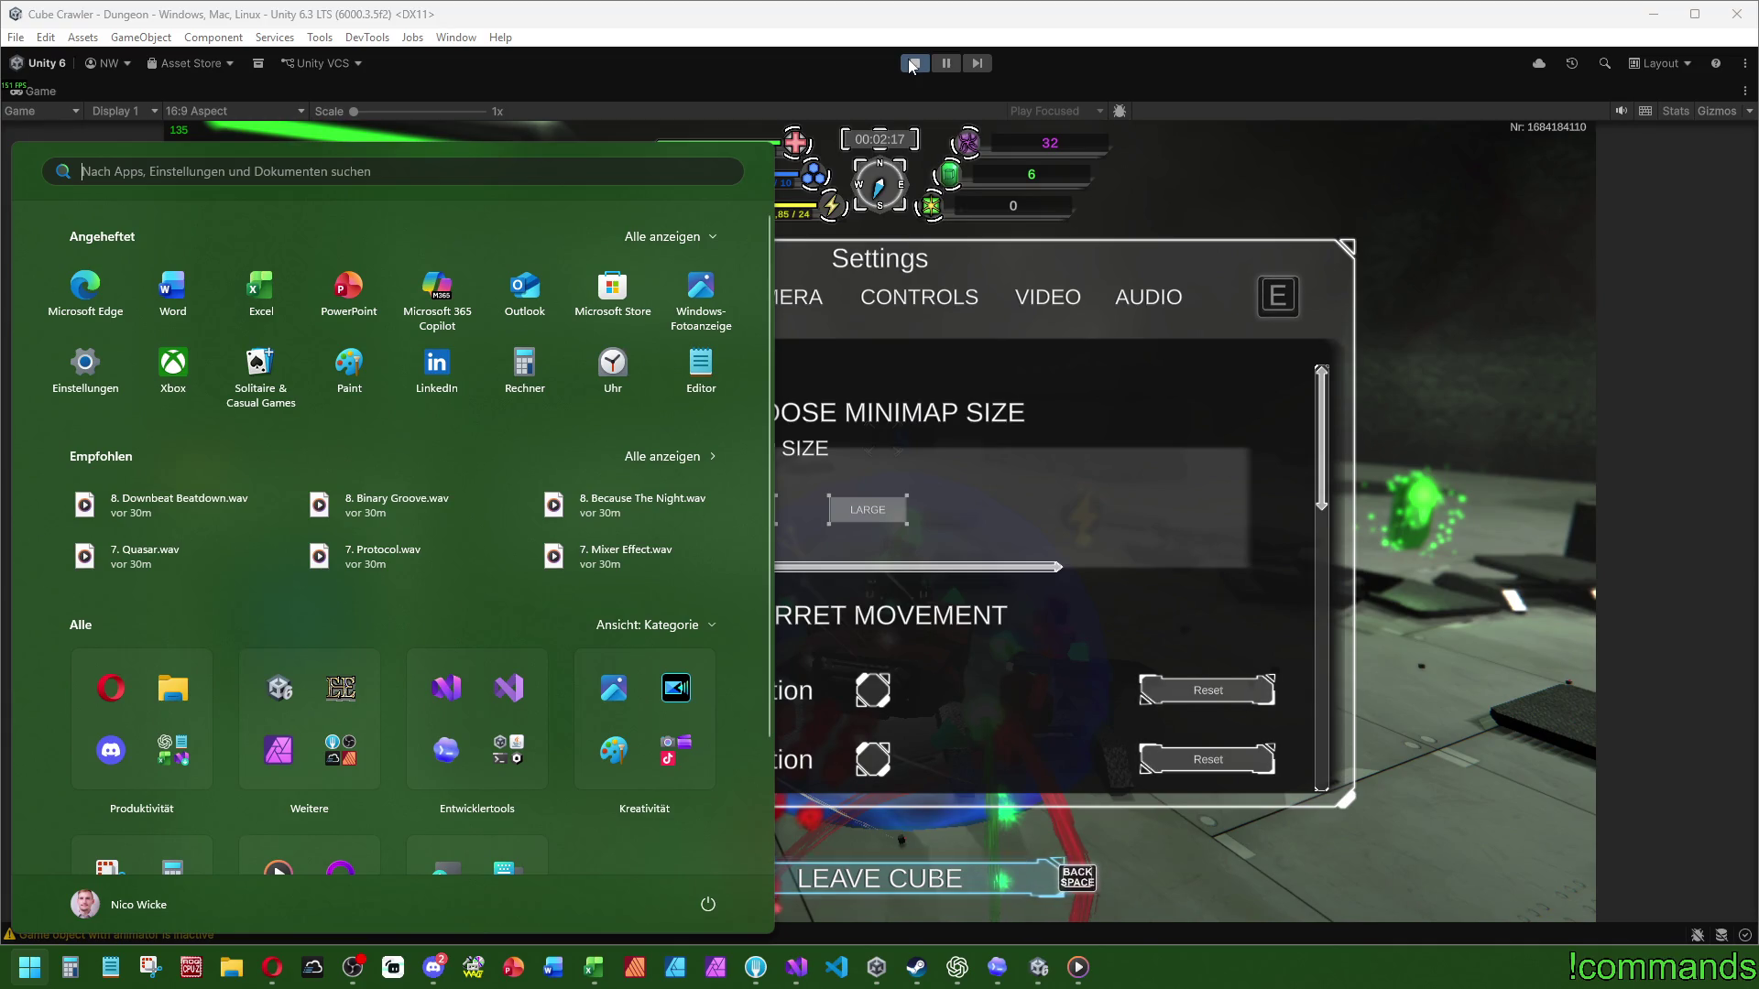
left_click(926, 77)
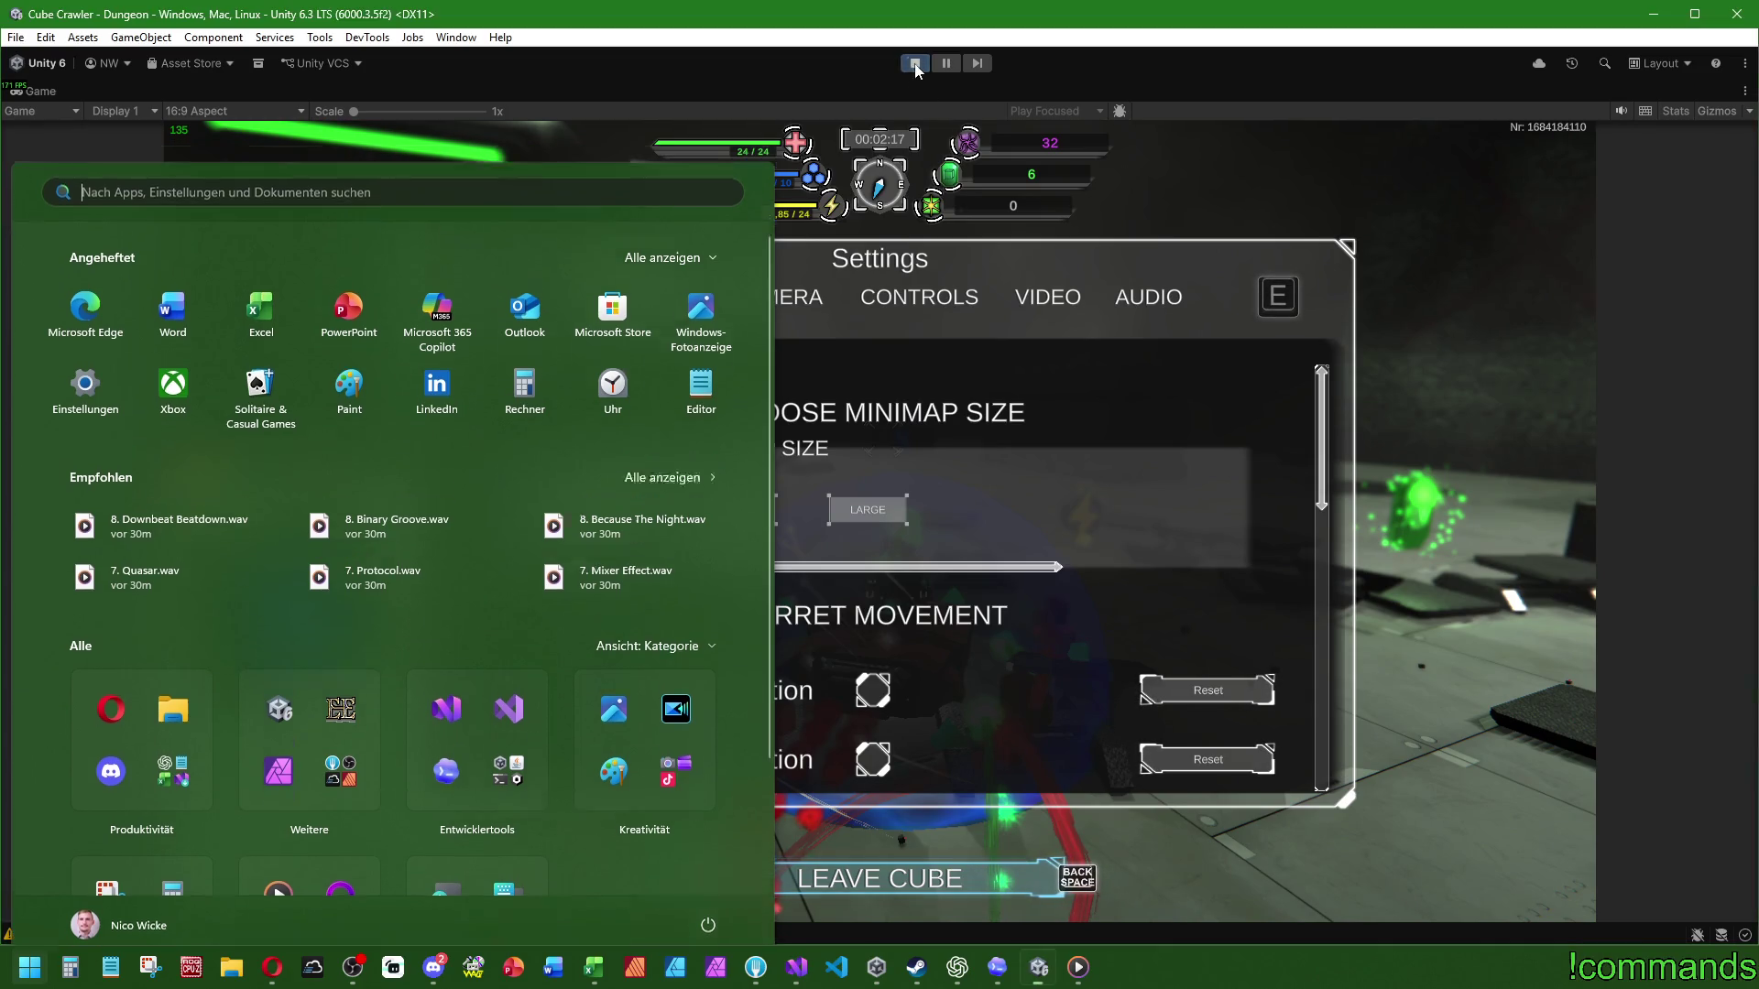
left_click(917, 65)
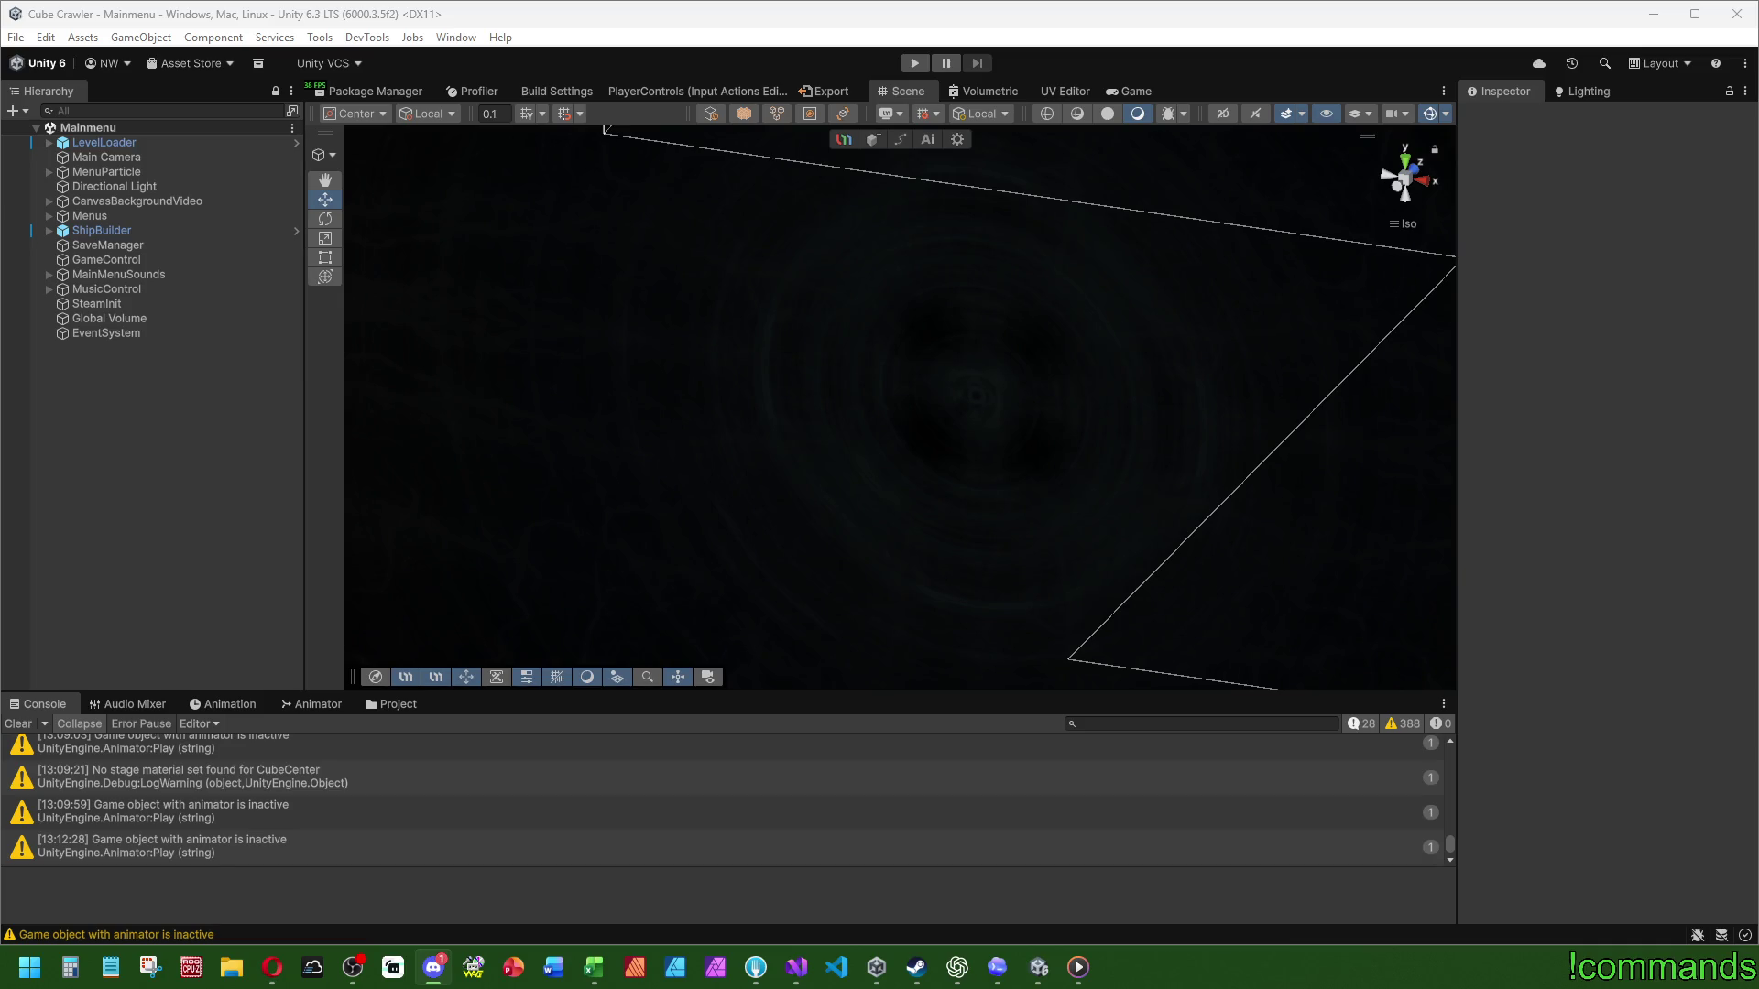
Step: Clear the console and browse Prefabs > World > CubeCore > Arena, then return to Assets
left_click(63, 658)
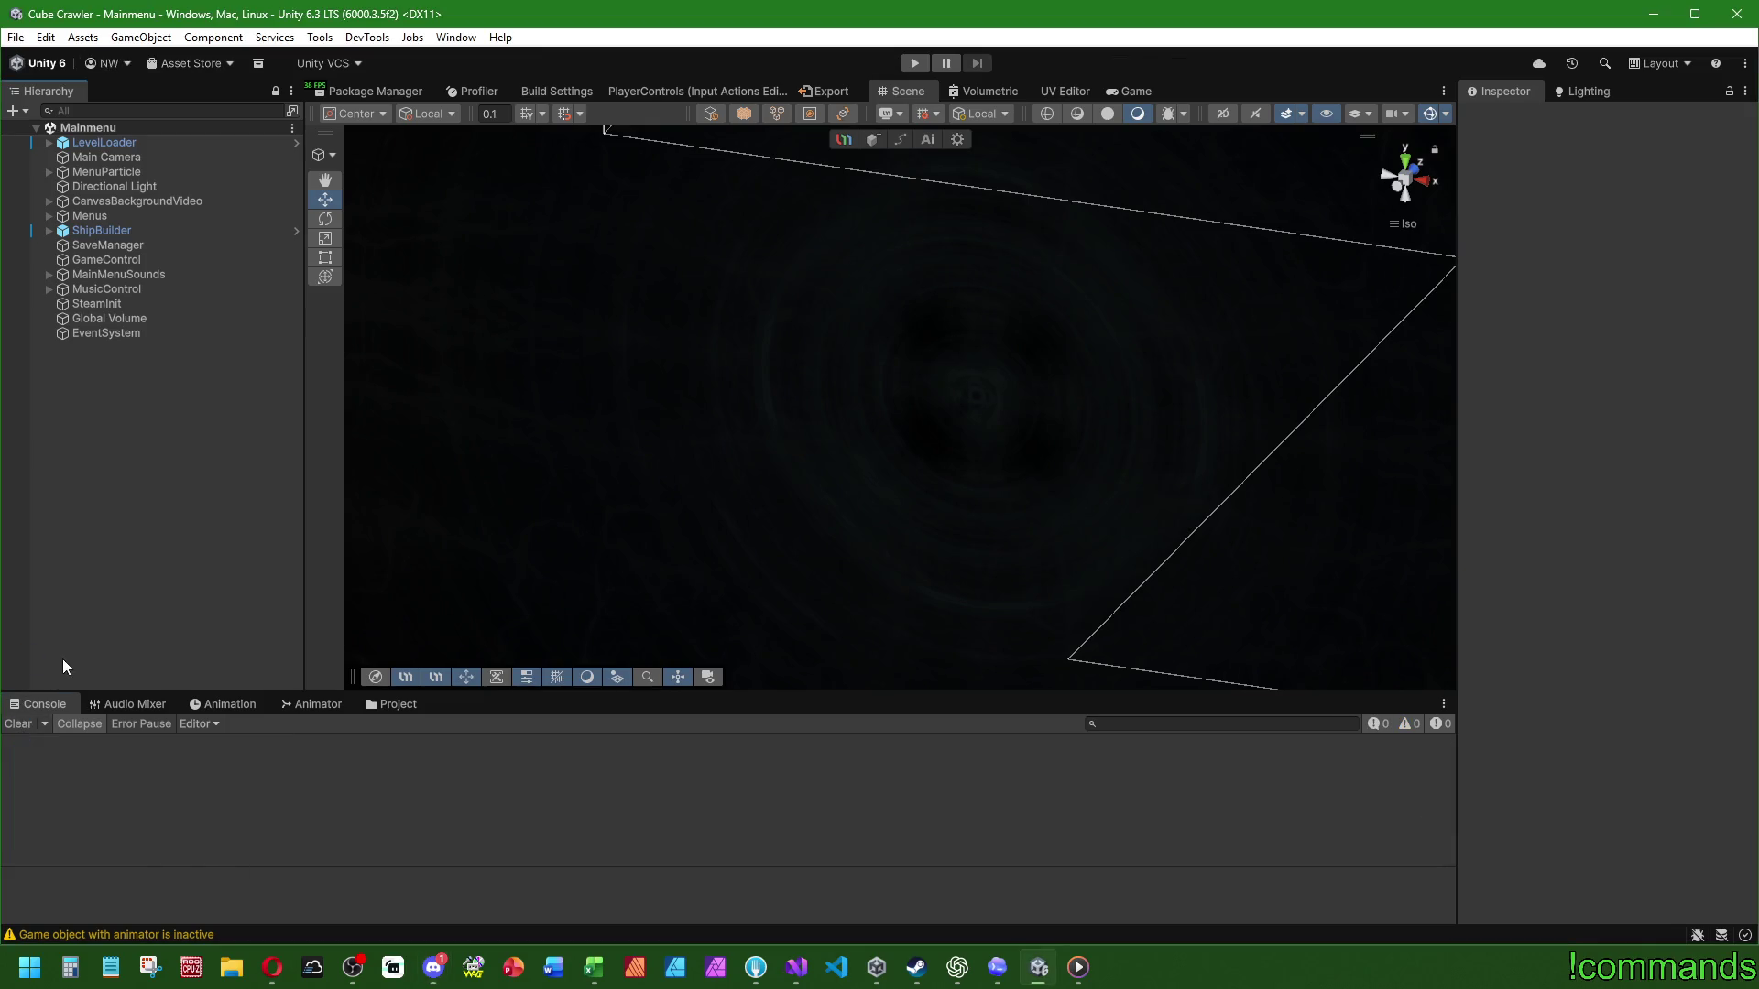
left_click(392, 706)
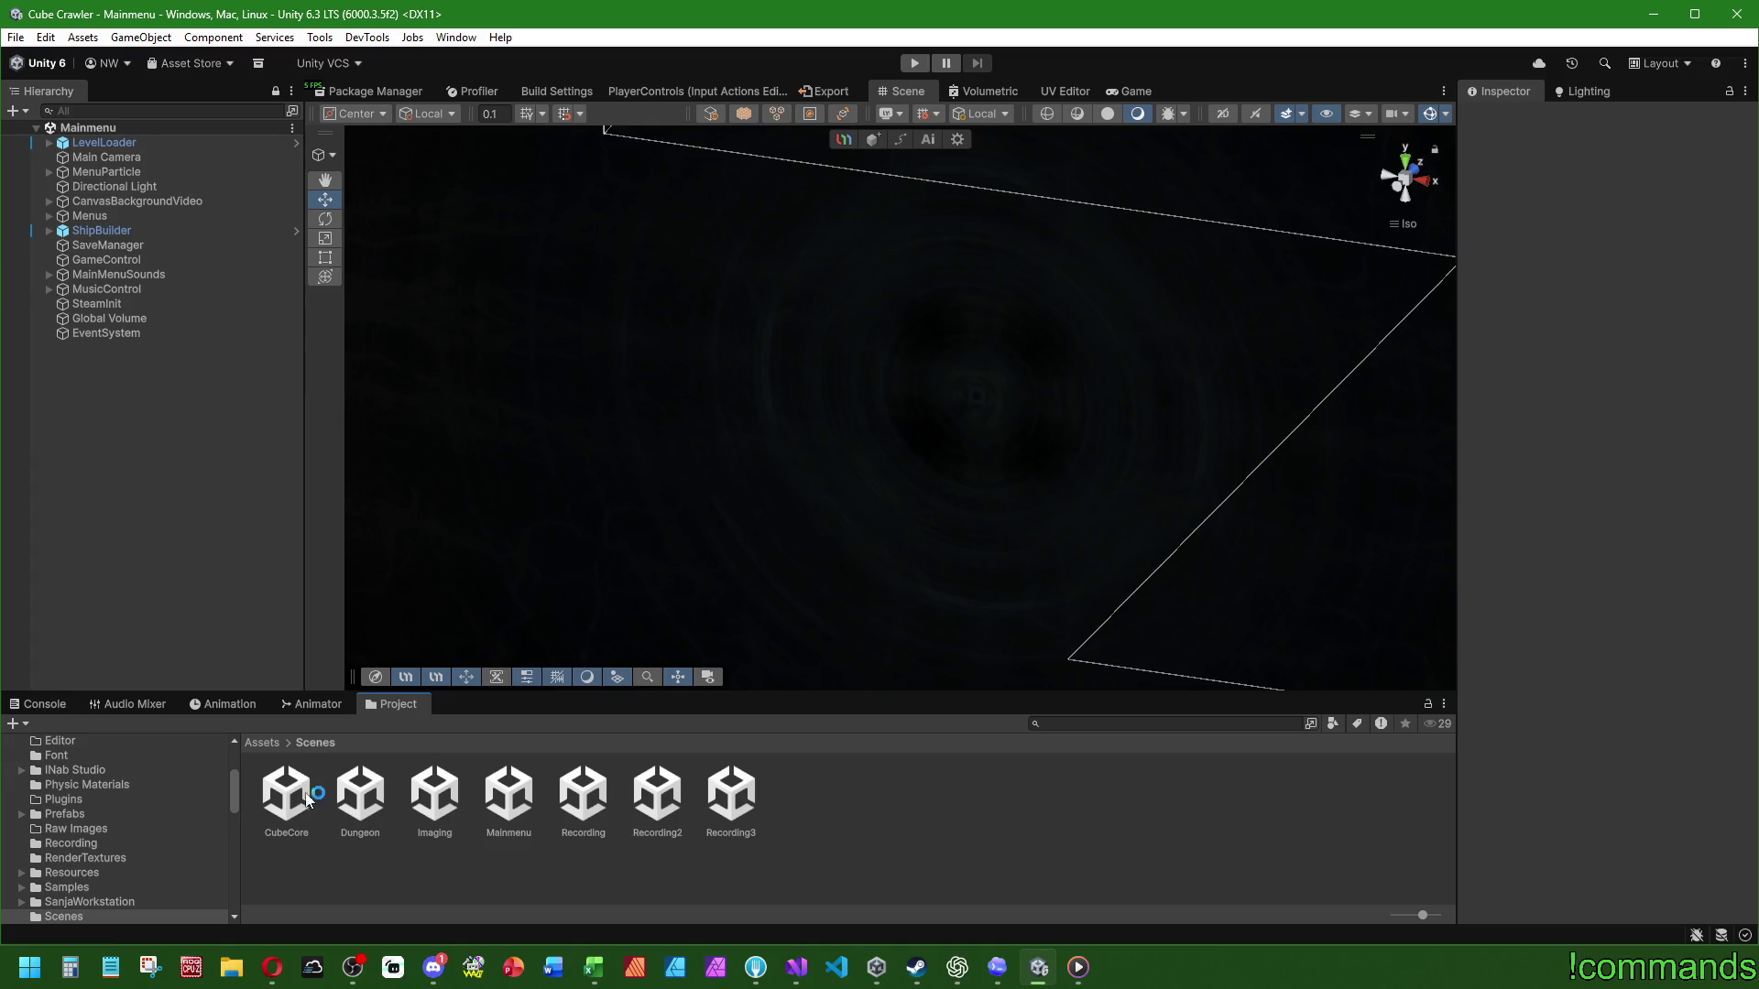
double_click(996, 801)
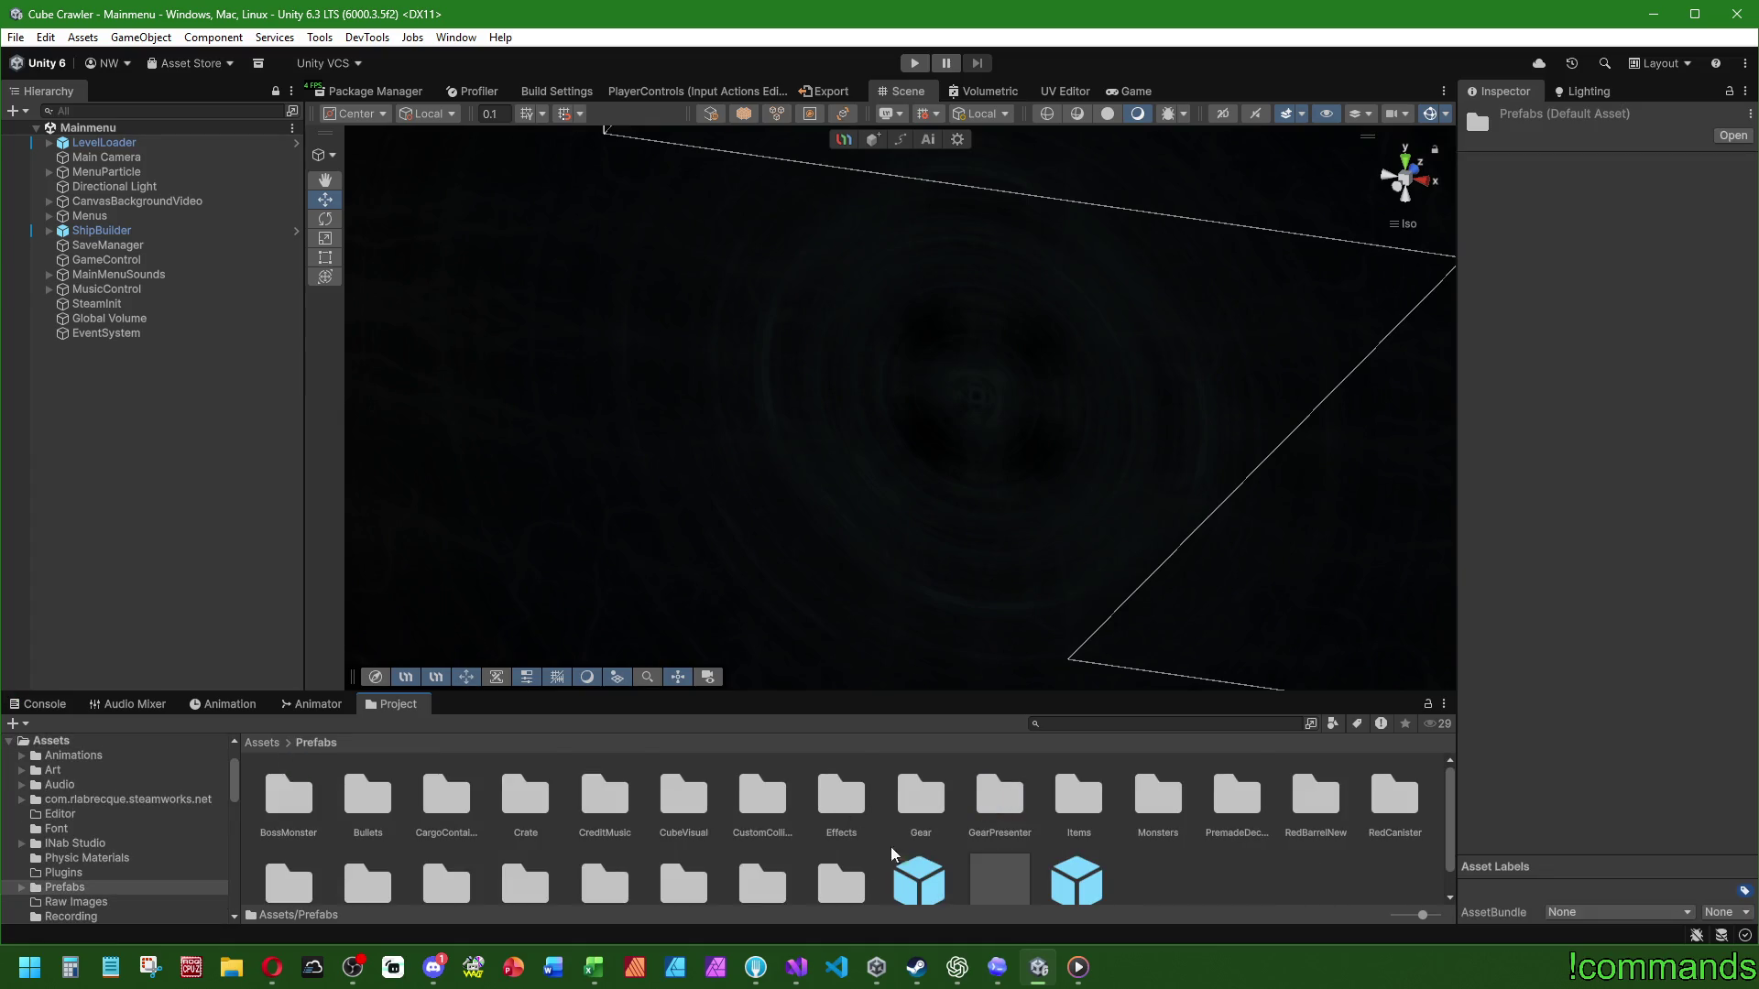
scroll(916, 843, "down", 1)
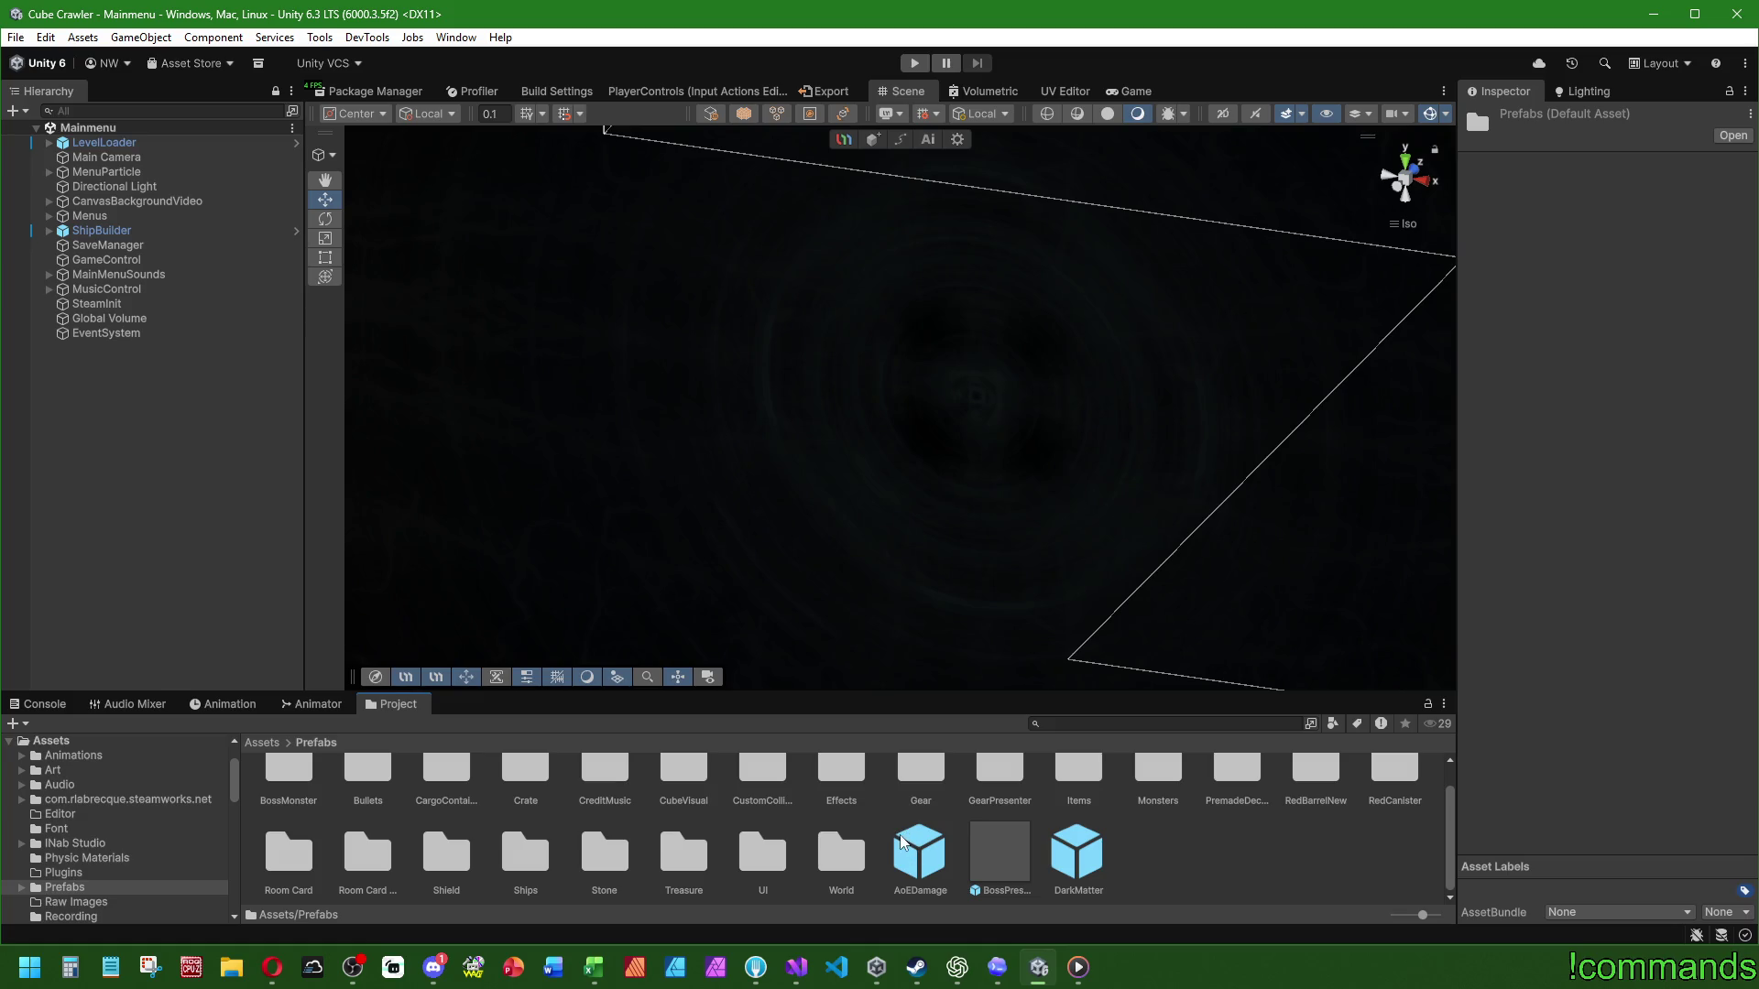
double_click(841, 853)
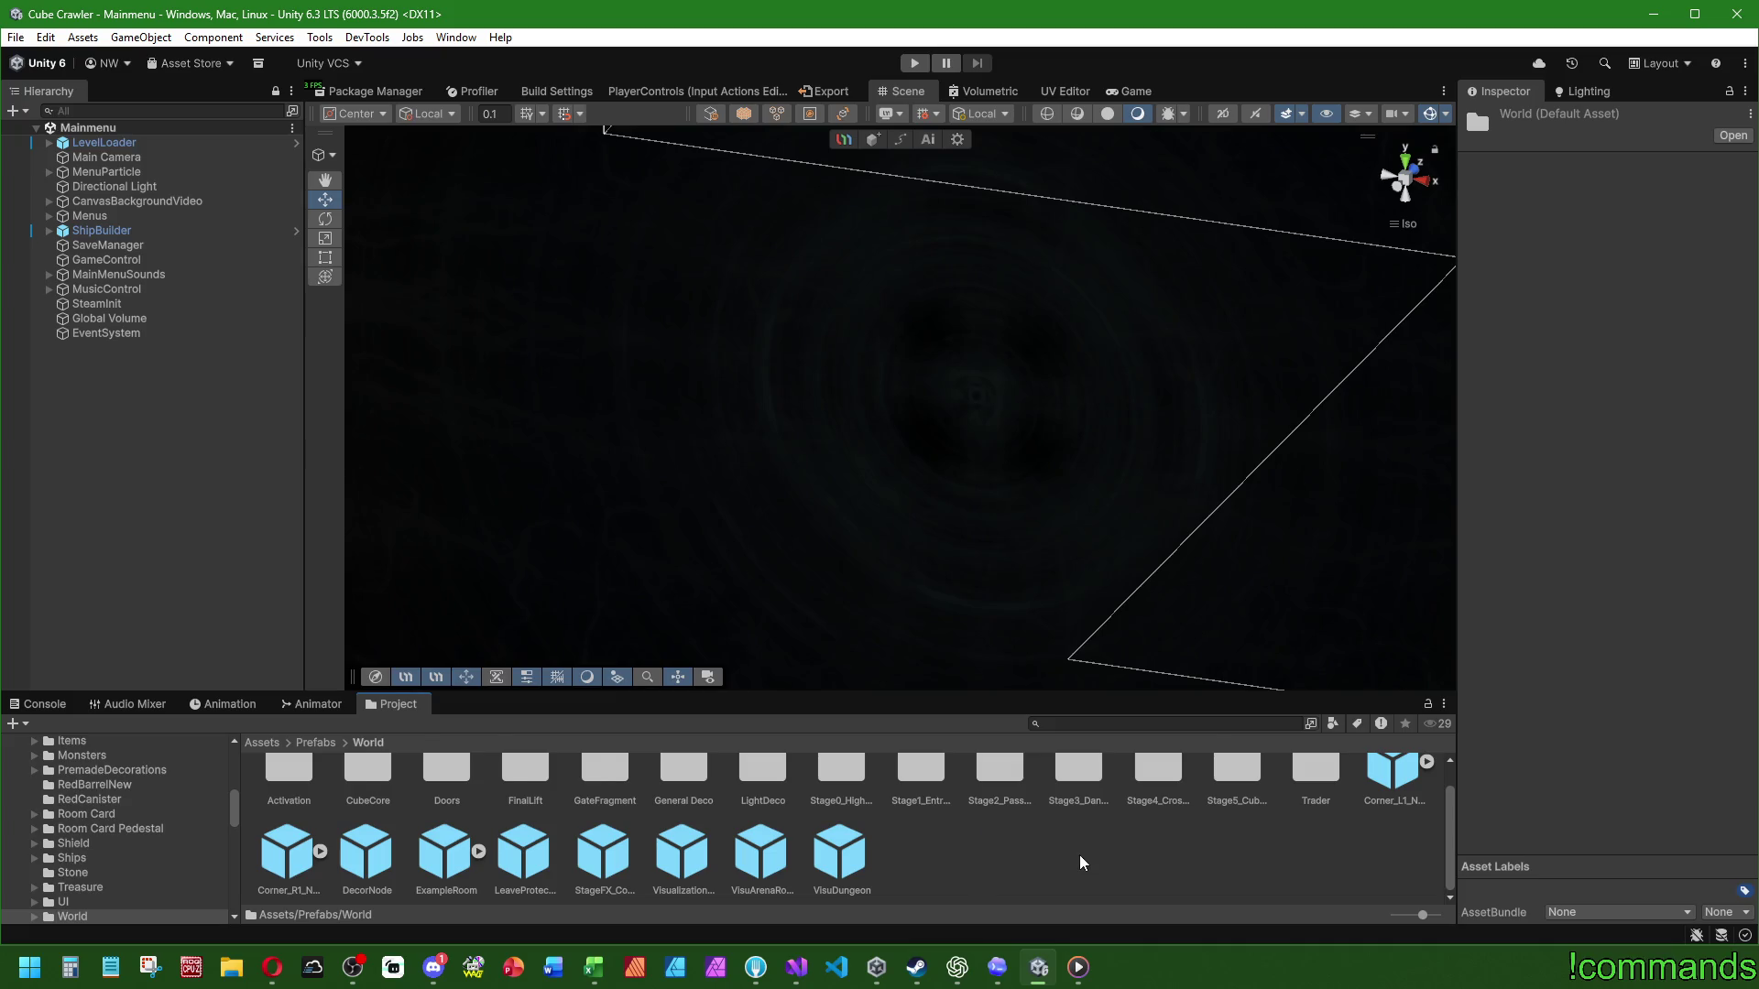
scroll(1078, 862, "up", 1)
double_click(367, 797)
double_click(283, 800)
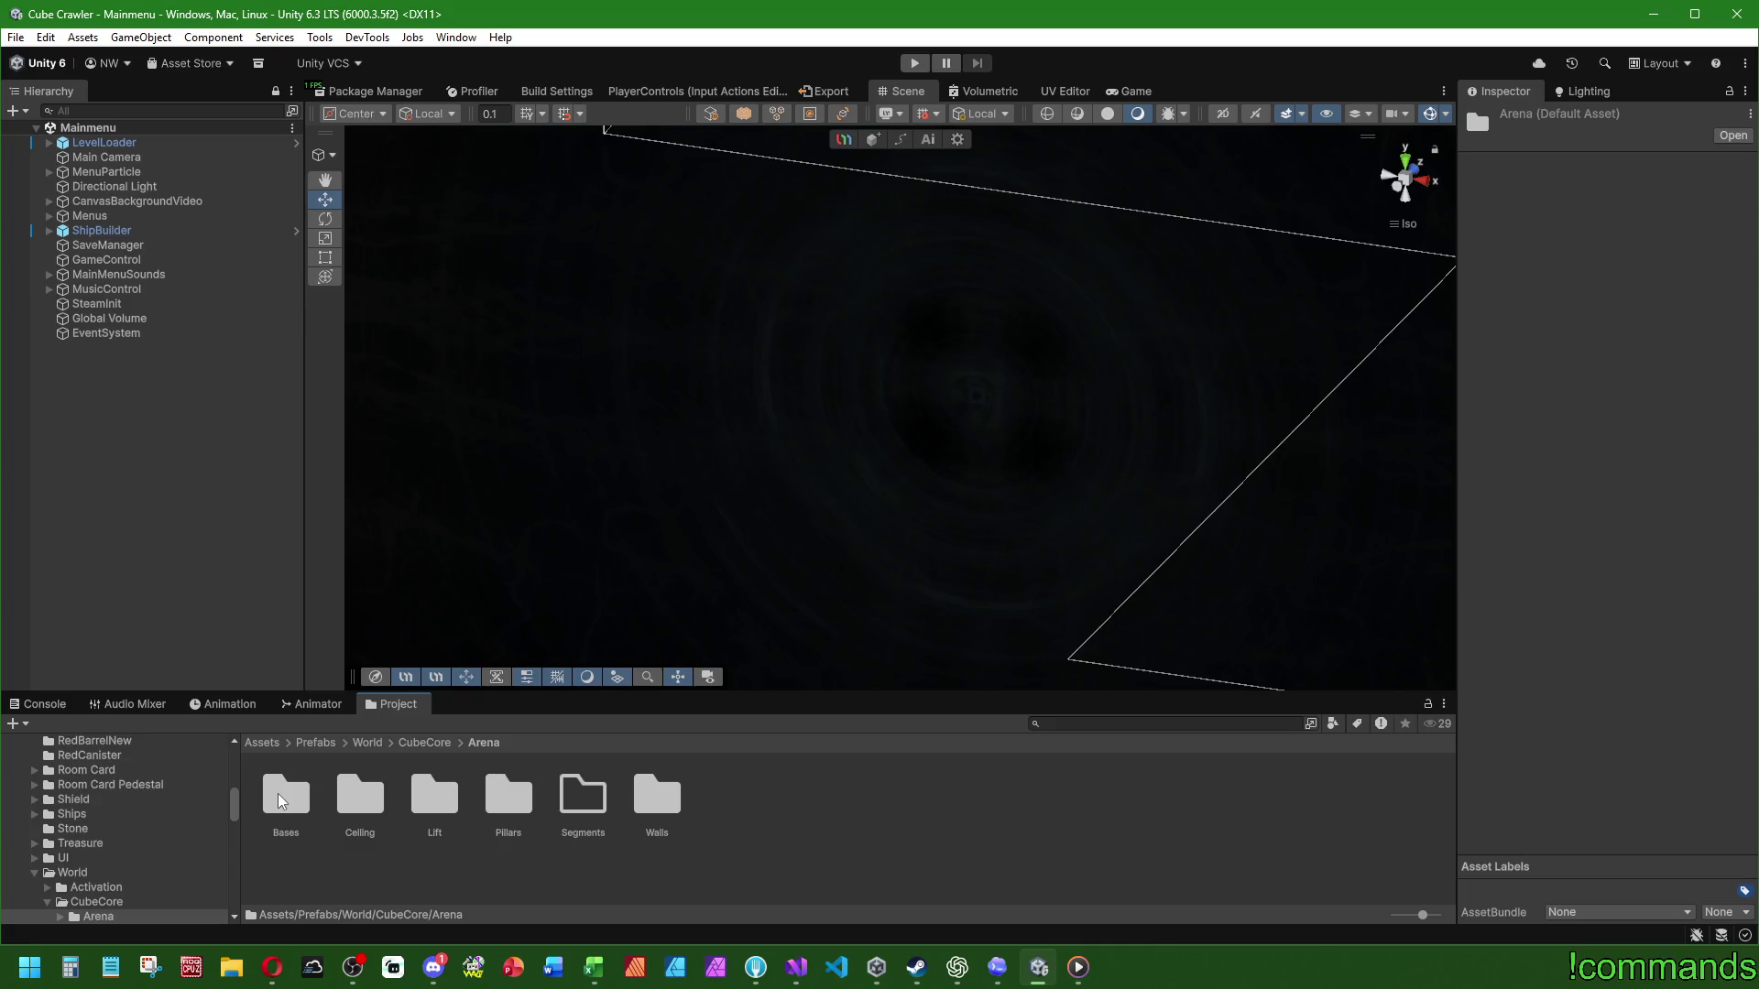
left_click(263, 743)
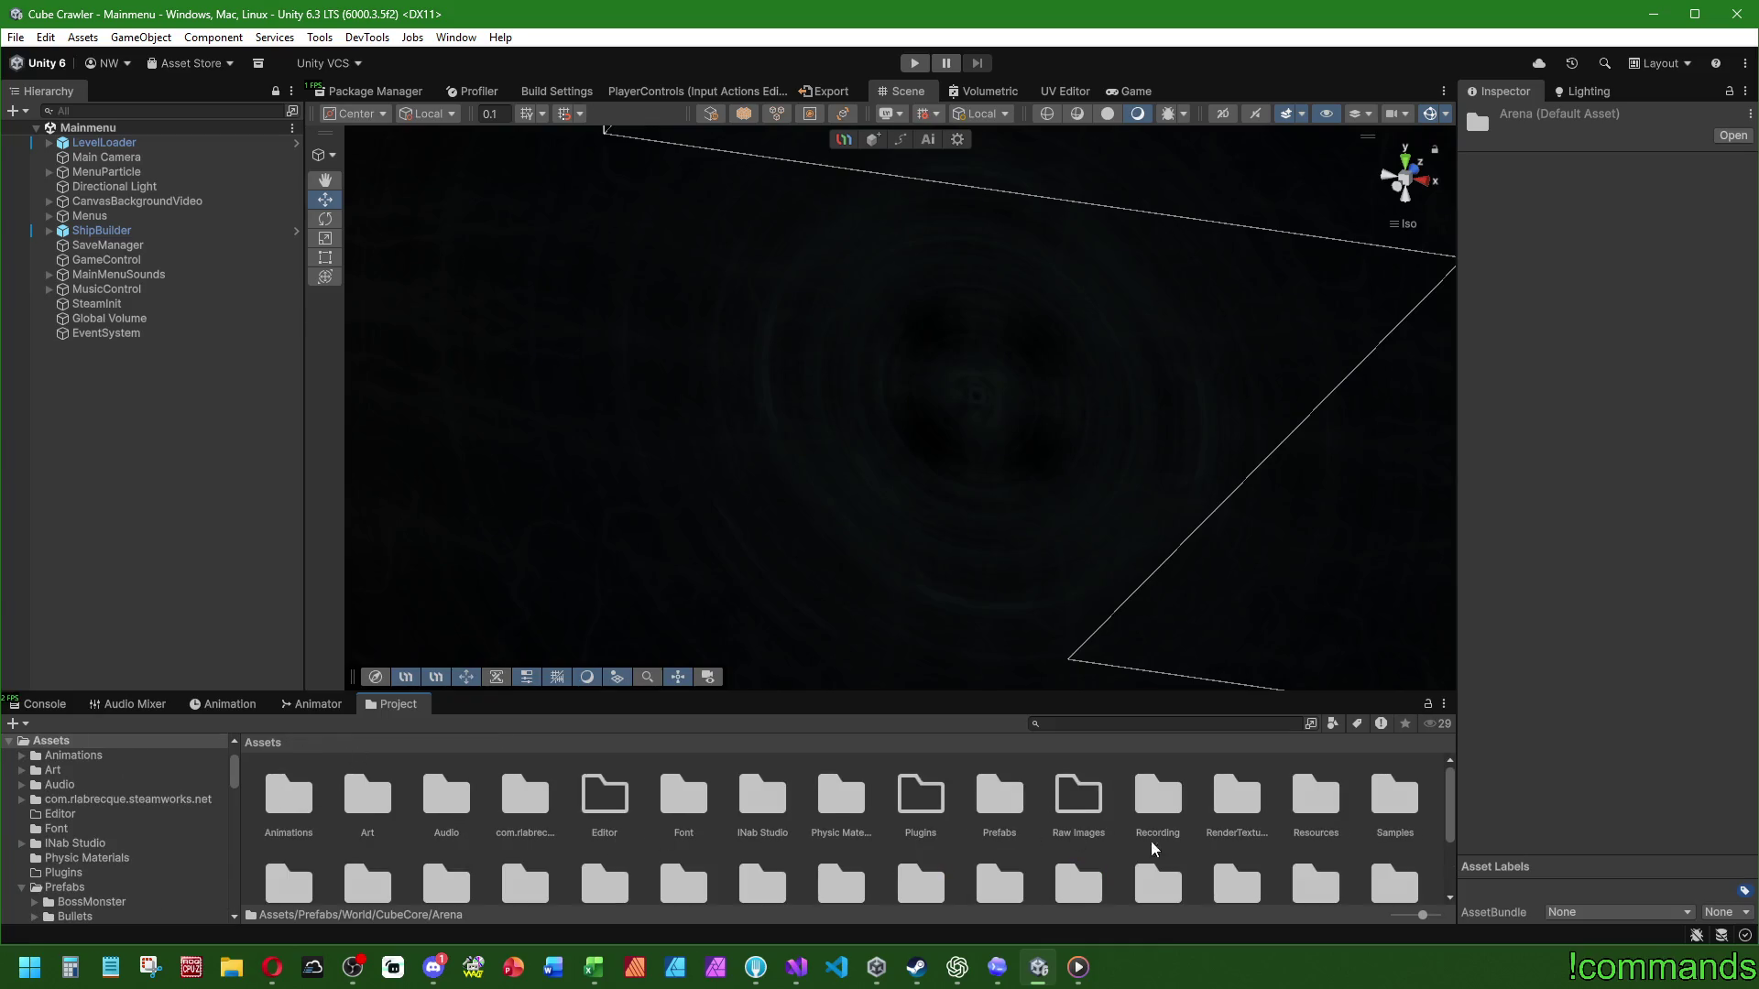
Step: Load the CubeCore scene from the Scenes folder
scroll(1351, 844, "down", 3)
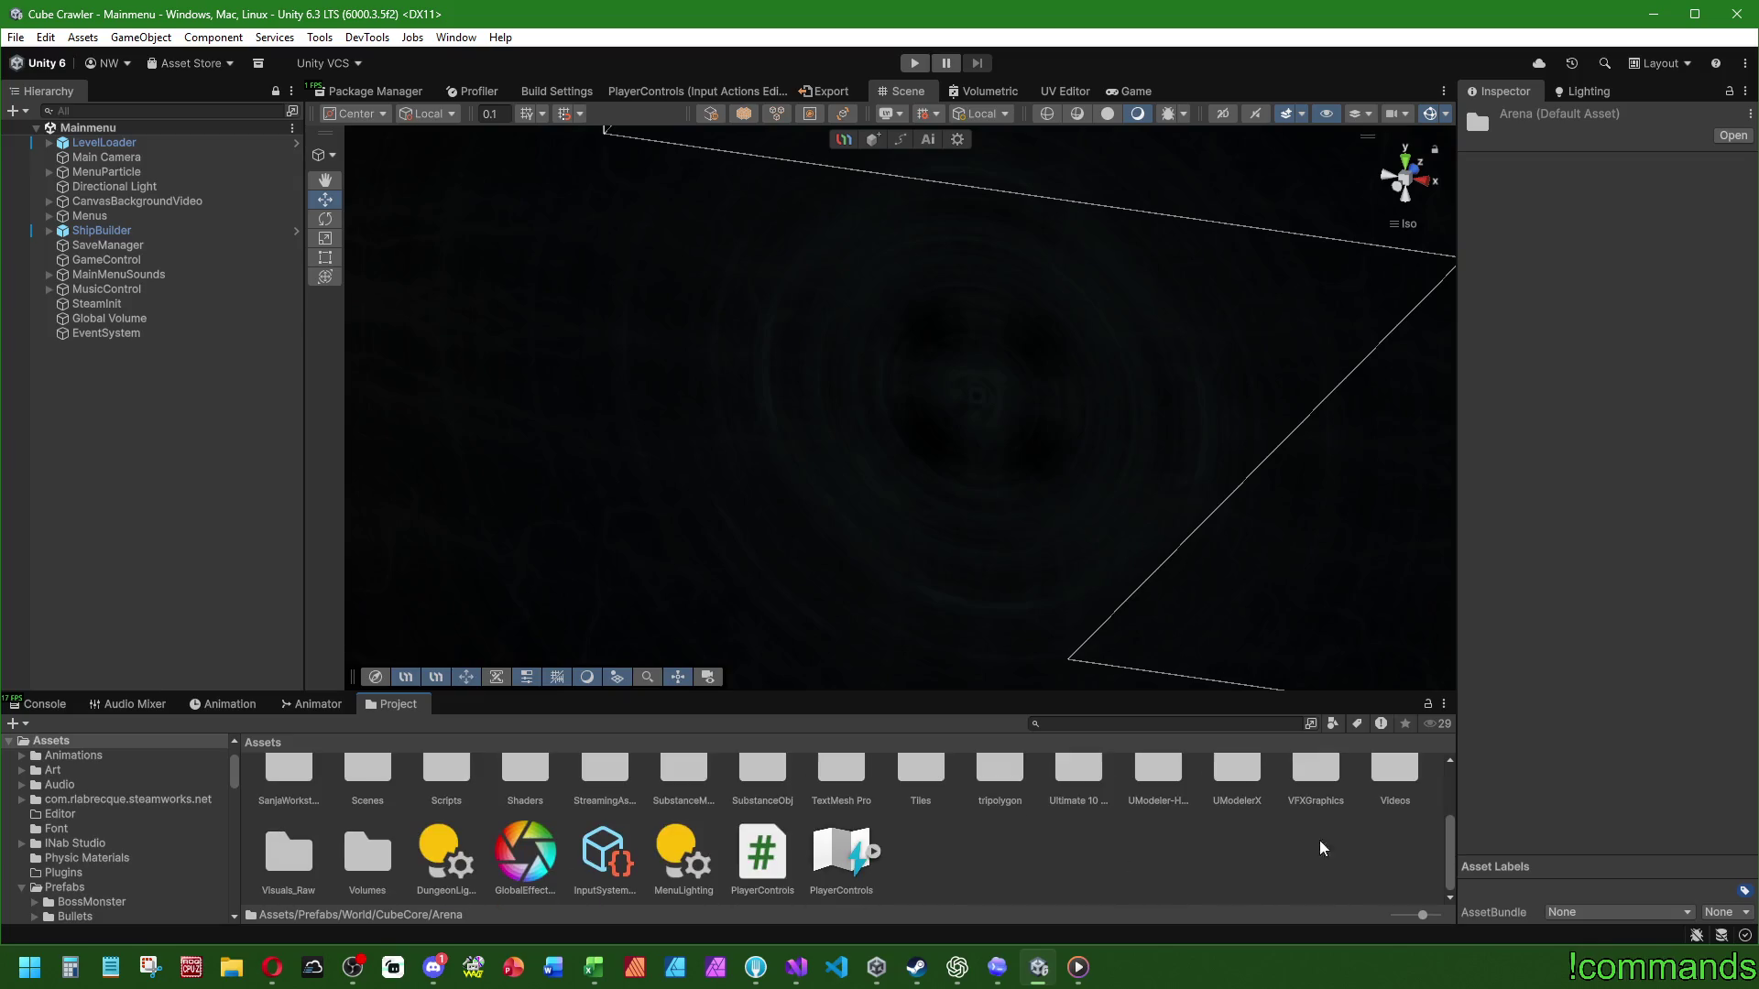
scroll(367, 839, "up", 1)
double_click(366, 830)
double_click(282, 806)
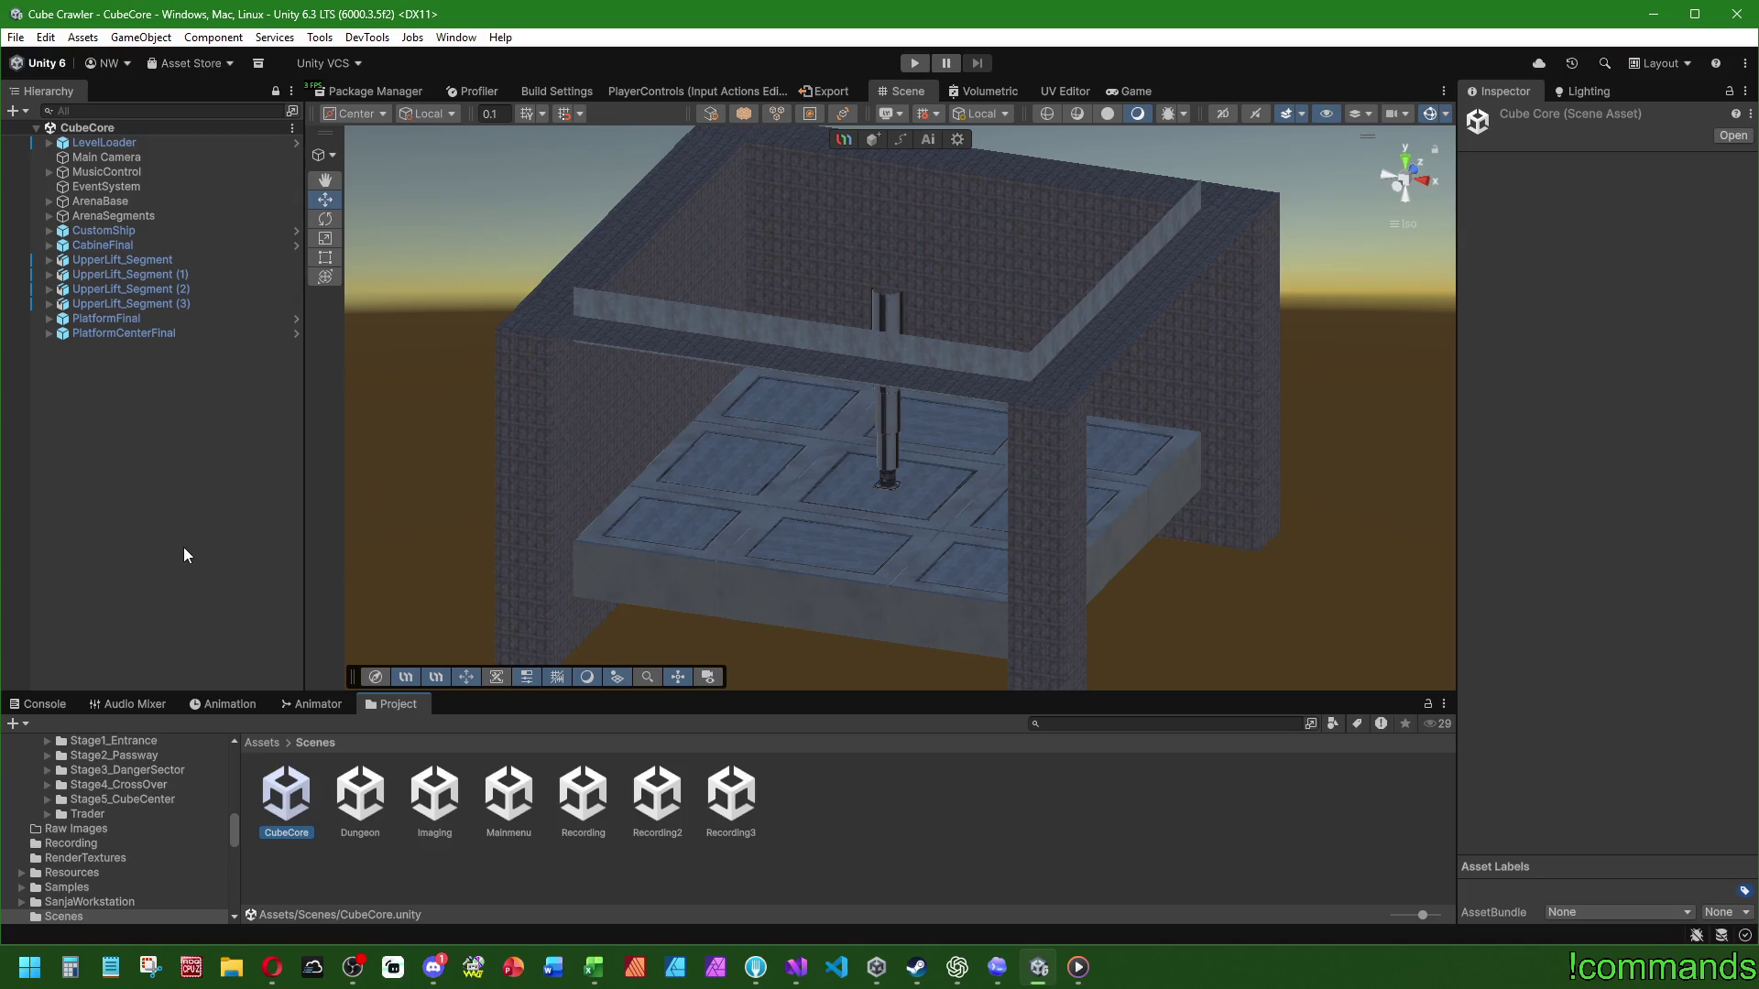
Step: Expand ArenaBase and ArenaSegments and frame the Segment_N_96x80 floor piece
mouse_move(817, 535)
left_mouse_down()
mouse_move(907, 467)
mouse_move(926, 208)
mouse_move(1142, 417)
mouse_move(1127, 460)
left_mouse_up()
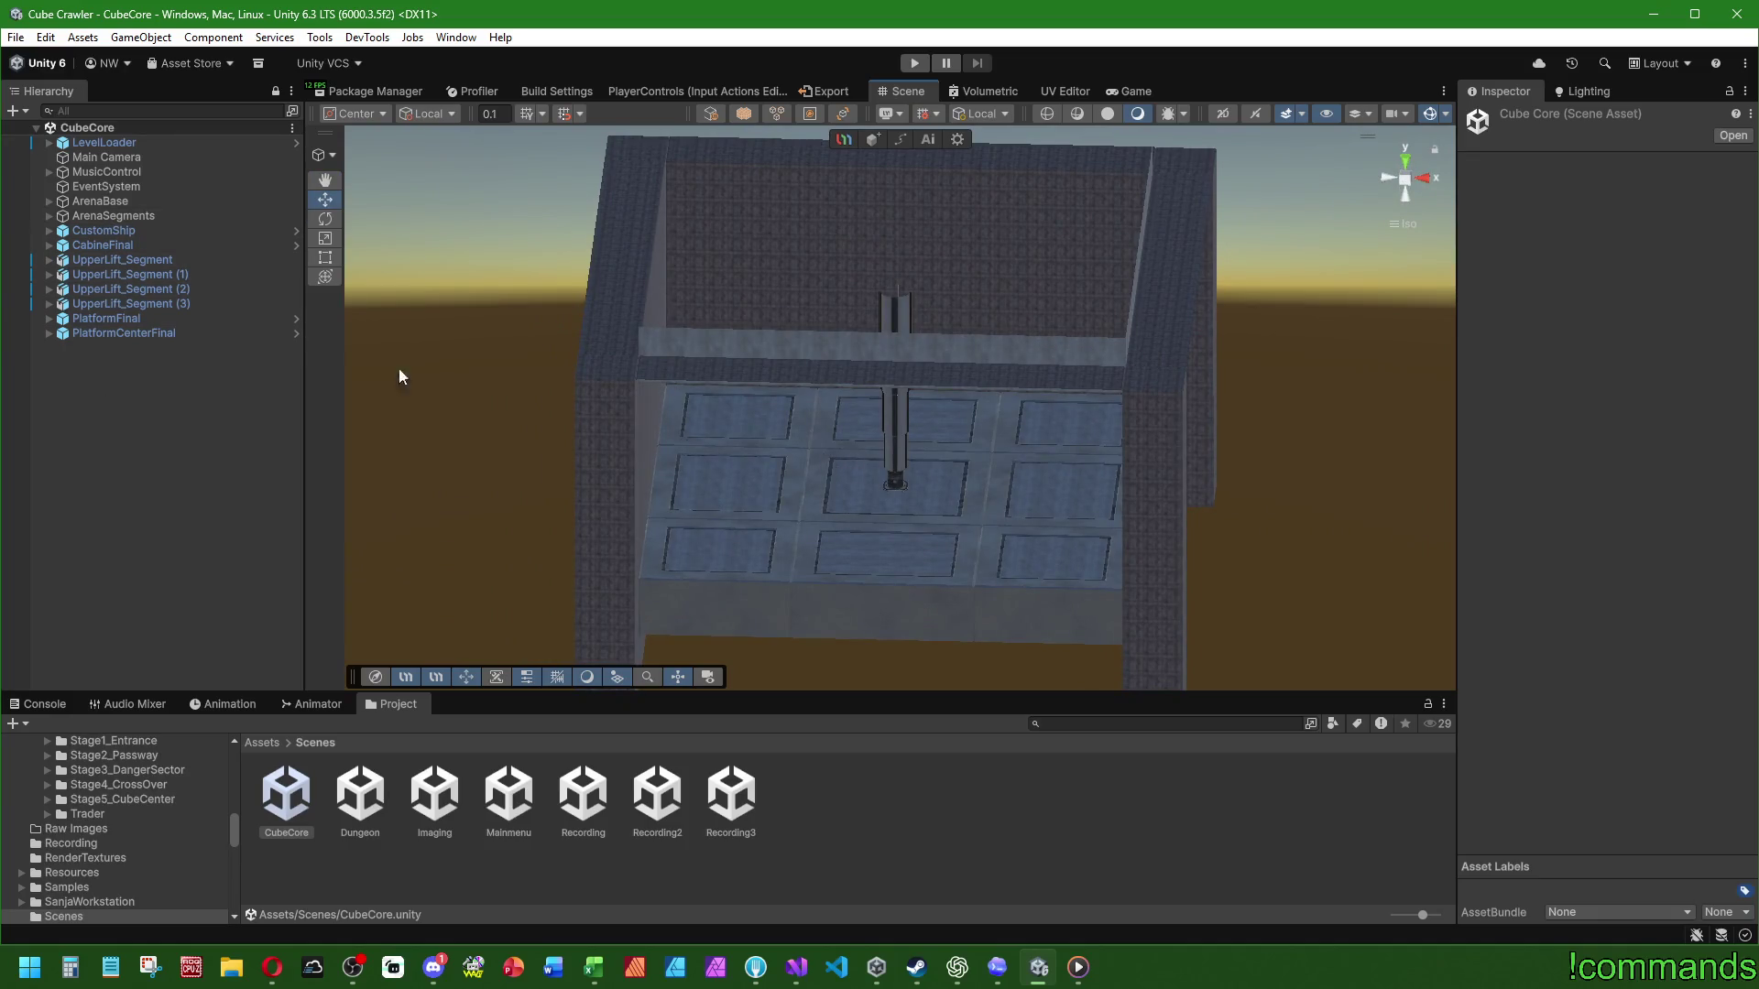
left_click(48, 215)
left_click(48, 201)
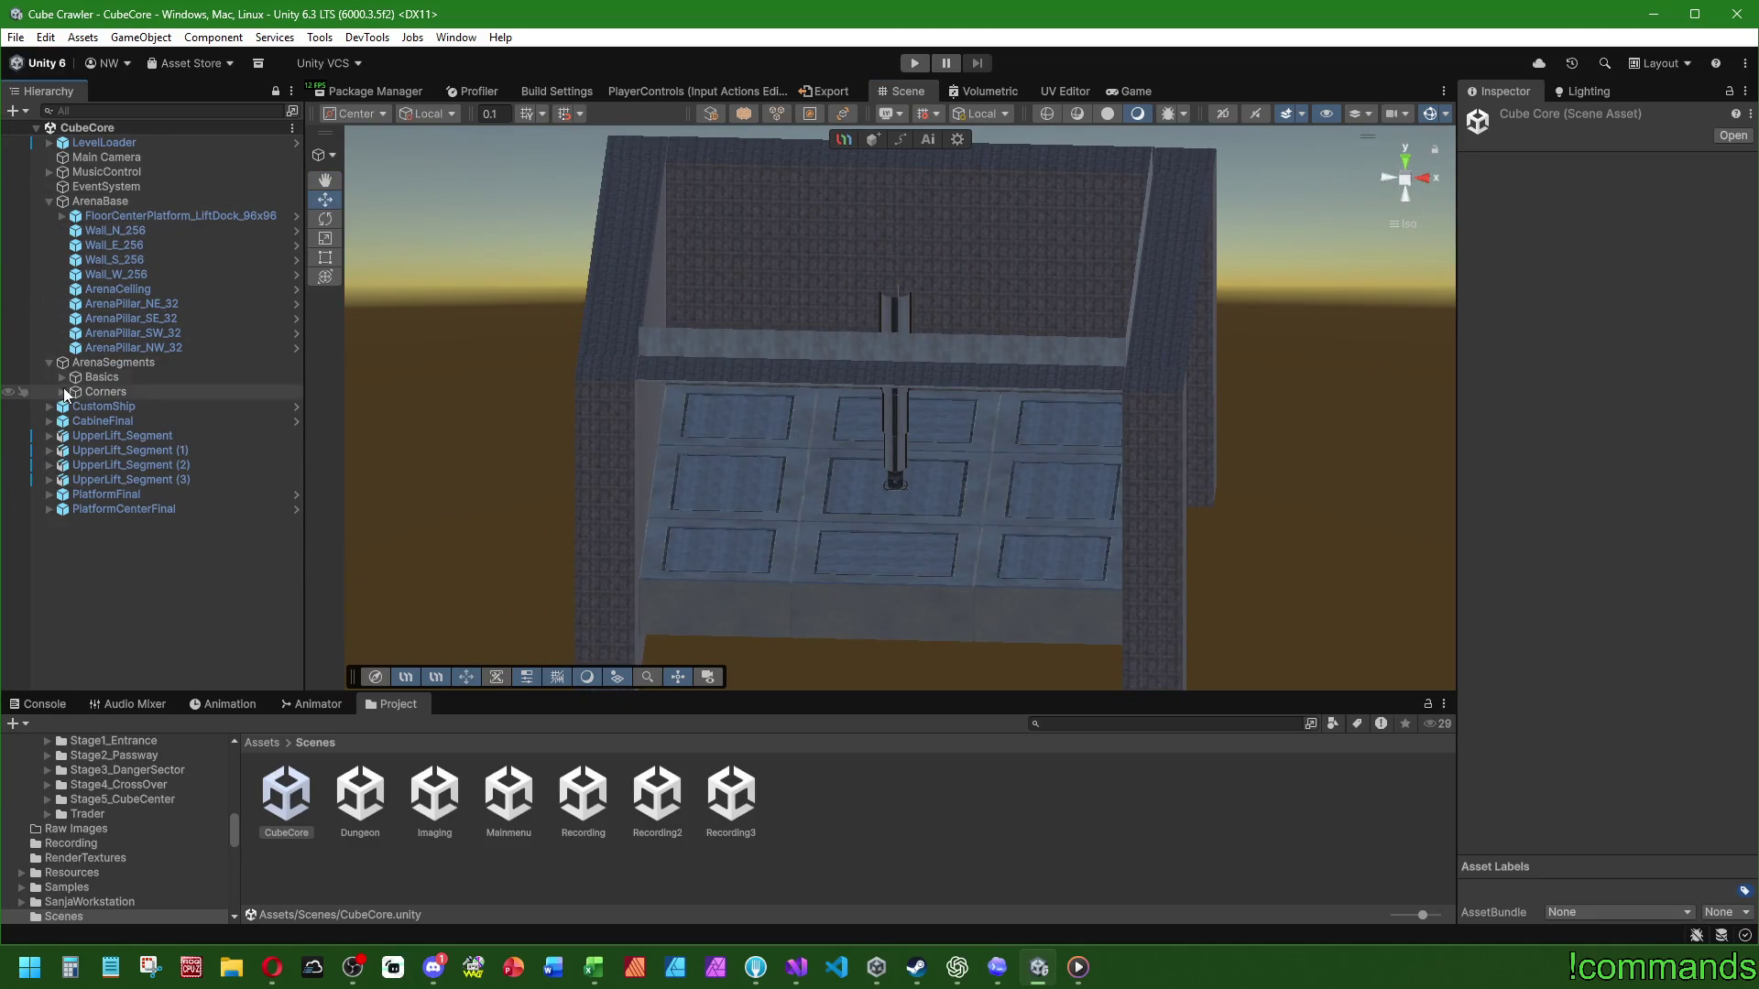
left_click(143, 394)
key("f")
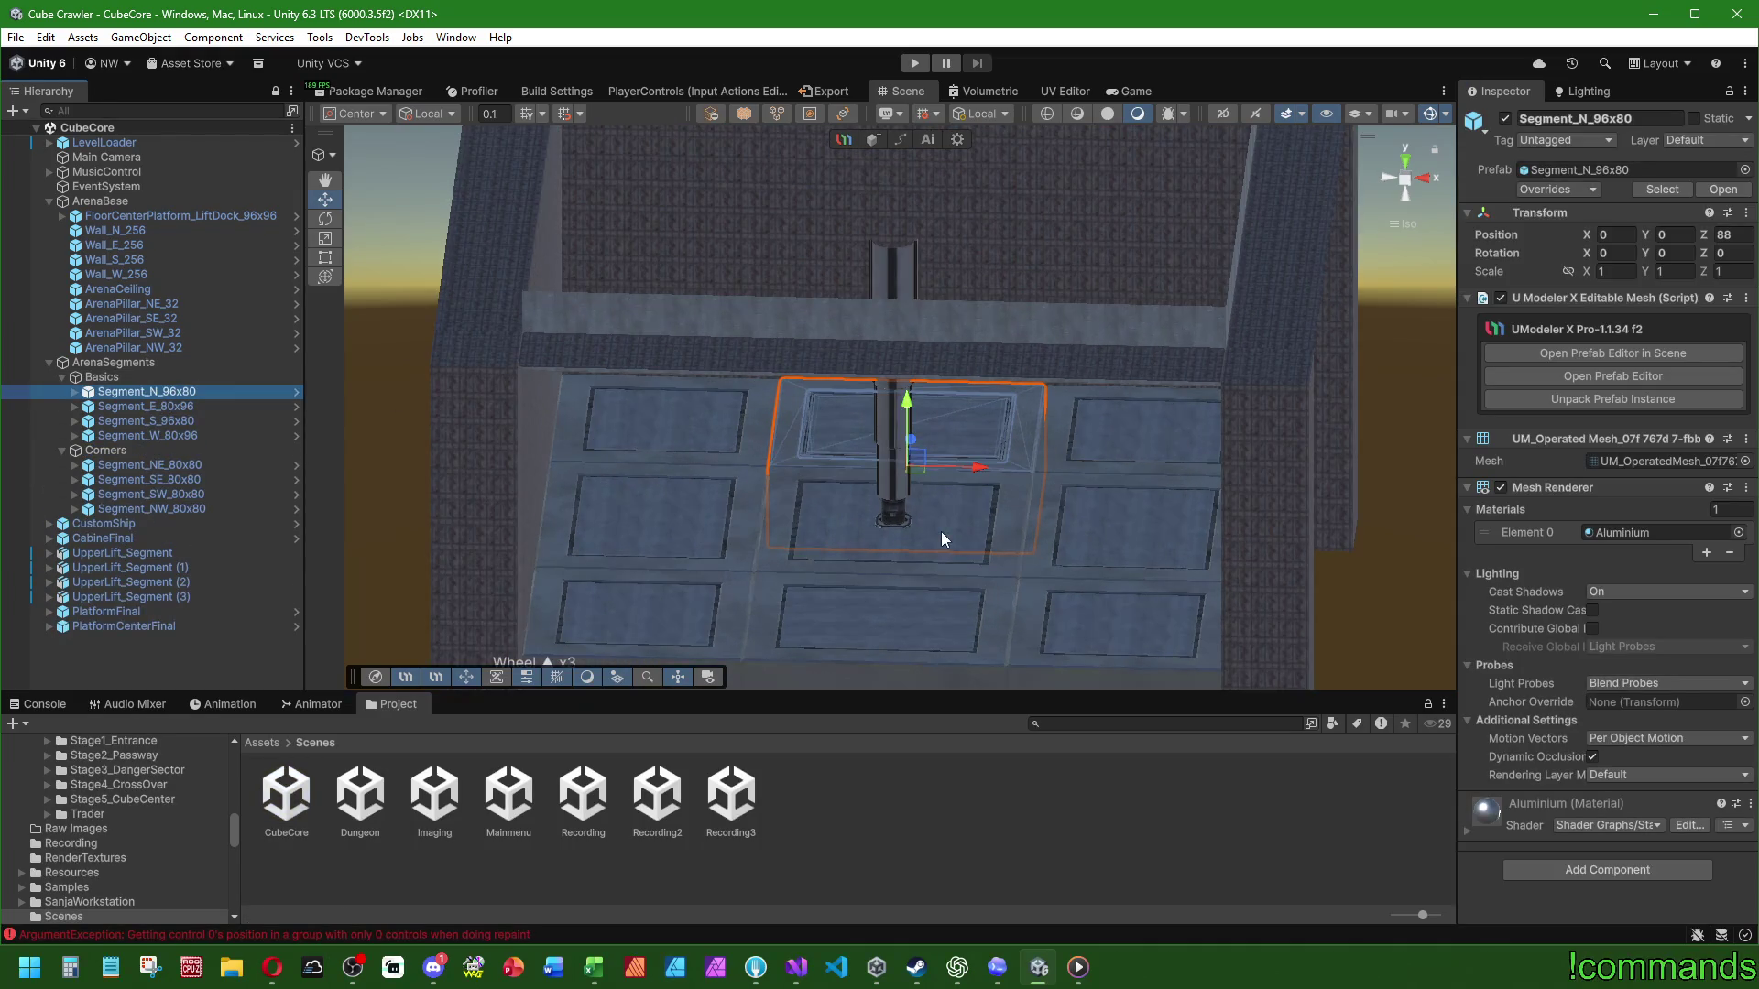
Step: Expand Segment_N_96x80 and frame its DecoCenter_80x96 plate from several angles
mouse_move(1041, 400)
left_mouse_down()
mouse_move(813, 522)
mouse_move(404, 419)
left_mouse_up()
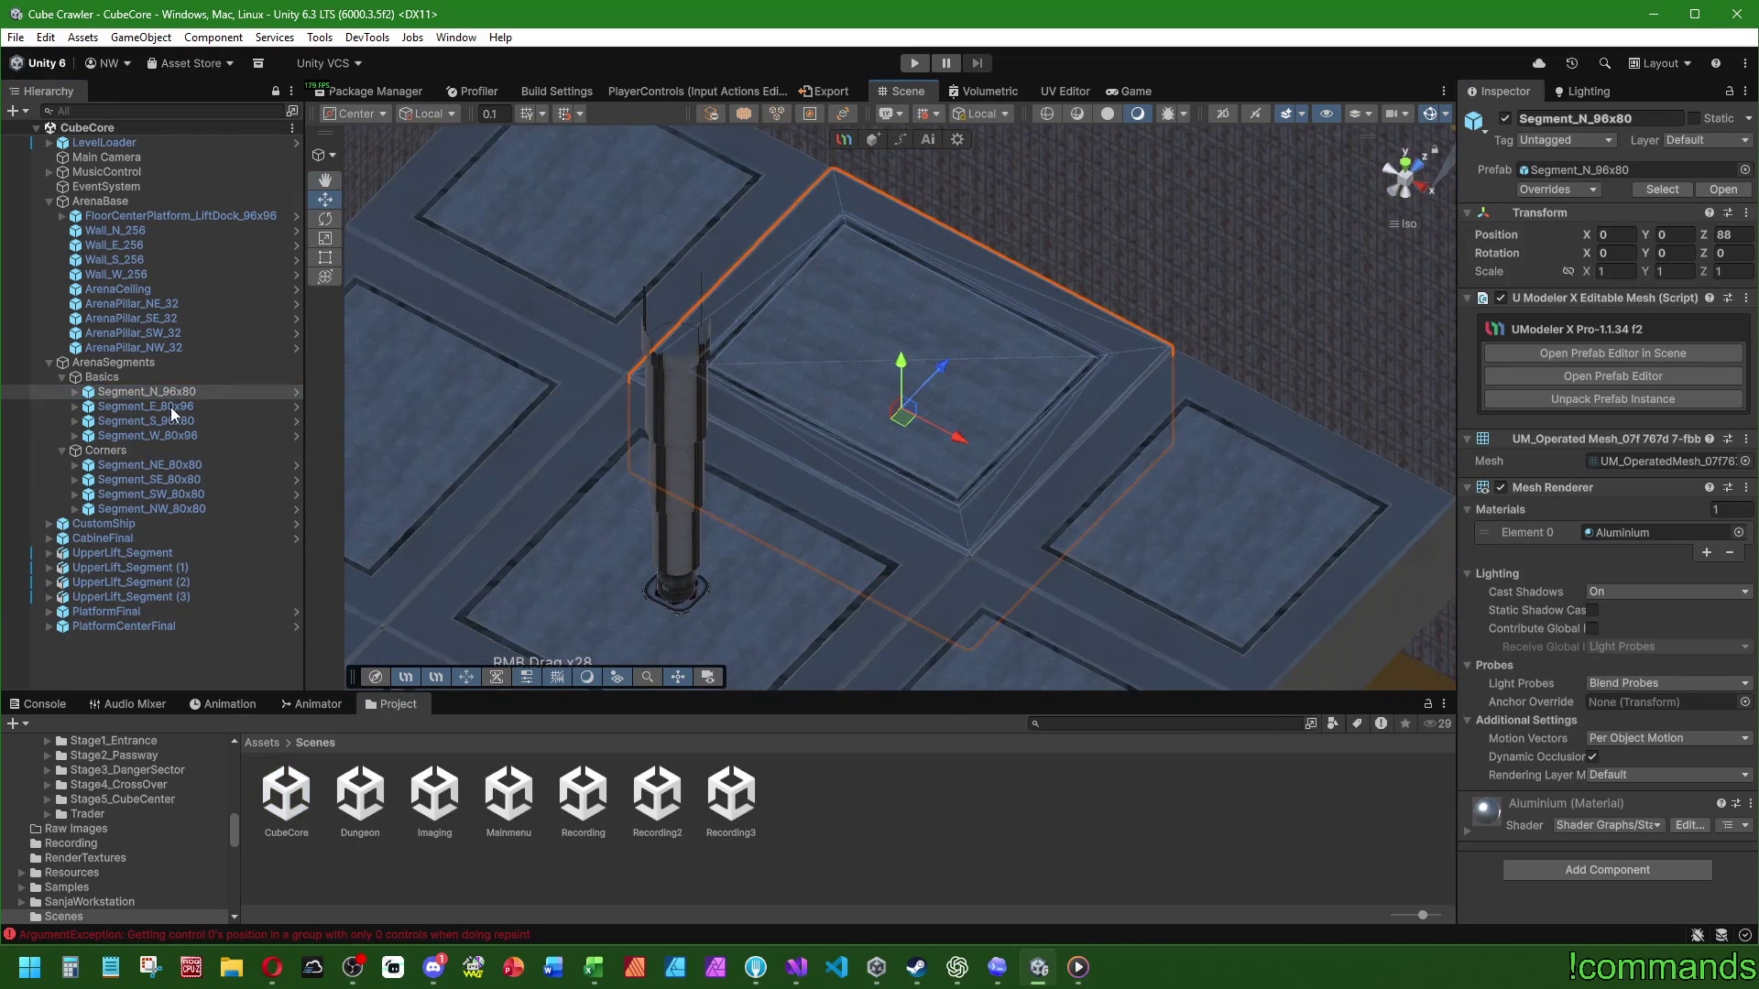
left_click(74, 392)
left_click(130, 408)
key("f")
mouse_move(937, 493)
left_mouse_down()
mouse_move(726, 307)
mouse_move(757, 378)
mouse_move(850, 377)
left_mouse_up()
key("f")
Step: Inspect the DecoCenter and DecoEdges pieces near the floor edge, then go back to Assets
scroll(844, 381, "up", 4)
mouse_move(767, 437)
left_mouse_down()
mouse_move(1261, 257)
mouse_move(993, 408)
mouse_move(860, 613)
mouse_move(1111, 475)
left_mouse_up()
scroll(1112, 474, "down", 10)
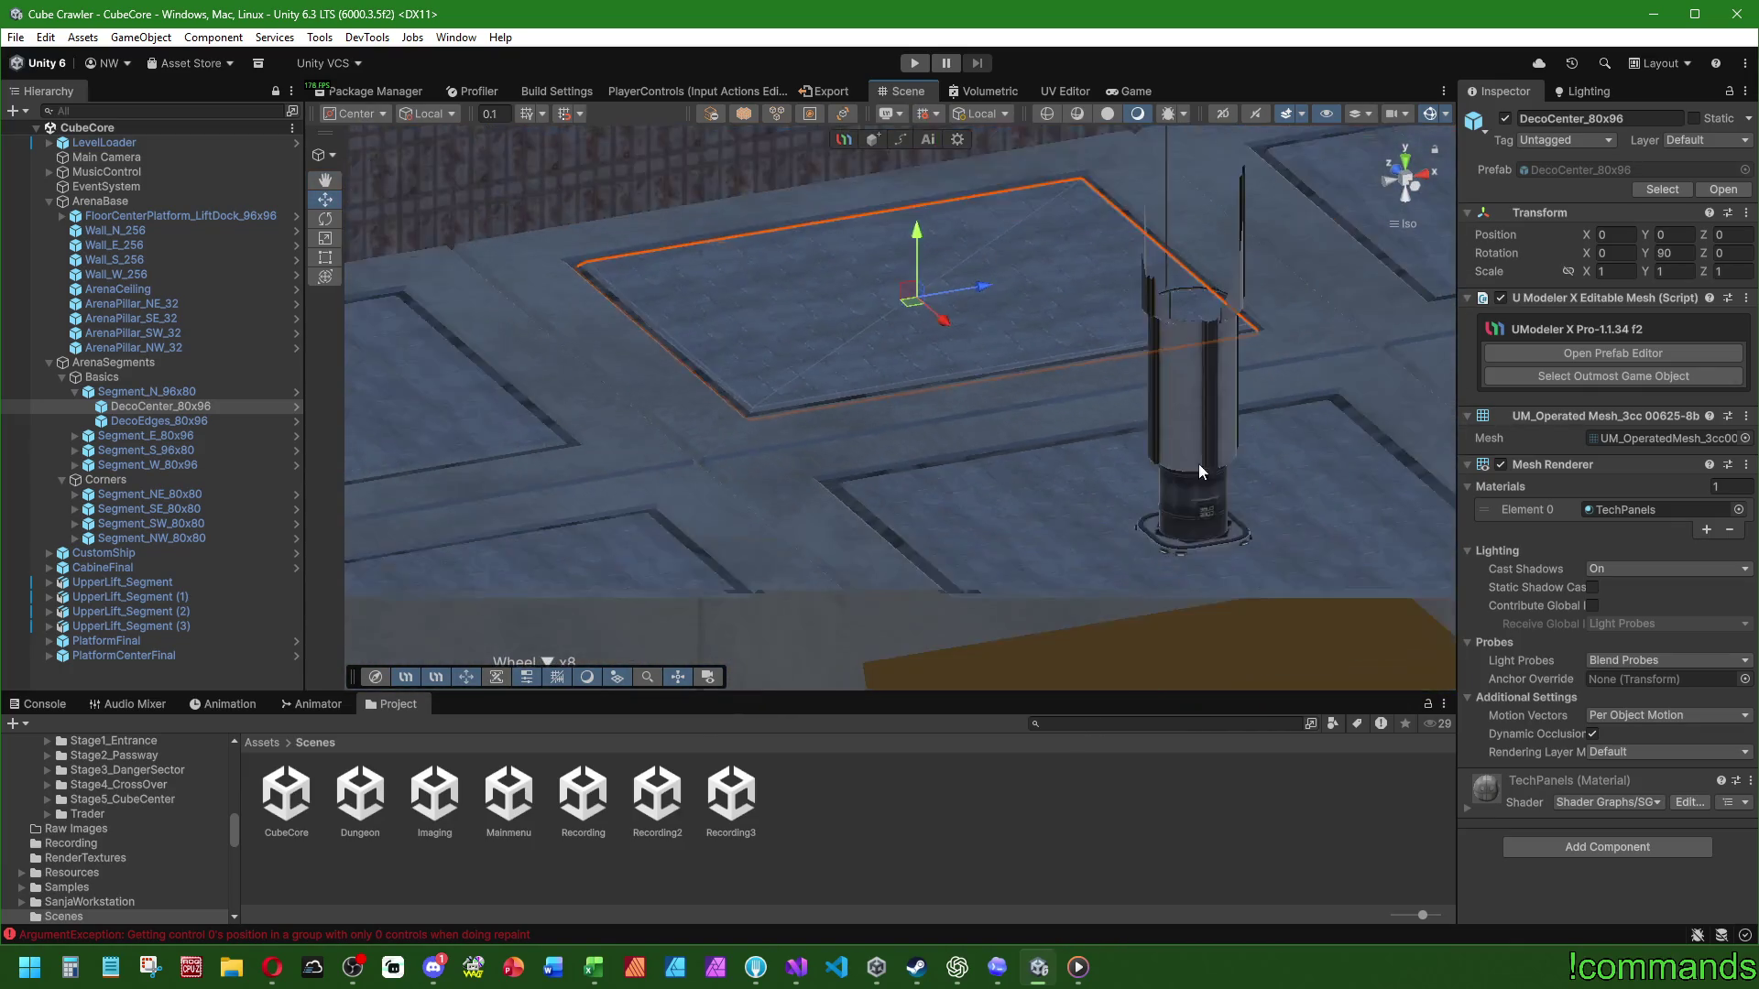
scroll(1104, 449, "down", 5)
mouse_move(1068, 432)
left_mouse_down()
mouse_move(1260, 514)
mouse_move(1206, 690)
mouse_move(462, 134)
mouse_move(439, 176)
left_mouse_up()
left_click(621, 375)
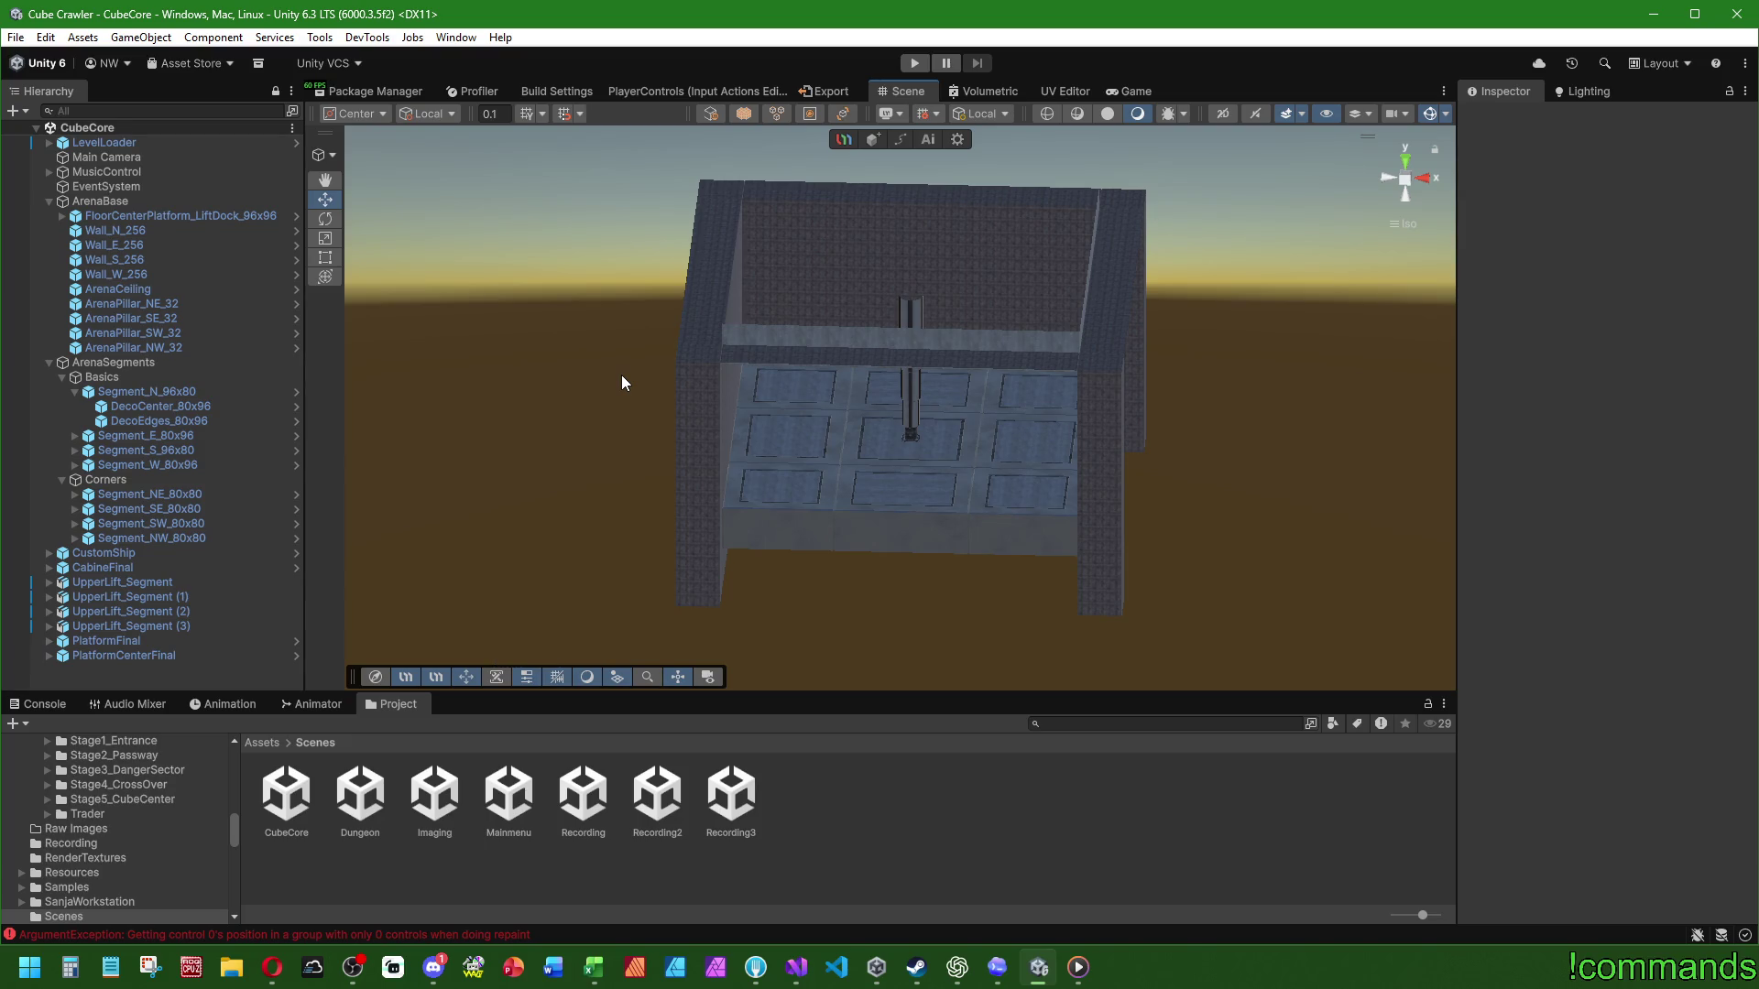
scroll(1014, 511, "up", 5)
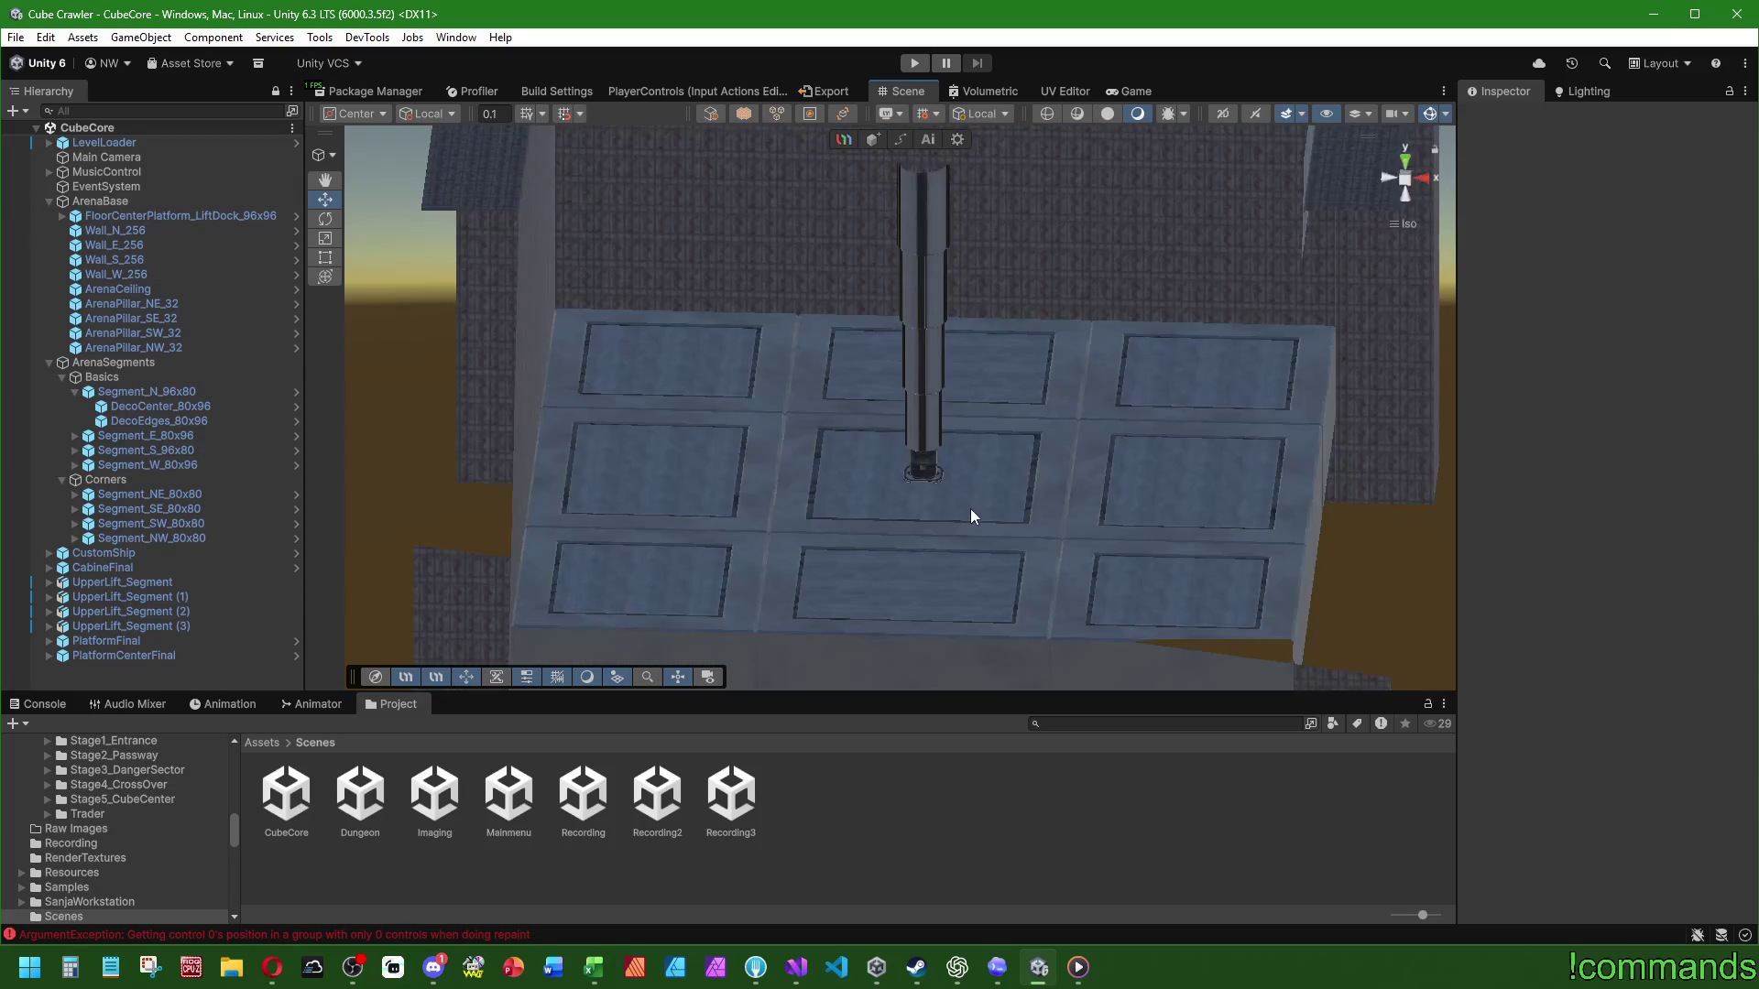
mouse_move(960, 515)
left_mouse_down()
mouse_move(887, 452)
mouse_move(942, 431)
mouse_move(1129, 498)
mouse_move(1092, 495)
left_mouse_up()
mouse_move(929, 498)
left_mouse_down()
mouse_move(696, 408)
mouse_move(637, 455)
left_mouse_up()
left_click(261, 743)
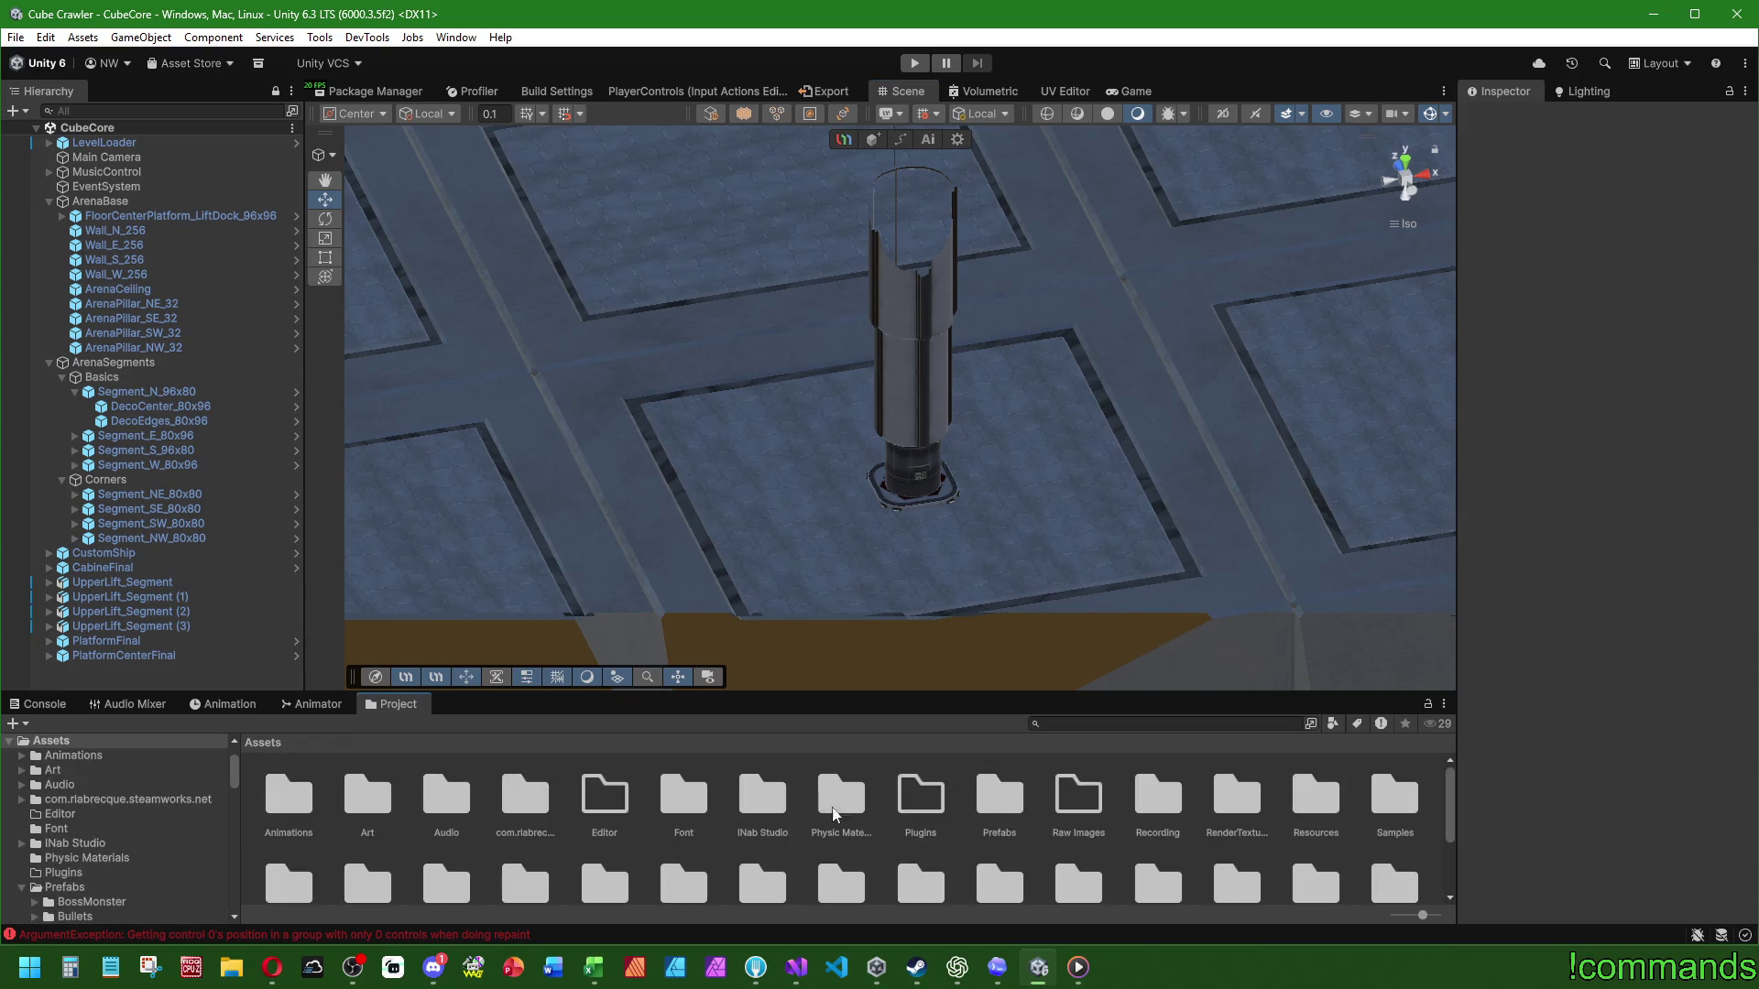
Step: Browse to Prefabs > World > FinalLift, passing briefly through the DarkMatter prefab
double_click(1013, 799)
scroll(1053, 852, "down", 1)
double_click(1079, 855)
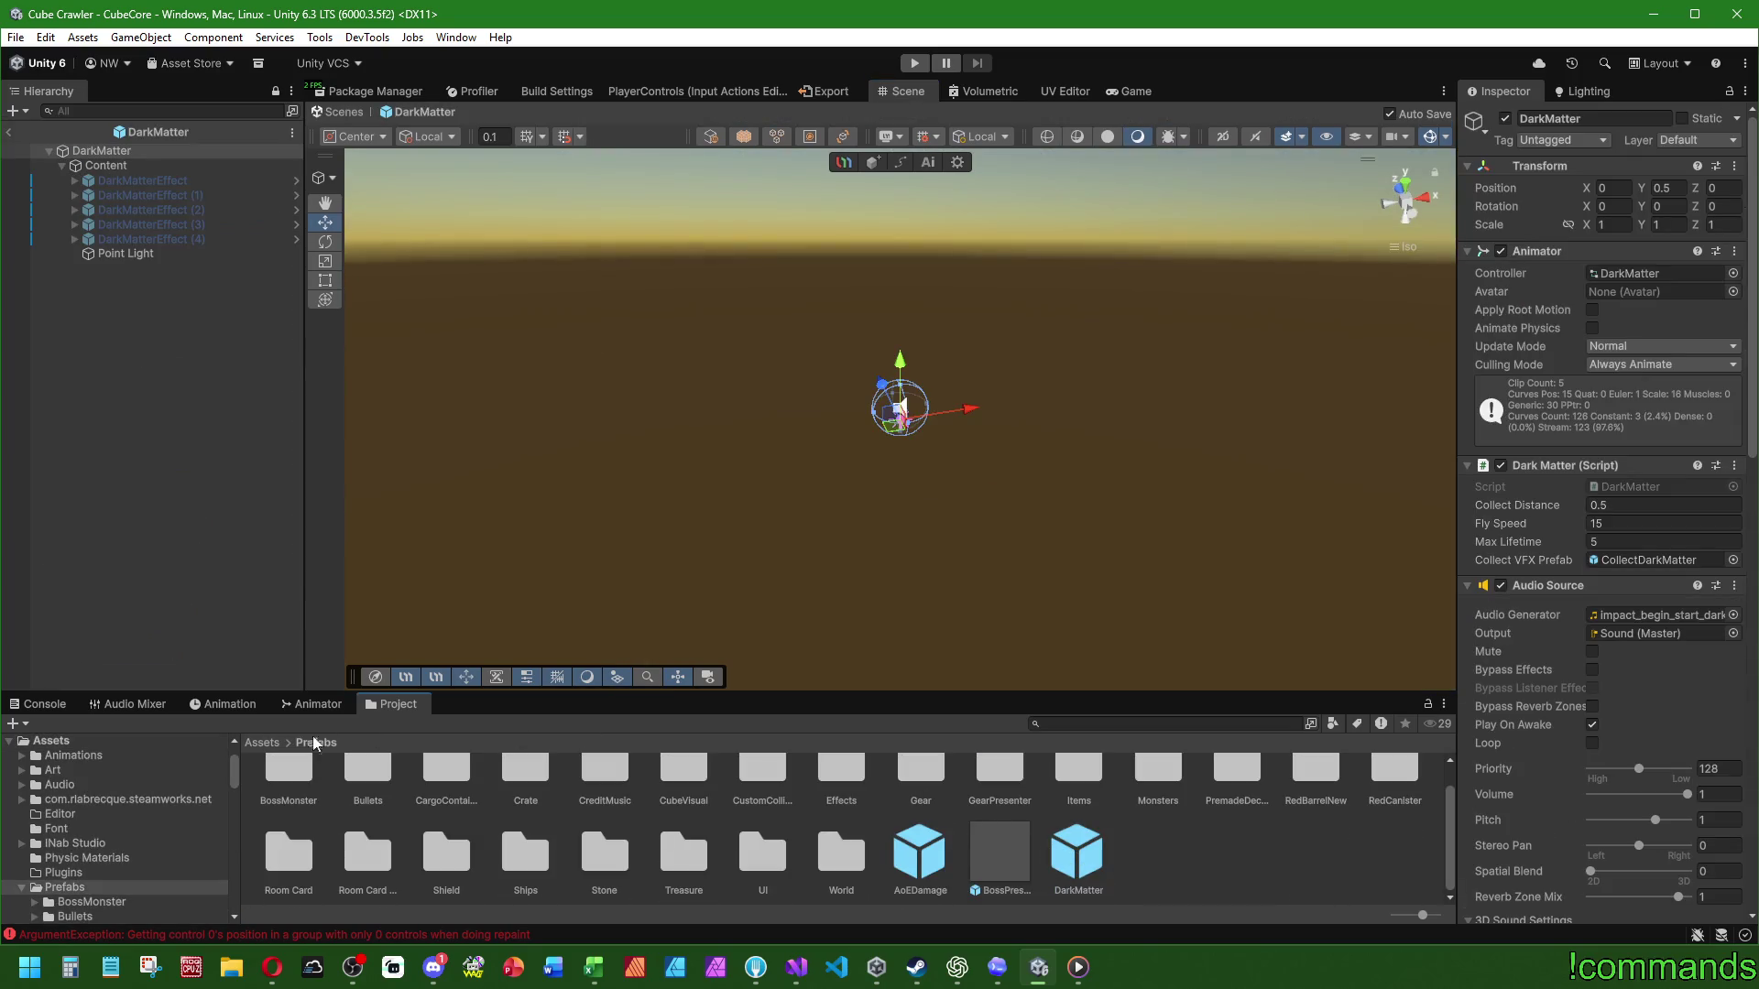
double_click(852, 854)
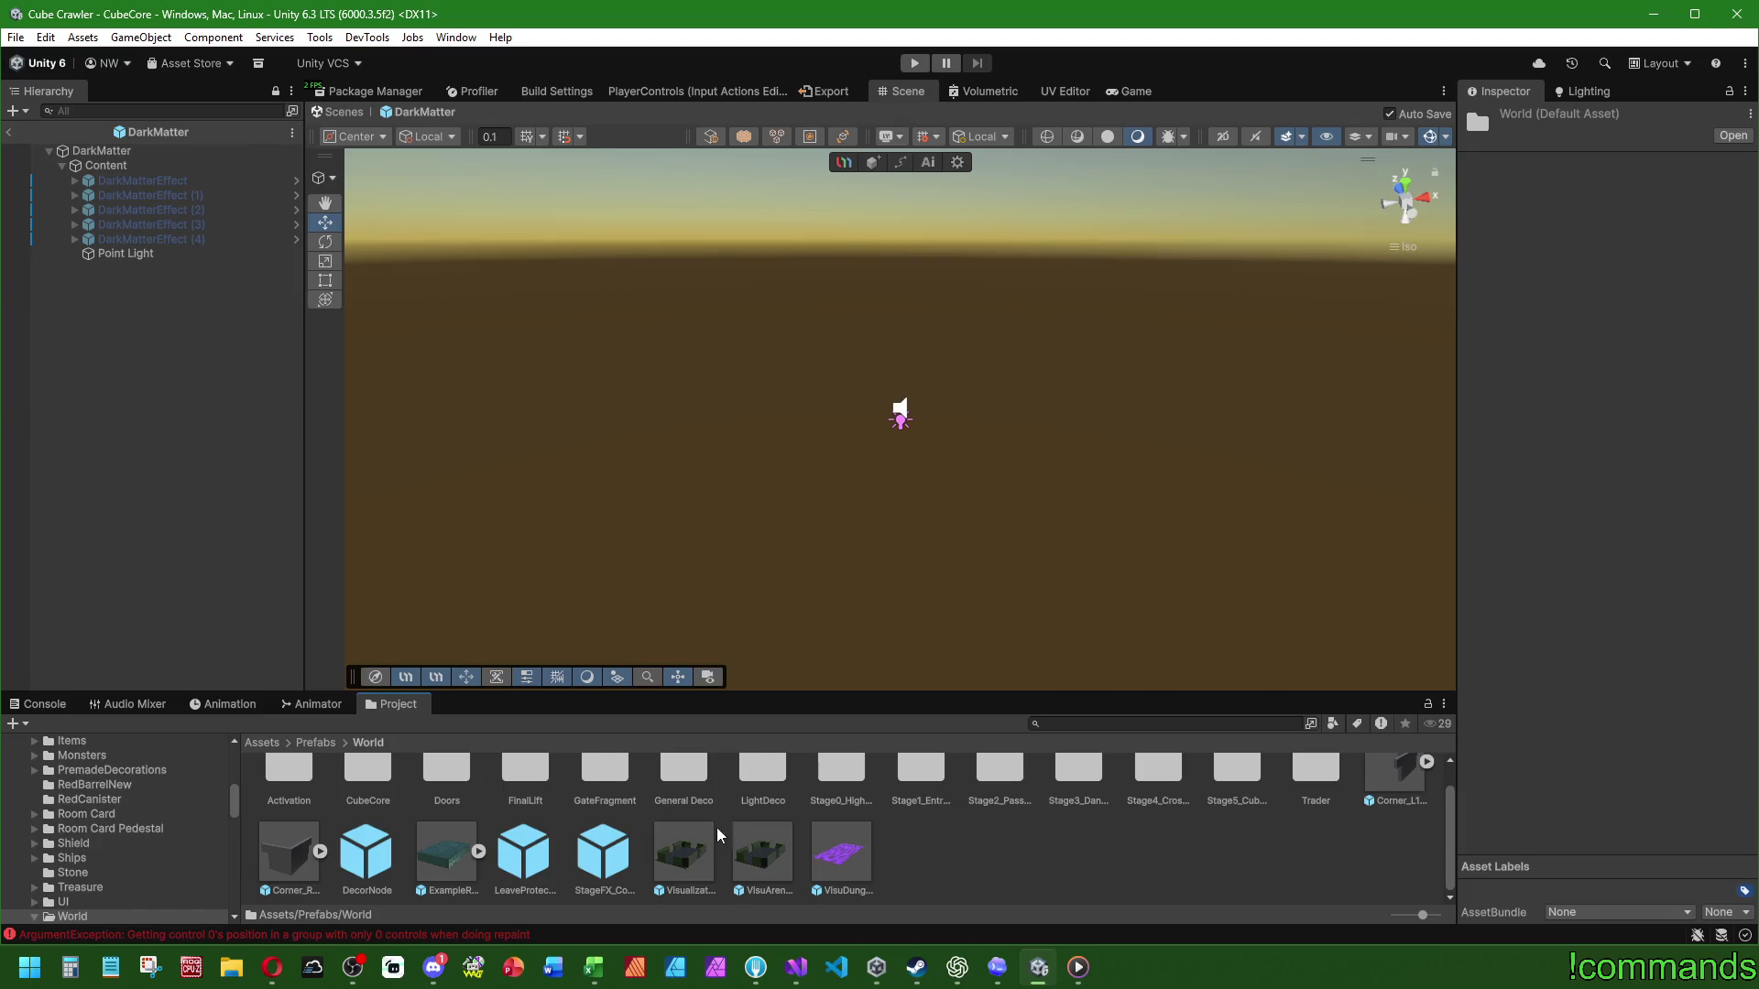
scroll(738, 825, "up", 1)
double_click(530, 810)
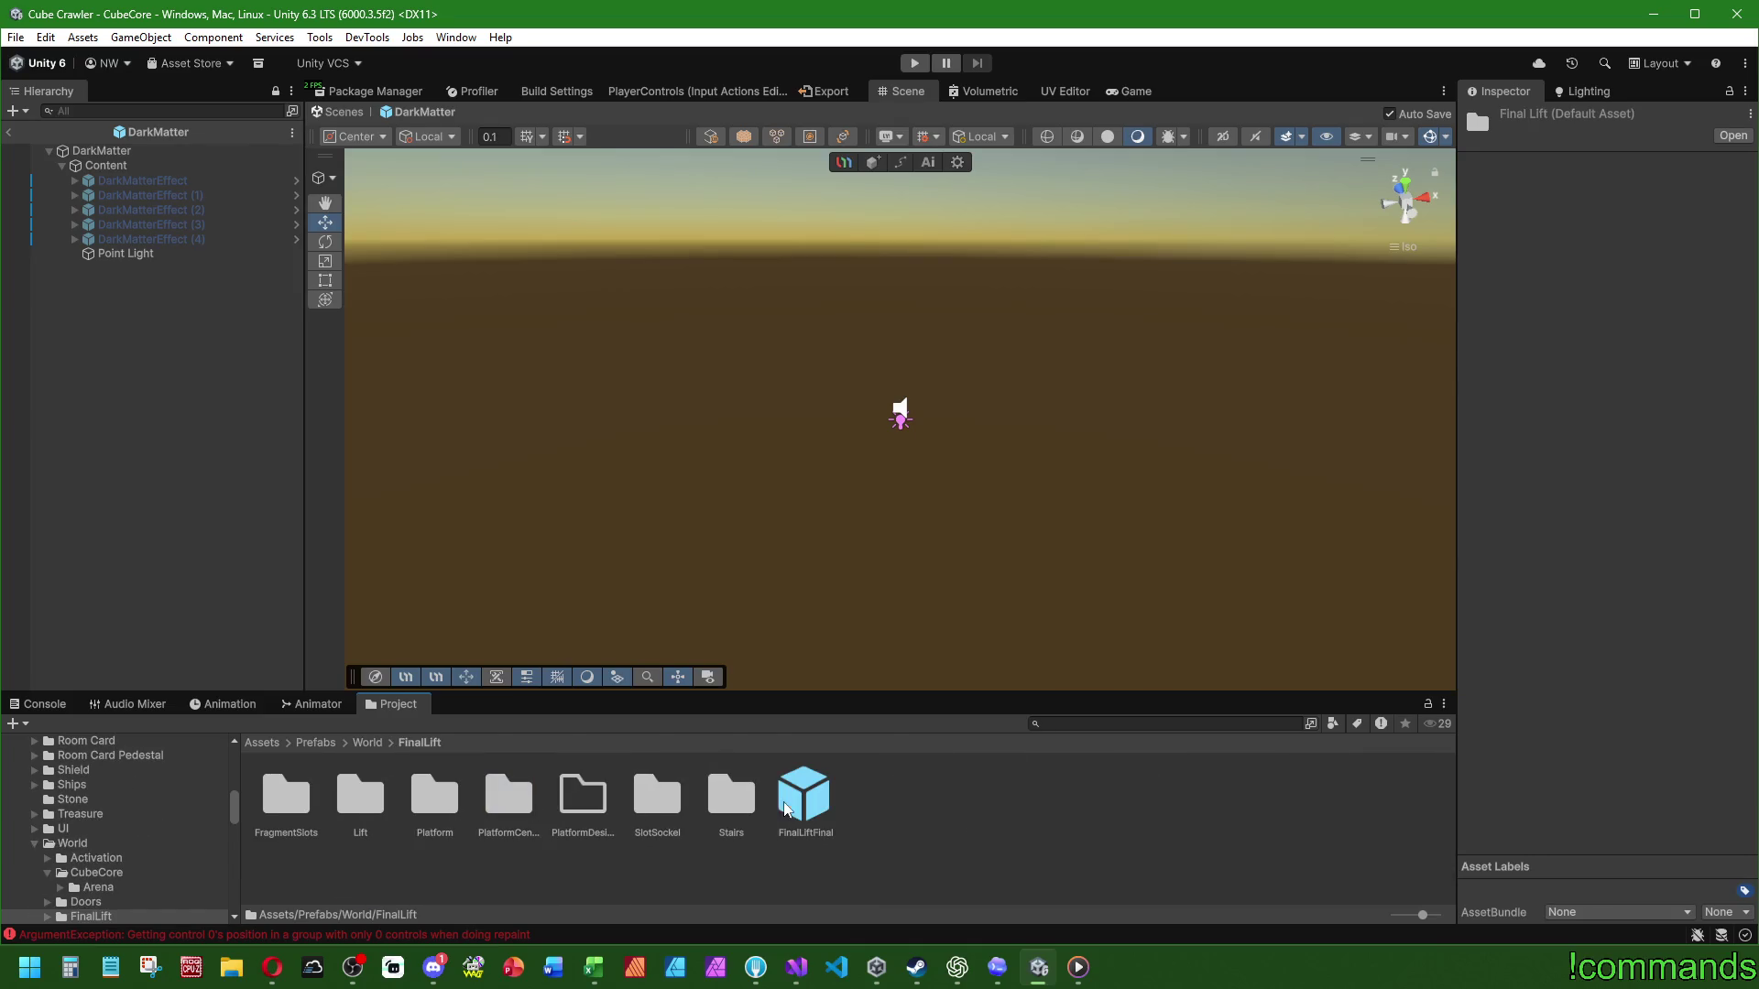
Step: Inspect the FinalLiftFinal prefab from above, then return to the CubeCore scene
double_click(784, 808)
scroll(898, 573, "up", 5)
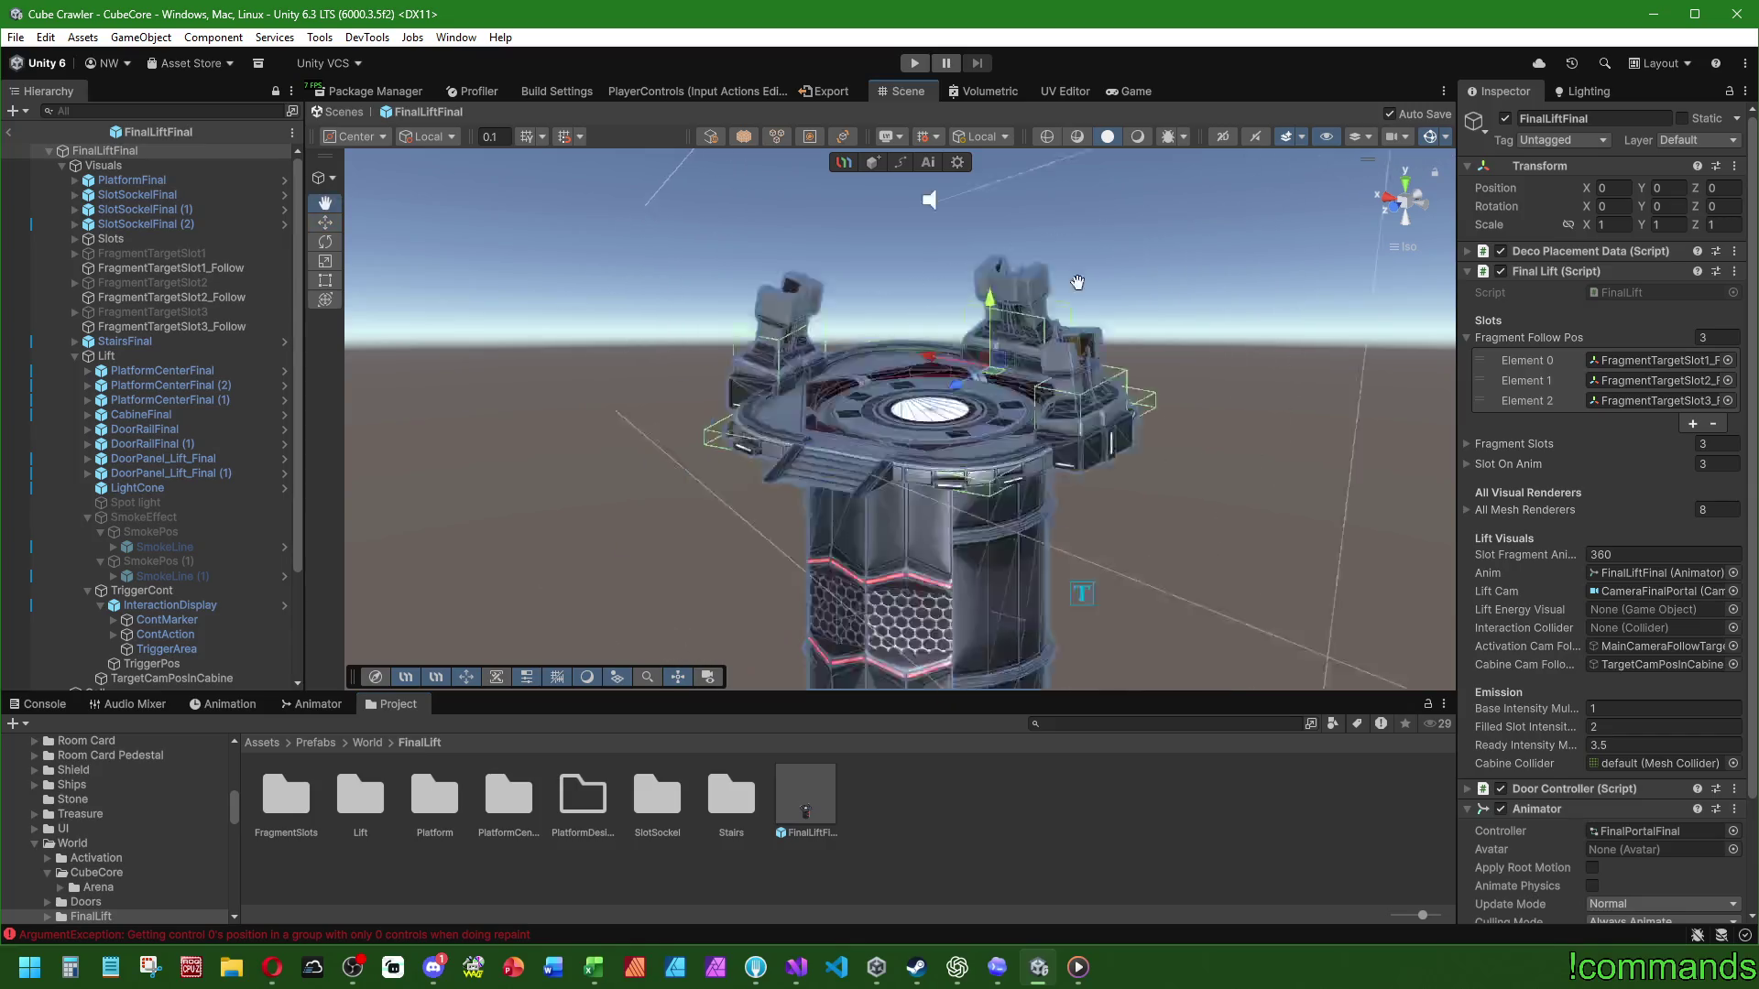
mouse_move(916, 458)
left_mouse_down()
mouse_move(900, 259)
mouse_move(962, 435)
mouse_move(1004, 300)
mouse_move(1474, 518)
mouse_move(1122, 316)
mouse_move(884, 234)
mouse_move(569, 483)
mouse_move(641, 513)
left_mouse_up()
left_click(974, 797)
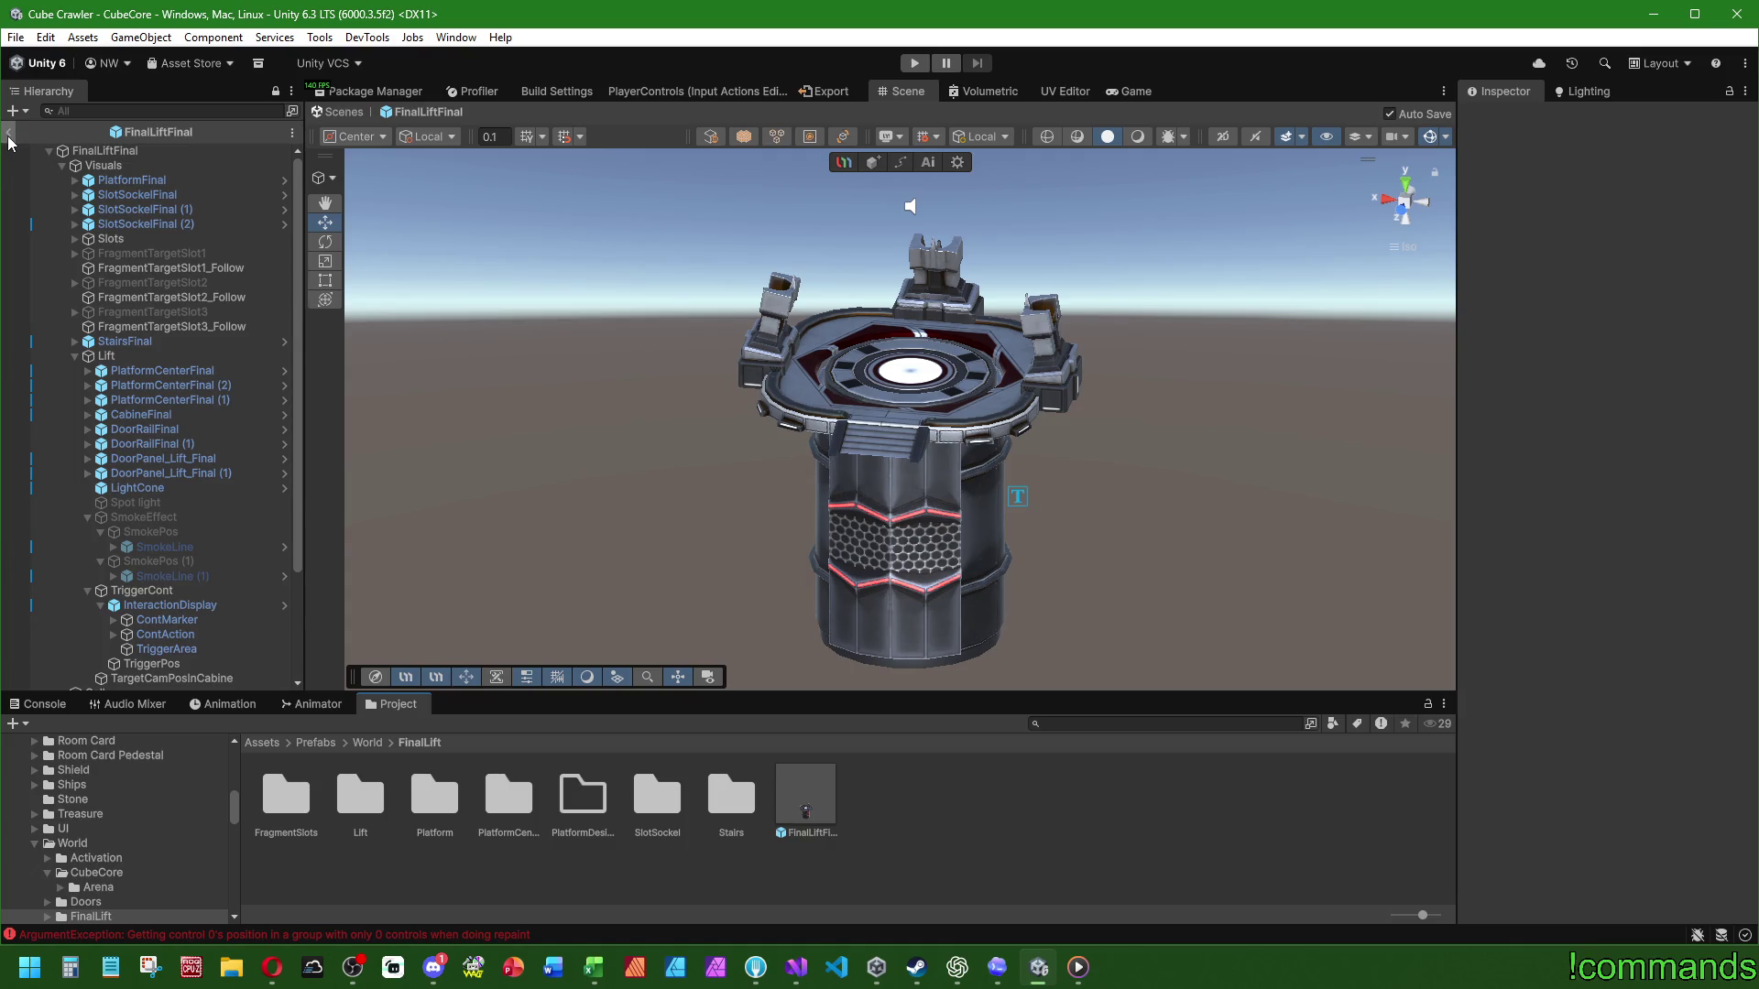
left_click(8, 134)
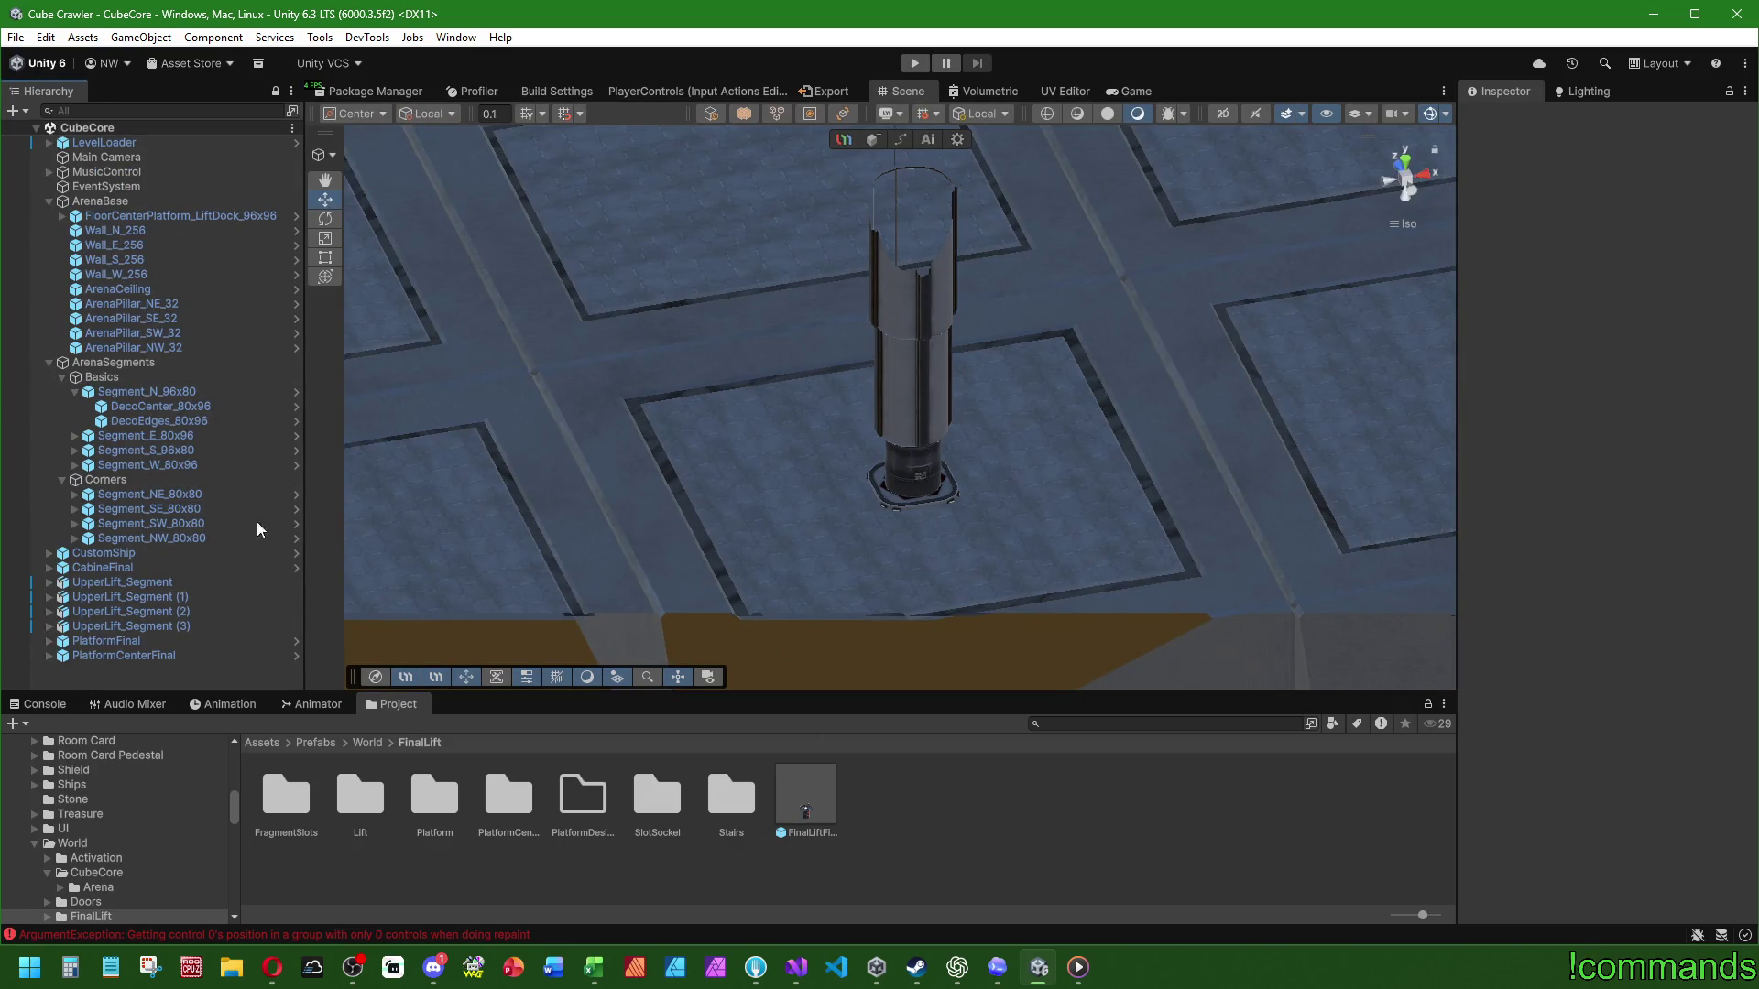
Step: Frame PlatformFinal and orbit around the lift pillar until the cabin interior is visible
double_click(105, 641)
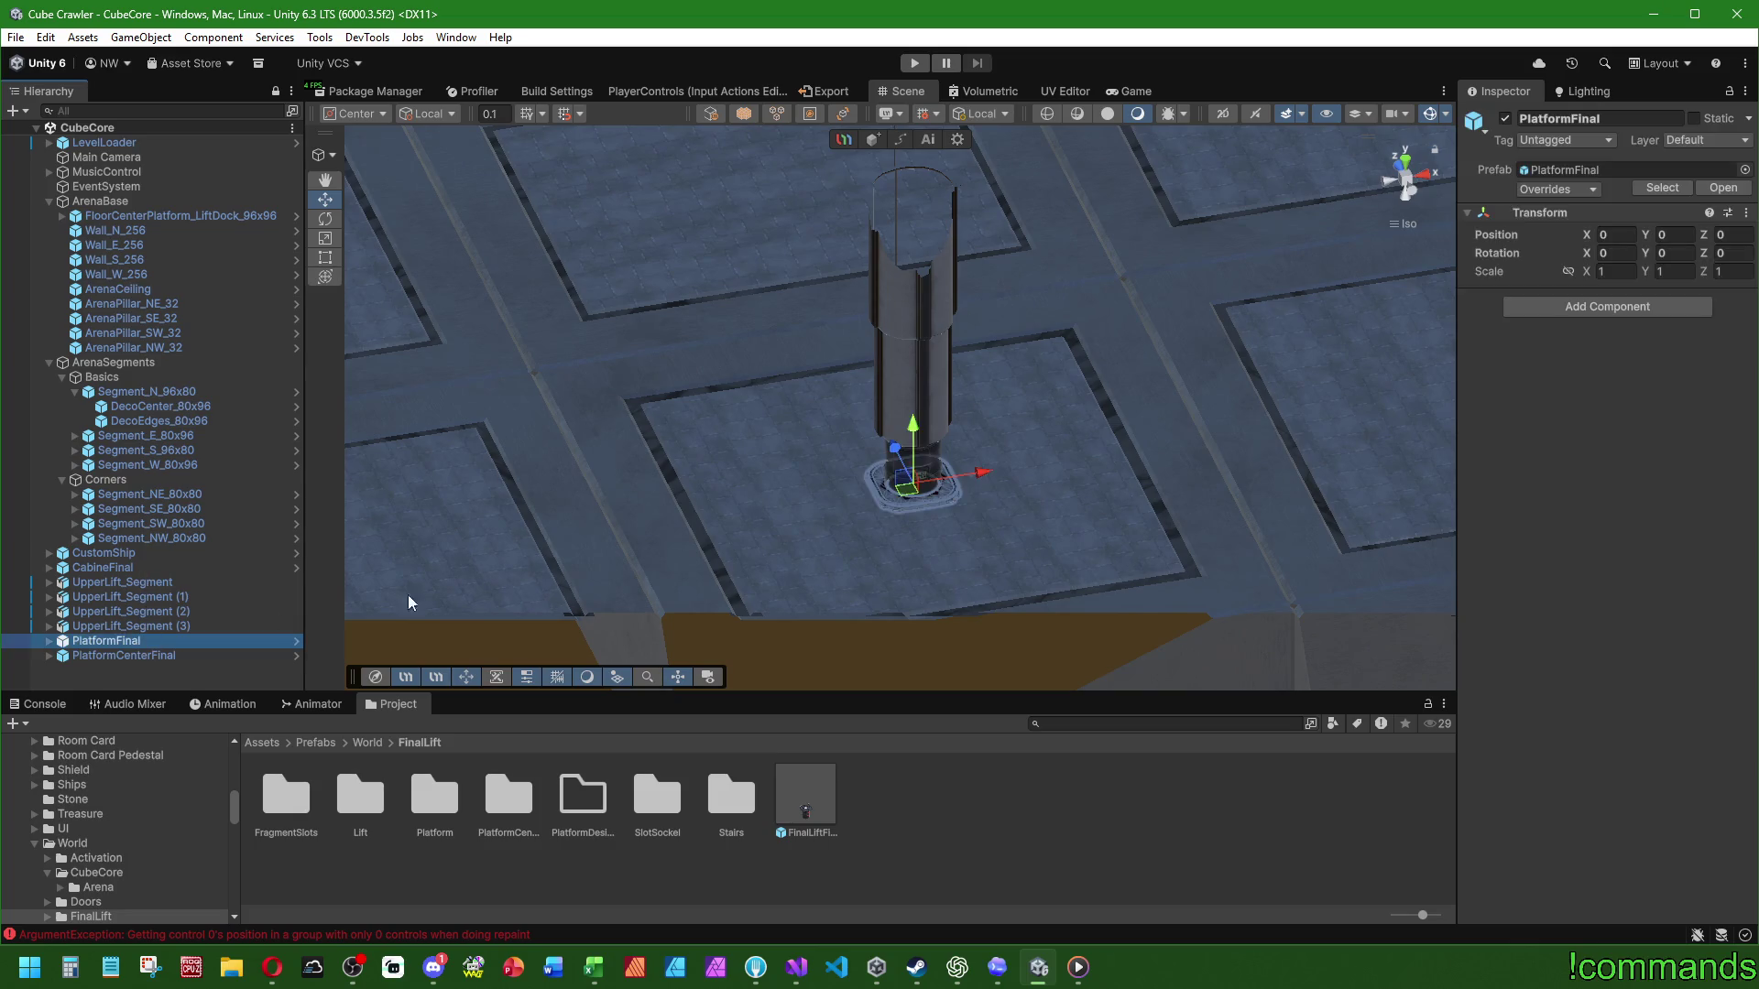
mouse_move(769, 470)
left_mouse_down()
mouse_move(805, 440)
mouse_move(806, 568)
mouse_move(824, 498)
mouse_move(964, 486)
mouse_move(986, 520)
left_mouse_up()
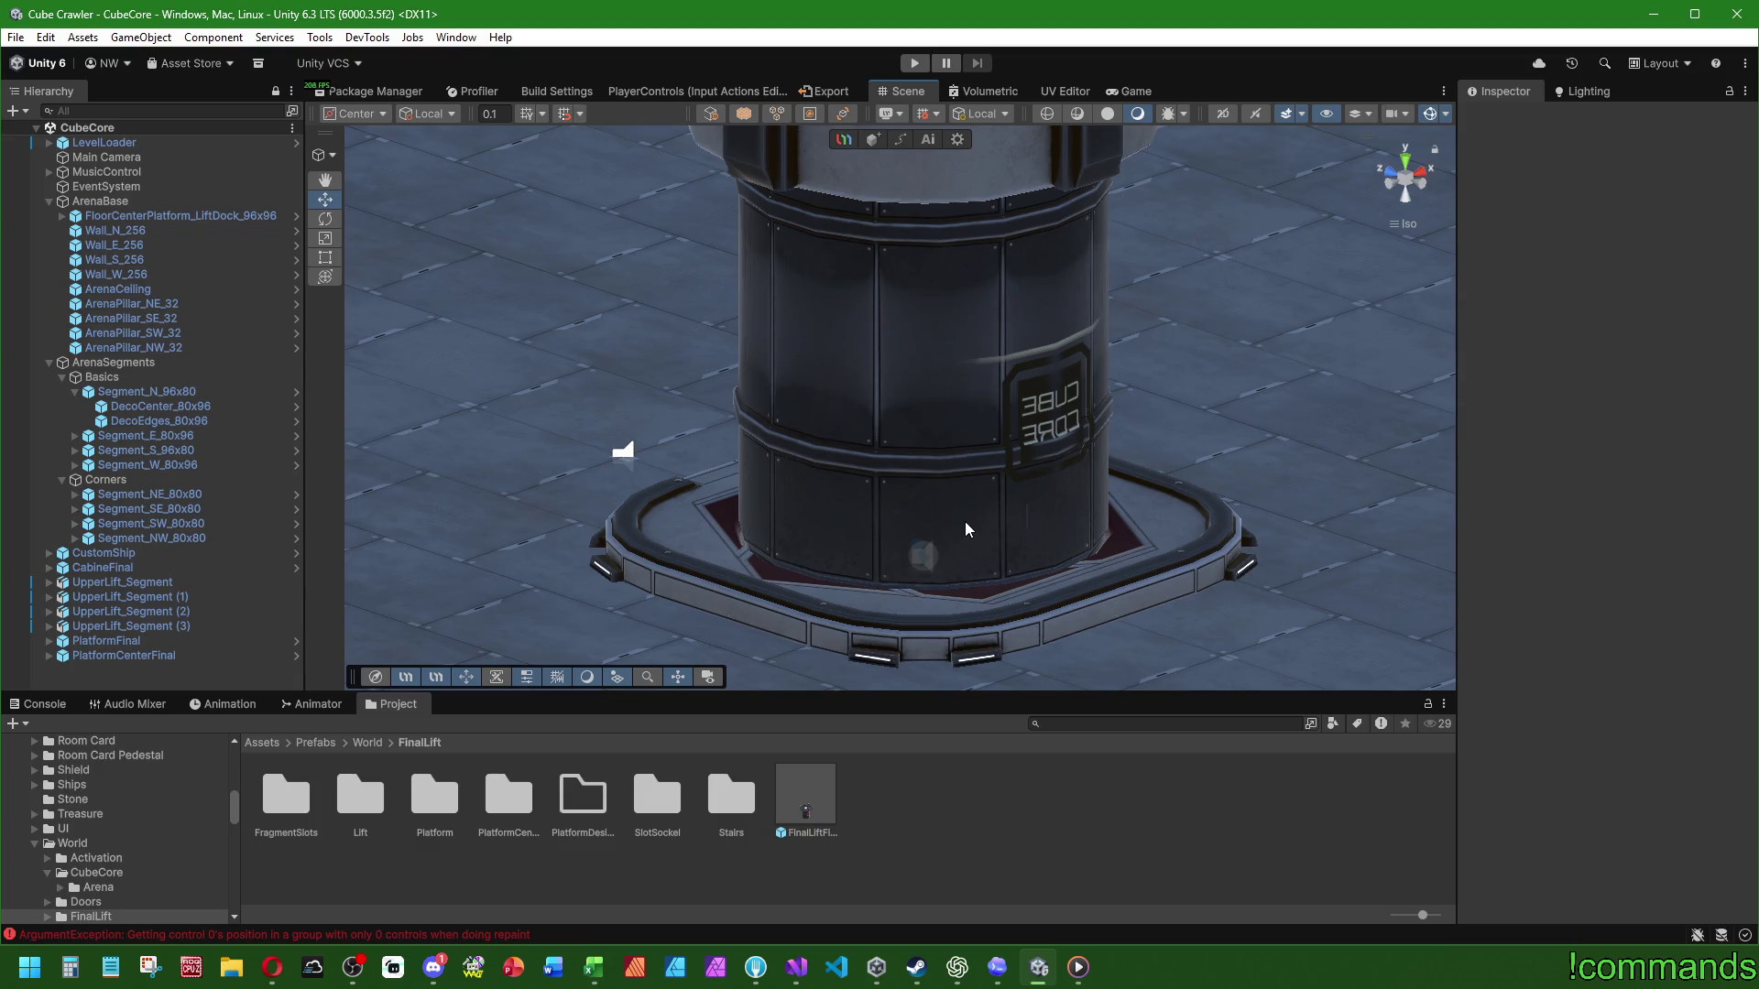
mouse_move(964, 530)
left_mouse_down()
mouse_move(833, 535)
mouse_move(966, 416)
mouse_move(1098, 467)
left_mouse_up()
left_click_drag(769, 511, 927, 589)
mouse_move(1067, 536)
left_mouse_down()
mouse_move(932, 492)
mouse_move(973, 521)
left_mouse_up()
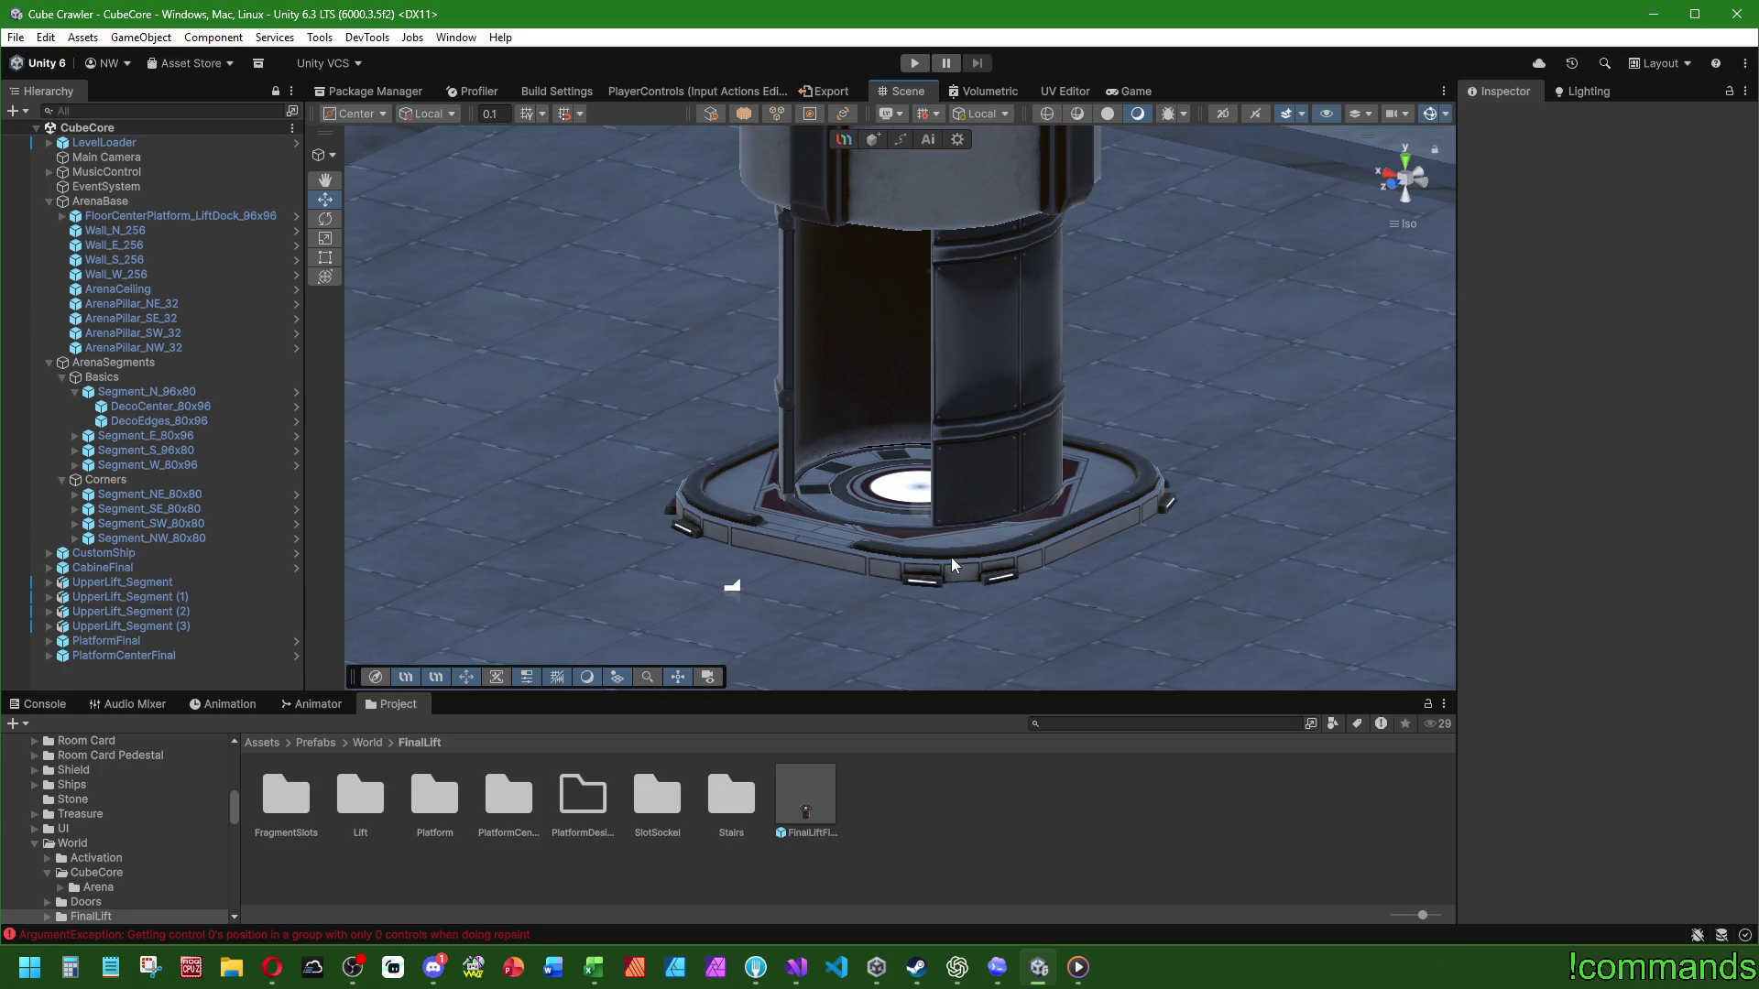
Step: Clear the ArgumentException from the Console, return to Project, and zoom out over the arena
left_click(41, 704)
left_click(18, 724)
left_click(385, 706)
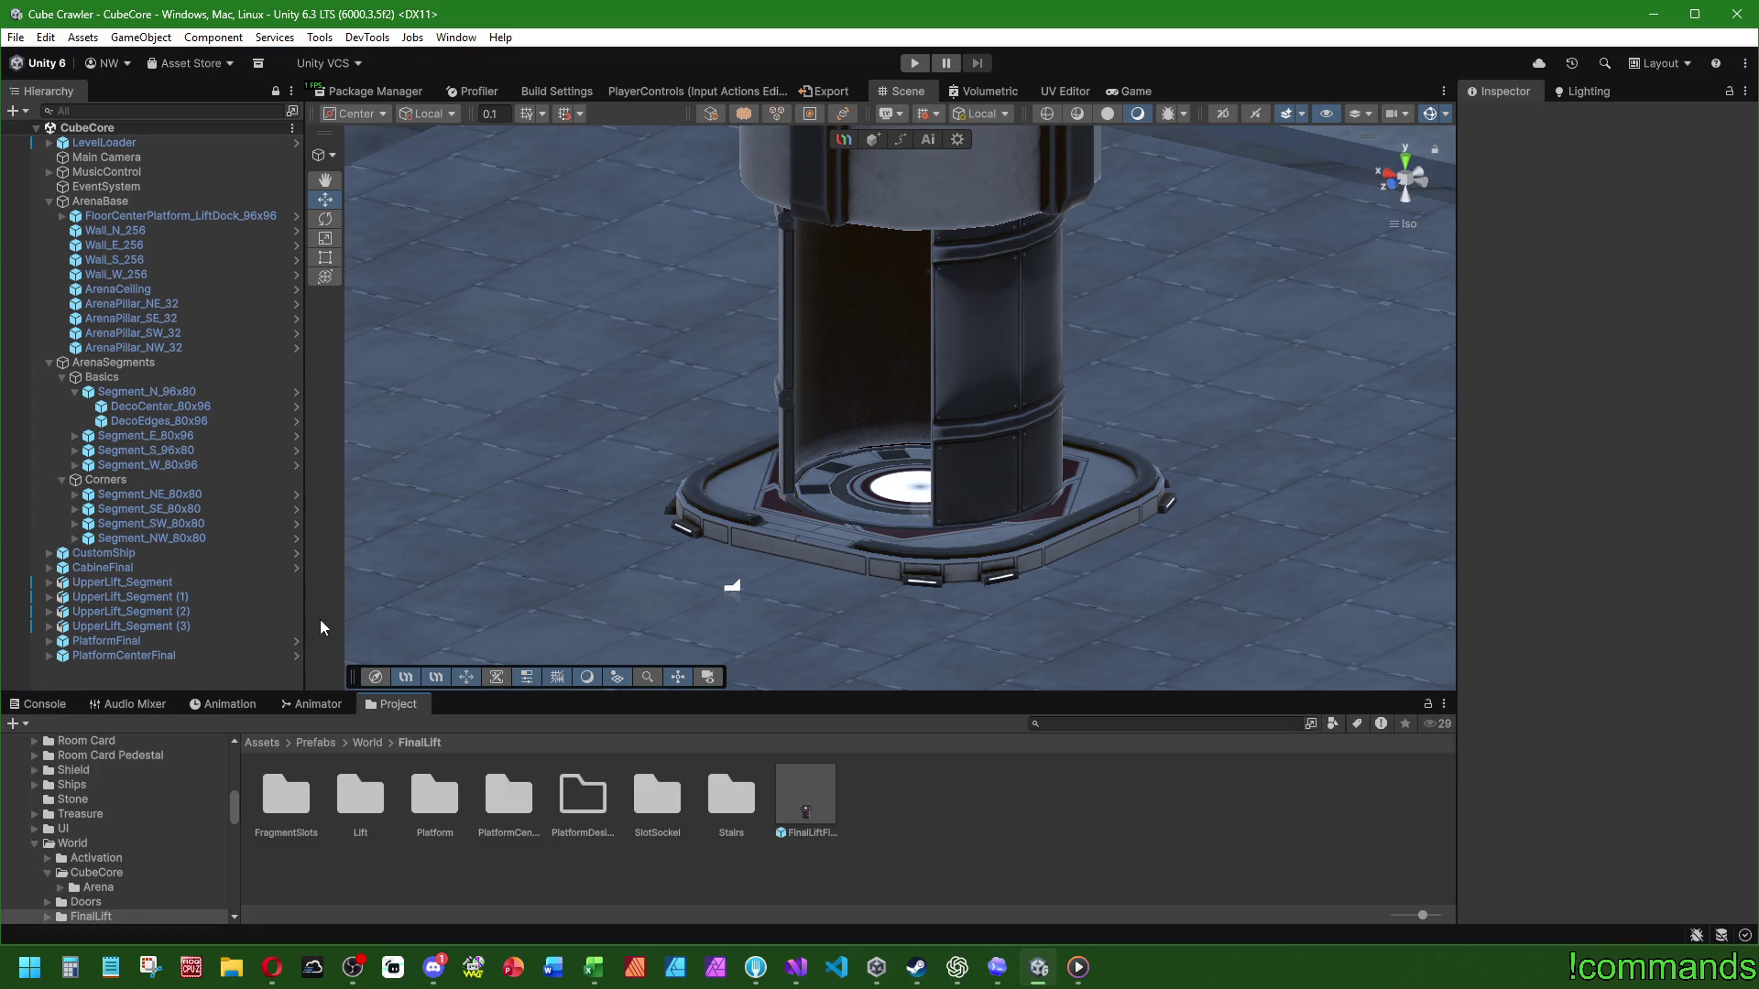
scroll(837, 554, "down", 10)
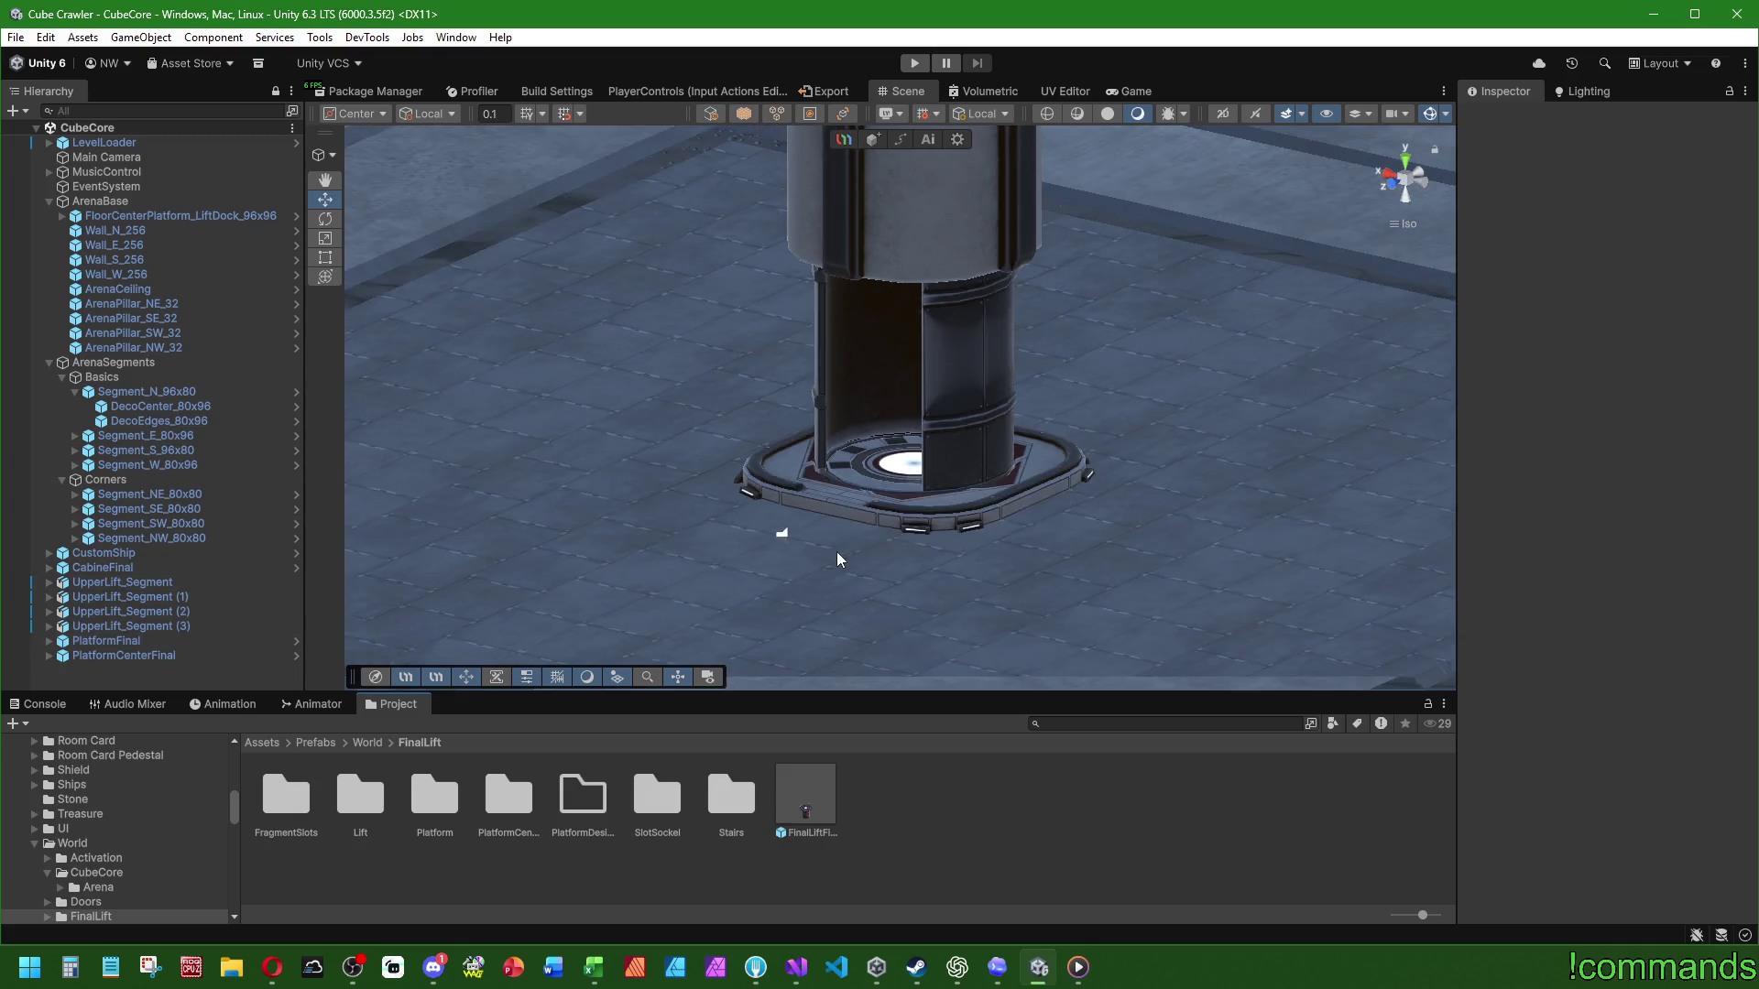
scroll(862, 536, "down", 5)
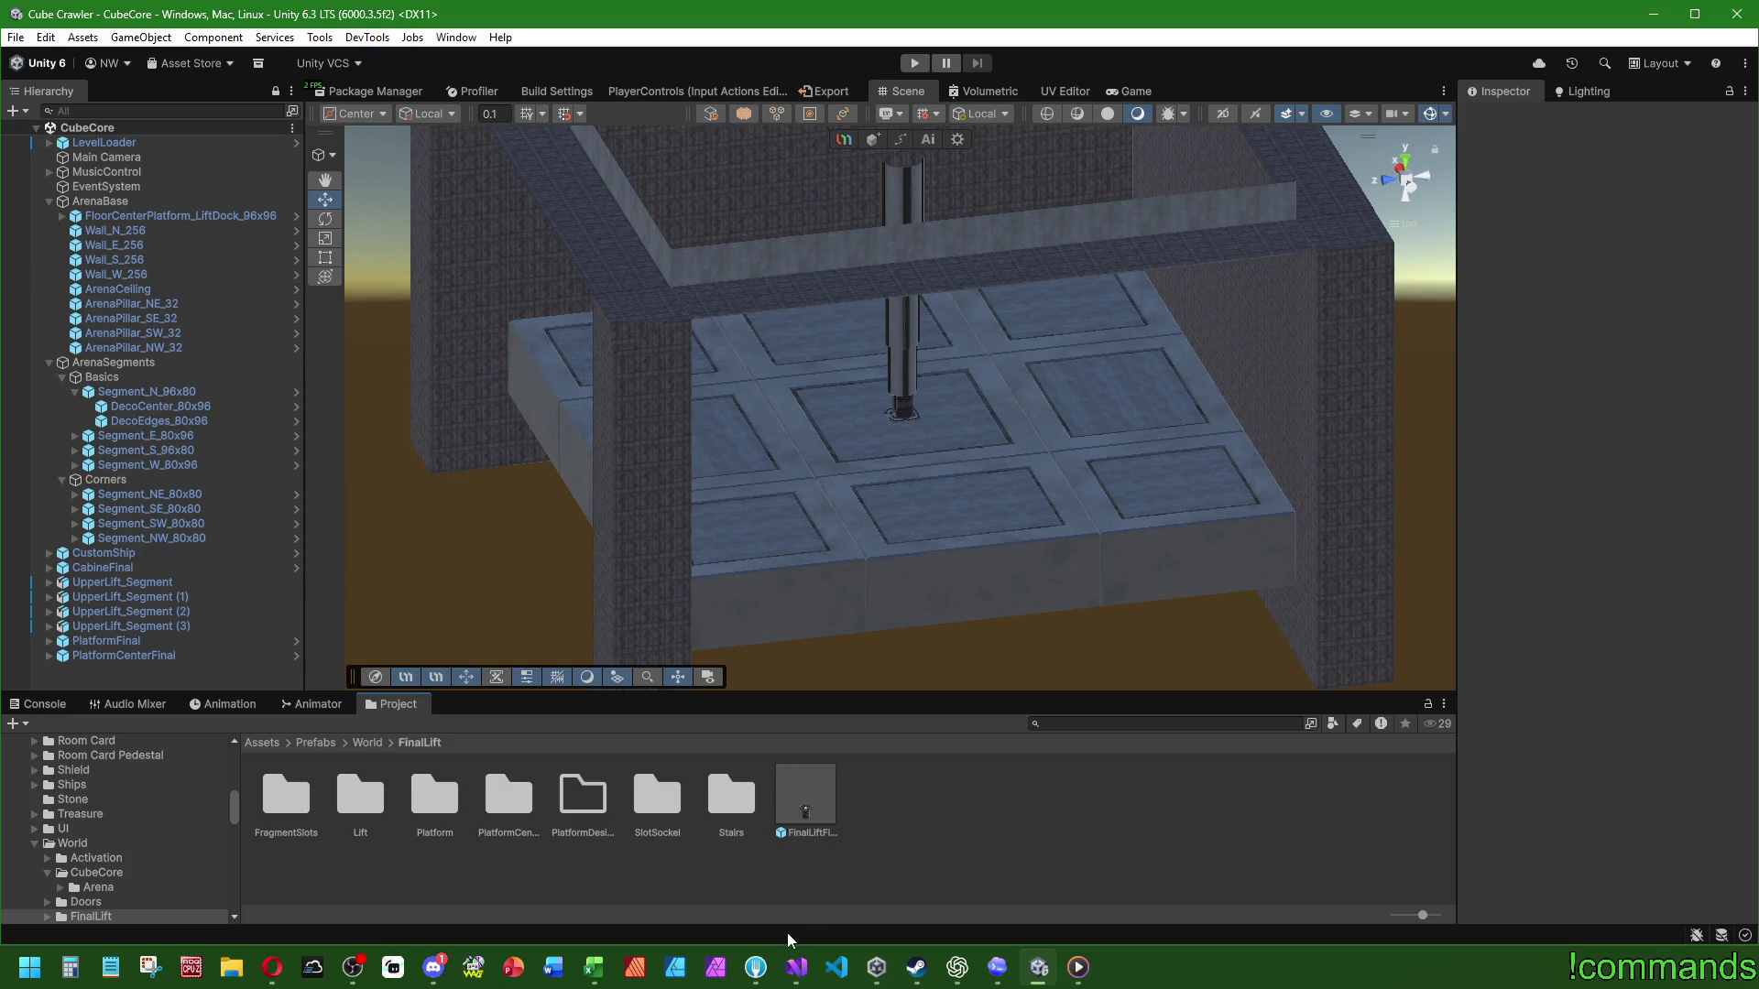
left_click(796, 968)
Step: Save InspectCubePopUp.cs and all other open scripts in Visual Studio
key("ctrl+s")
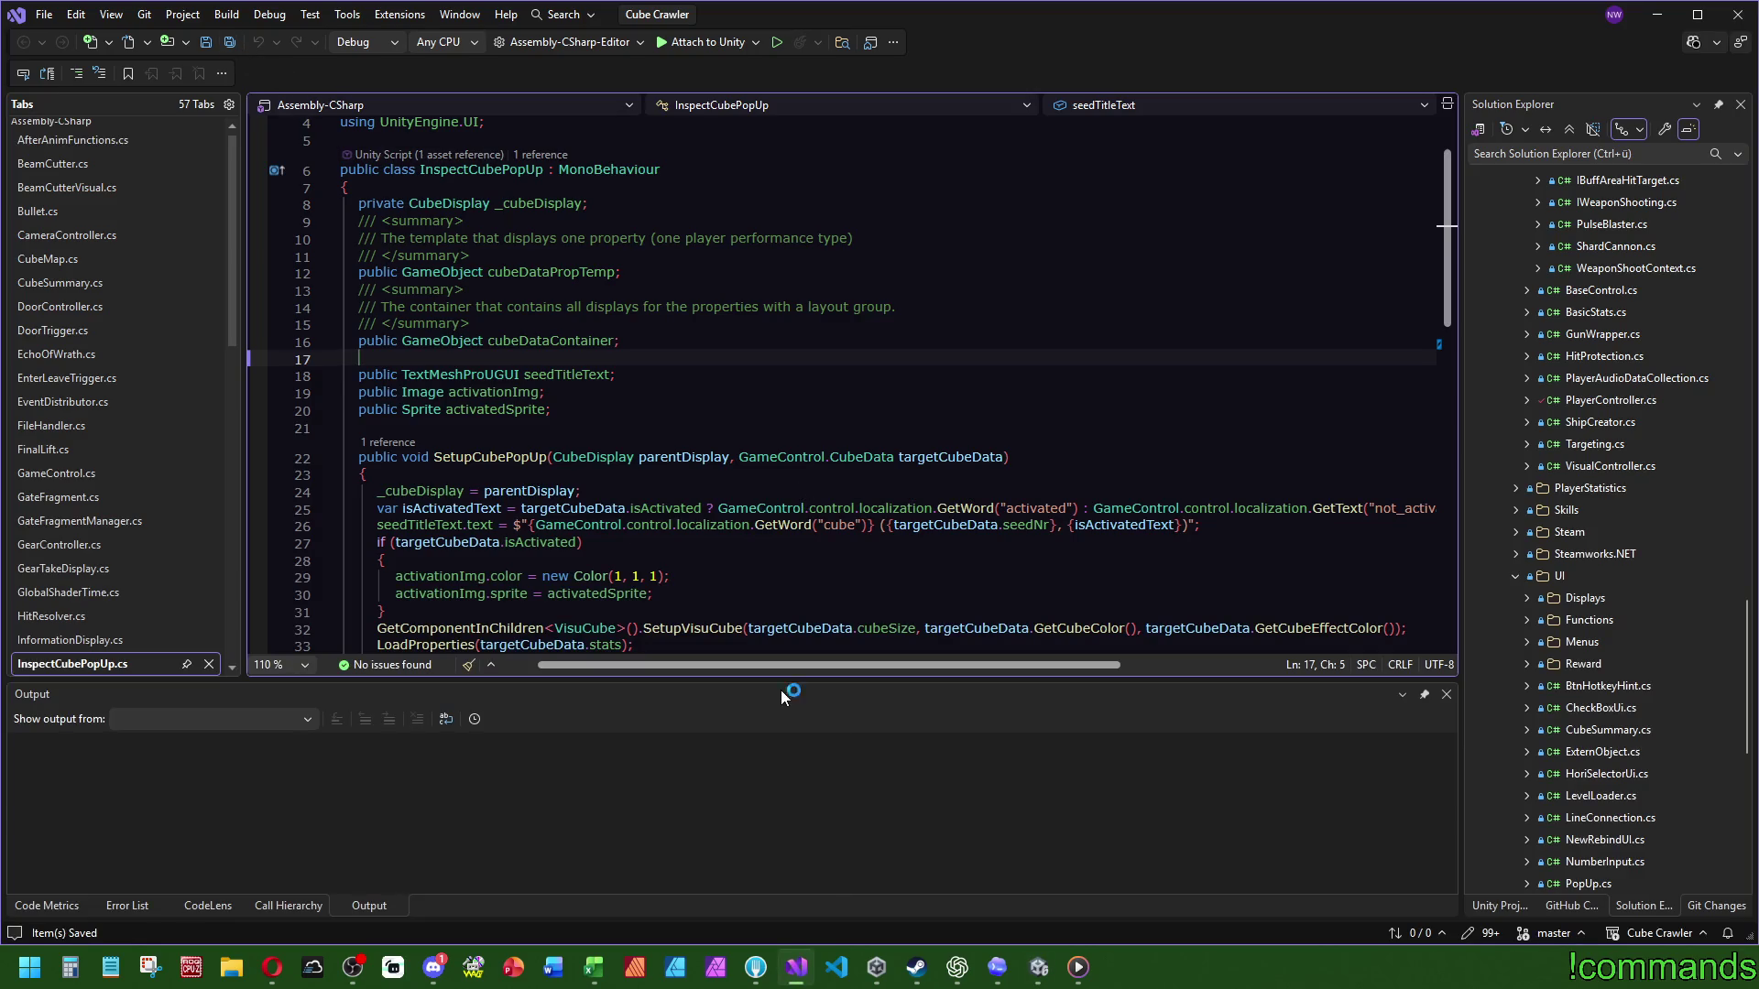
left_click(756, 967)
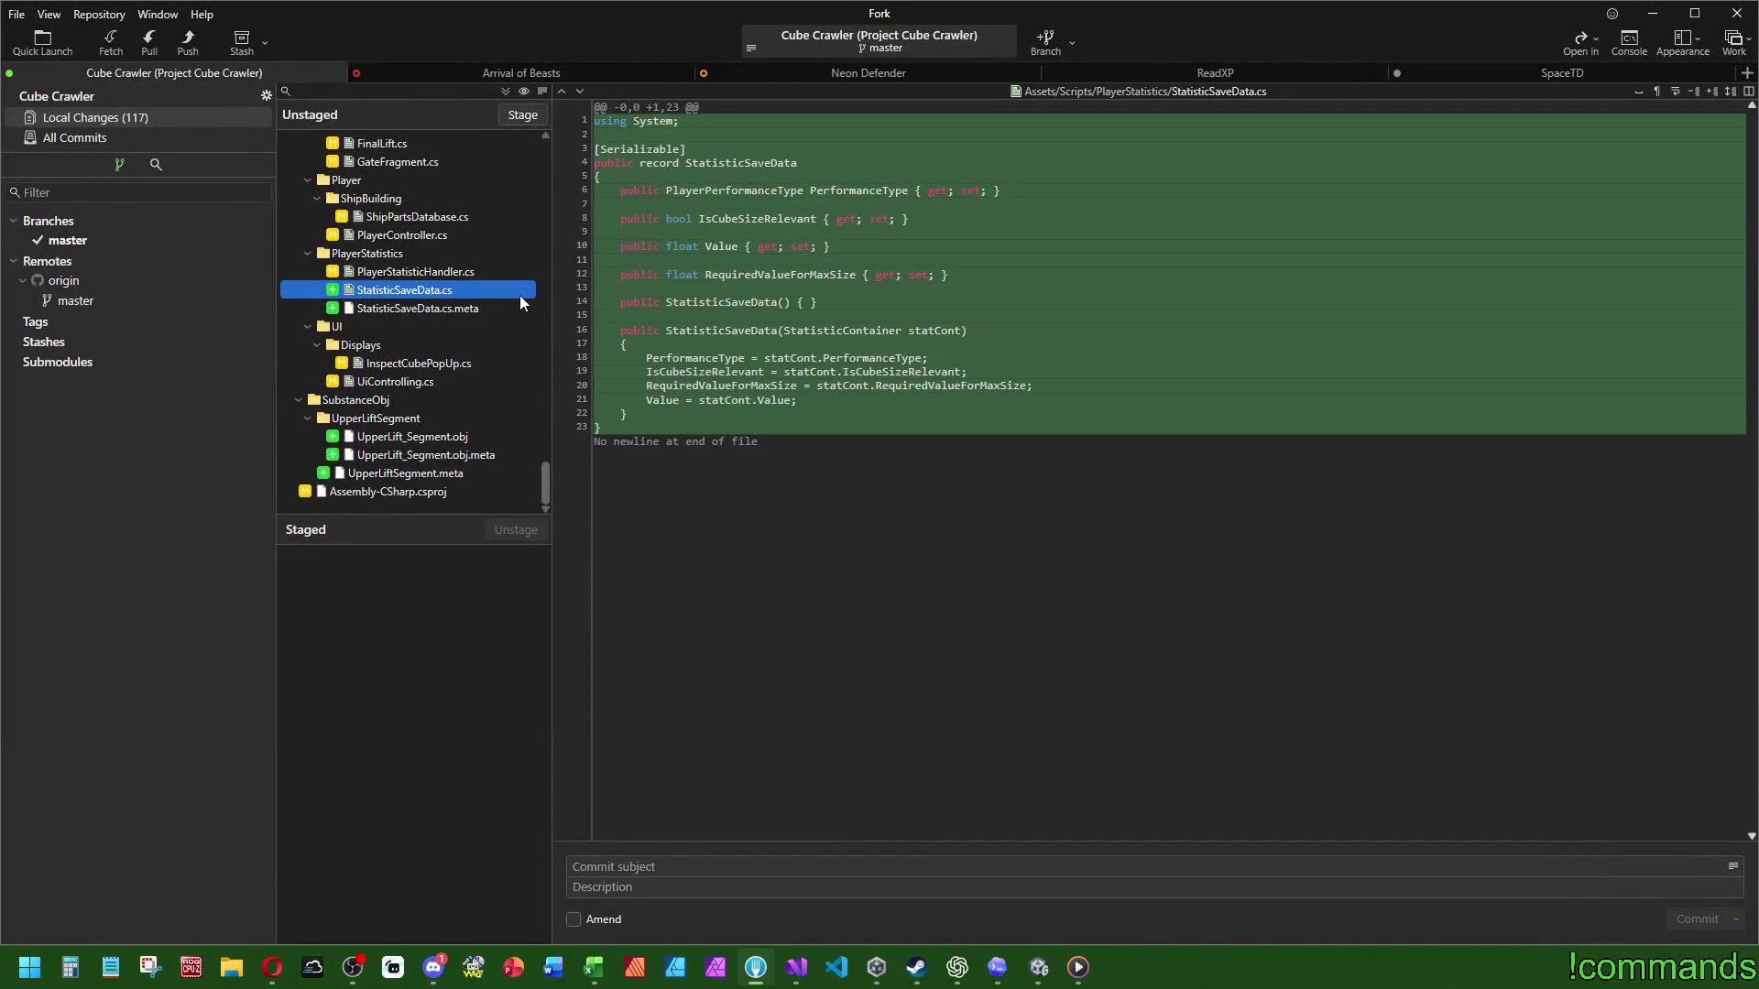
mouse_move(871, 301)
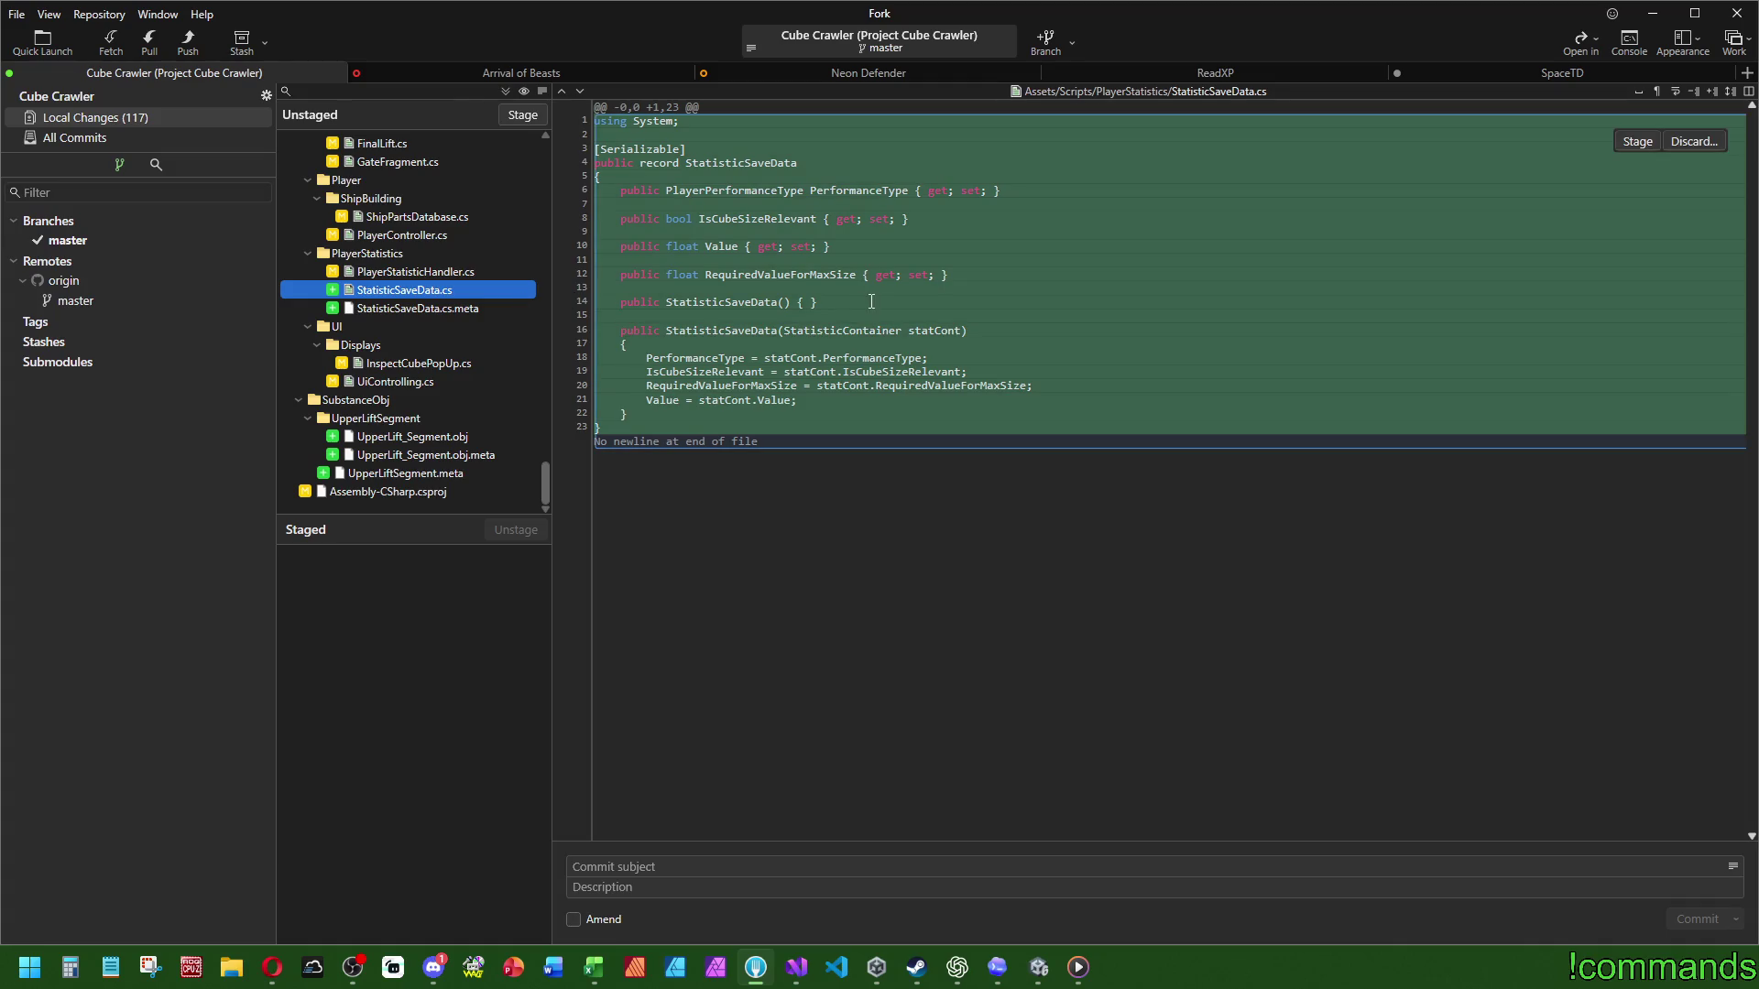
left_click(796, 967)
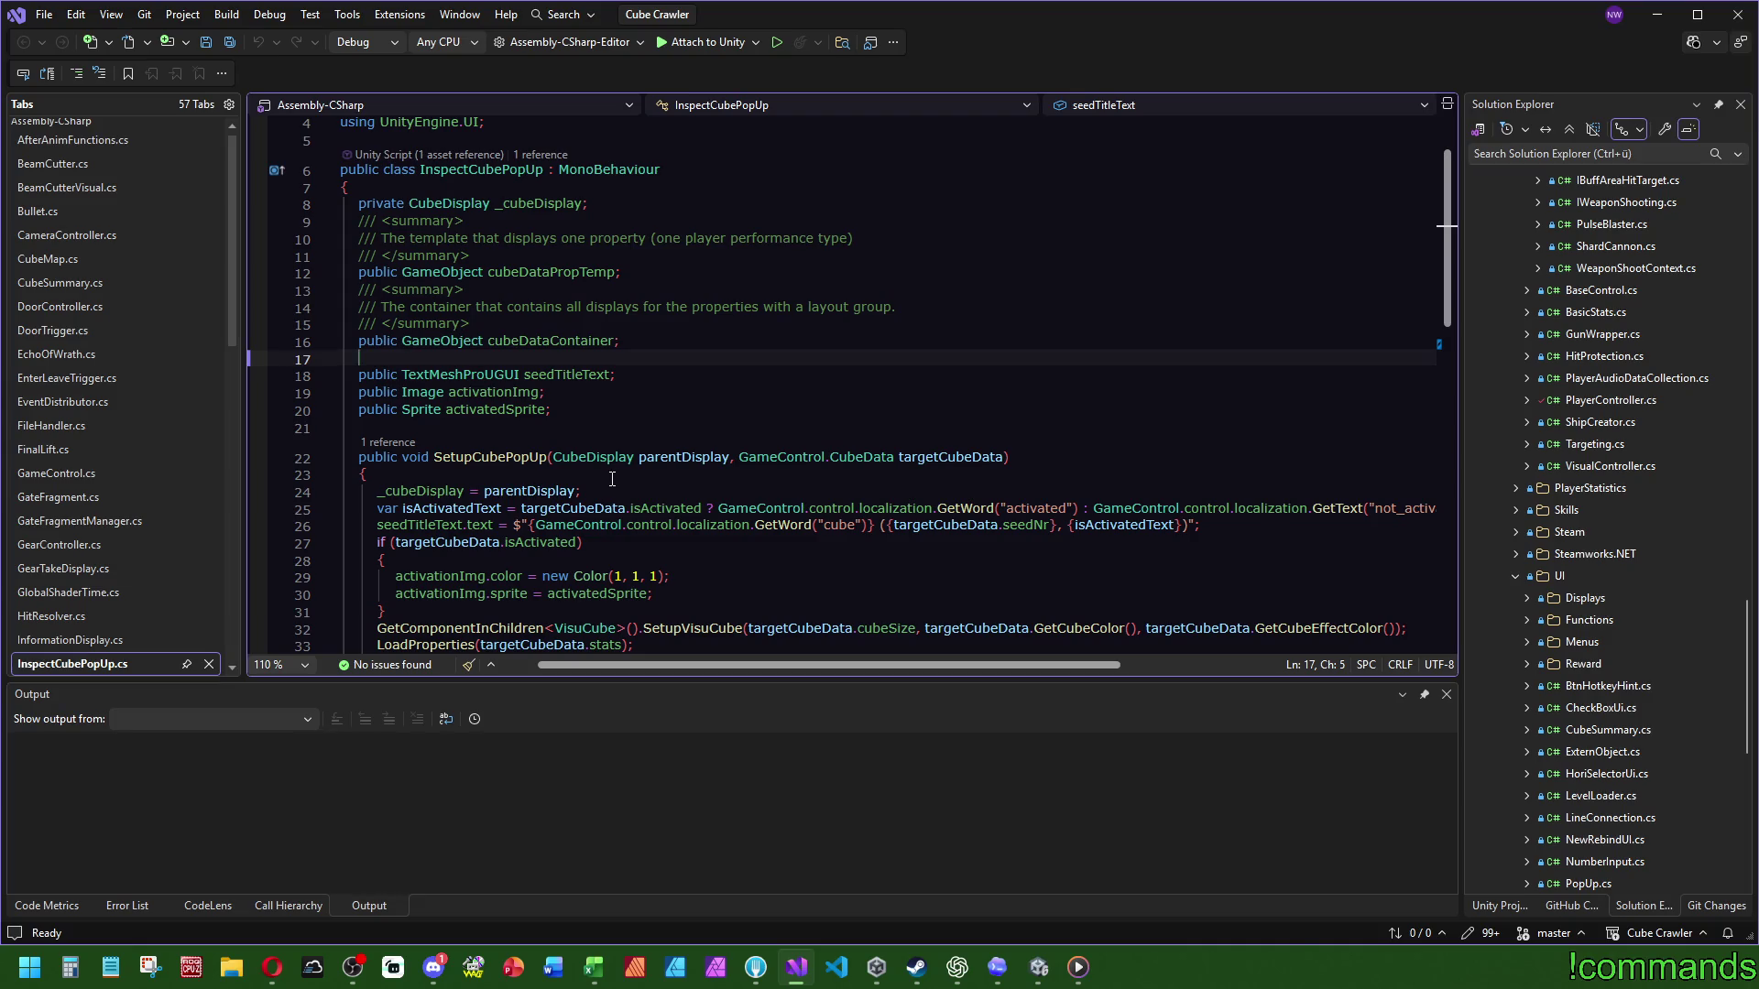
scroll(614, 479, "down", 5)
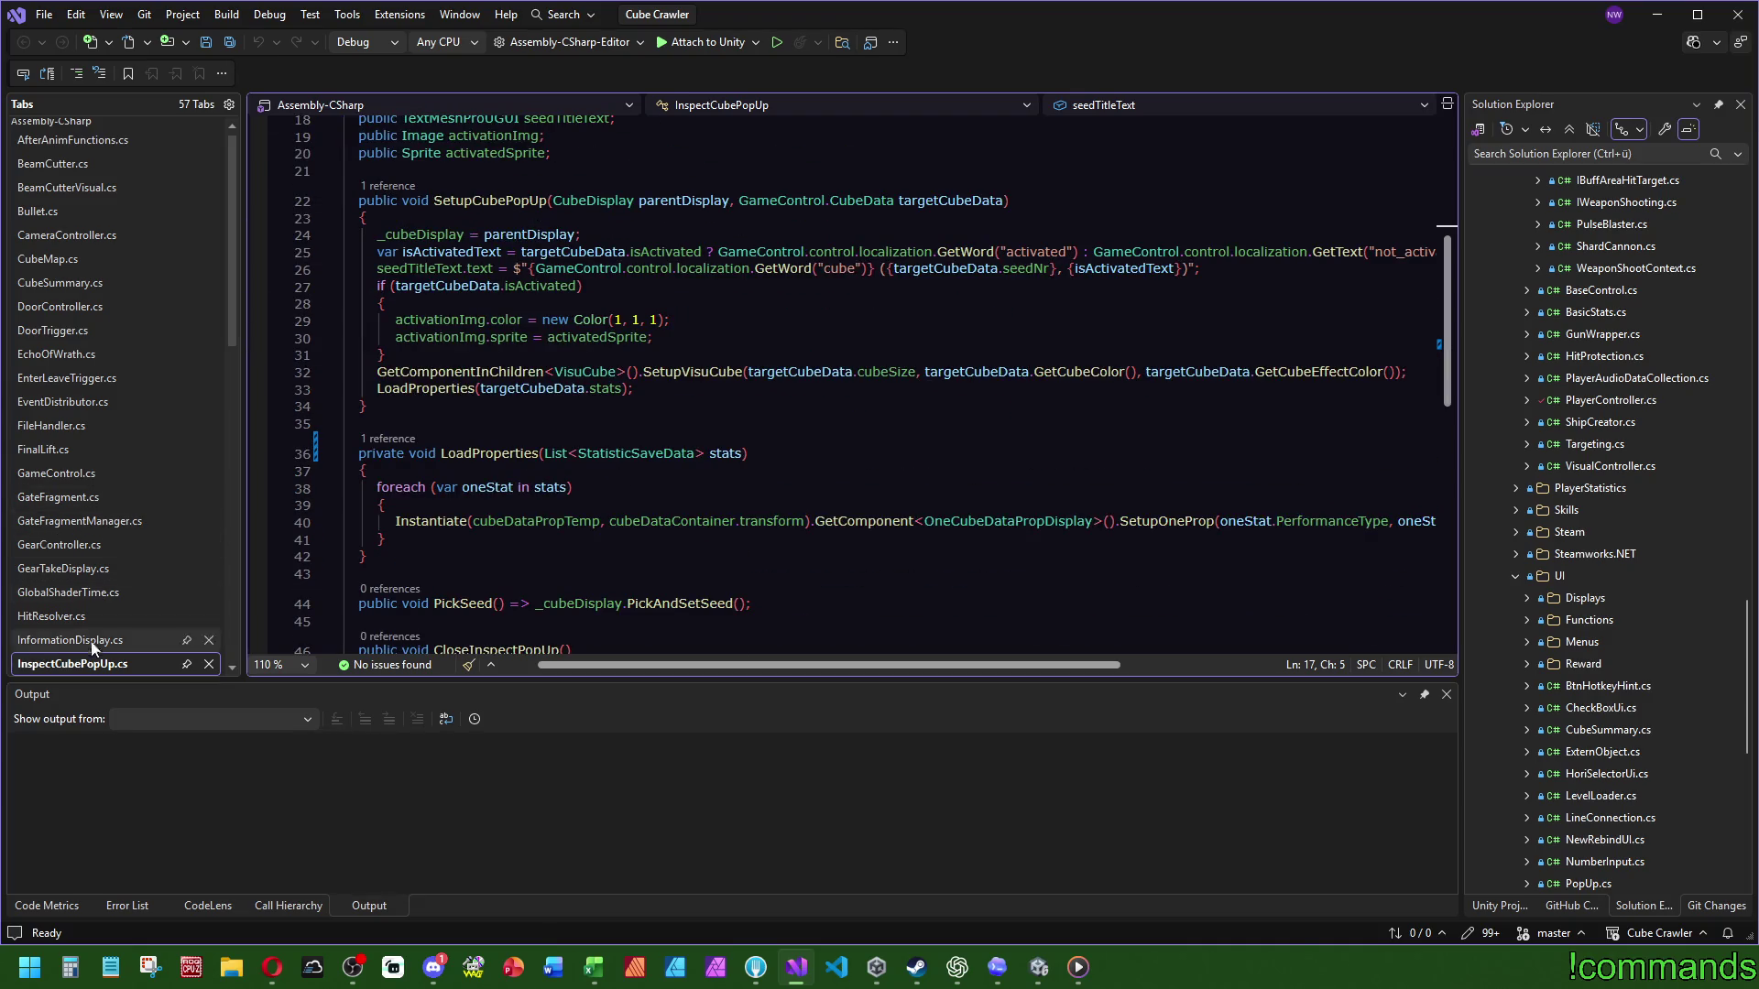
scroll(86, 643, "down", 3)
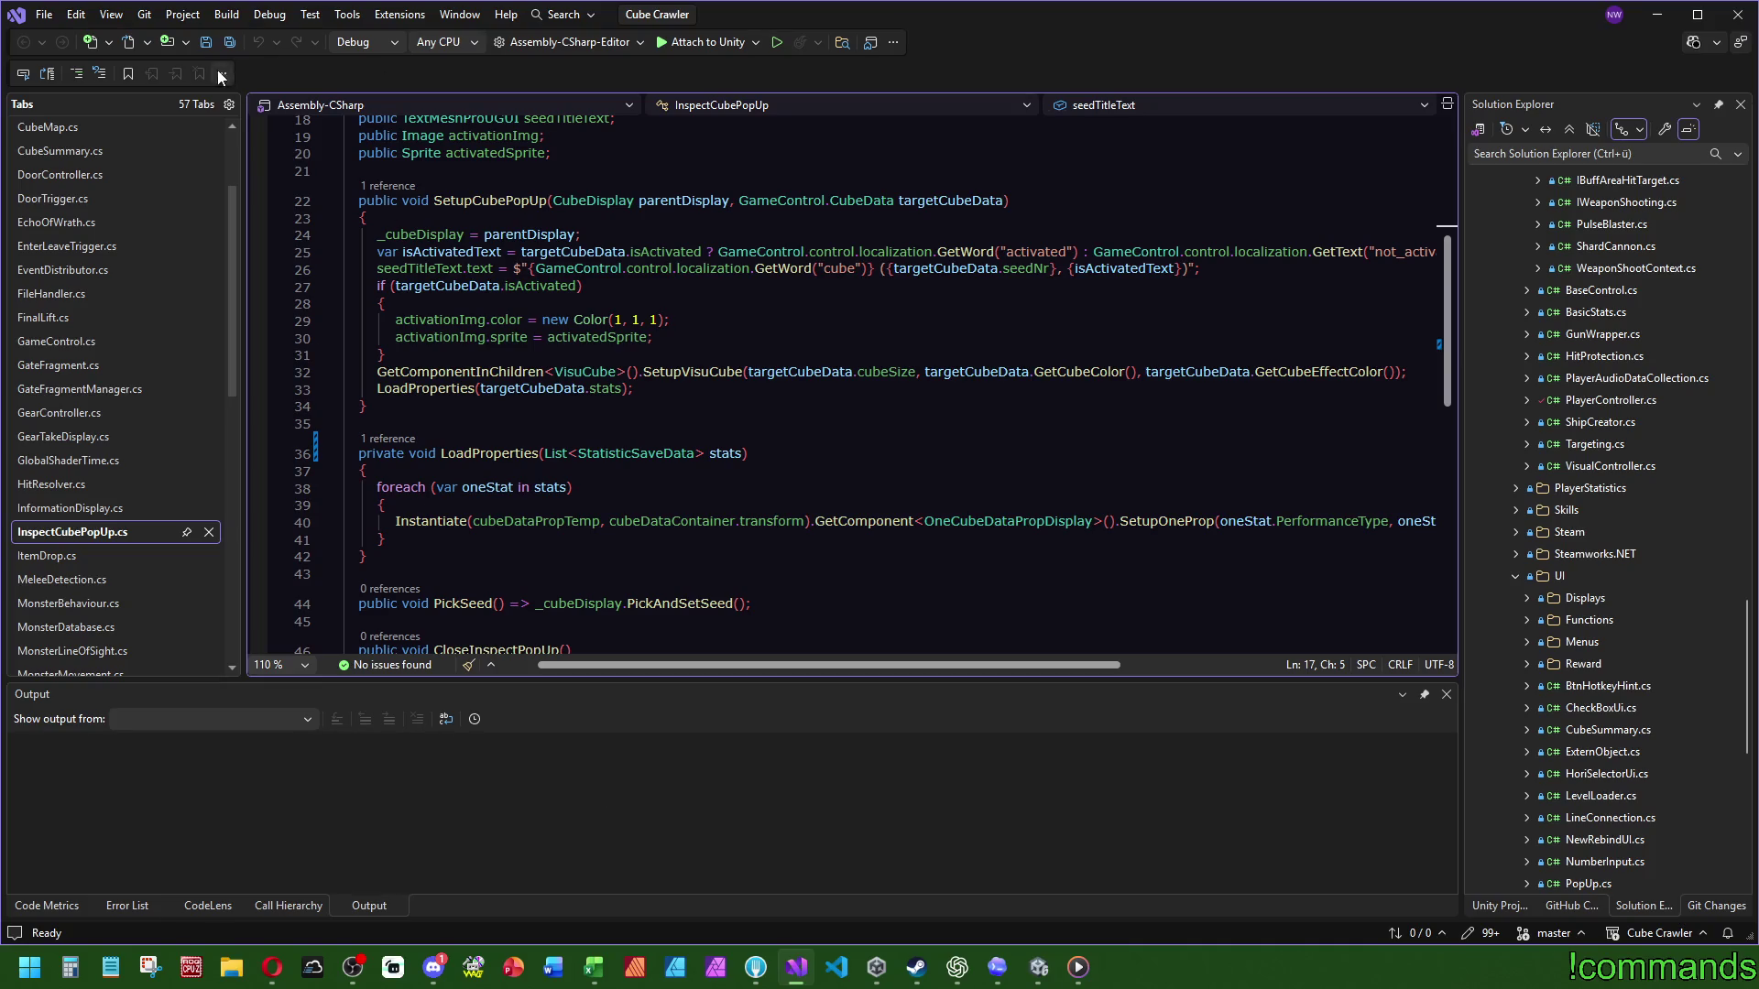
left_click(229, 42)
Step: Stage all changes under the Assets root in Fork and show All Commits
left_click(756, 968)
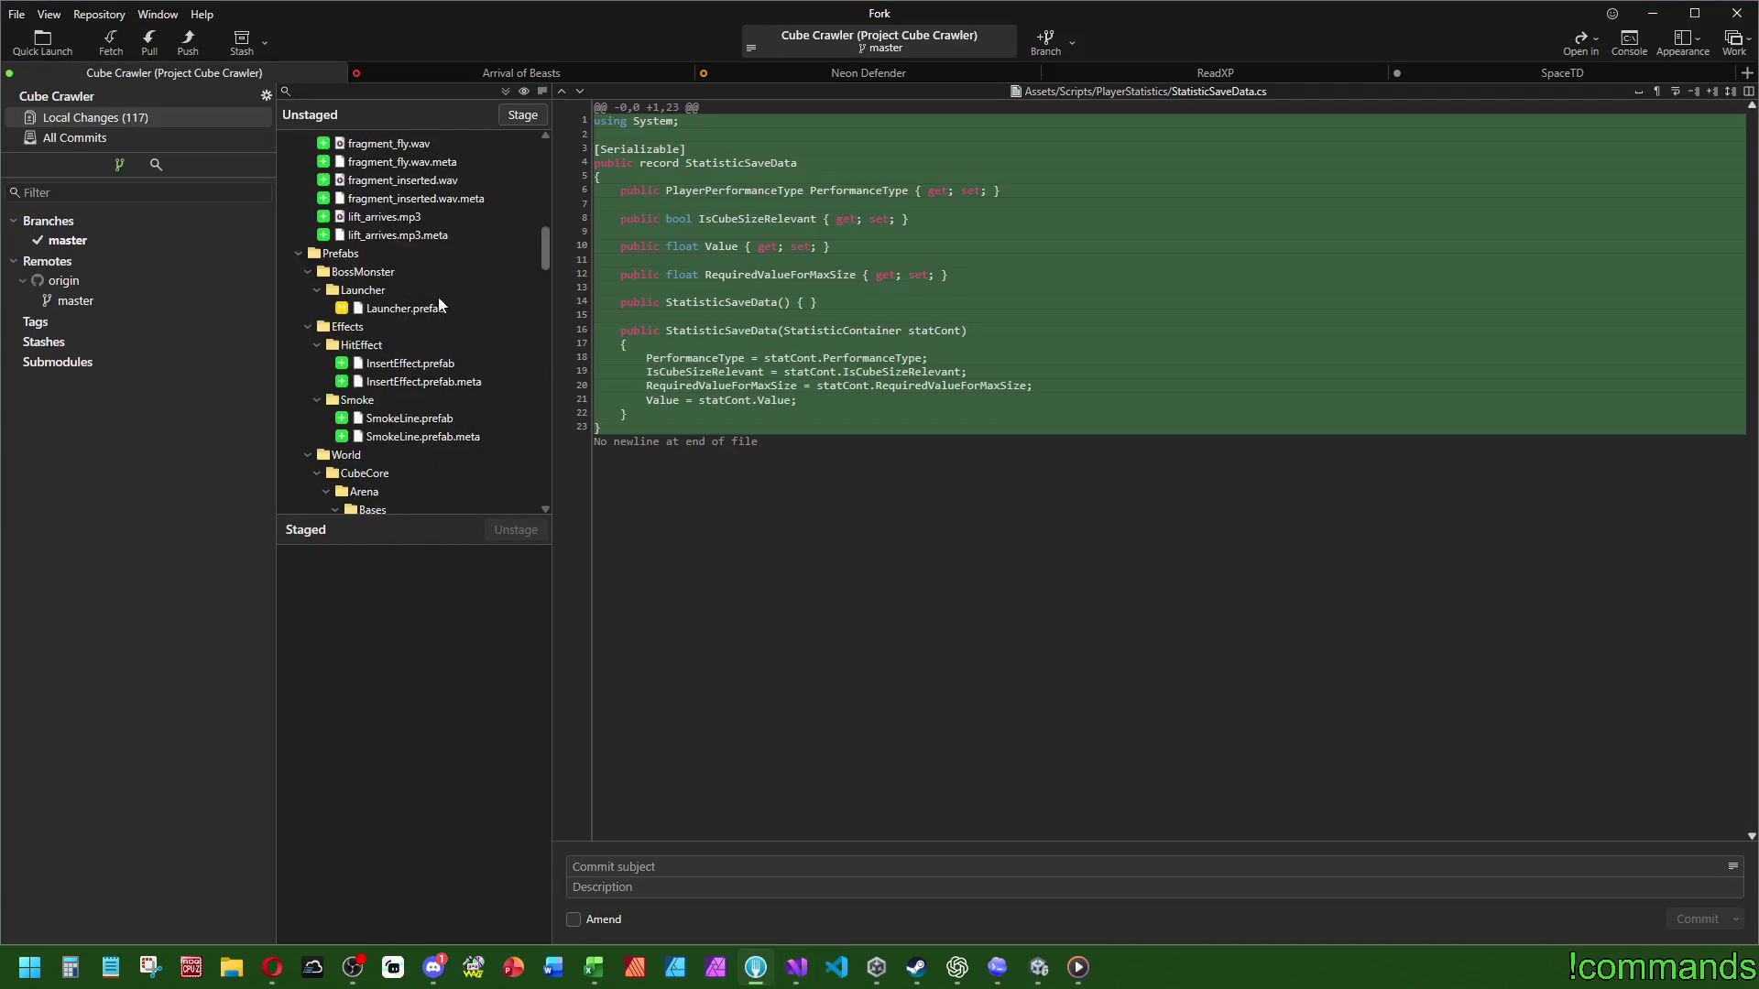
scroll(412, 275, "up", 10)
left_click(383, 144)
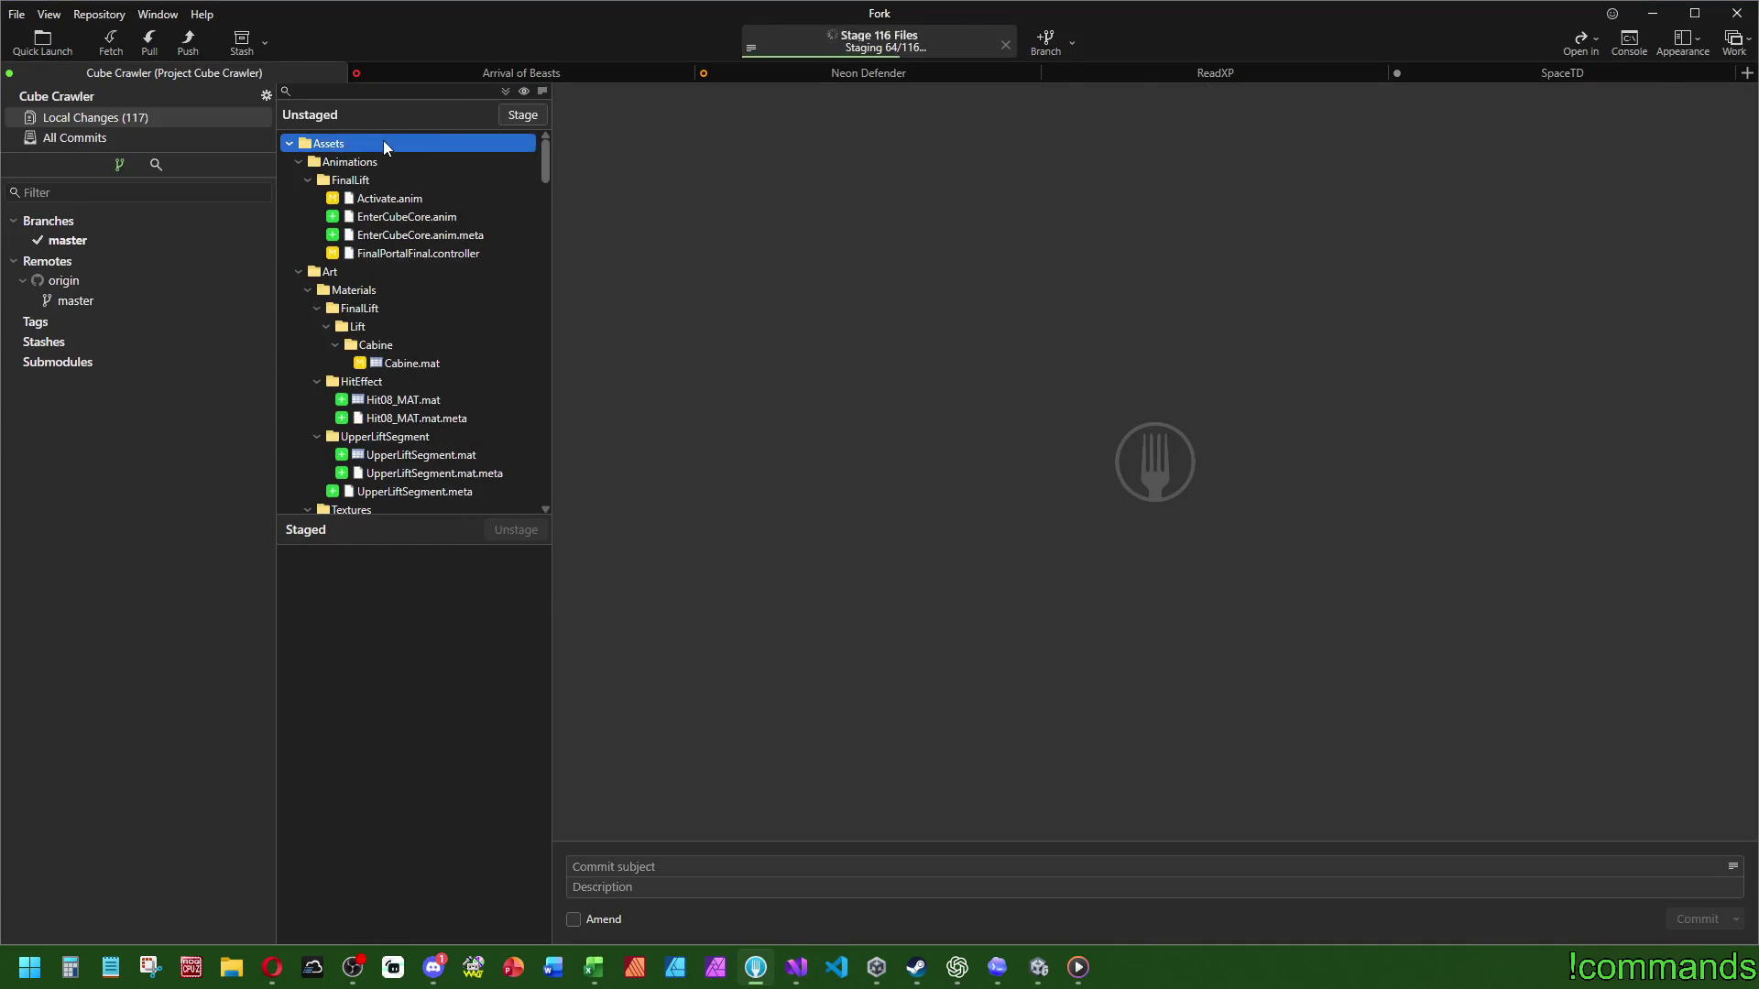
double_click(383, 143)
left_click(111, 139)
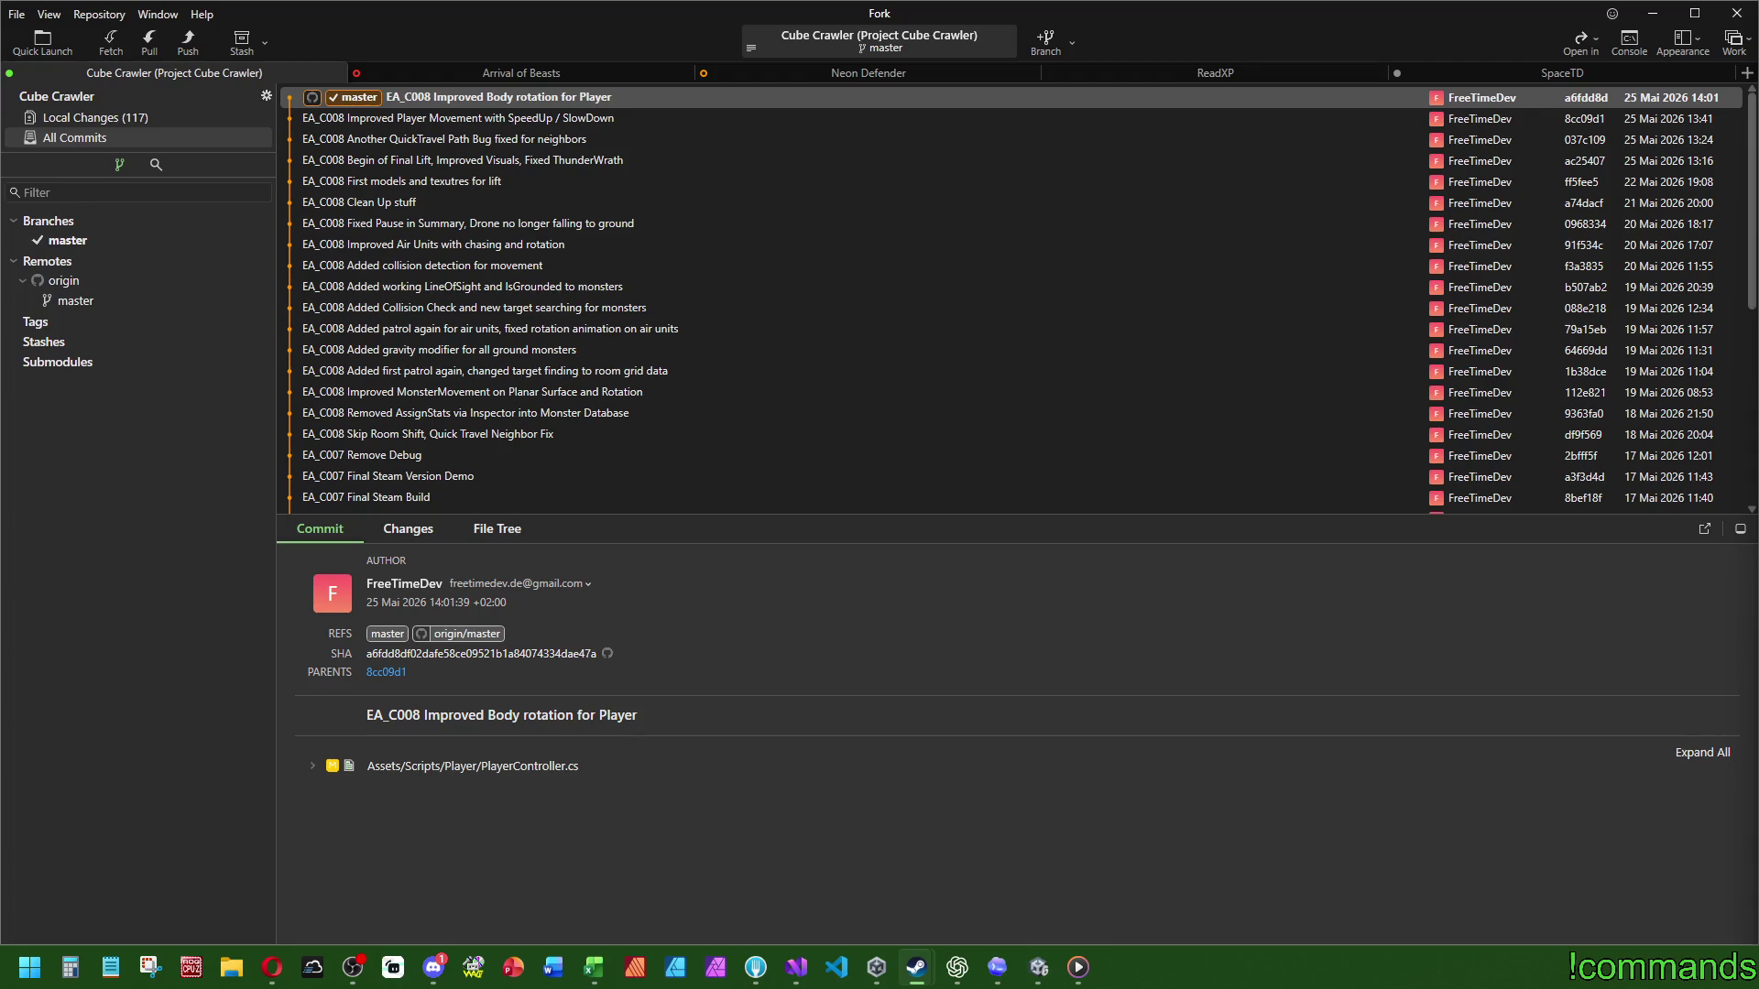
key("alt+Tab")
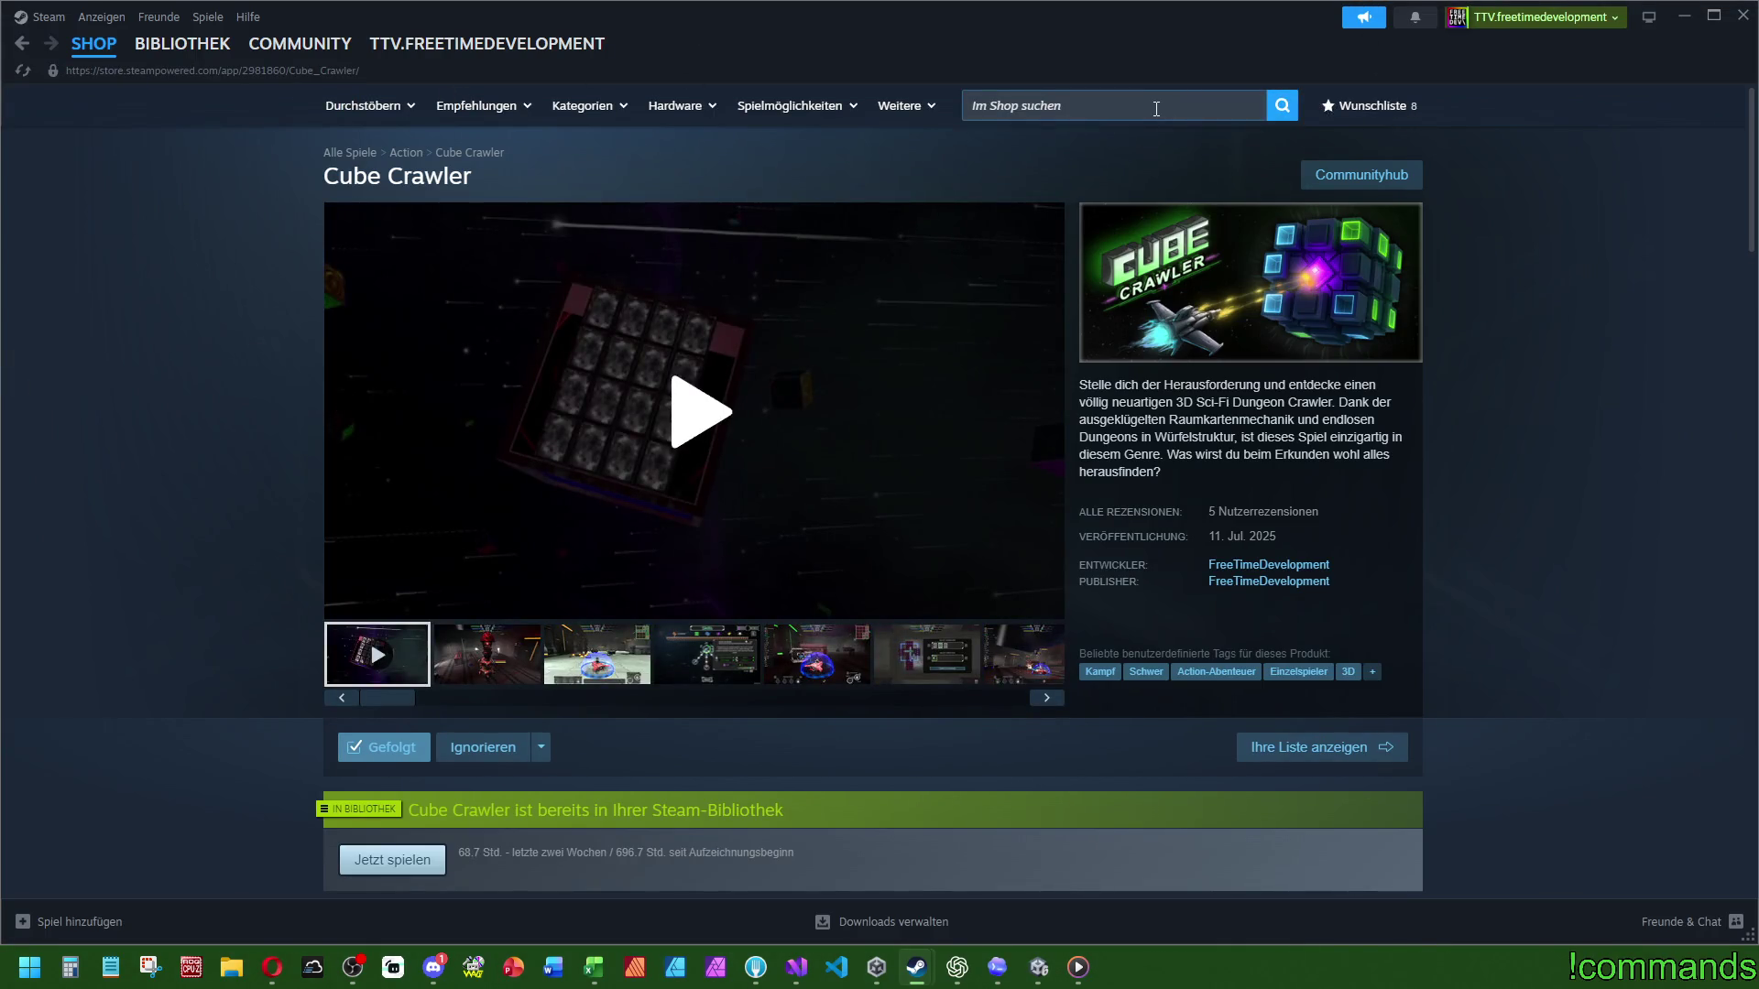
Step: Read the Update C007 article under the Neuigkeiten tab of Cube Crawler's Steam discussions
scroll(1182, 184, "down", 20)
scroll(1201, 232, "up", 15)
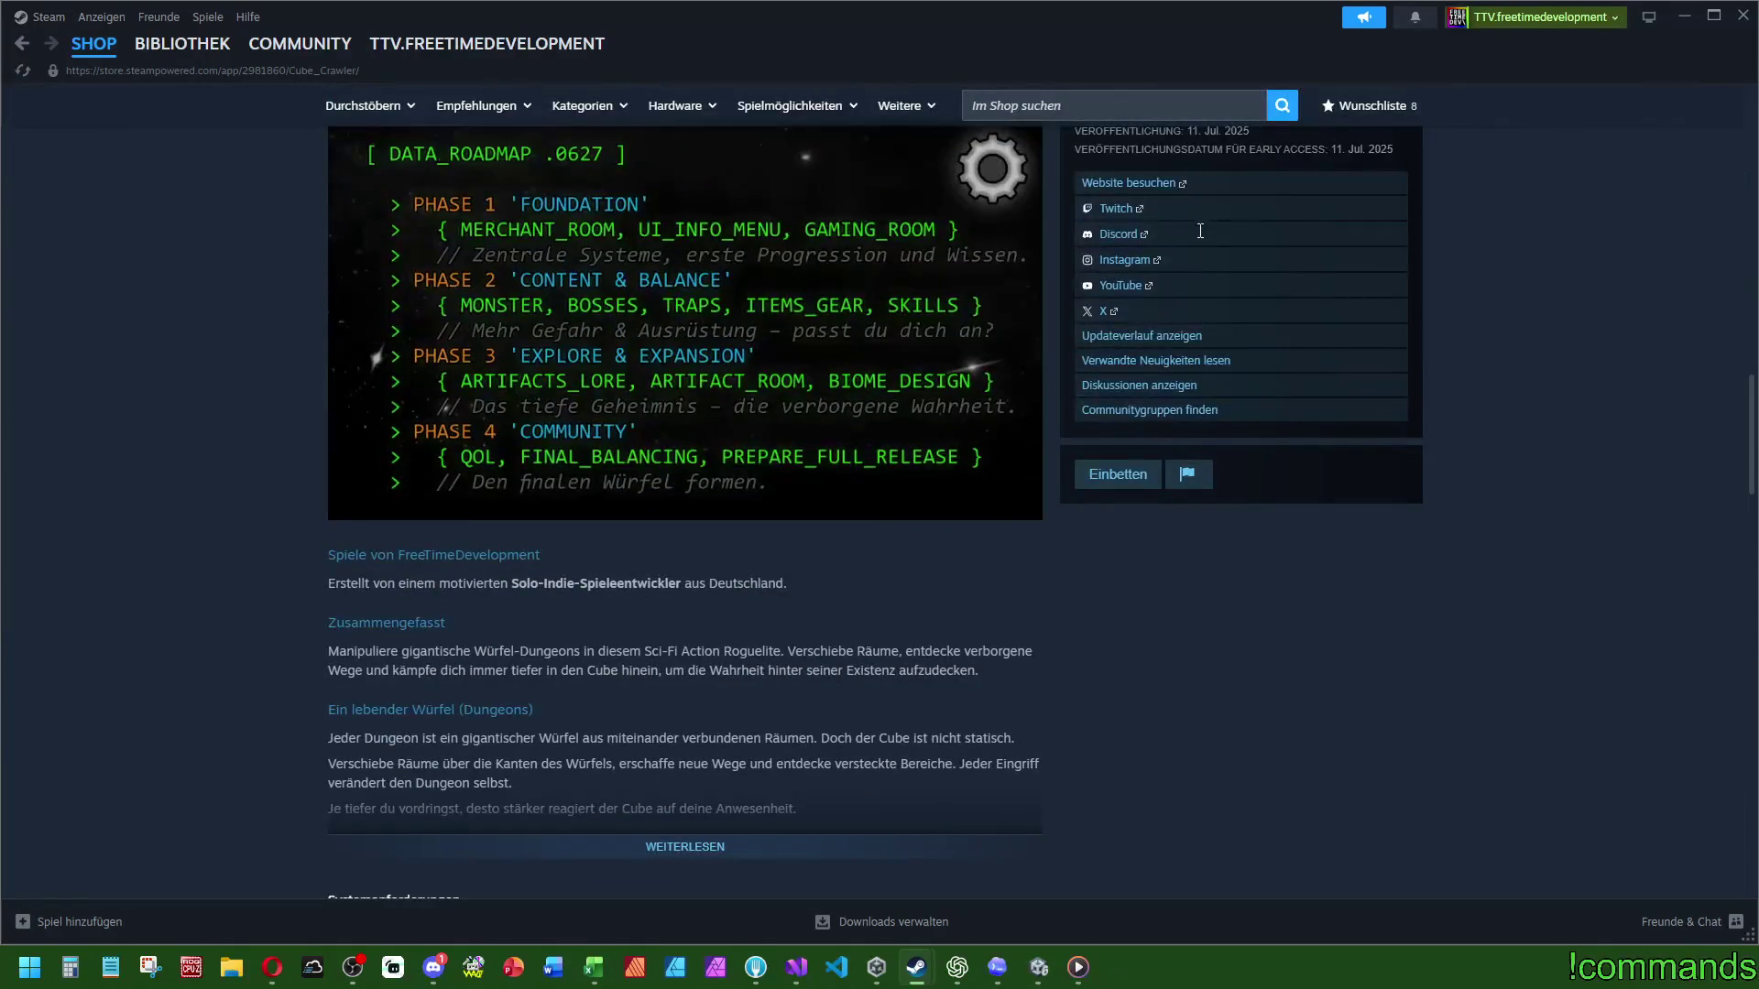
scroll(1177, 385, "up", 2)
left_click(1166, 569)
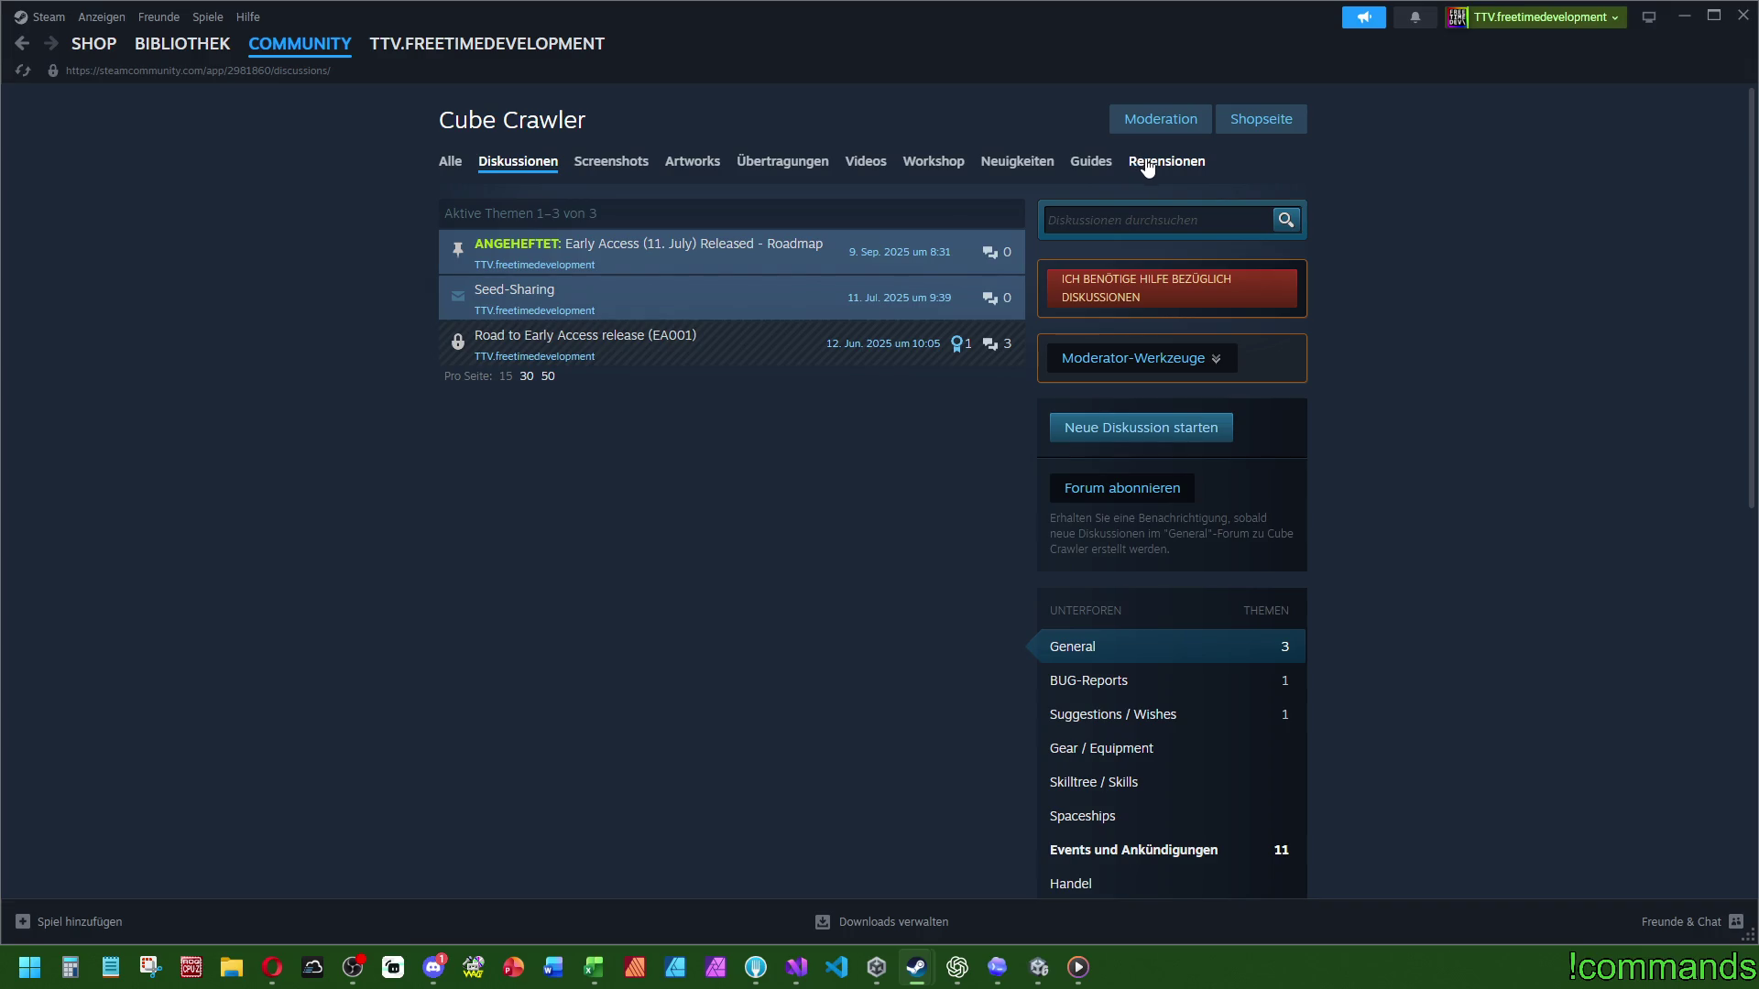
left_click(1024, 171)
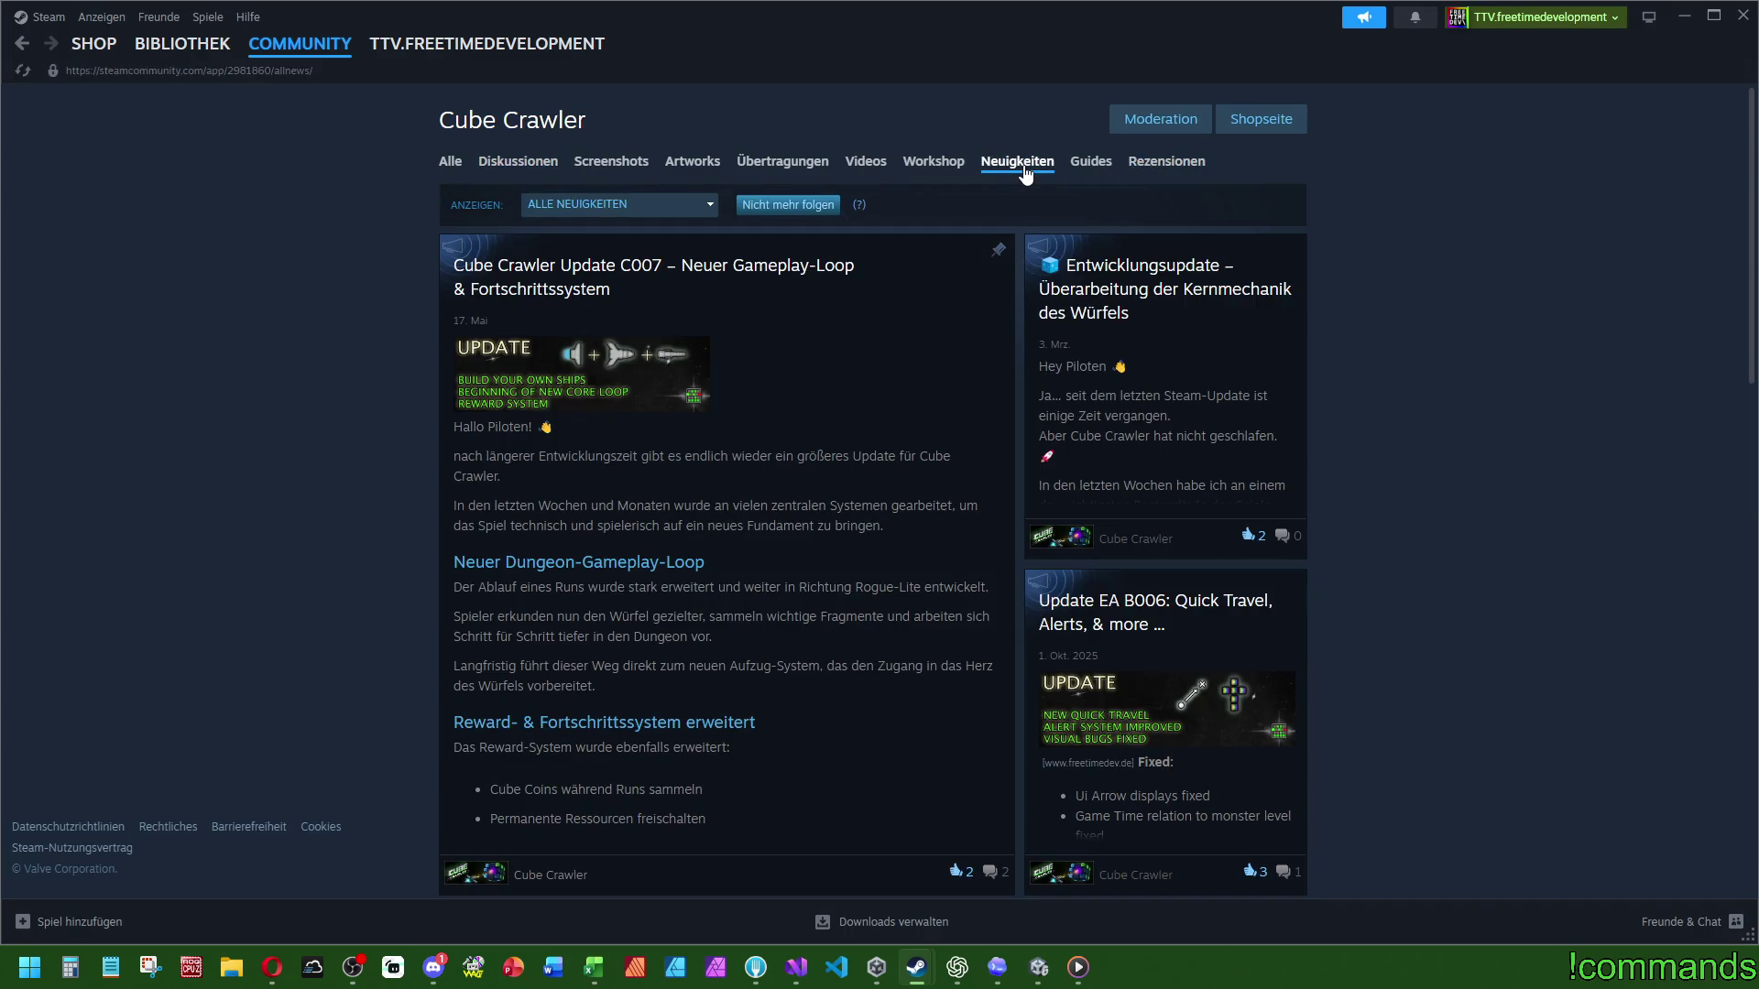
left_click(651, 275)
scroll(1129, 346, "down", 6)
scroll(1129, 347, "up", 6)
left_click(1568, 372)
Step: In Local Changes, enter the summary 'EA_D008 First Cube Core Elements, Added Victory State.'
left_click(1743, 16)
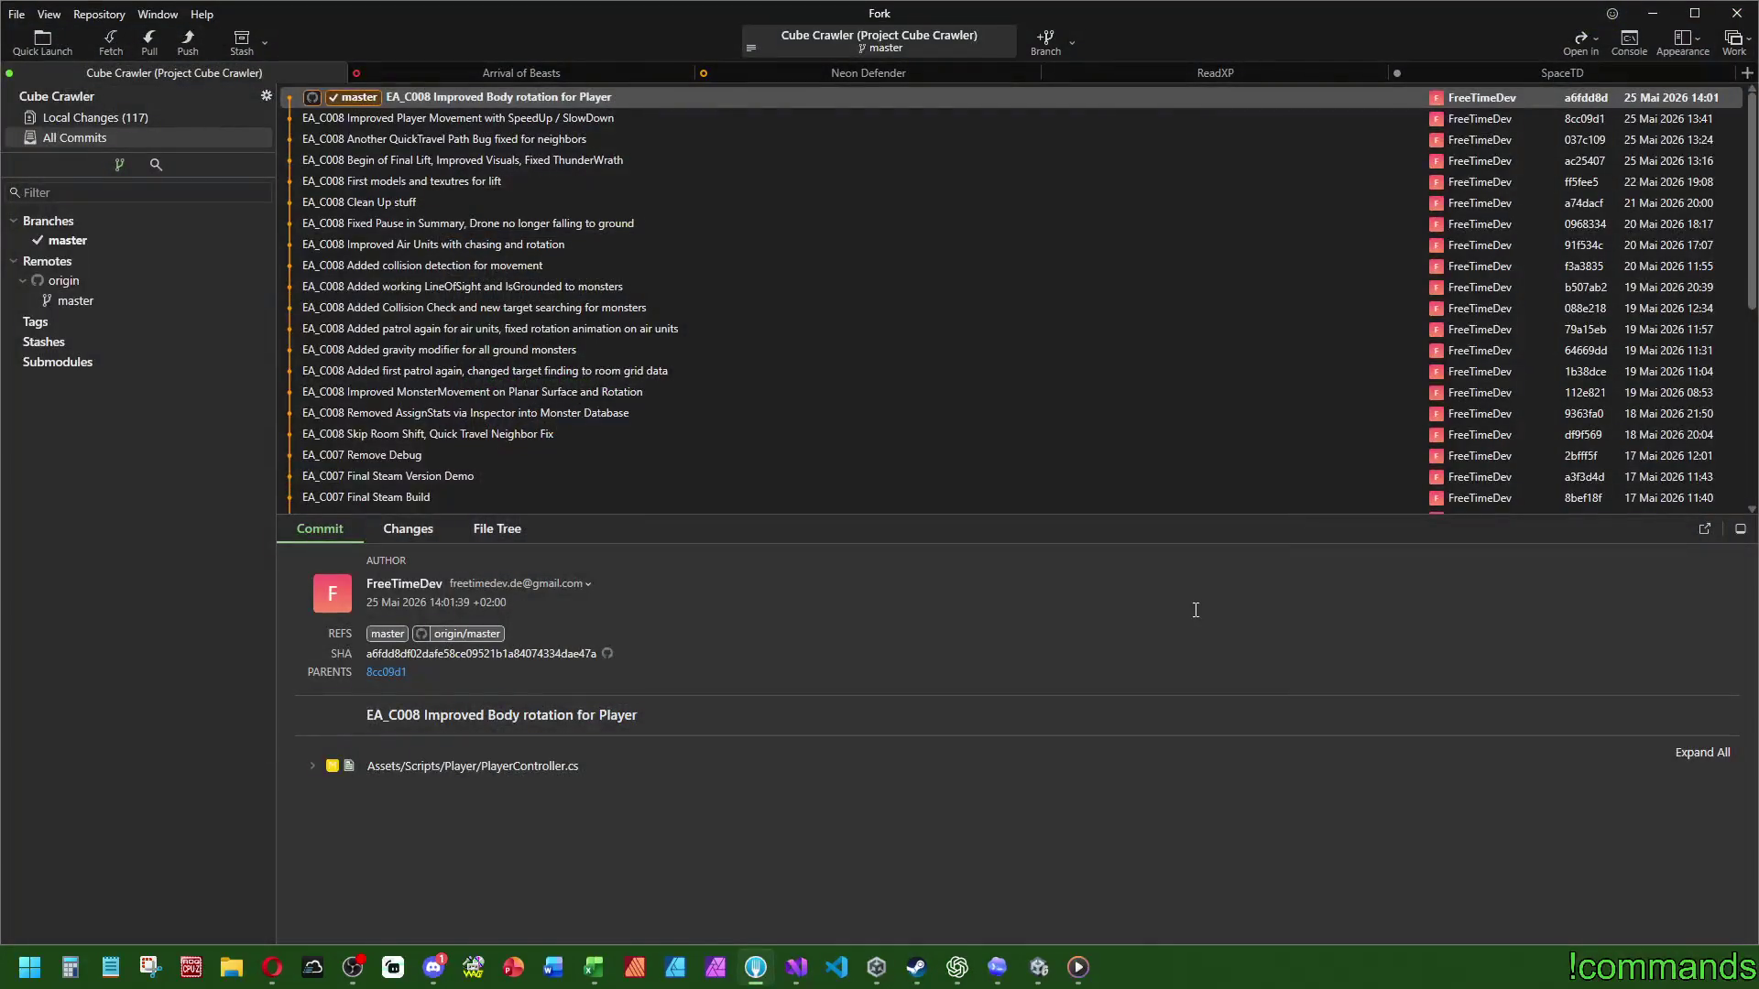
left_click(95, 117)
left_click(625, 871)
type("EA_D008 ")
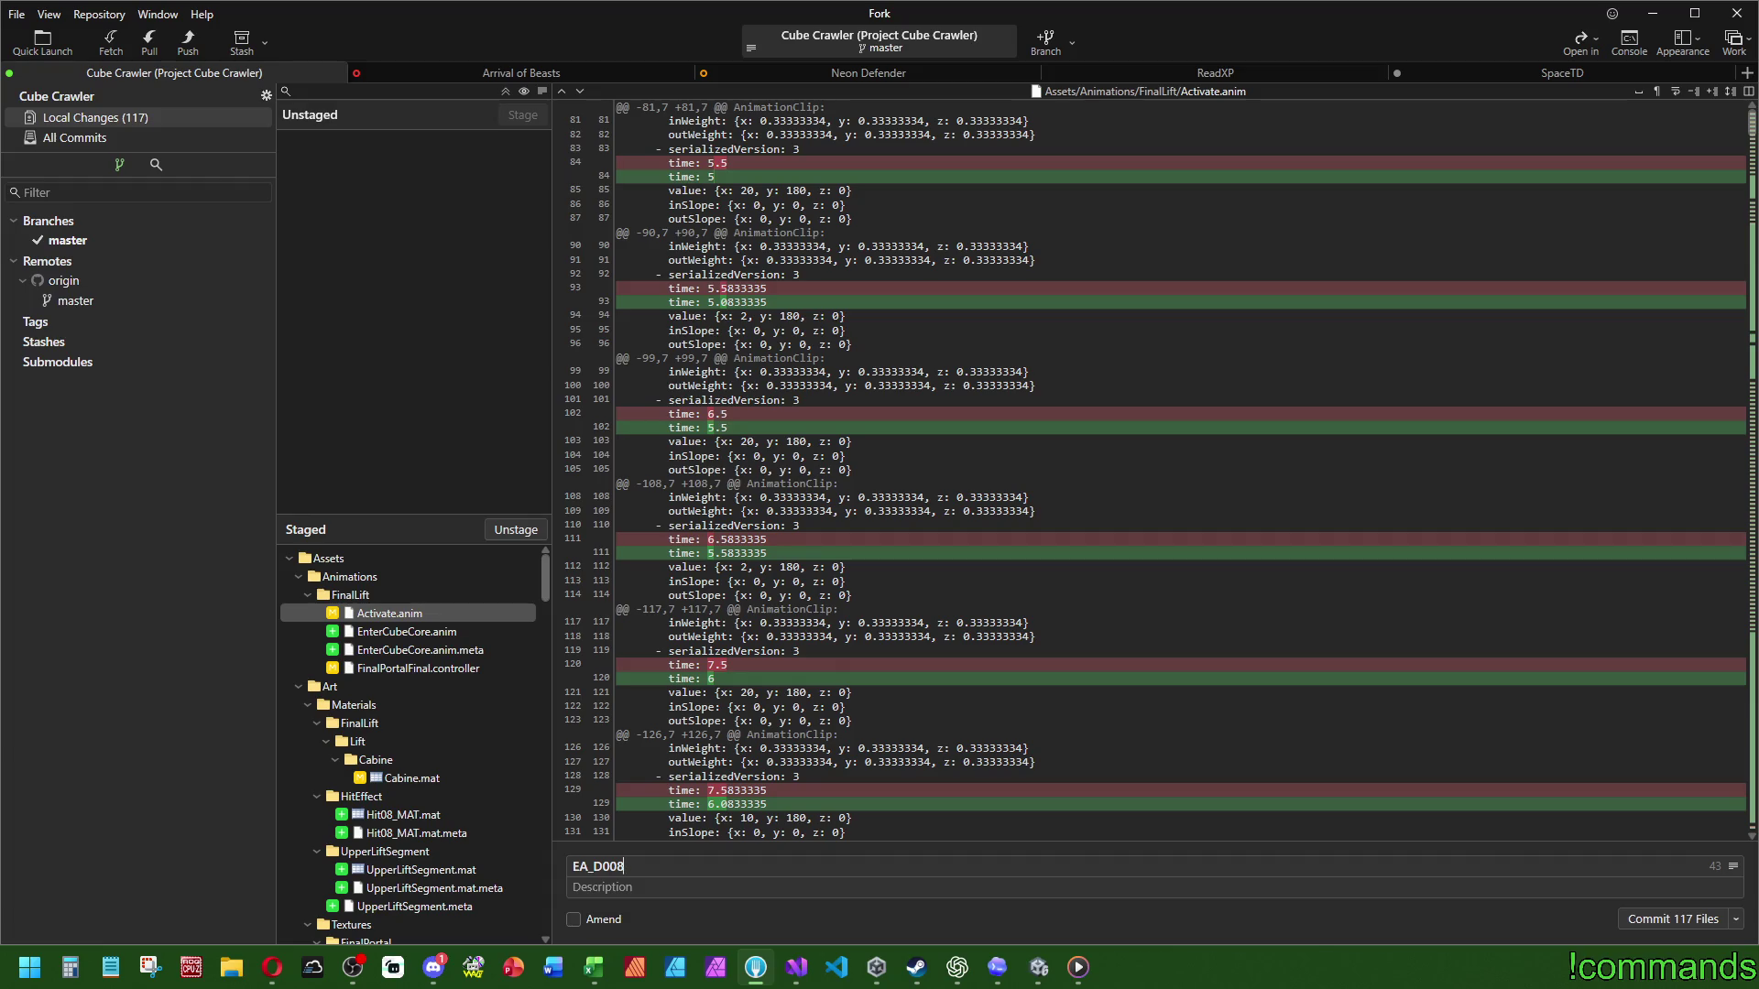
type("Beginn")
key("BackSpace")
key("BackSpace")
key("BackSpace")
type("lements, Added Victory State")
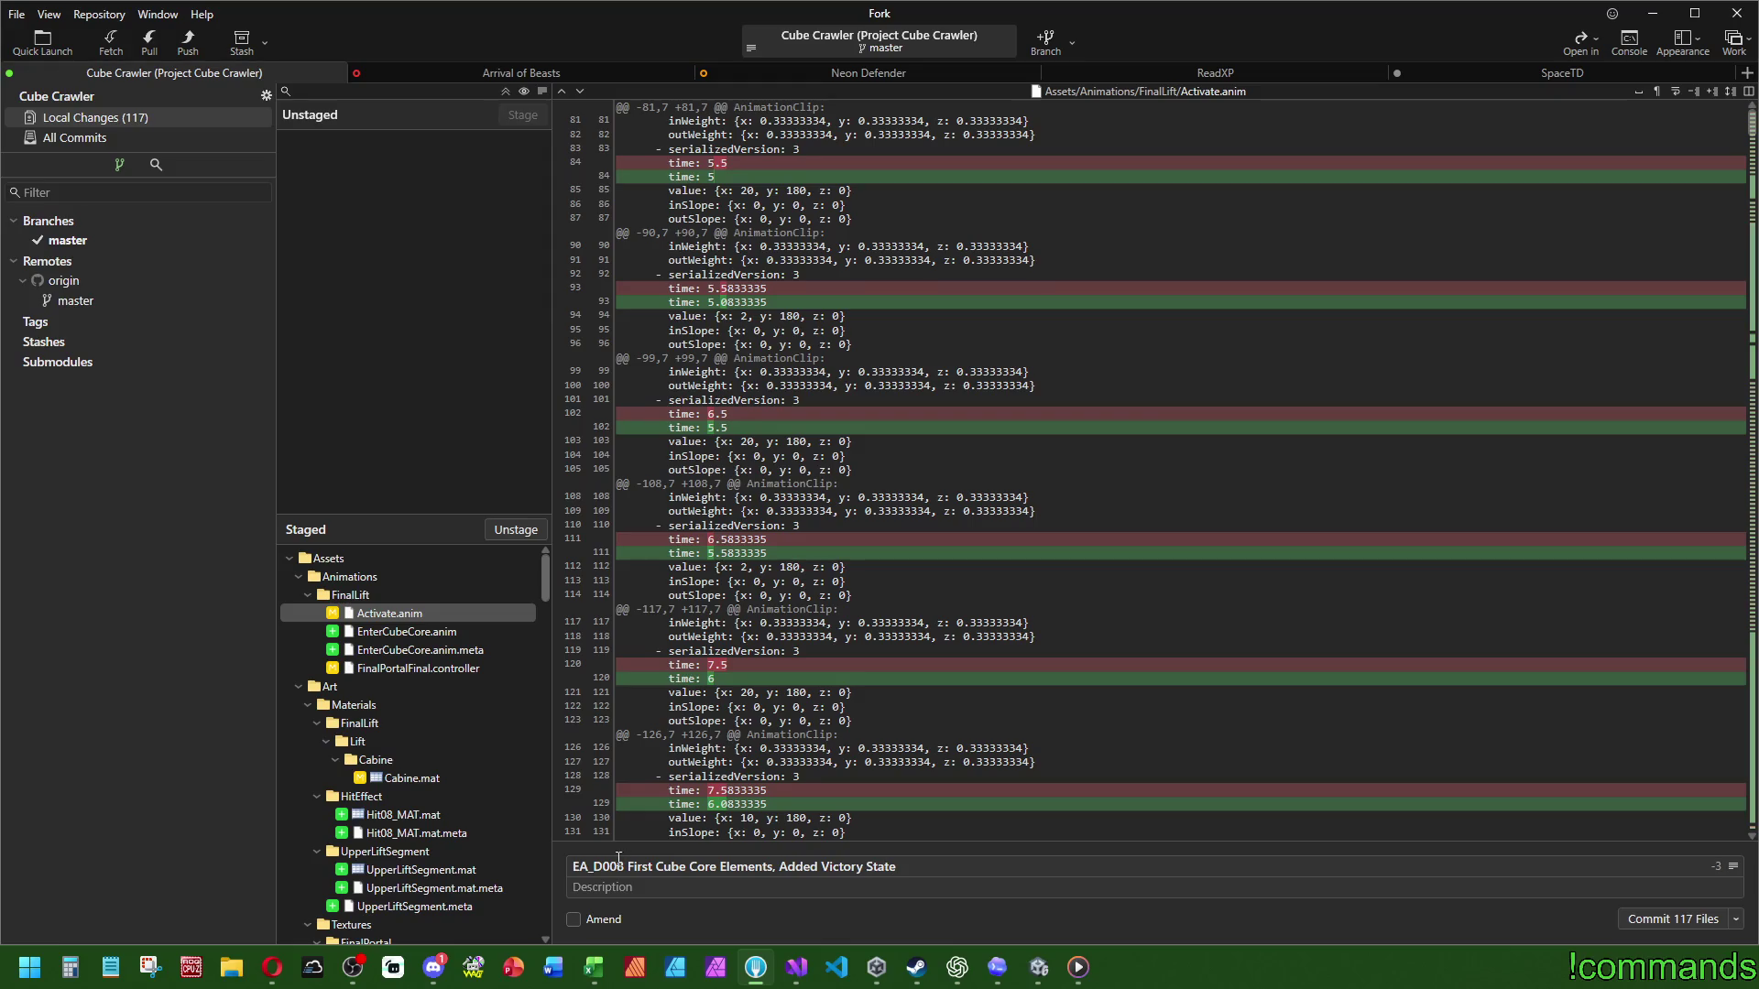
scroll(436, 820, "down", 20)
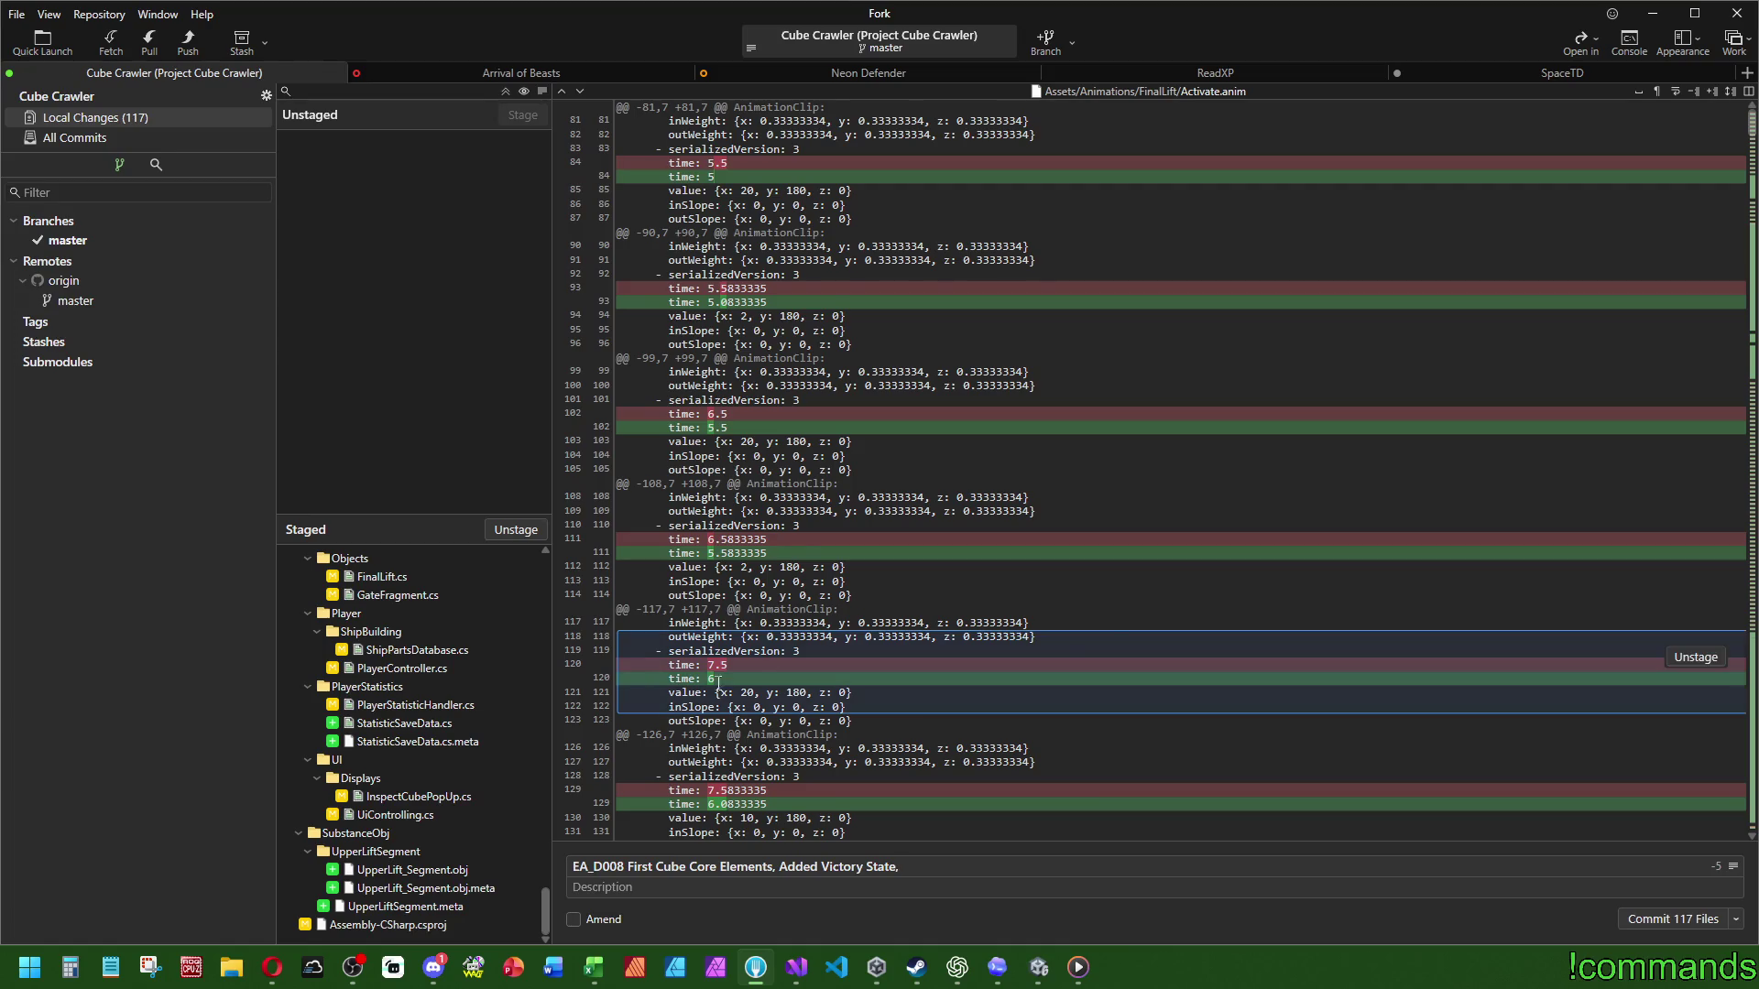
Step: Review the staged diffs of ShipPartsDatabase.cs, FinalLift.cs and PlayerStatisticHandler.cs
left_click(456, 649)
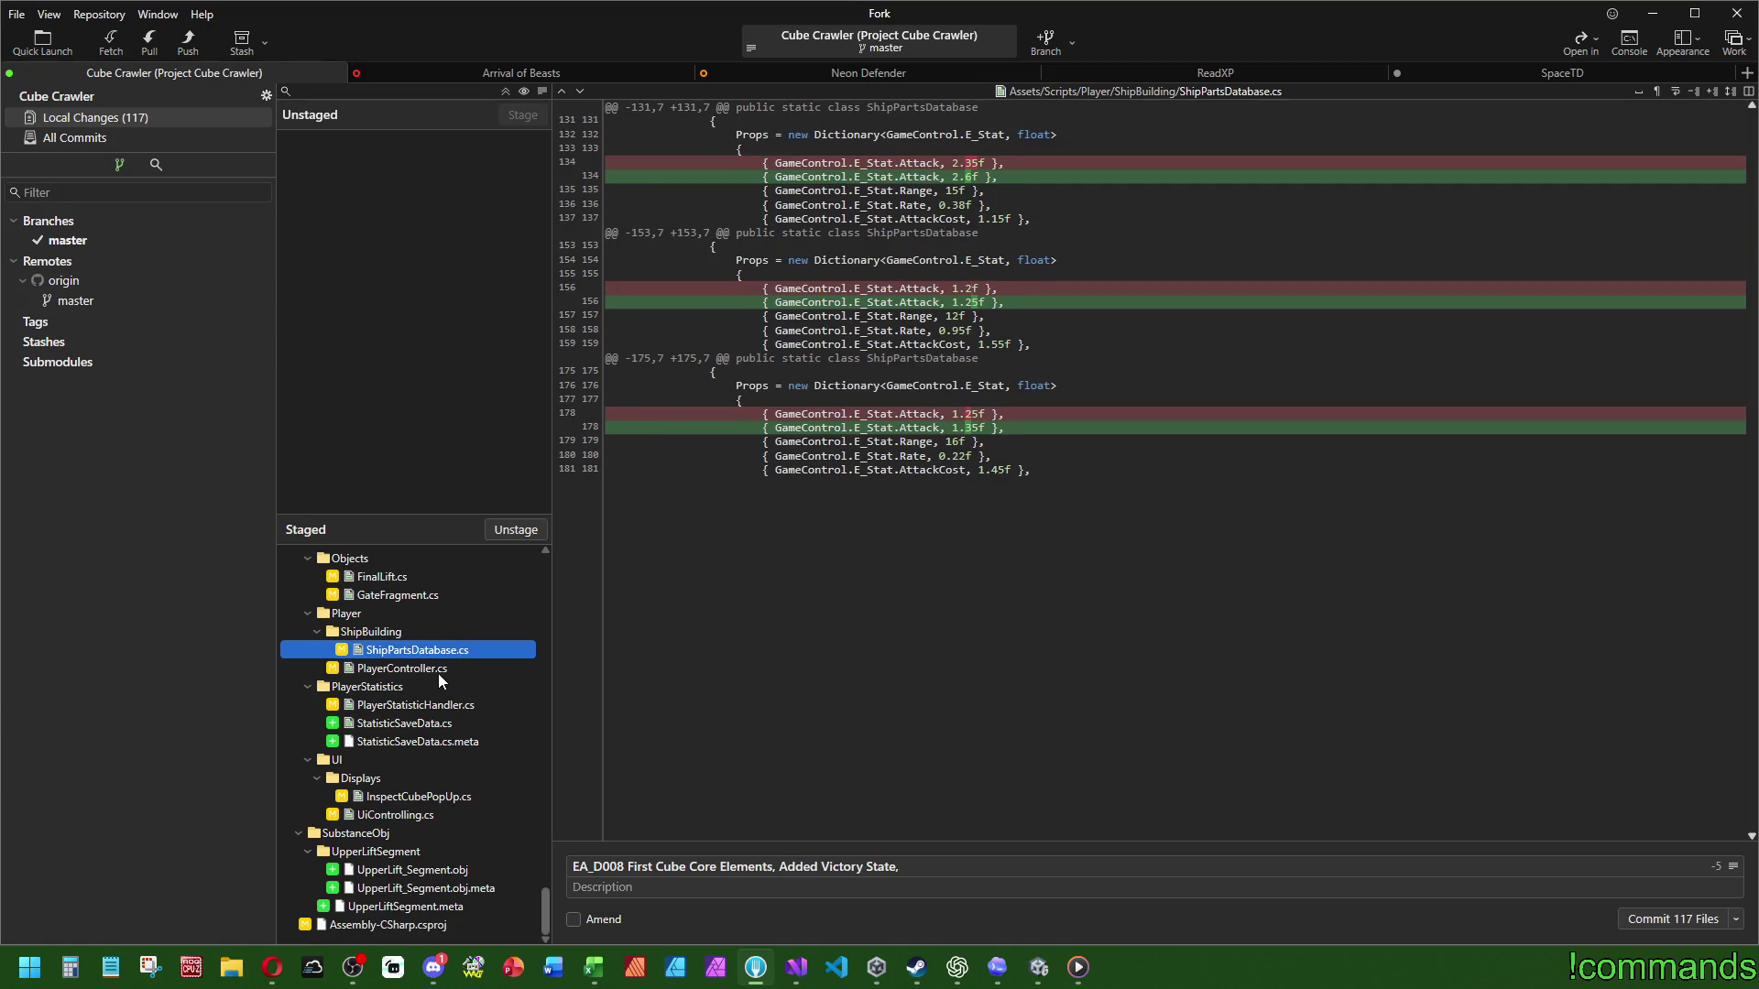
left_click(403, 579)
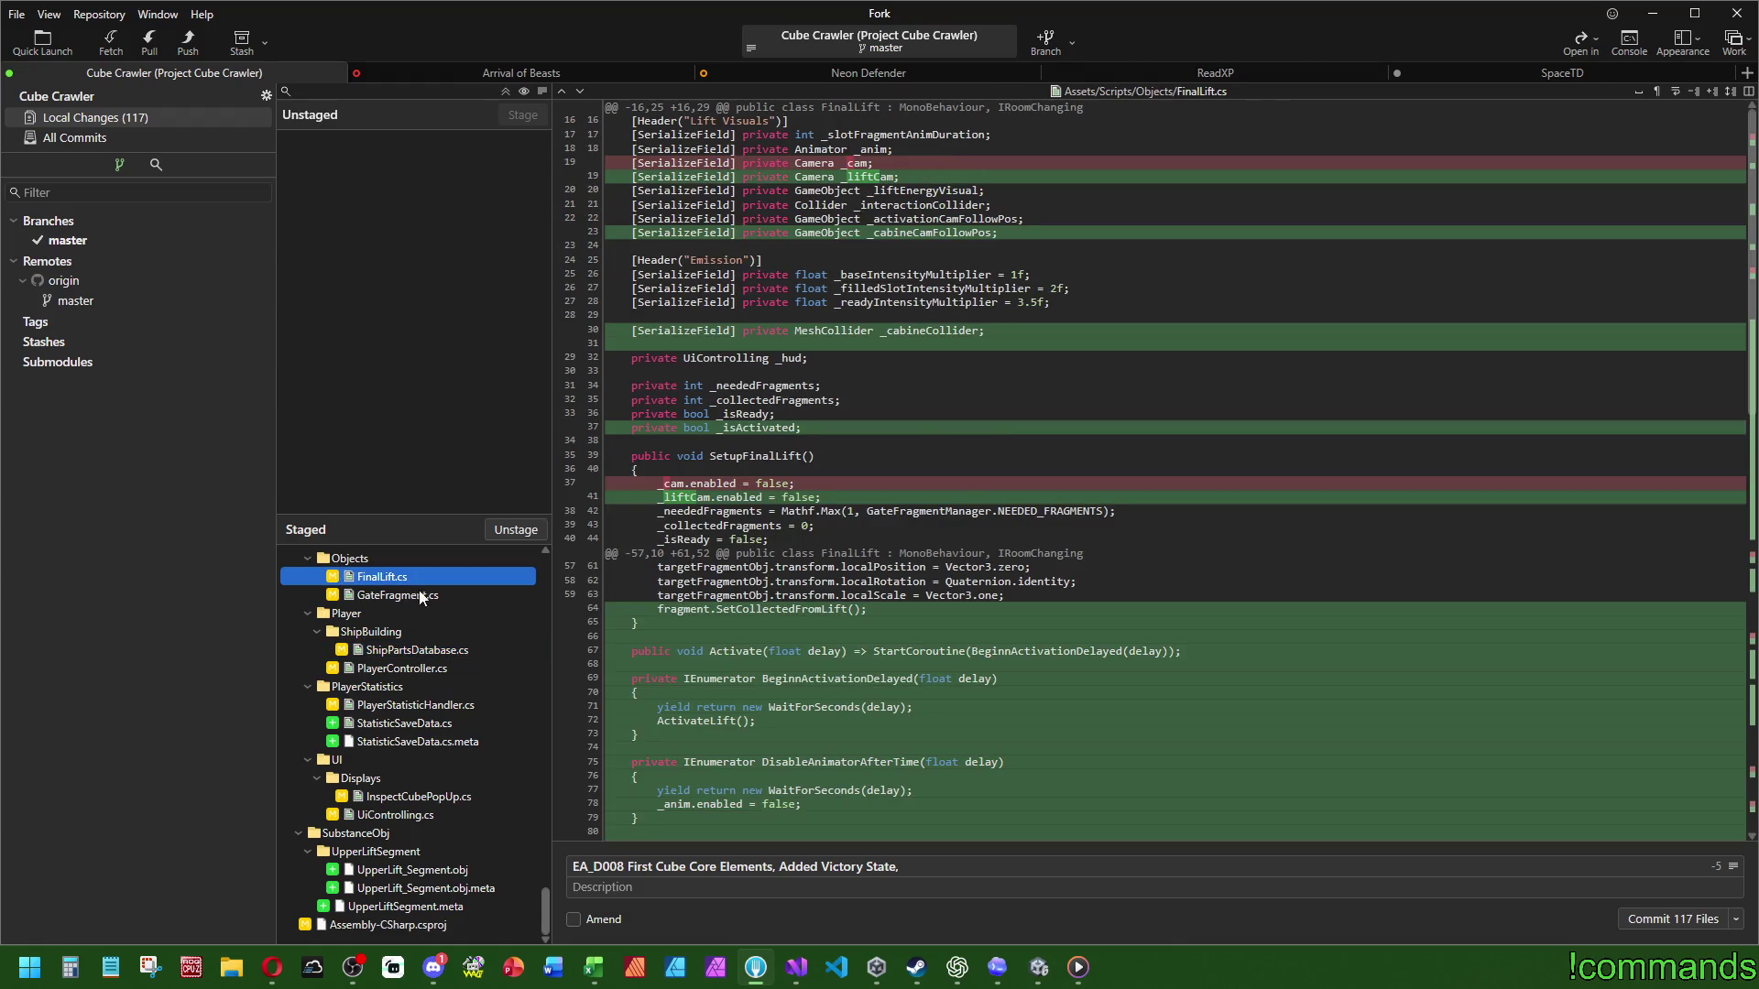
scroll(916, 458, "down", 10)
left_click(420, 710)
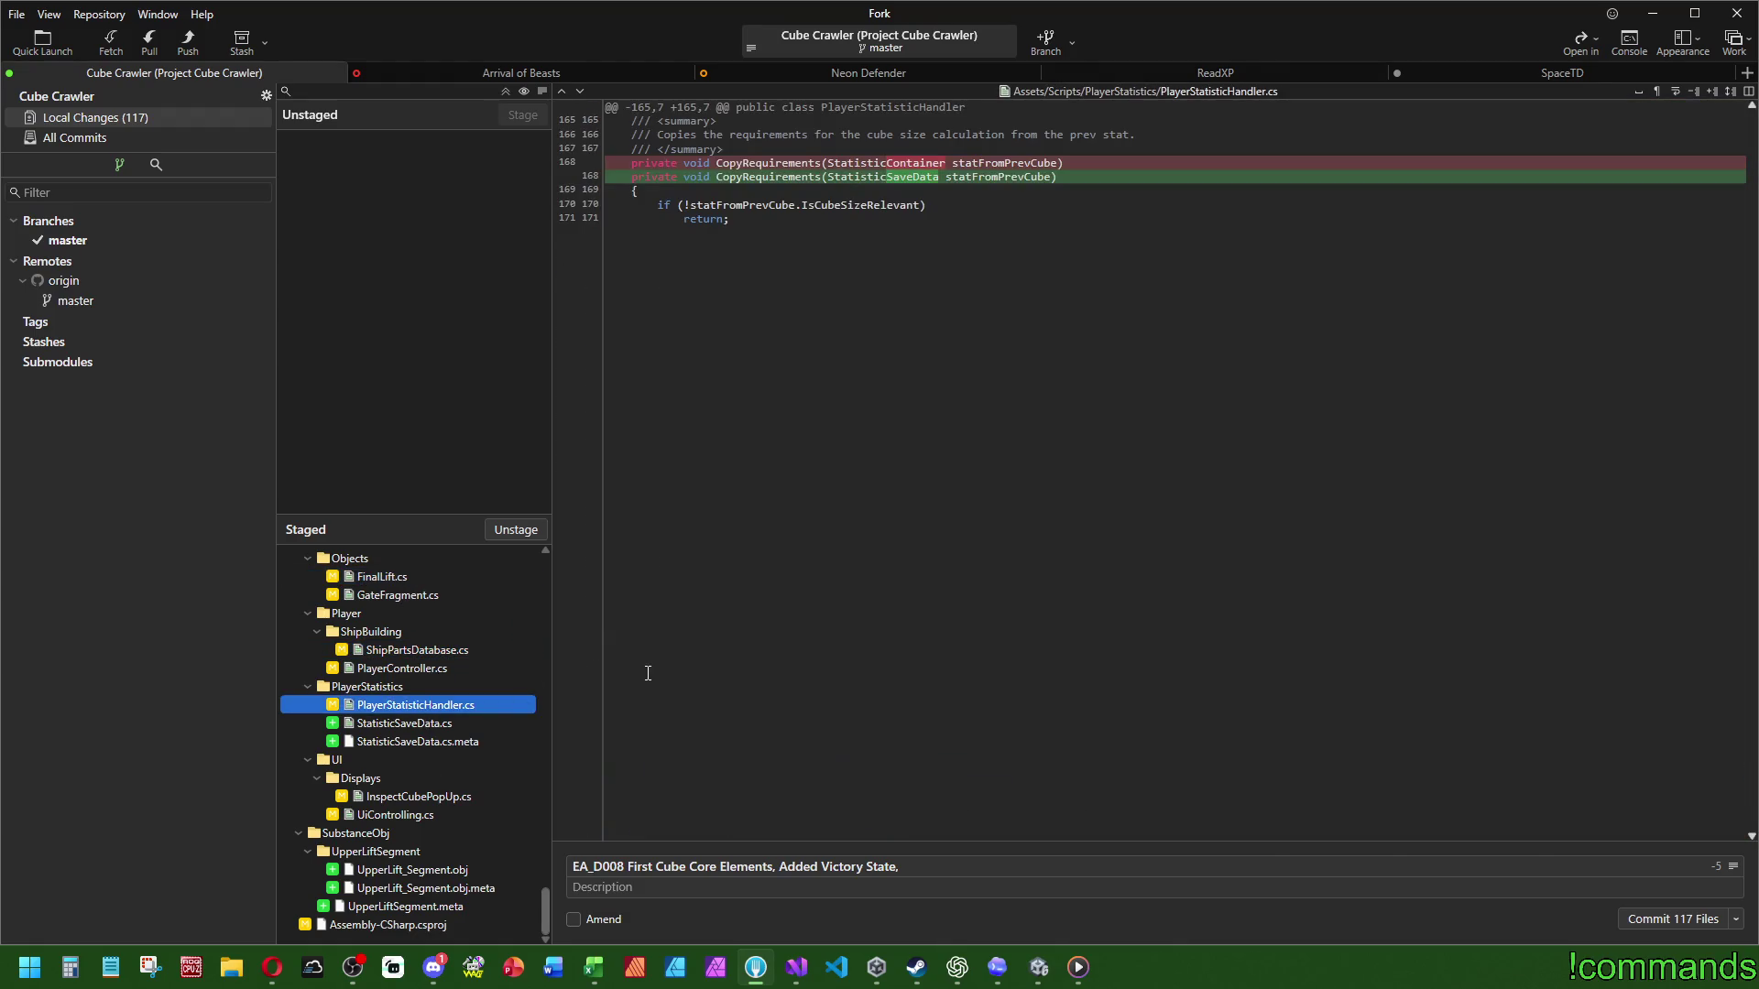
Step: Append 'improved stuff' to the commit summary, then commit and push to origin/master
left_click(1099, 862)
type("improved")
type(" stuff")
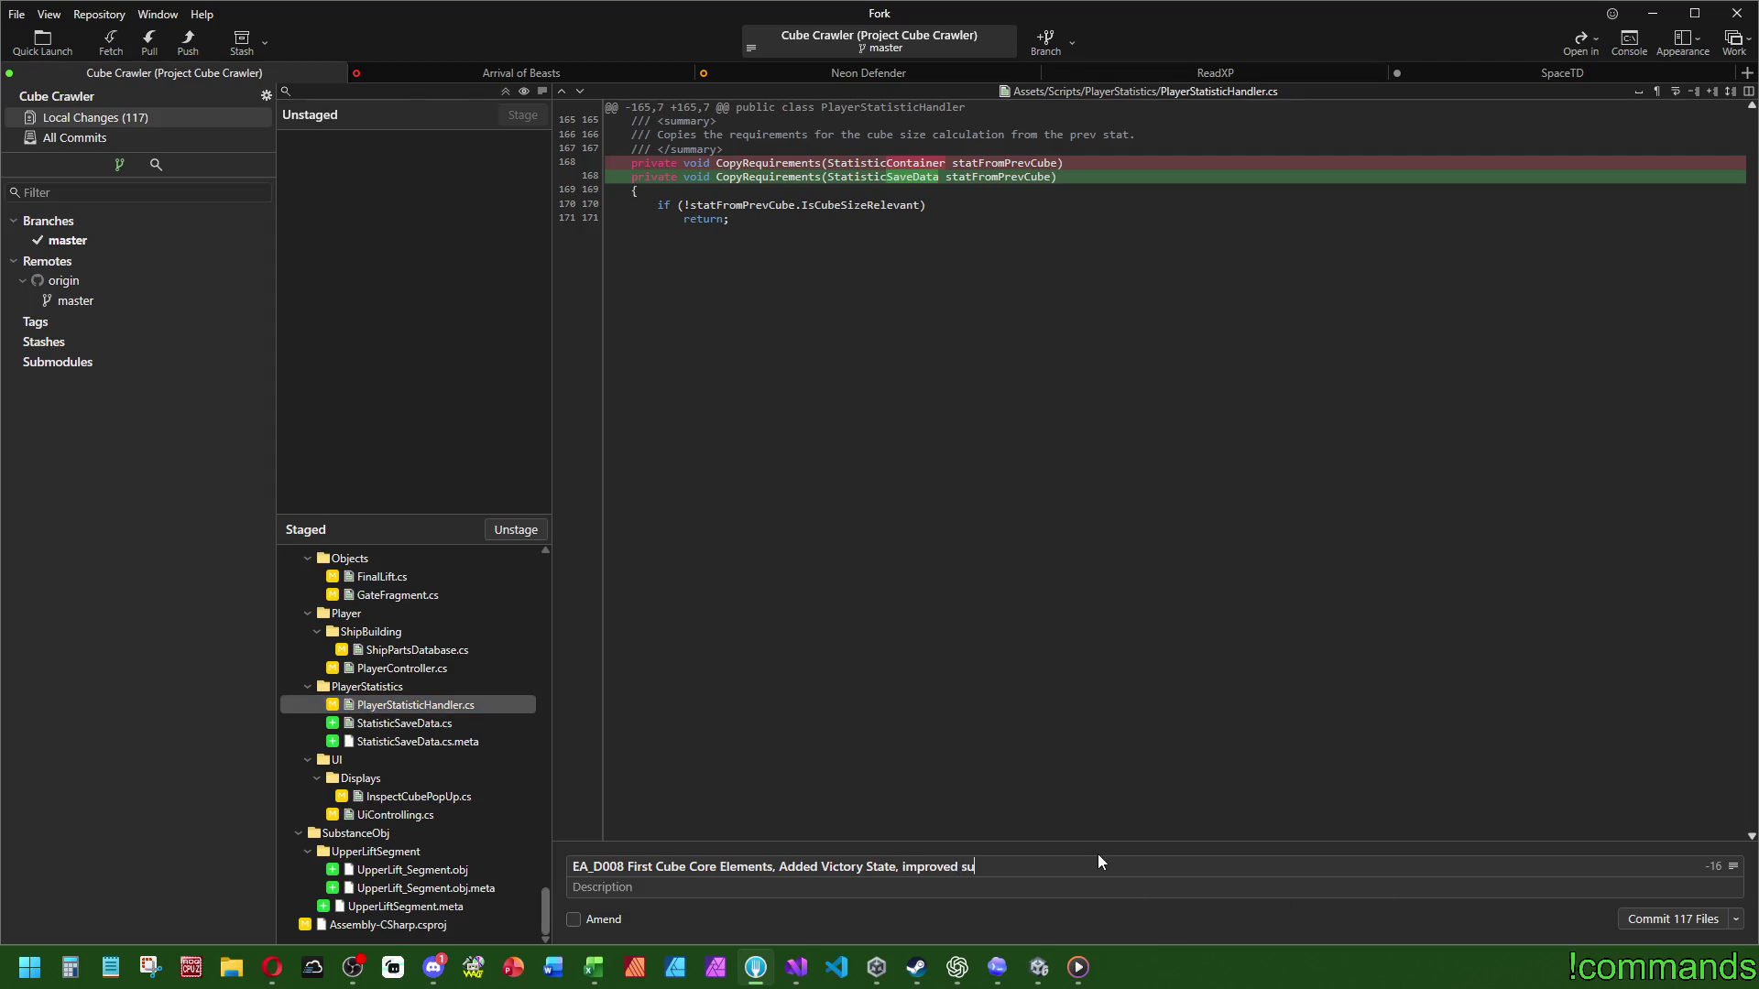
left_click(1738, 920)
left_click(1745, 857)
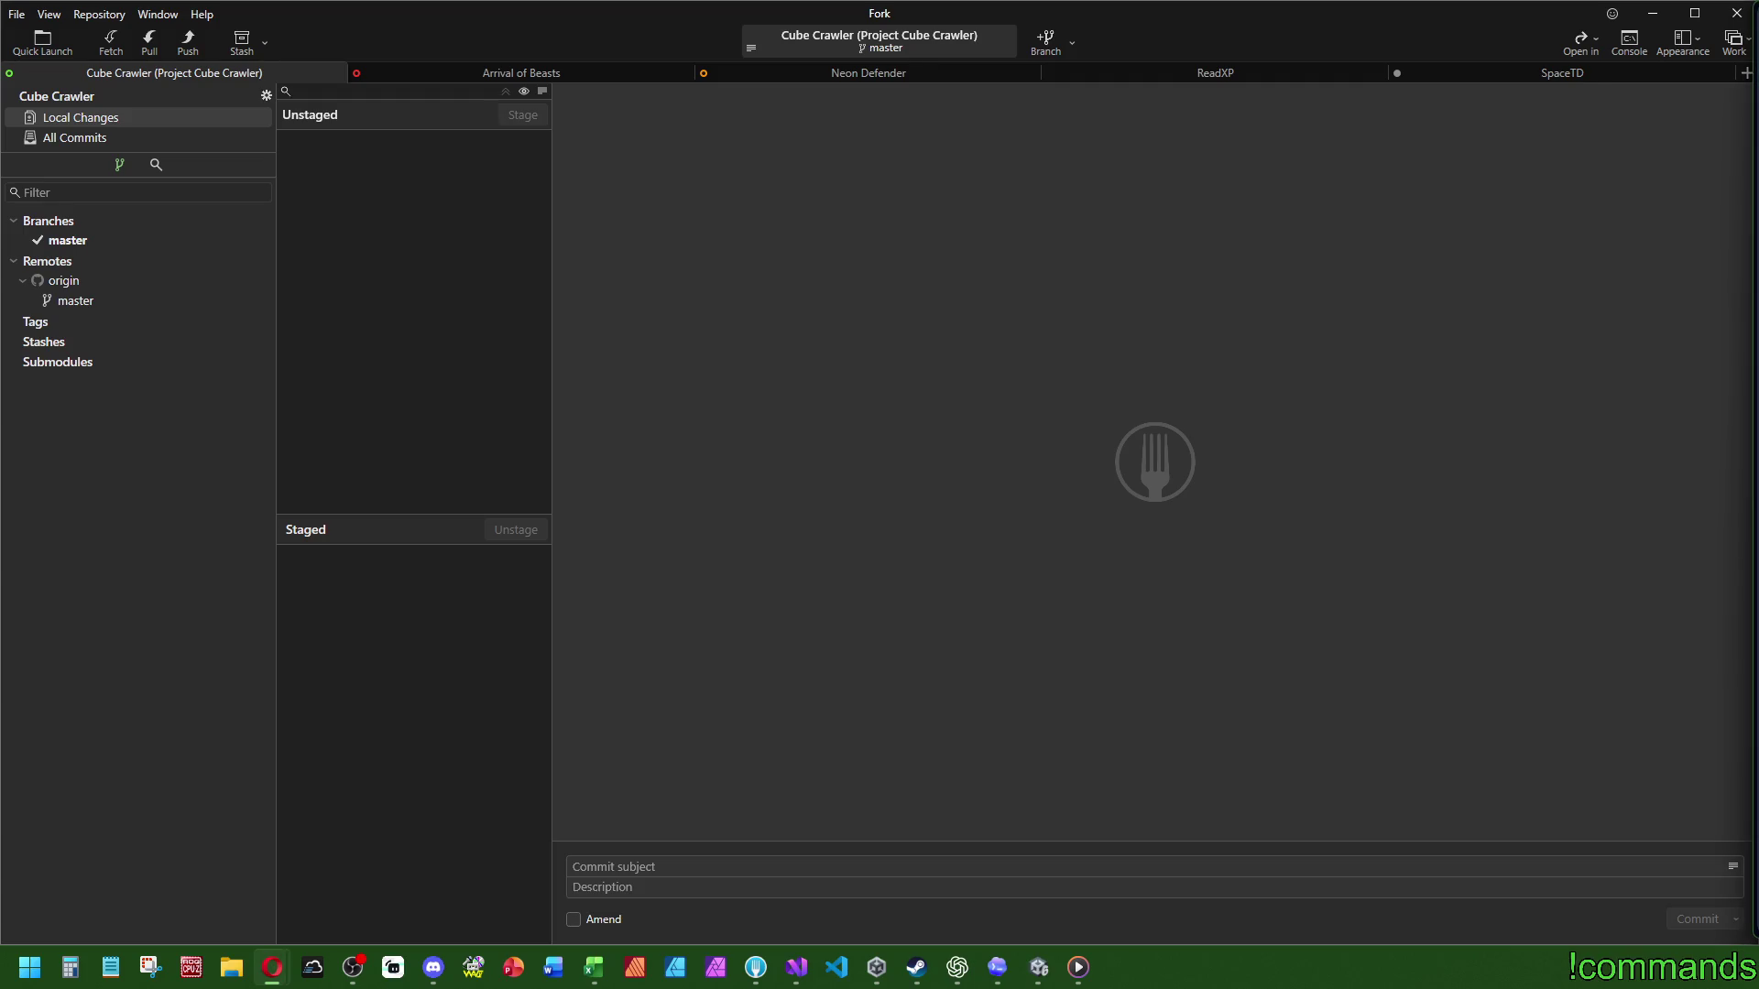
key("alt+Tab")
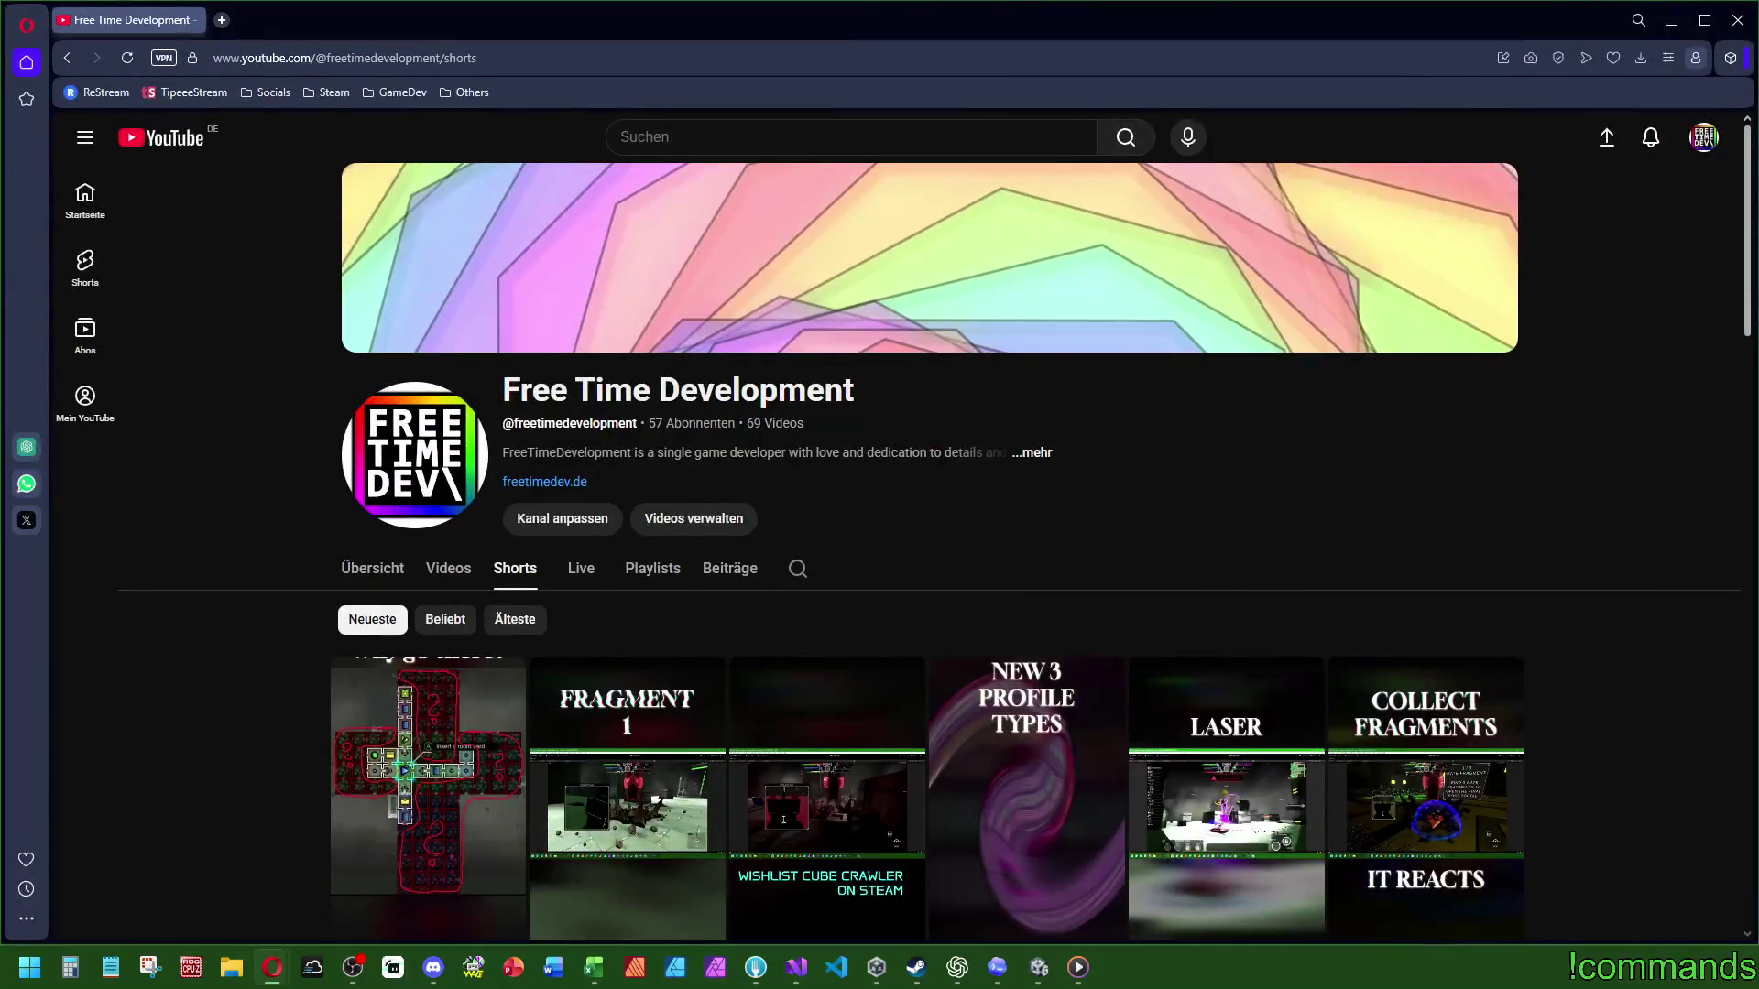
Step: Play the newest Cube Crawler Short and show its comments panel
scroll(1136, 714, "down", 4)
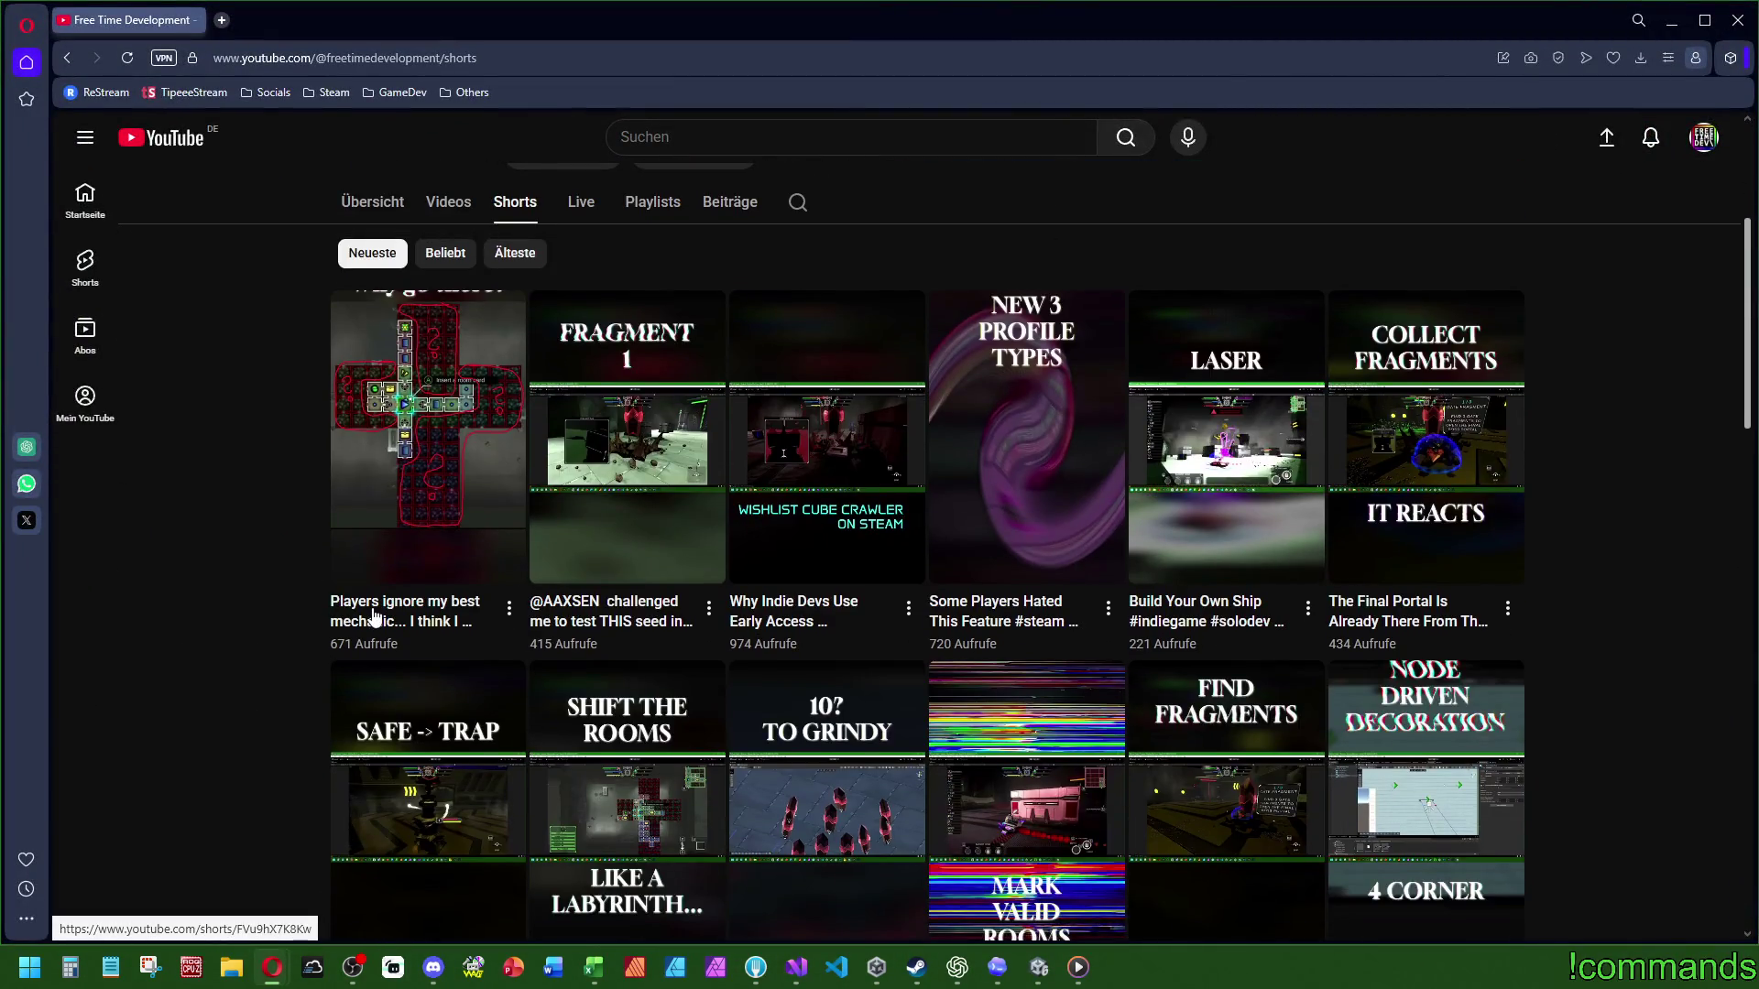
left_click(392, 501)
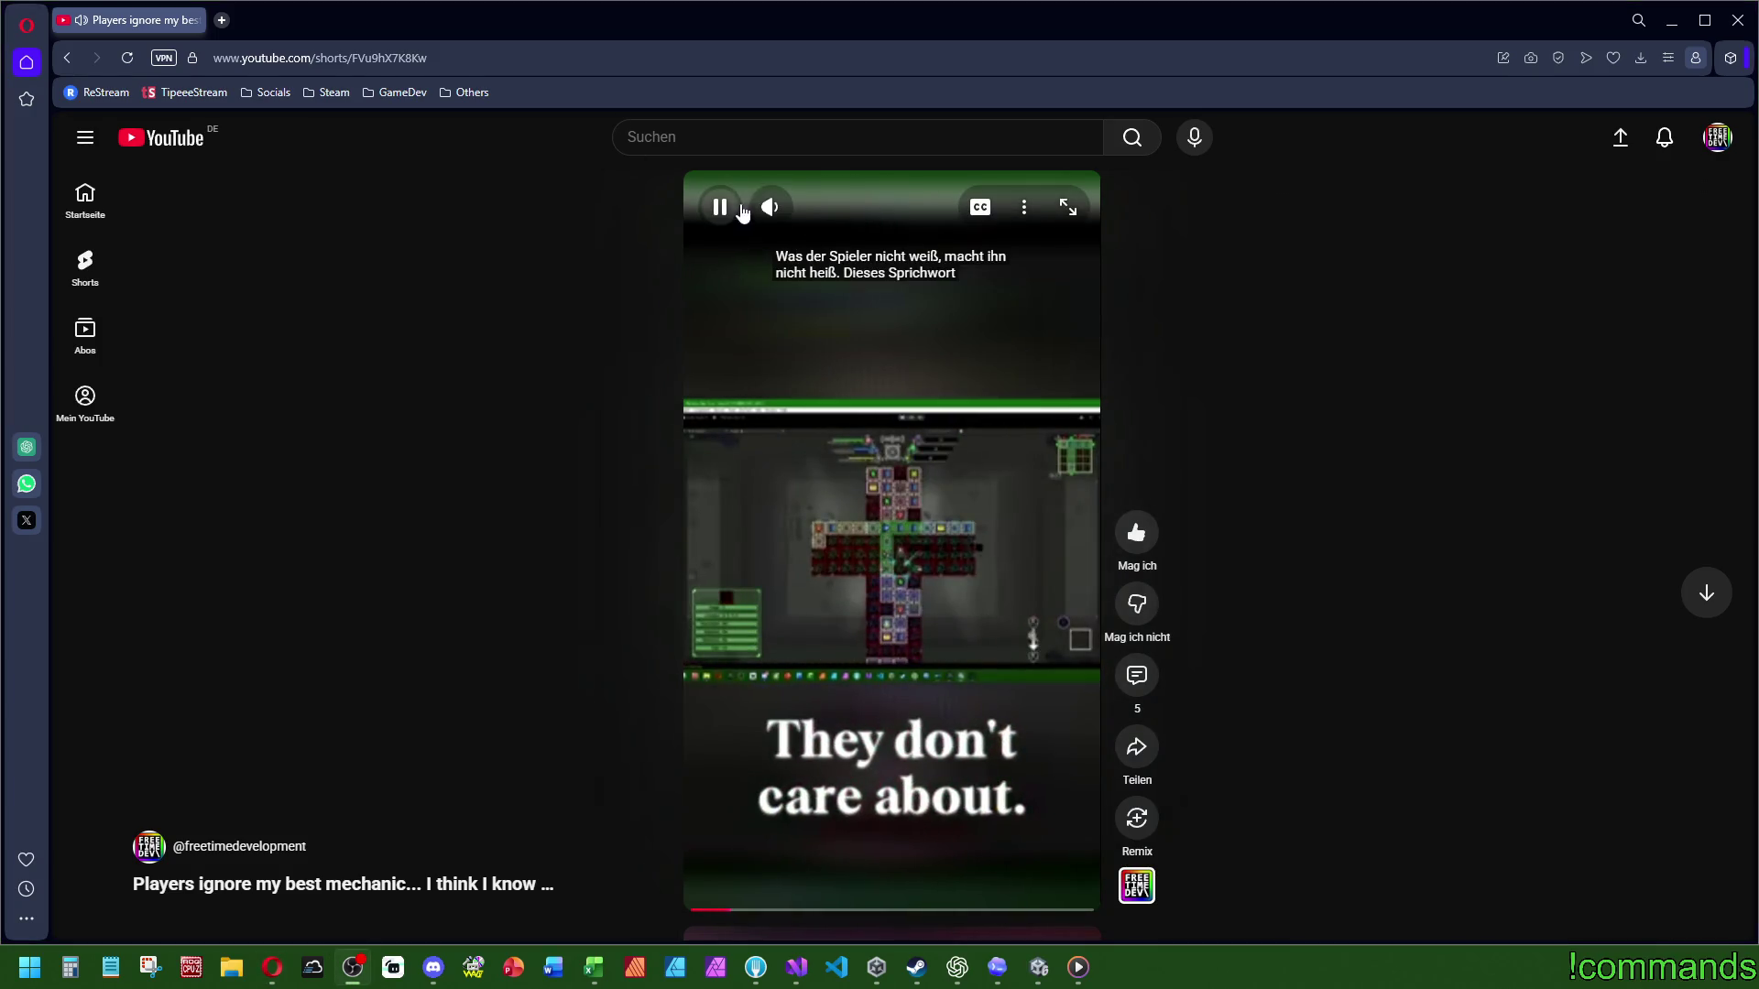
mouse_move(772, 209)
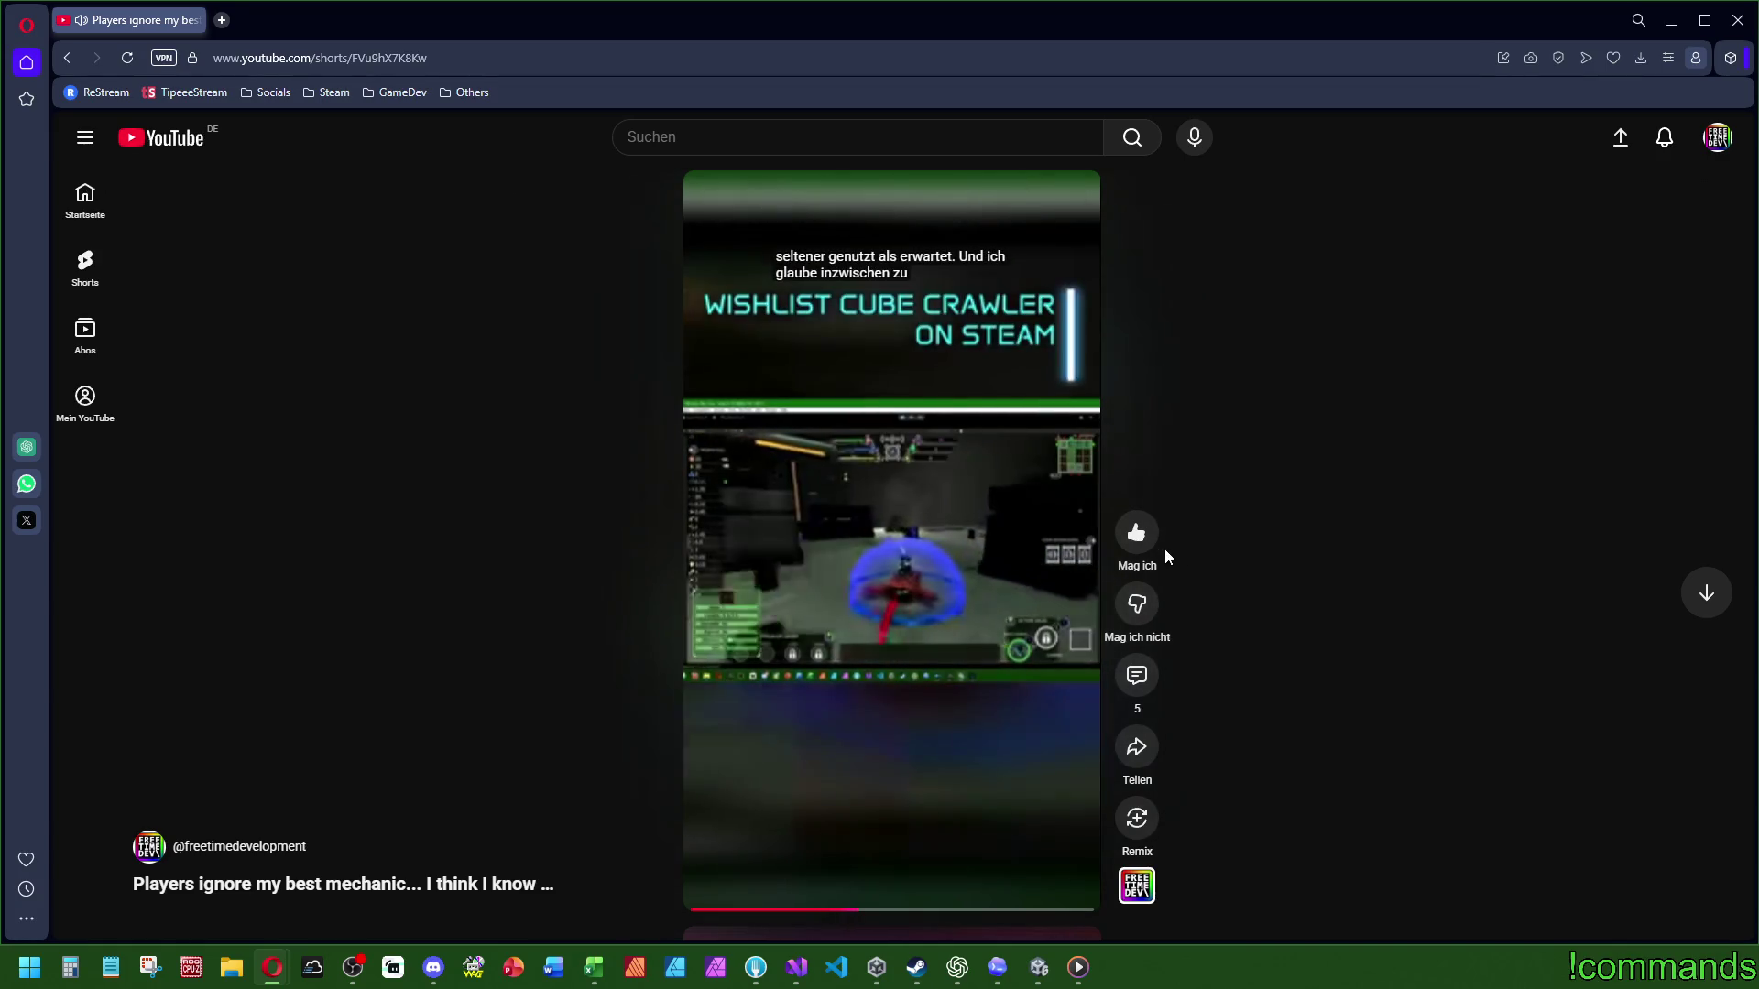
left_click(1137, 675)
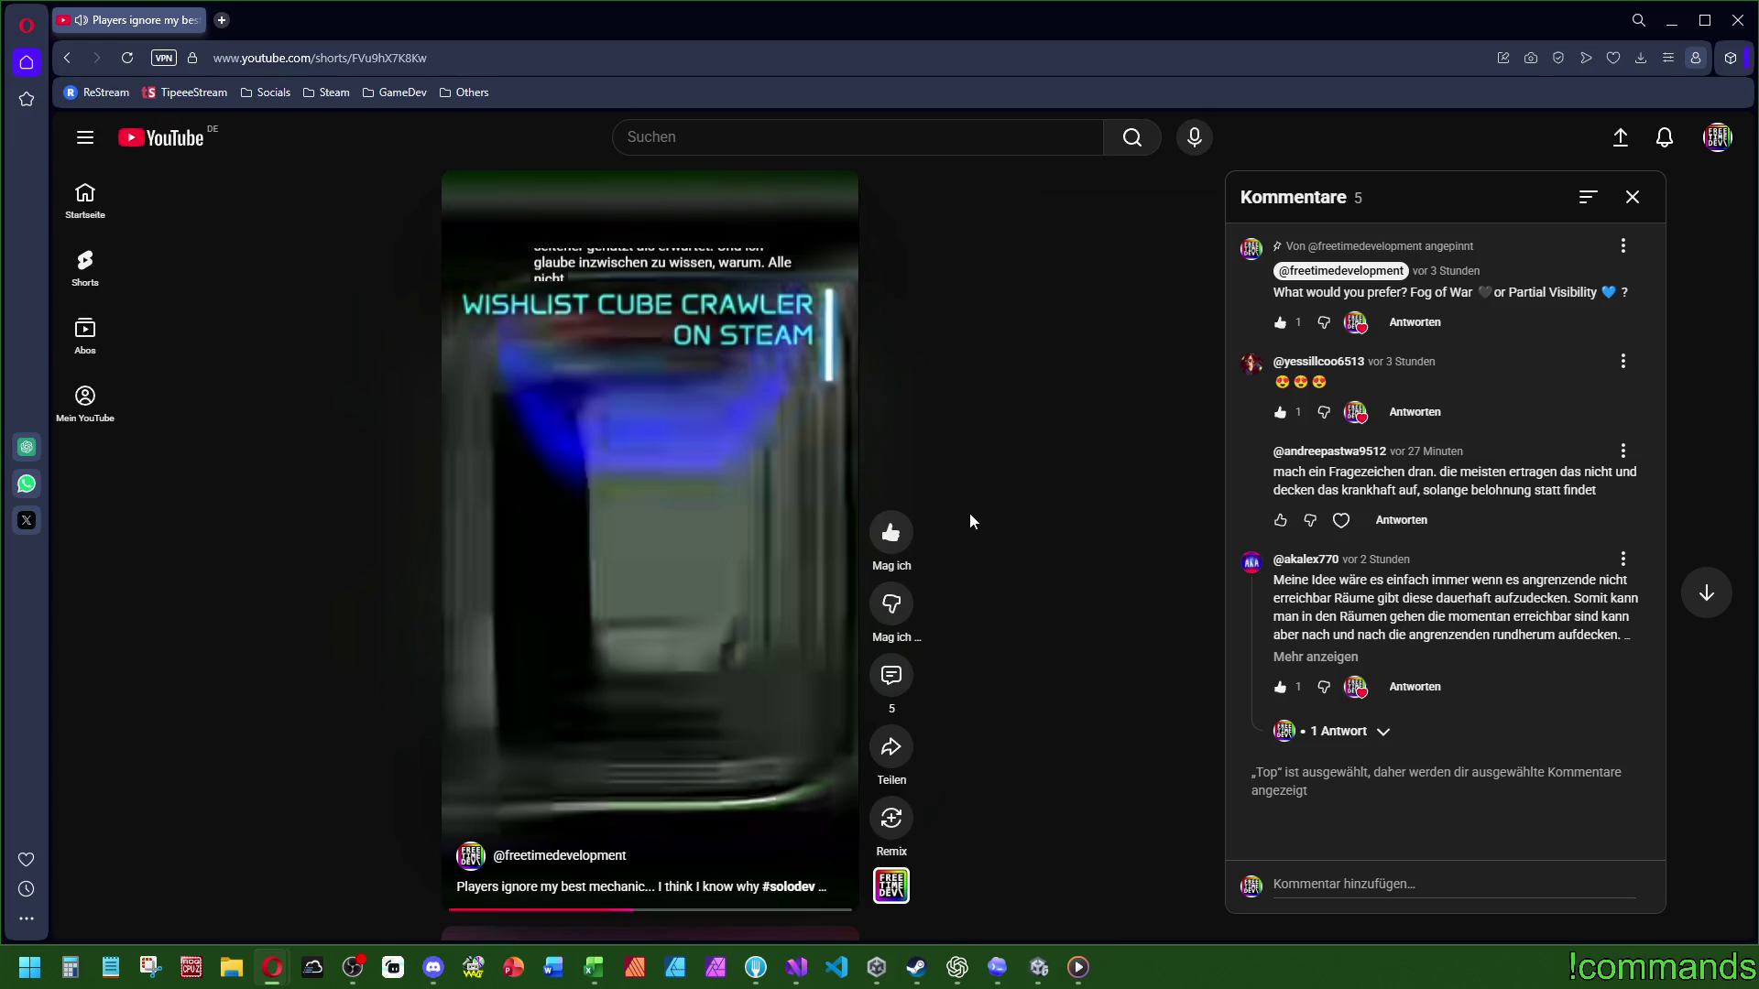
mouse_move(885, 35)
left_mouse_down()
mouse_move(990, 337)
mouse_move(114, 321)
mouse_move(641, 1)
left_mouse_up()
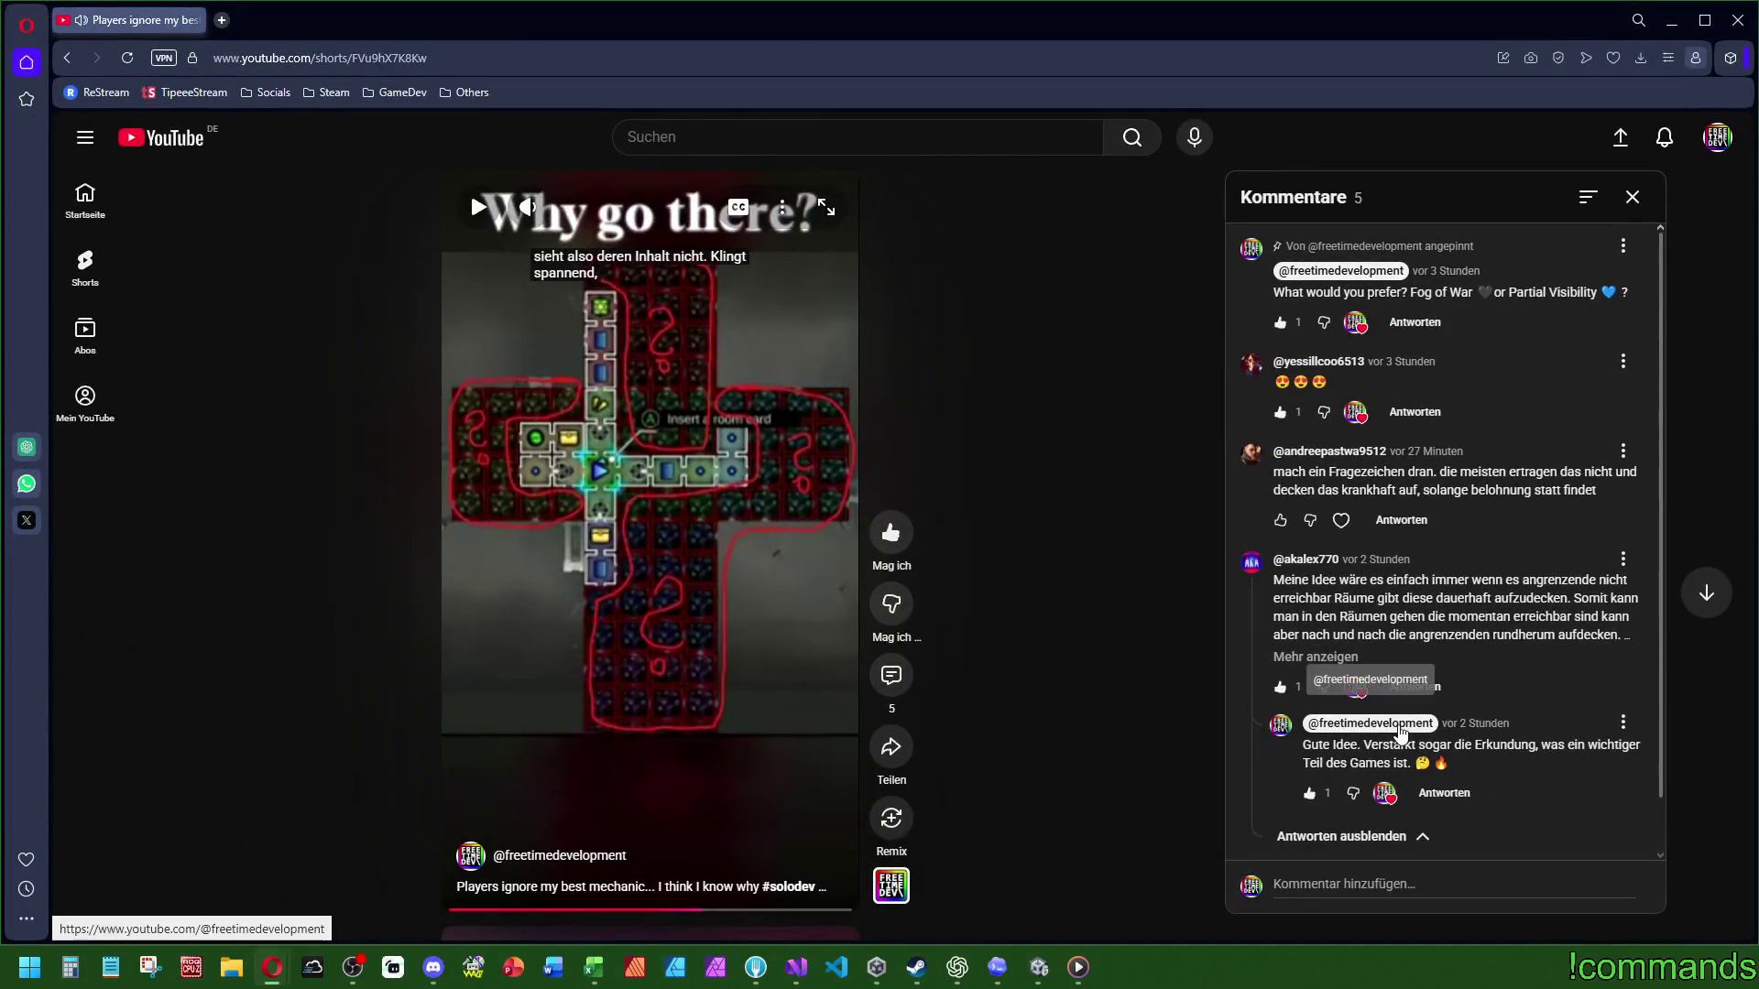
left_click(673, 620)
left_click(629, 583)
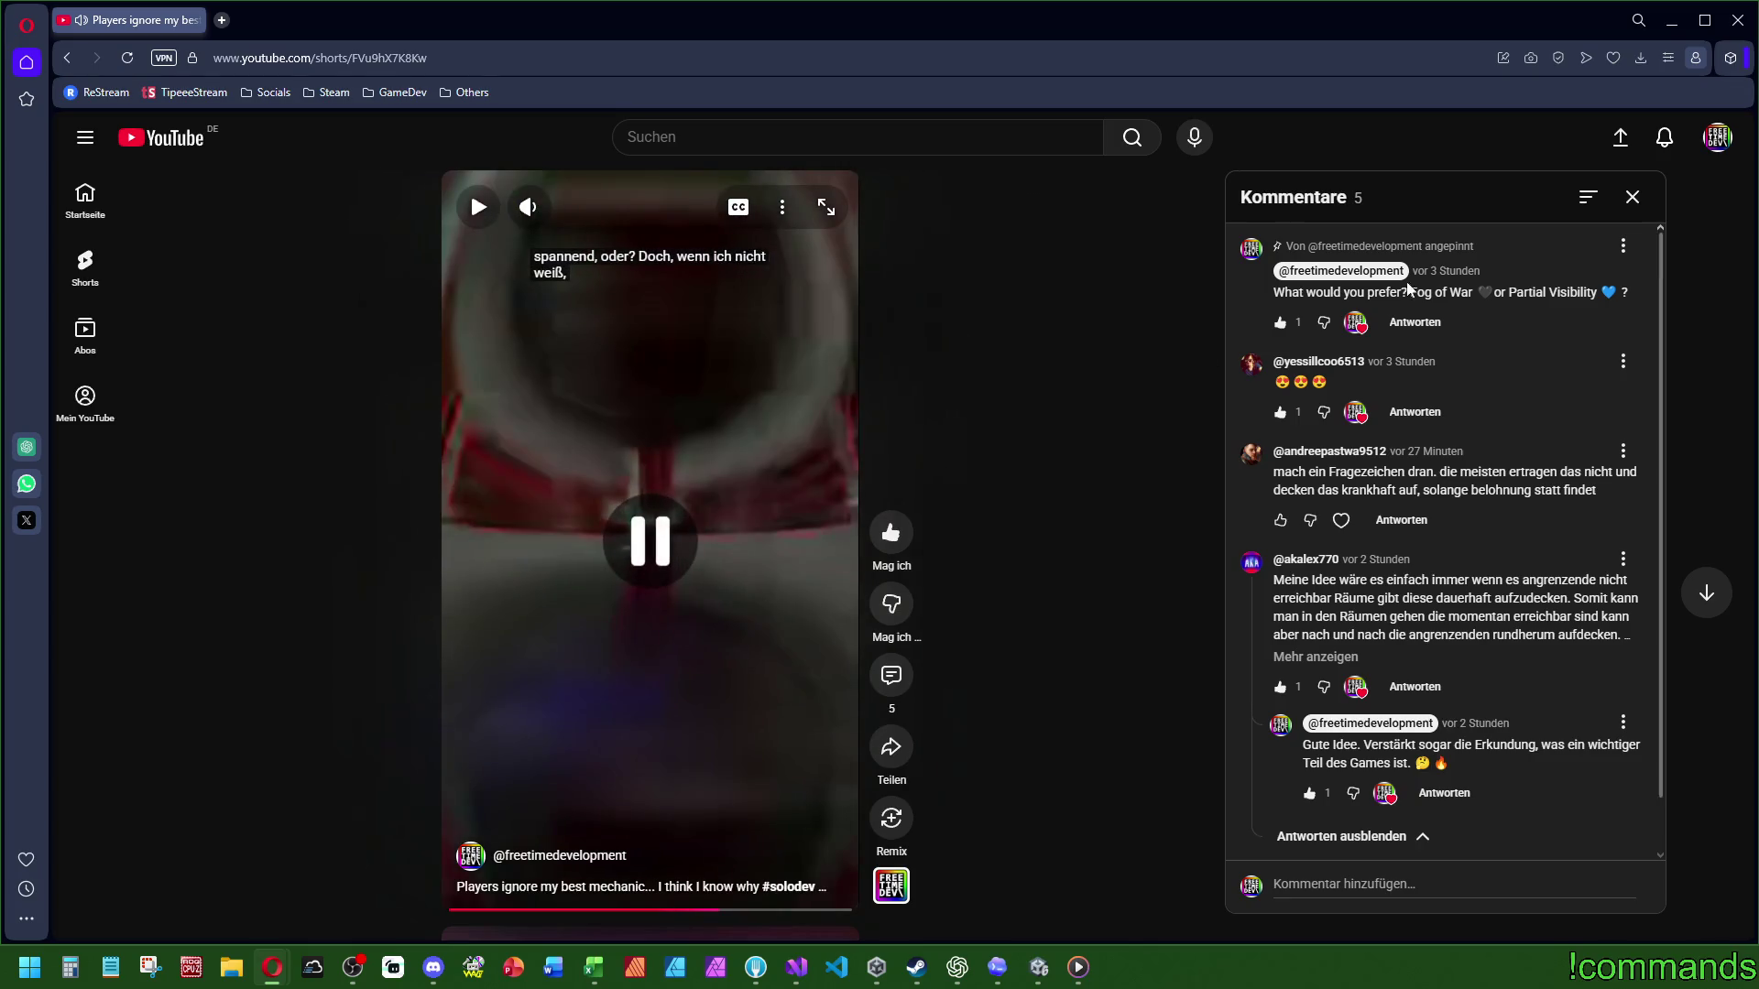
left_click(627, 582)
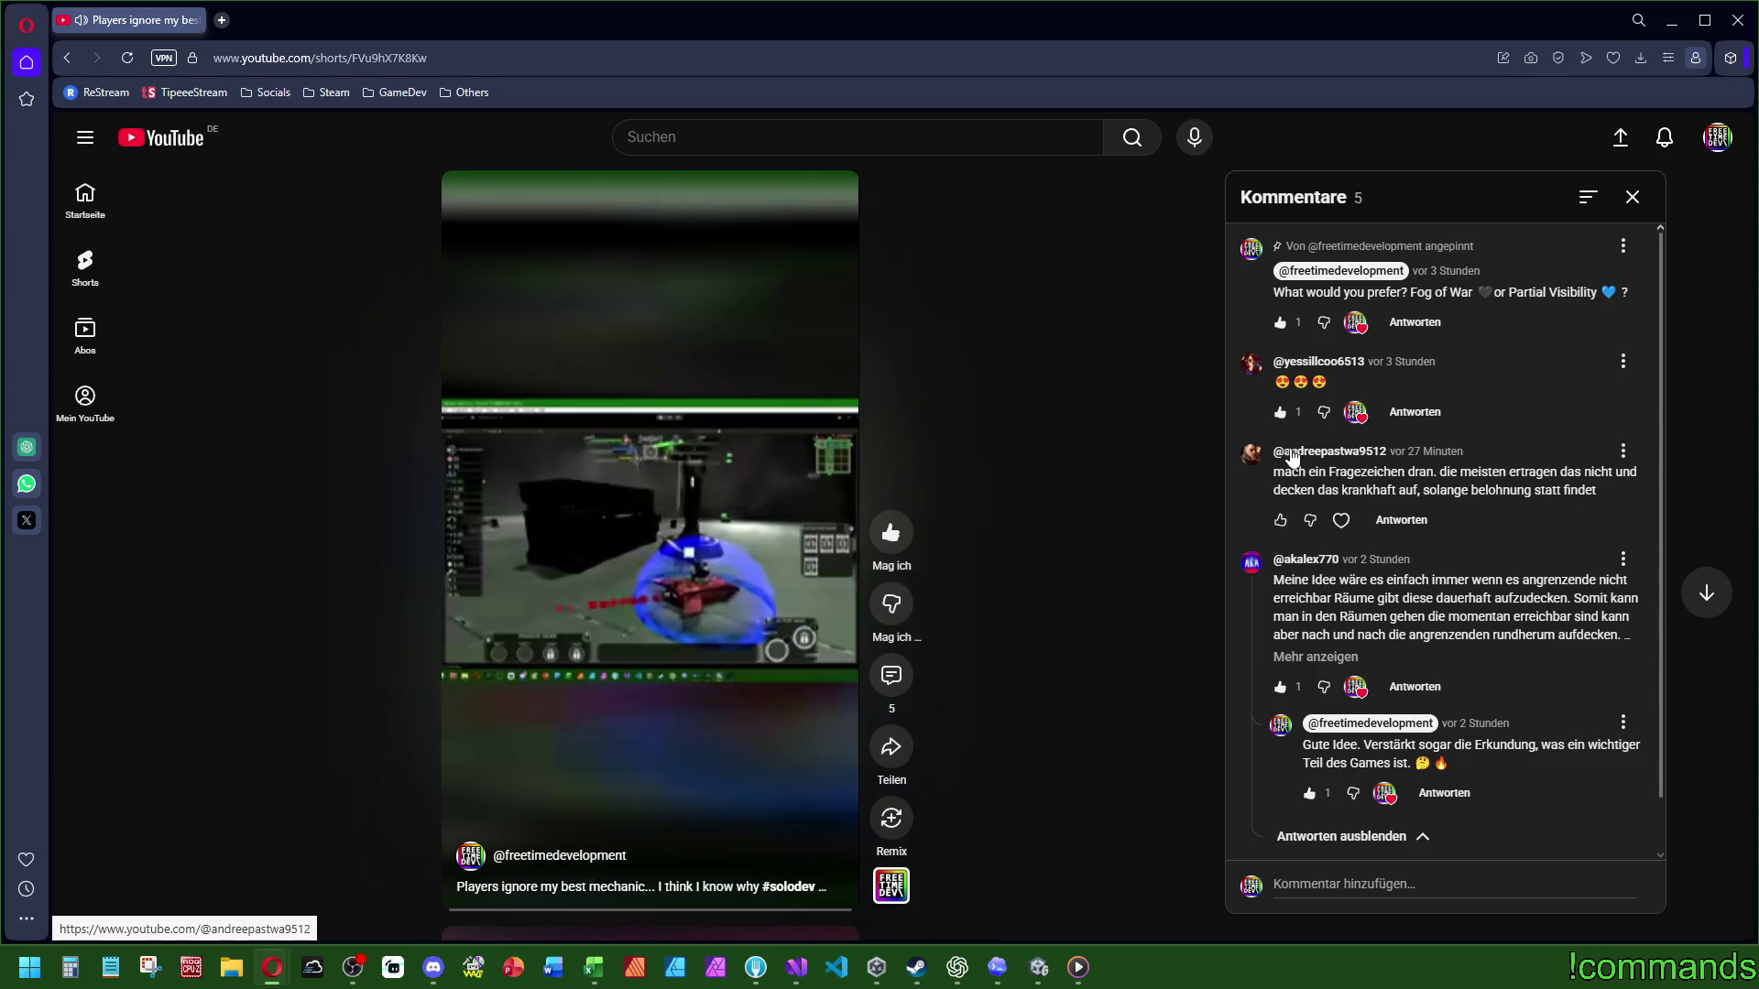
middle_click(1282, 454)
left_click(311, 22)
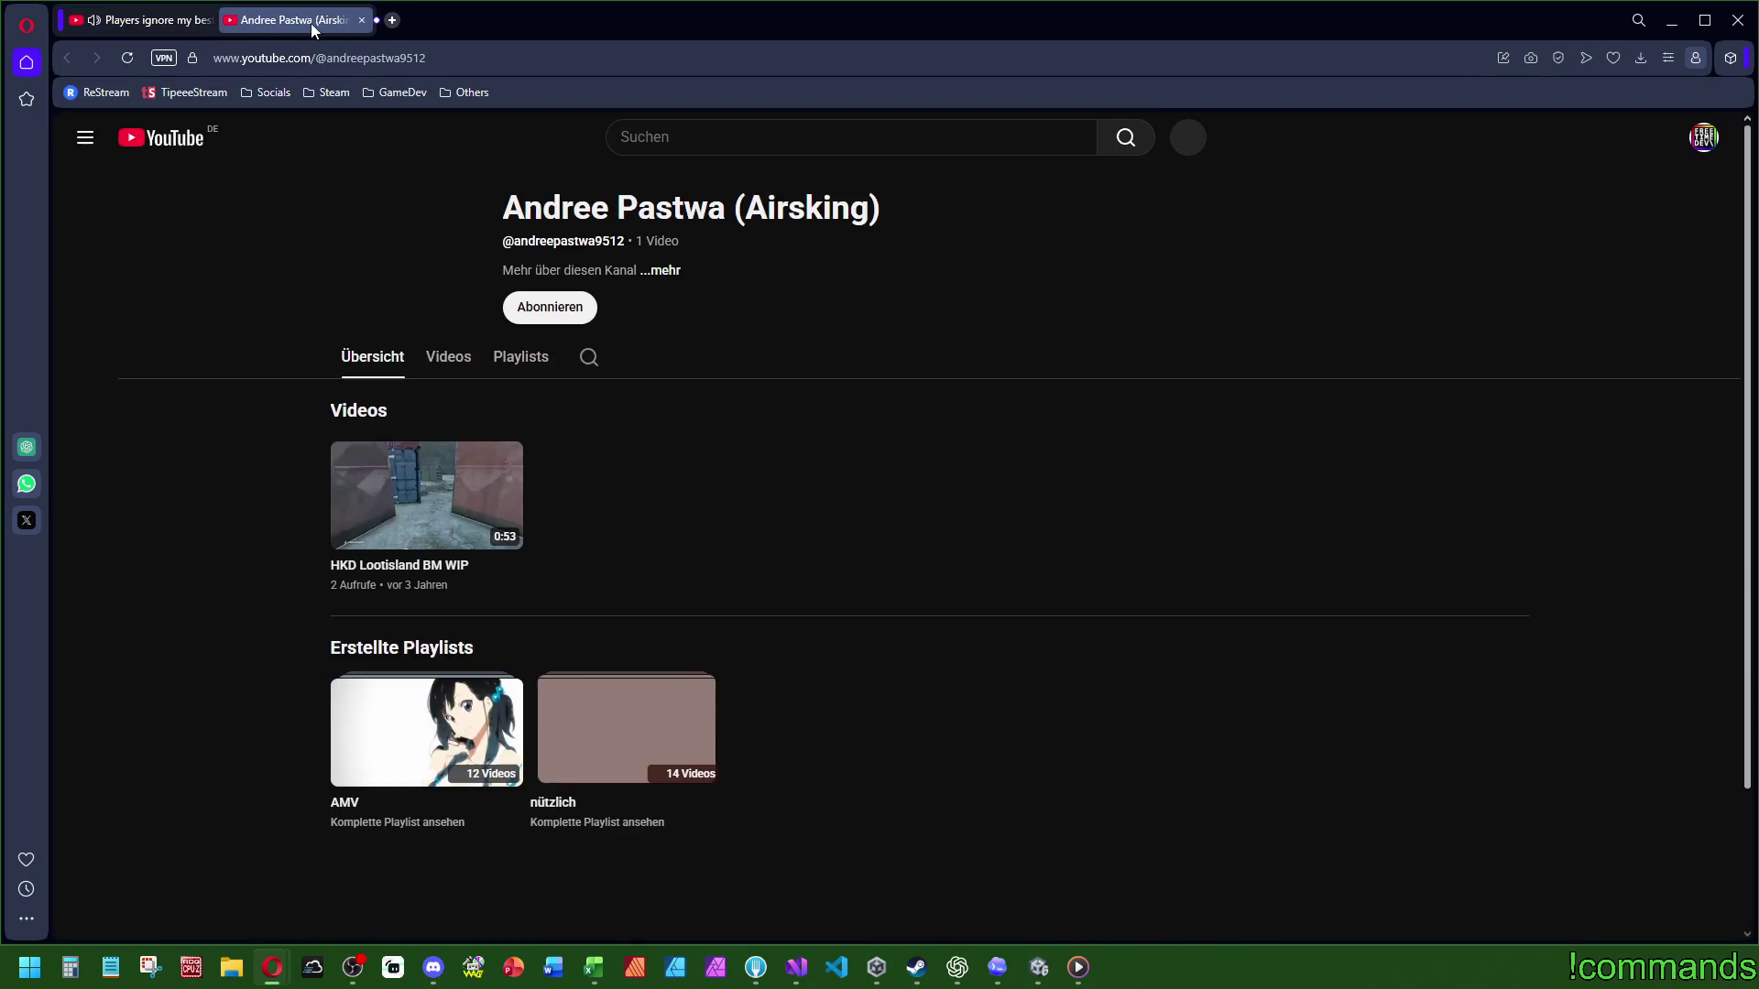
left_click(441, 366)
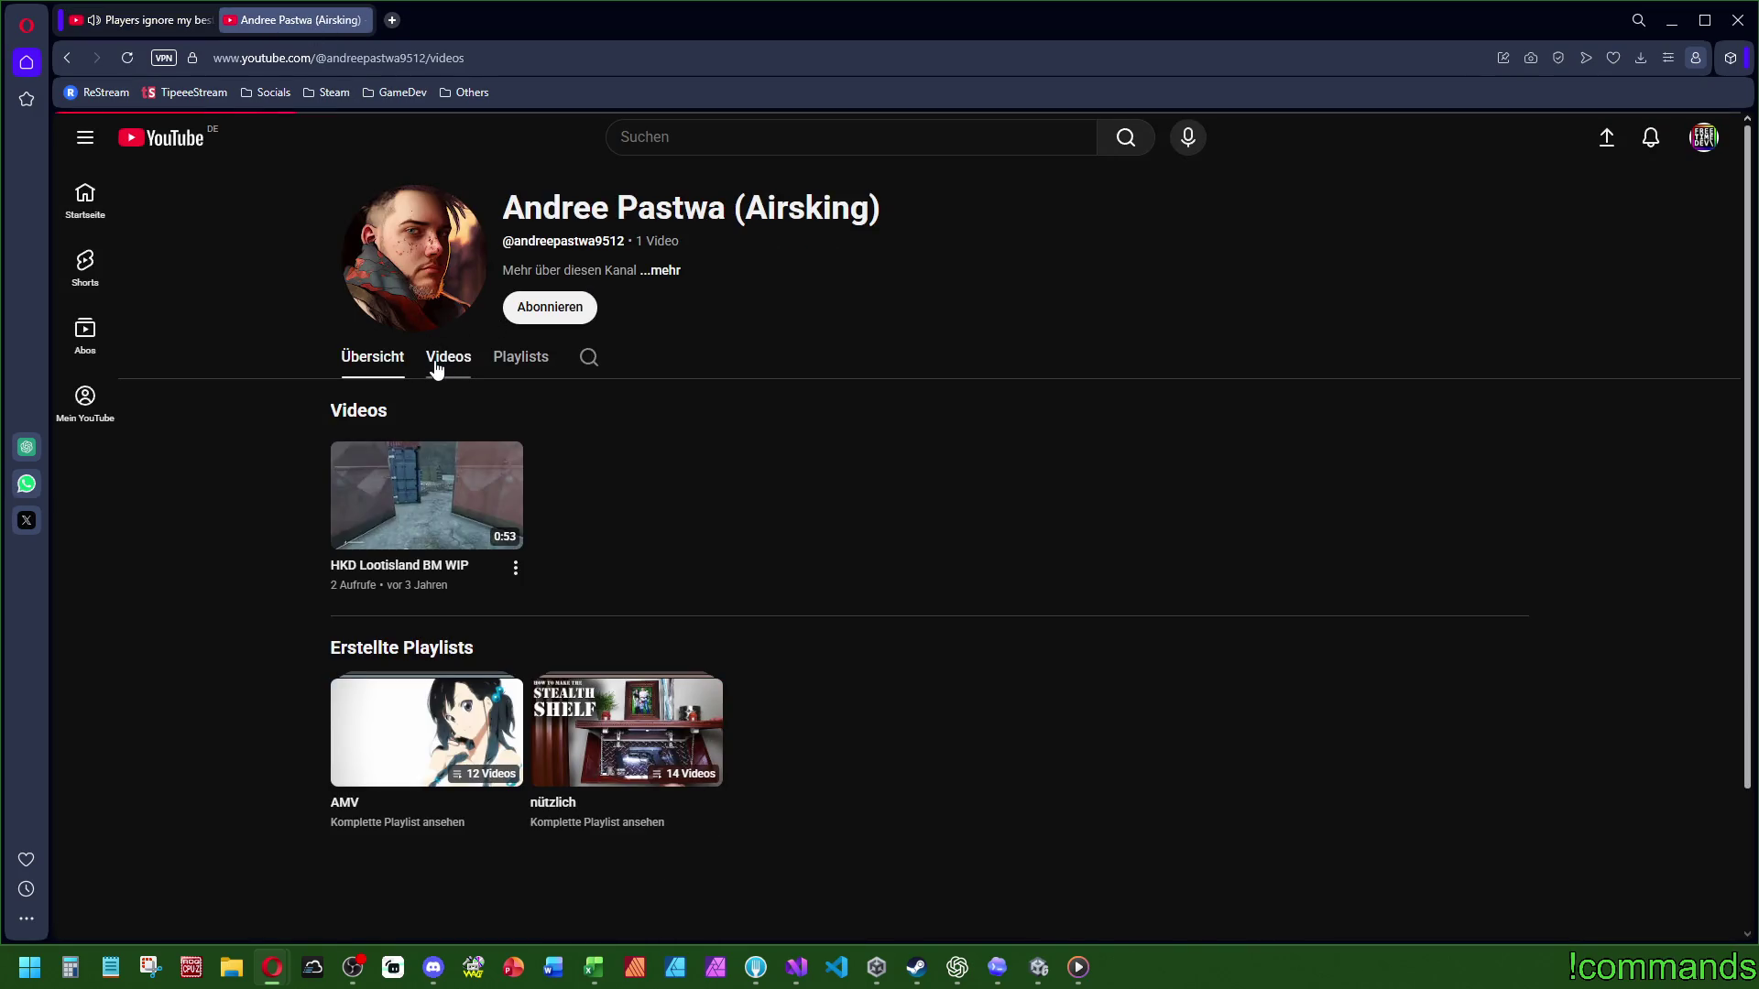
left_click(381, 365)
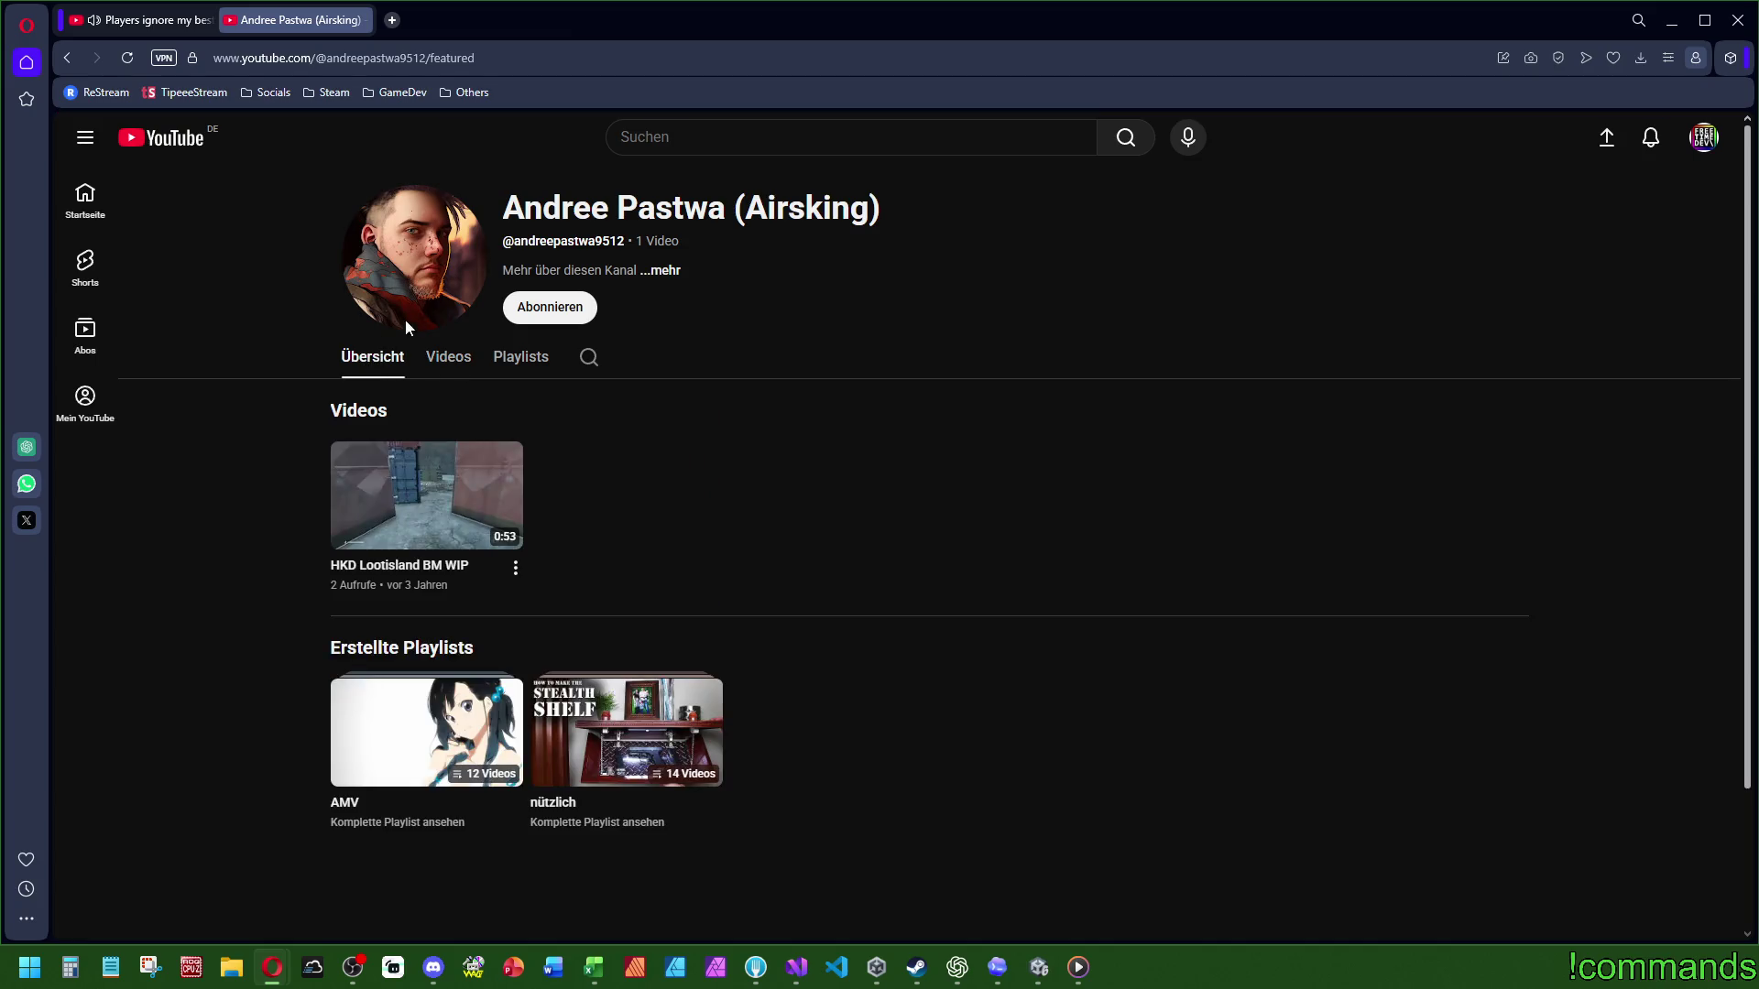
left_click(366, 20)
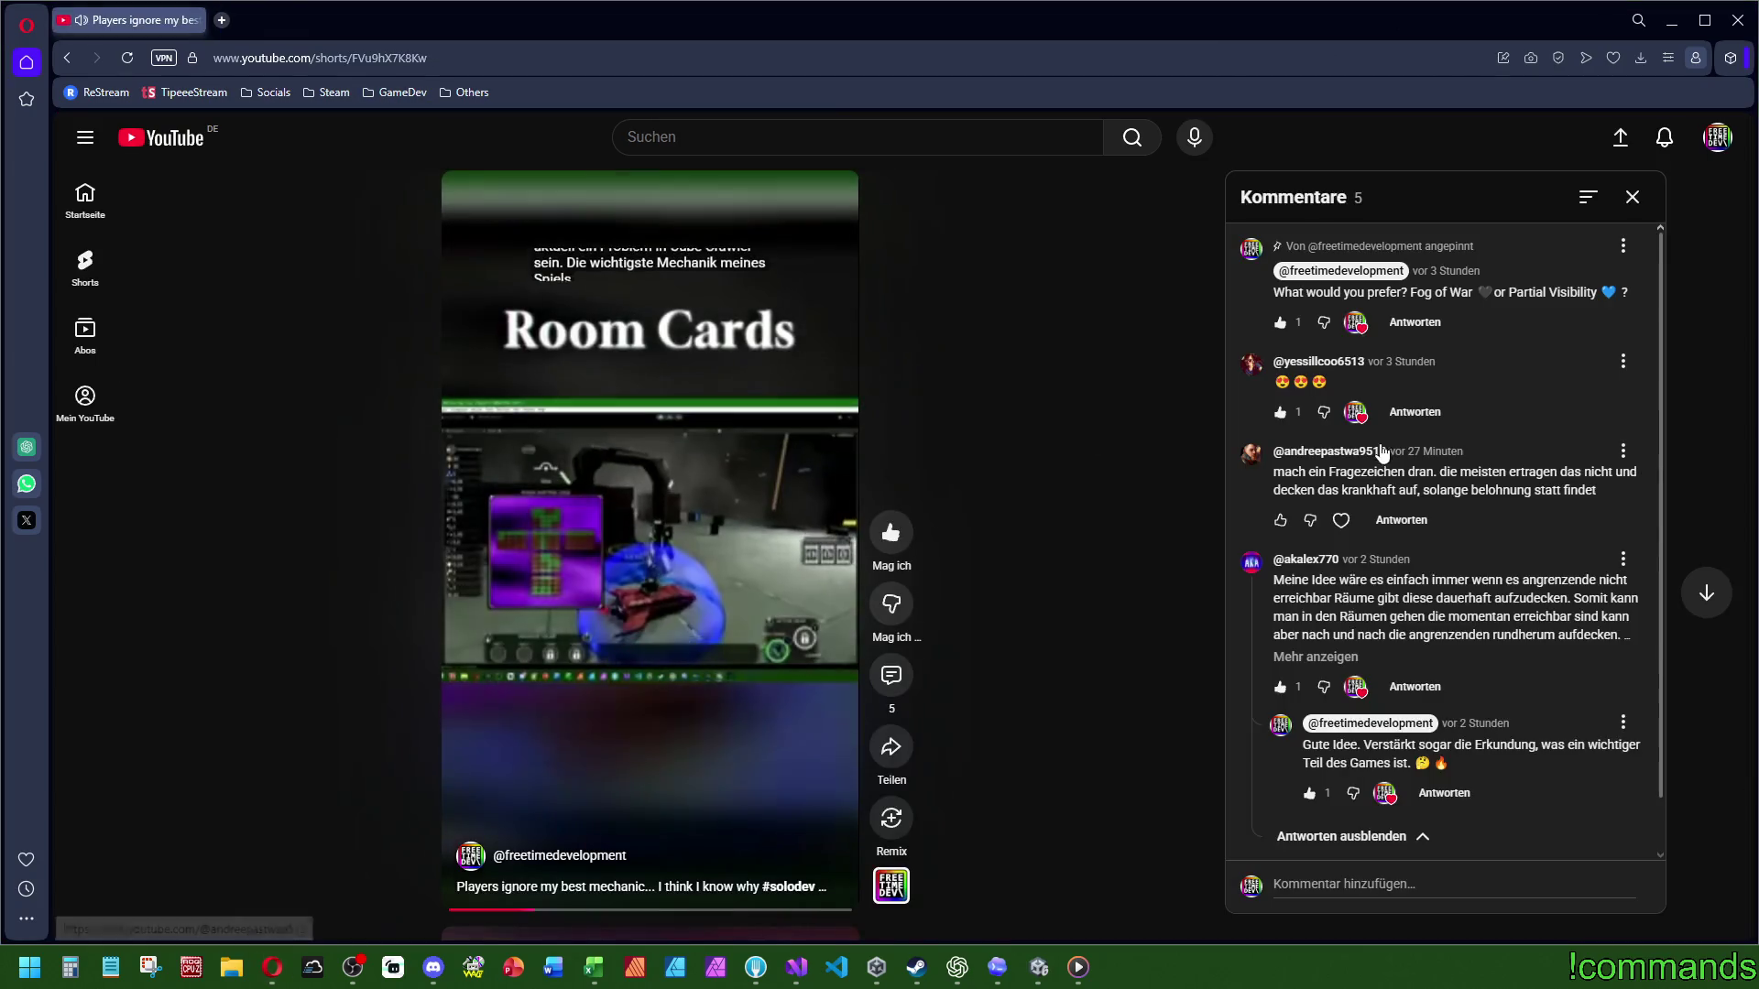
Step: Like and heart the question-mark suggestion comment, then select and clear parts of its text
left_click(1280, 522)
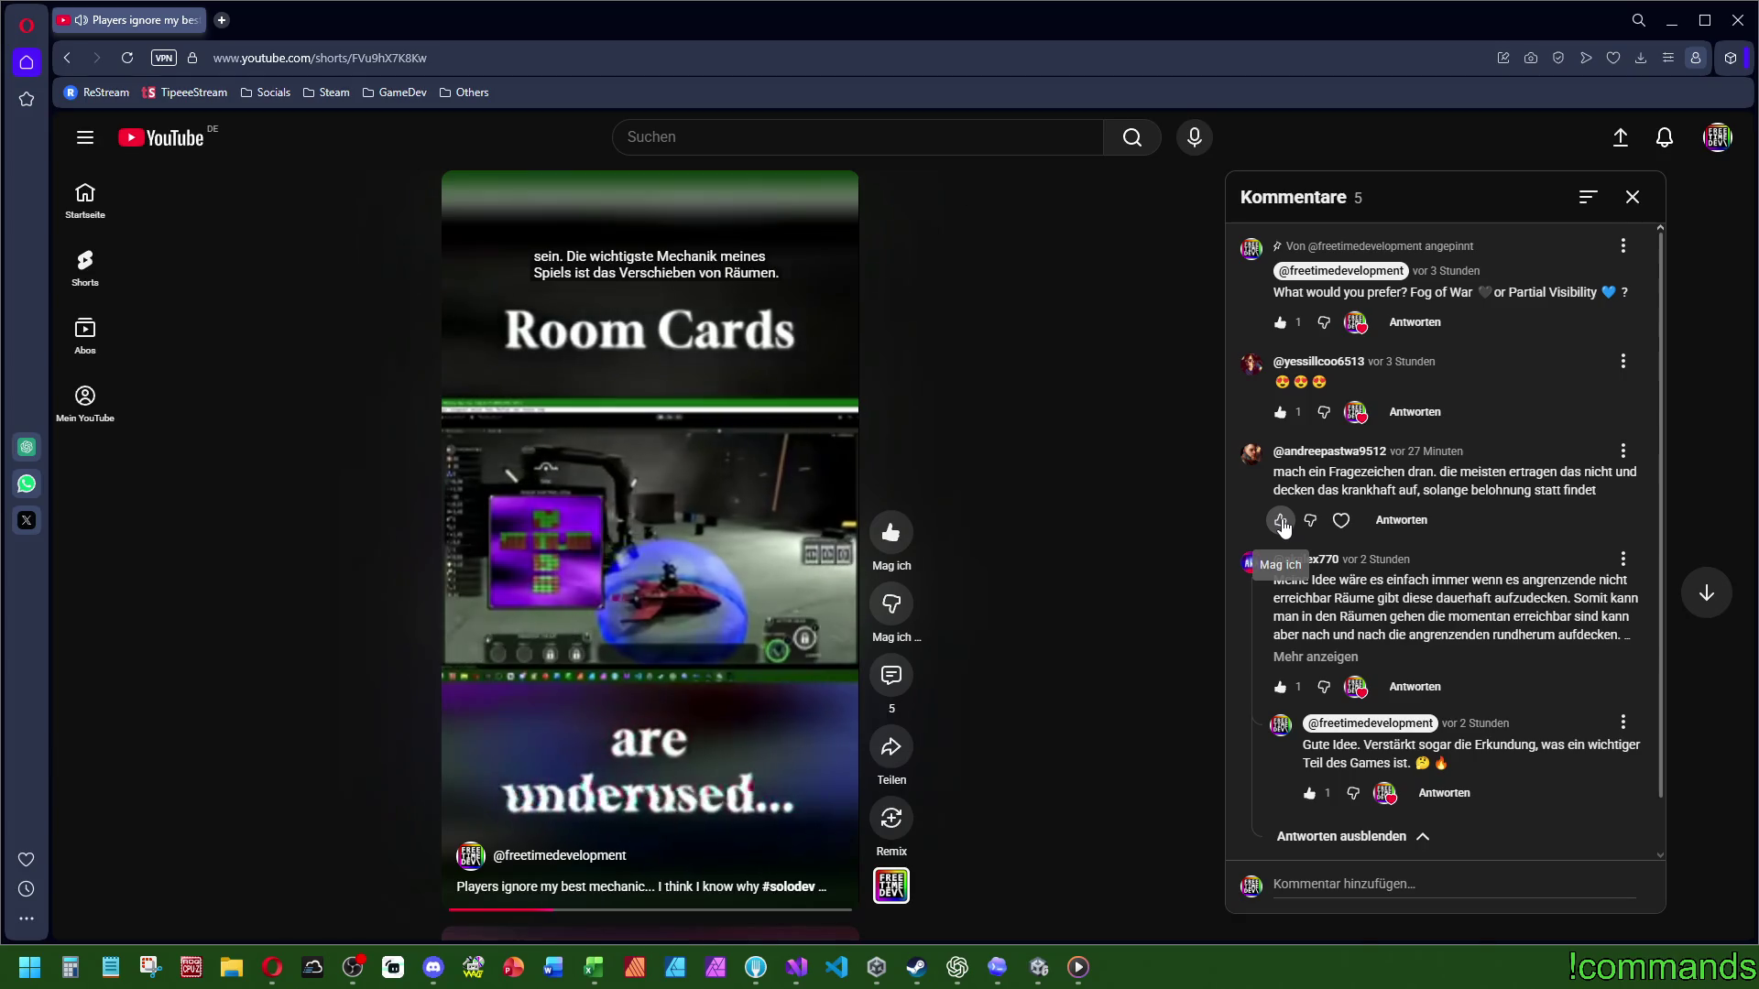
left_click(1355, 521)
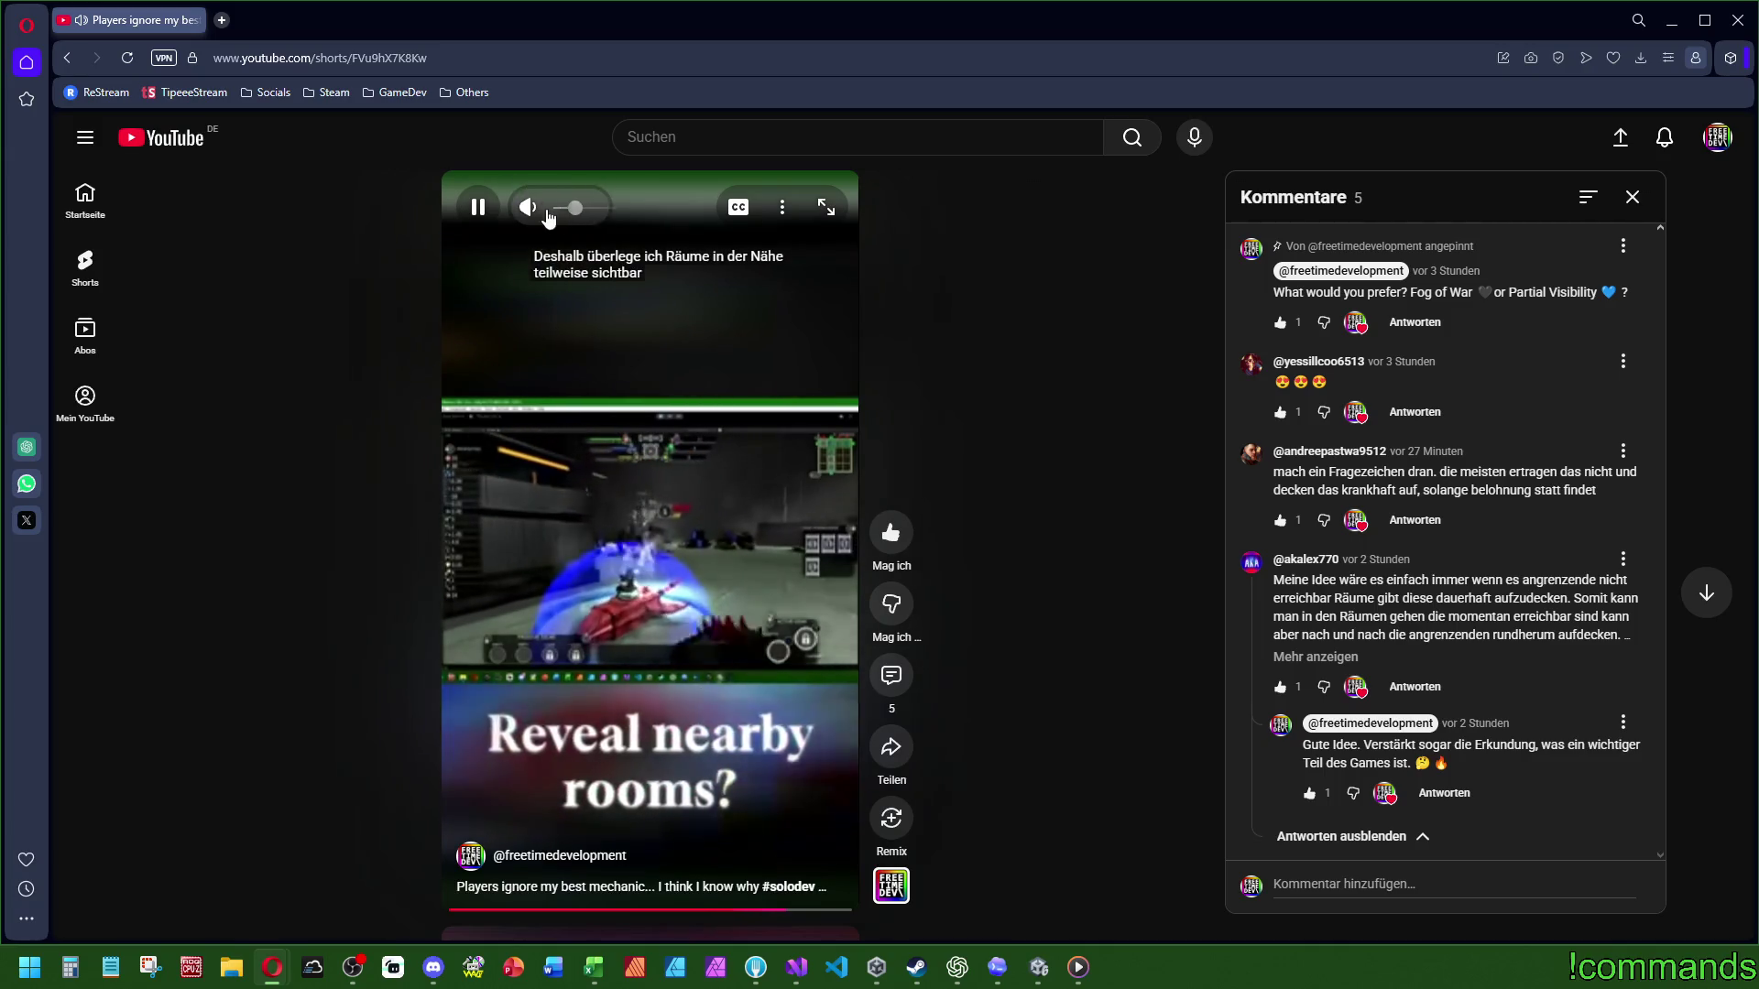
mouse_move(566, 216)
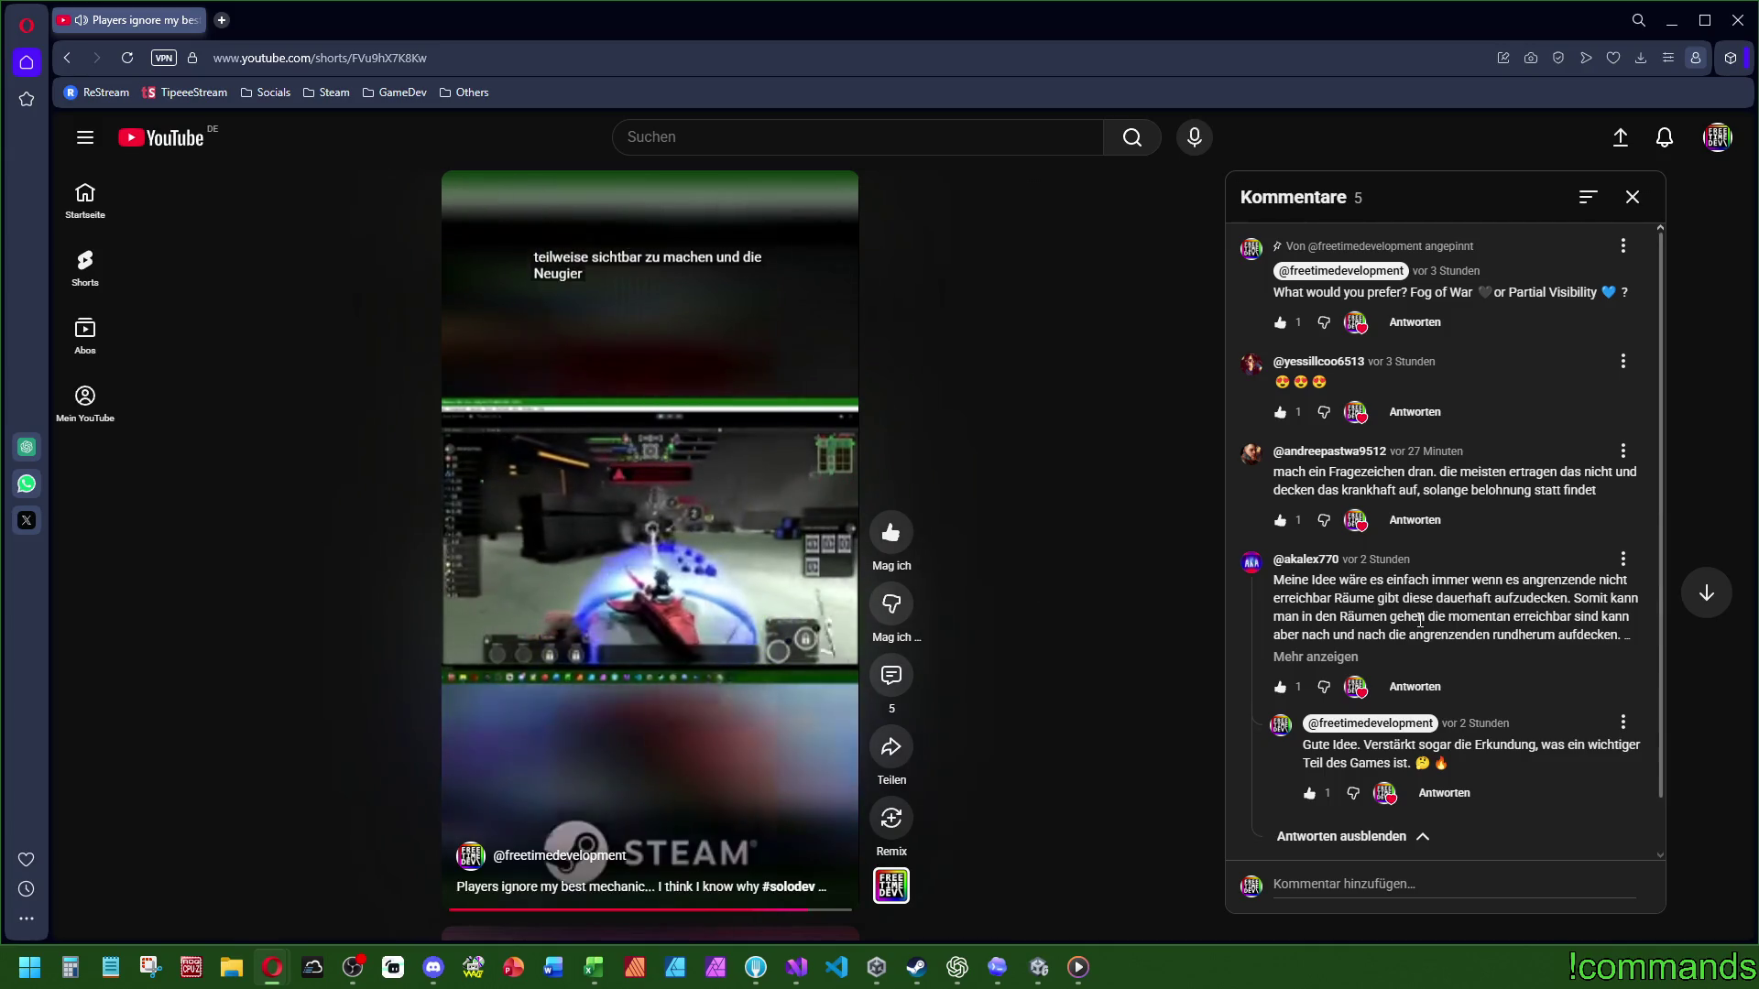
left_click_drag(1308, 472, 1434, 474)
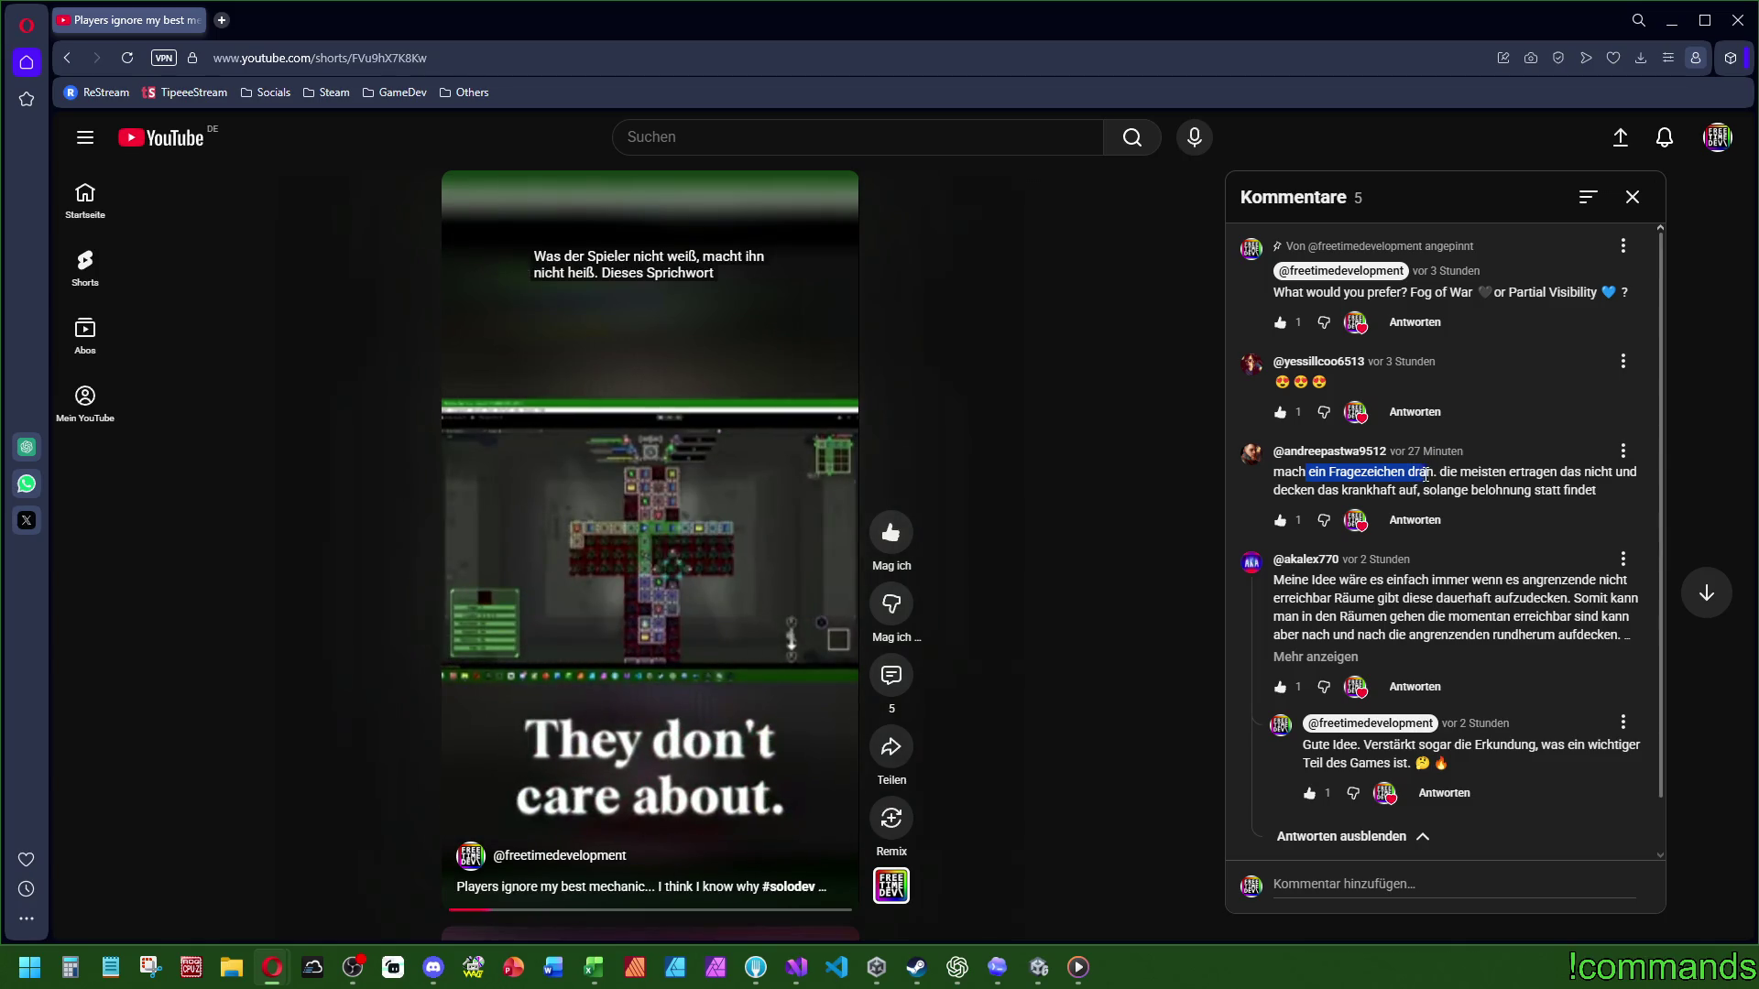
left_click(1413, 485)
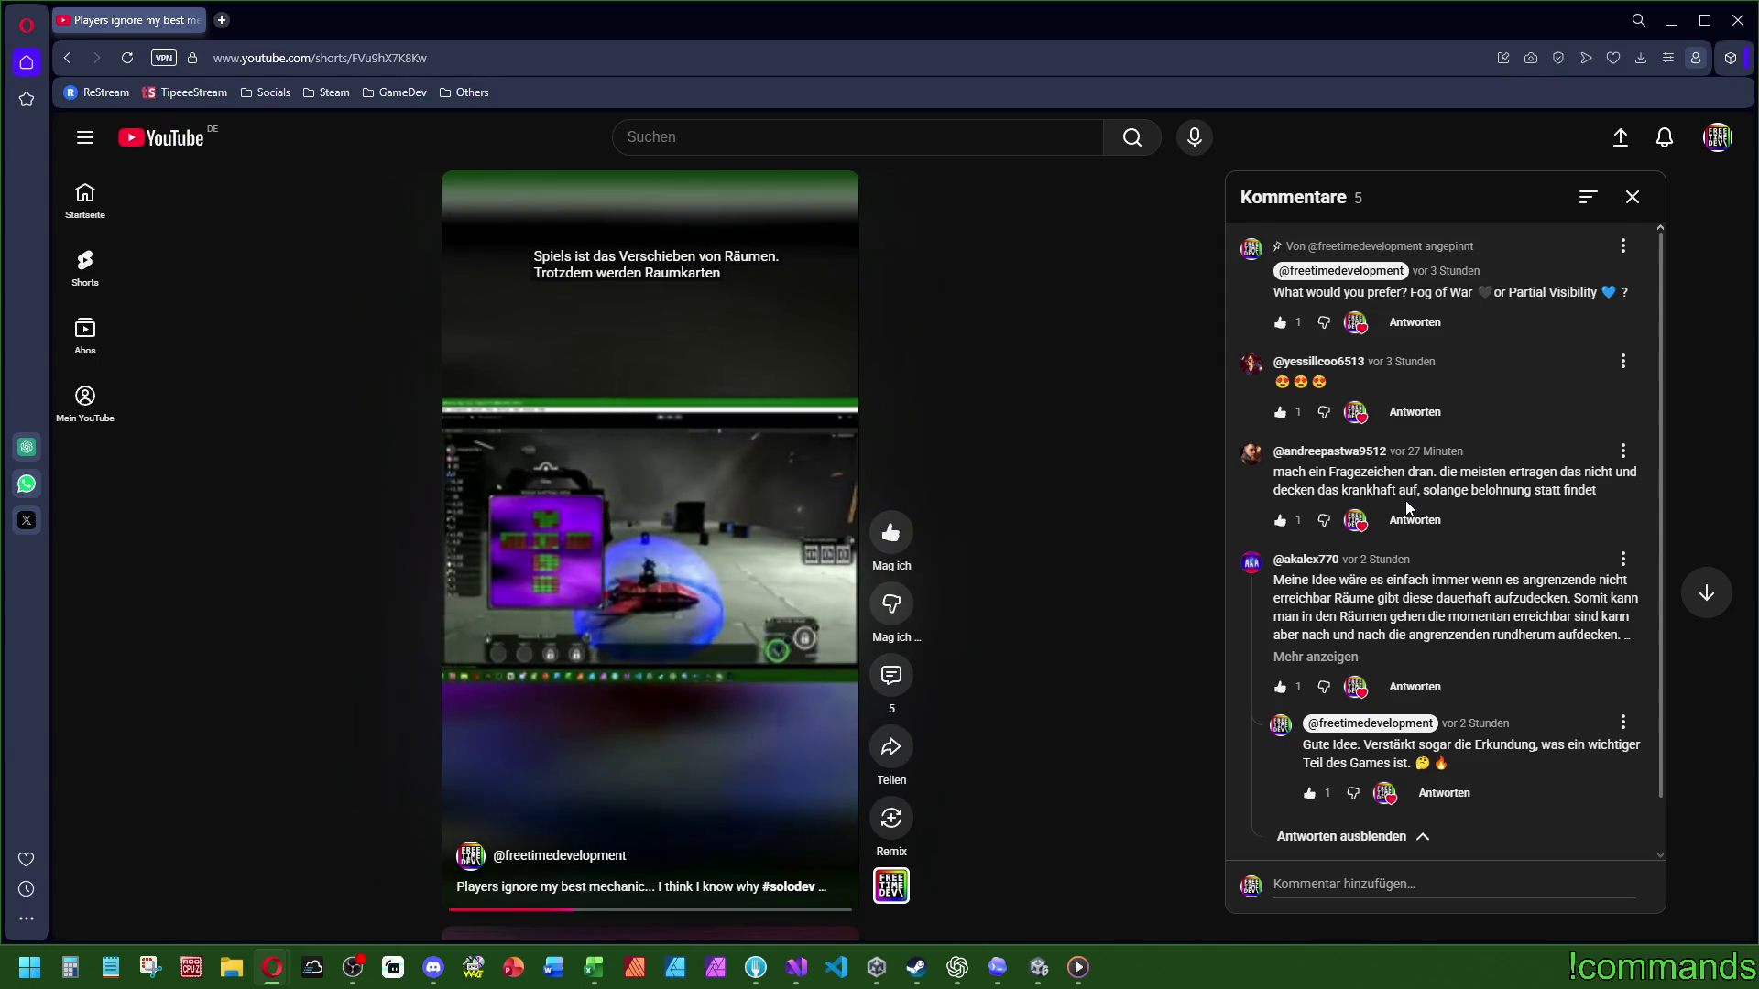
mouse_move(561, 559)
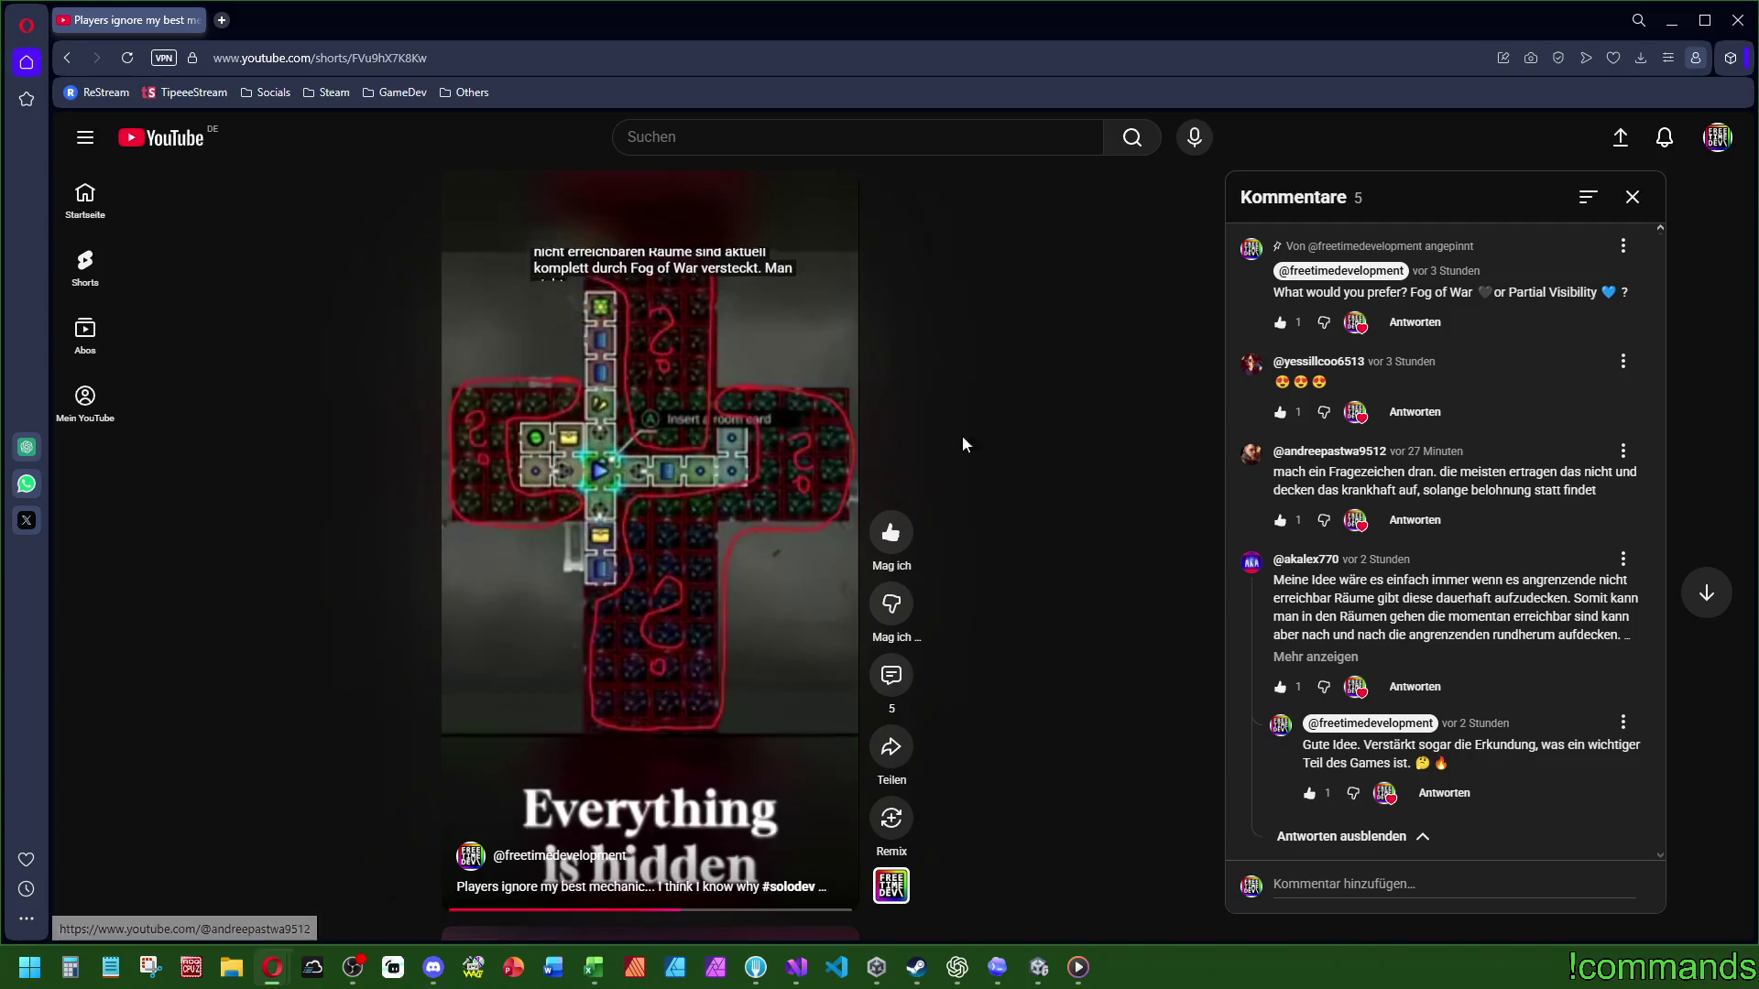
left_click_drag(1374, 468, 1411, 472)
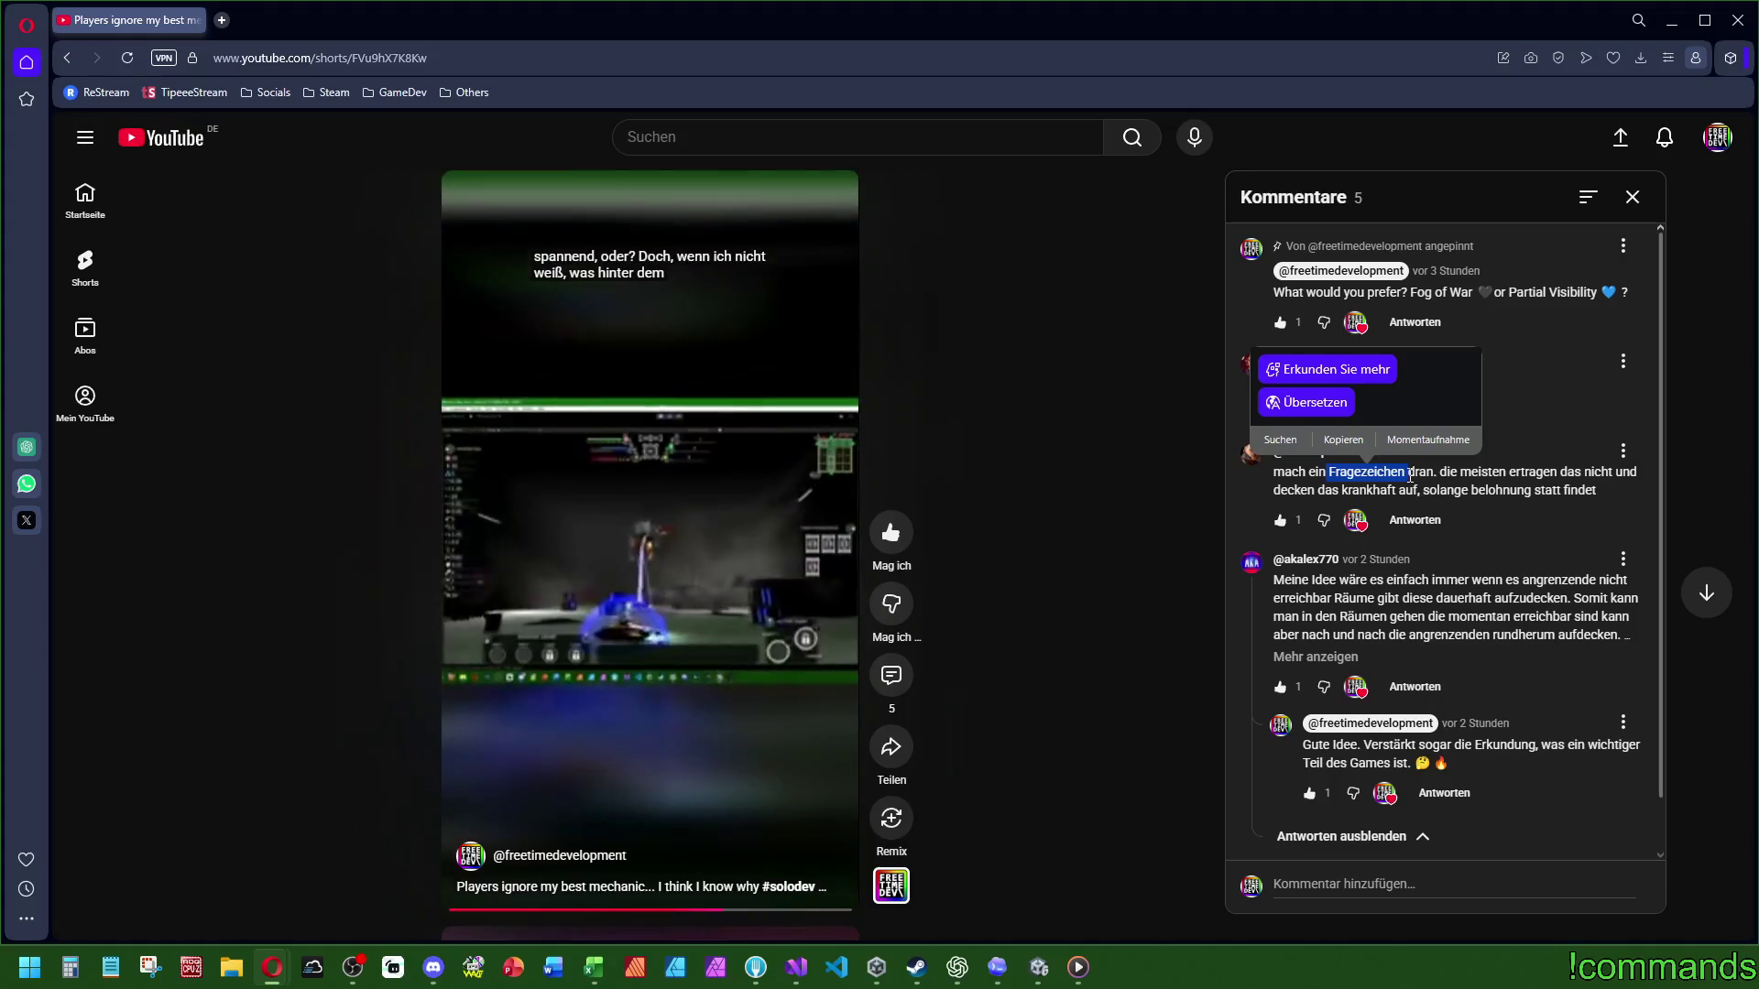
left_click(1402, 474)
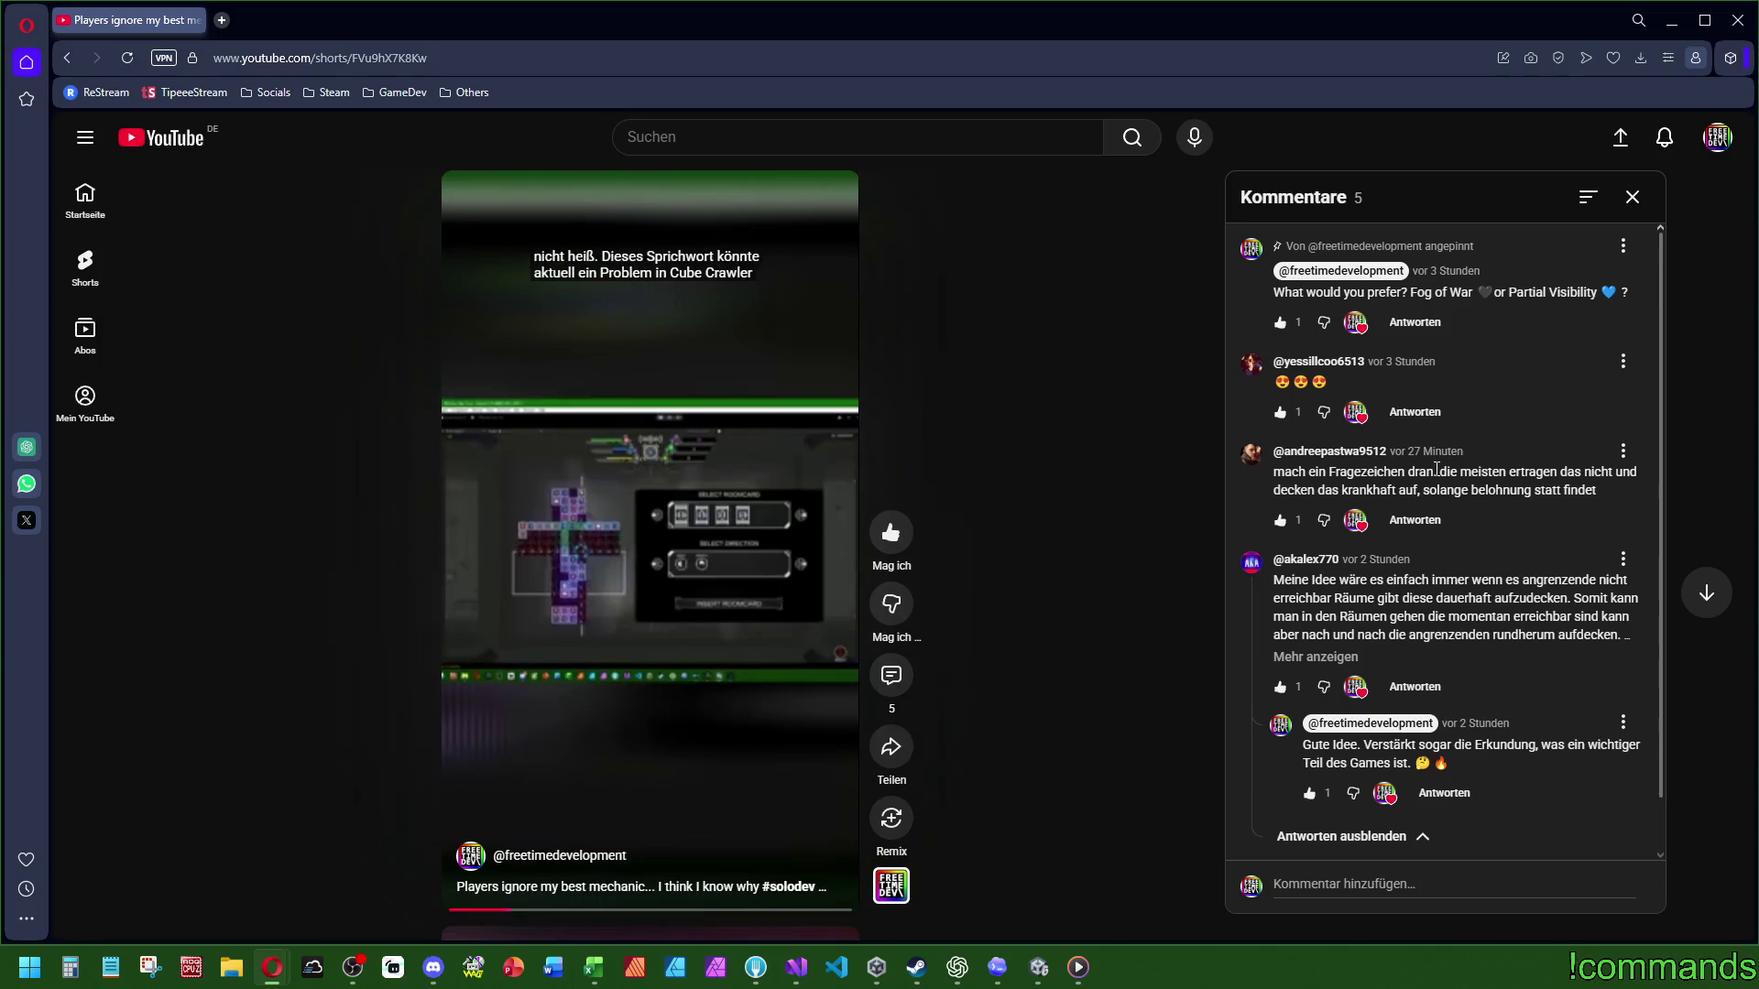
Step: Draft a German reply proposing a scan system that gradually reveals nearby rooms, ending 'Mega geiles Feedback DANKE'
left_click(1414, 519)
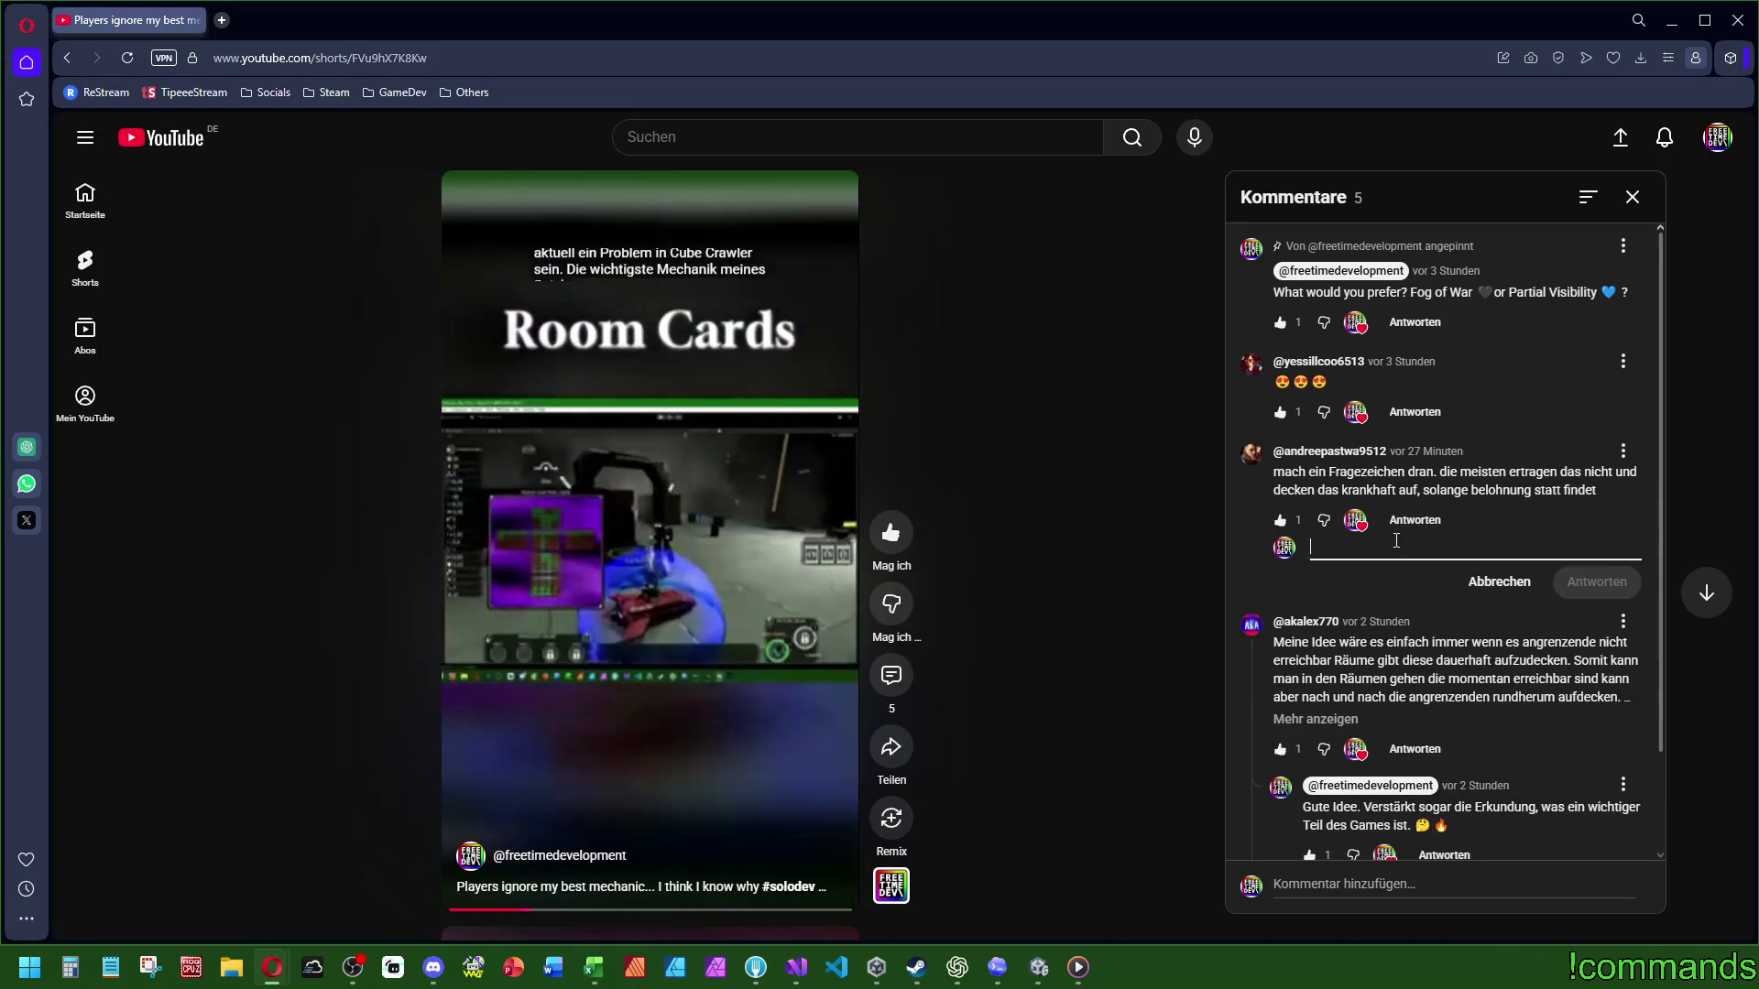
type("Generell alles mit eine")
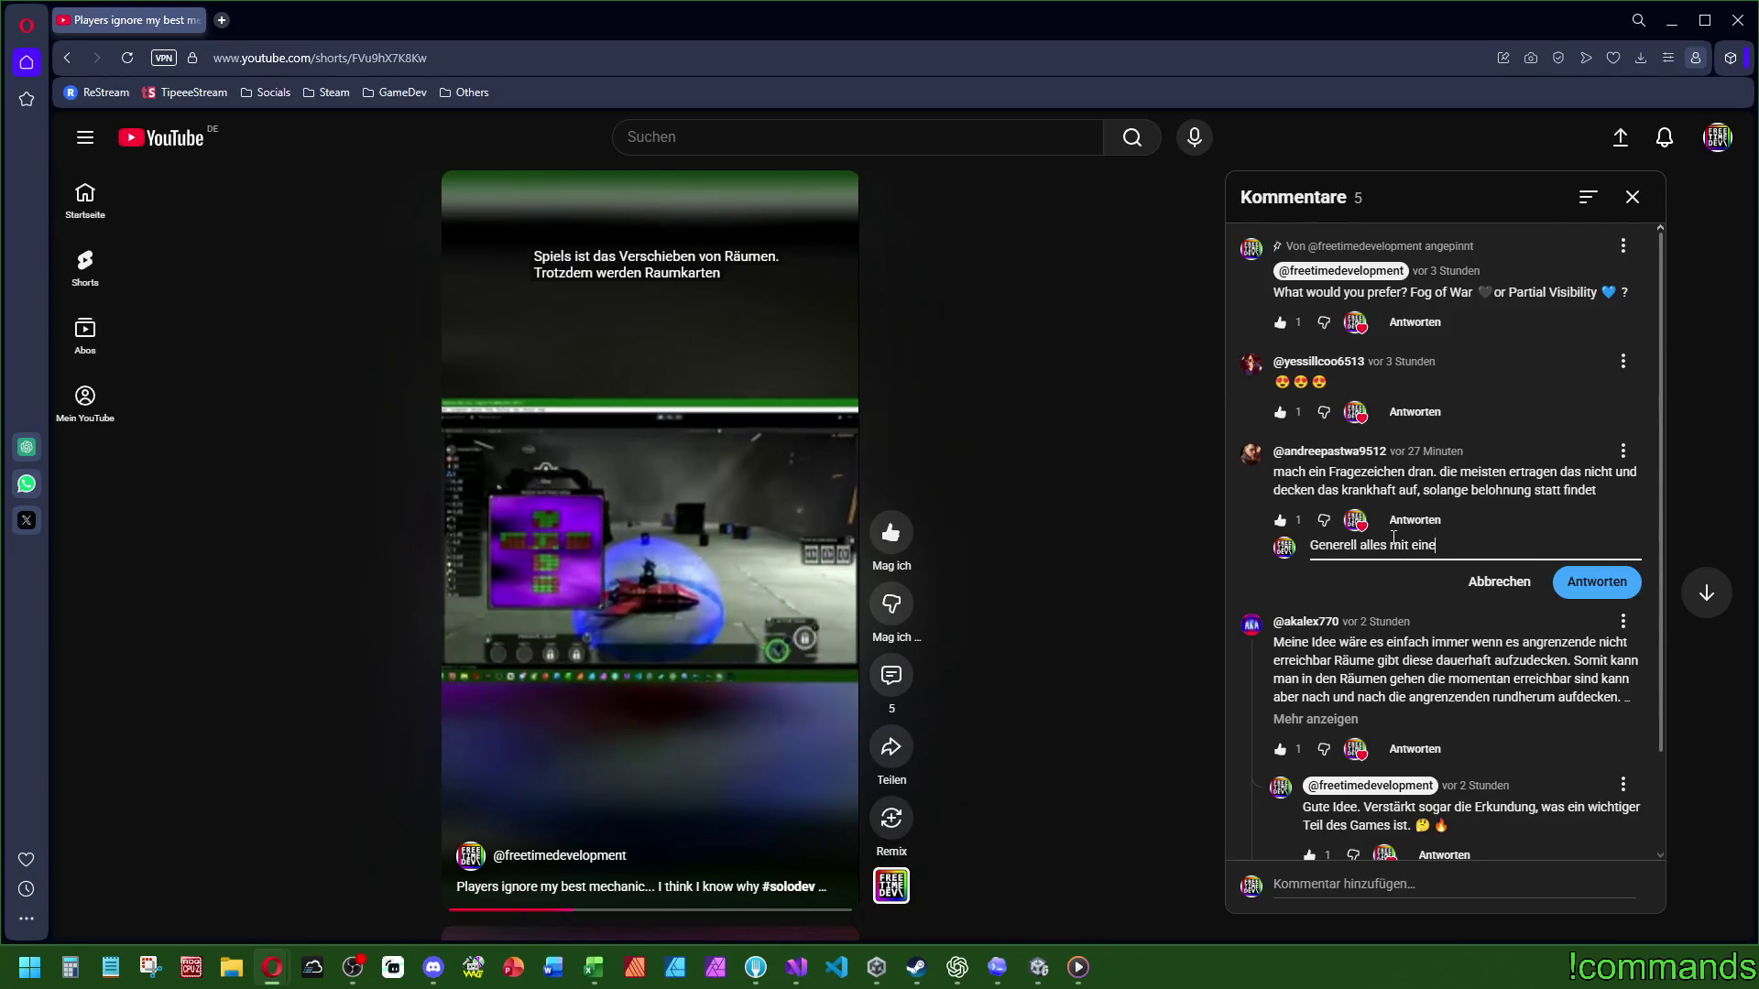
type("m Fragezeiche")
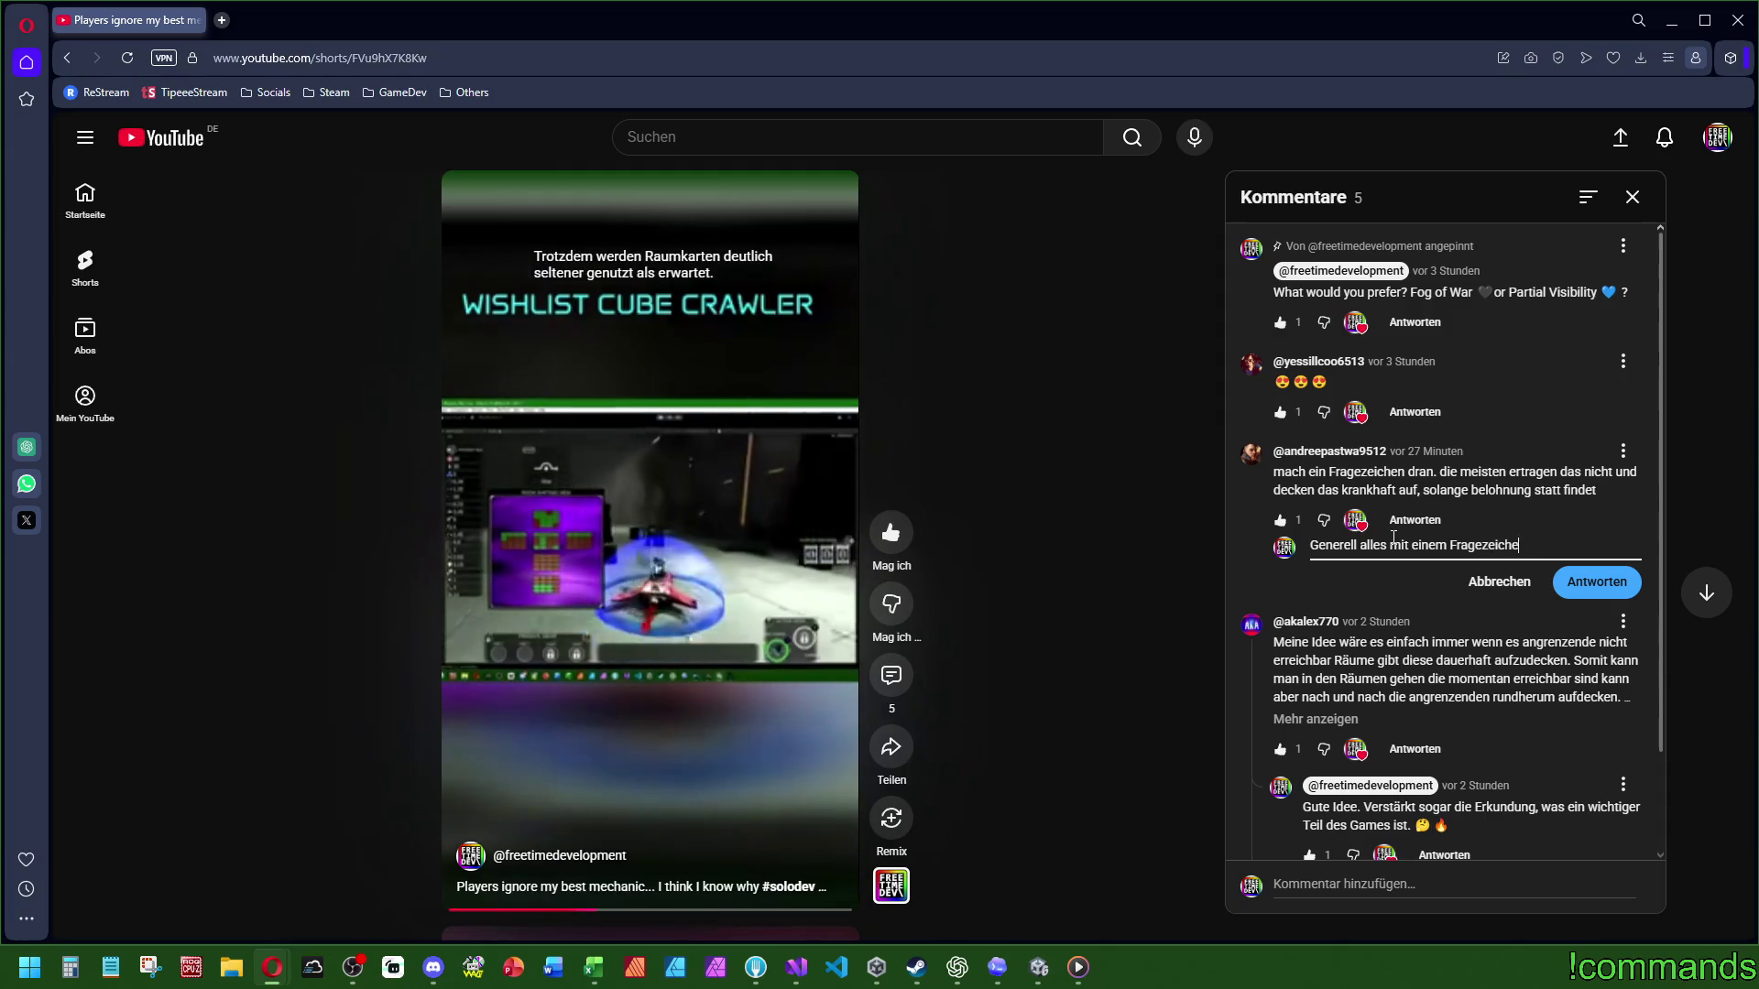
type("n anstat")
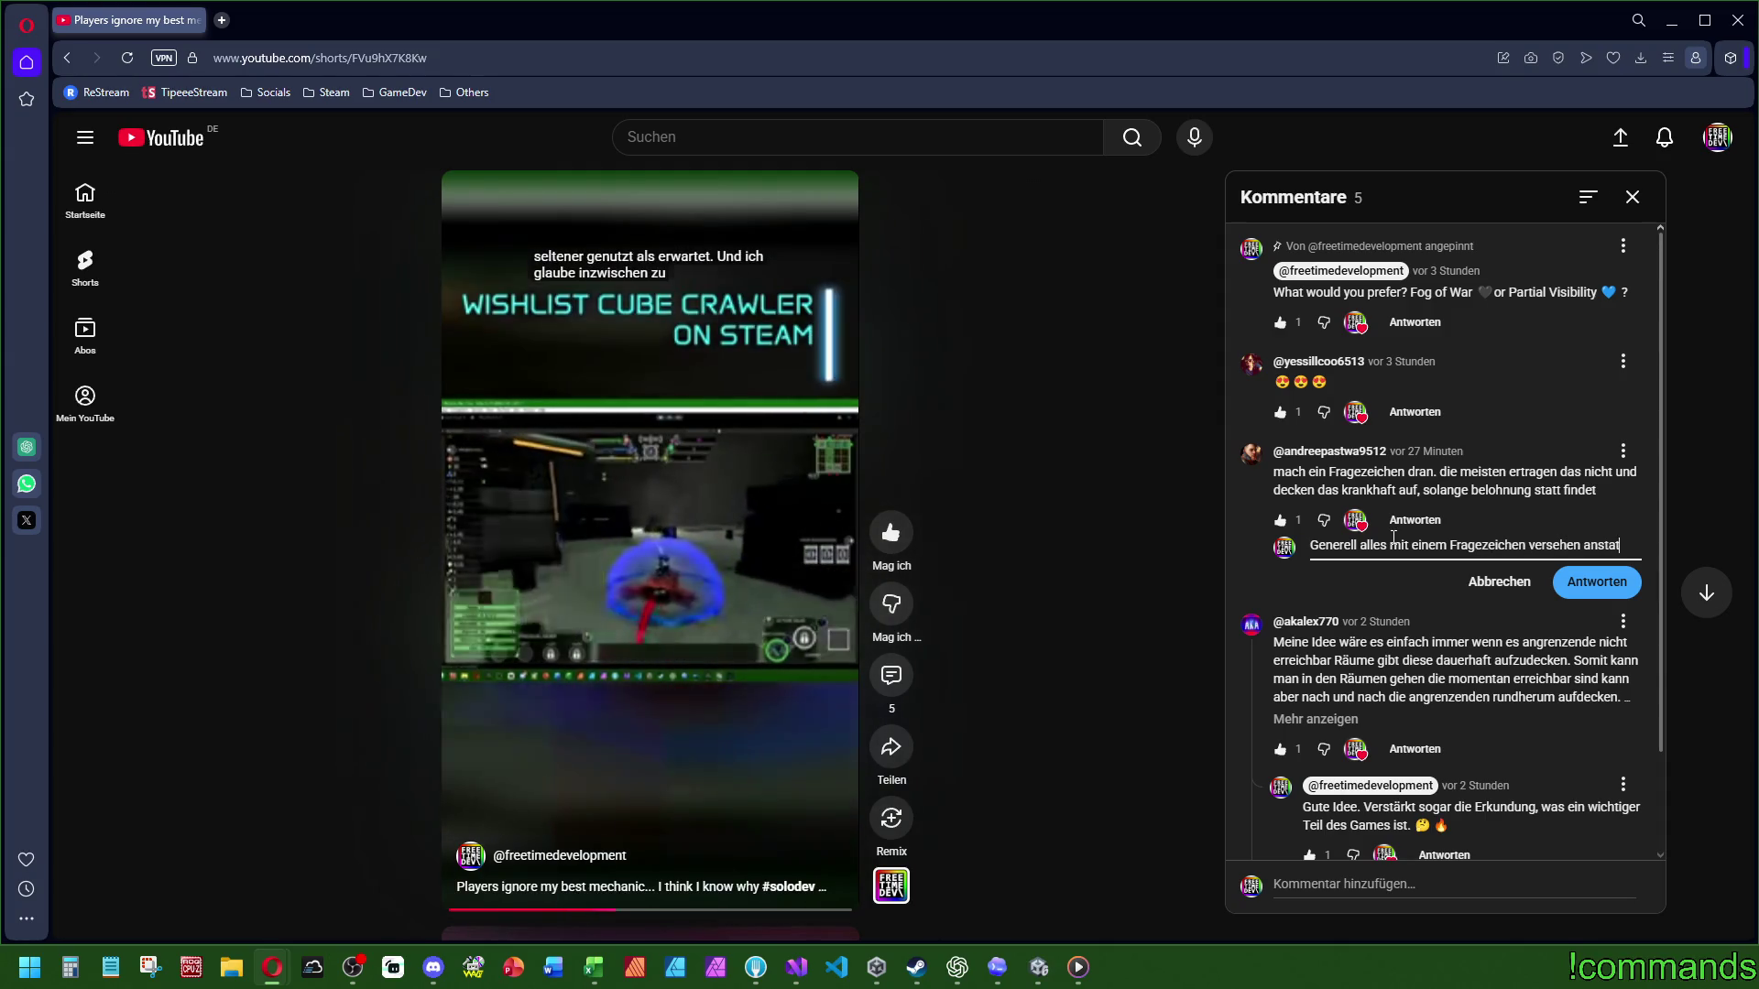
type("t Fog of War ")
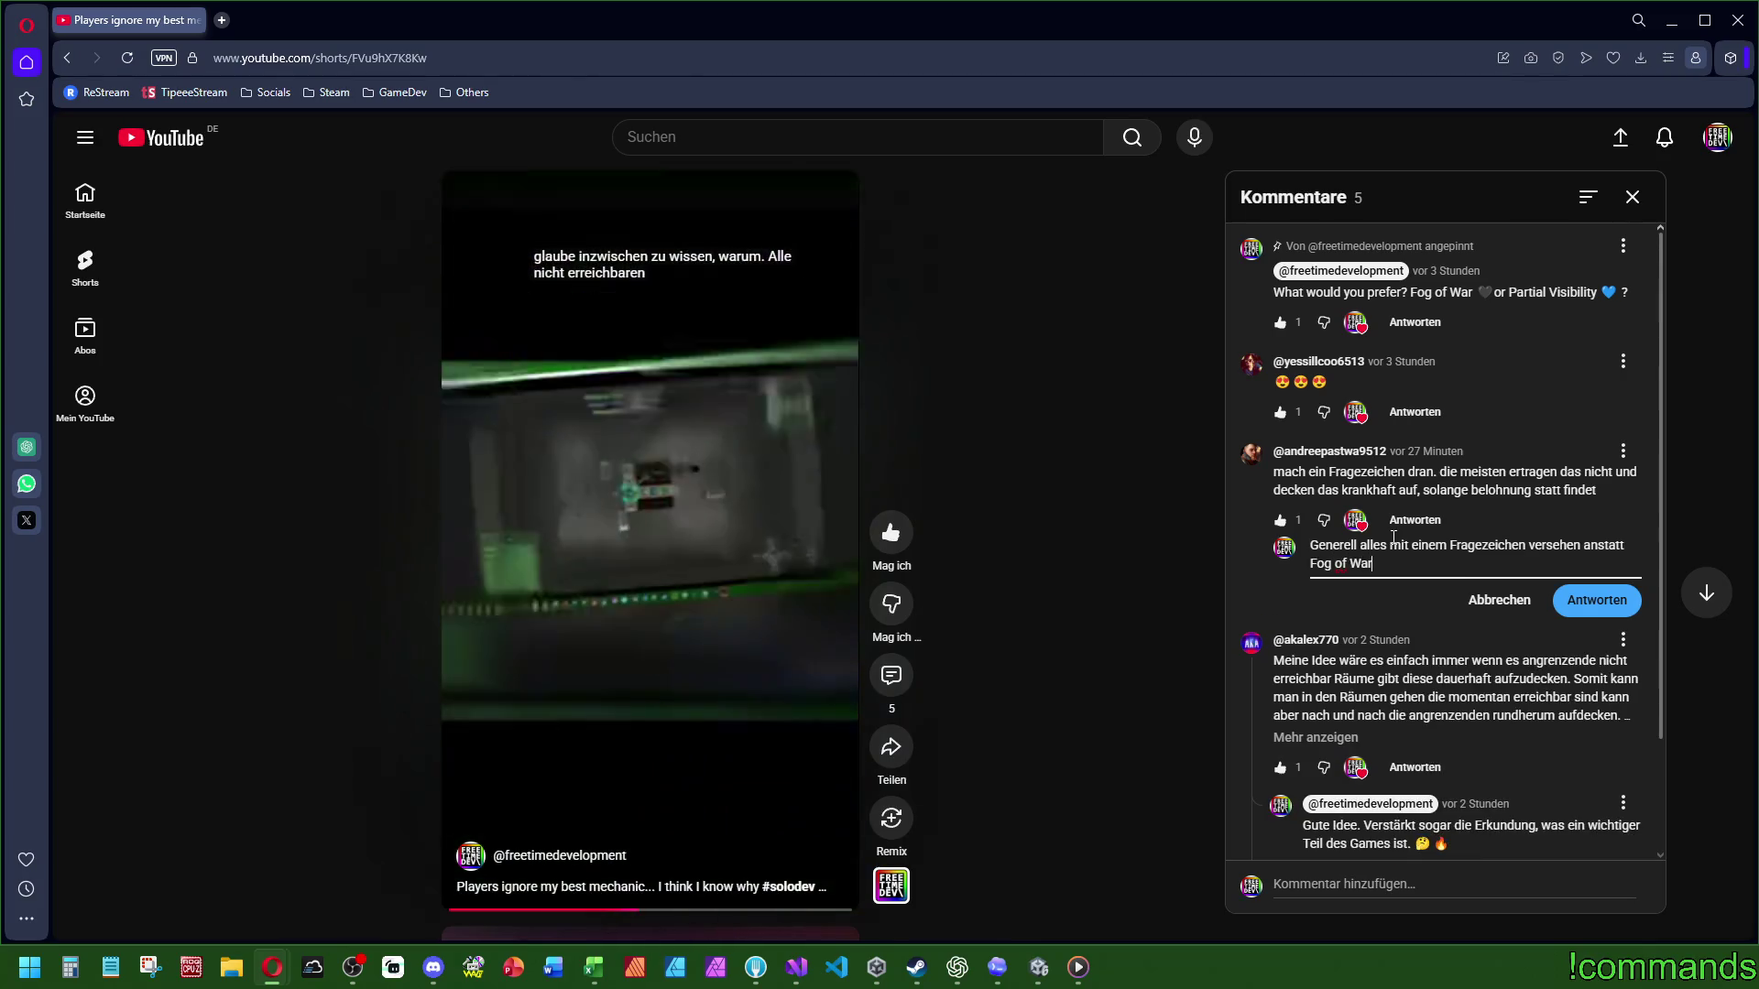
type("wäre glaub")
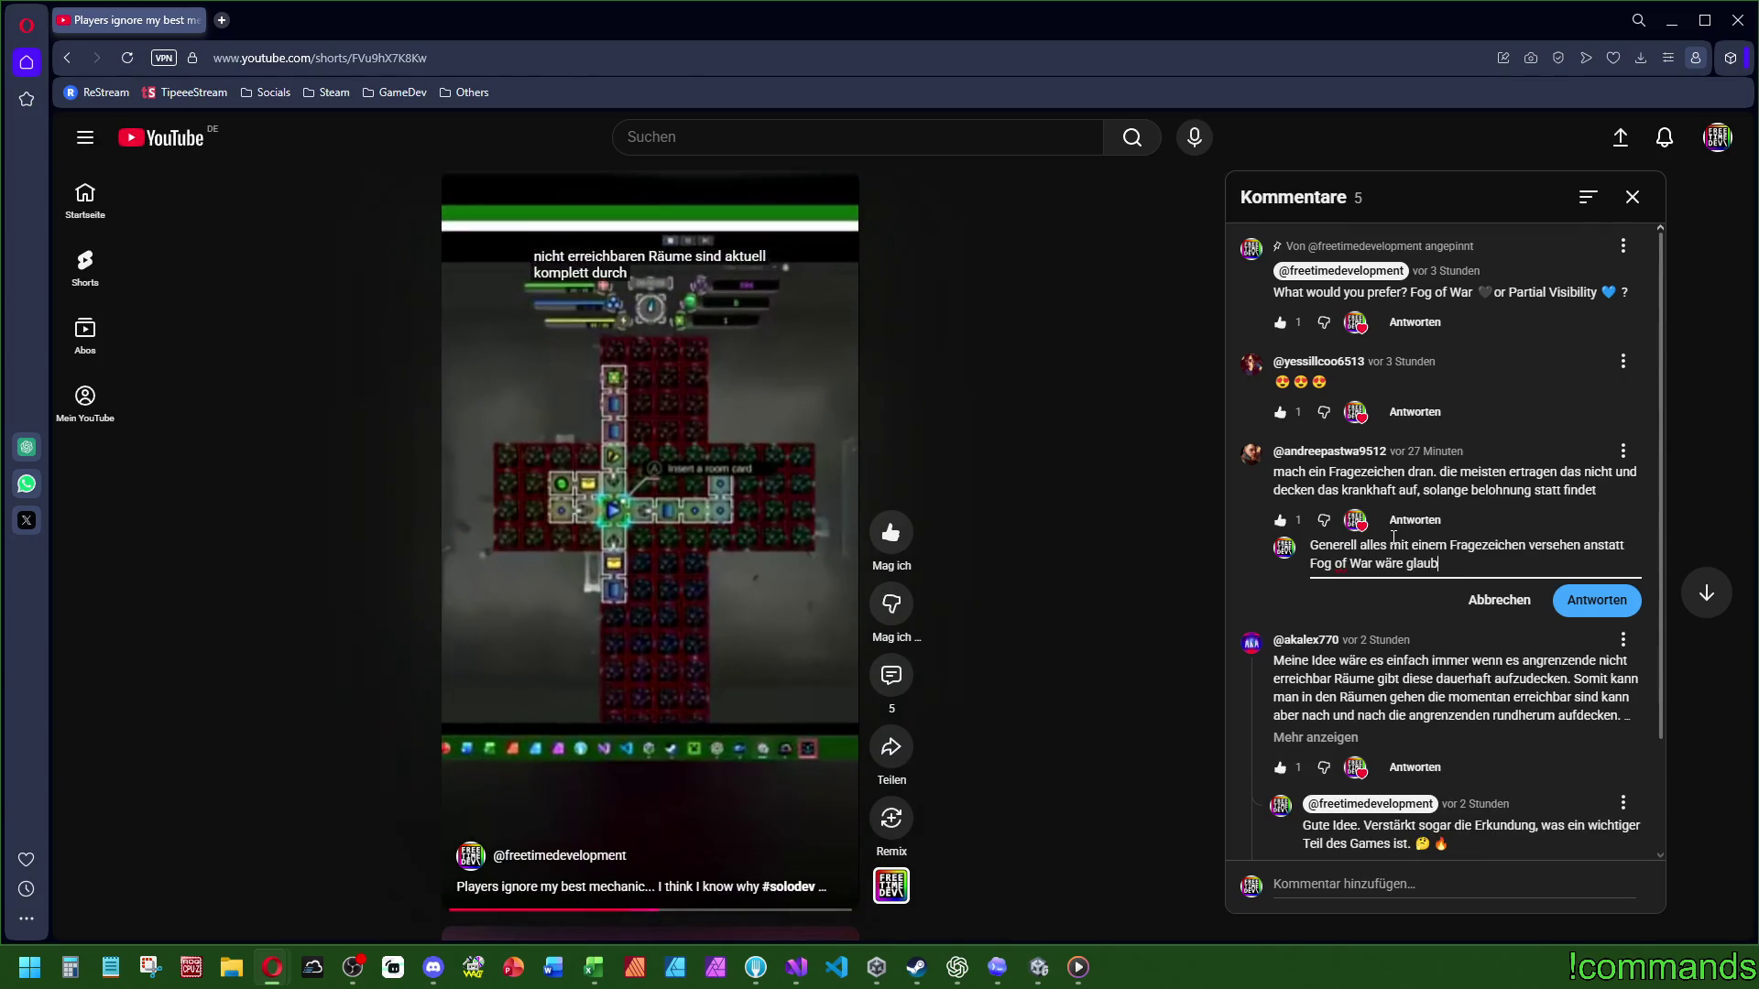
type(" fast identis")
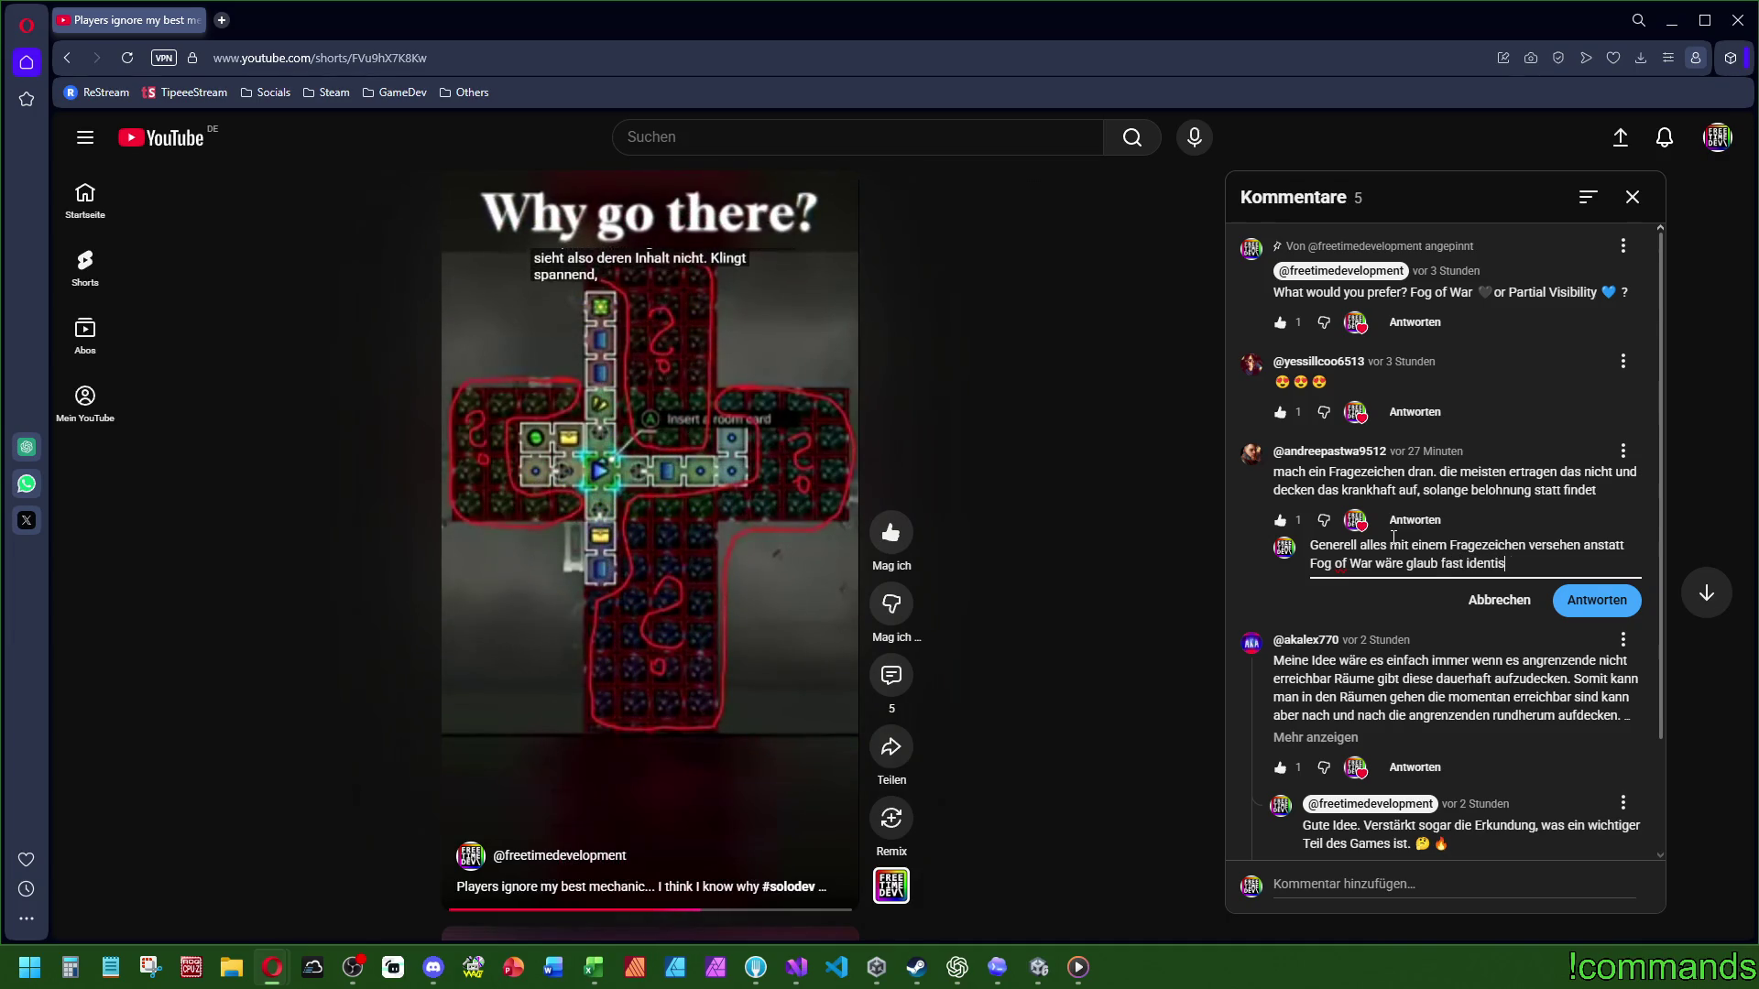
type("ch. ABER Dein")
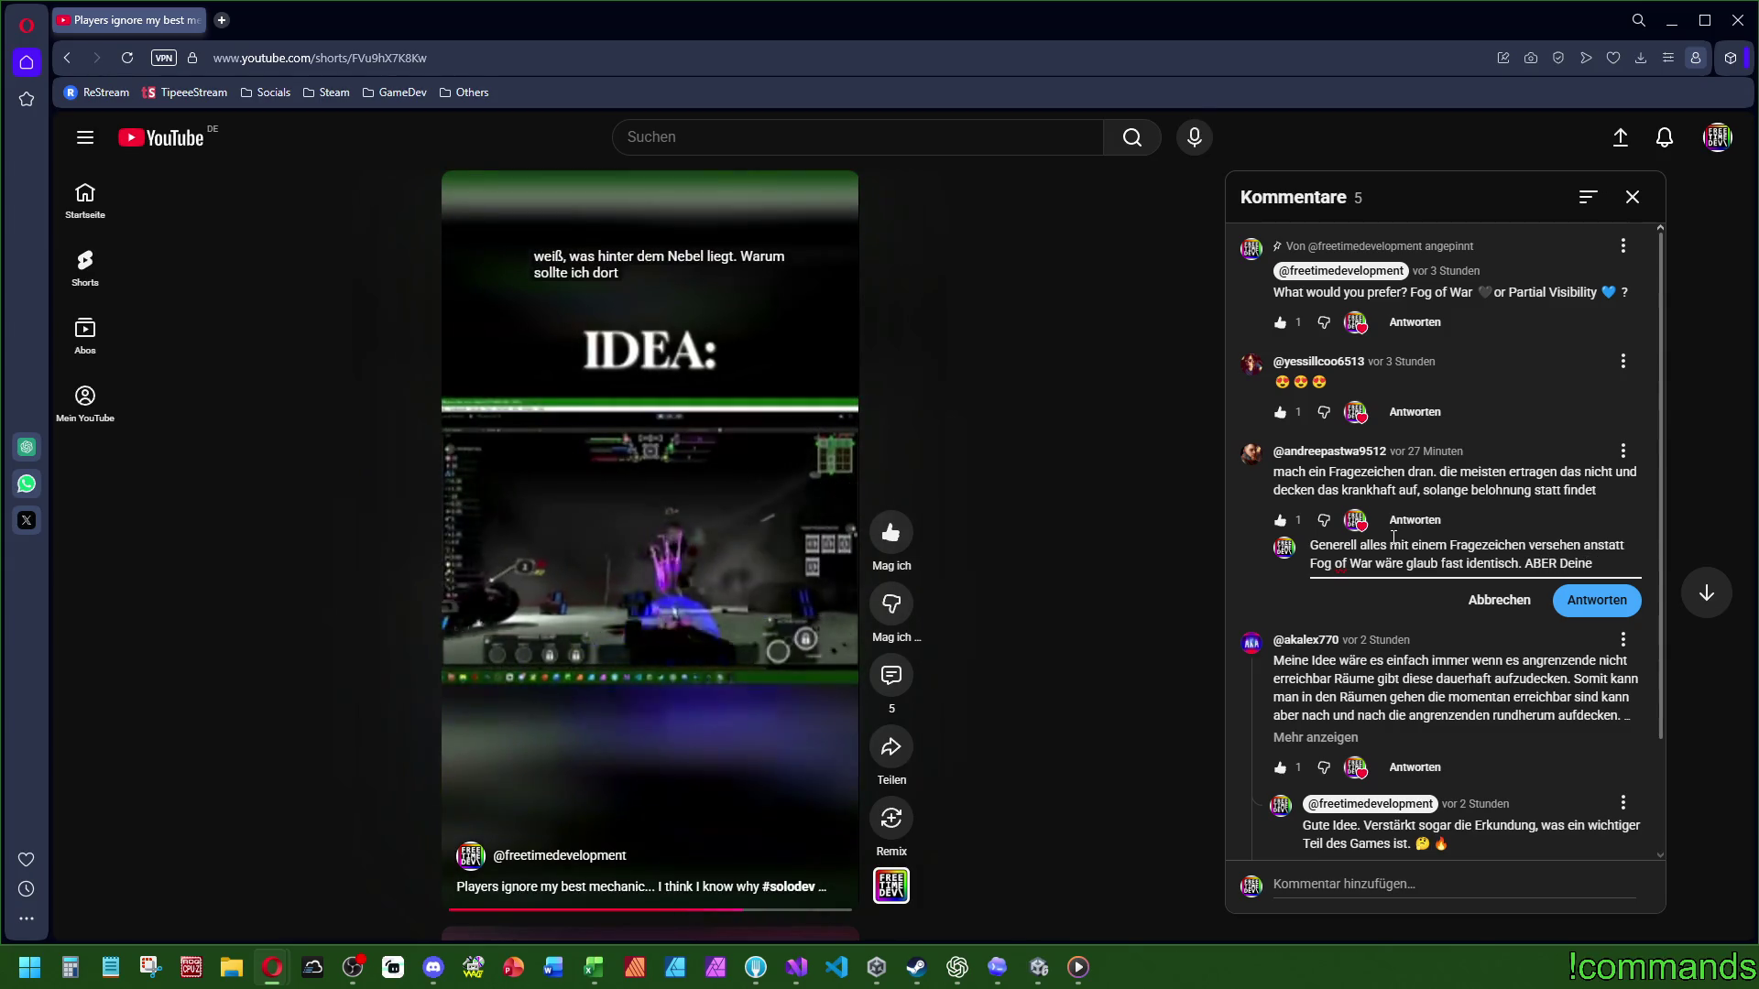
type("ee")
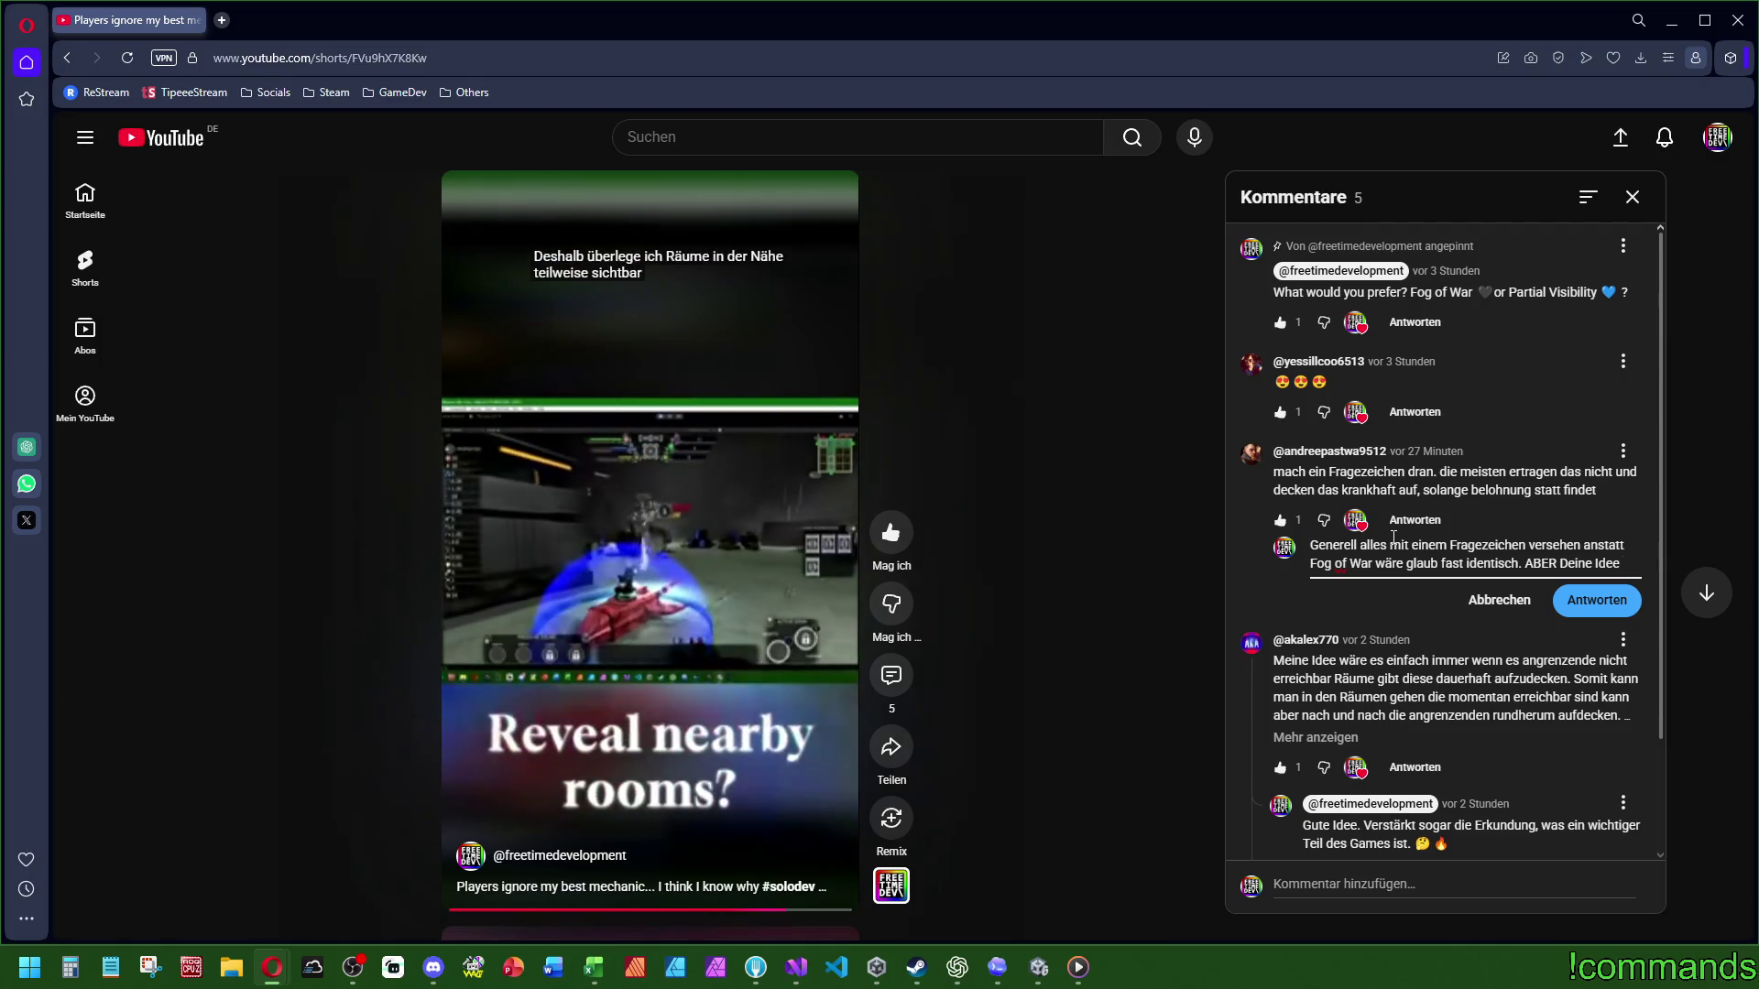
type(", b")
type(" bringt mich auf eine")
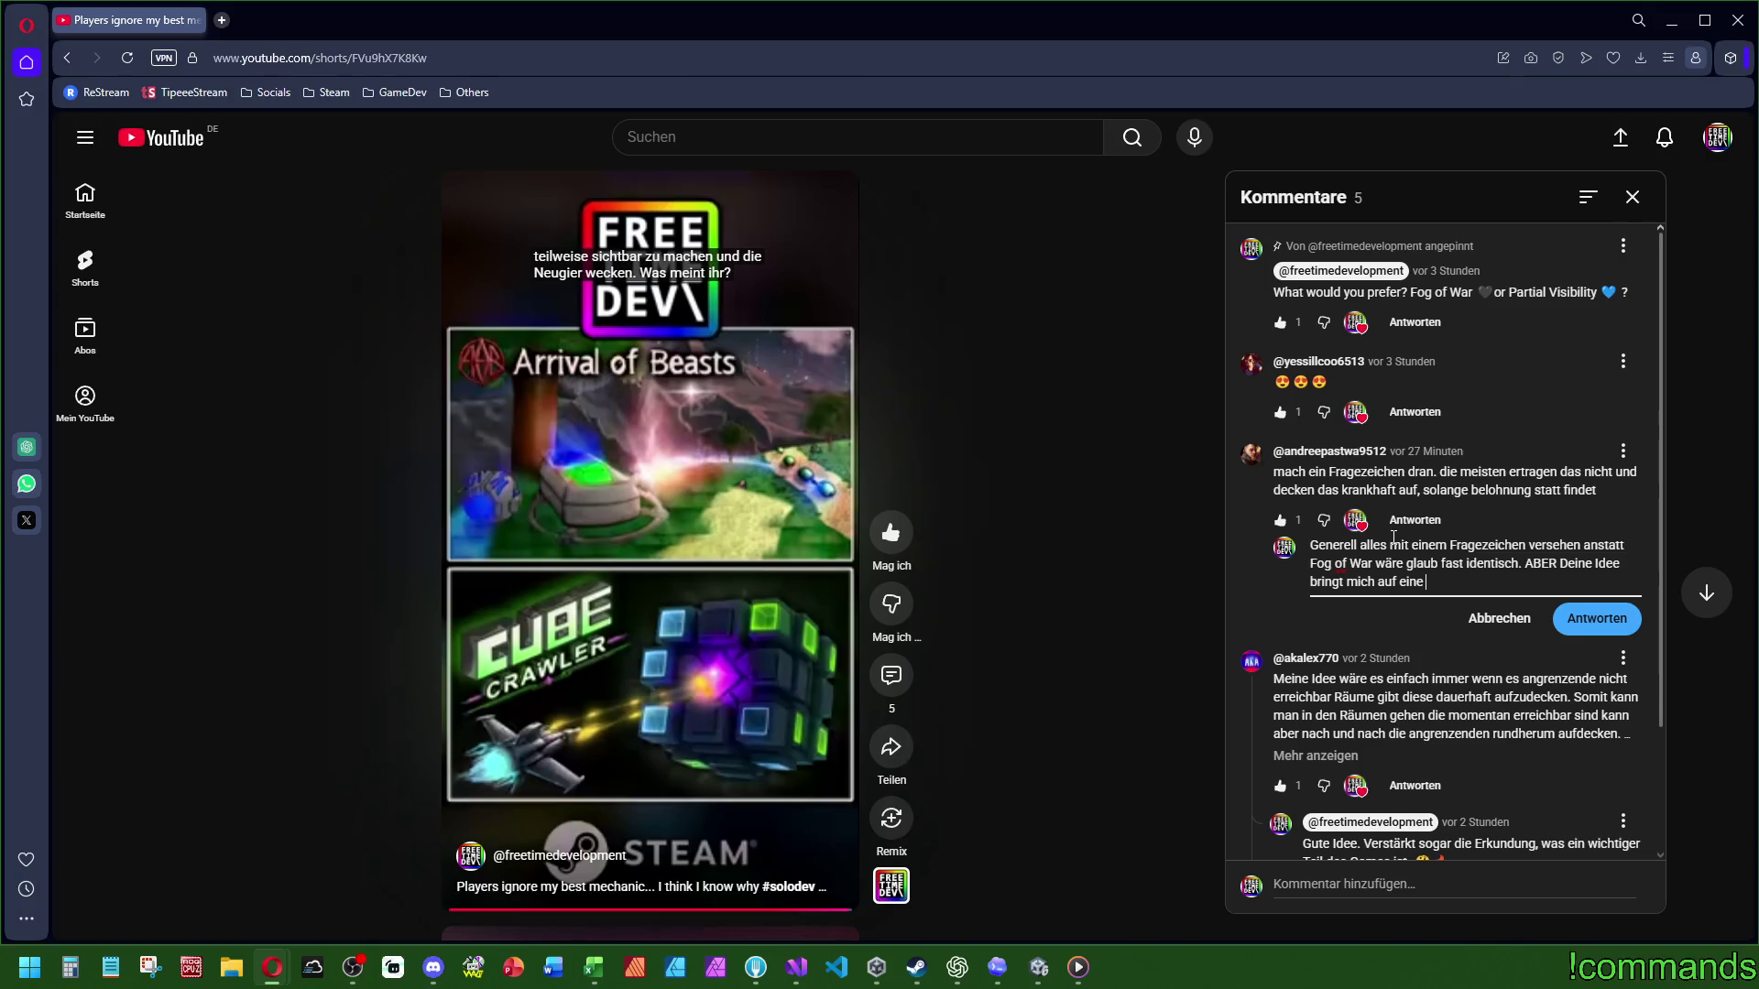
type("andere Idee: Man könnte")
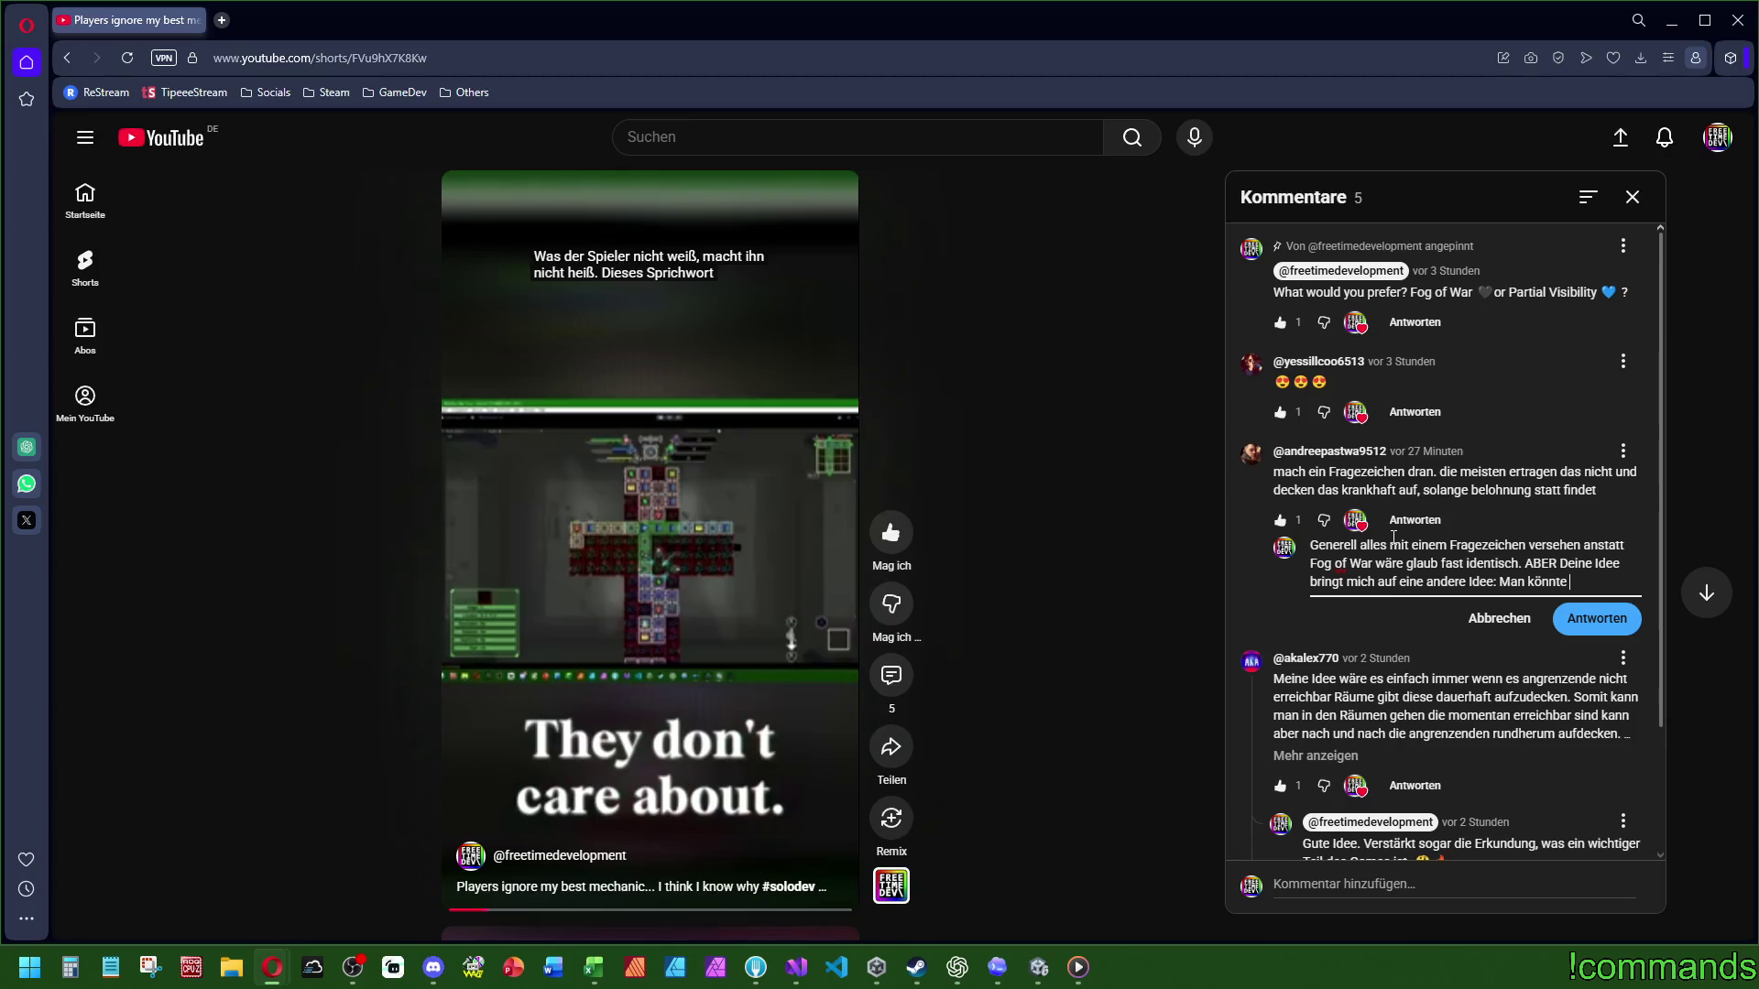
key("ctrl+BackSpace")
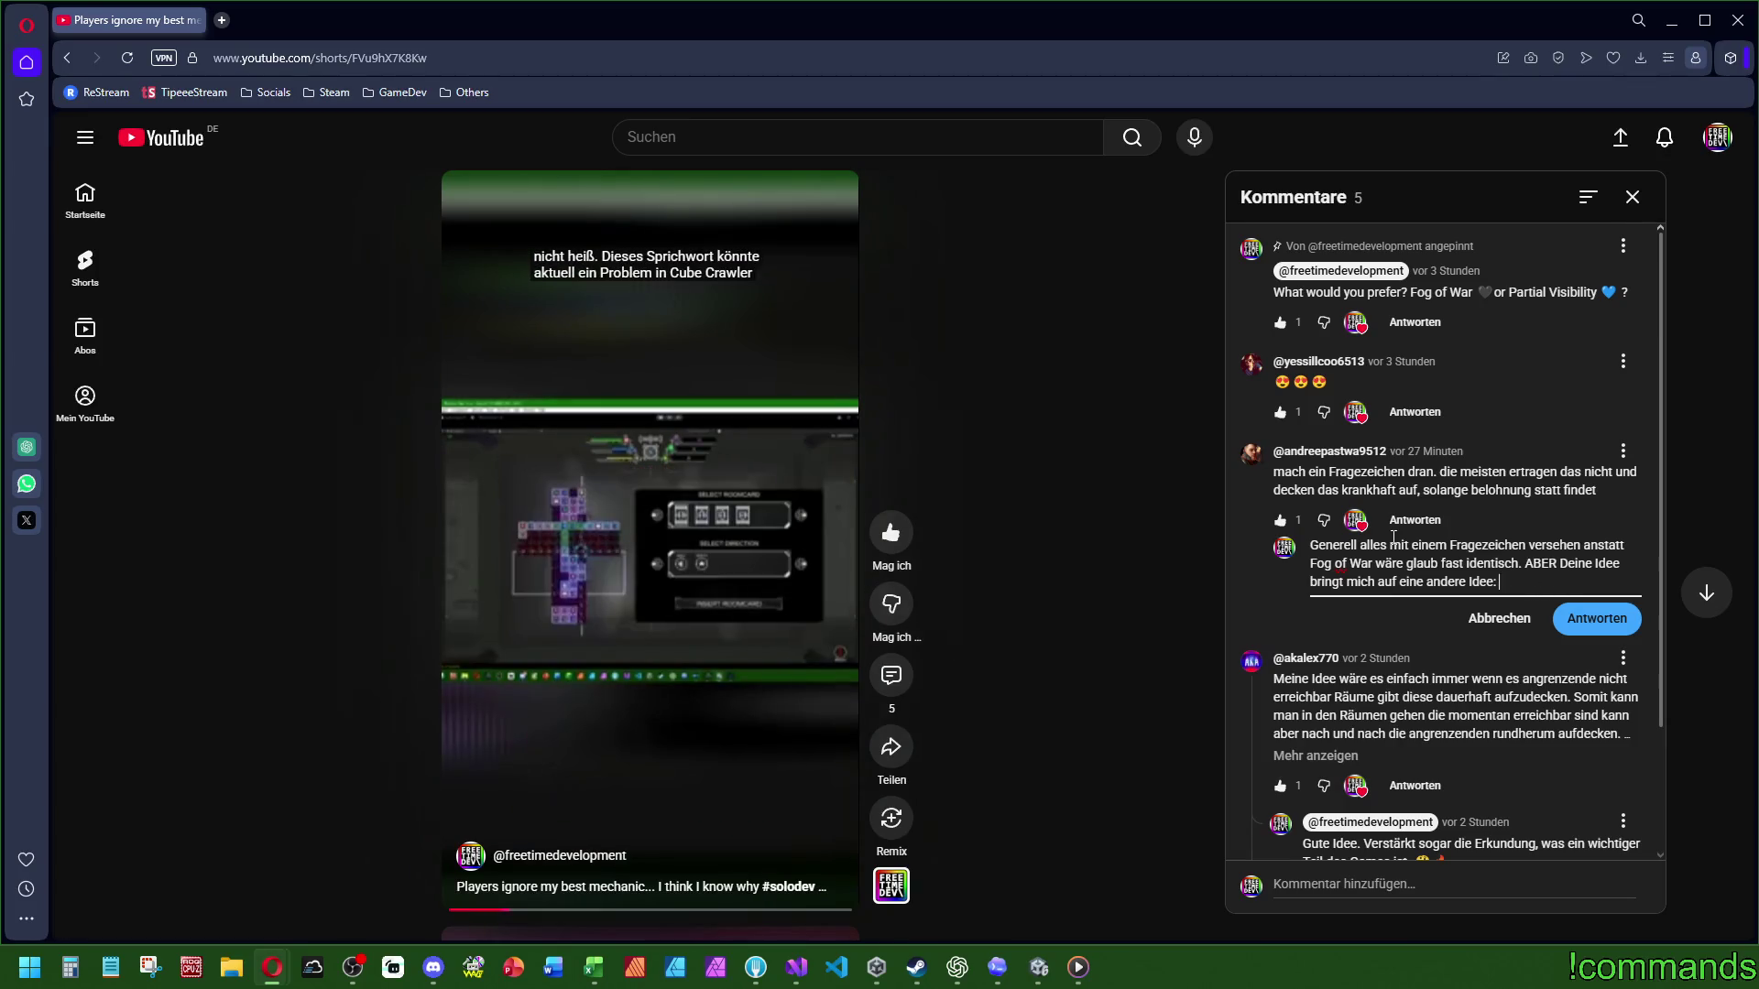
type("im Umkreis ")
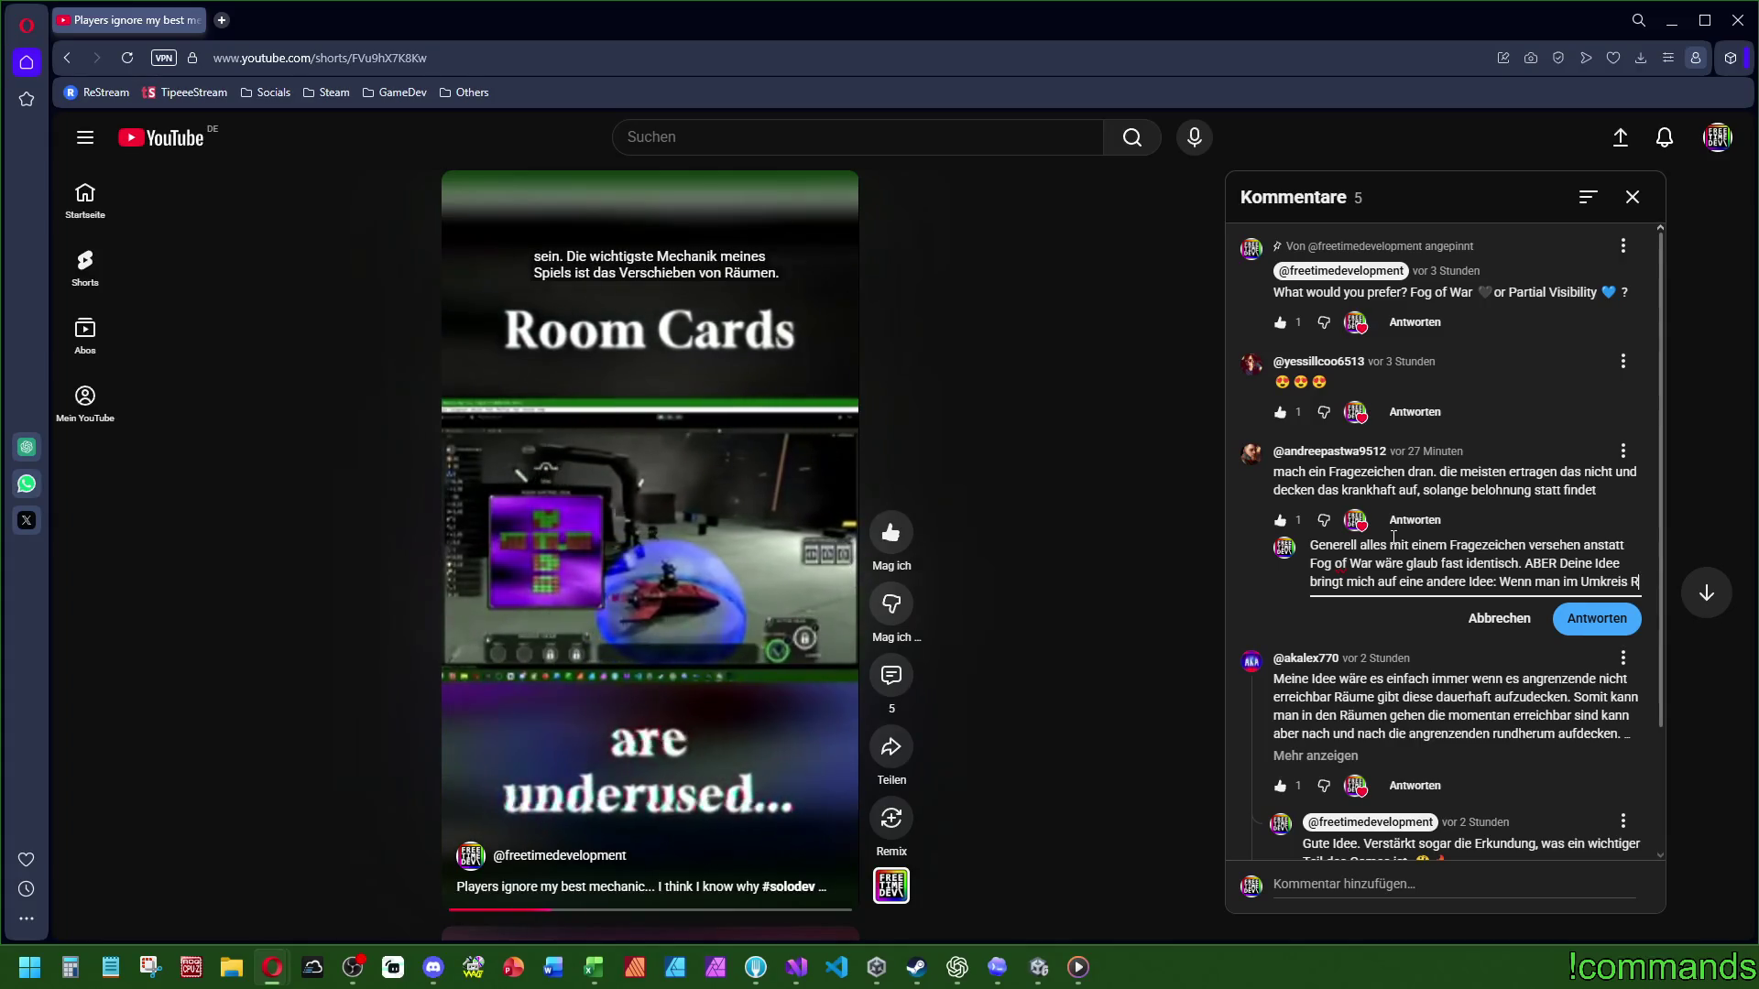
type("Räume nach und nach ")
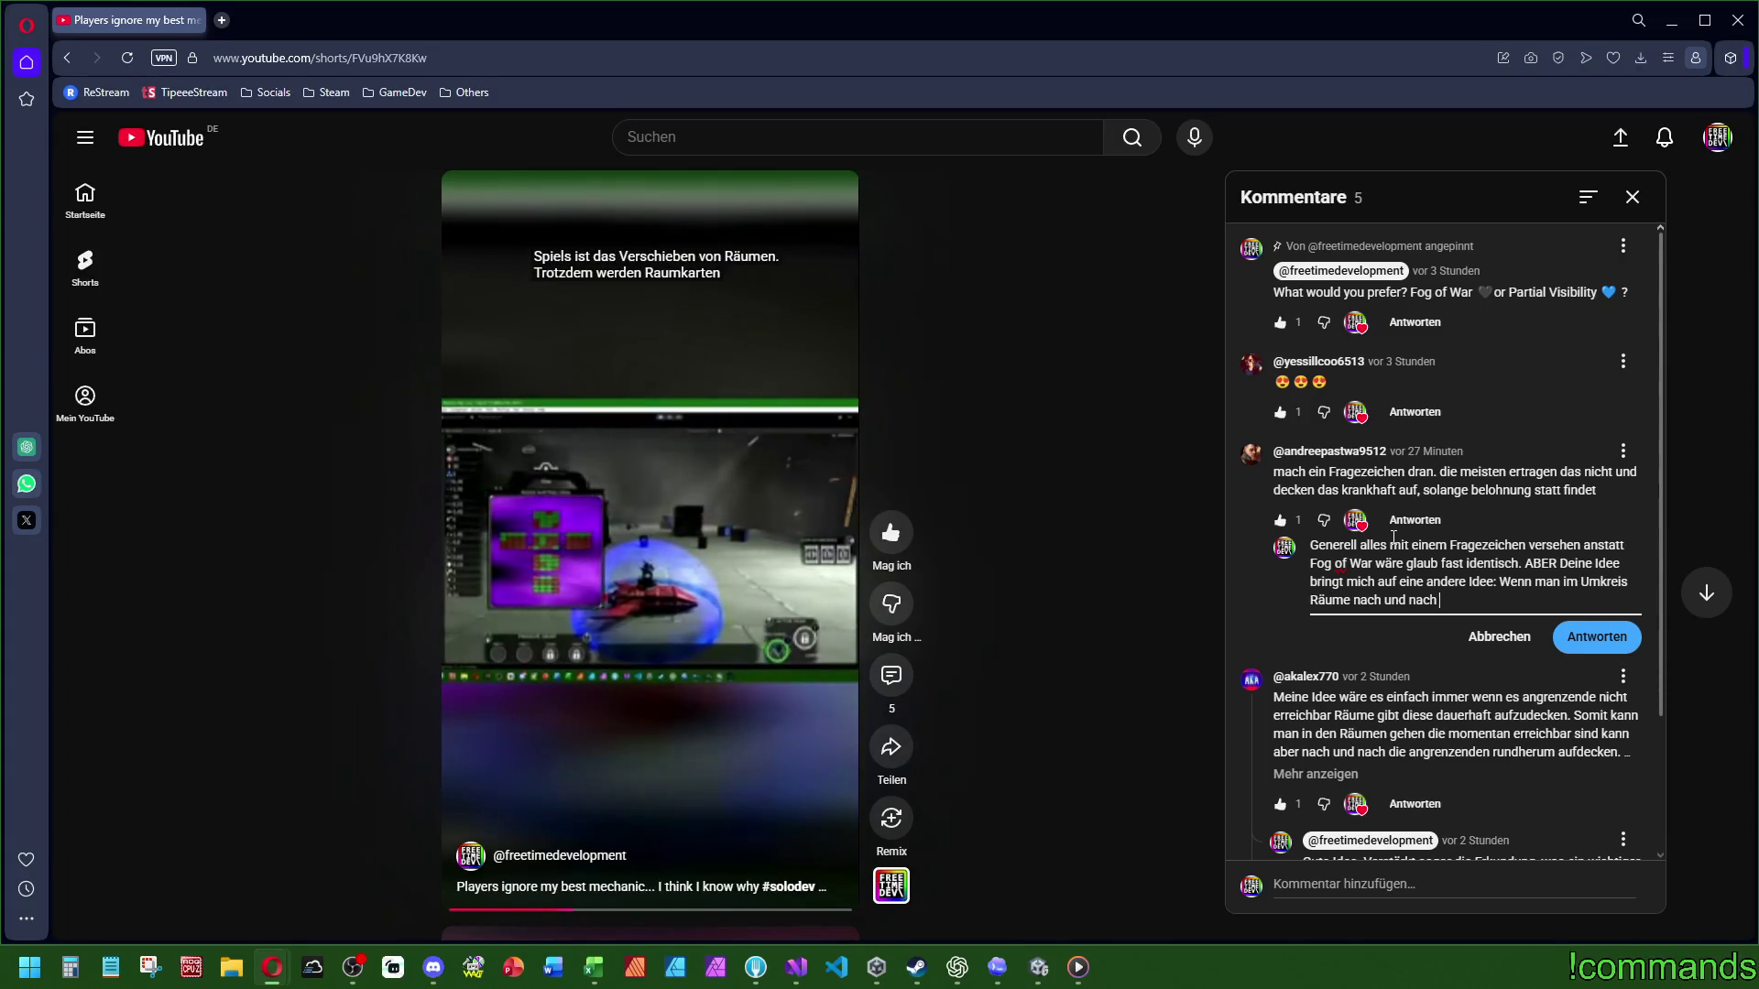
type("\"aufdeckt\"")
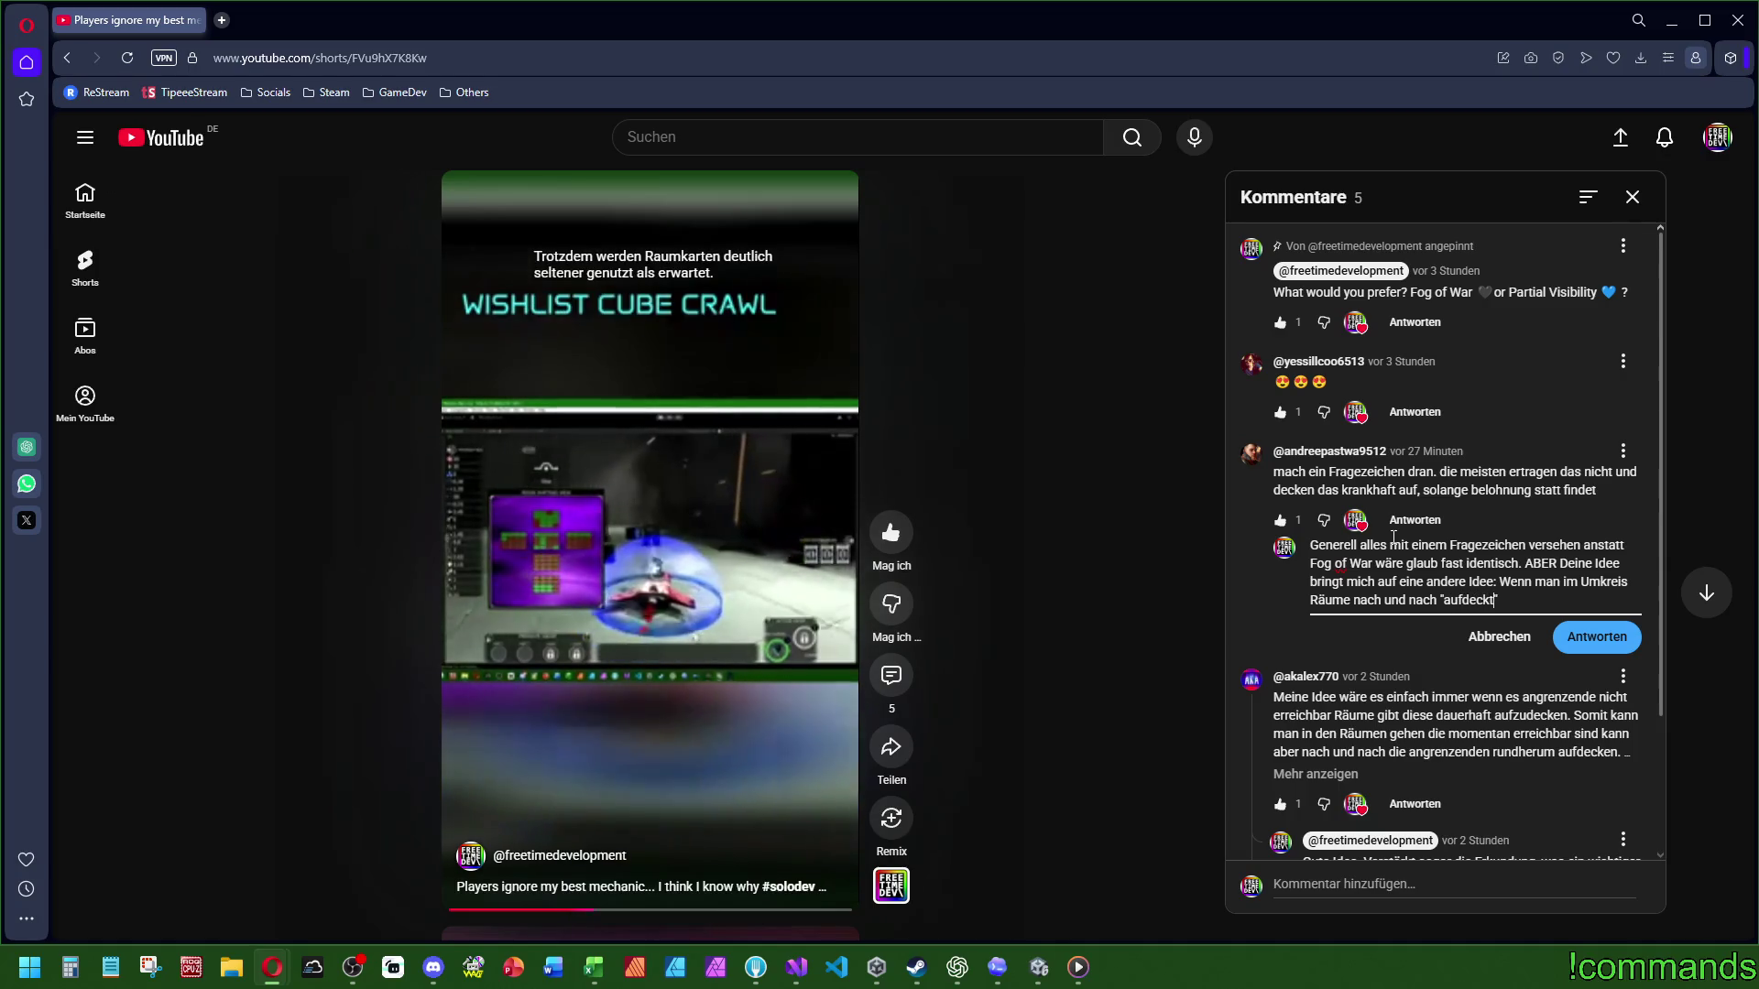
type(" durch ")
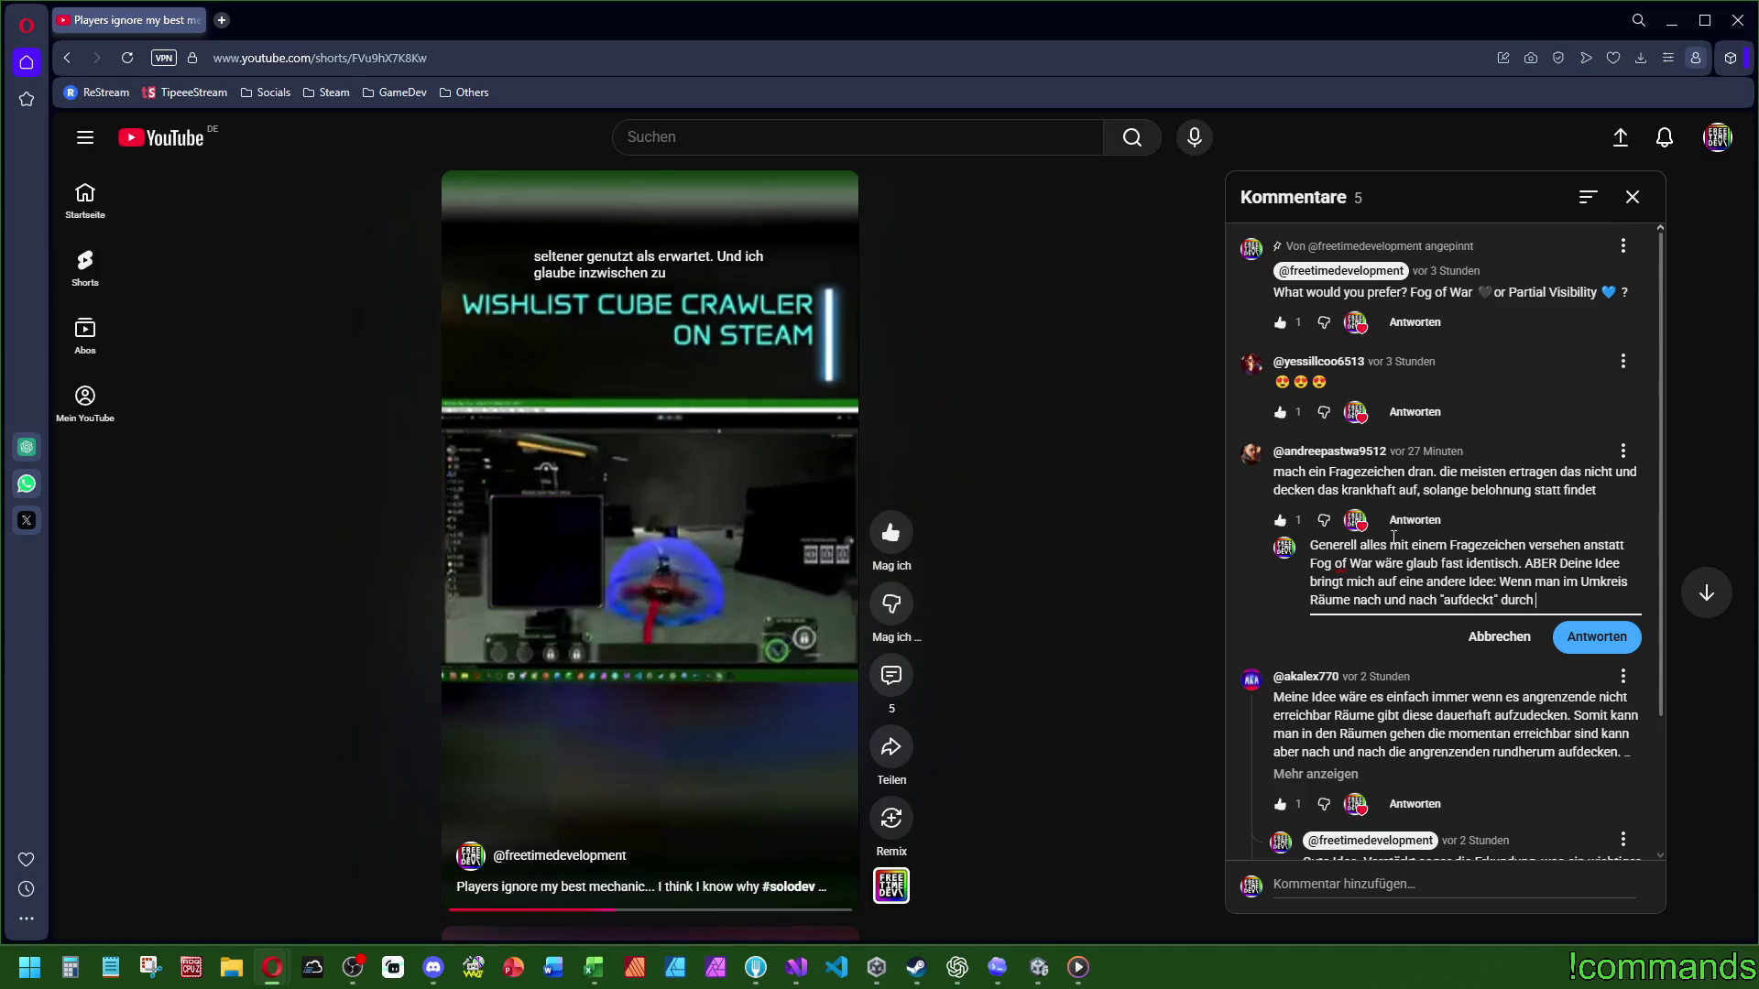
type("eine Art Scan")
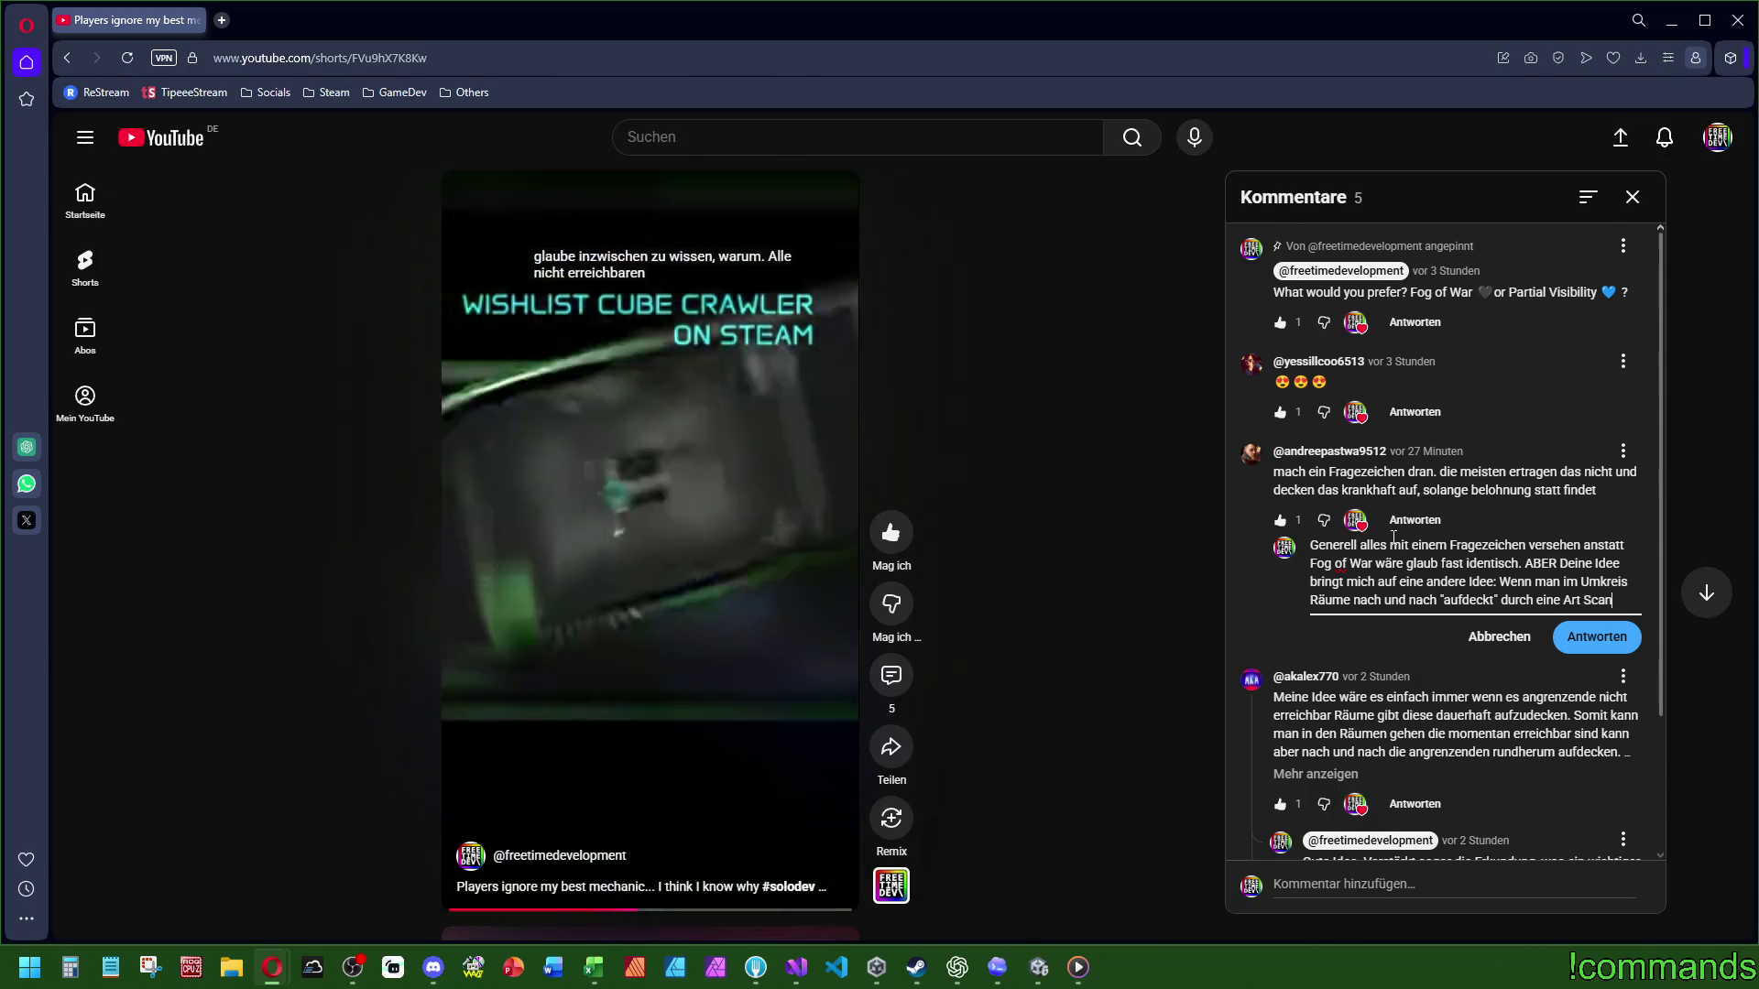
type("sy")
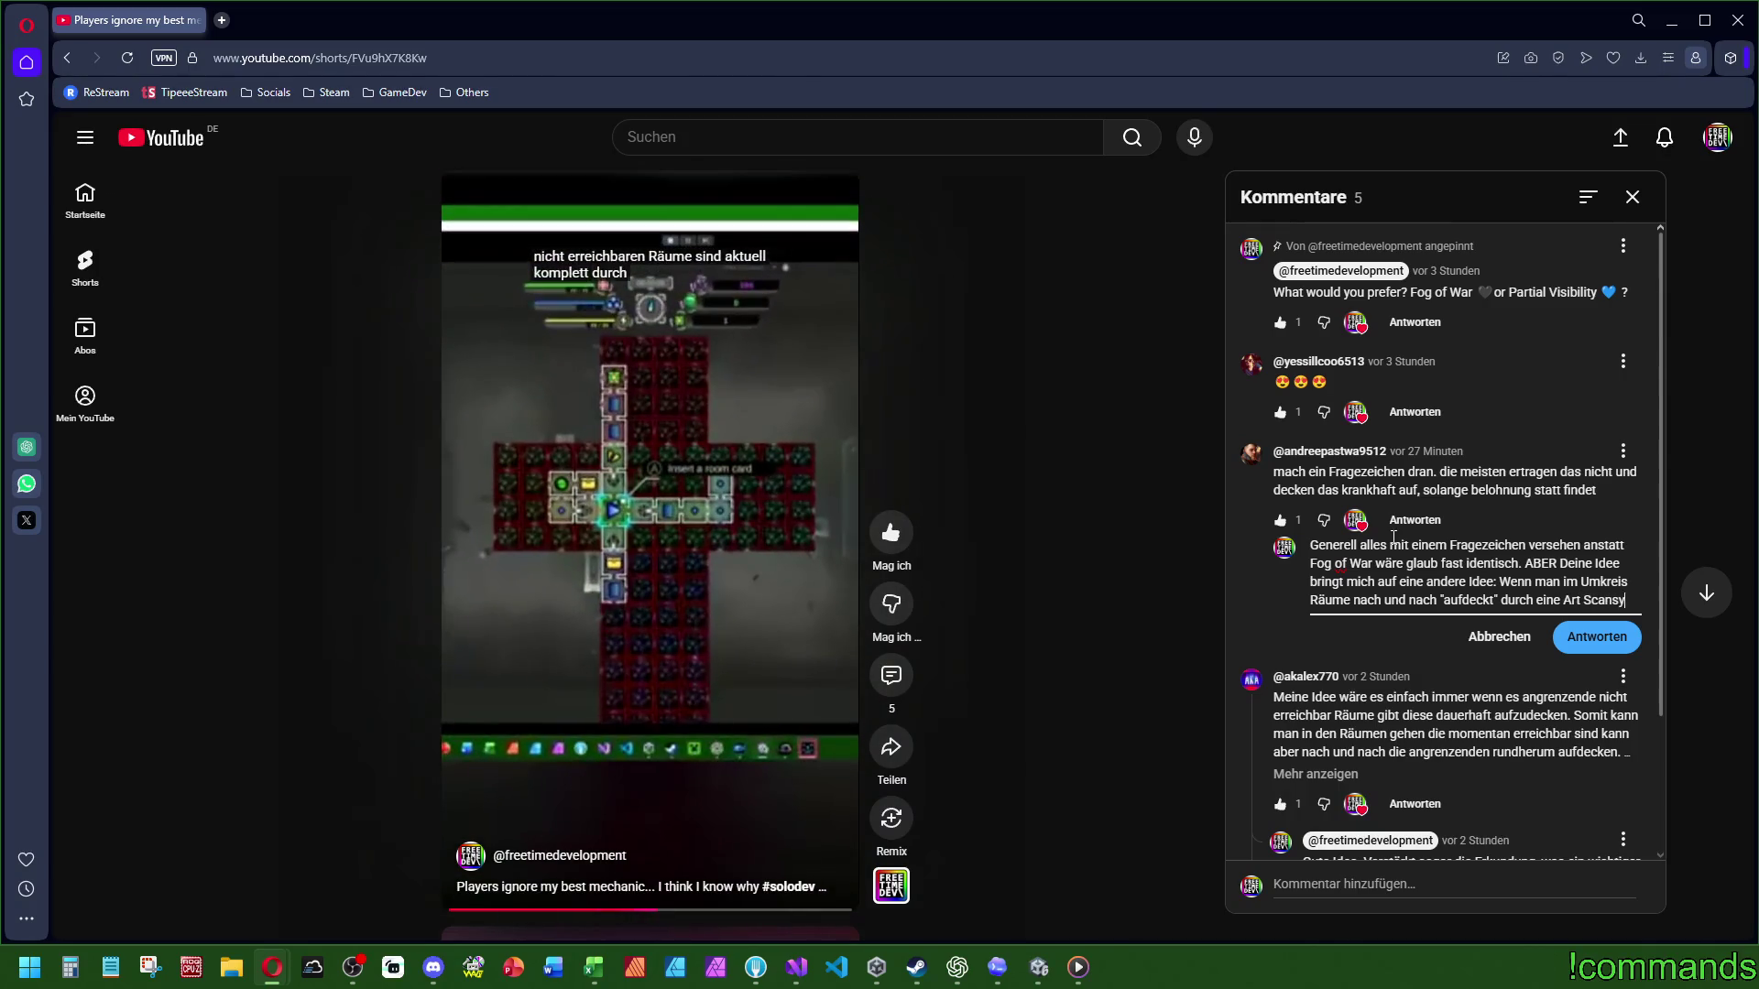
type("stemdurch den")
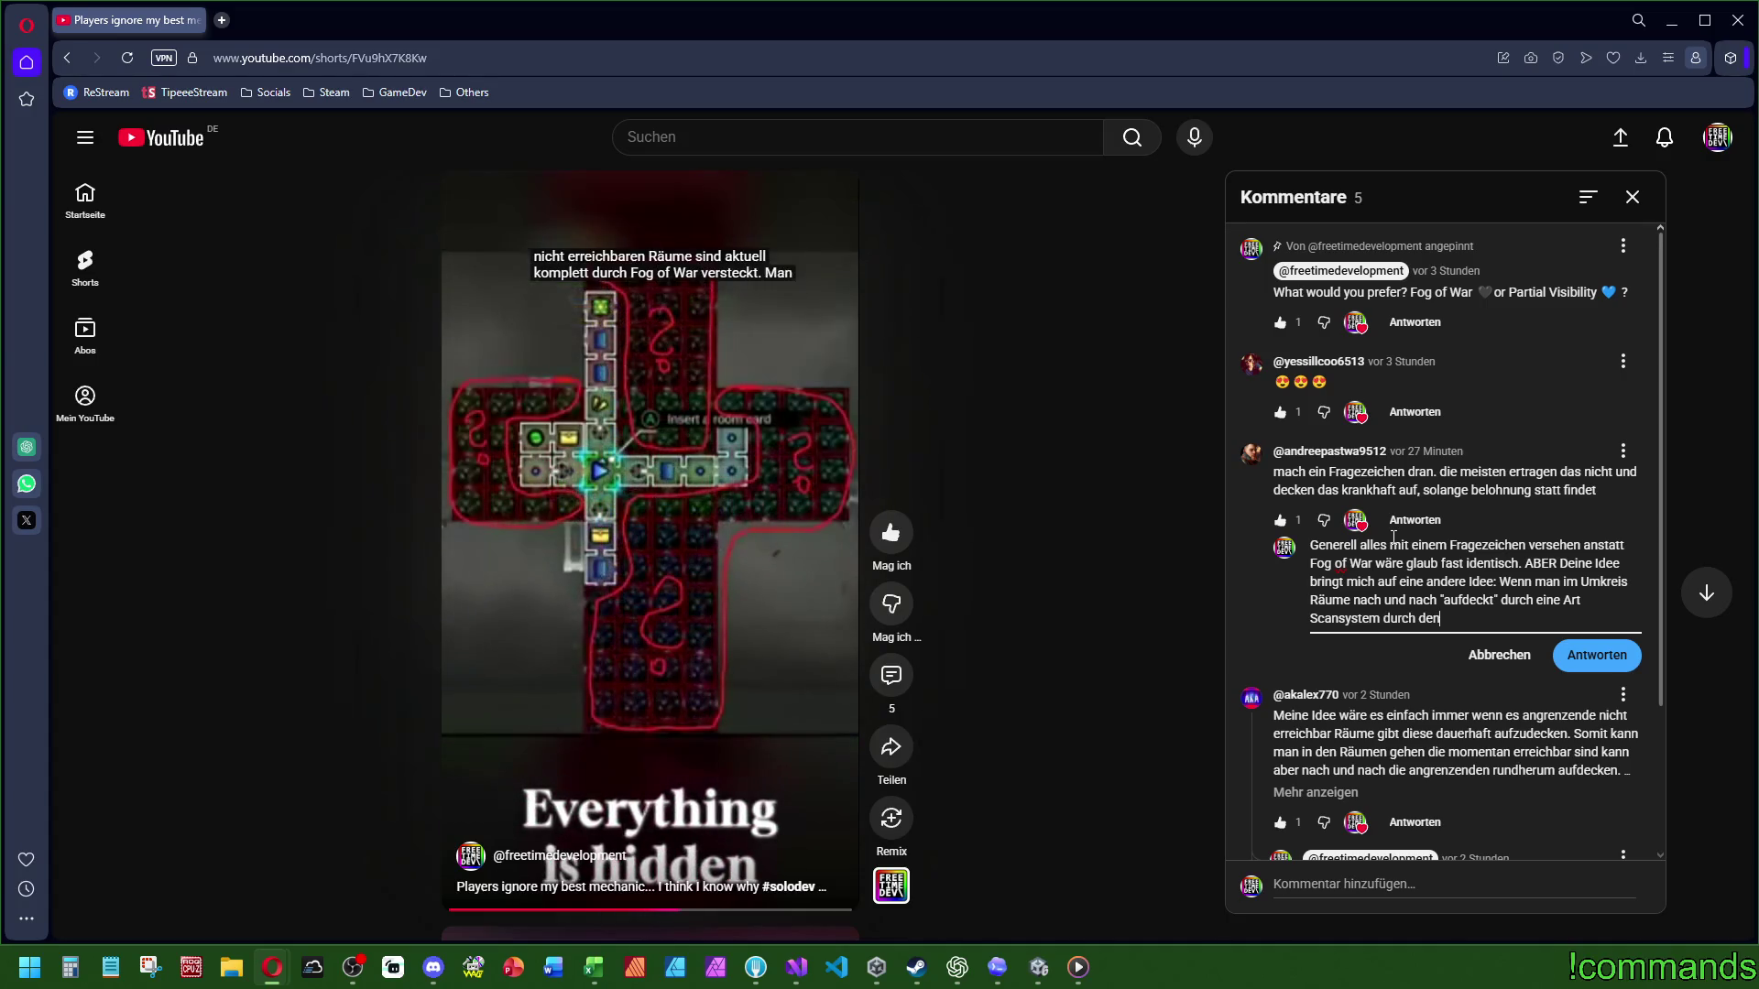
type(" Spiennte")
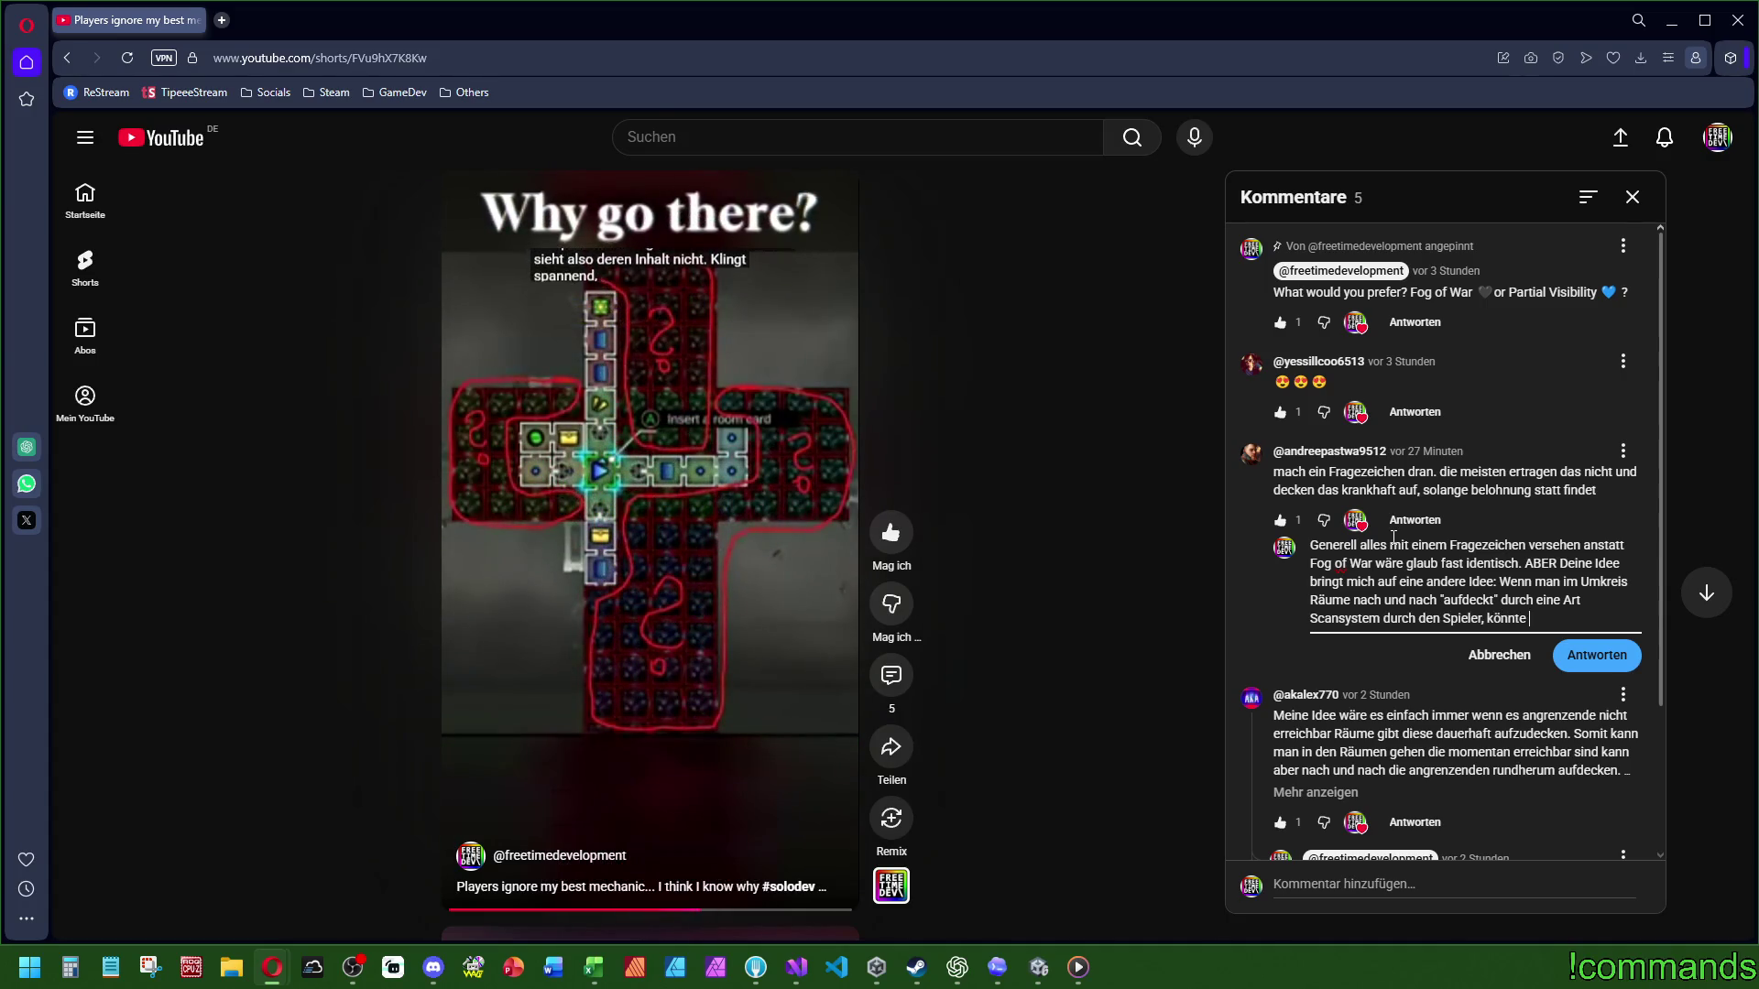
type("Fehler")
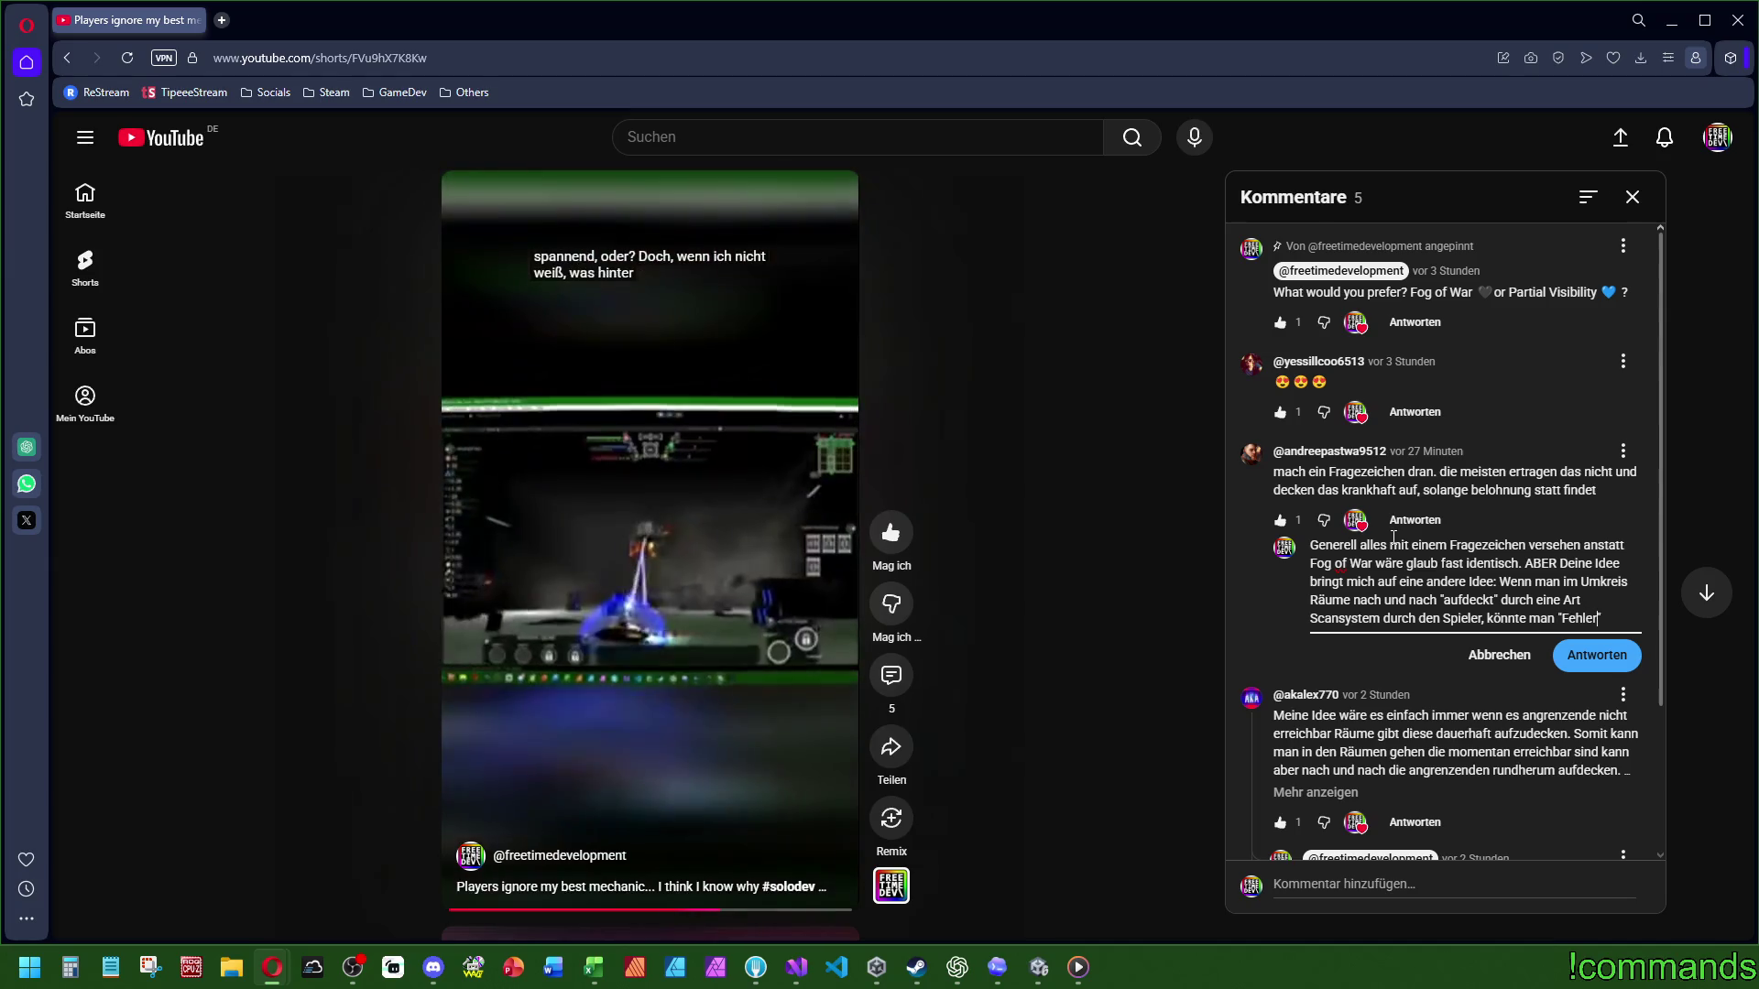
type("inbauen")
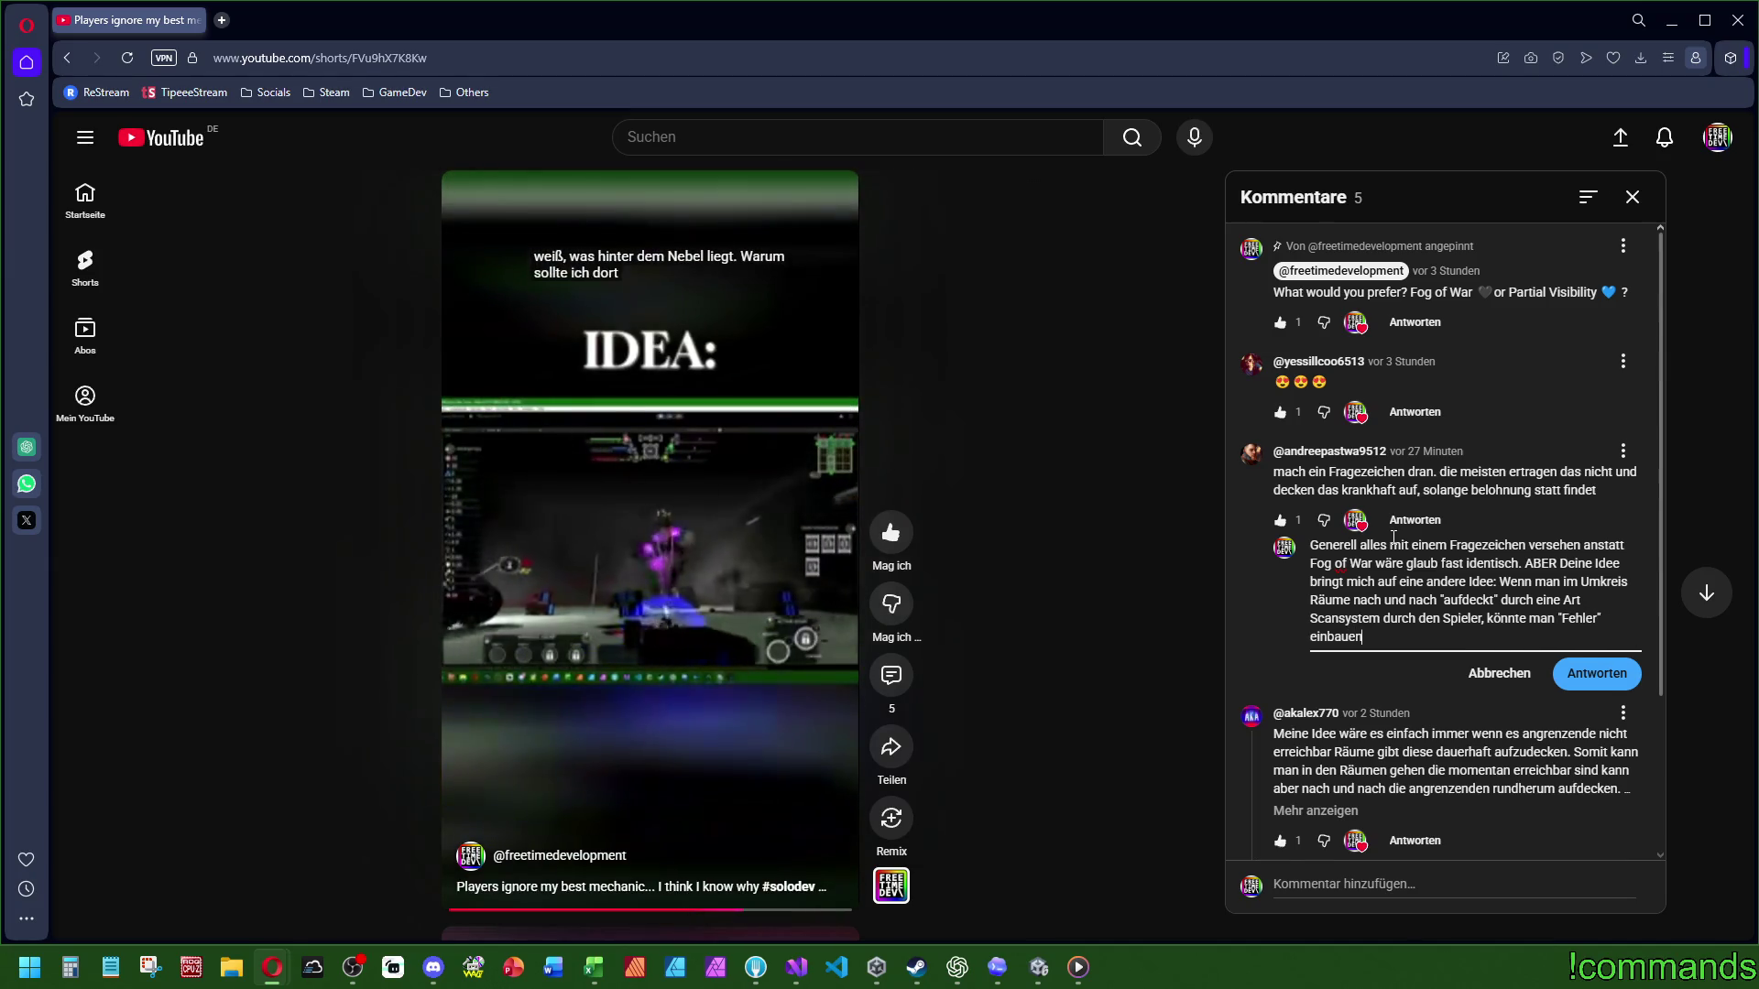
type(" und ab und zu ")
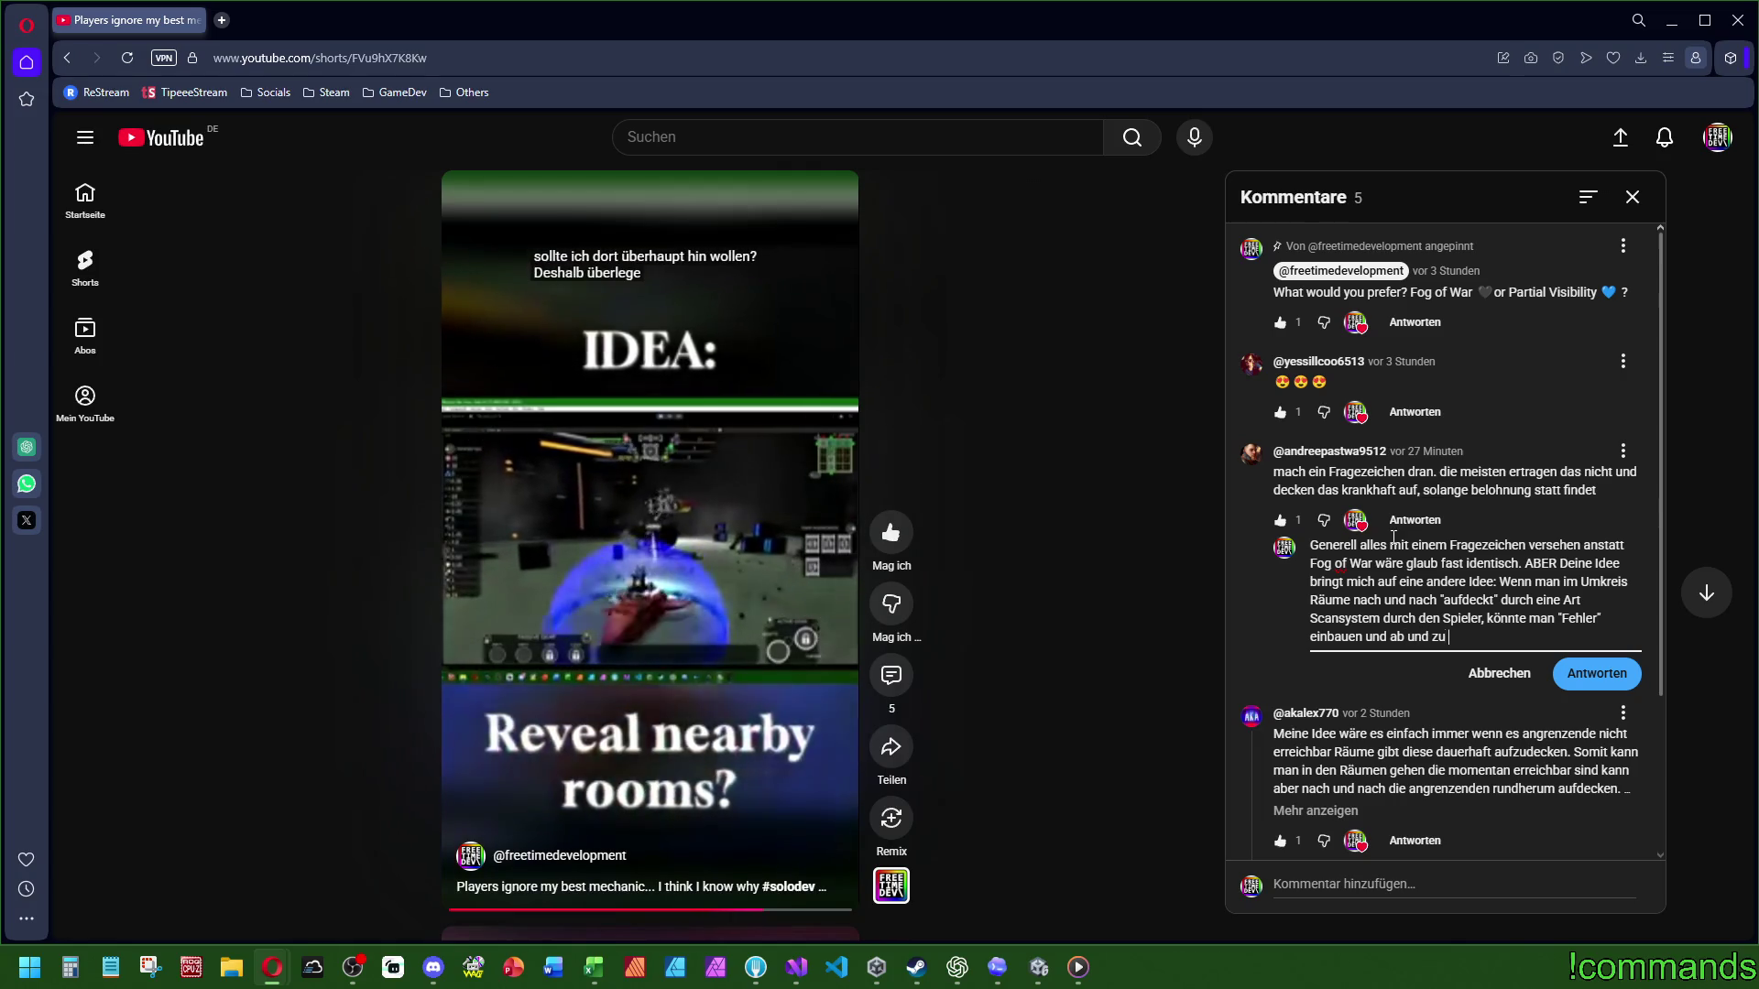
type("Fragezeiche")
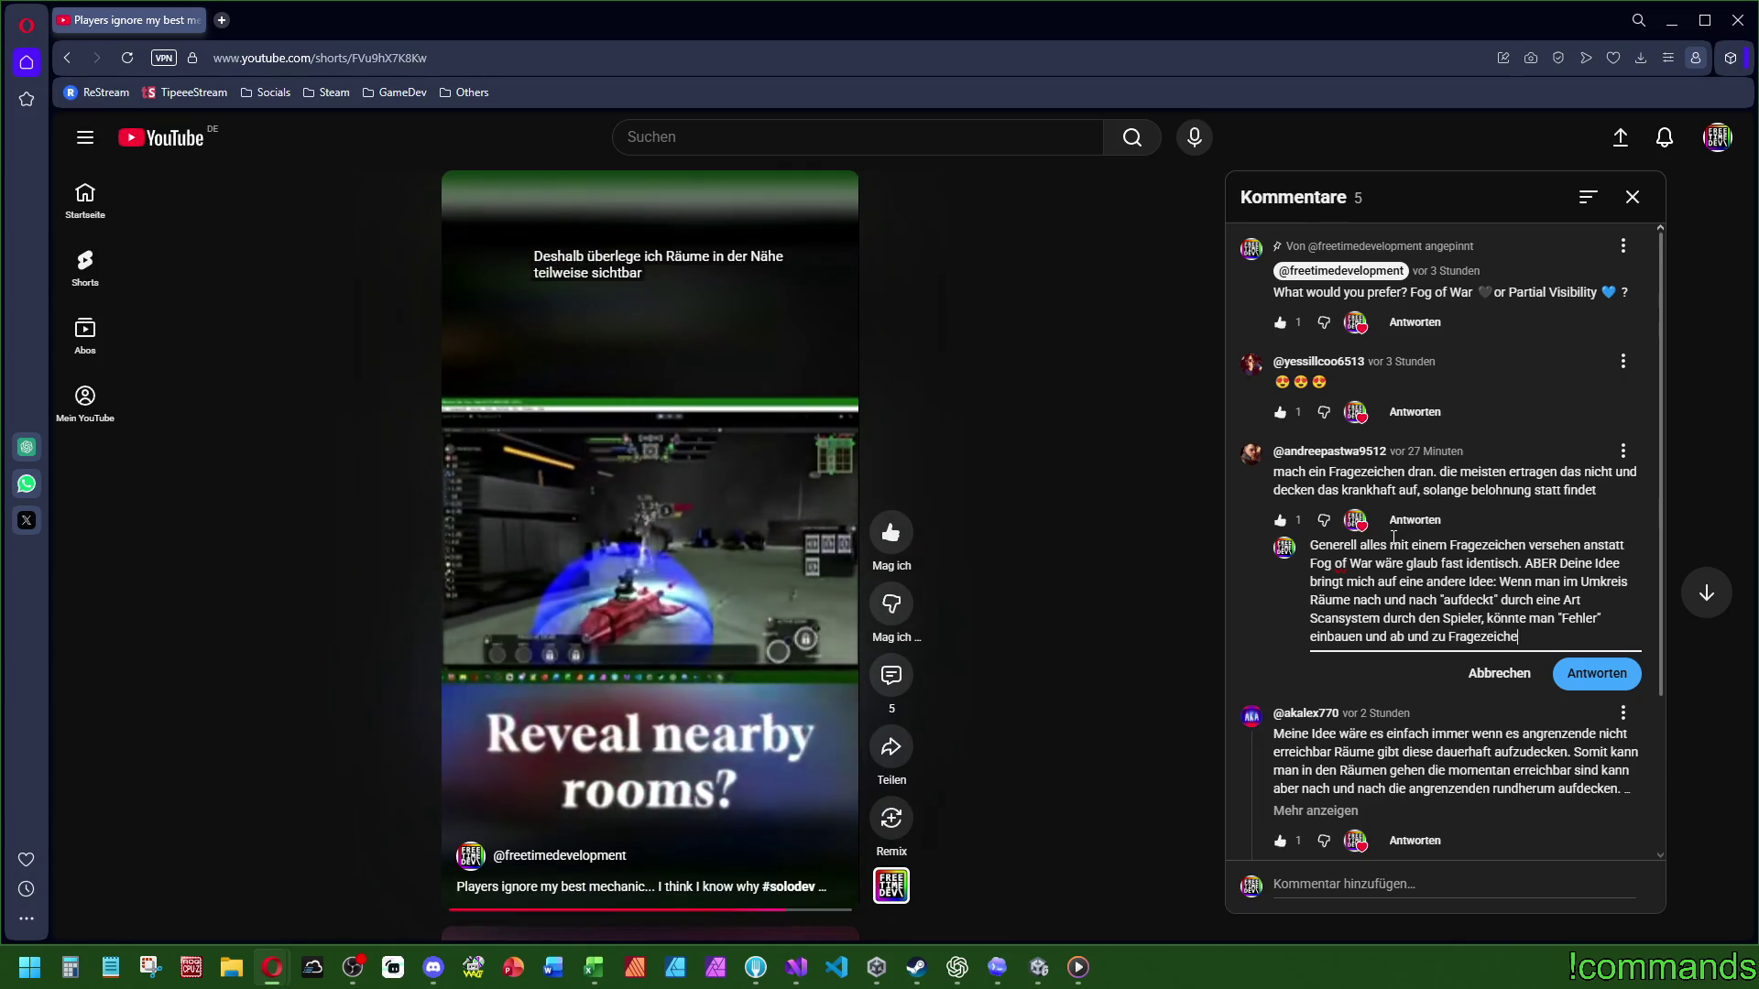
type("n darst")
type("ellen. ")
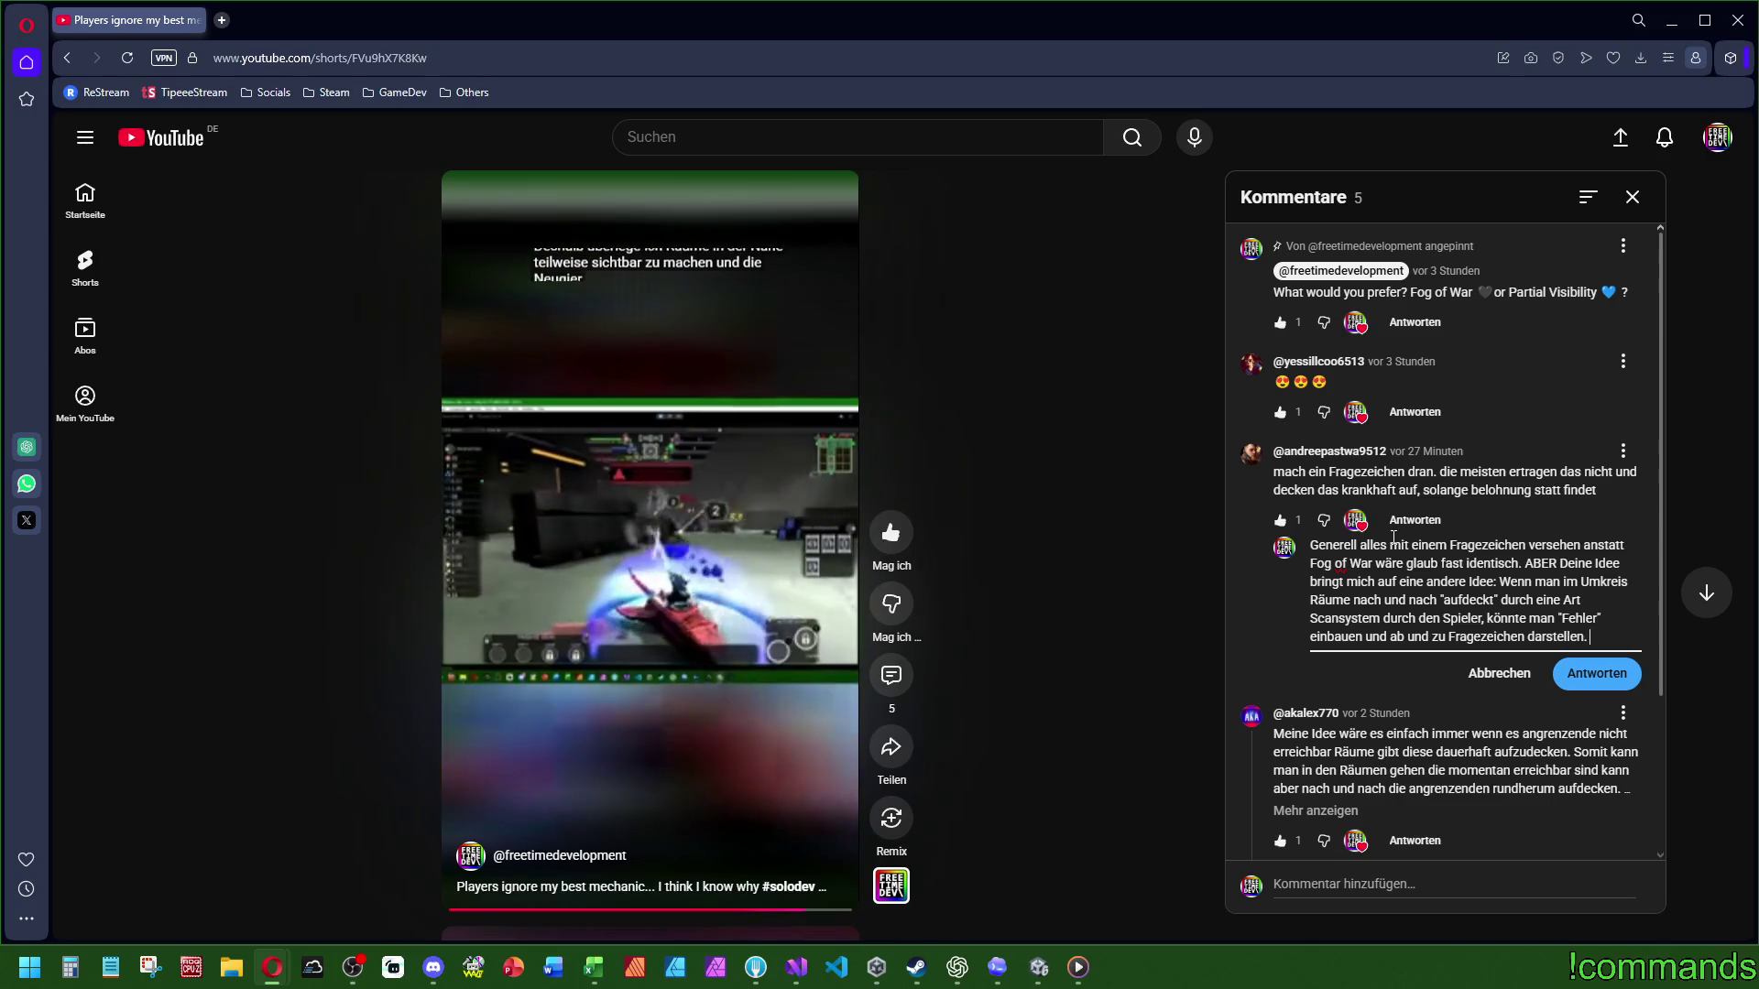
type("Das weckt interesse u")
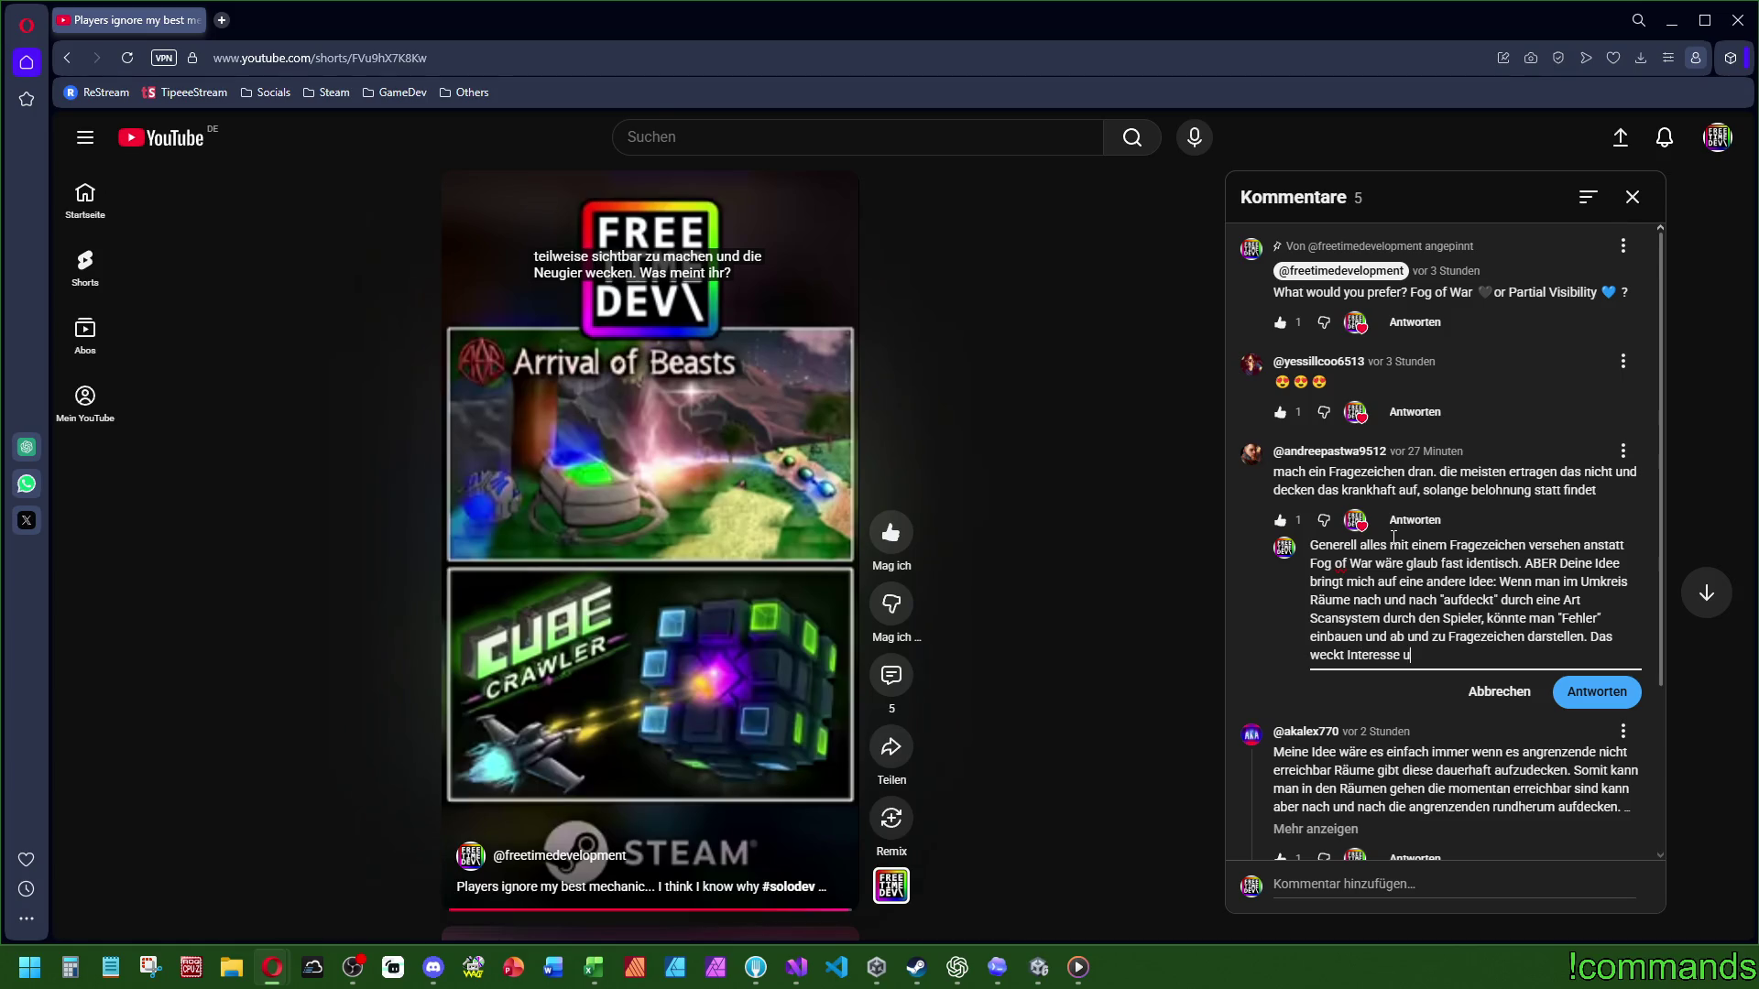
type("nd Neugier. Mega geiles")
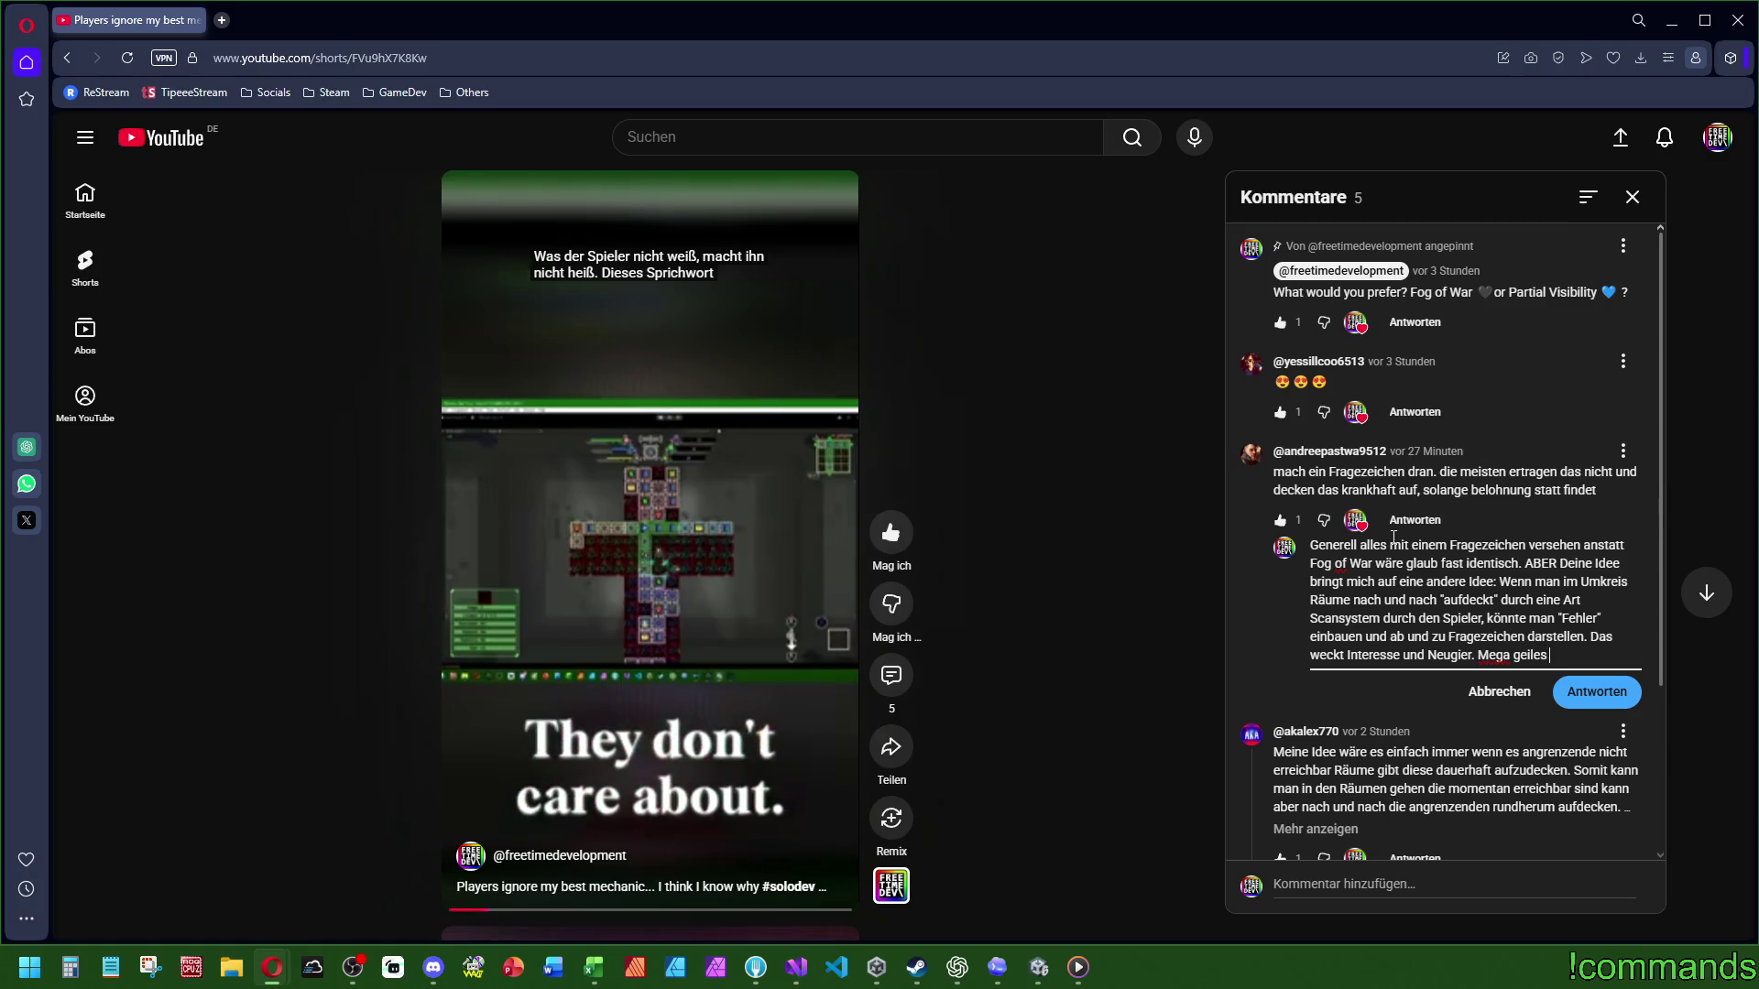
type(" ack DANKE")
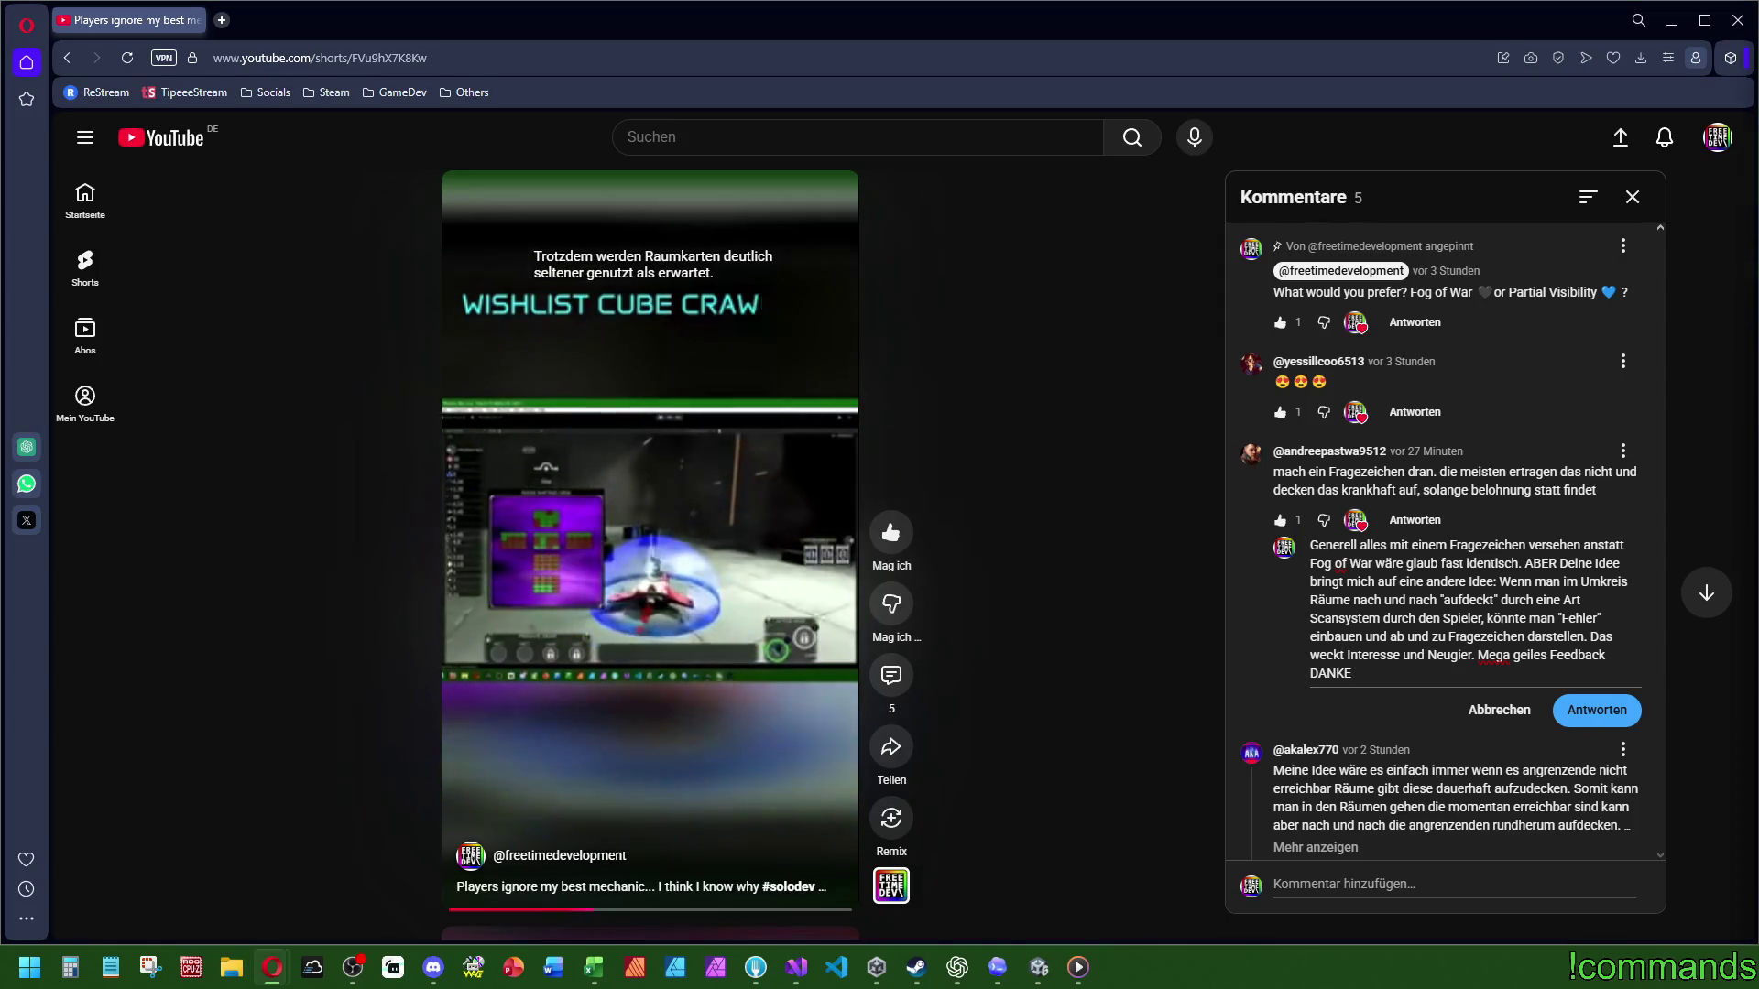
scroll(1549, 698, "down", 4)
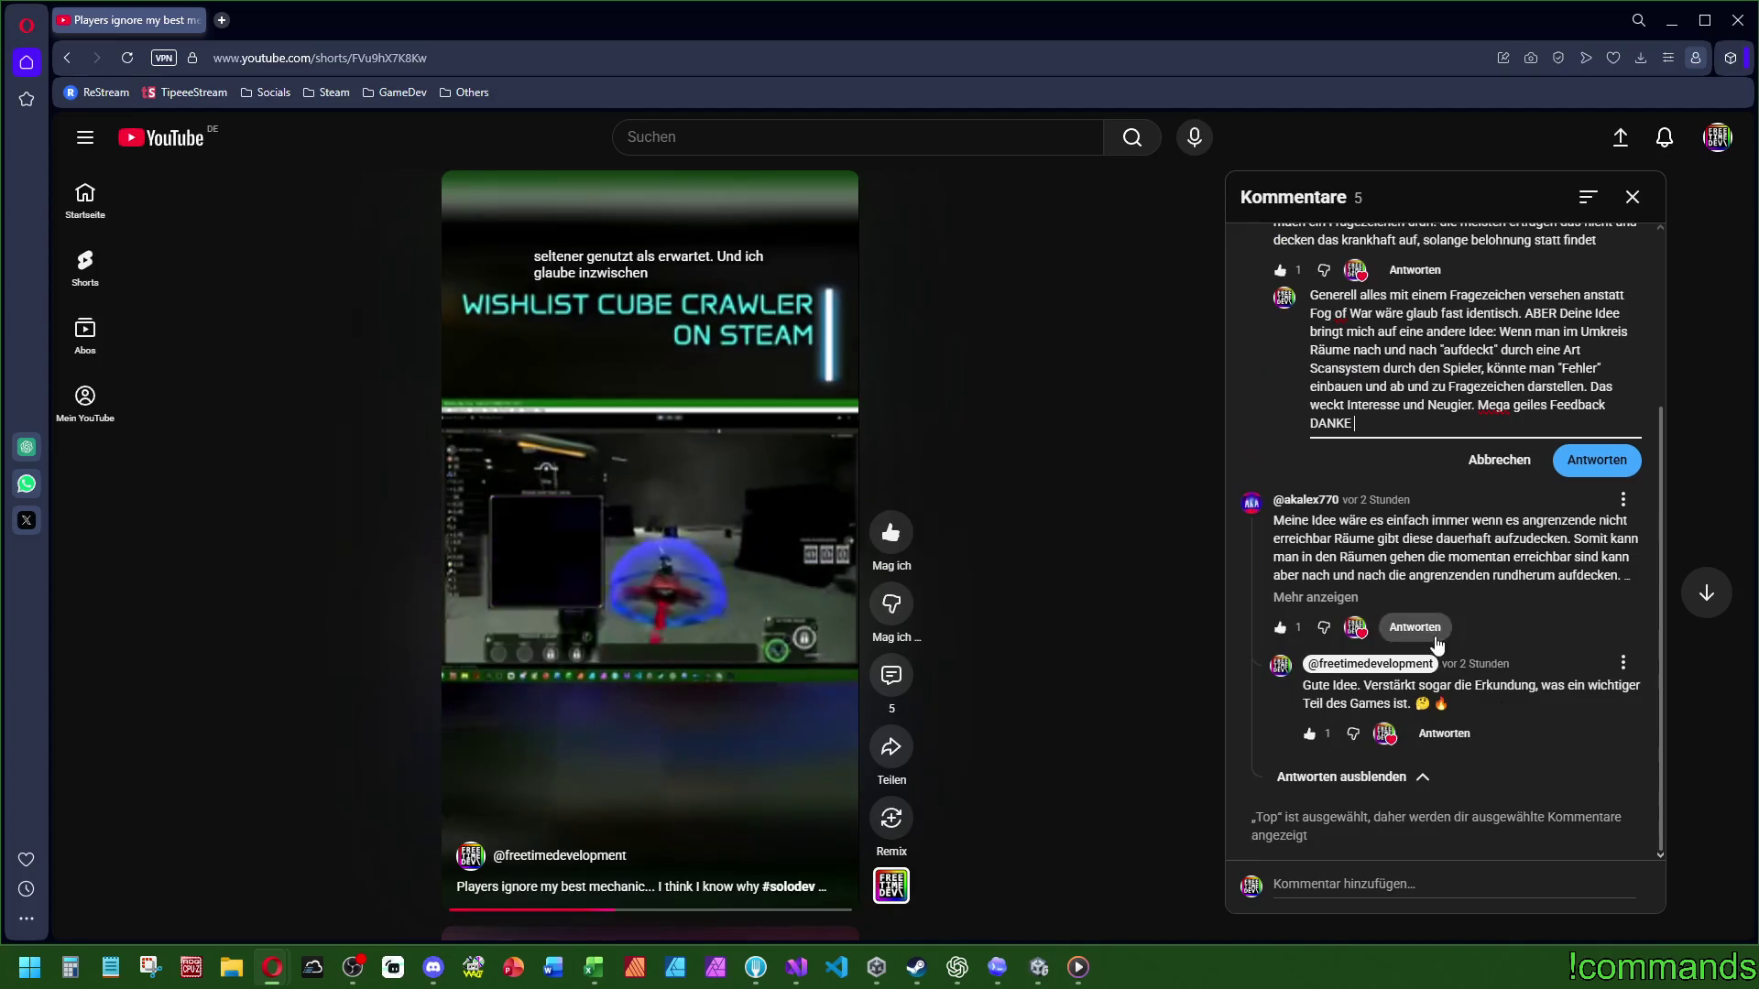
scroll(1436, 646, "up", 3)
scroll(1479, 624, "down", 3)
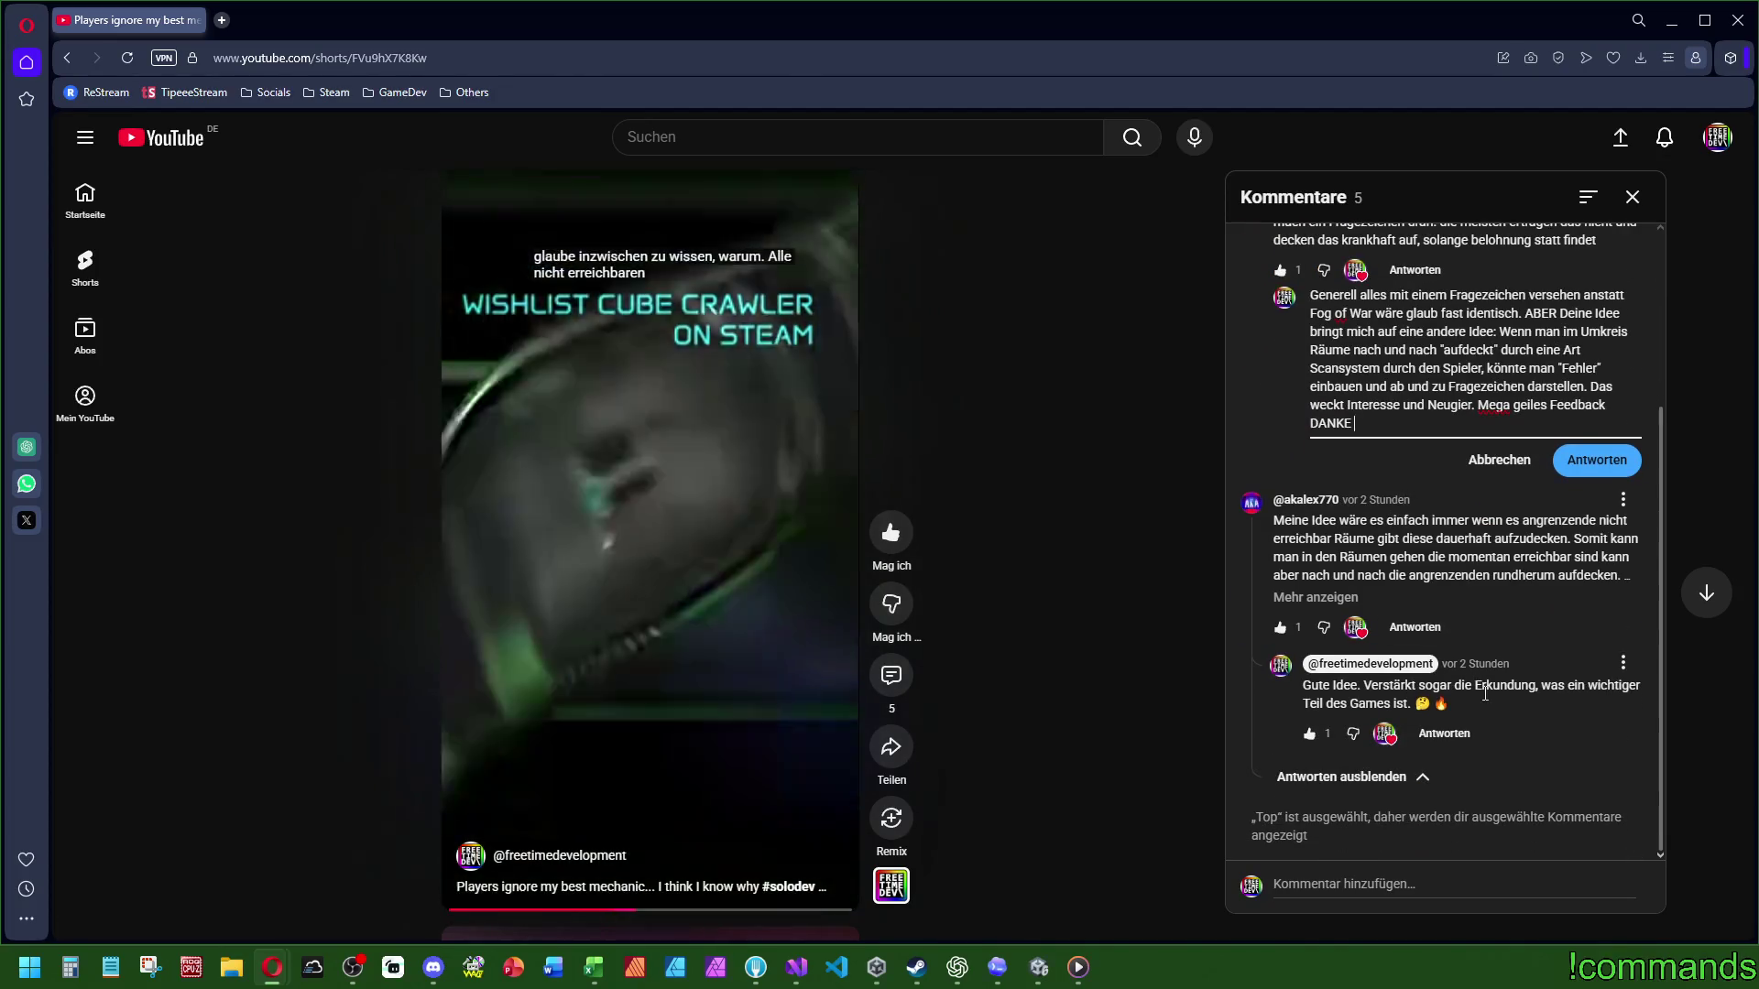
scroll(1411, 541, "up", 3)
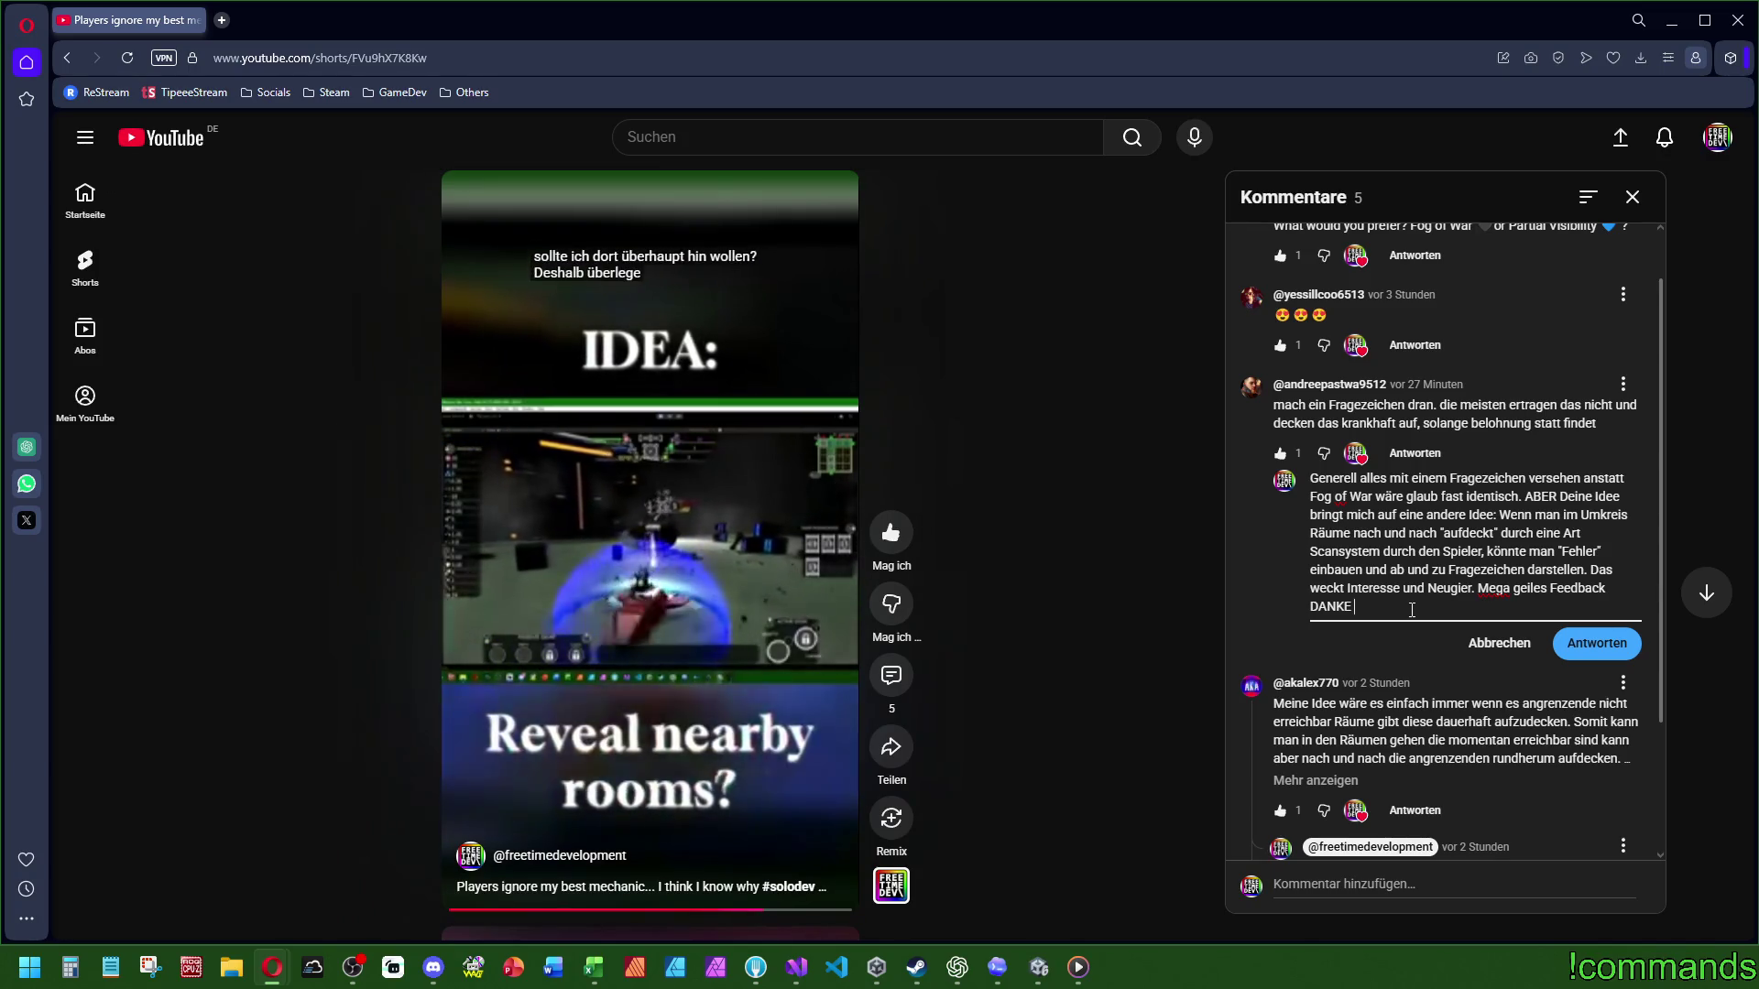
type(":-)")
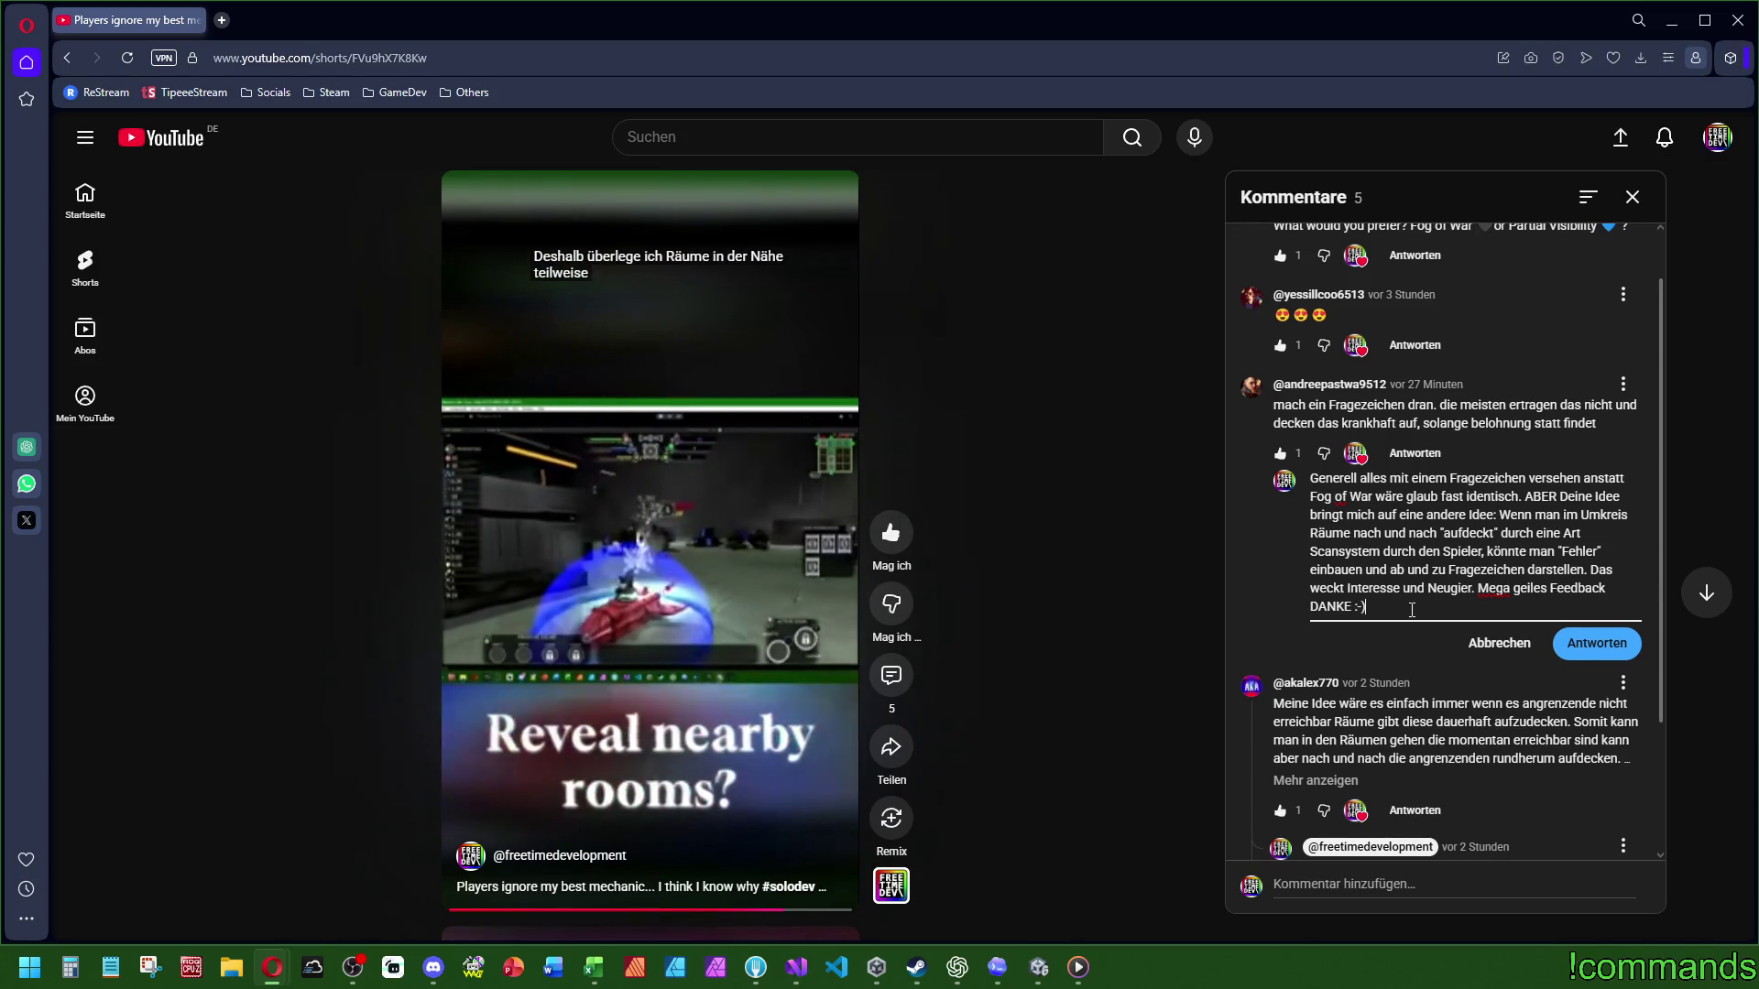
key("BackSpace")
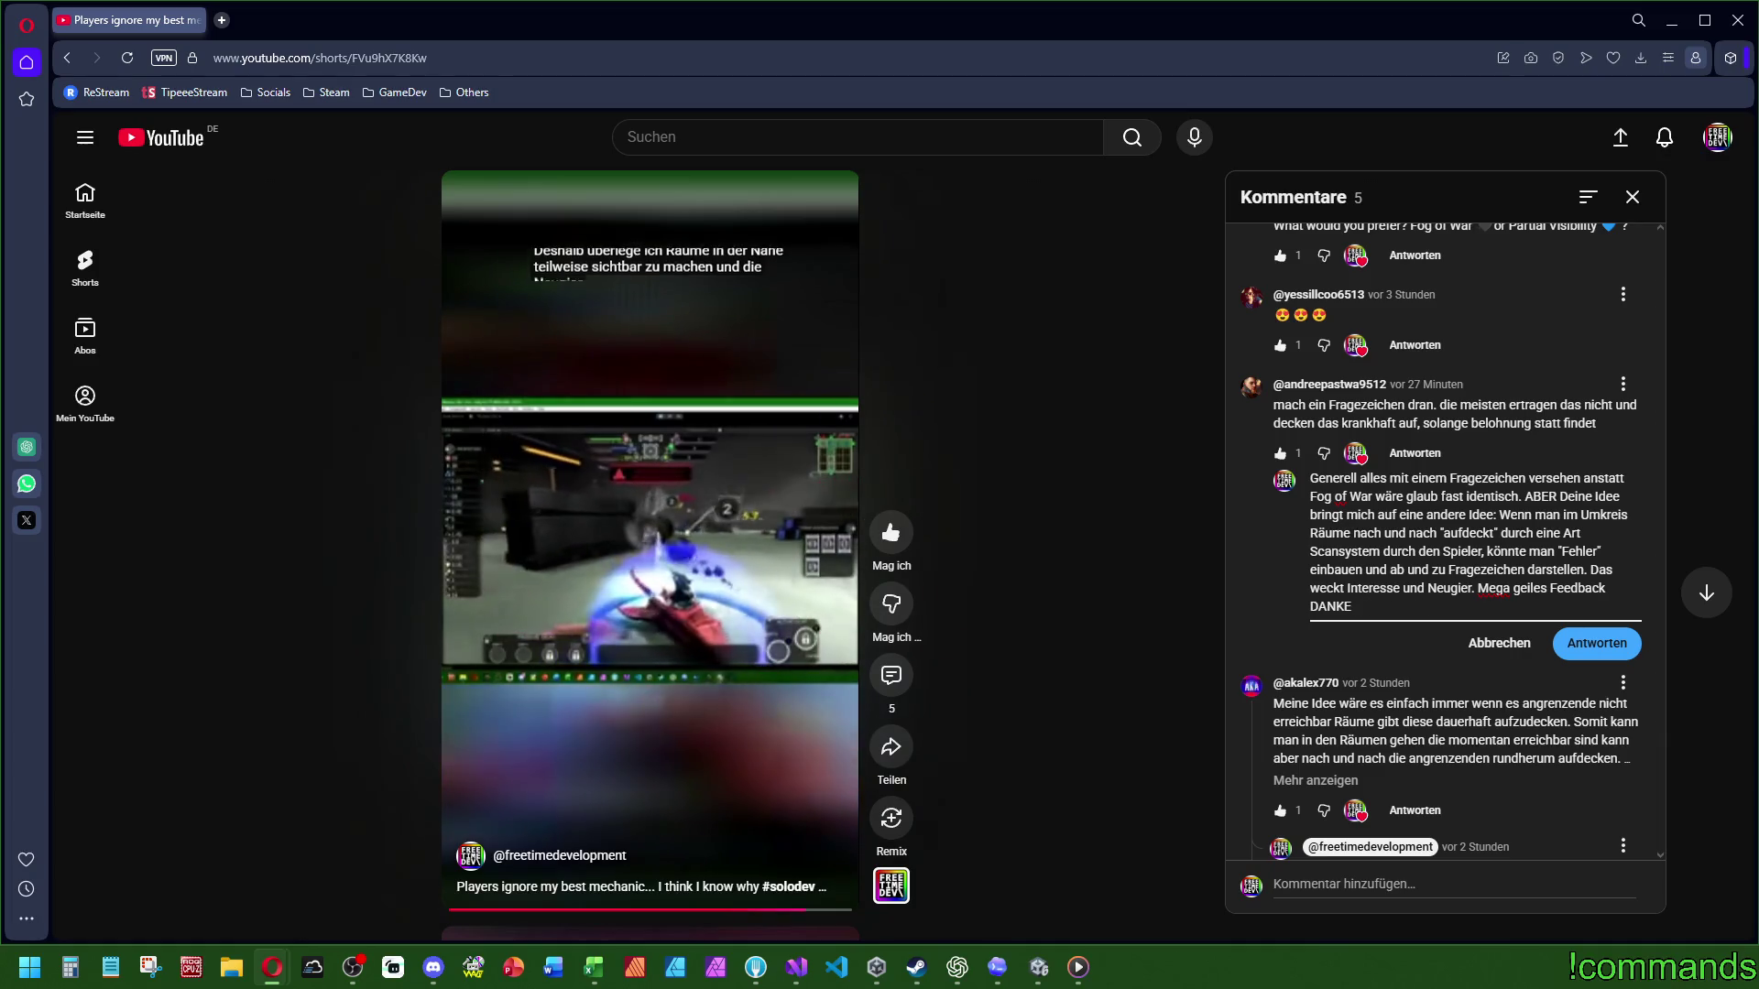
scroll(1411, 718, "down", 2)
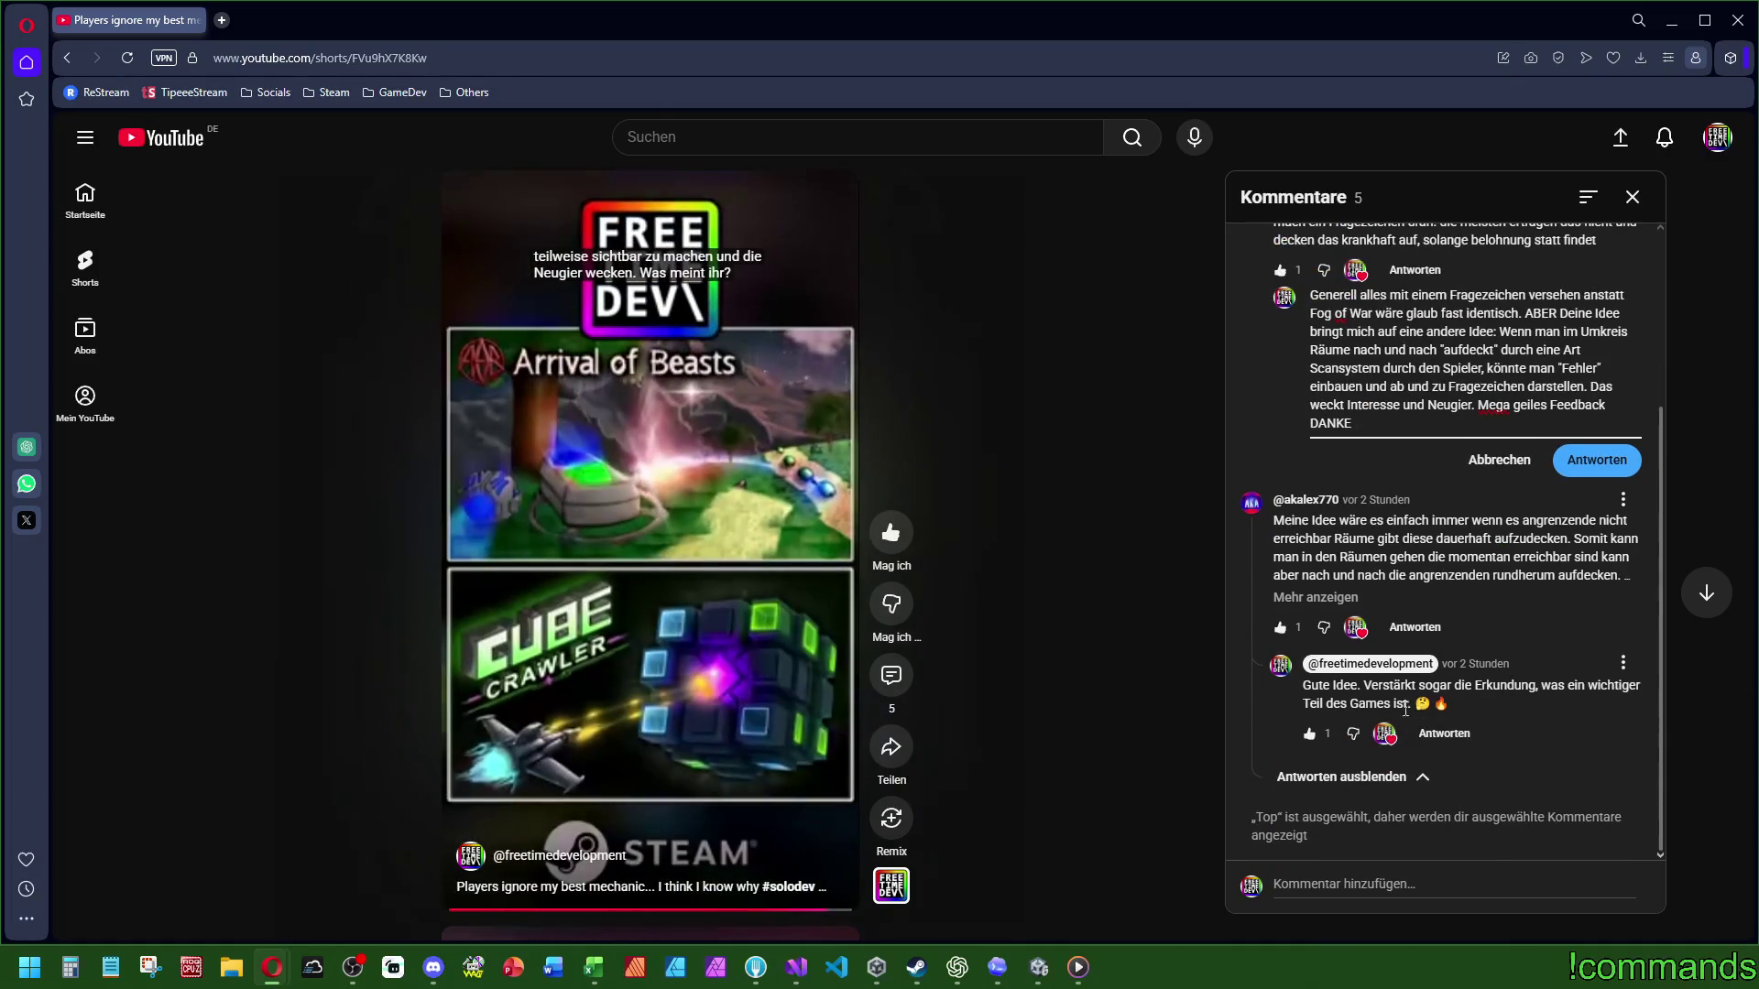
scroll(1333, 513, "up", 3)
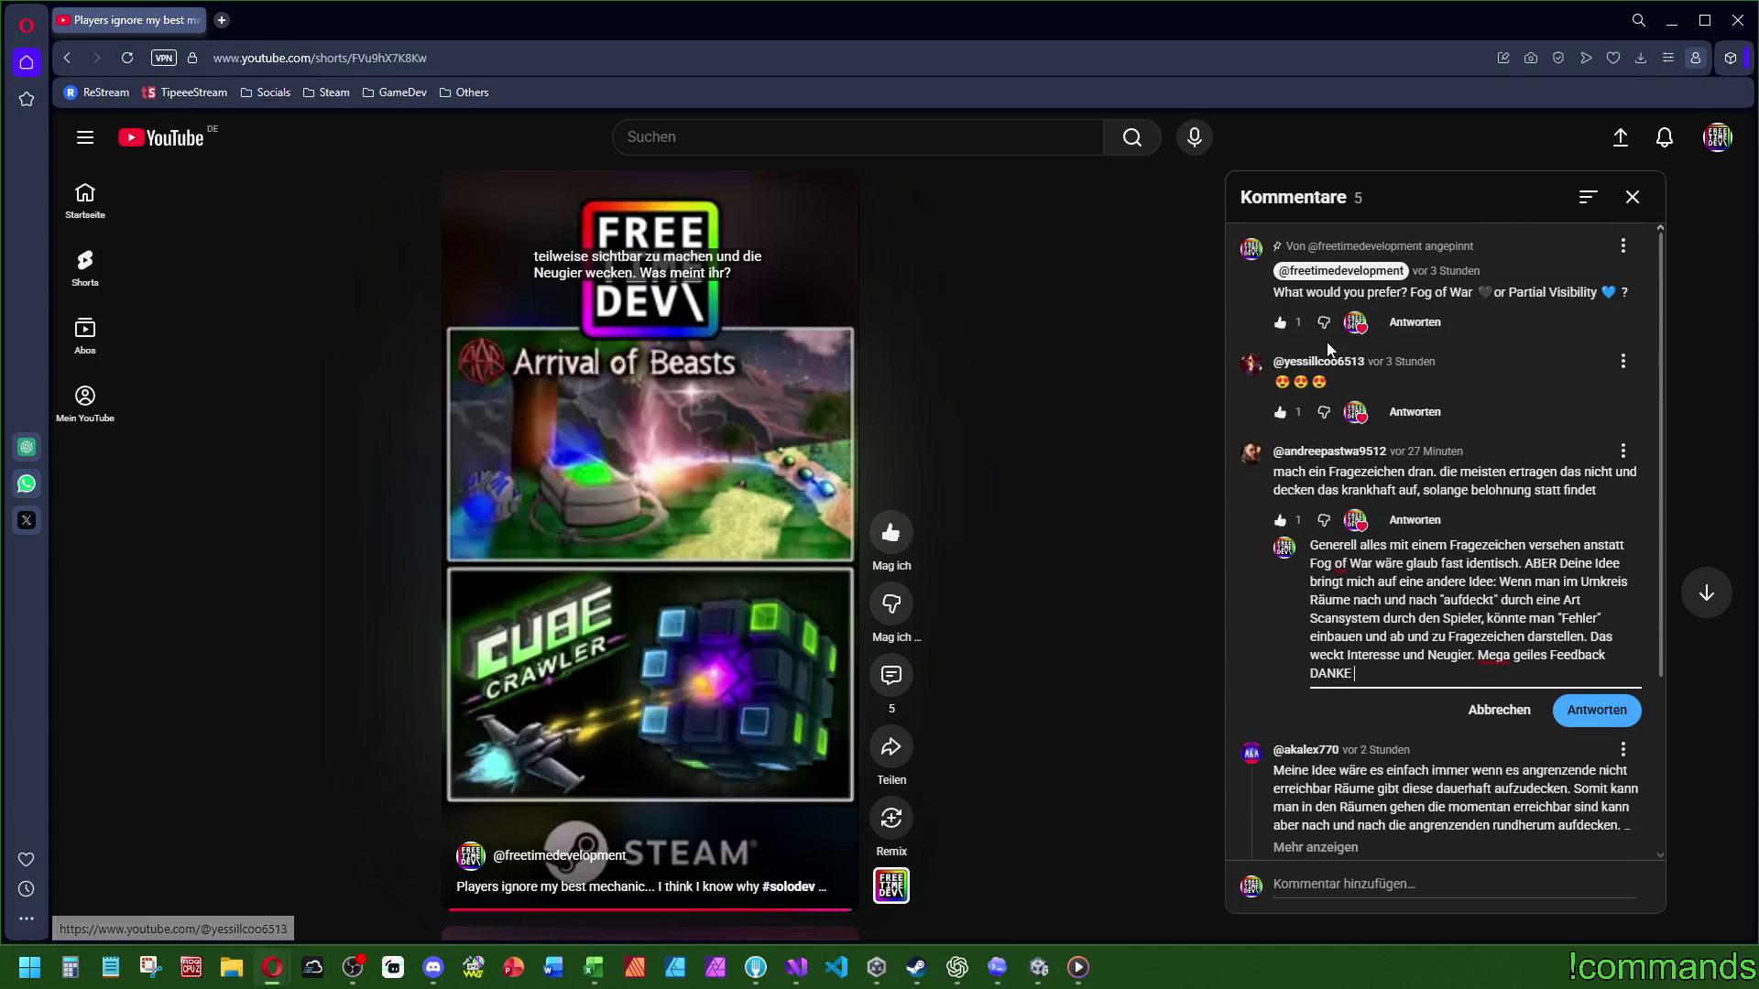
double_click(1319, 383)
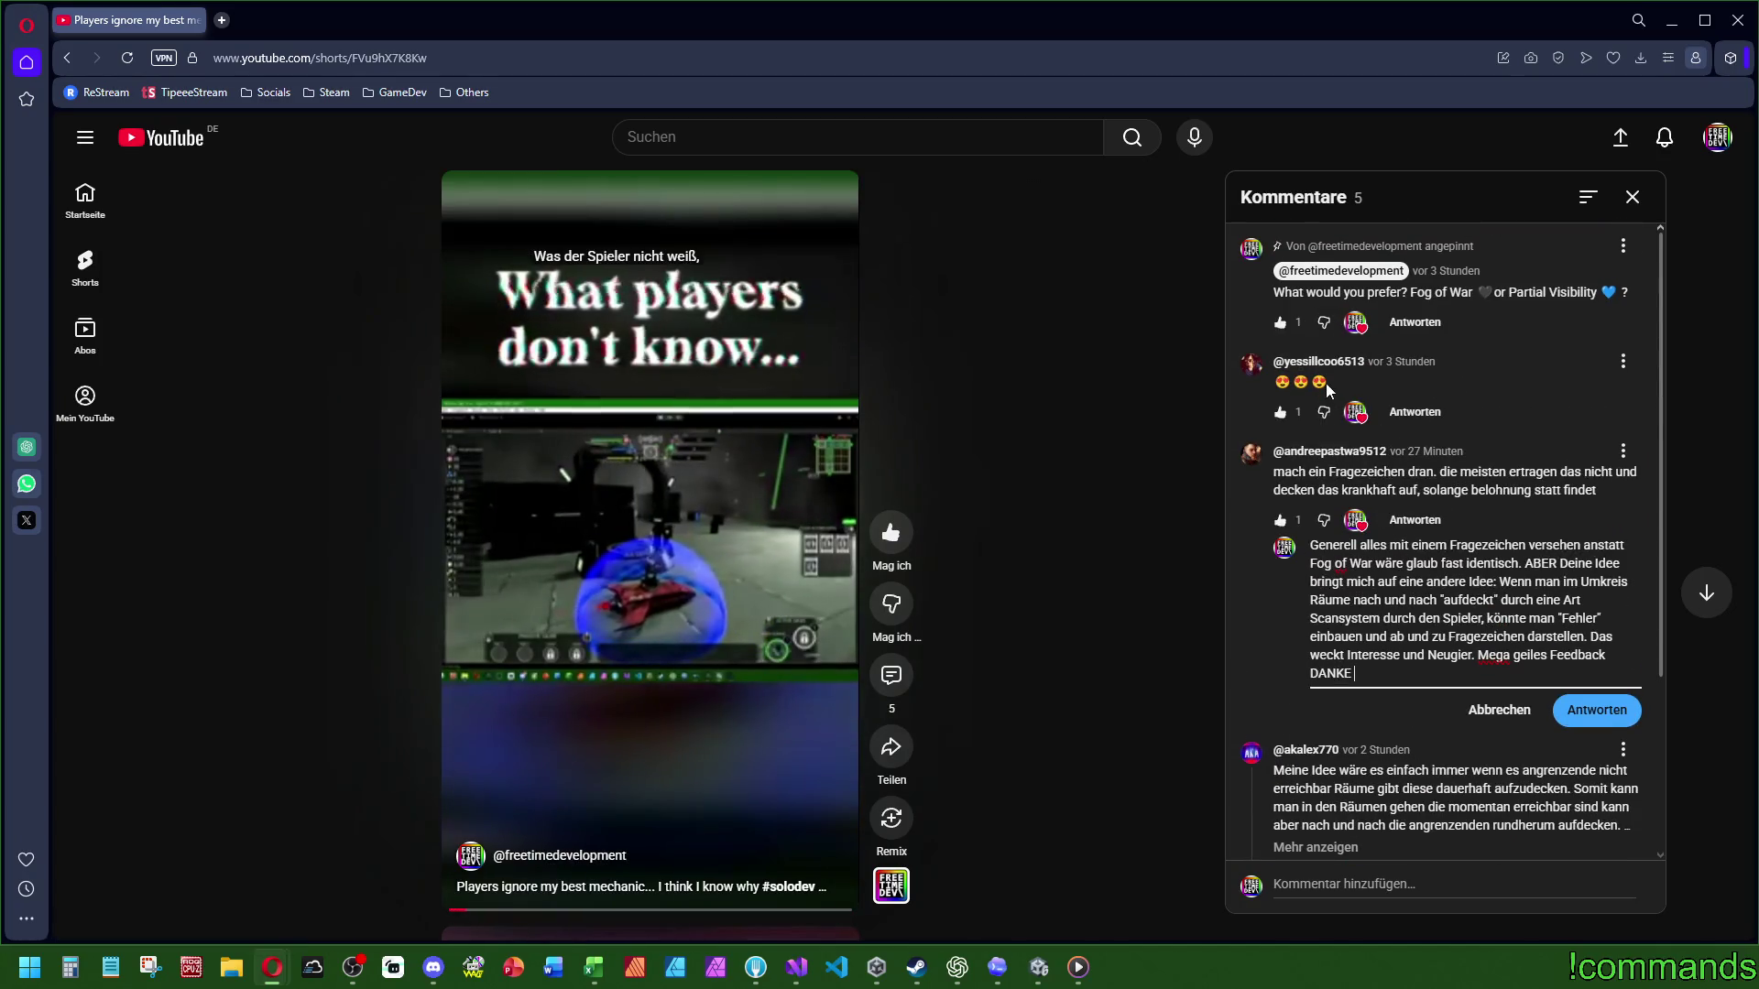
key("ctrl+c")
left_click(1405, 669)
key("ctrl+v")
key("BackSpace")
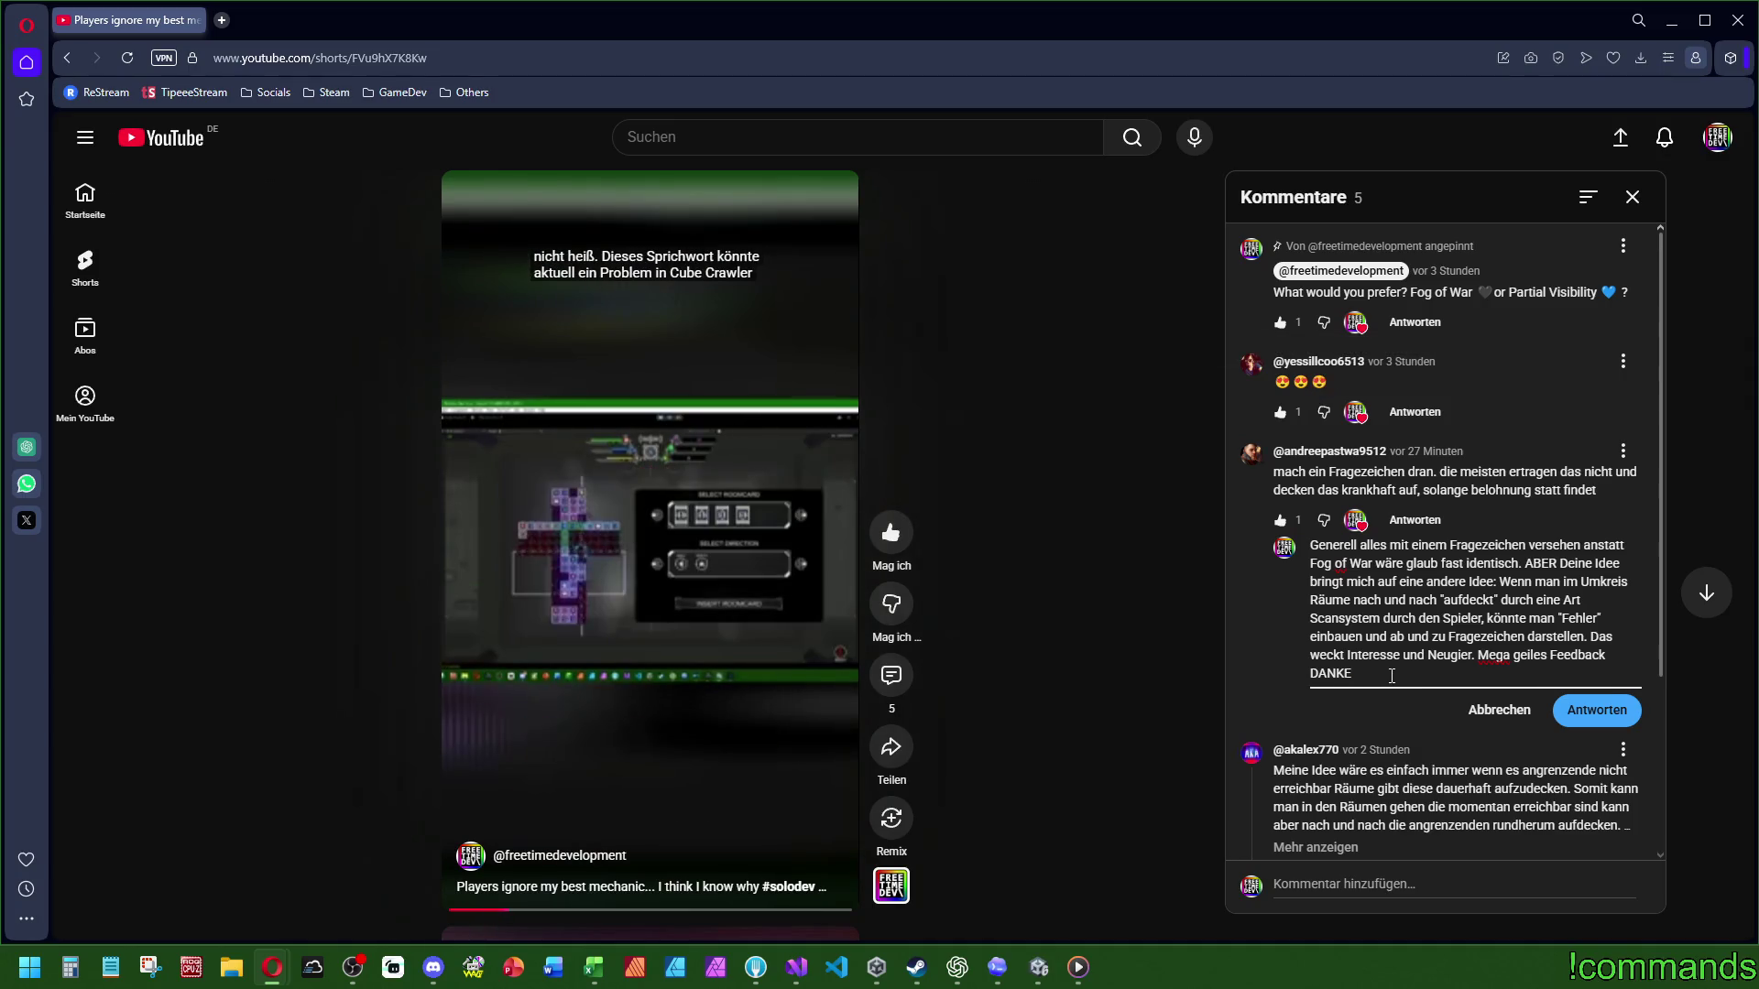
scroll(1392, 676, "down", 3)
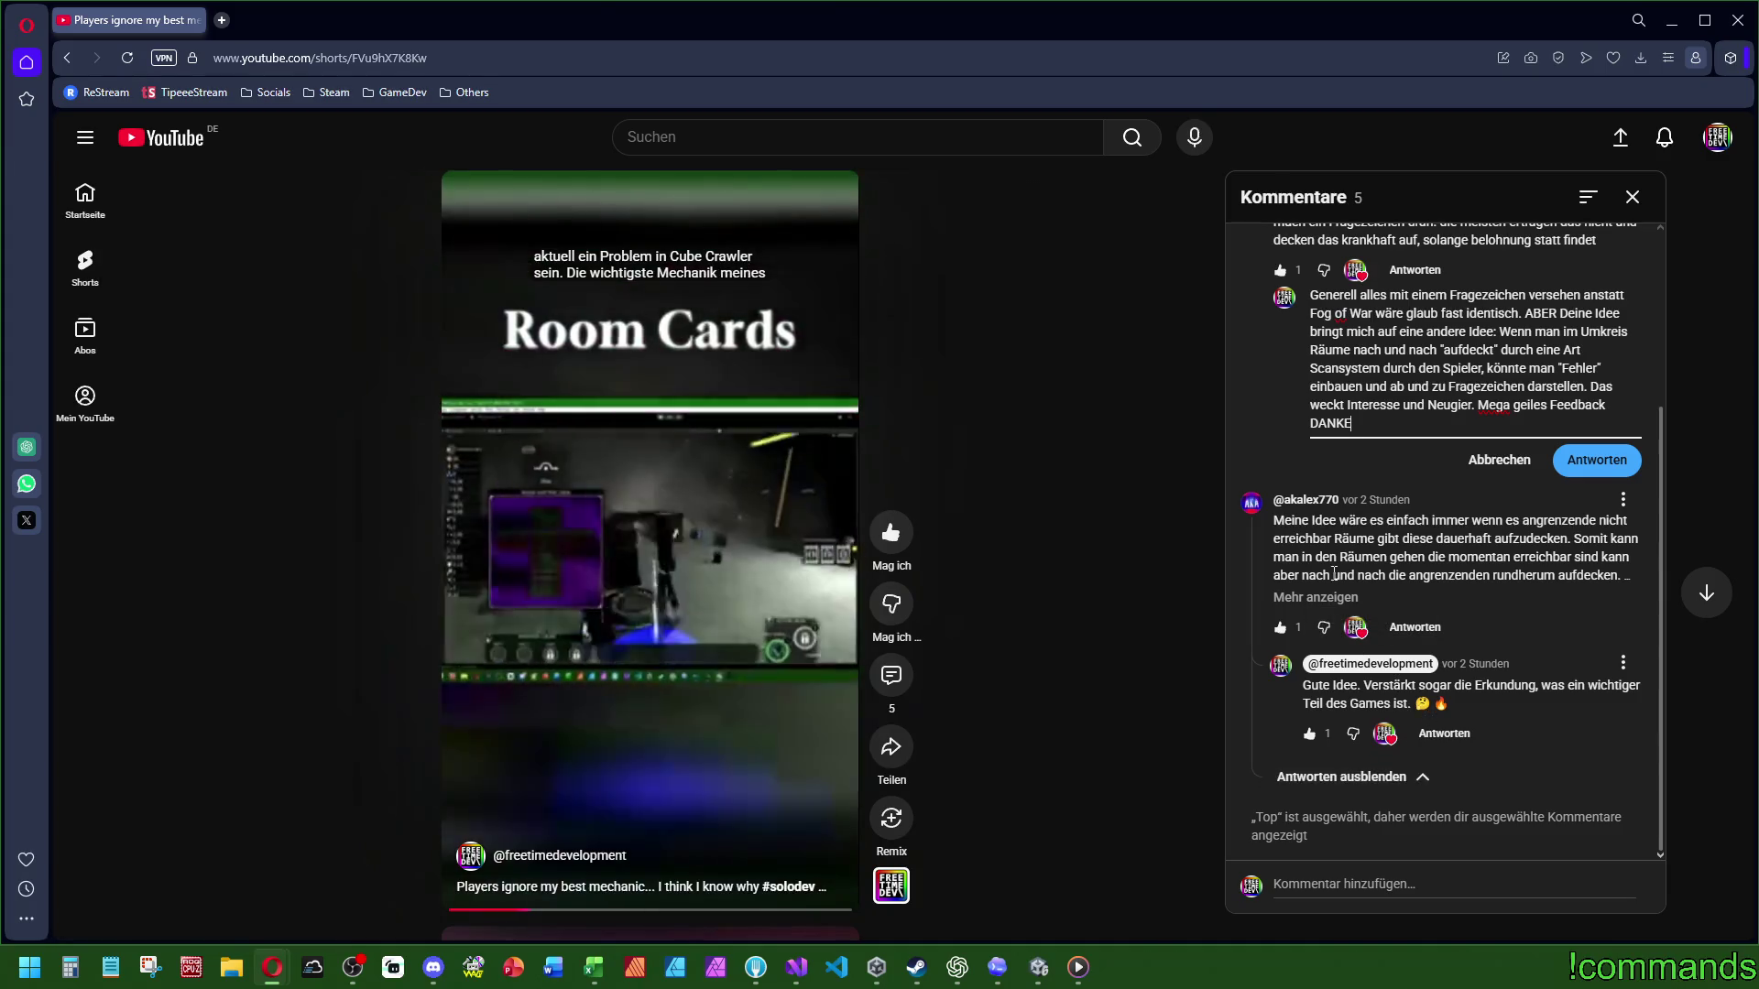
scroll(1333, 573, "up", 3)
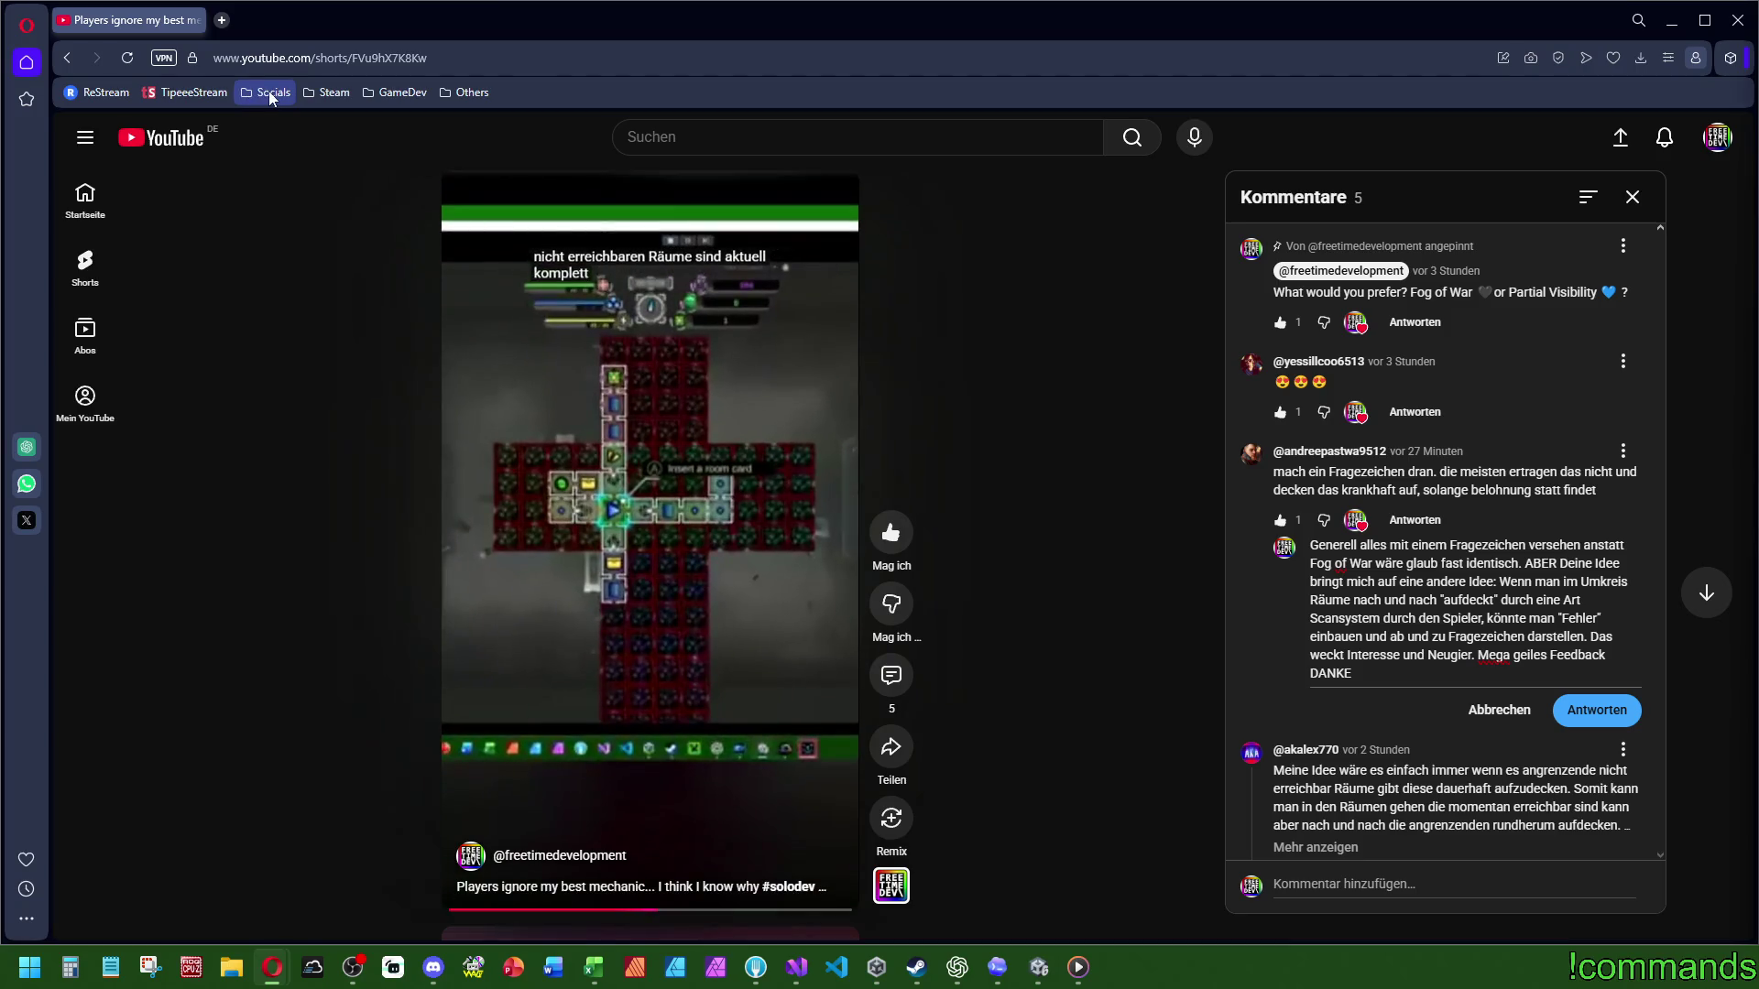
Step: Open the creator's TikTok profile from the saved social links and play its second video
left_click(266, 90)
left_click(295, 280)
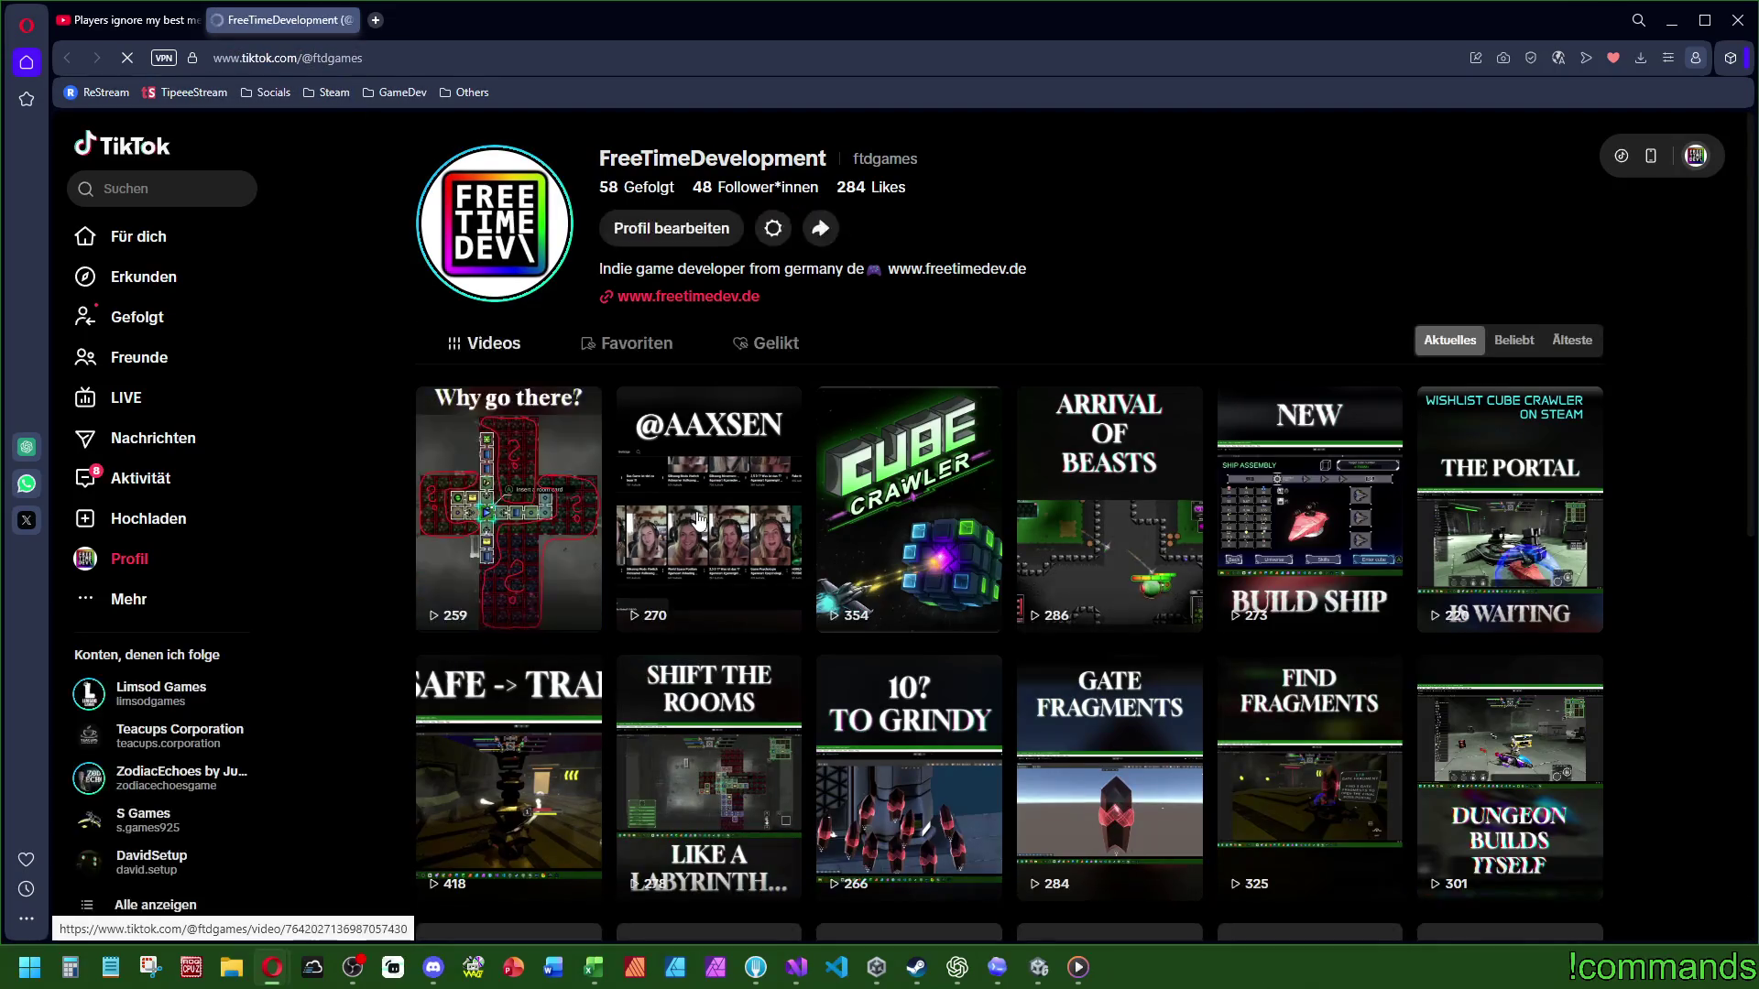
left_click(699, 521)
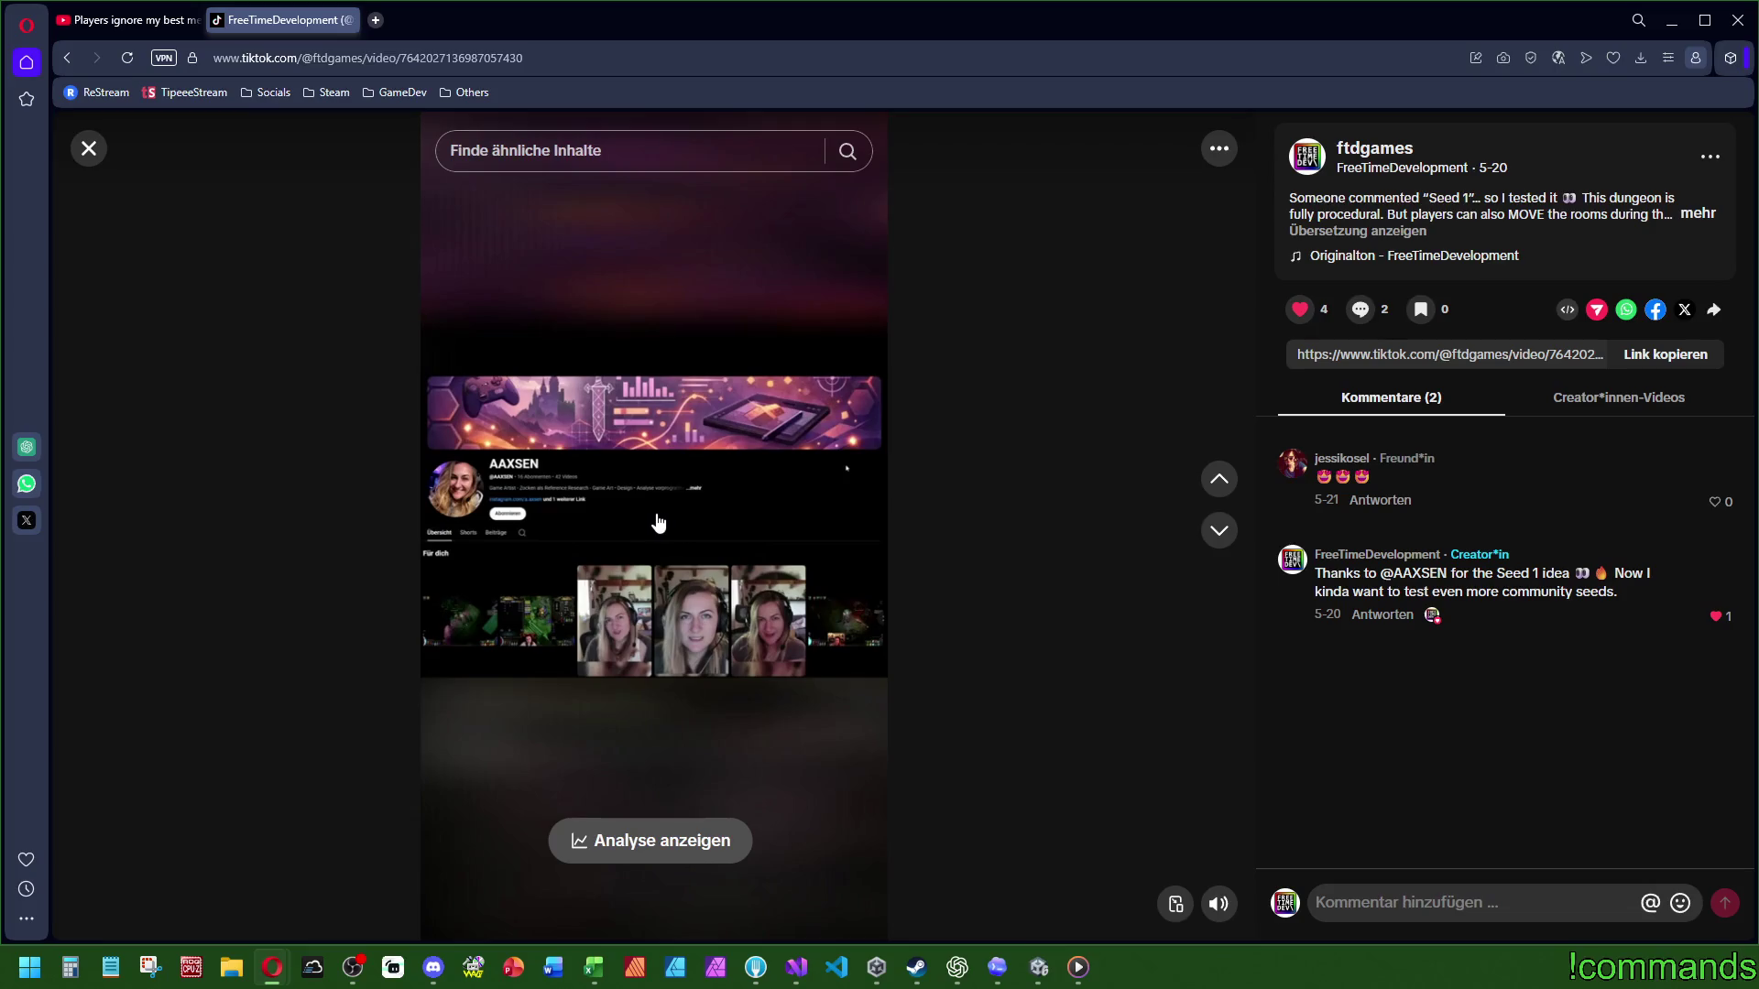
Step: Scroll through the other Cube Crawler clips, then close the TikTok tab
scroll(810, 525, "down", 1)
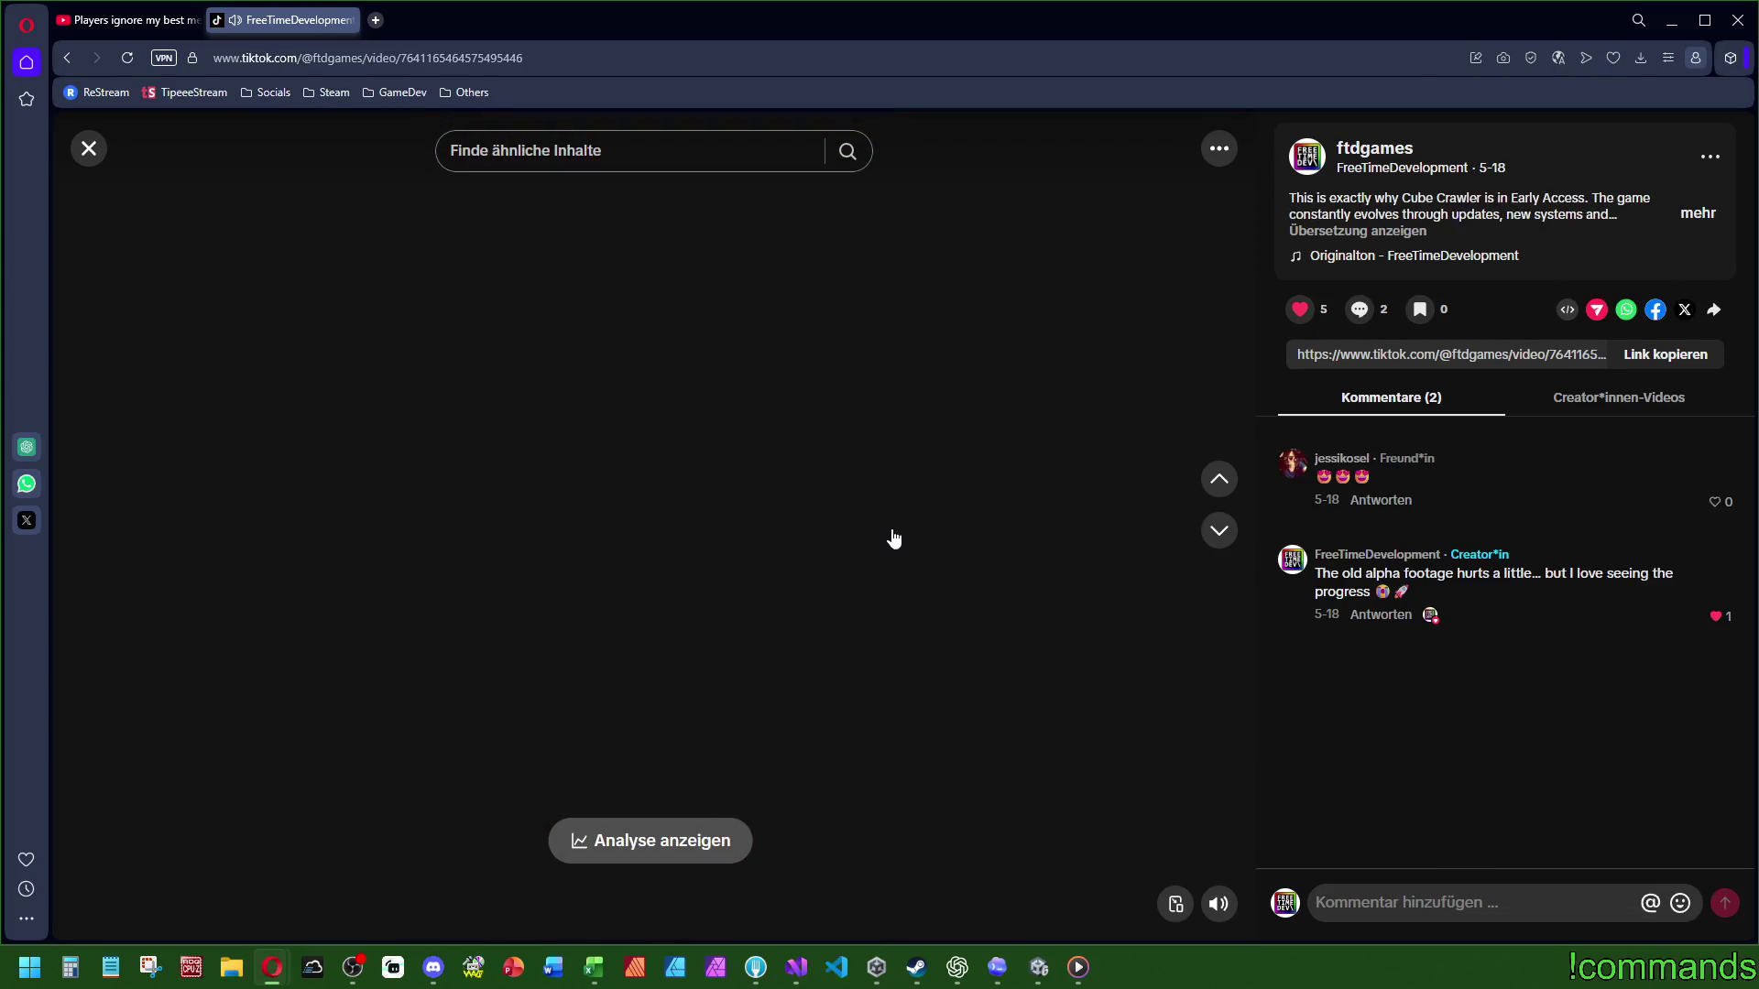
scroll(1044, 553, "down", 3)
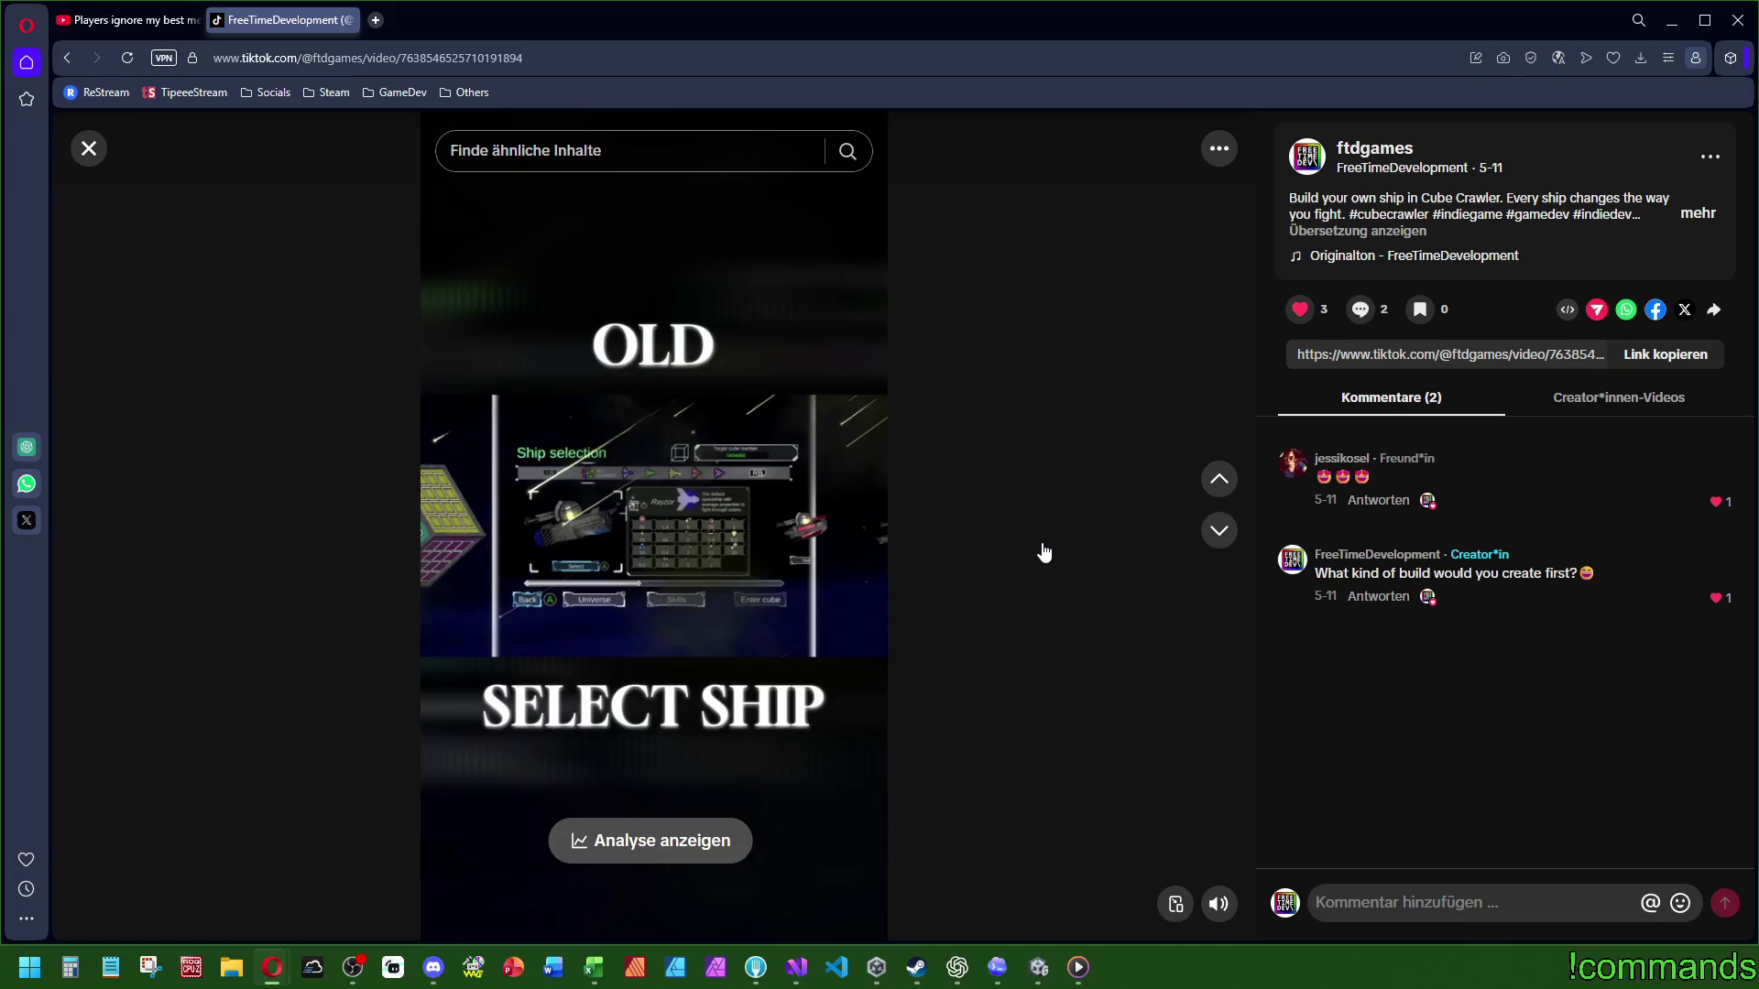
scroll(1044, 553, "down", 1)
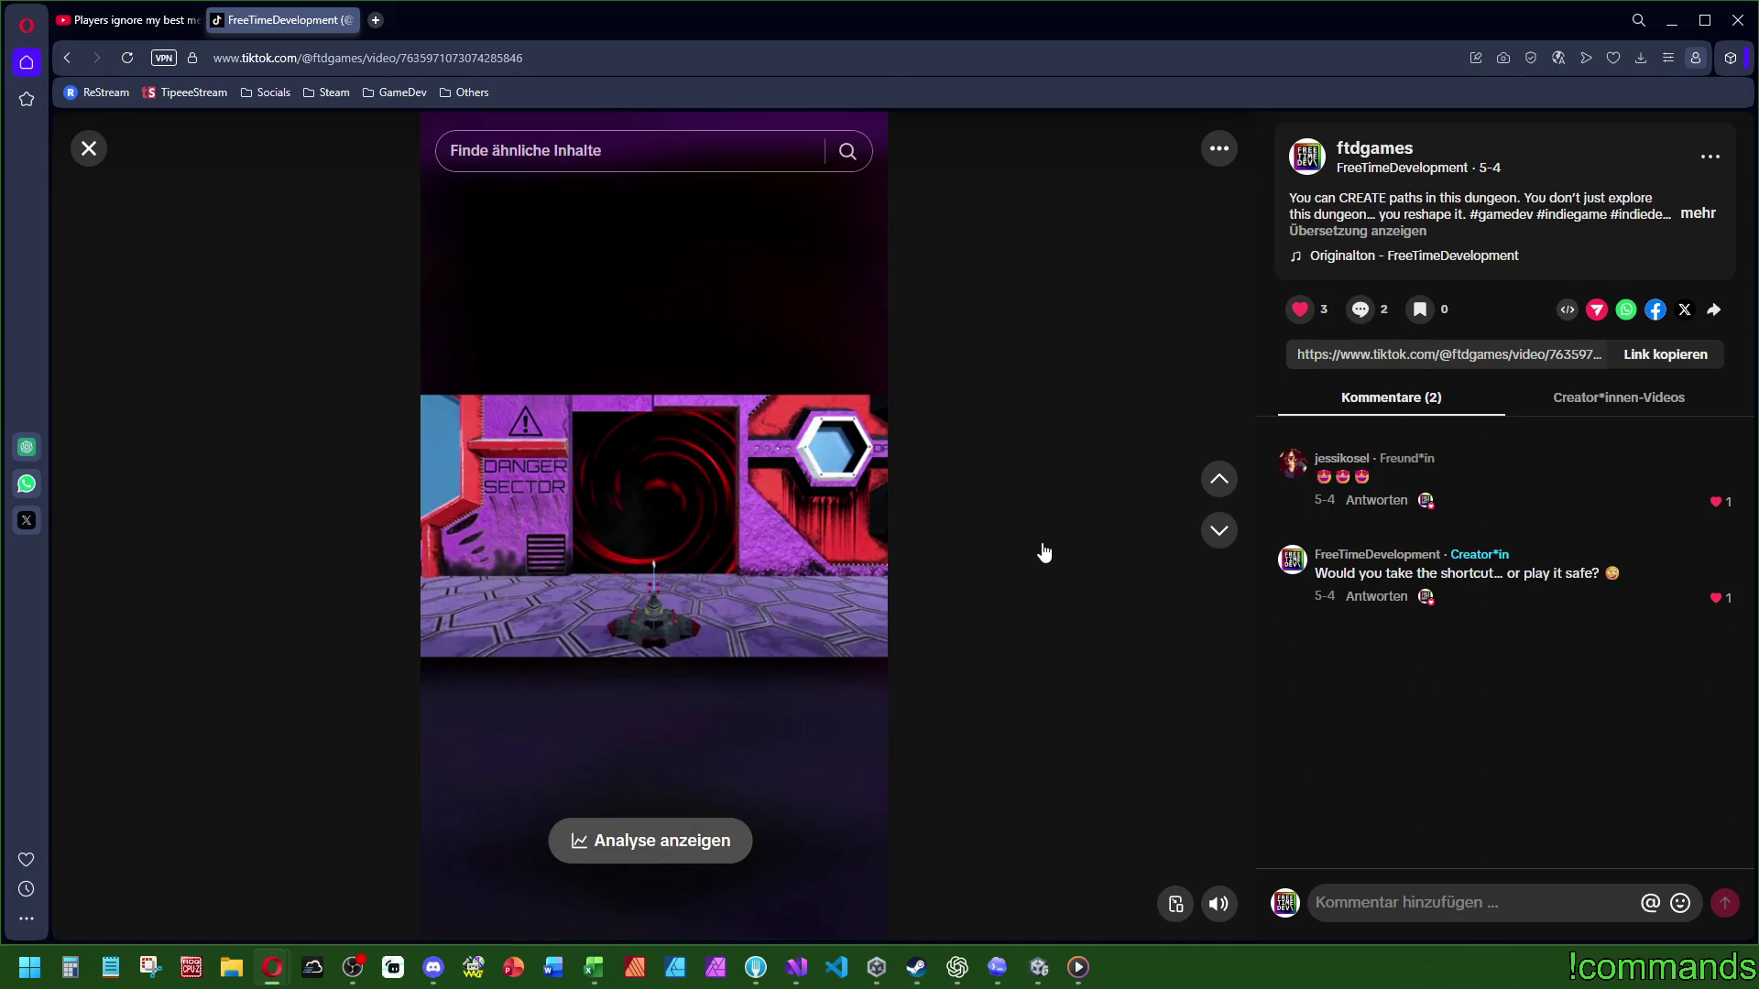
scroll(1000, 548, "down", 1)
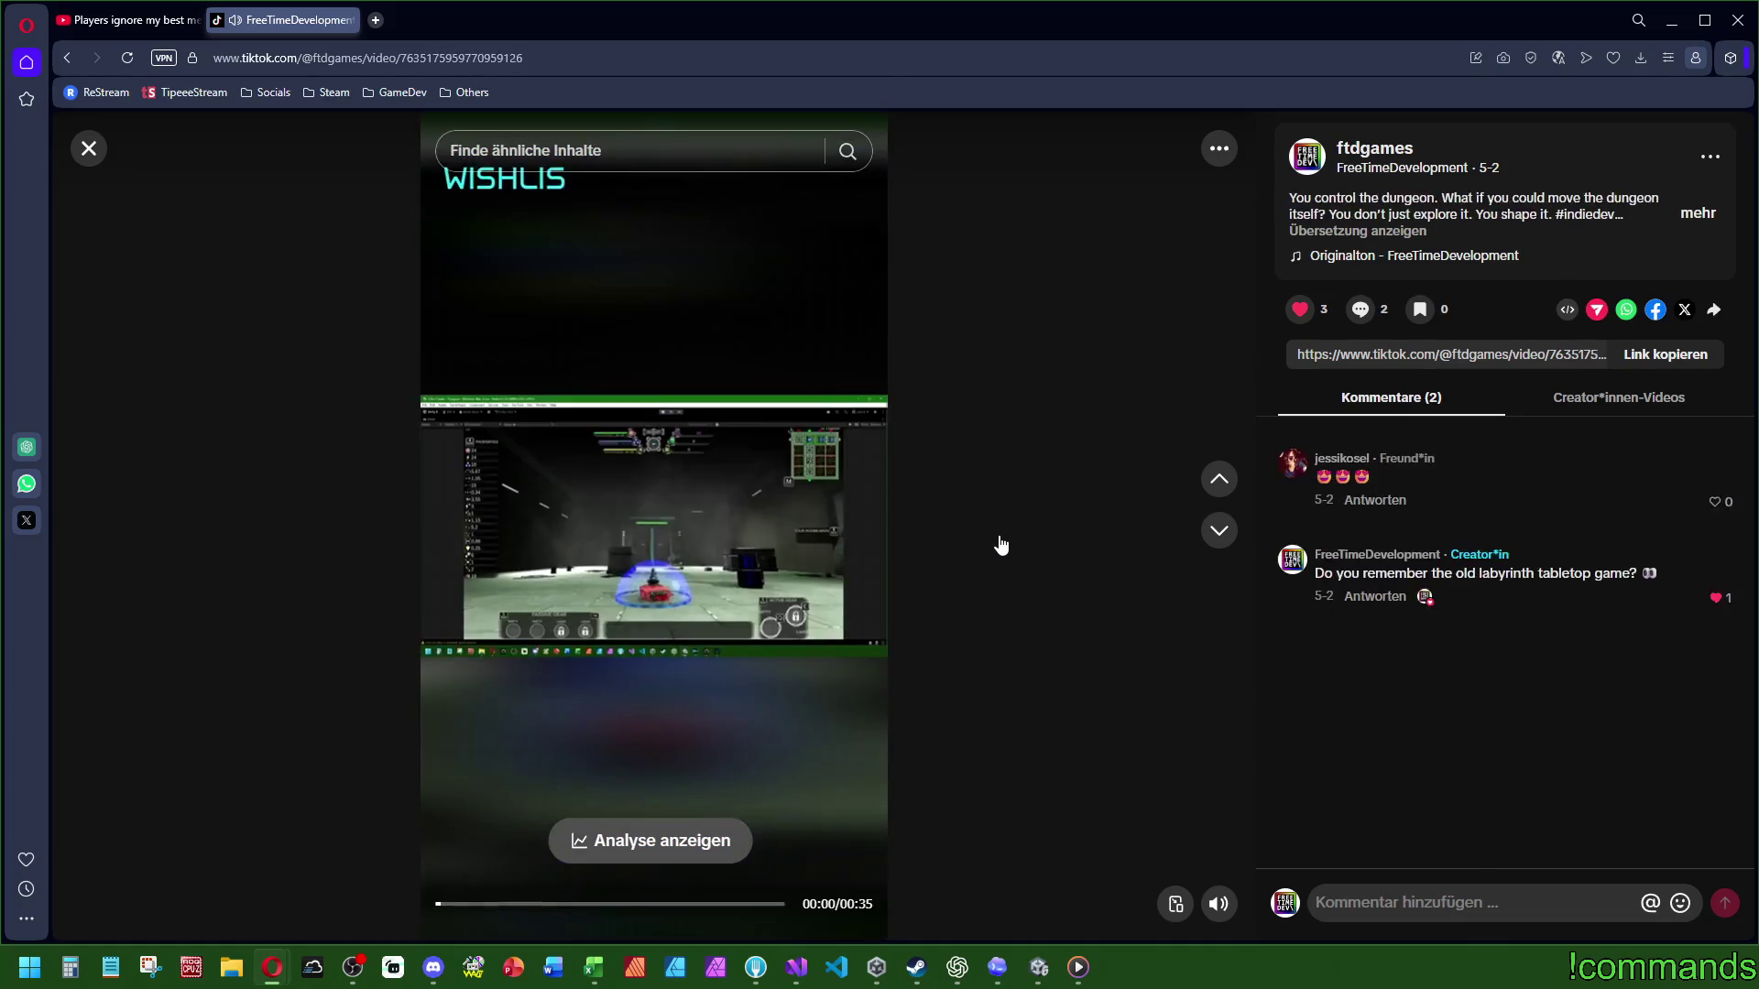
scroll(1001, 548, "down", 1)
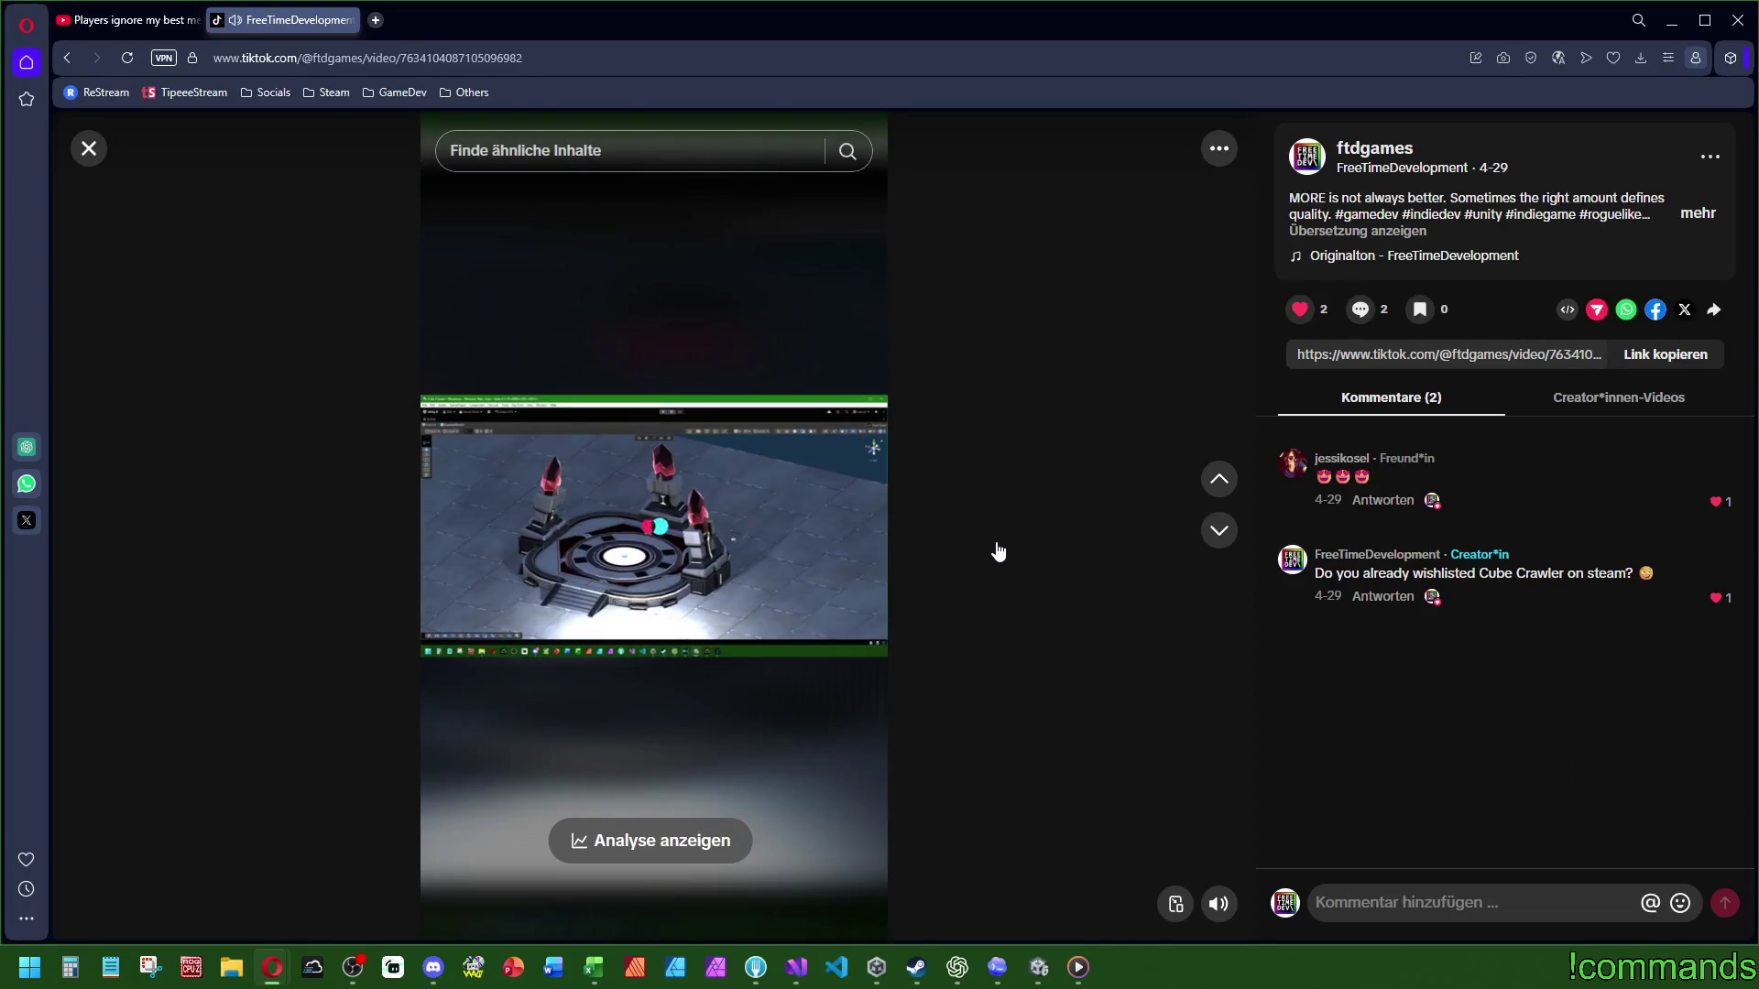
scroll(1017, 541, "down", 1)
scroll(1026, 519, "down", 1)
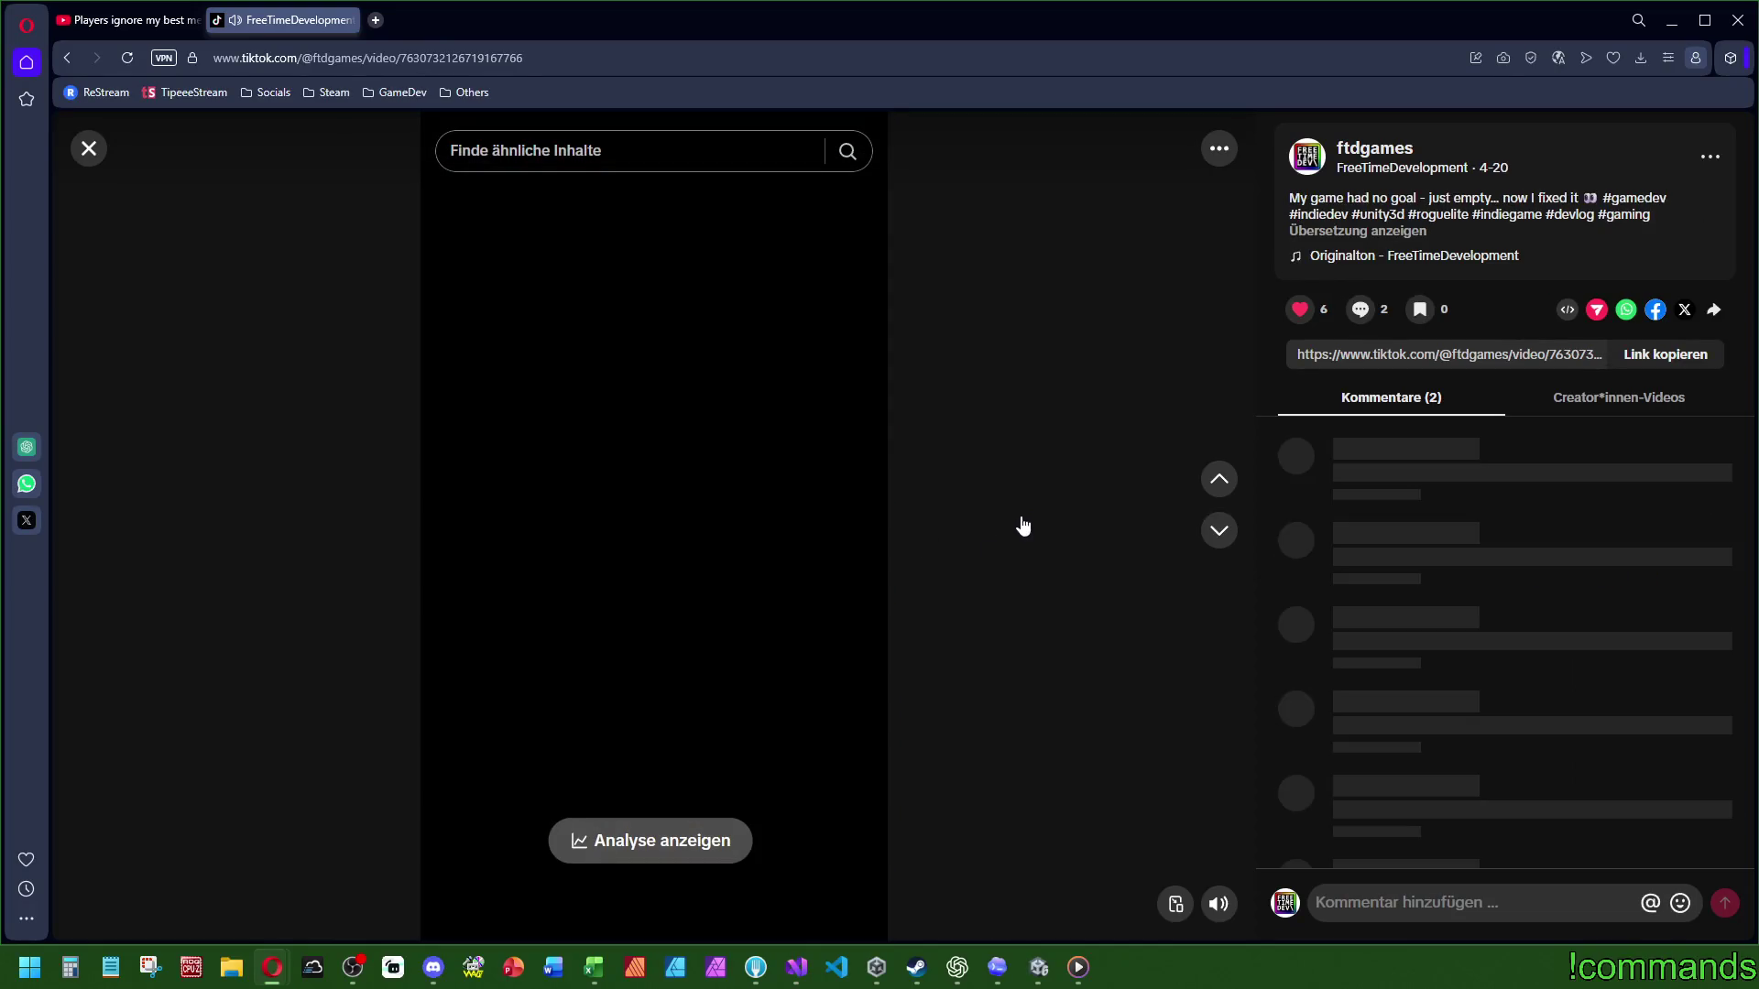
scroll(1017, 524, "down", 1)
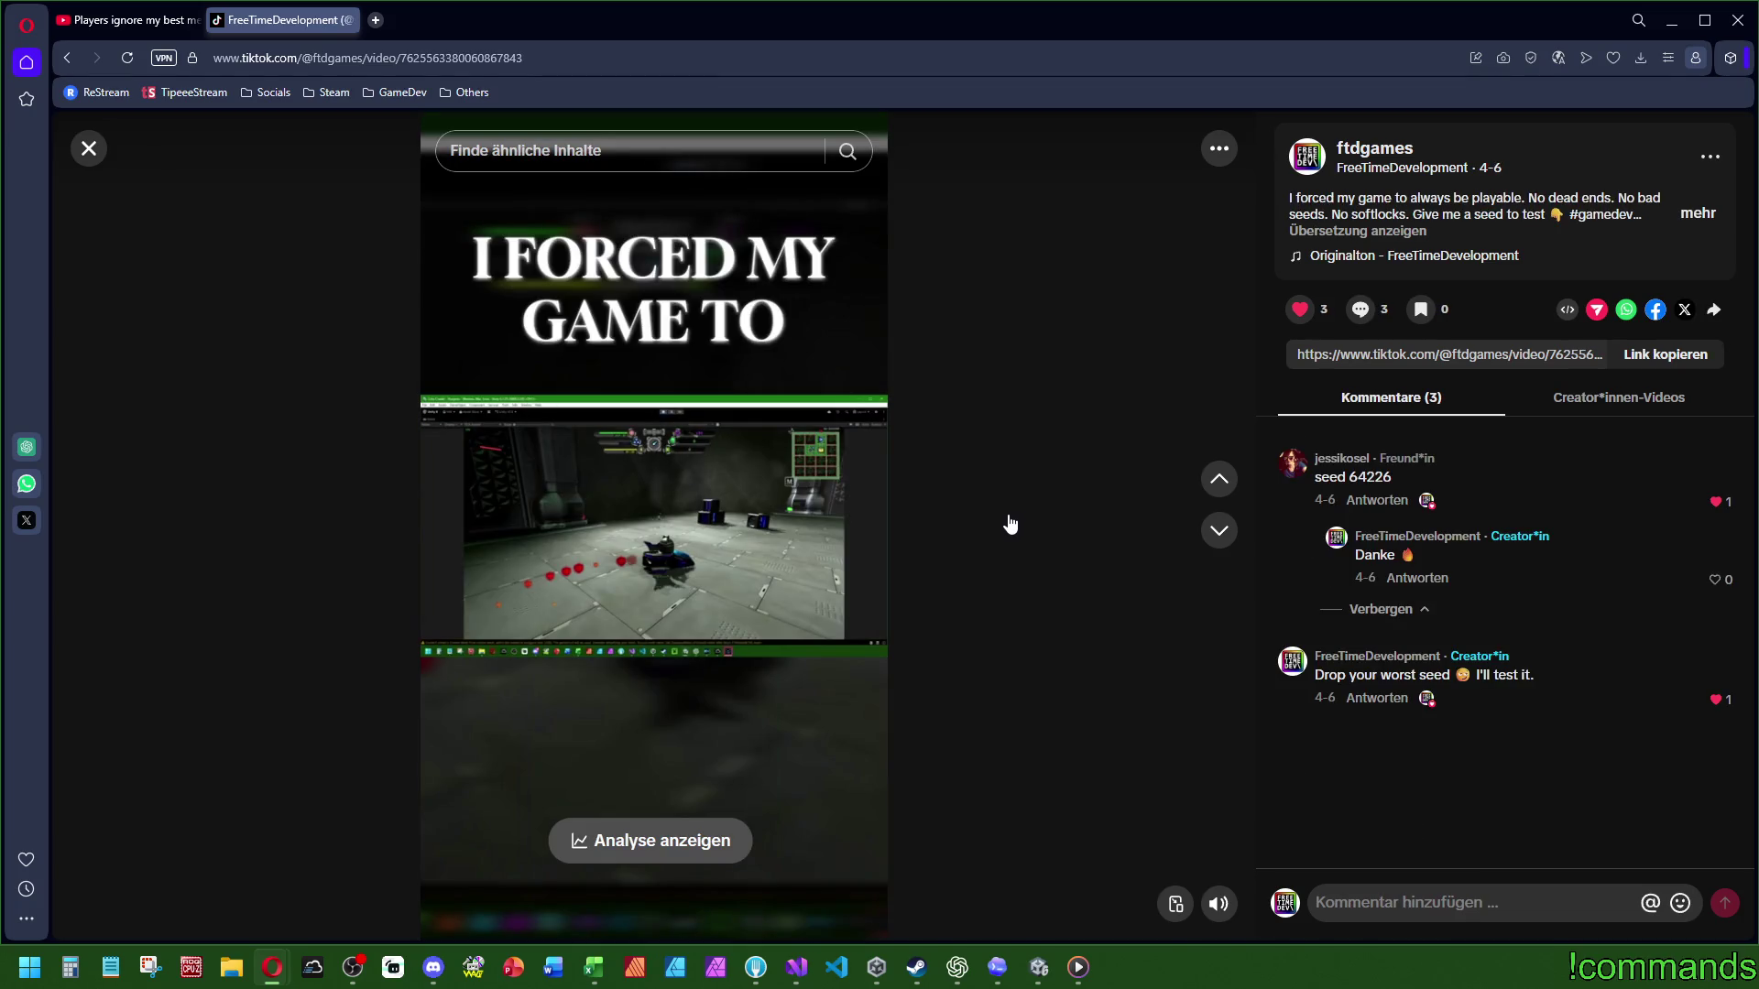
scroll(1011, 524, "down", 1)
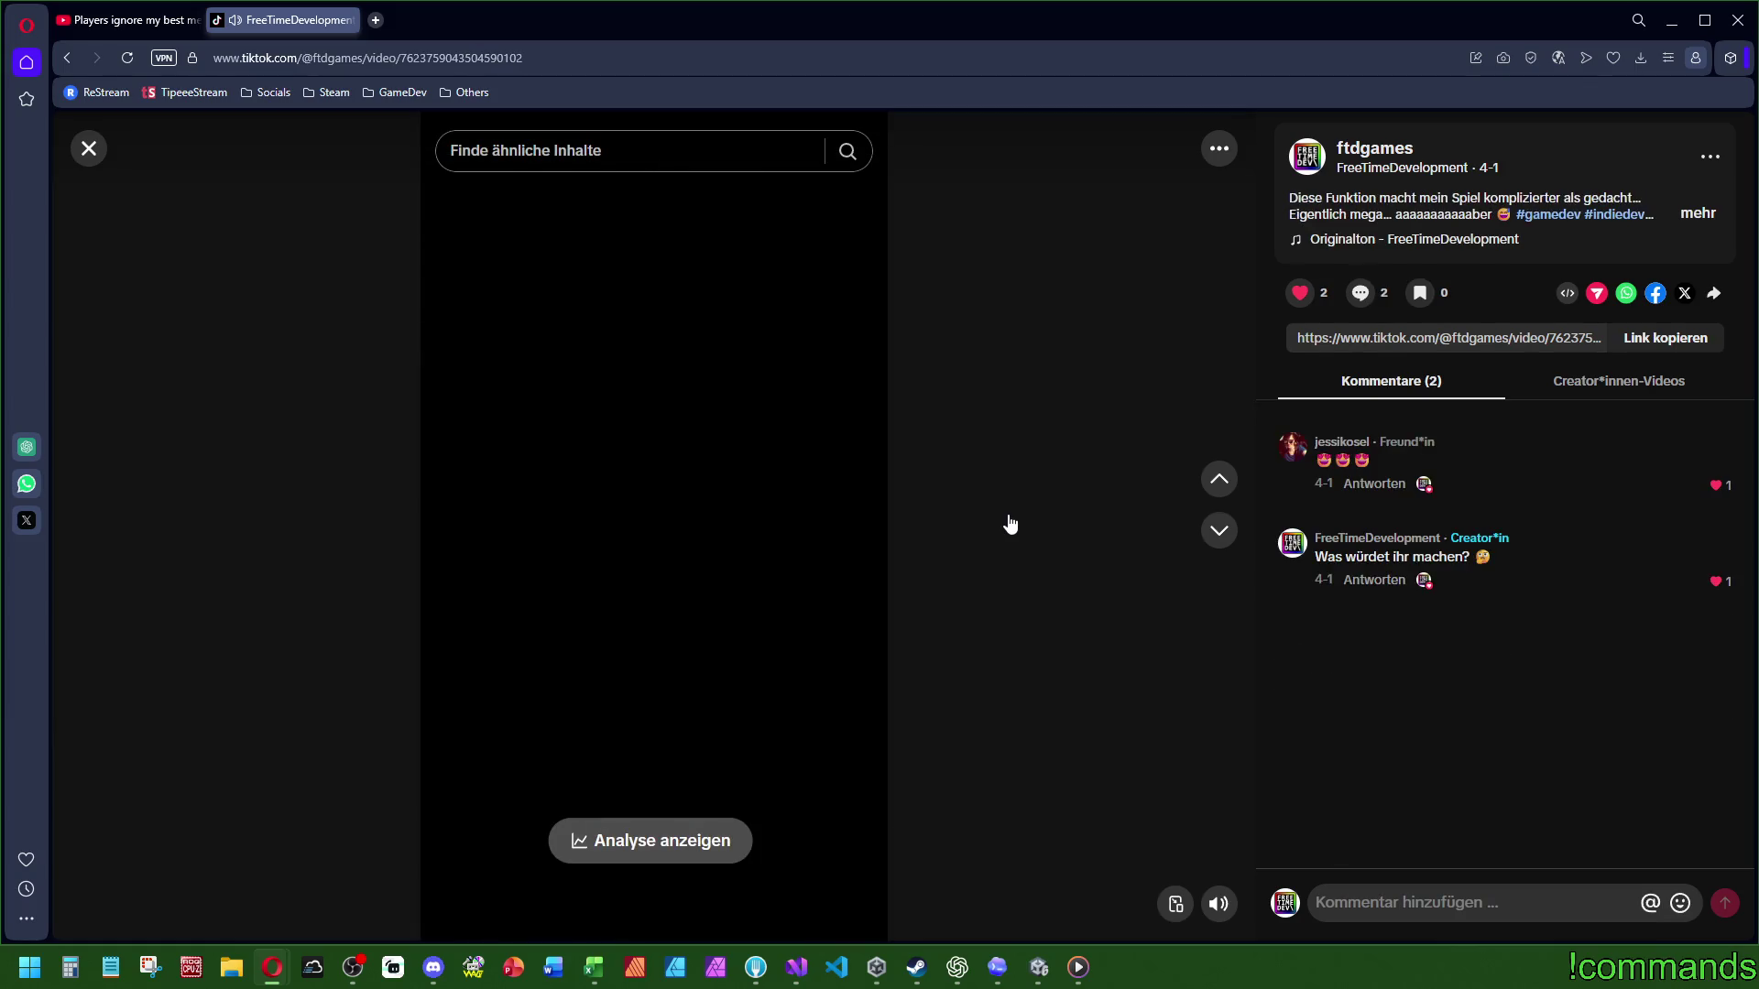
left_click(349, 20)
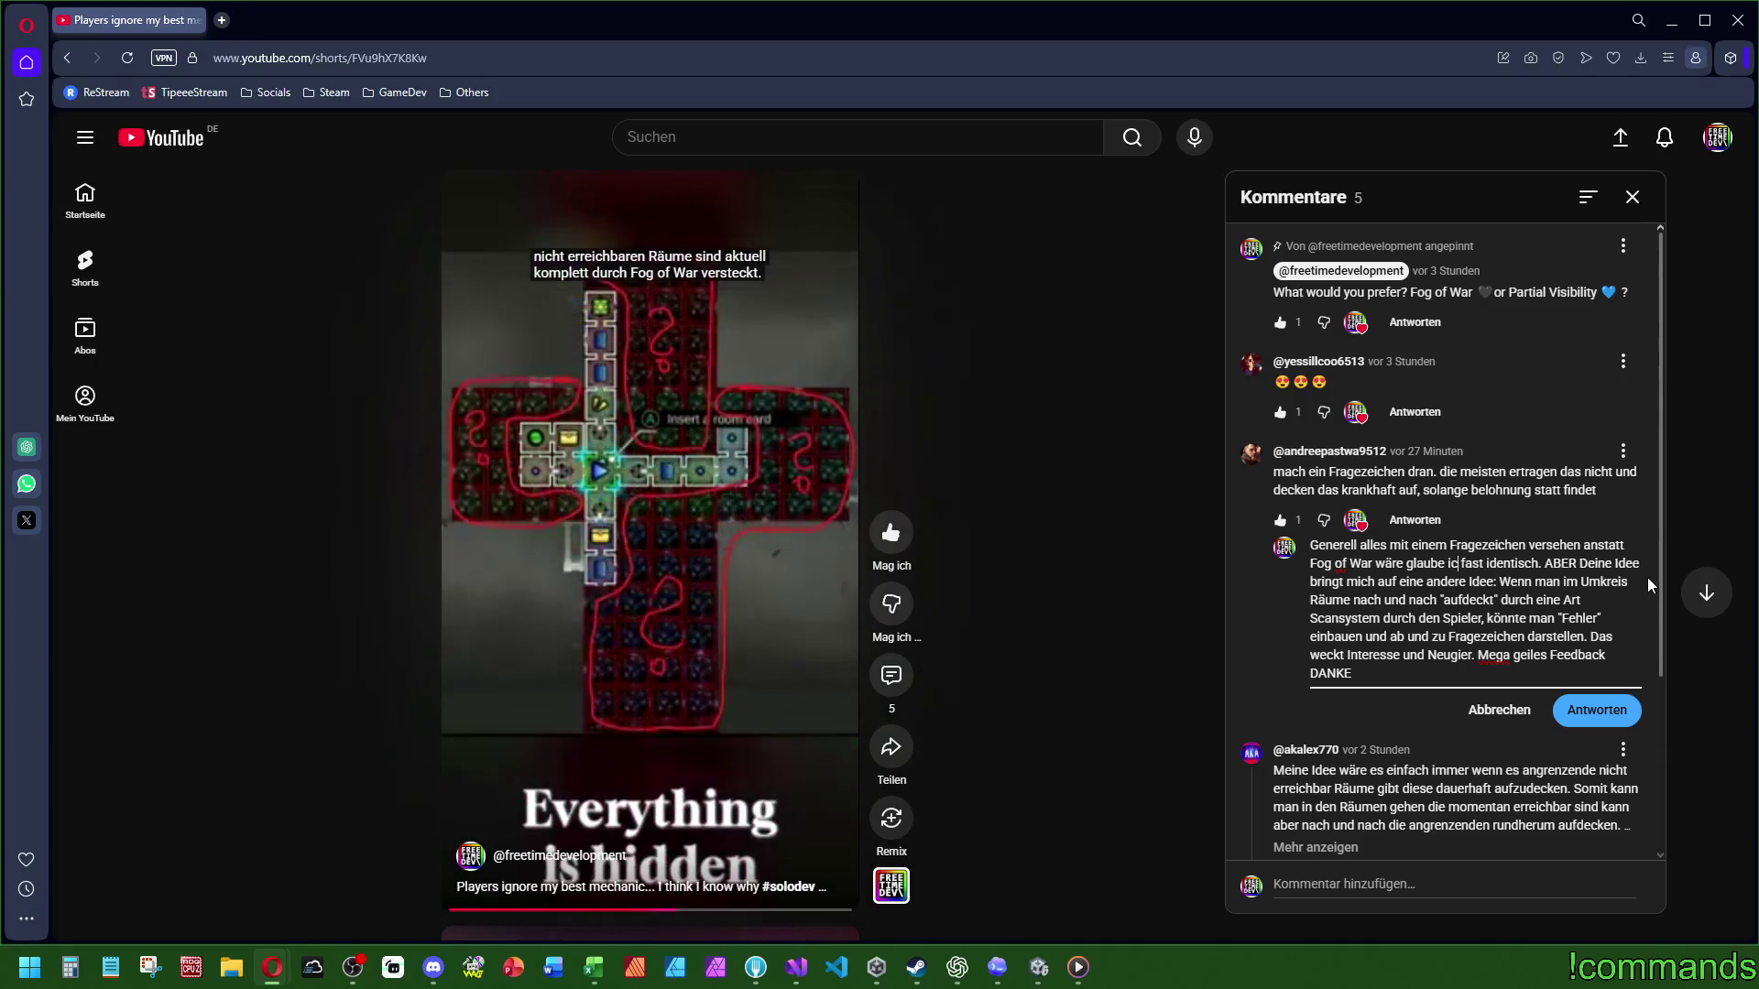
Step: Change 'glaub' to 'glaube ich' and add ', anstatt den echten Rauminhalt' after 'darstellen'
type("e ich")
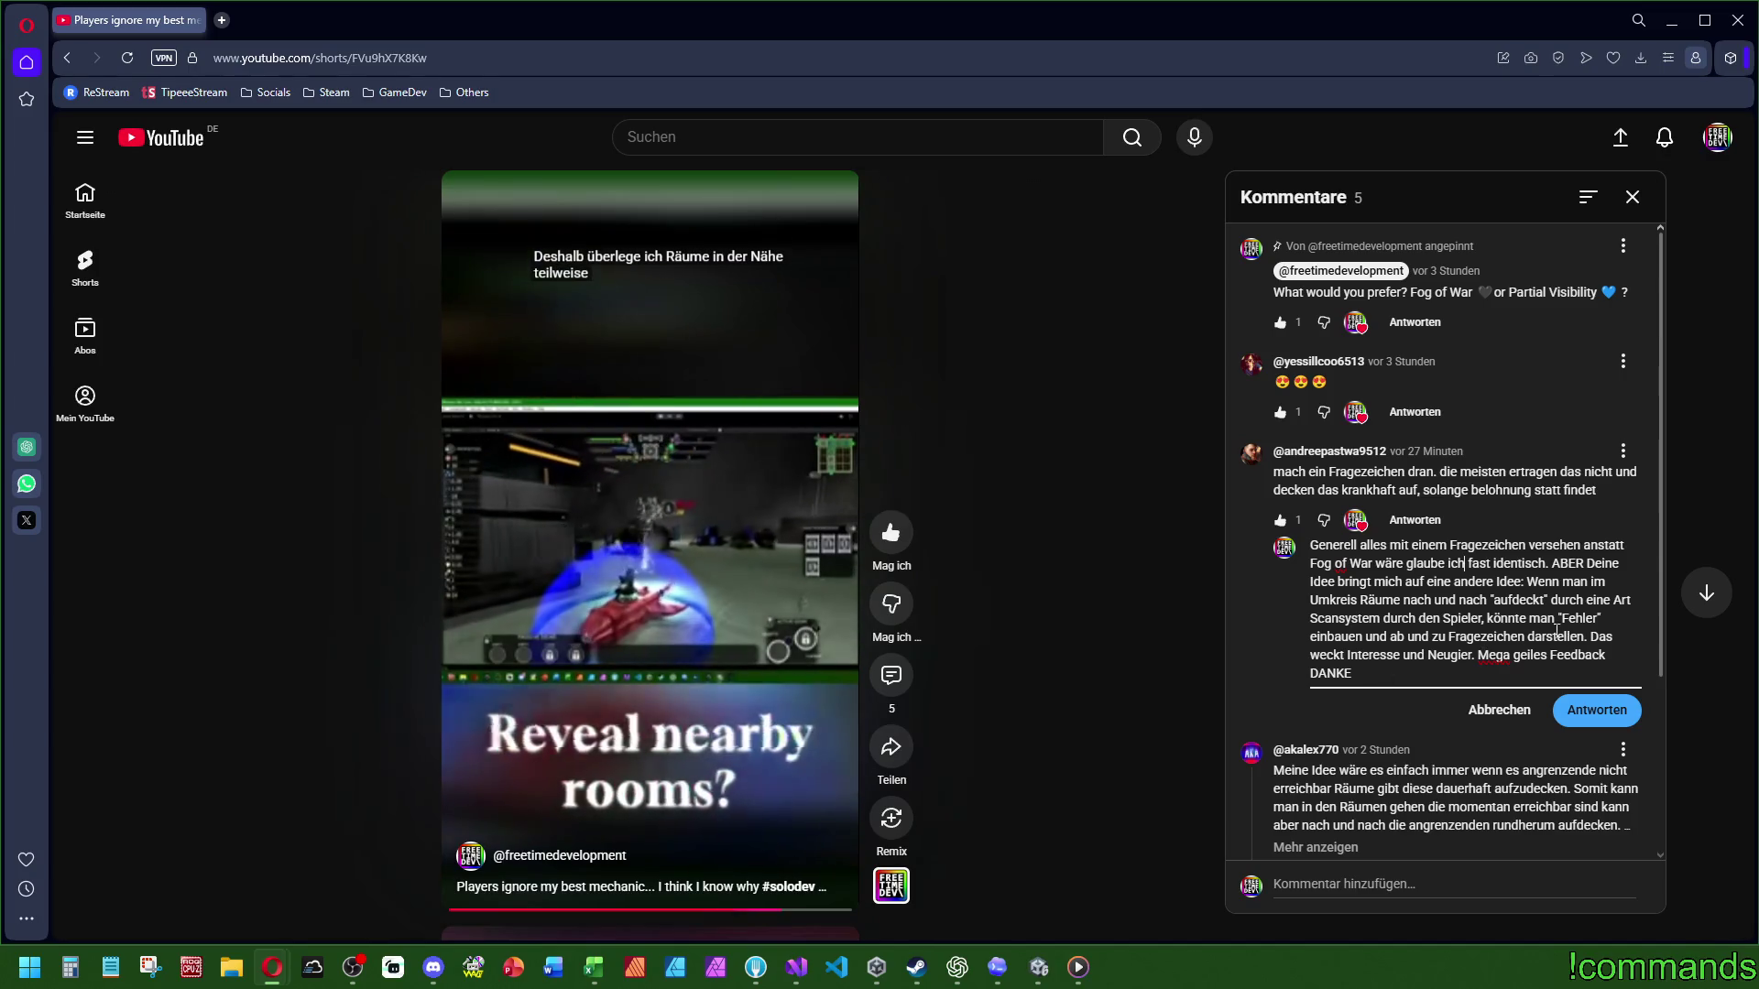
left_click(1588, 638)
type("darstellen")
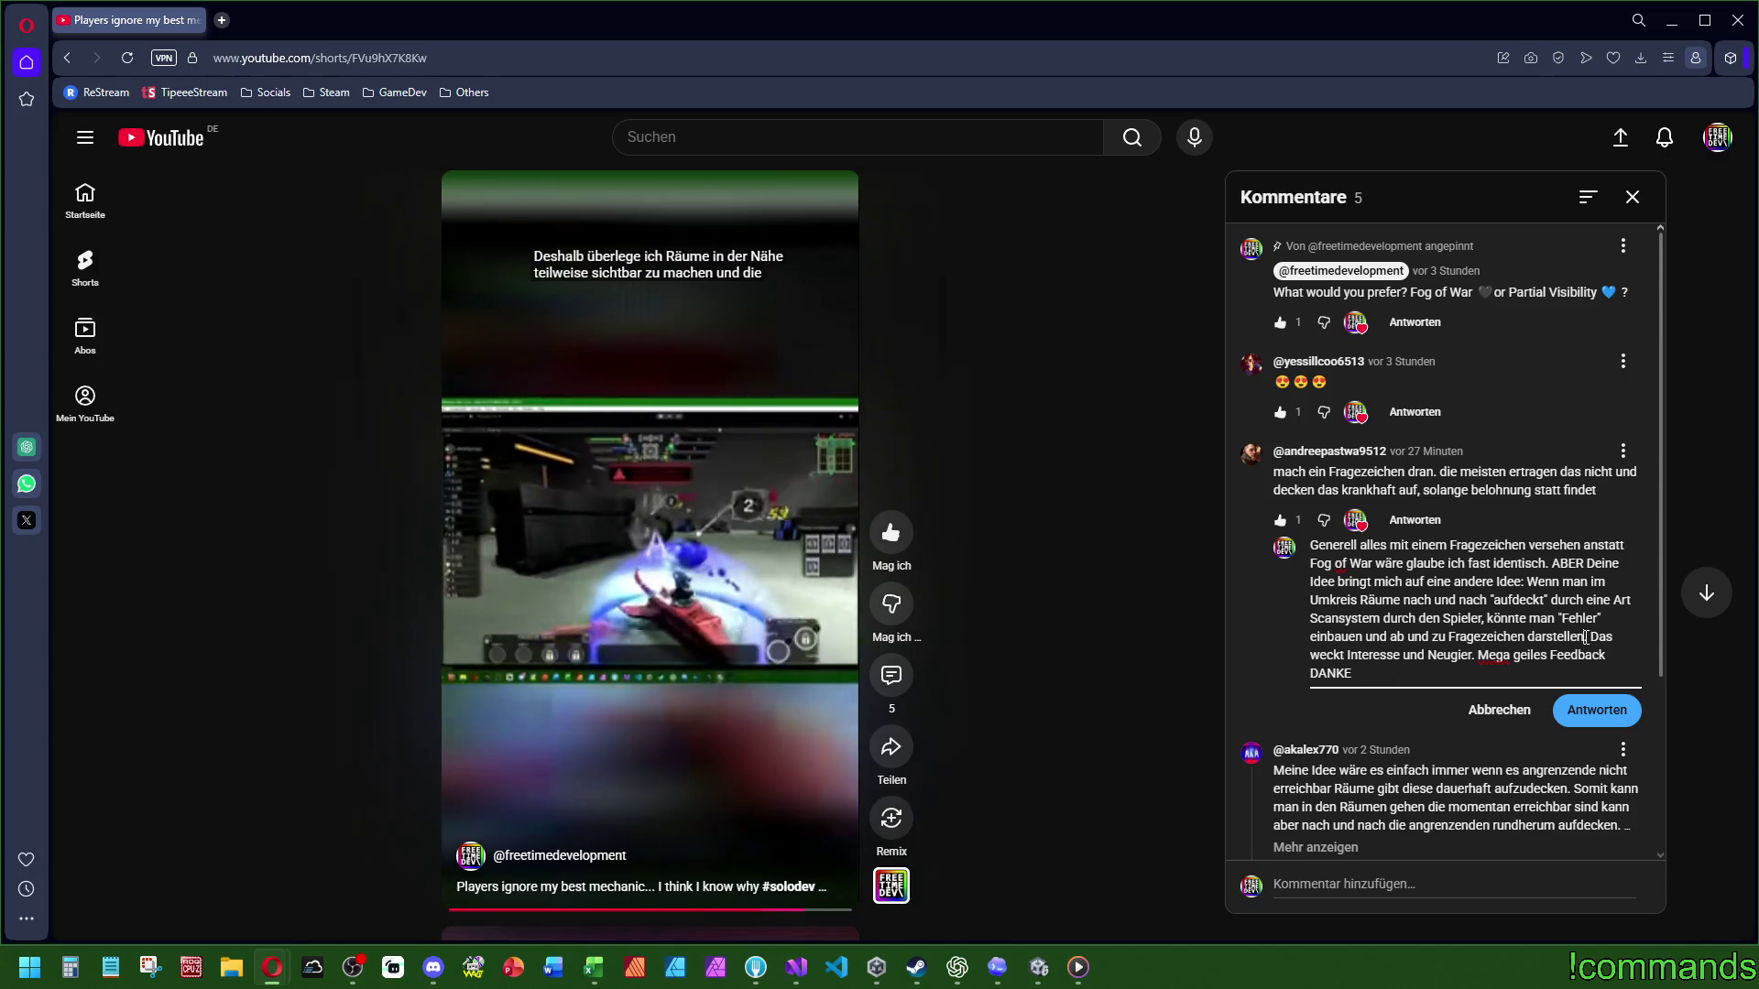
type(", anstatt den EC")
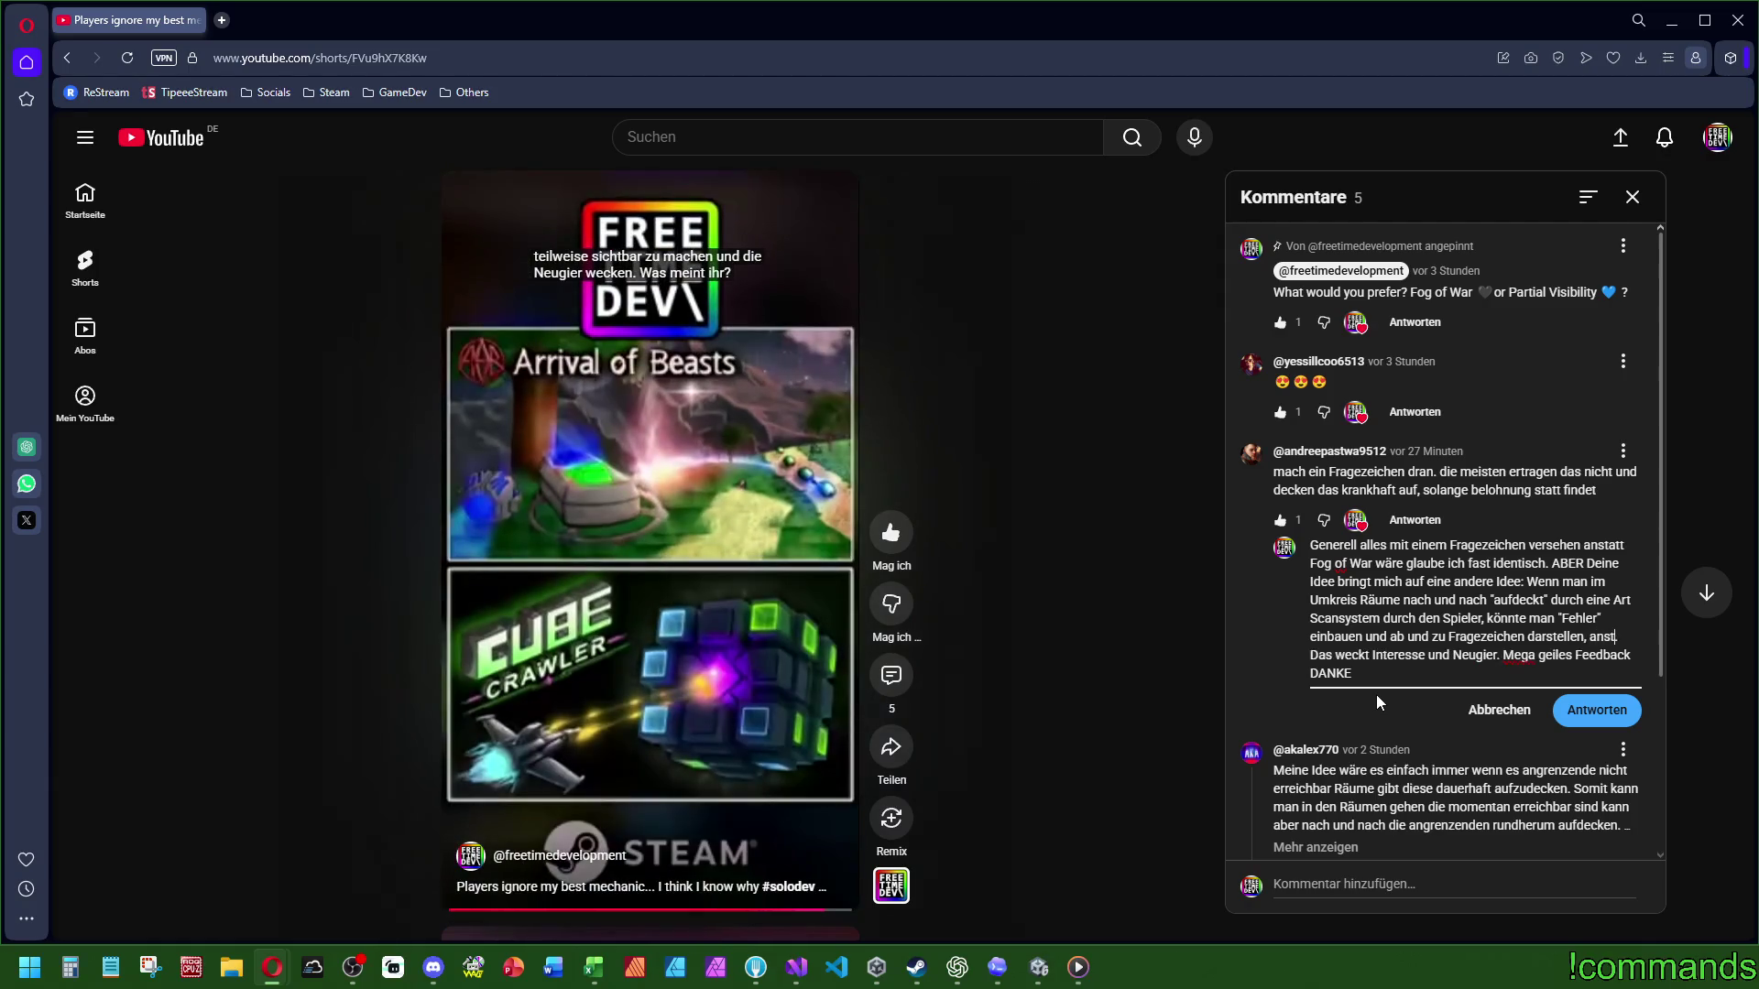
key("BackSpace")
key("BackSpace")
type("echten Raumin")
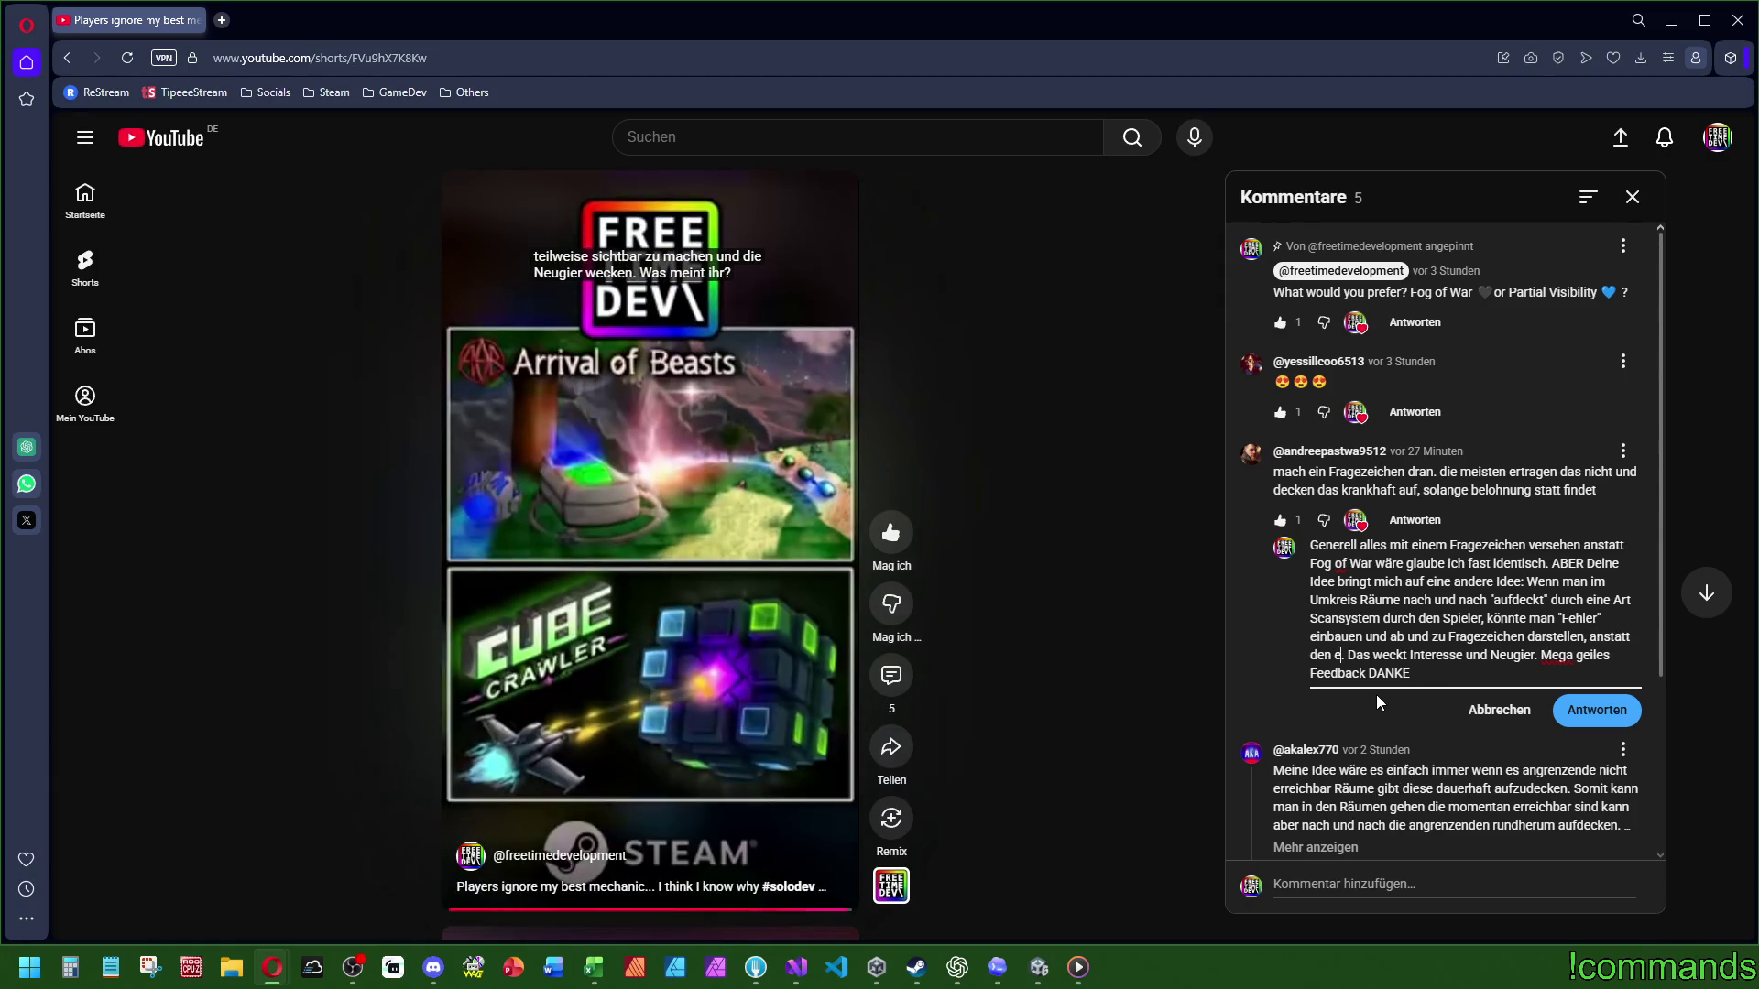
type("halt")
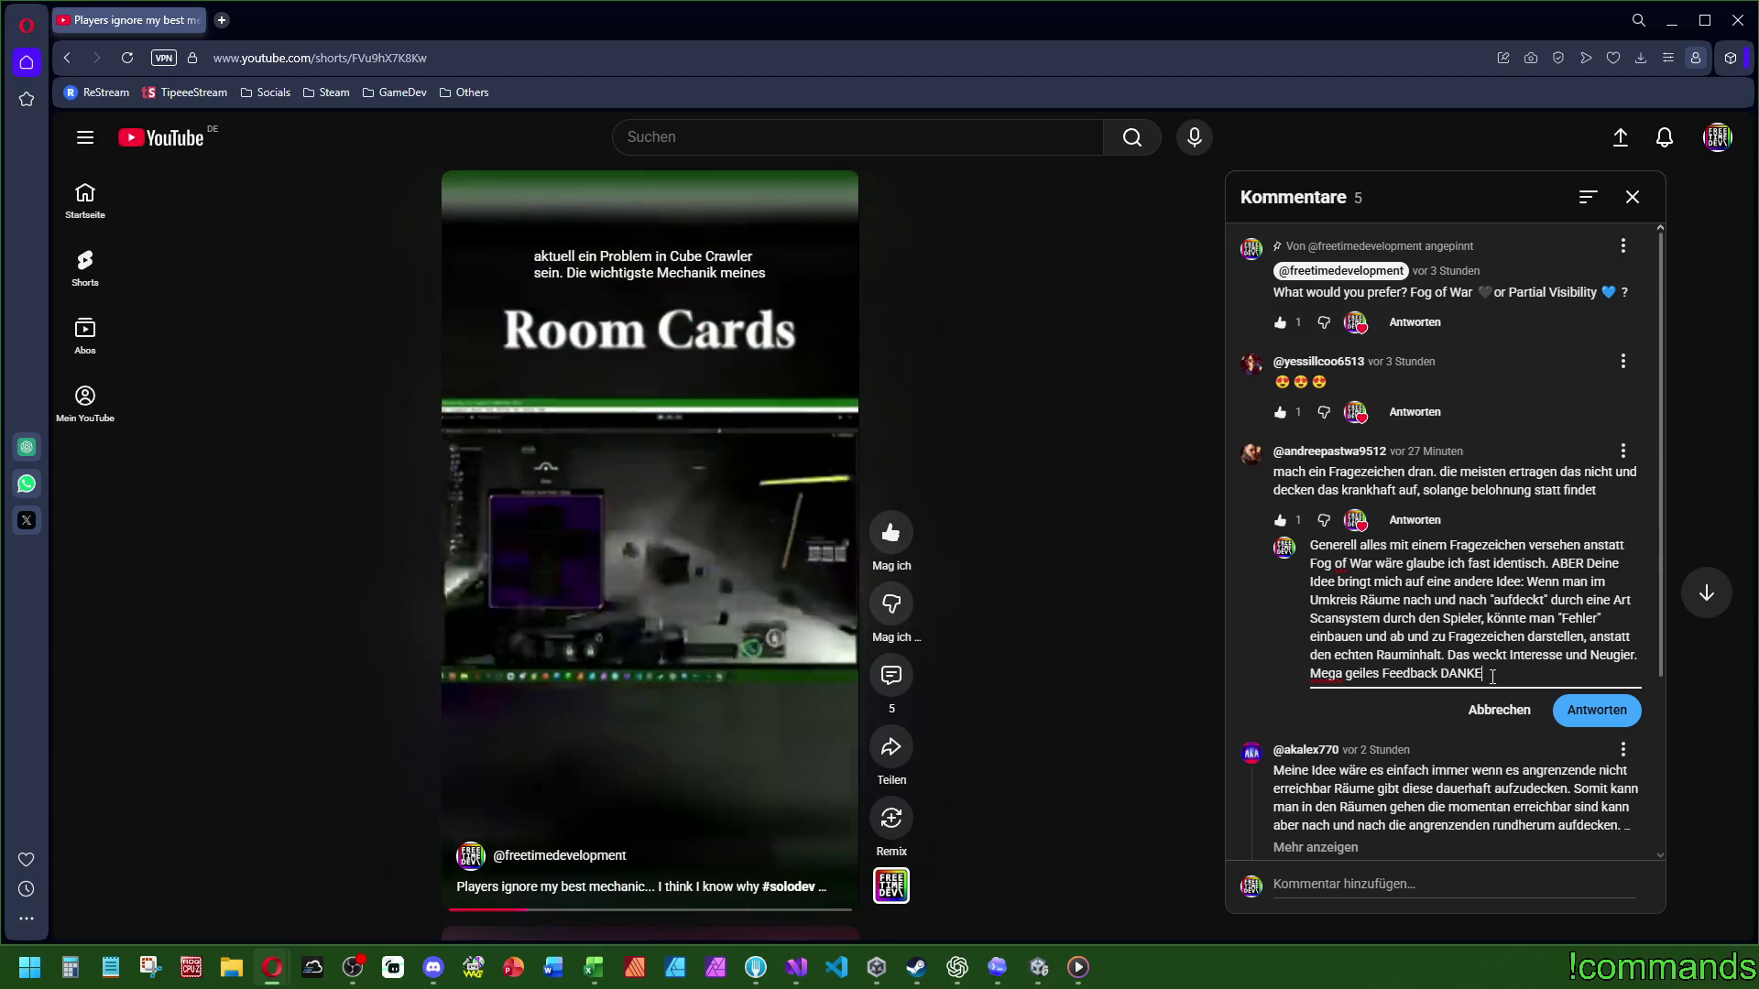
Step: Post the reply to the question-mark comment, then like and heart it
left_click(1610, 722)
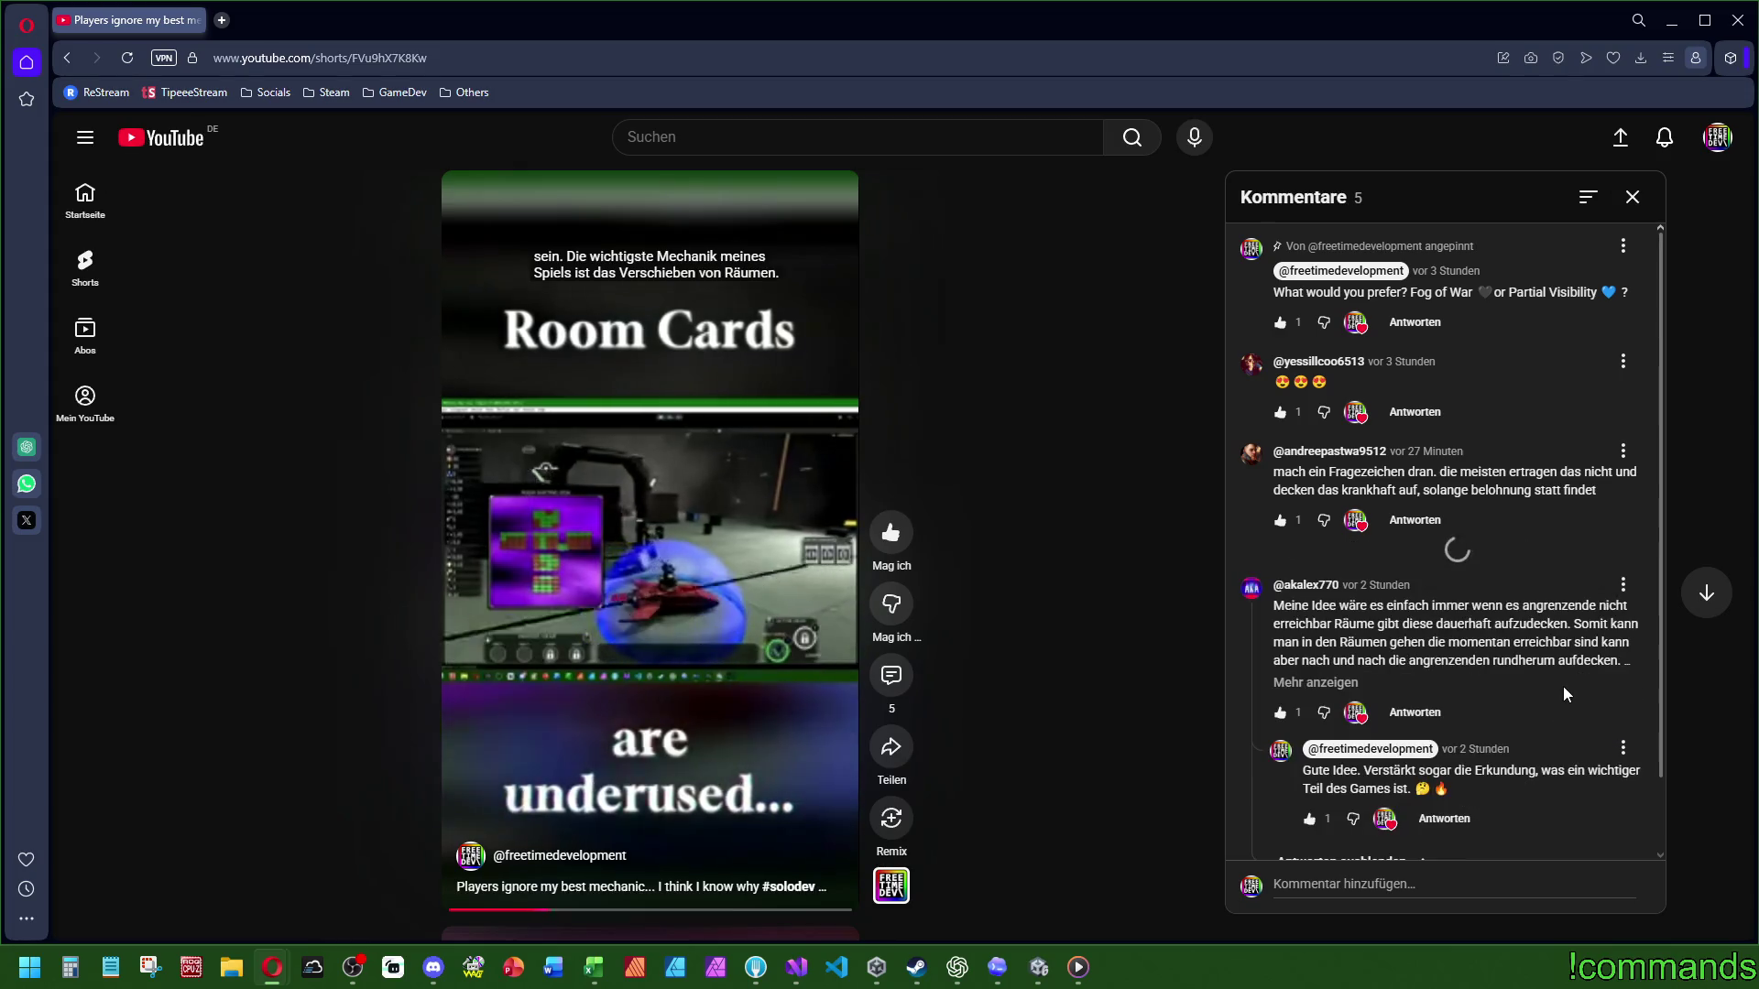
left_click(1309, 685)
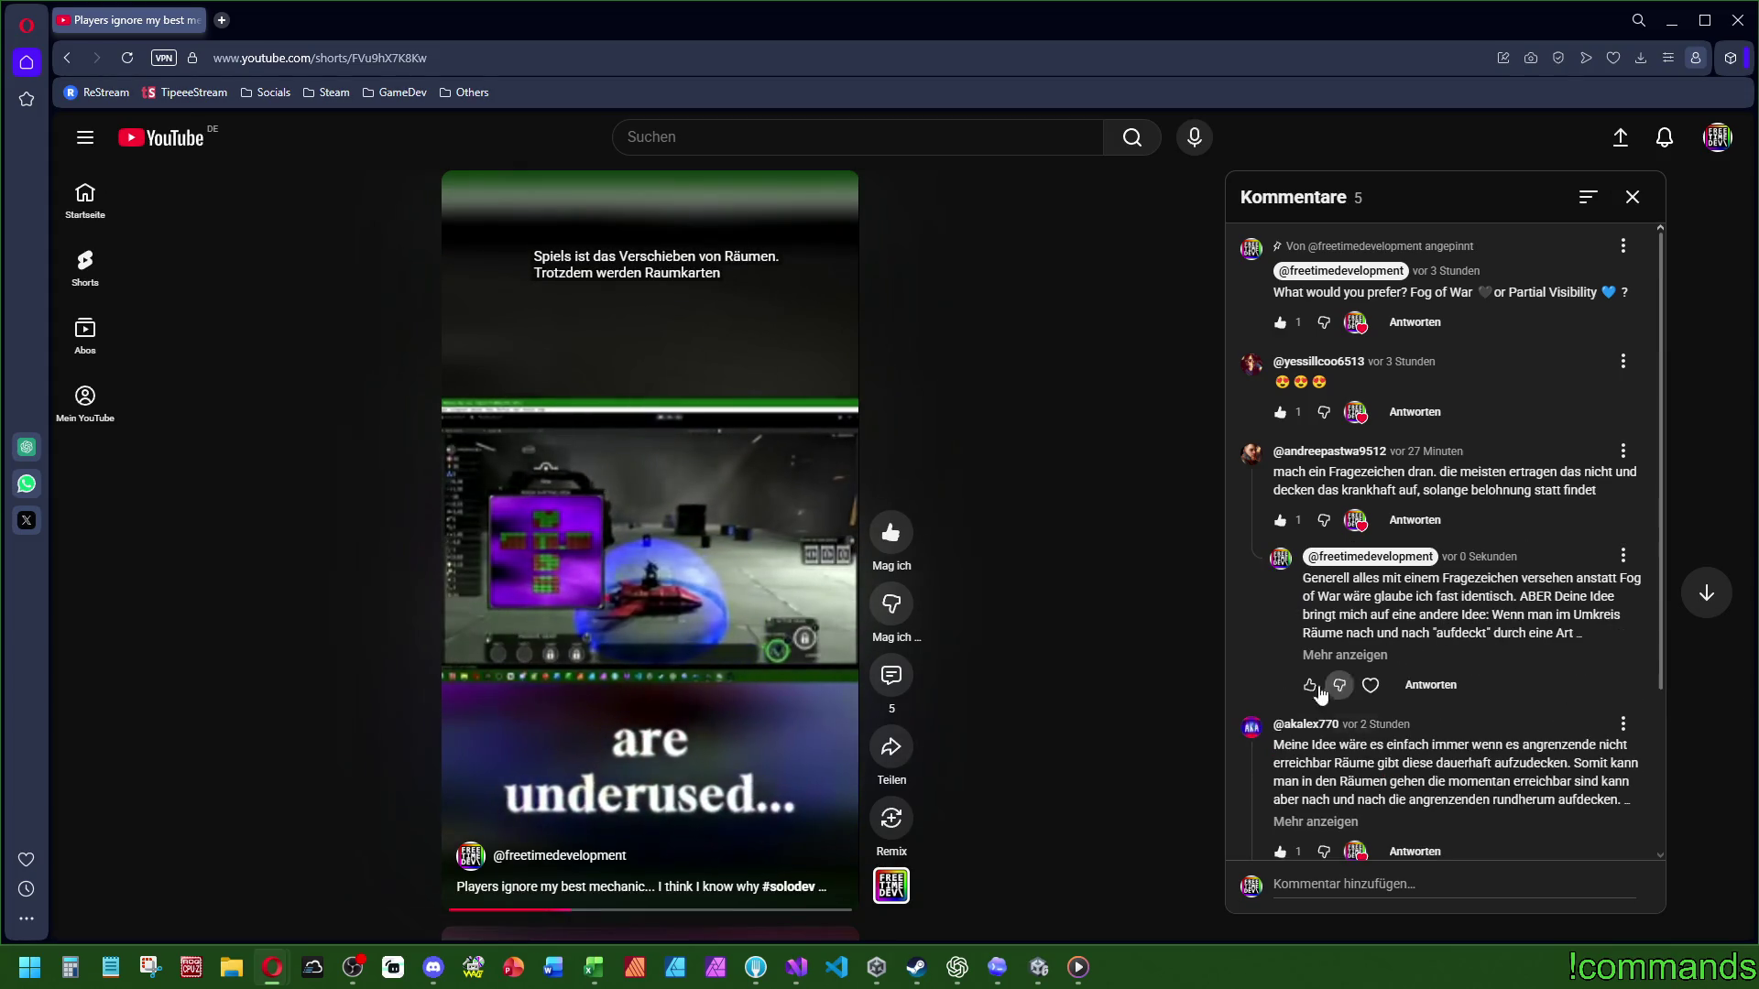
left_click(1370, 686)
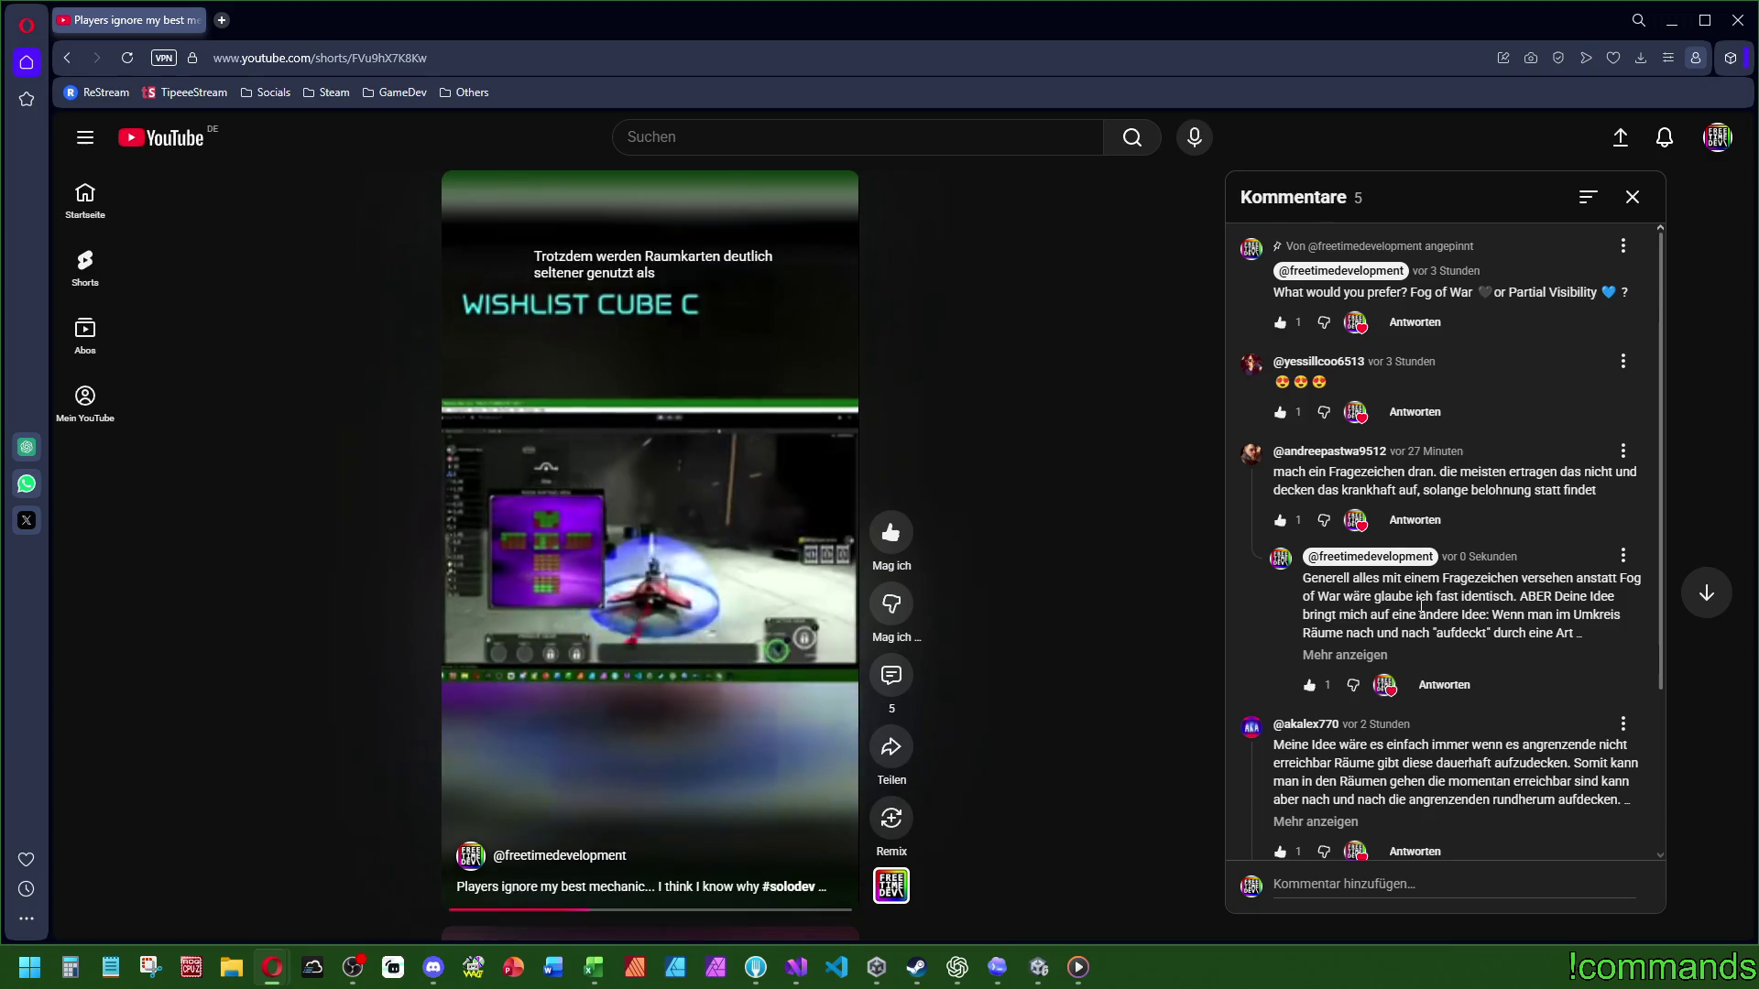
mouse_move(805, 761)
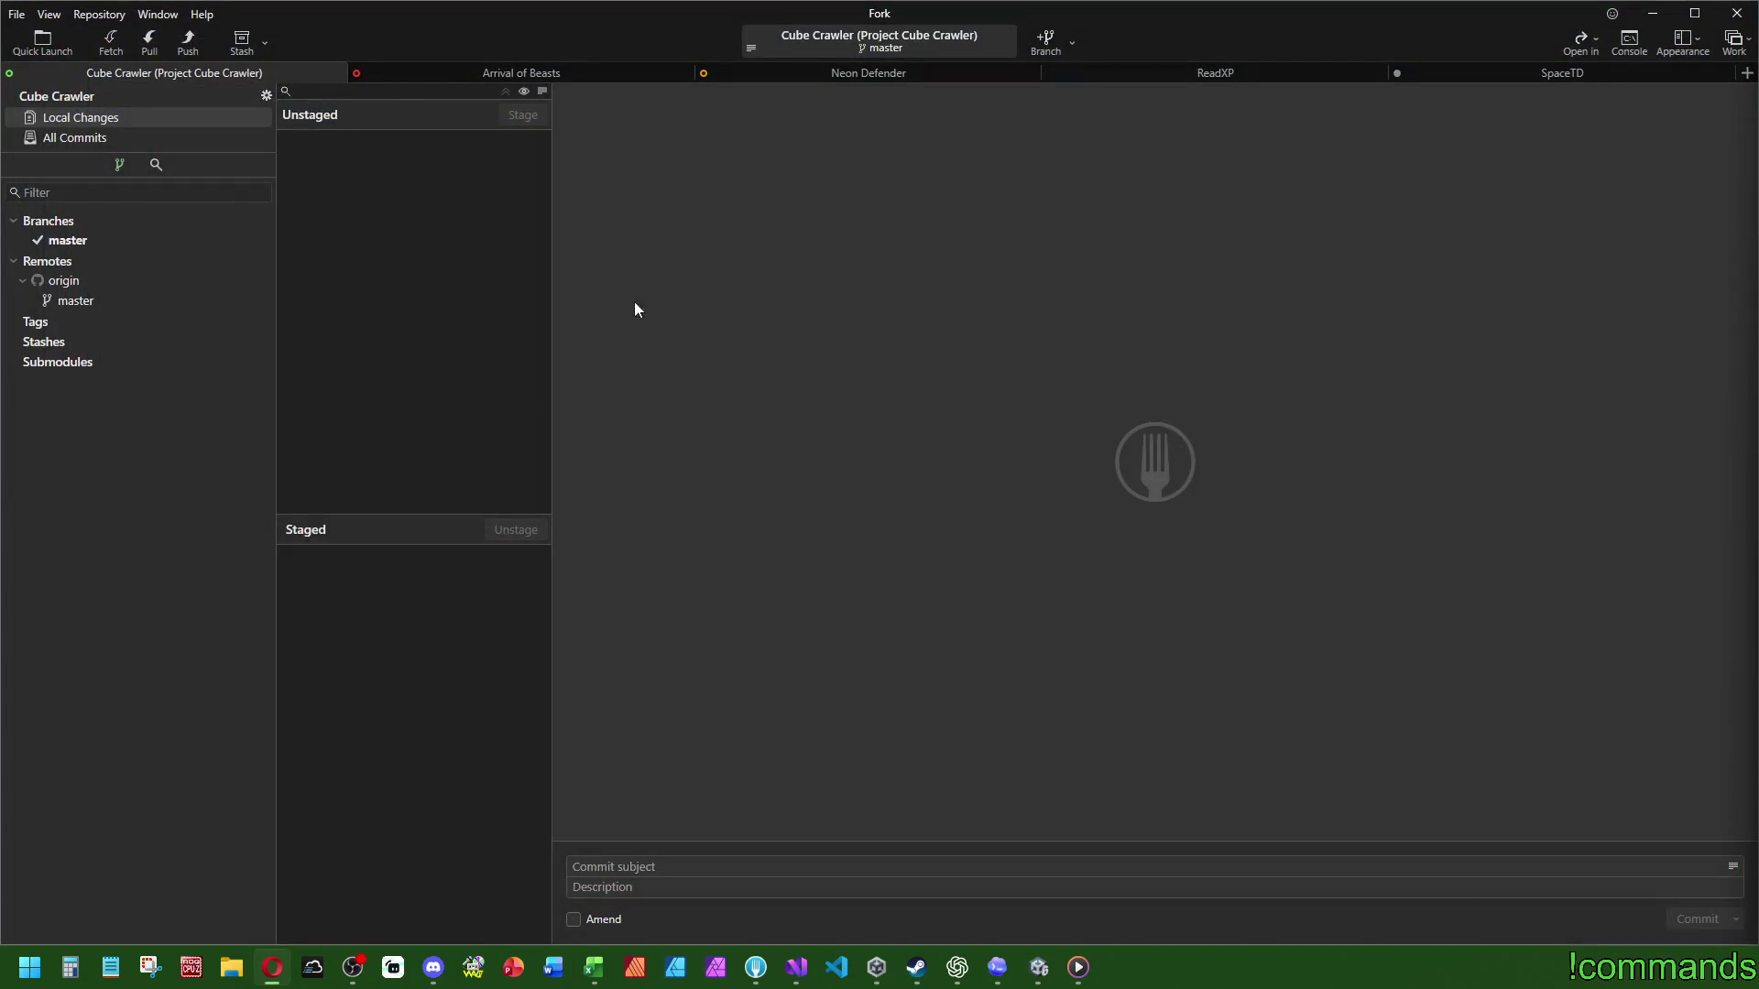
Step: Orbit the Scene view around the CubeCore lift, check the Console, then switch to Visual Studio
left_click(1039, 967)
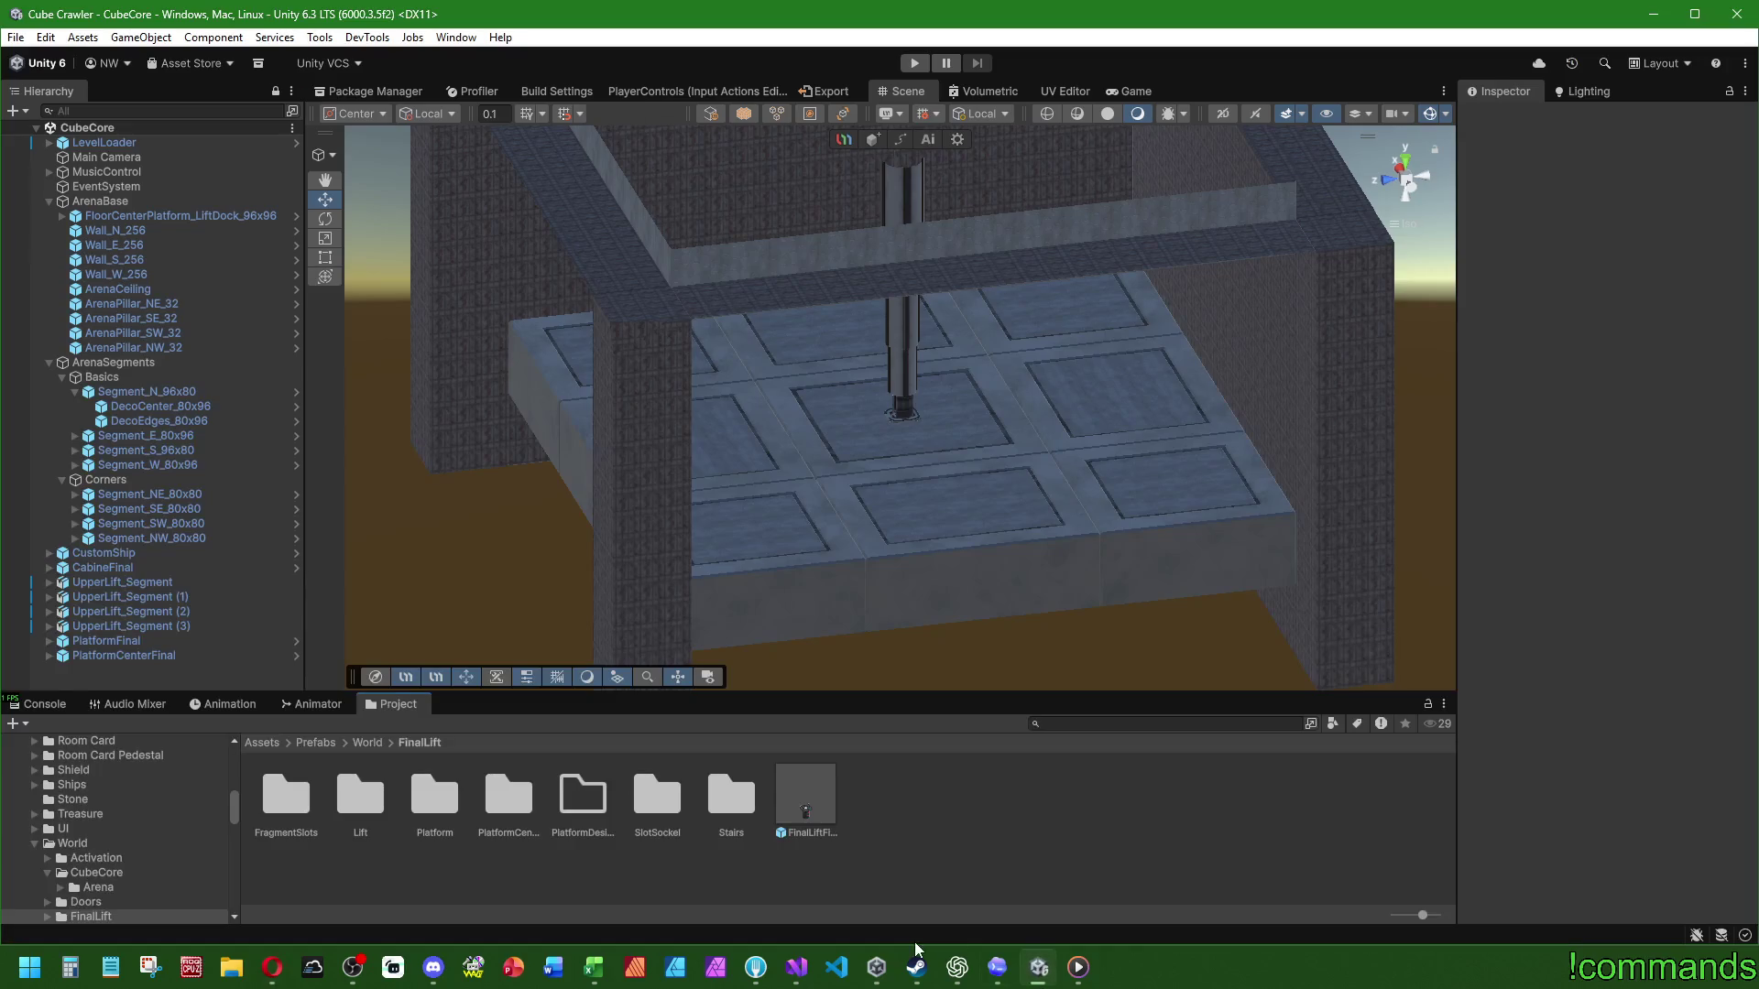
mouse_move(837, 541)
left_mouse_down()
mouse_move(942, 533)
mouse_move(550, 641)
left_mouse_up()
left_click(40, 705)
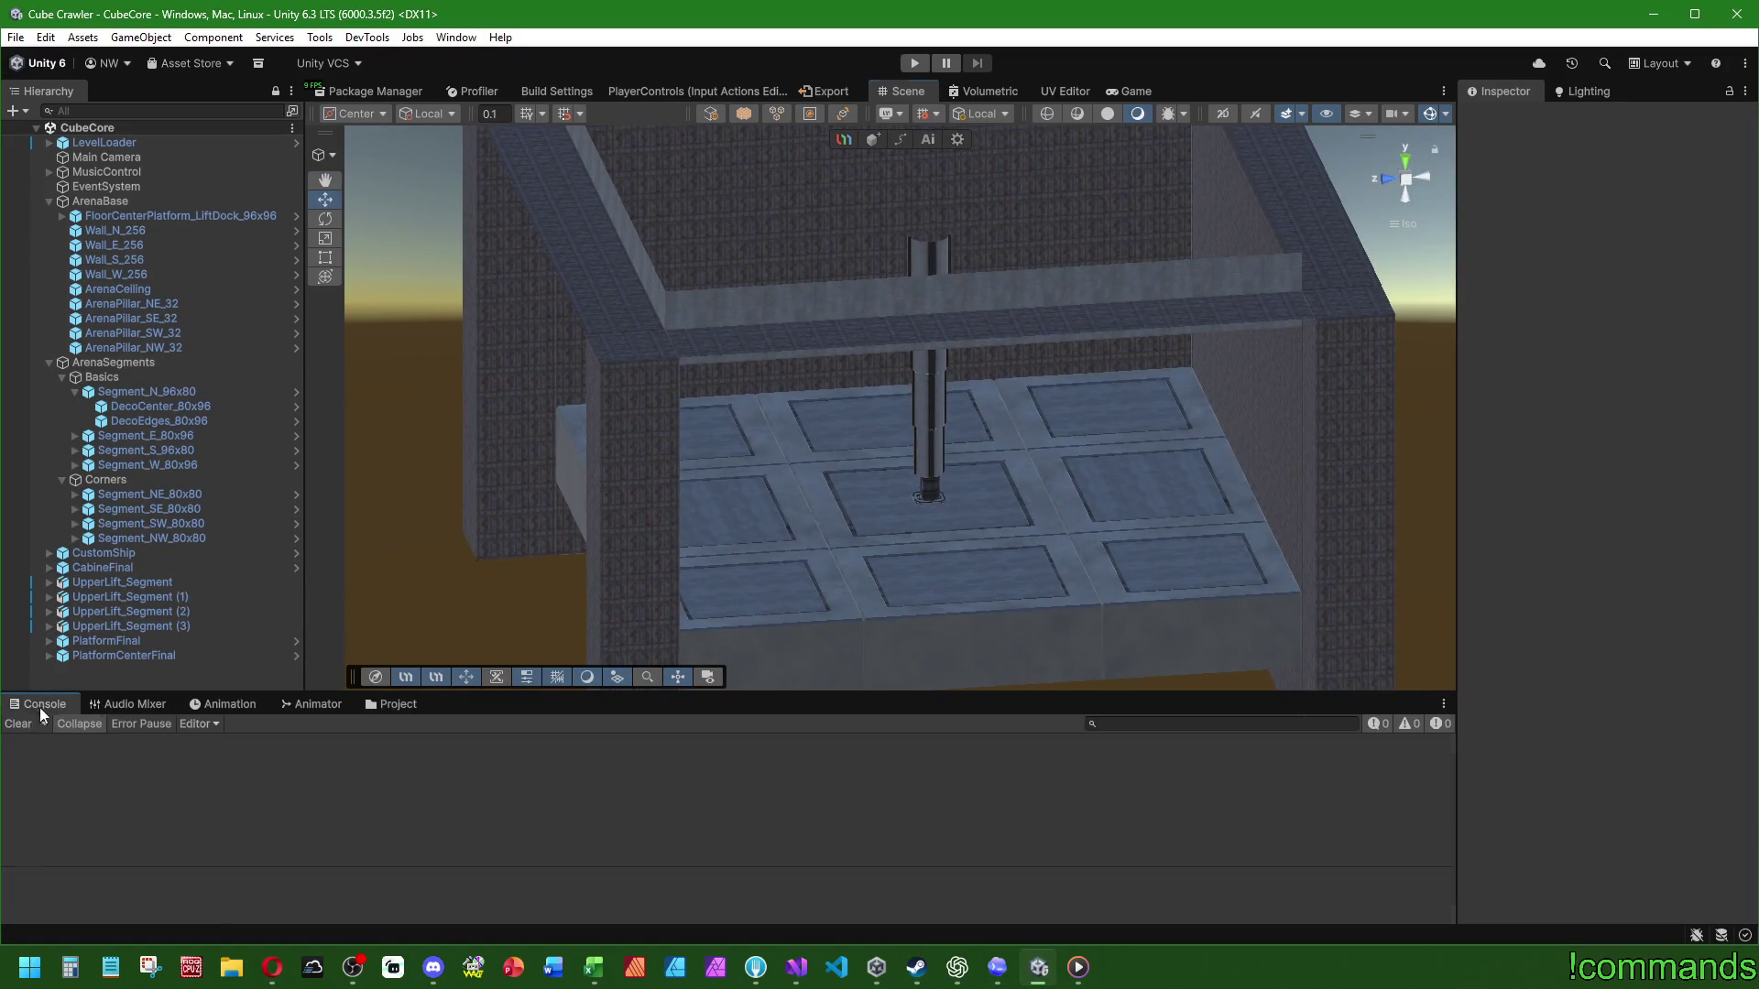
left_click(389, 706)
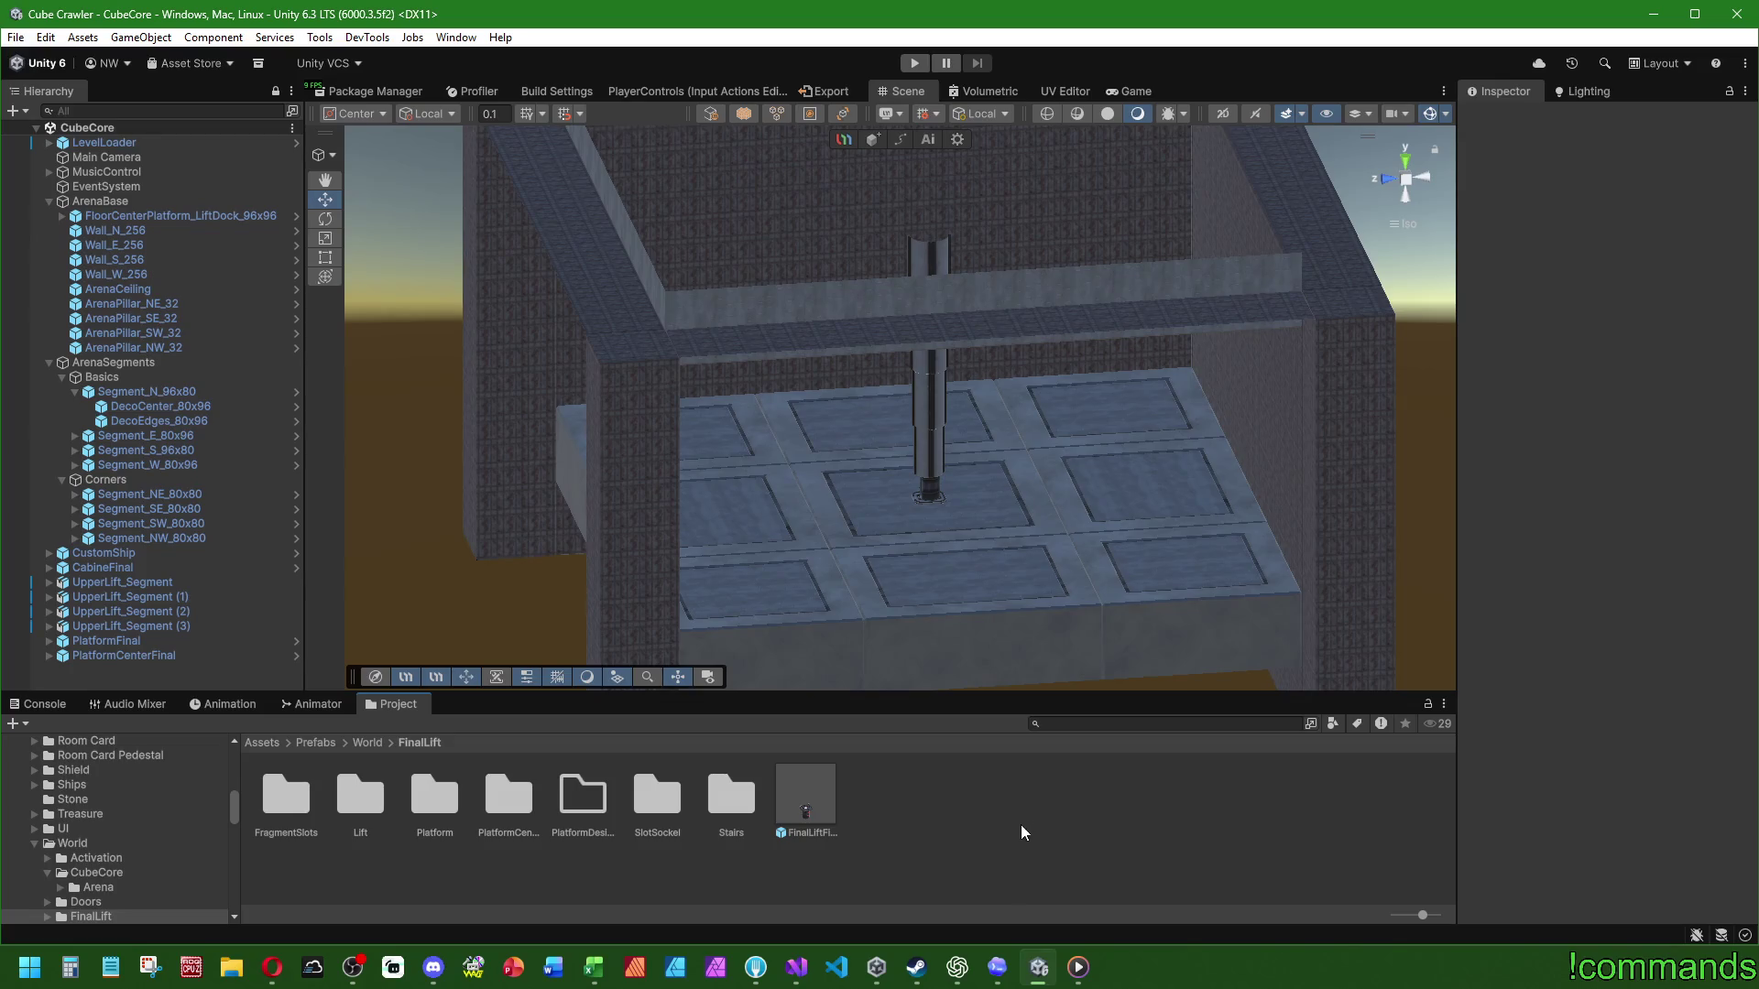
left_click(794, 973)
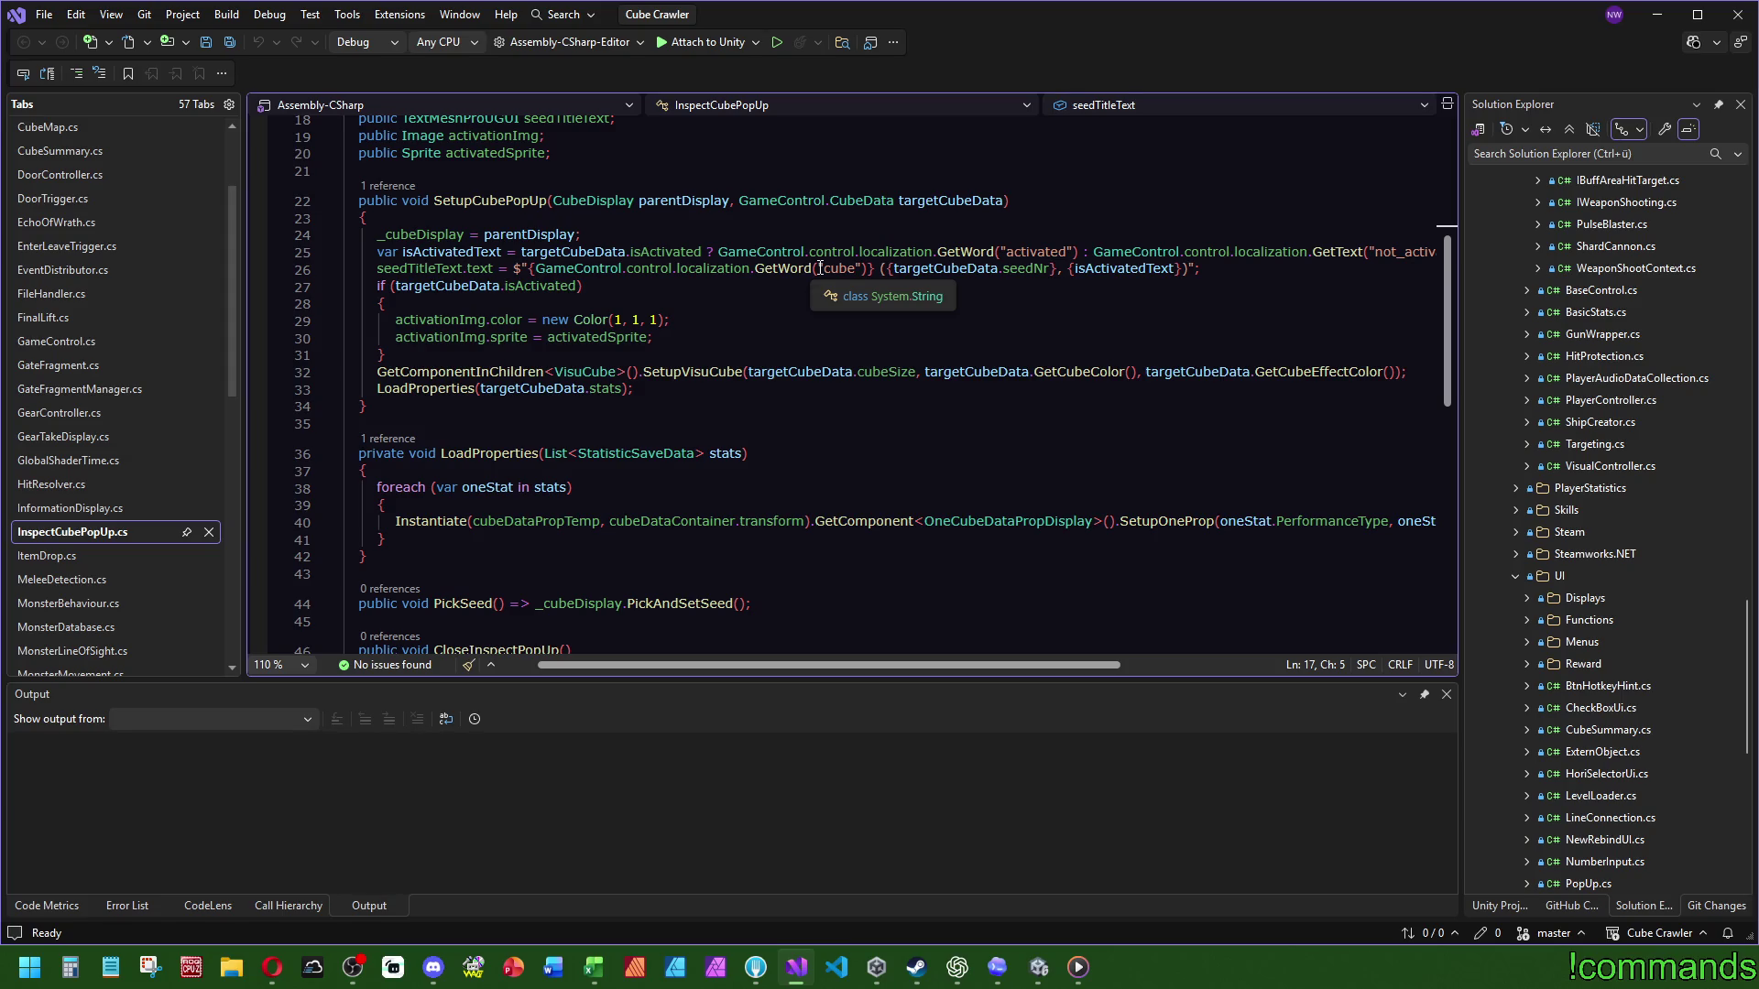
Step: Open UiControlling.cs at the InitializeDungeonSummary method
scroll(699, 416, "up", 6)
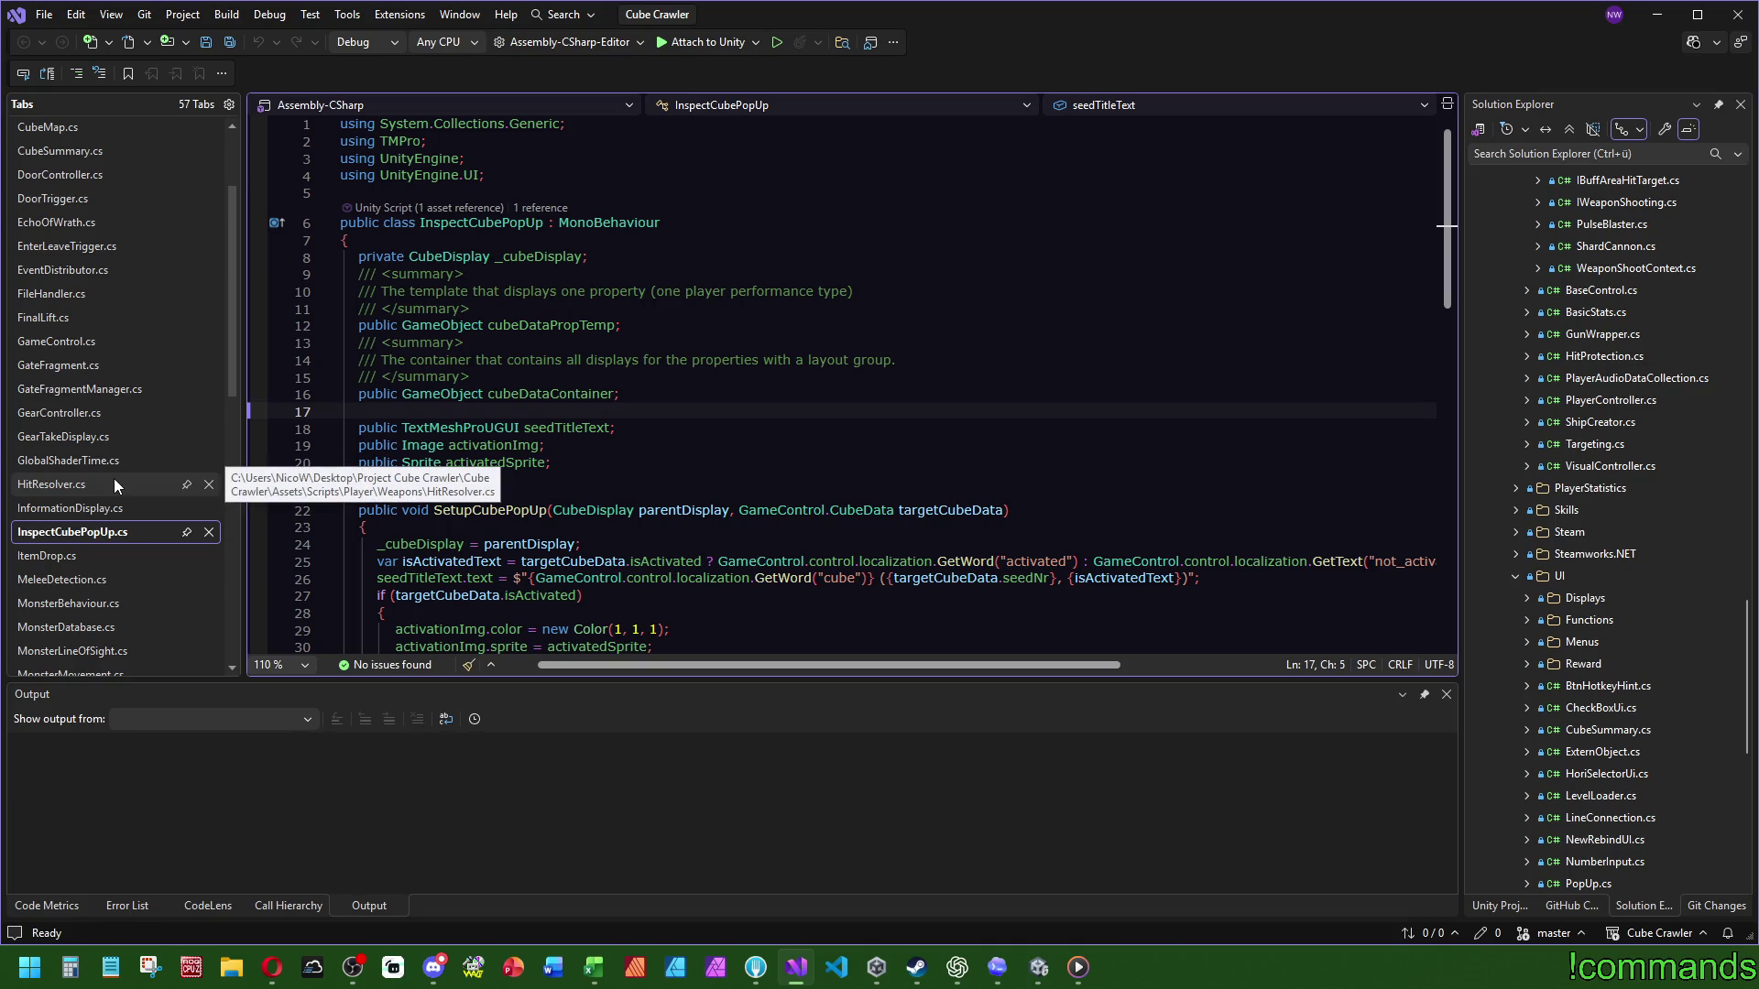
scroll(108, 404, "down", 10)
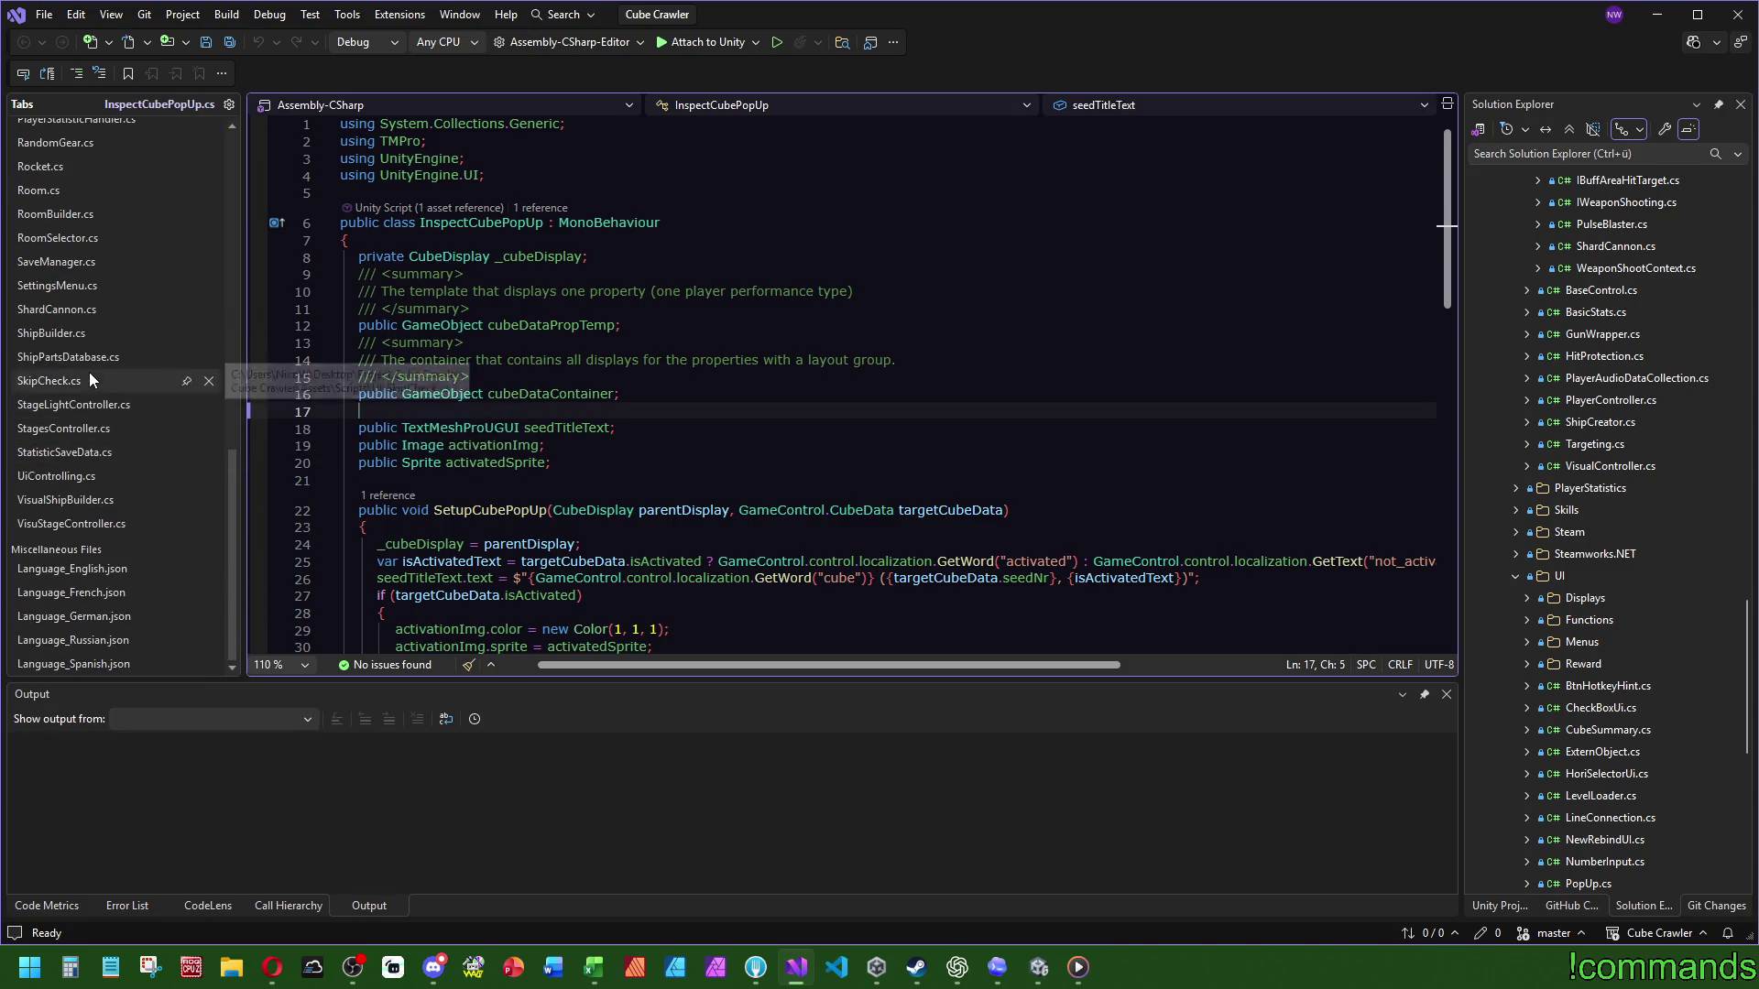
left_click(92, 478)
left_click(1028, 338)
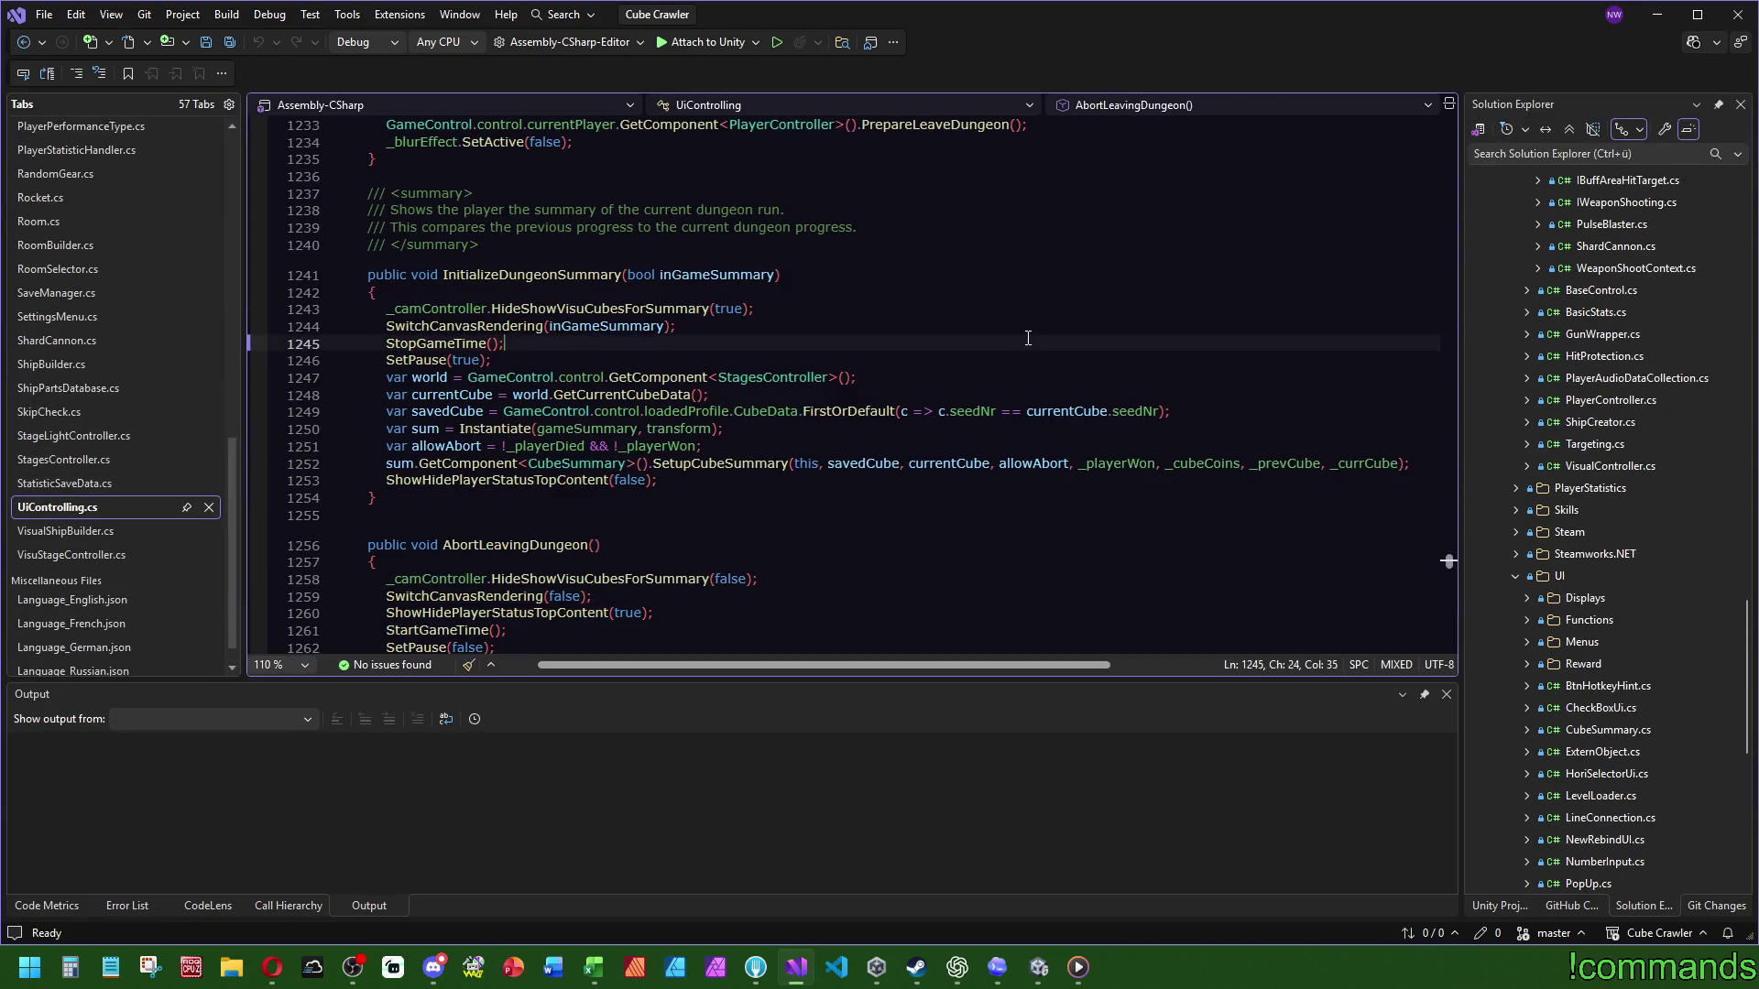
Step: Search 'cubesumm', jump to SetupCubeSummary in CubeSummary.cs, inspect SetupAndPlay, then return to Unity
key("ctrl+f")
type("cube")
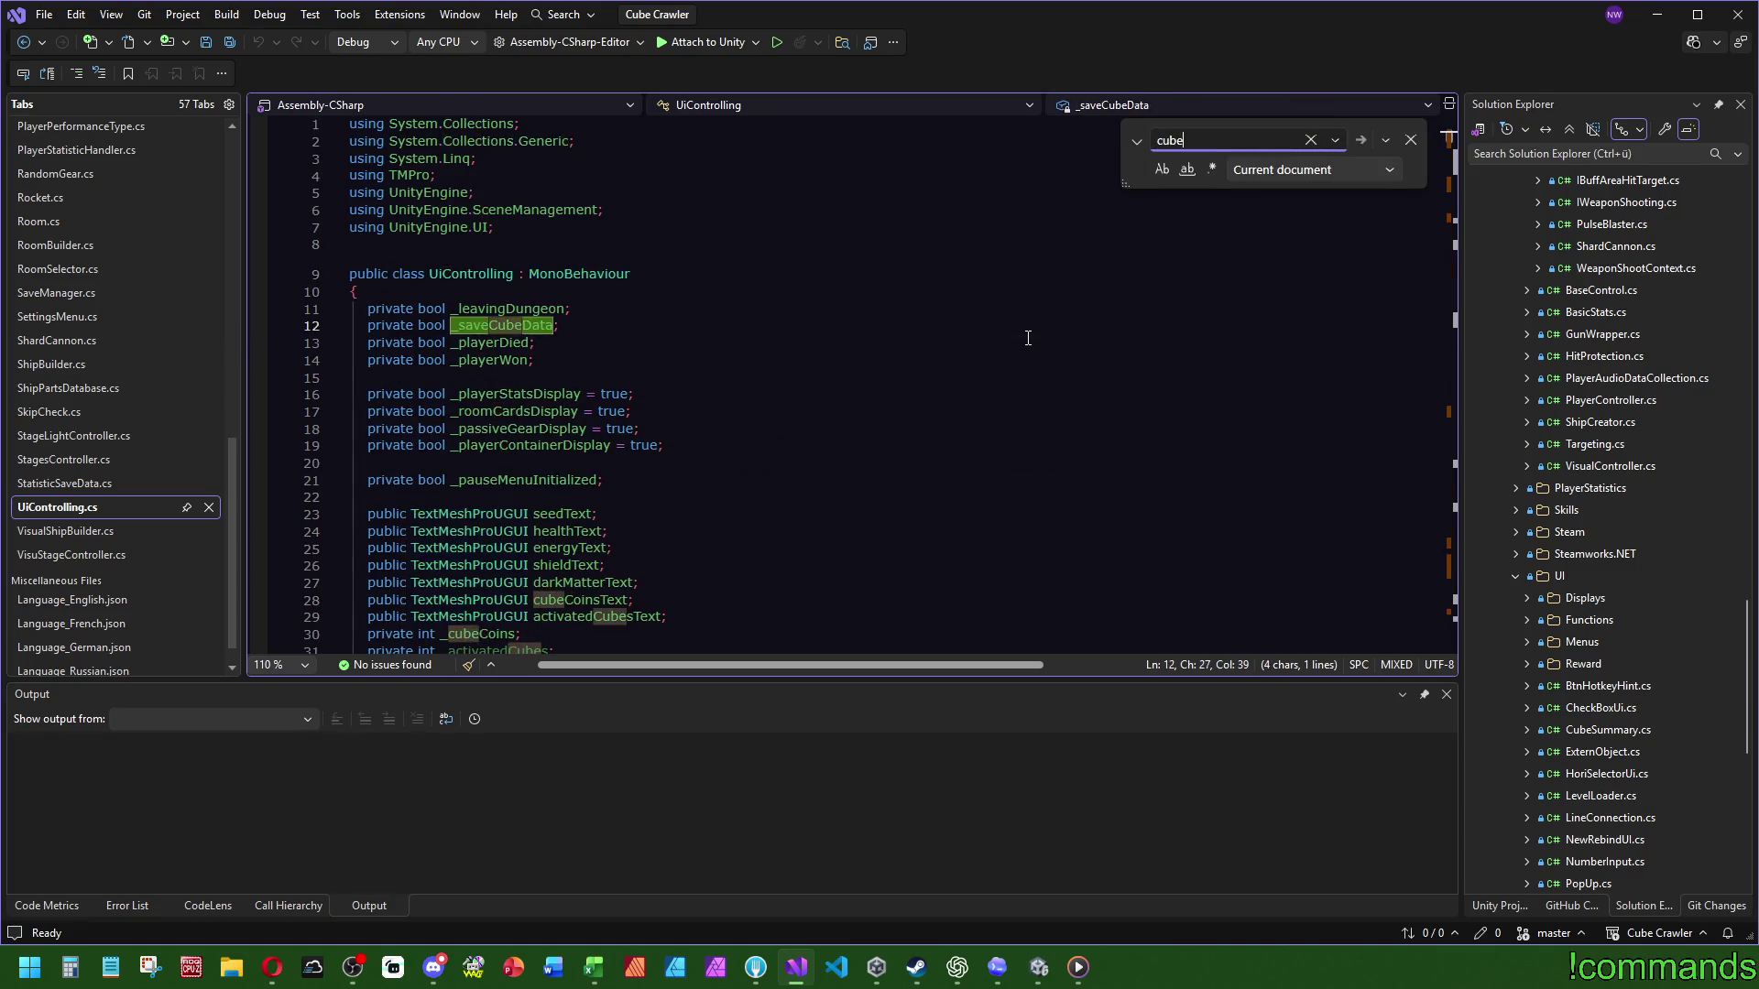
type("summ")
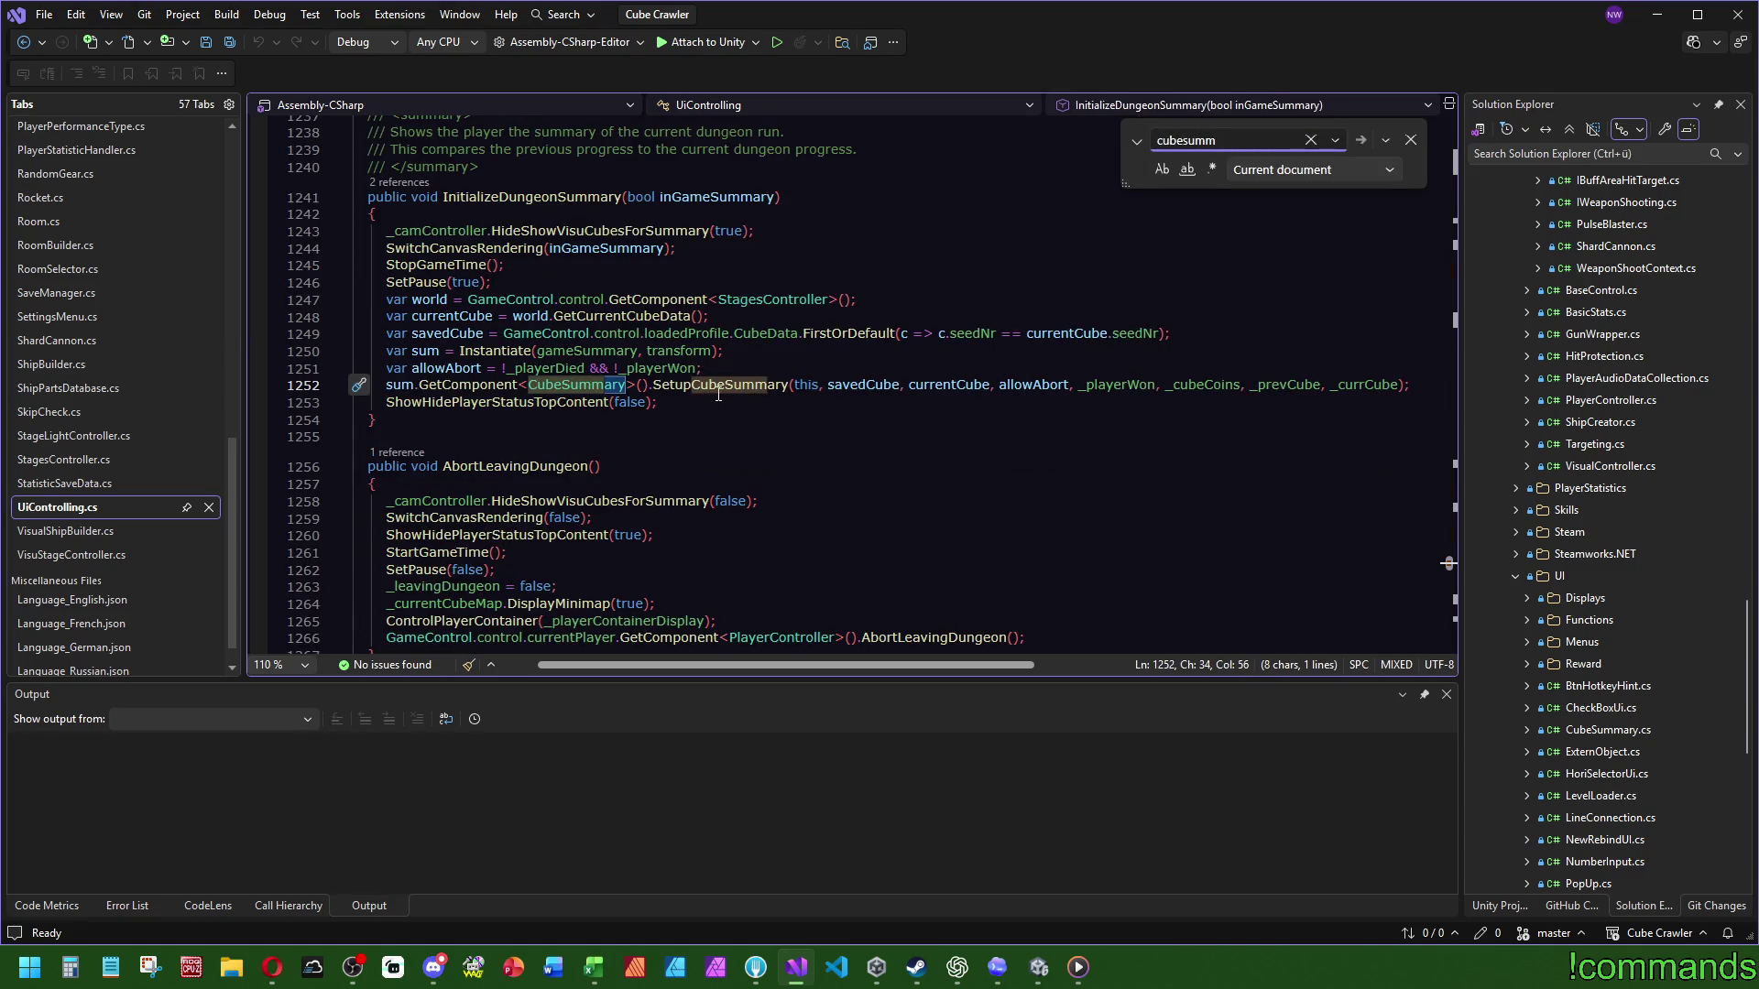
left_click(718, 395, "ctrl")
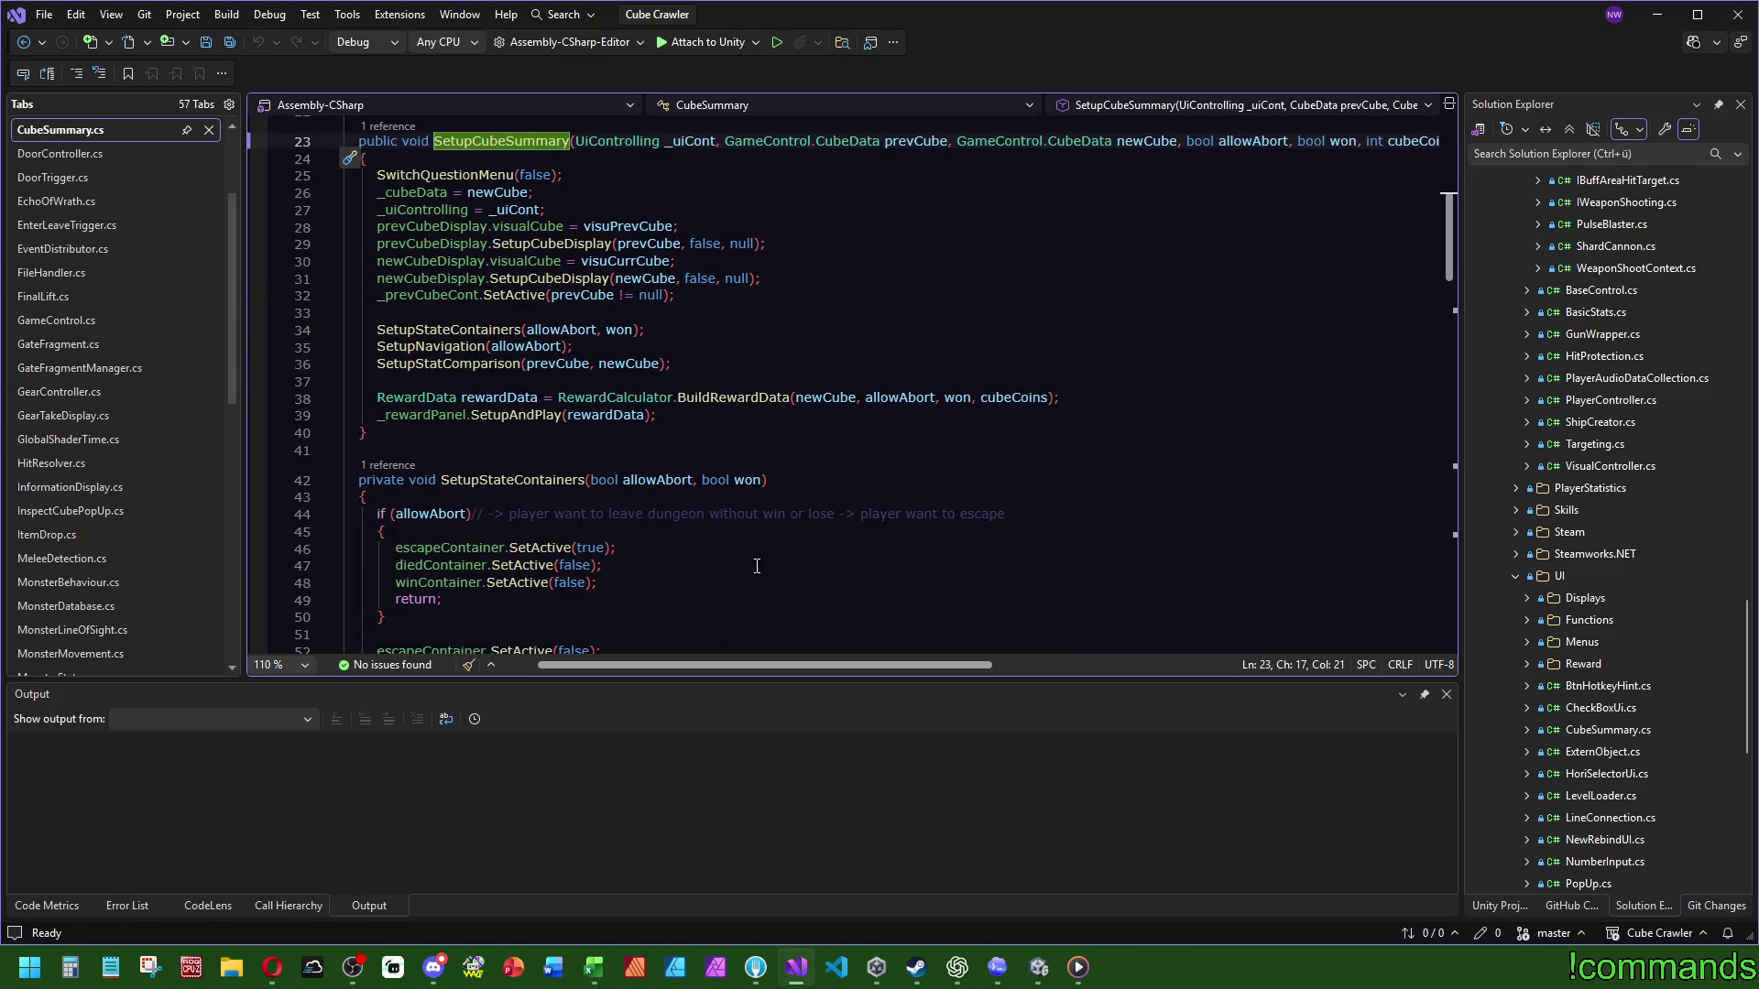
left_click(513, 418)
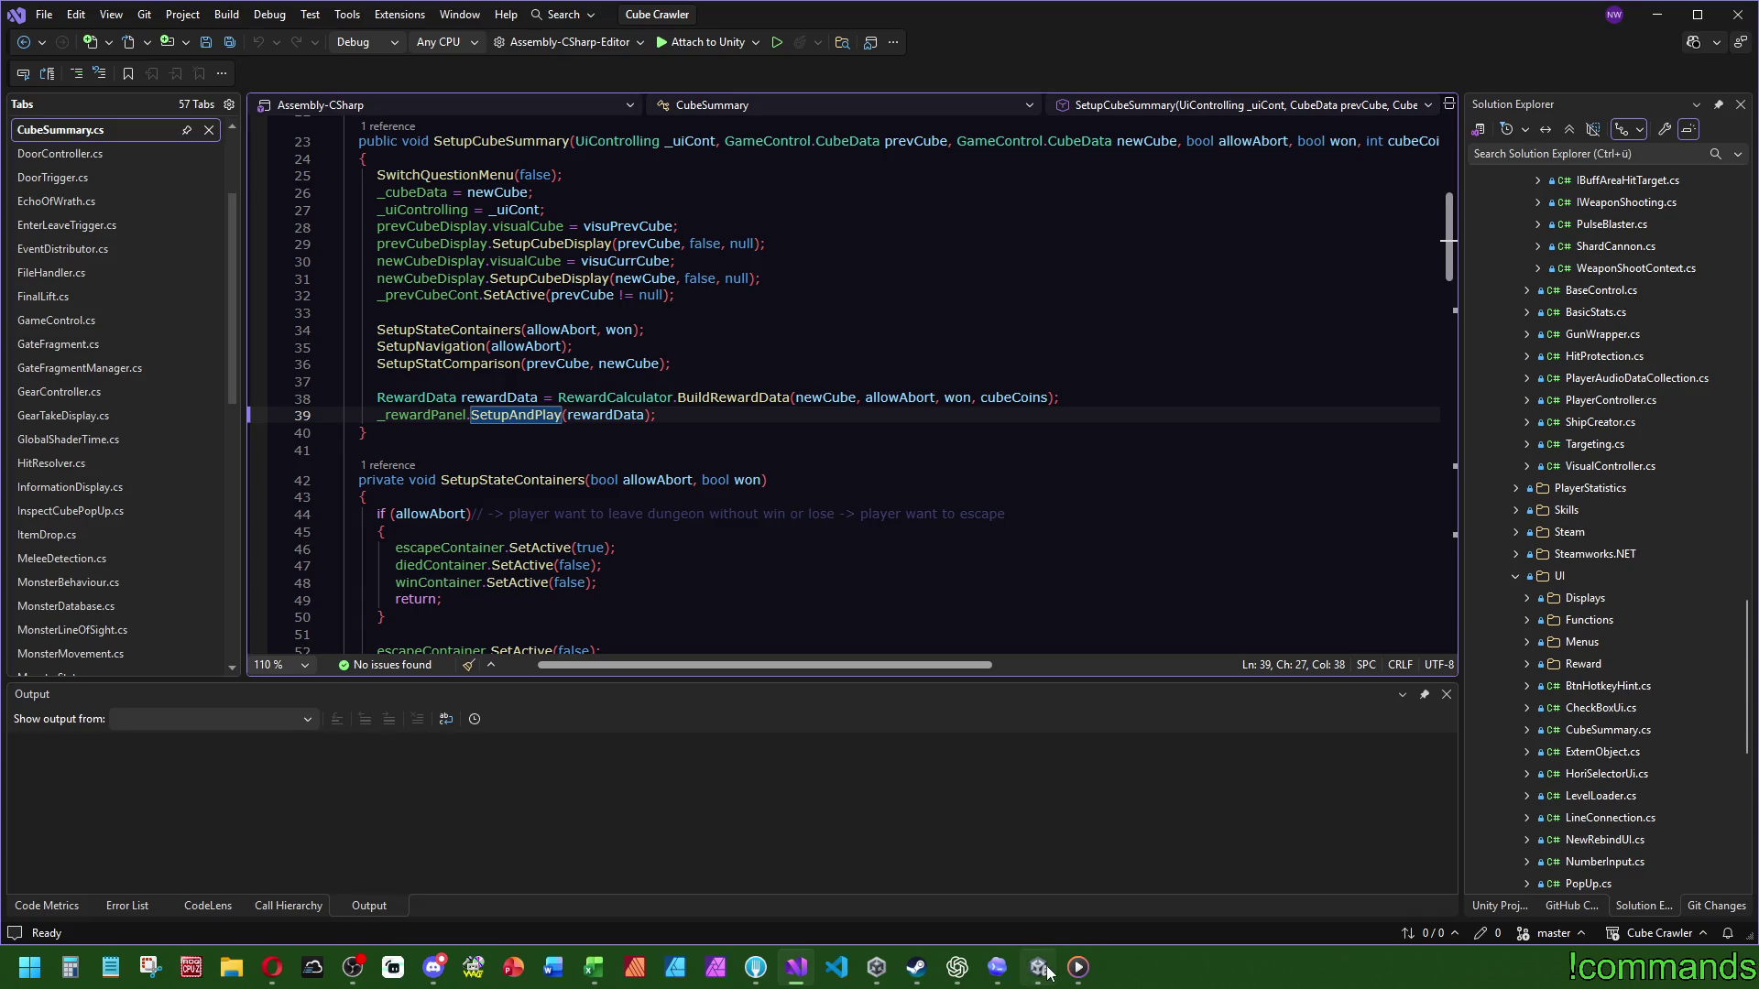
left_click(1039, 967)
left_click(273, 743)
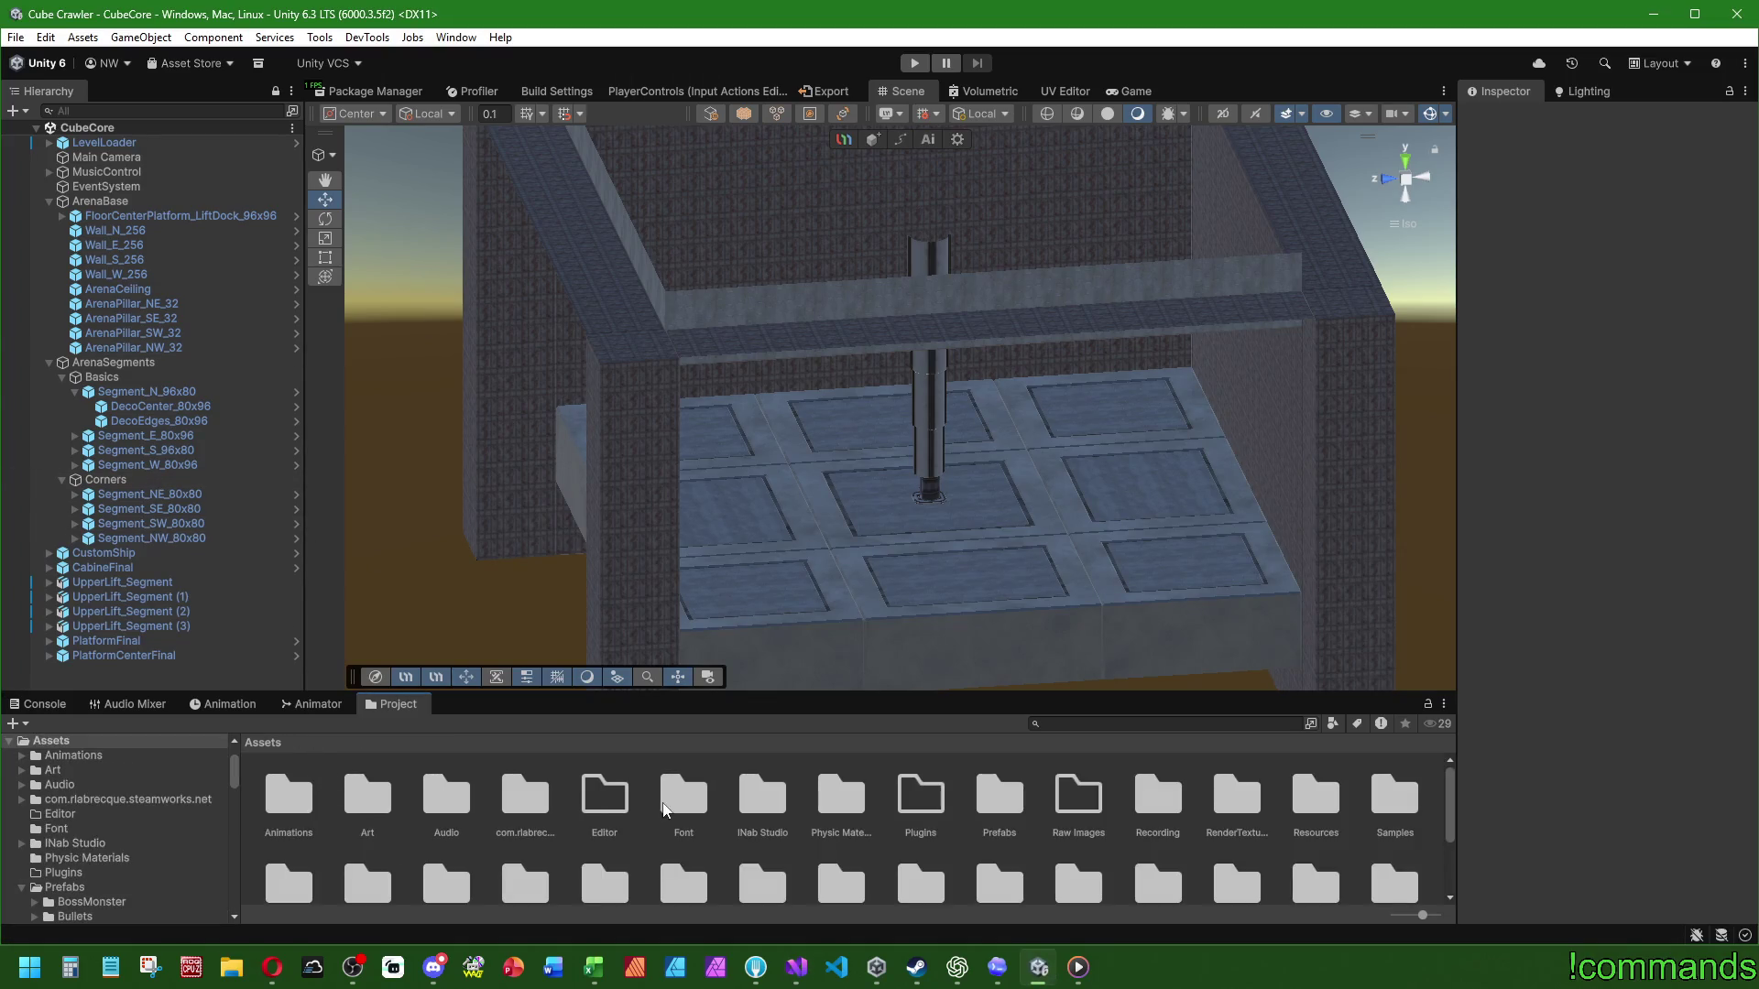
Step: Open the Dungeon scene and expand VisuCubes down to both VisuCube Cube objects
scroll(1009, 806, "down", 2)
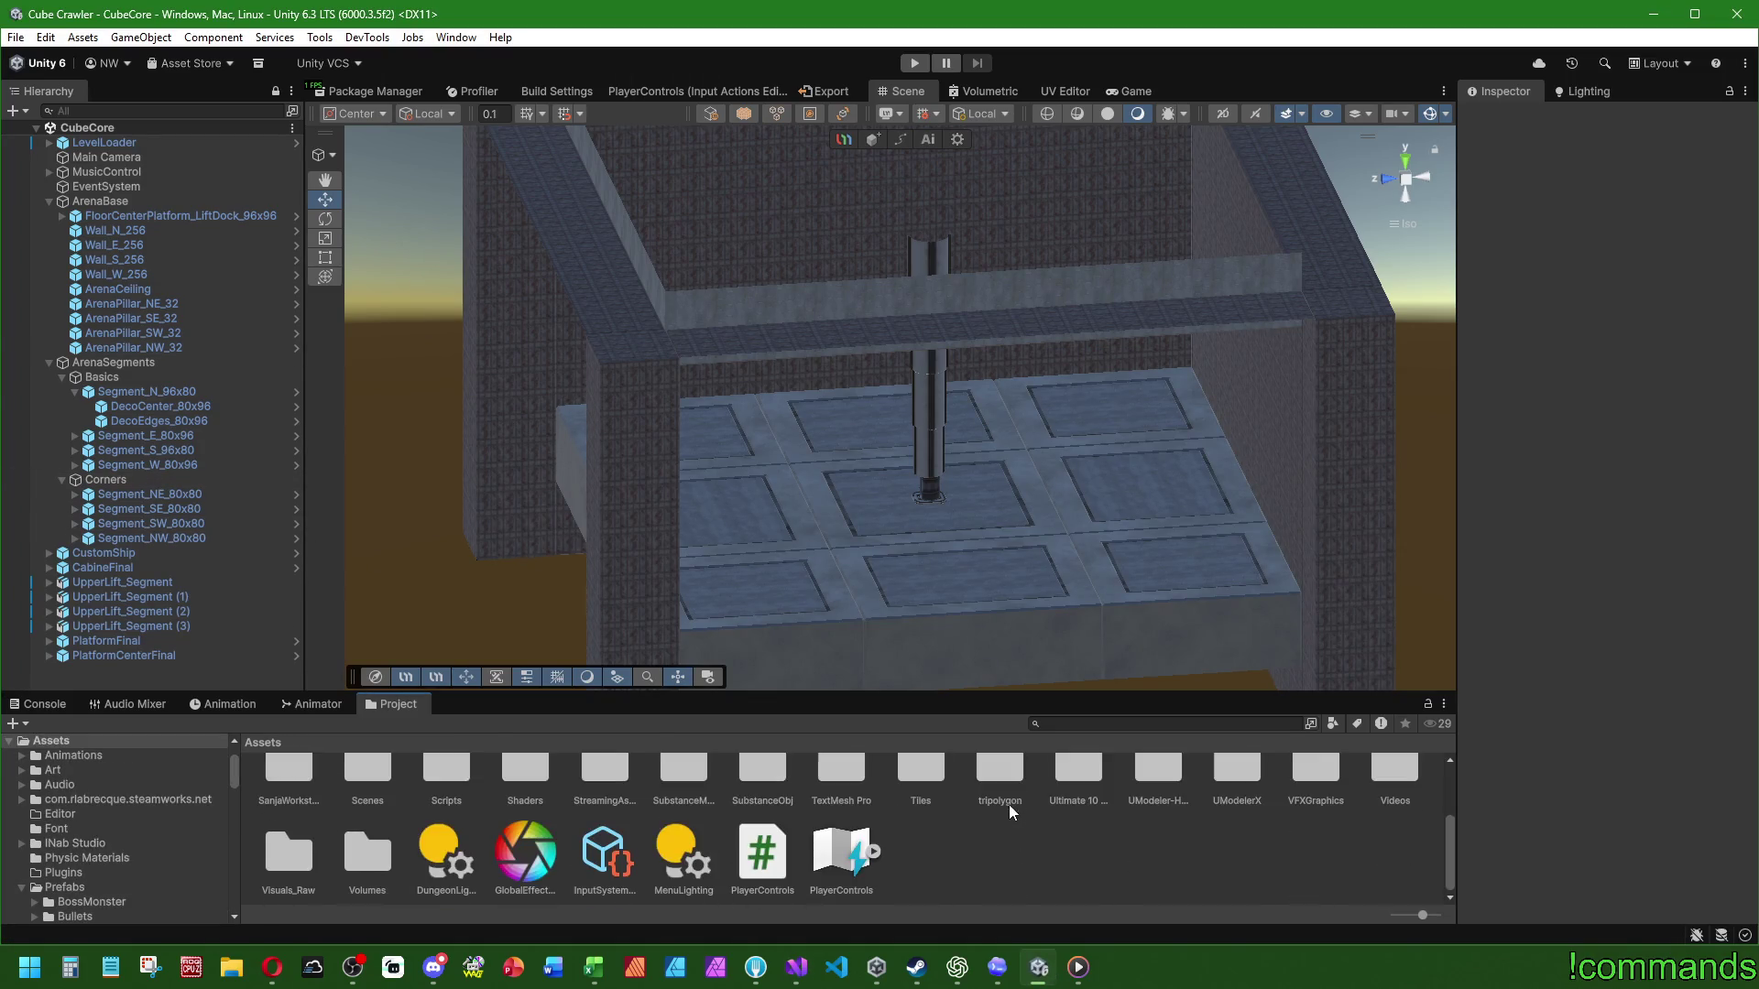
double_click(366, 818)
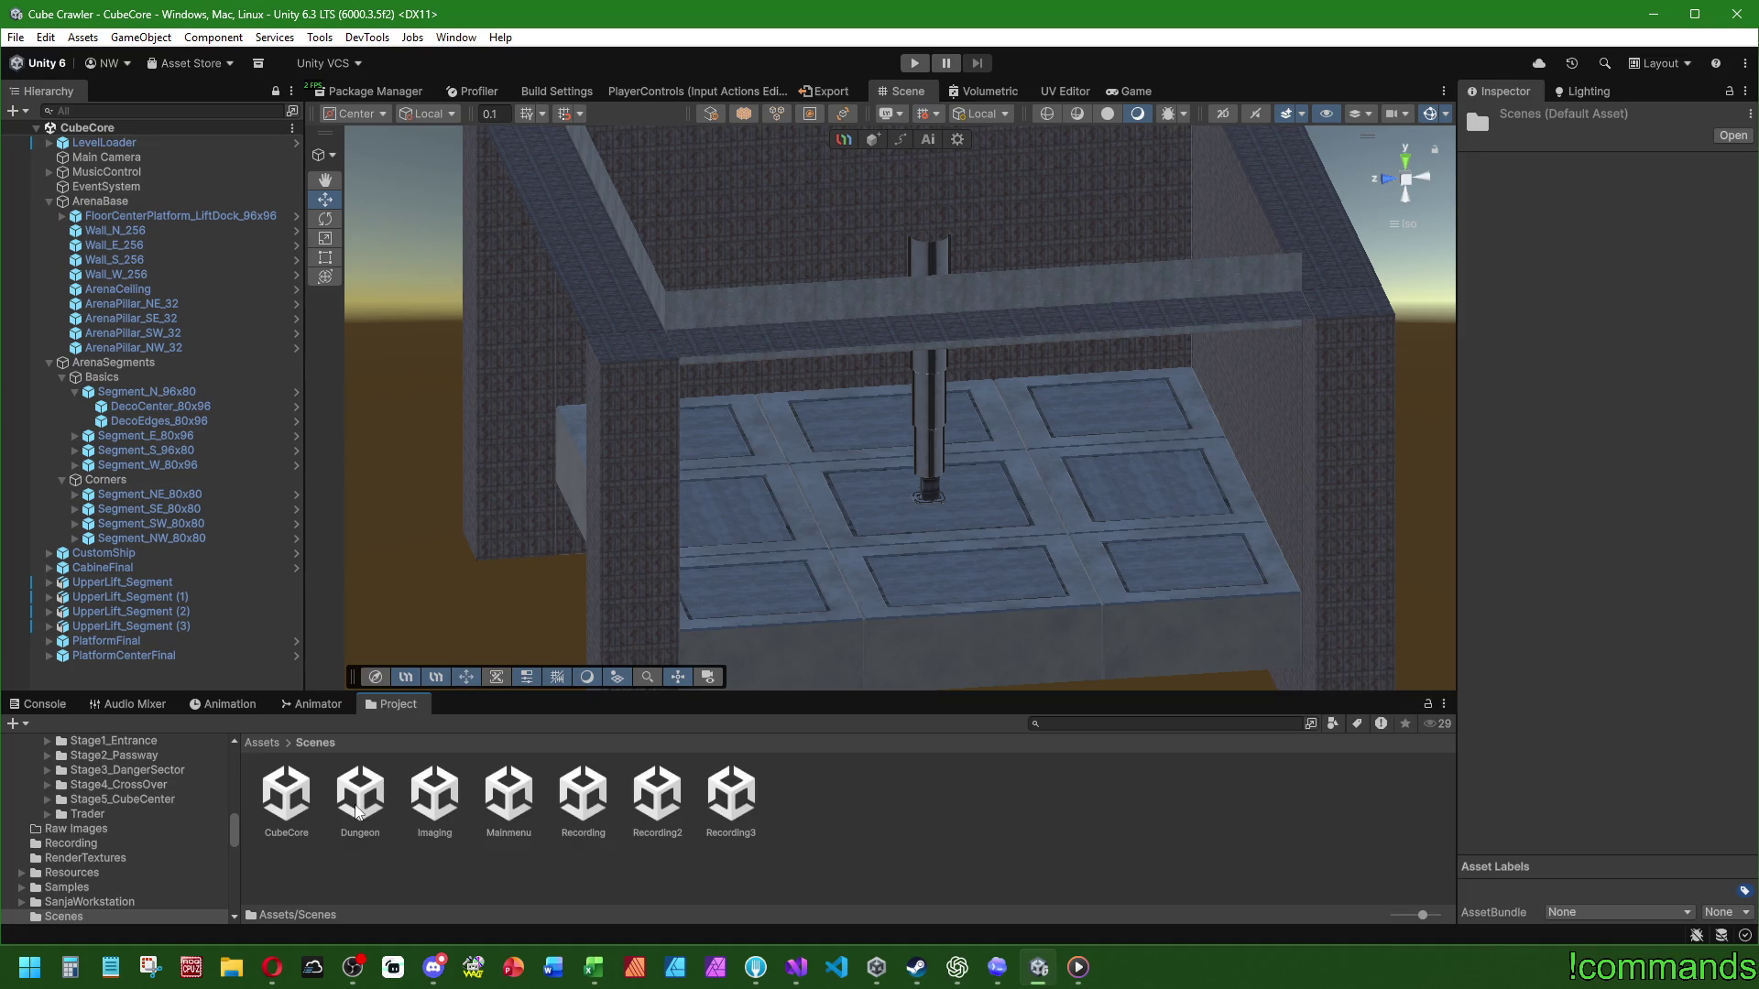
double_click(358, 809)
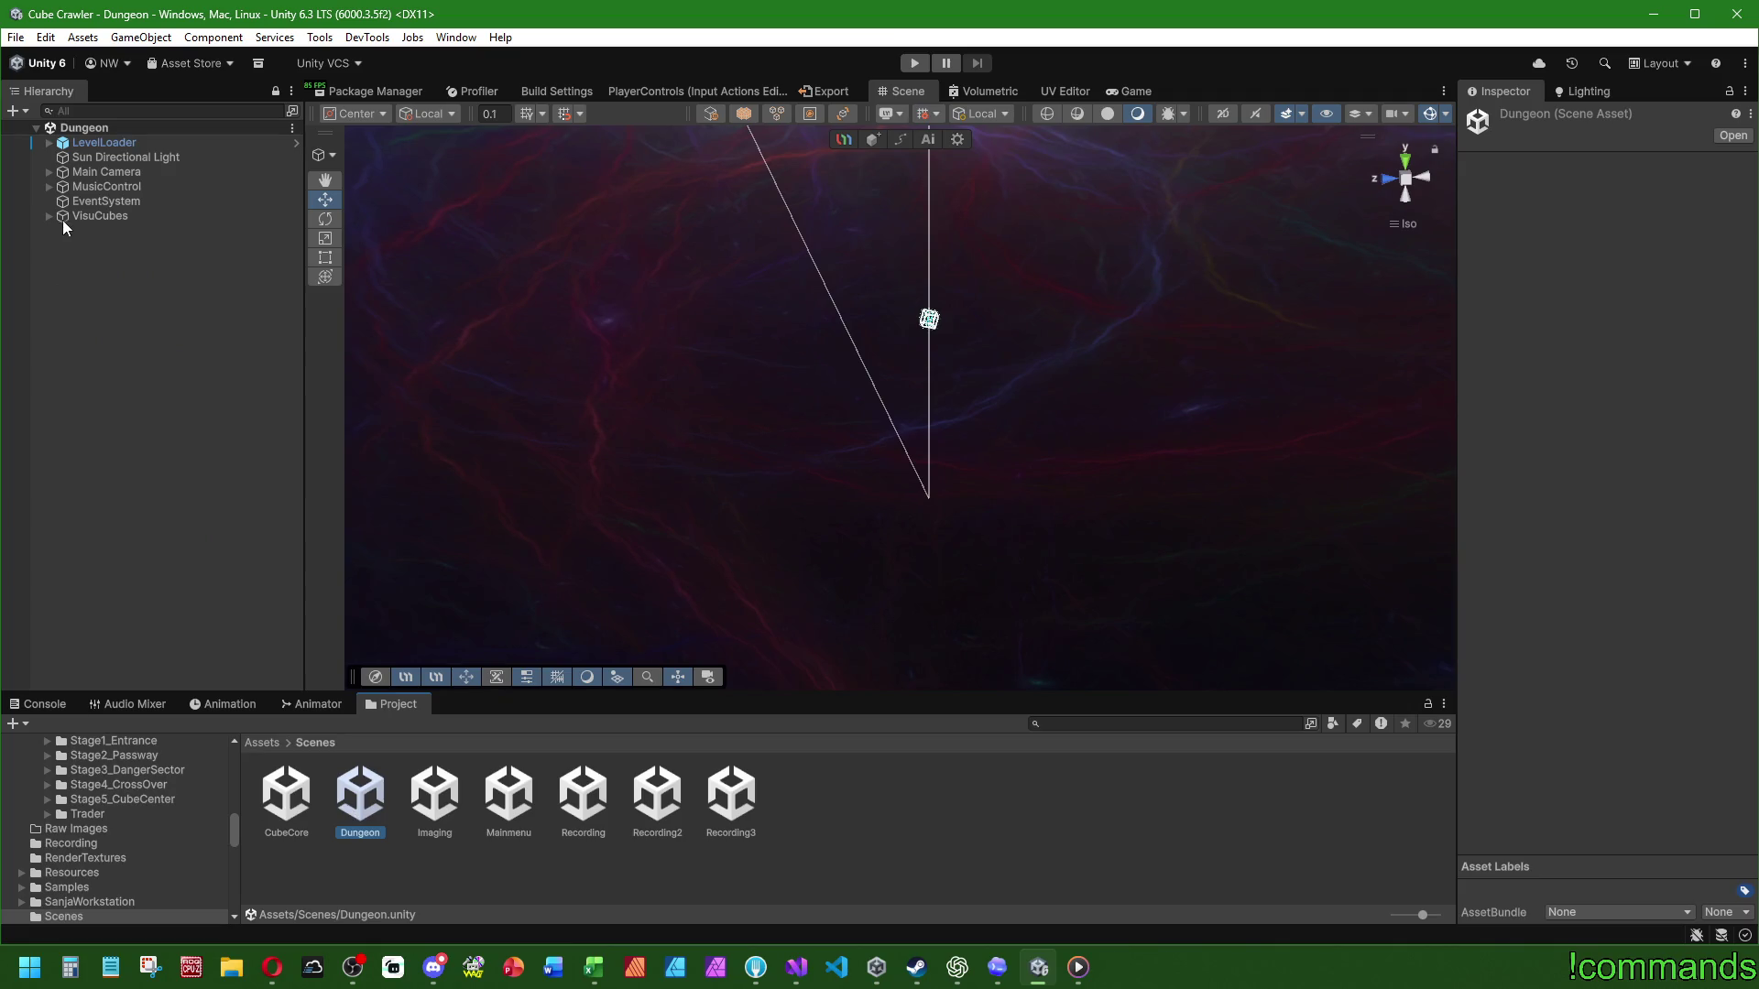
left_click(48, 216)
left_click(74, 275)
left_click(73, 244)
left_click(87, 305)
left_click(87, 261)
Step: Select both Cube objects and set their Animator Update Mode to Unscaled Time
left_click(167, 275)
left_click(137, 349)
left_click(188, 276, "ctrl")
scroll(1549, 635, "down", 5)
scroll(1548, 636, "down", 1)
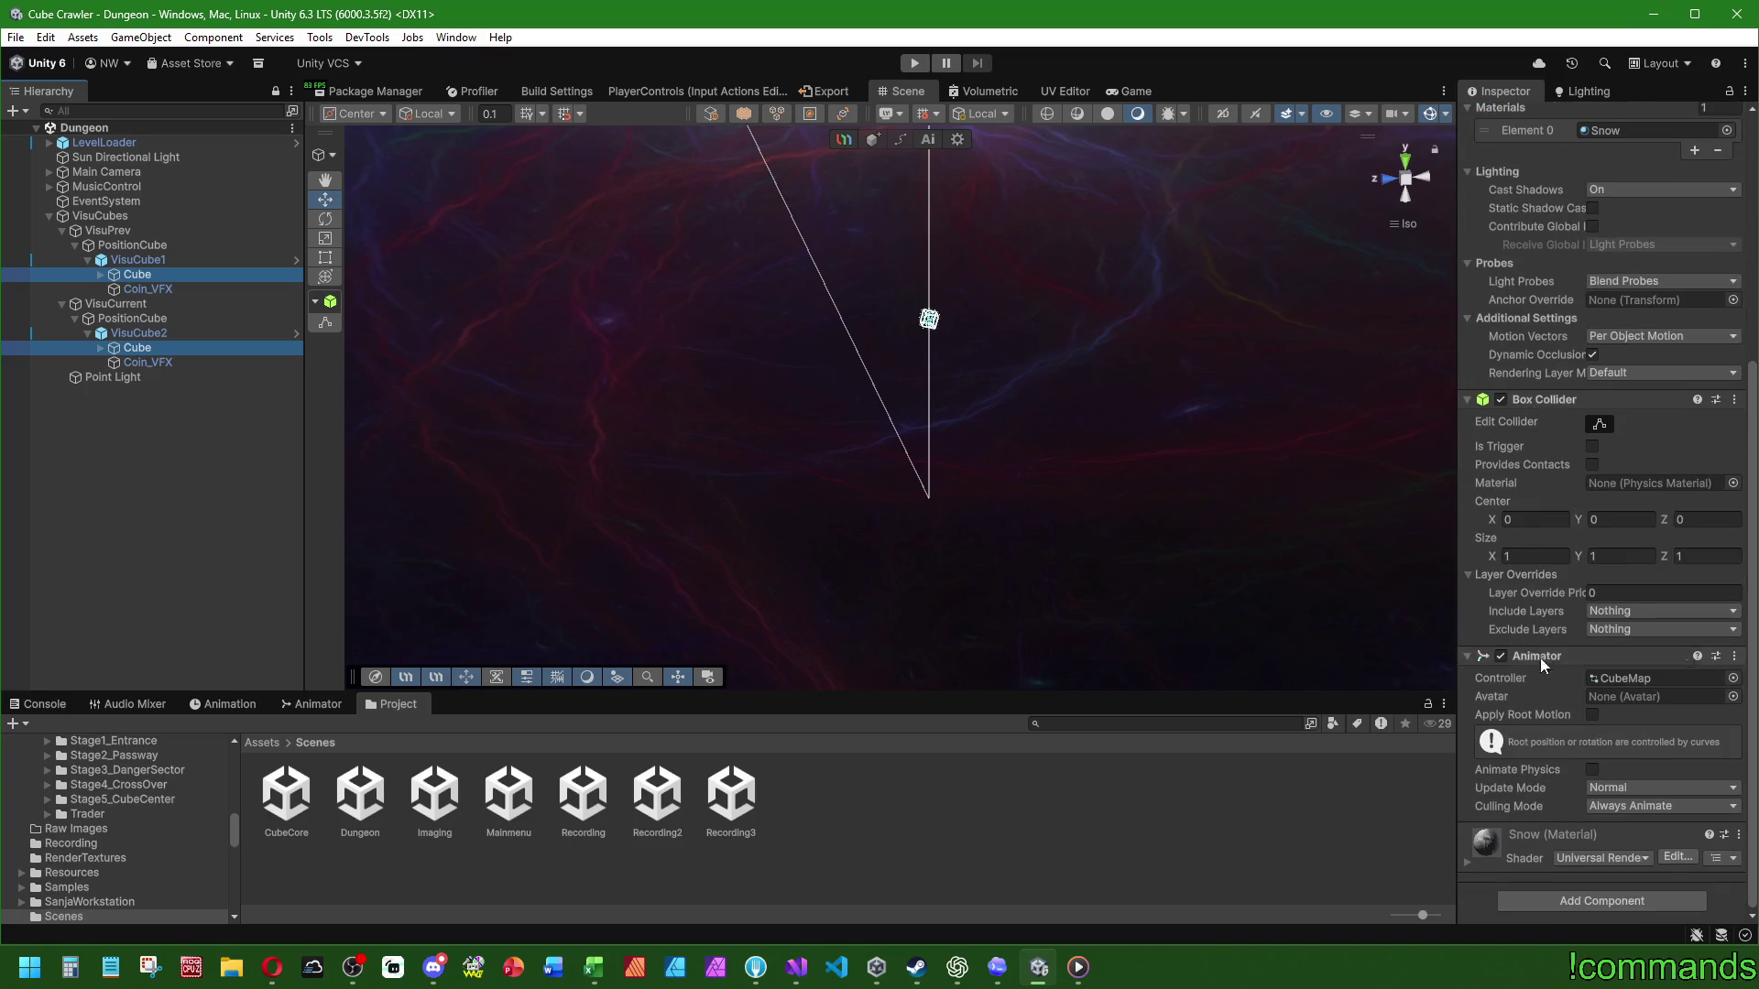
left_click(1601, 790)
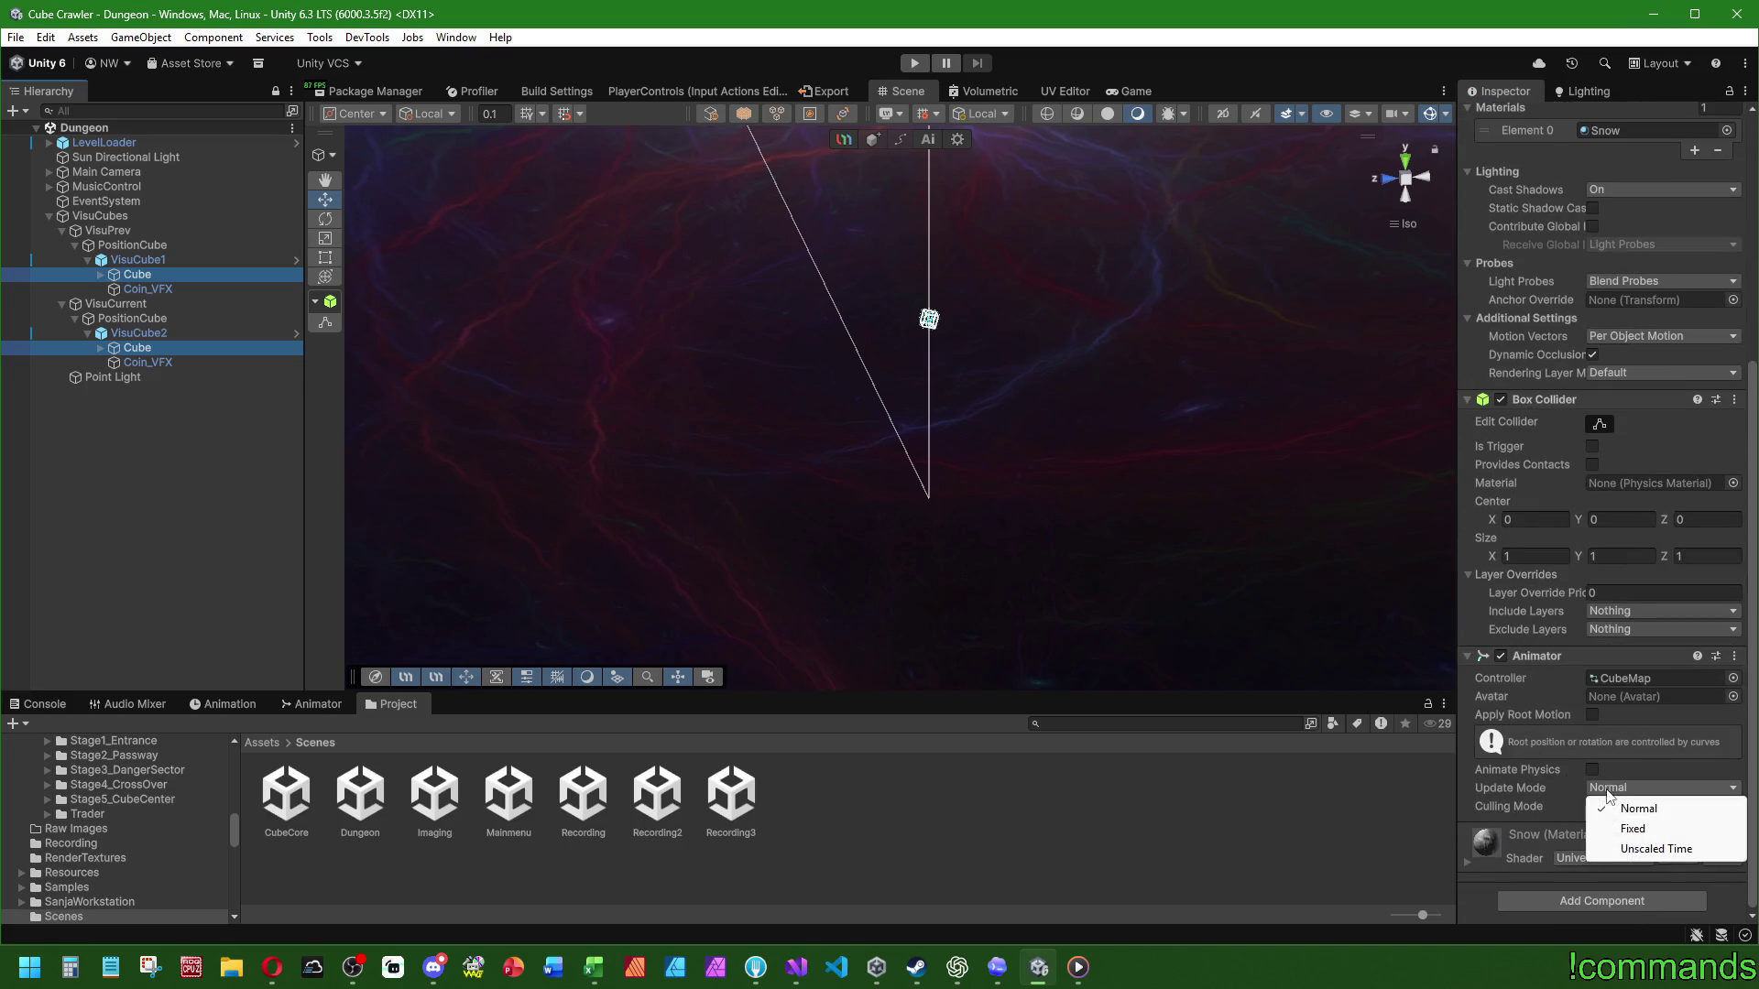
left_click(1640, 852)
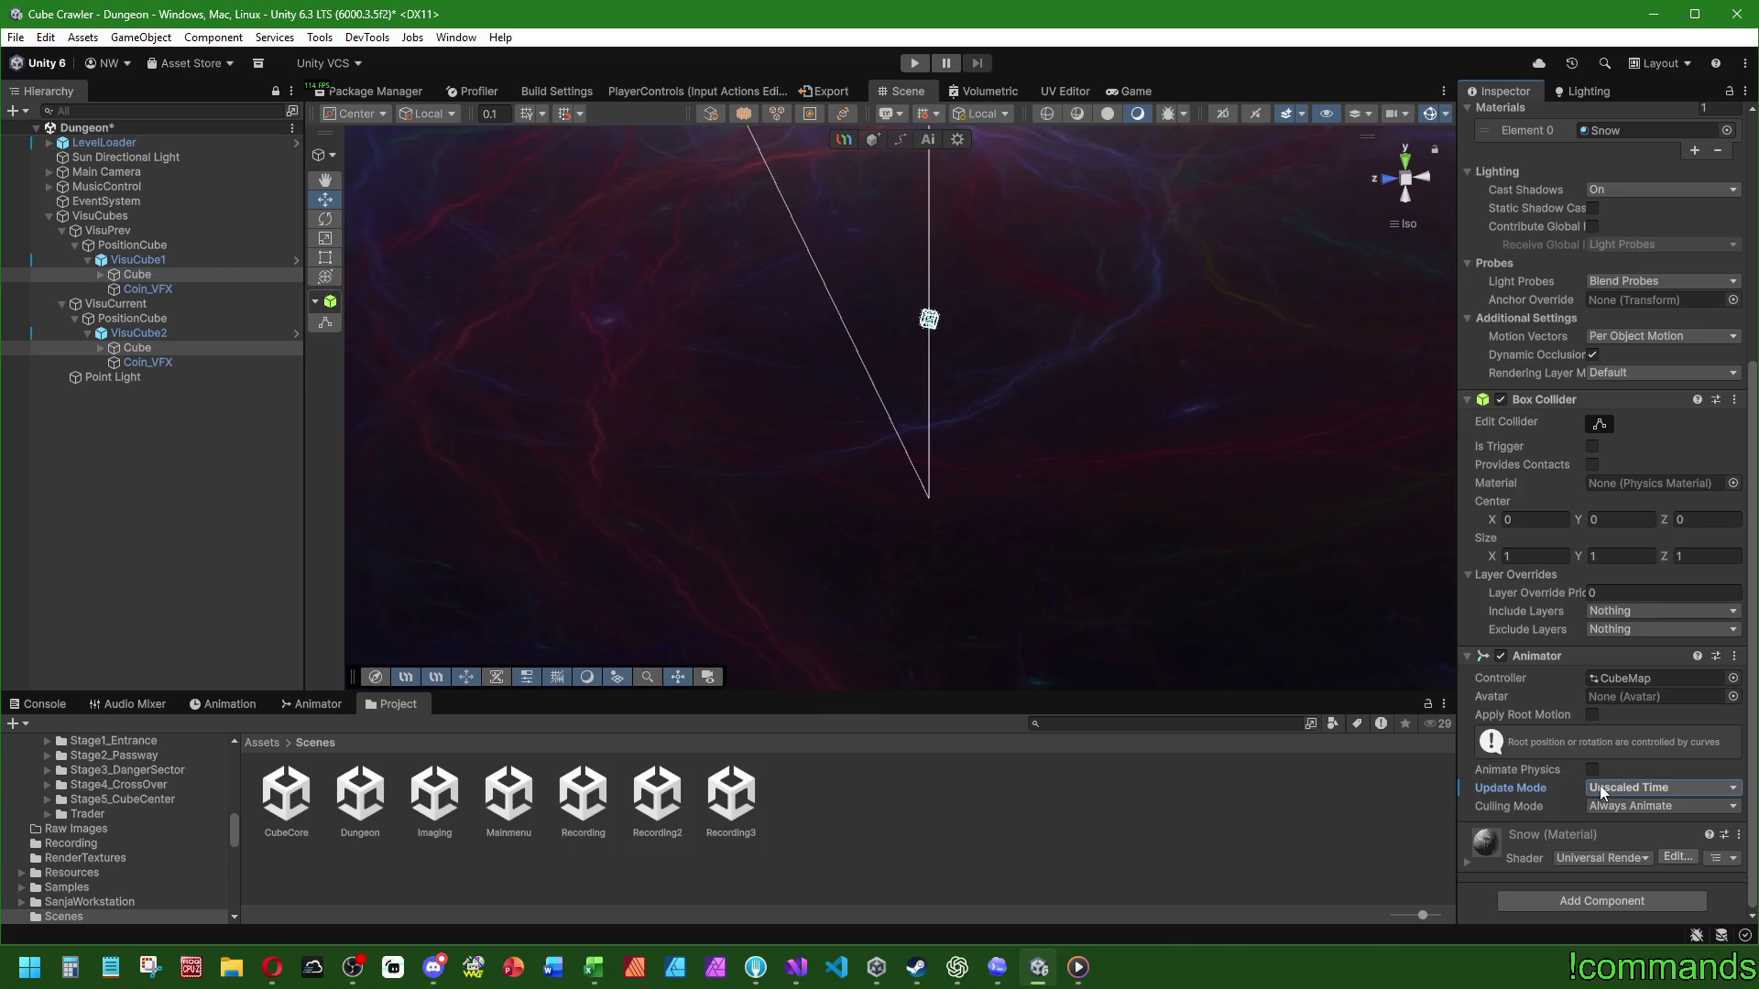
Step: Check the VisuCube2 Cube's effect children, clear the selection and open the Mainmenu scene
left_click(99, 349)
left_click(100, 348)
left_click(101, 348)
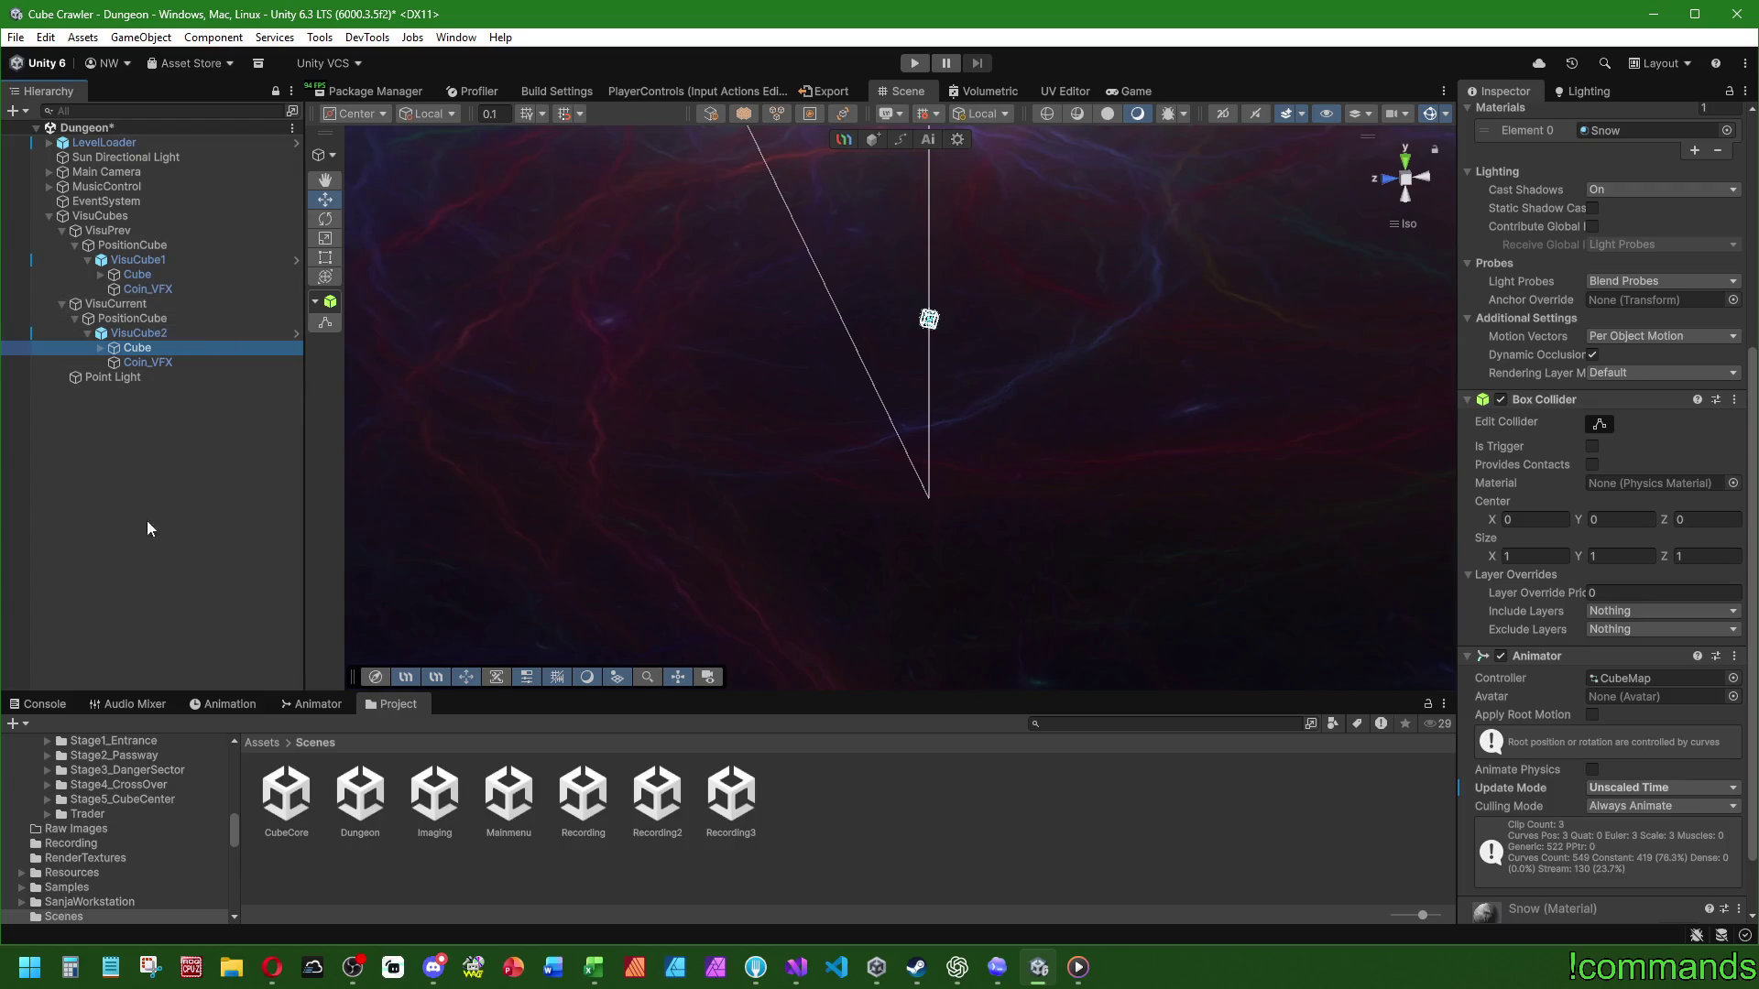
left_click(204, 508)
double_click(508, 793)
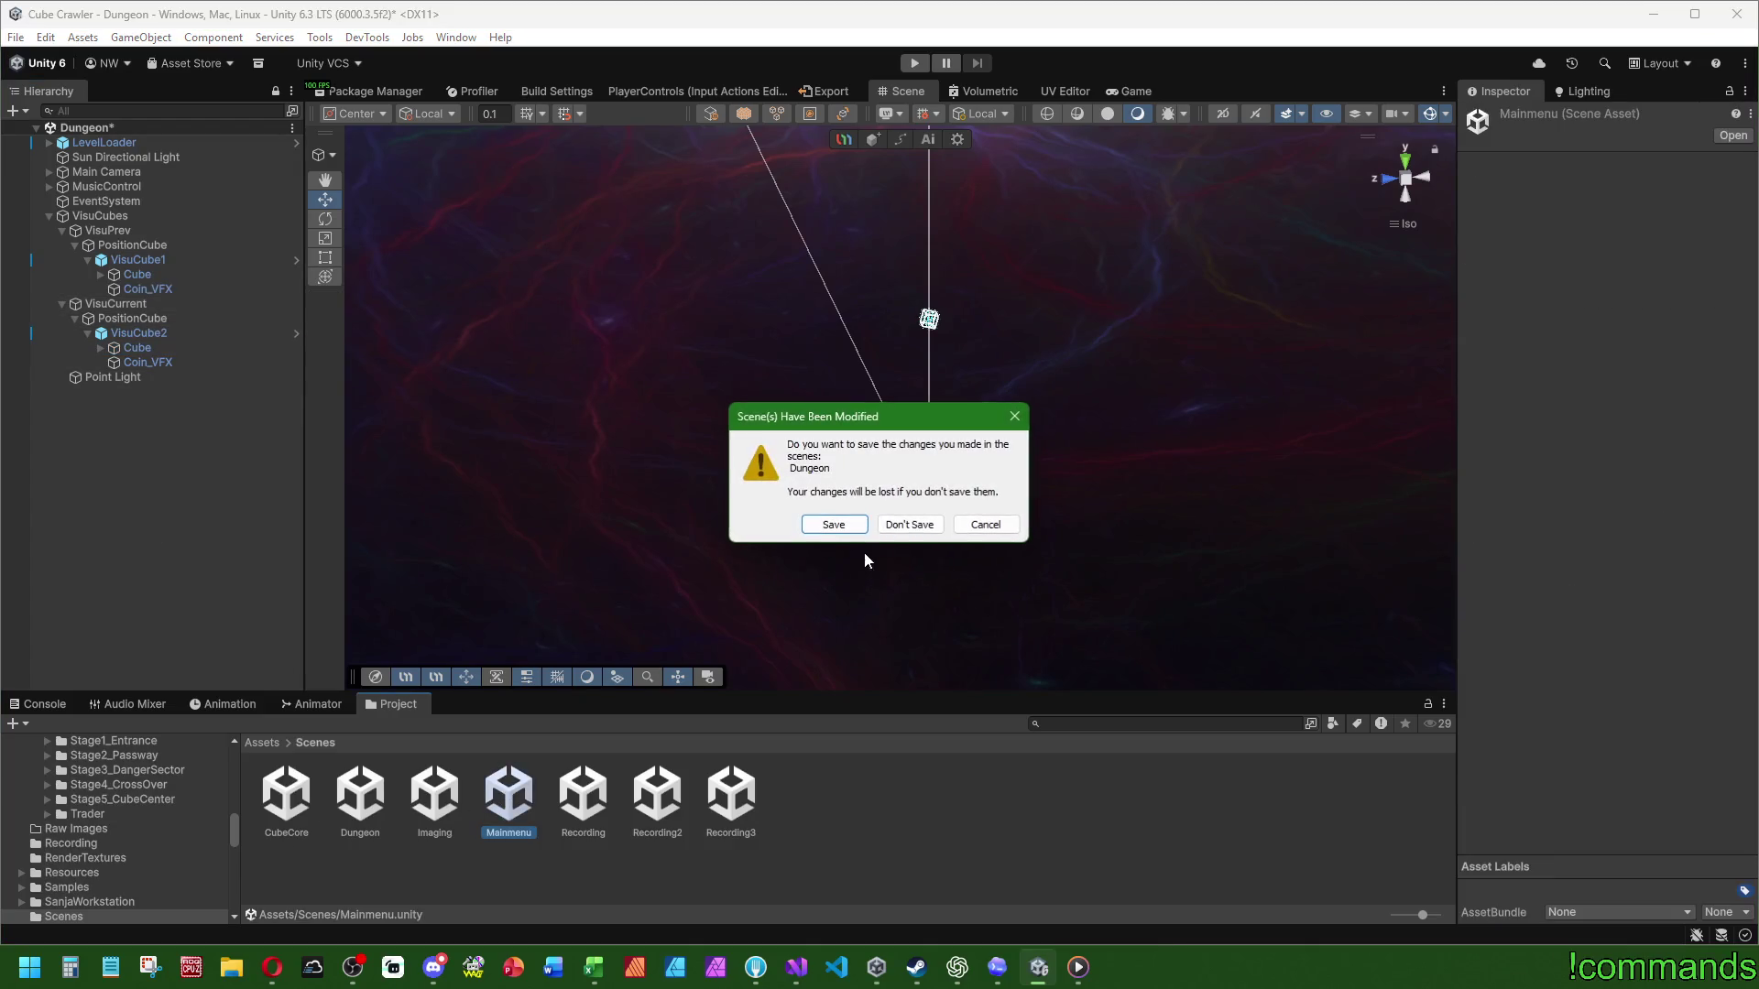
Step: Save the Dungeon scene, start the game from Mainmenu and skip the intro shot
left_click(832, 531)
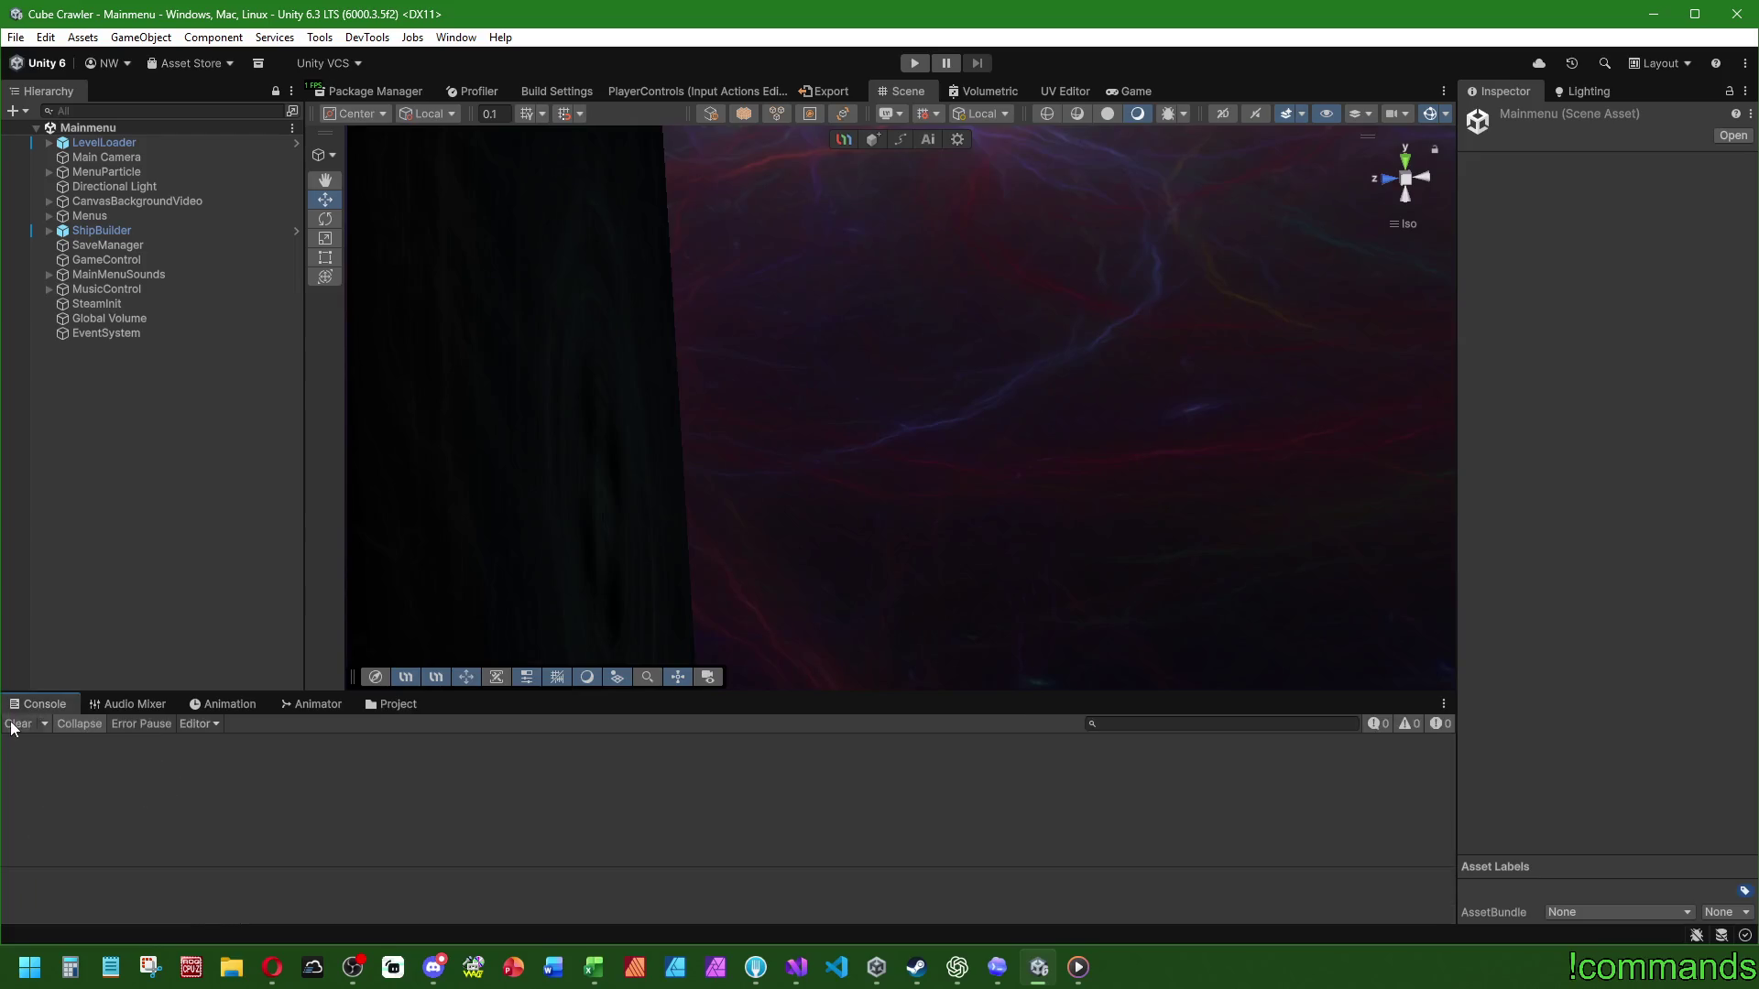
left_click(408, 711)
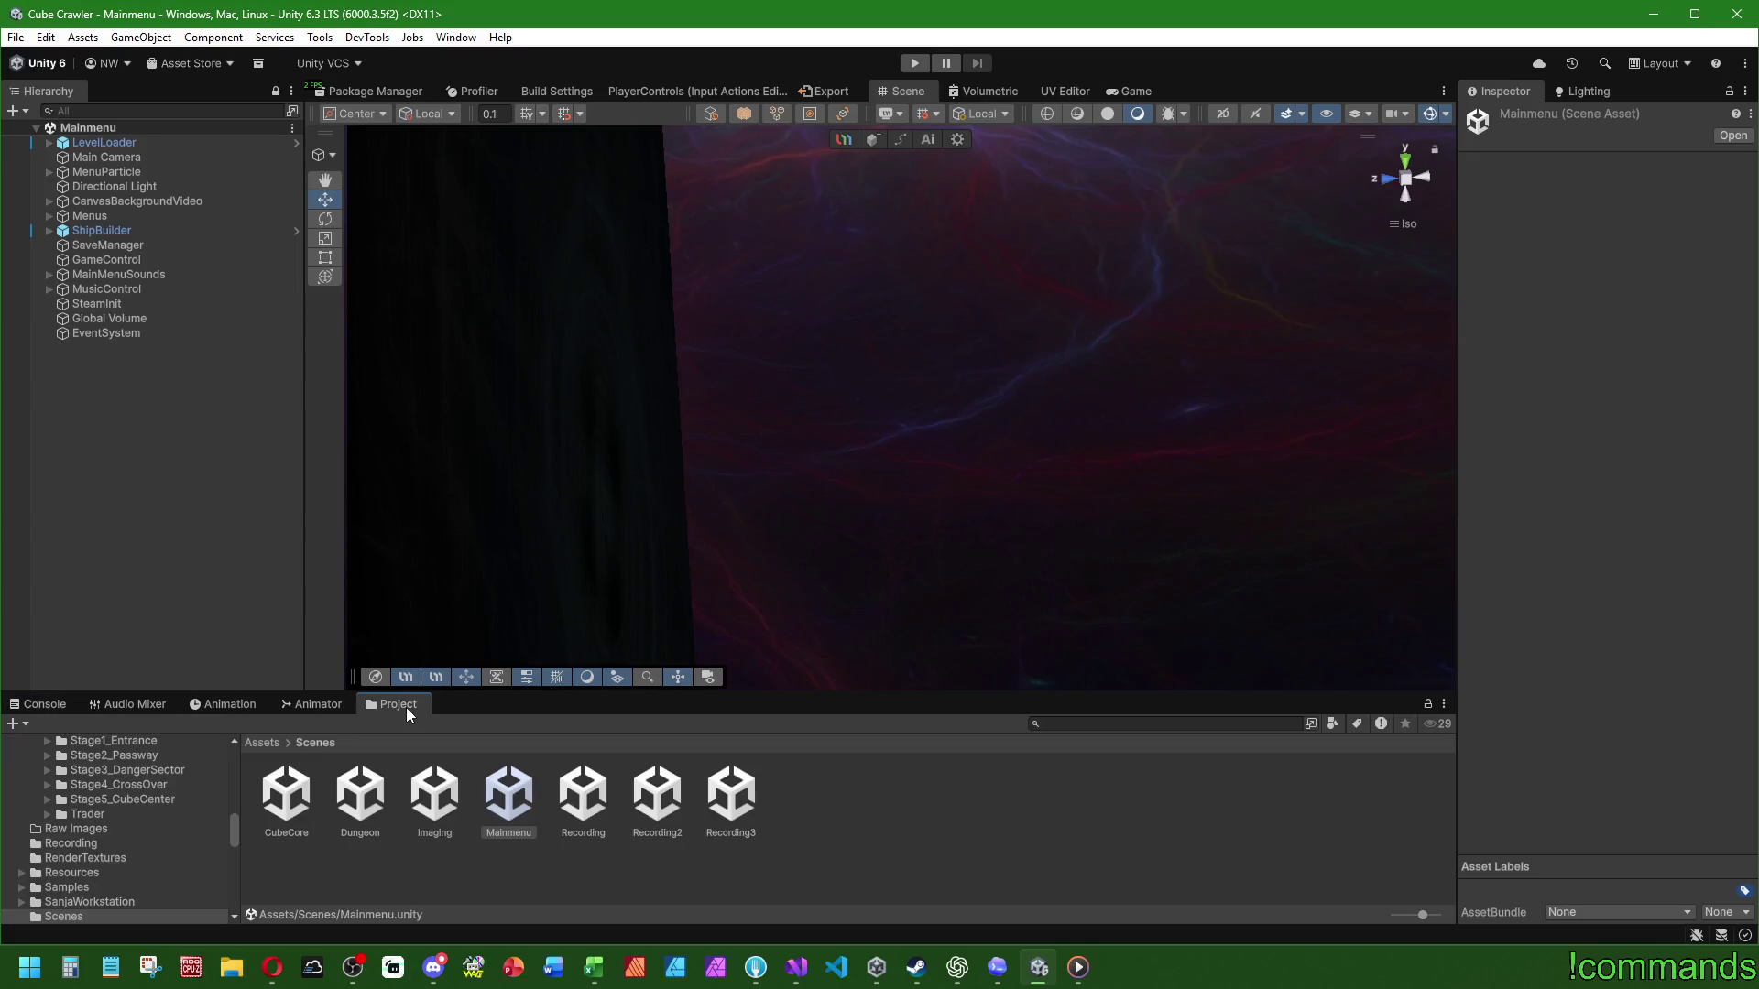
left_click(915, 63)
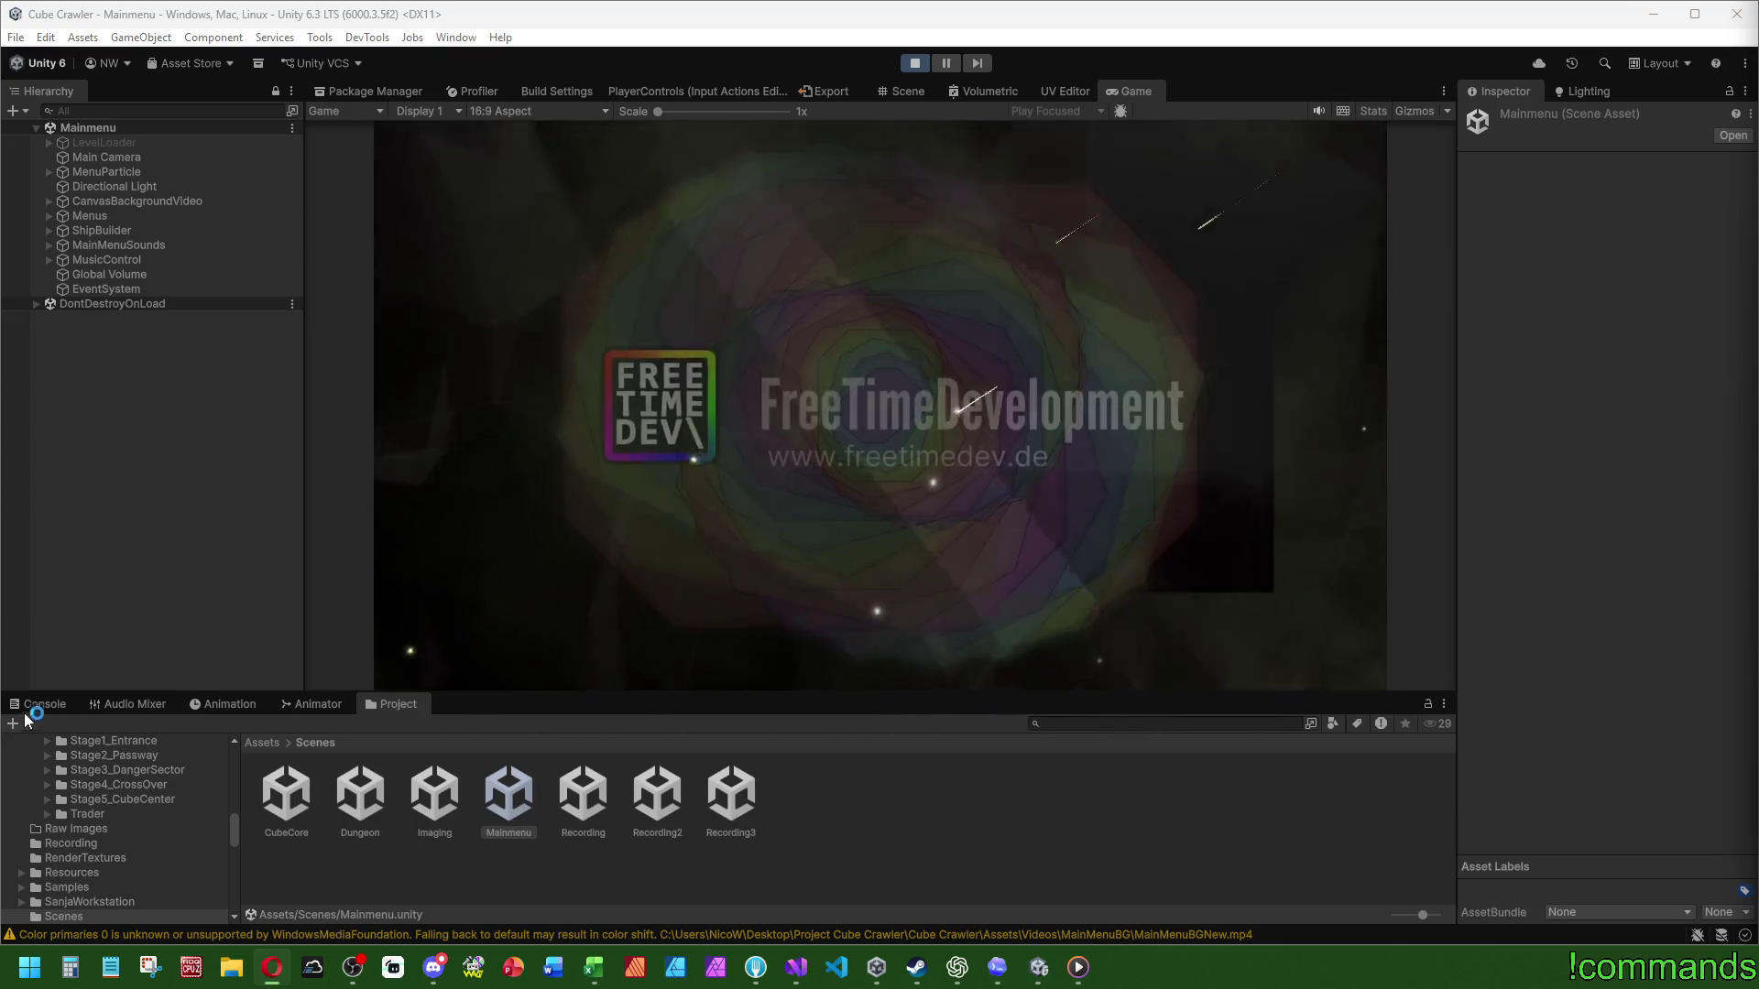
left_click(39, 704)
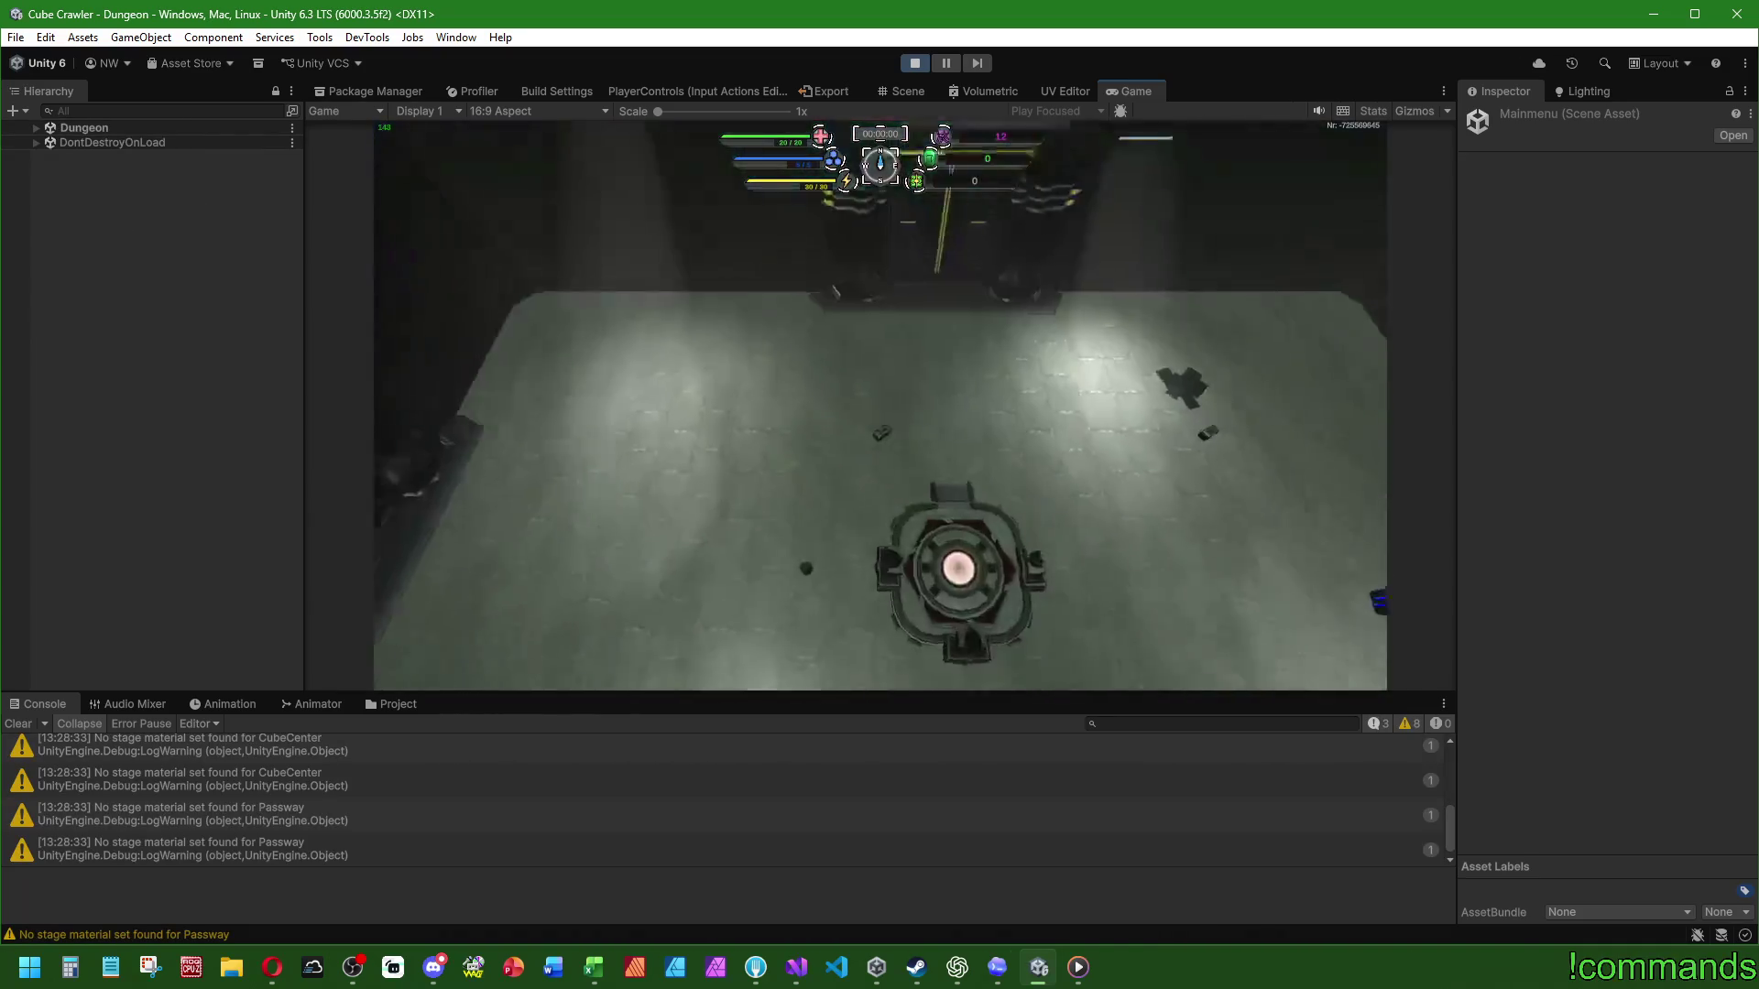
key("Escape")
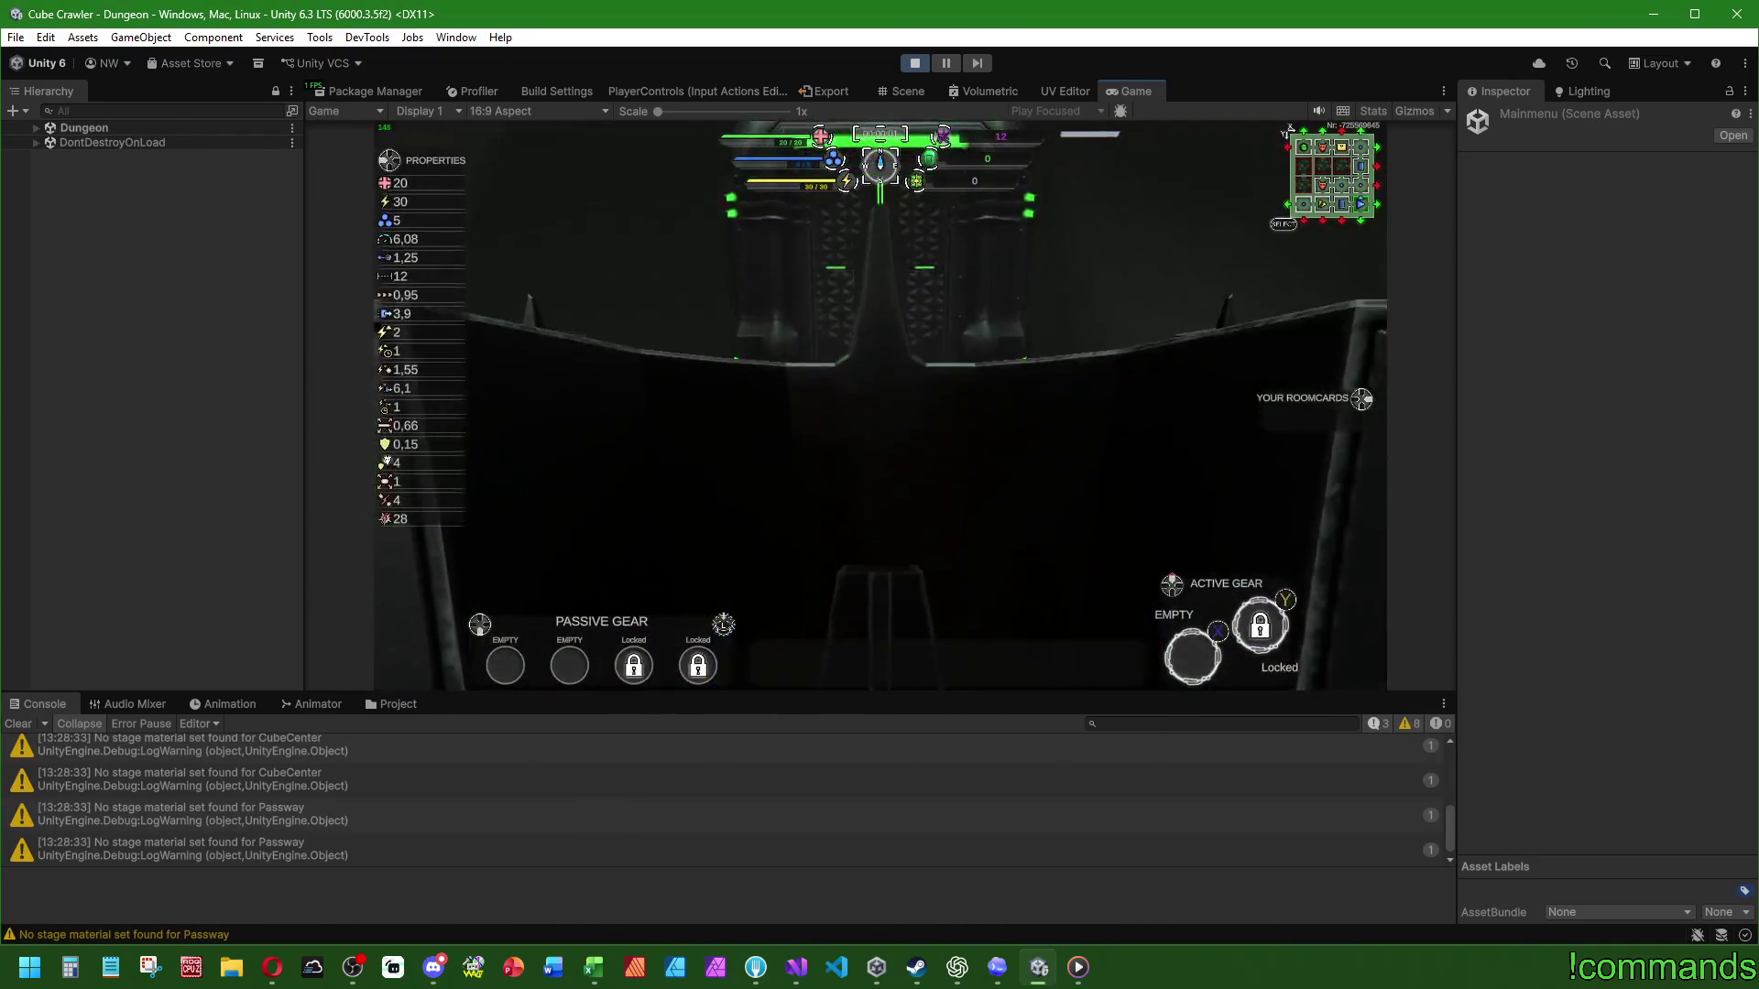
key("super")
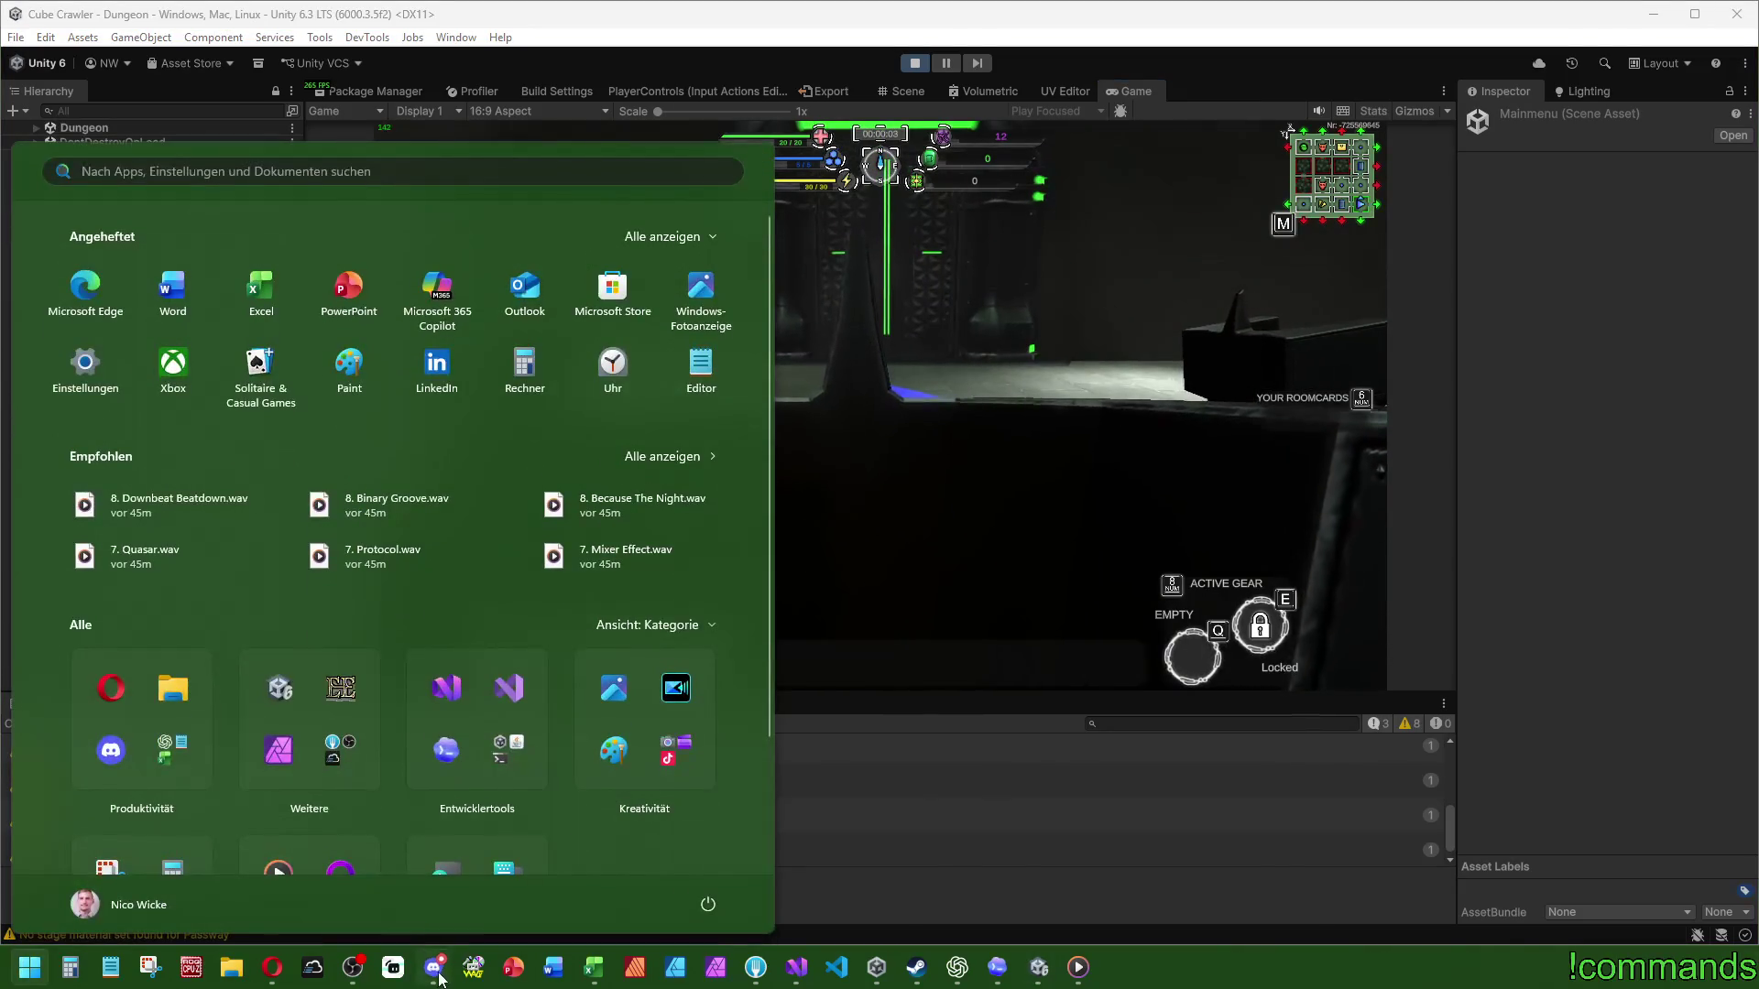
key("Escape")
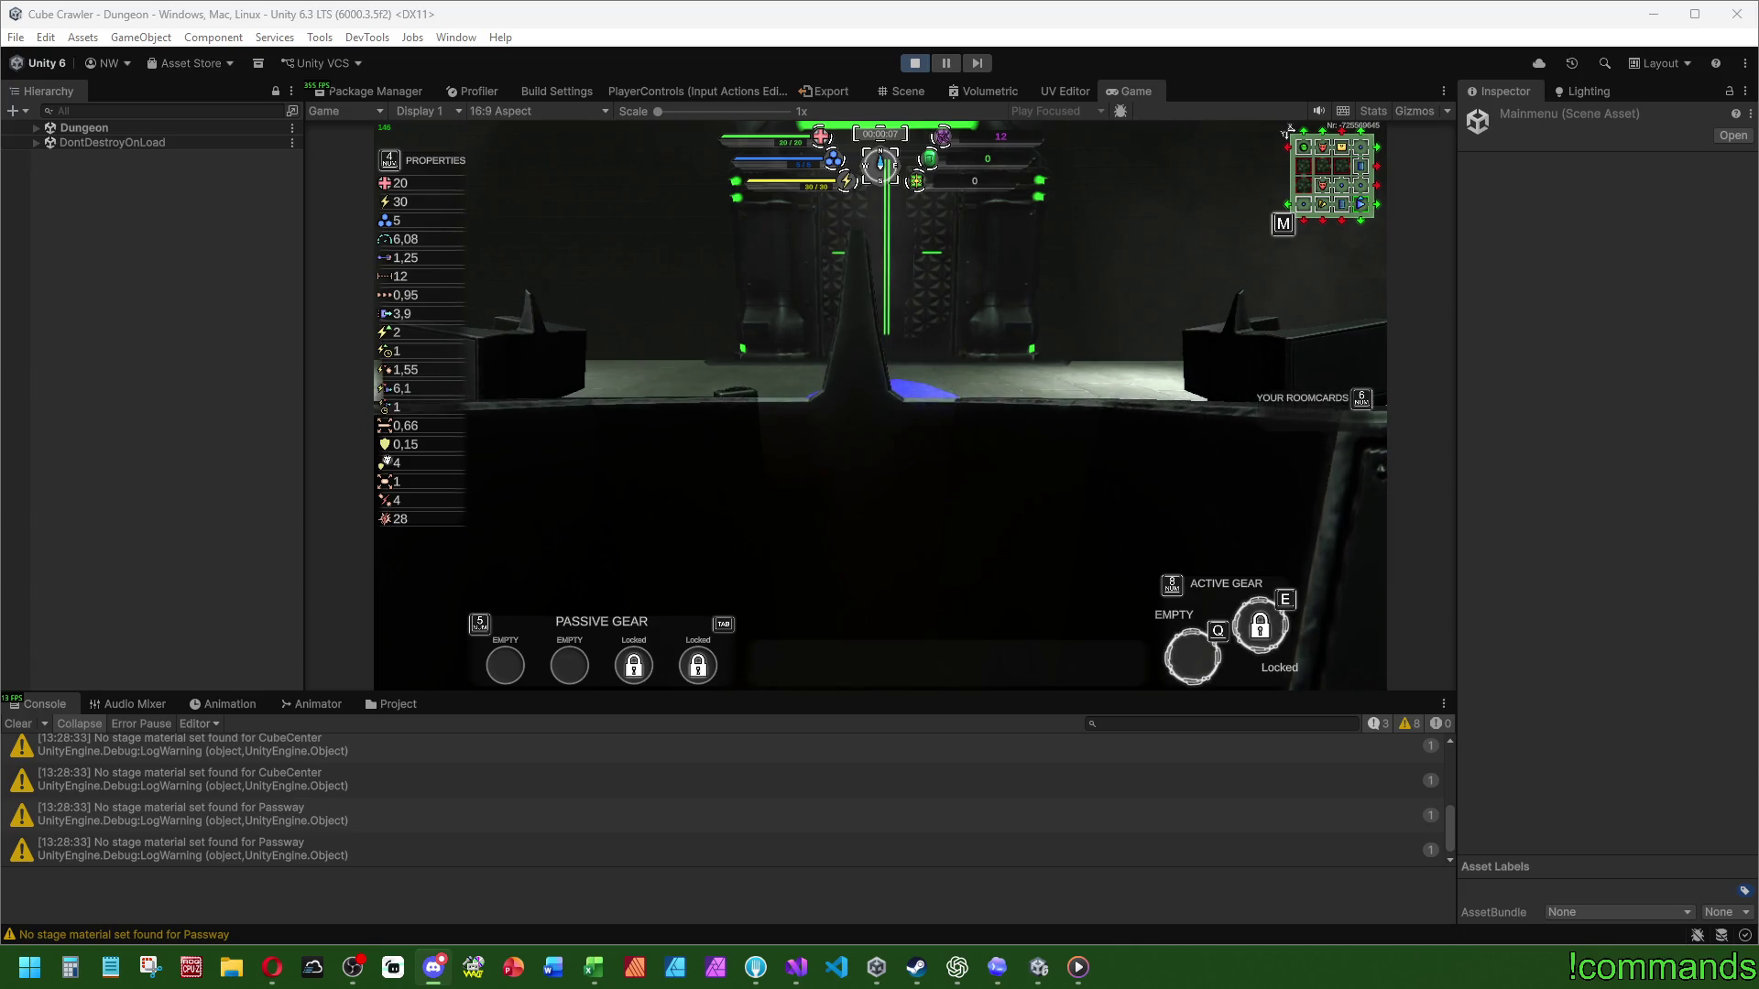
Step: Clear the logged warnings, then open the room-card map and move the card placement down one cell
left_click(18, 724)
key("alt+Tab")
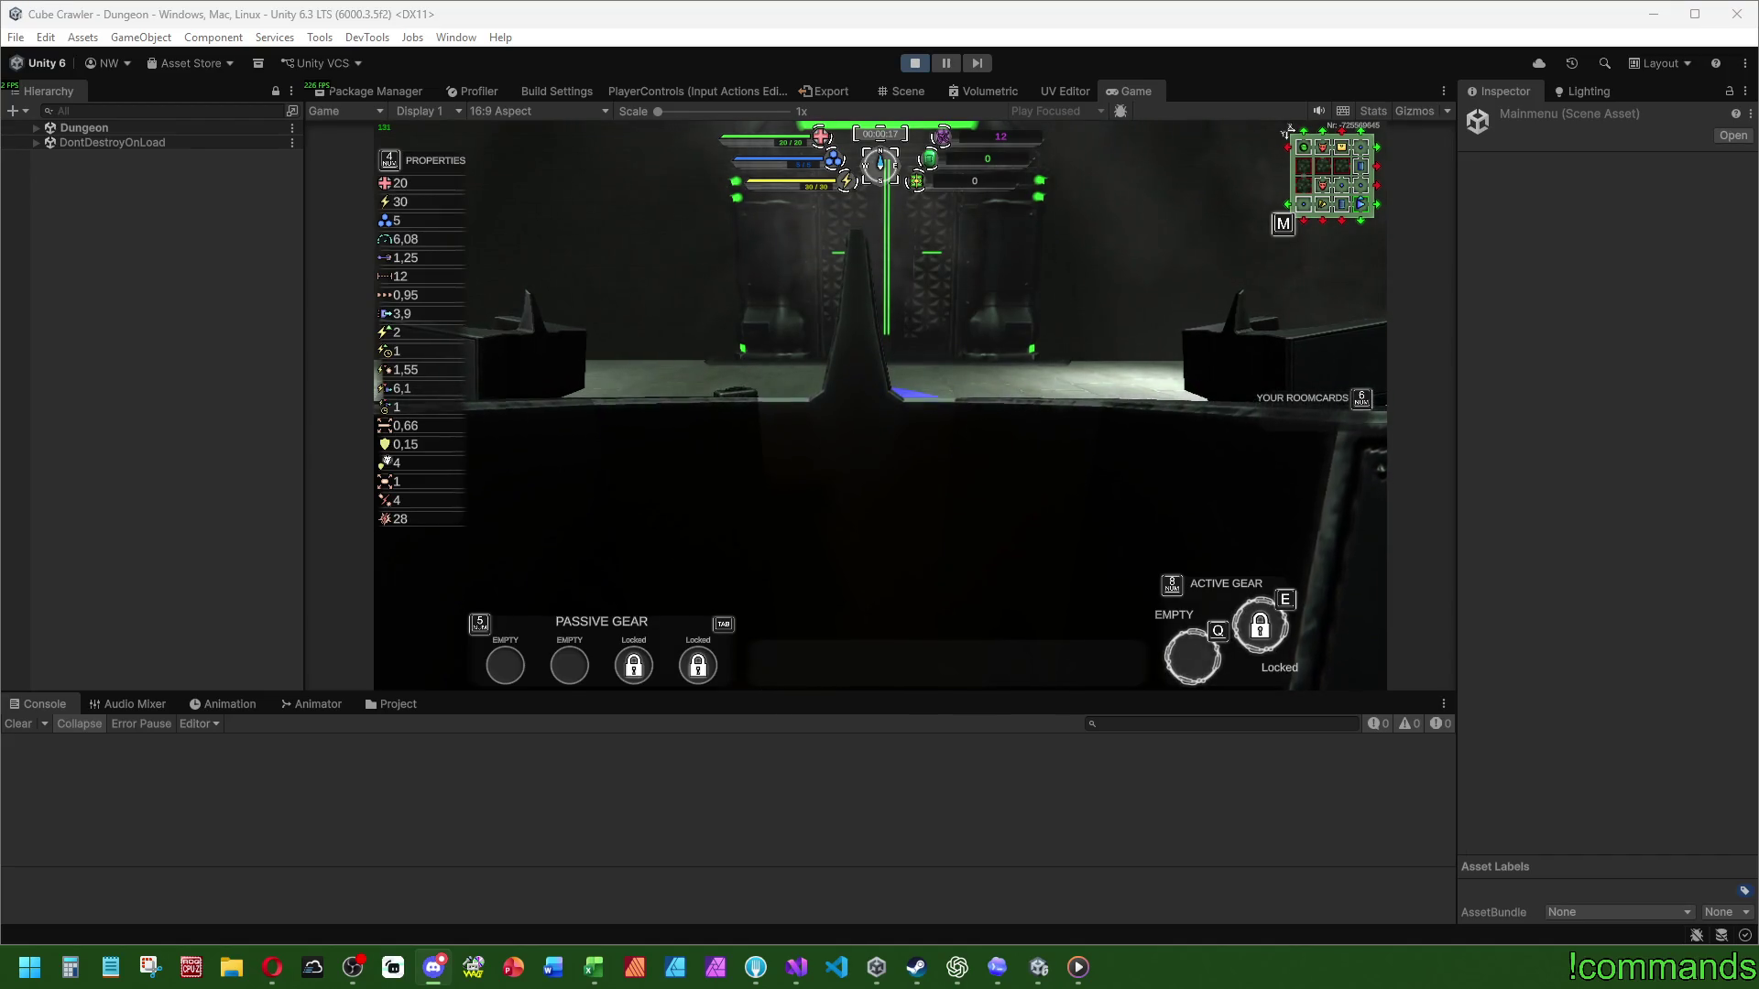
left_click(675, 288)
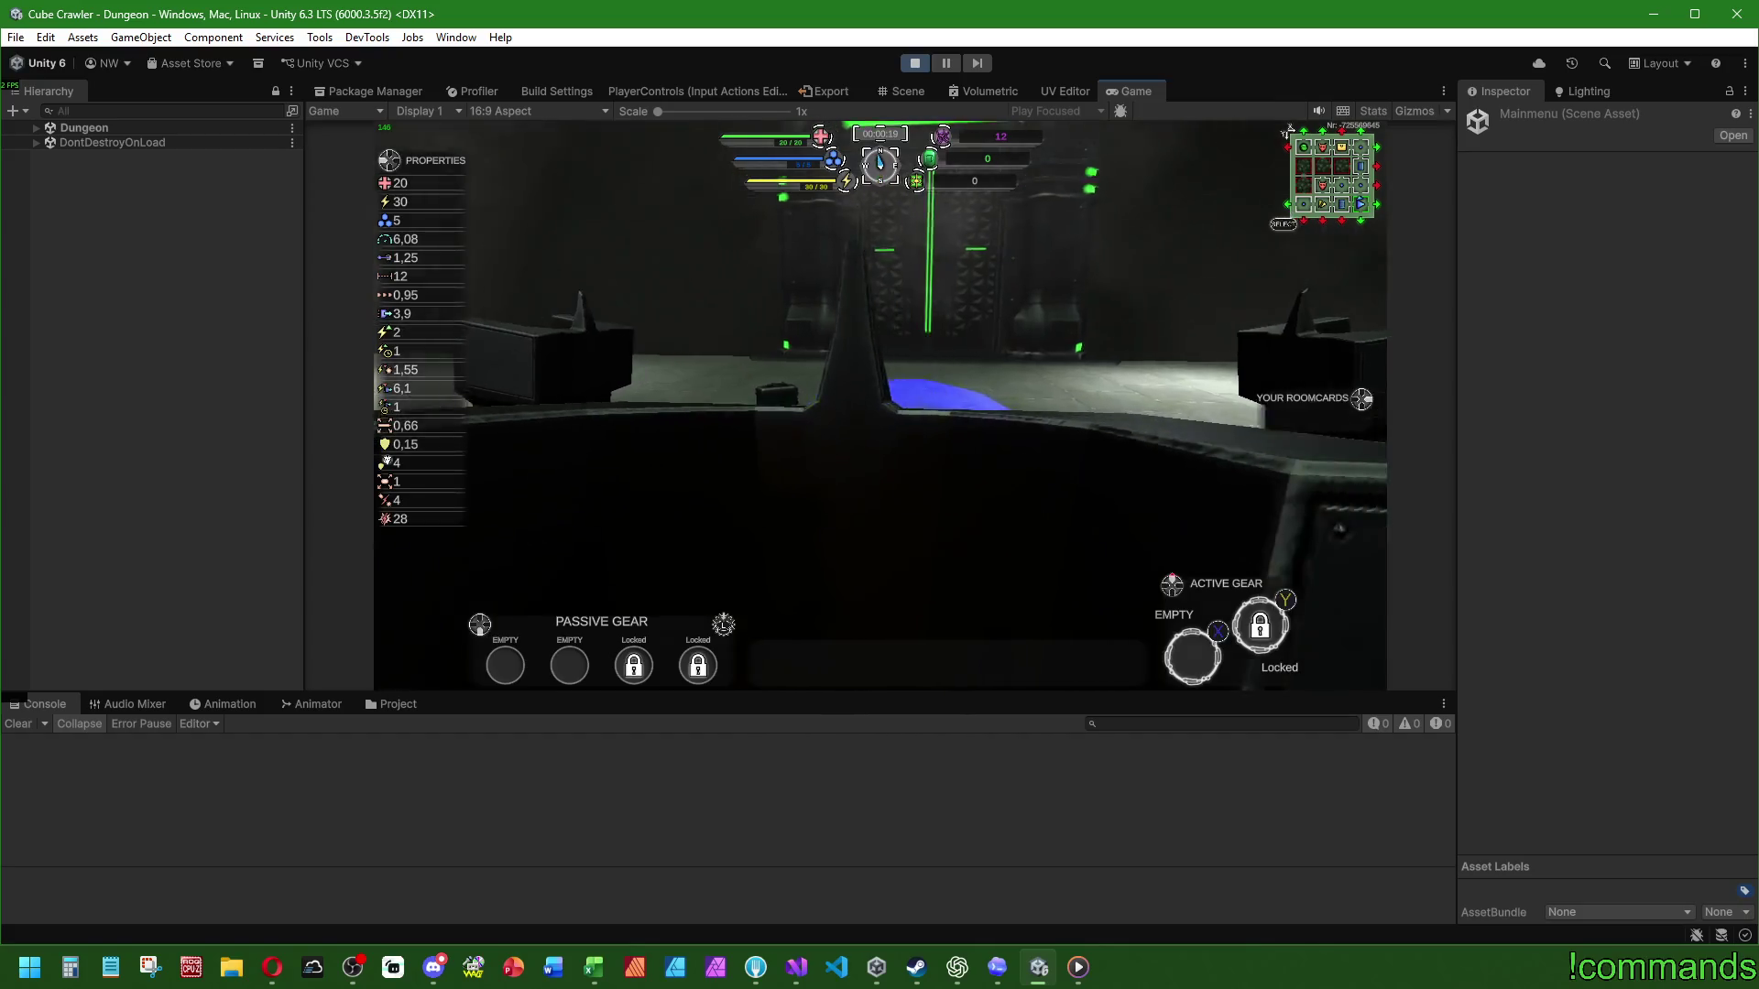
key("m")
key("s")
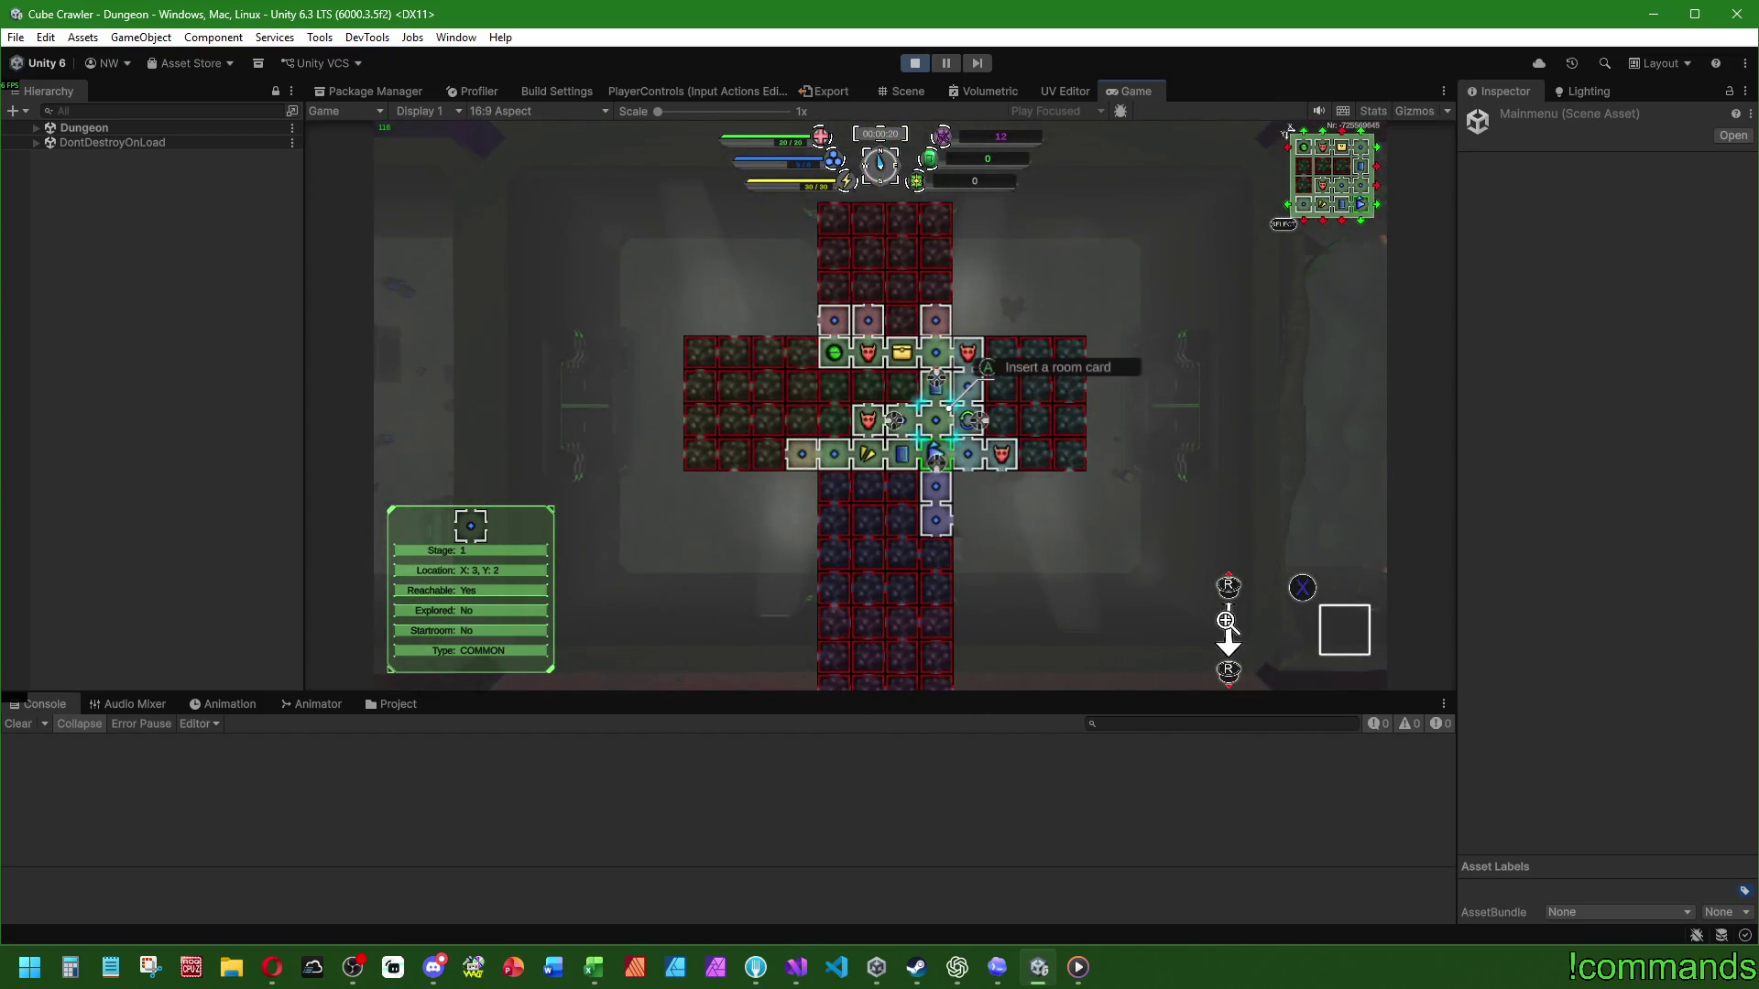
Step: Insert the room card into the dungeon map and close the map to resume play
key("space")
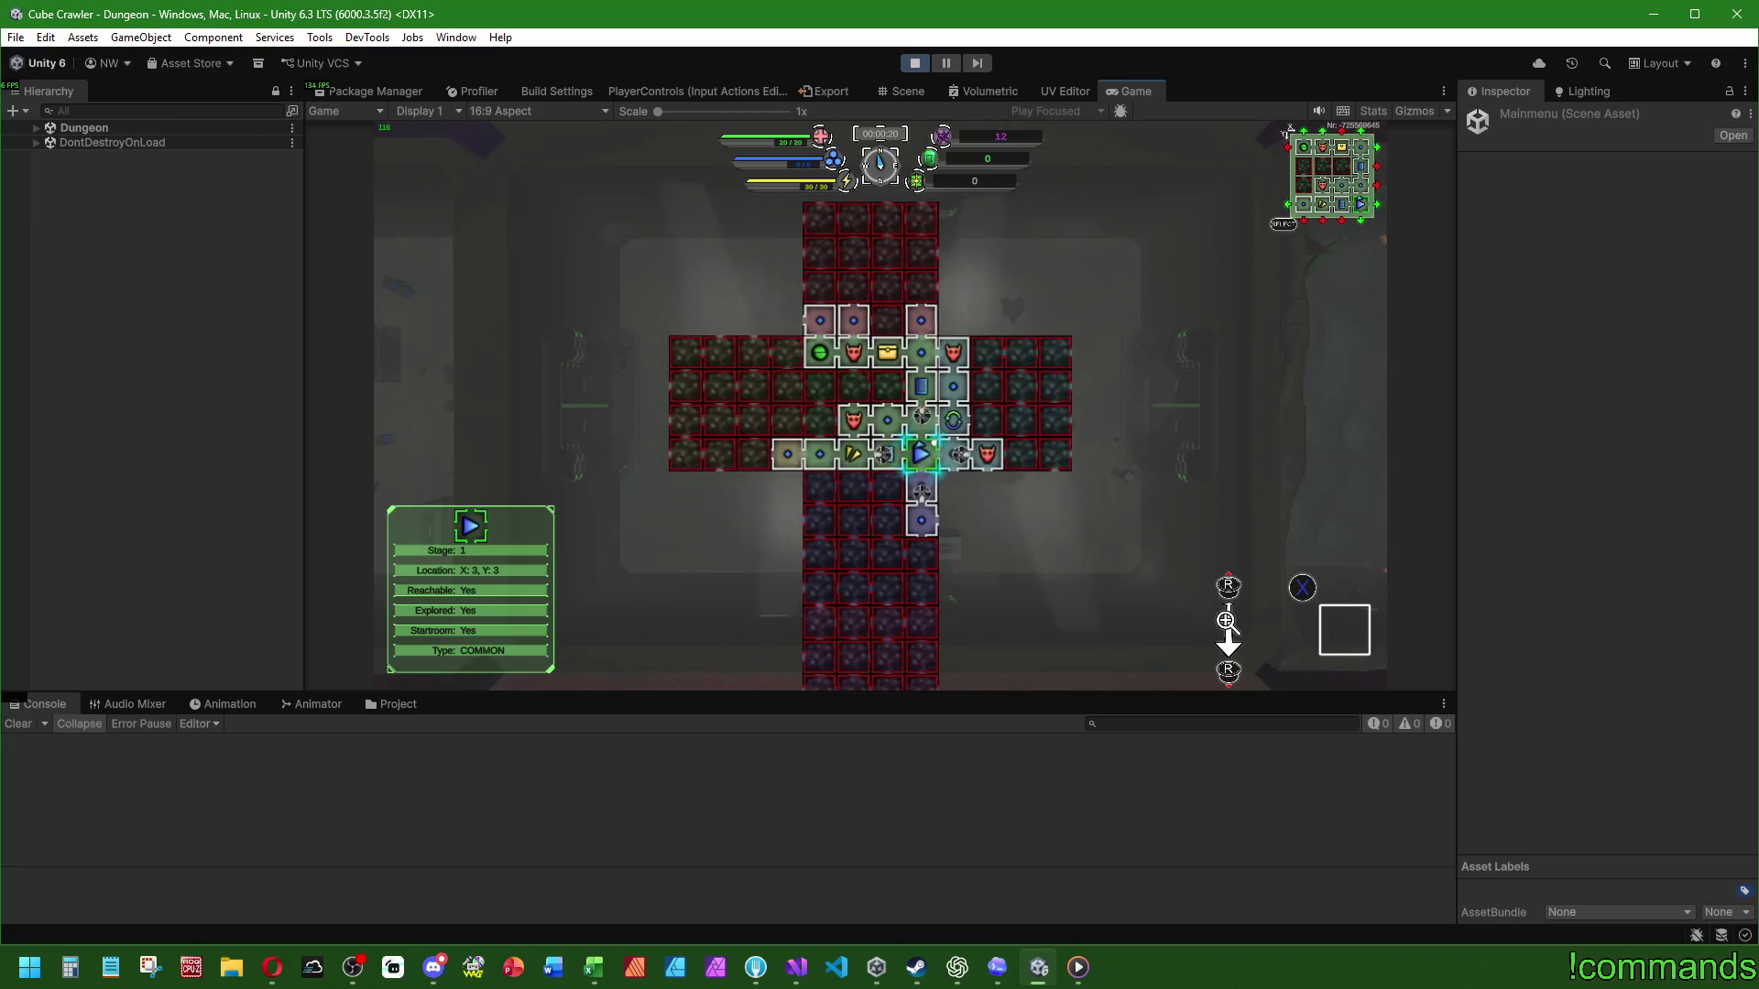
key("m")
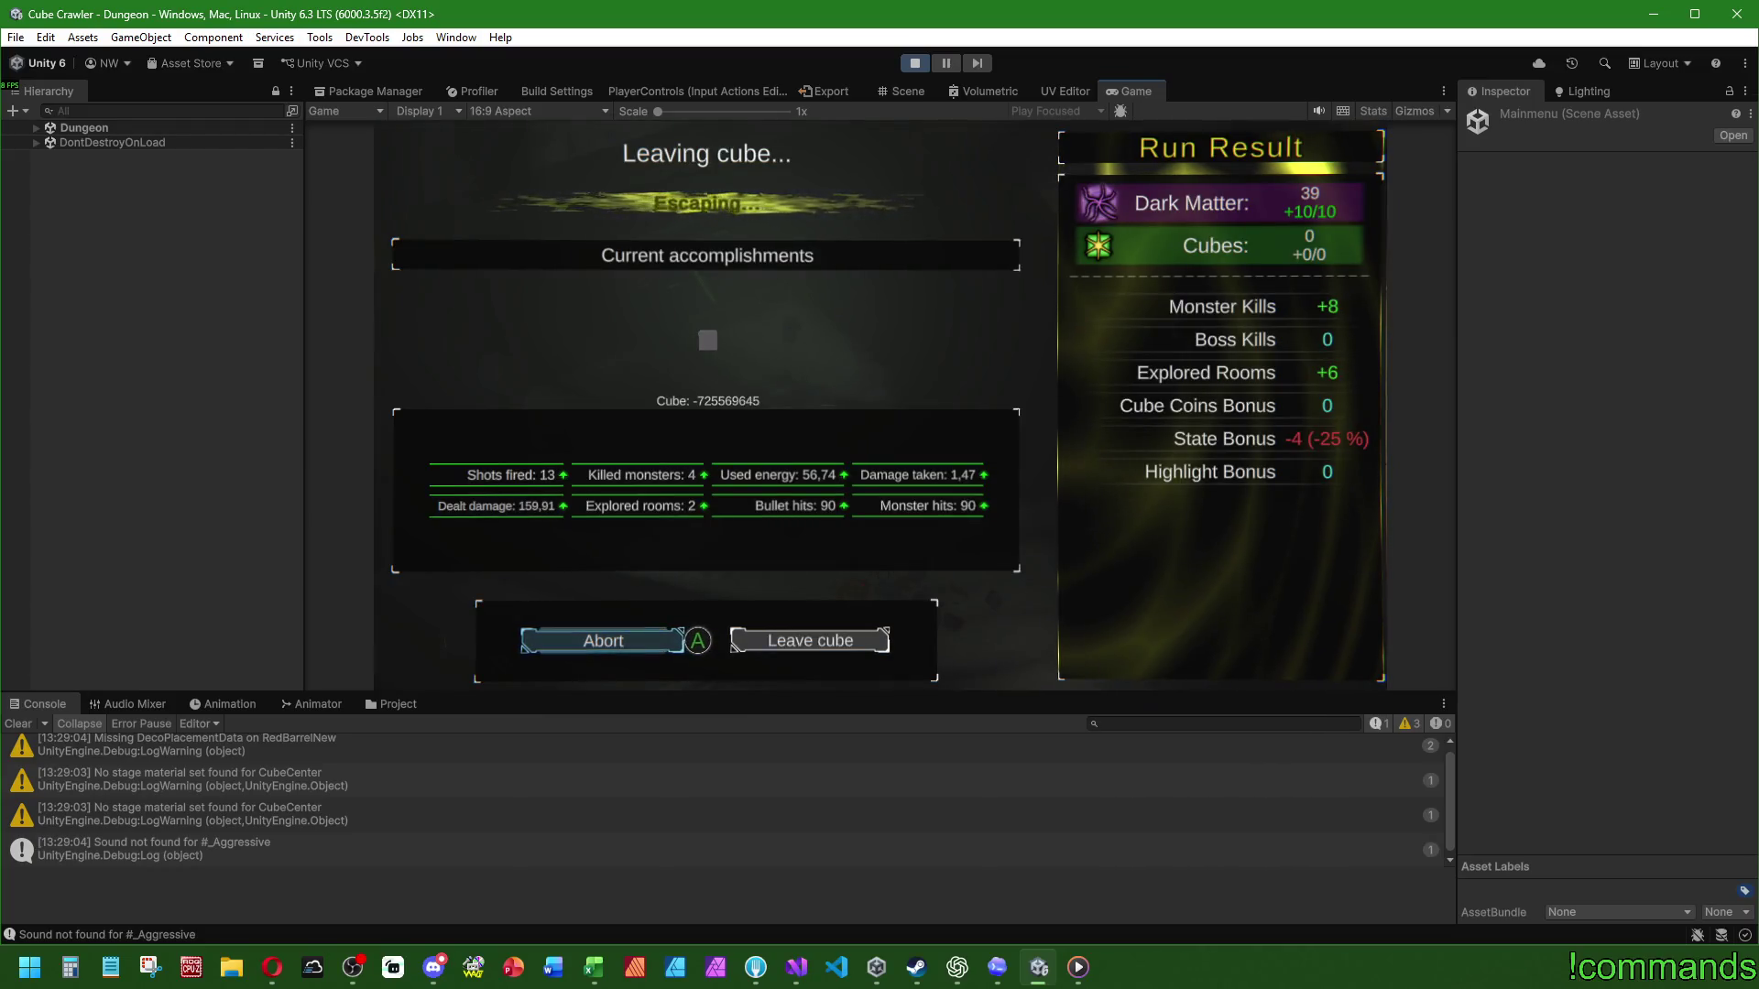
Step: Abort leaving the cube on the Leaving cube screen and resume dungeon play
key("Return")
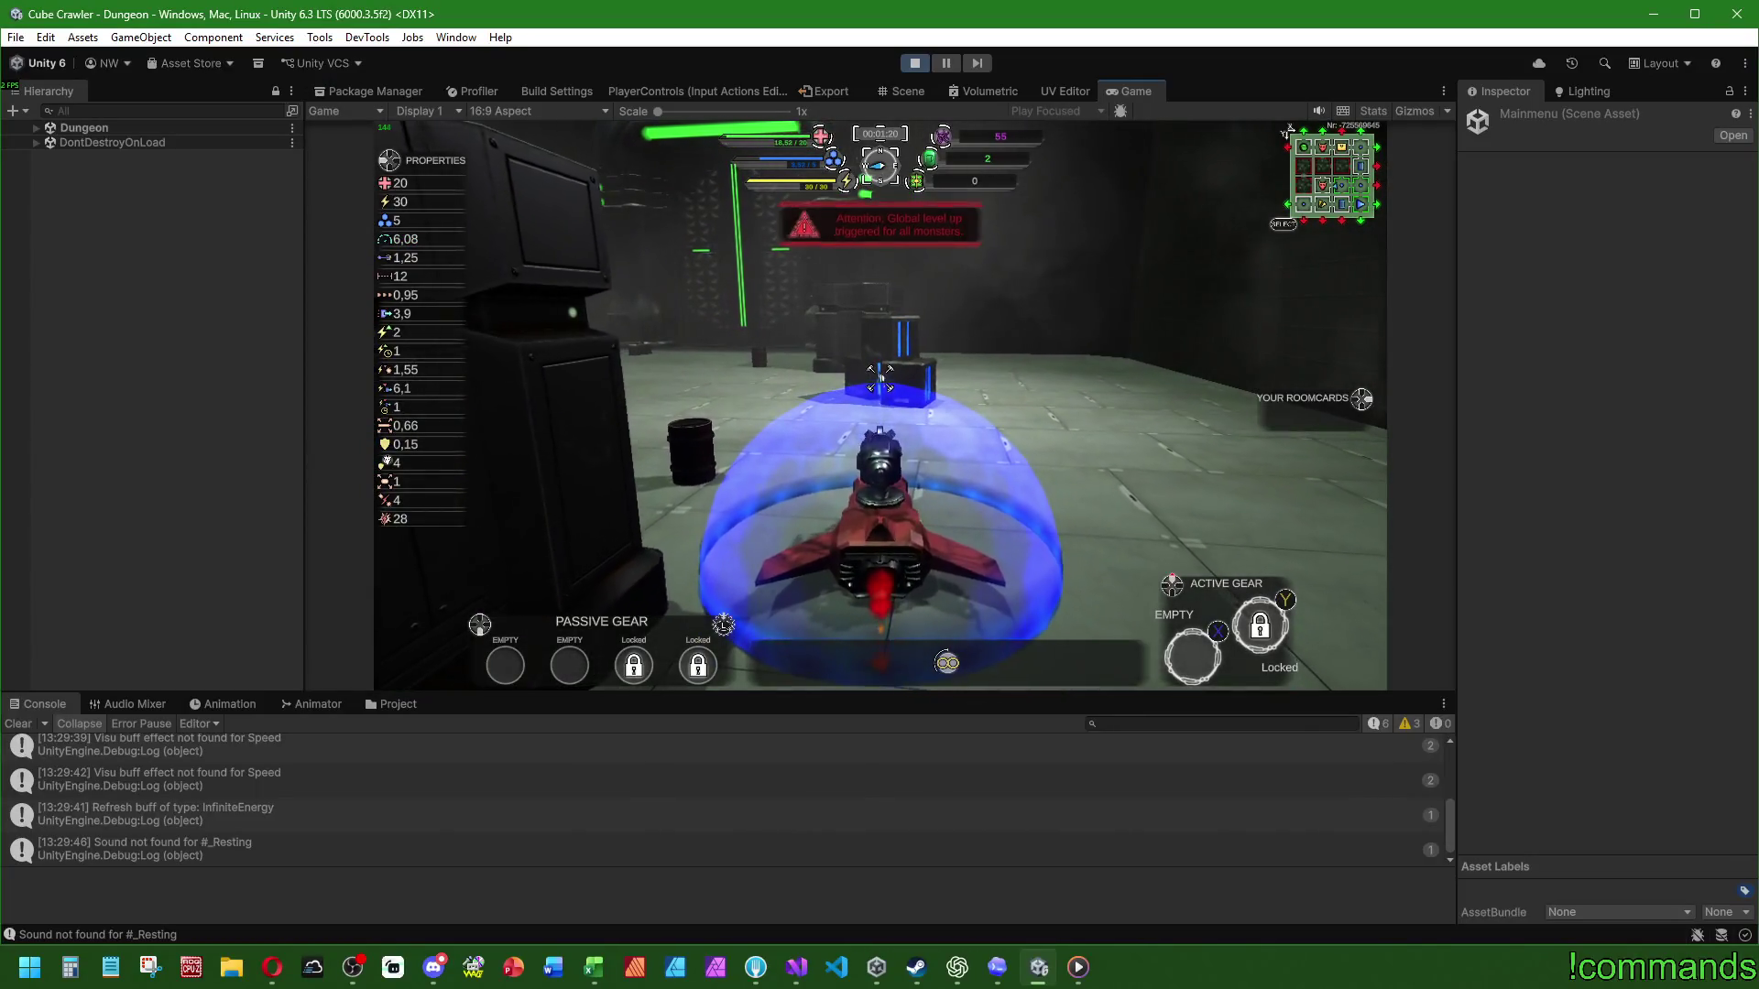
Step: Maximize the Game view and play the run, switching the camera to top-down at the end
key("super")
double_click(1147, 91)
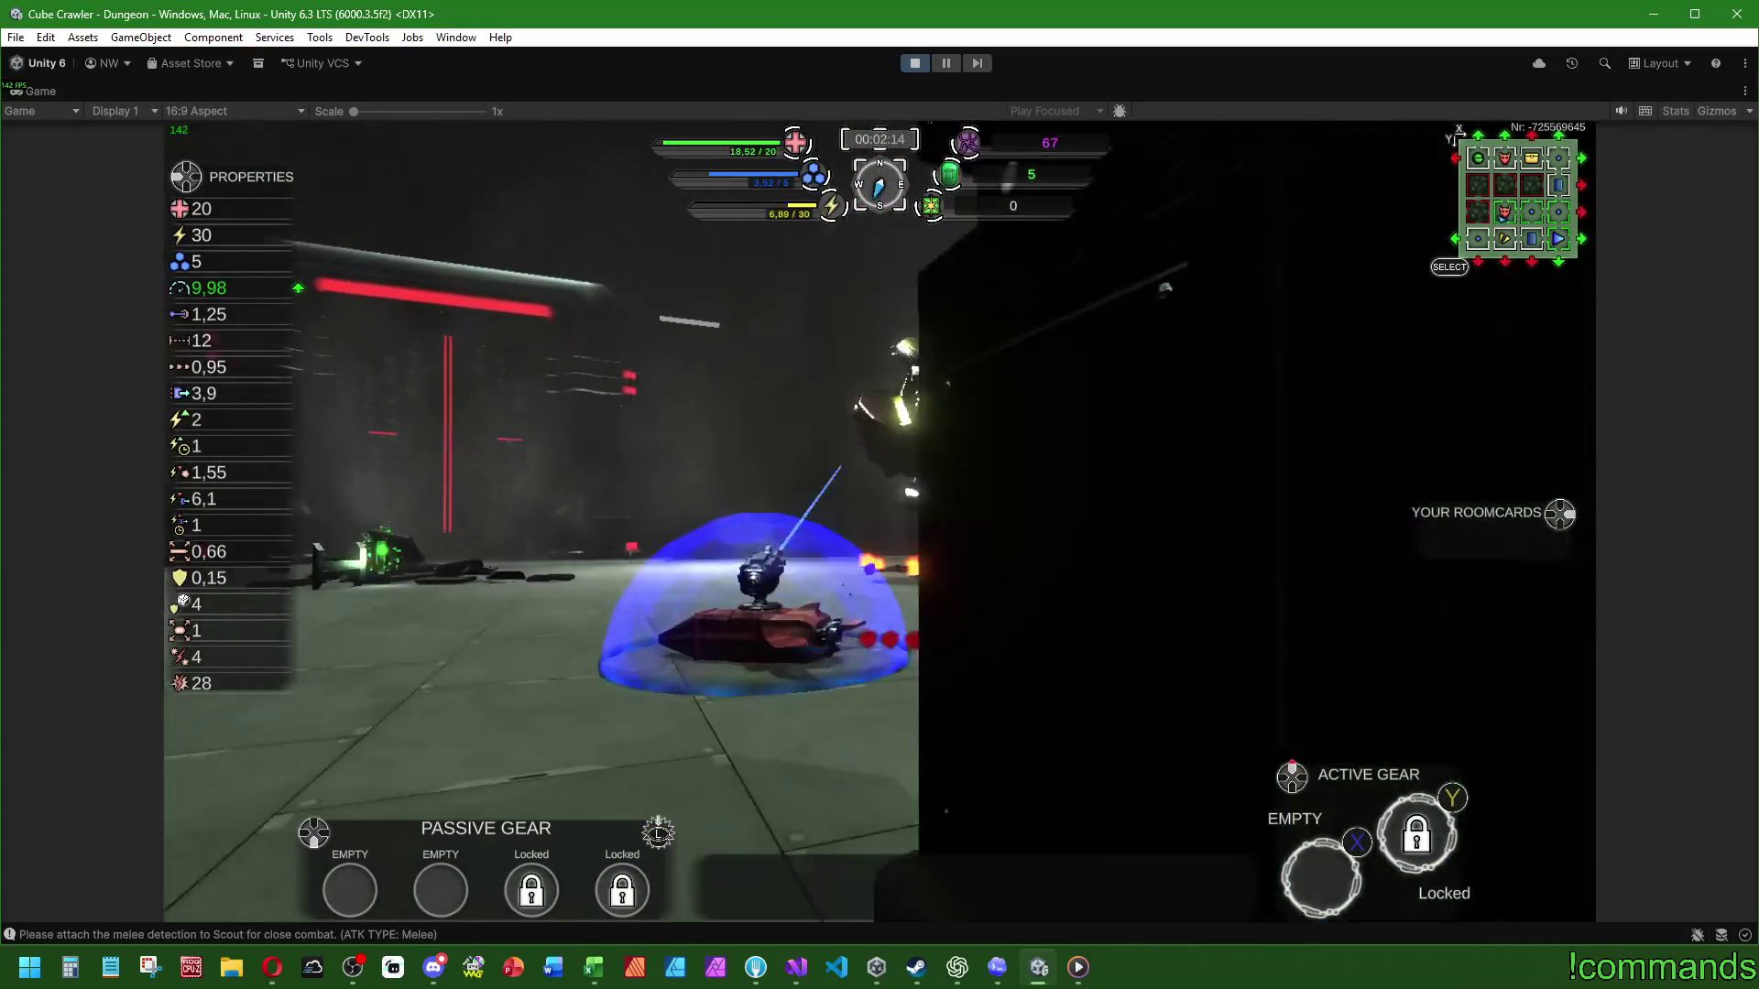
key("Escape")
key("Escape")
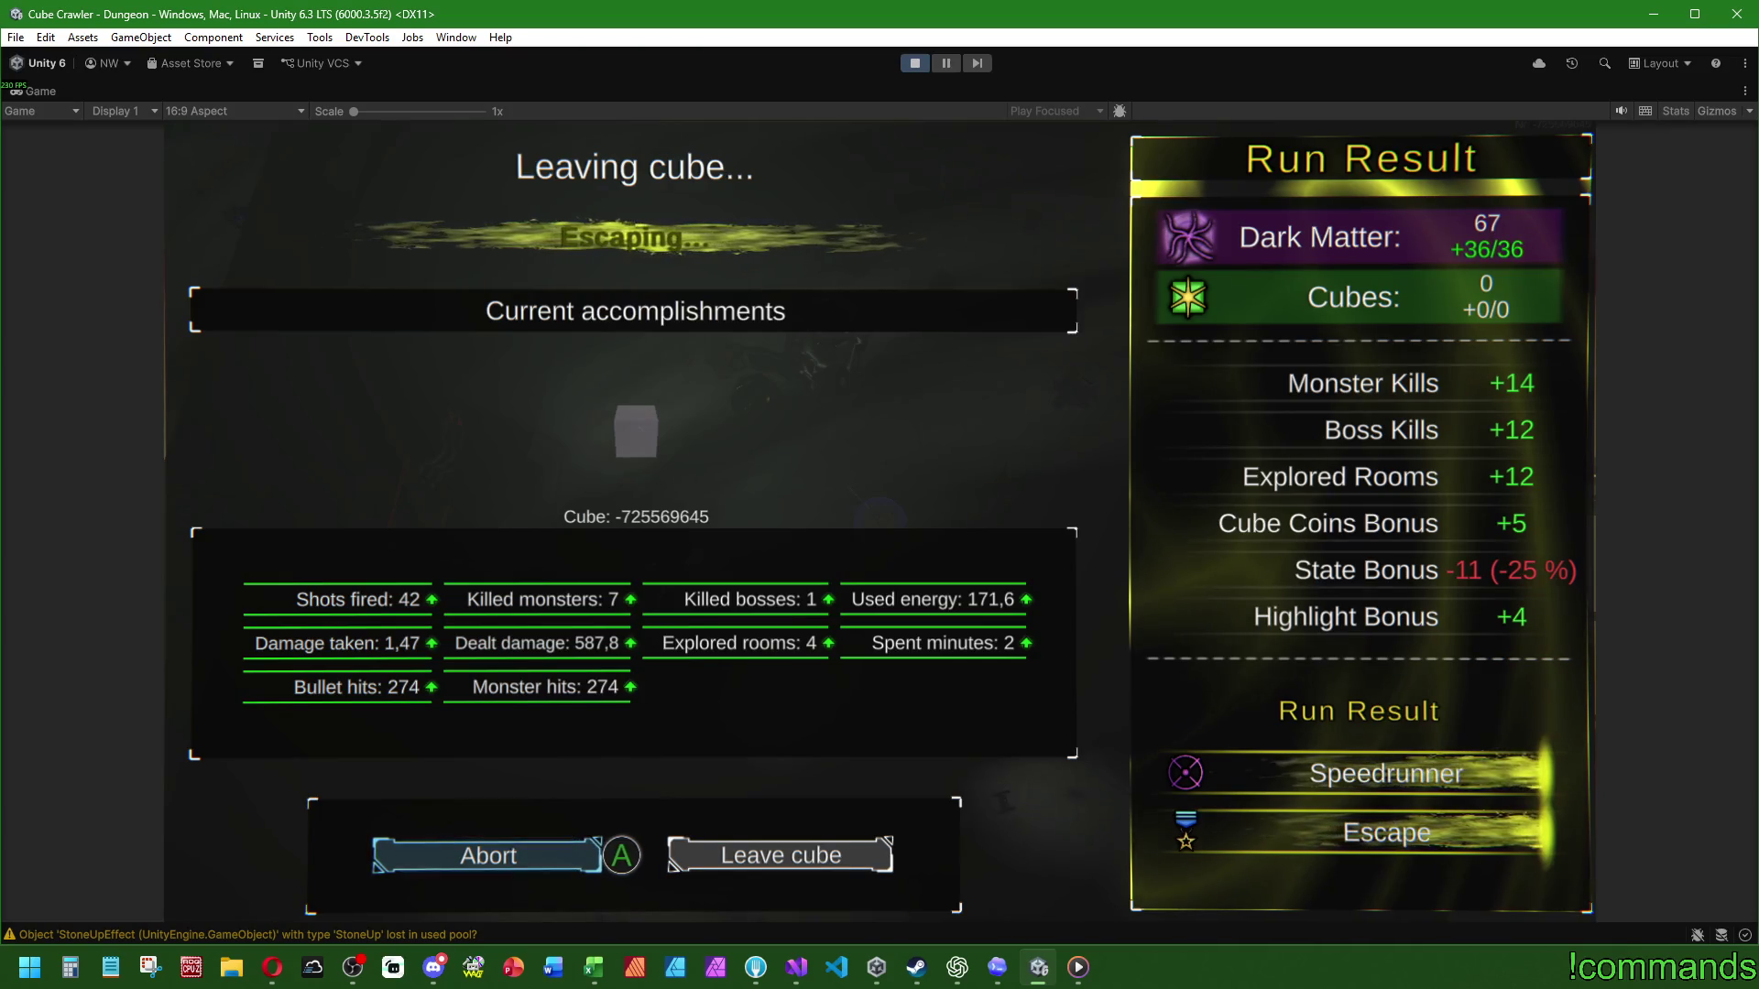
Step: Restore the editor layout and expand VisuCubes, VisuCurrent and VisuPrev in the running hierarchy
key("super")
left_click(425, 357)
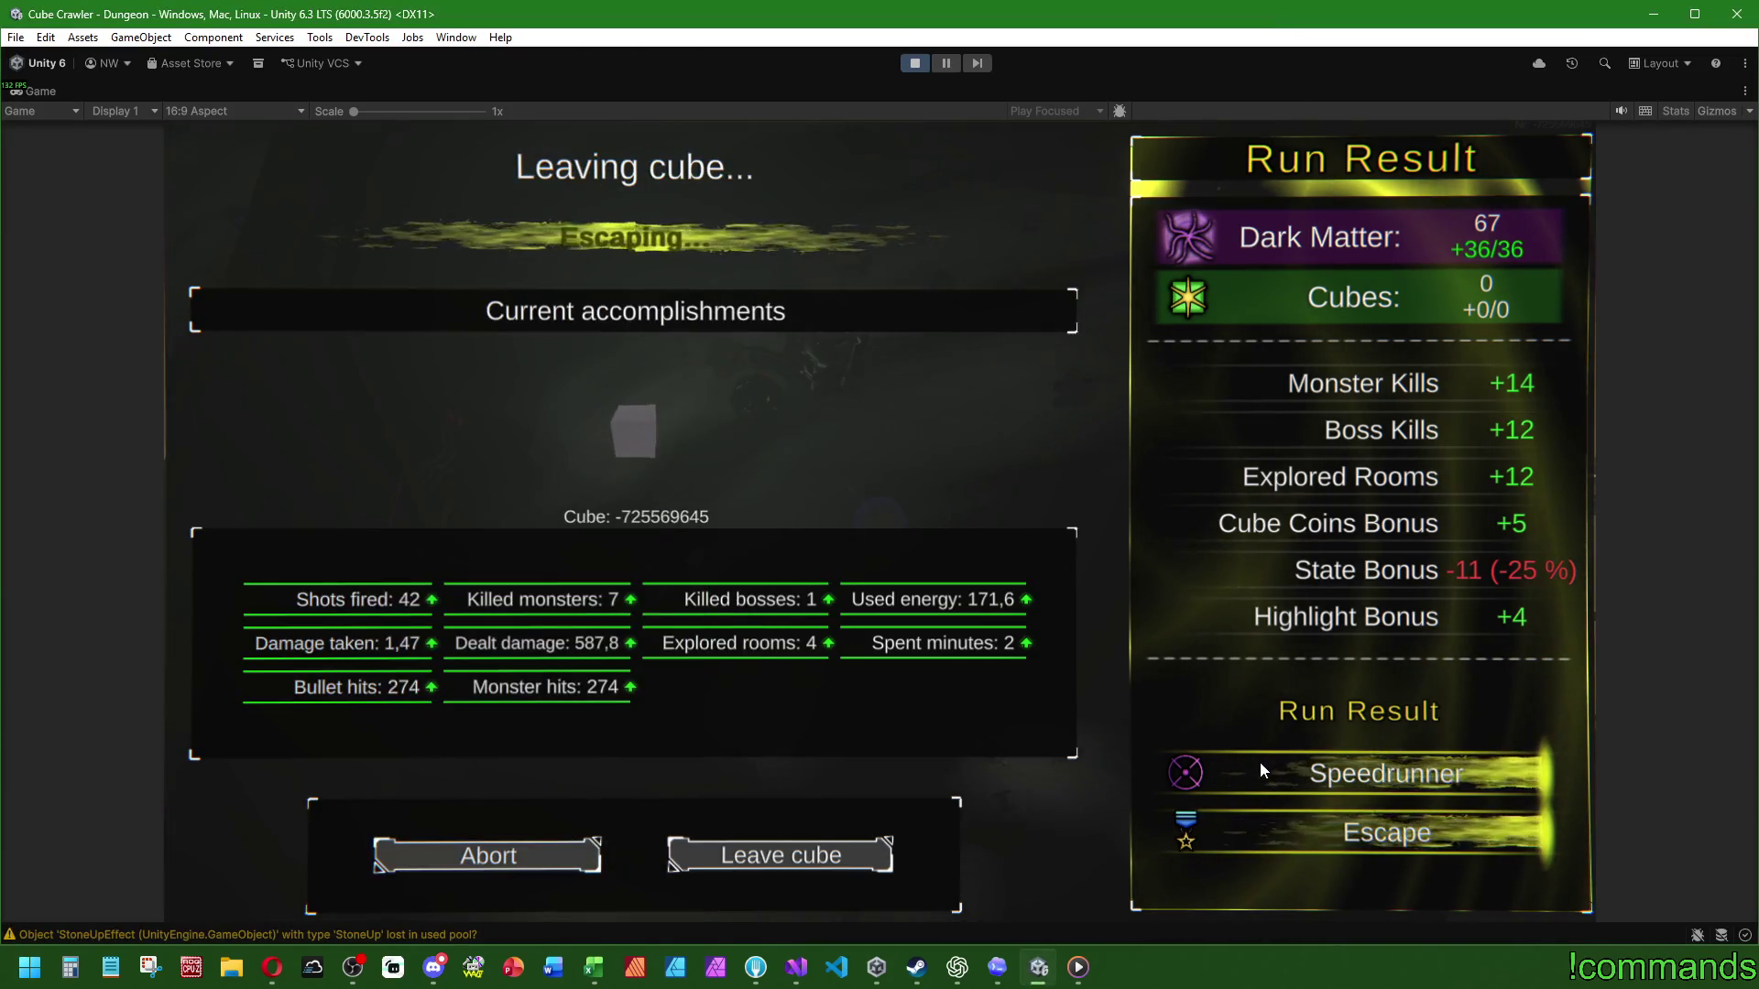
double_click(60, 92)
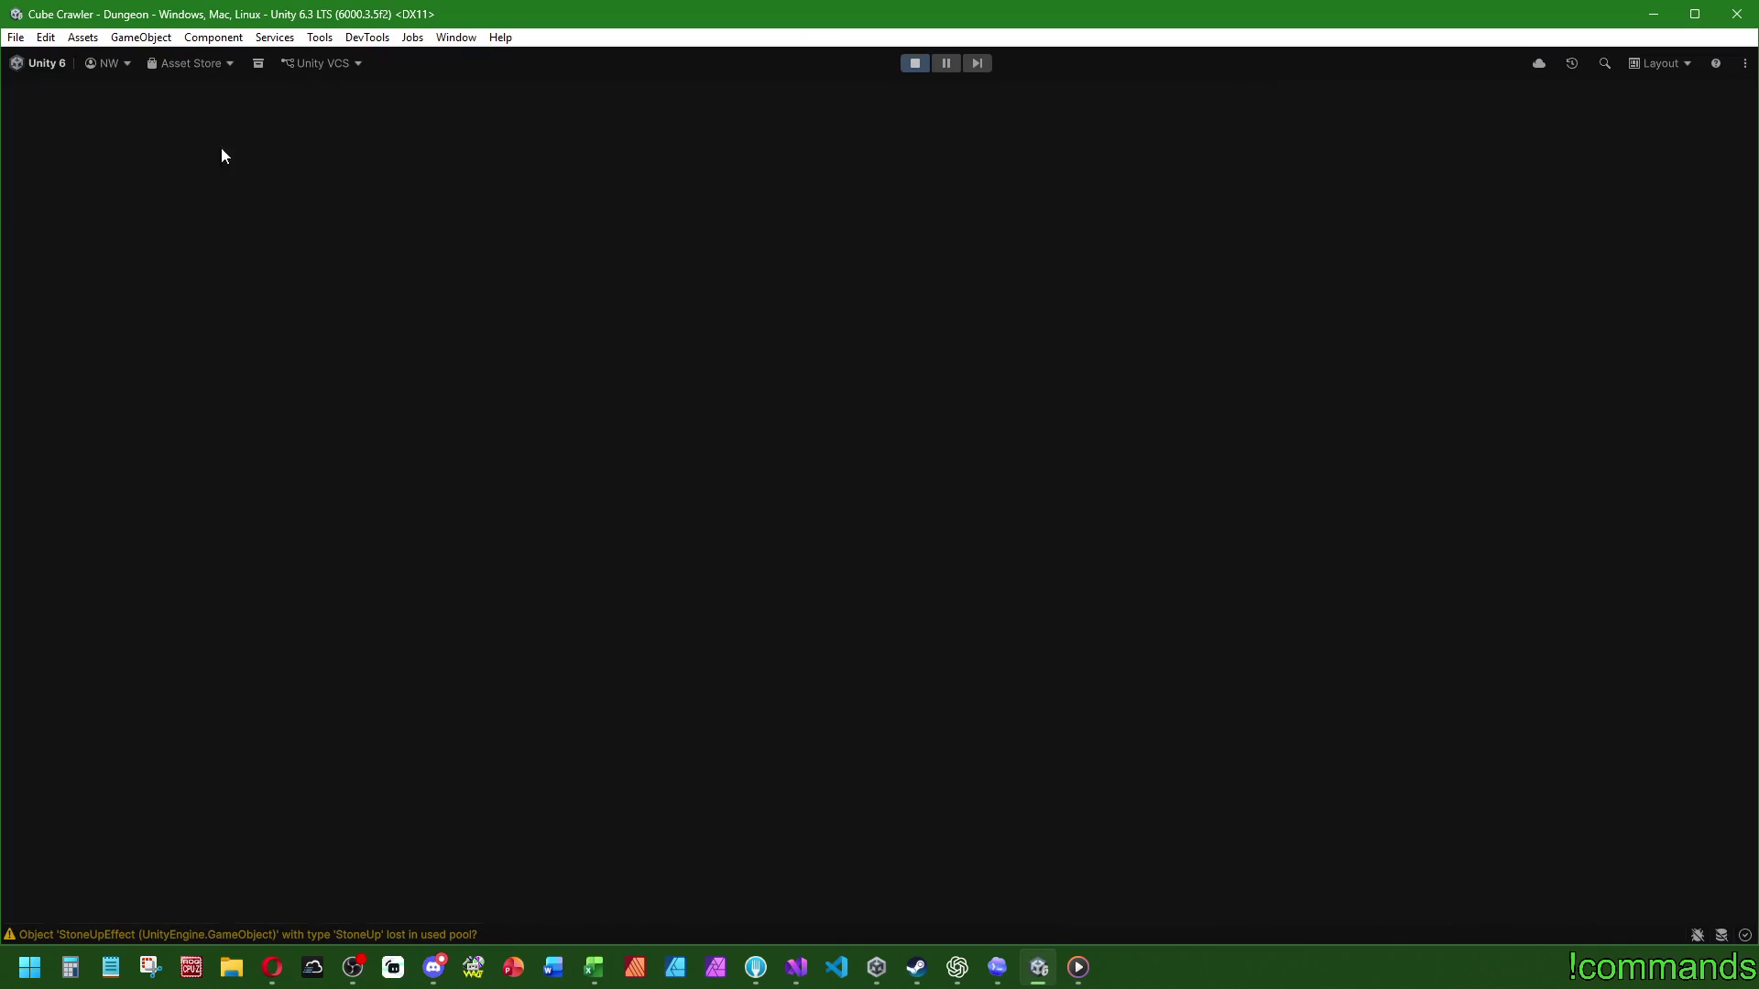
left_click(46, 201)
left_click(63, 230)
left_click(60, 215)
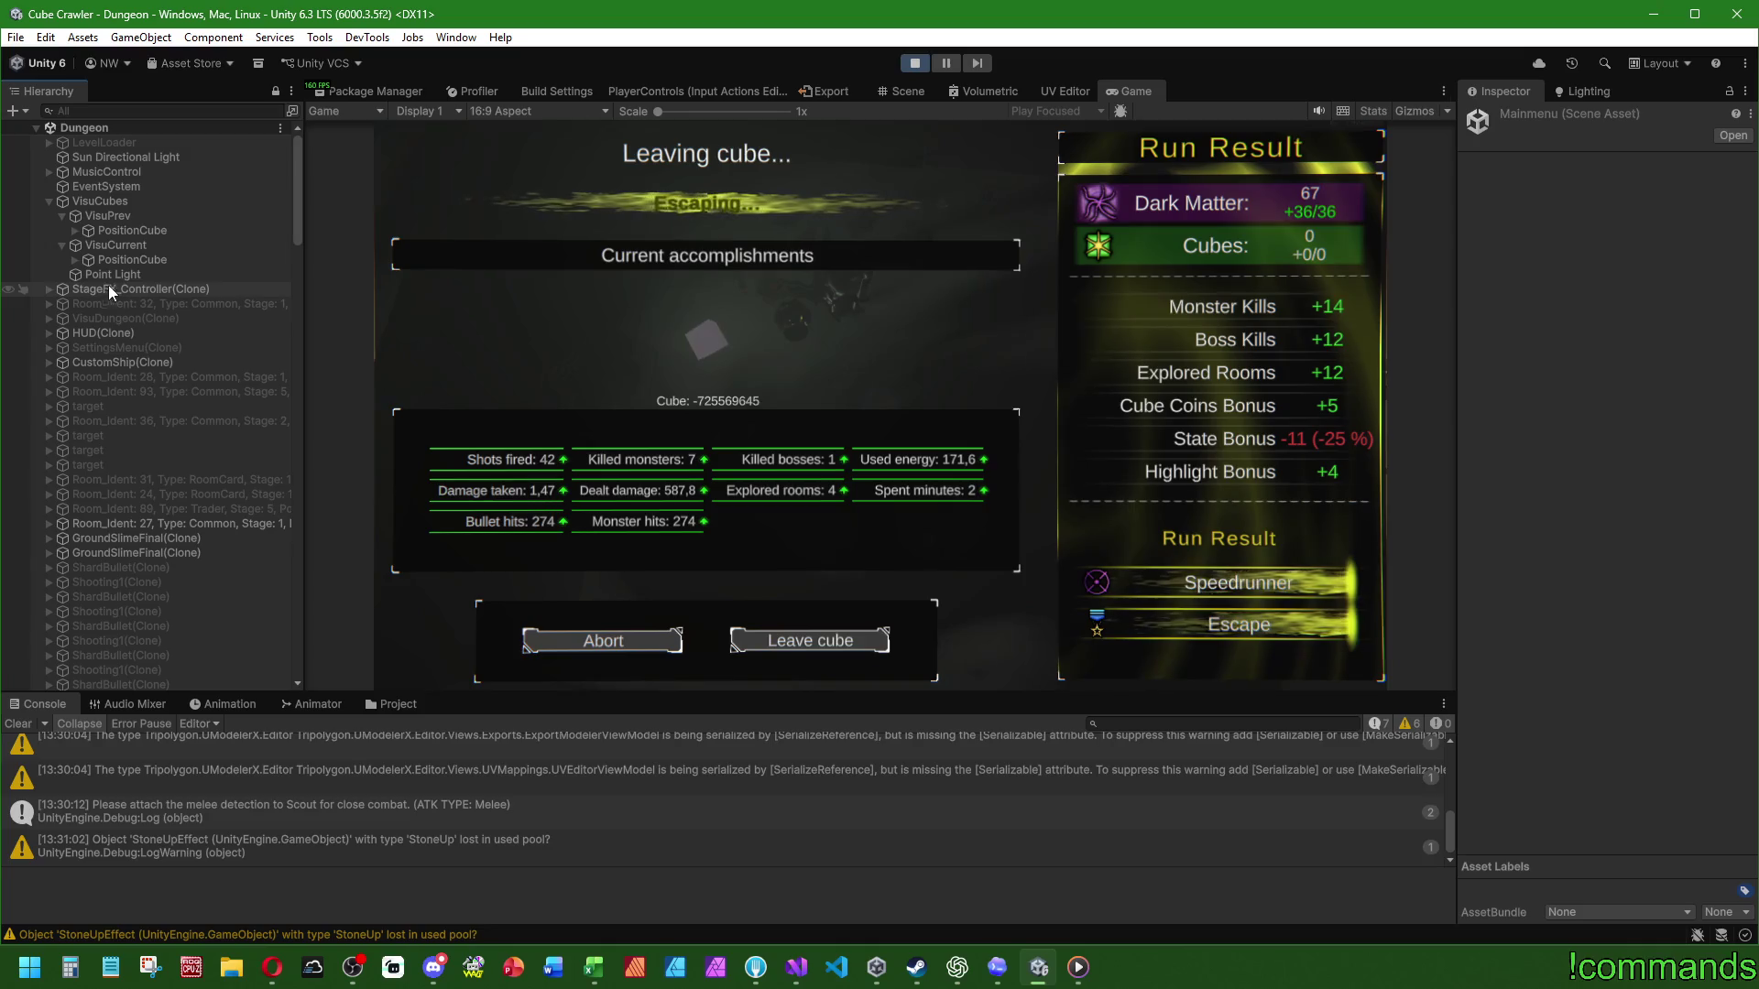
Step: In the Scene view, frame VisuCurrent's PositionCube and expand both PositionCube entries
left_click(905, 91)
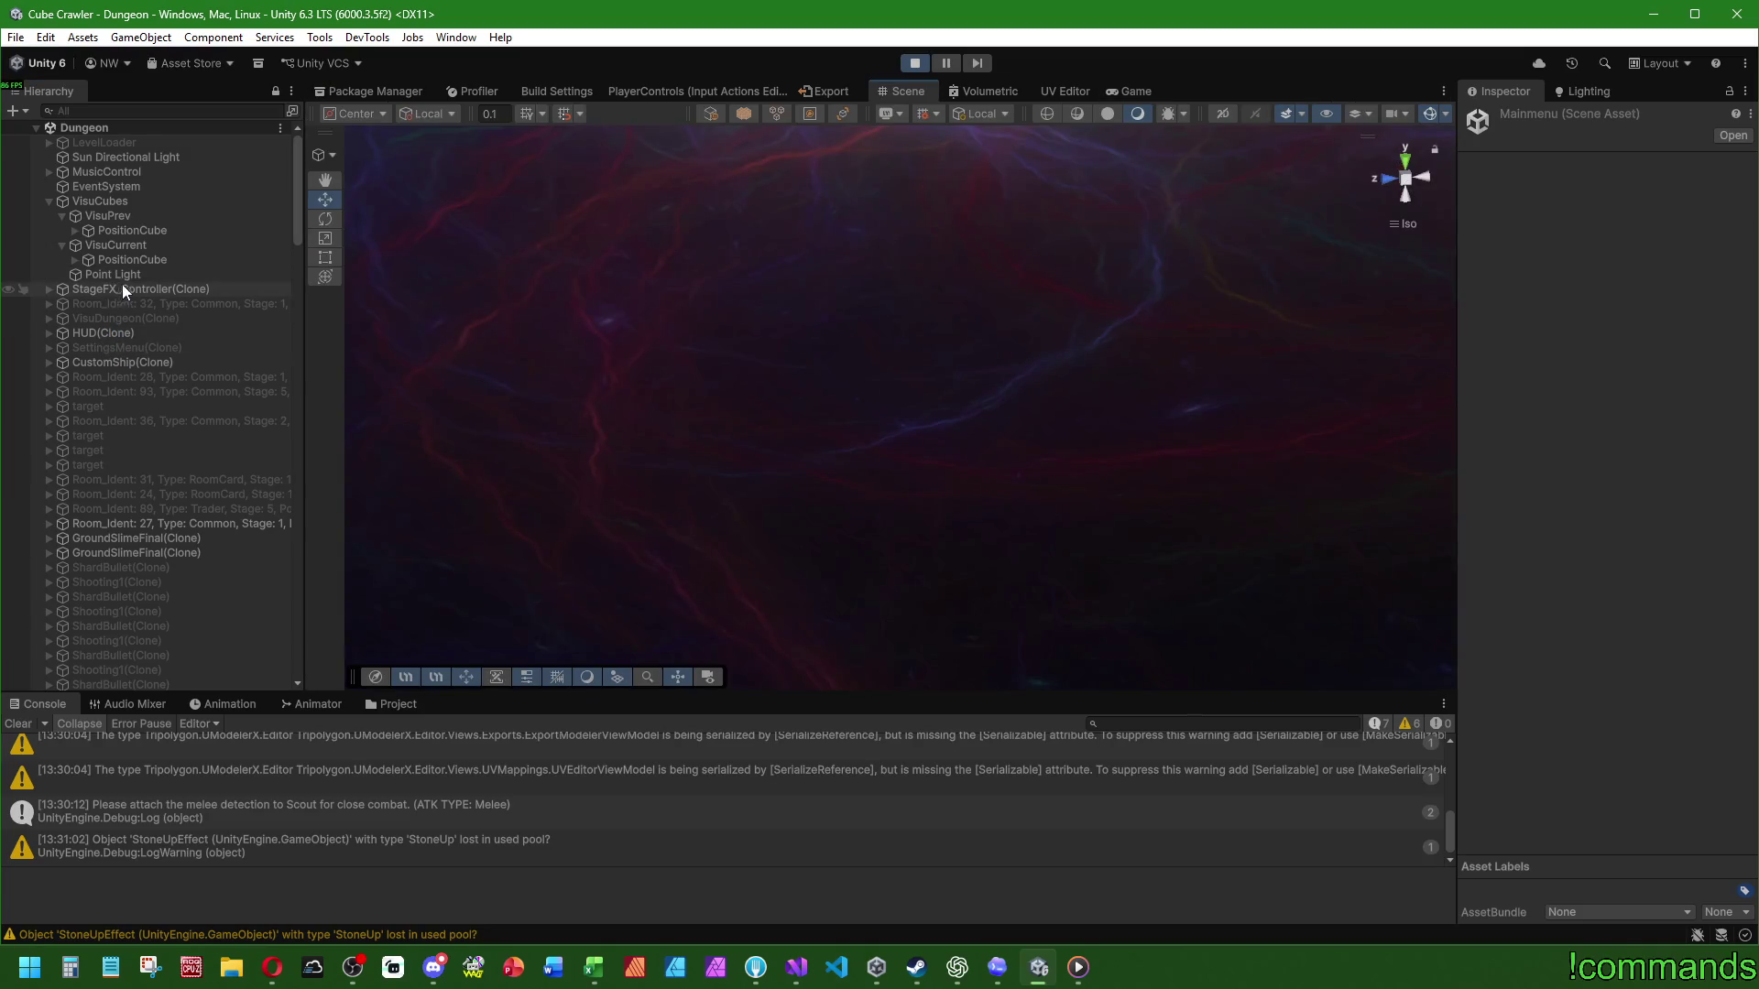
left_click(133, 276)
scroll(837, 470, "up", 5)
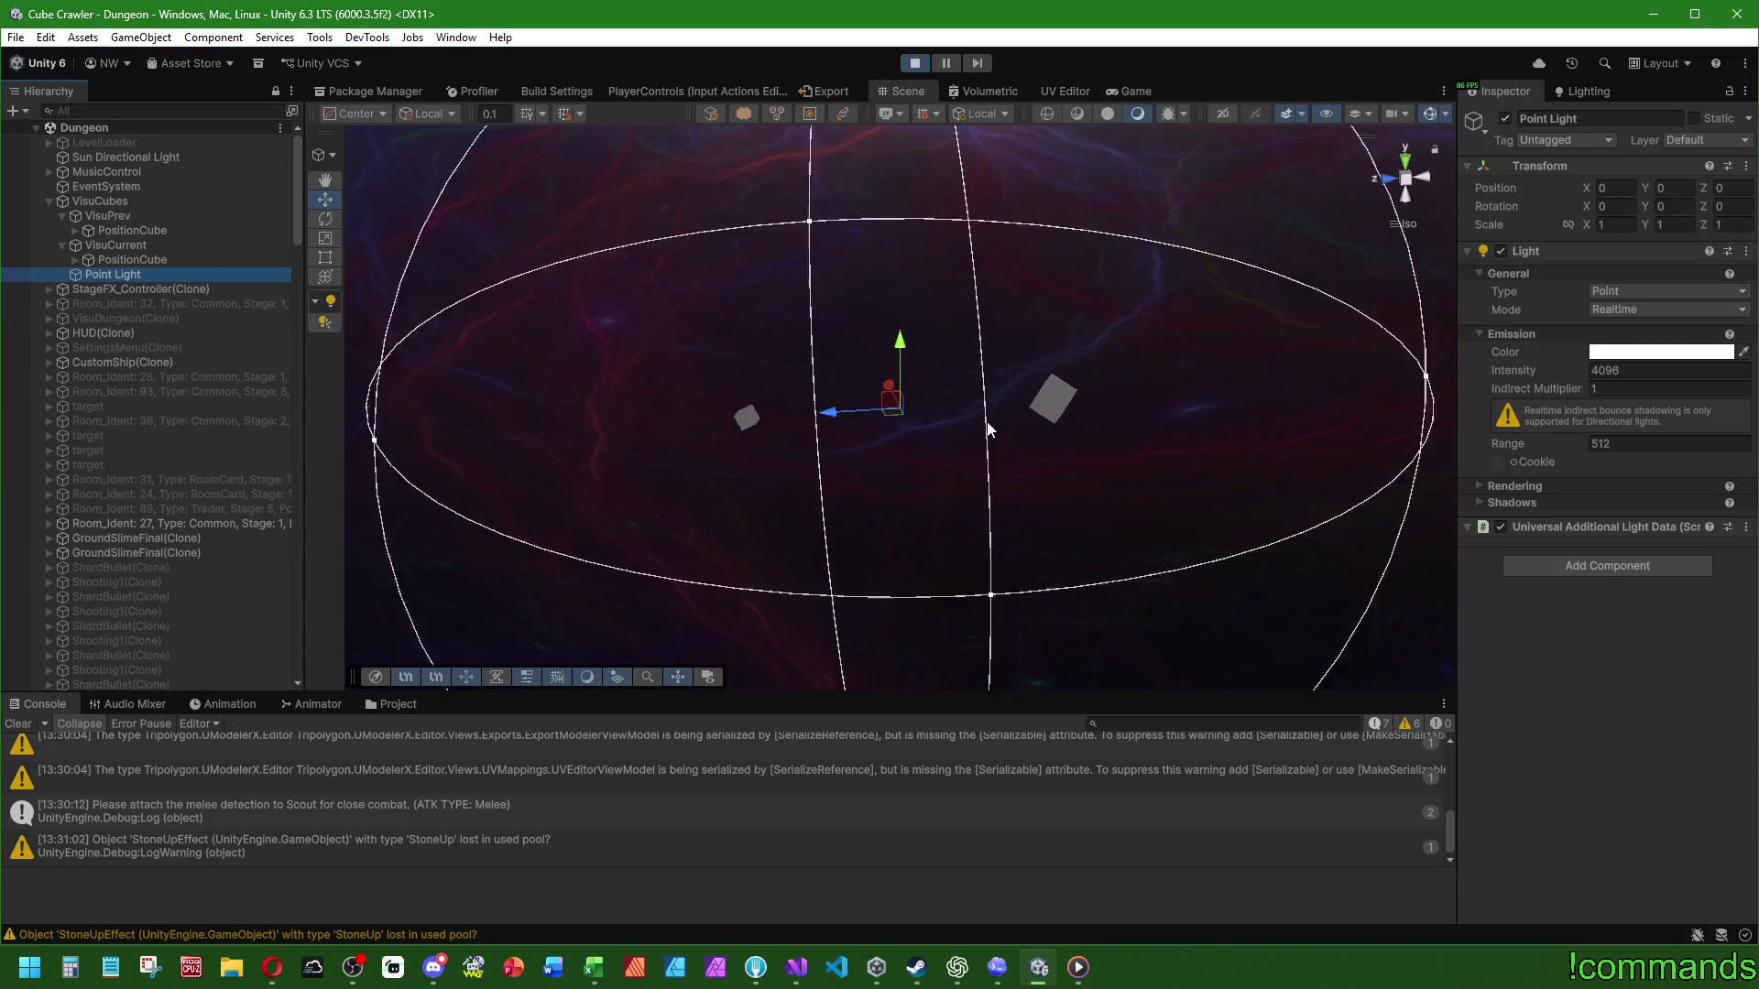
left_click(145, 260)
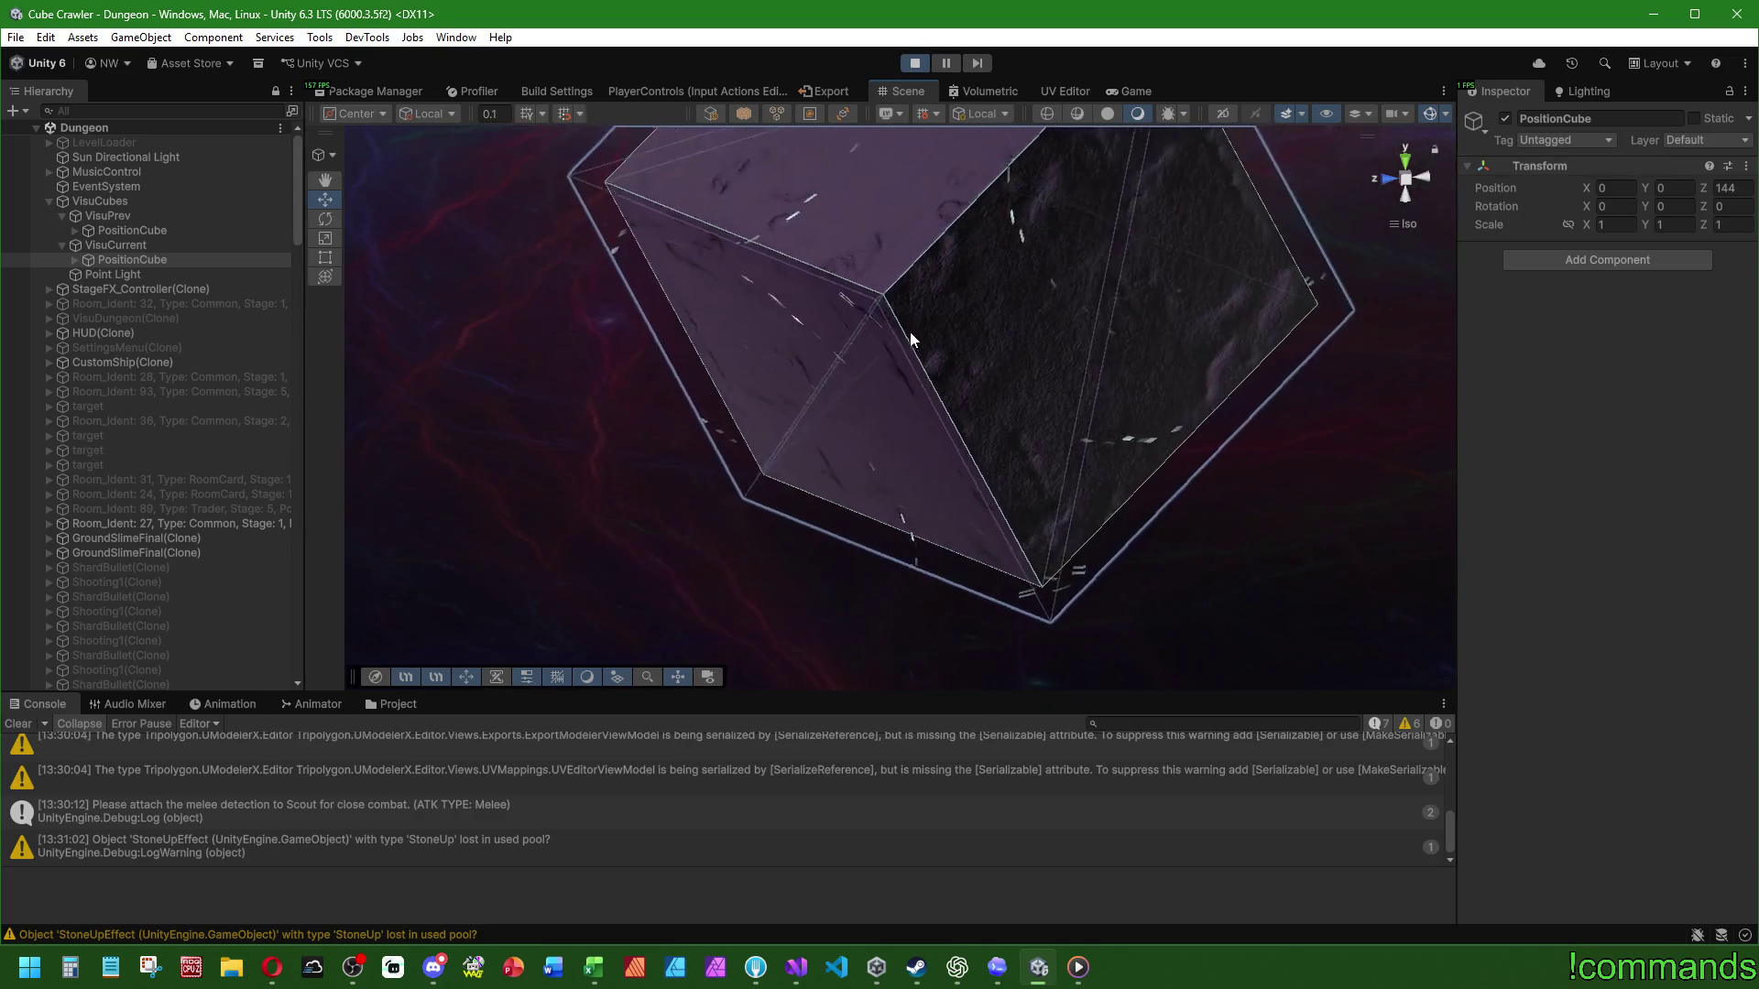
key("f")
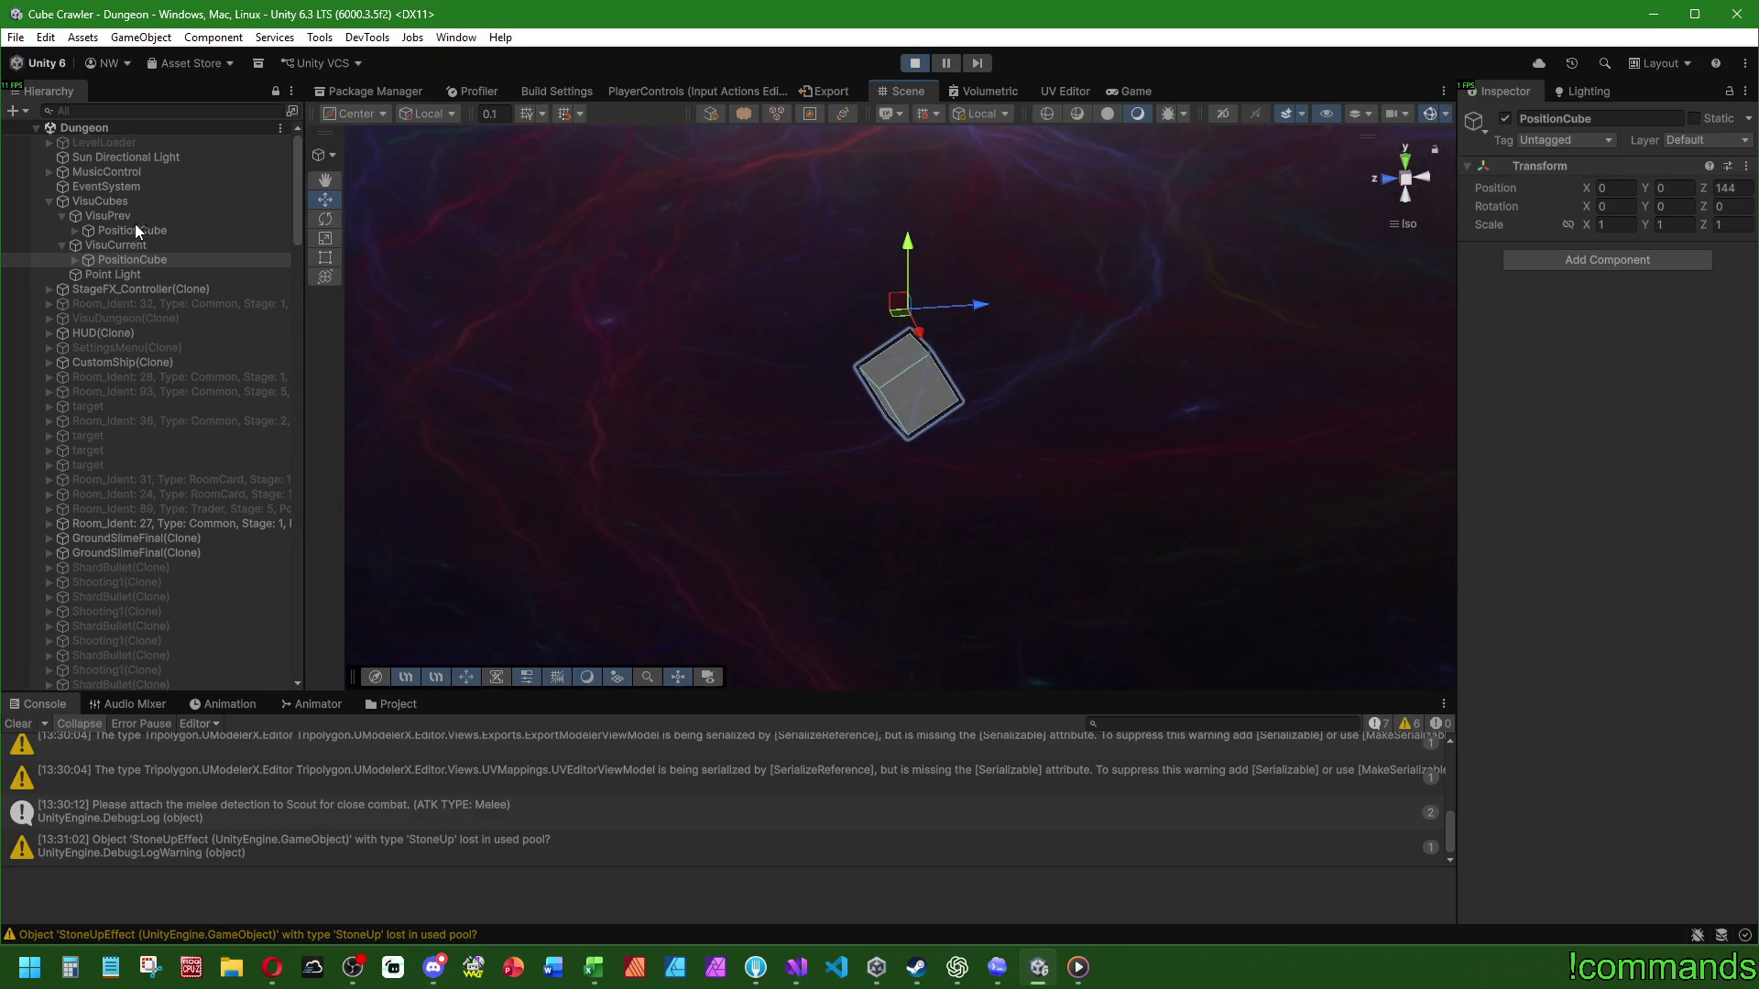
left_click(74, 259)
left_click(75, 230)
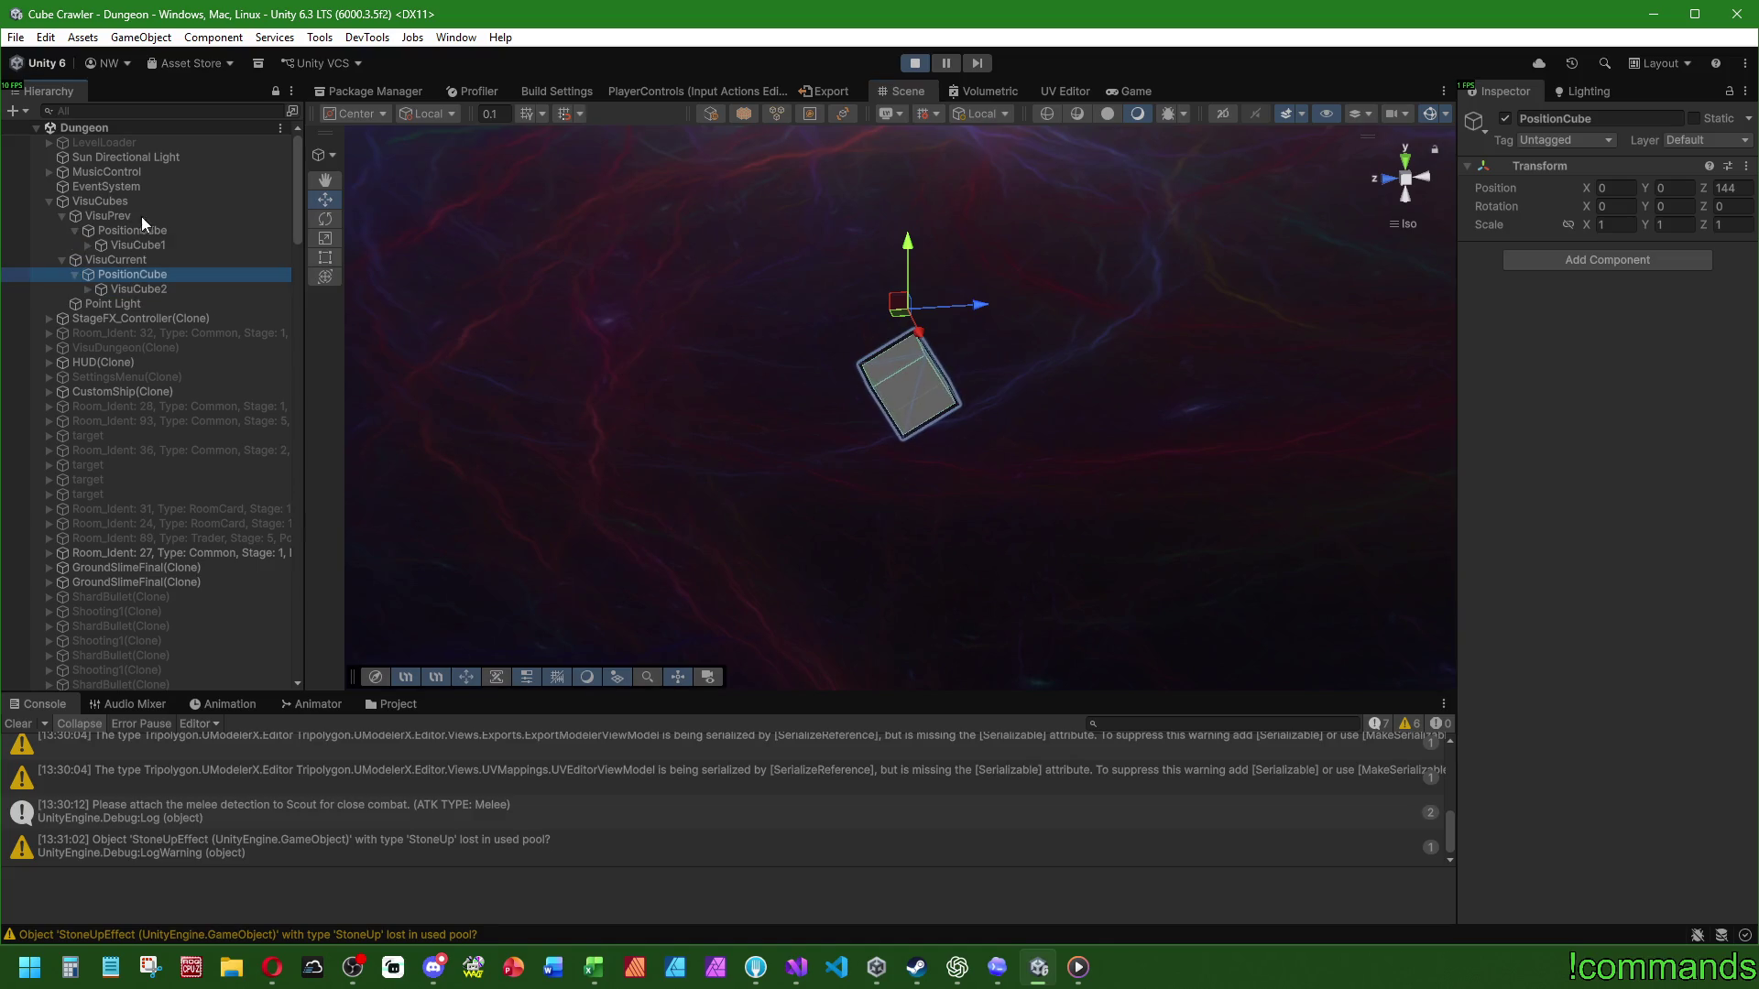
Step: Show the Game view and multi-select the VisuPrev and VisuCurrent cameras
left_click(1140, 95)
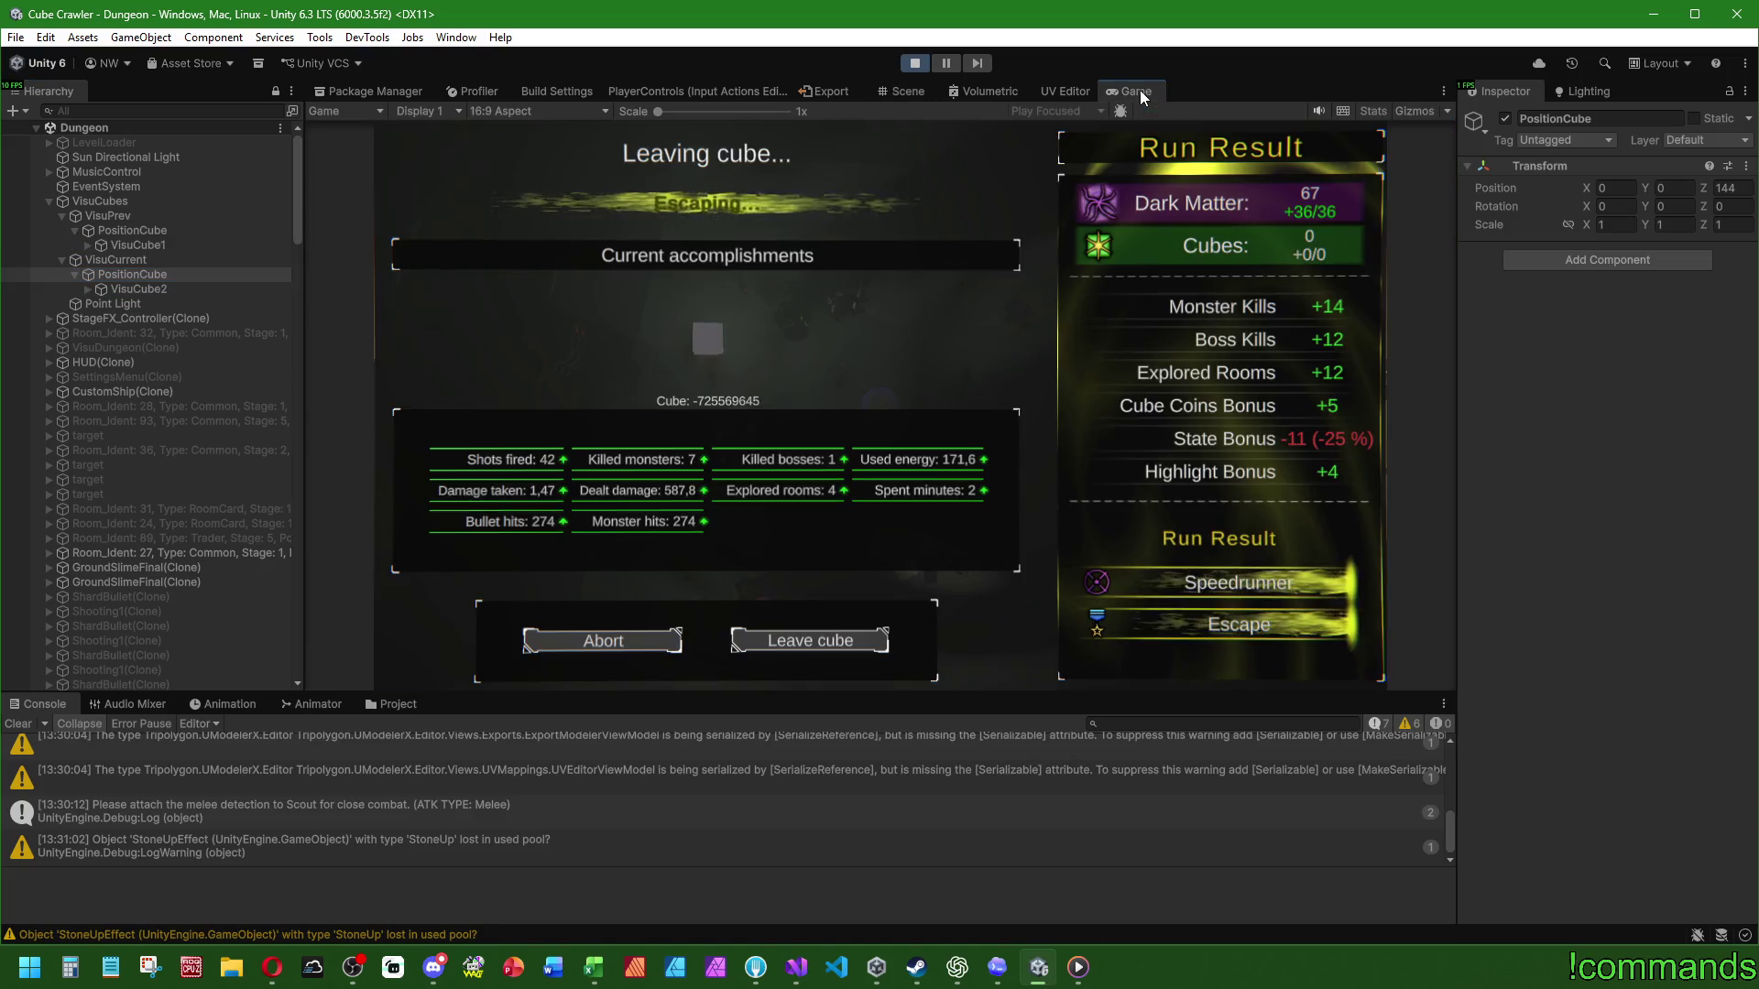
left_click(146, 214)
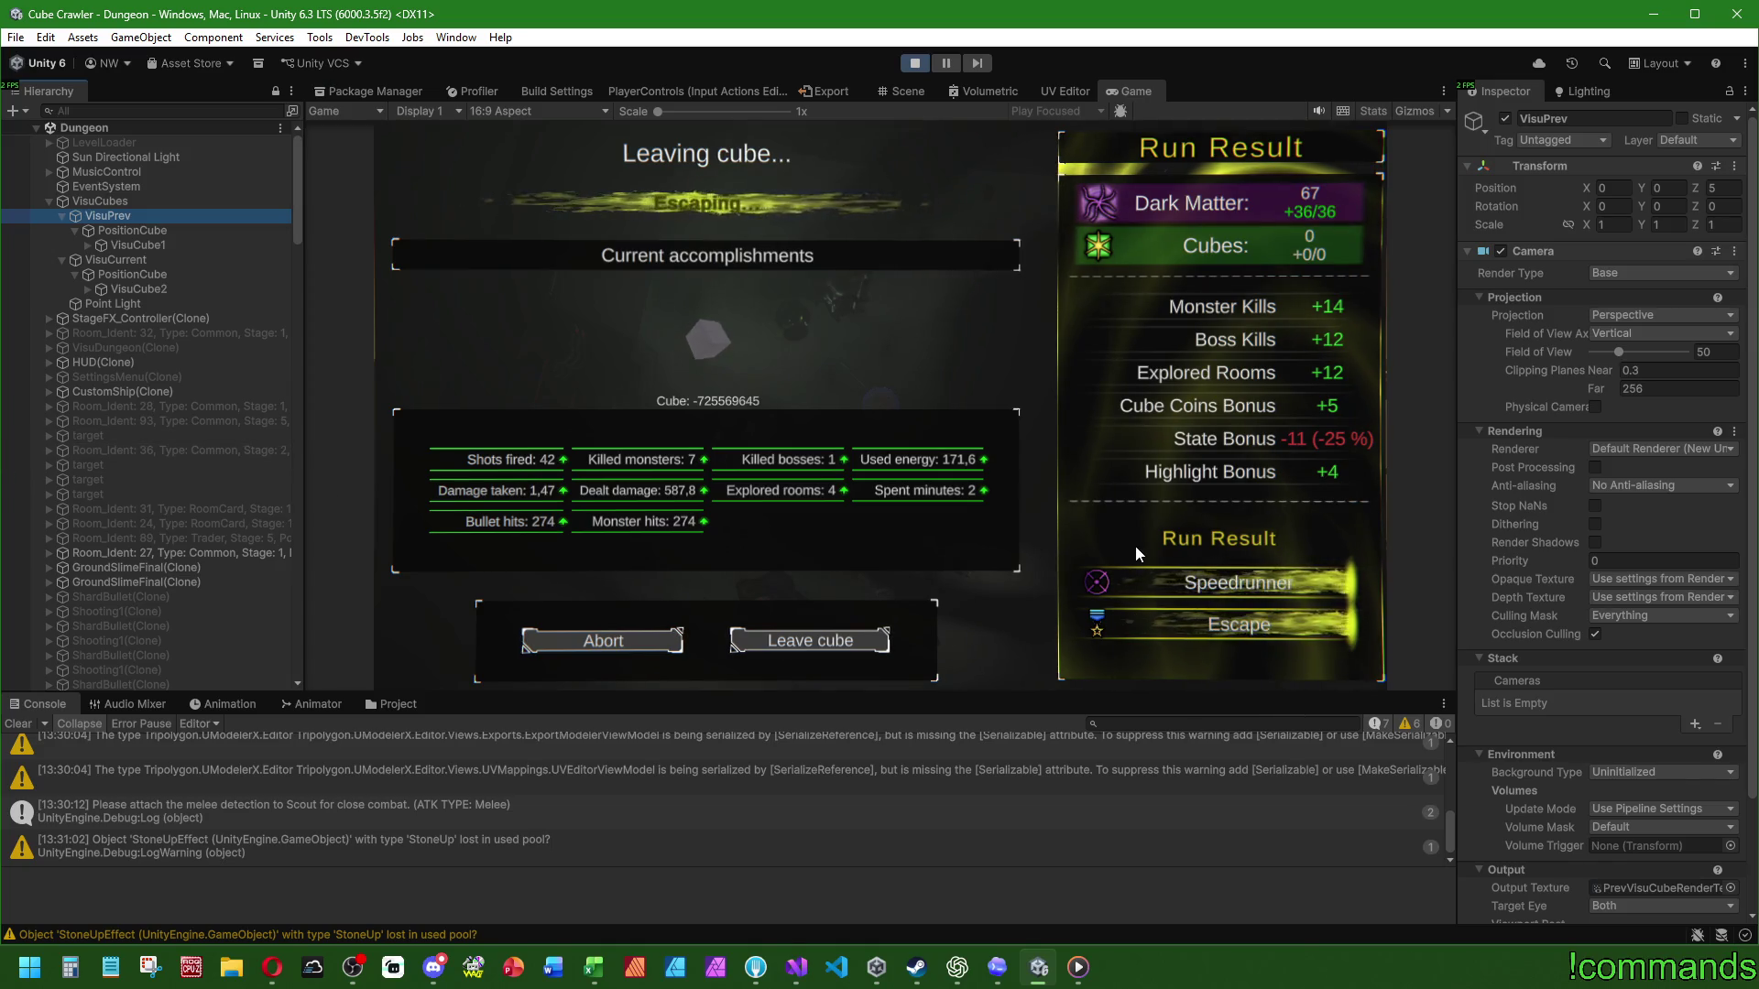
left_click(136, 260)
left_click(136, 218)
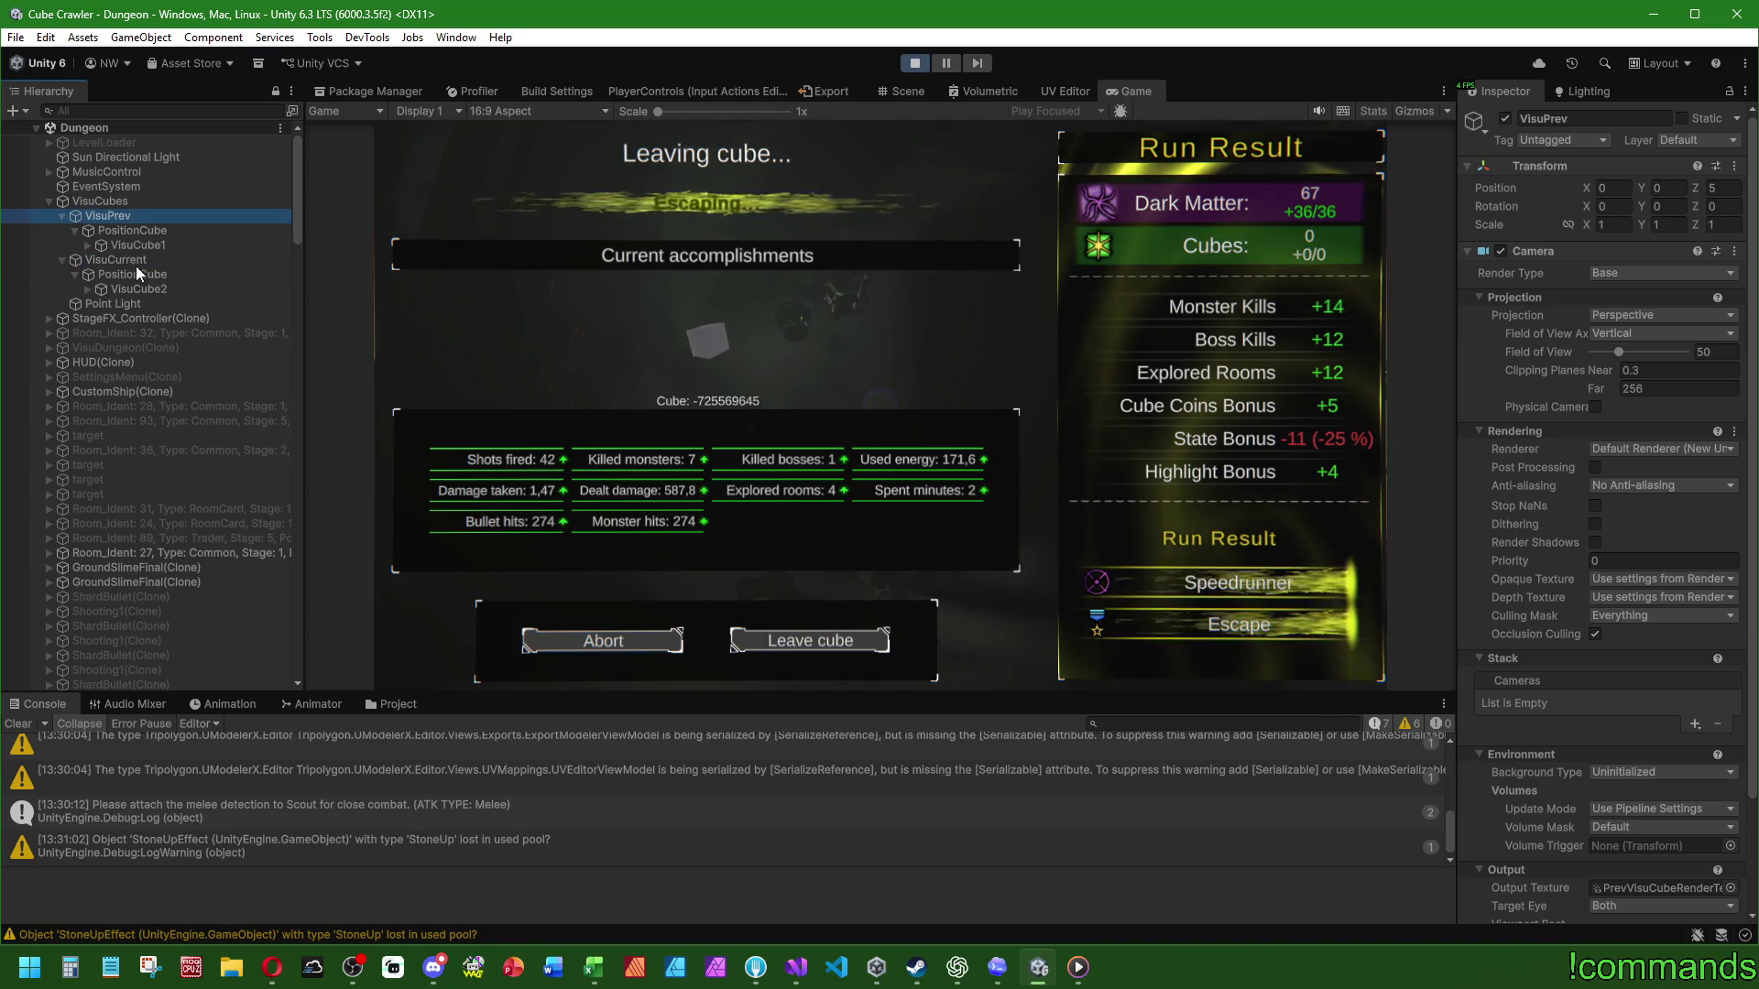
left_click(137, 260, "ctrl")
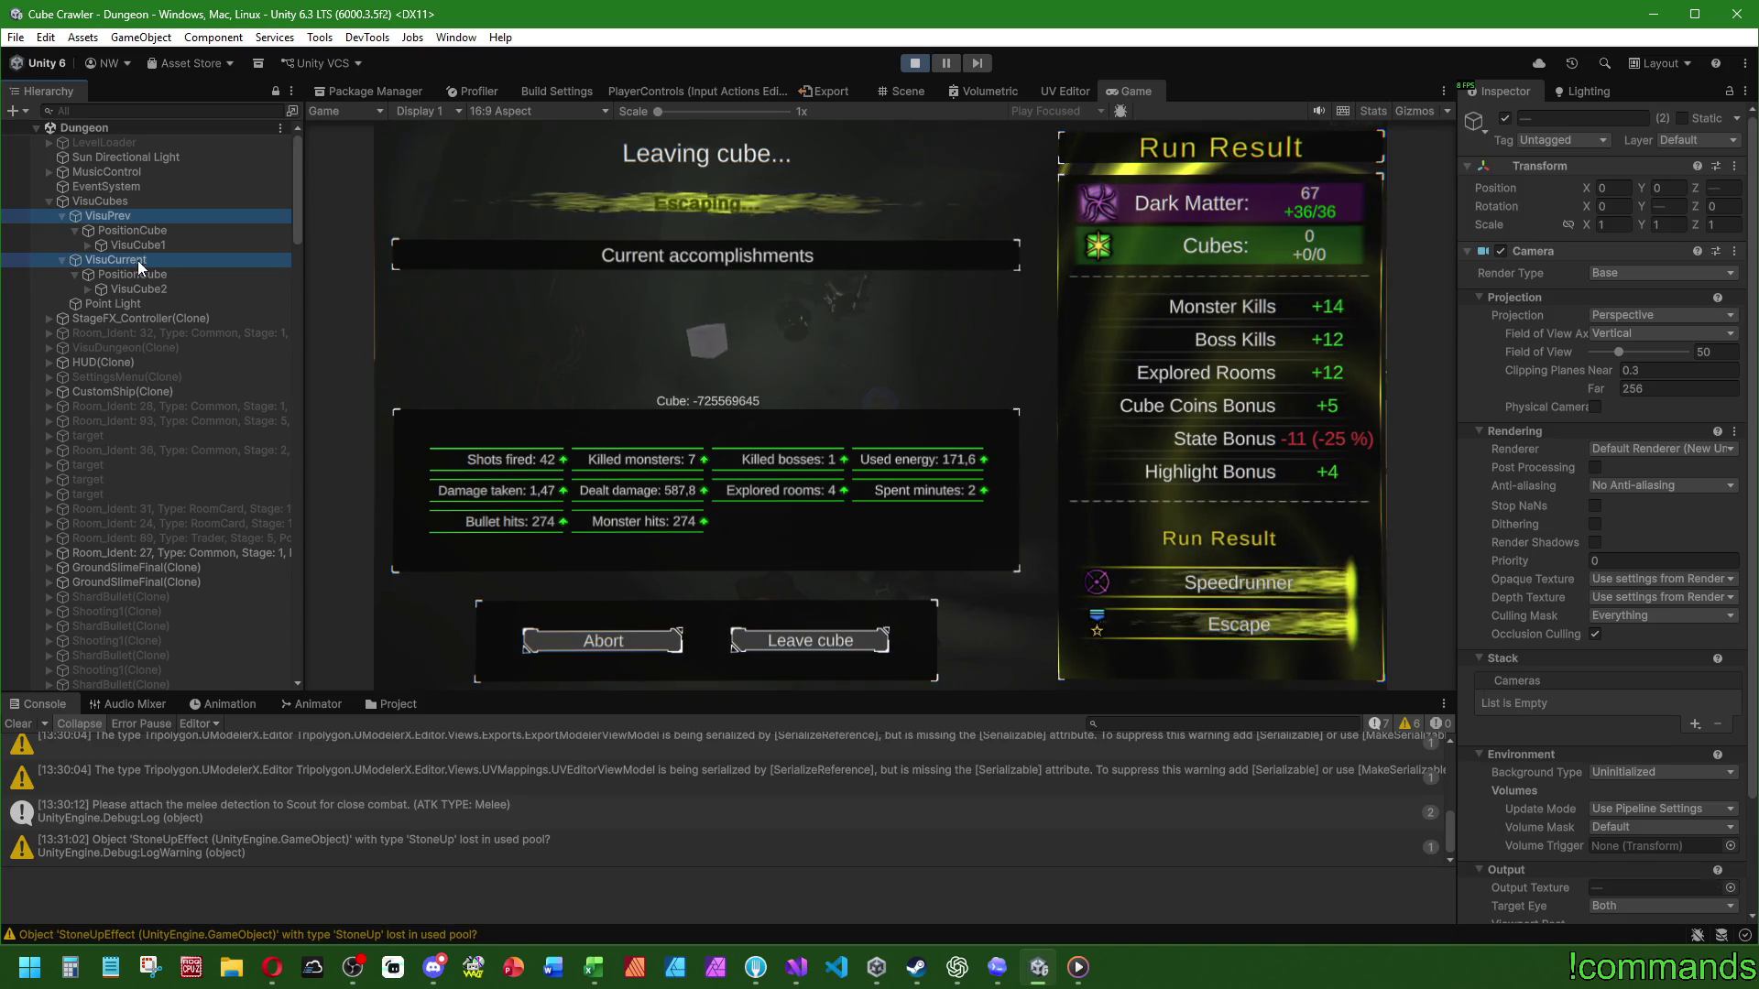
Step: Toggle Post Processing on and off, and inspect Stop NaNs, Culling Mask and Background Type unchanged
left_click(1594, 468)
left_click(1594, 468)
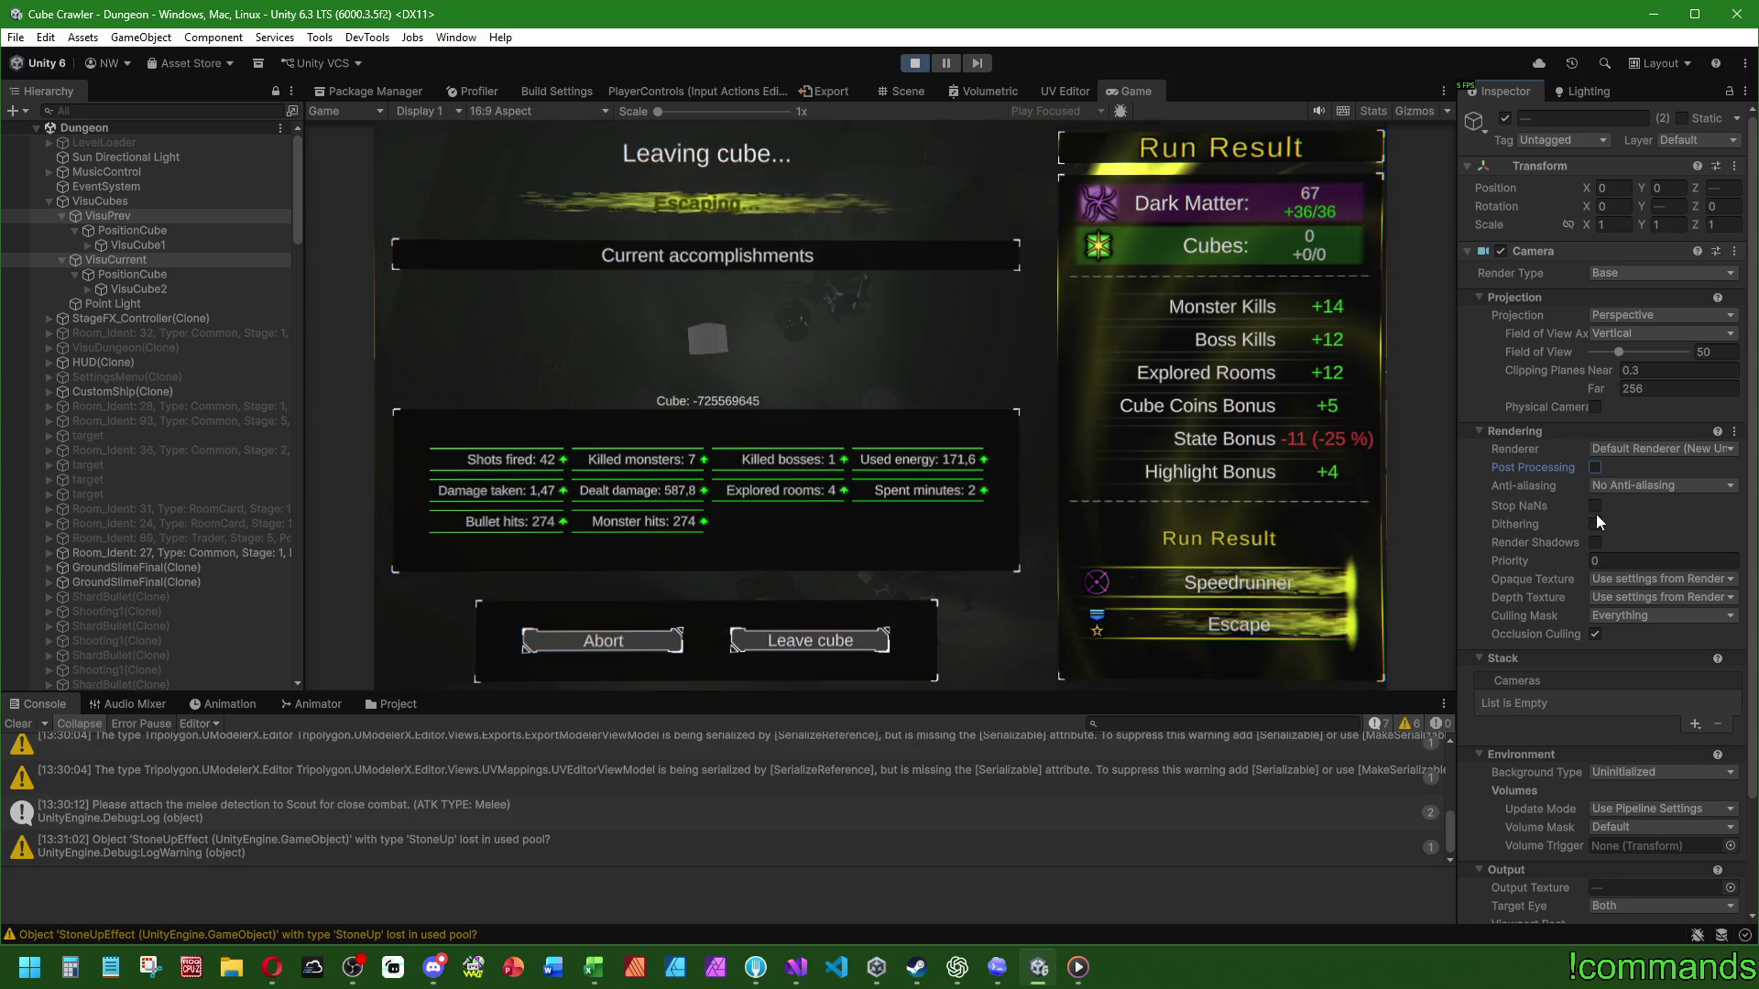
double_click(1595, 506)
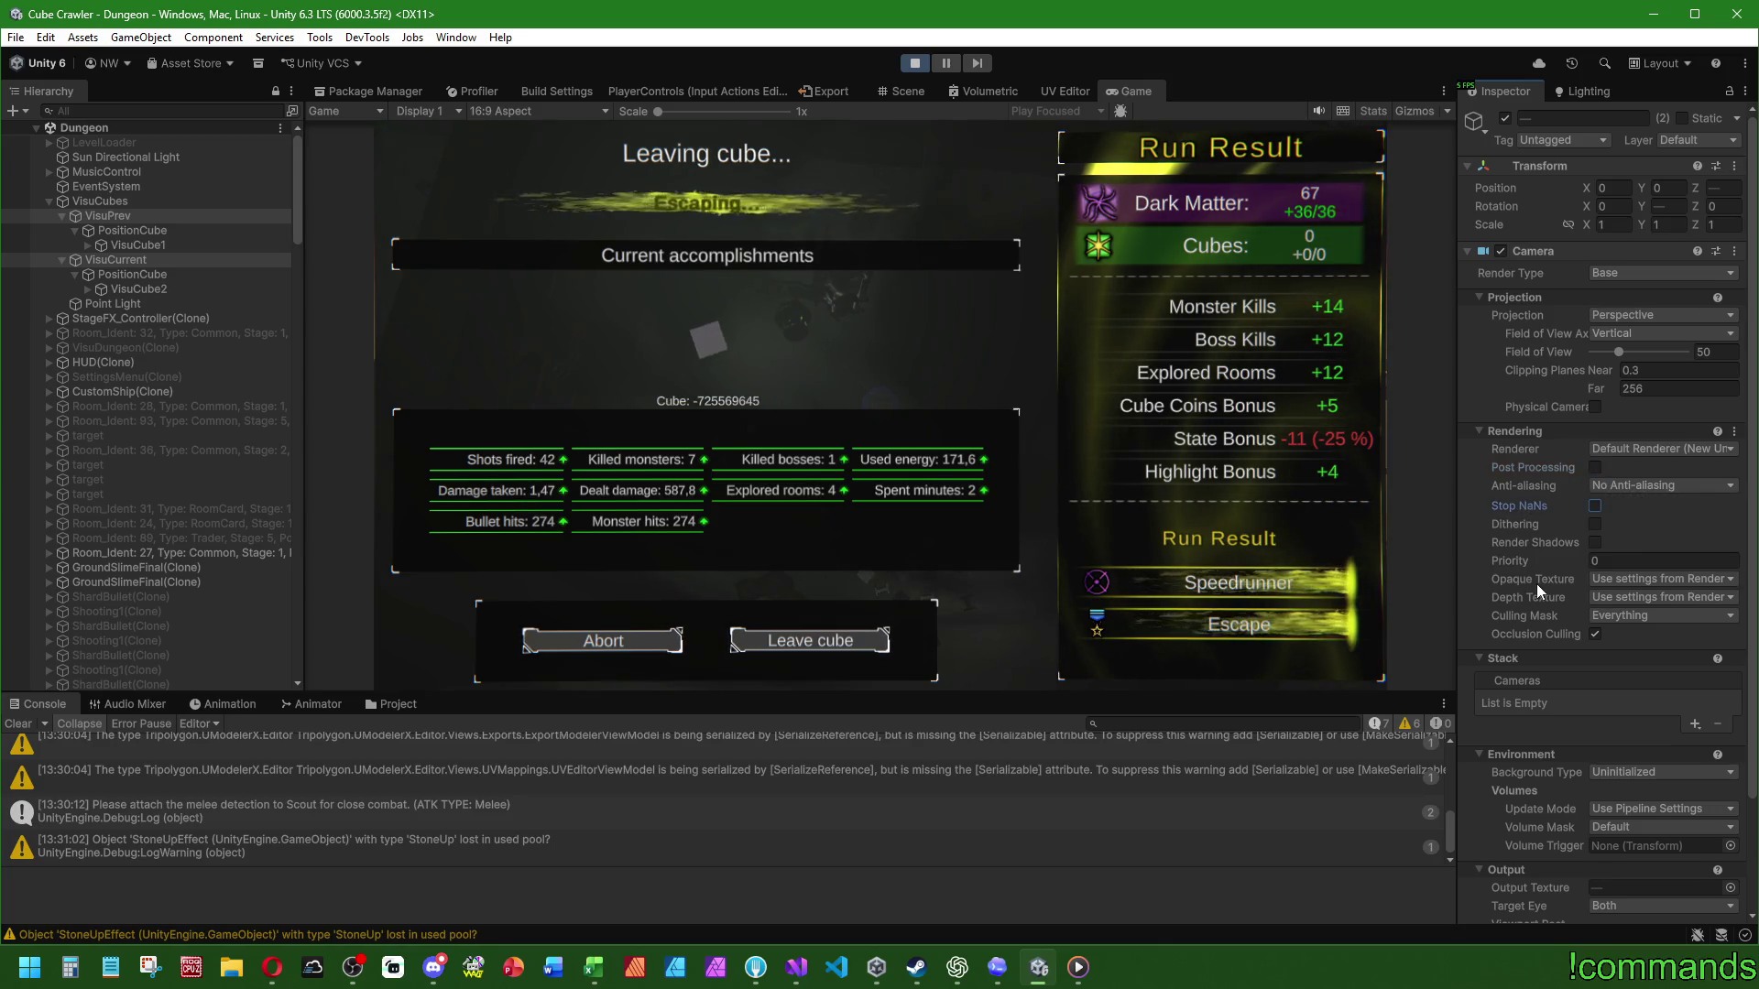
left_click(1619, 615)
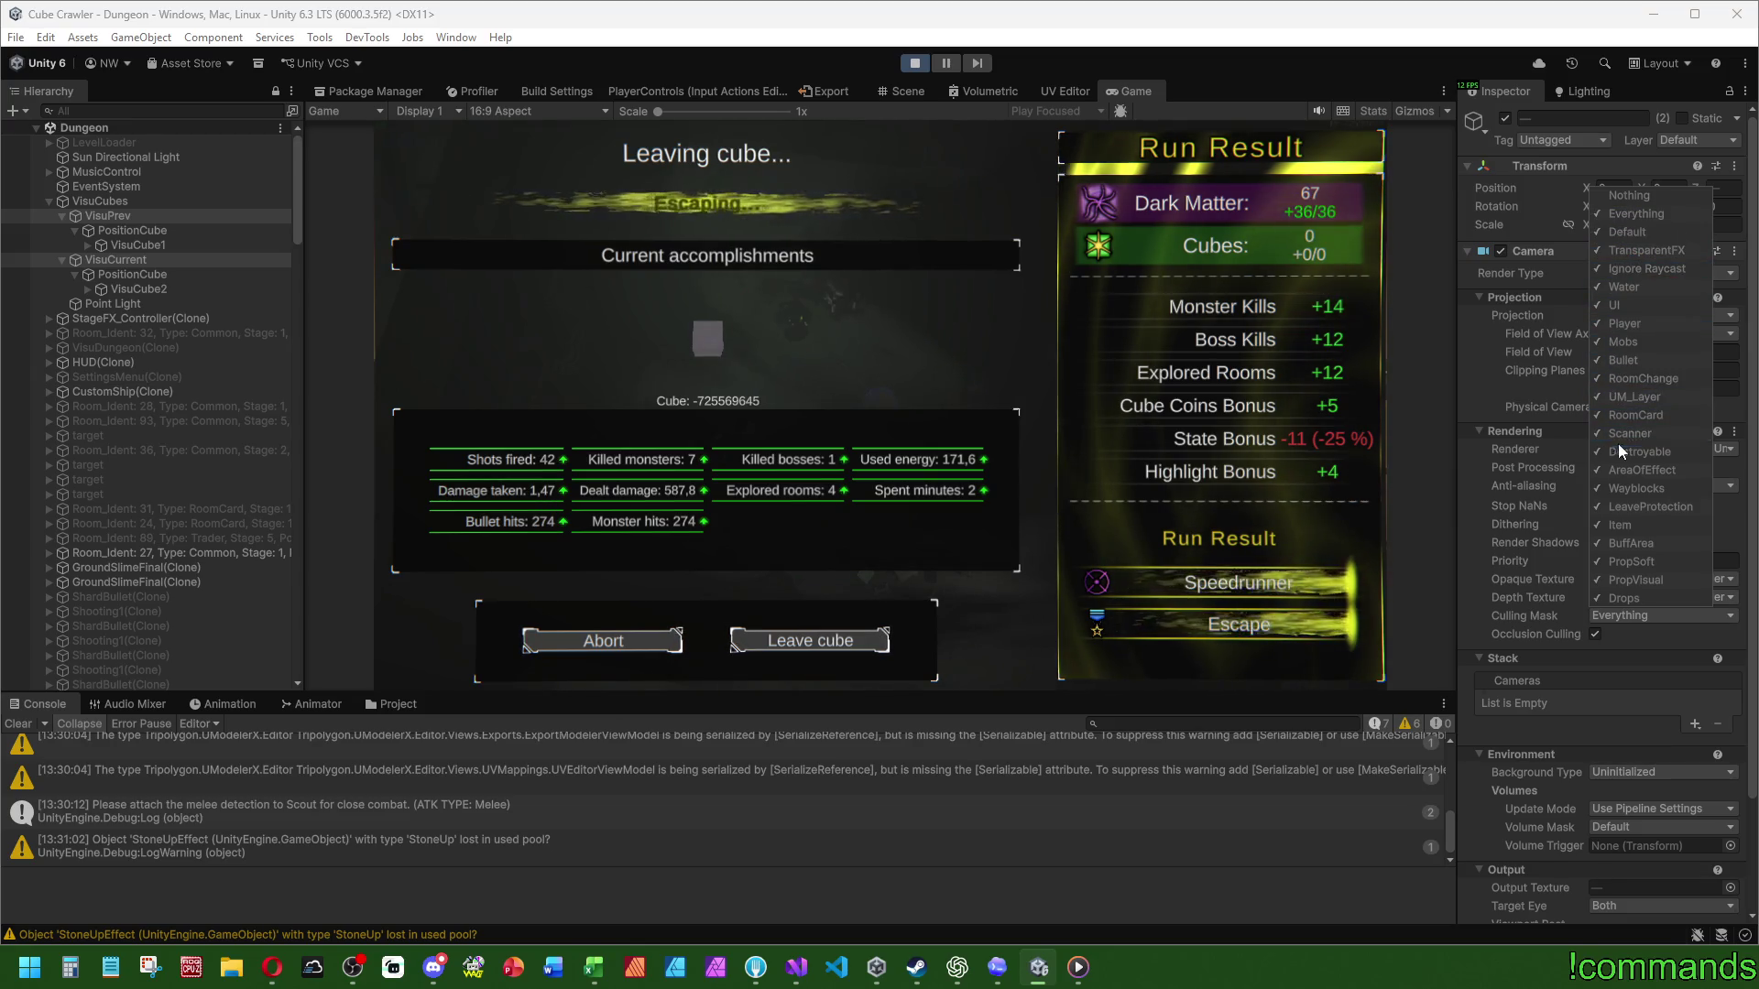
left_click(1523, 616)
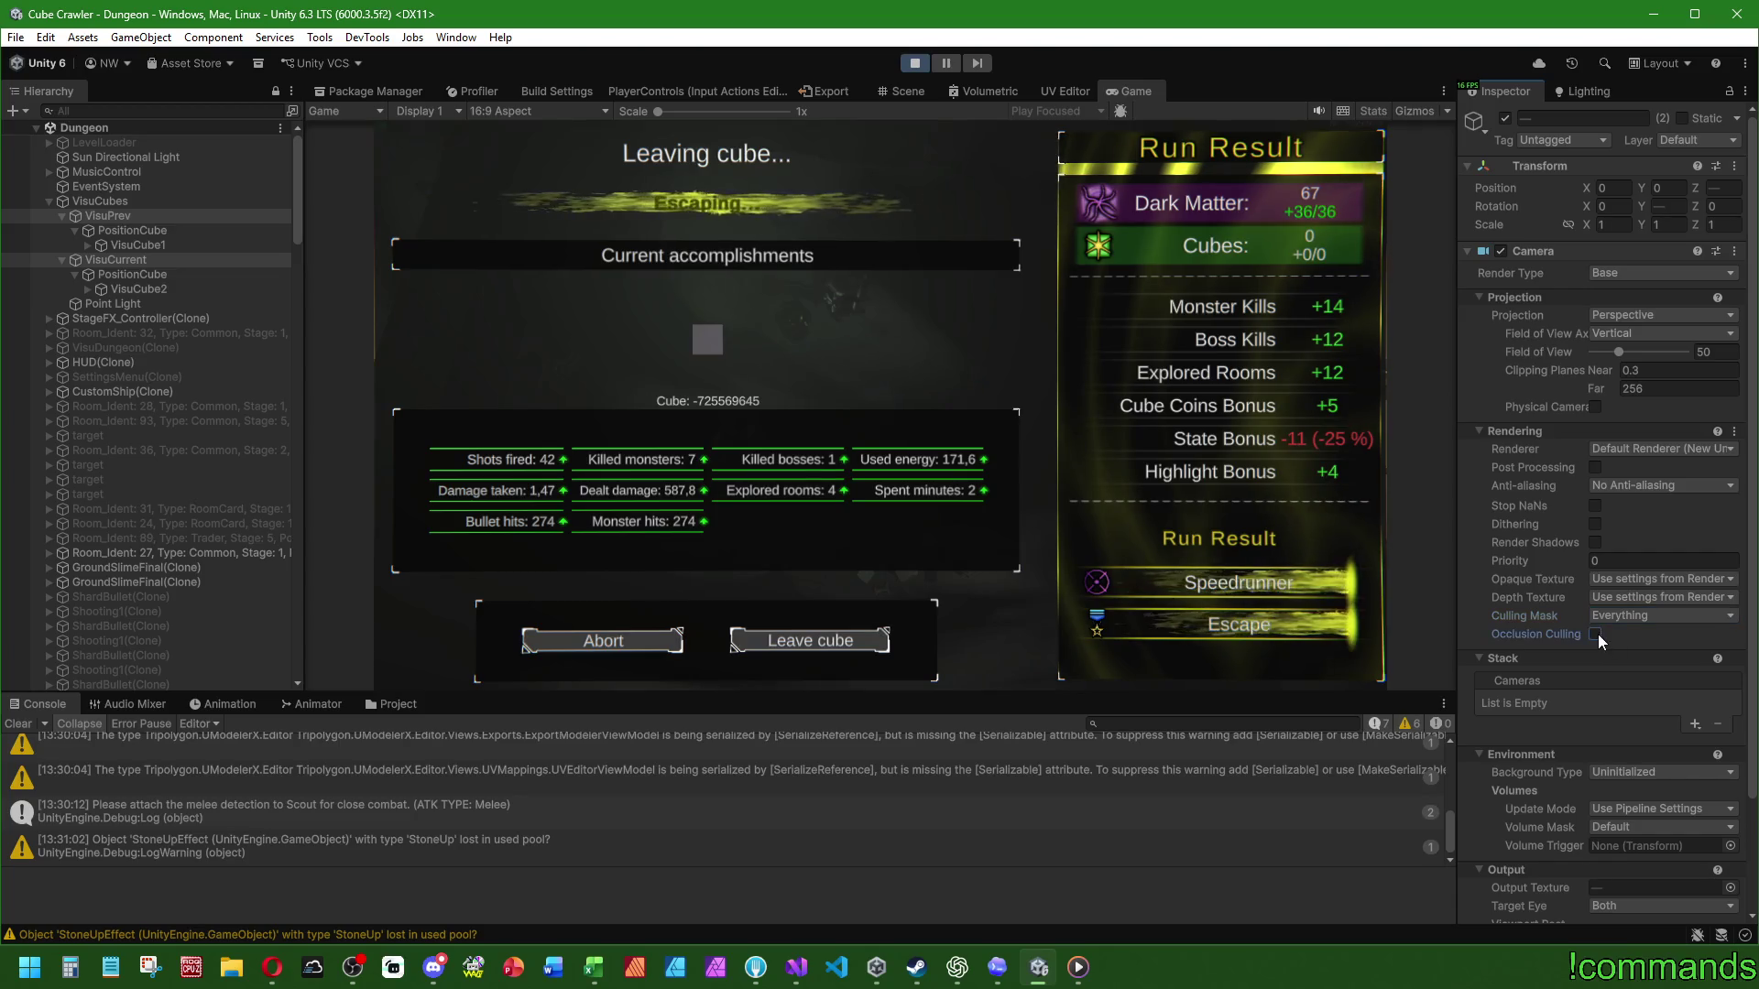
scroll(1548, 605, "down", 3)
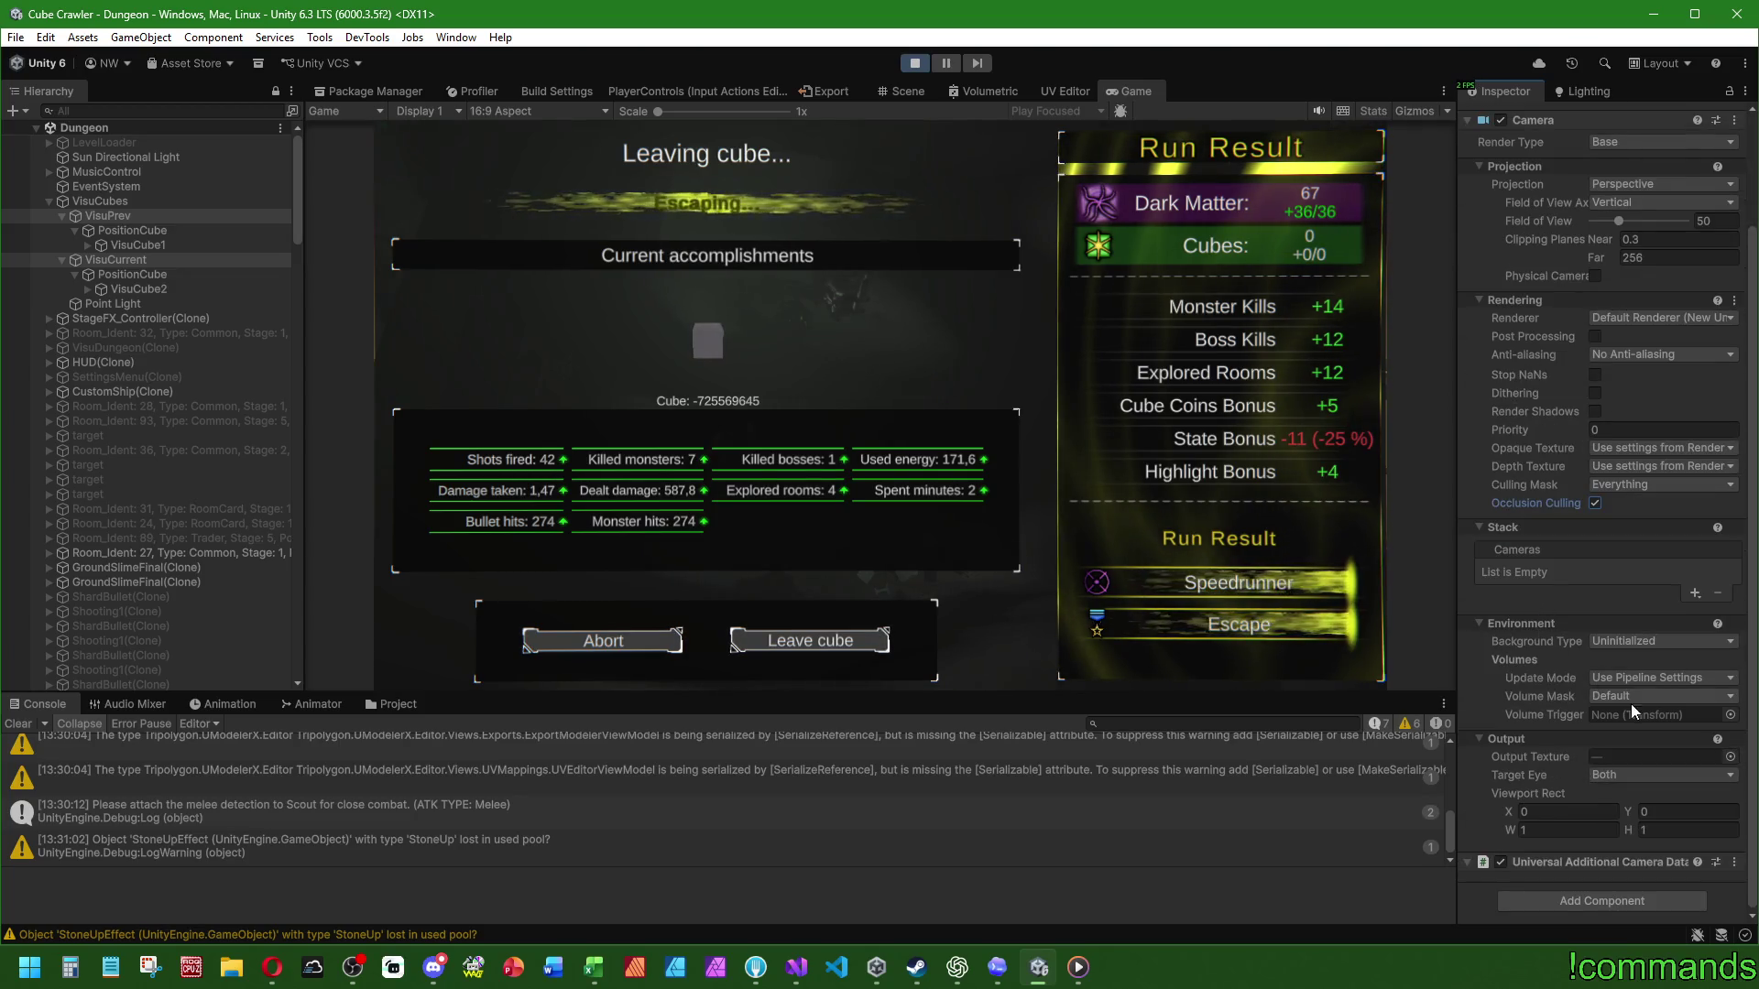
left_click(1624, 636)
left_click(1531, 634)
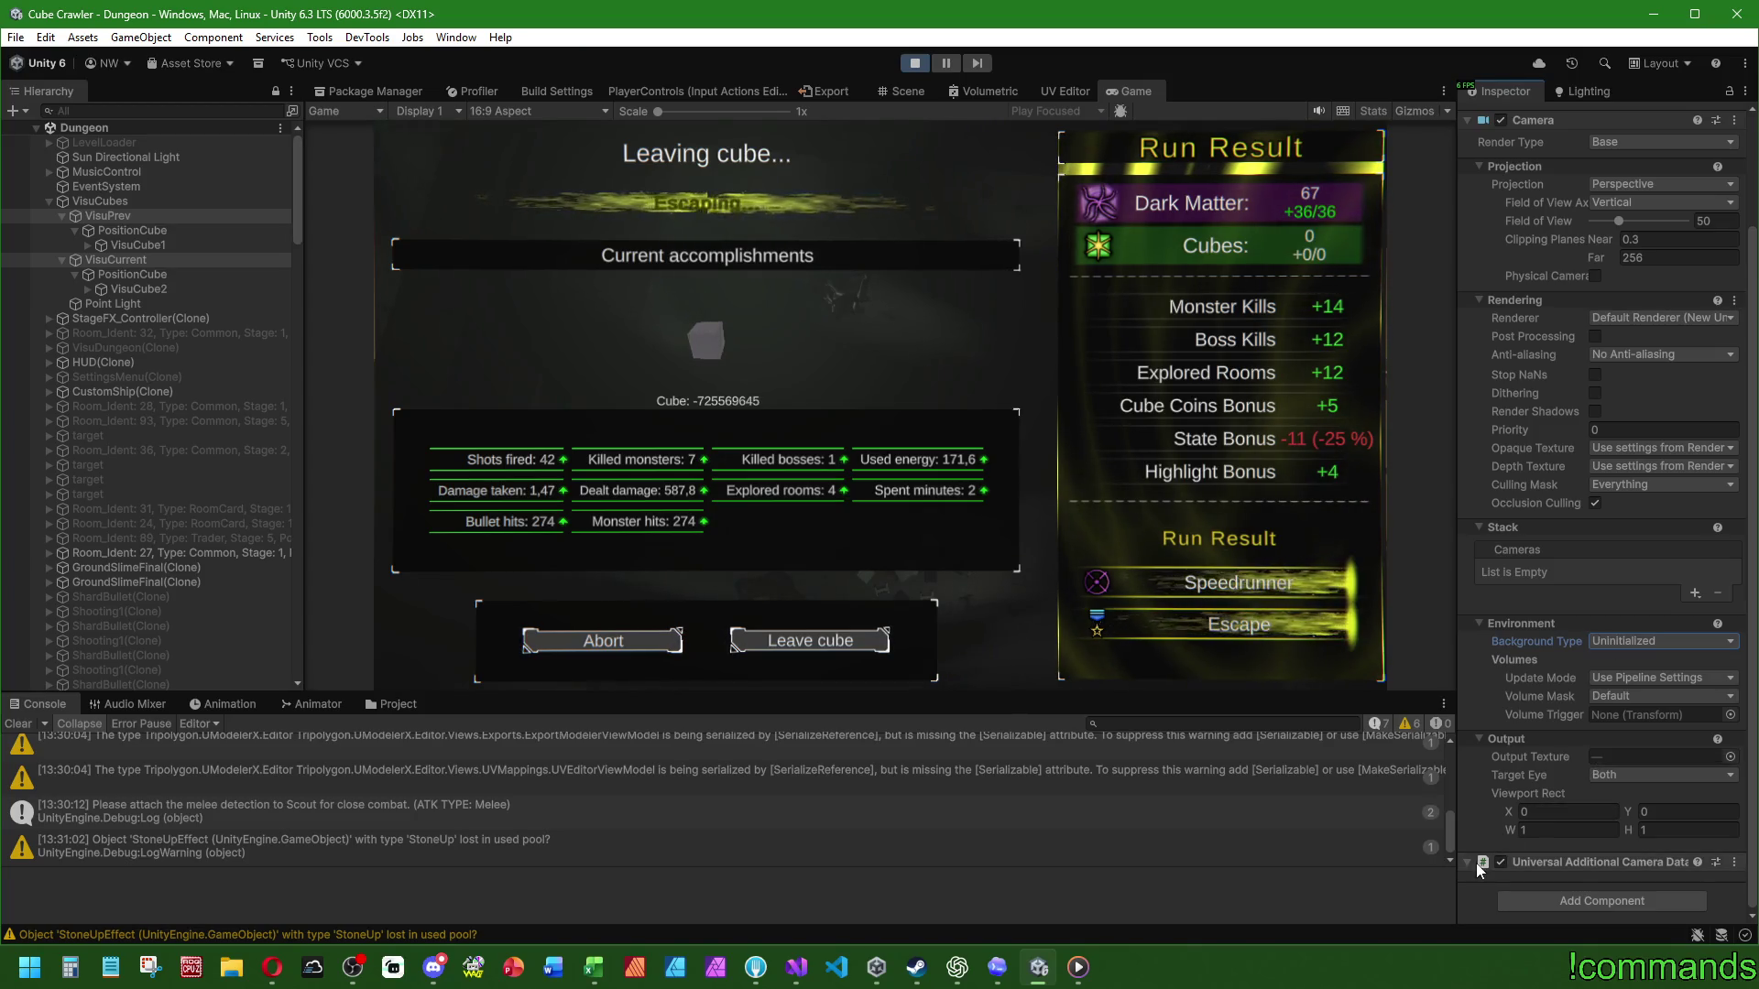
scroll(1540, 765, "up", 1)
scroll(1537, 758, "up", 2)
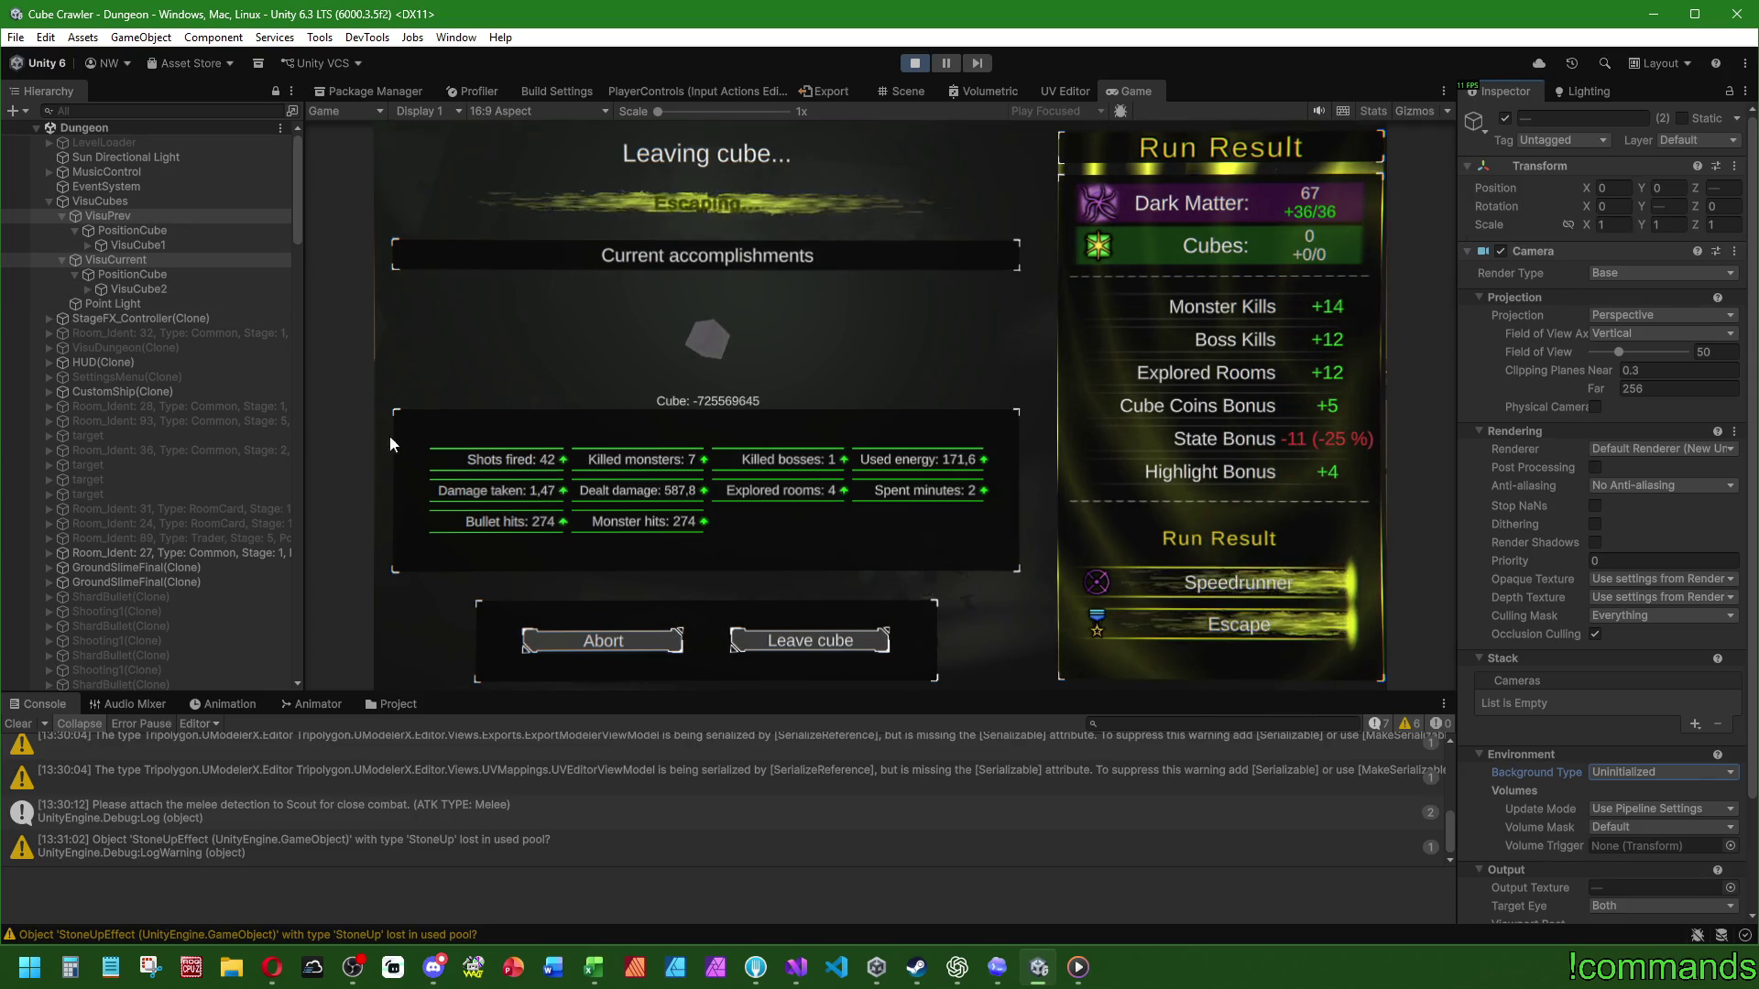
Step: Try a larger Point Light range, then undo it back to 512
left_click(133, 305)
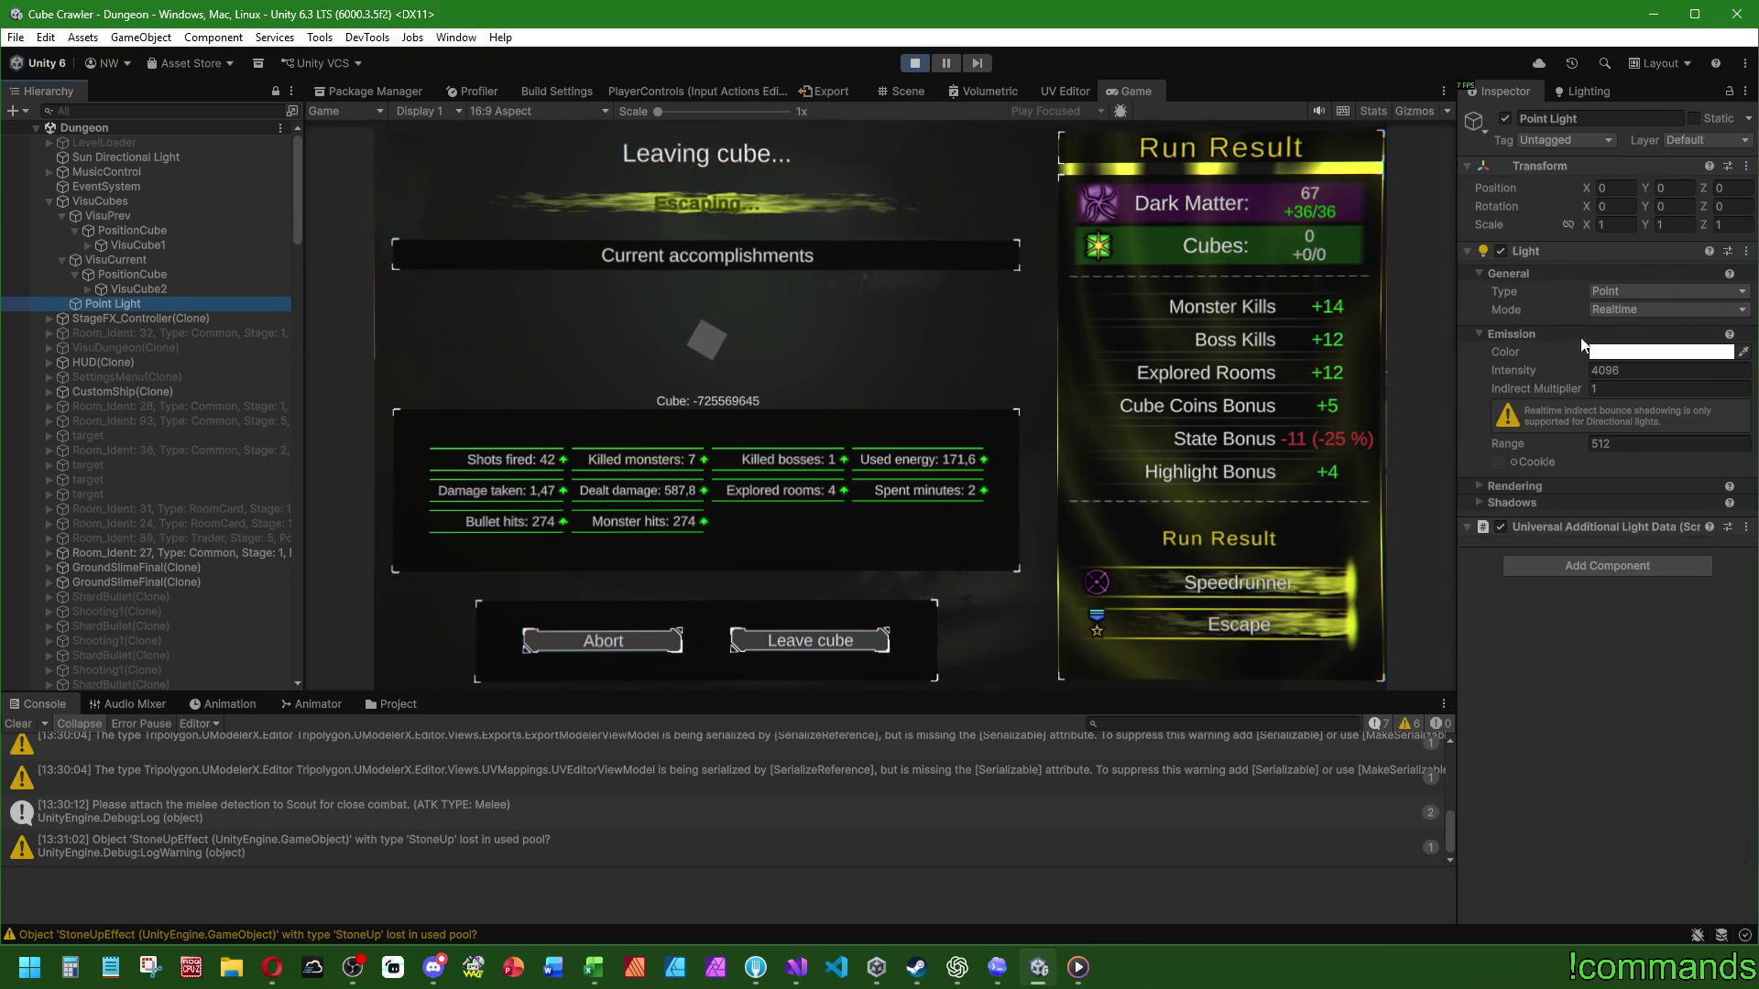
left_click_drag(1507, 443, 1575, 443)
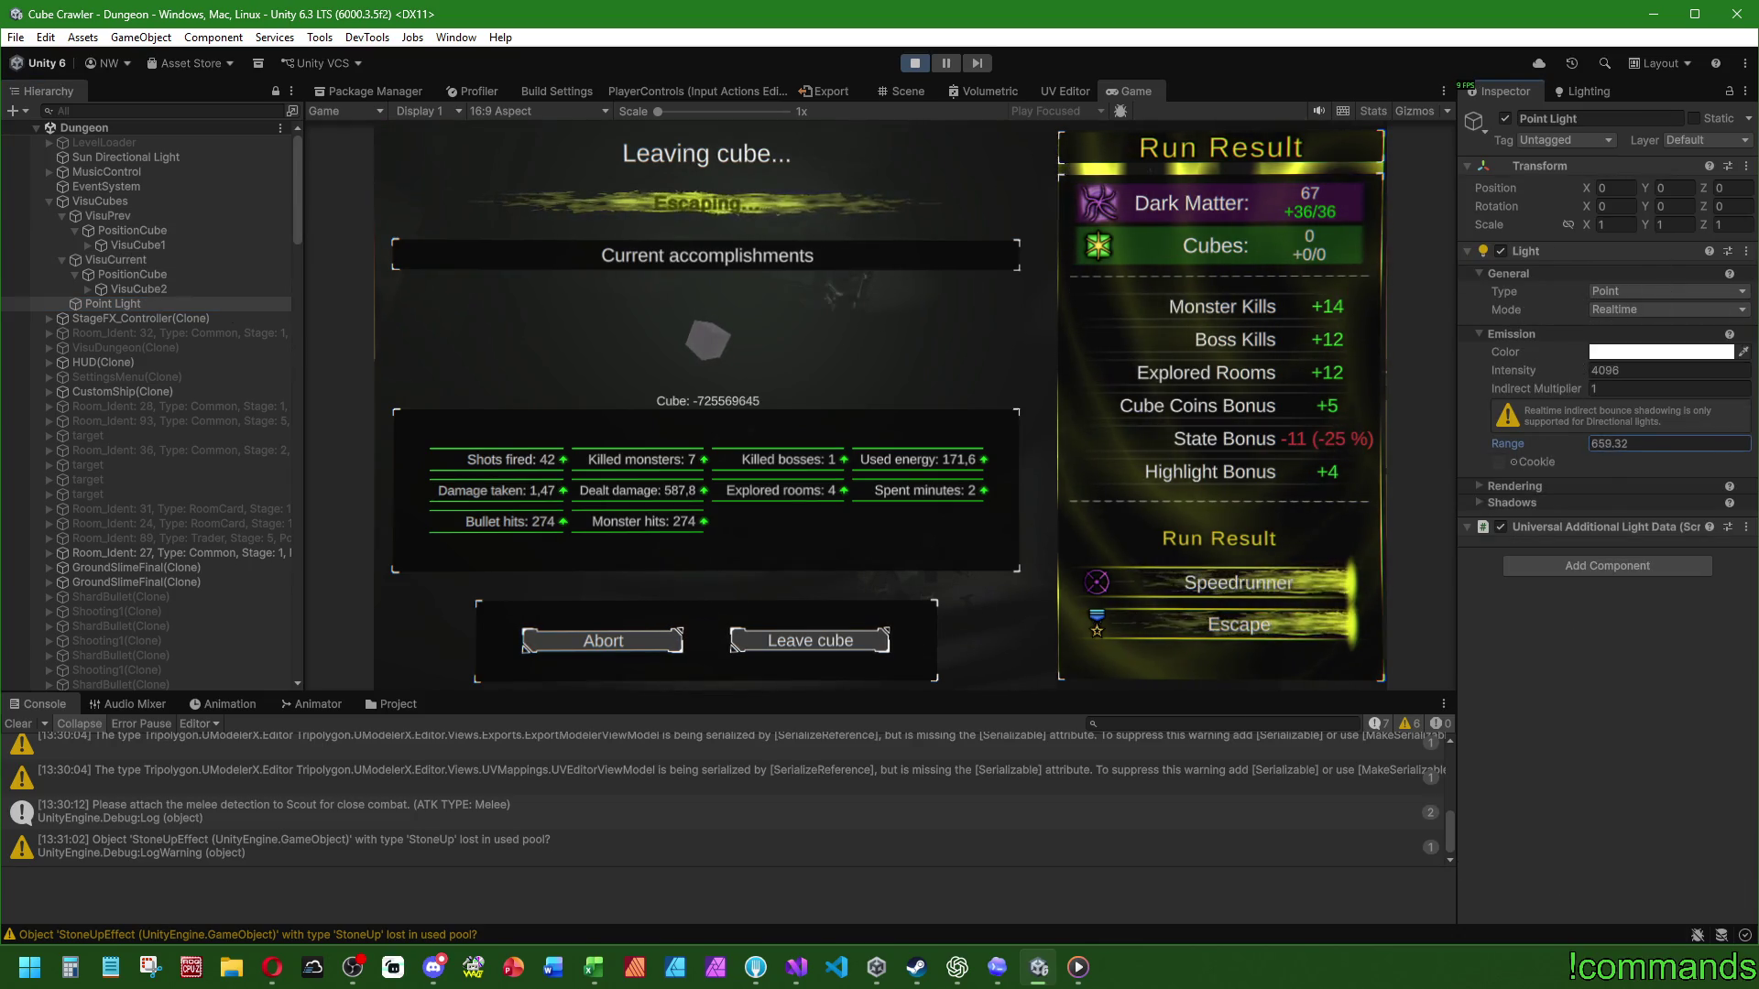
left_click(1647, 443)
type("200")
key("Escape")
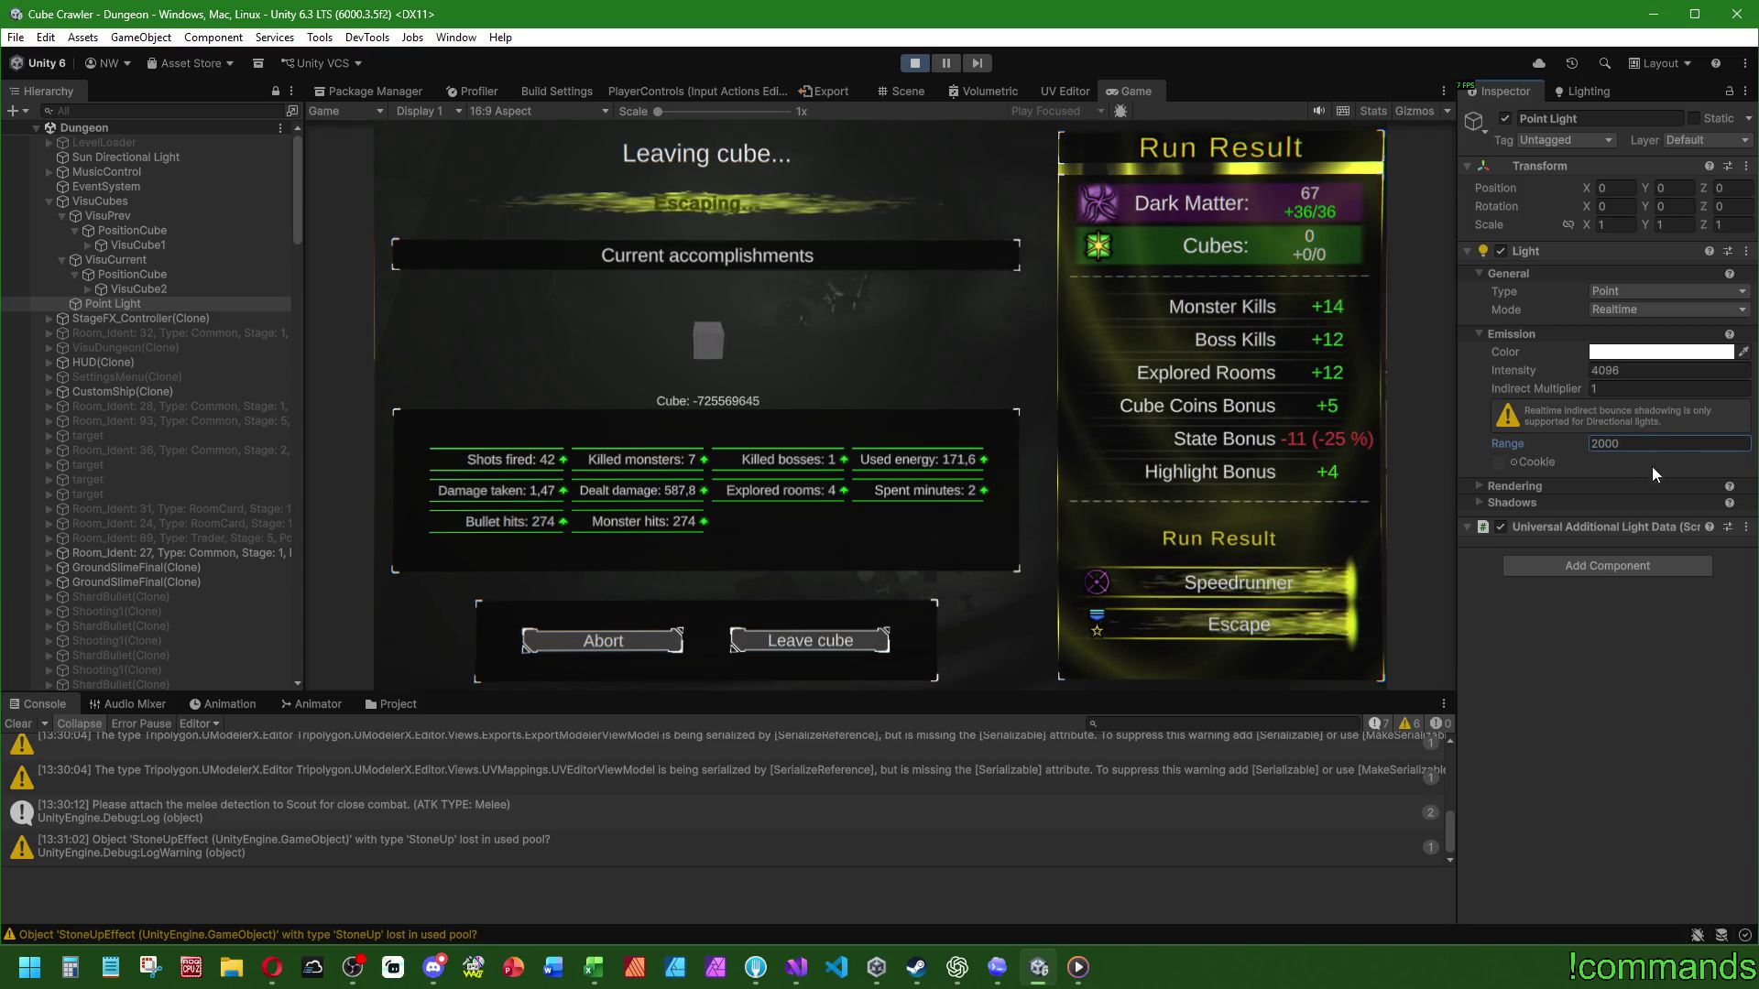
key("ctrl+z")
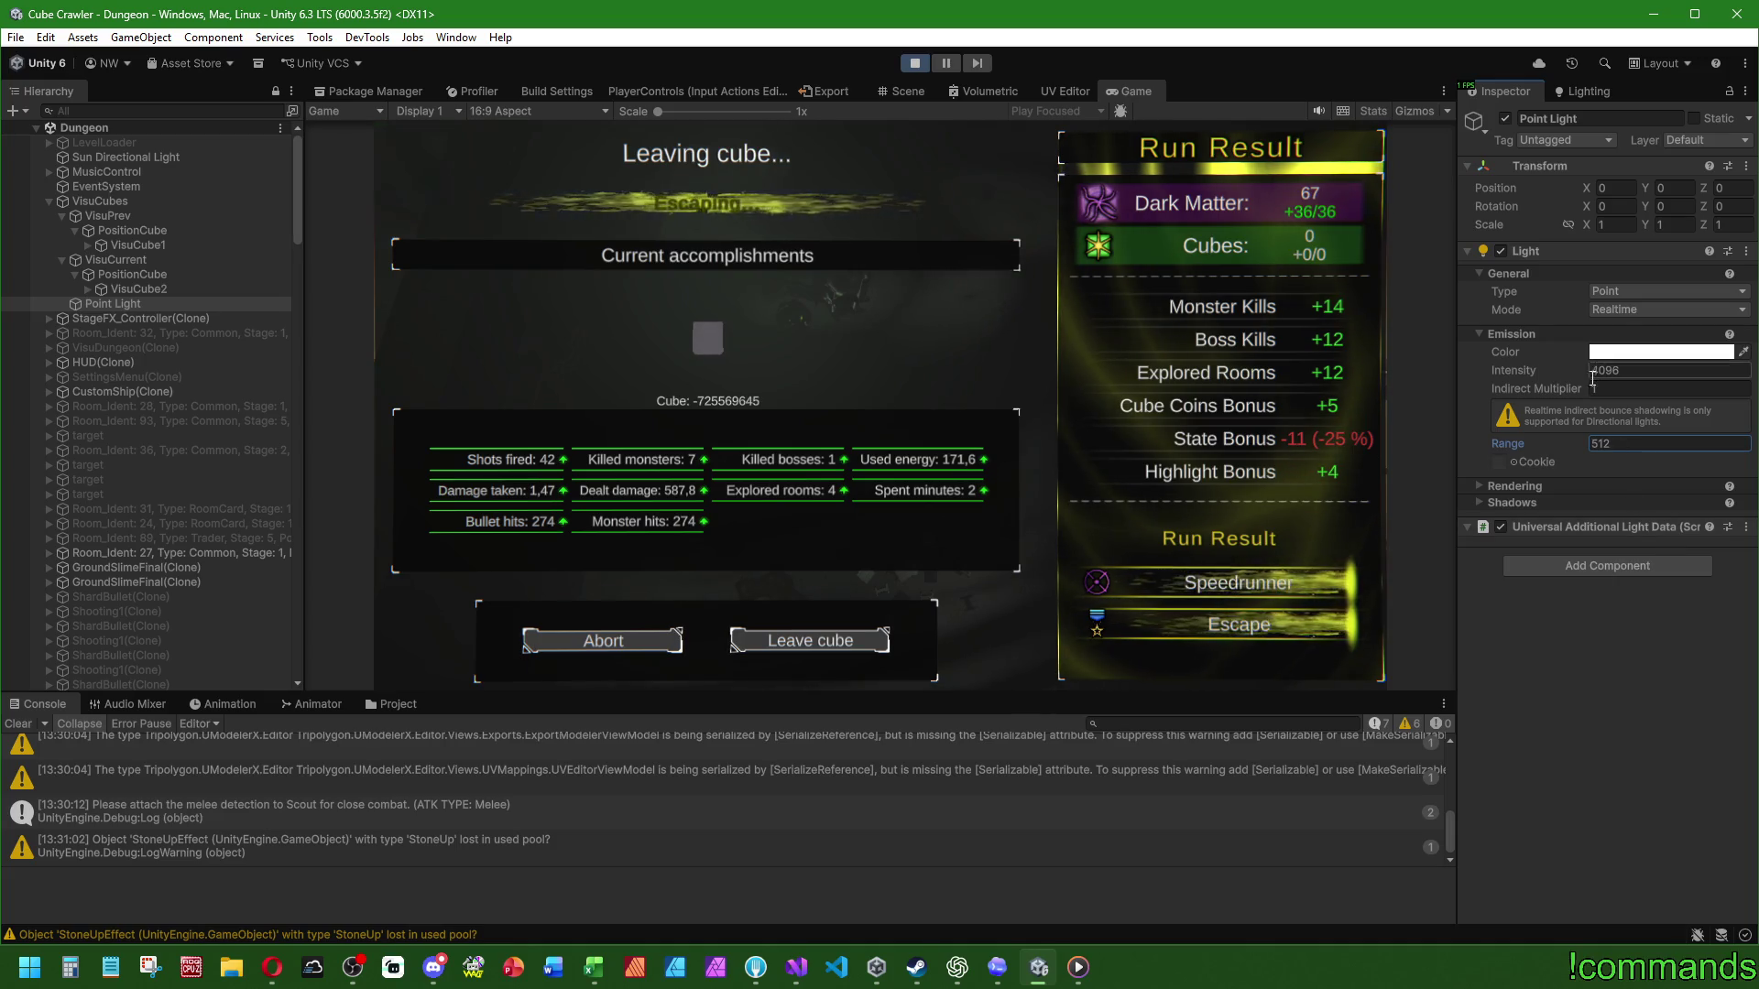
Step: Try Point Light intensity 8192, revert it to 4096, and select VisuCube2
left_click(1627, 372)
type("8192")
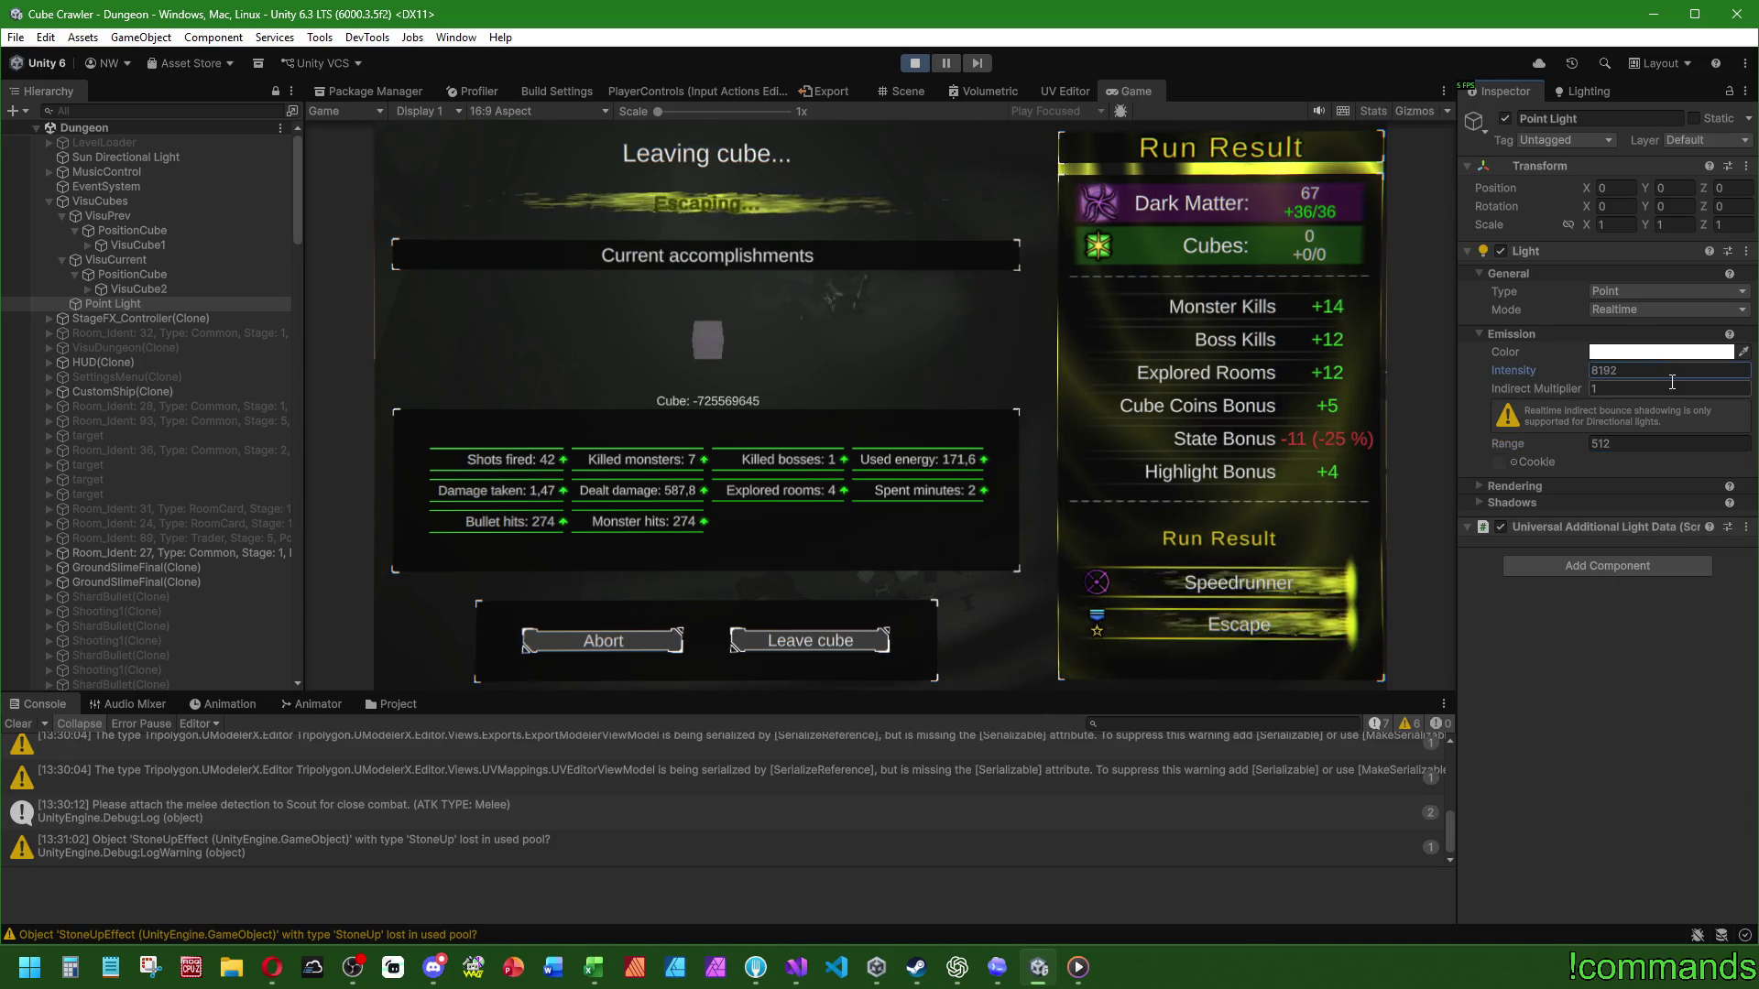
key("Escape")
left_click(1648, 371)
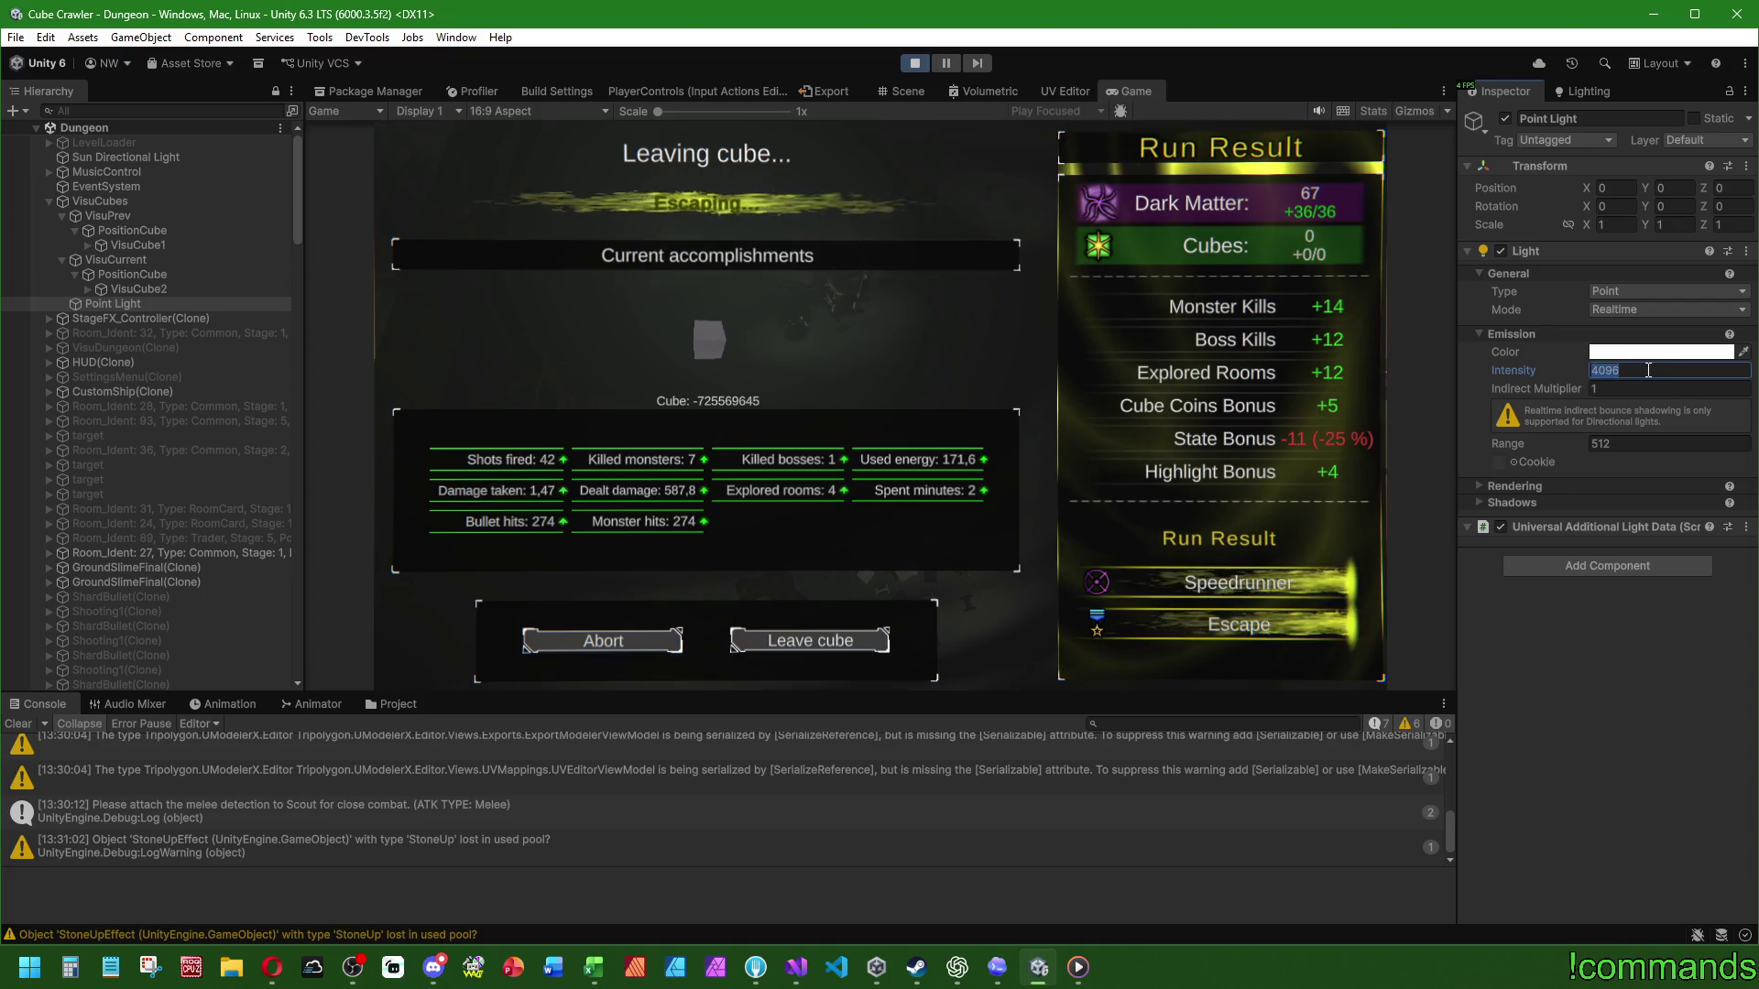
left_click(1499, 373)
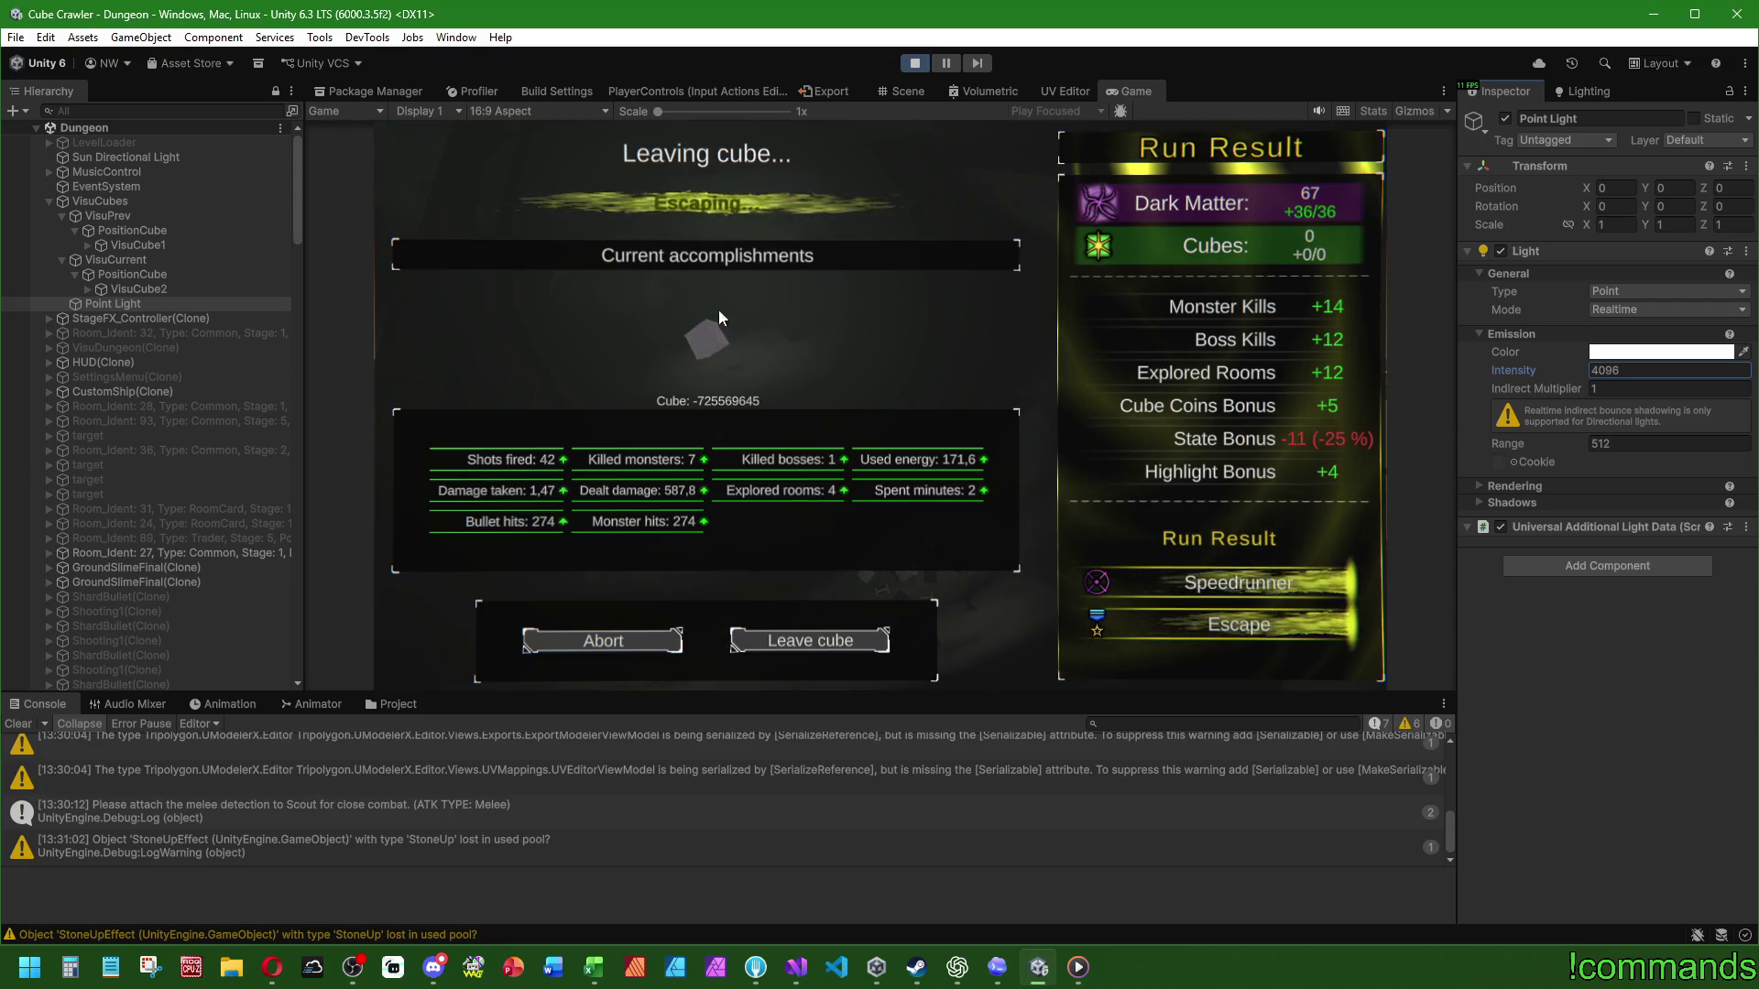
left_click(138, 289)
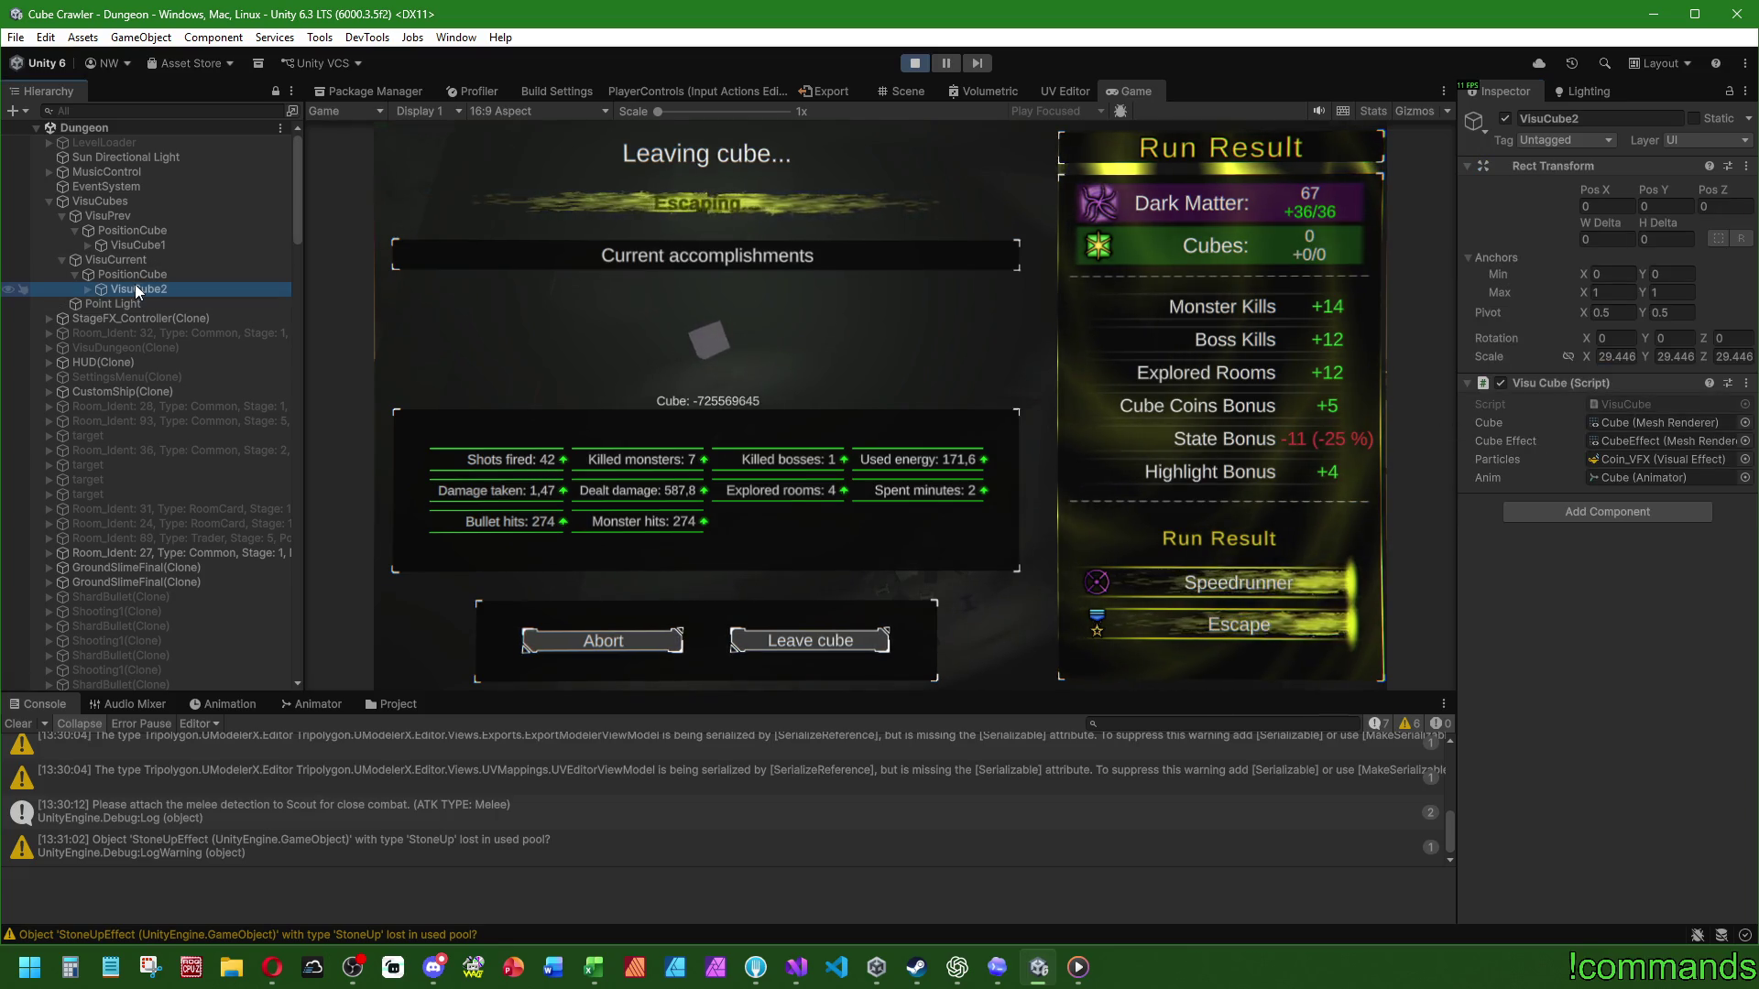
Step: Expand VisuCube1 and VisuCube2 and open the Lighting window's Environment settings
left_click(89, 288)
left_click(89, 246)
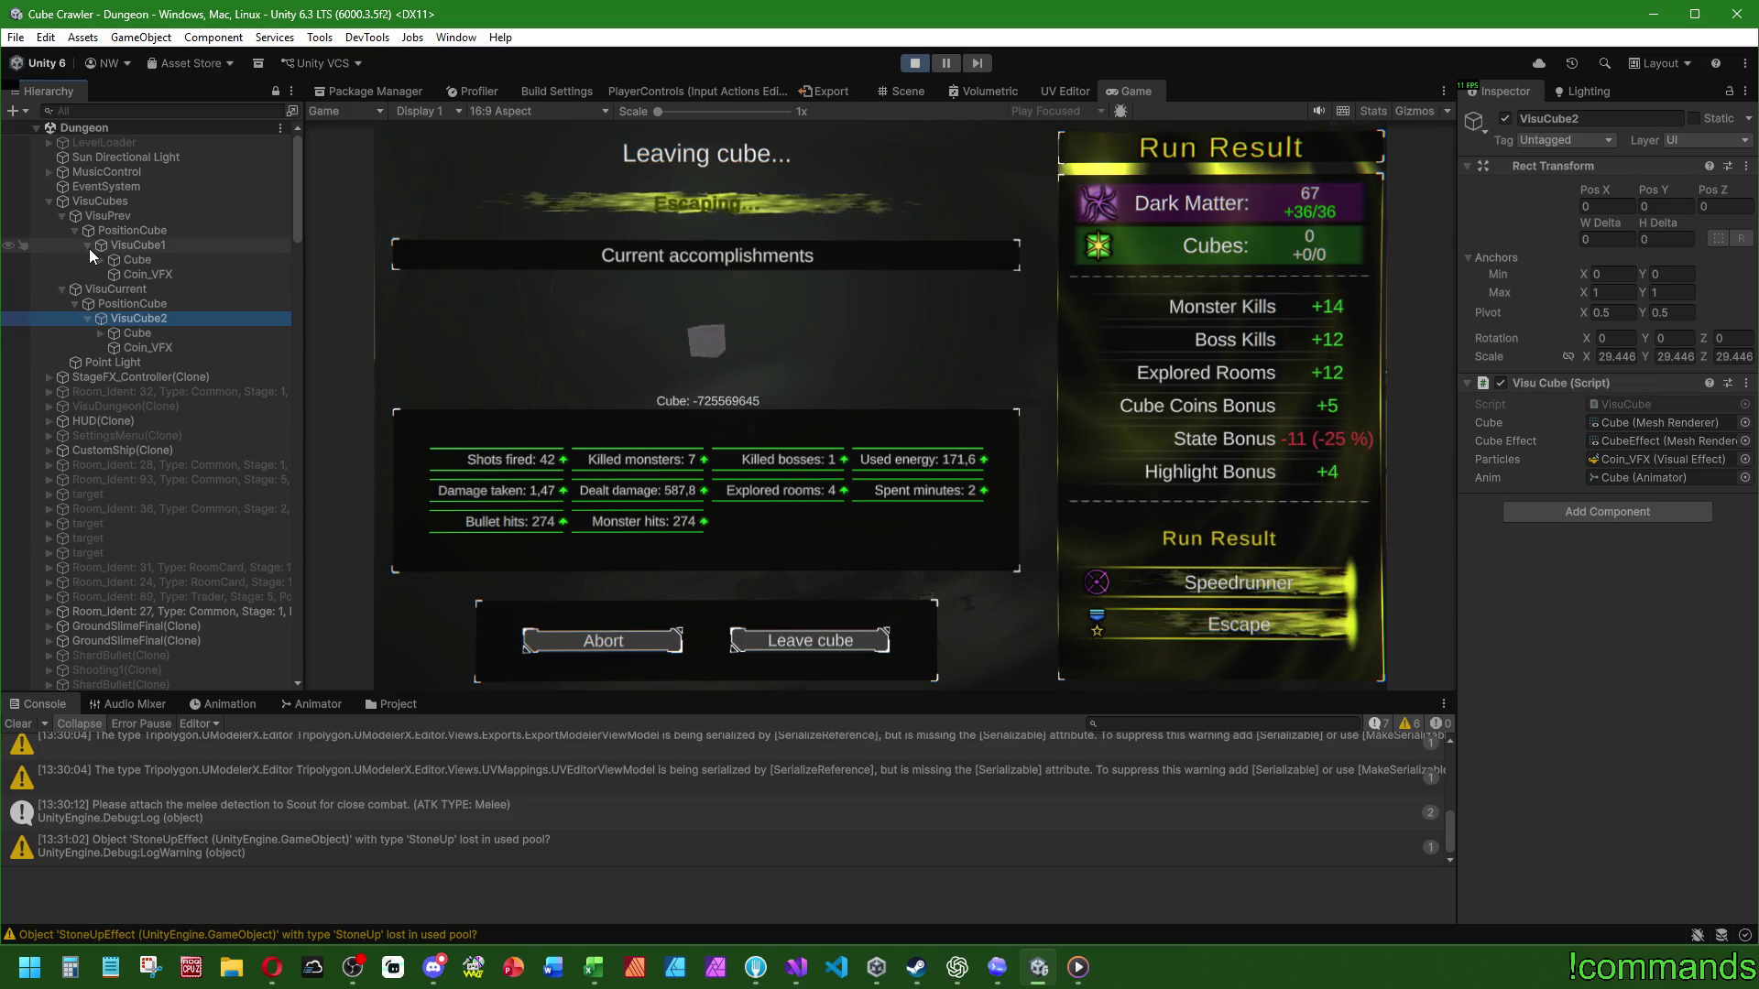
left_click(1590, 91)
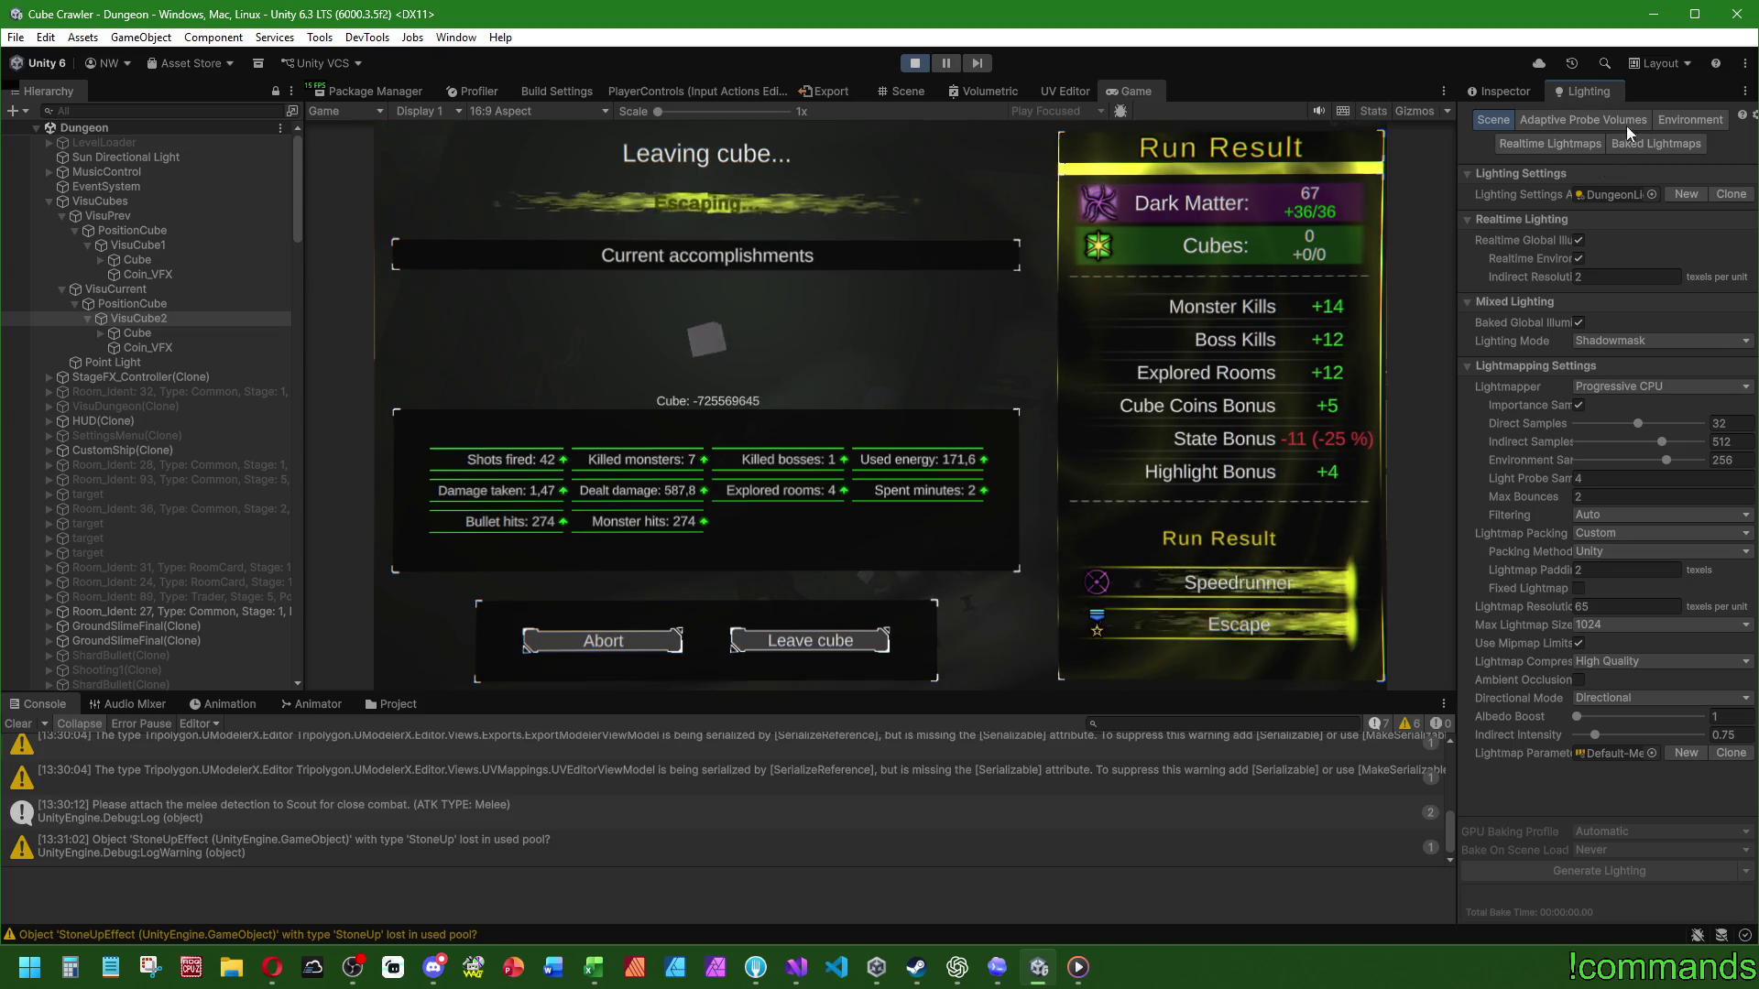
left_click(1690, 120)
Step: Toggle scene fog off and on to compare the cube, then stop the play test
left_click(1577, 465)
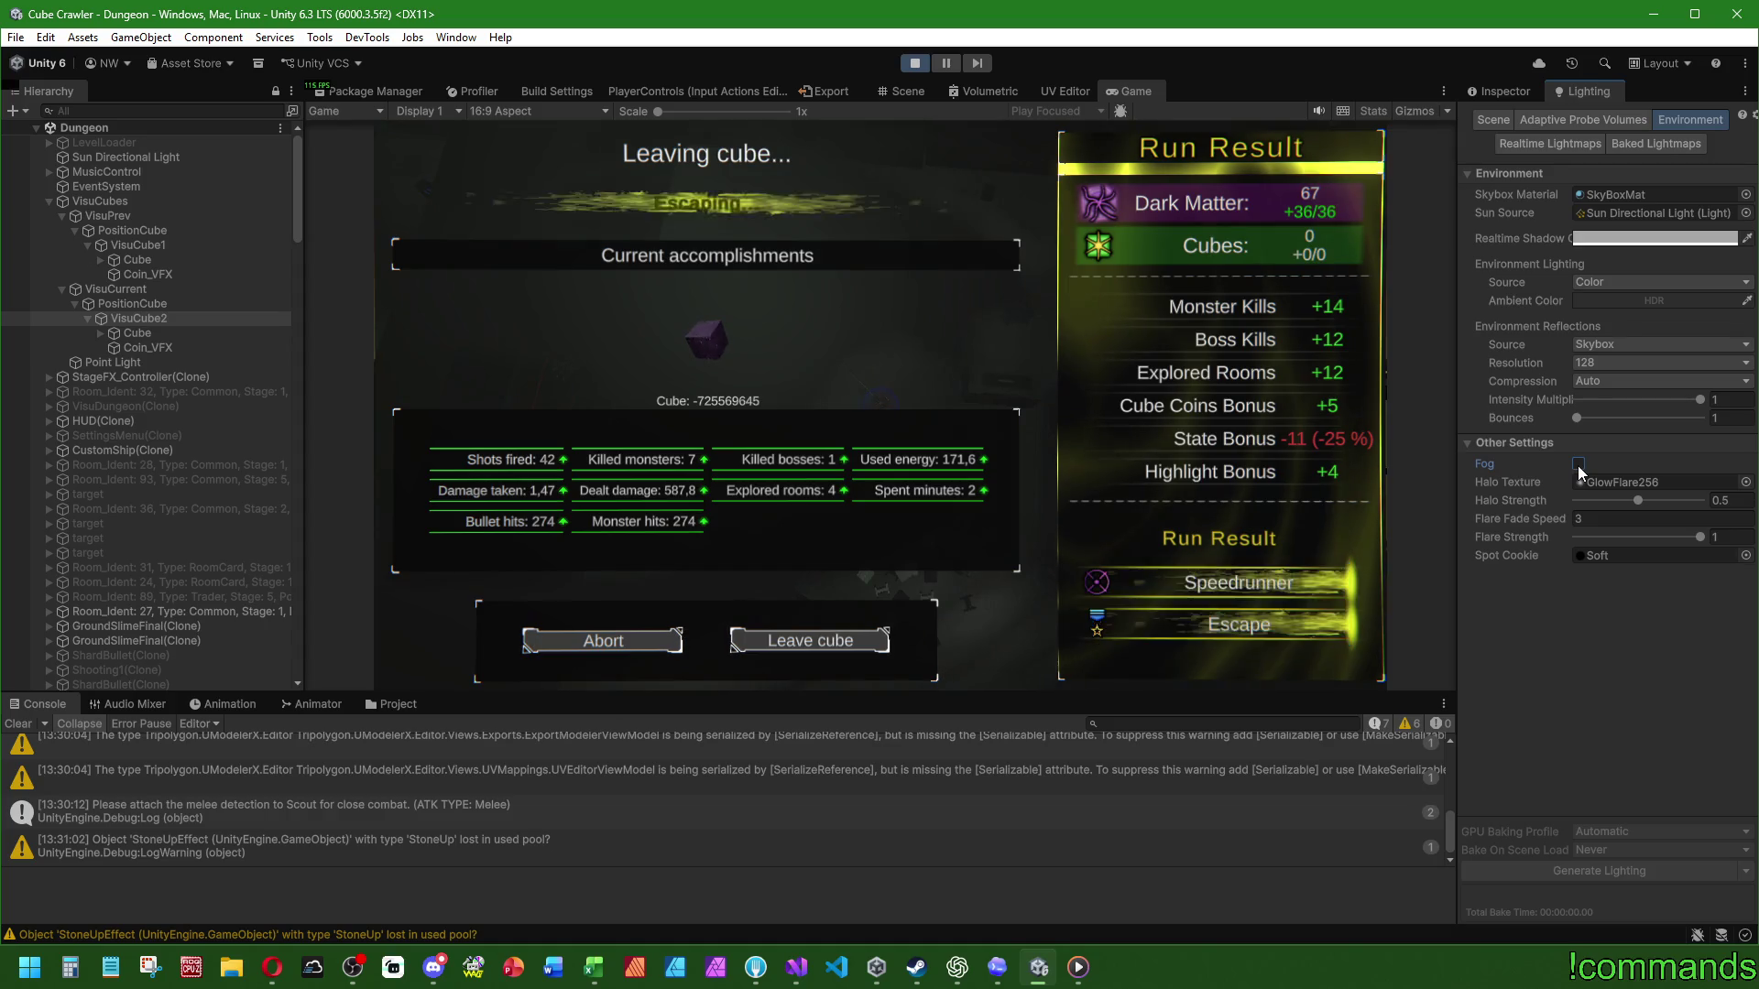
left_click(1579, 463)
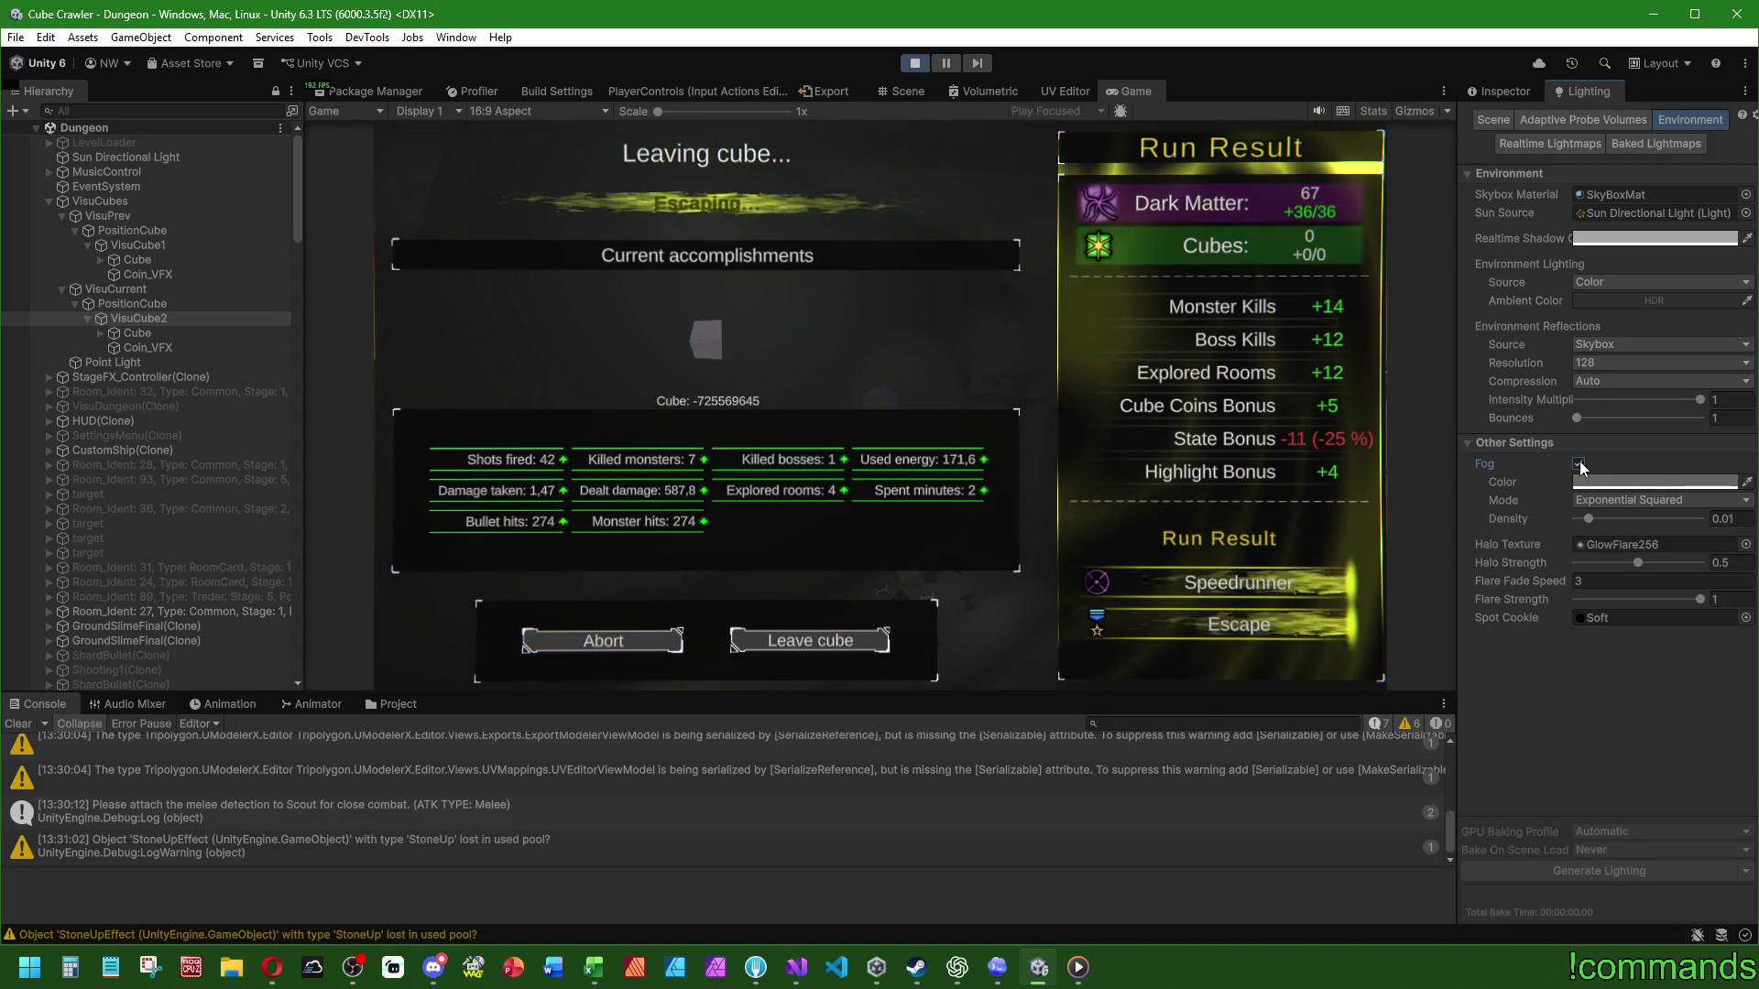
left_click(1579, 464)
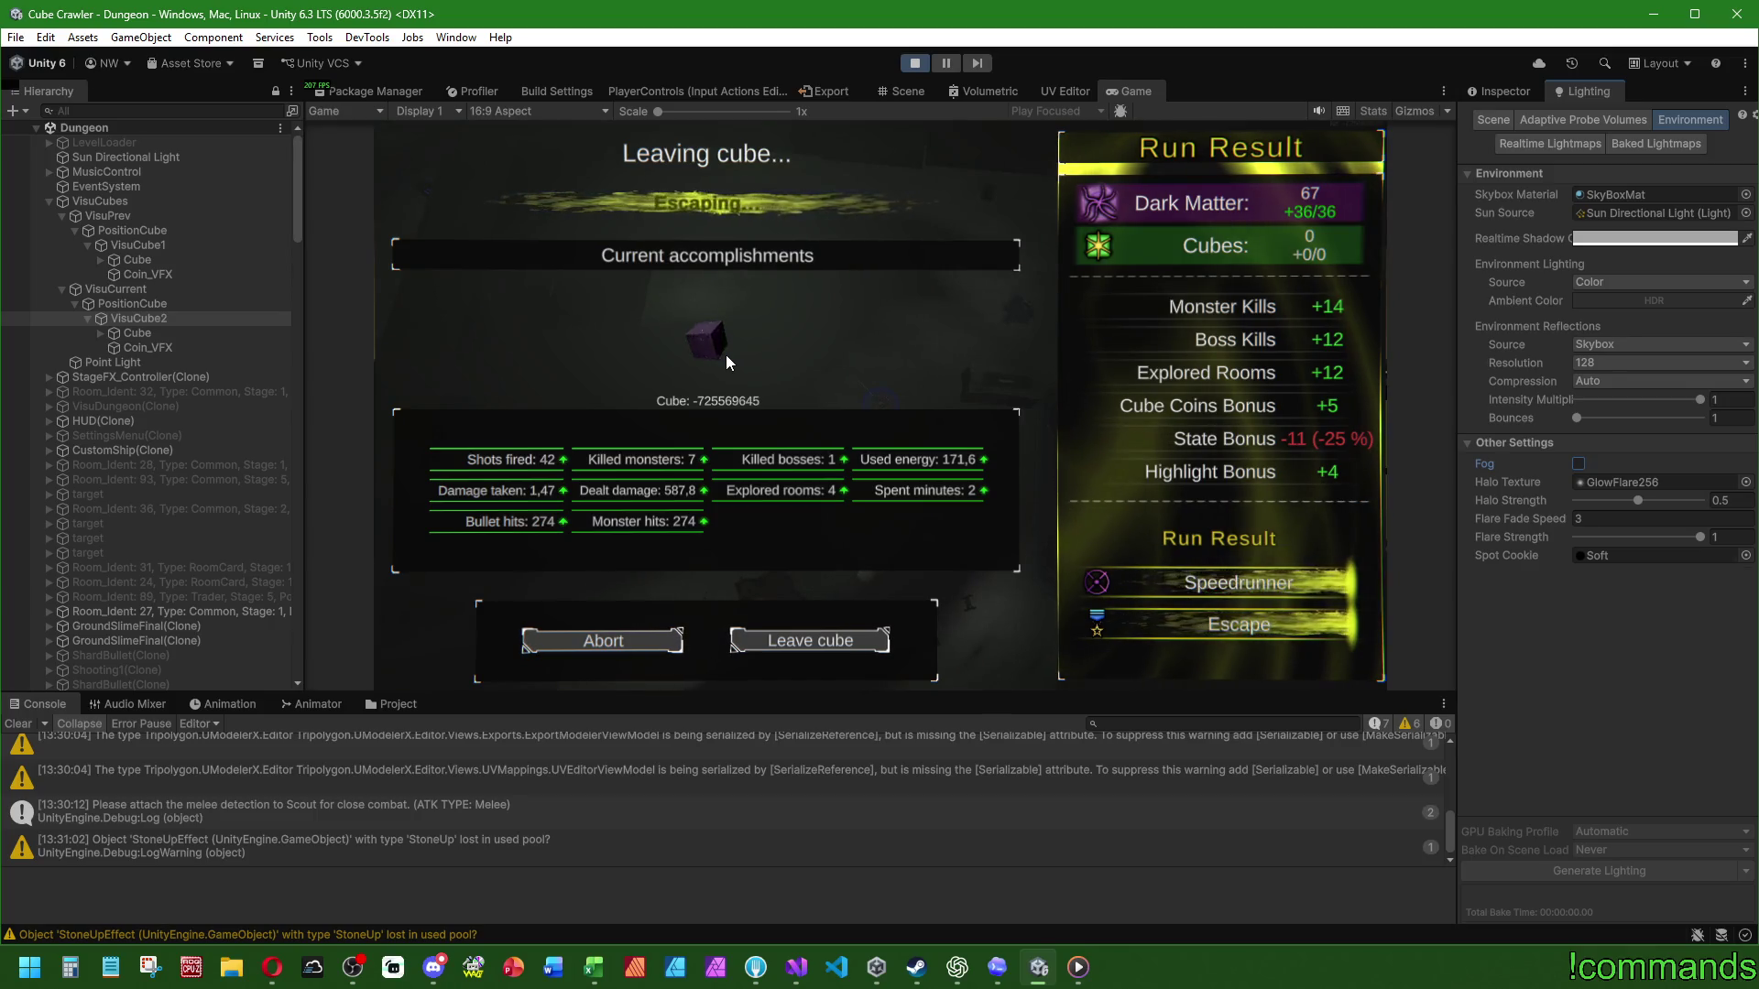
left_click(1578, 464)
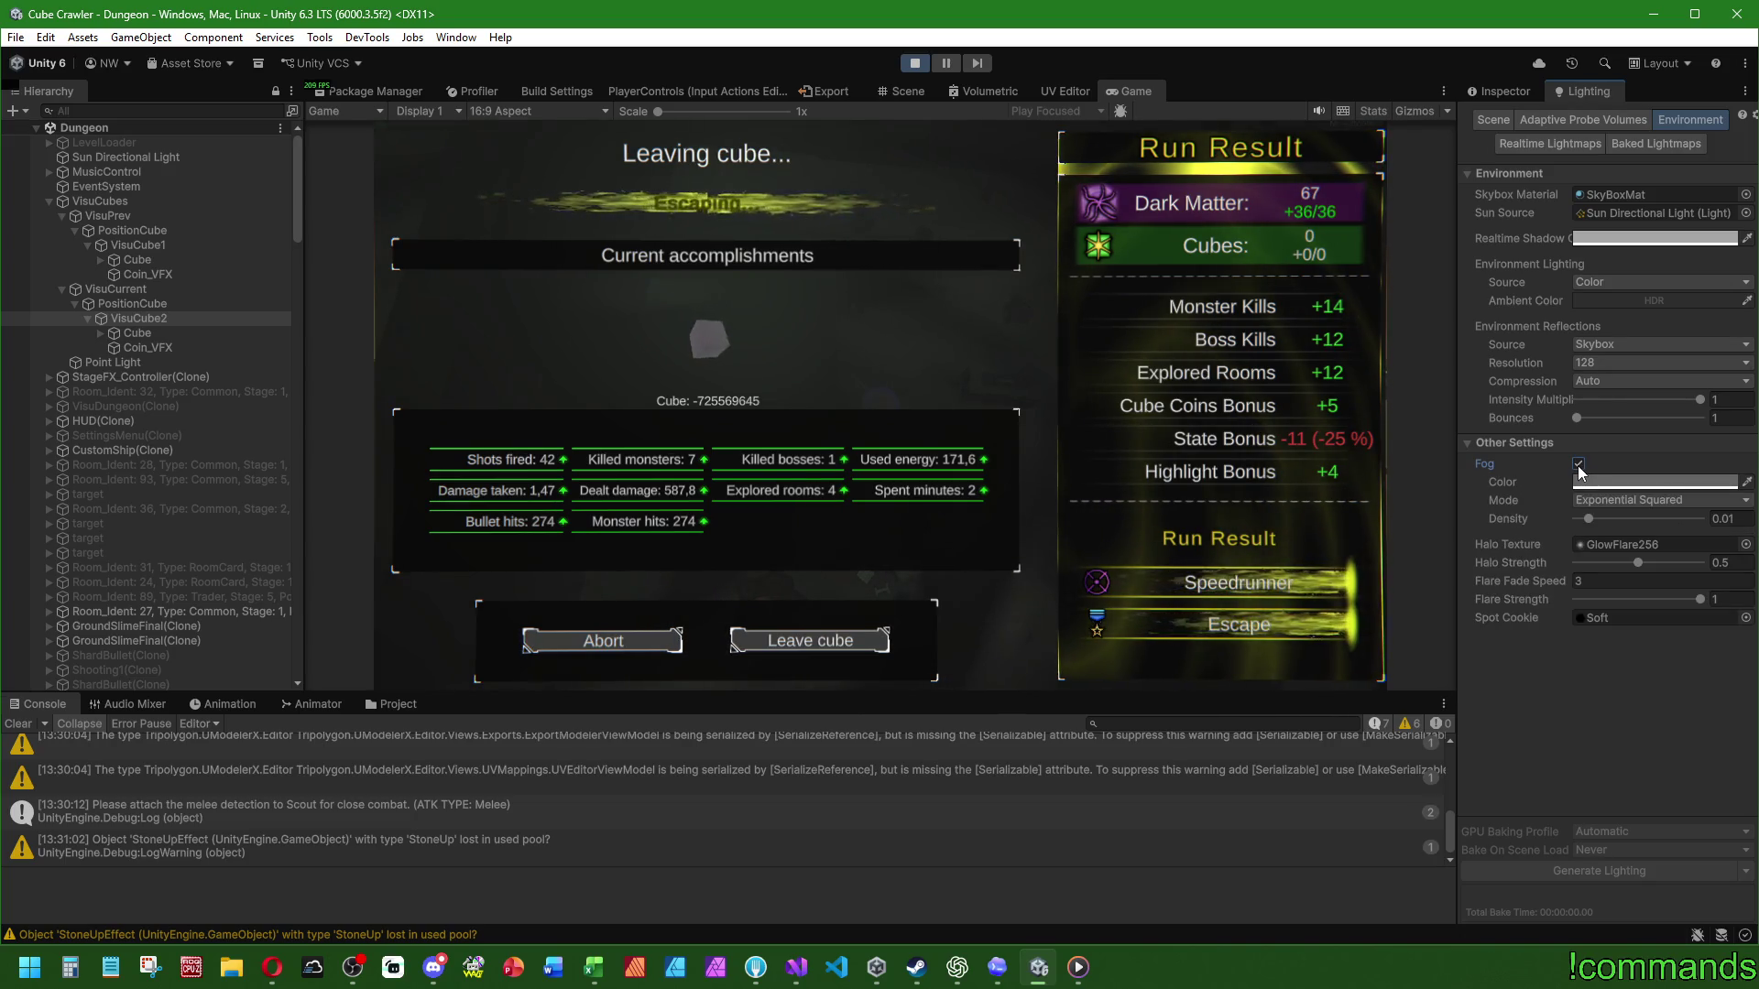
left_click(914, 63)
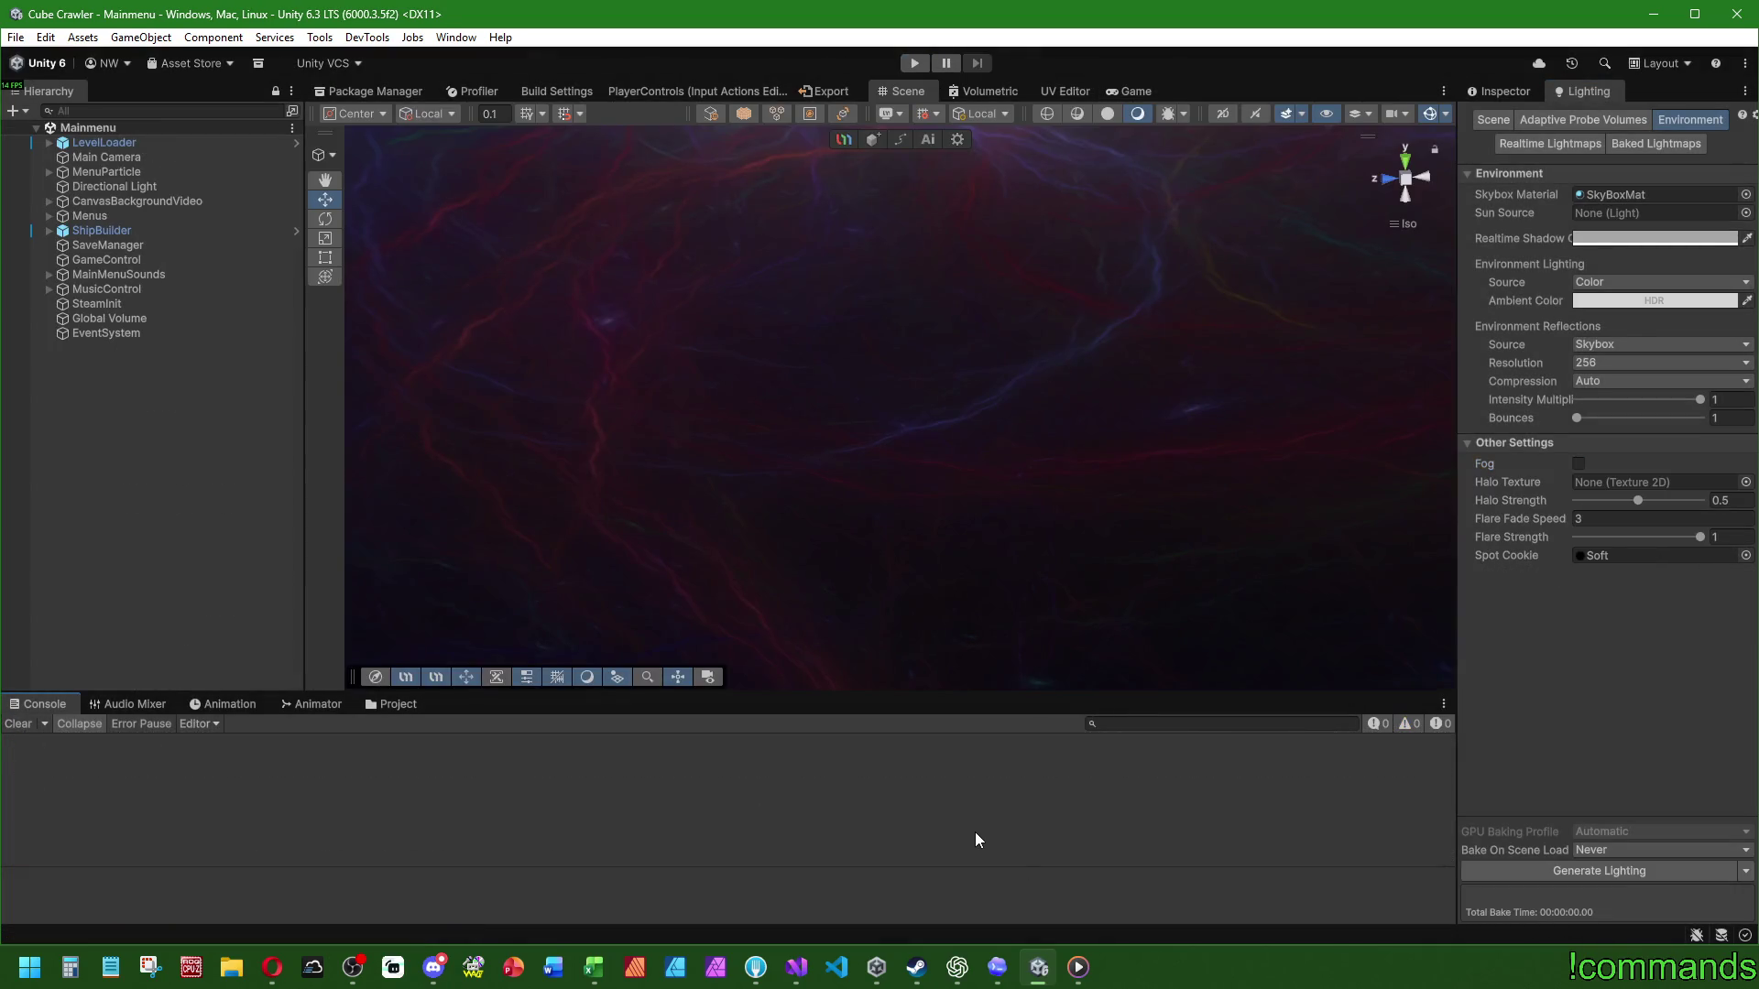
left_click(793, 970)
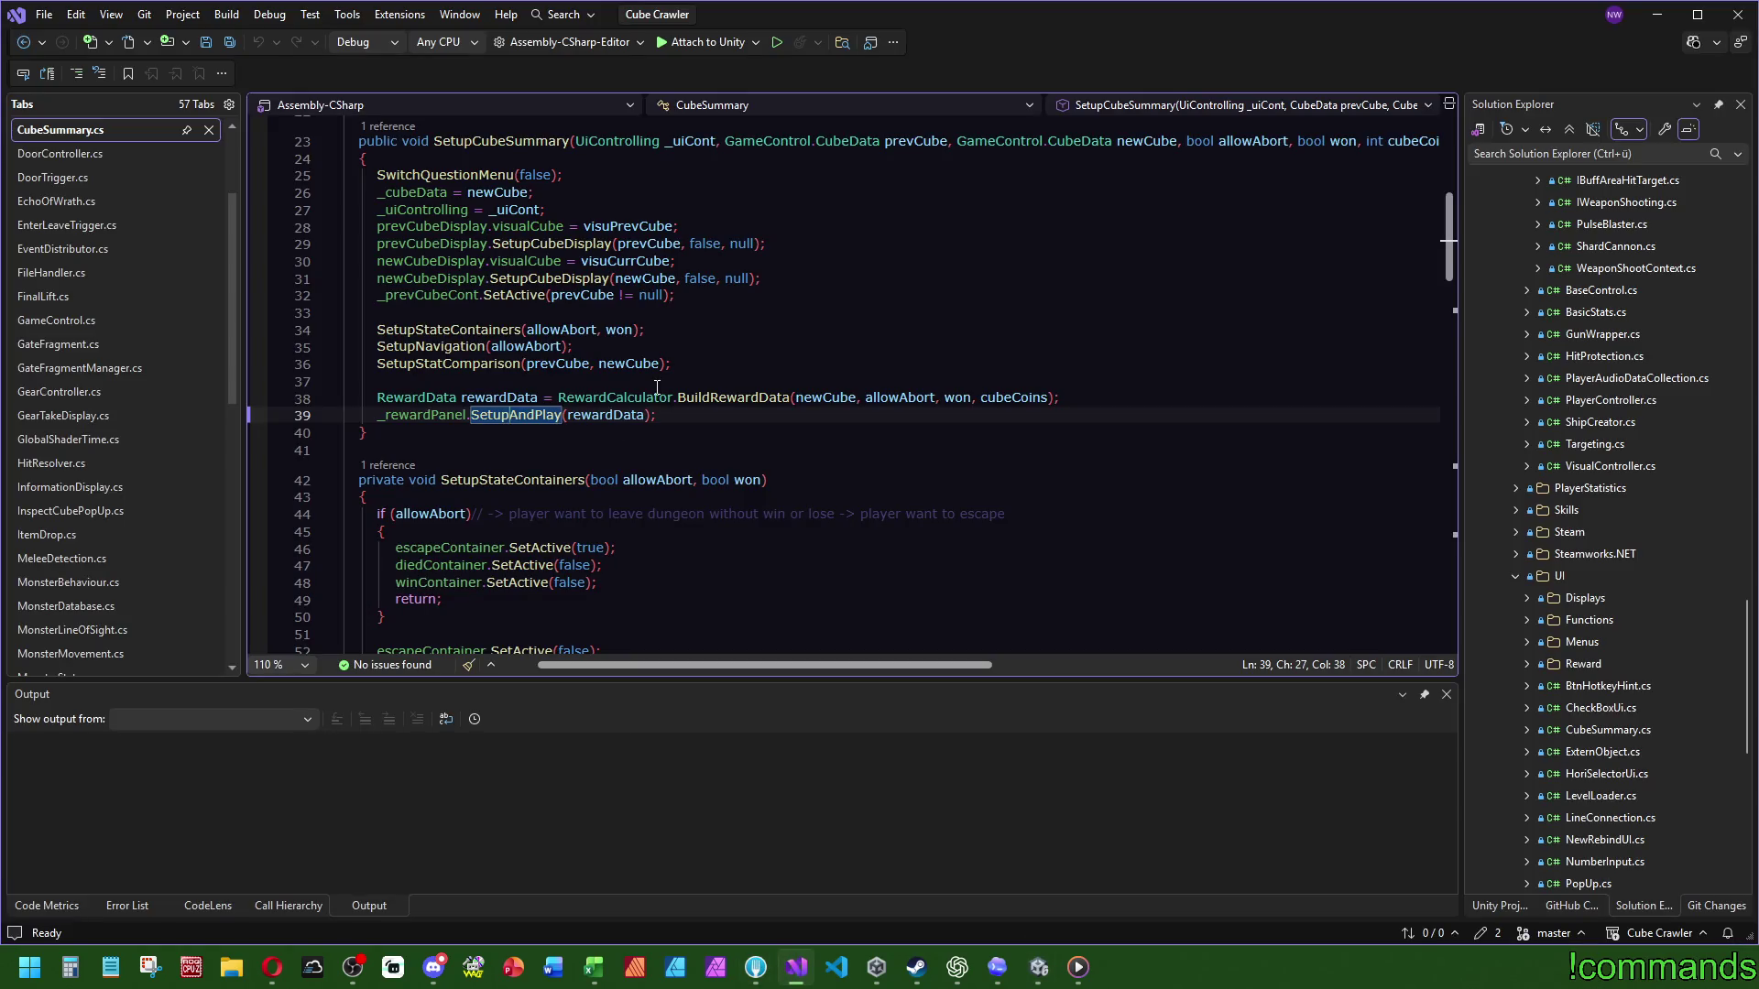
Step: Search the whole solution for '.Fog' and open the fog-disabling line in CameraFogOverride.cs
scroll(657, 388, "up", 3)
double_click(530, 295)
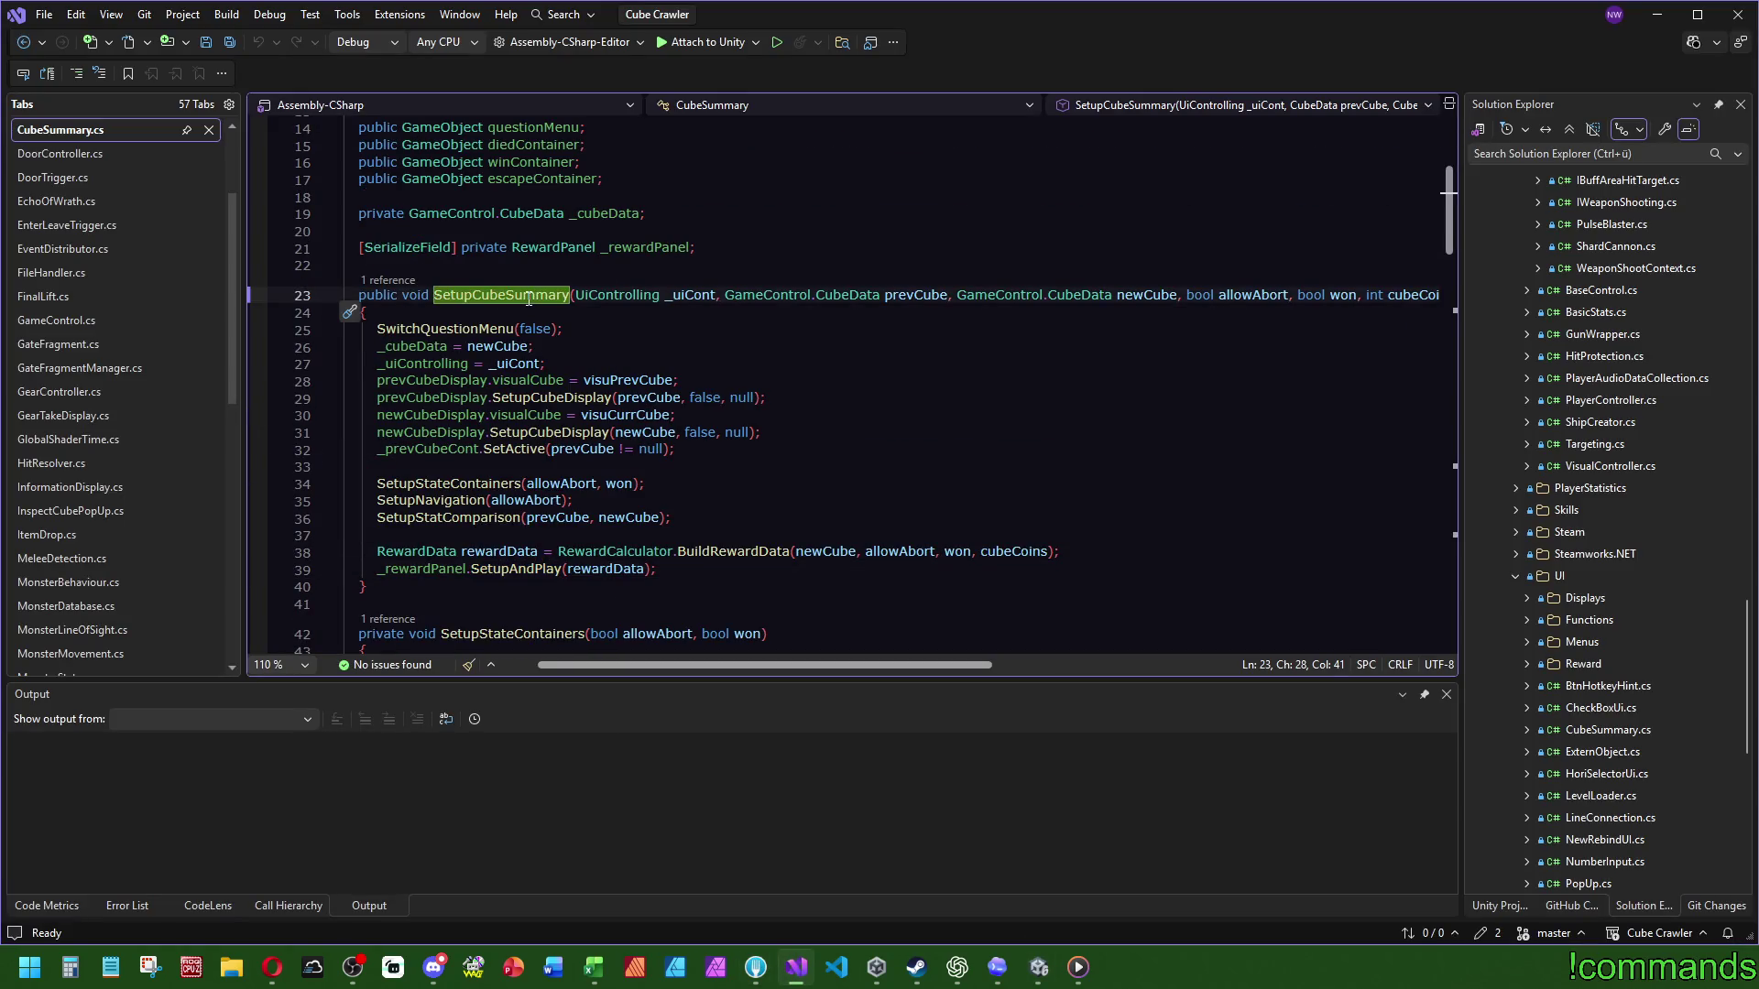
key("Down")
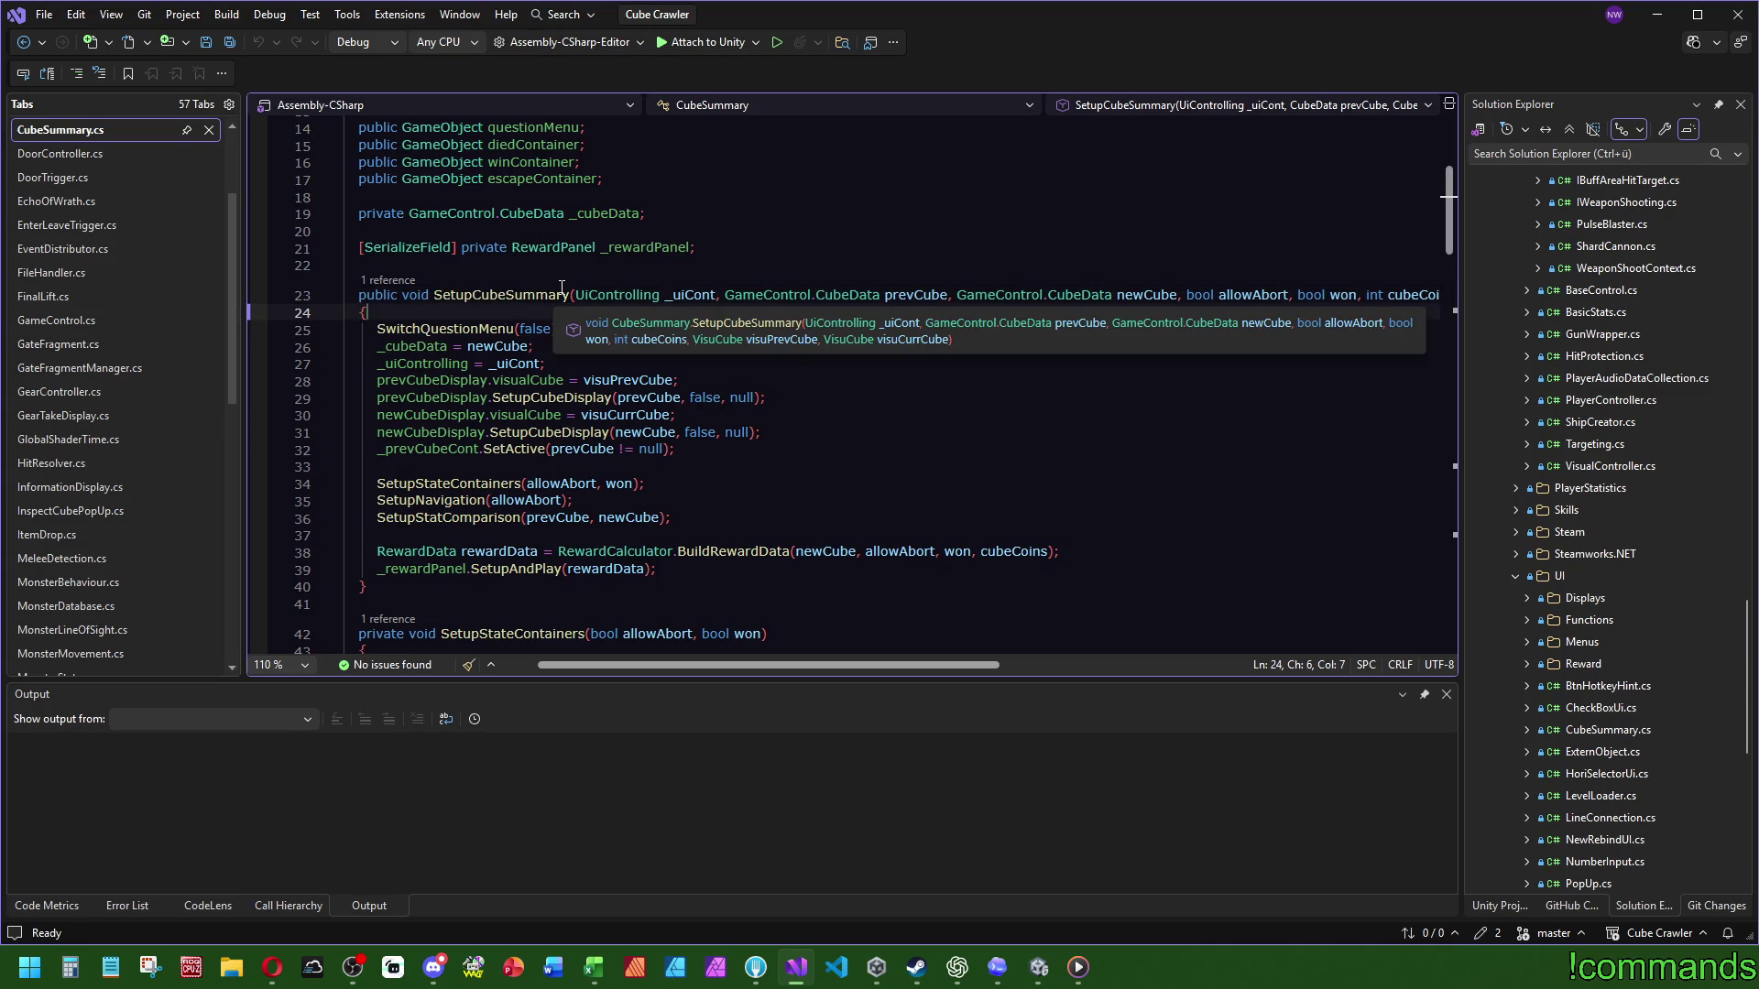
key("ctrl+shift+f")
type(".Fog")
key("Return")
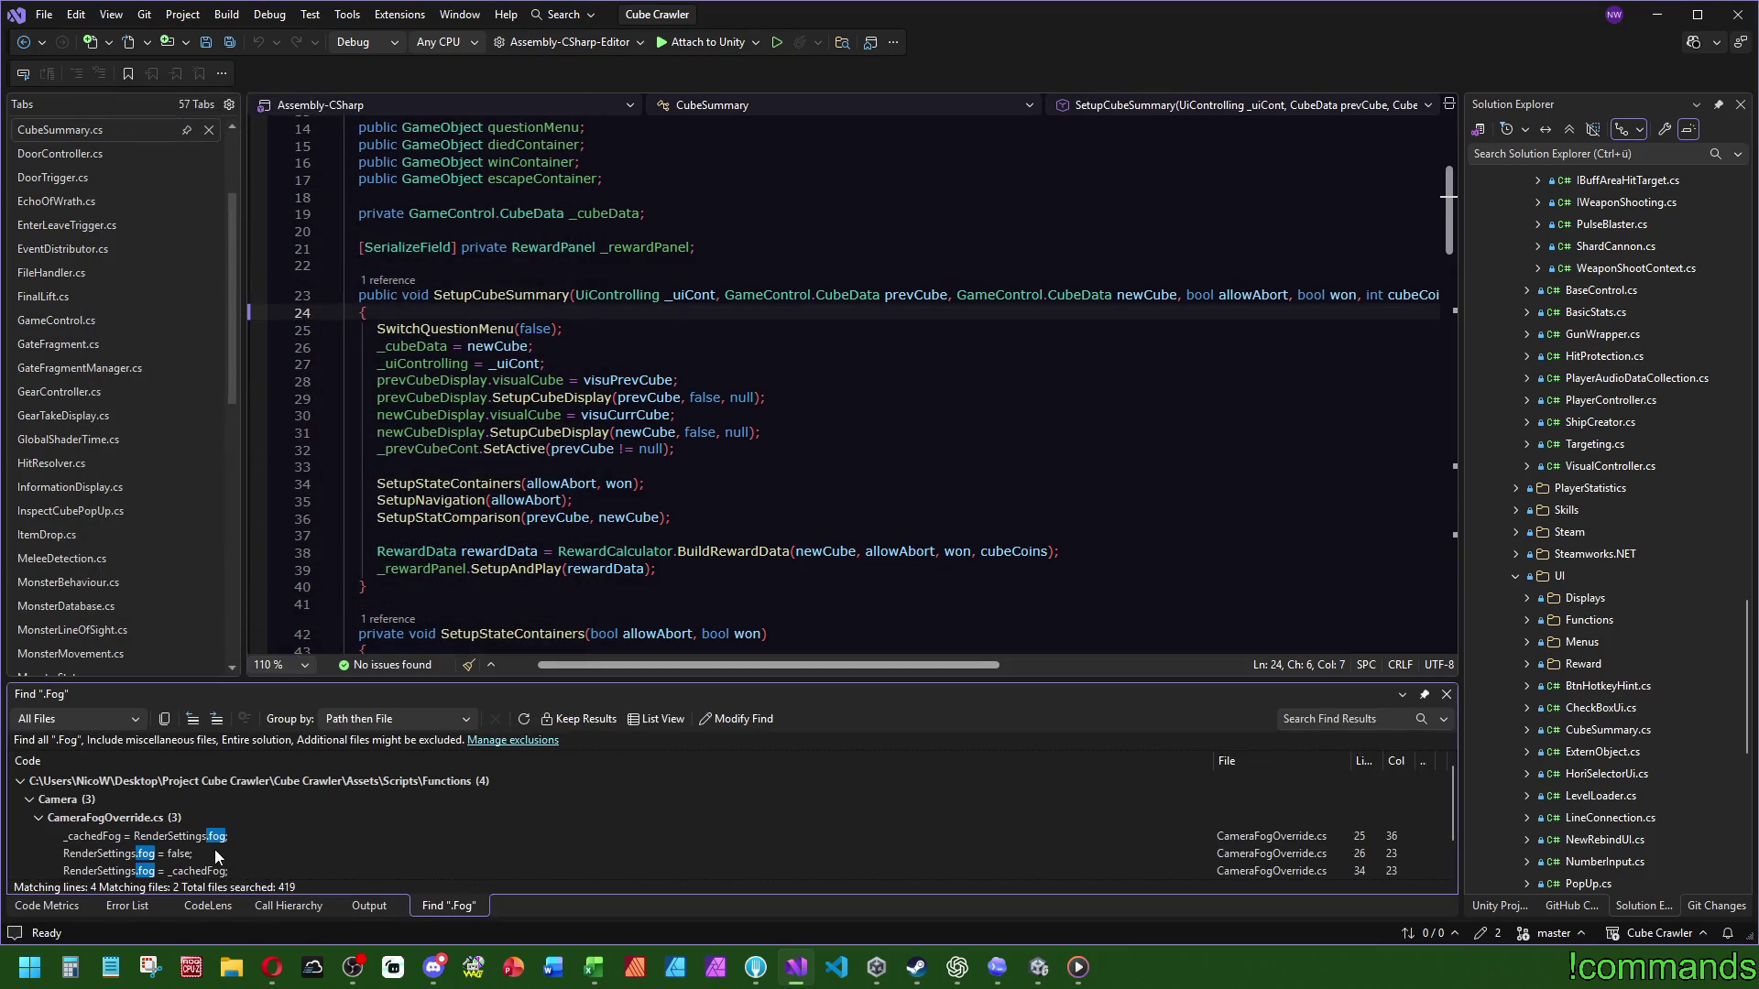
double_click(200, 855)
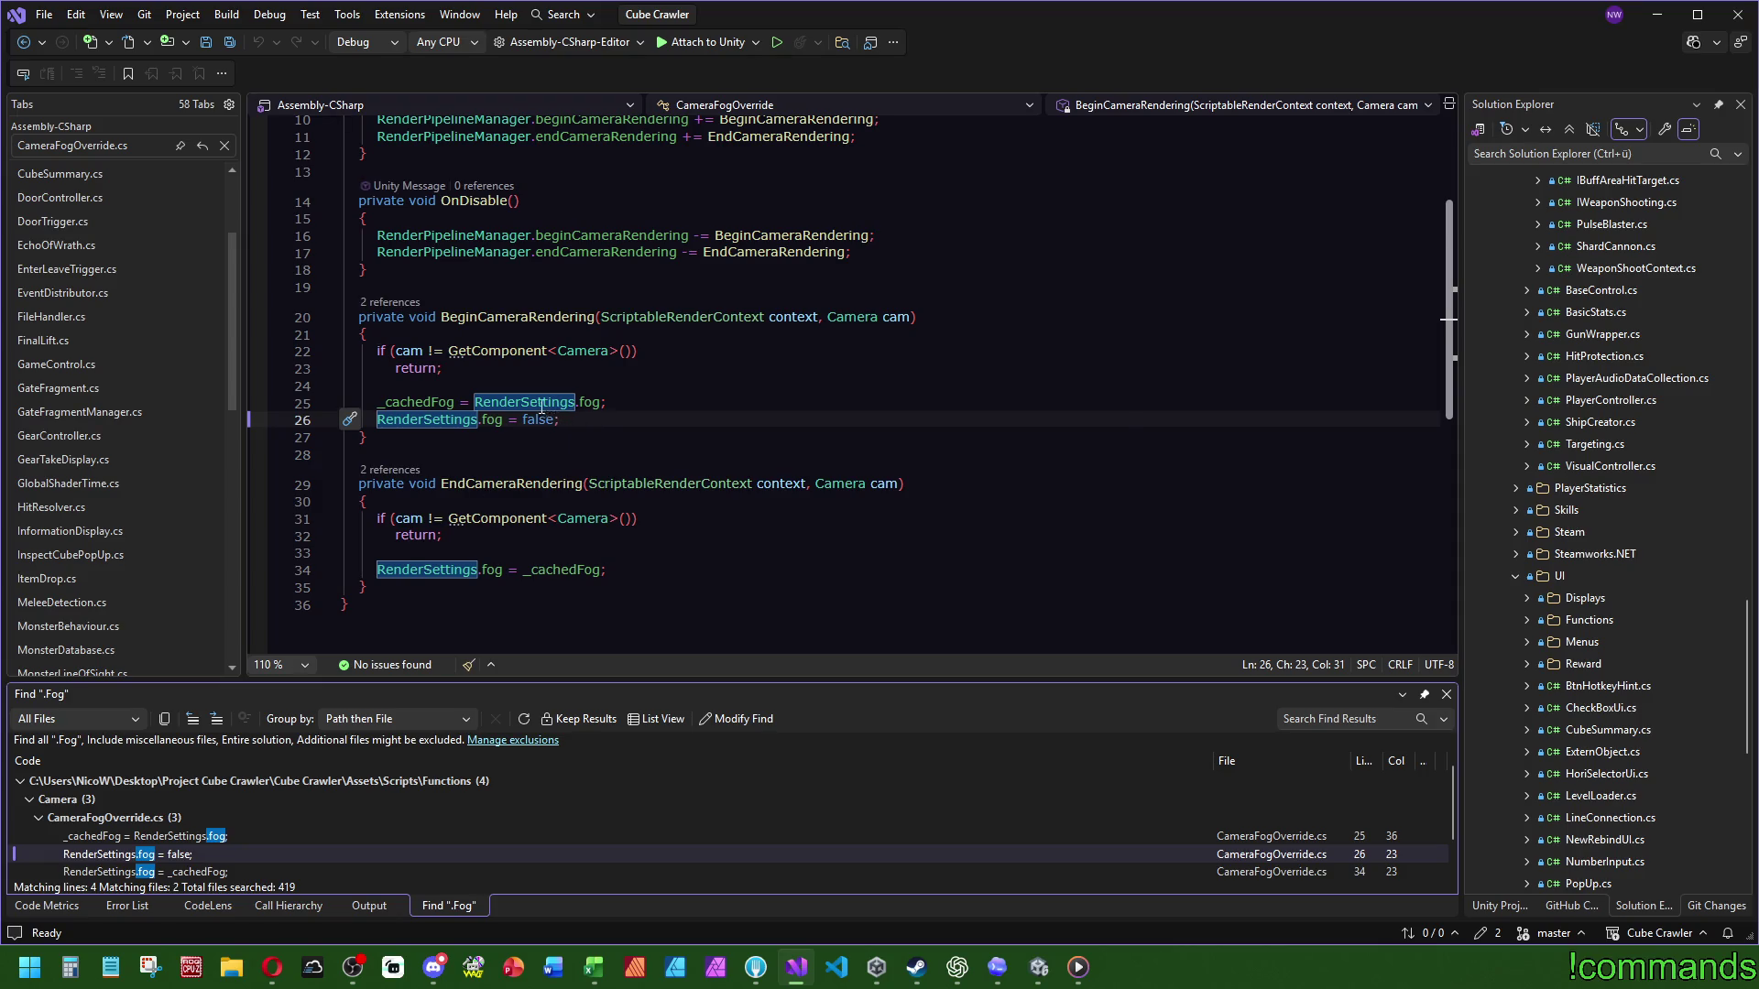
Step: Review CameraFogOverride.cs, checking the references and uses of BeginCameraRendering
scroll(146, 302, "up", 3)
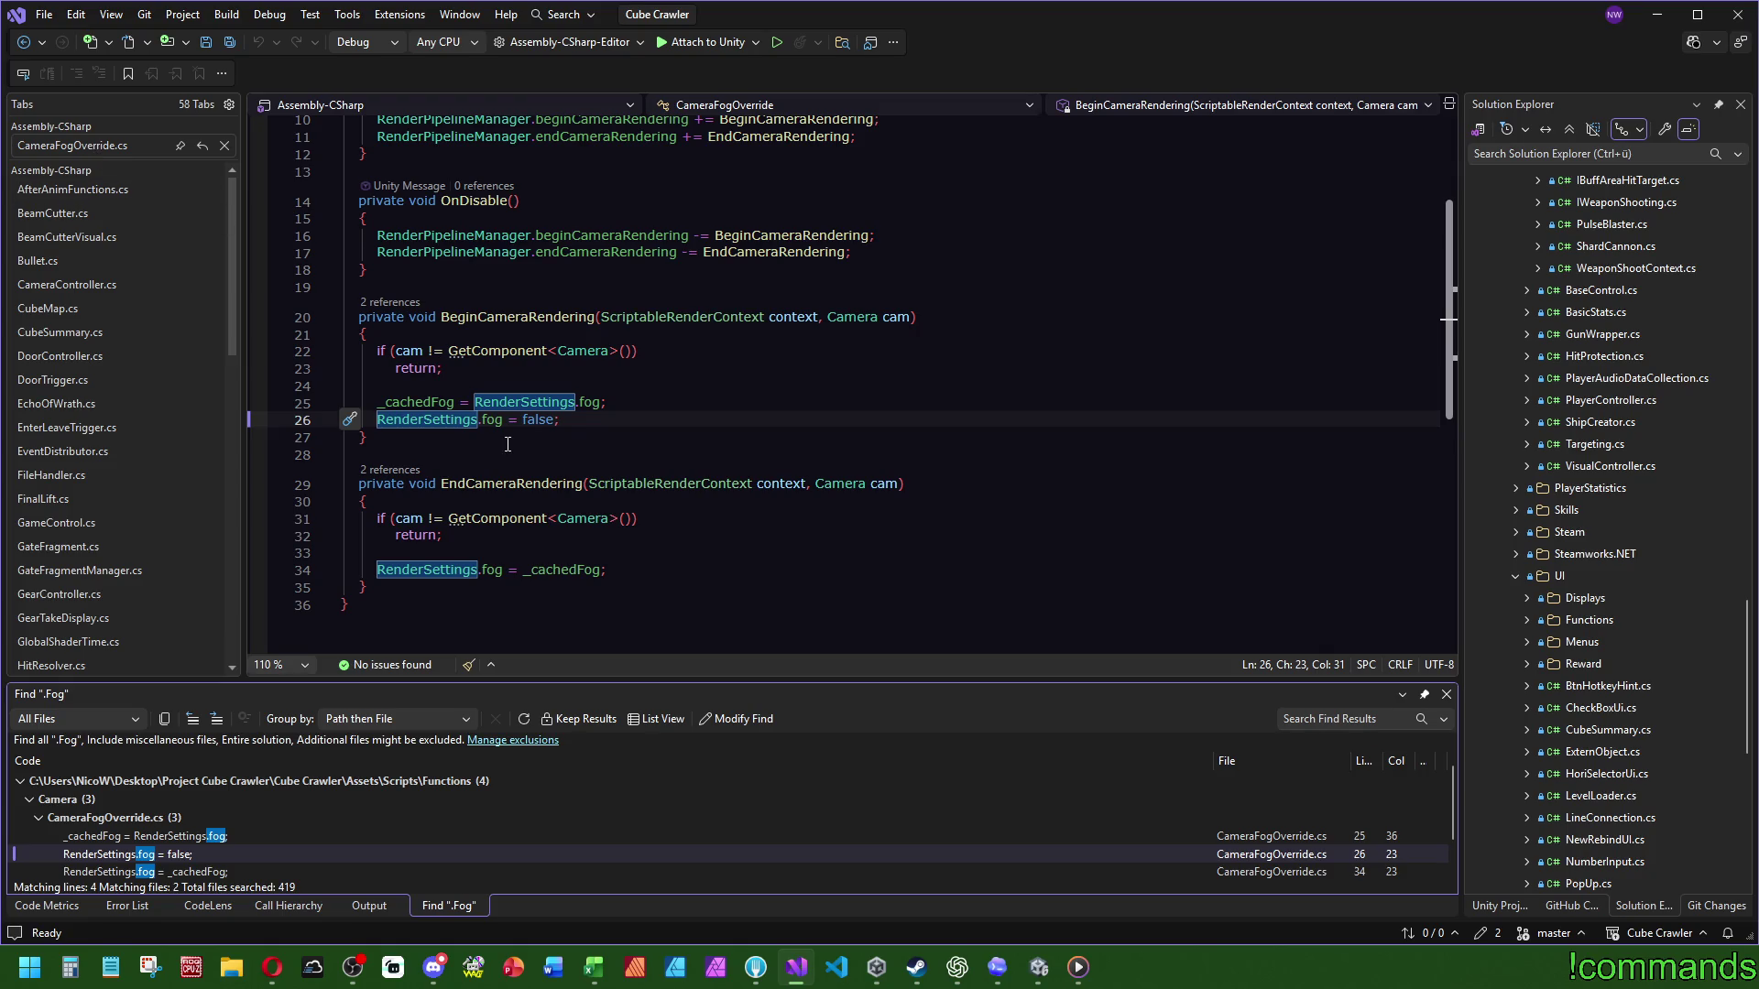
scroll(508, 445, "up", 3)
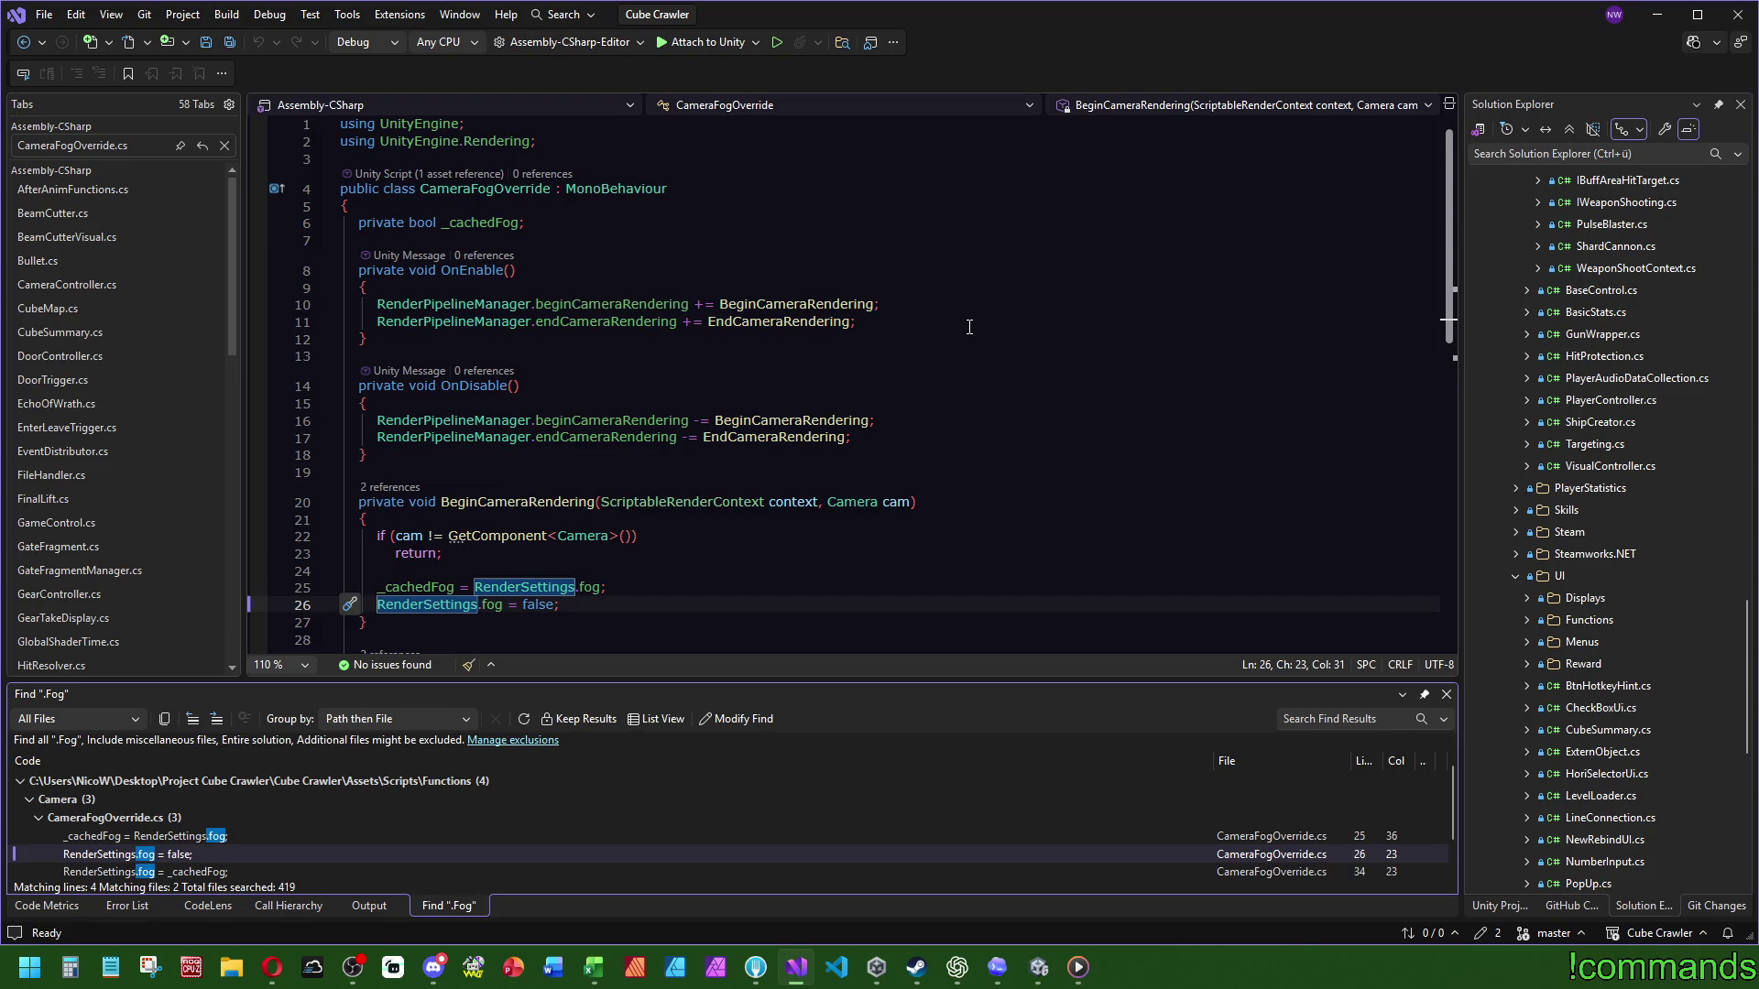
scroll(922, 327, "down", 2)
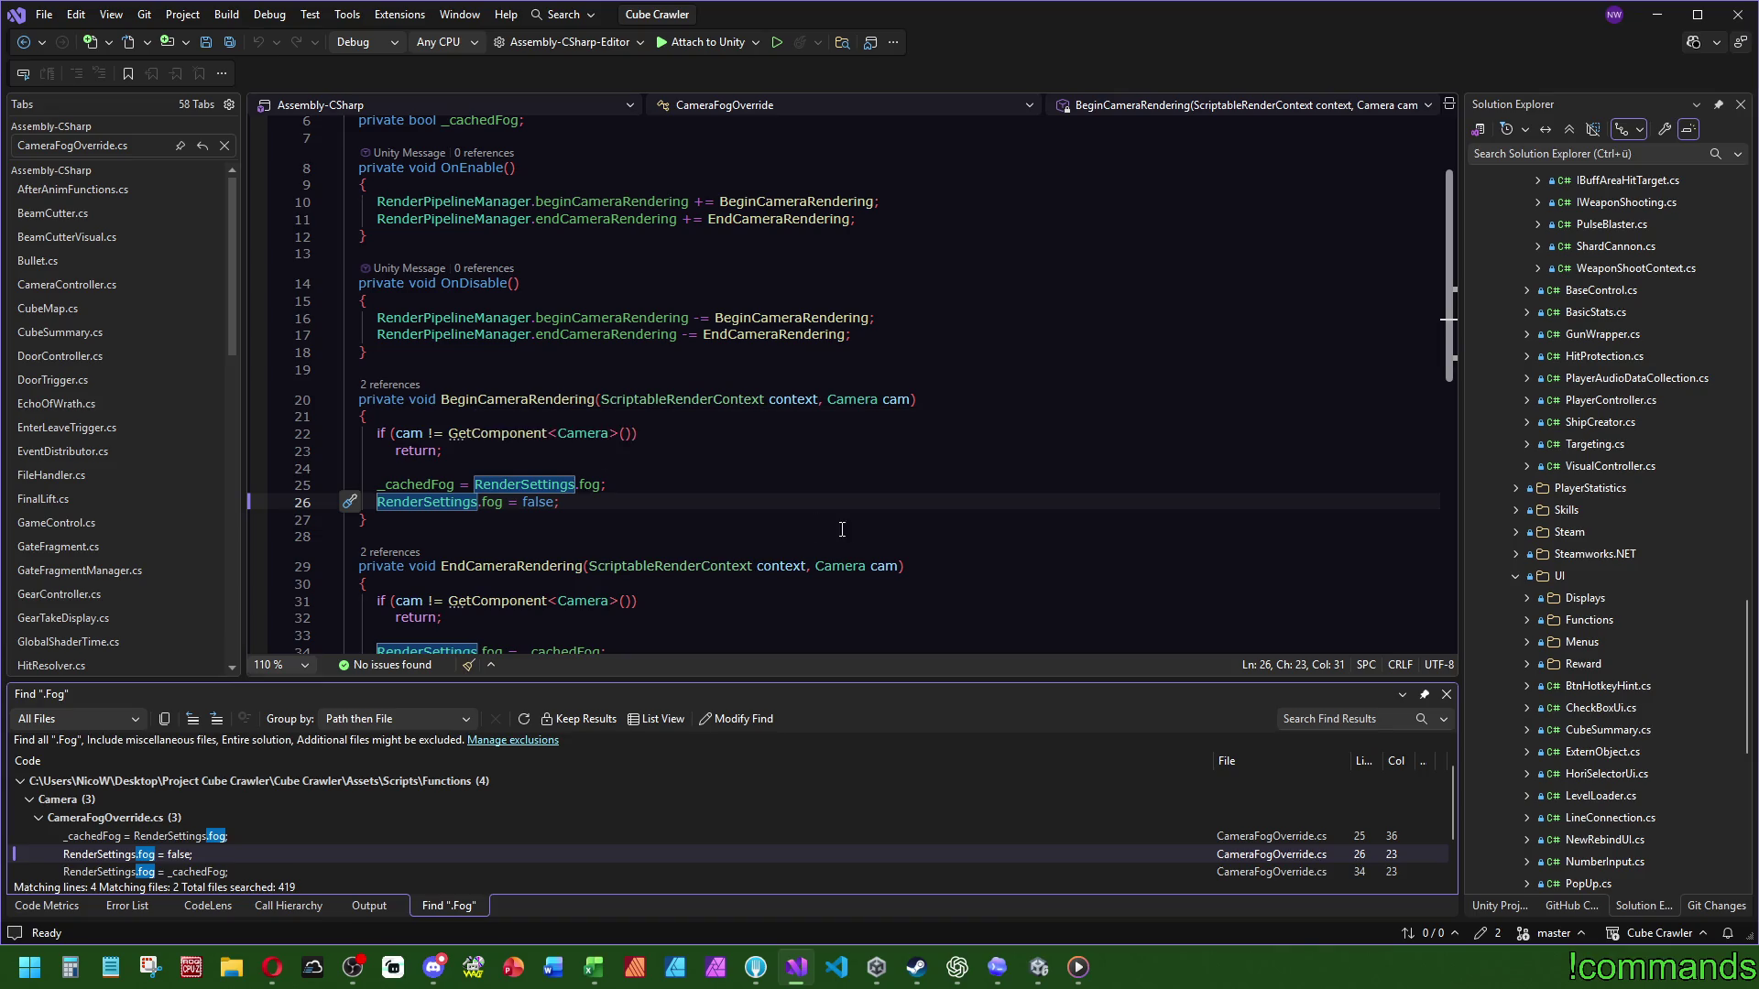
scroll(857, 521, "down", 2)
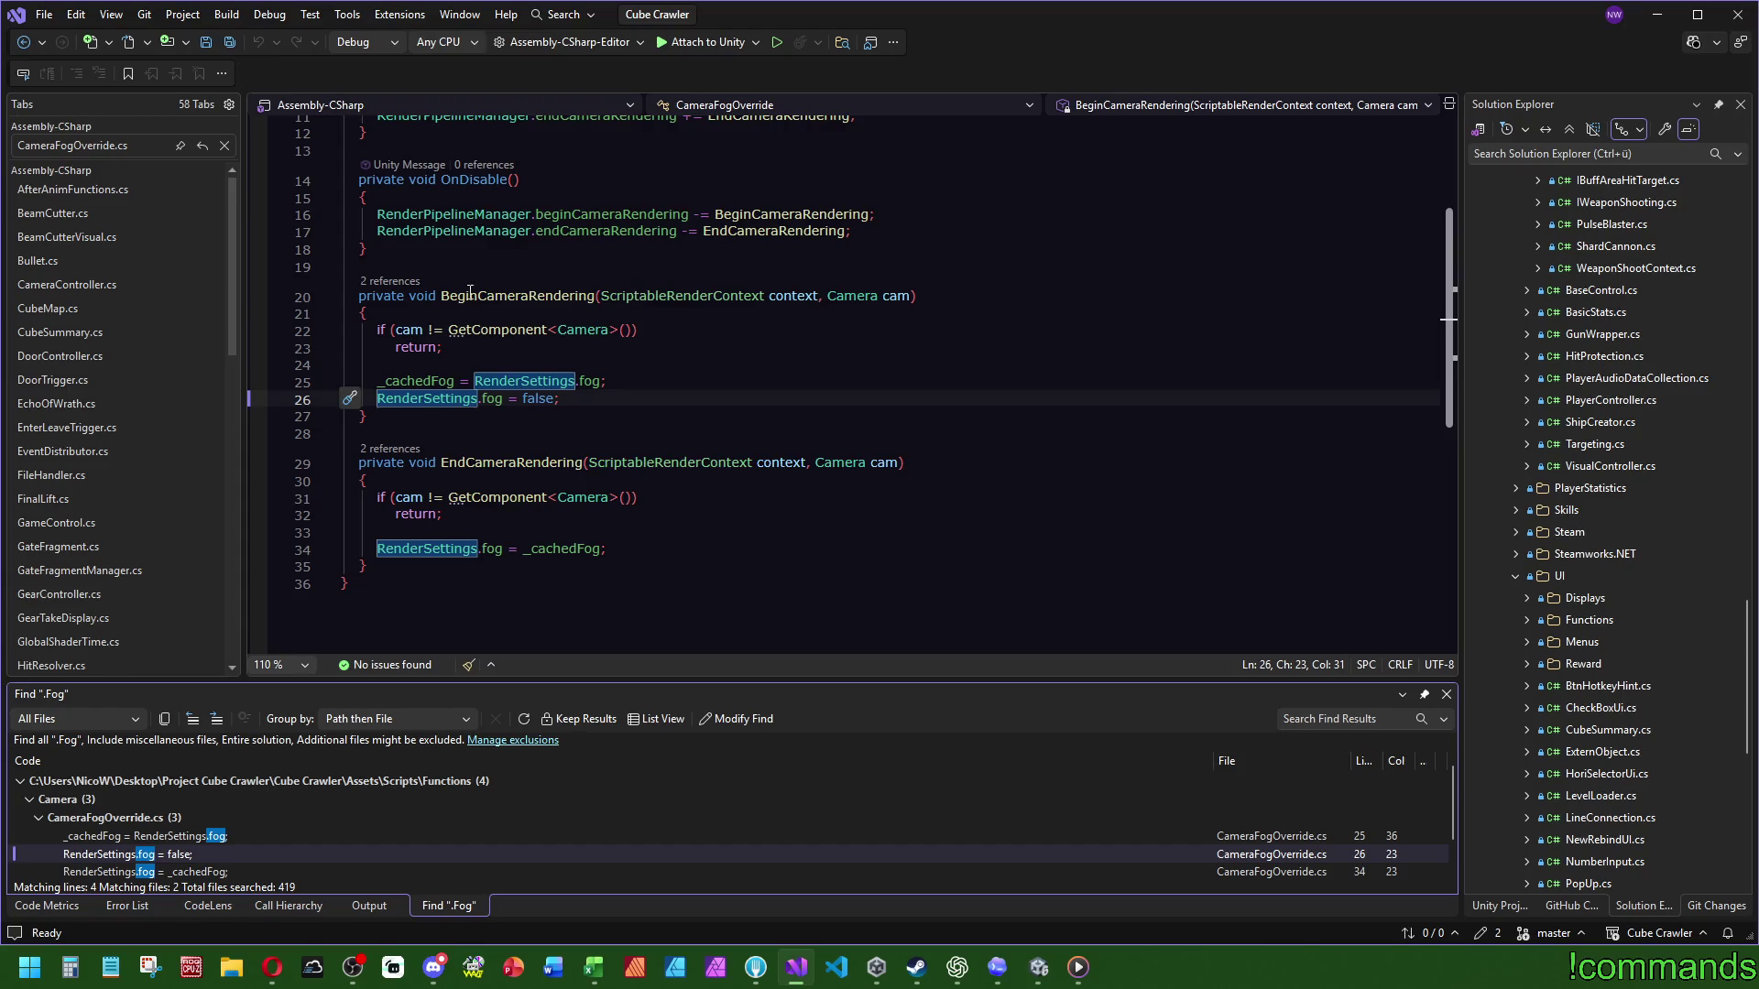
key("Escape")
left_click(390, 283)
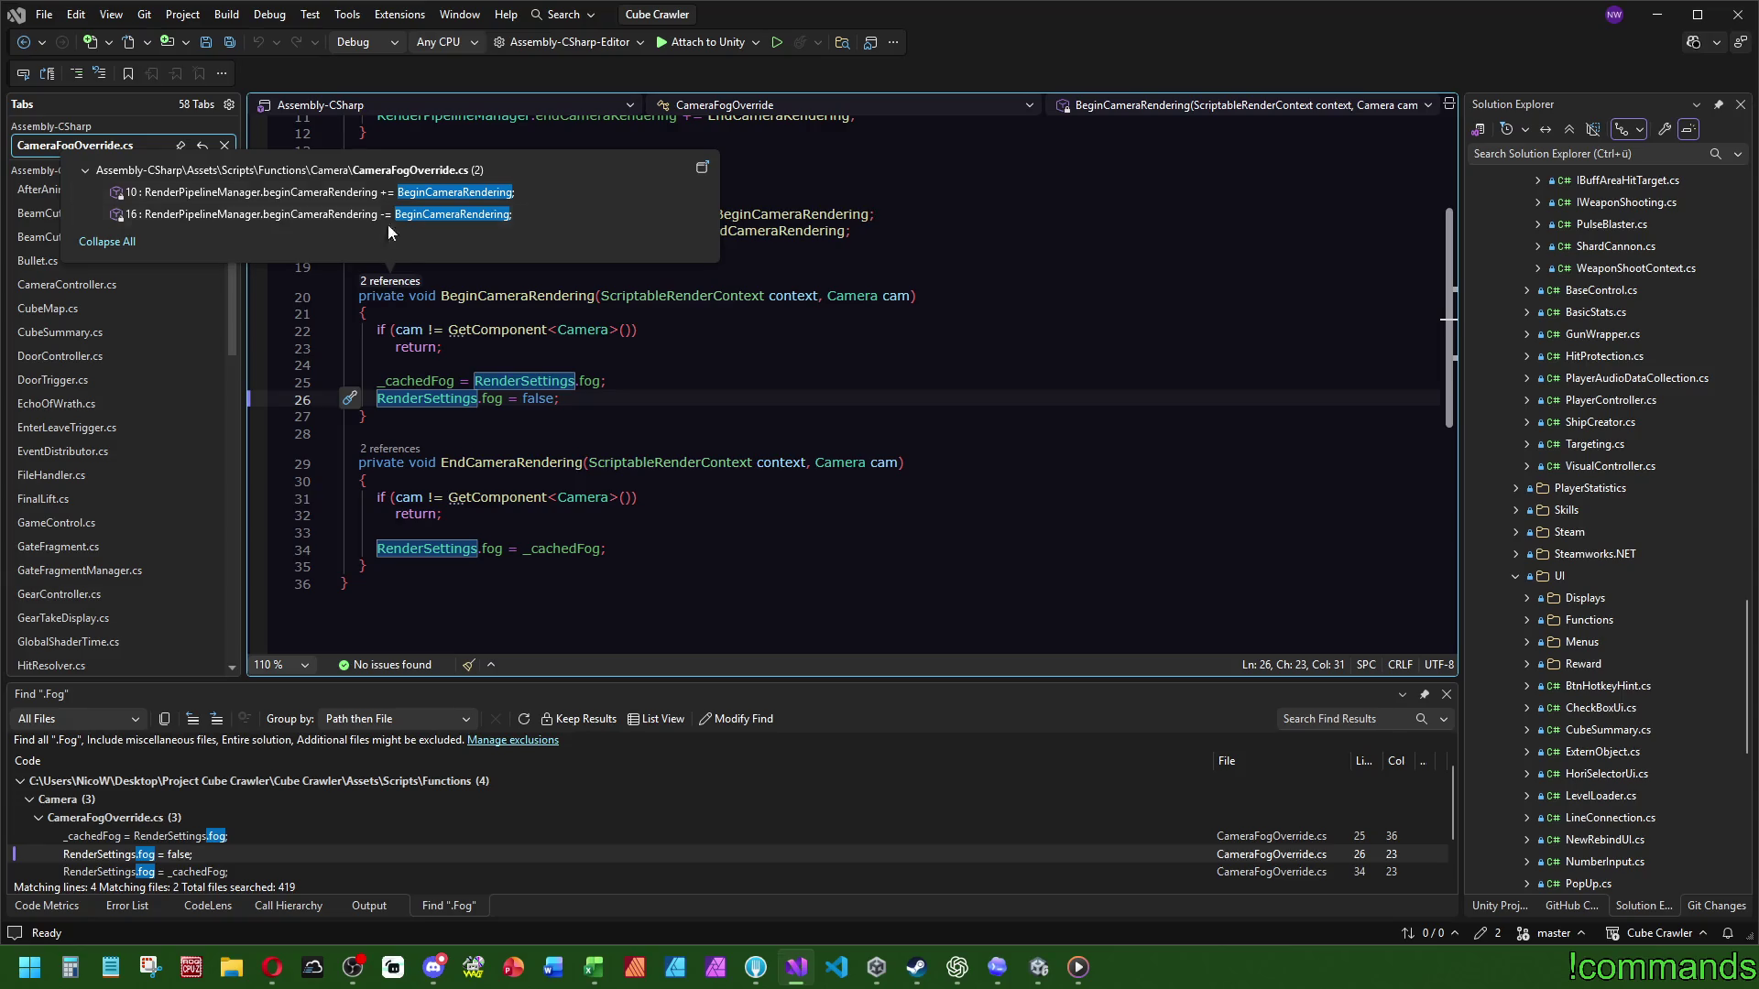
mouse_move(394, 201)
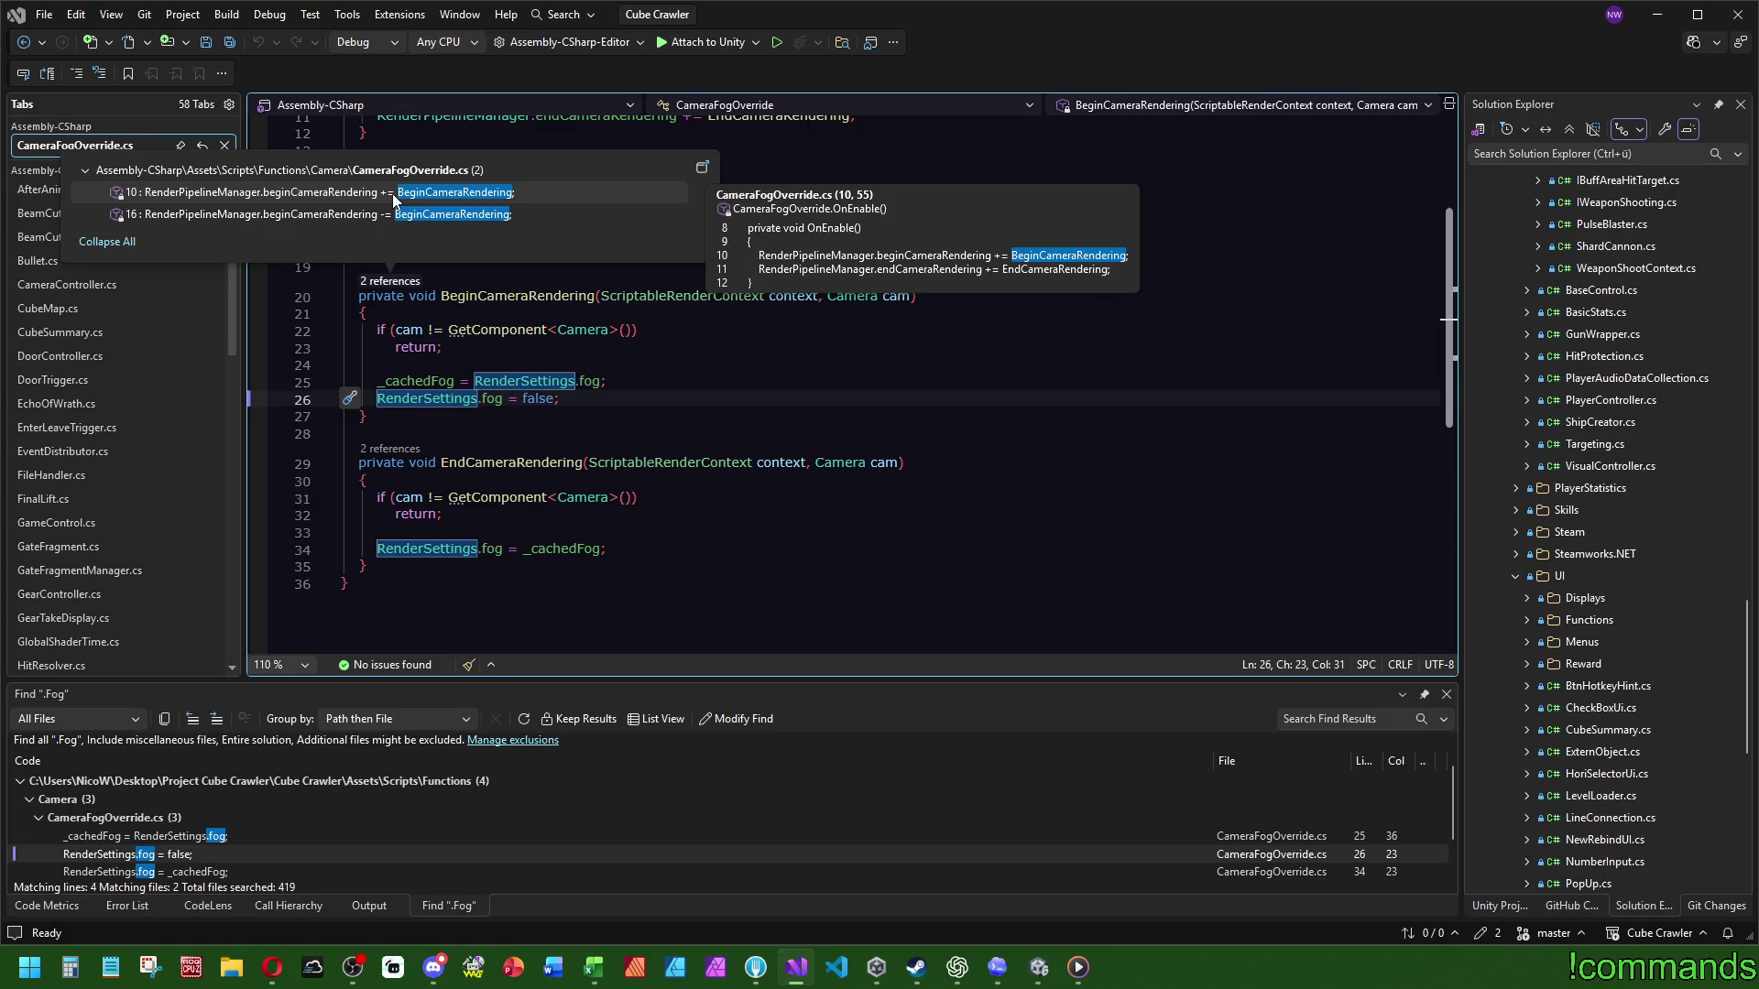
left_click(741, 427)
scroll(761, 458, "up", 4)
left_click(510, 502)
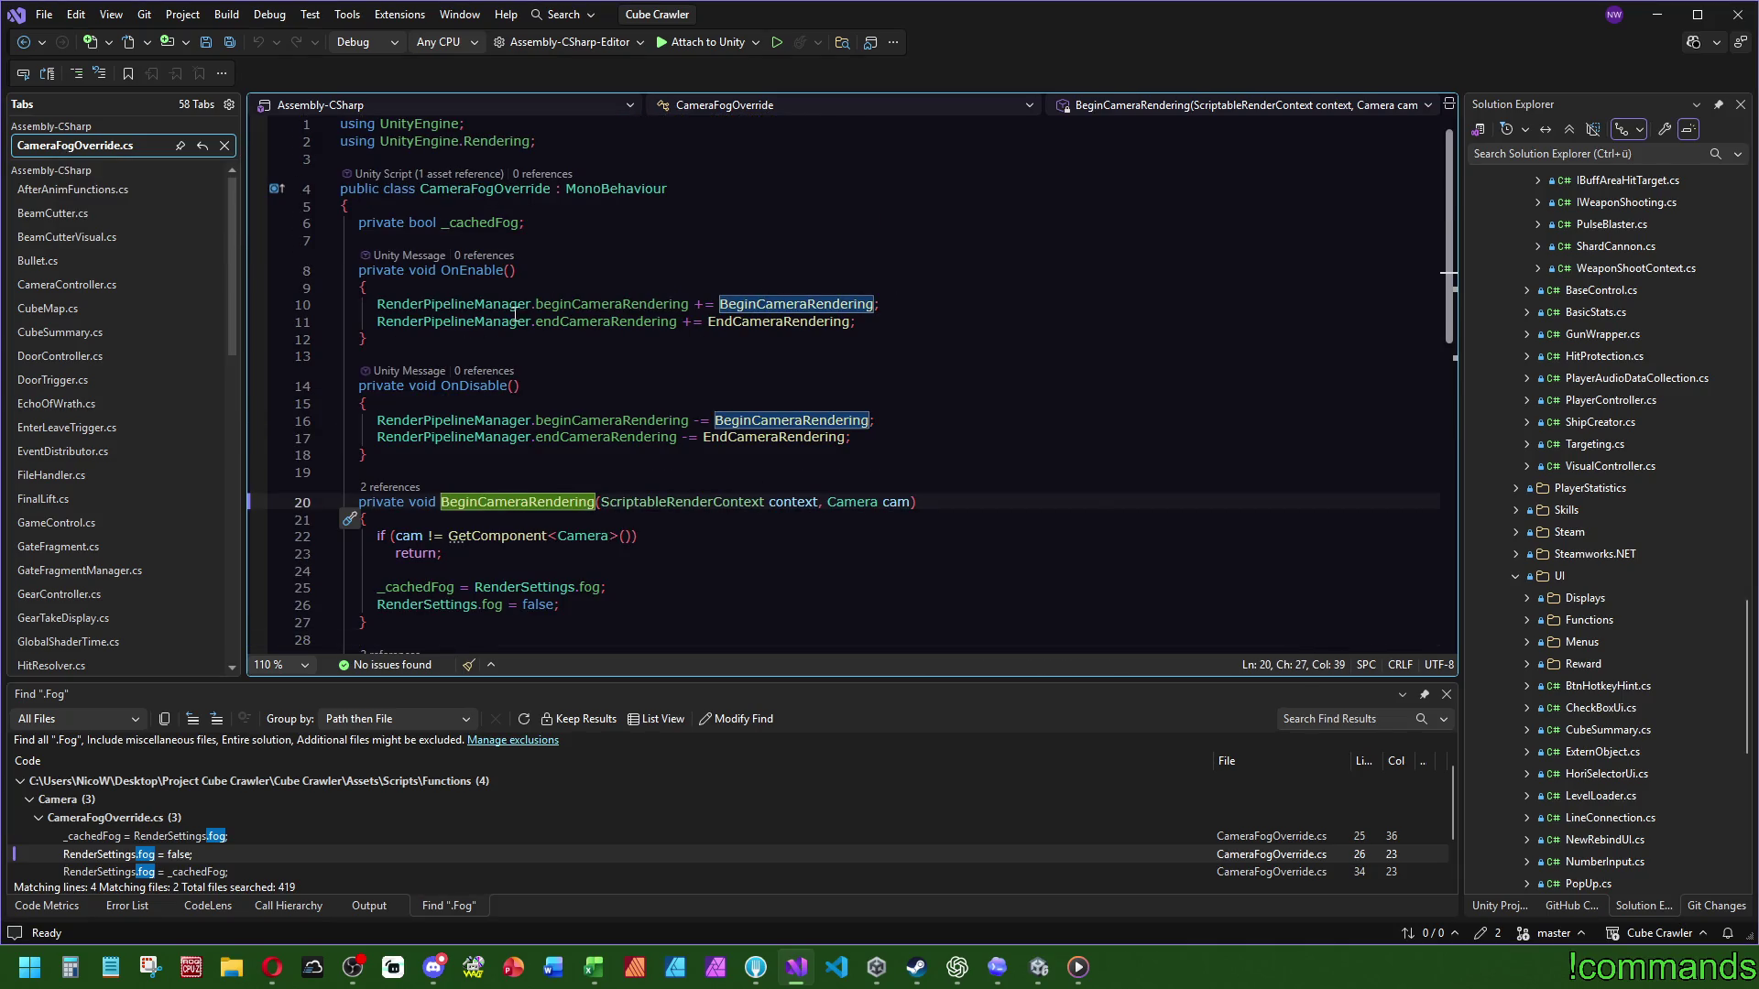
mouse_move(511, 306)
mouse_move(651, 306)
scroll(505, 551, "down", 4)
scroll(842, 377, "up", 4)
Step: Open the Dungeon scene in Unity and expand VisuCubes to show VisuPrev and VisuCurrent
left_click(1038, 967)
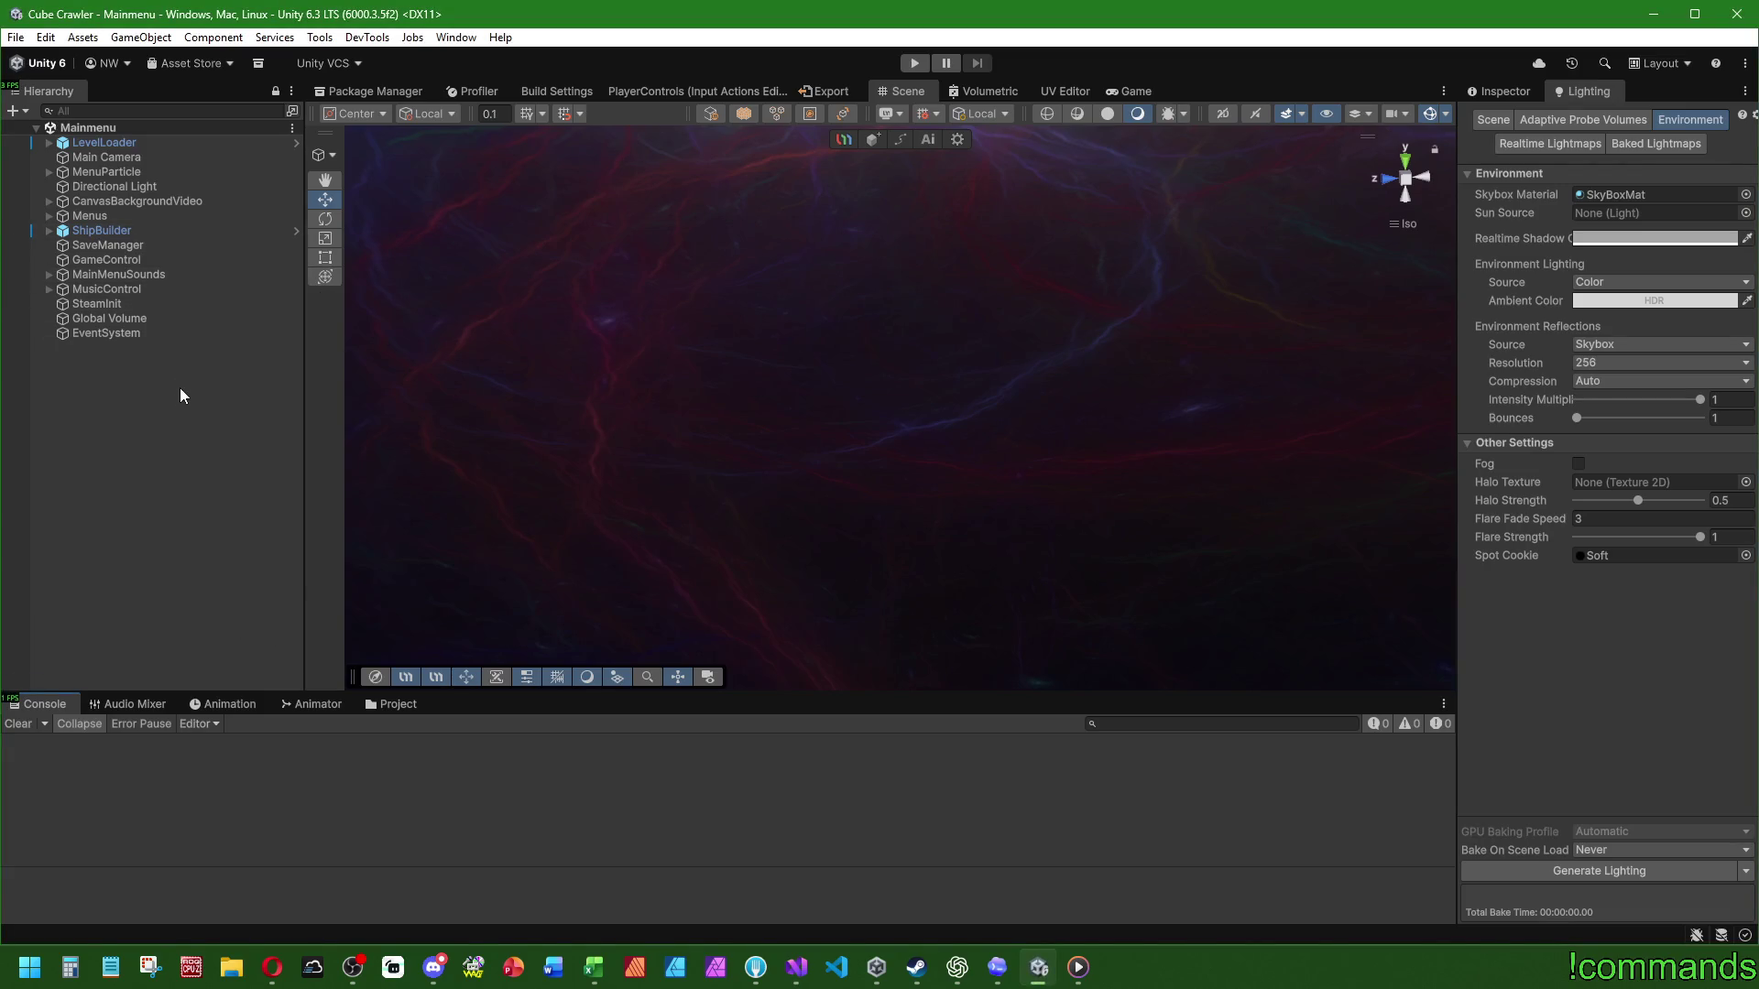
left_click(397, 705)
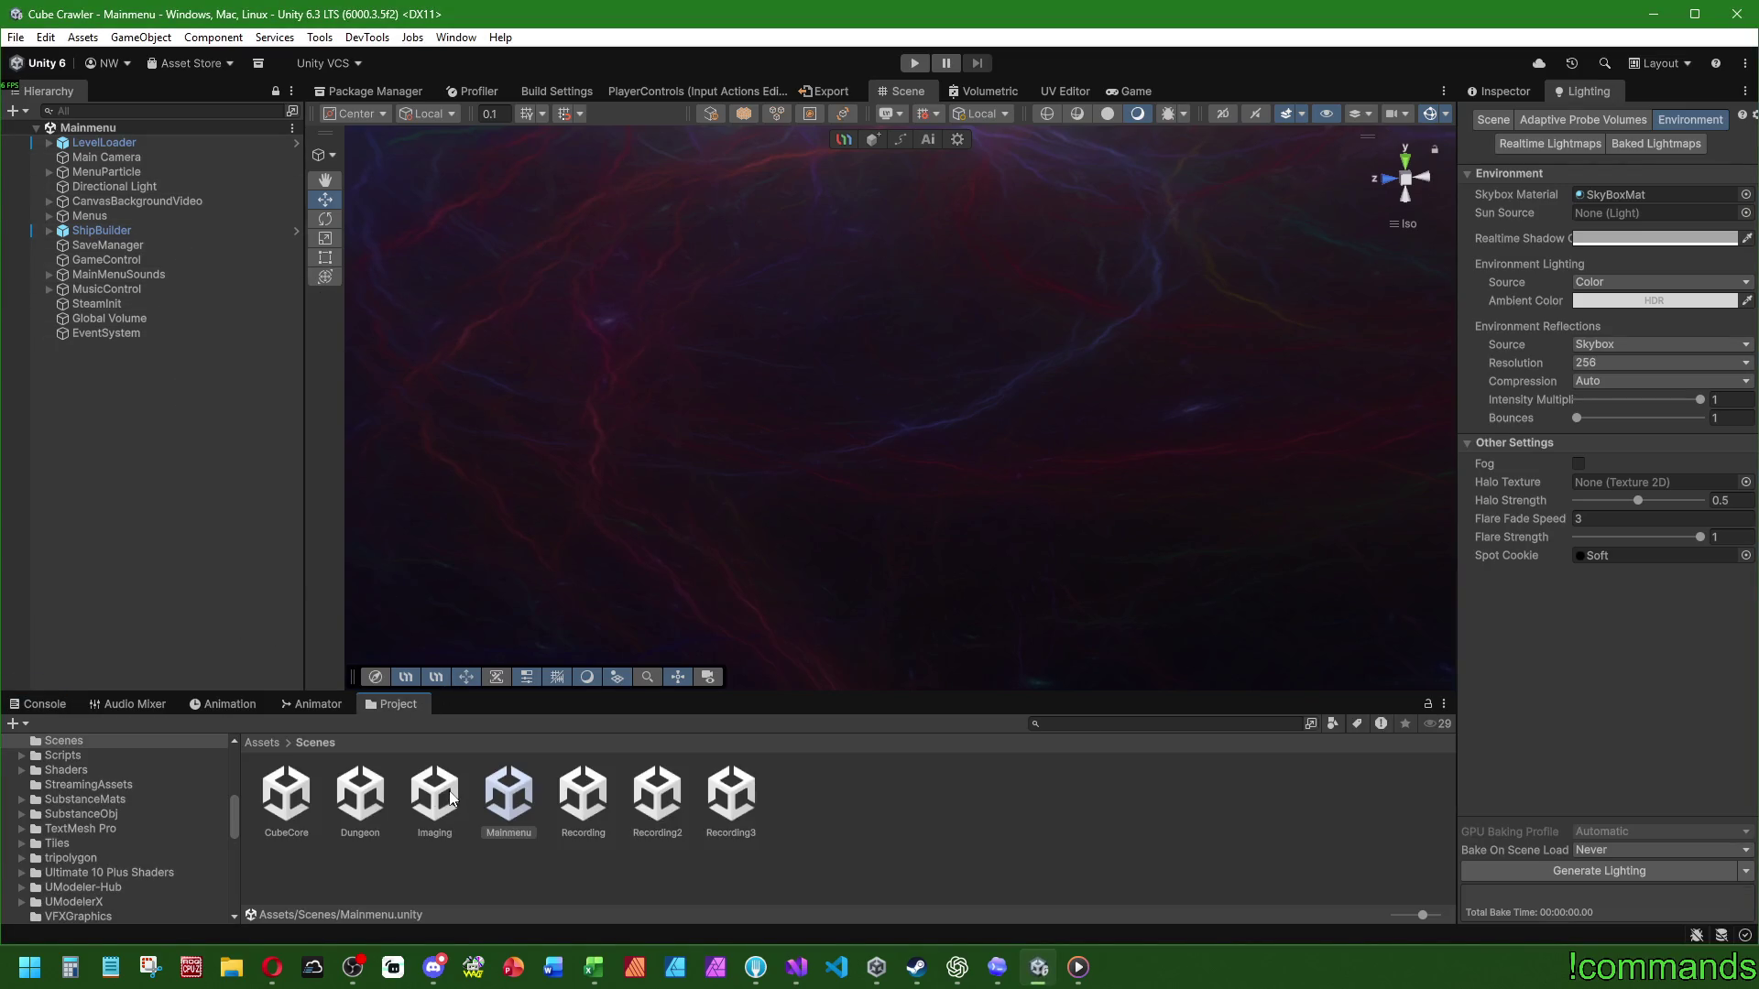
double_click(360, 793)
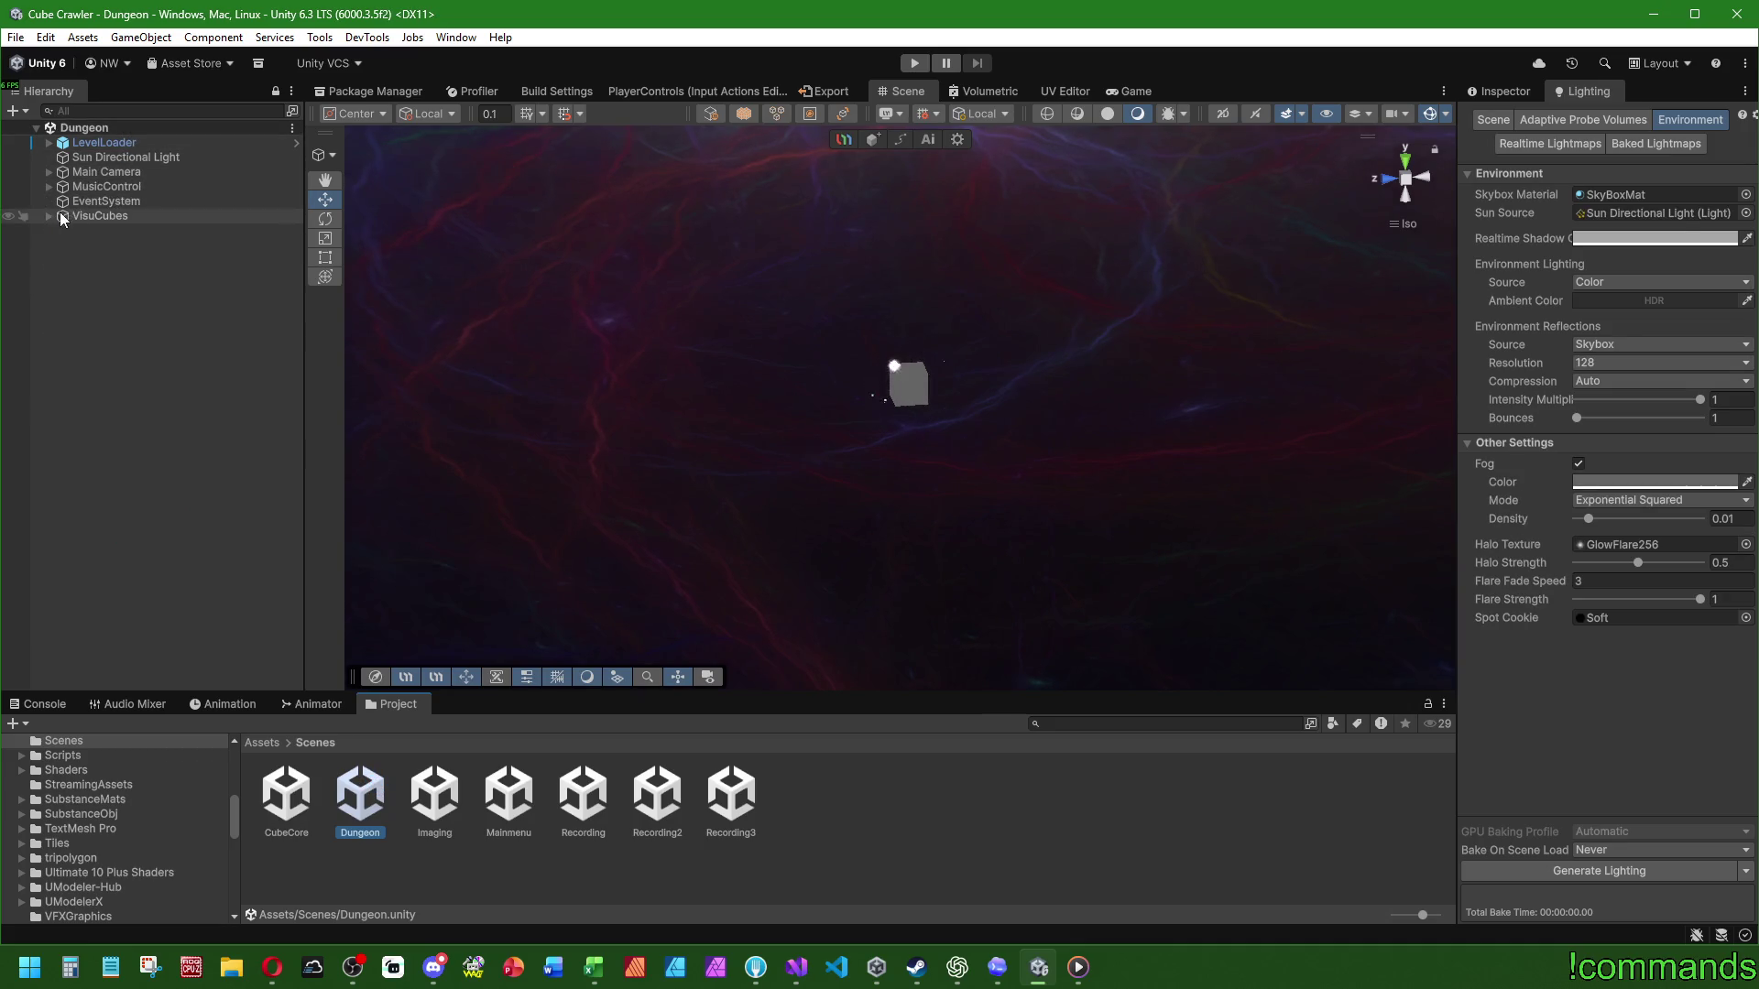
left_click(101, 216)
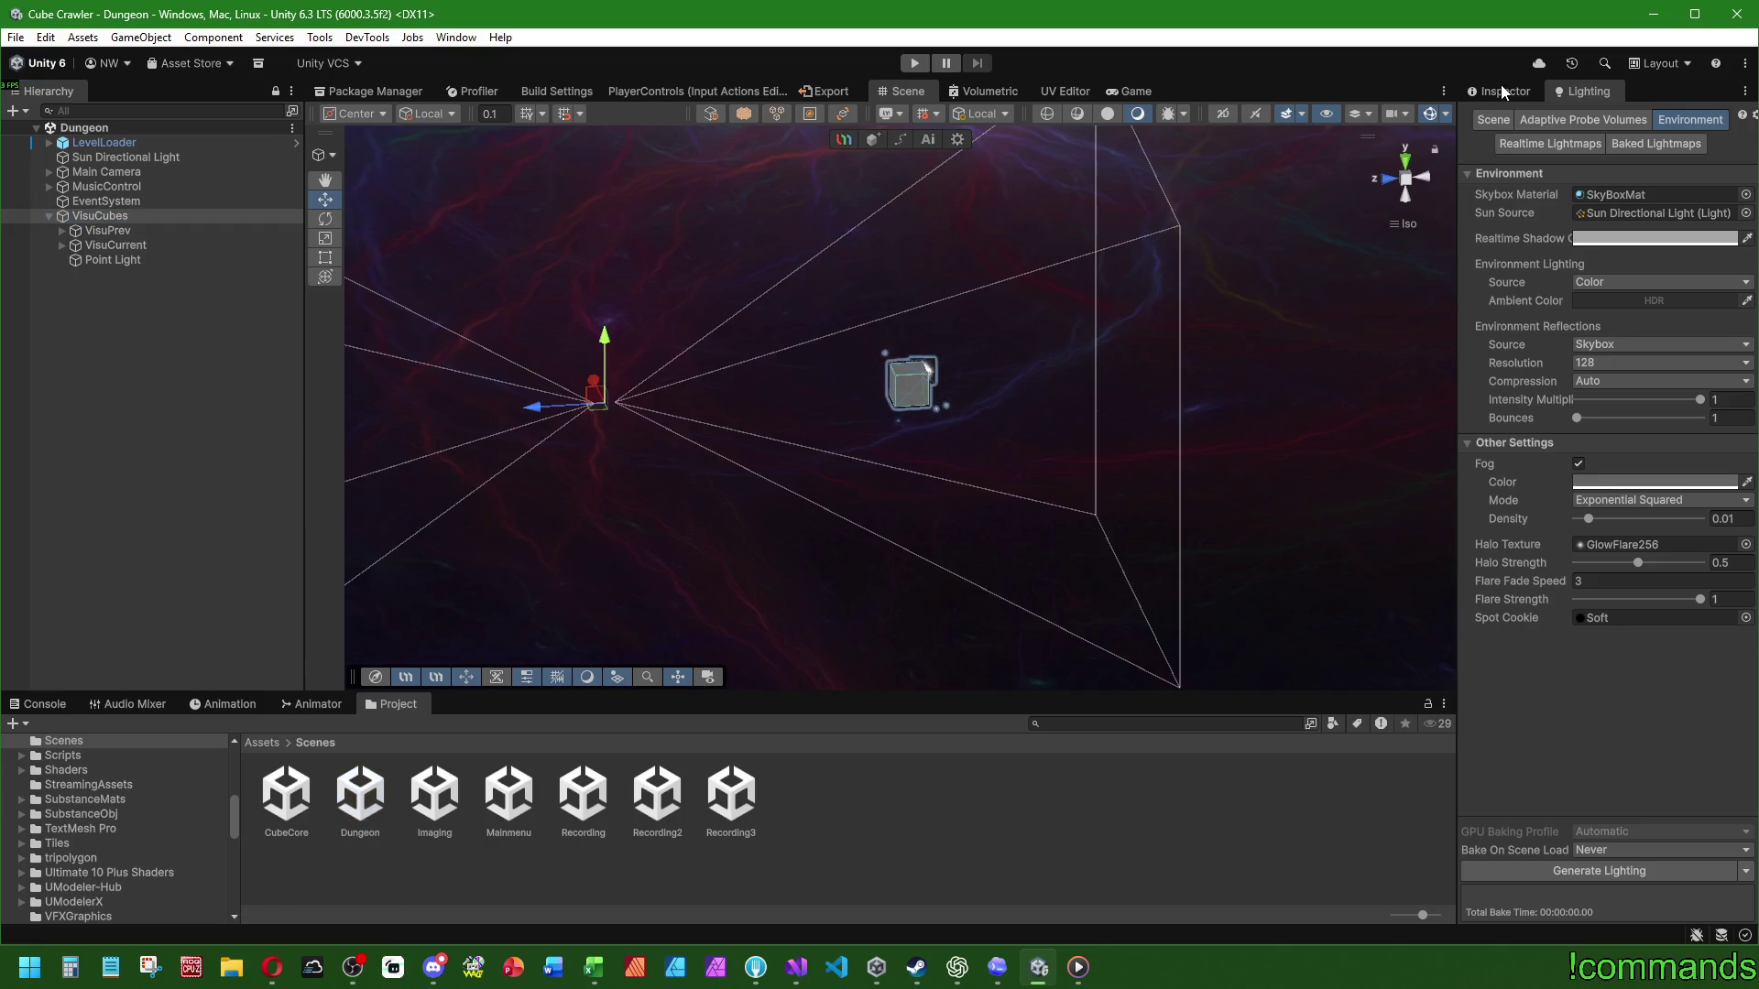
left_click(1501, 88)
left_click(62, 245)
left_click(61, 230)
Step: Review the Camera settings of VisuPrev and the Main Camera in the Inspector, then reopen Mainmenu
left_click(125, 231)
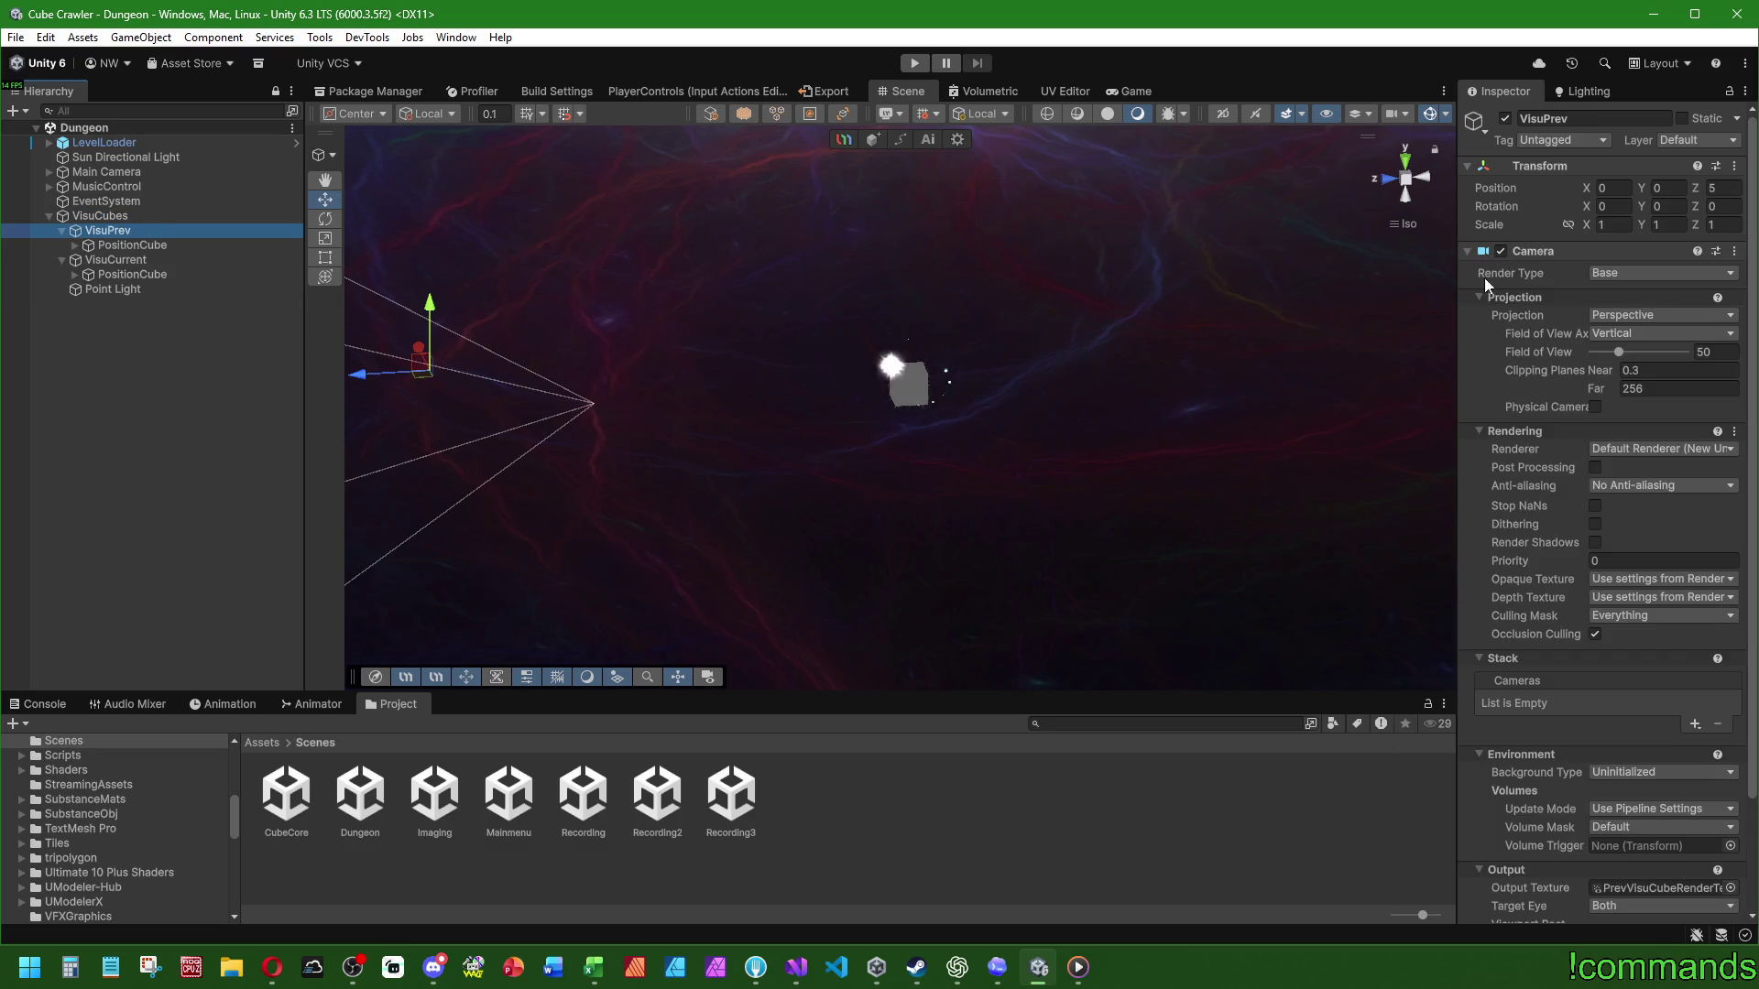
left_click(1470, 251)
left_click(1468, 250)
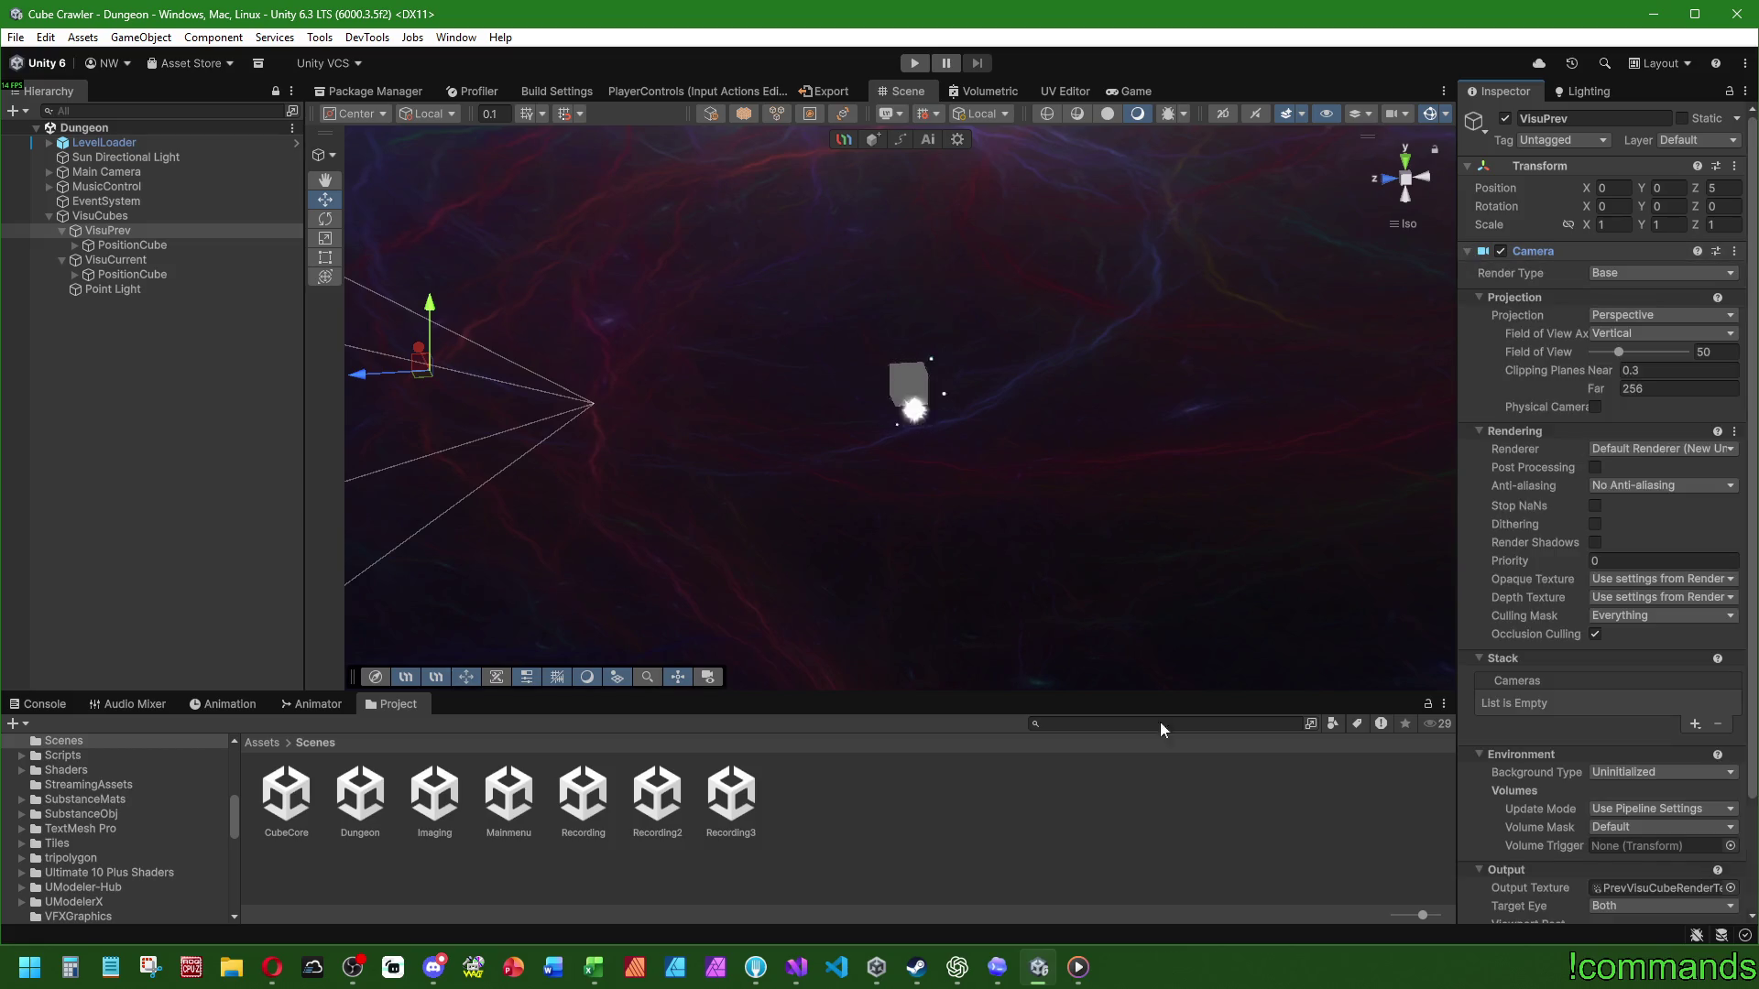
left_click(798, 971)
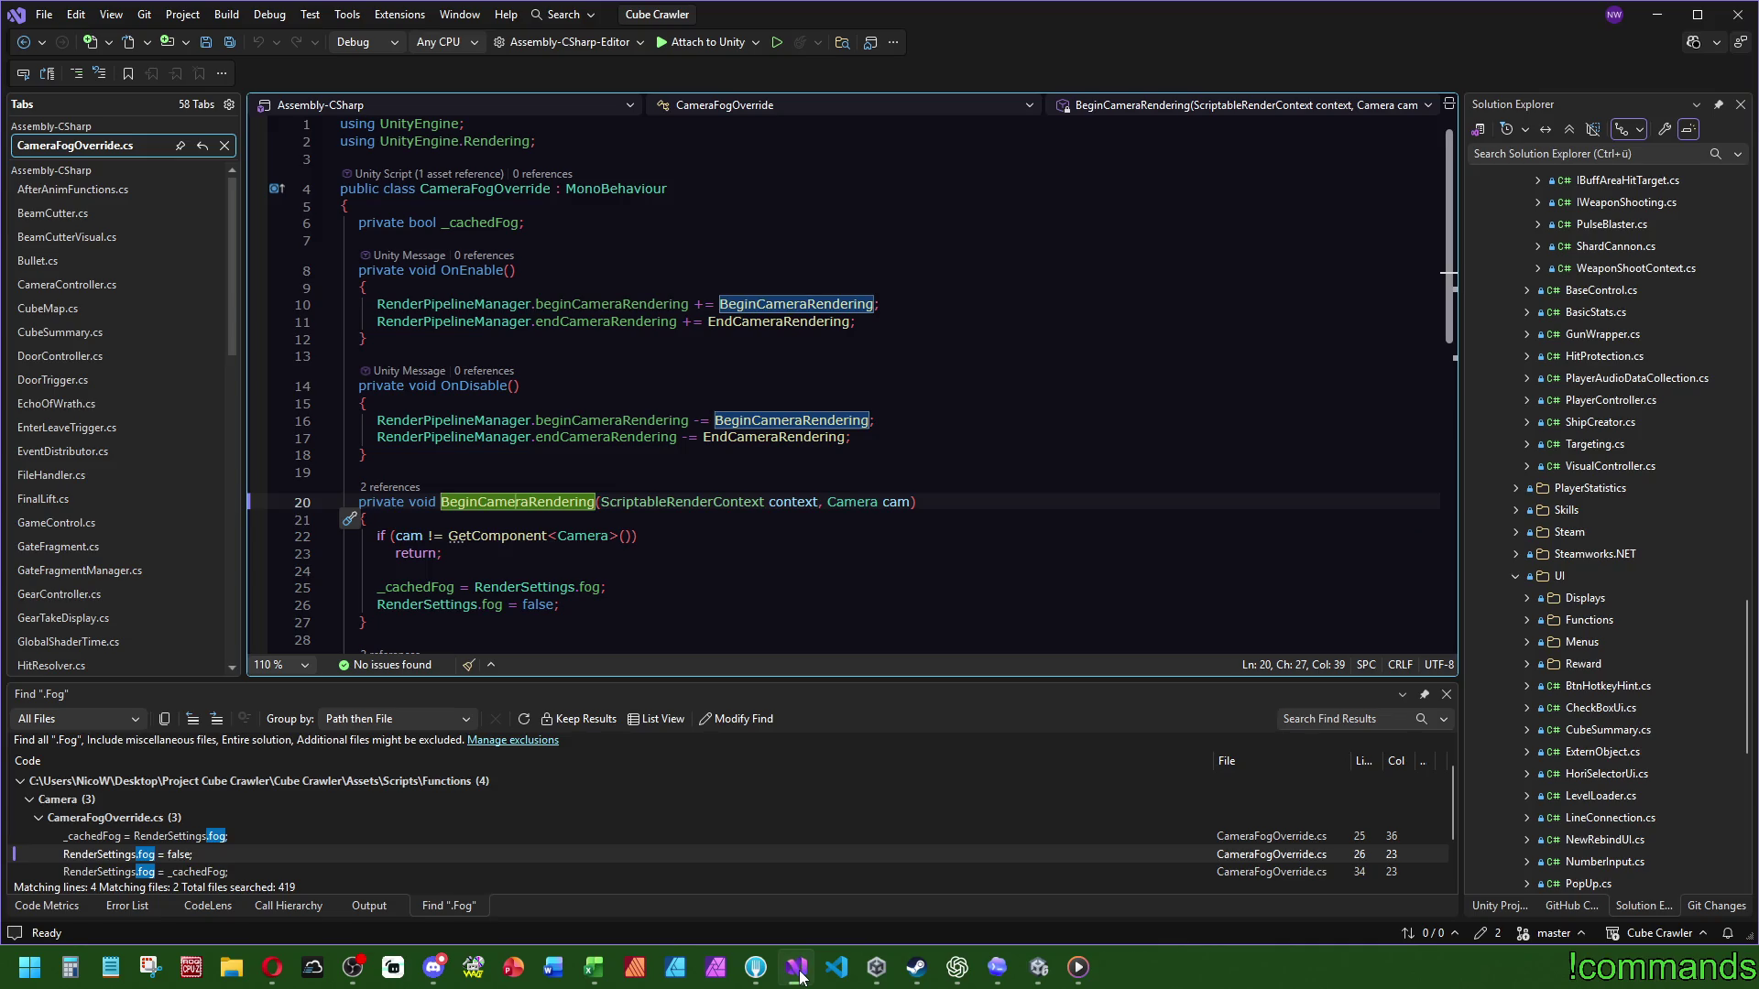
left_click(798, 971)
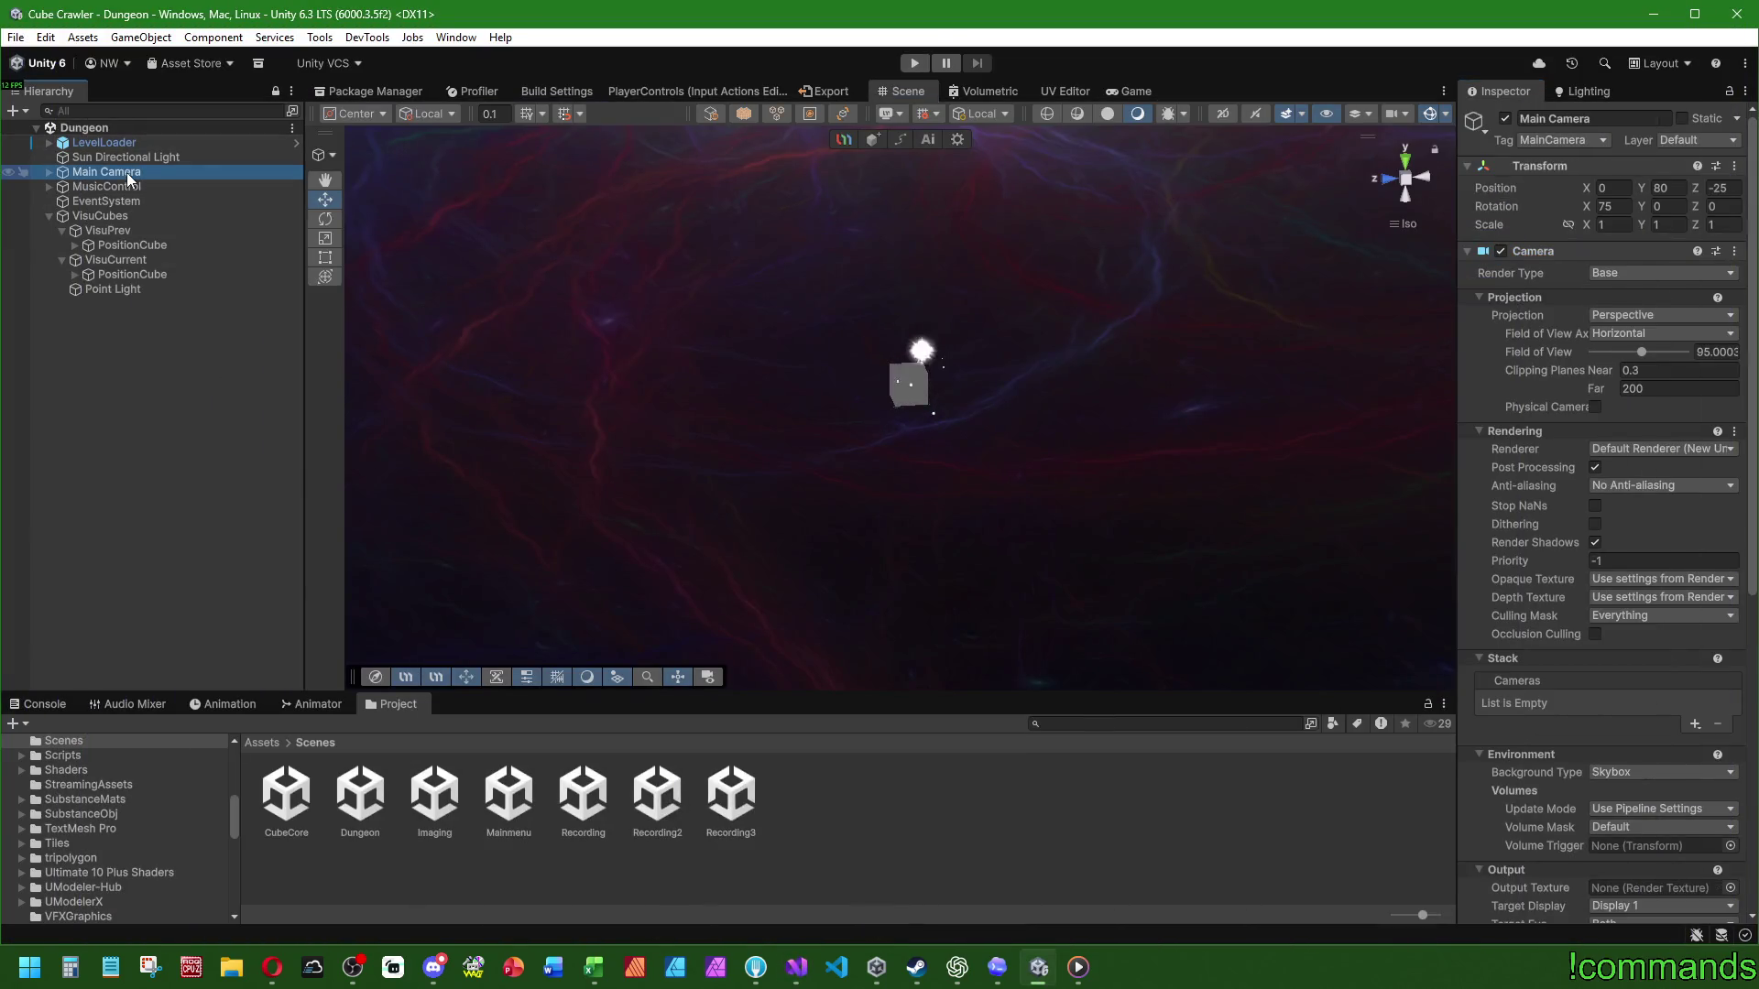
left_click(1465, 251)
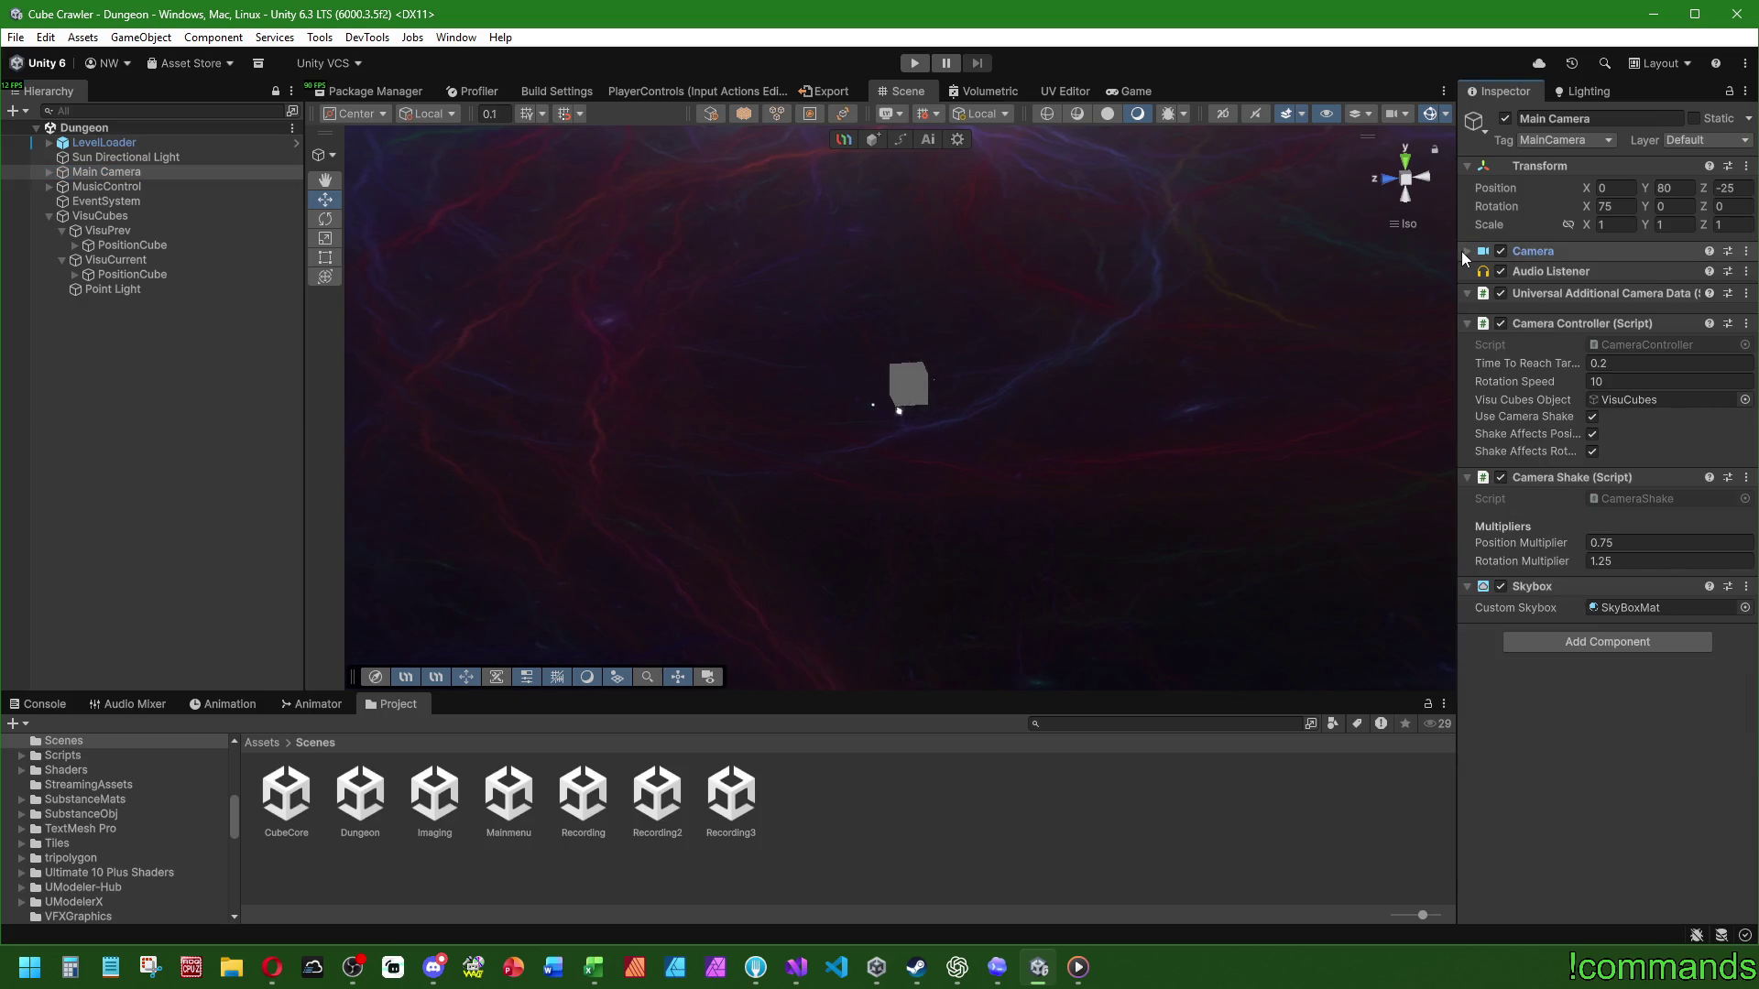
left_click(1462, 251)
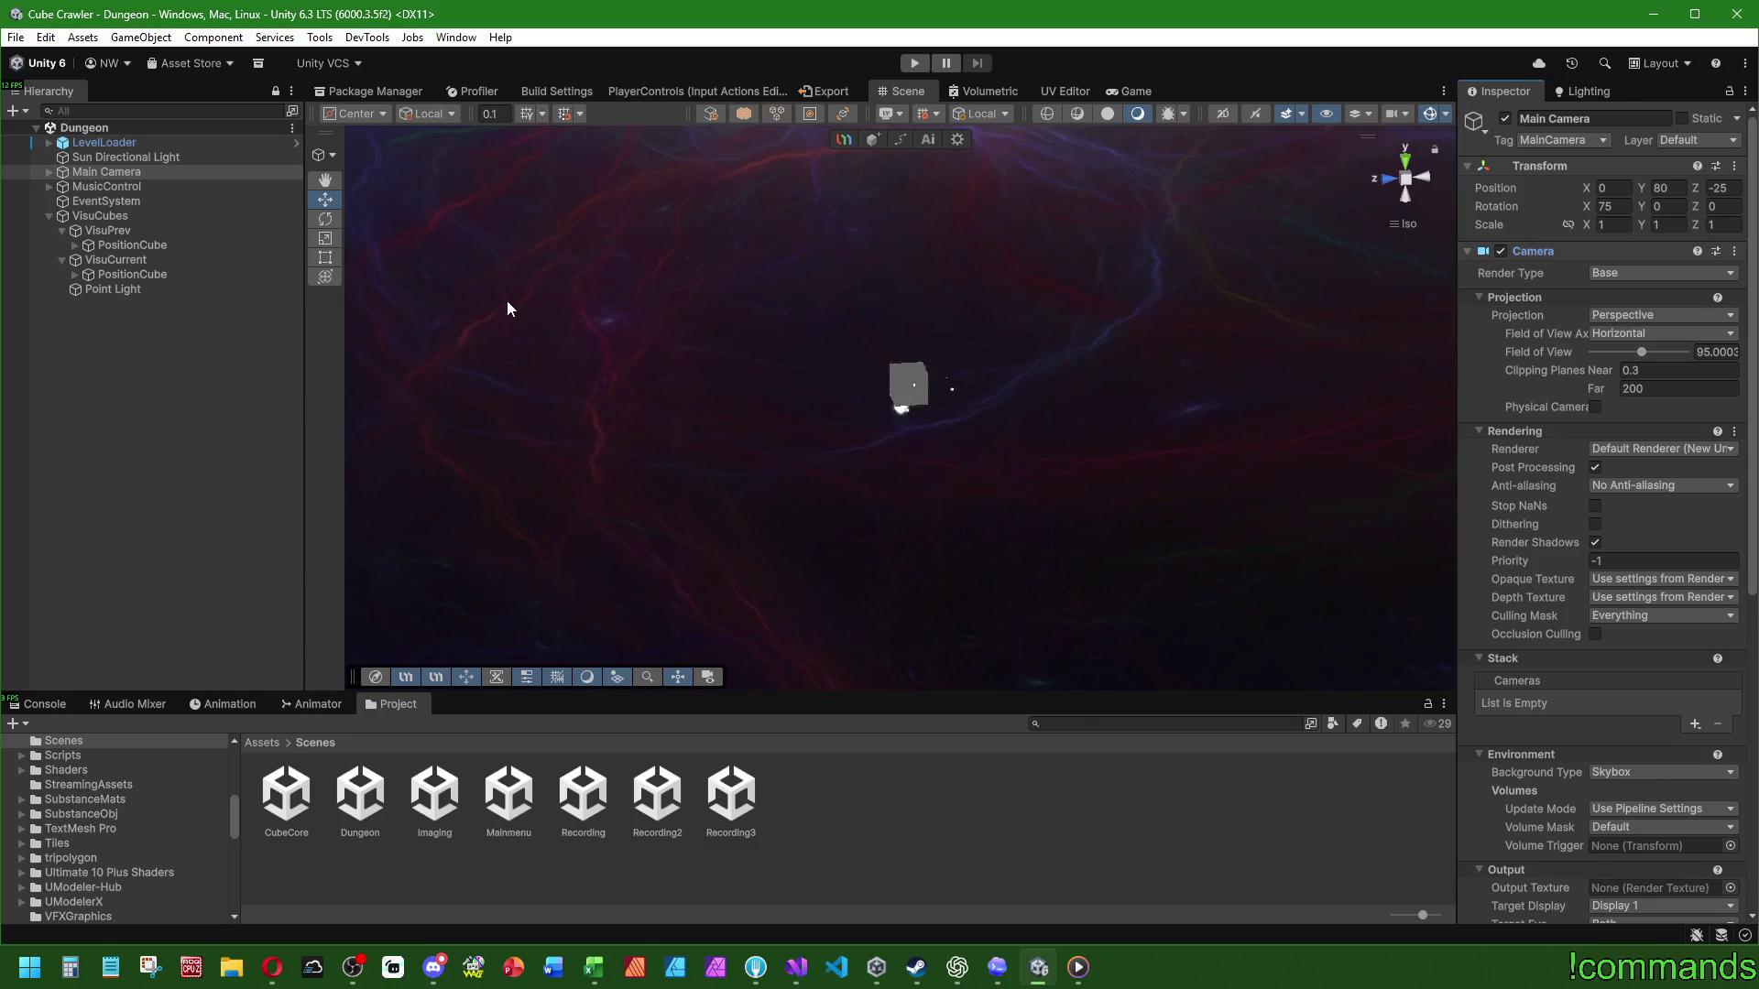
left_click(157, 340)
double_click(509, 793)
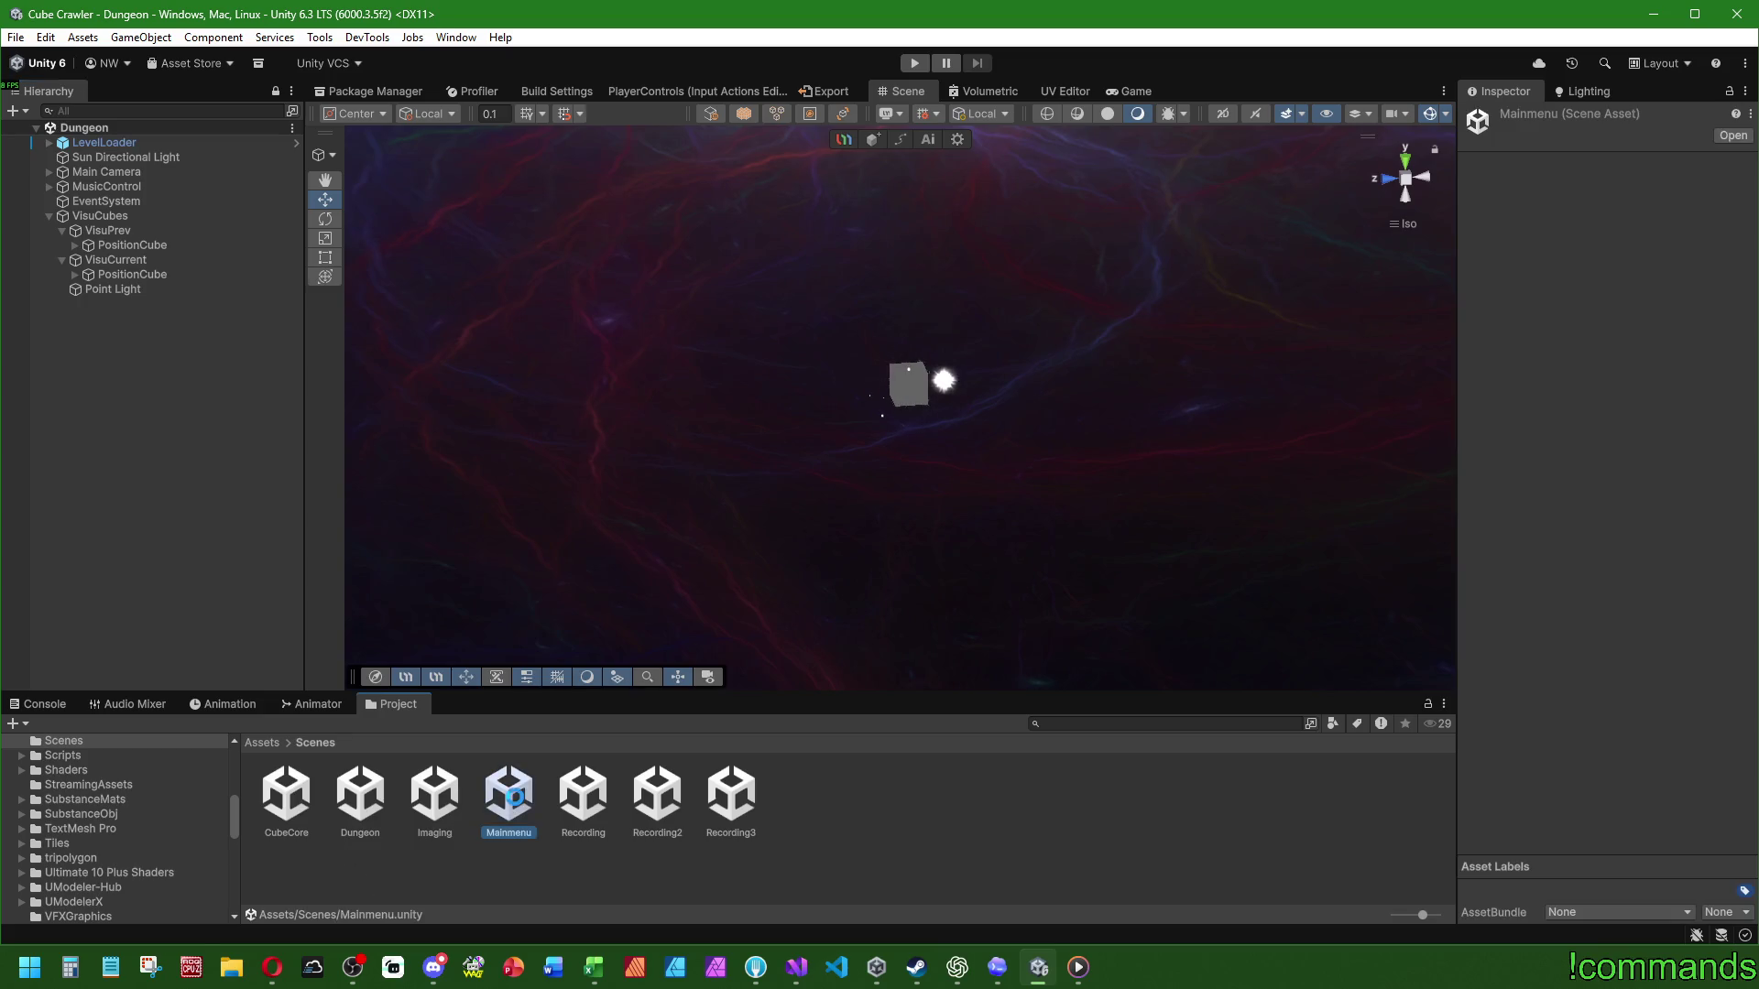
Step: Show the console, play-test from the main menu and steer the ship in the dungeon
left_click(44, 703)
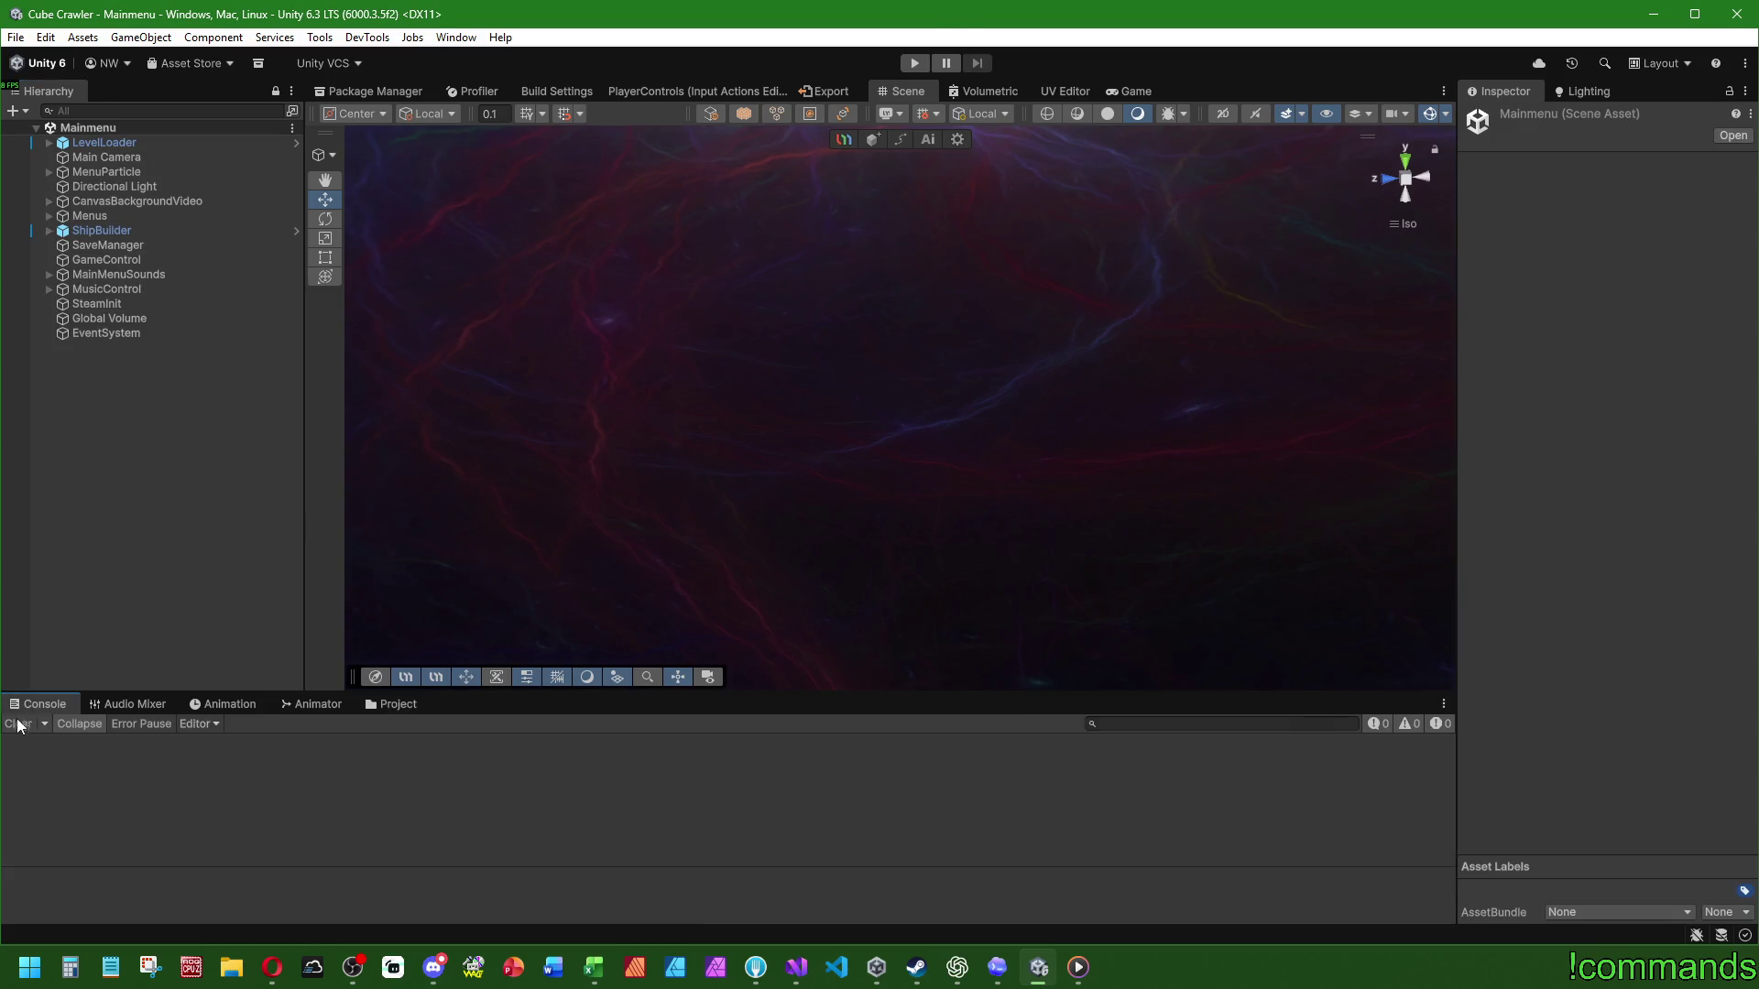
left_click(911, 64)
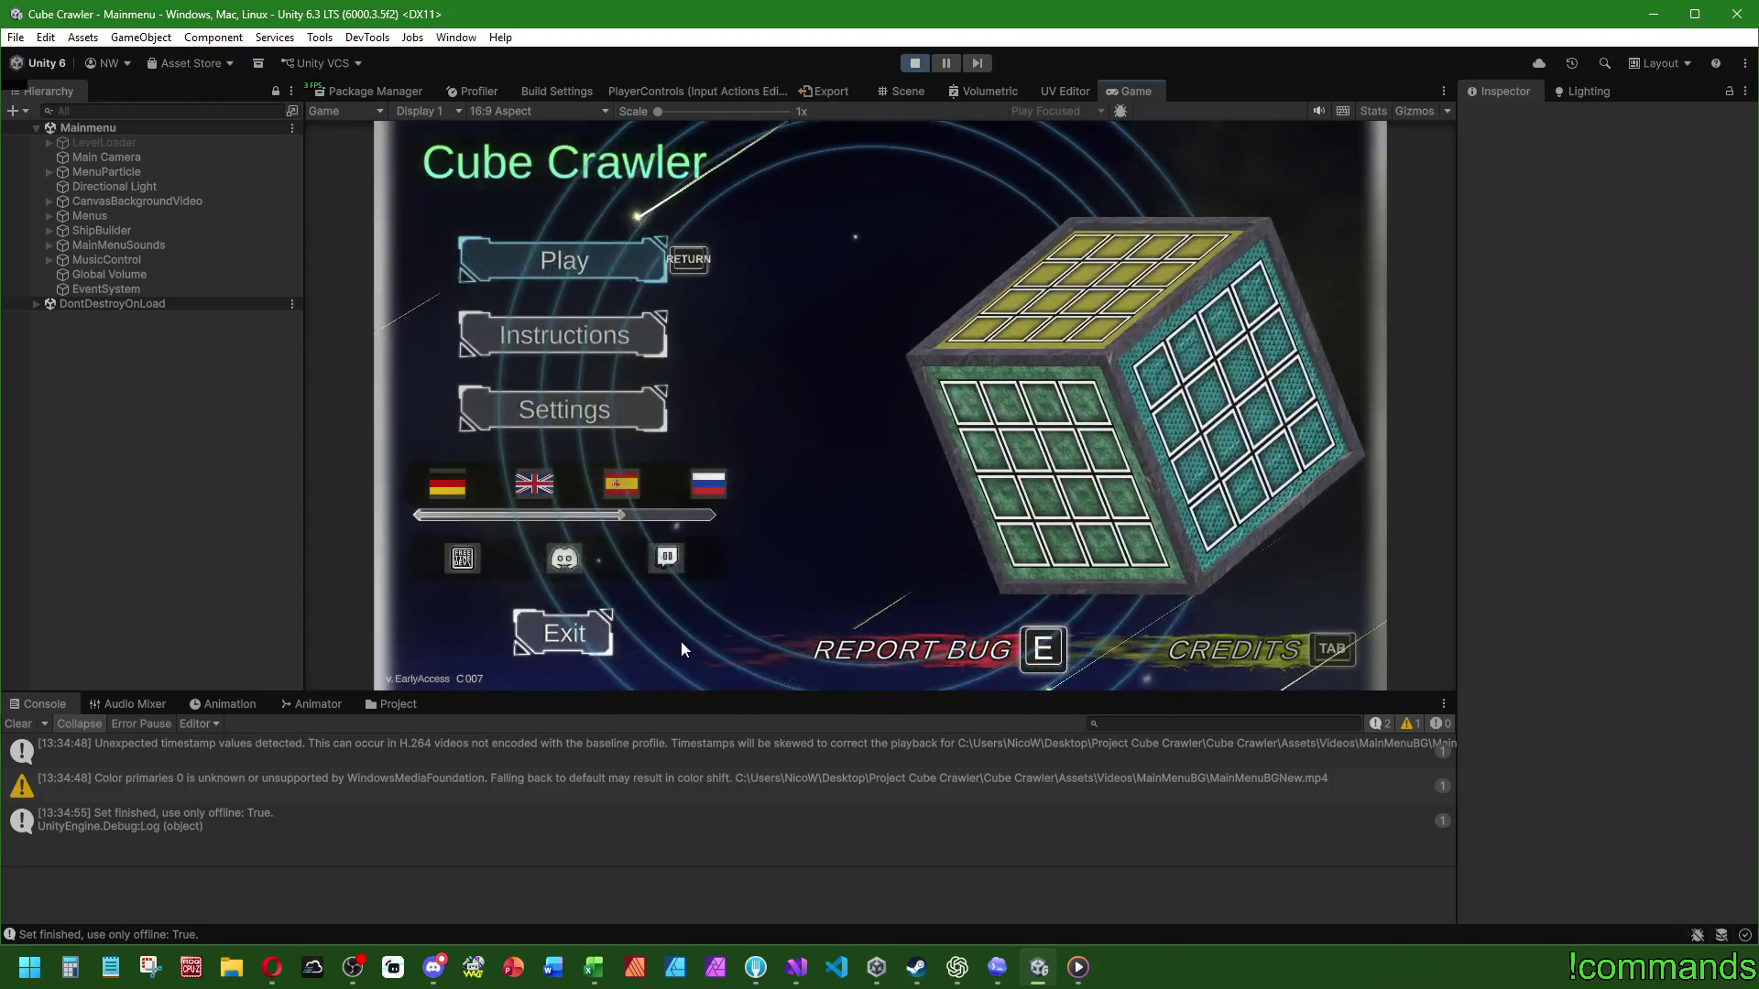
left_click(564, 633)
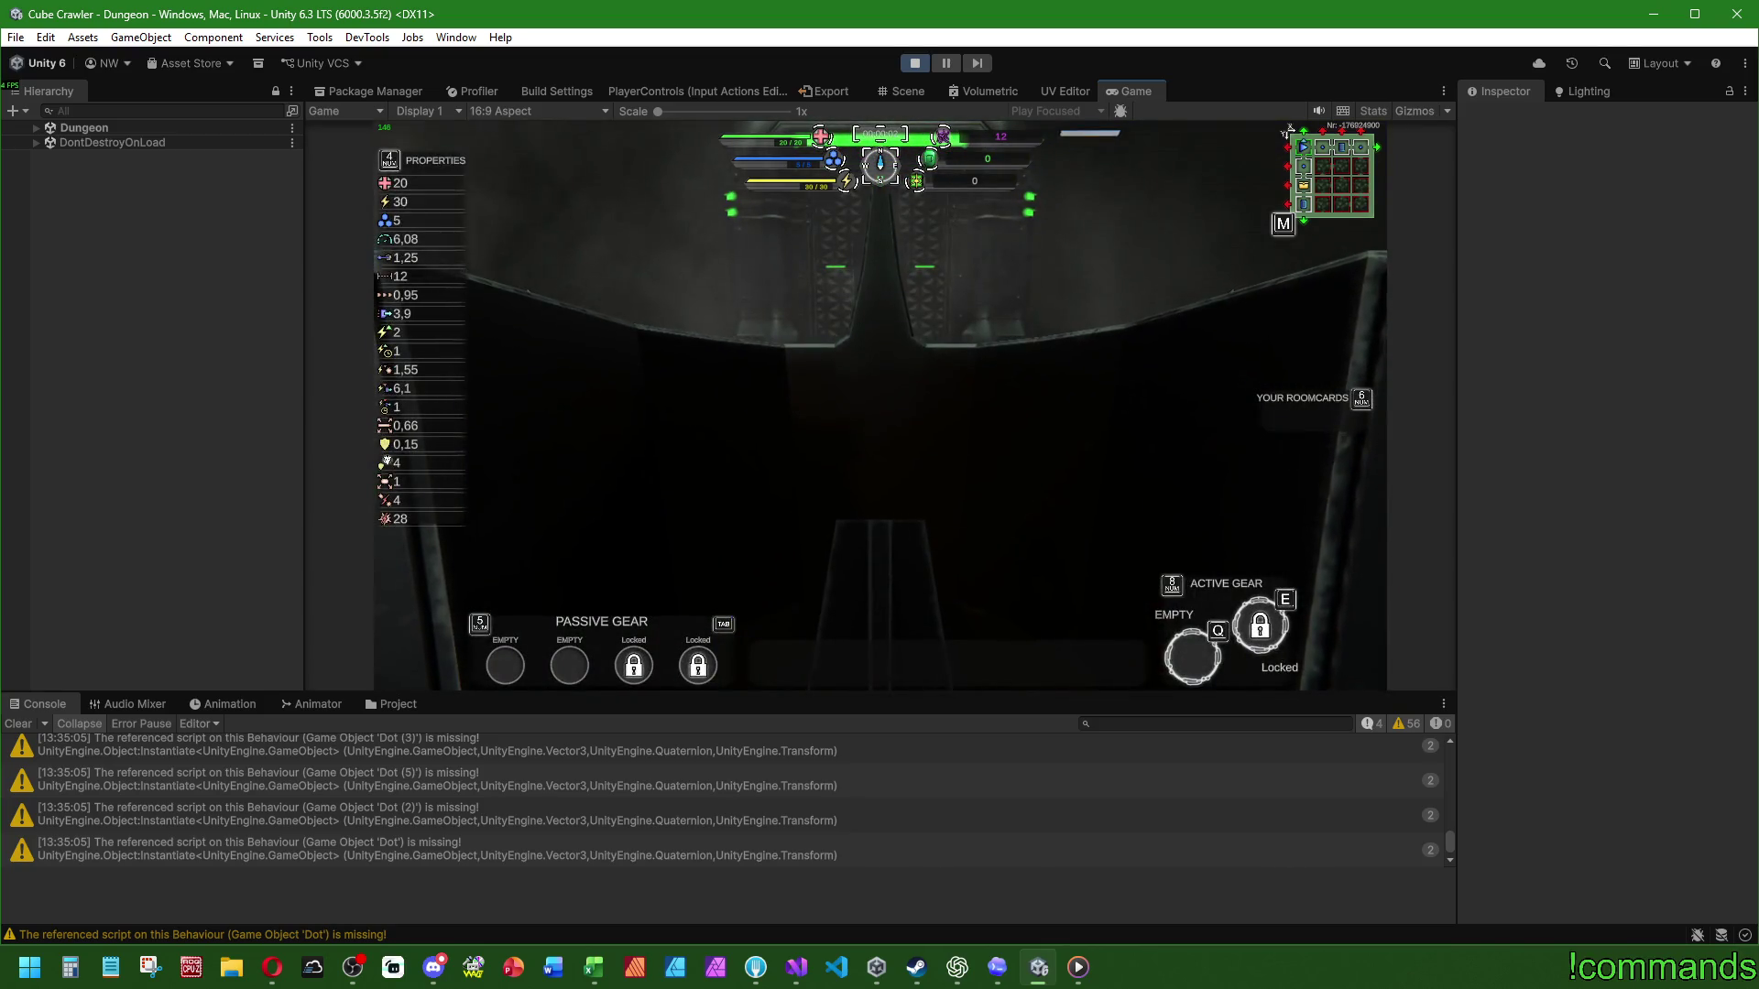
key("a")
key("super")
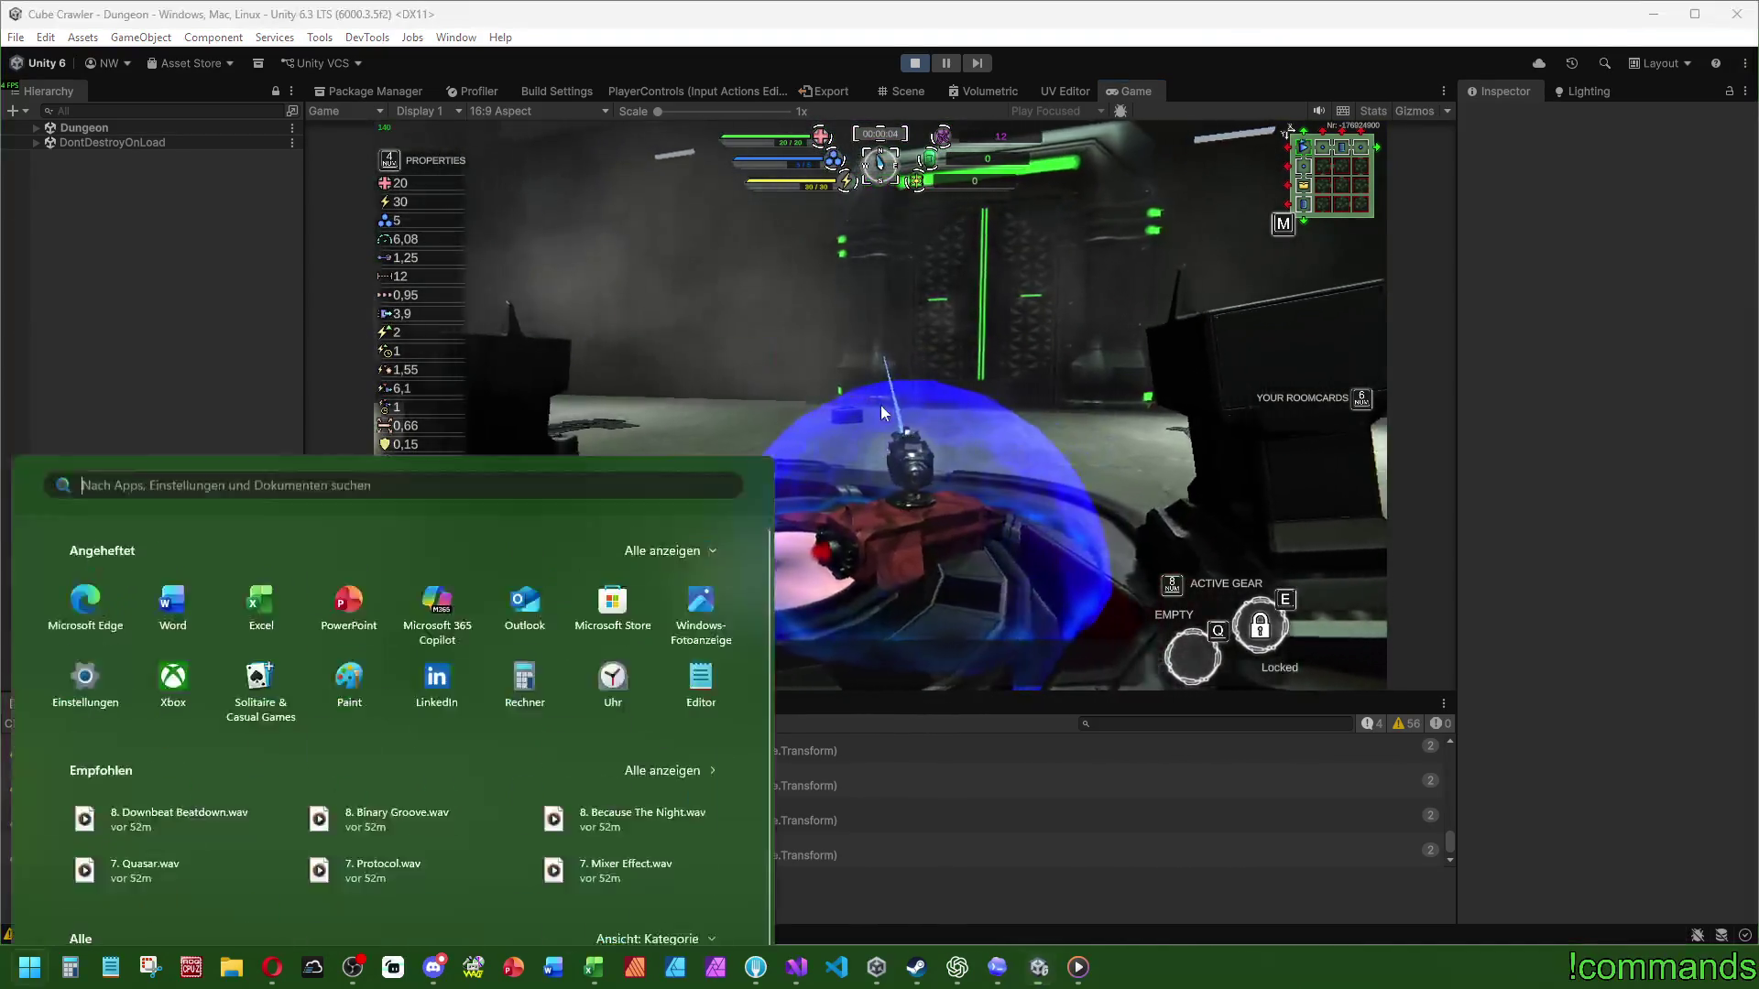
key("super")
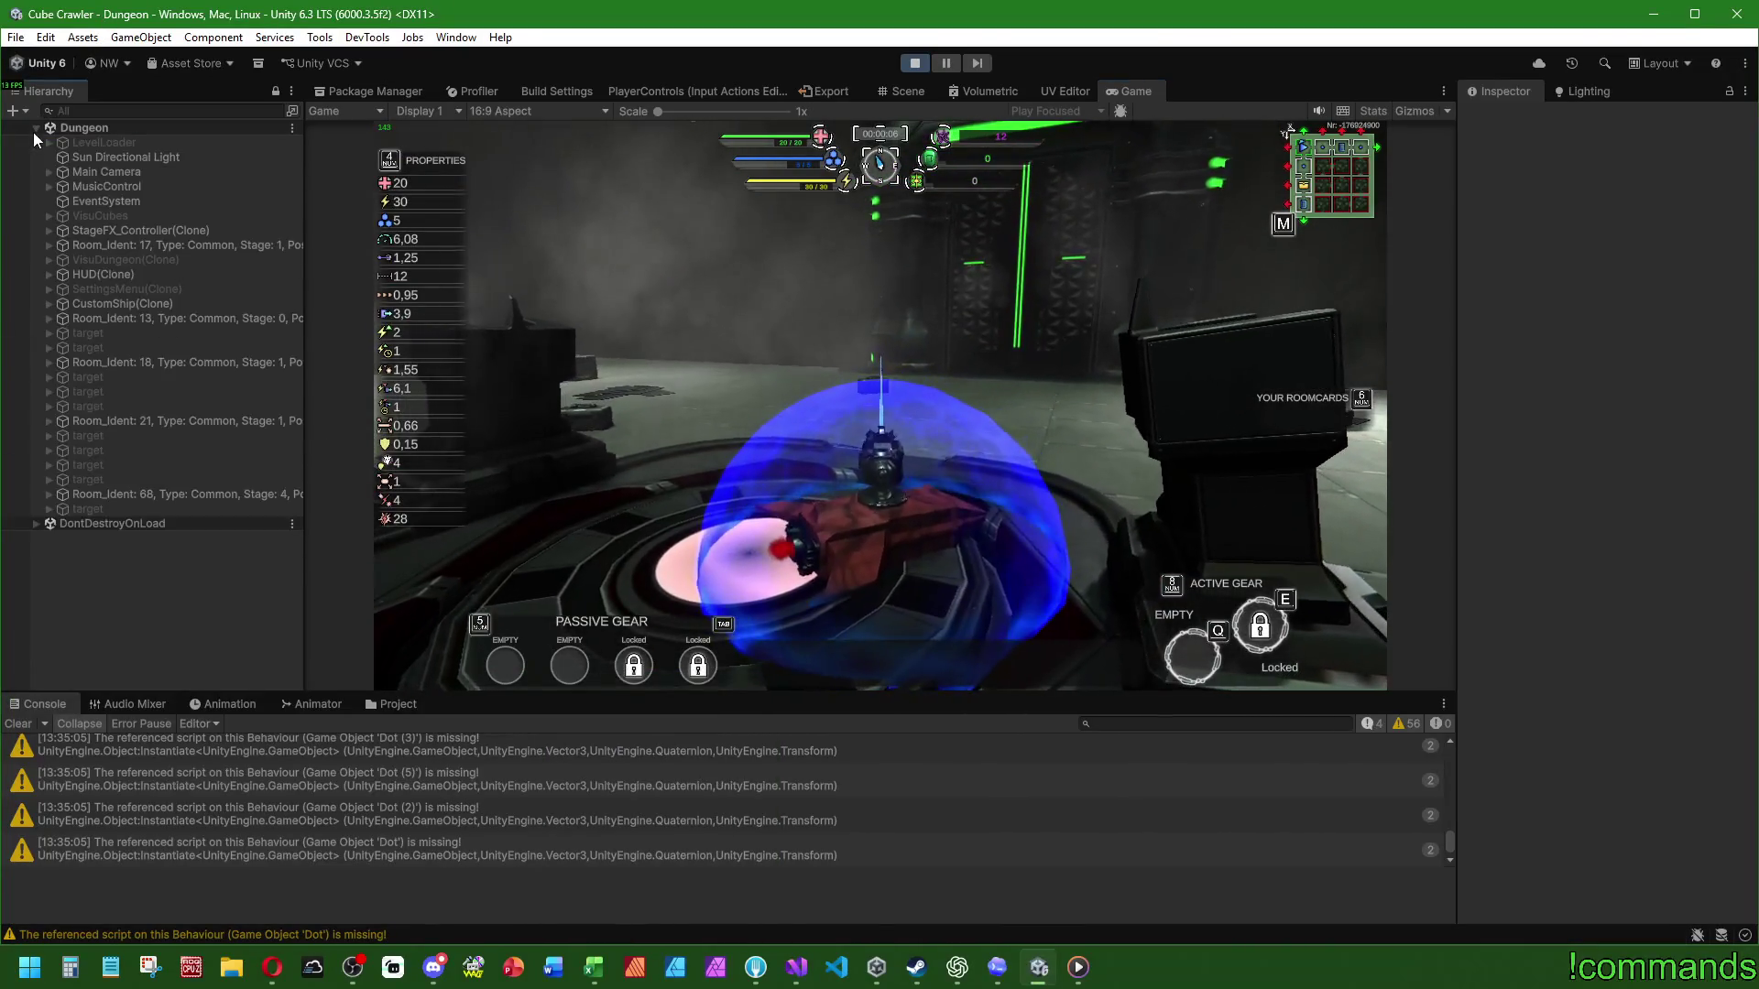
Step: Expand VisuCubes, VisuPrev and VisuCurrent in the running hierarchy, then stop the play test
left_click(48, 215)
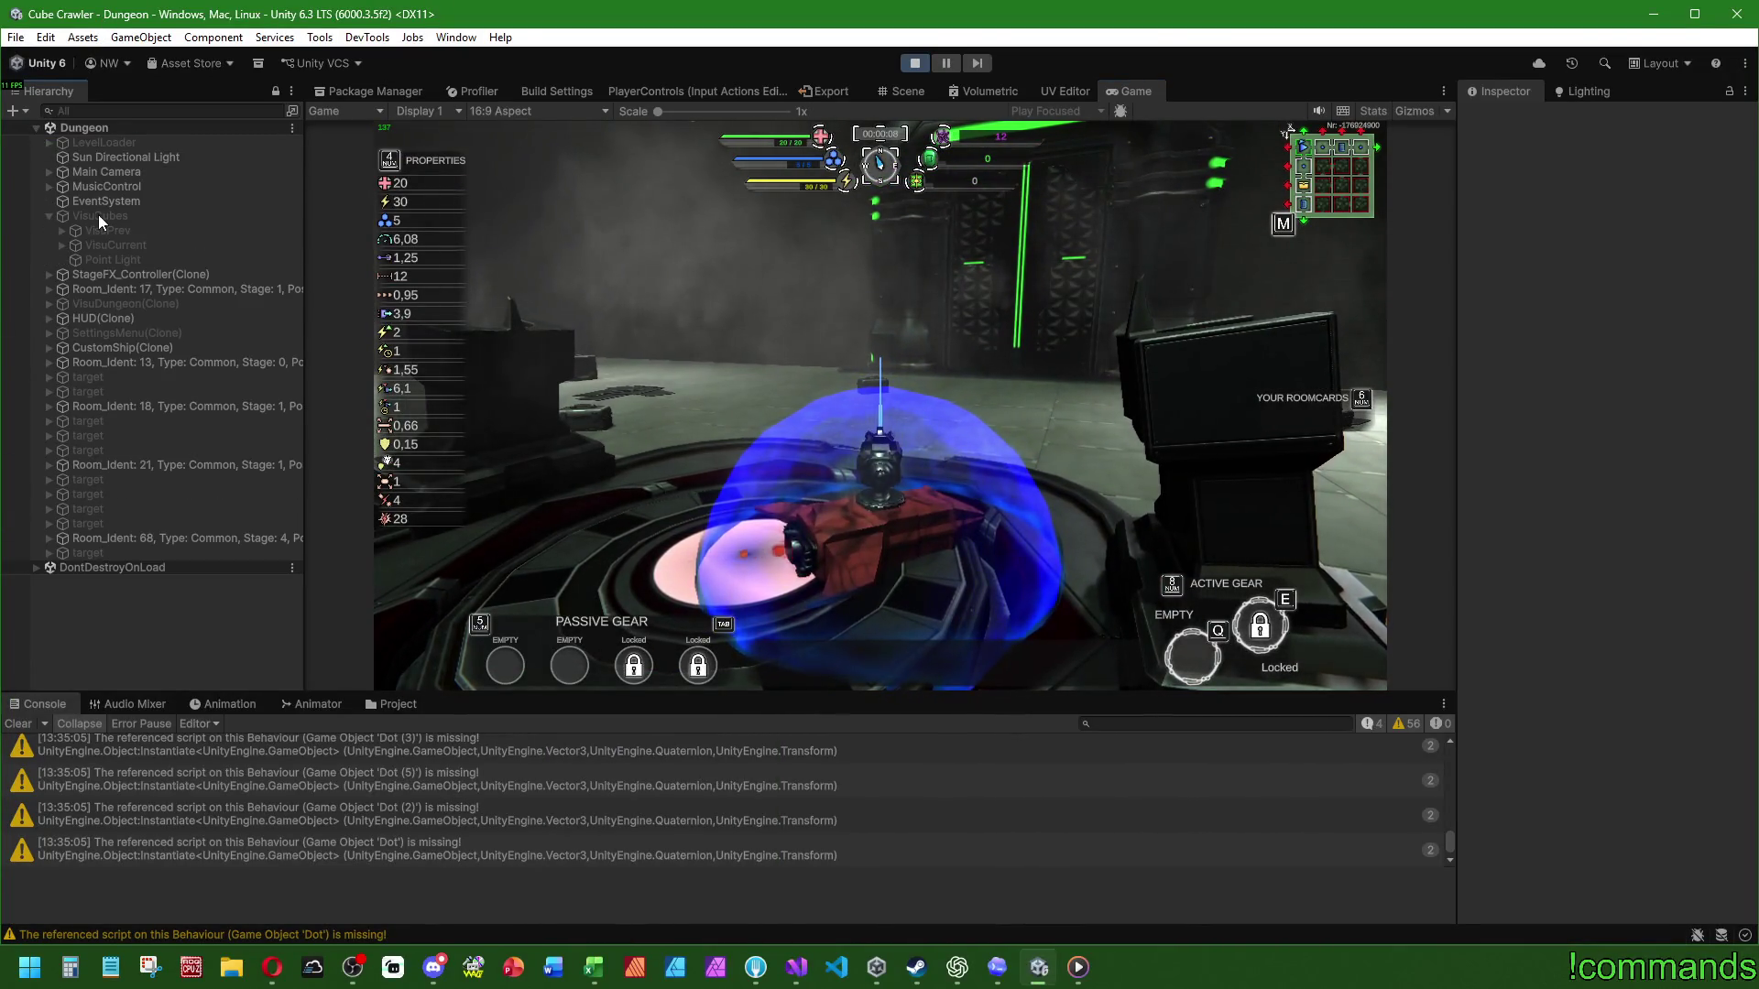
left_click(62, 230)
left_click(61, 261)
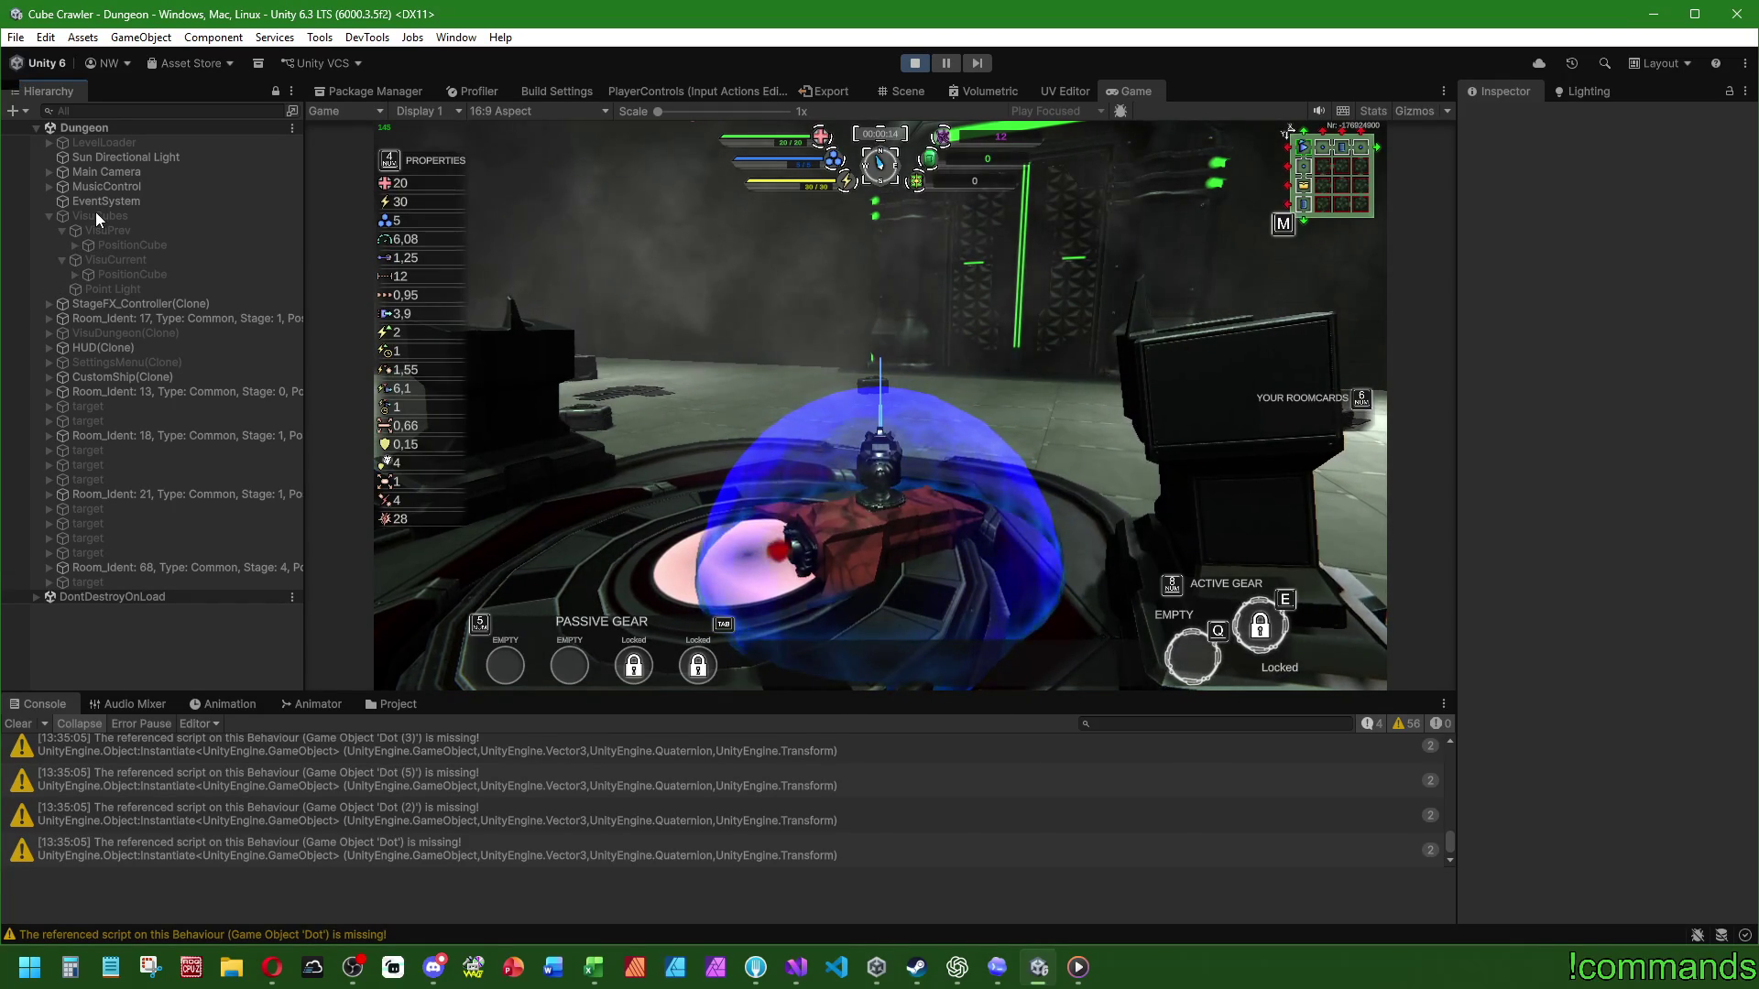
left_click(794, 978)
left_click(794, 978)
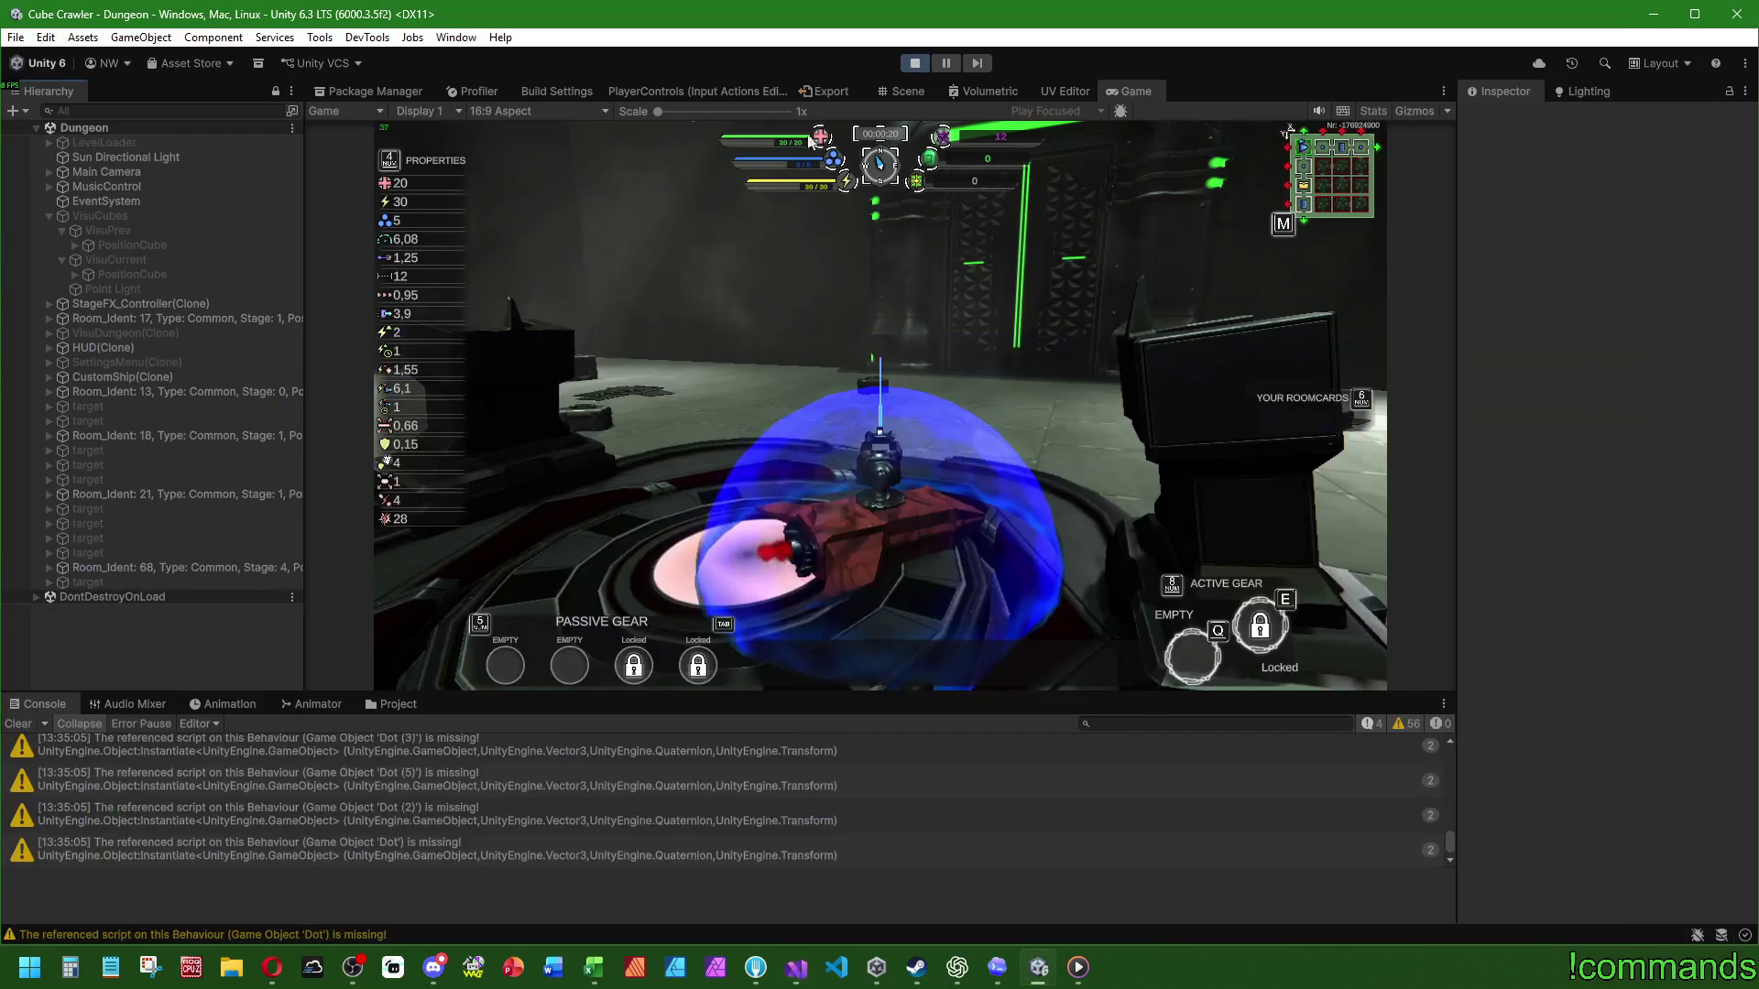
left_click(912, 63)
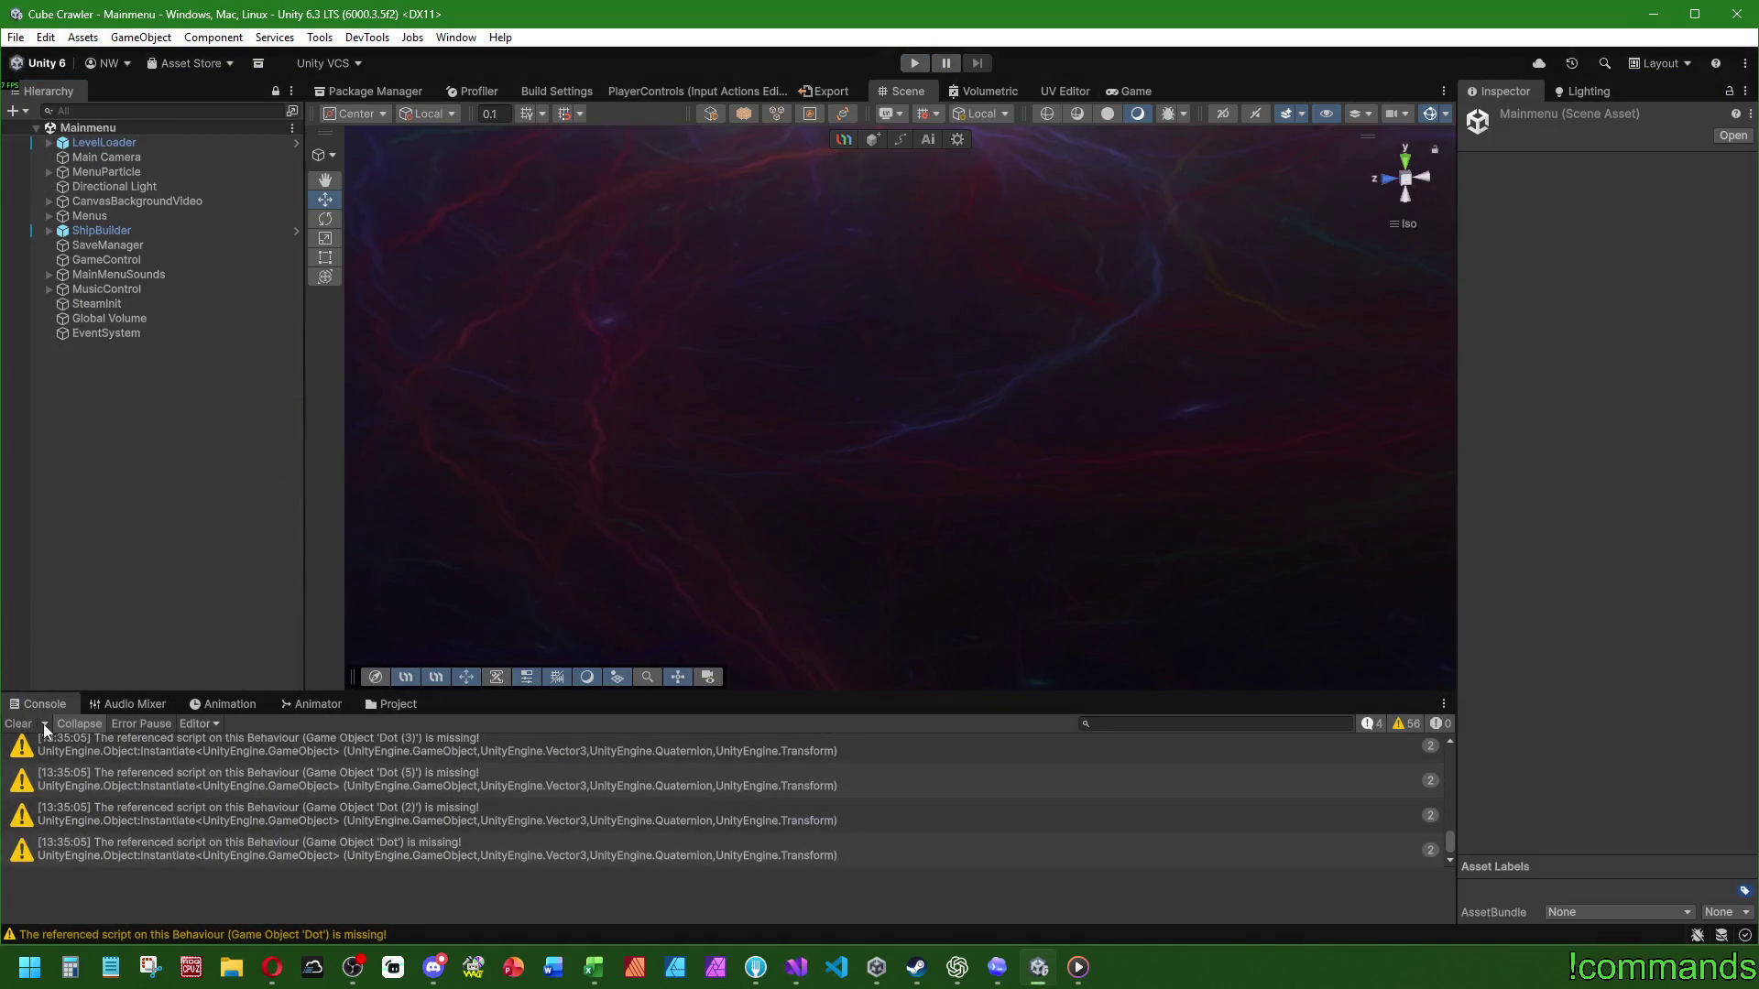
Step: Open the Dungeon scene and add a Camera Fog Override component to VisuCubes
left_click(398, 707)
double_click(346, 793)
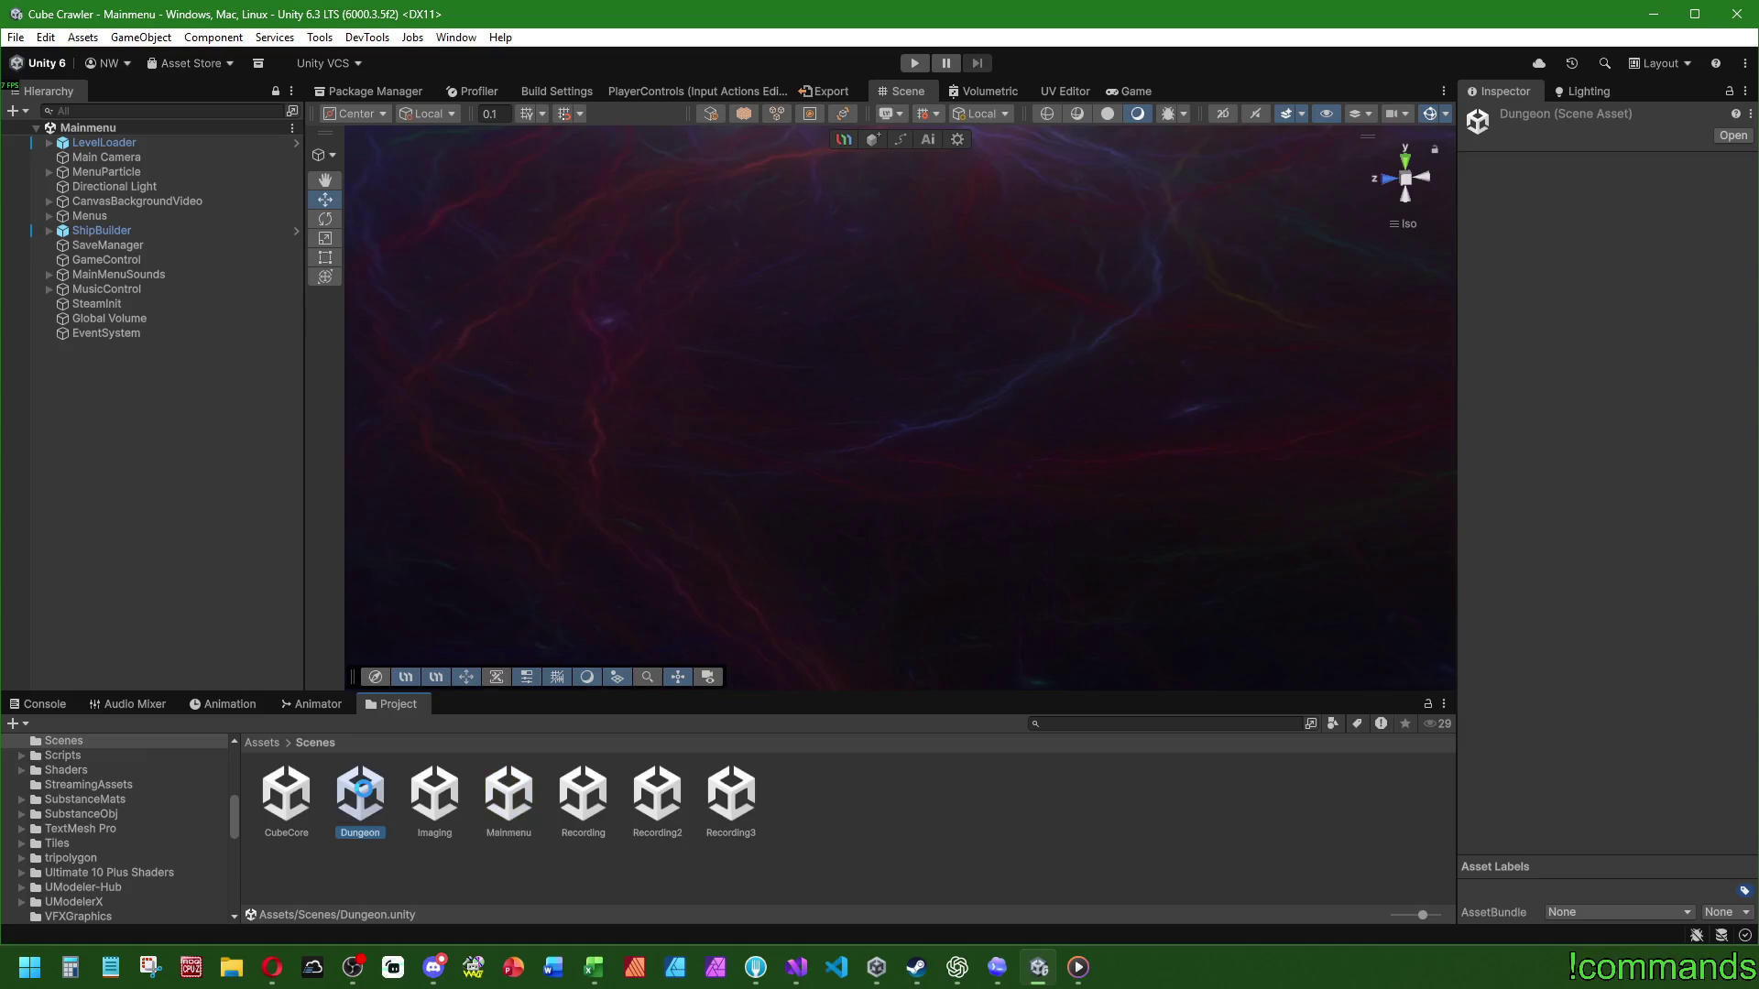
left_click(103, 216)
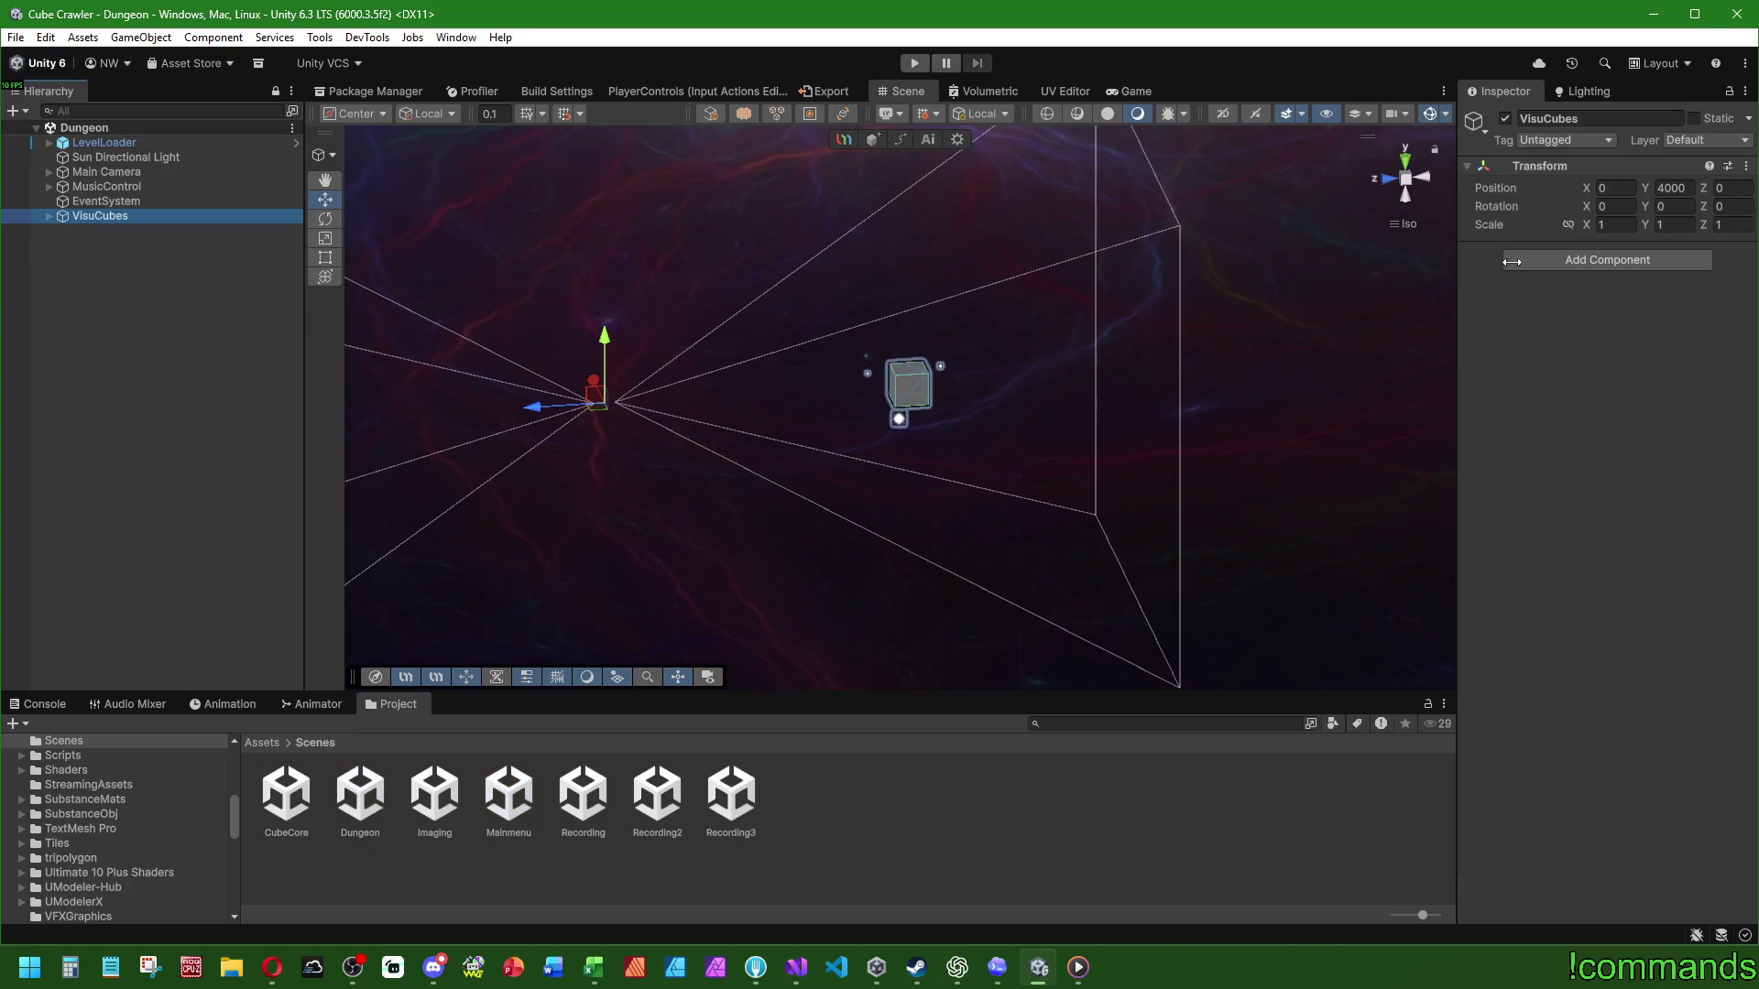
left_click(1600, 262)
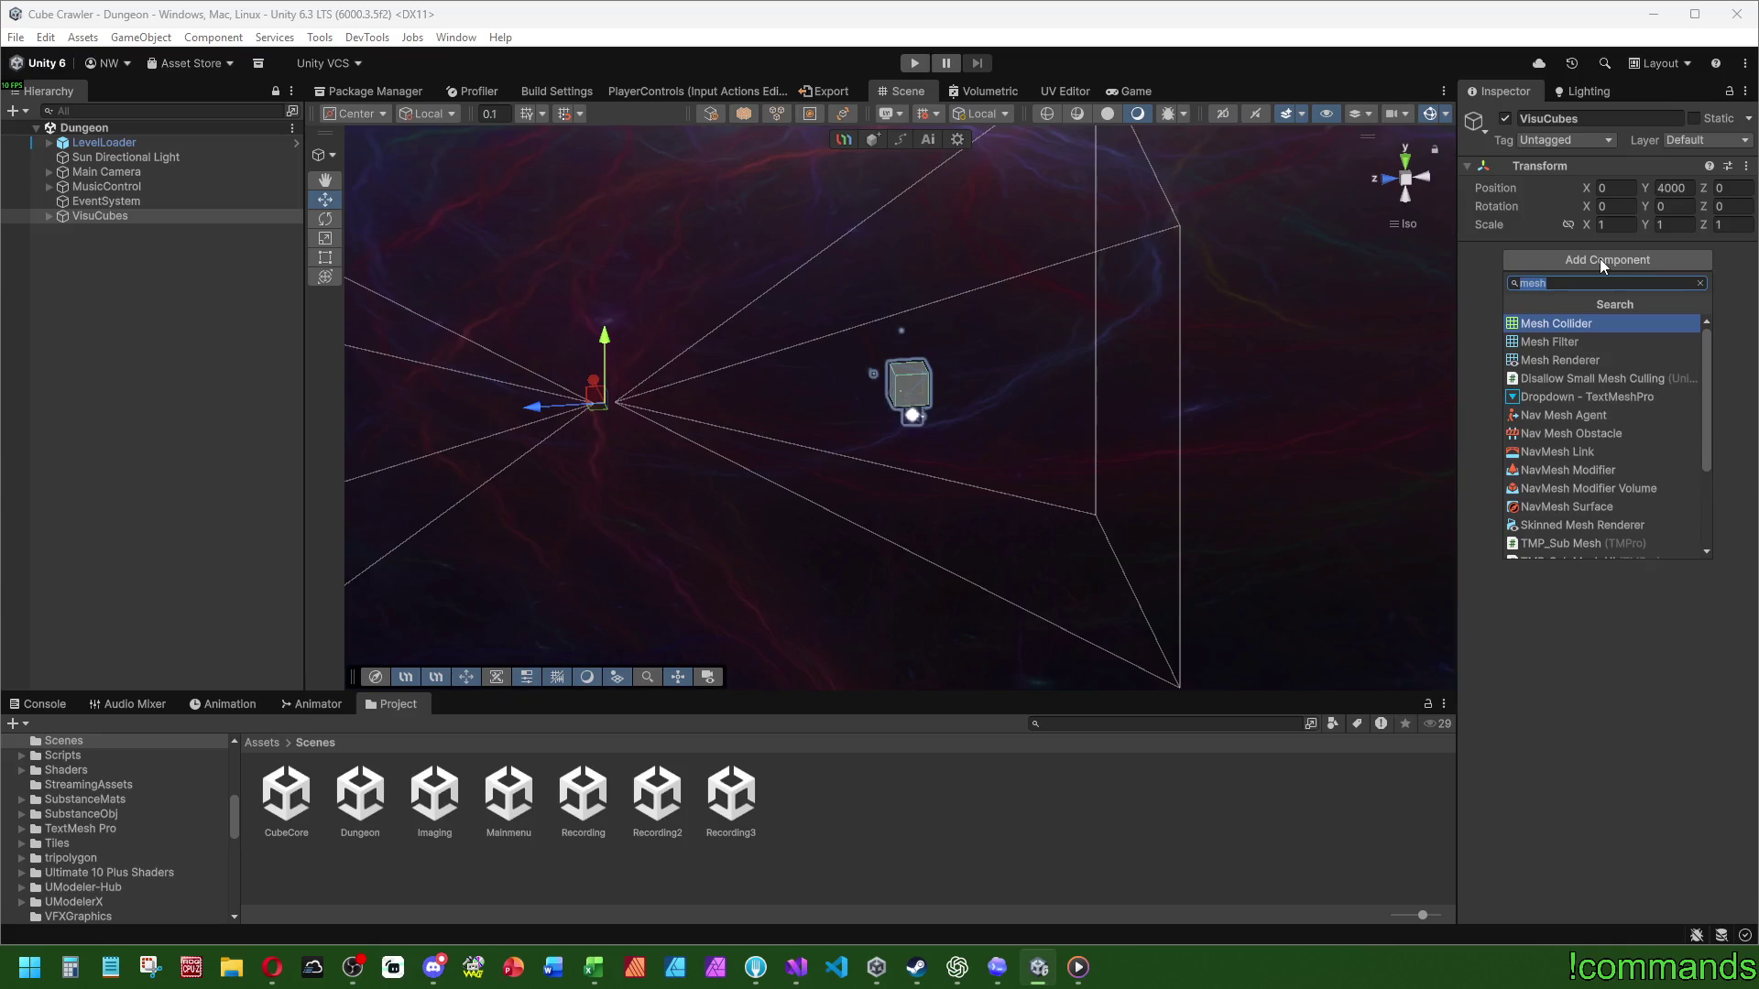
type("fog")
left_click(1621, 322)
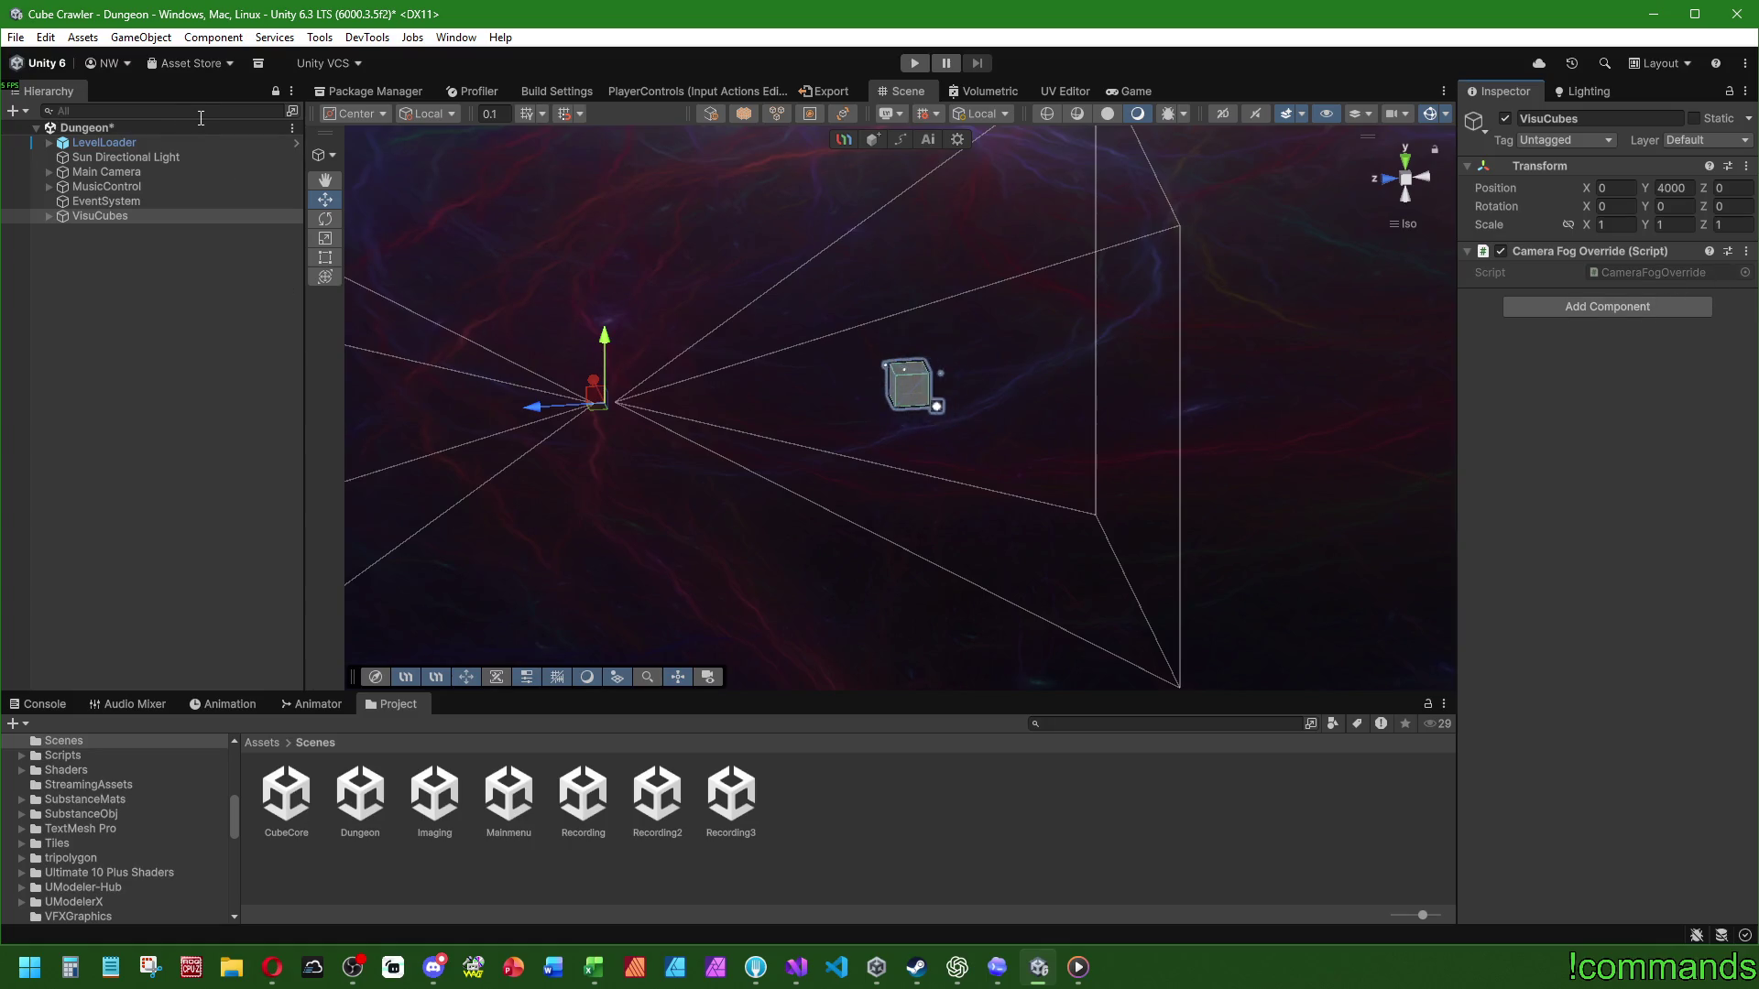
Step: Deselect VisuCubes and save the Dungeon scene
left_click(144, 373)
left_click(15, 36)
left_click(64, 236)
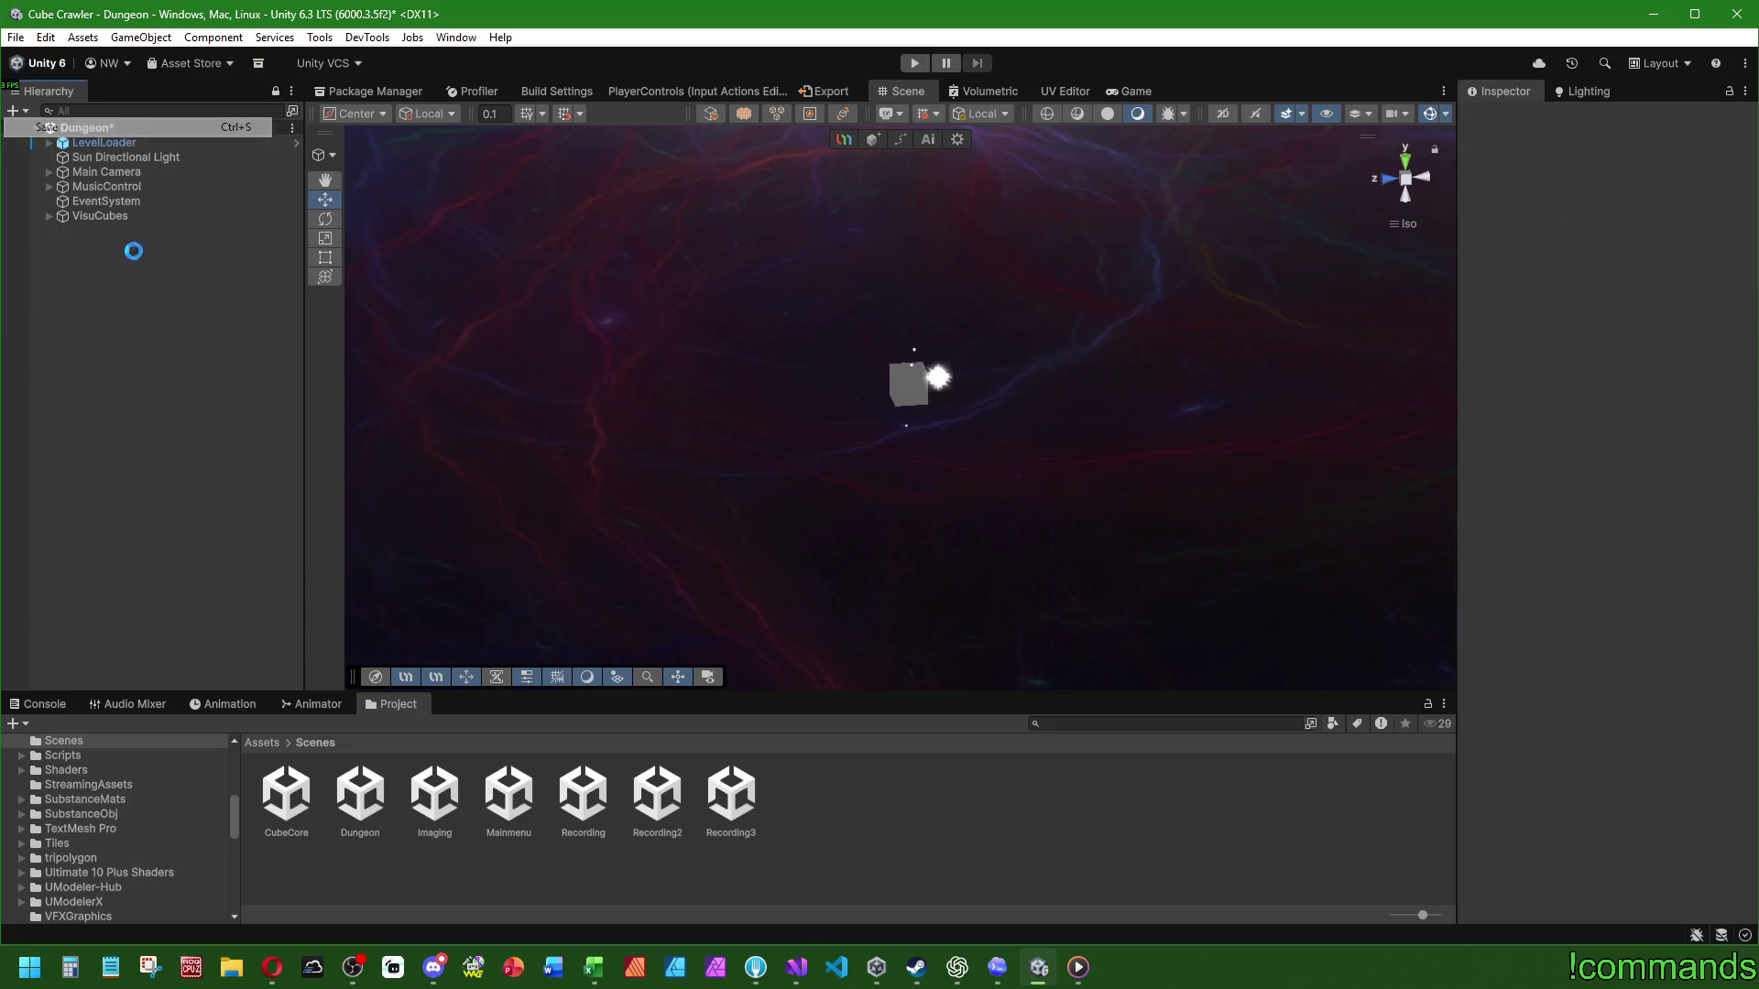
Step: Open Mainmenu, inspect the GameControl and Global Volume objects, then go up to the Assets folder
double_click(508, 792)
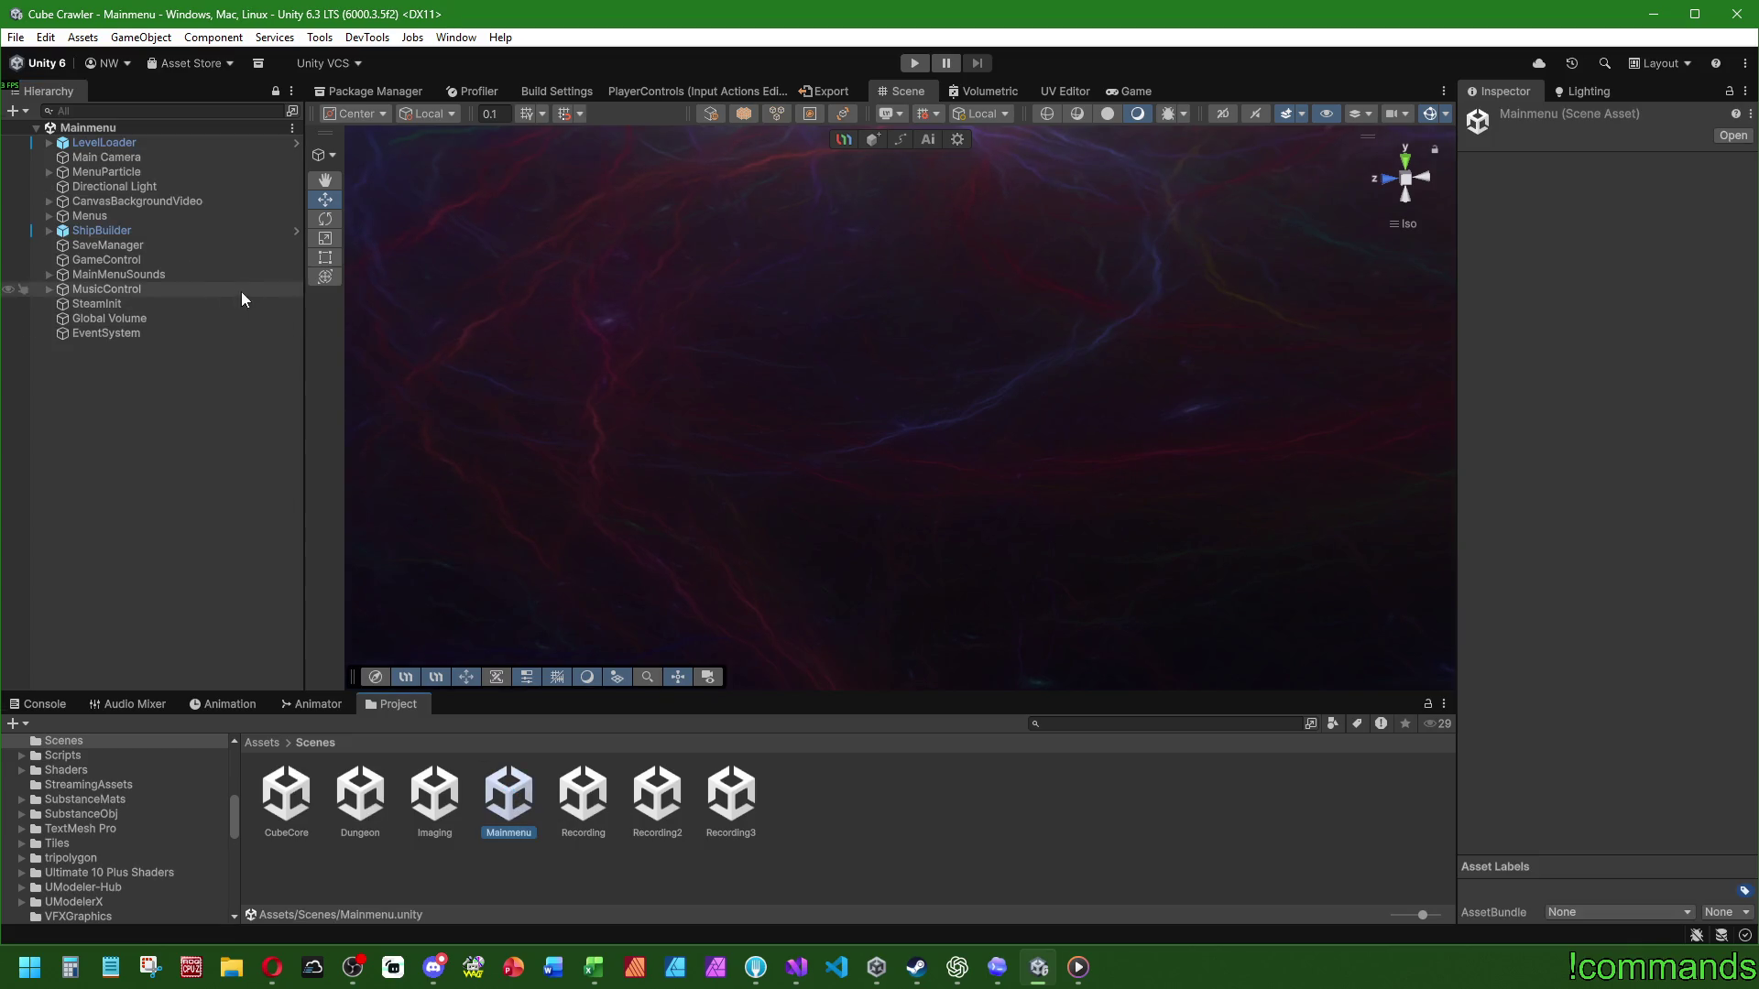
left_click(145, 259)
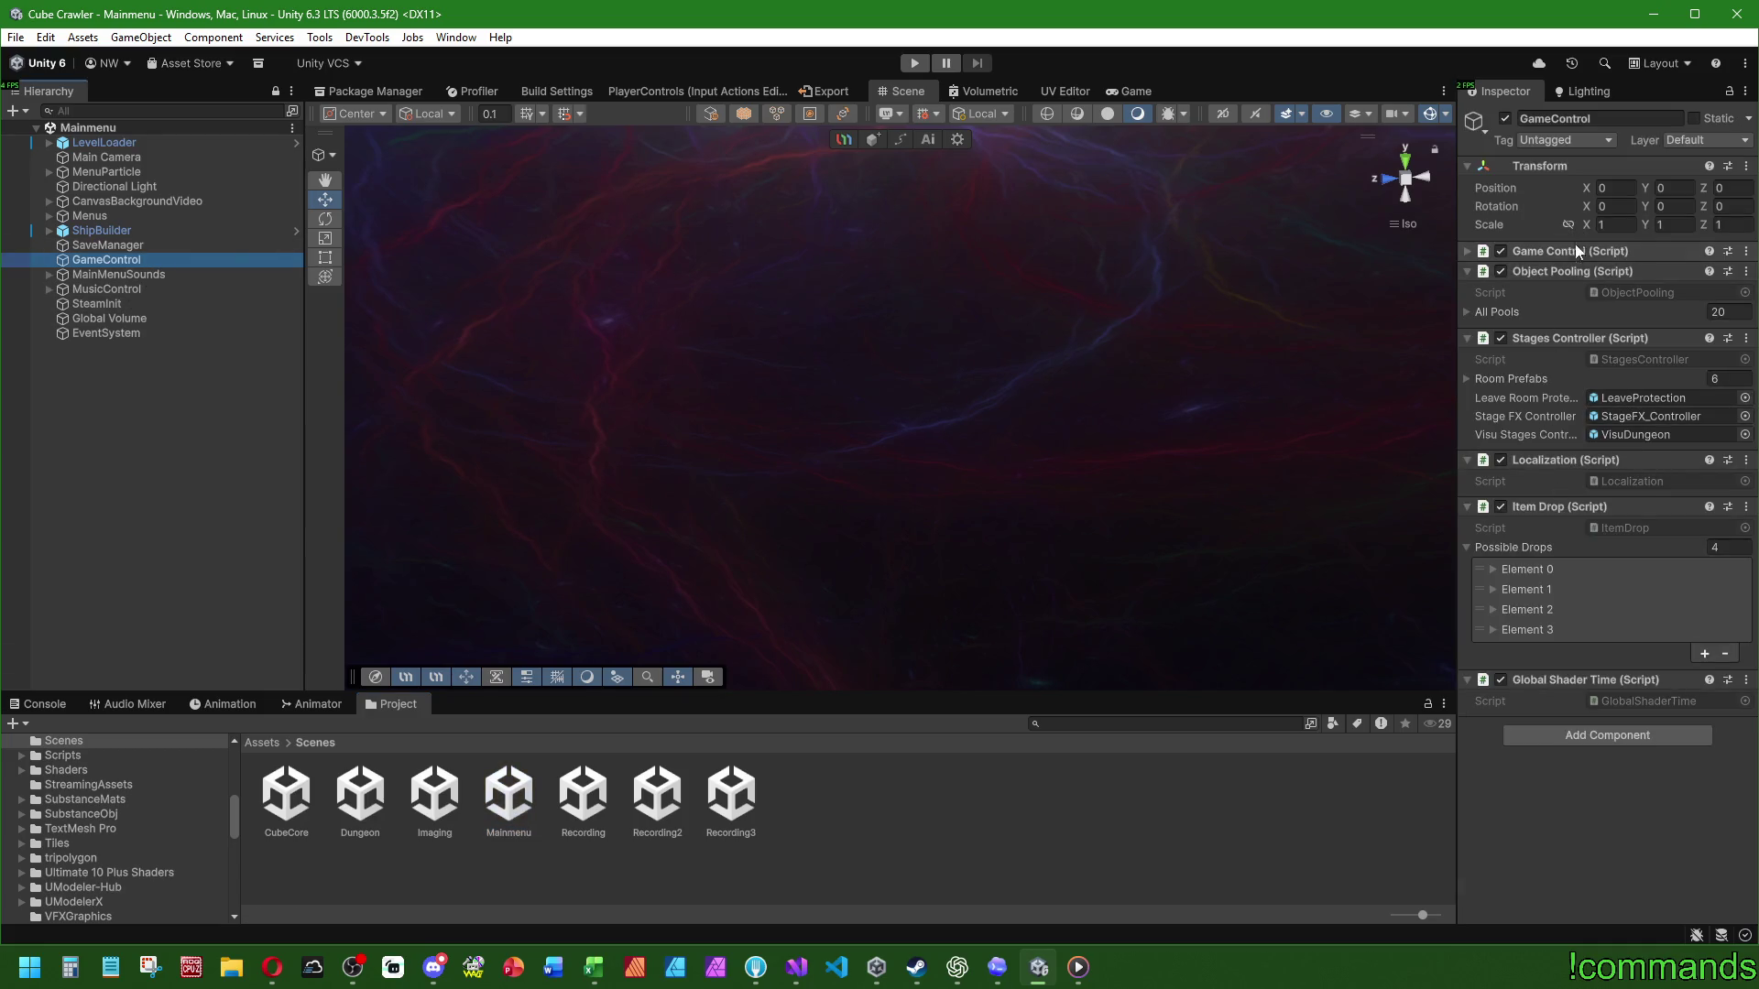
left_click(146, 317)
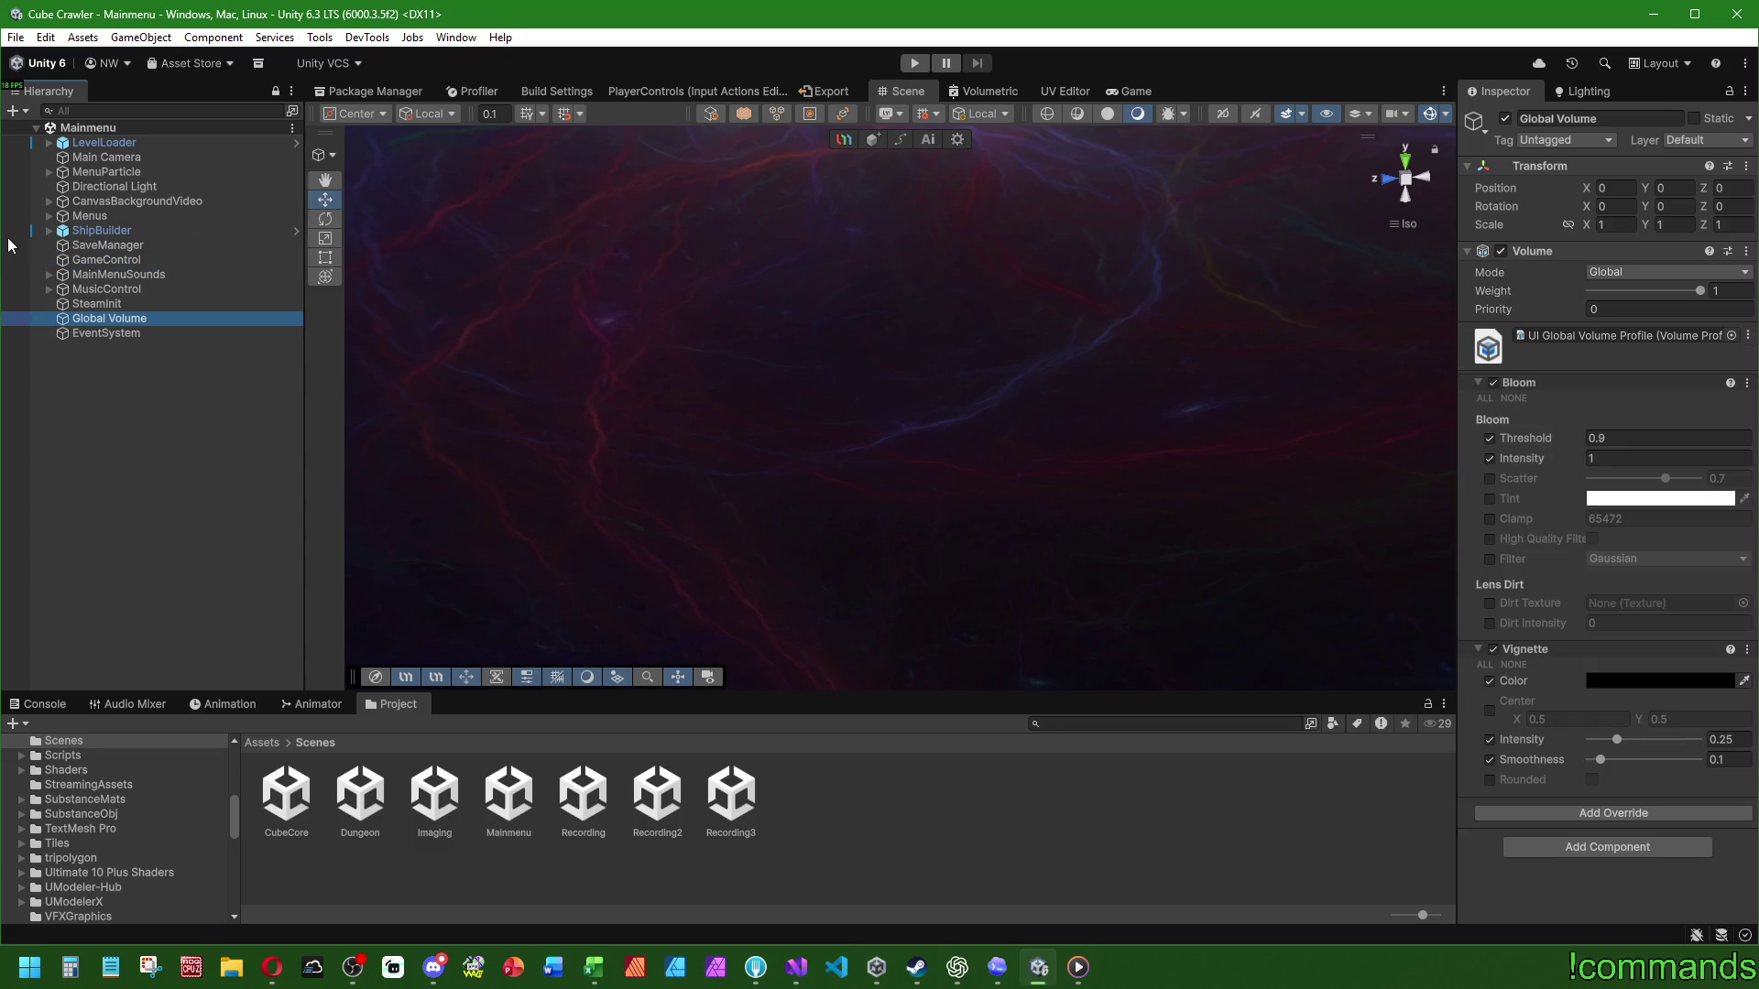
left_click(95, 259)
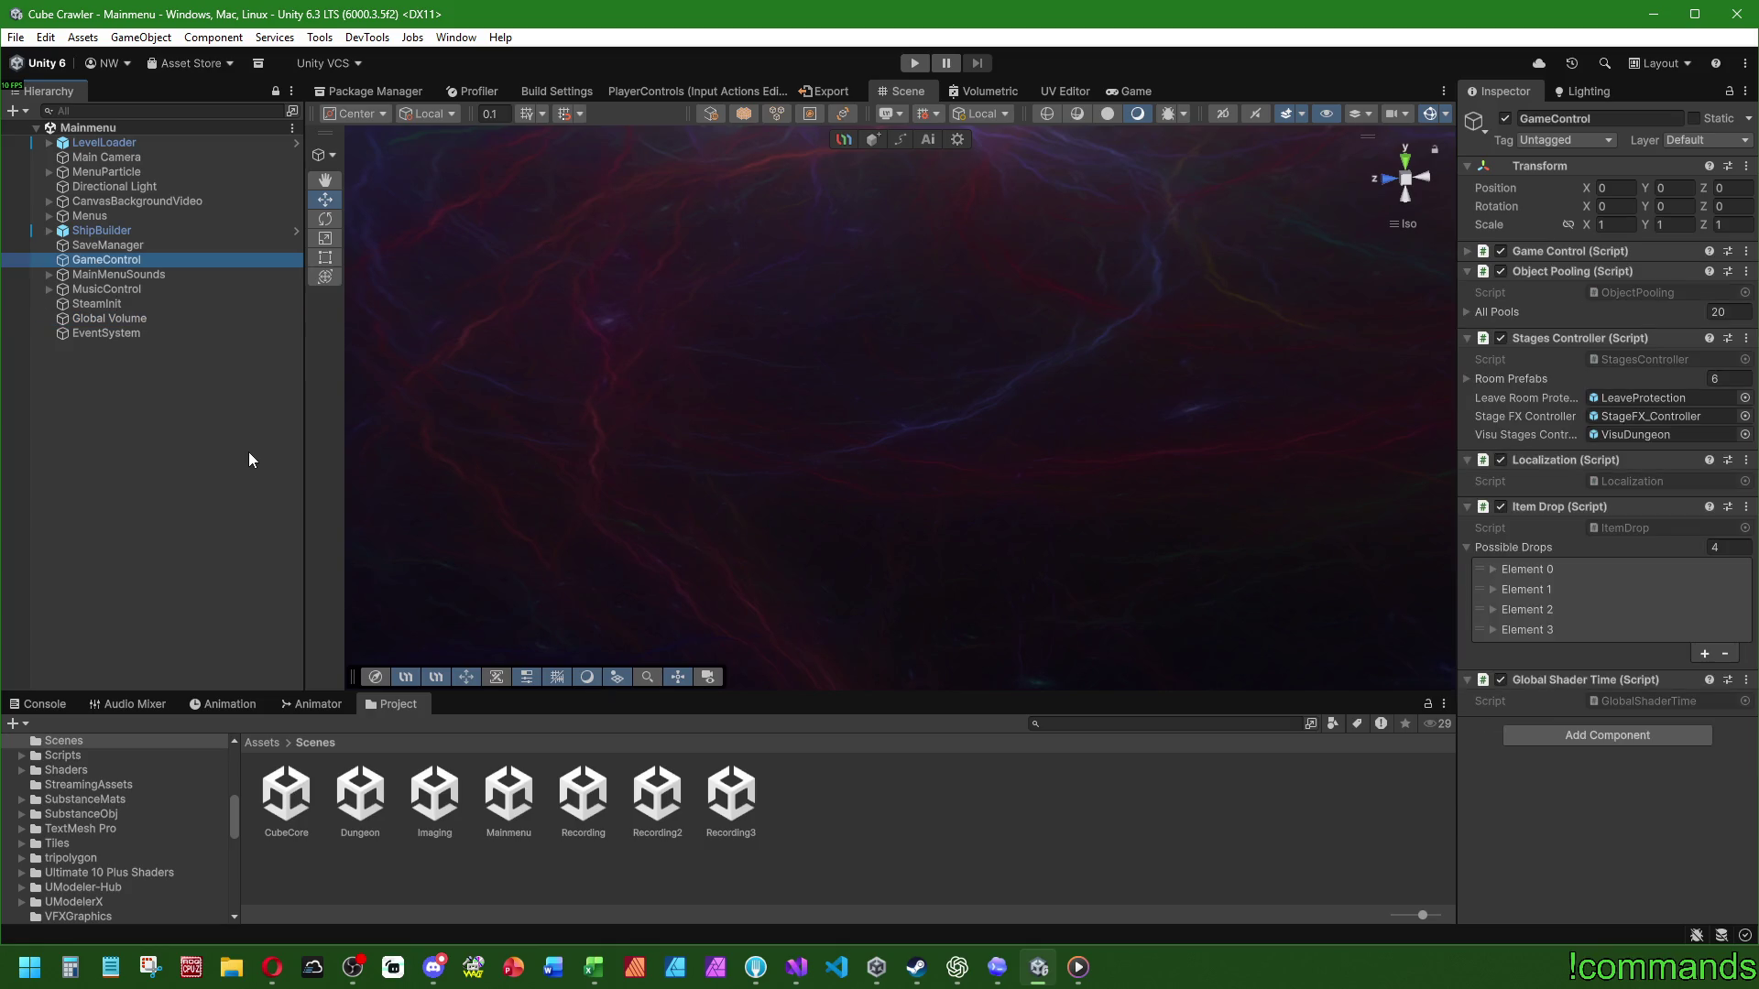
left_click(260, 742)
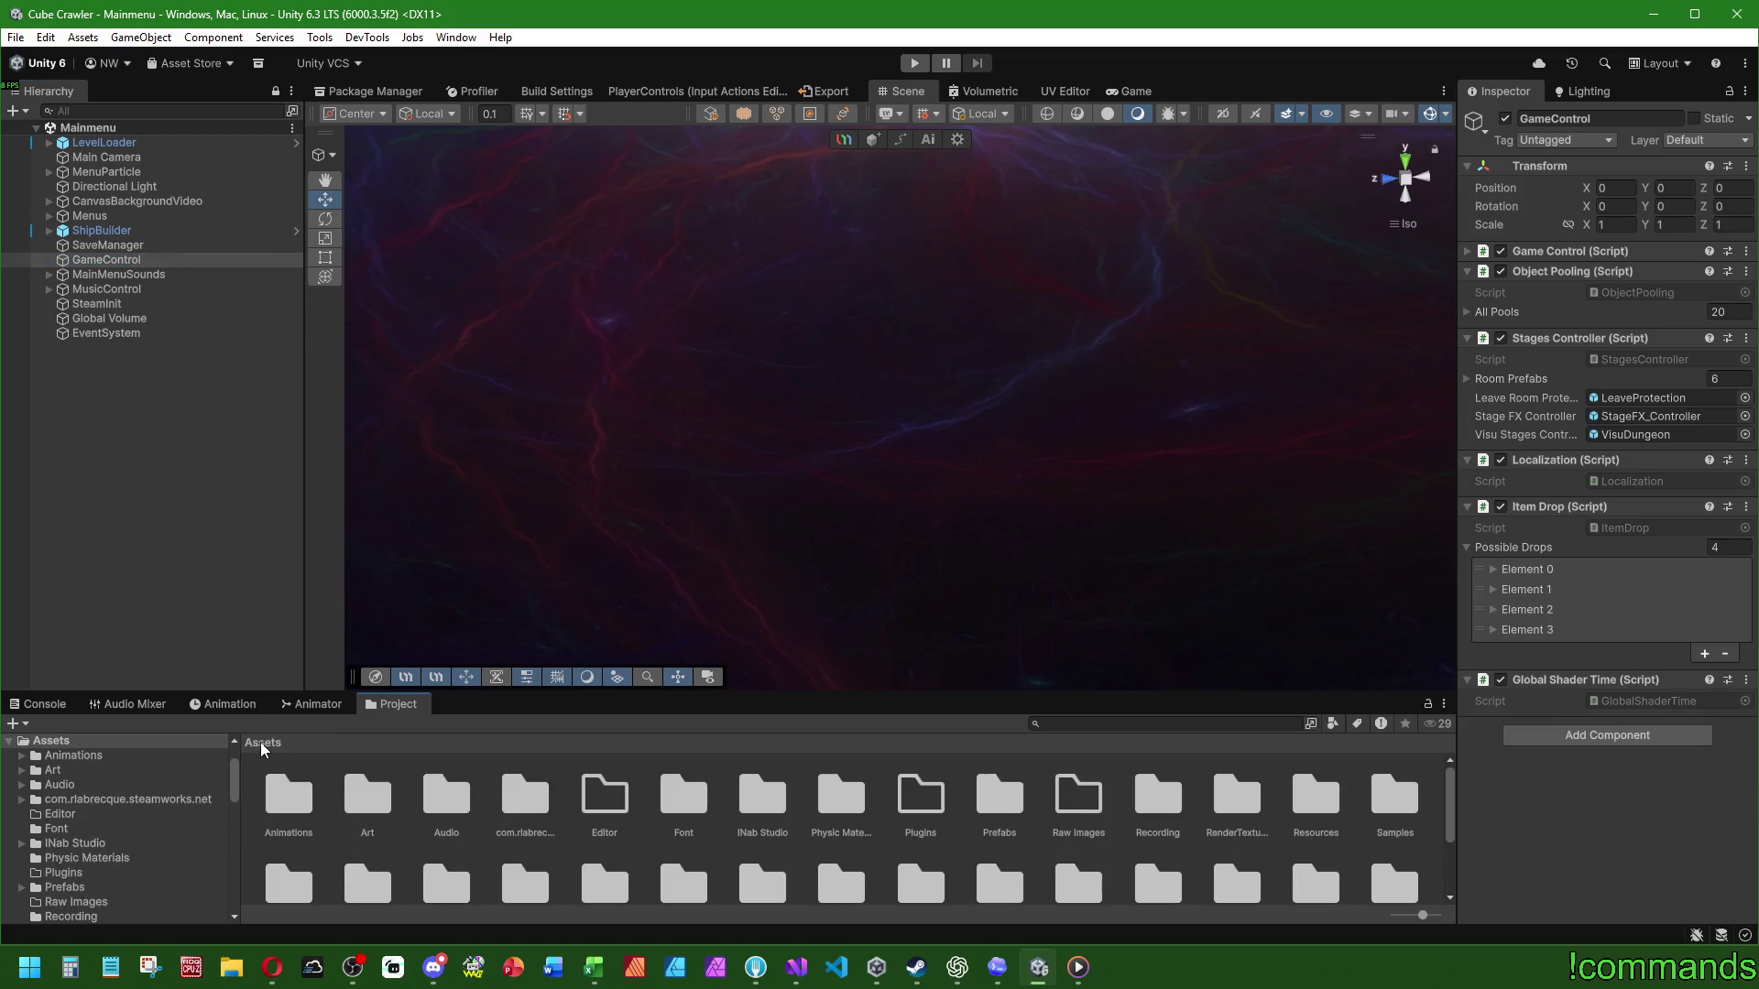
Step: Open the FinalLiftFinal prefab from Prefabs/World/FinalLift for editing
double_click(1000, 789)
scroll(1026, 829, "down", 1)
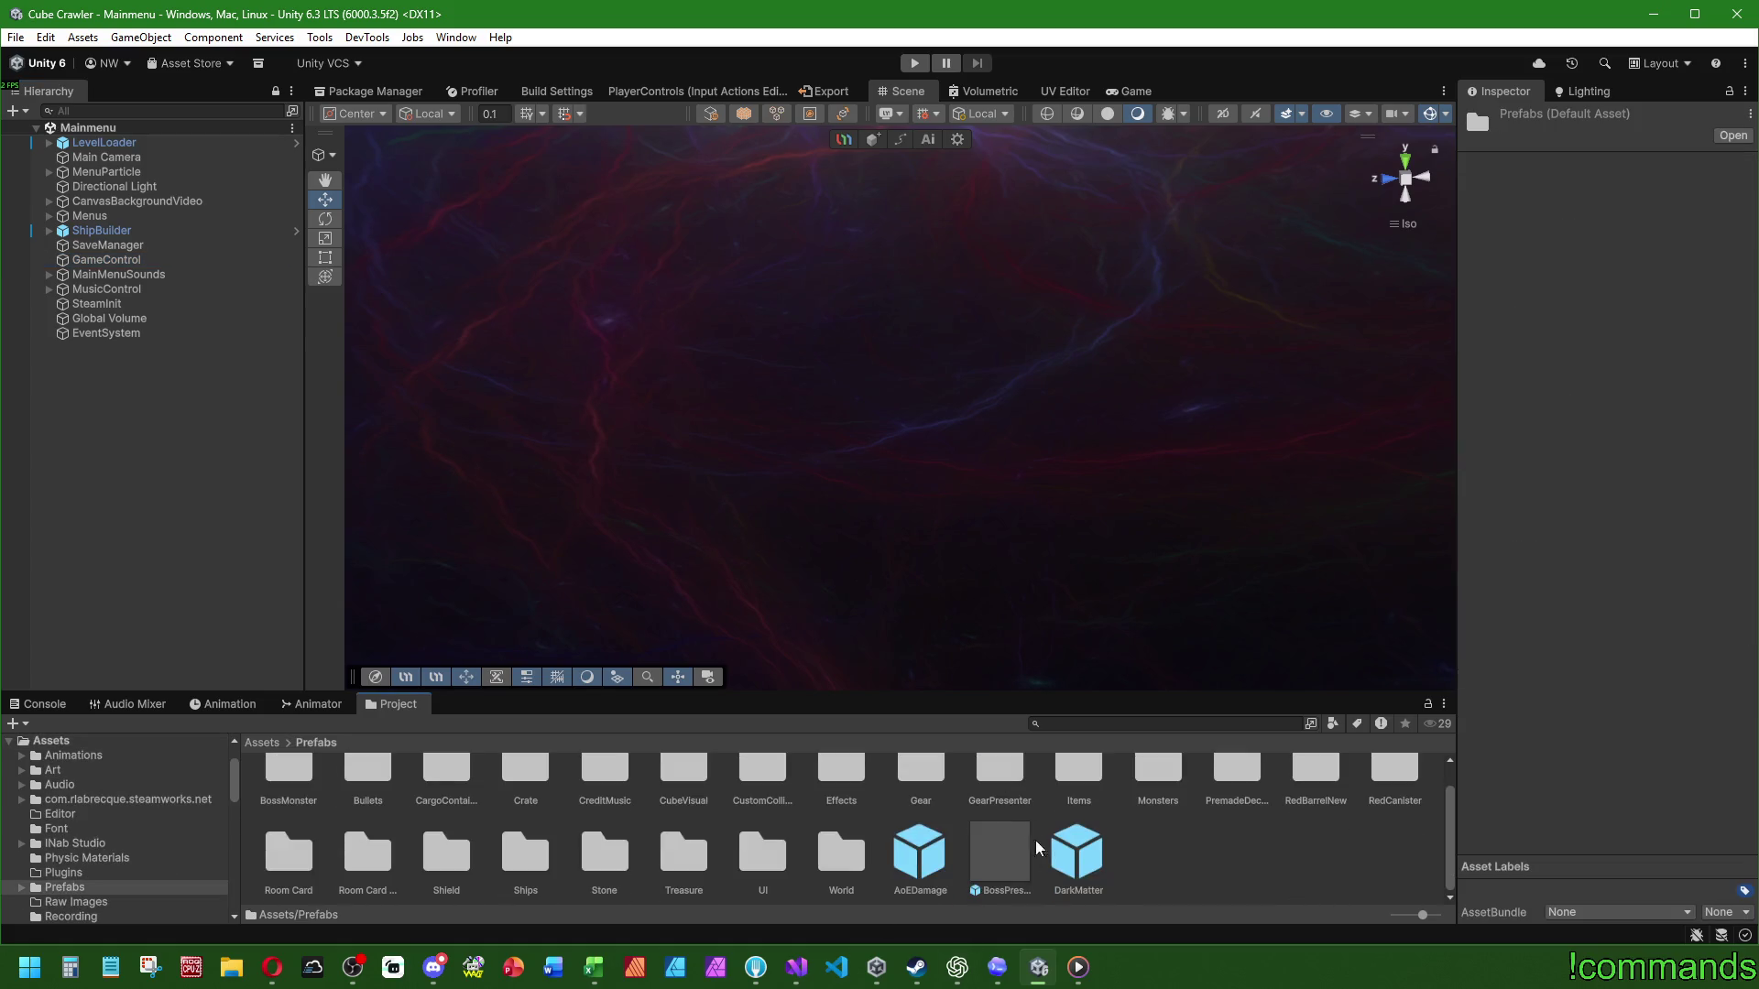
scroll(820, 866, "up", 1)
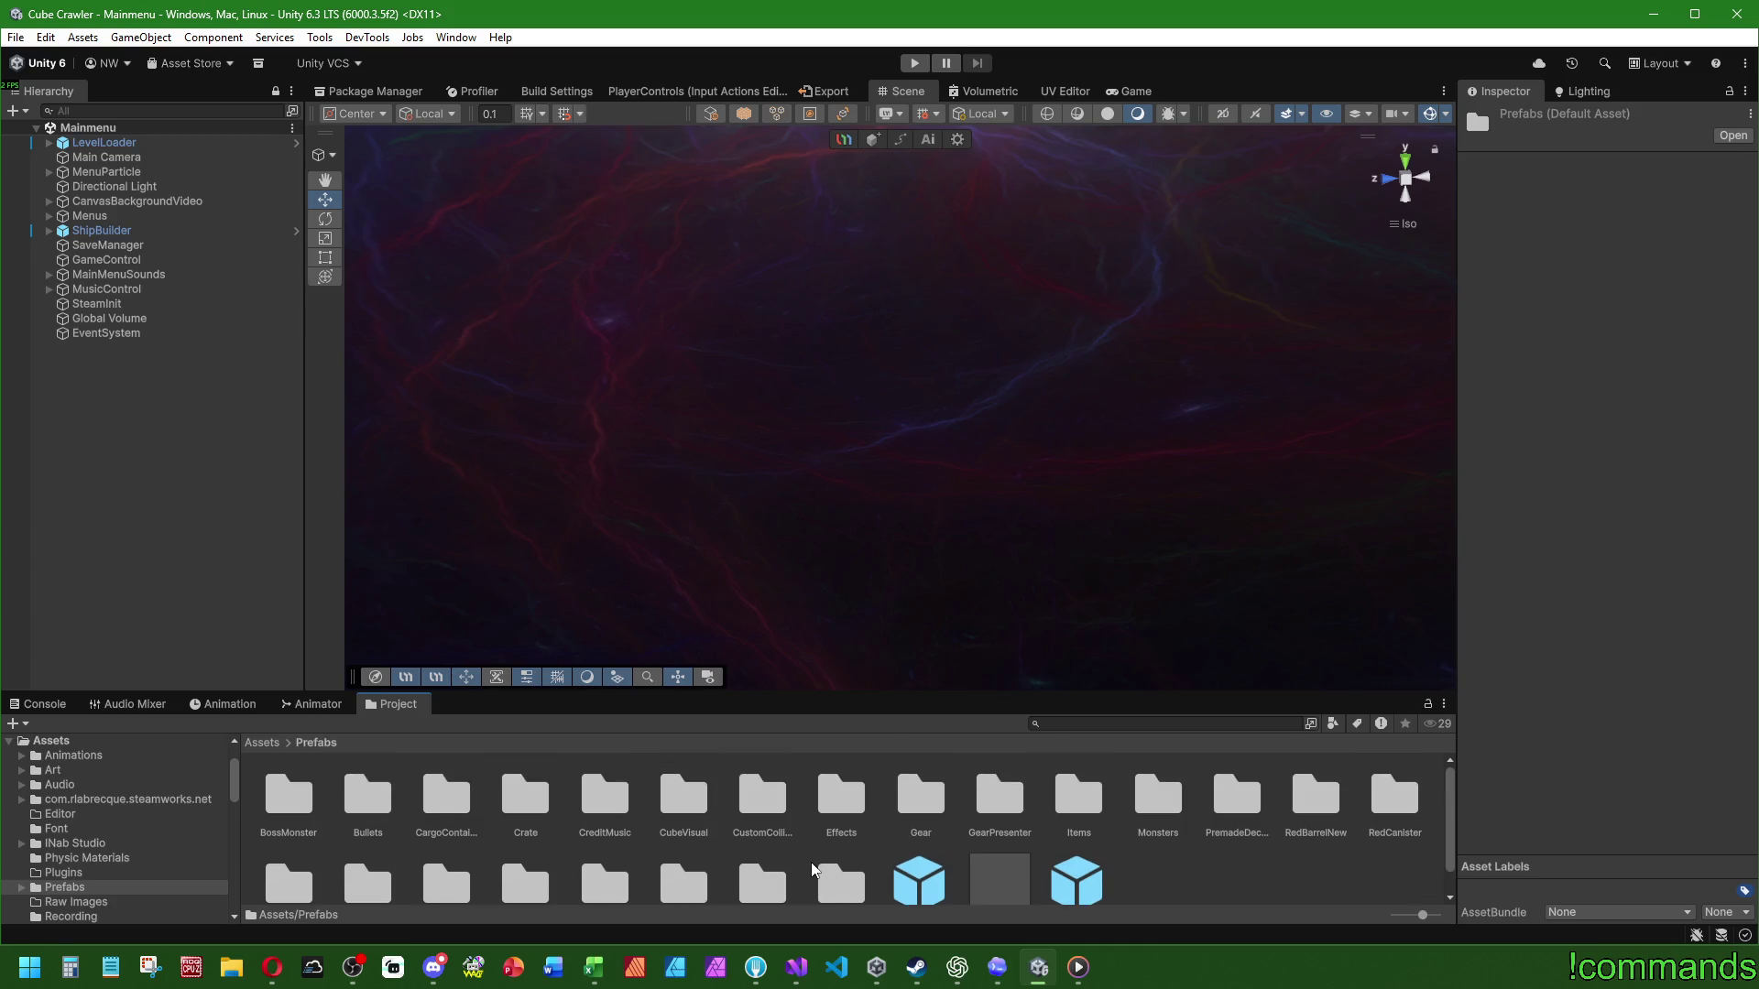
scroll(496, 842, "down", 1)
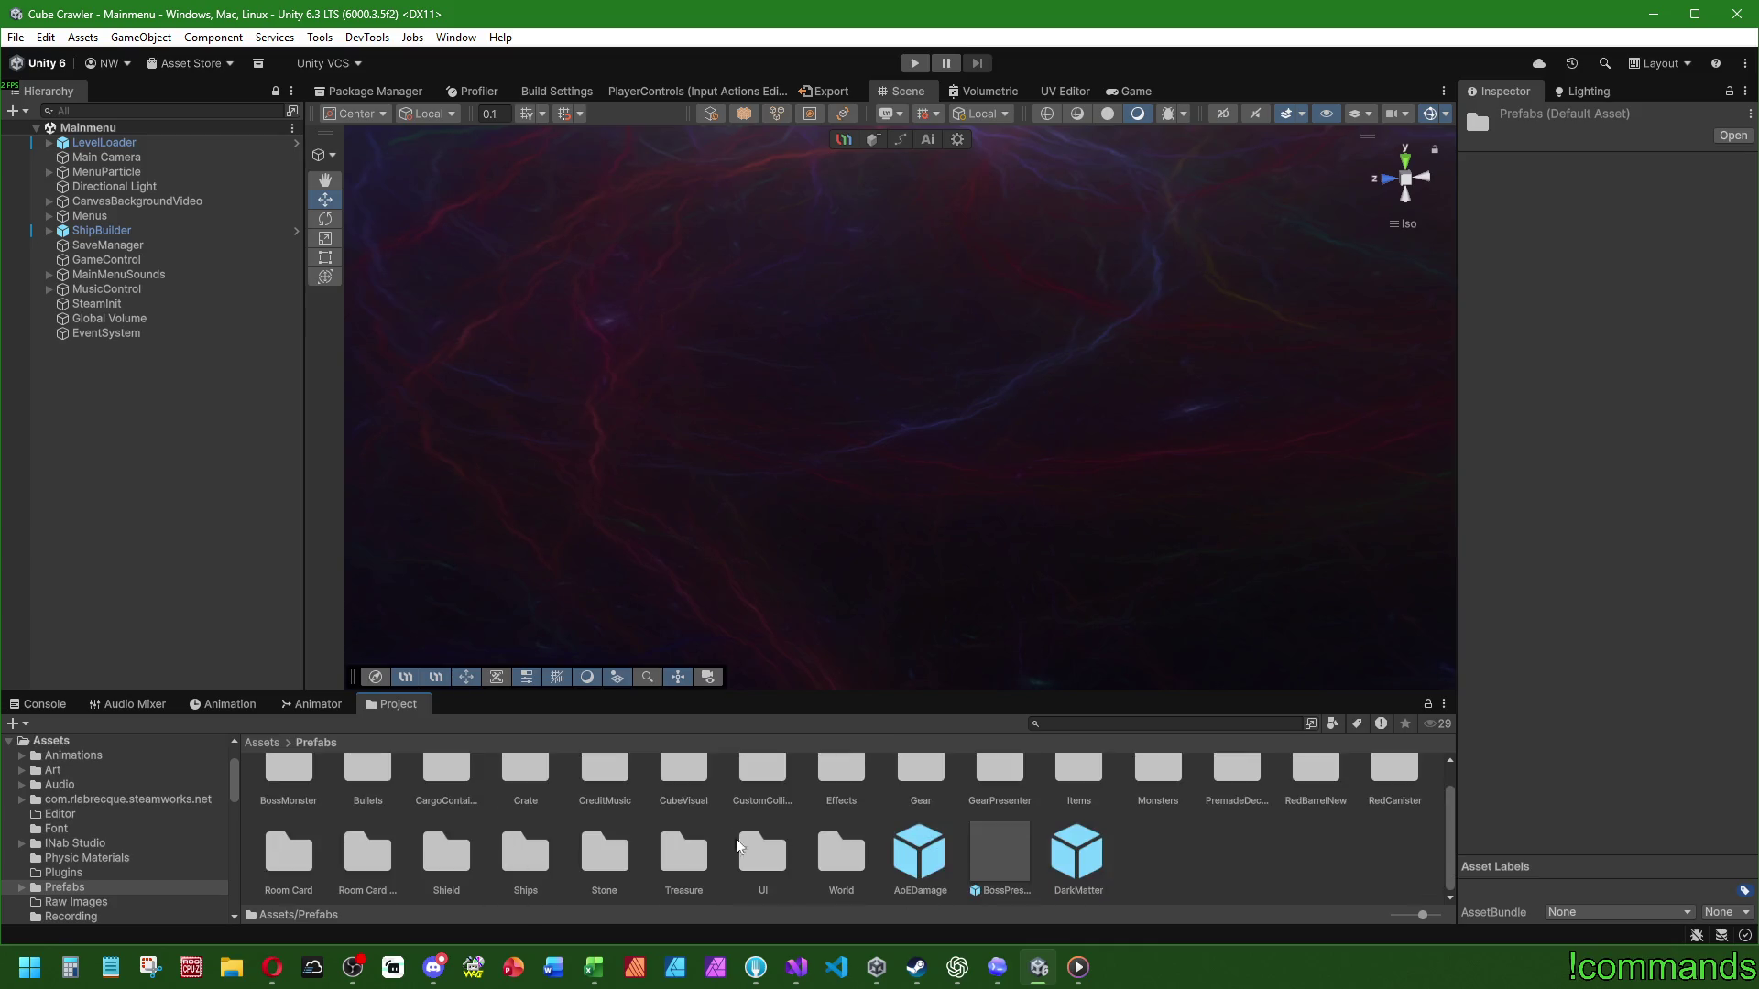
double_click(855, 870)
double_click(532, 806)
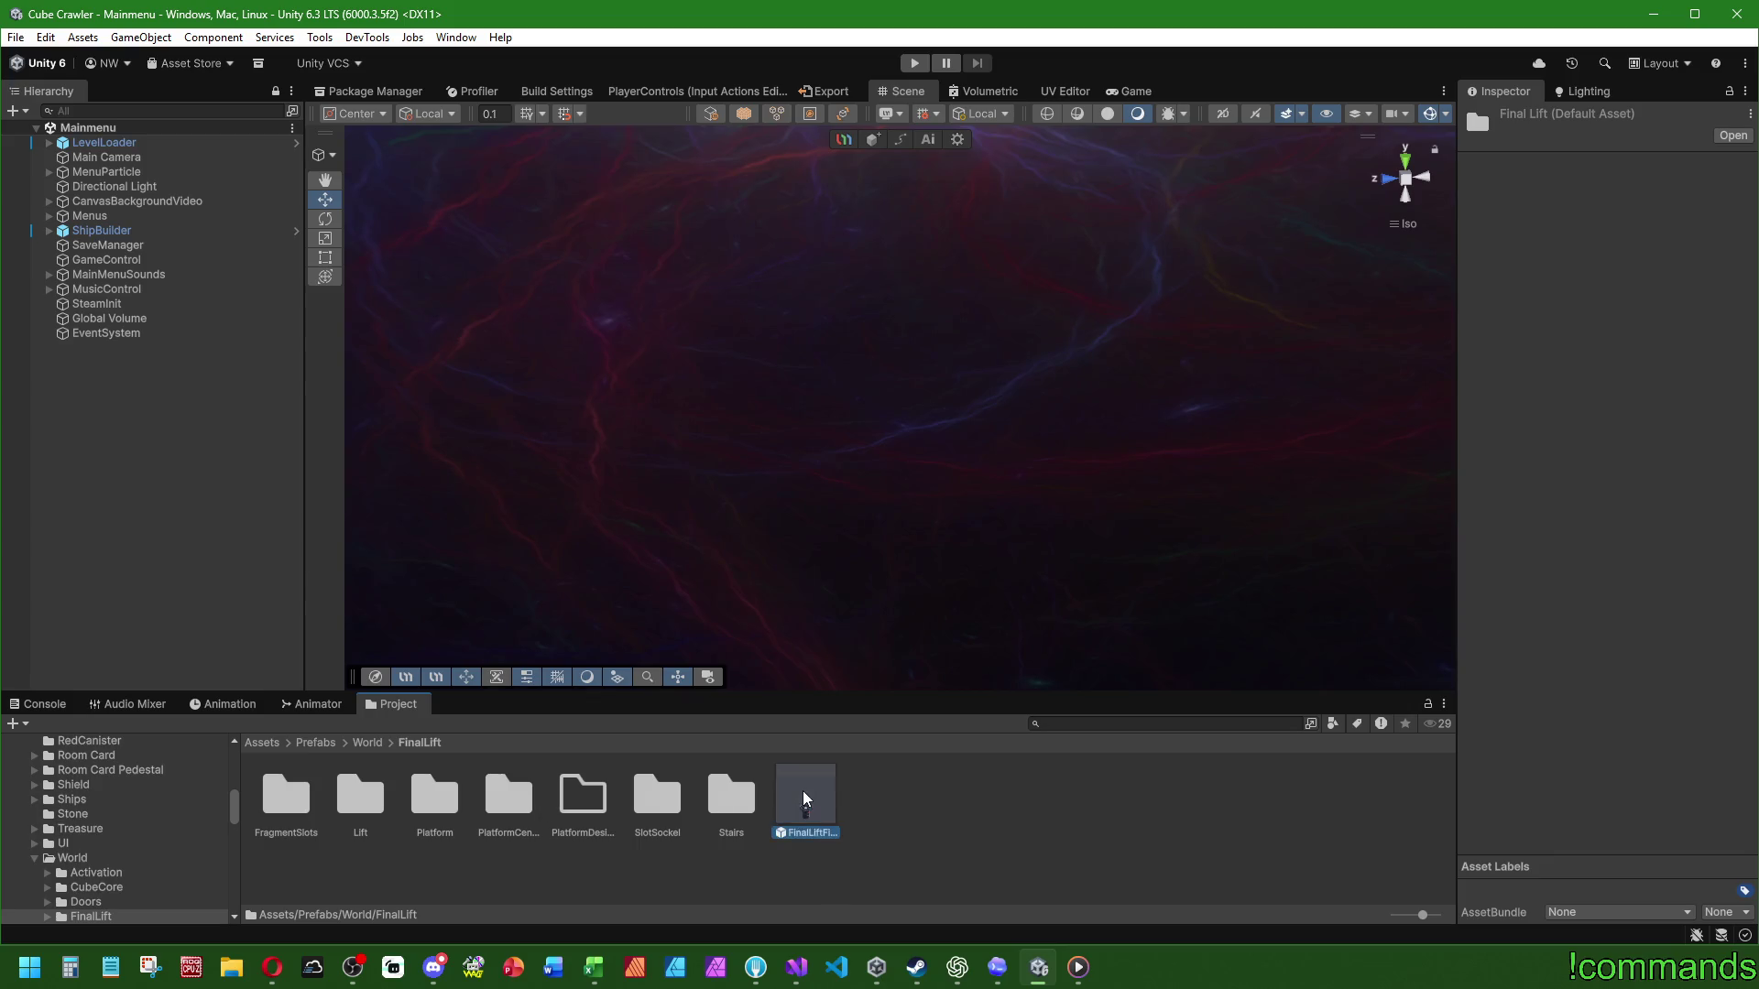
double_click(803, 790)
scroll(1603, 472, "down", 2)
scroll(1572, 479, "up", 2)
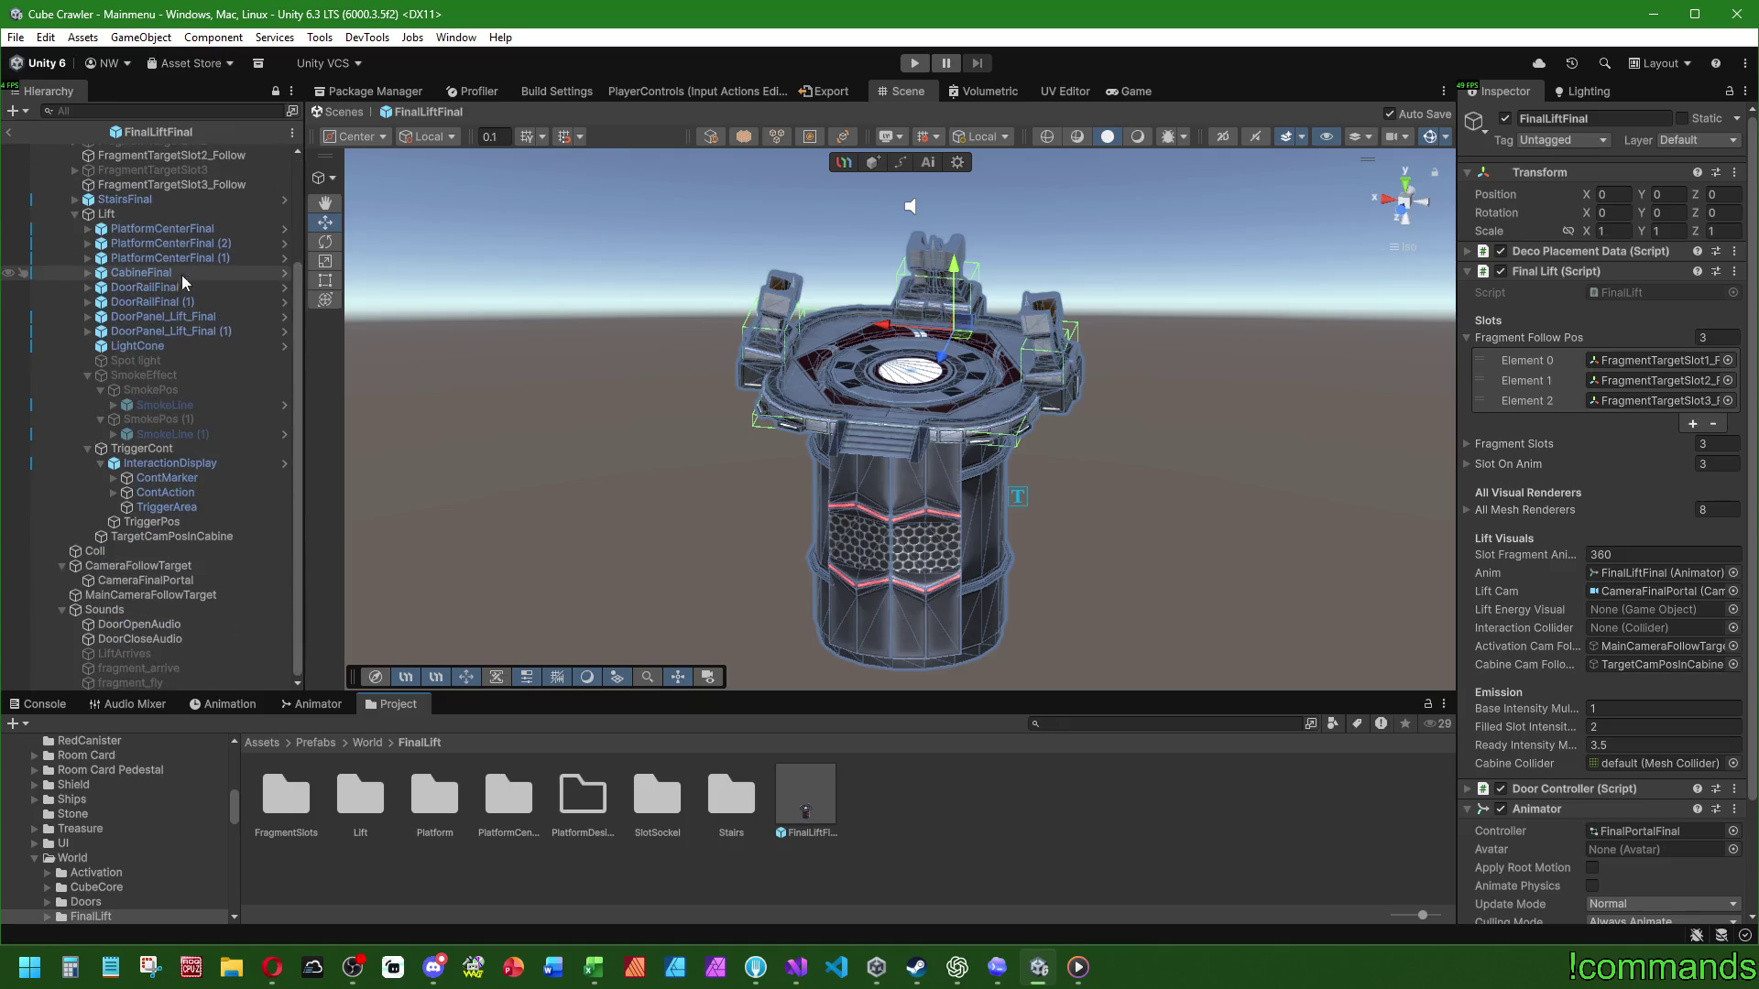
Step: Locate the lift camera and inspect CameraFinalPortal, CameraFollowTarget and MainCameraFollowTarget
left_click(1644, 592)
left_click(190, 584)
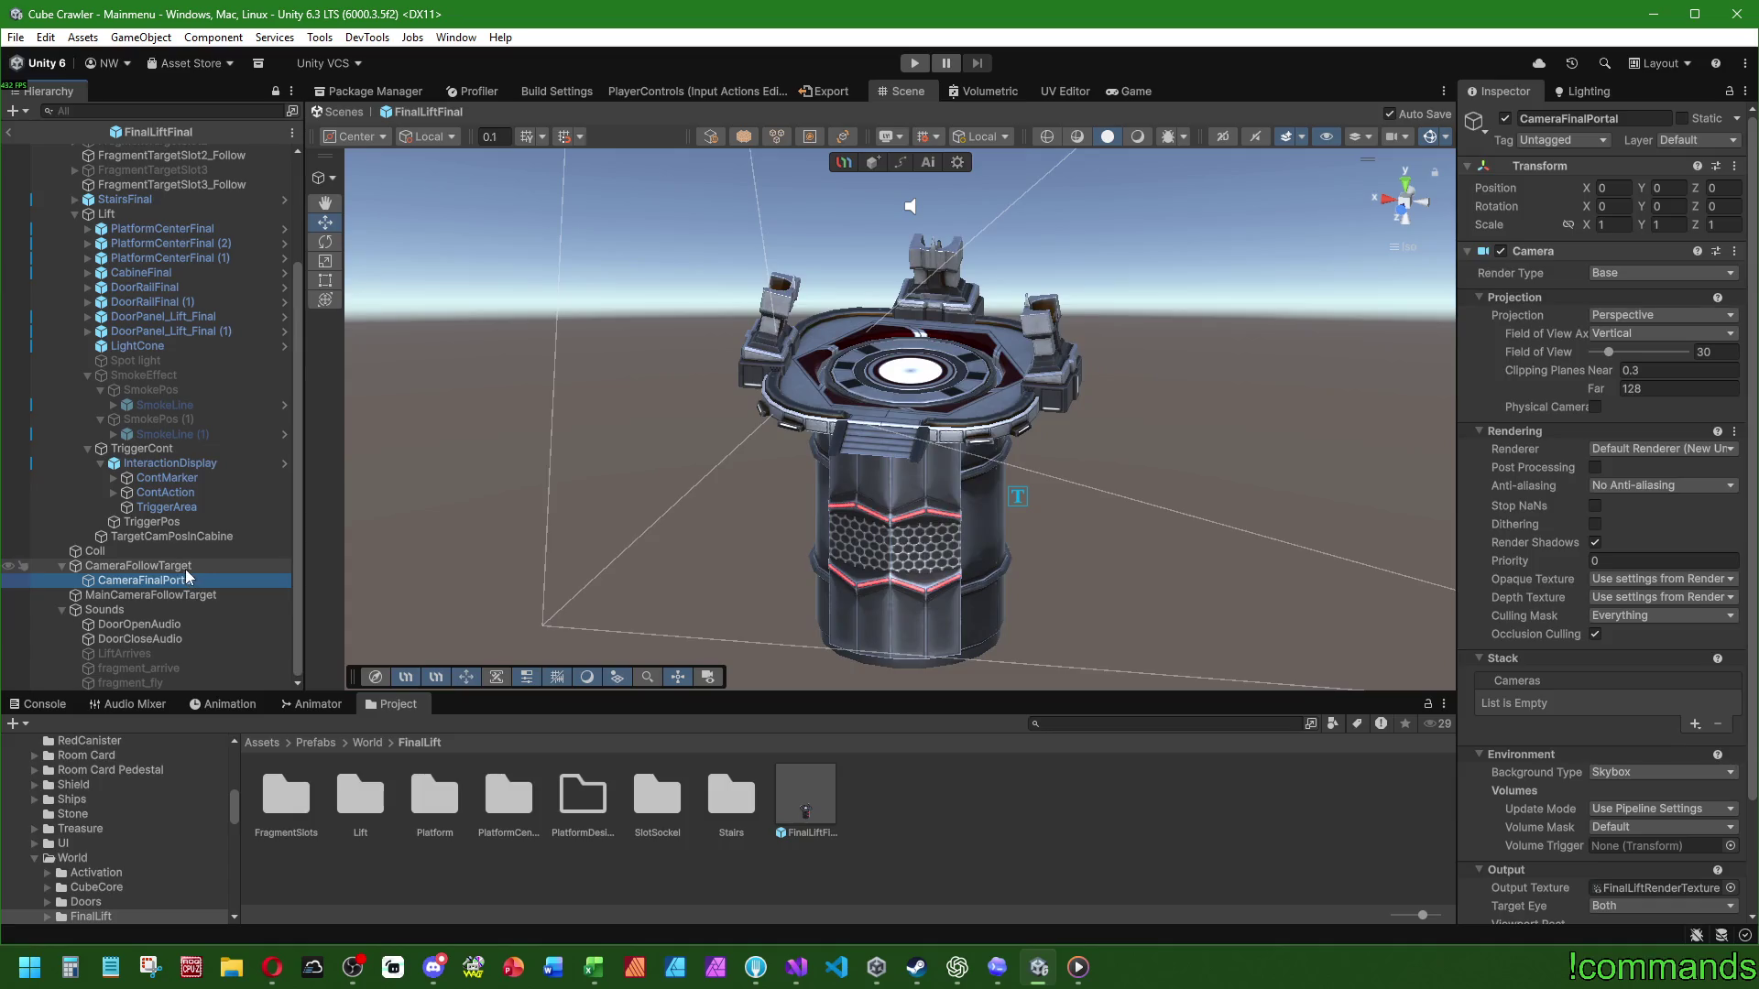
scroll(1512, 596, "down", 5)
scroll(1511, 596, "up", 3)
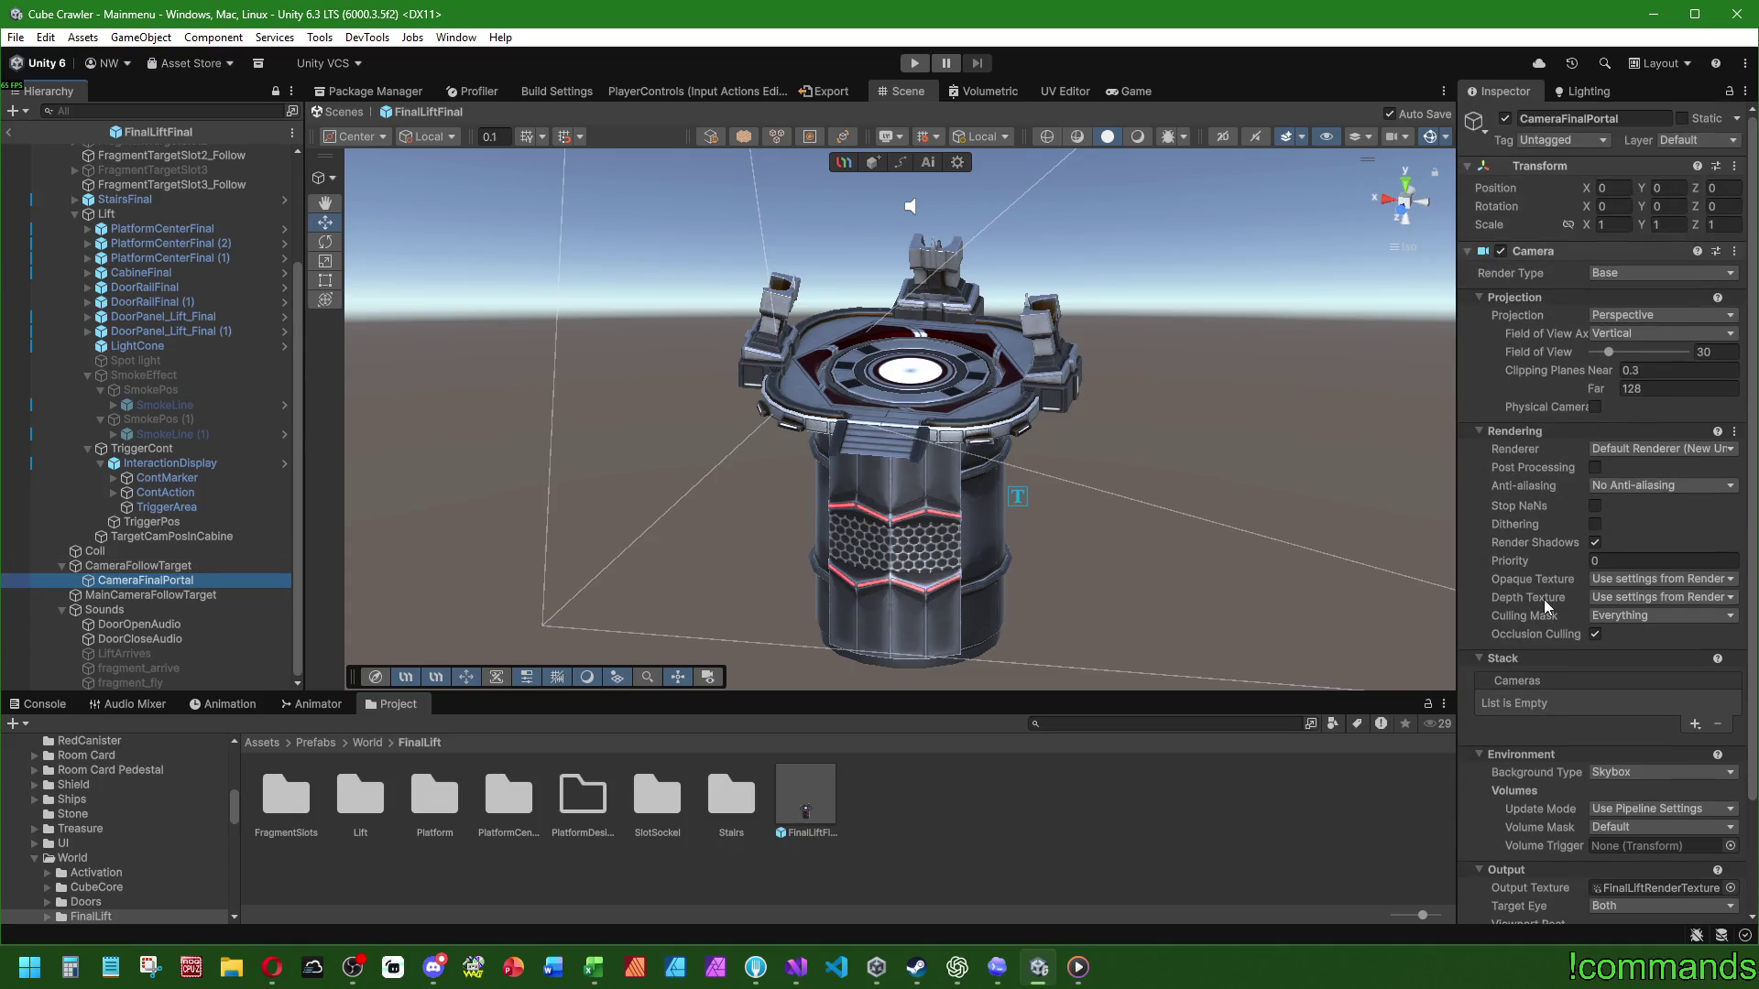
left_click(184, 566)
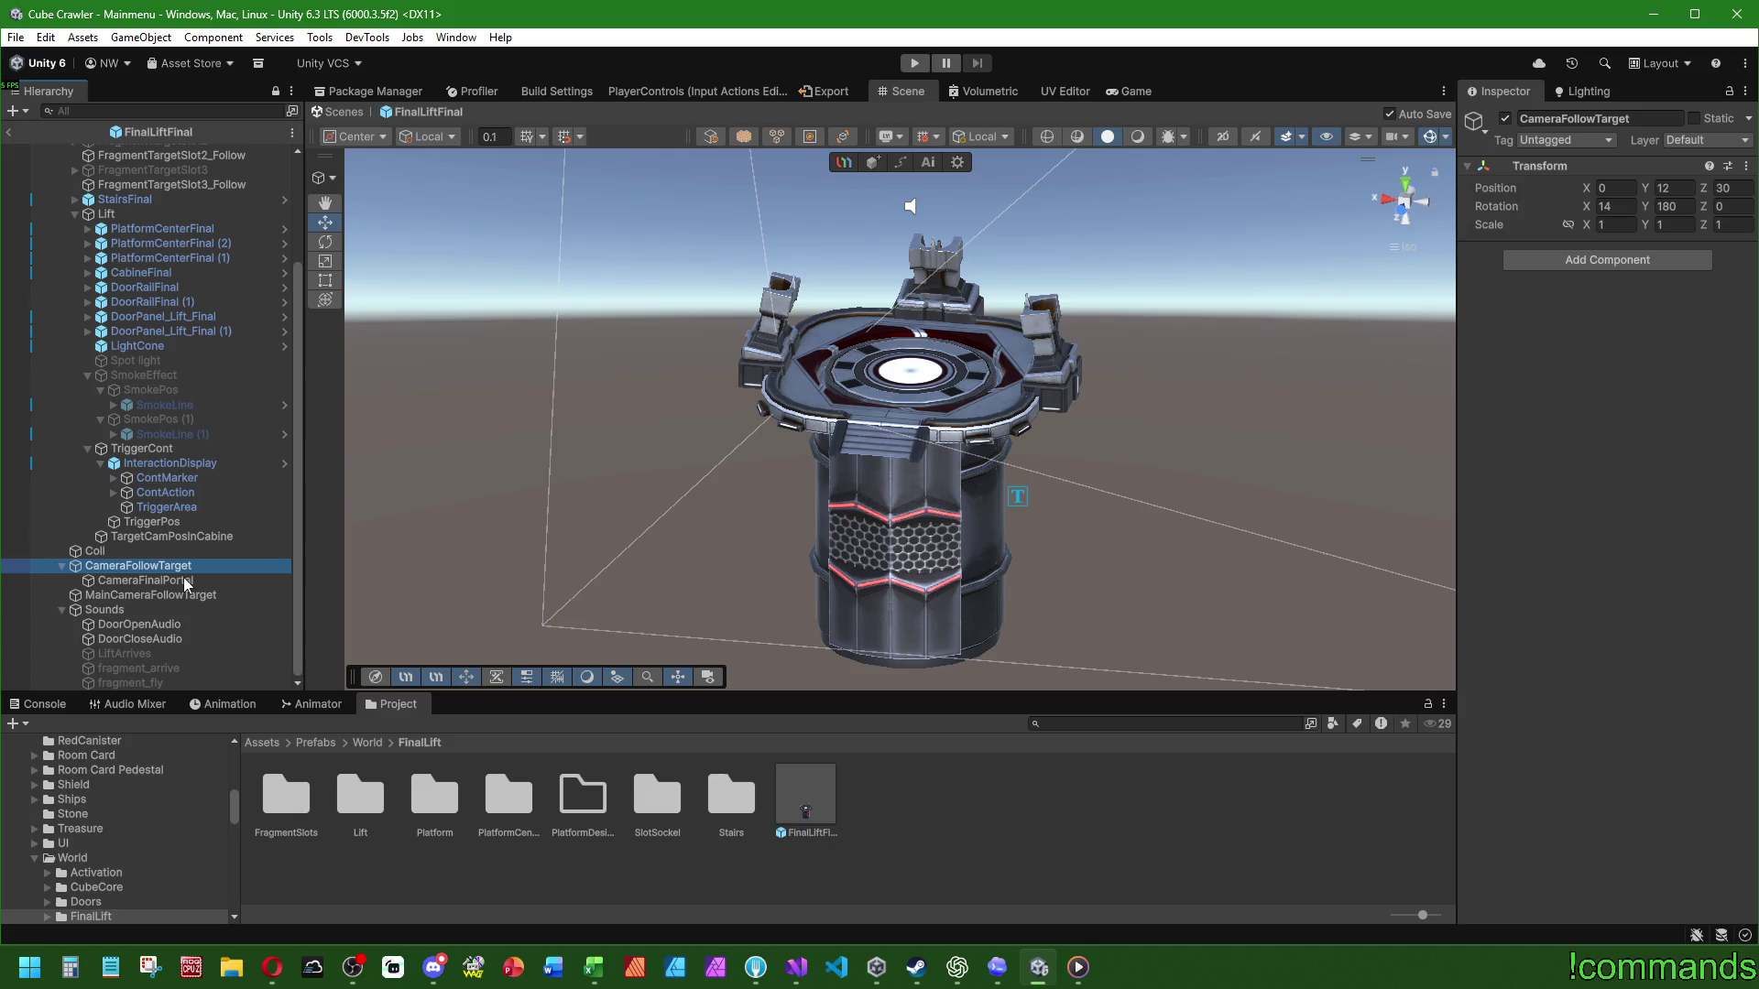
left_click(187, 583)
left_click(189, 596)
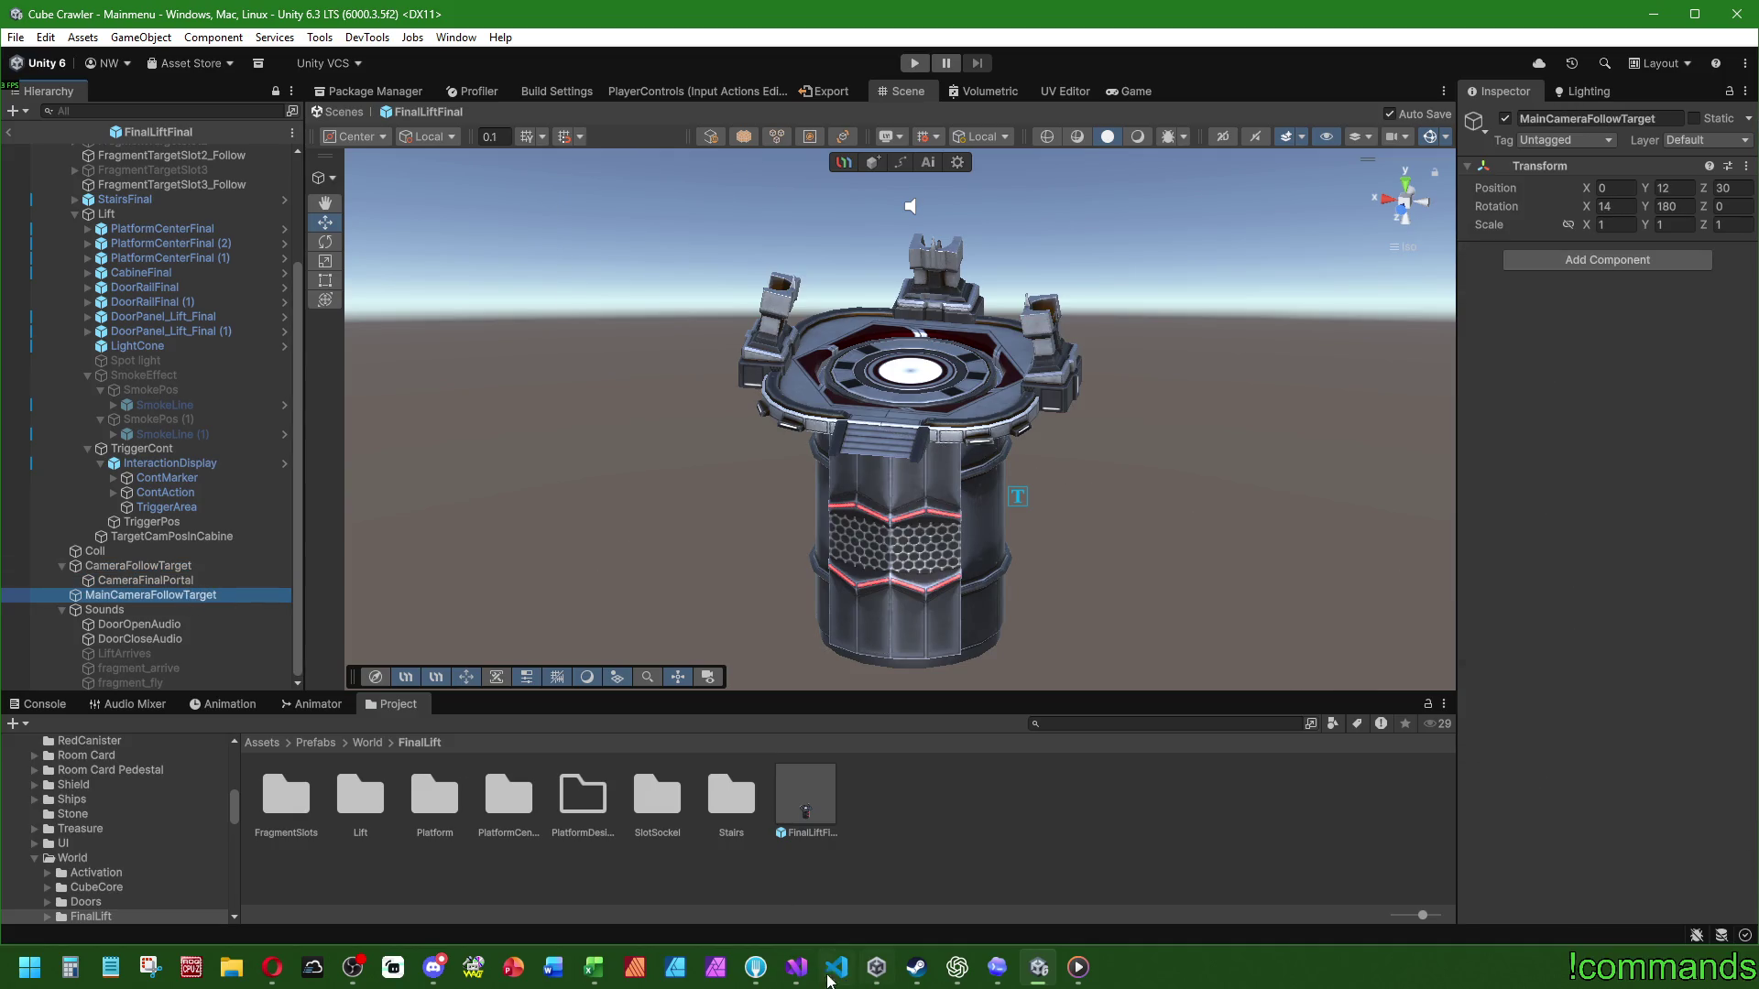
Step: Check which assets use the CameraFogOverride script in Visual Studio, then exit the prefab to Mainmenu
left_click(797, 968)
left_click(419, 174)
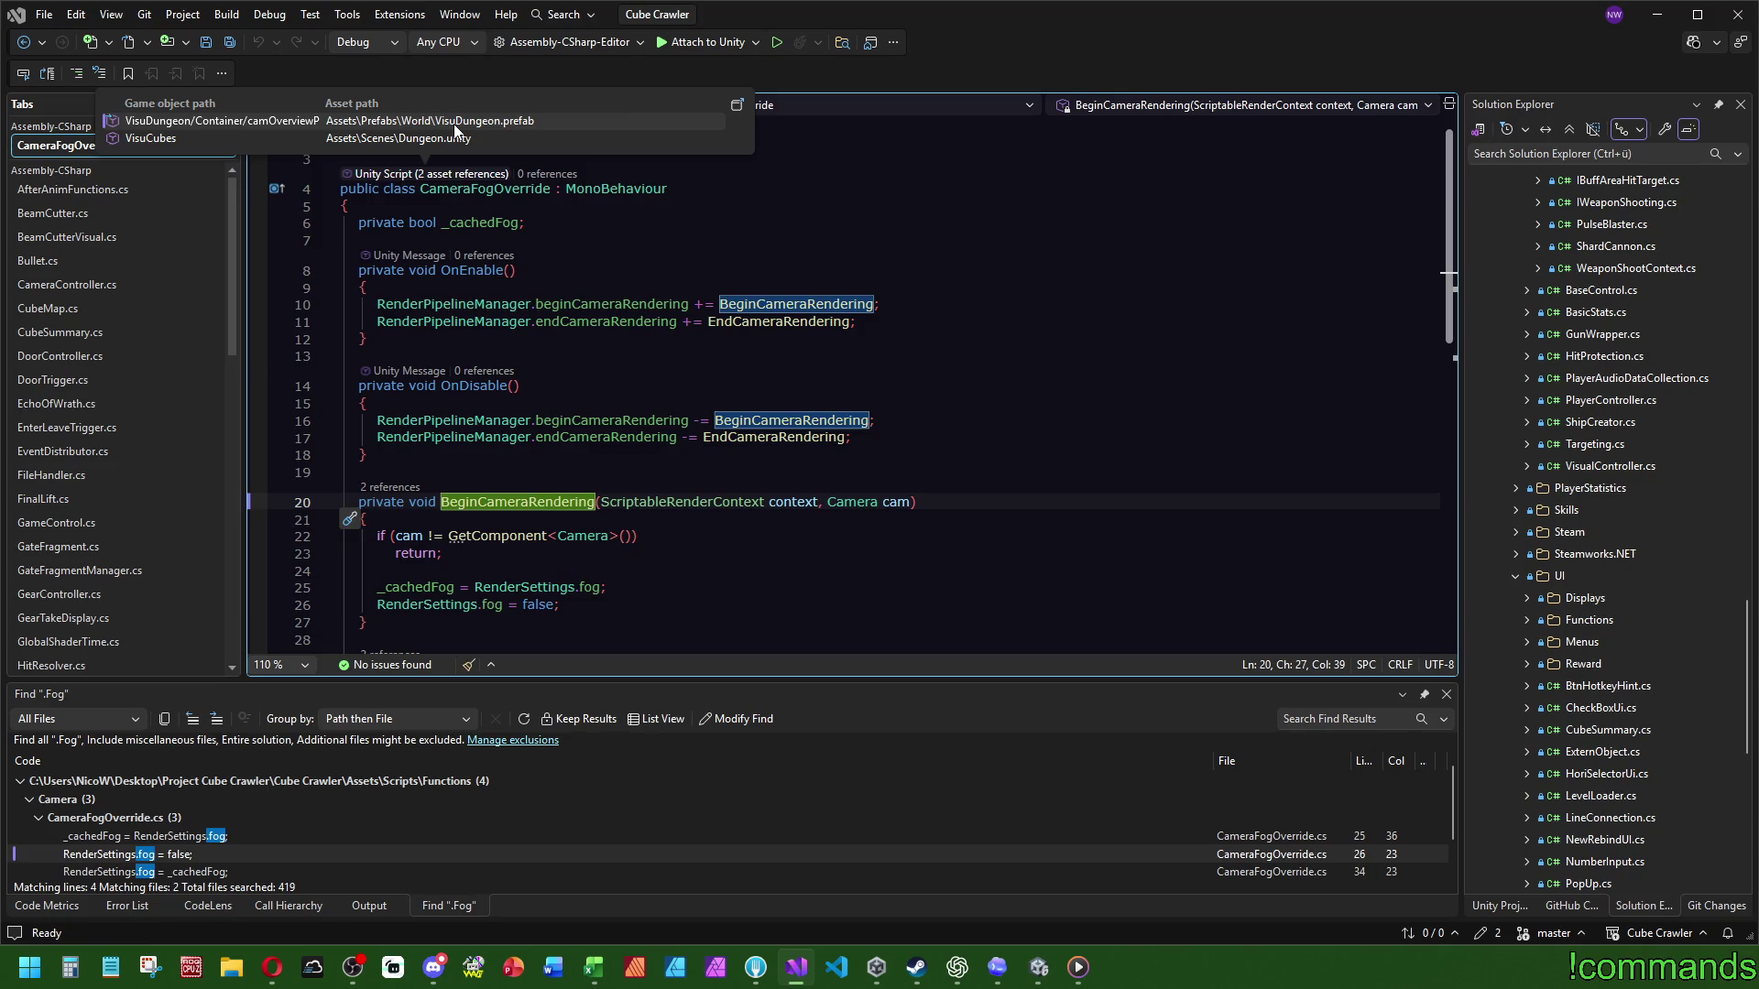
left_click(1040, 977)
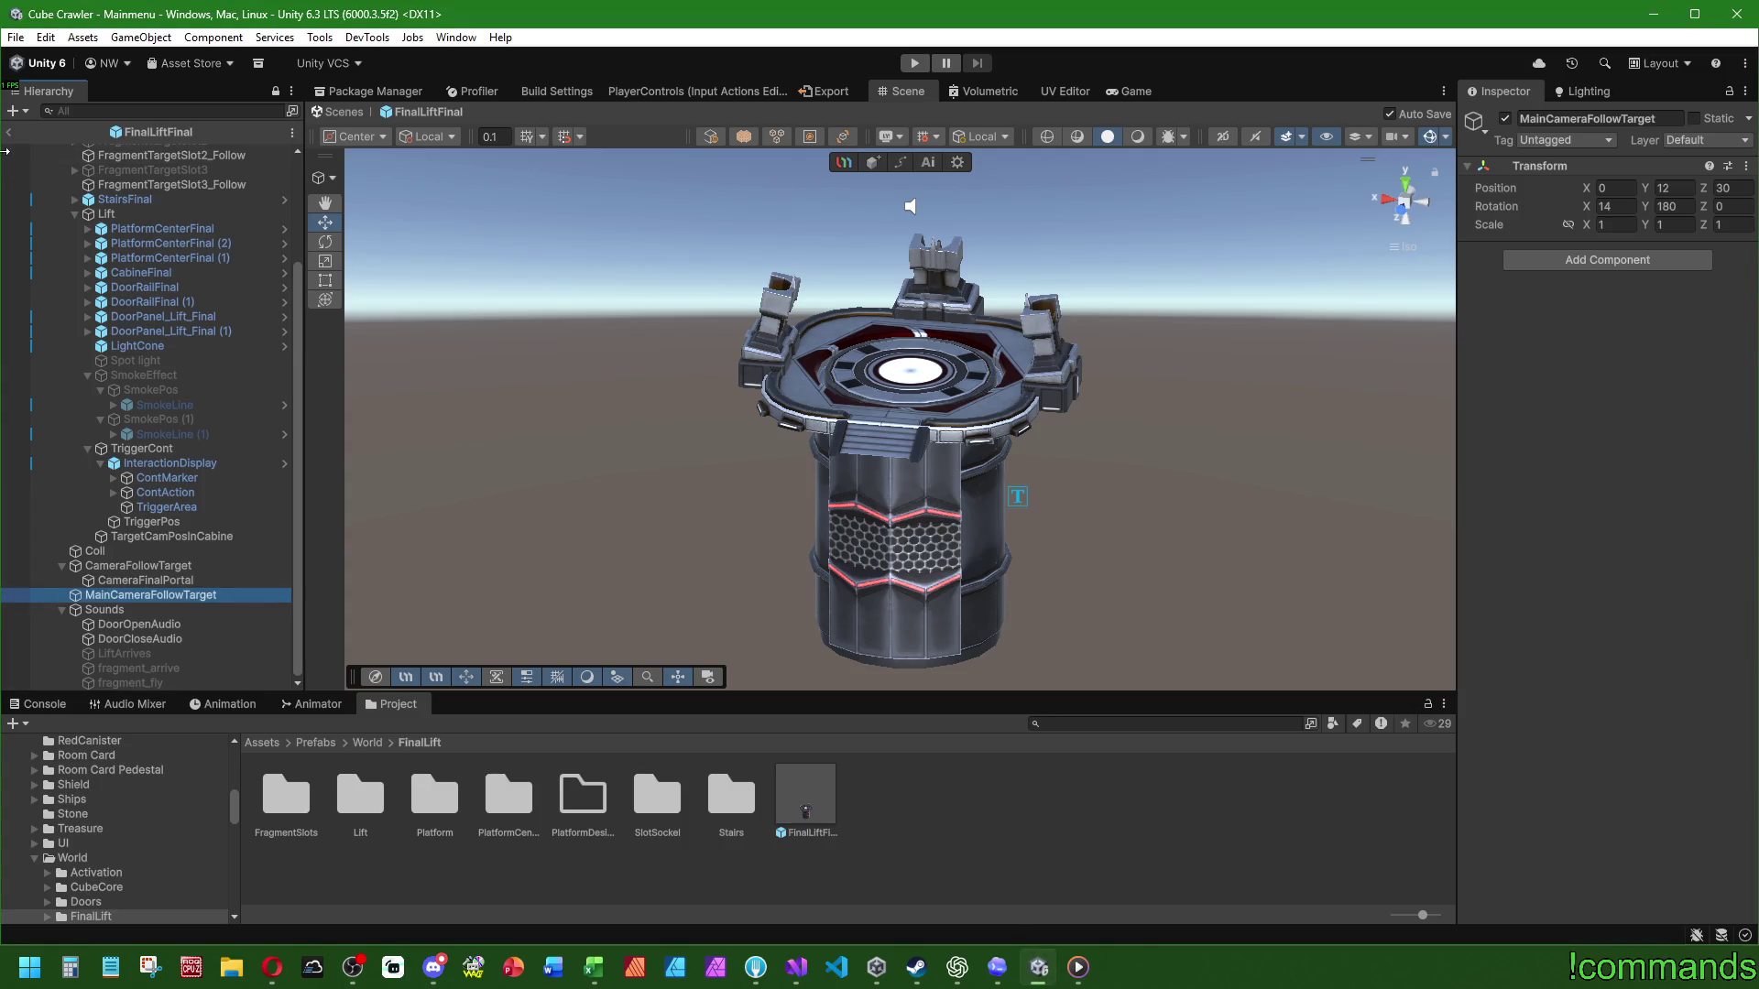
left_click(7, 131)
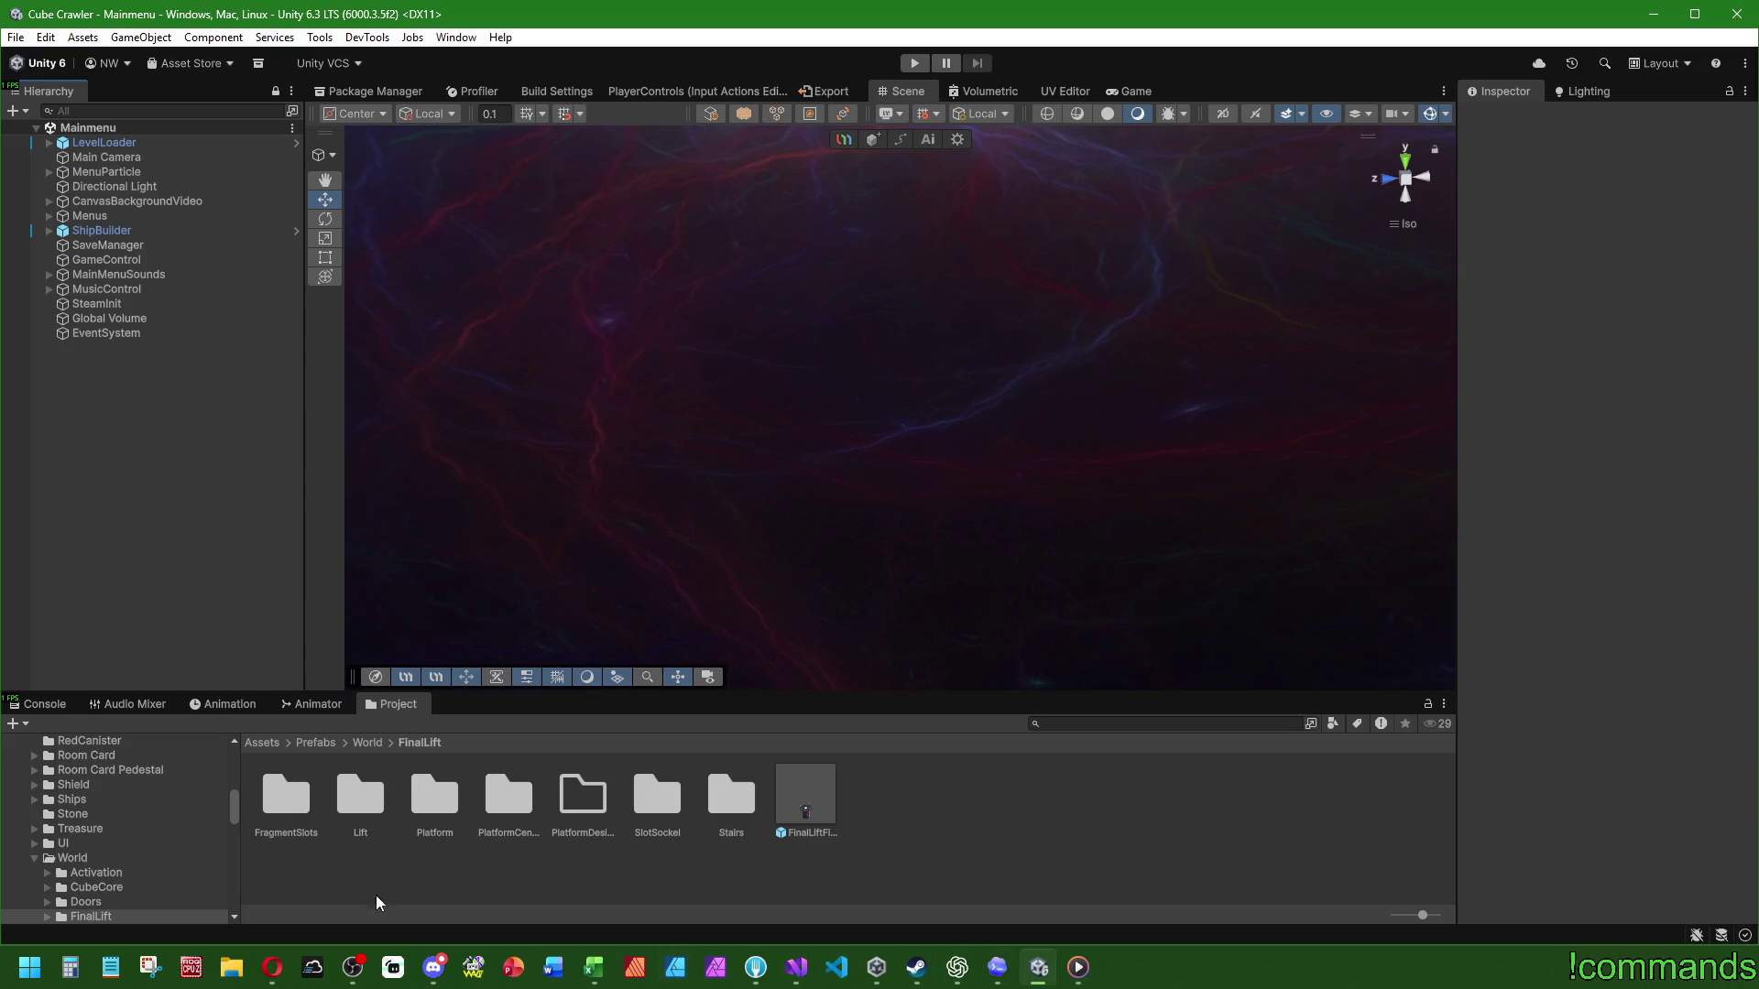
Step: Go up to the World folder, check the console, then play-test with the Game view maximized
left_click(367, 743)
left_click(26, 705)
left_click(371, 706)
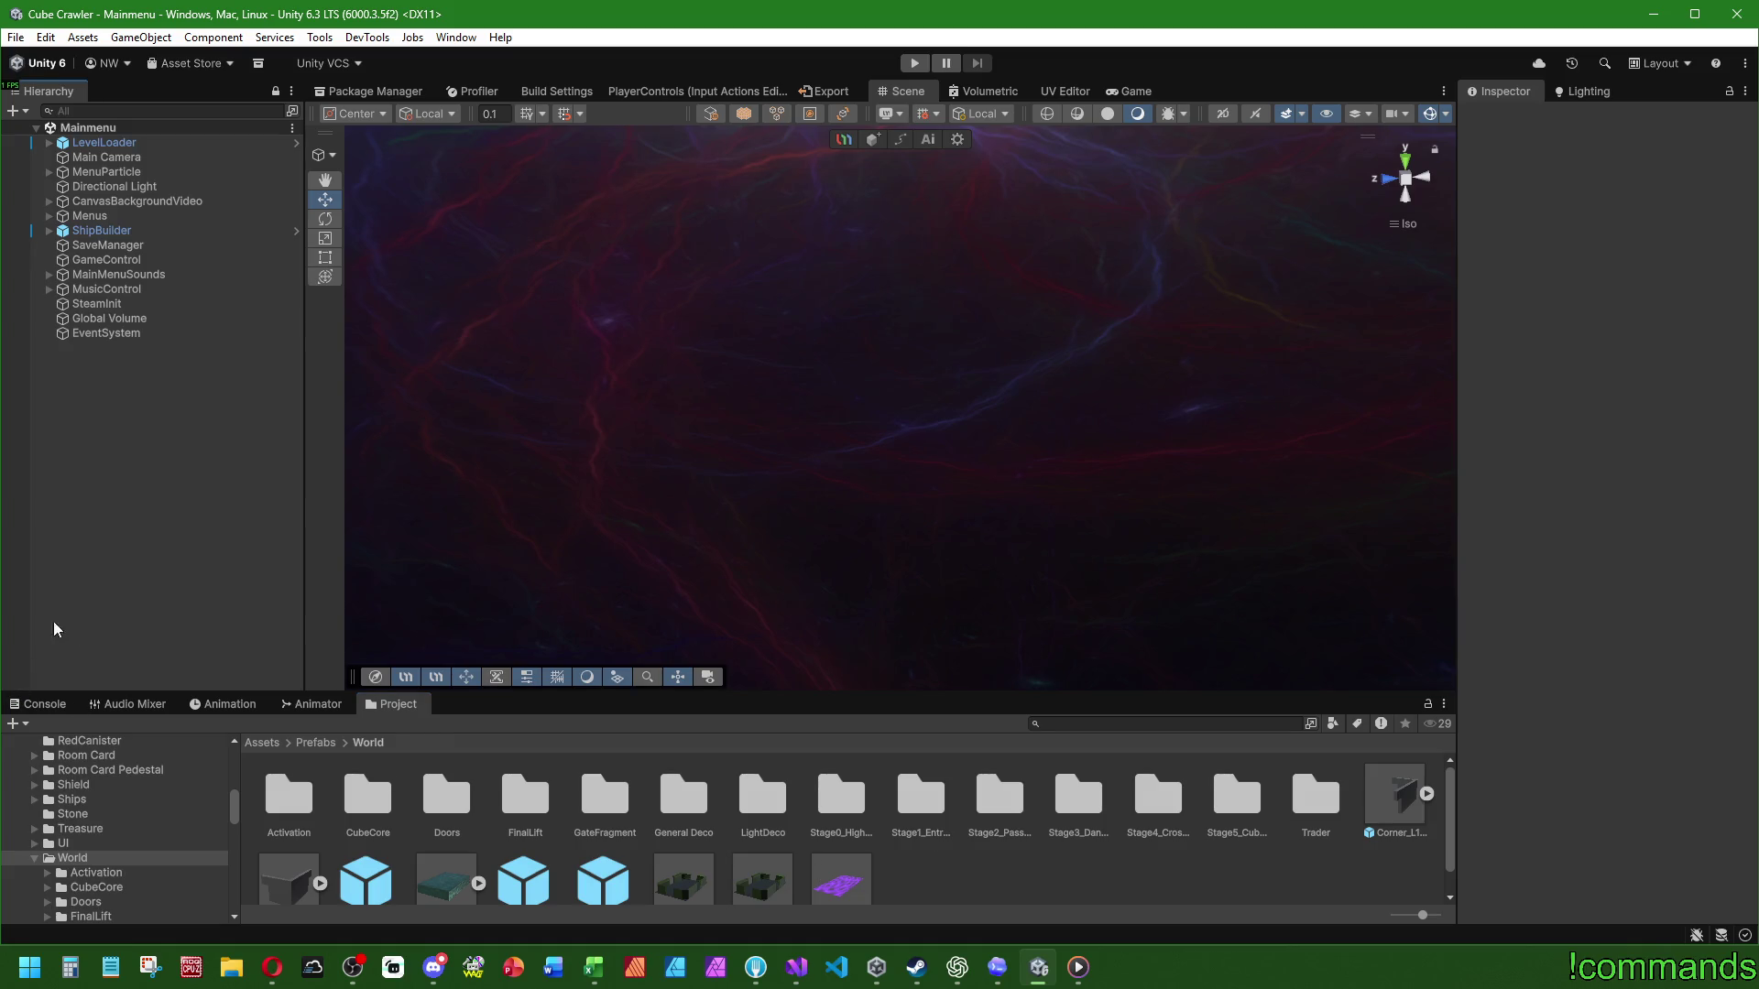
left_click(922, 62)
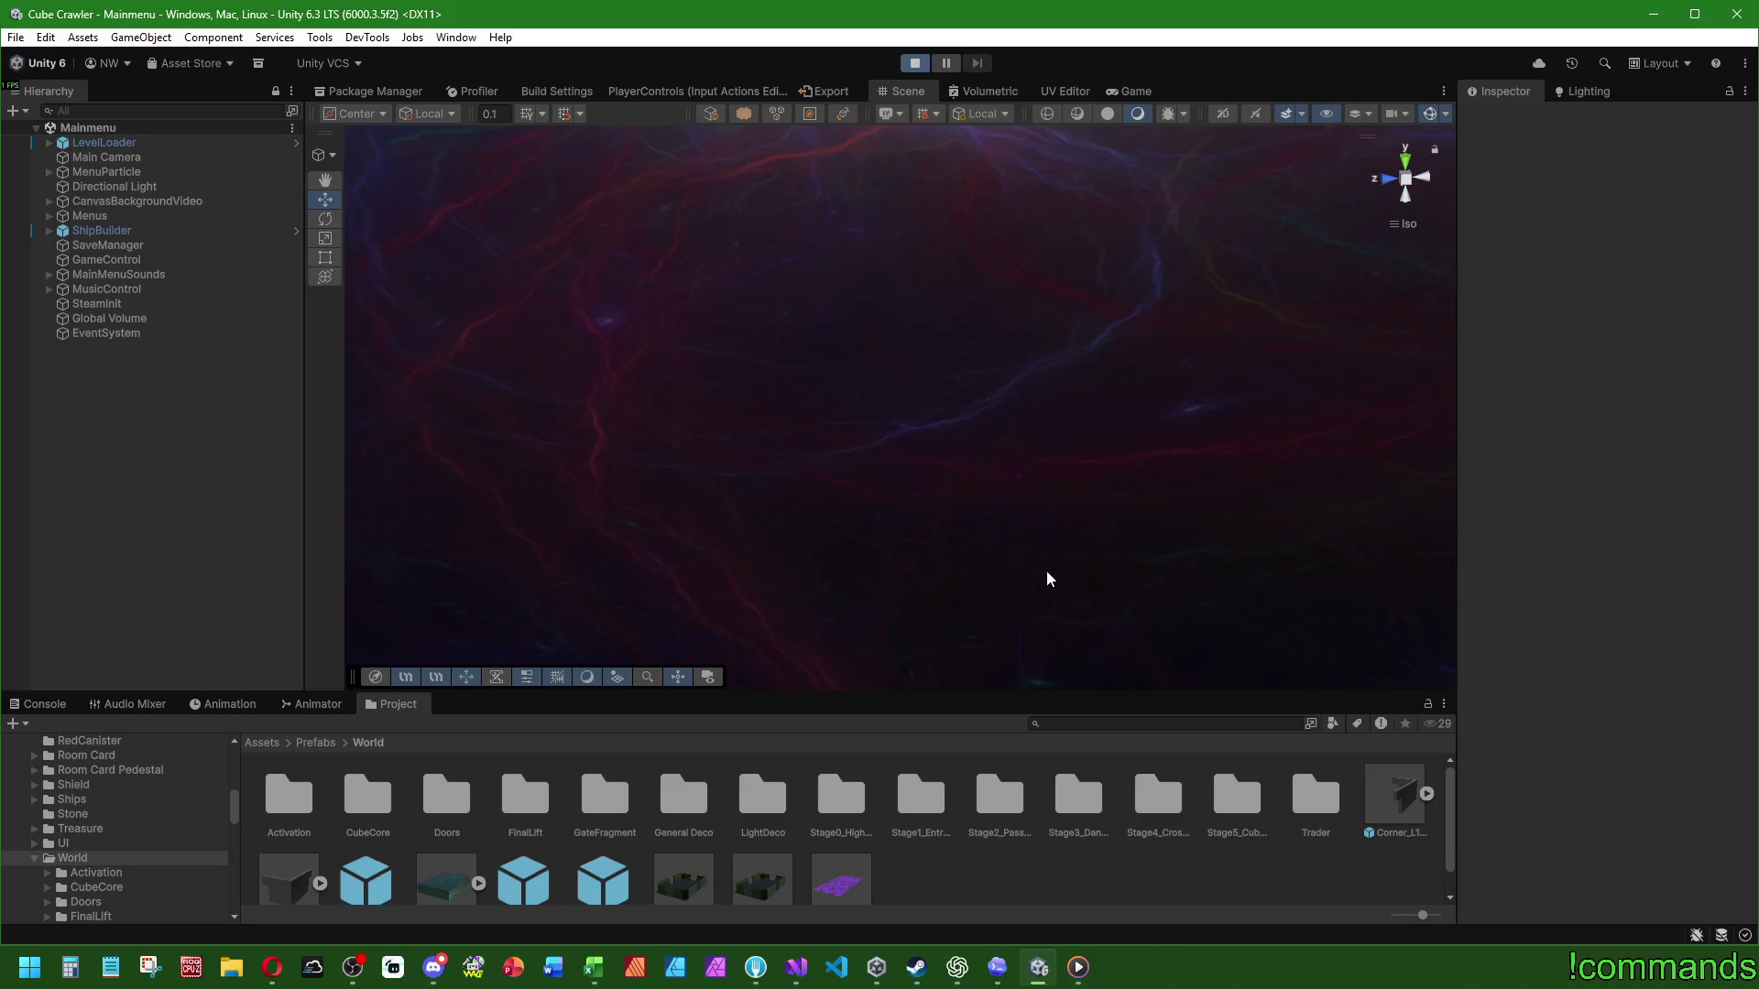
double_click(1125, 92)
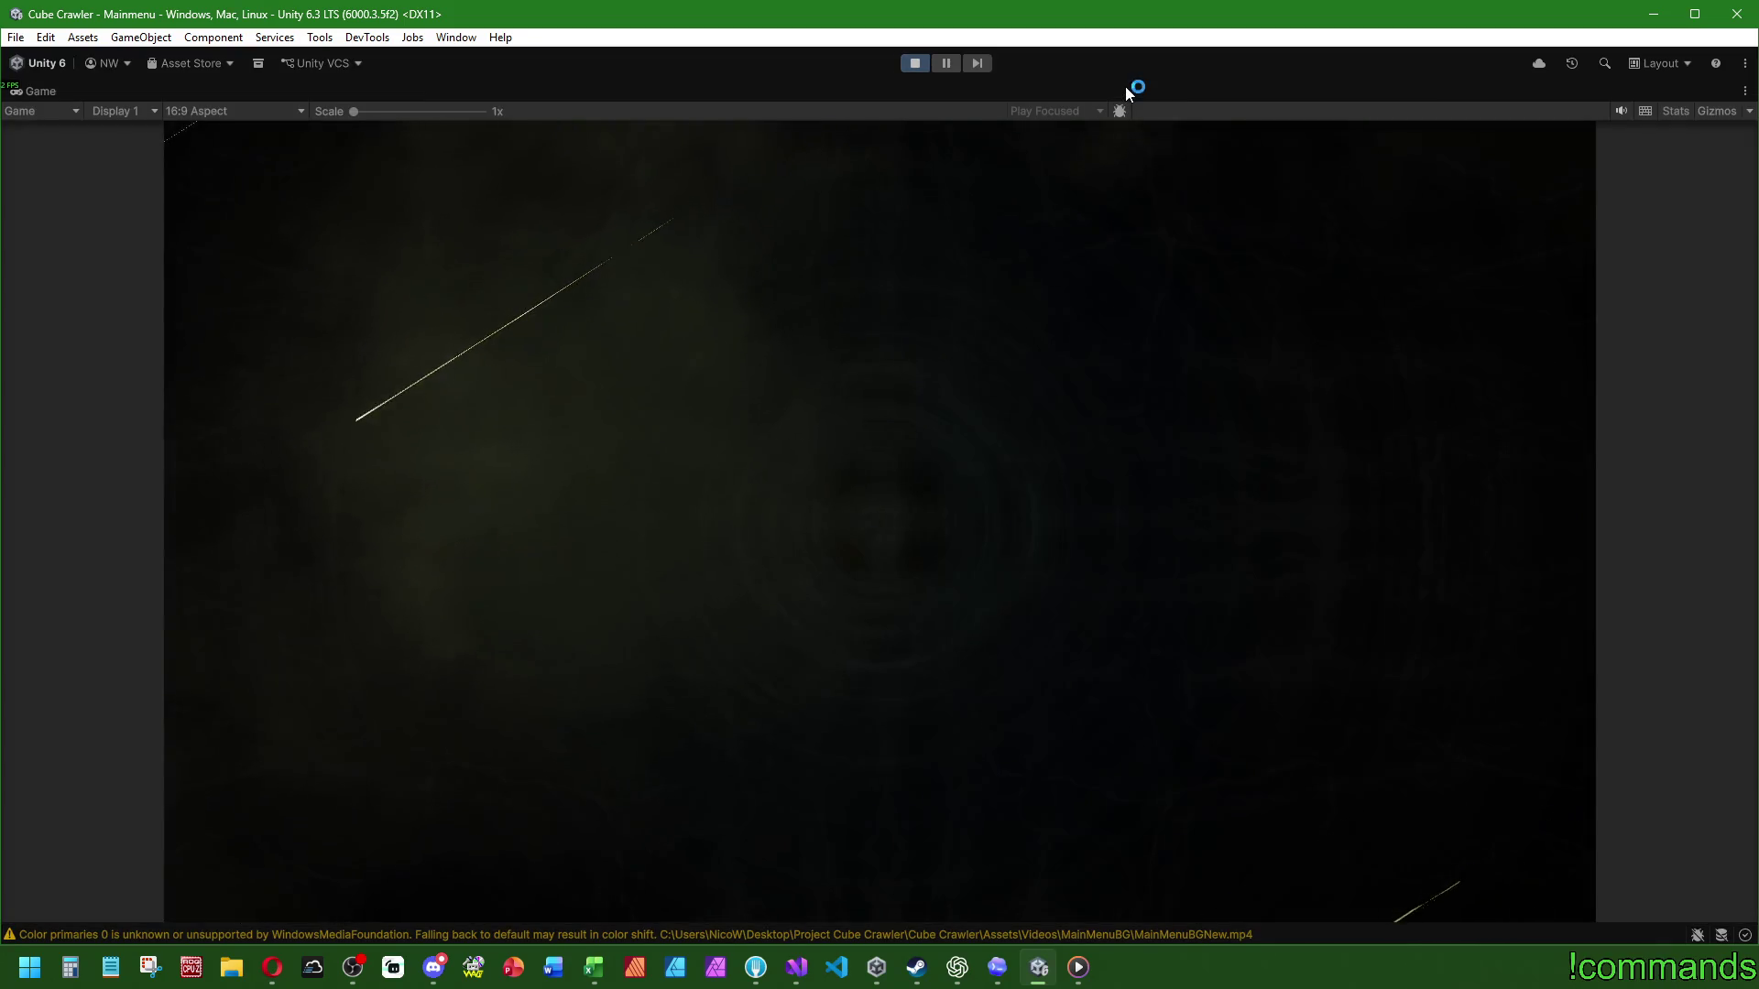
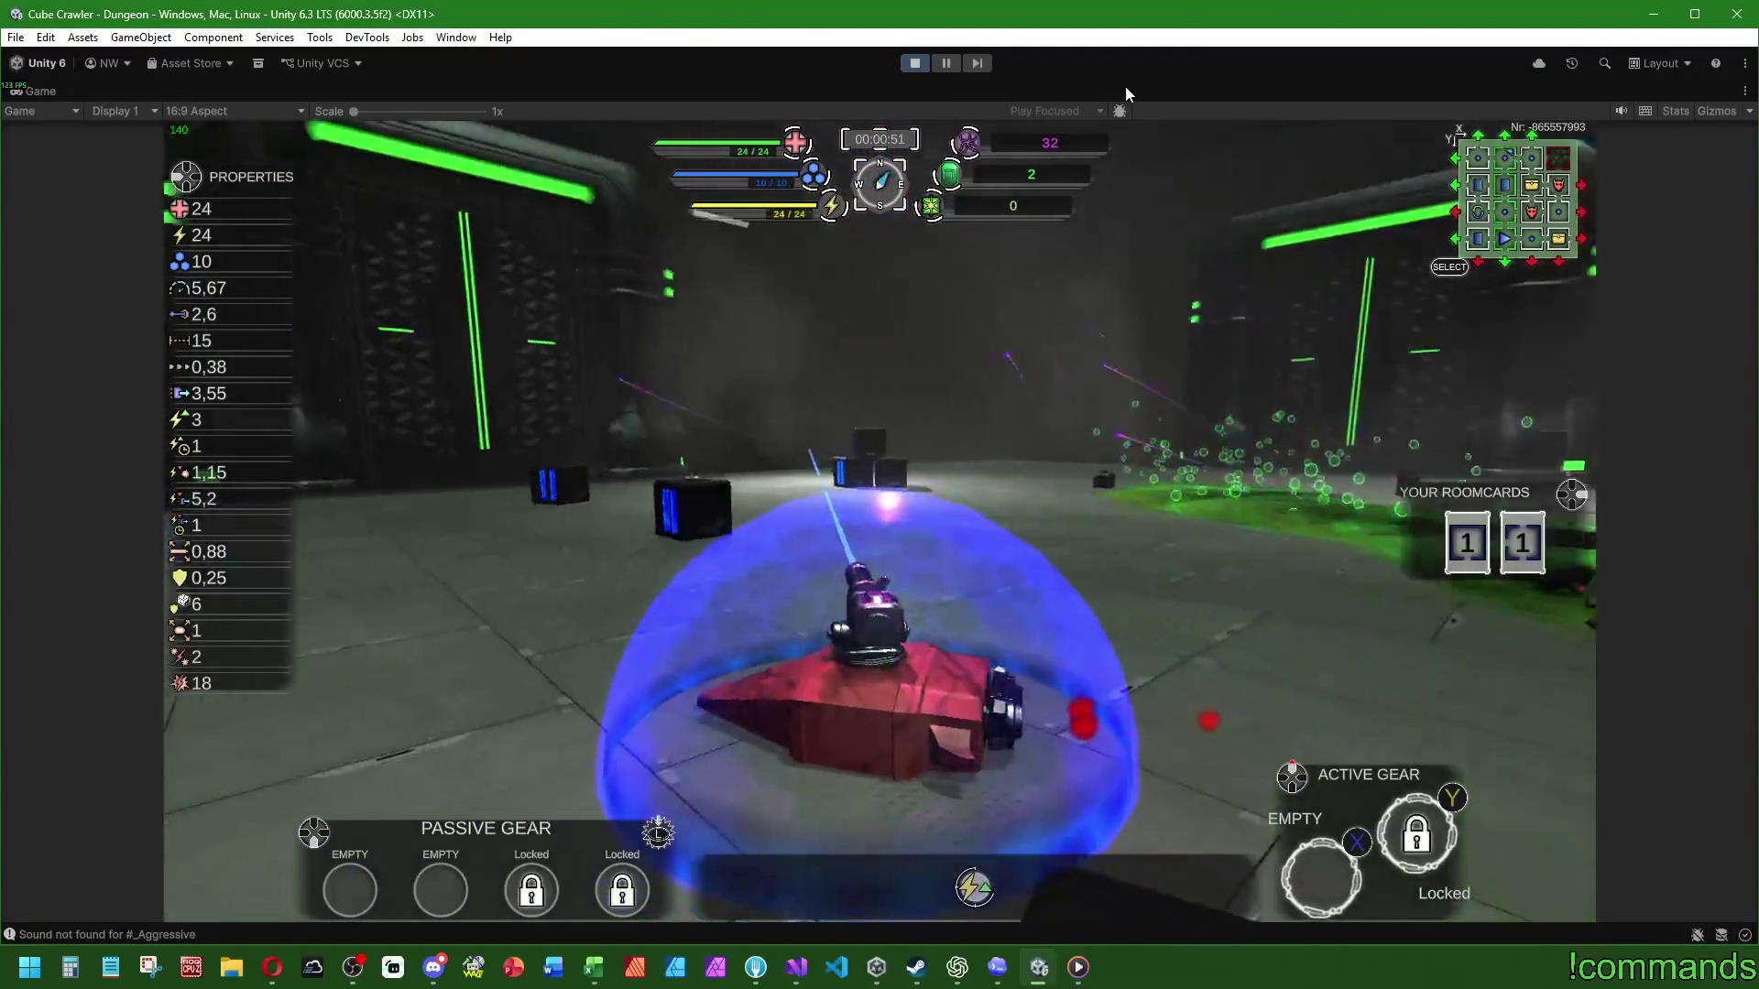
Step: Leave the cube to reach Run Result (32 Dark Matter, +6 kills) and restore the editor layout
key("Escape")
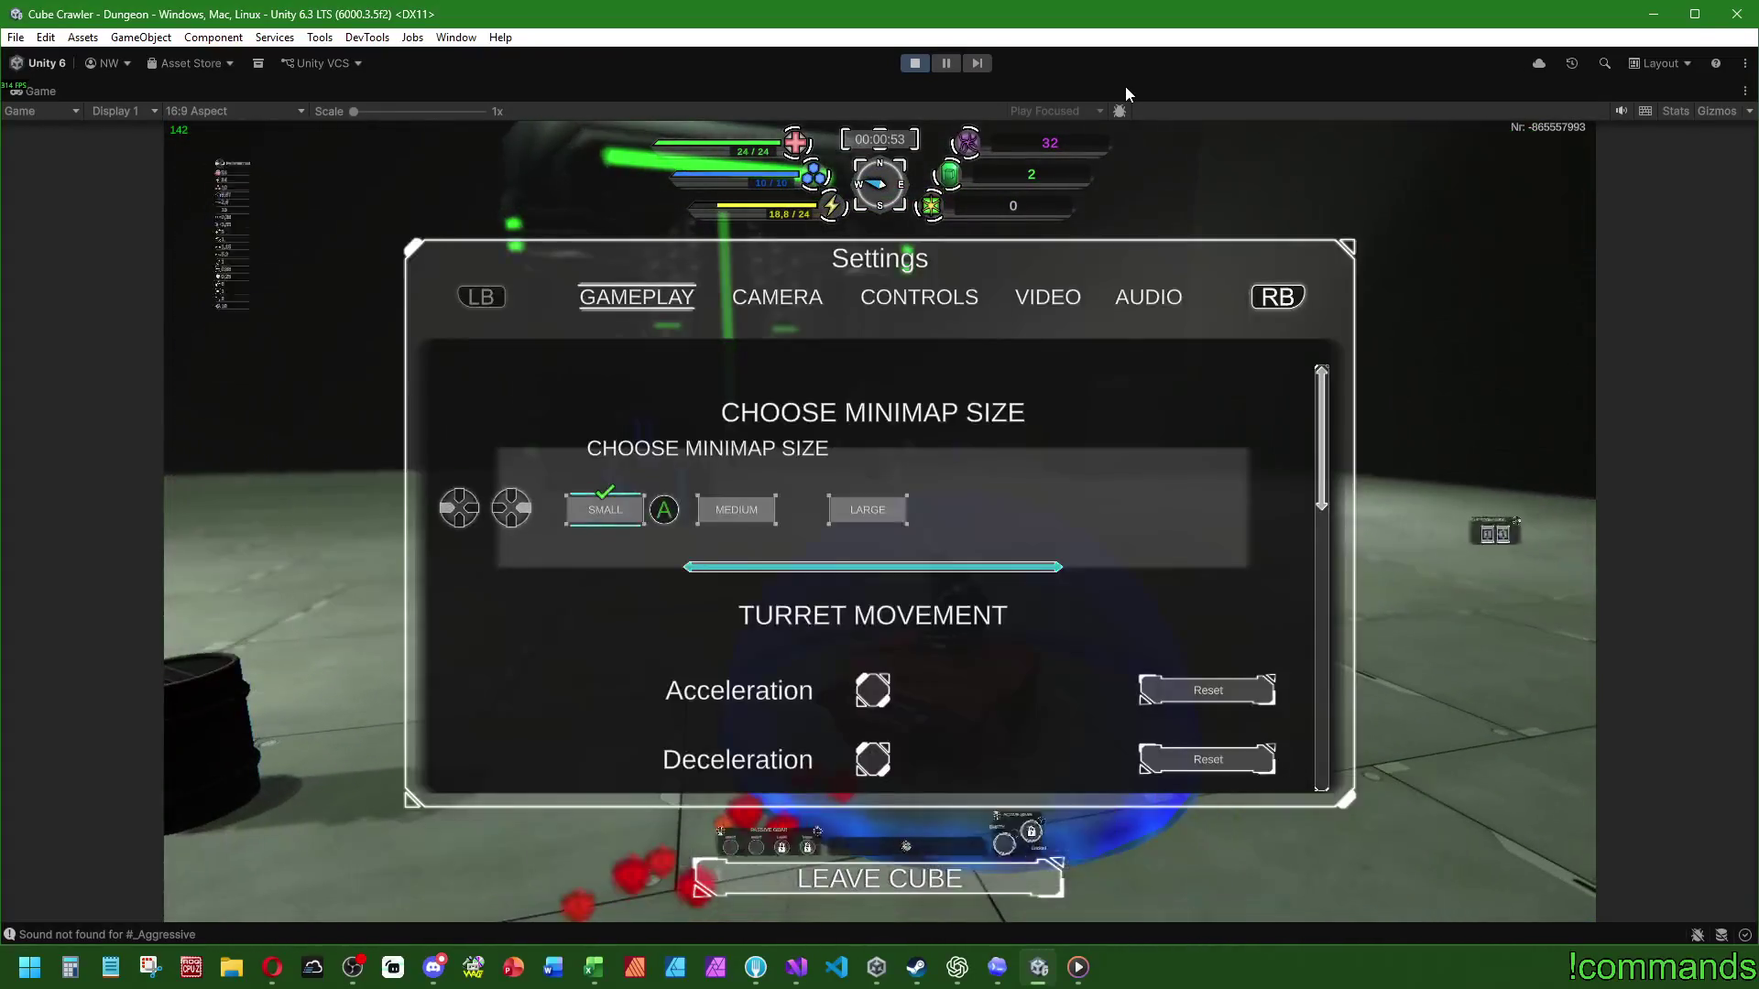
key("Return")
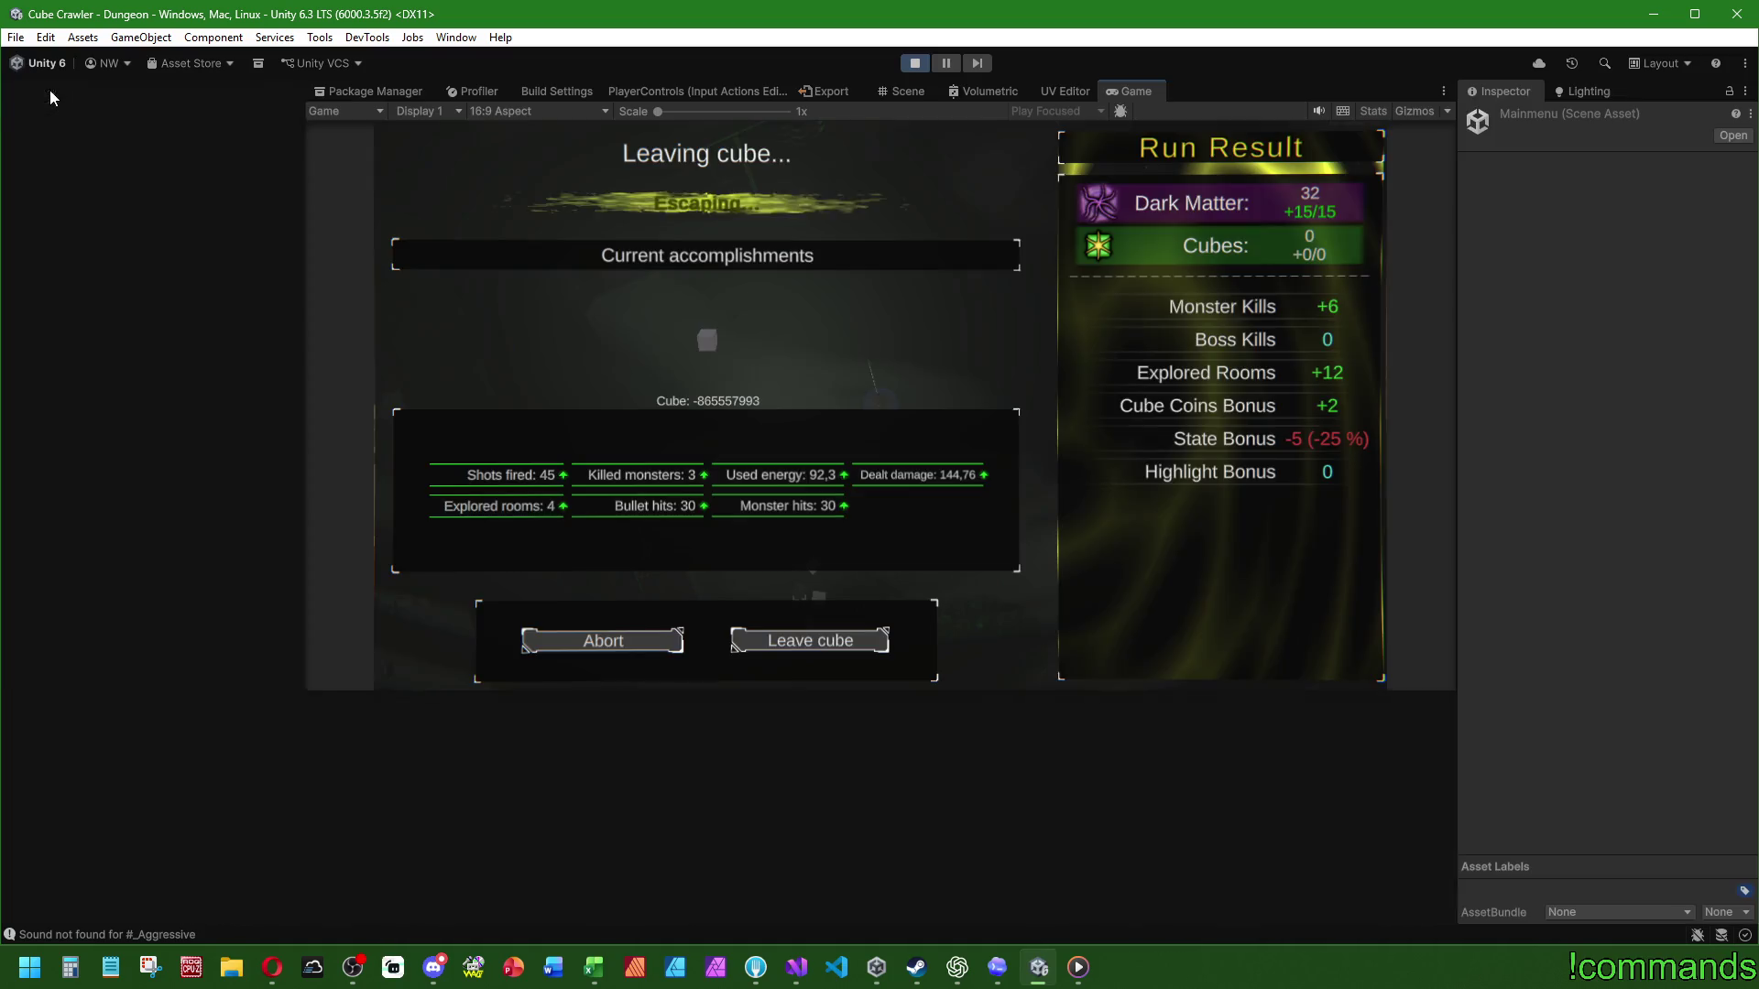
double_click(40, 90)
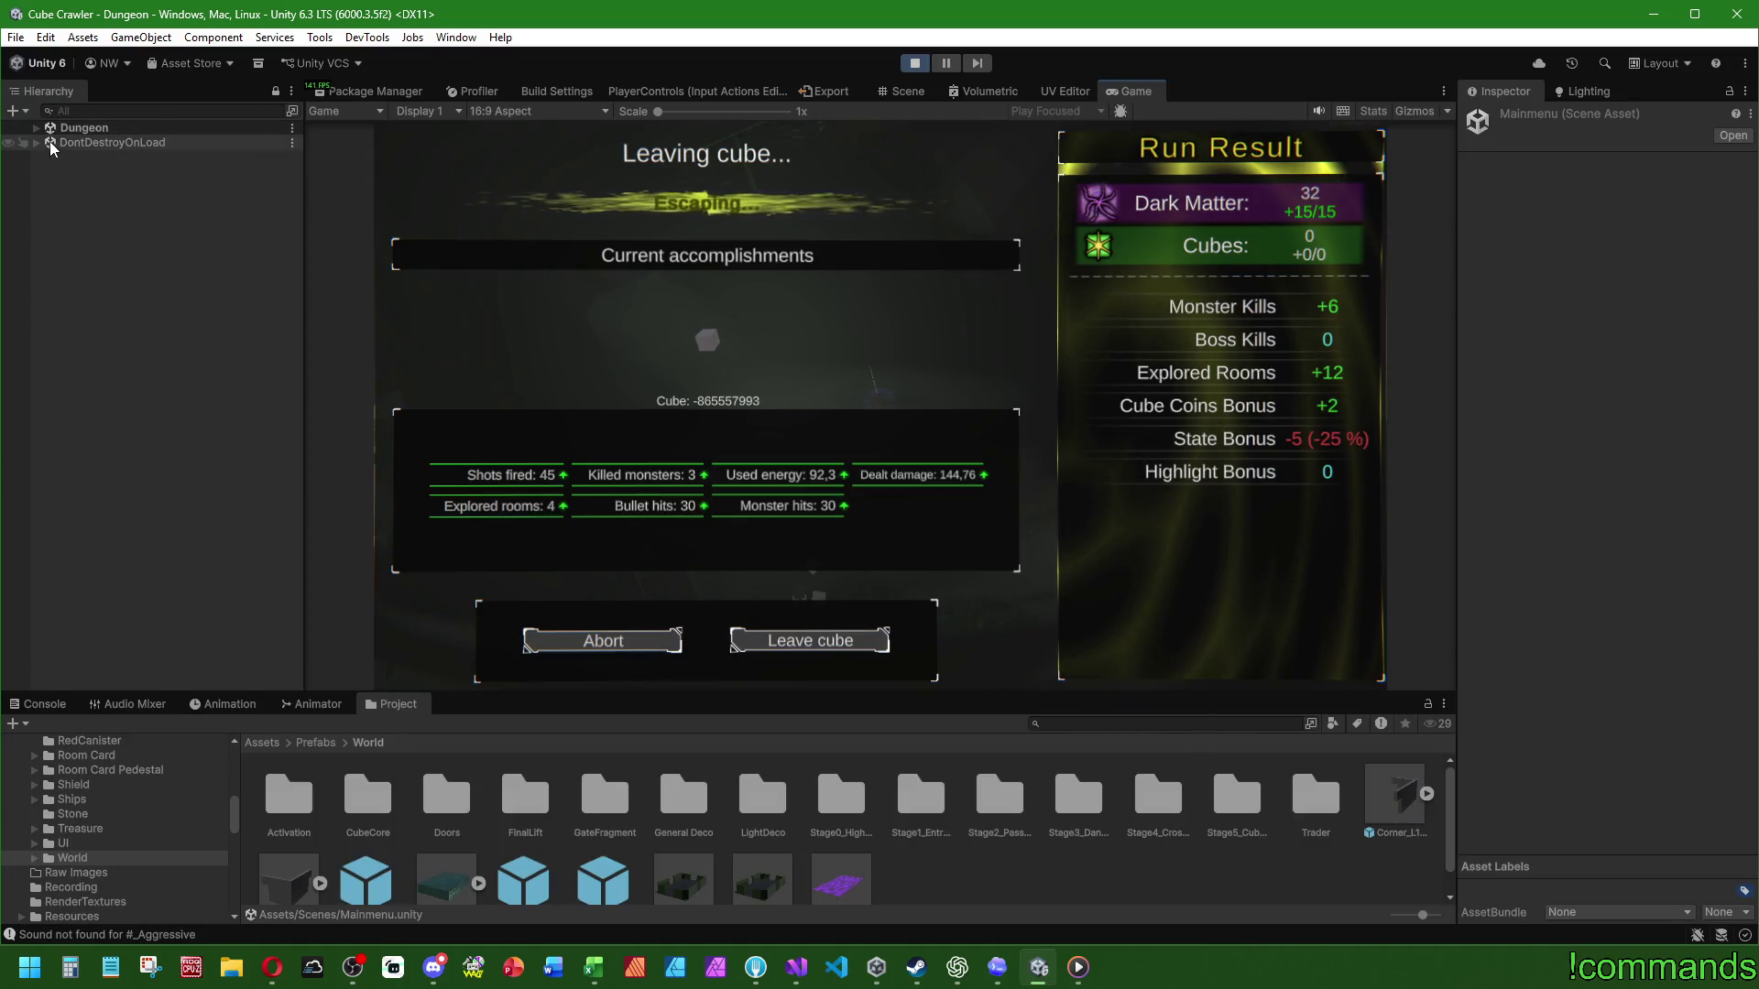
Step: Check the fog settings under Lighting > Environment
left_click(1584, 93)
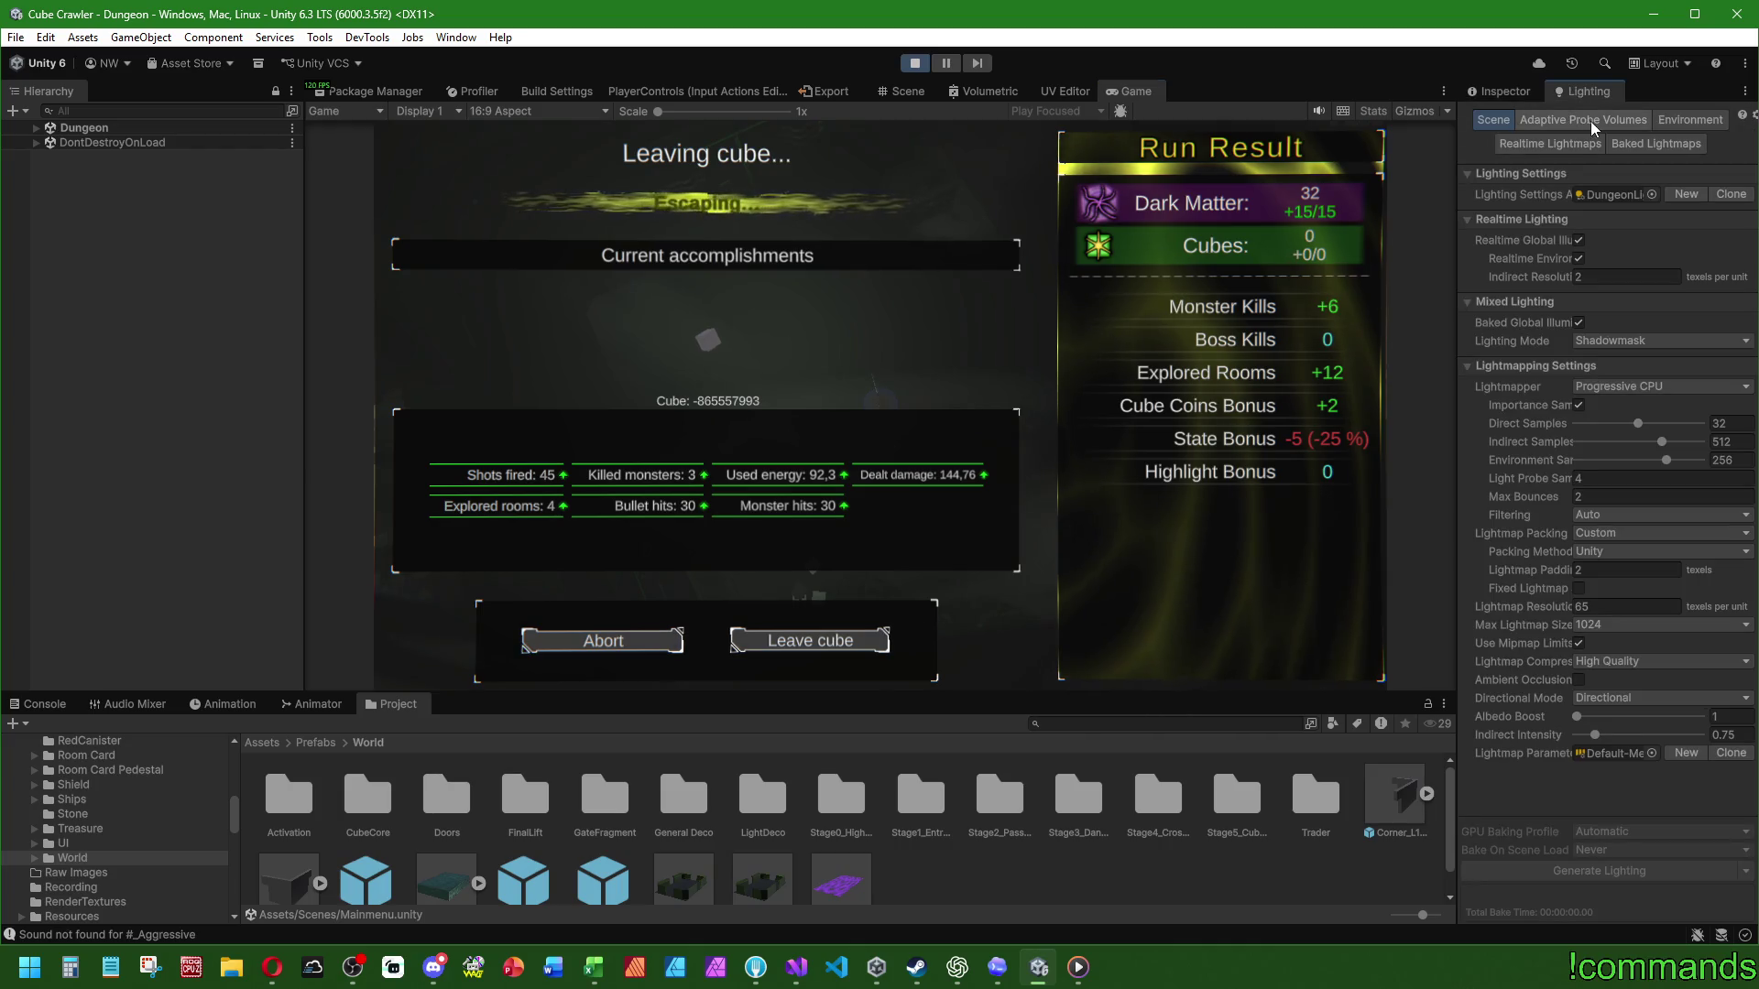
left_click(1662, 120)
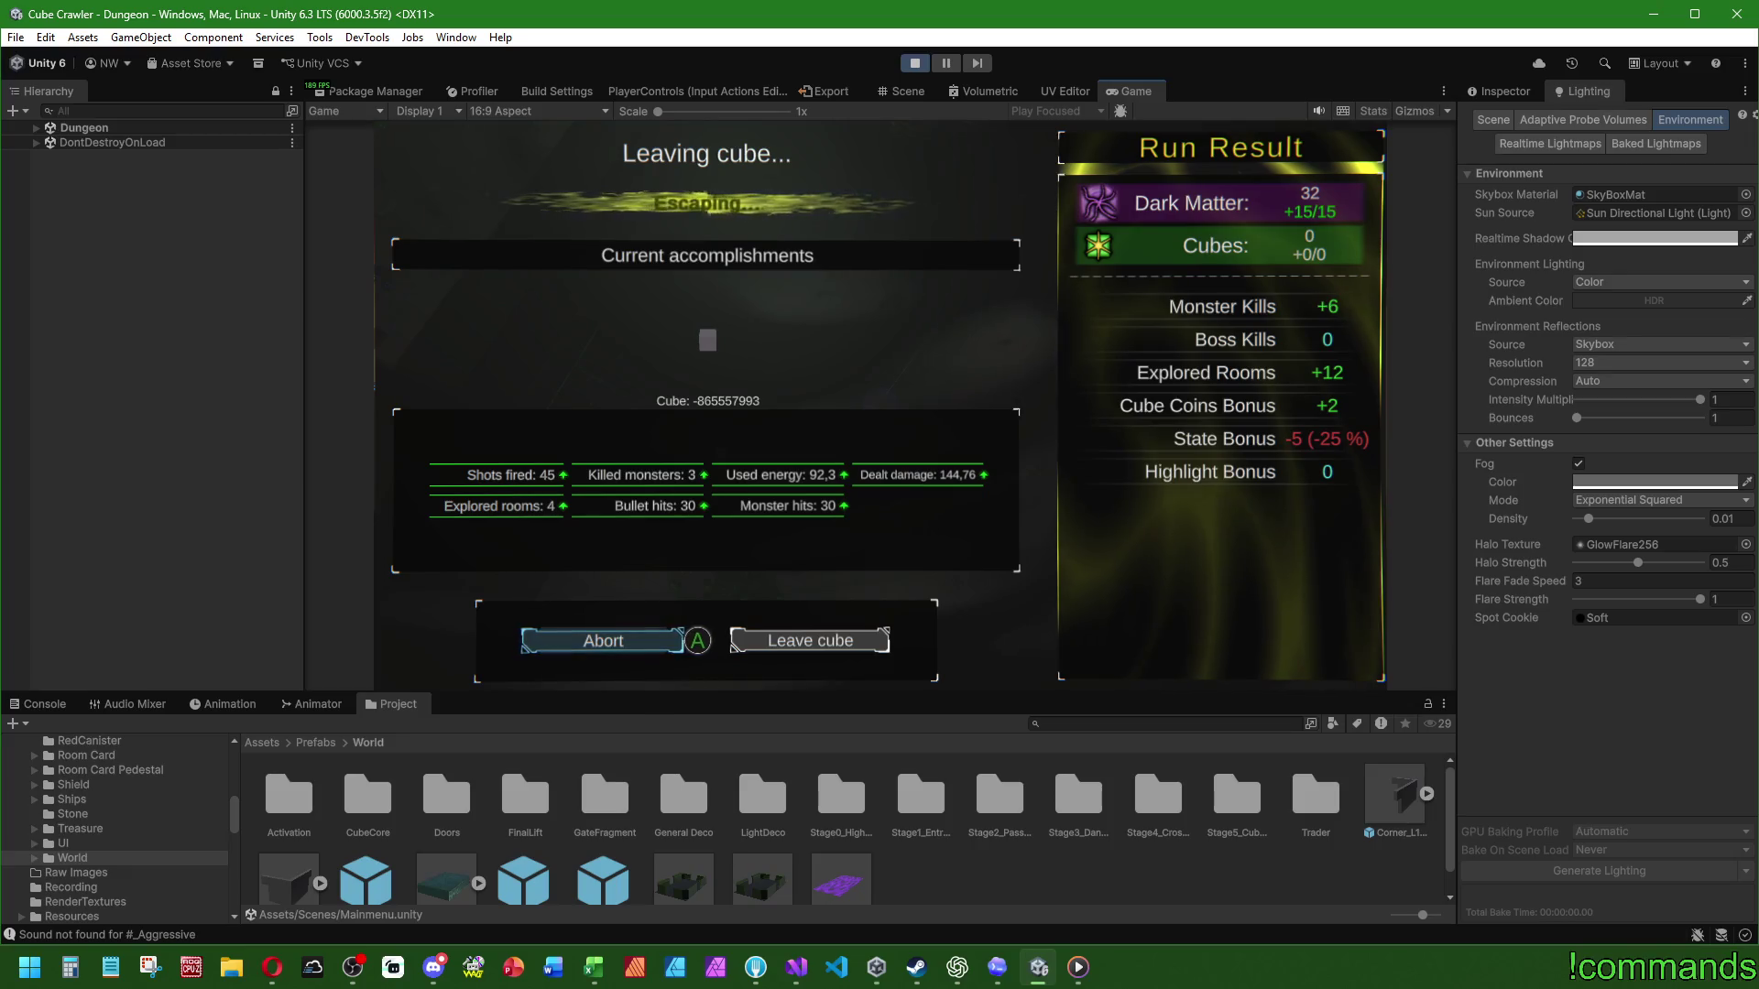
key("super")
key("super")
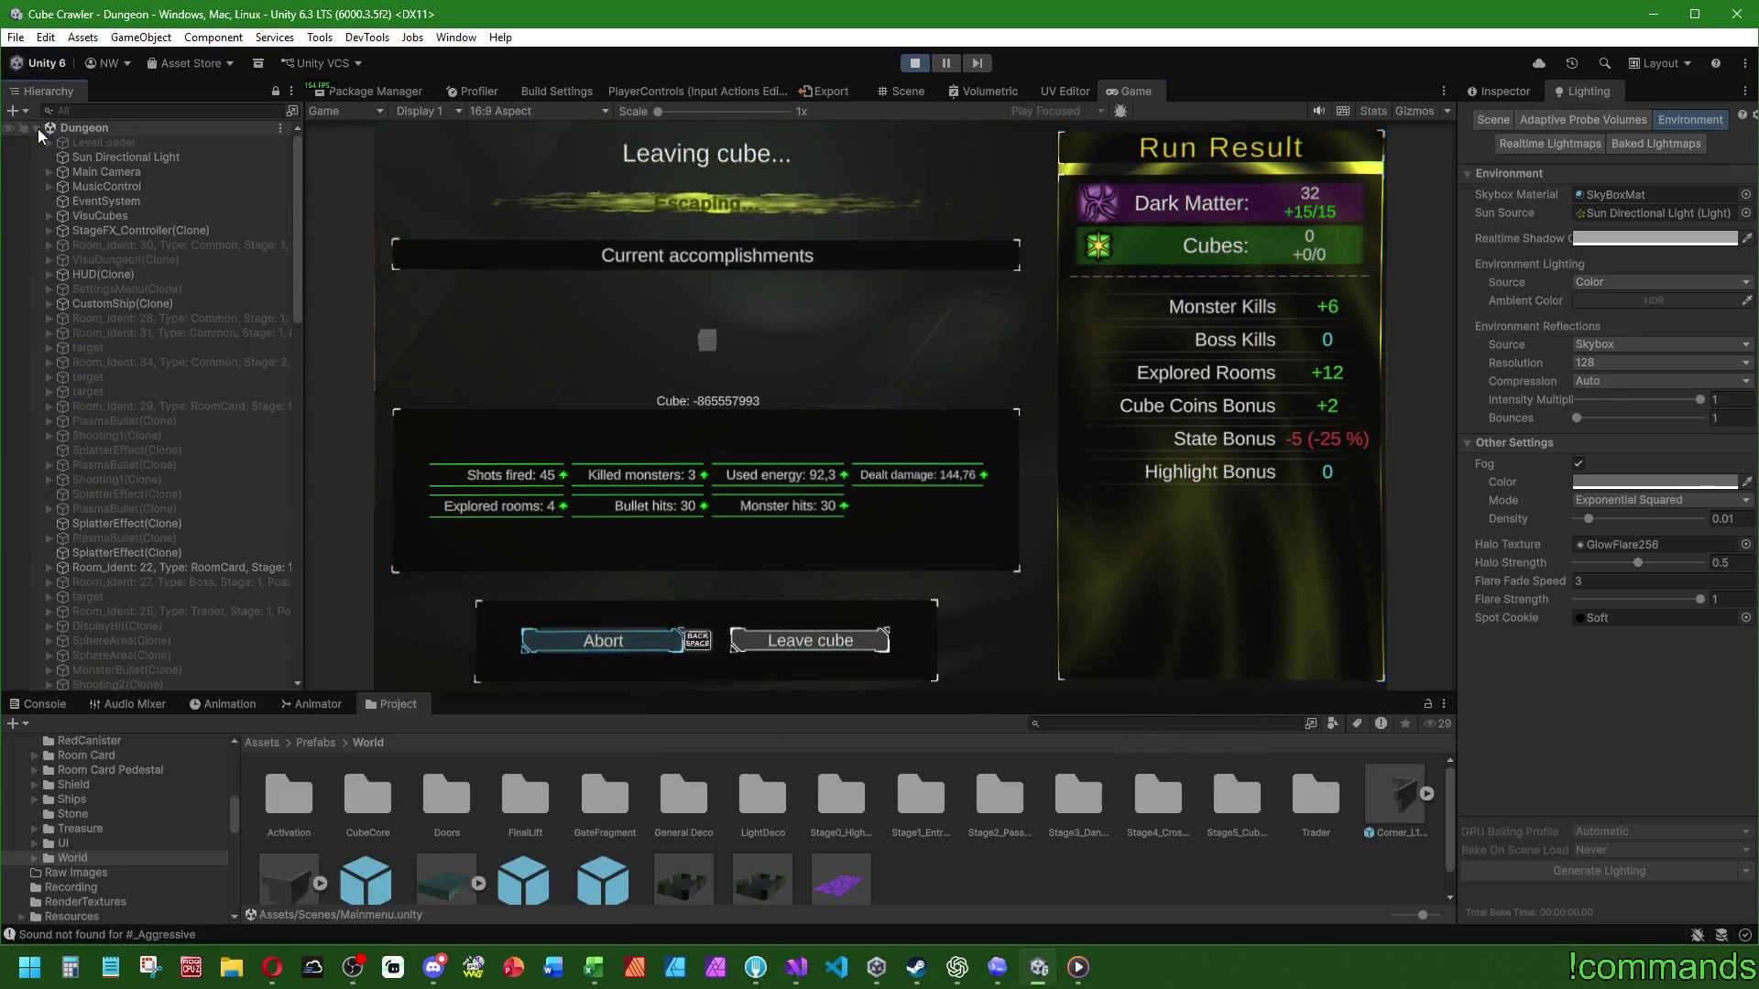
Step: Open the Camera Fog Override script attached to VisuCubes in Visual Studio
left_click(101, 216)
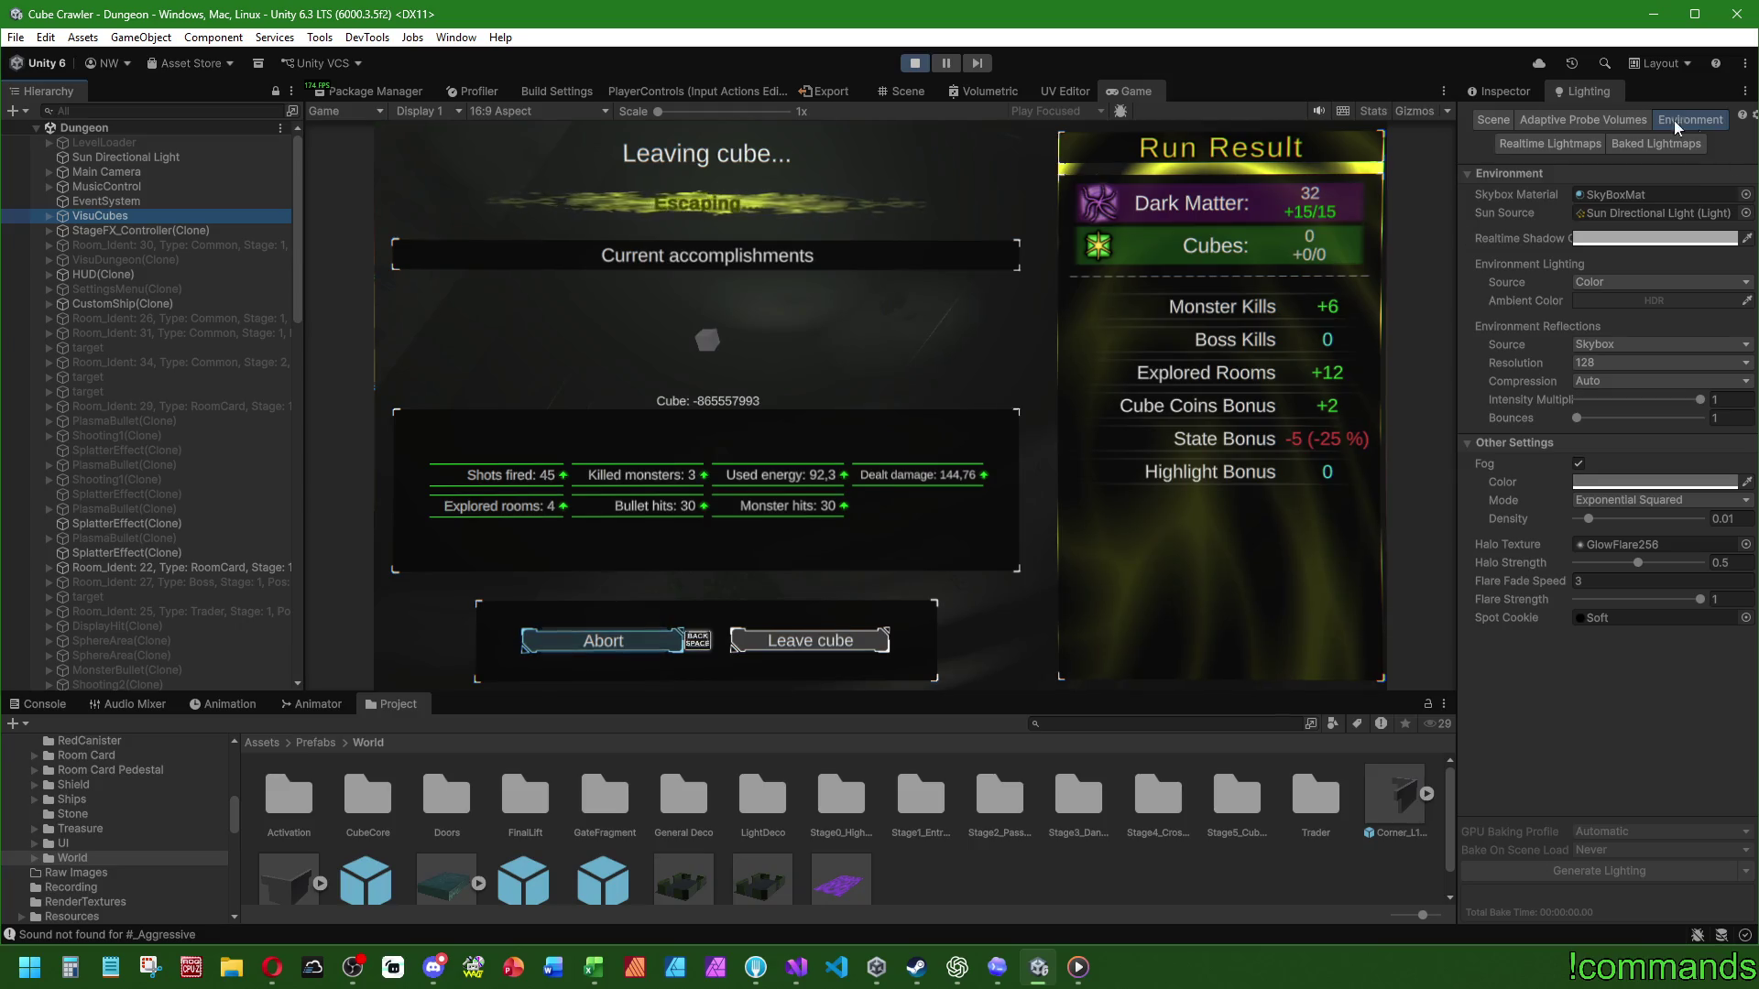
left_click(1498, 91)
double_click(1635, 271)
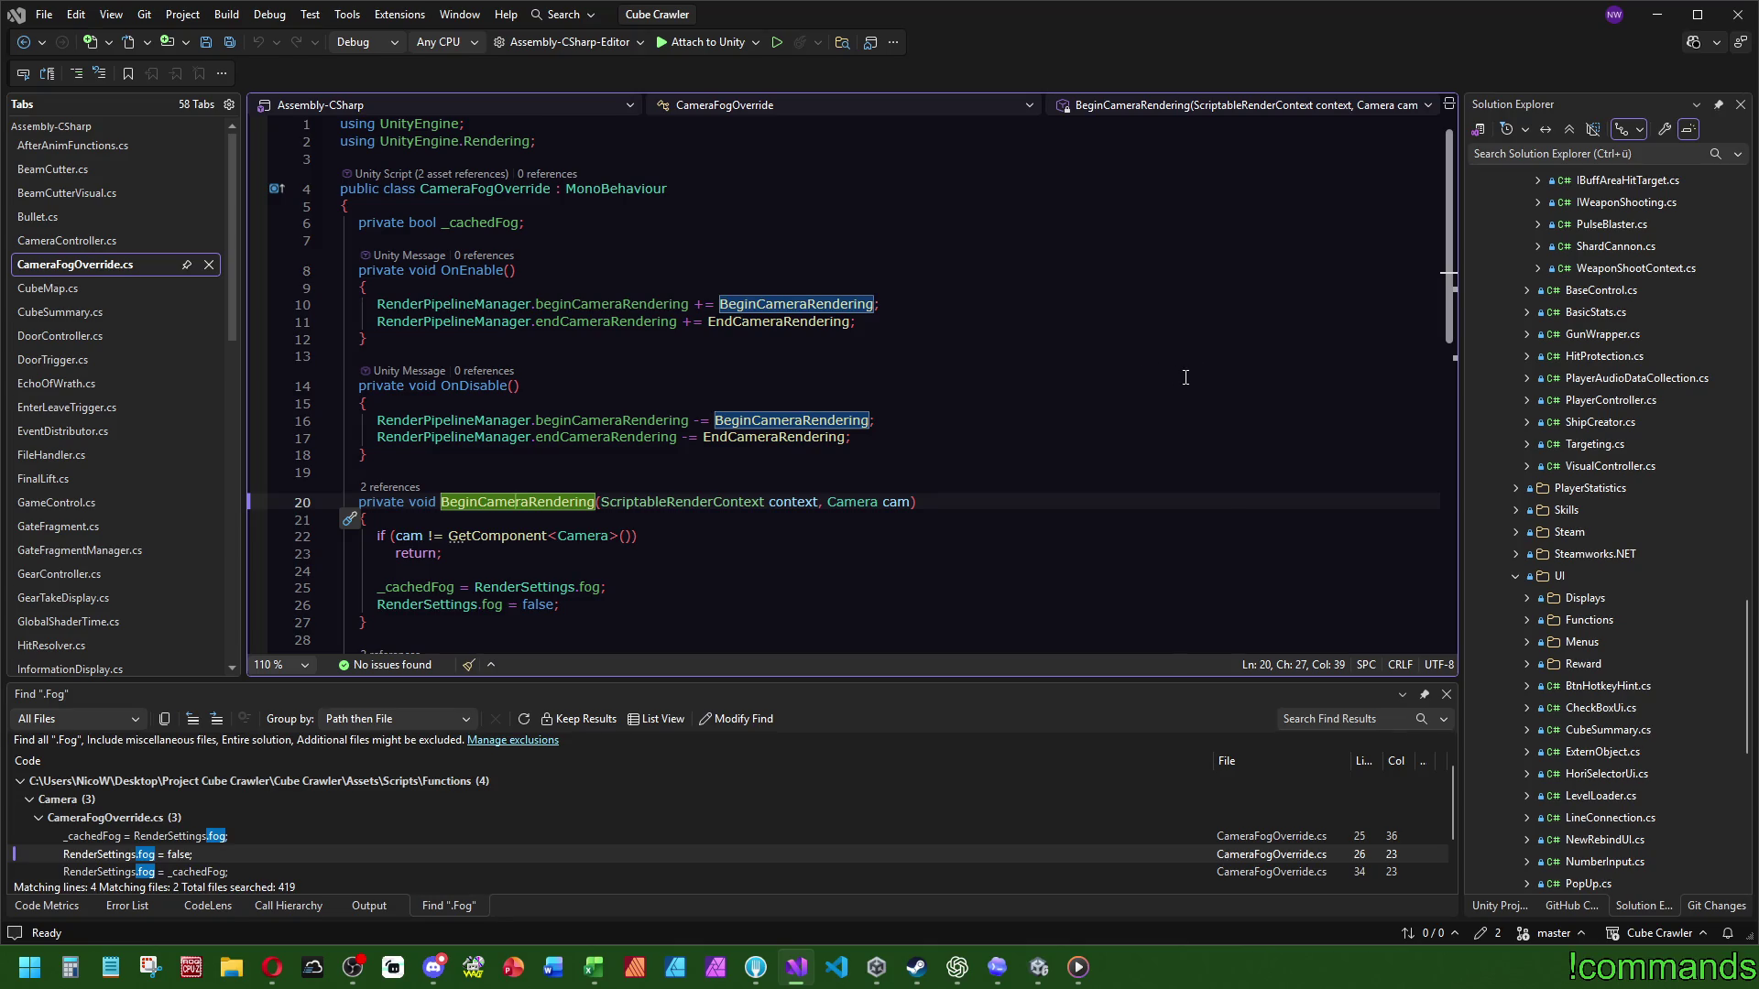
Step: Read through CameraFogOverride.cs's camera rendering callbacks, then return to the Unity editor
scroll(699, 397, "down", 3)
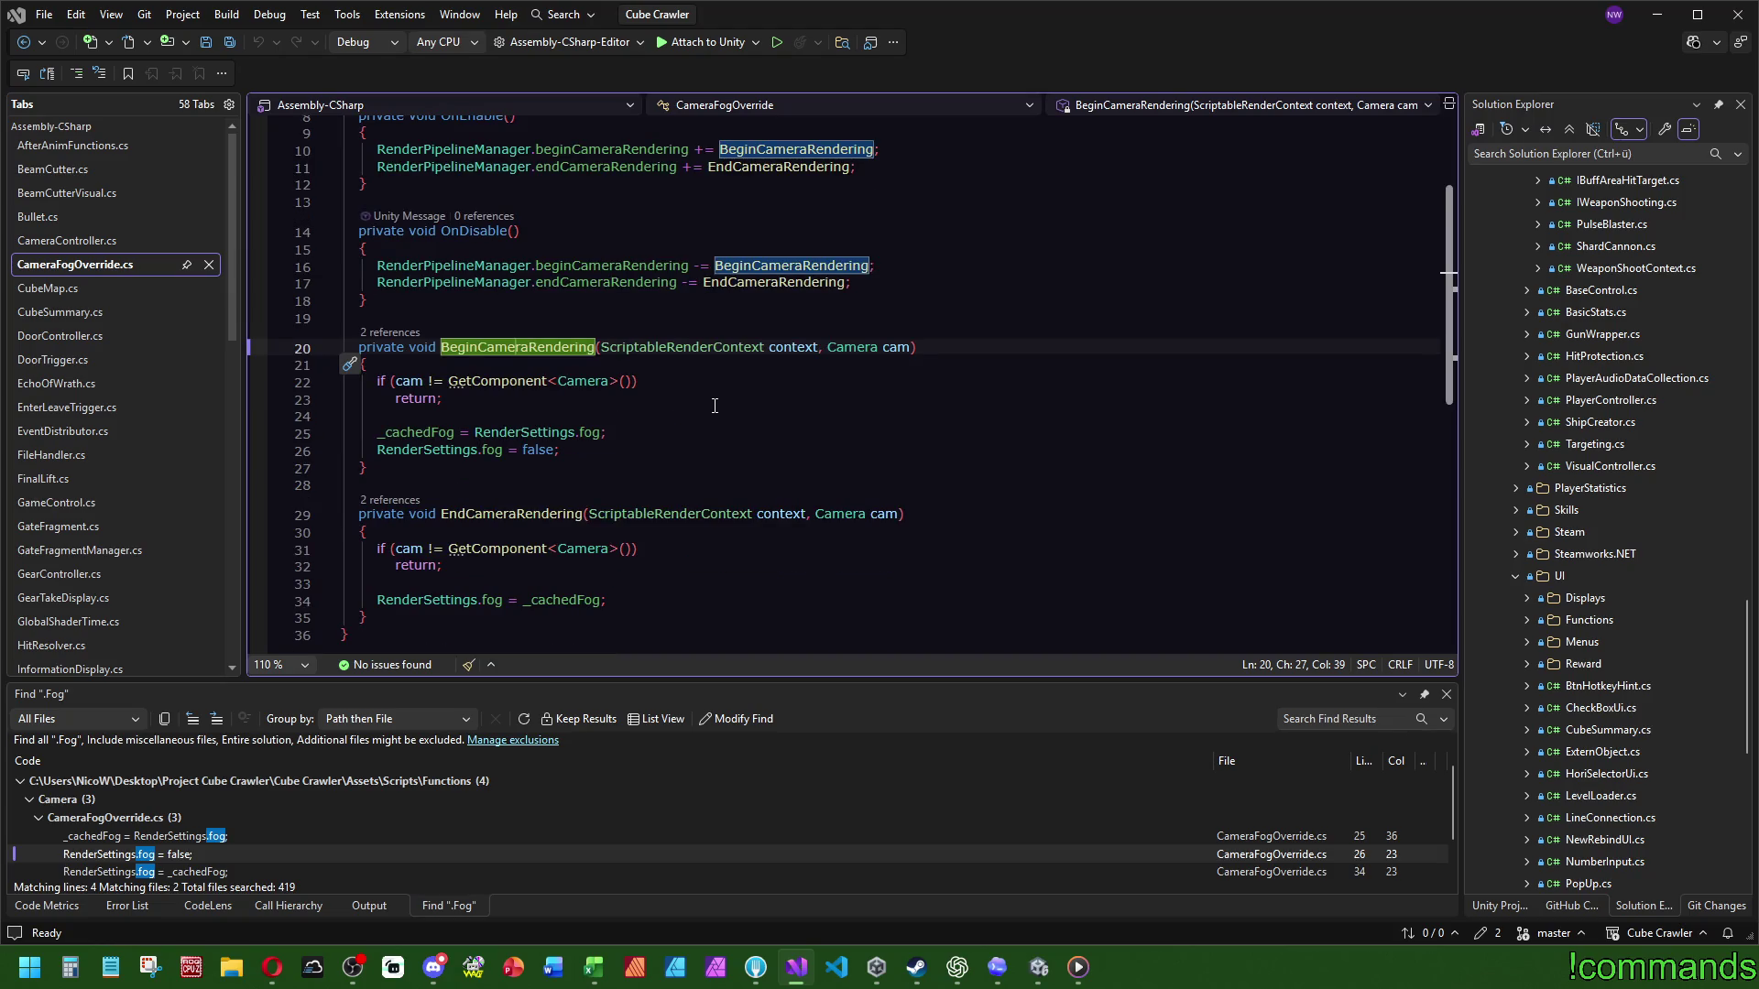
scroll(642, 384, "up", 2)
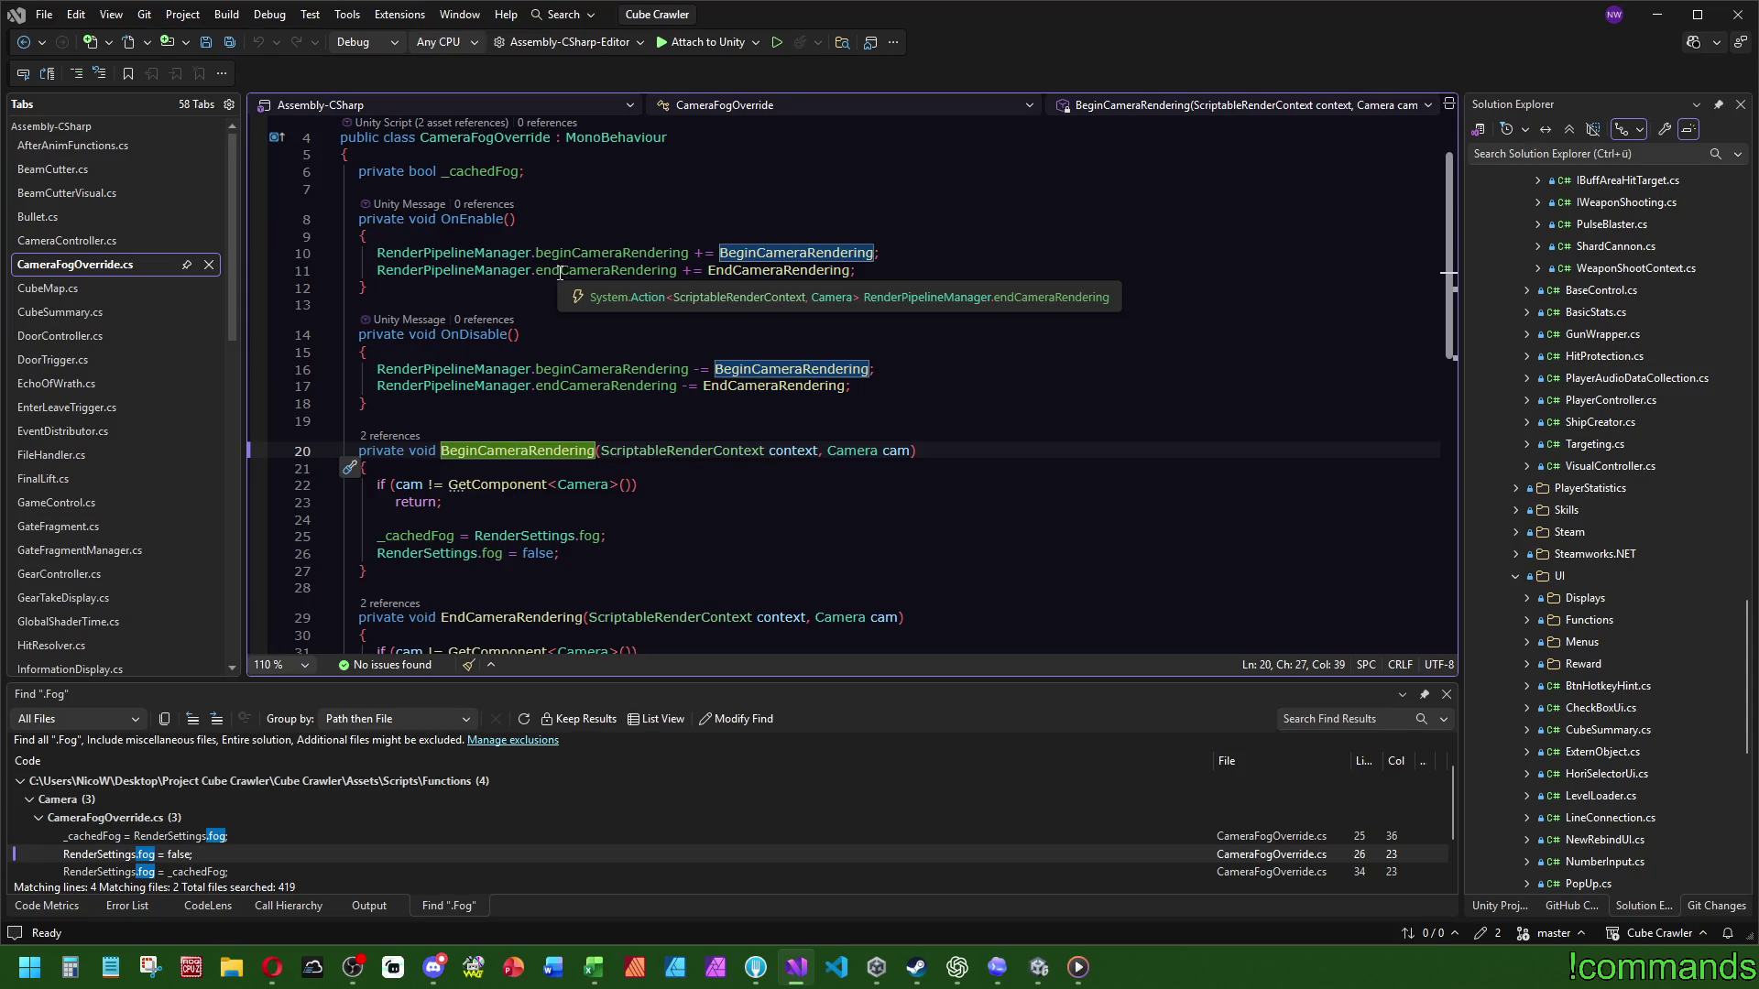
scroll(670, 477, "down", 2)
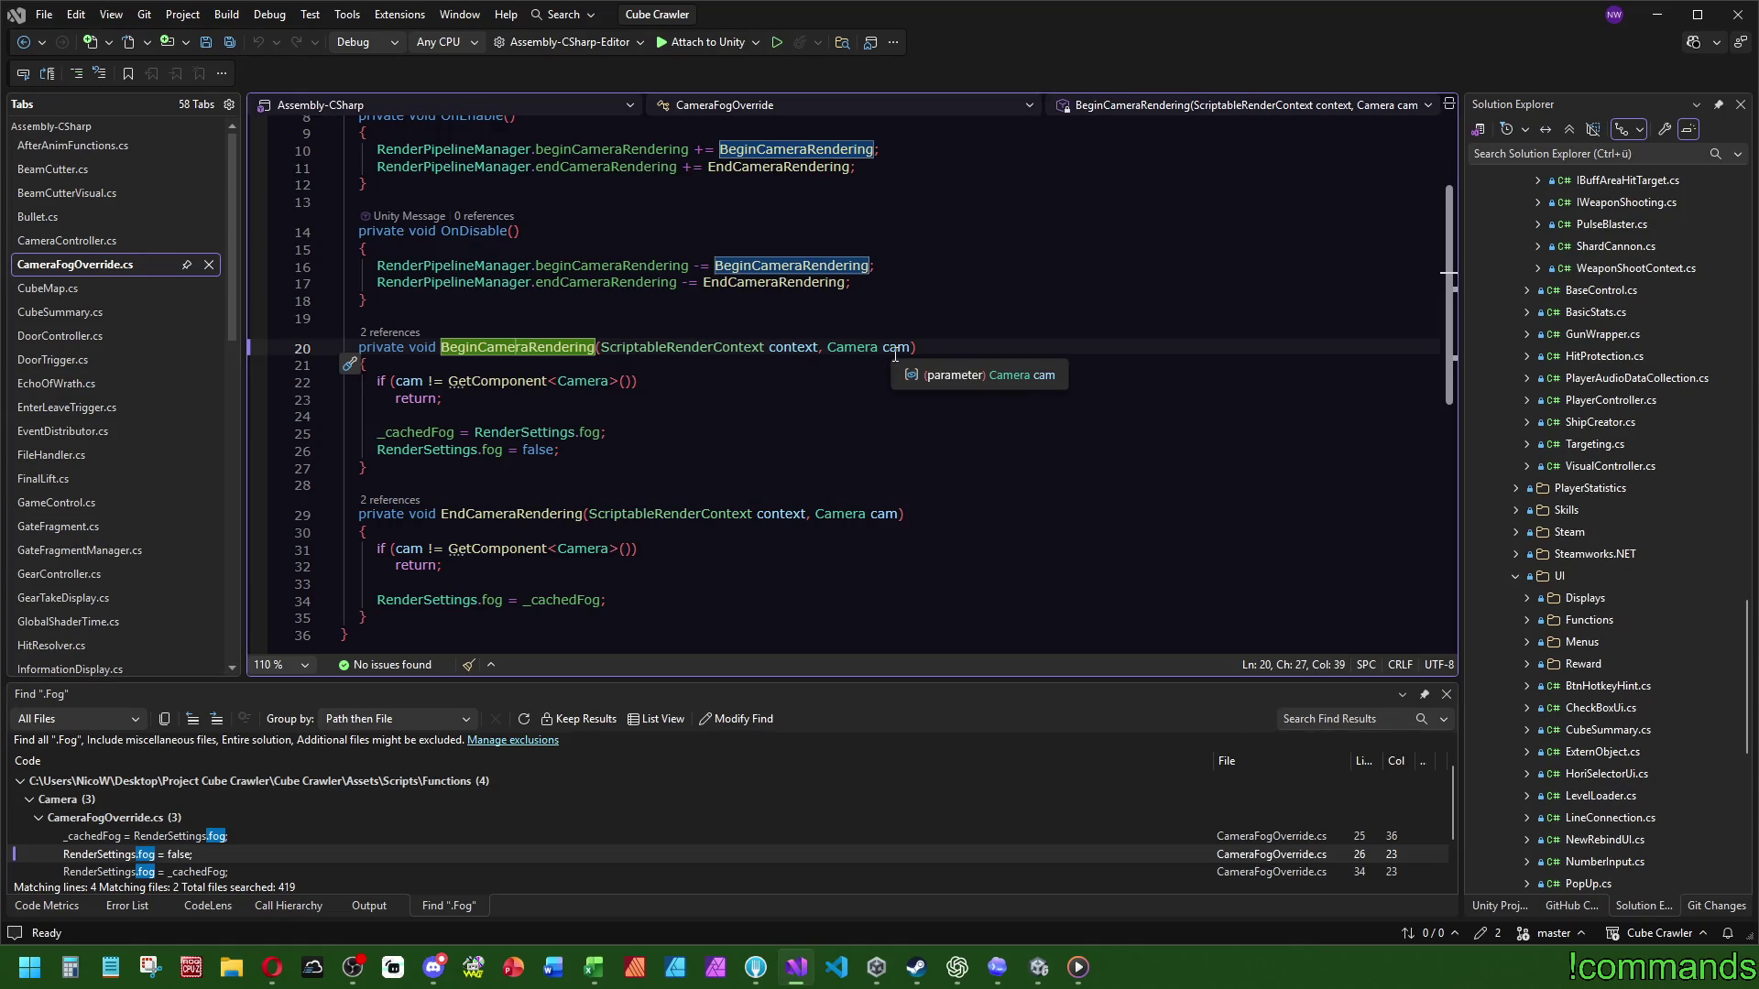
left_click(1039, 968)
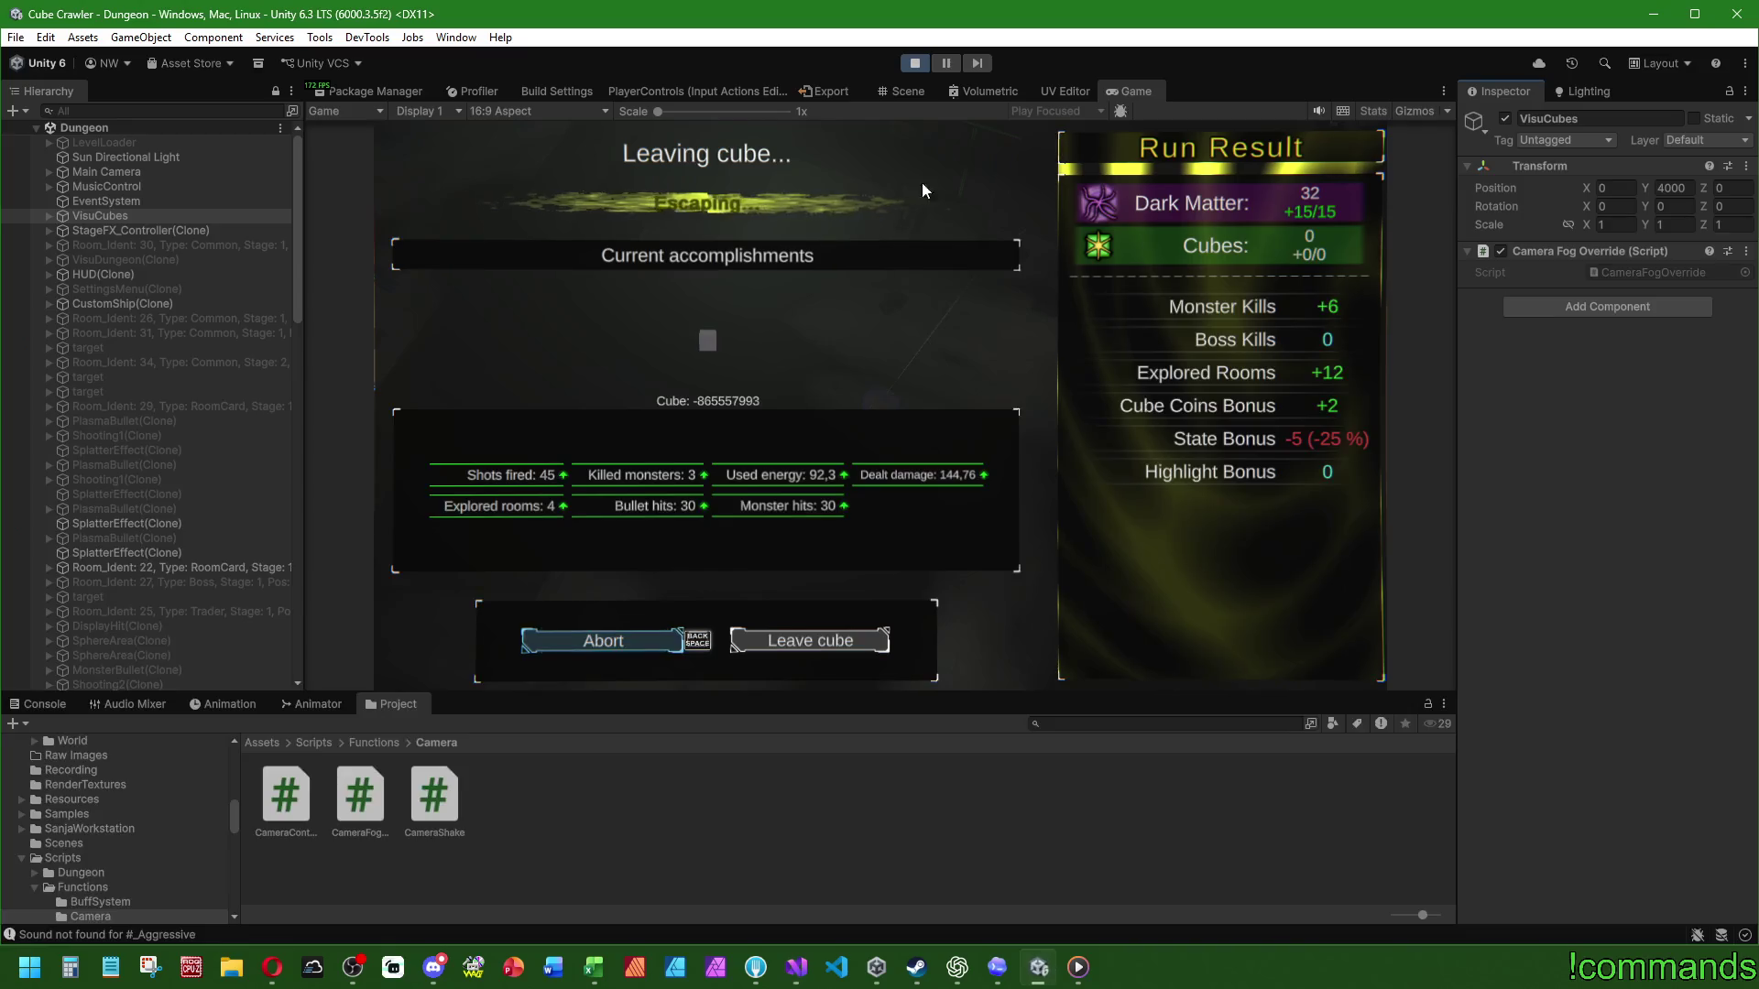
Step: Expand VisuCubes and add the Camera Fog Override component to the VisuPrev camera
left_click(50, 215)
left_click(58, 242)
left_click(62, 227)
left_click(74, 272)
left_click(75, 243)
left_click(103, 229)
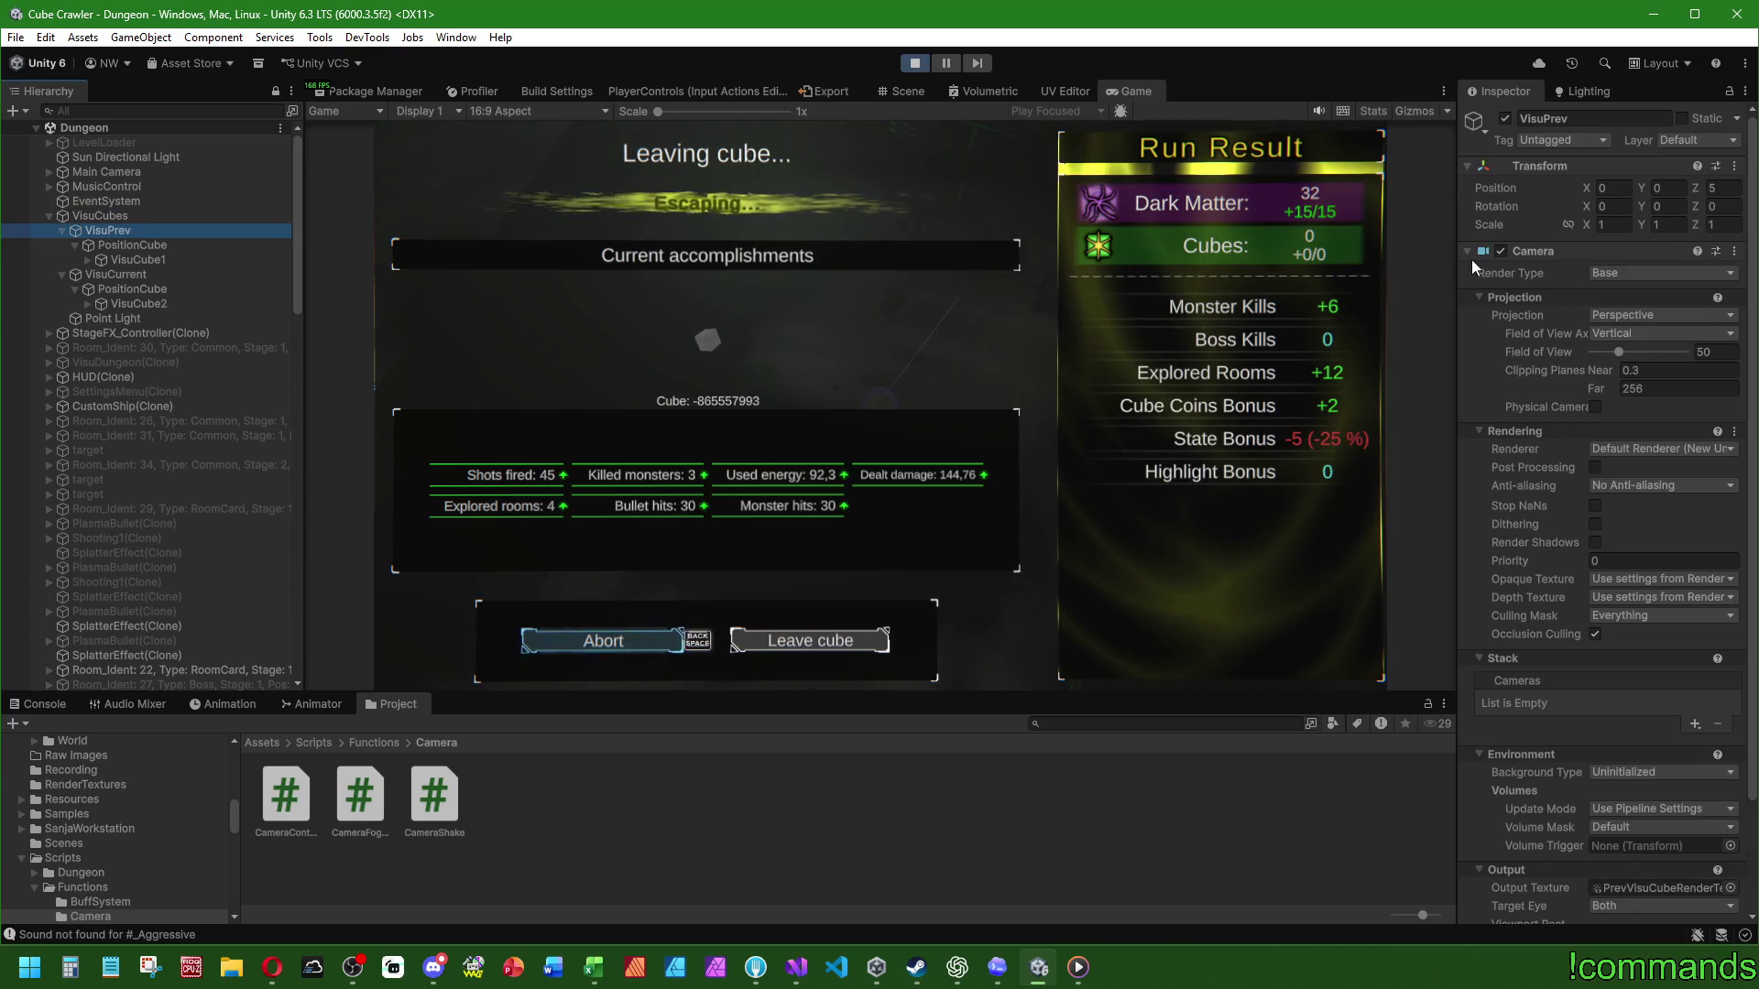
left_click(1467, 251)
left_click(1526, 311)
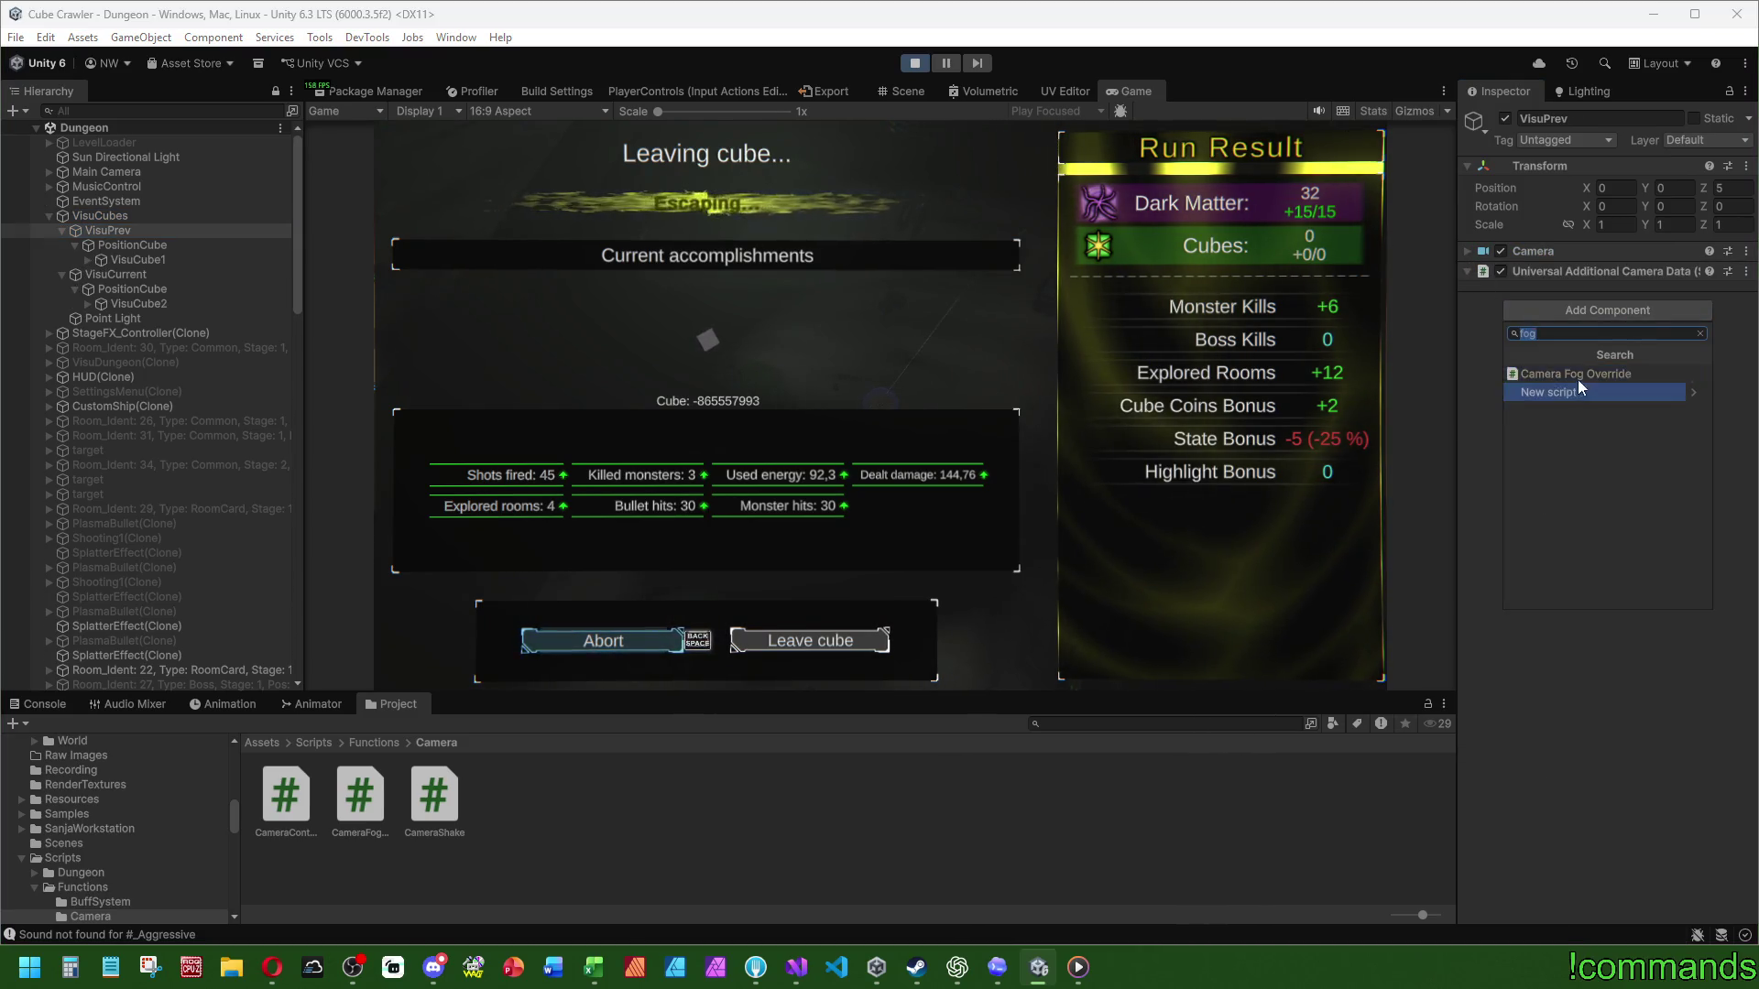
left_click(1579, 383)
Step: Add the Camera Fog Override component to the VisuCurrent camera as well
left_click(125, 274)
left_click(126, 287)
left_click(126, 275)
left_click(1564, 312)
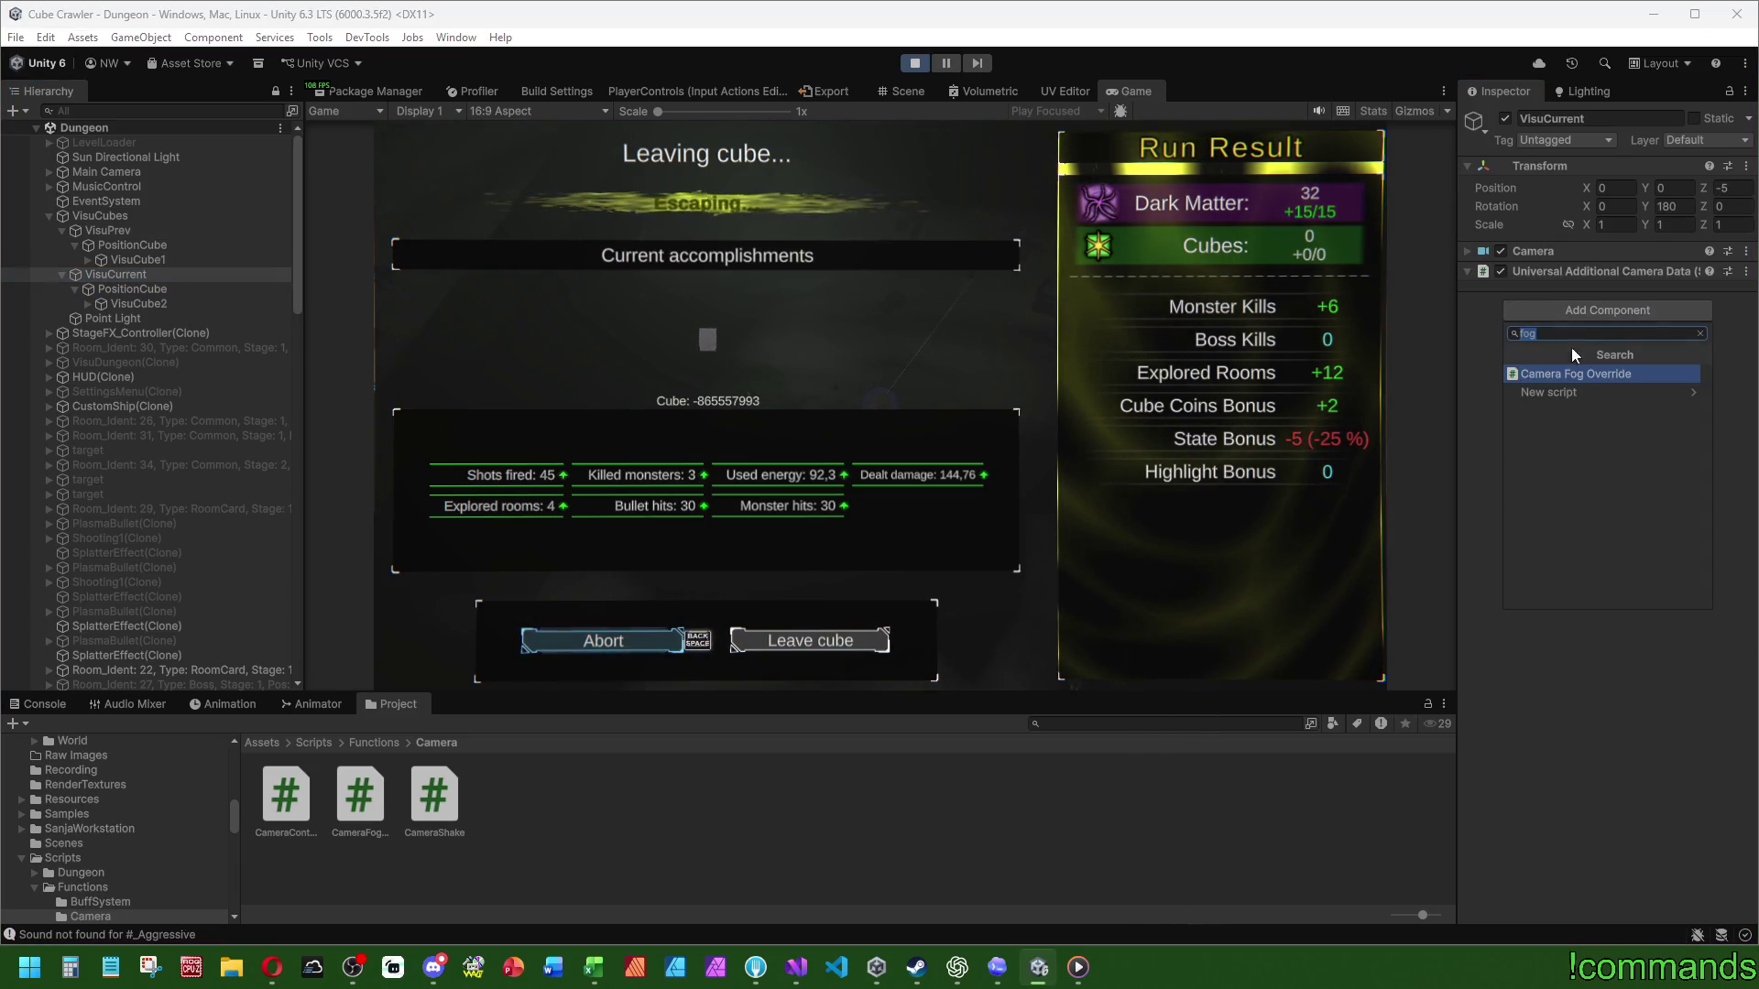
left_click(1579, 373)
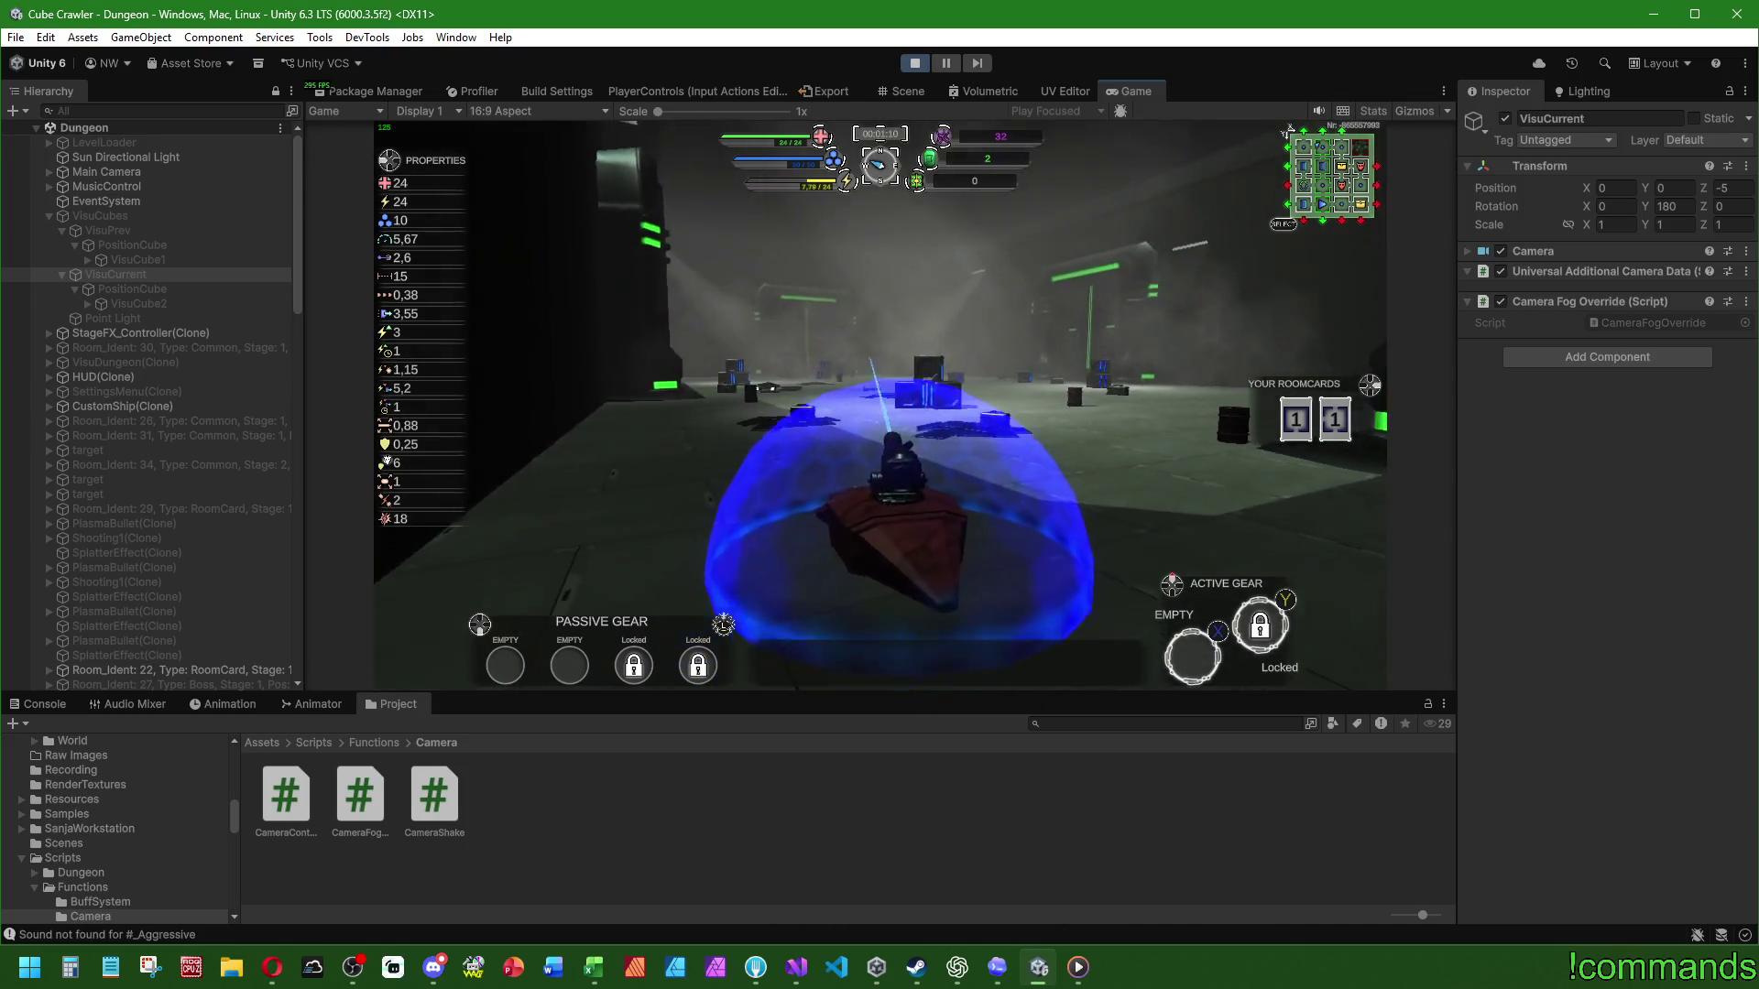
Step: Leave the cube again in the running game to show the Run Result screen
key("super")
left_click(1594, 92)
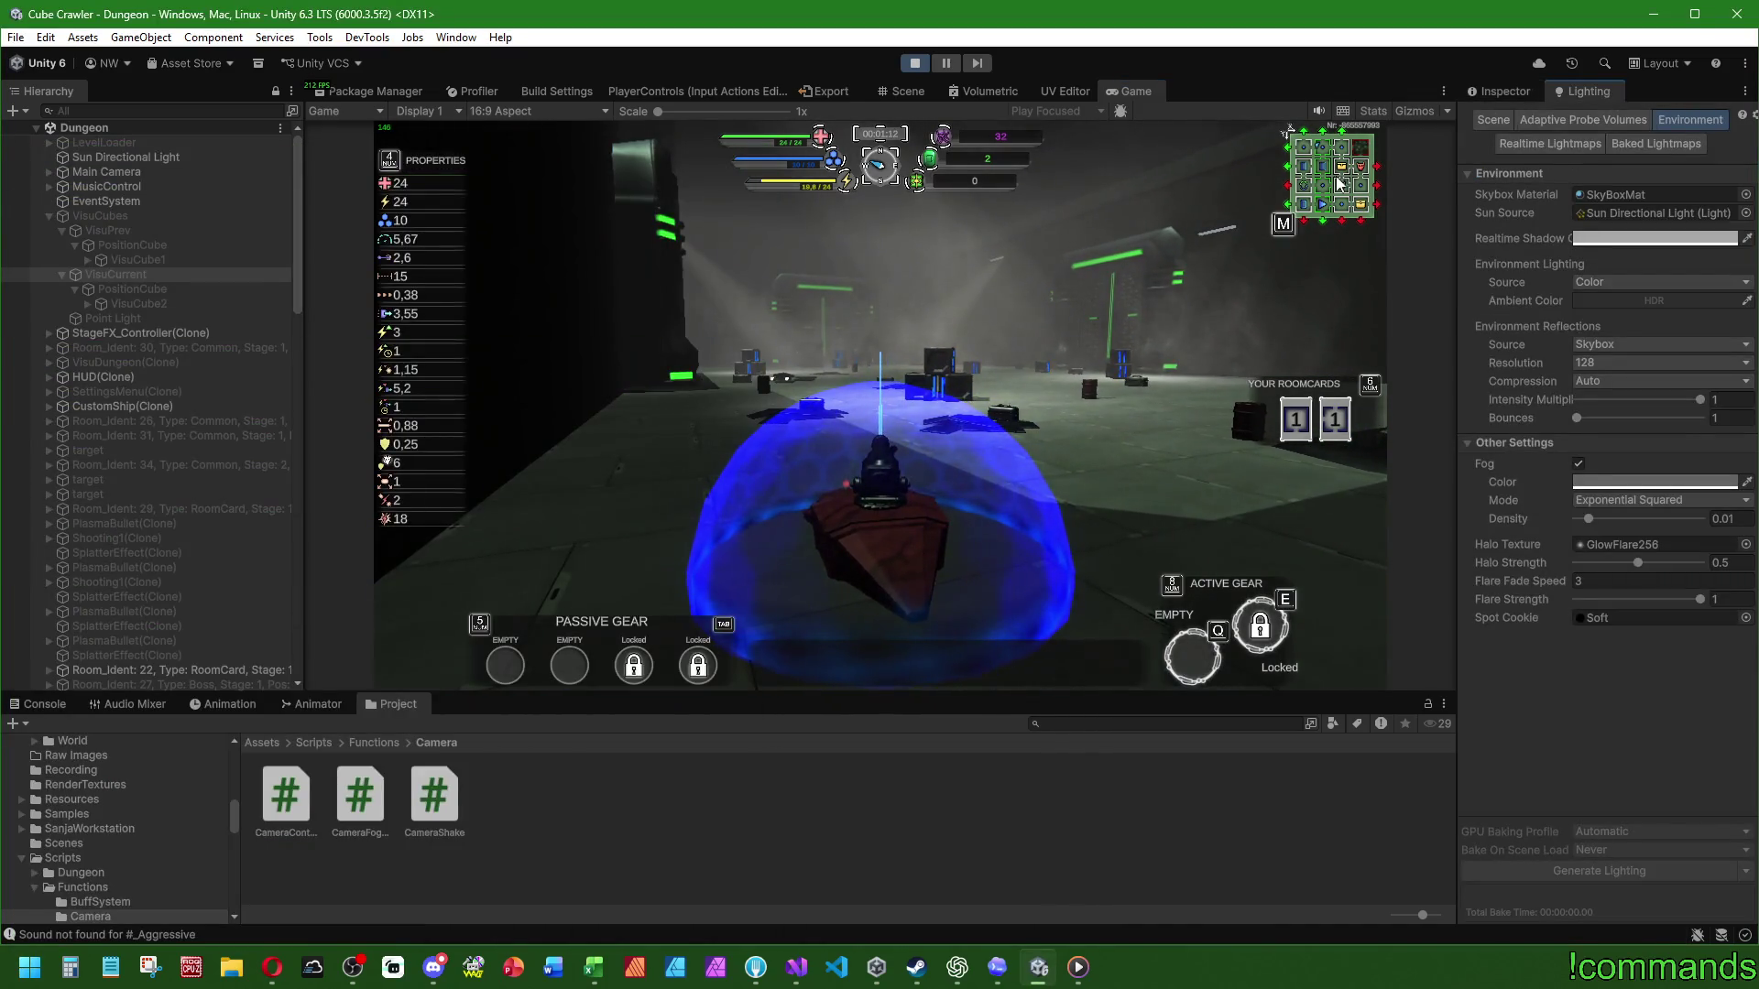
key("Escape")
key("Return")
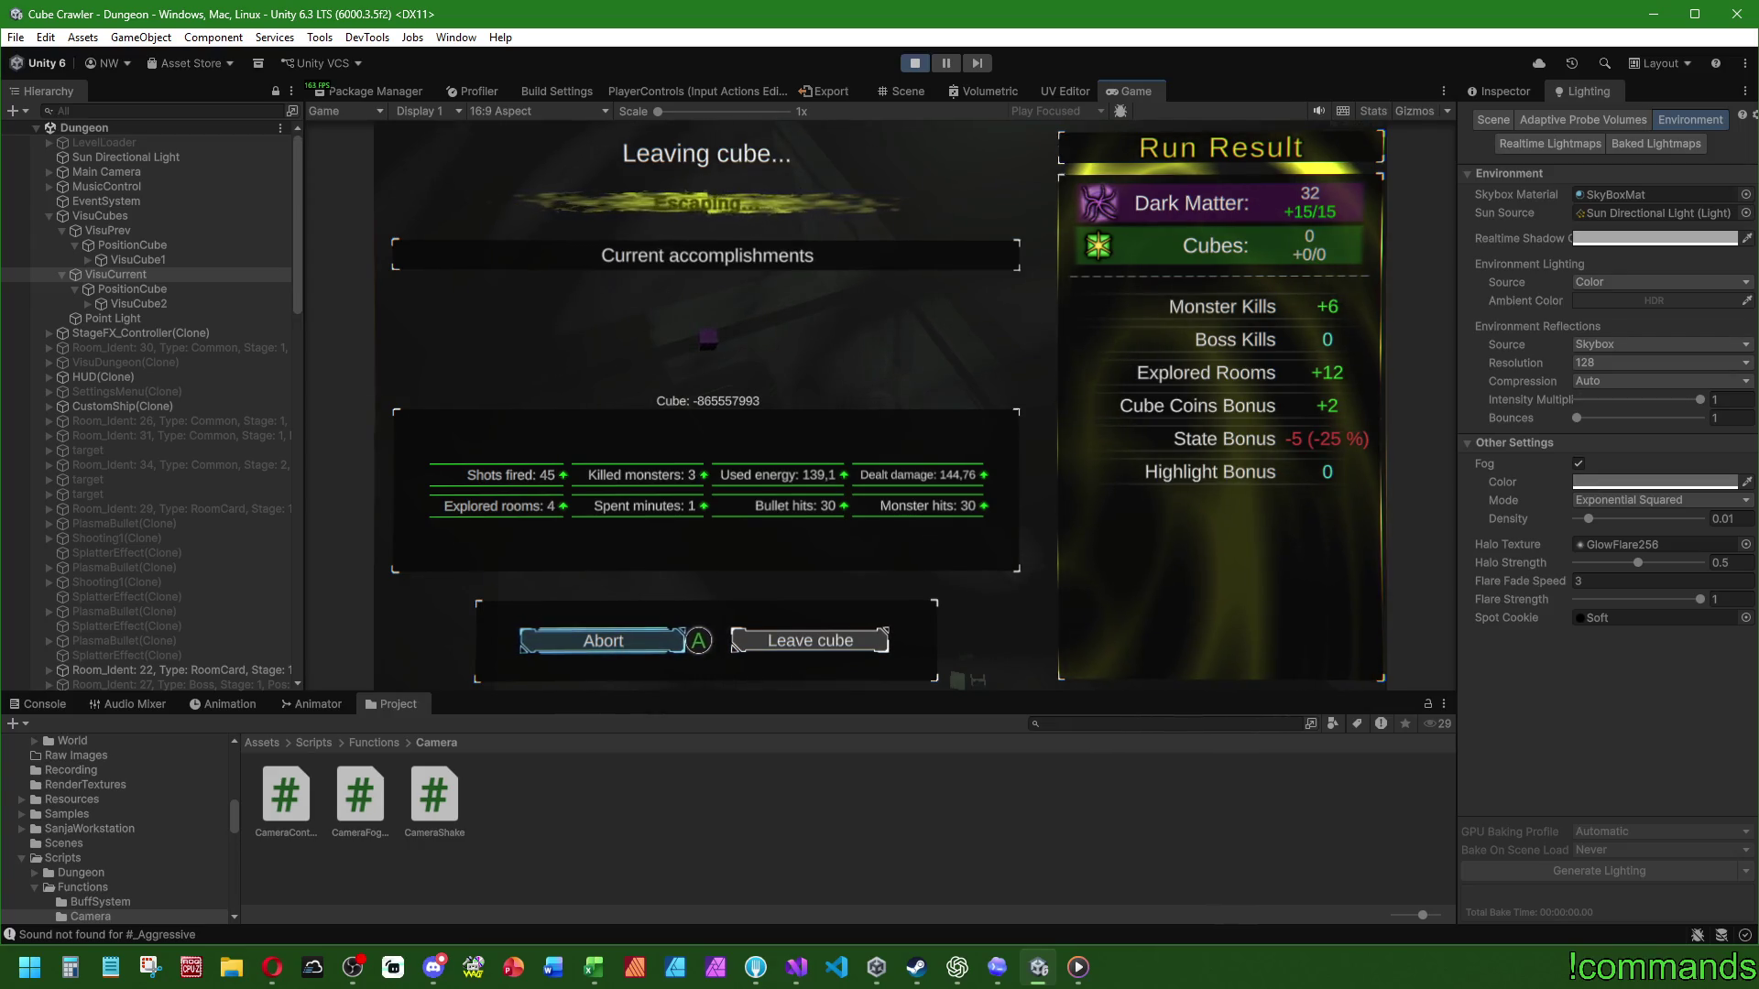
Step: Toggle the scene Fog checkbox off and back on, then stop Play mode
key("super")
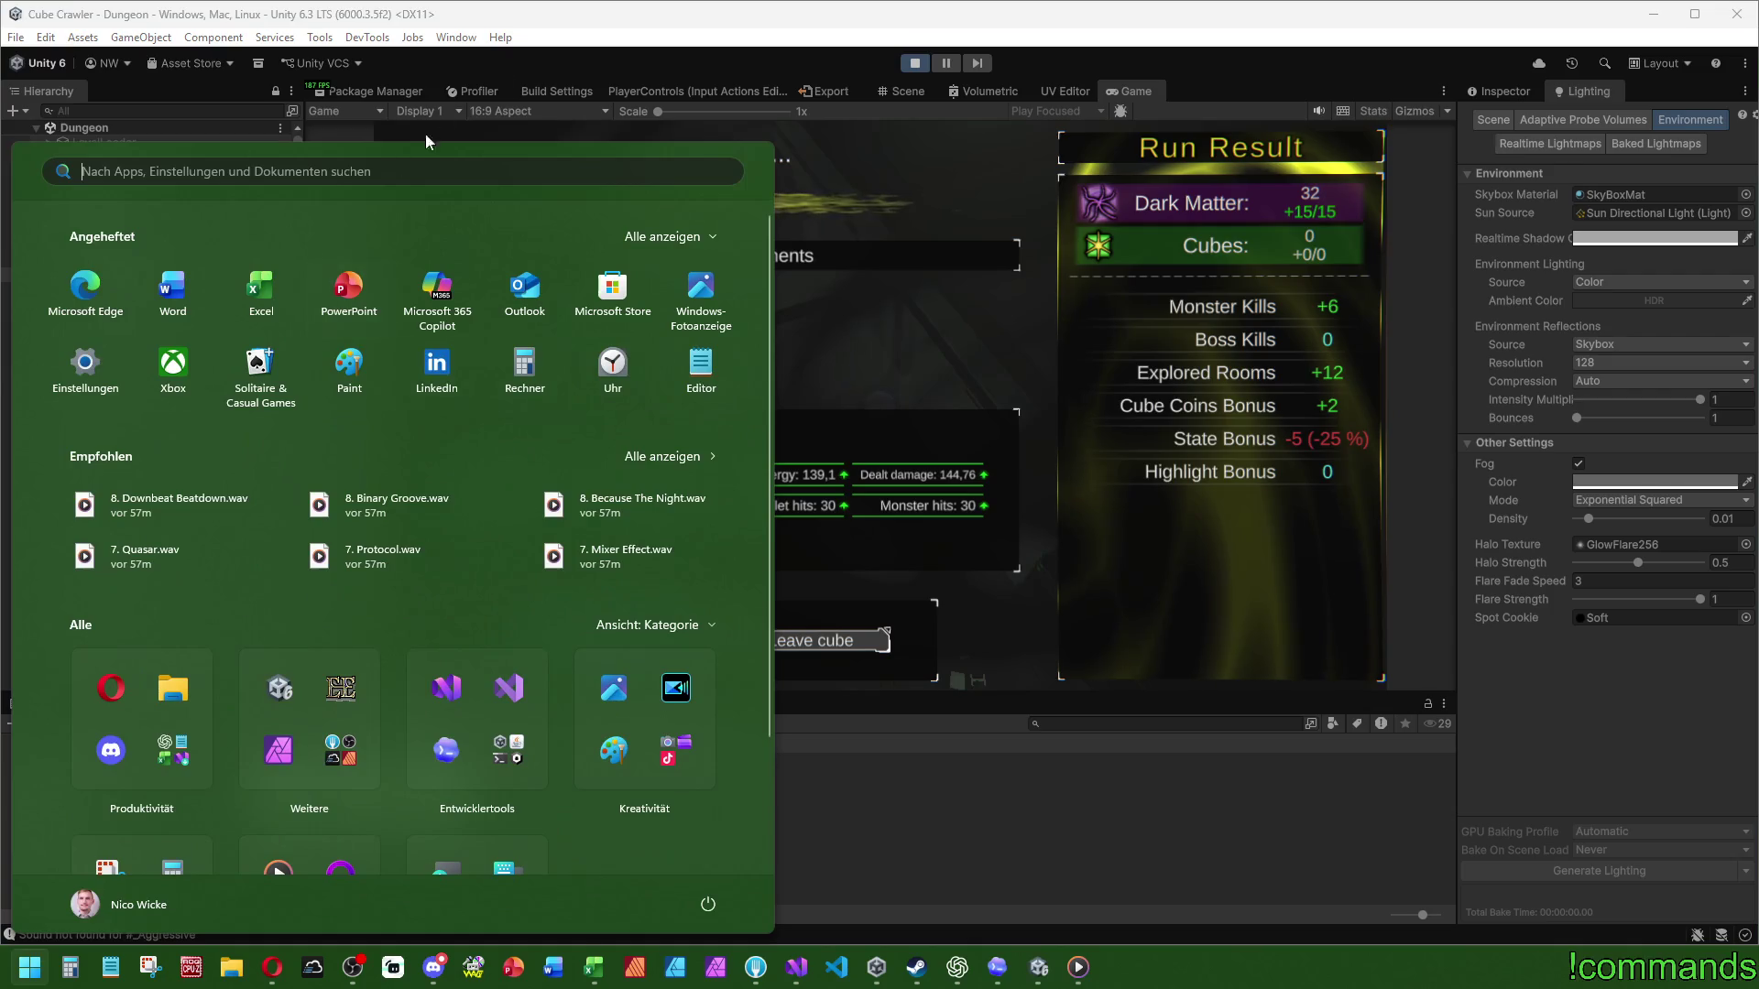
left_click(713, 360)
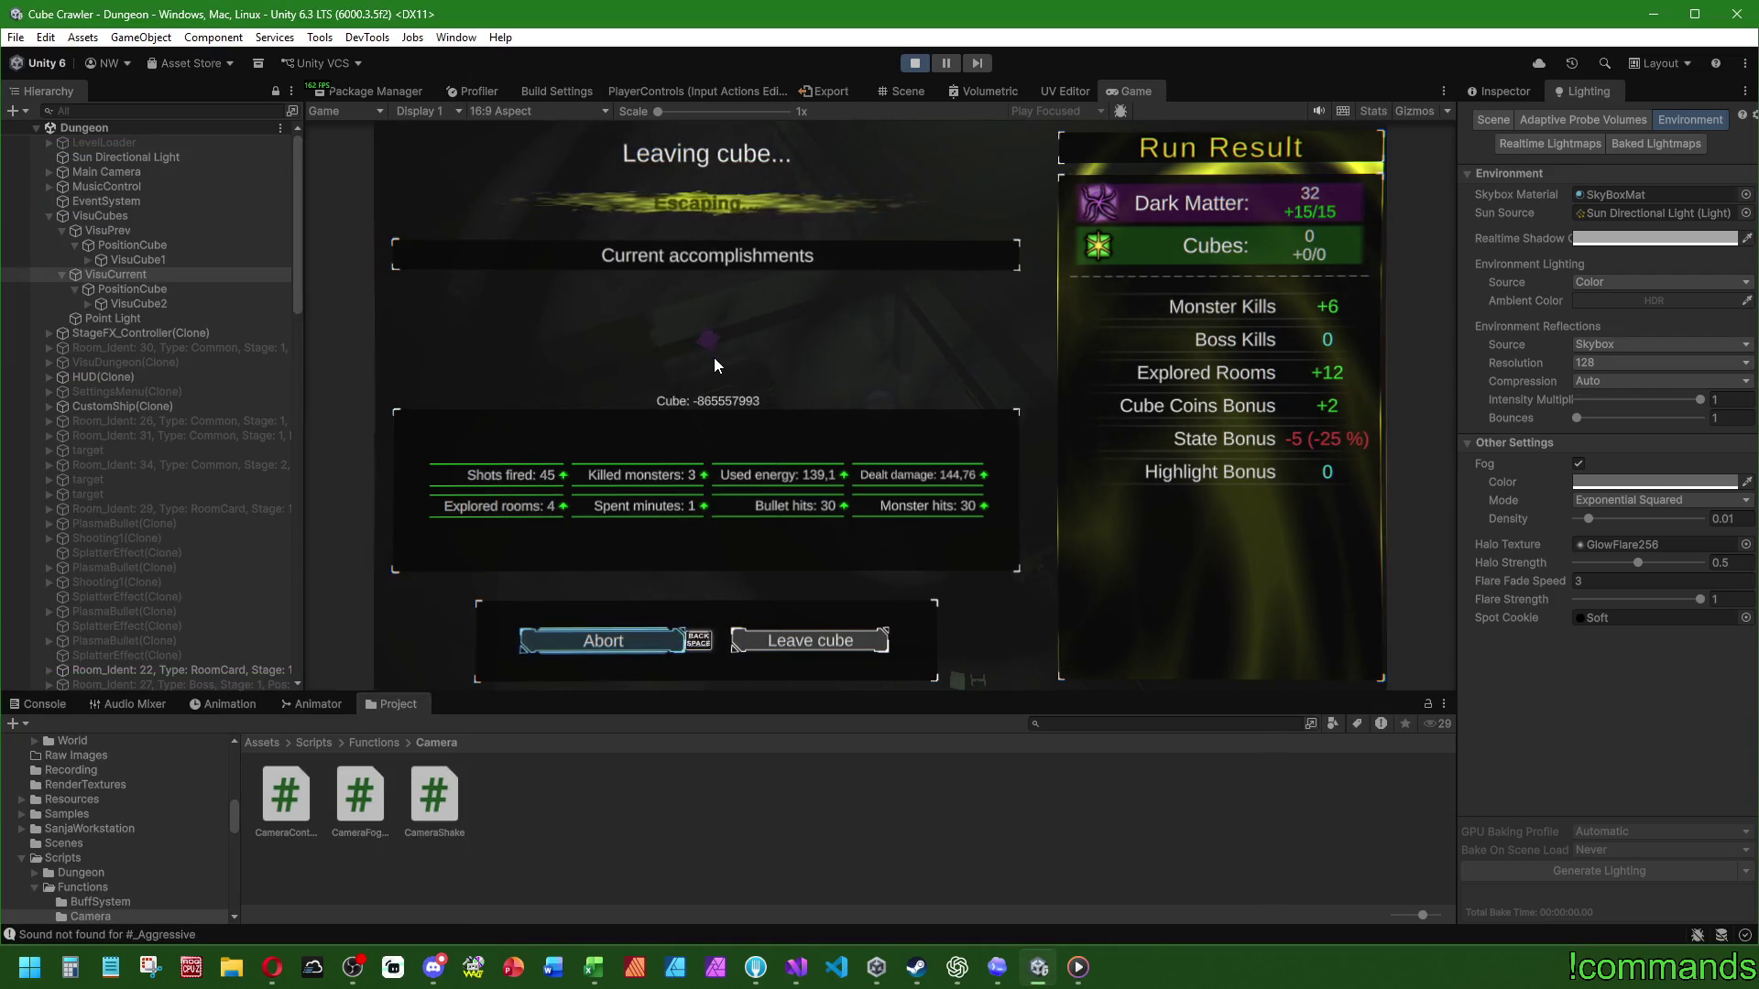
left_click(1580, 464)
left_click(1580, 465)
left_click(916, 63)
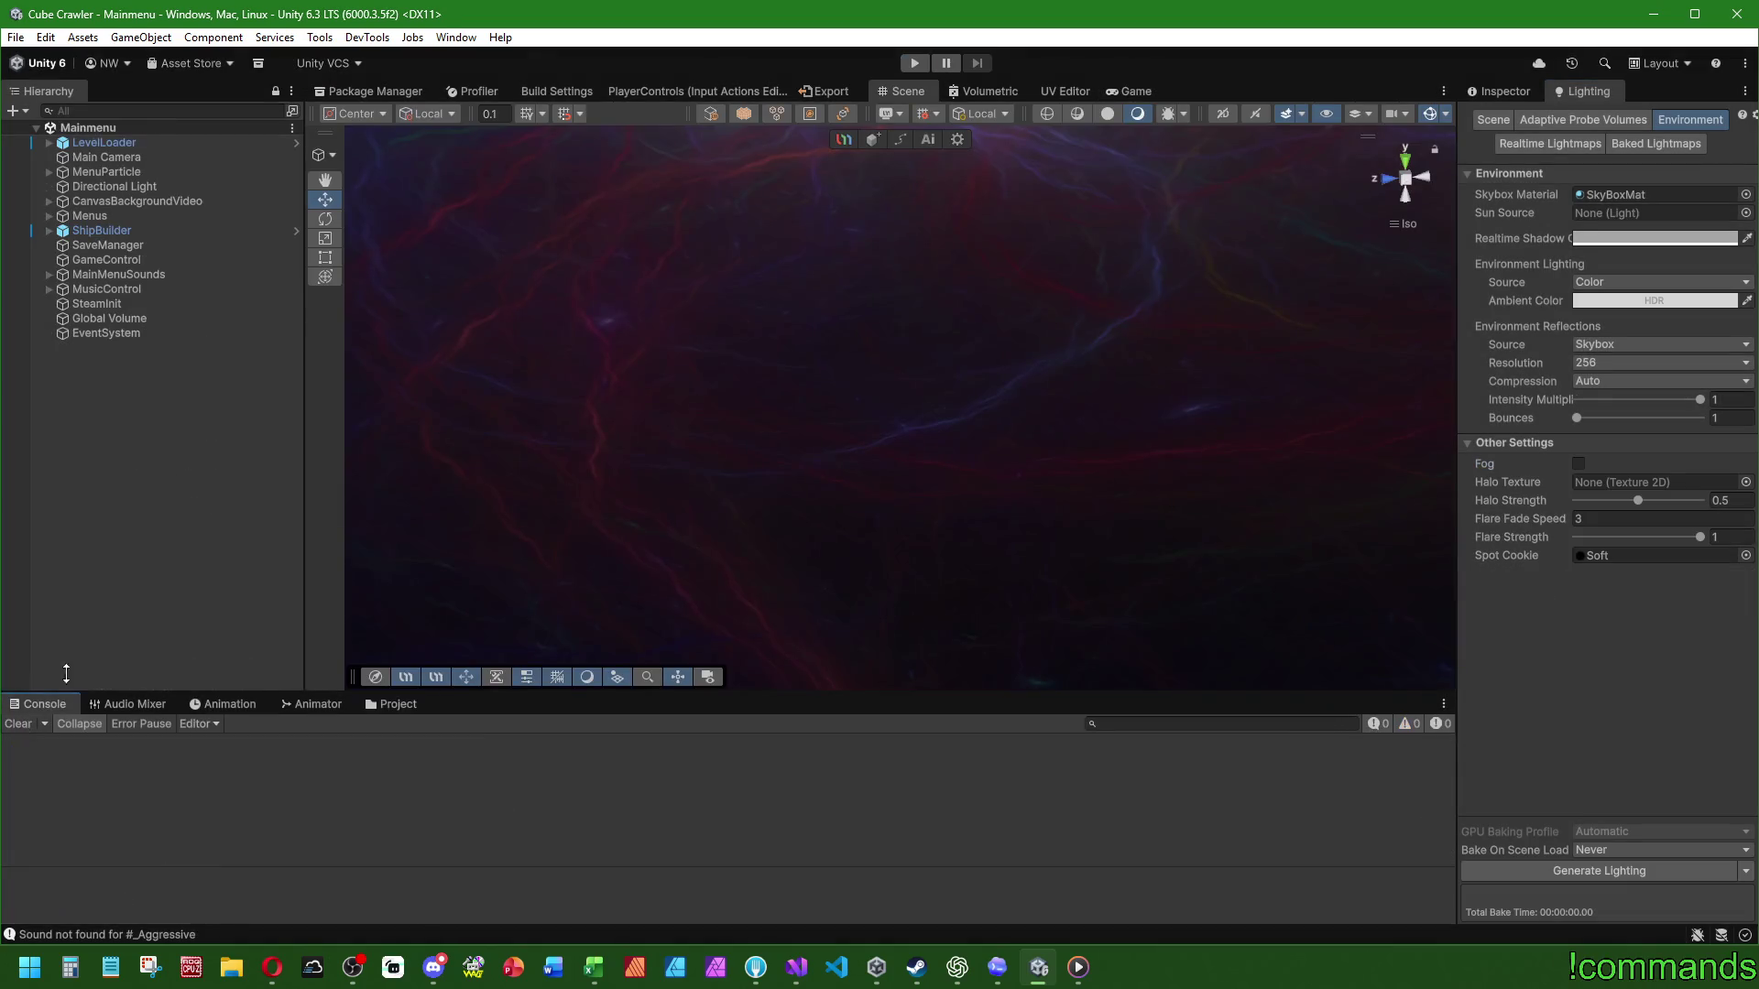
left_click(793, 973)
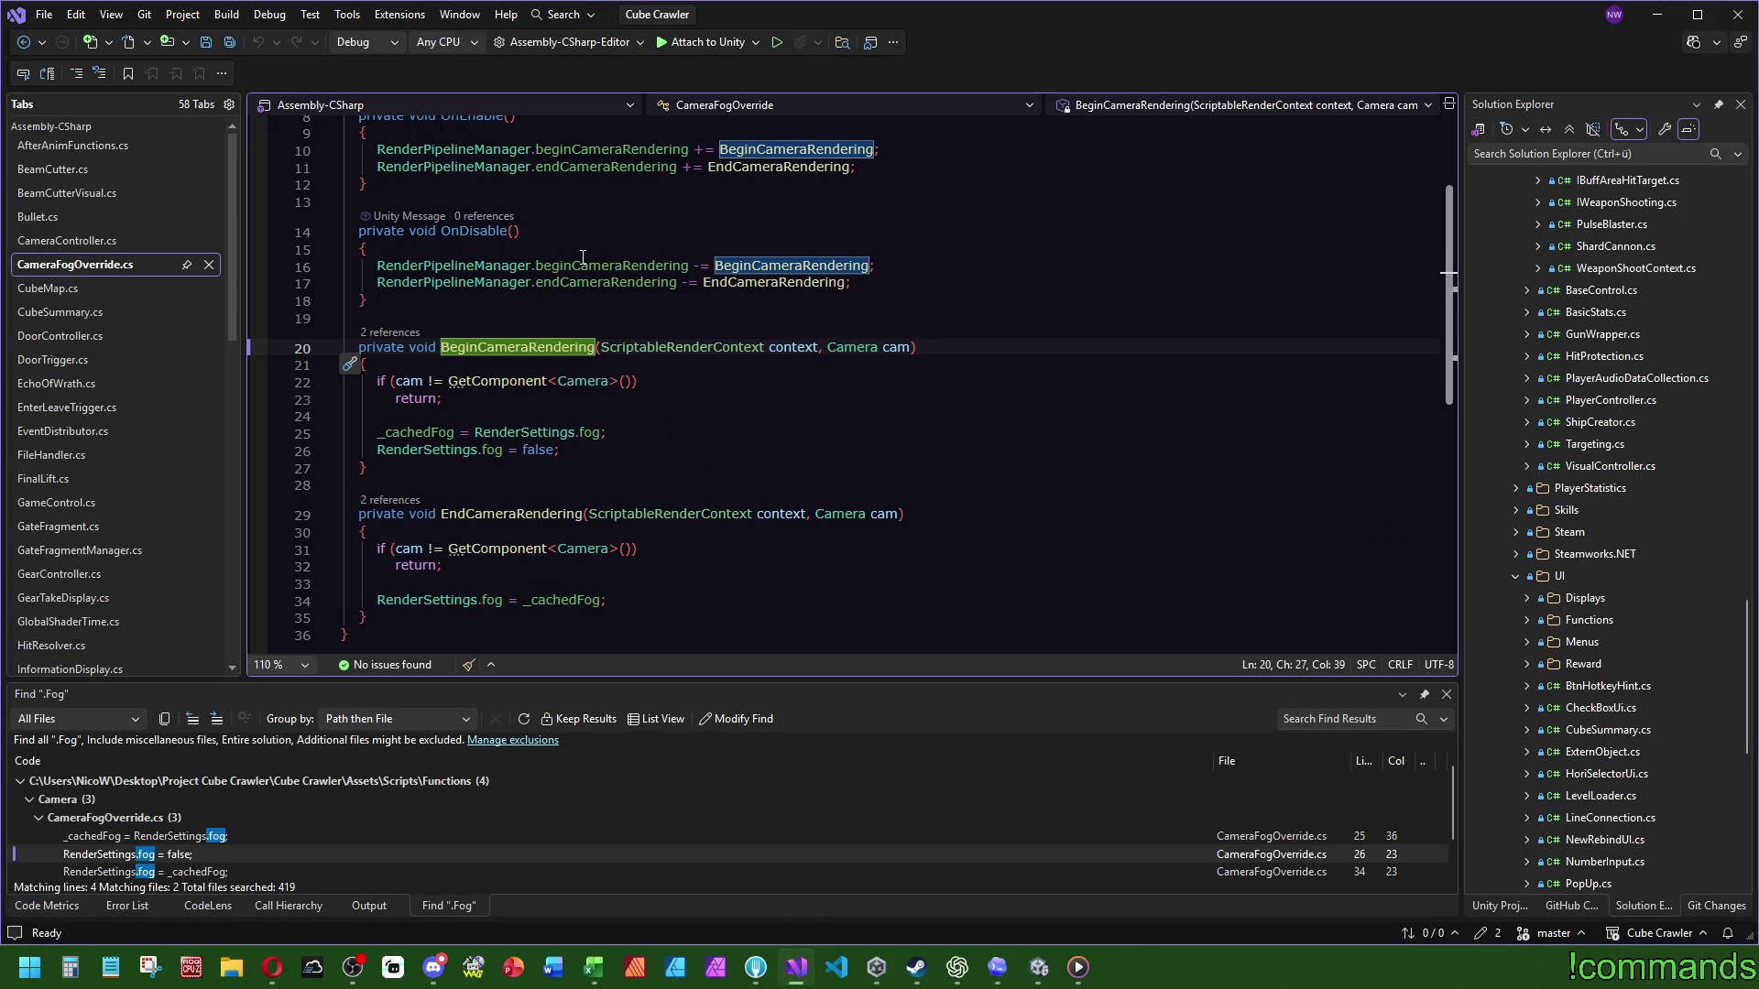
Step: Inspect the cam parameter and surrounding lines in CameraFogOverride.cs
mouse_move(436, 457)
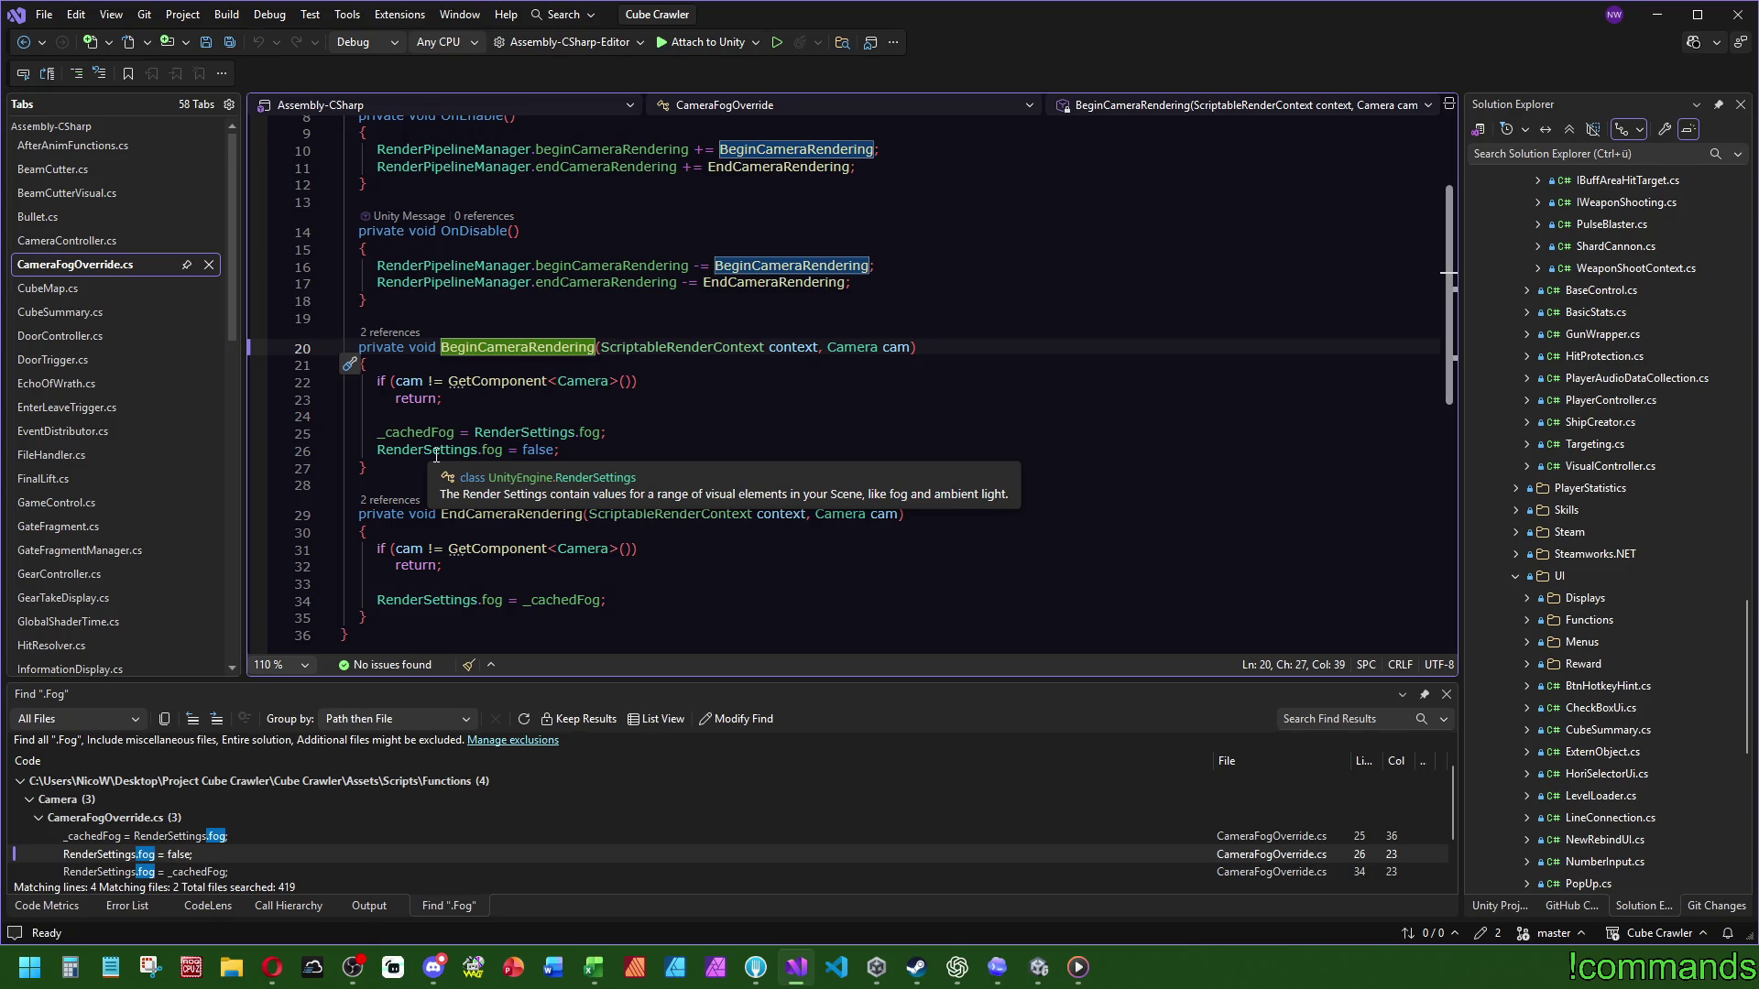
double_click(409, 381)
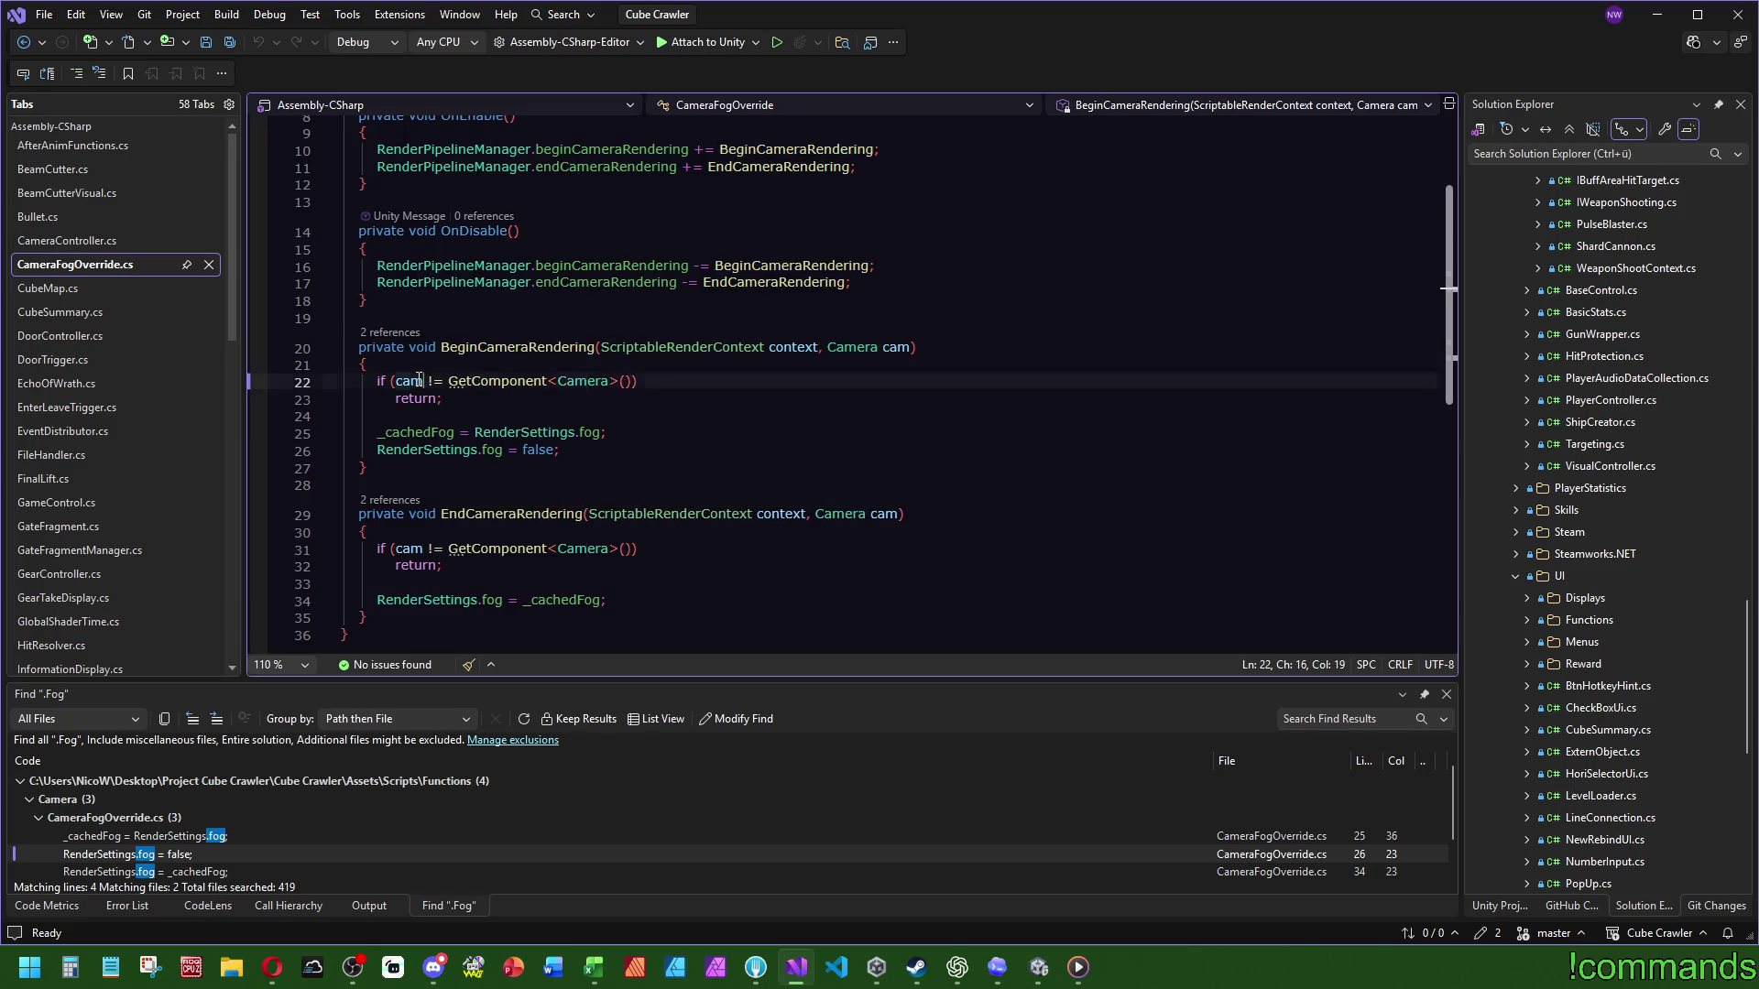
left_click(793, 399)
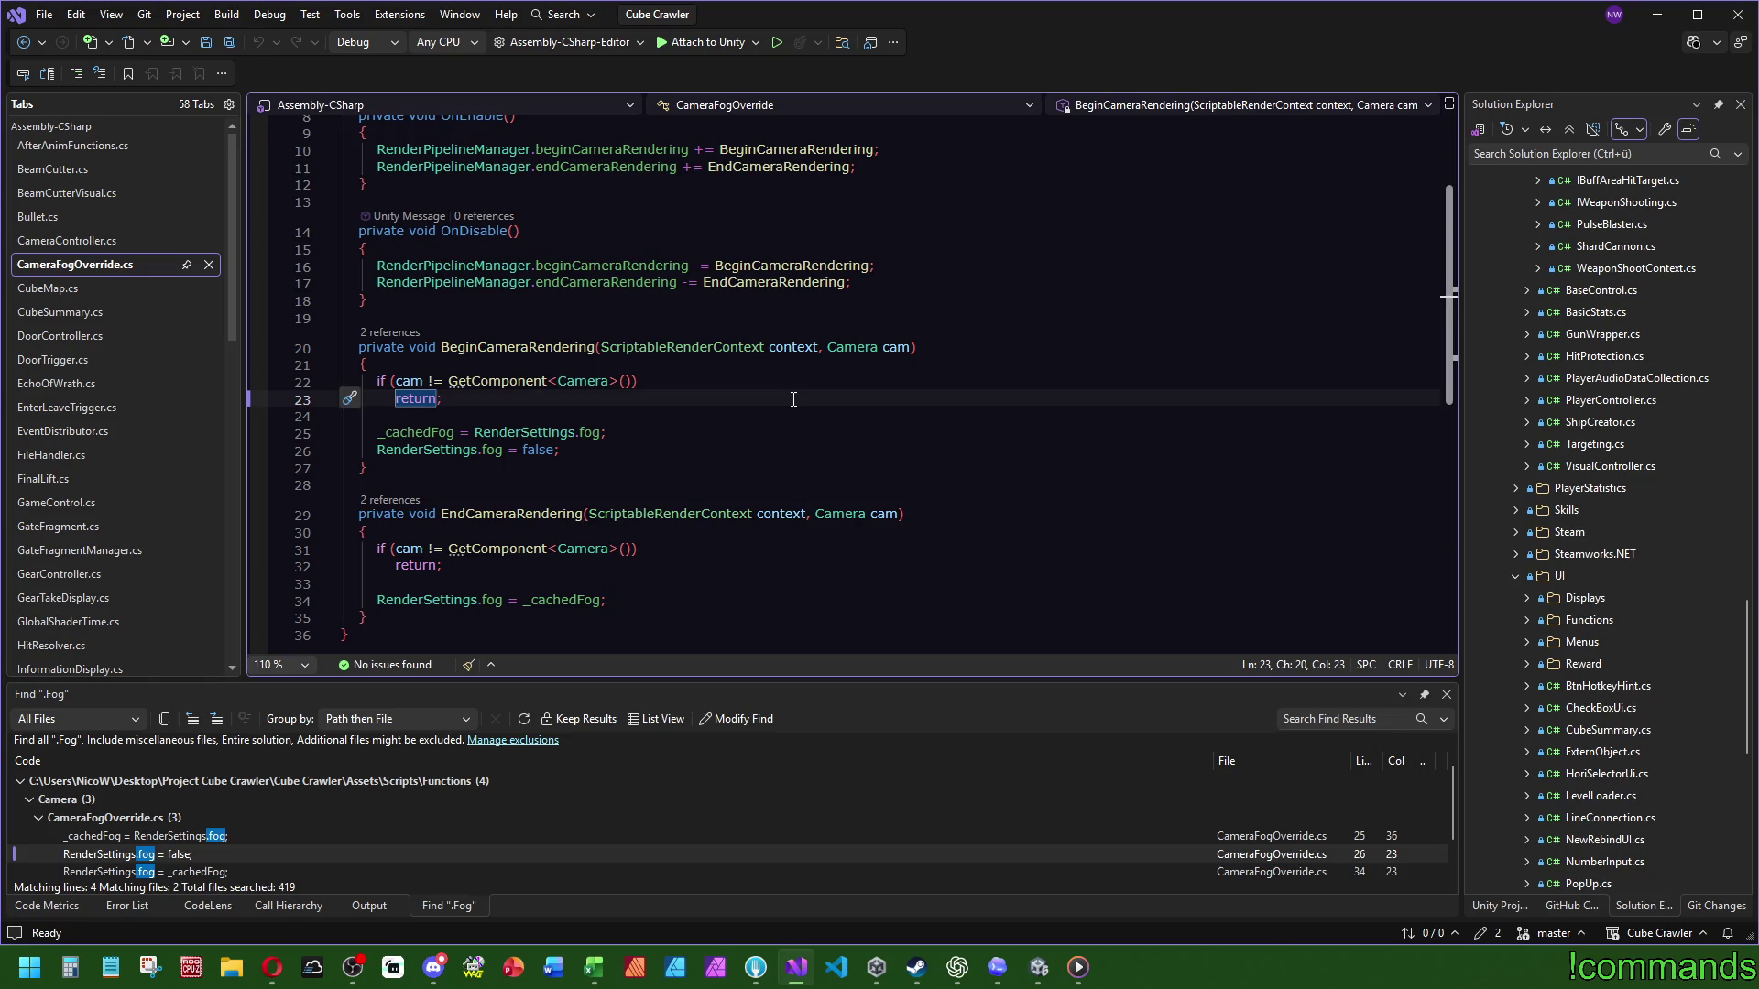
scroll(707, 405, "up", 2)
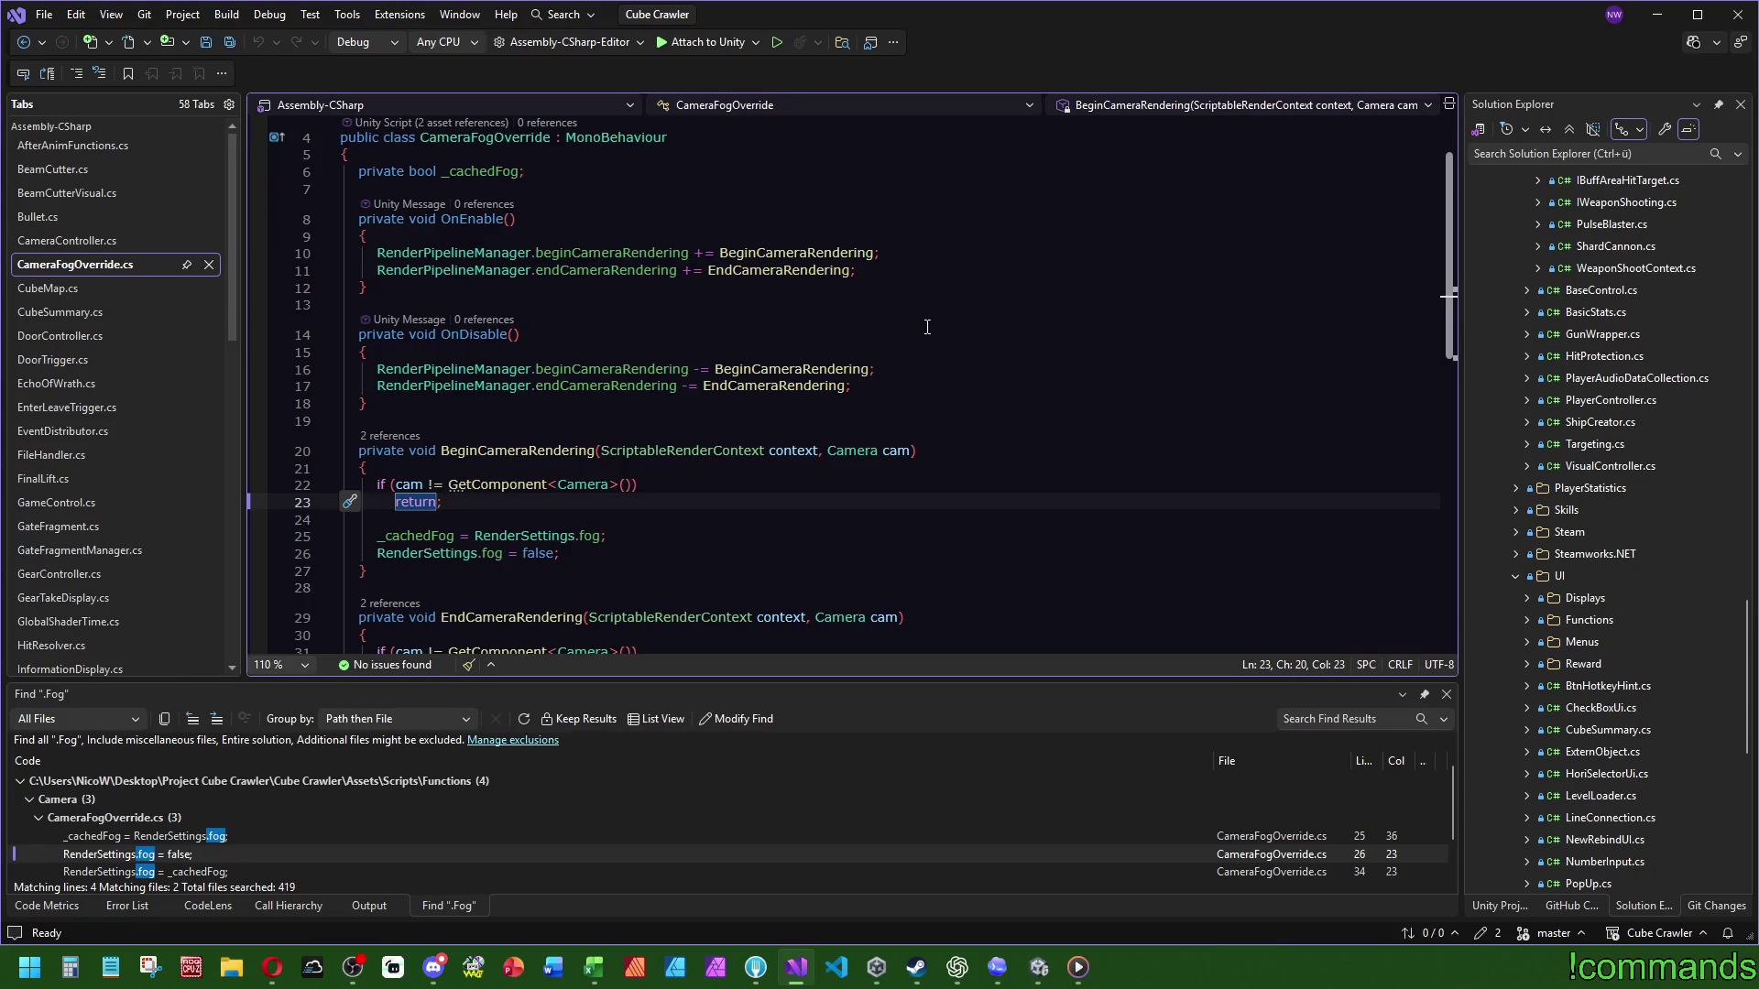
scroll(943, 331, "down", 2)
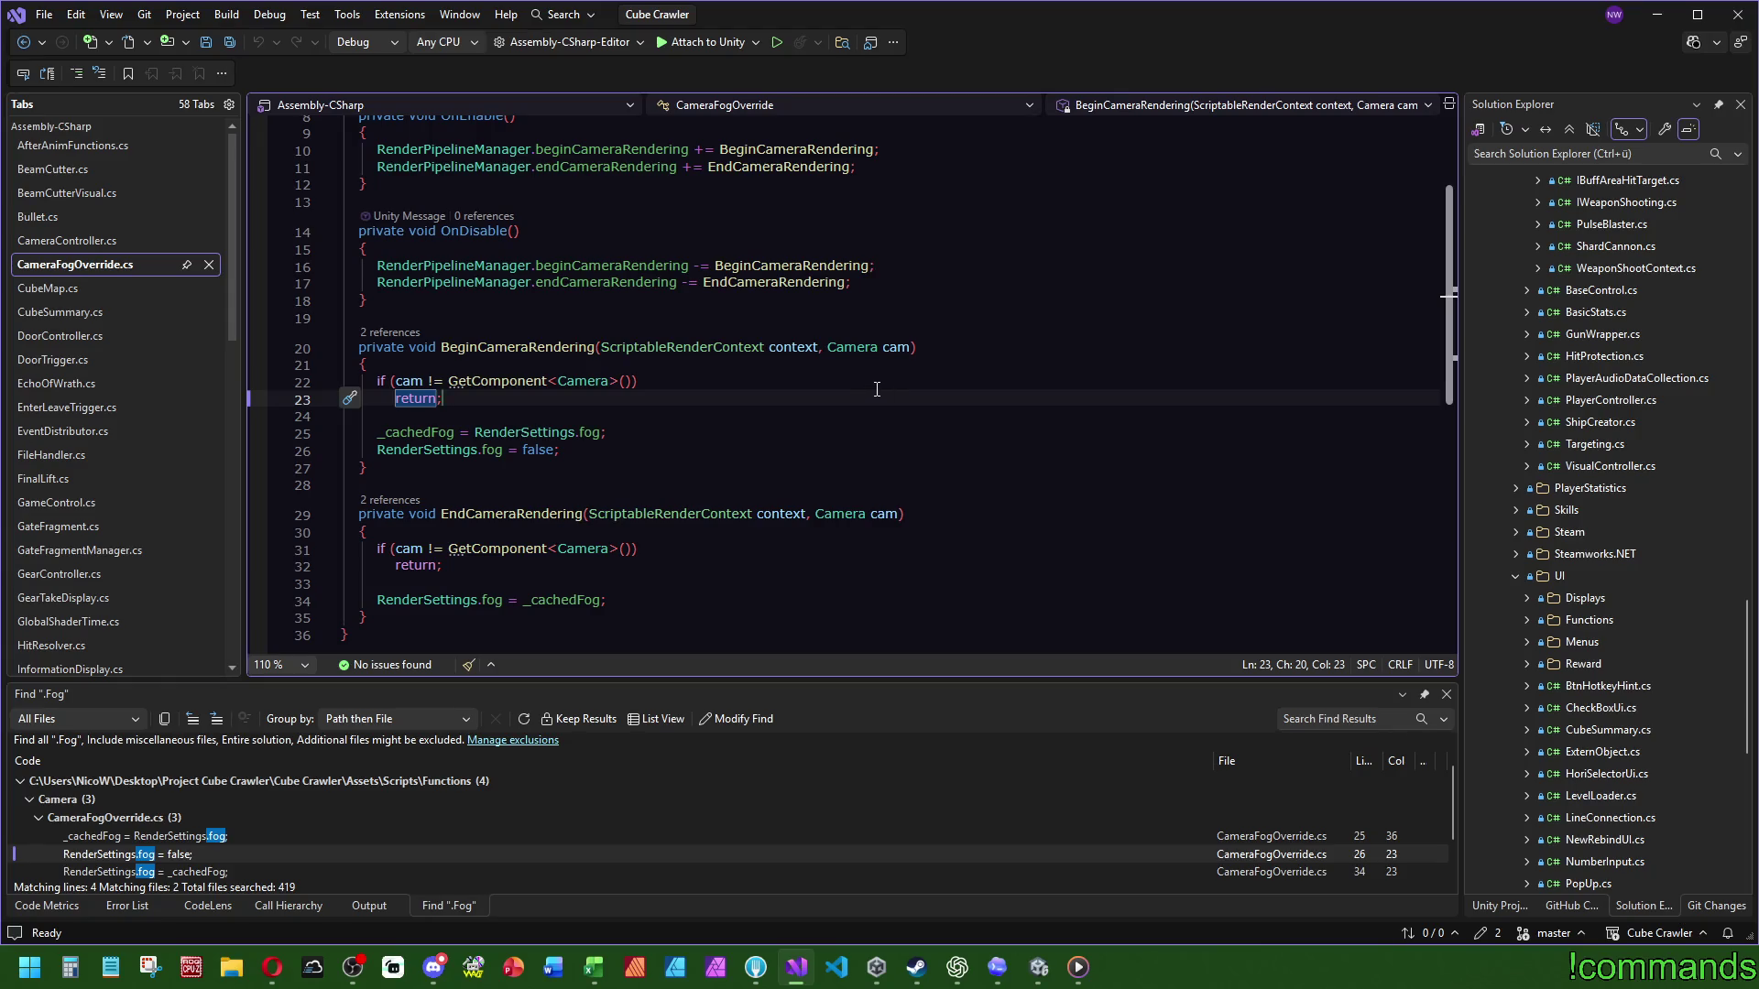
scroll(877, 389, "up", 1)
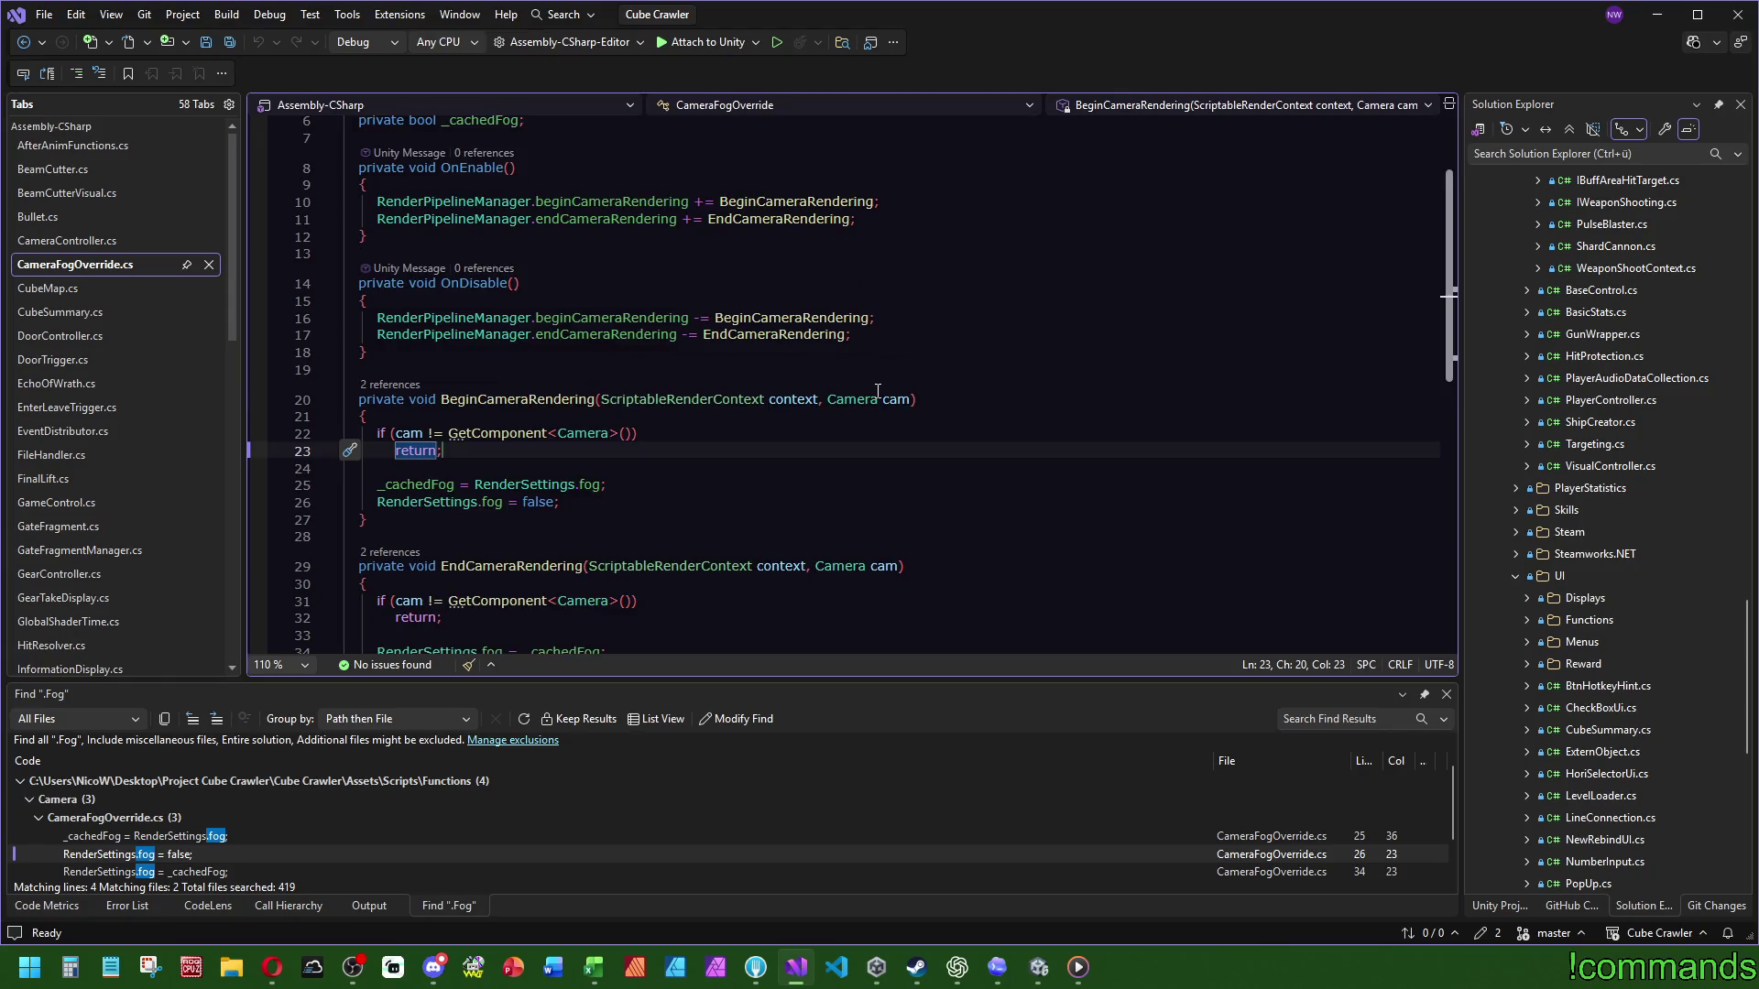
Step: Highlight RenderPipelineManager and beginCameraRendering usages and the fog-caching lines in BeginCameraRendering
double_click(468, 203)
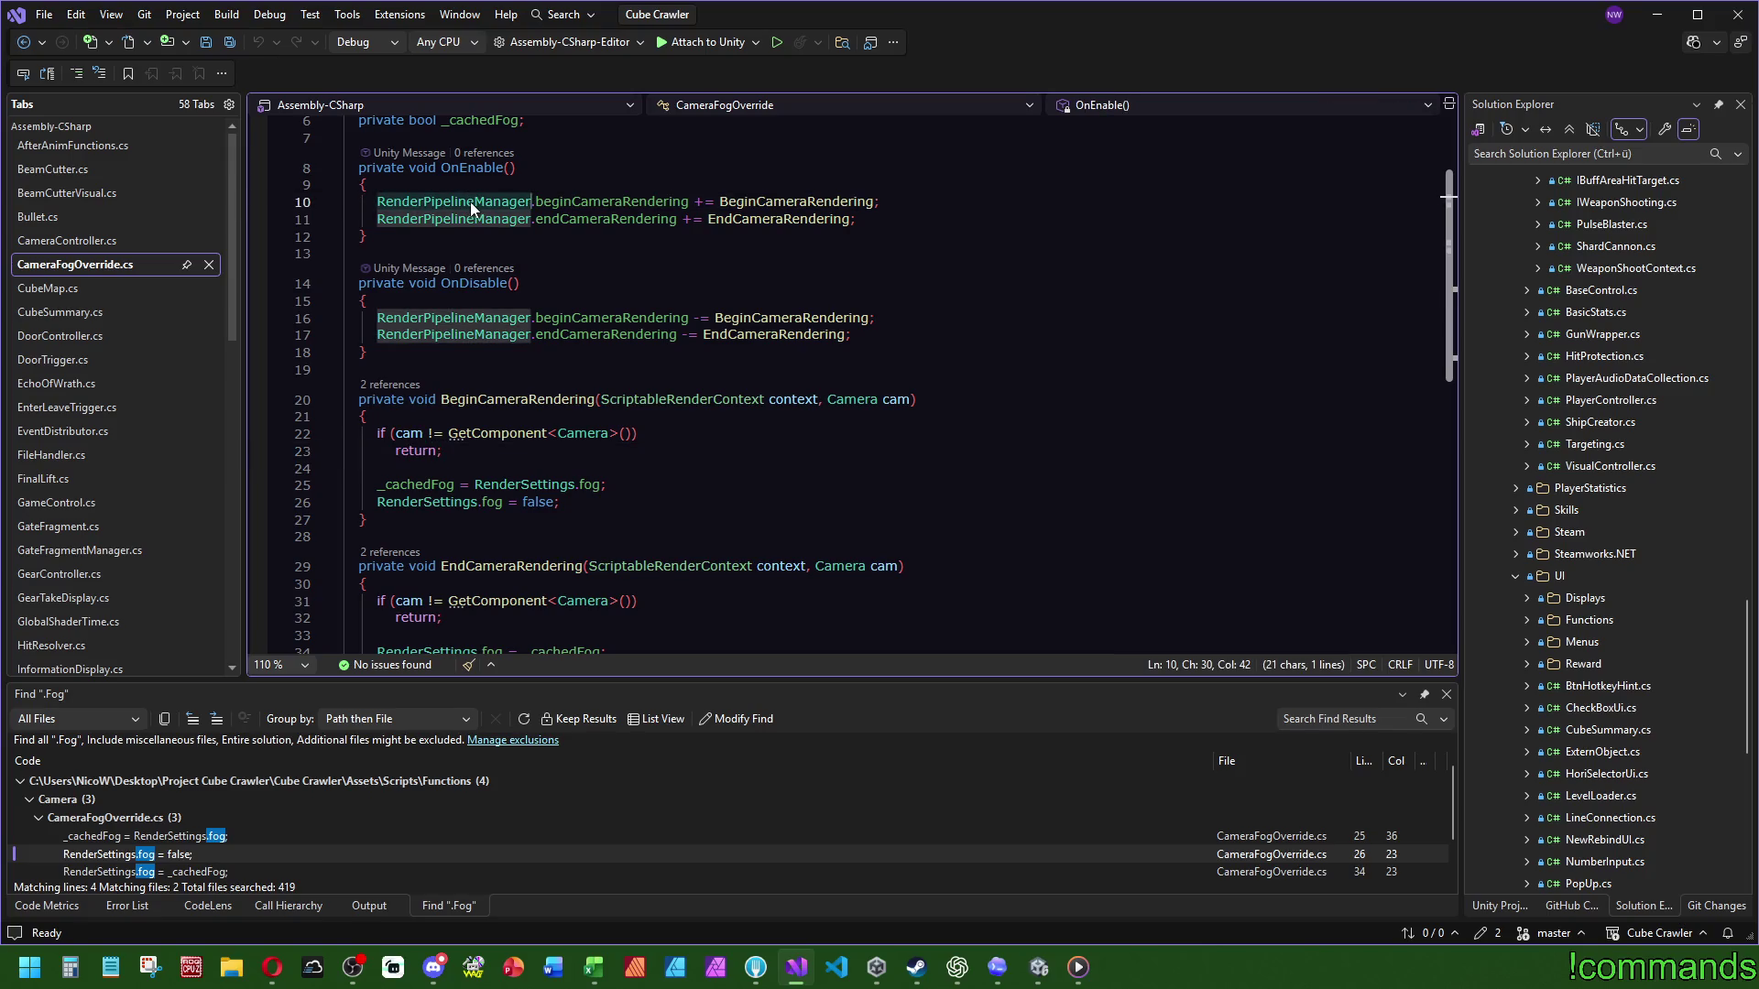
double_click(613, 200)
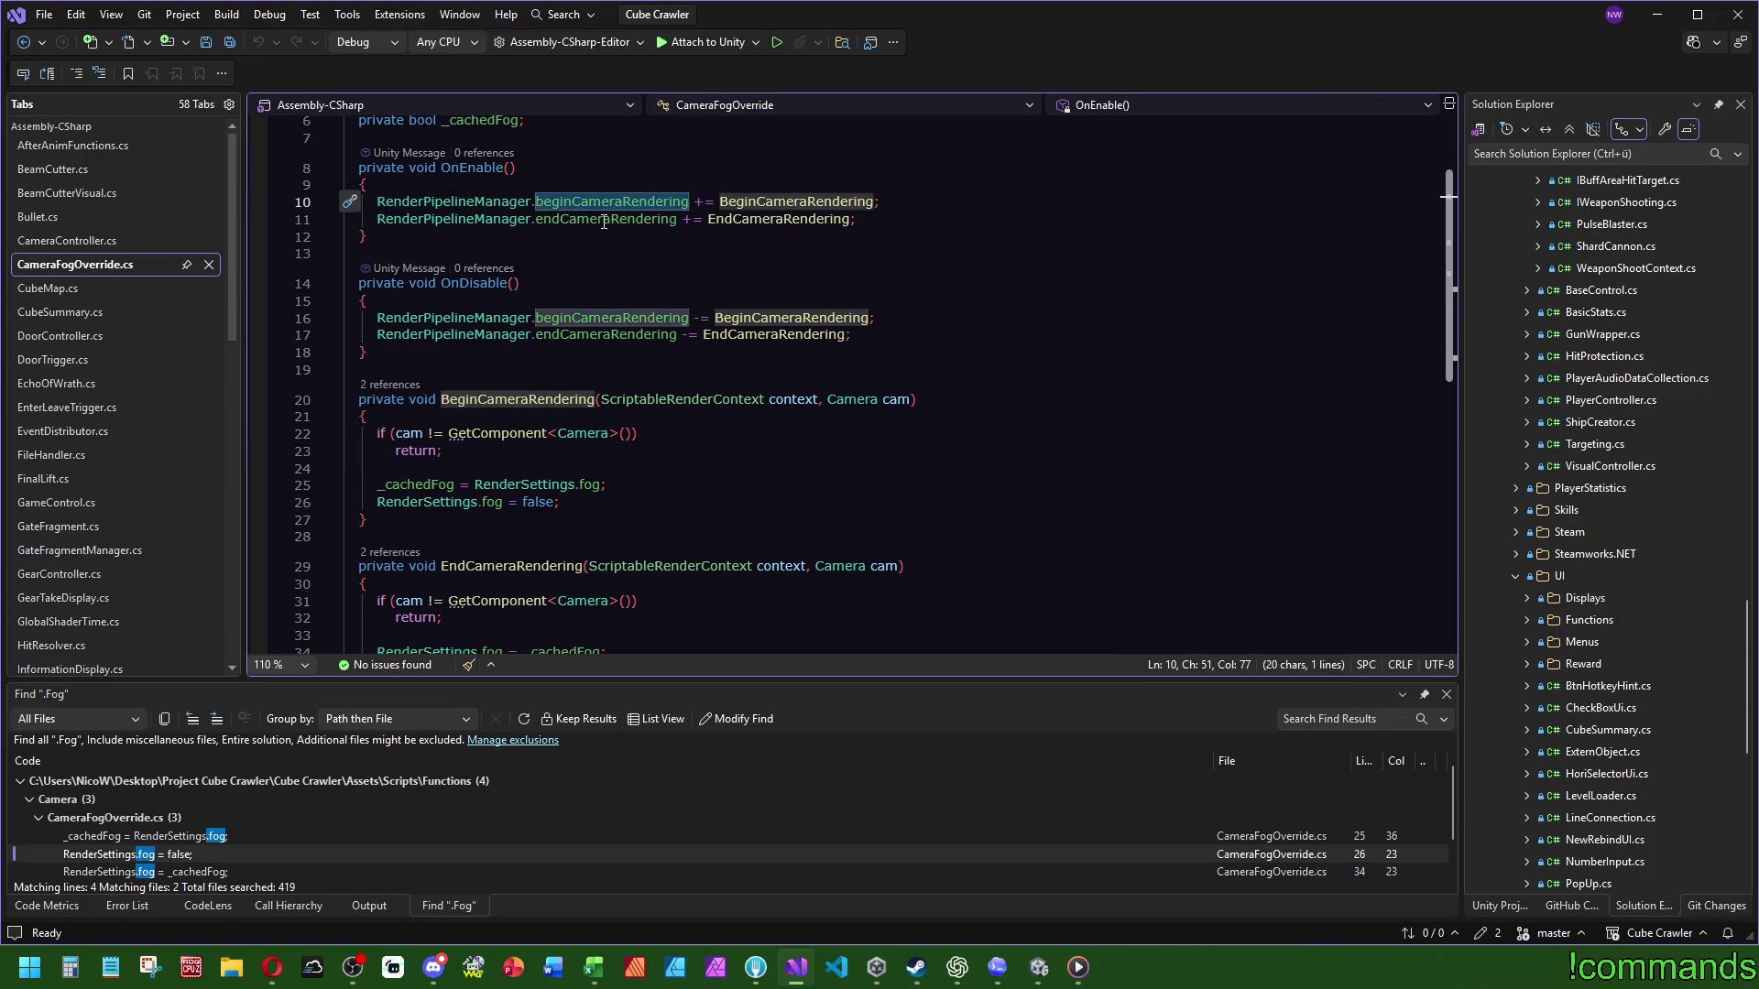
mouse_move(605, 222)
left_click(596, 484)
left_click_drag(586, 502, 594, 467)
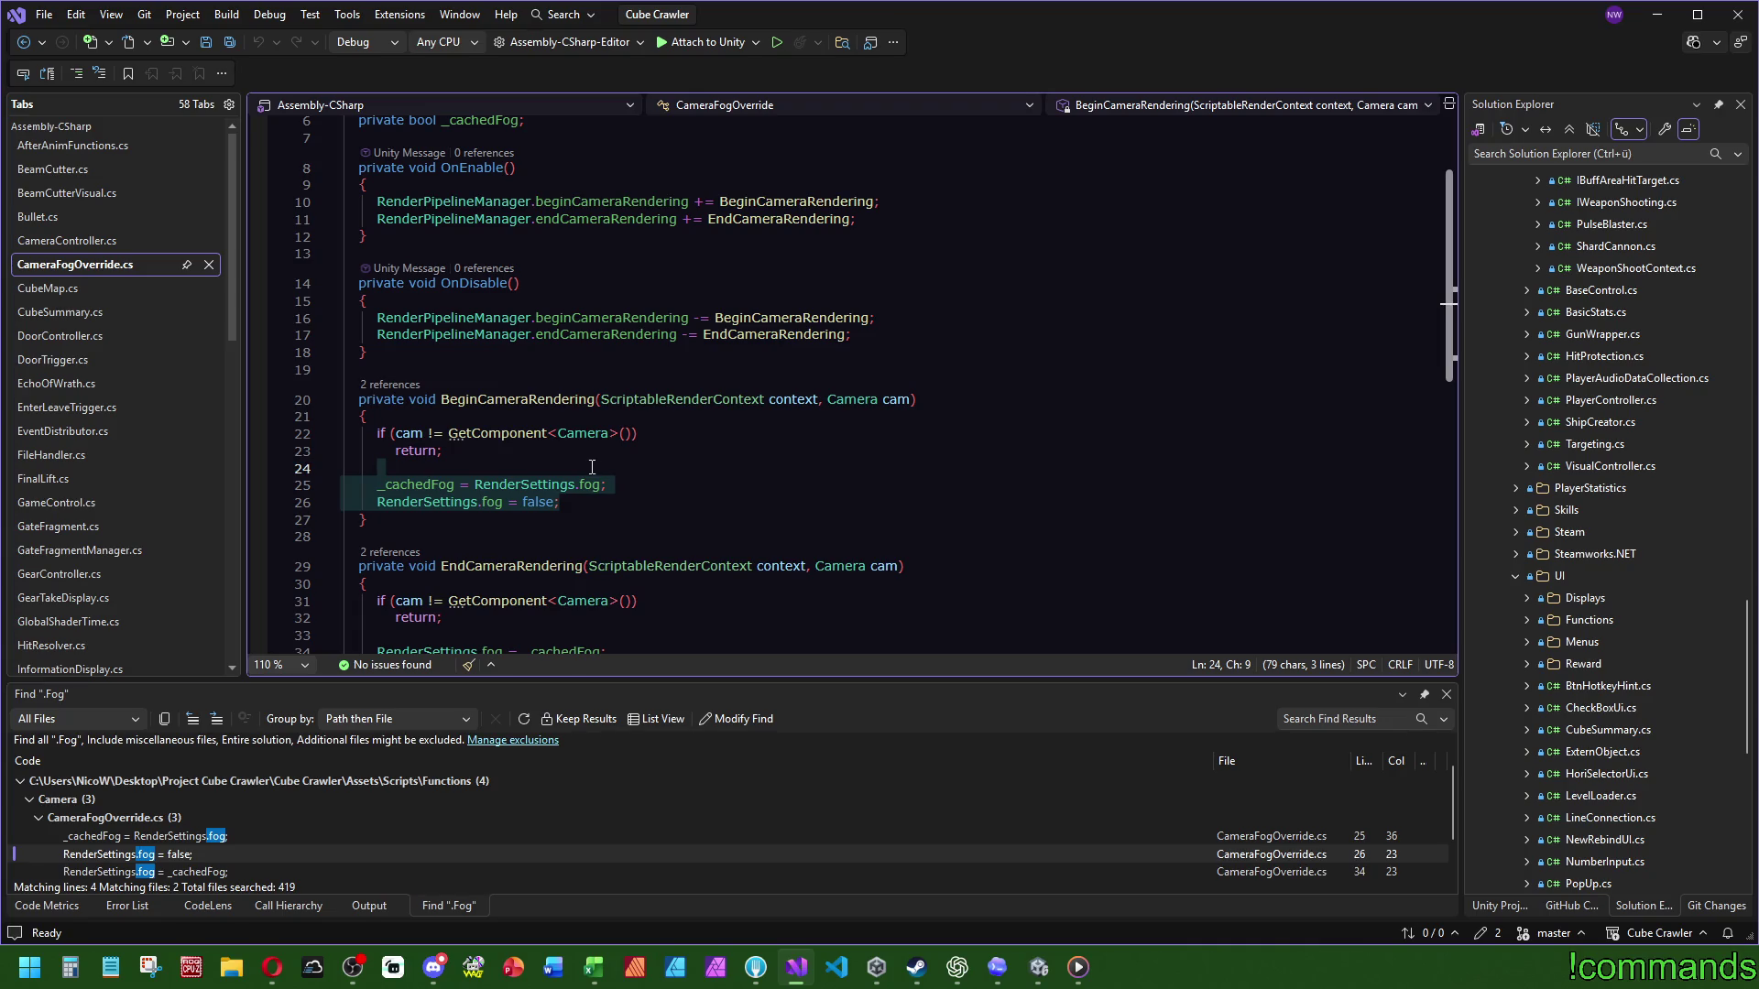
Step: Review endCameraRendering, the fog restore line and OnEnable/OnDisable, then return to Unity
double_click(650, 220)
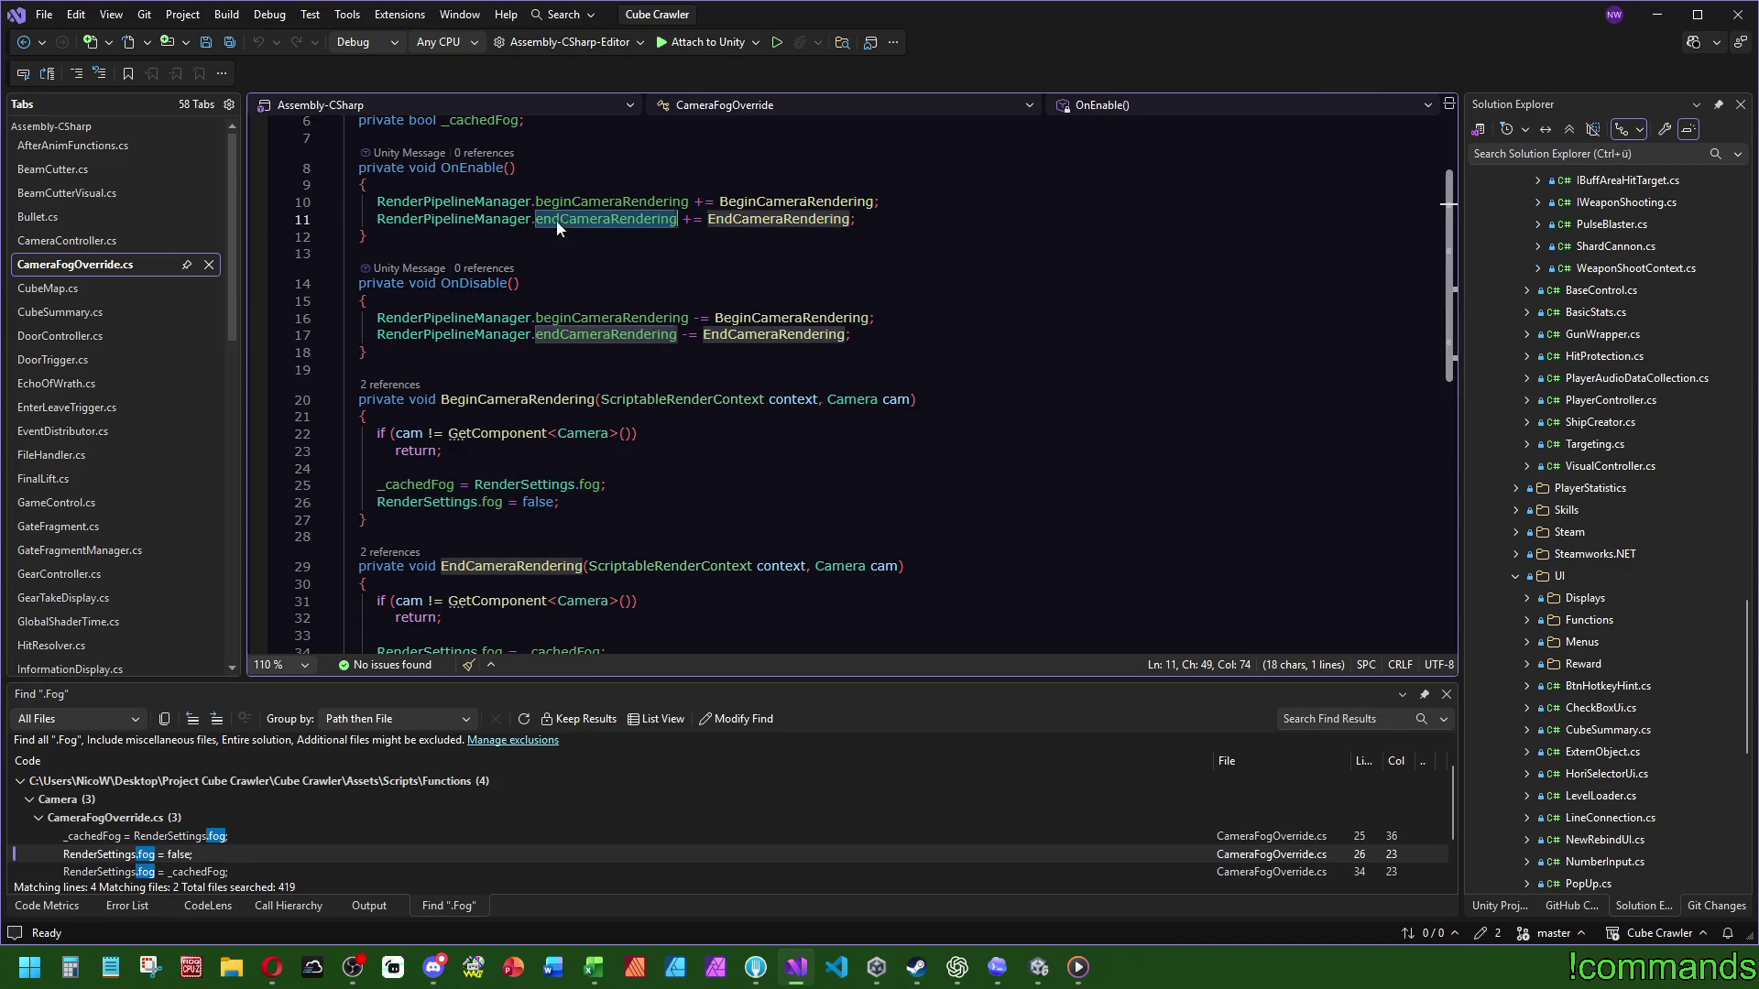
scroll(651, 222, "down", 2)
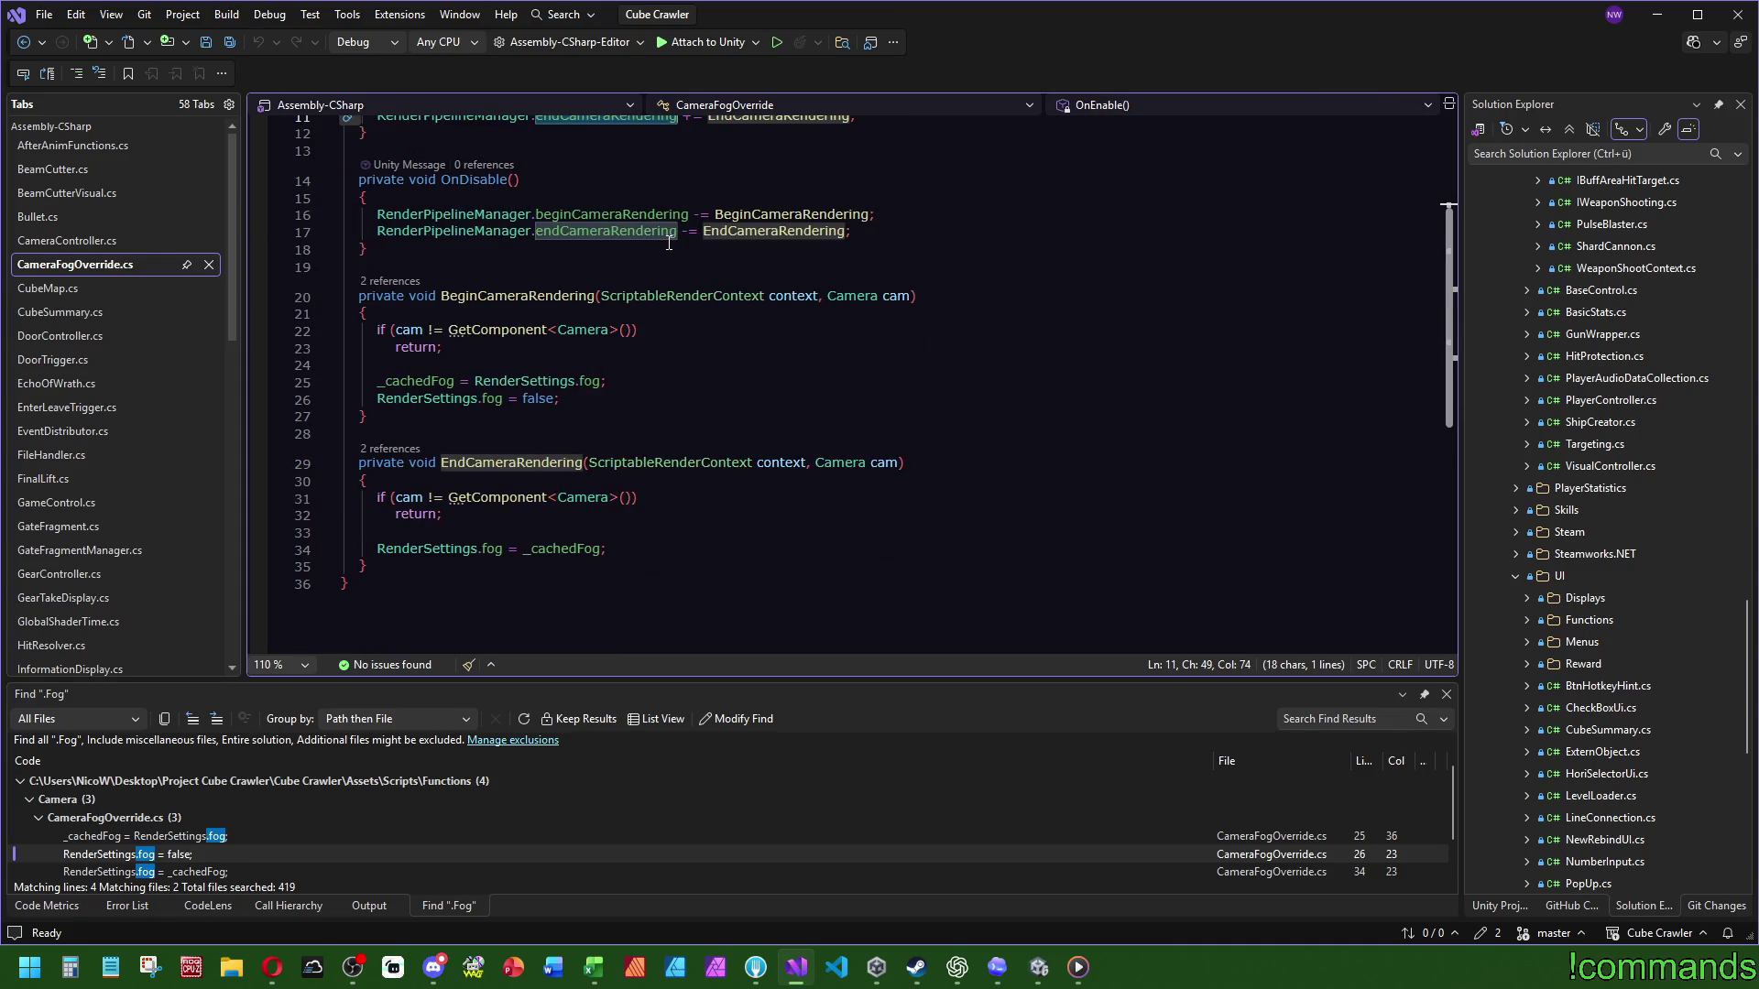
left_click(476, 548)
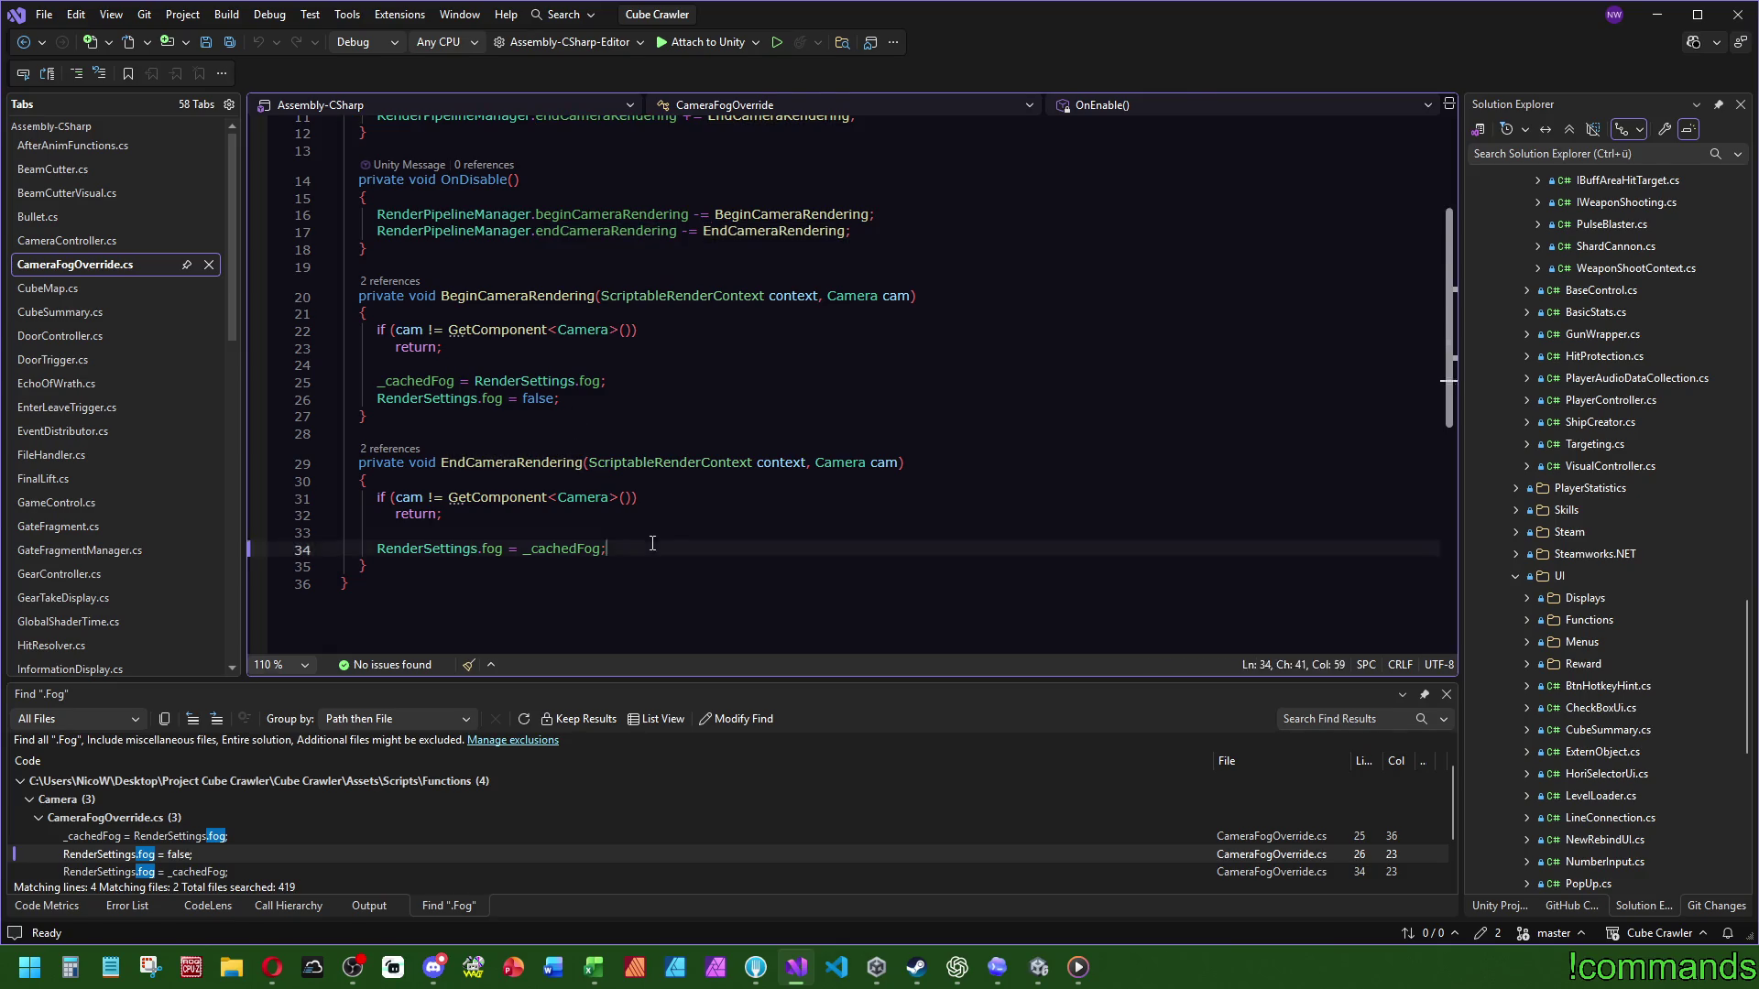
left_click(698, 366)
scroll(697, 373, "up", 4)
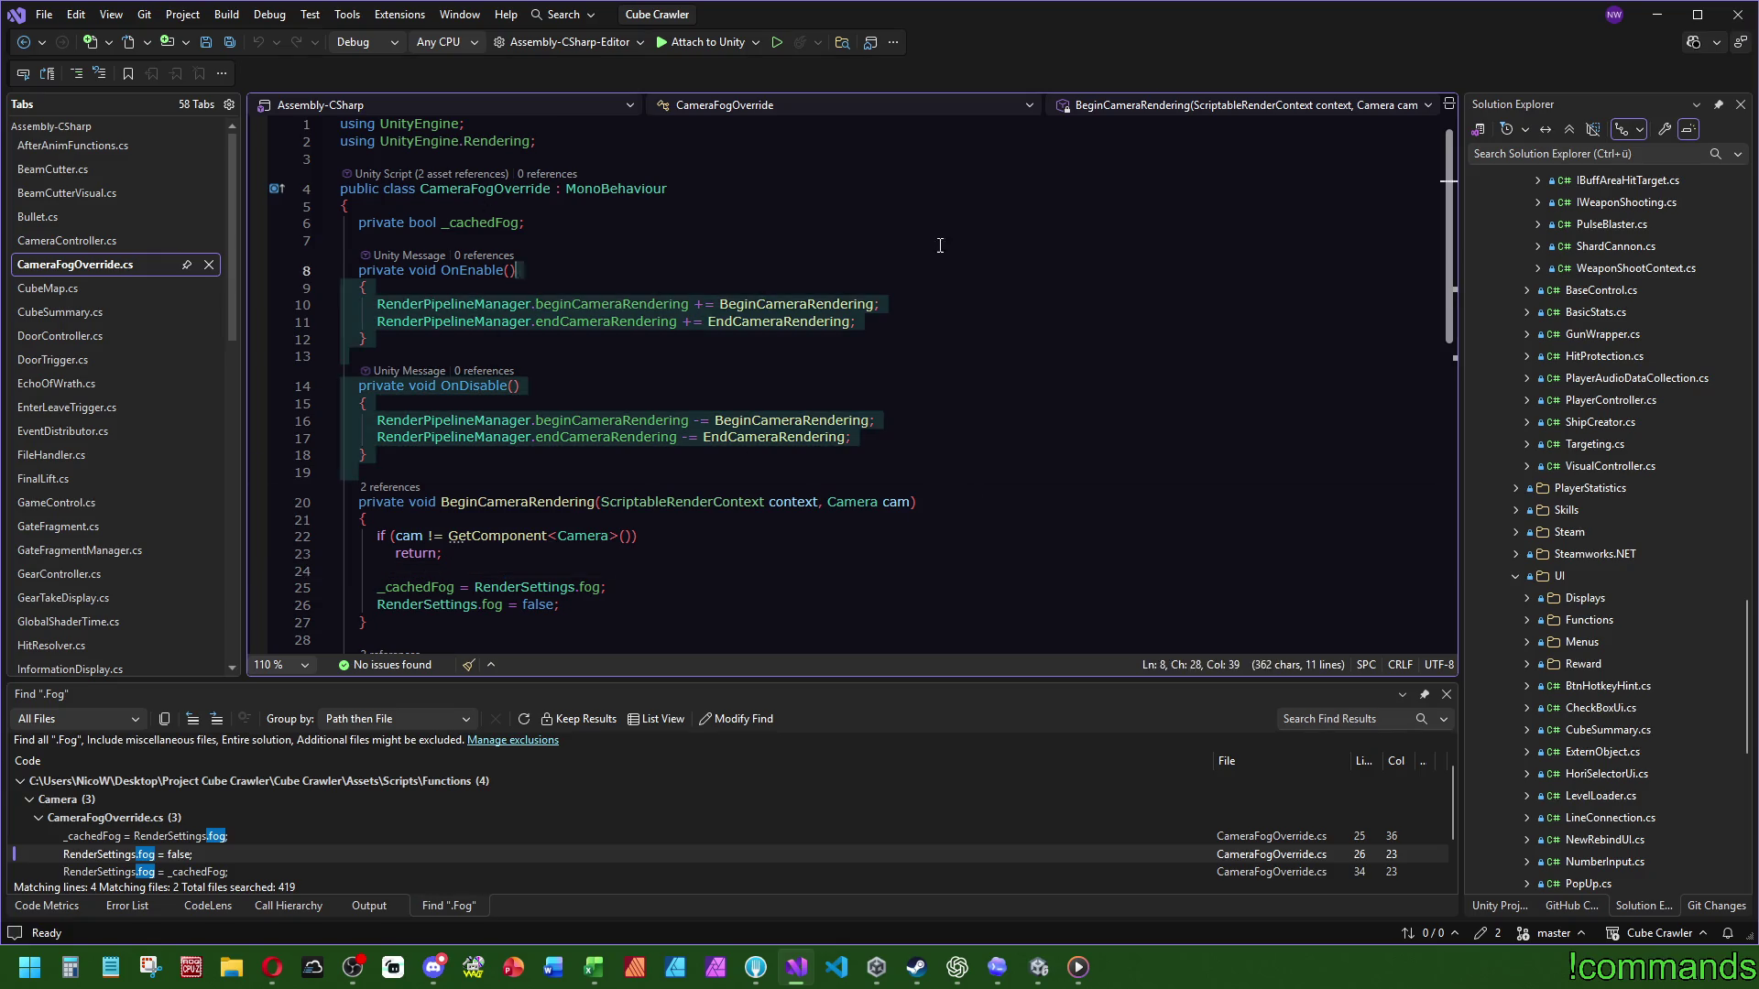
left_click(550, 270)
mouse_move(589, 306)
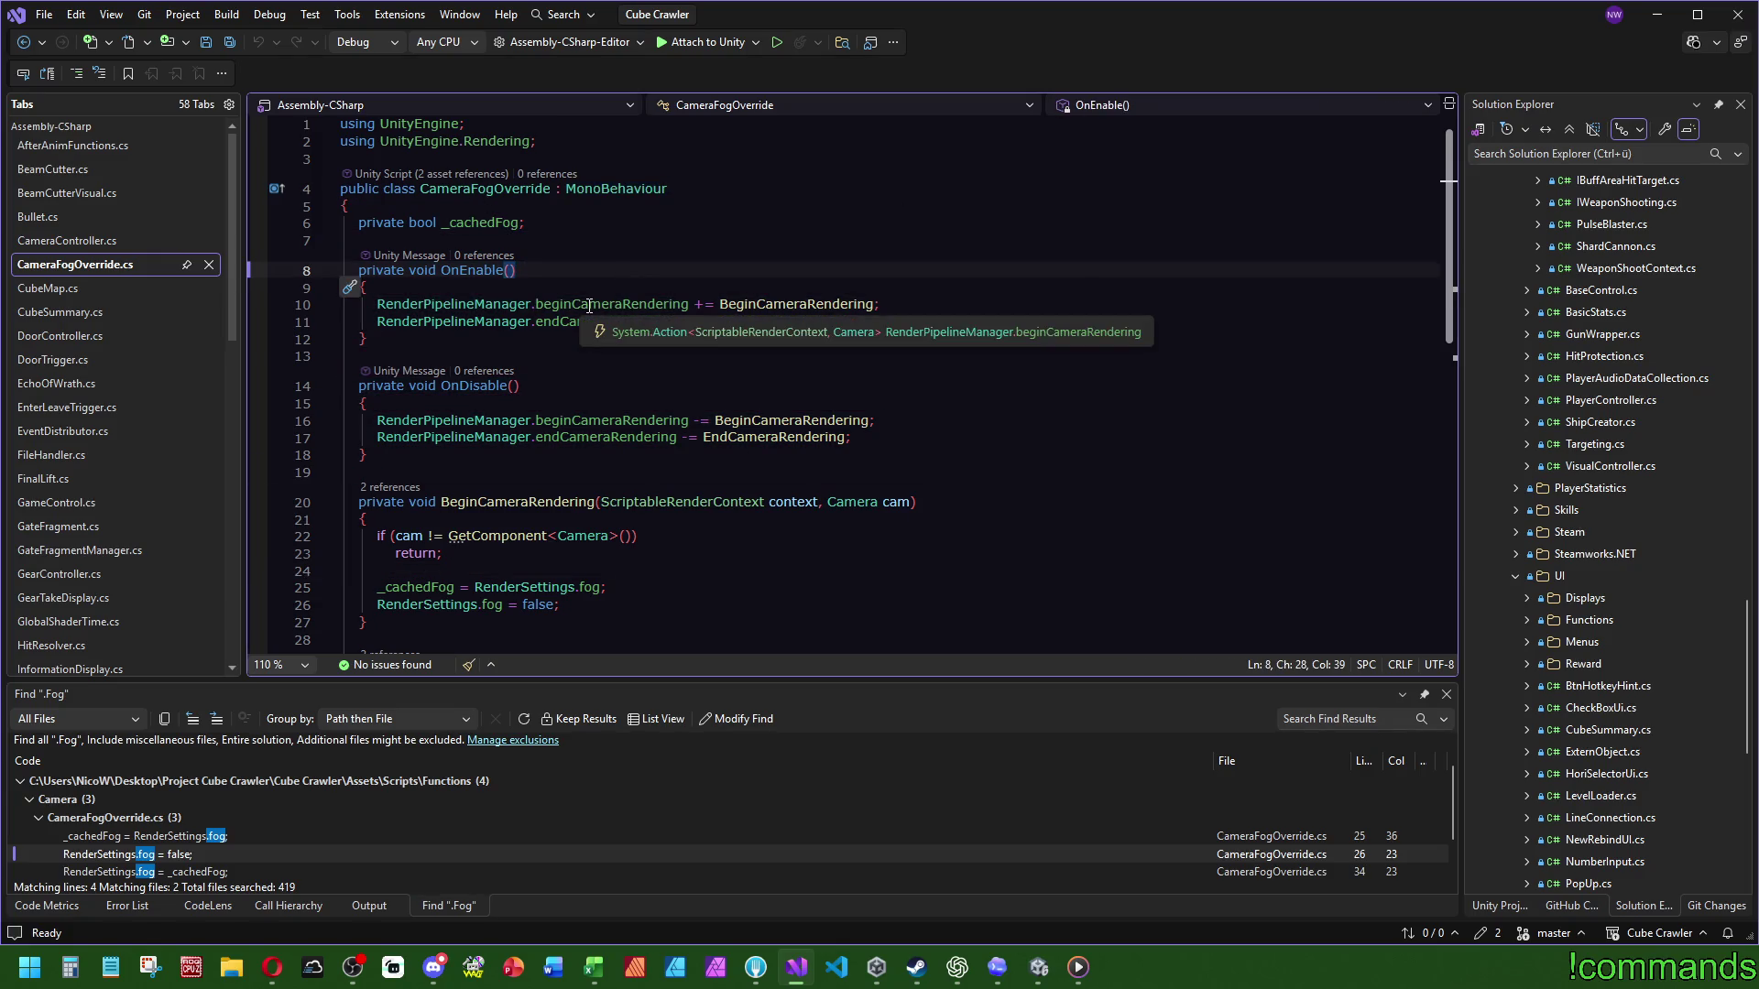
scroll(623, 458, "down", 3)
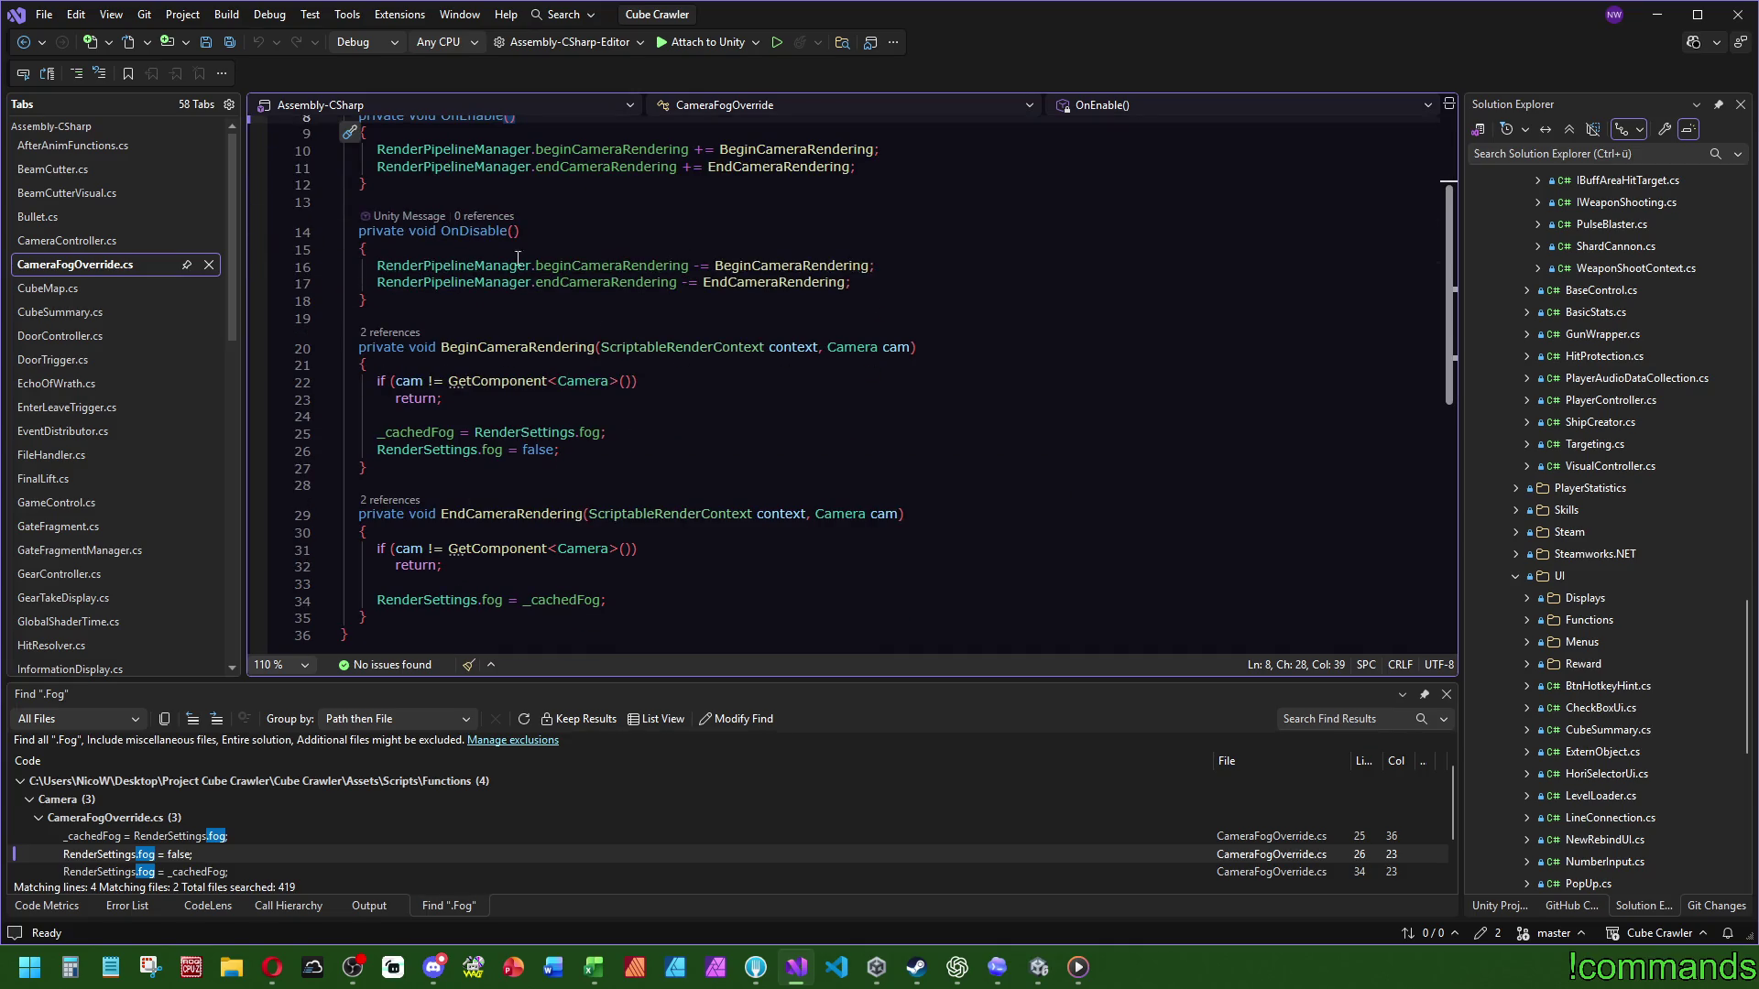
left_click(1038, 967)
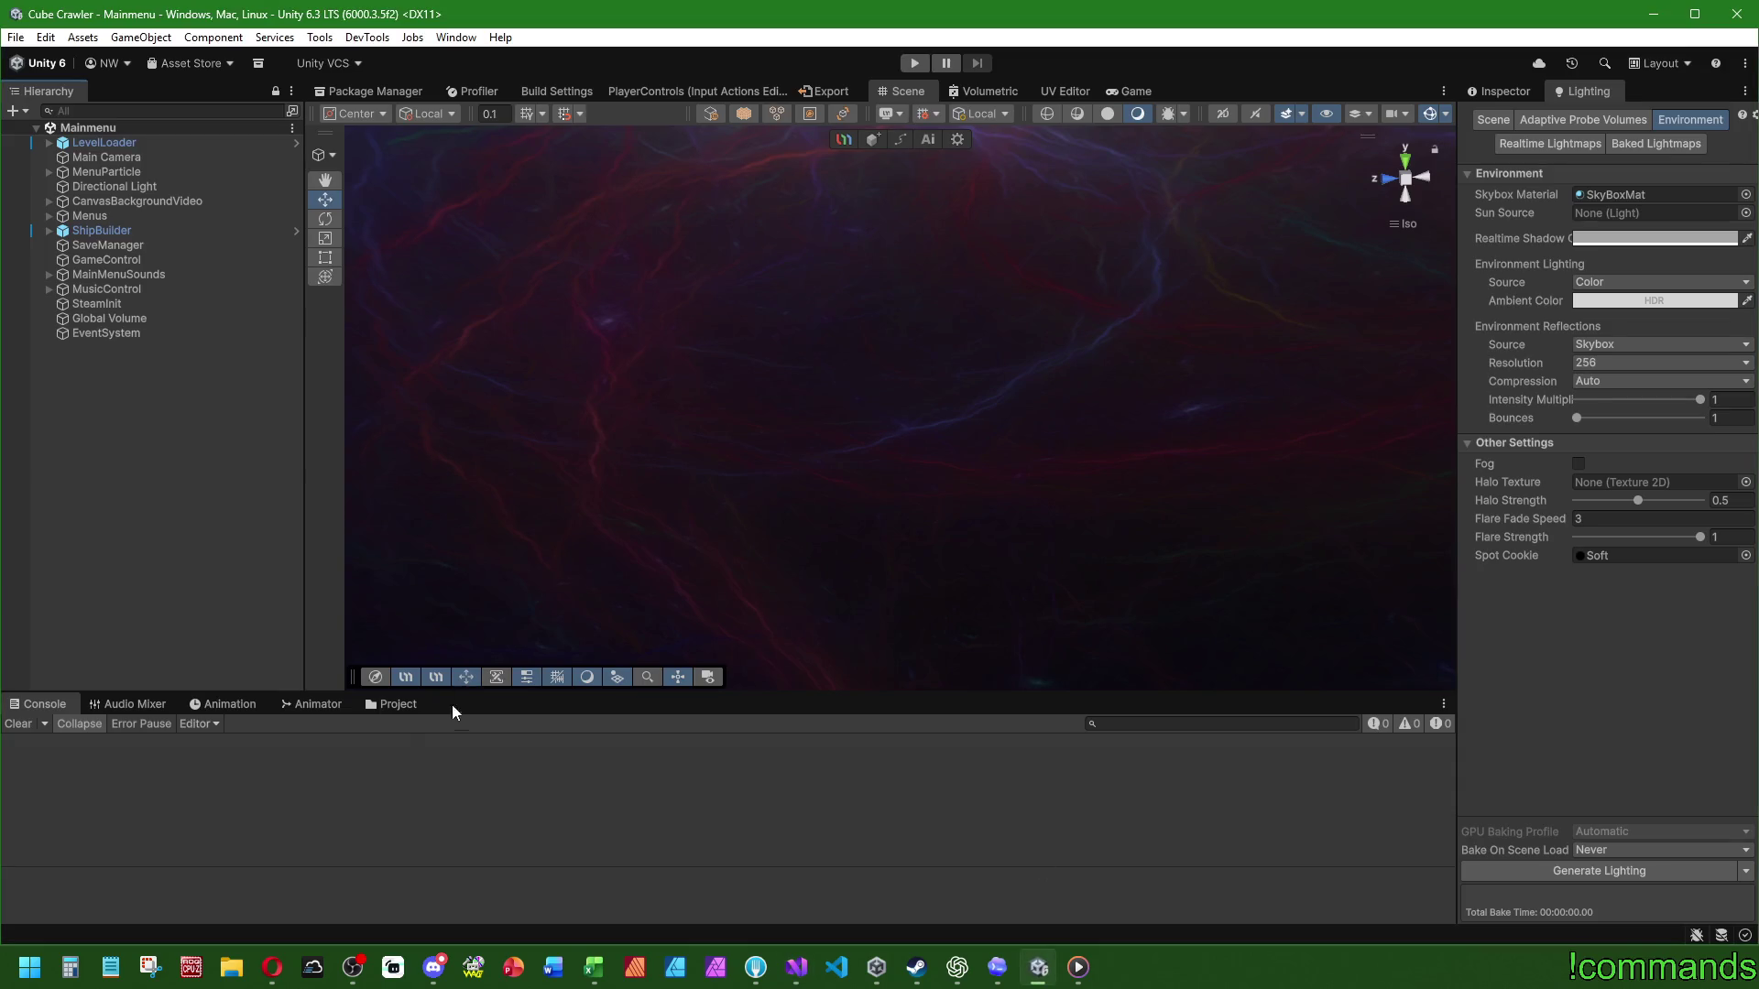
Step: Open the Dungeon scene and remove Camera Fog Override from VisuCubes
left_click(398, 704)
double_click(360, 793)
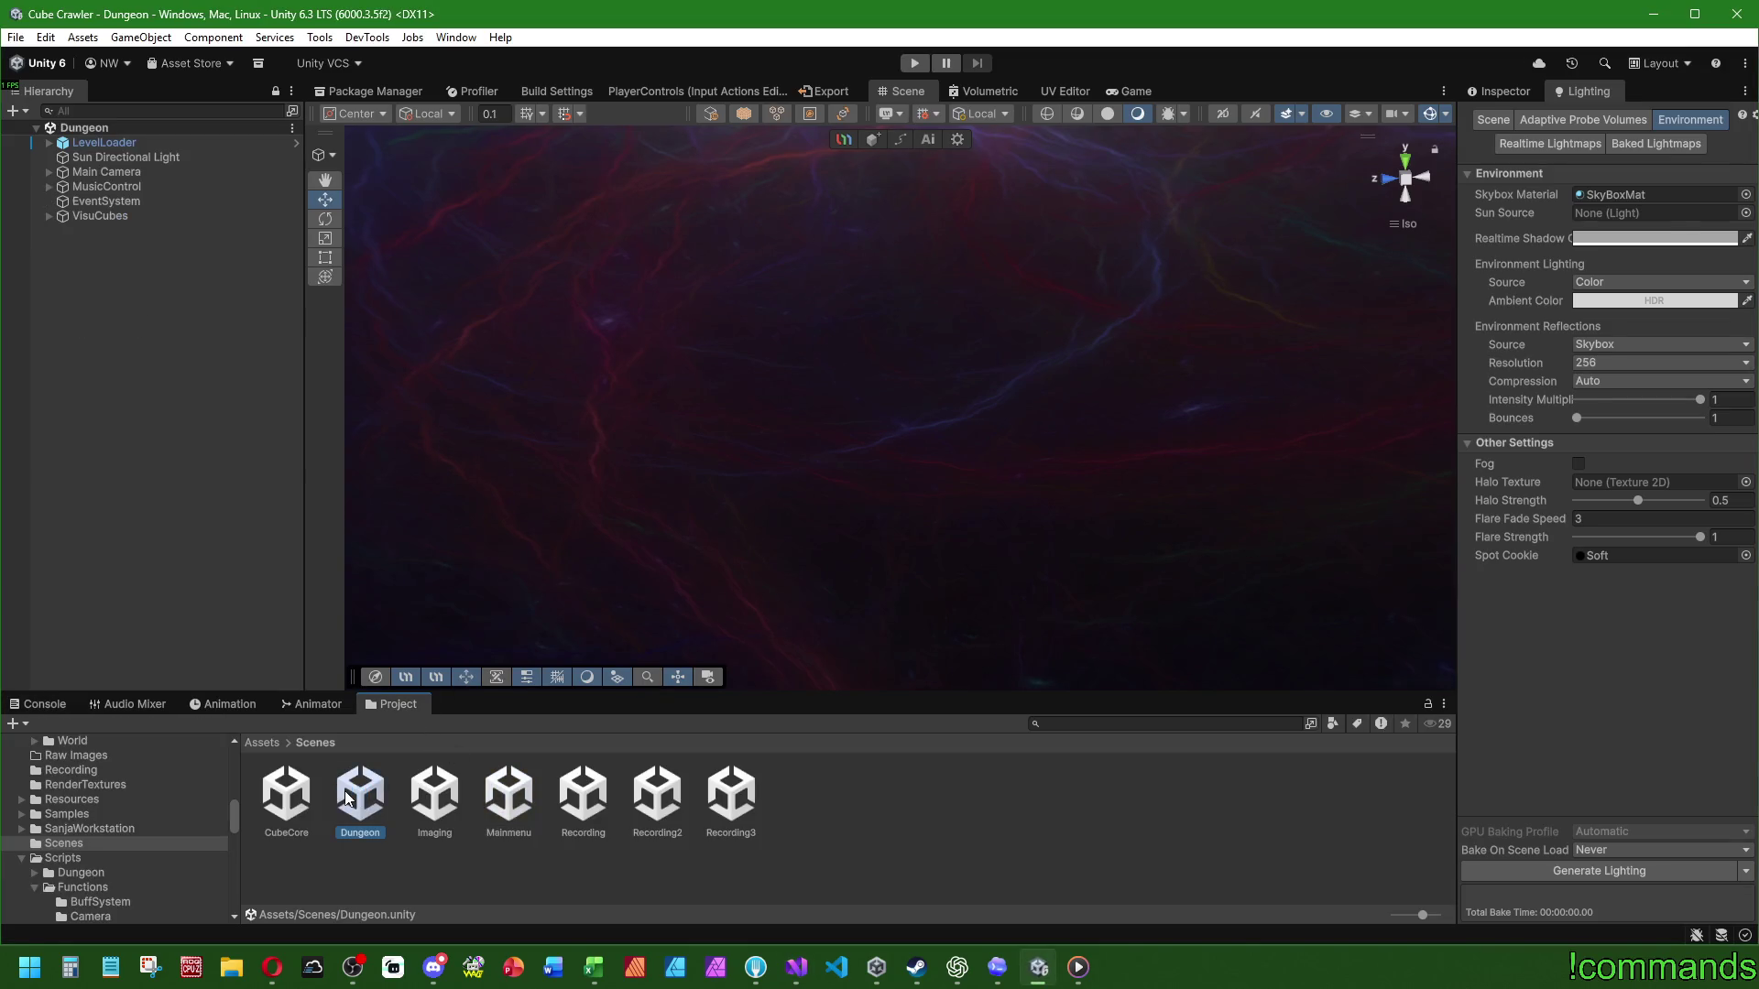
left_click(85, 216)
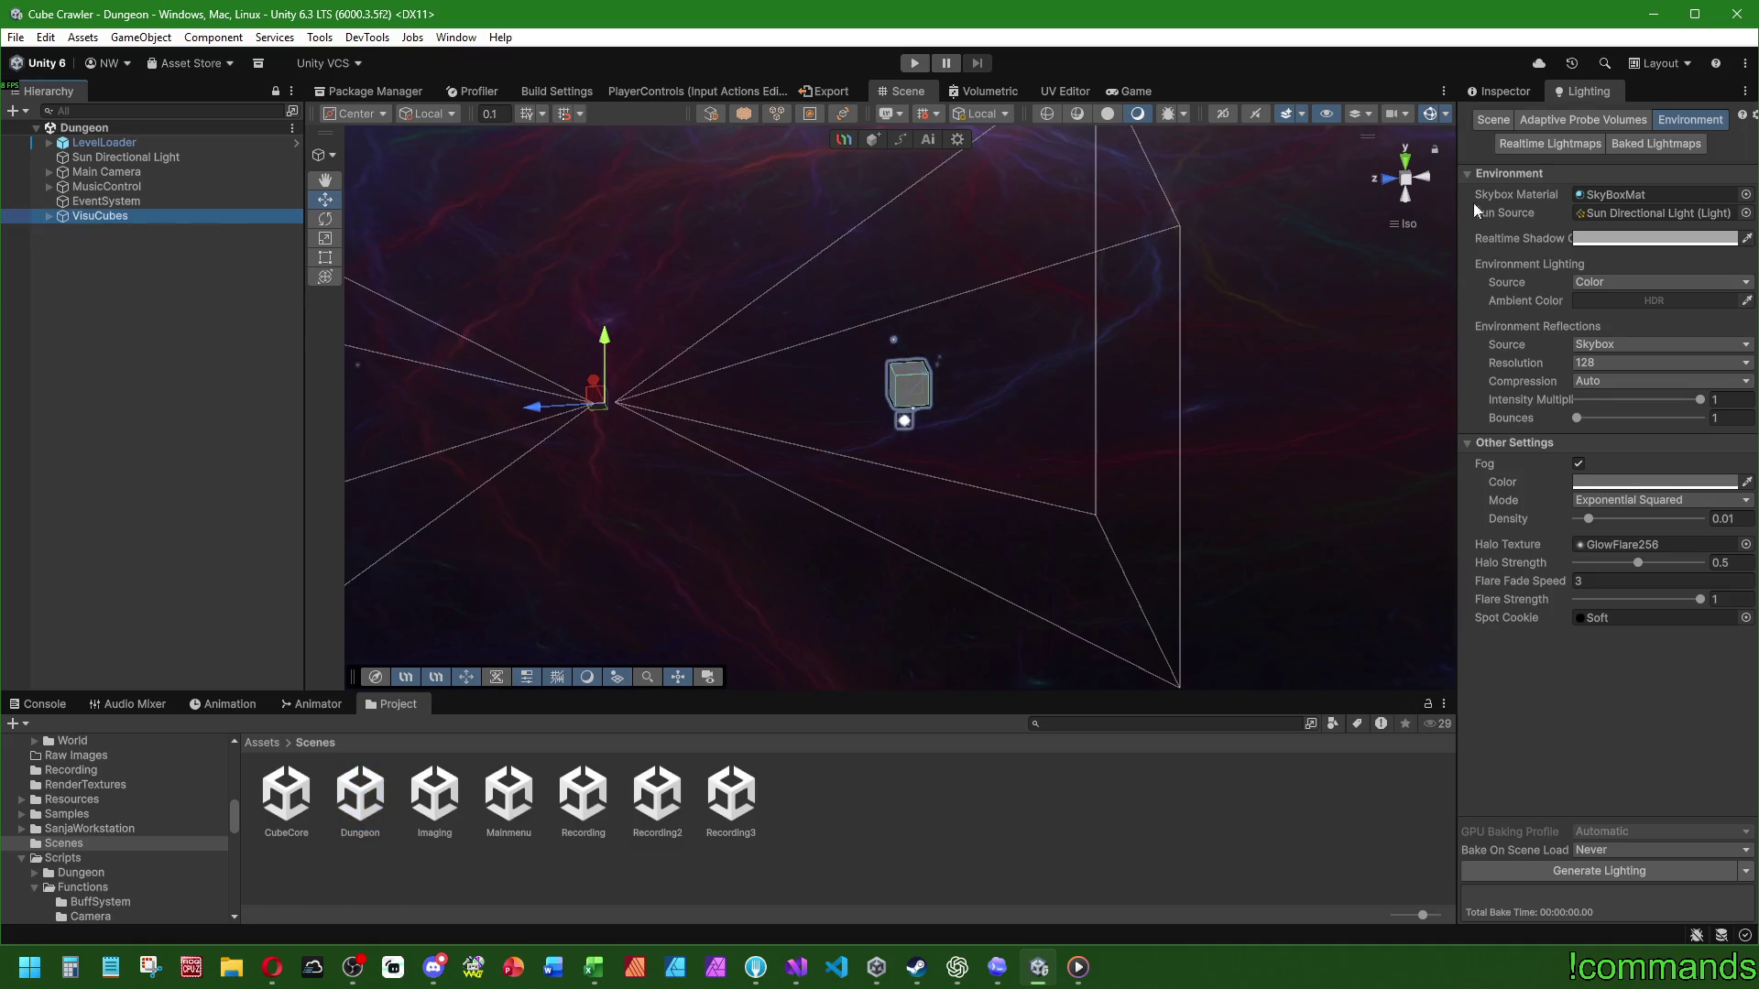
left_click(1500, 91)
right_click(1607, 249)
left_click(1662, 288)
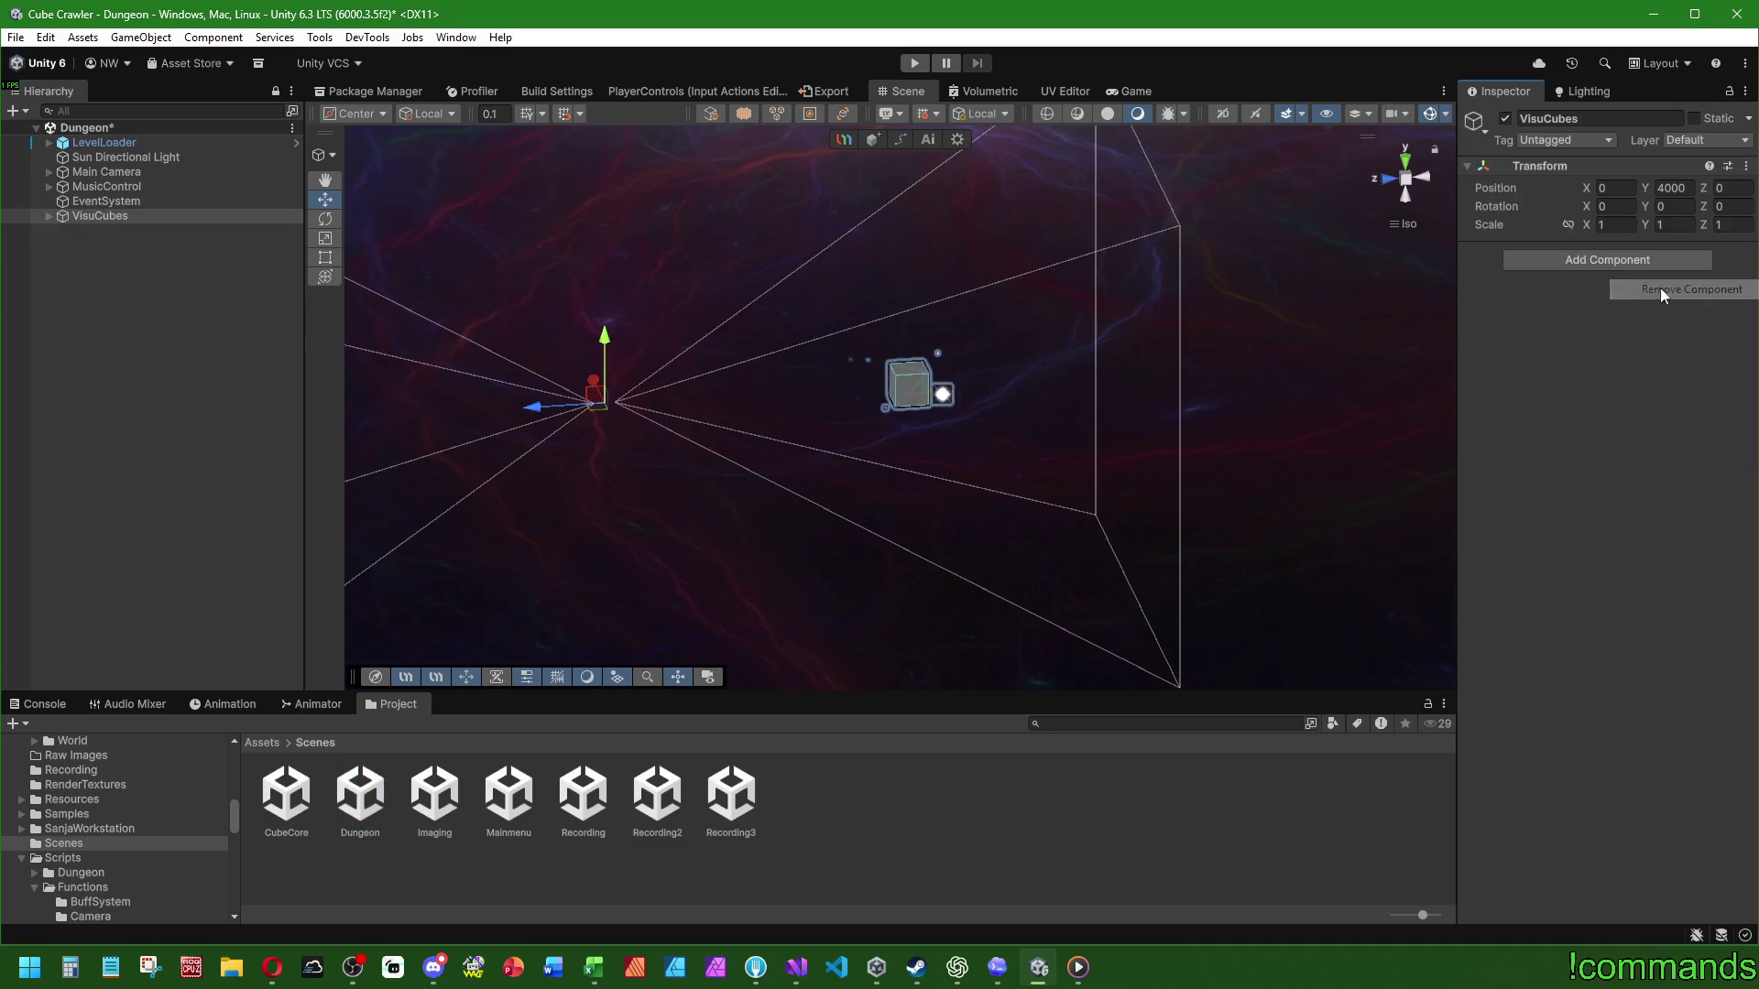
left_click(47, 215)
Step: Multi-select VisuPrev and VisuCurrent and add Camera Fog Override to both cameras
left_click(48, 216)
left_click(119, 244)
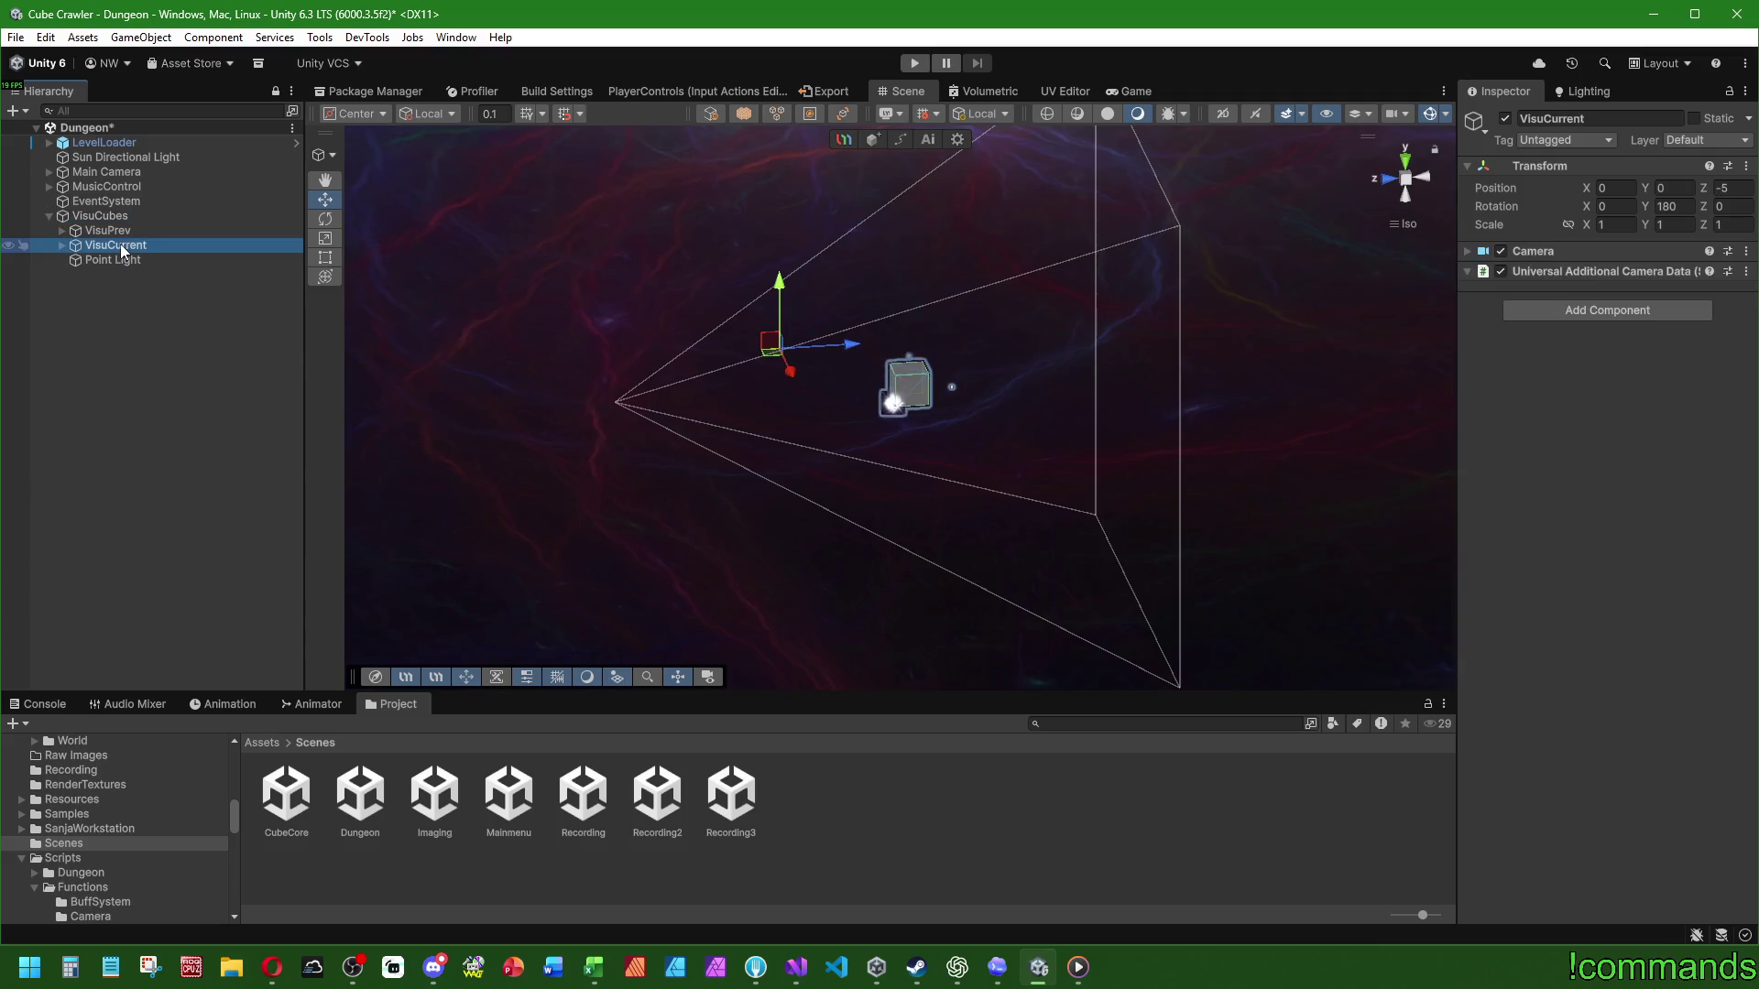
left_click(116, 245, "shift")
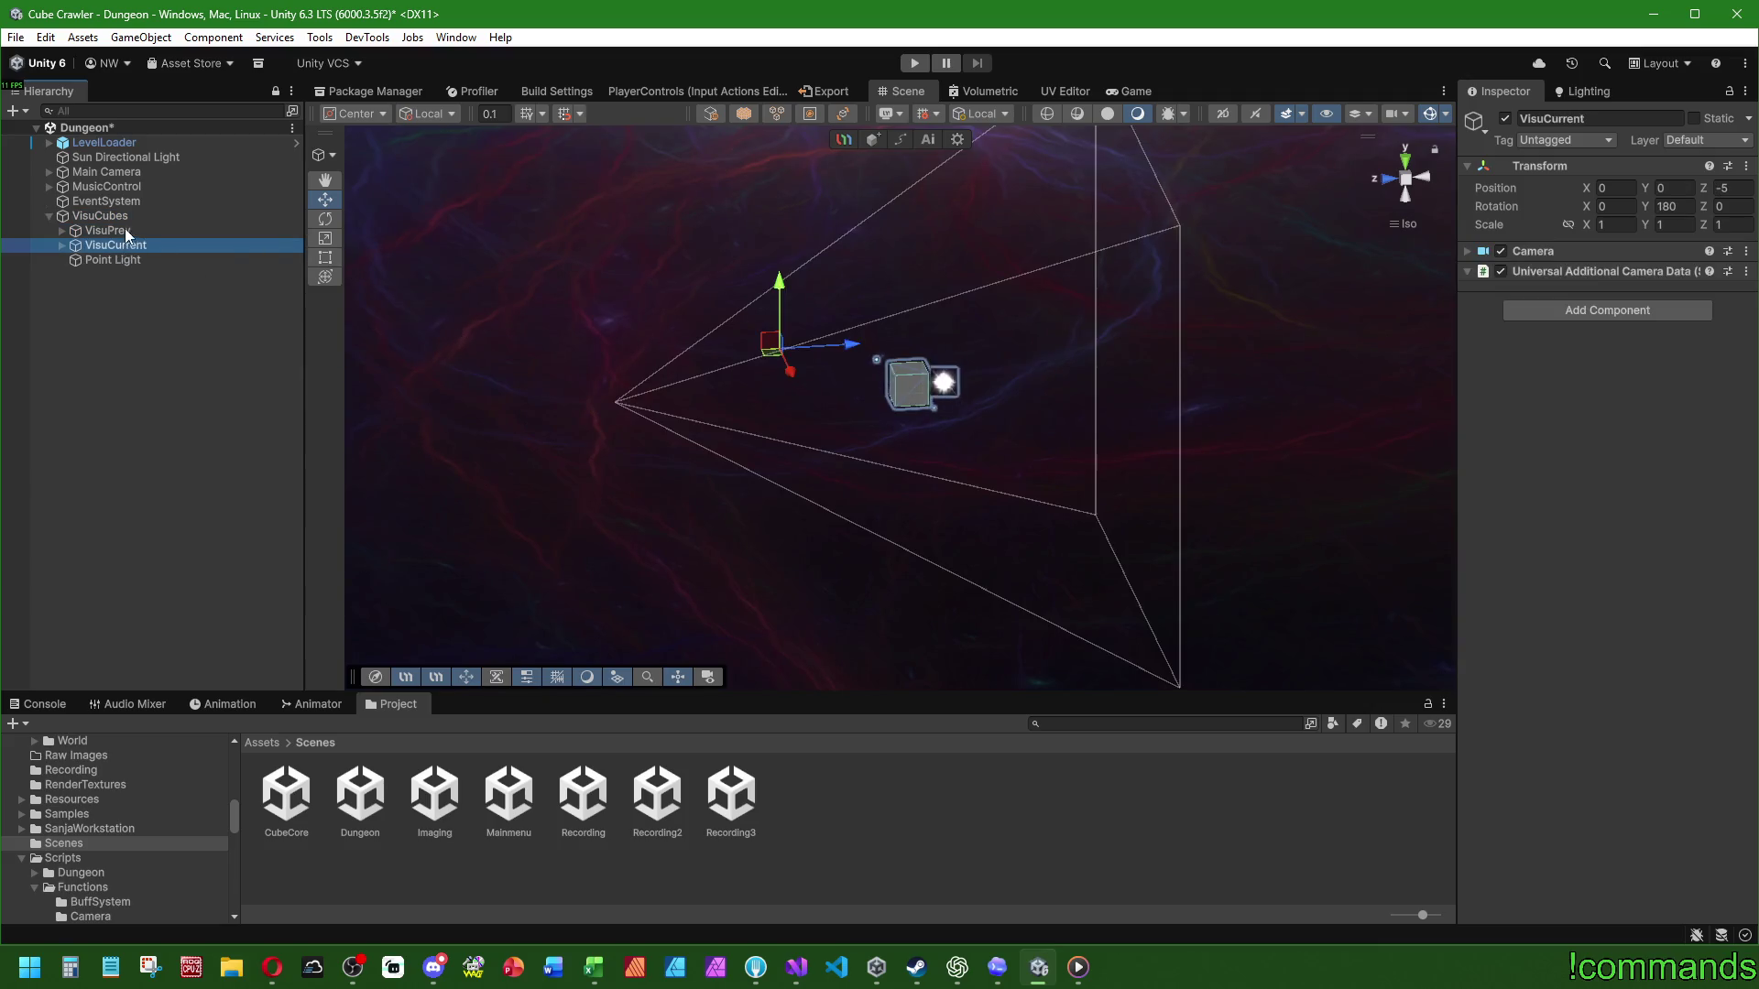
left_click(1625, 310)
left_click(1589, 374)
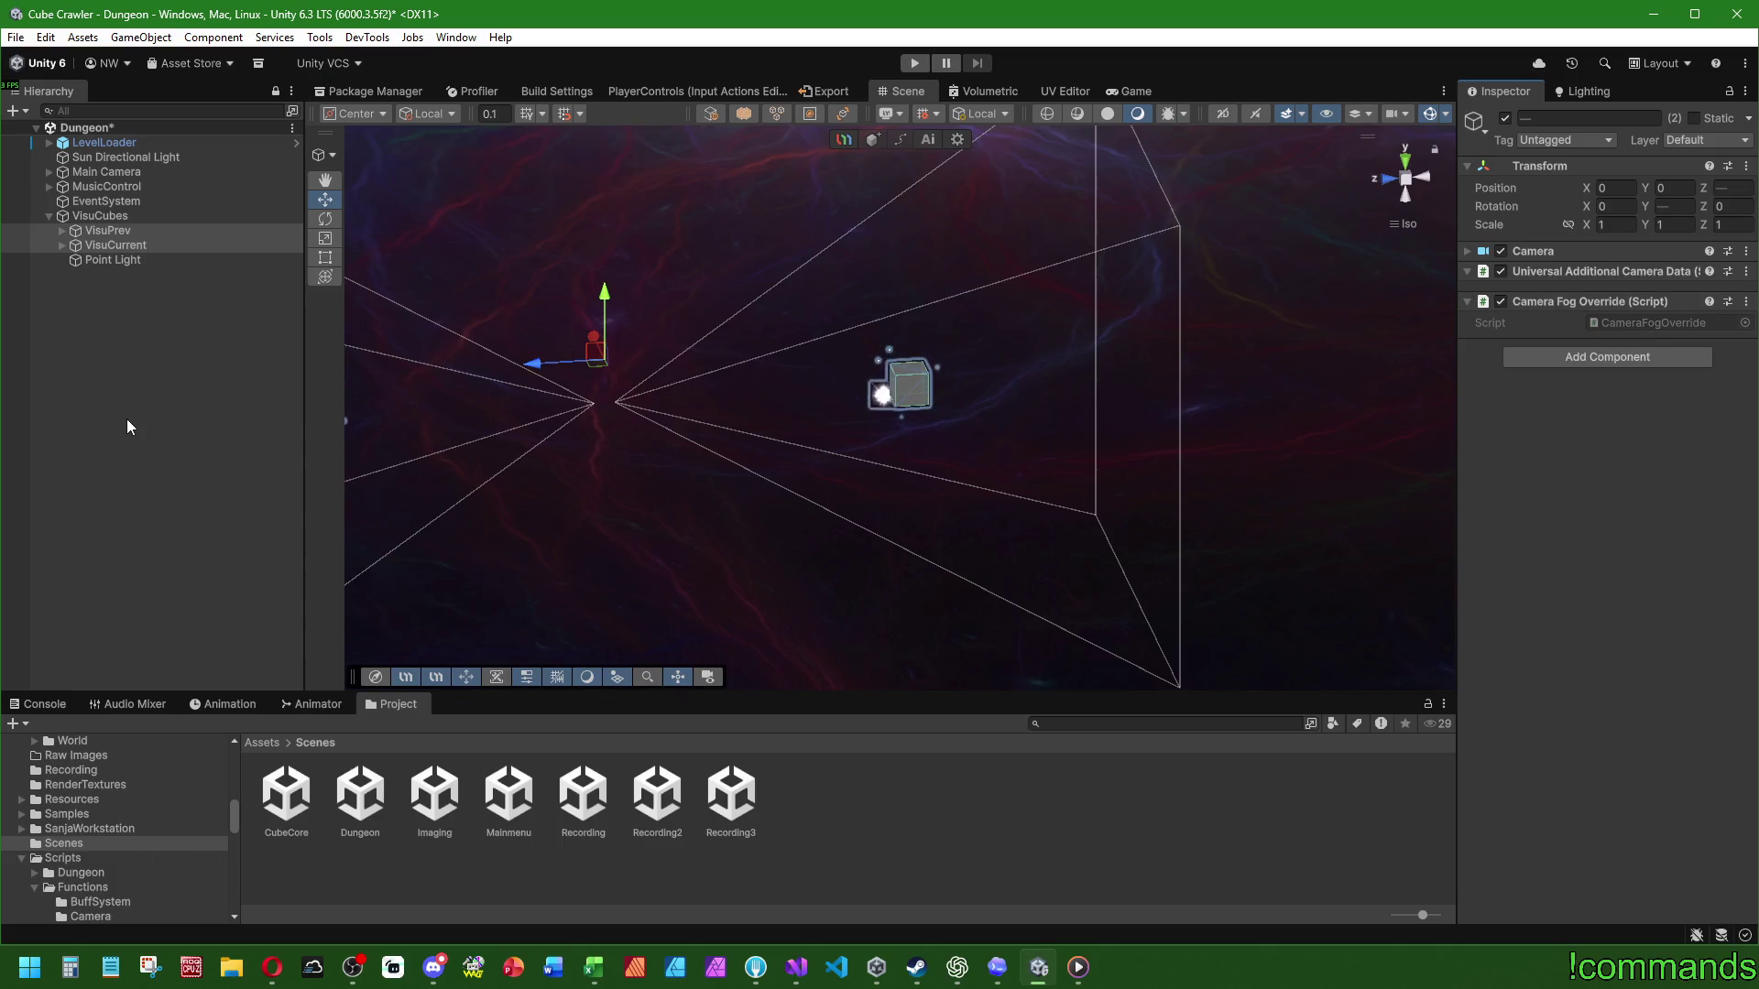
left_click(168, 396)
double_click(509, 793)
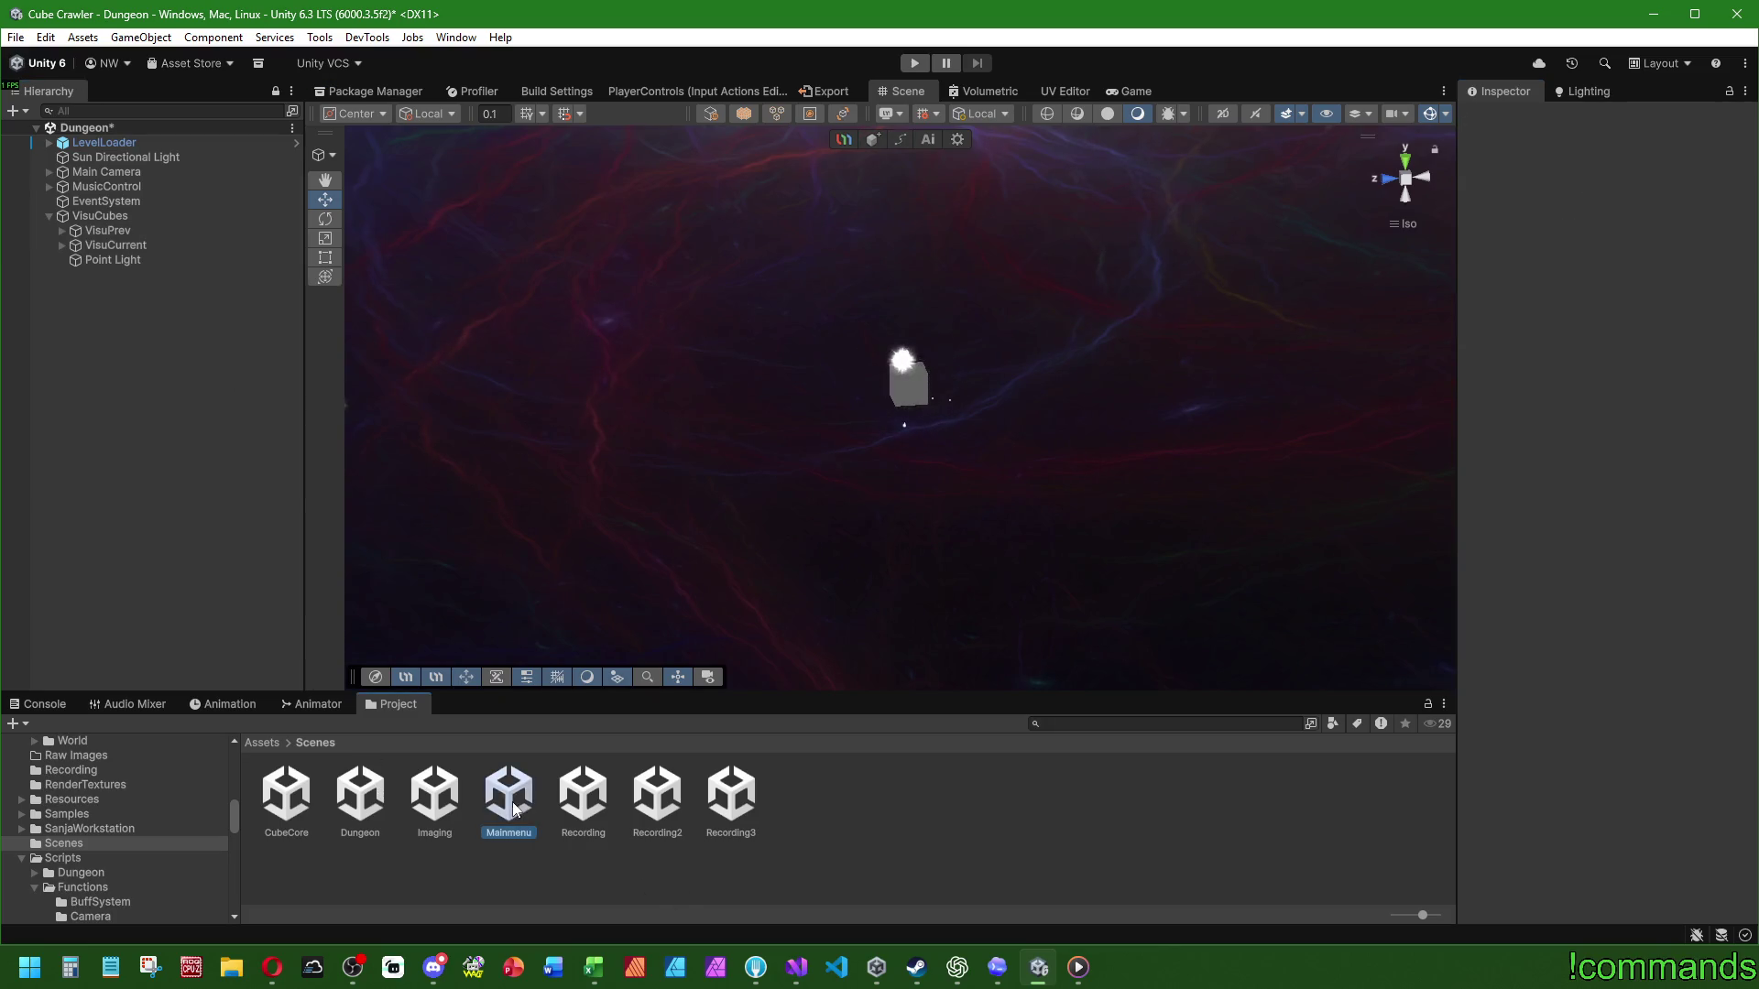
Step: Save the modified Dungeon scene and the project, then return to Visual Studio
left_click(832, 516)
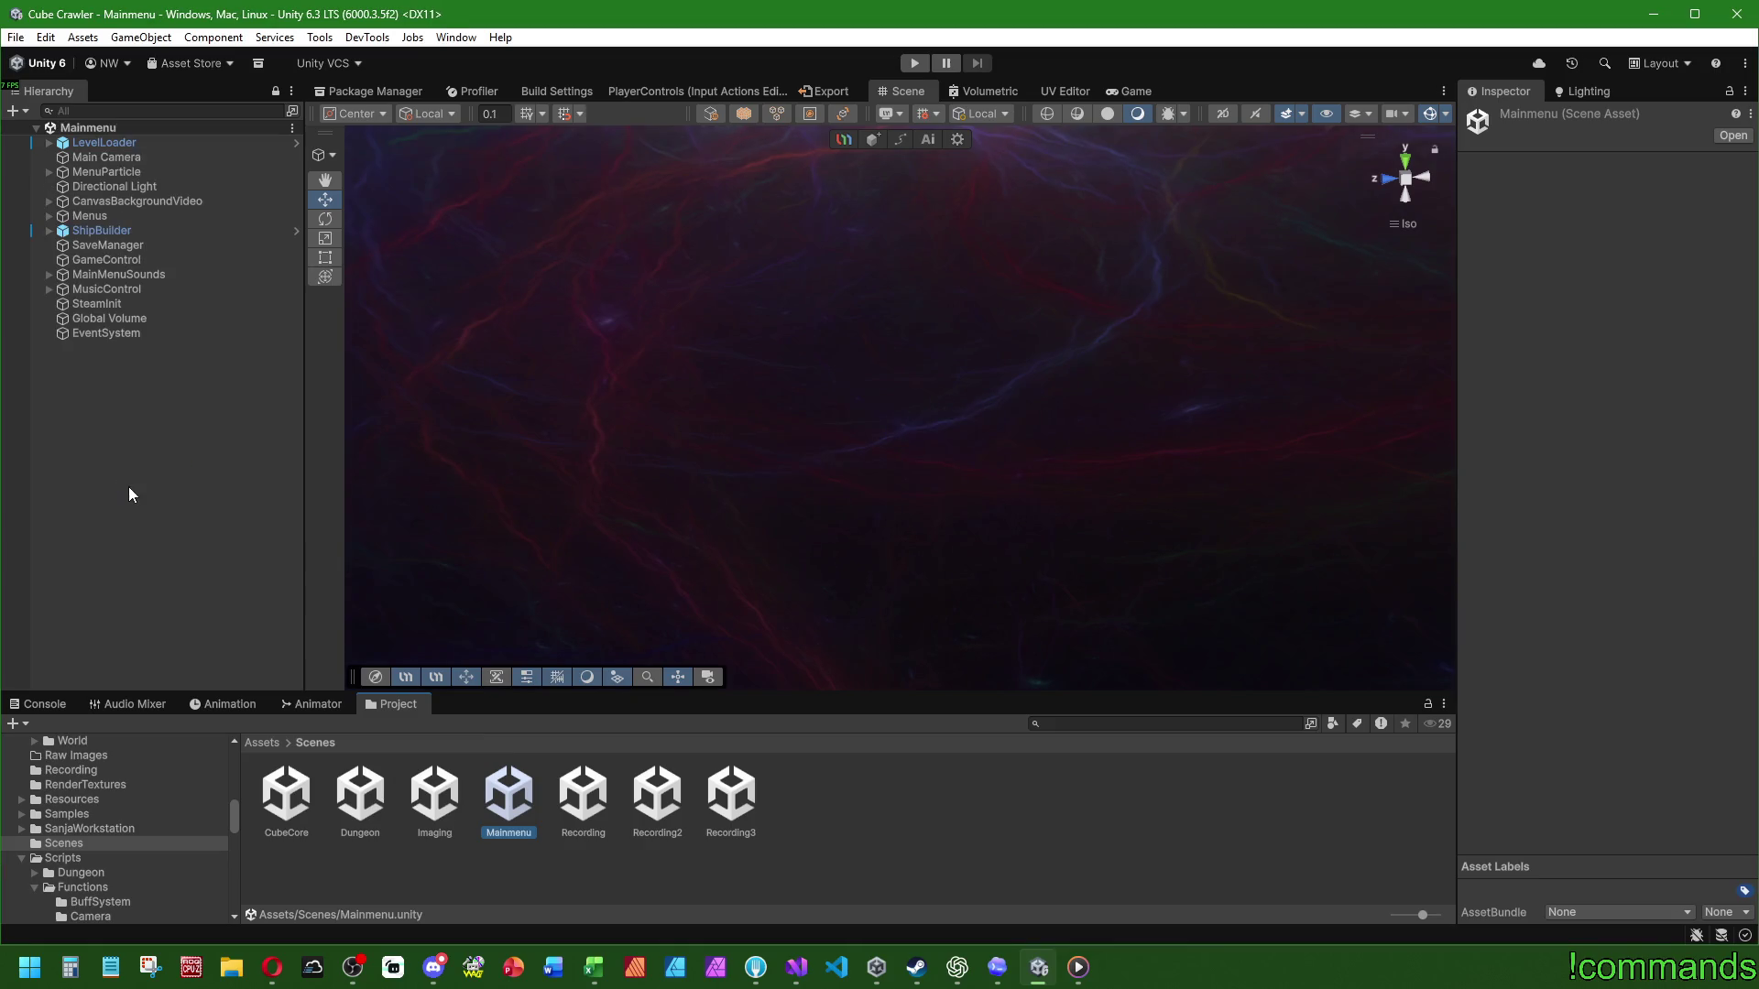
left_click(15, 38)
left_click(64, 236)
left_click(16, 37)
left_click(48, 127)
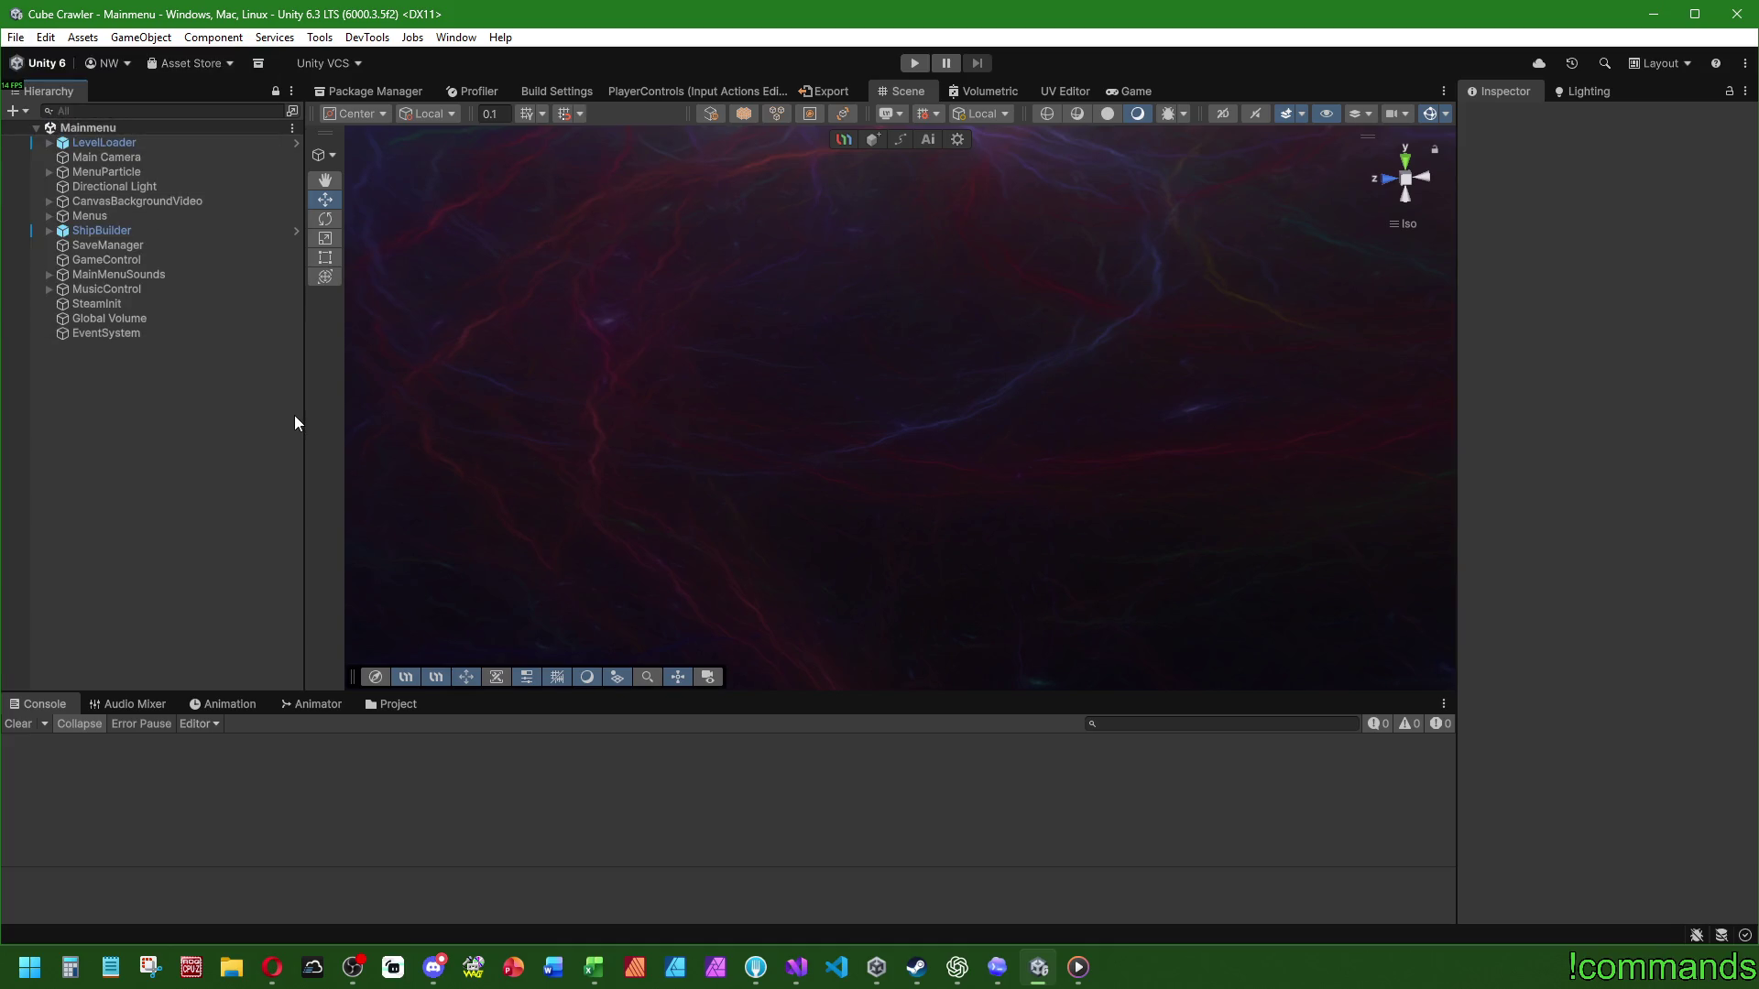
left_click(796, 968)
Step: Save the CameraFogOverride script with Ctrl+S and scroll through it
key("ctrl+s")
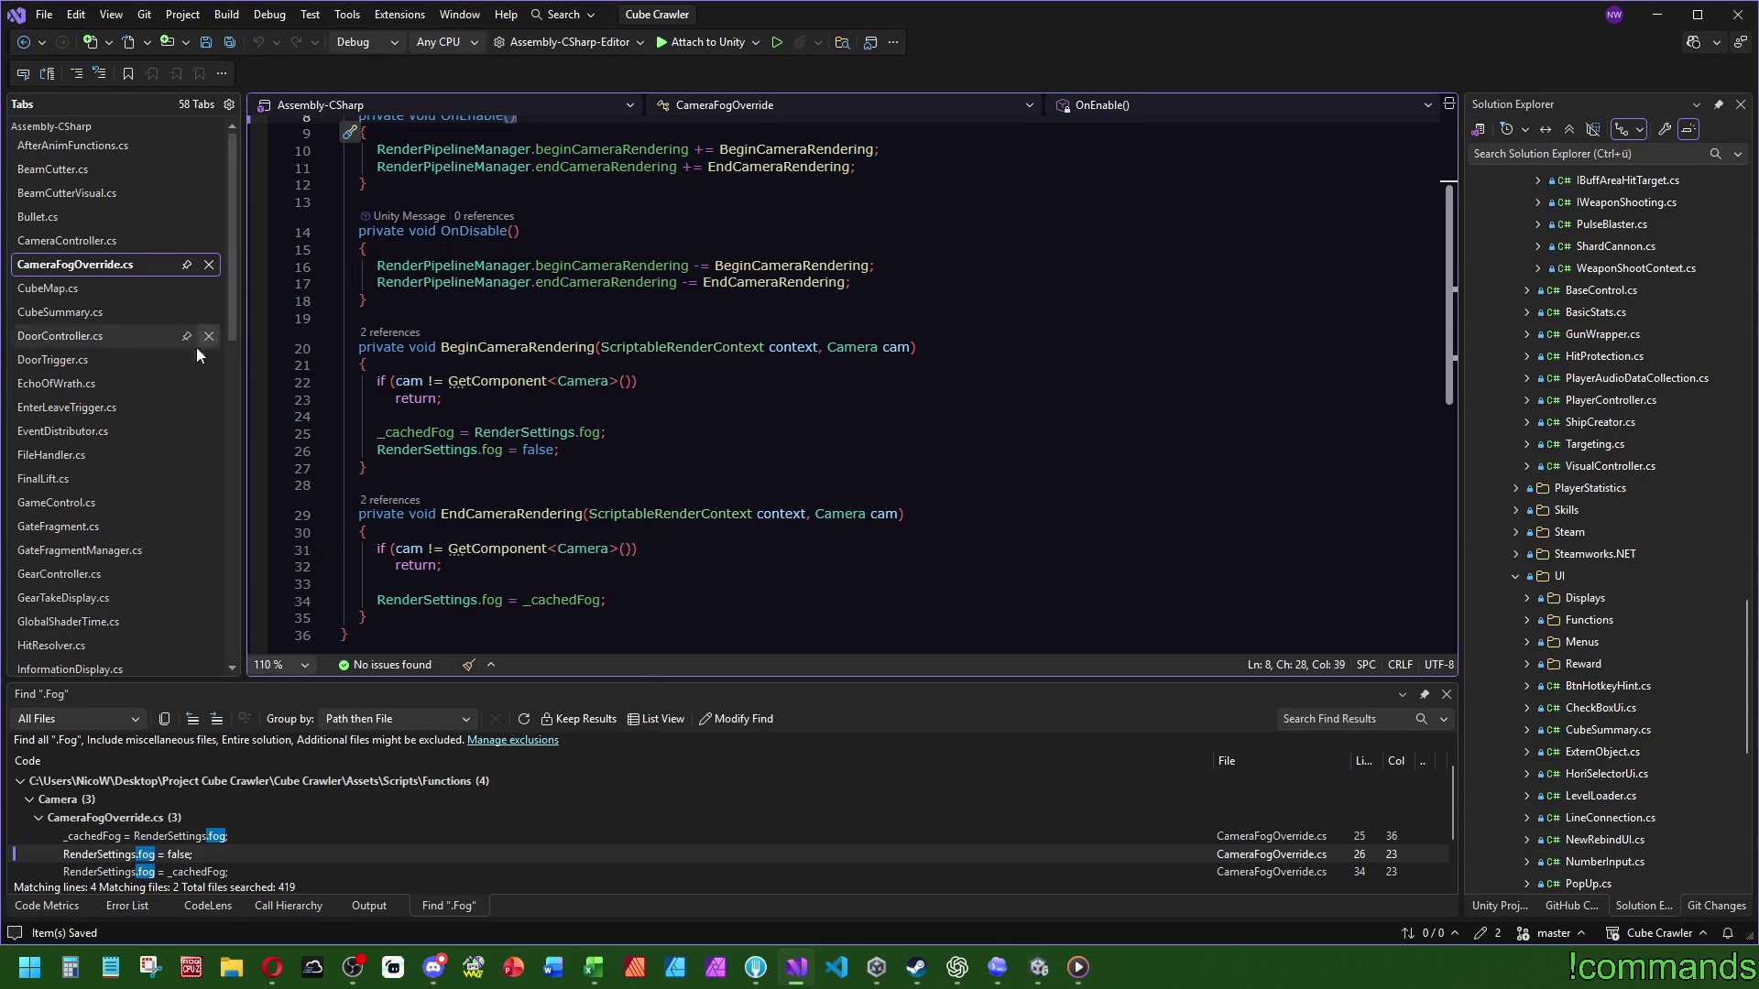
scroll(204, 454, "down", 4)
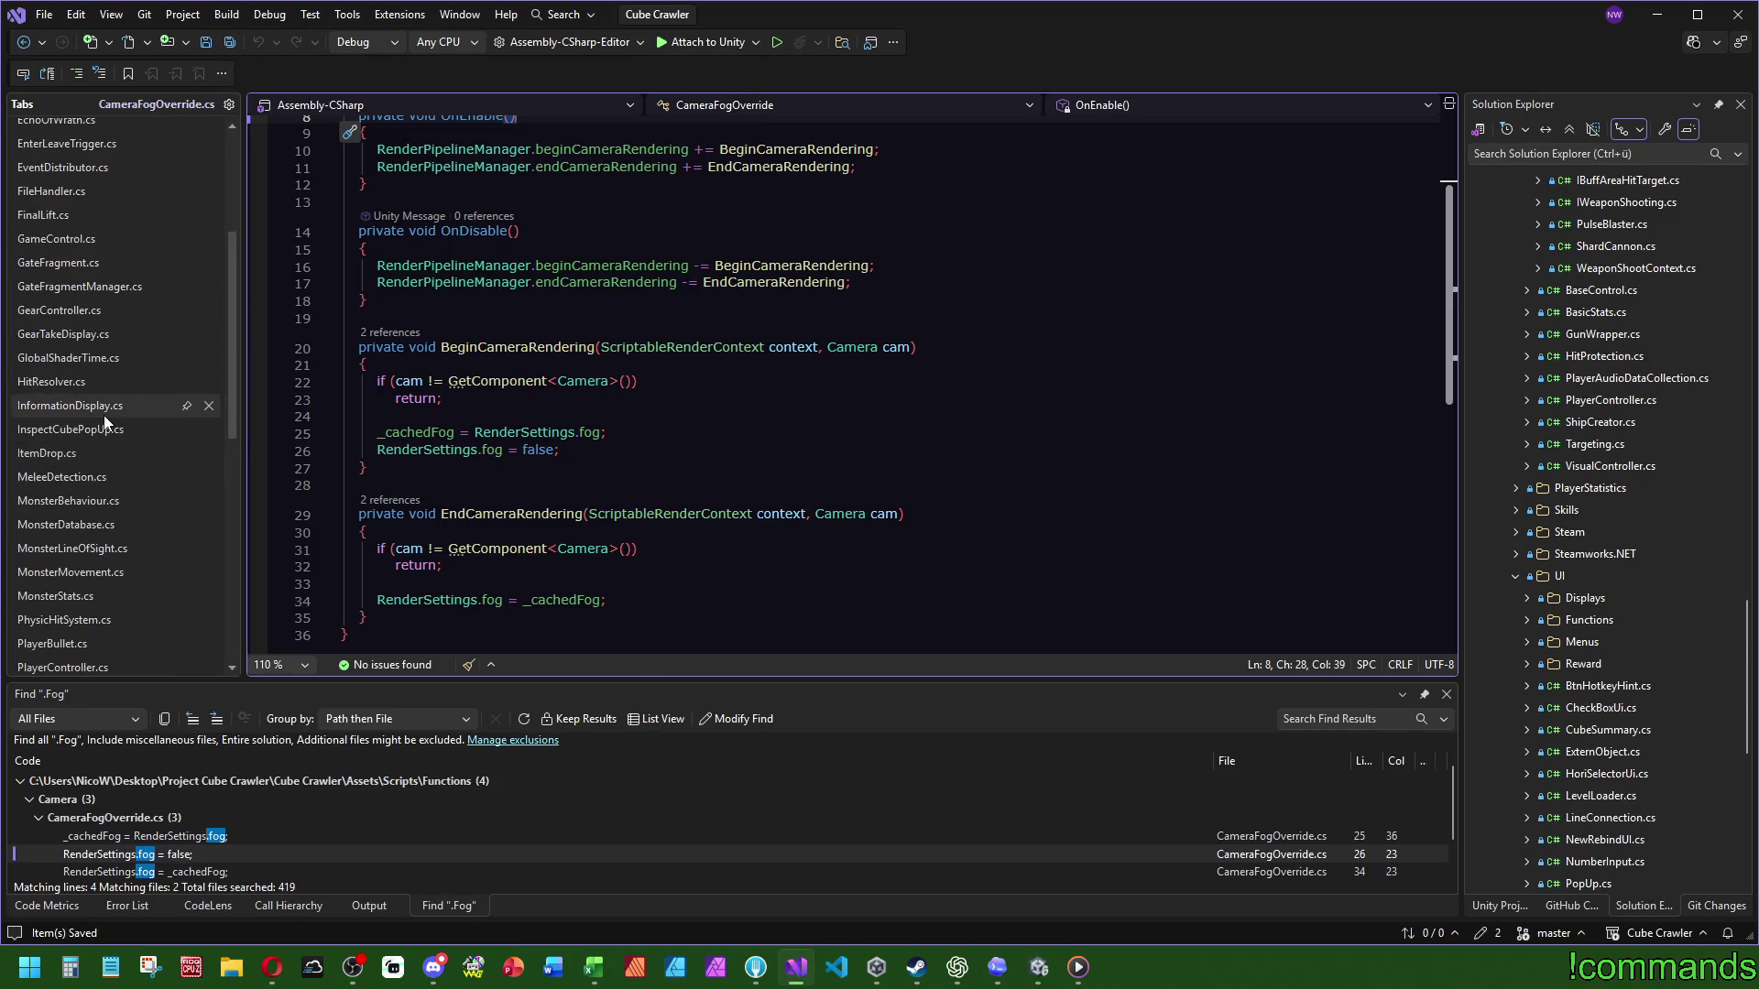
scroll(110, 334, "down", 9)
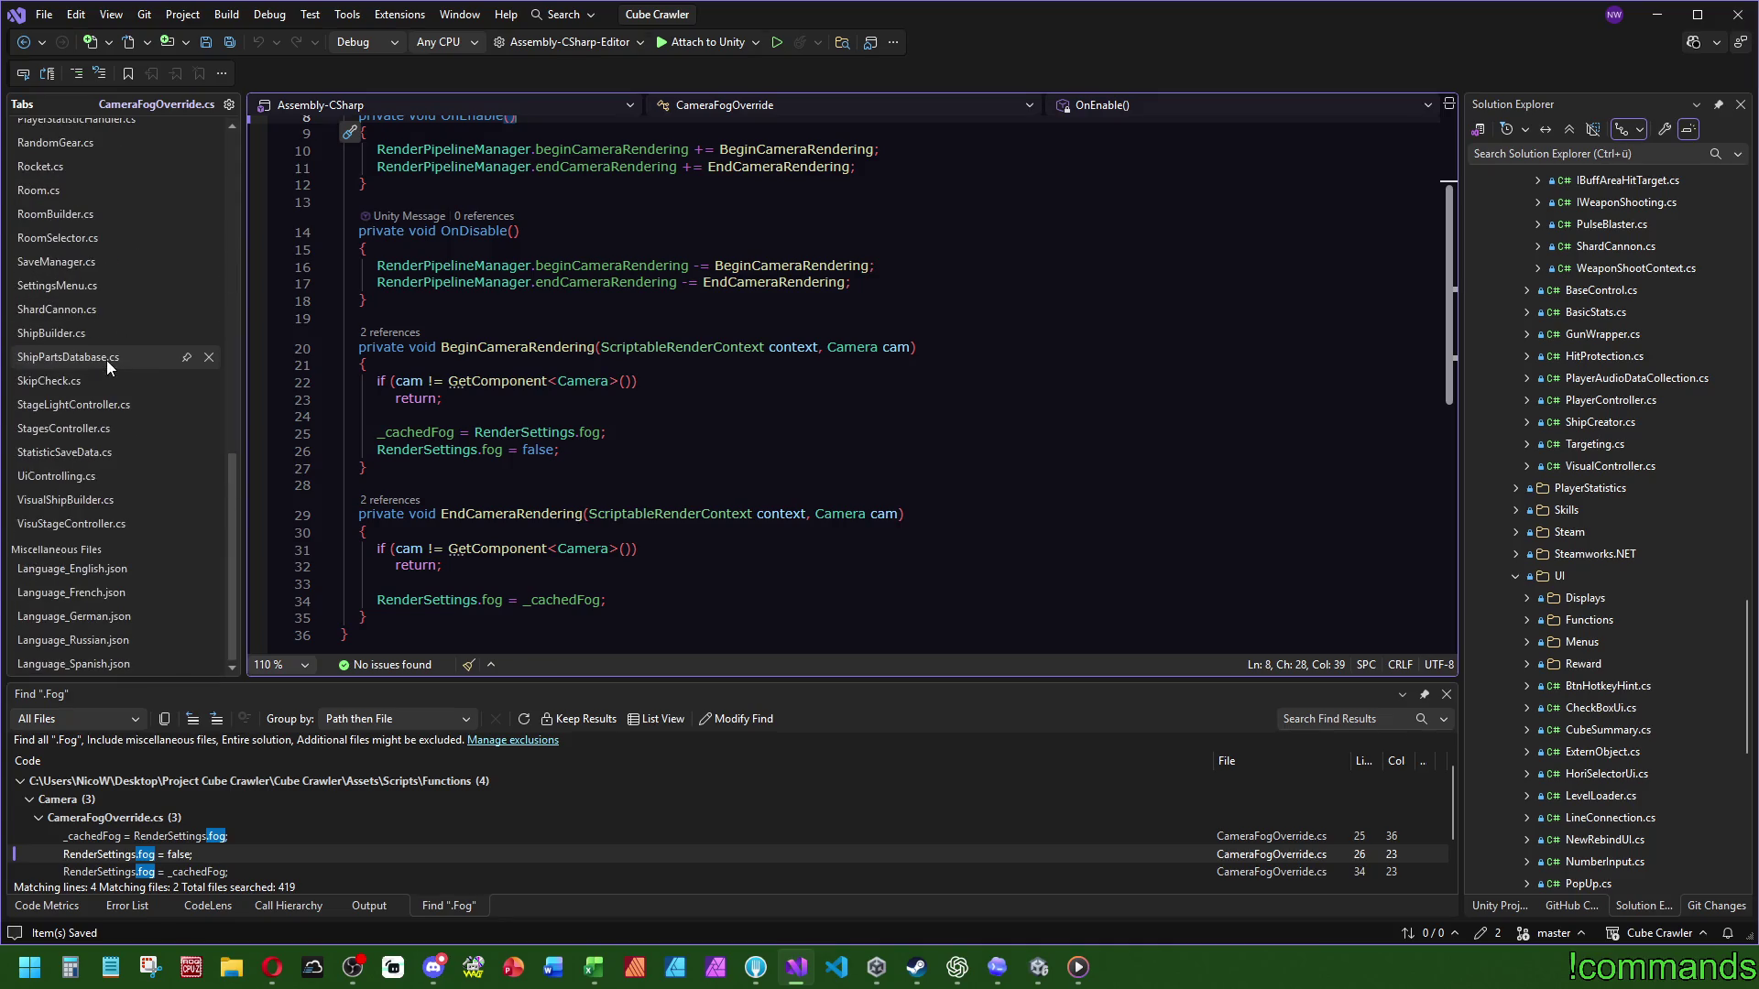
scroll(114, 379, "up", 10)
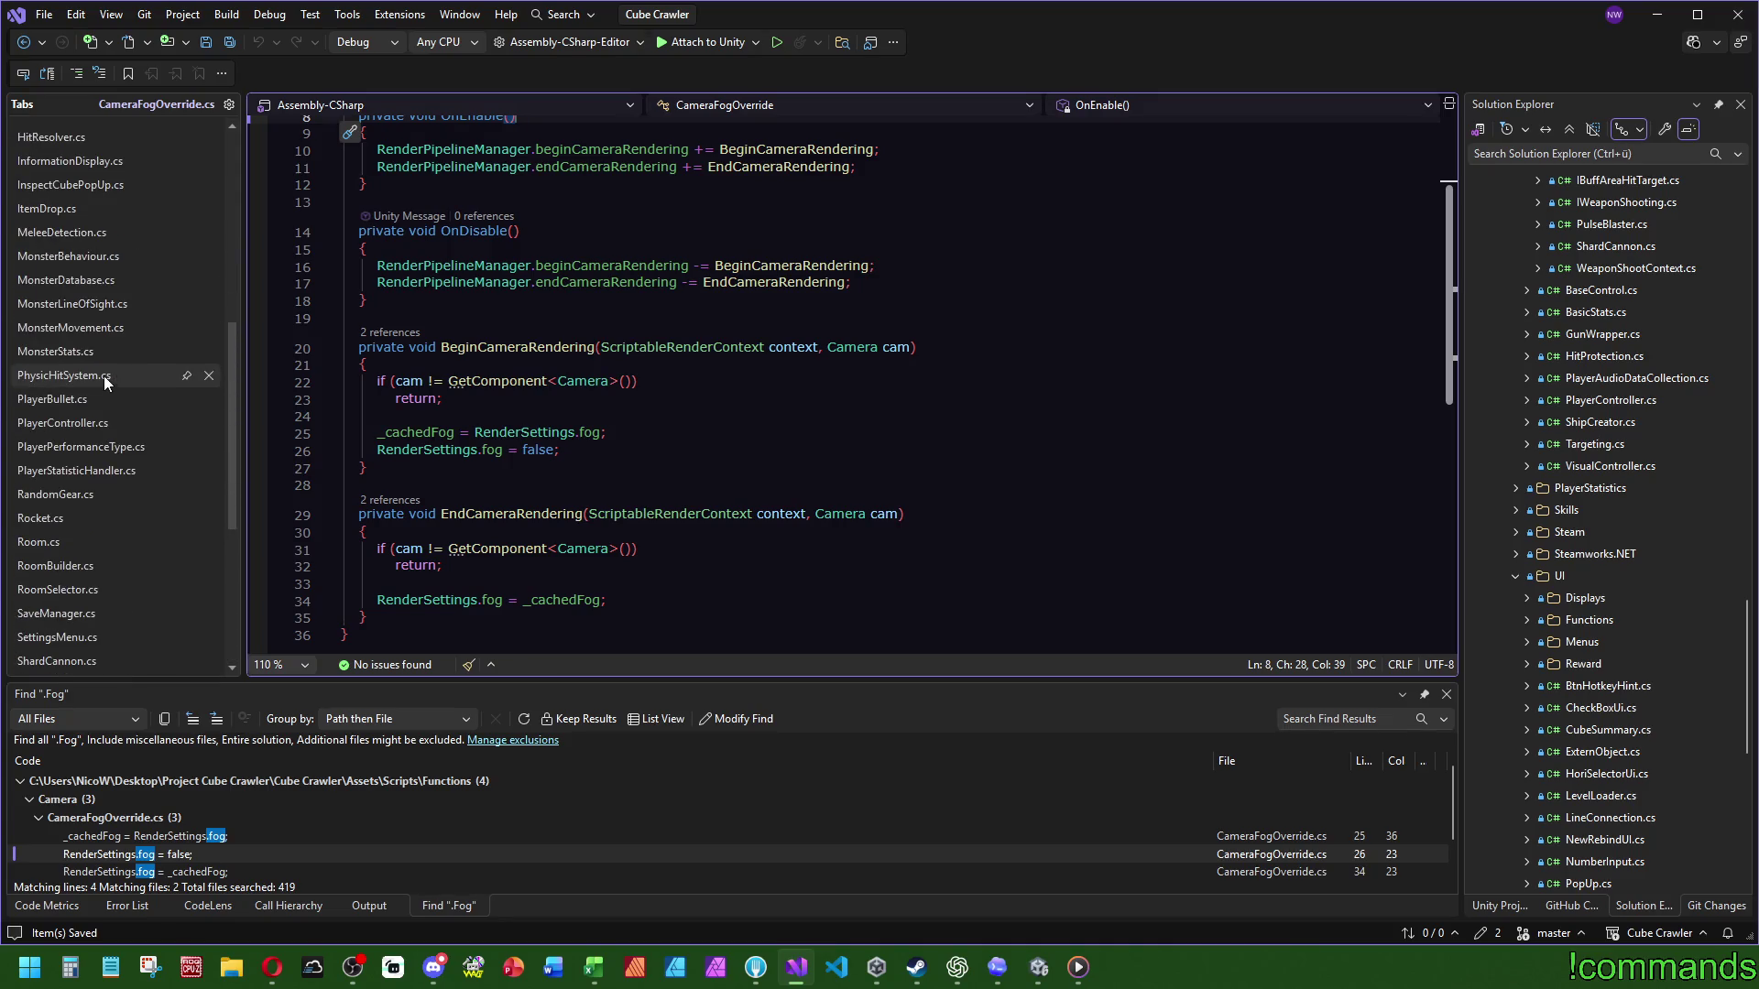
scroll(101, 371, "up", 2)
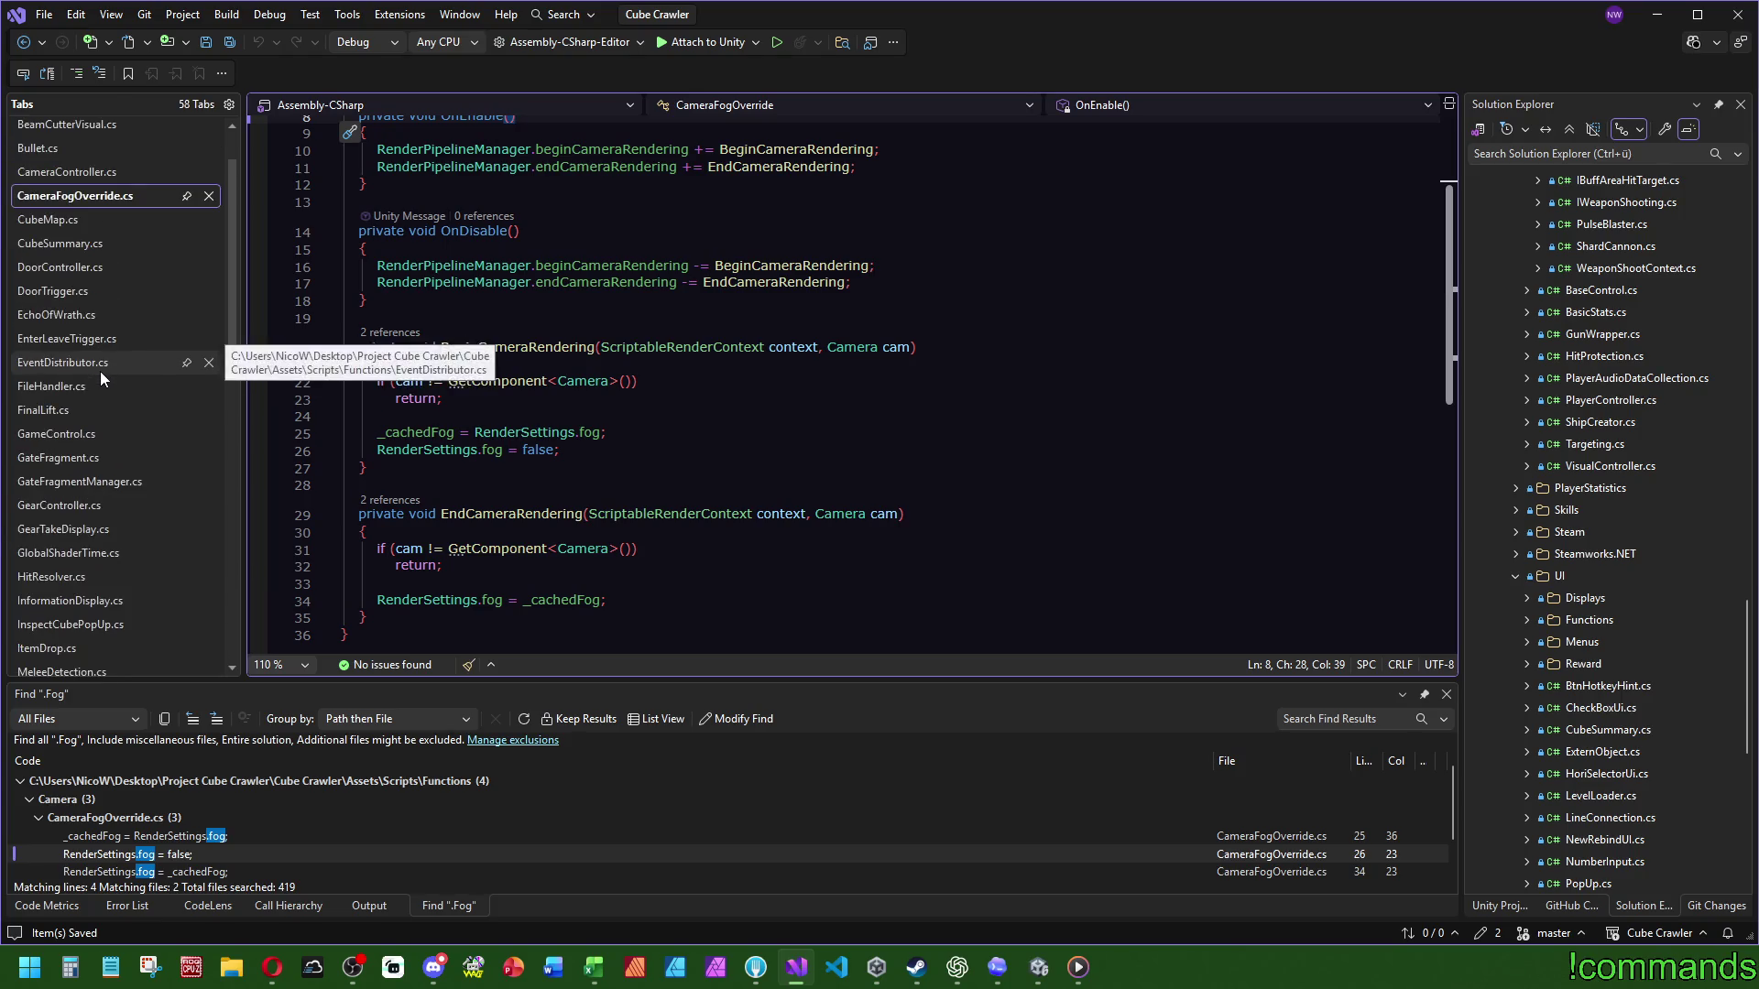
Step: Open and save CubeSummary.cs, scrolling to AbortPressed and LeaveDungeonPressed
left_click(71, 241)
key("Down")
key("Down")
key("Down")
key("End")
left_click(230, 44)
scroll(662, 330, "down", 7)
scroll(657, 322, "down", 19)
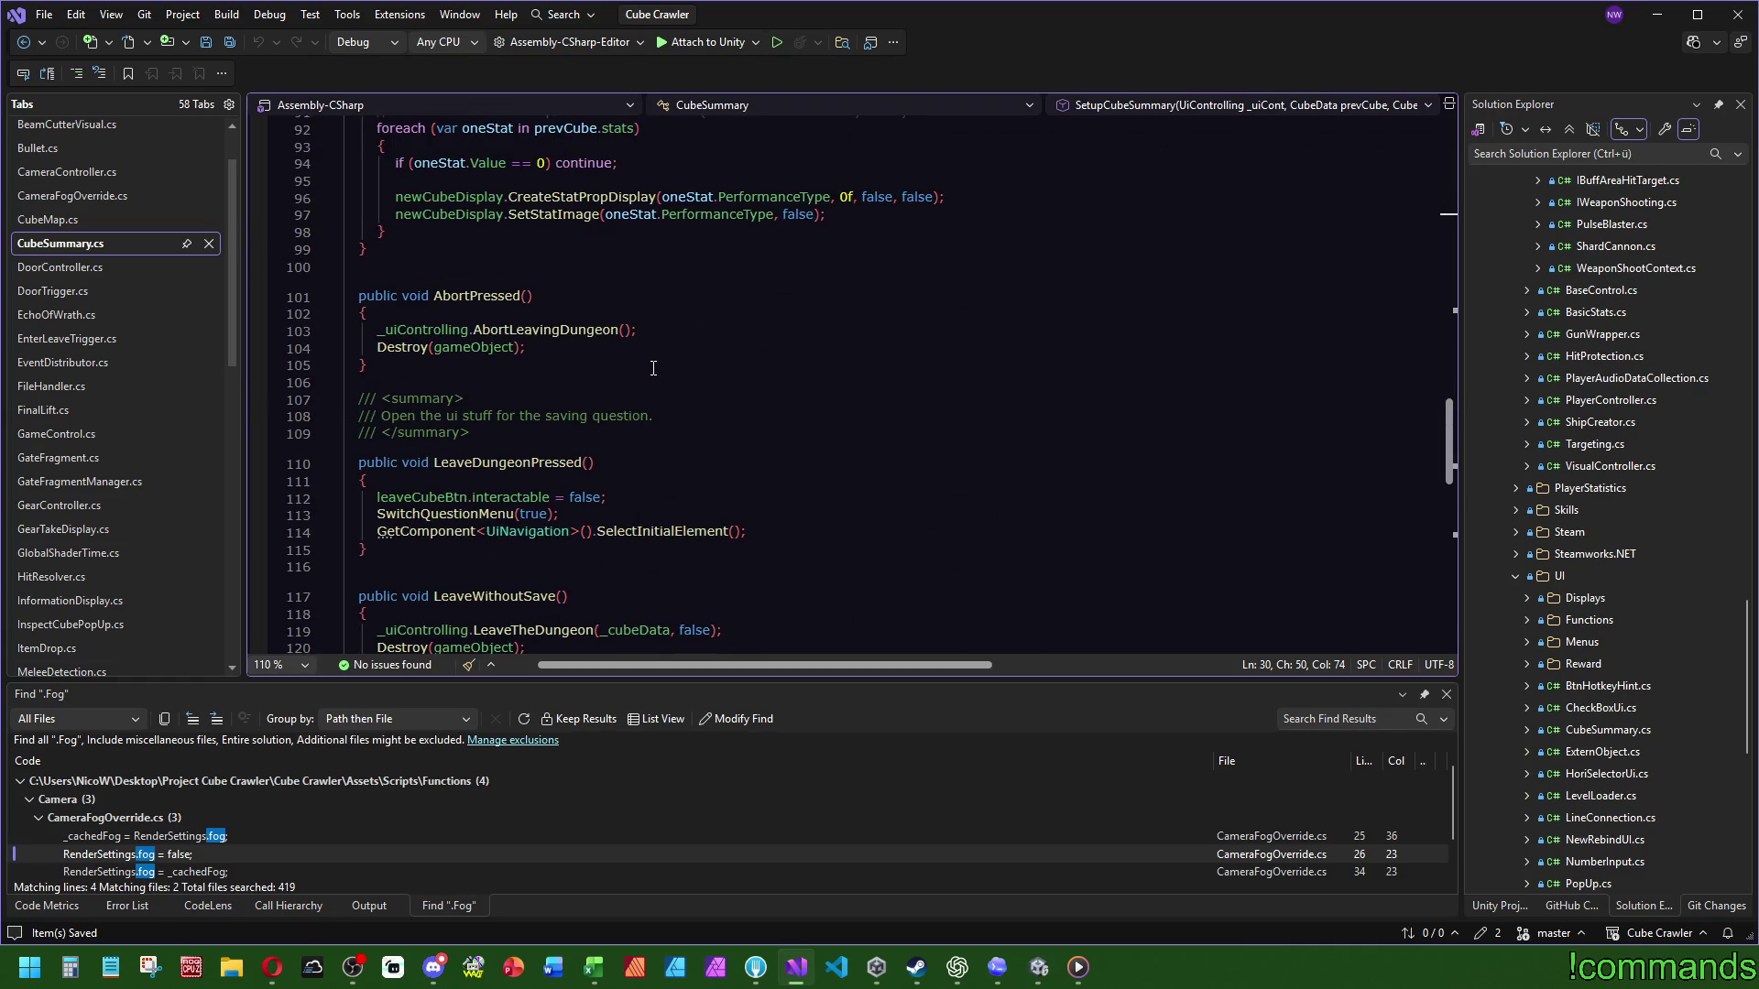
Step: Review the LeaveWithoutSave and LeaveWithSave methods in CubeSummary.cs
scroll(653, 368, "down", 3)
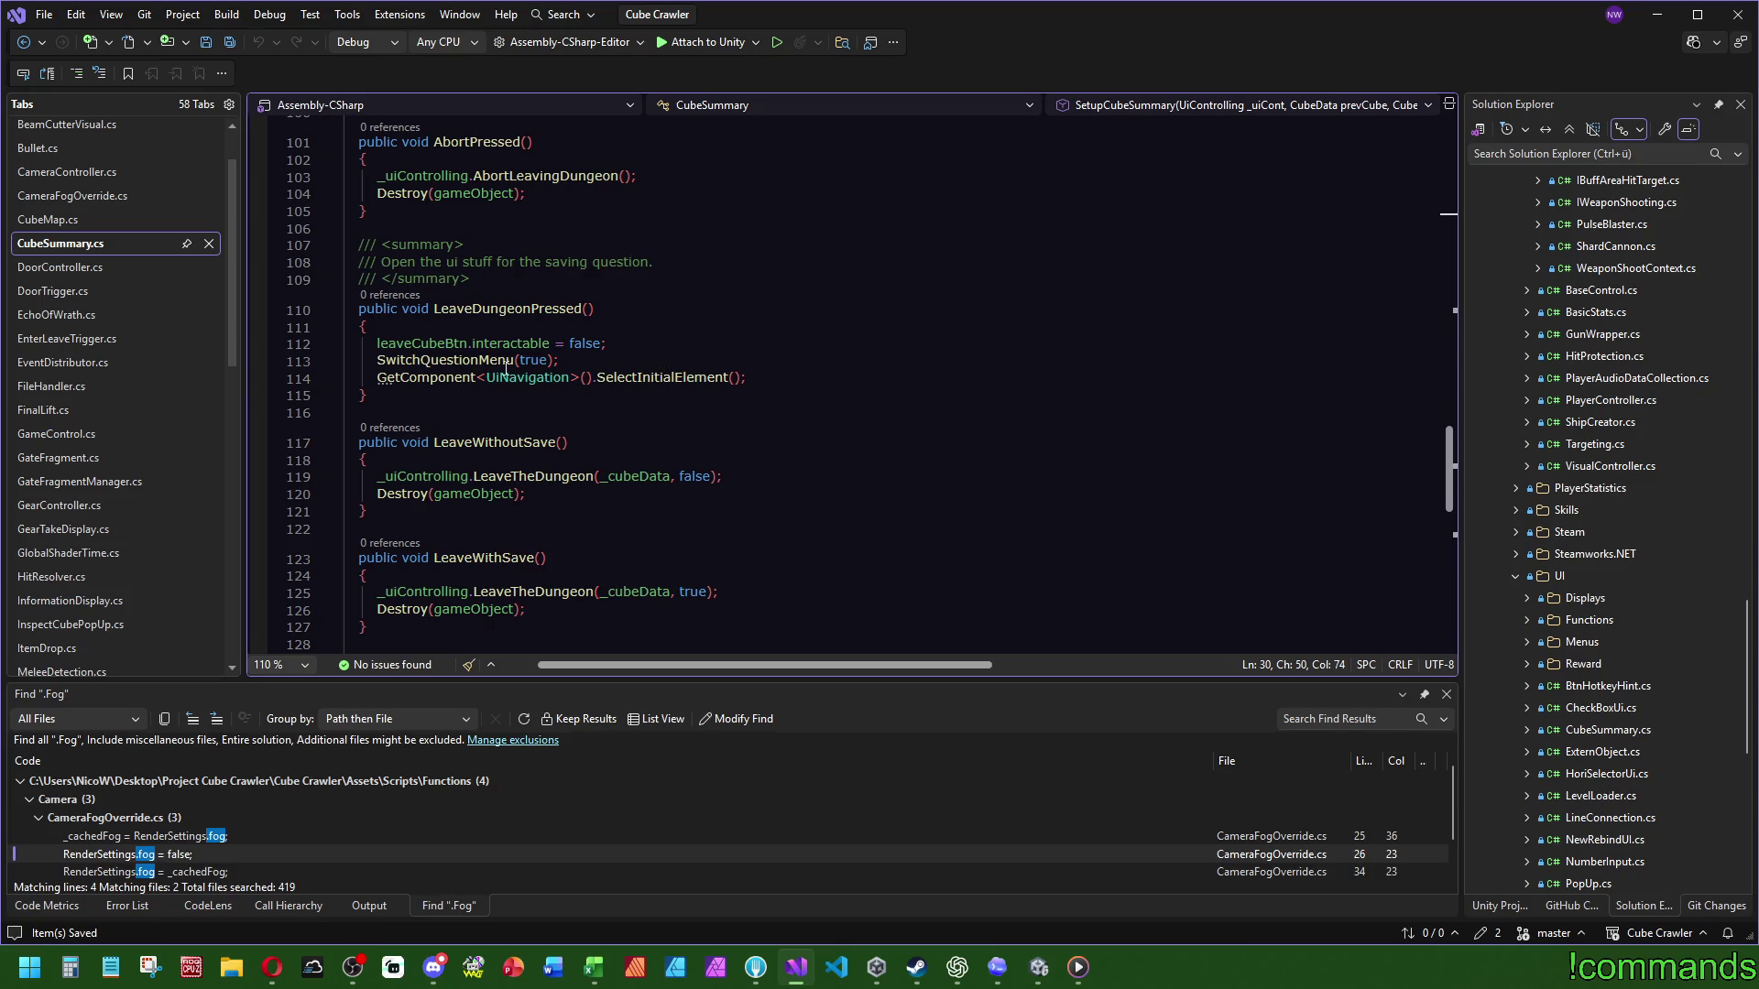
mouse_move(506, 309)
scroll(506, 309, "down", 3)
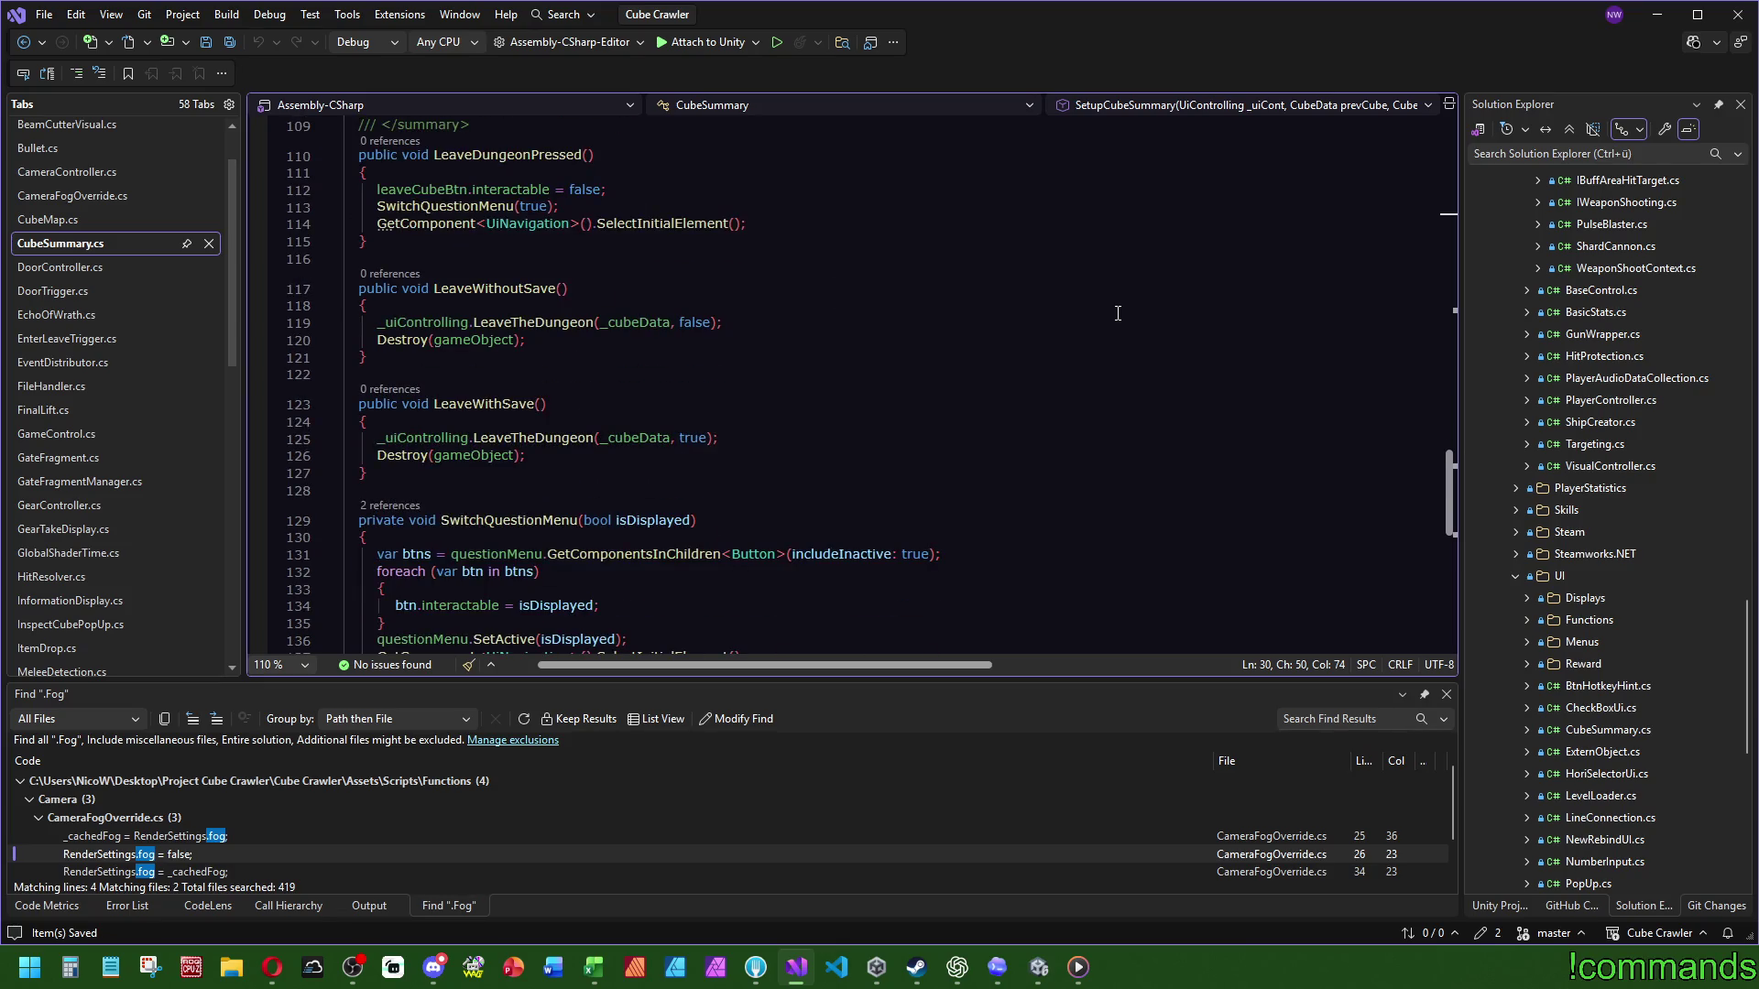
left_click_drag(549, 475, 592, 253)
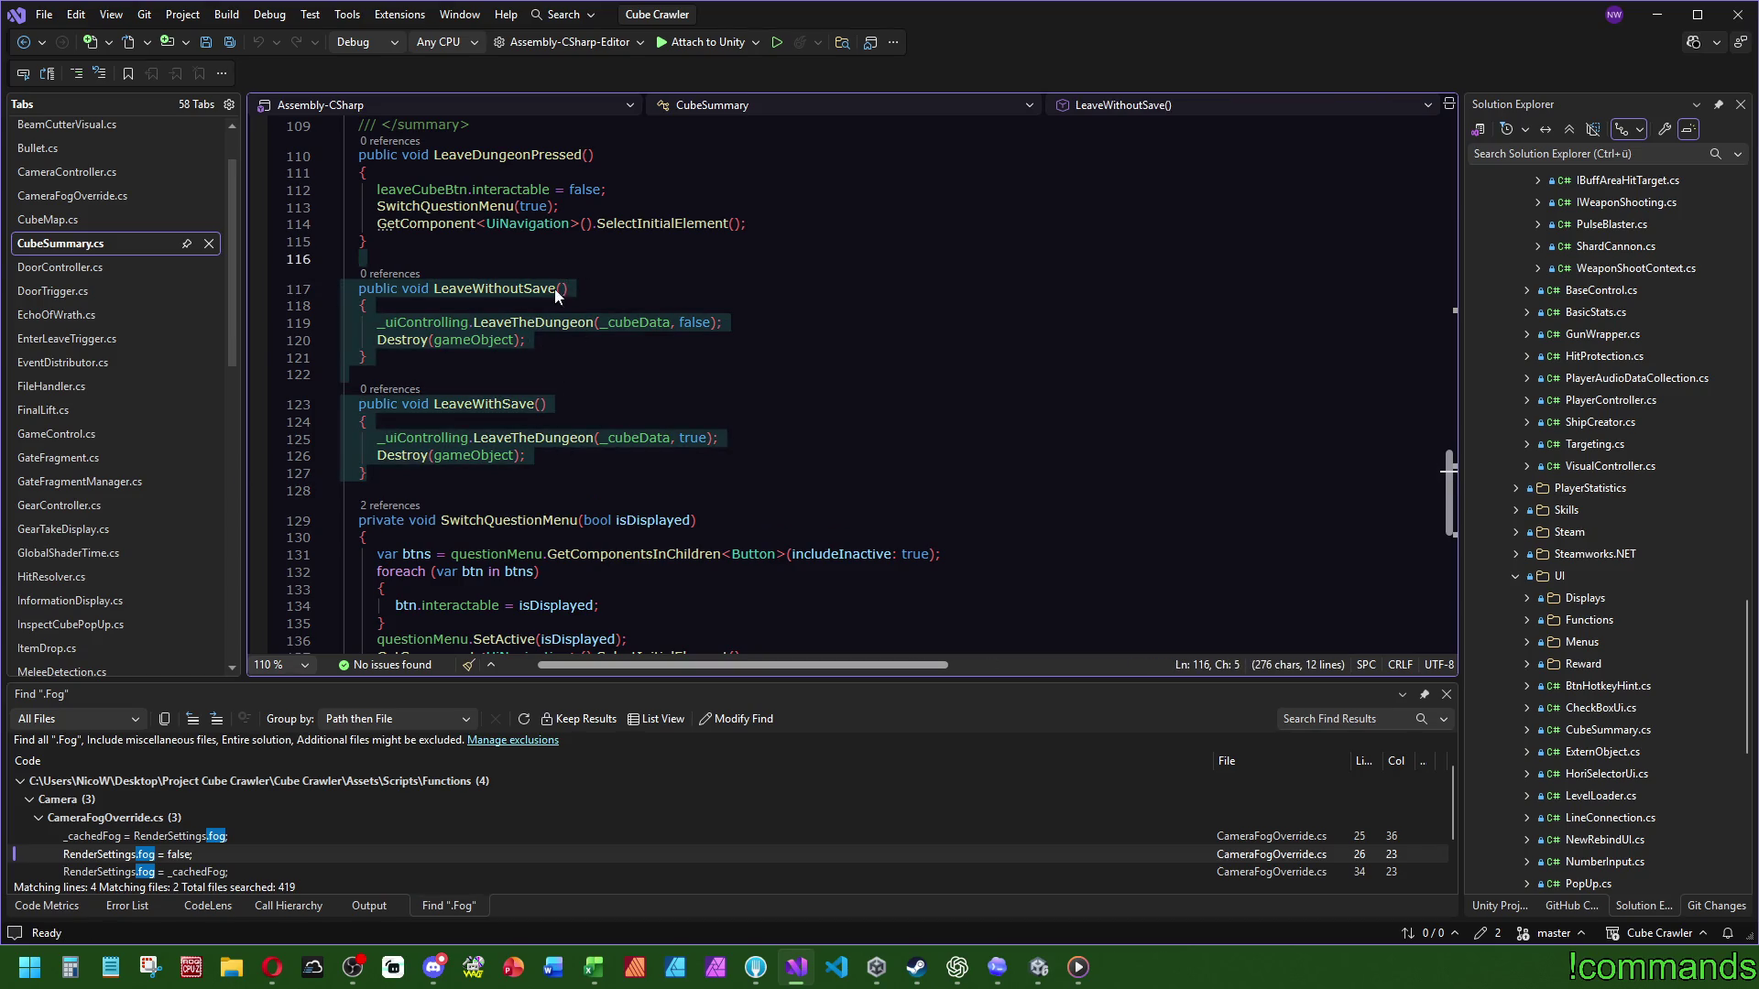
left_click(594, 362)
Step: Jump to the LeaveTheDungeon definition and highlight the uses of _saveCubeData
left_click(531, 438)
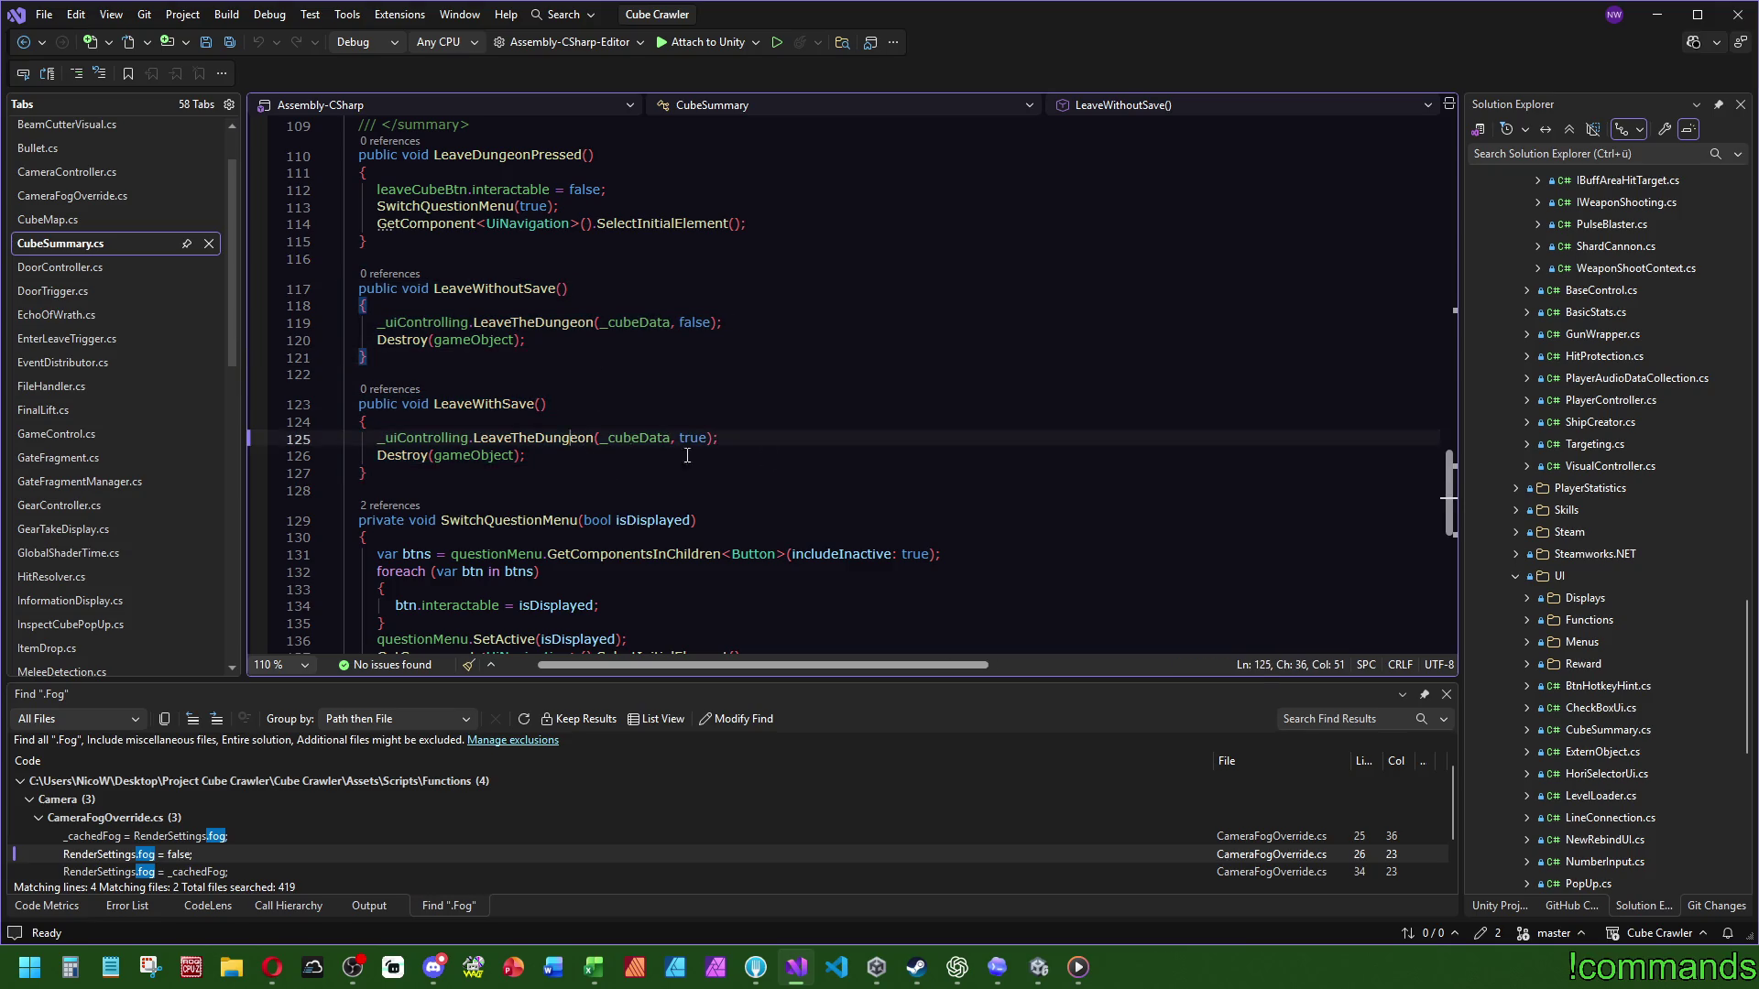
key("F12")
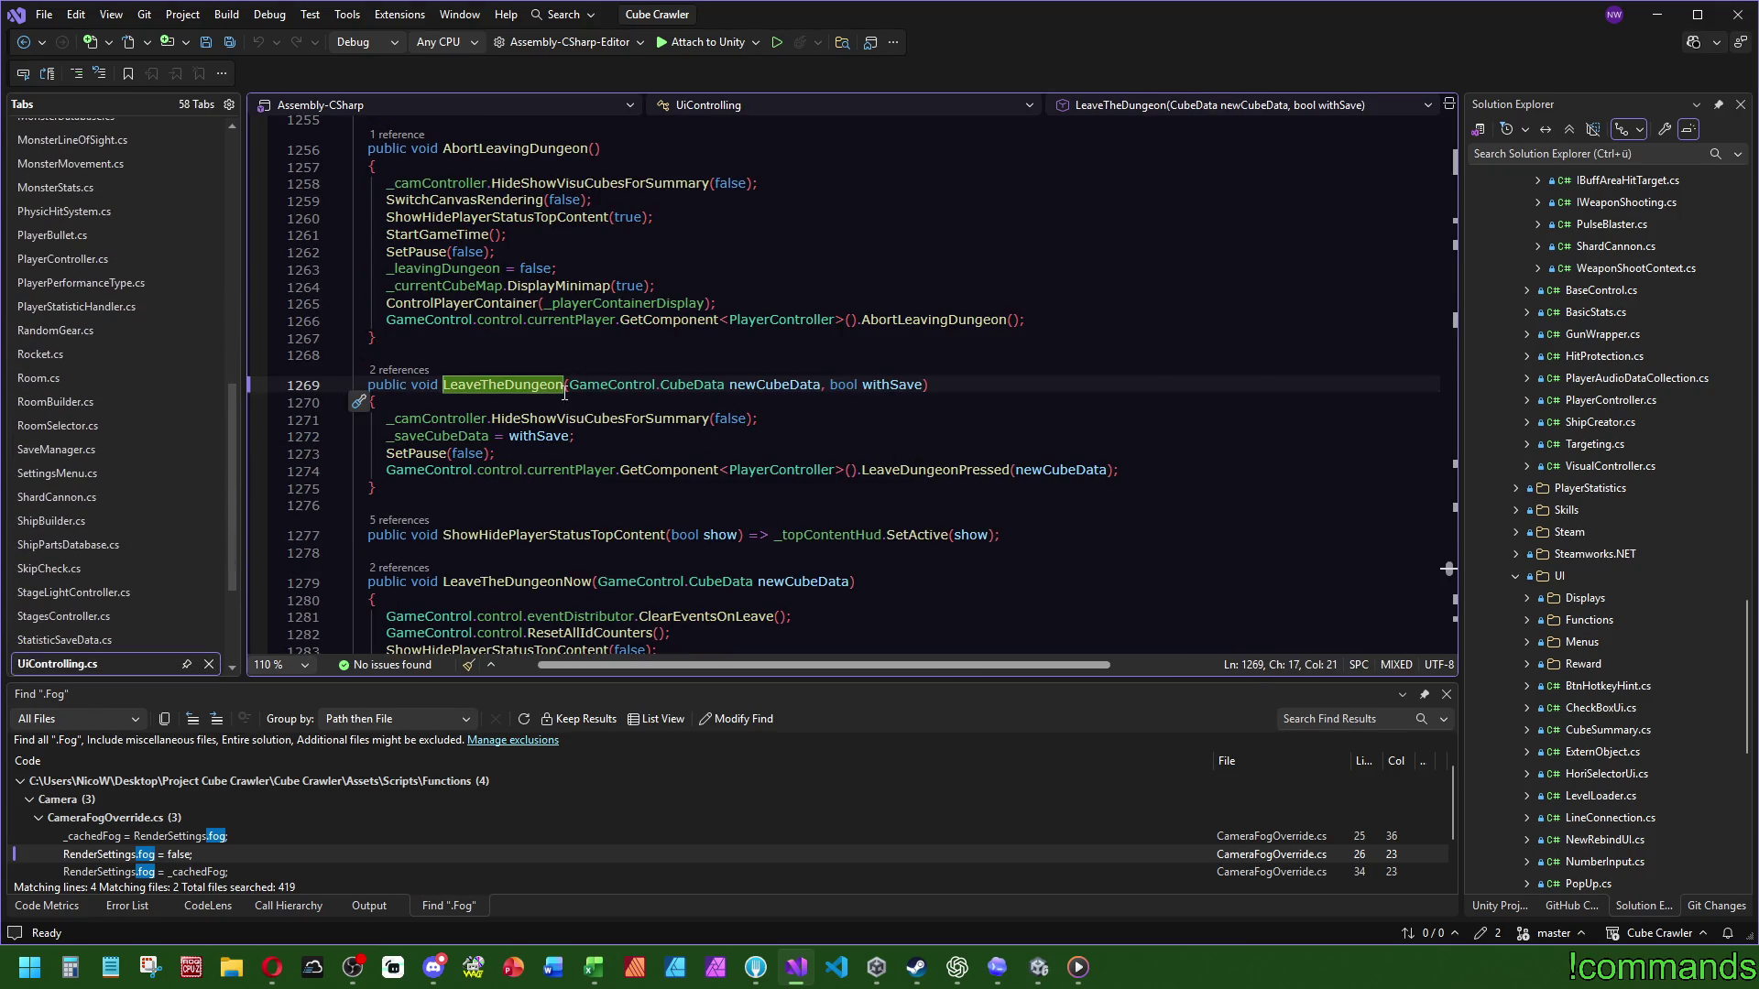
left_click_drag(1269, 470, 1221, 405)
left_click(473, 399)
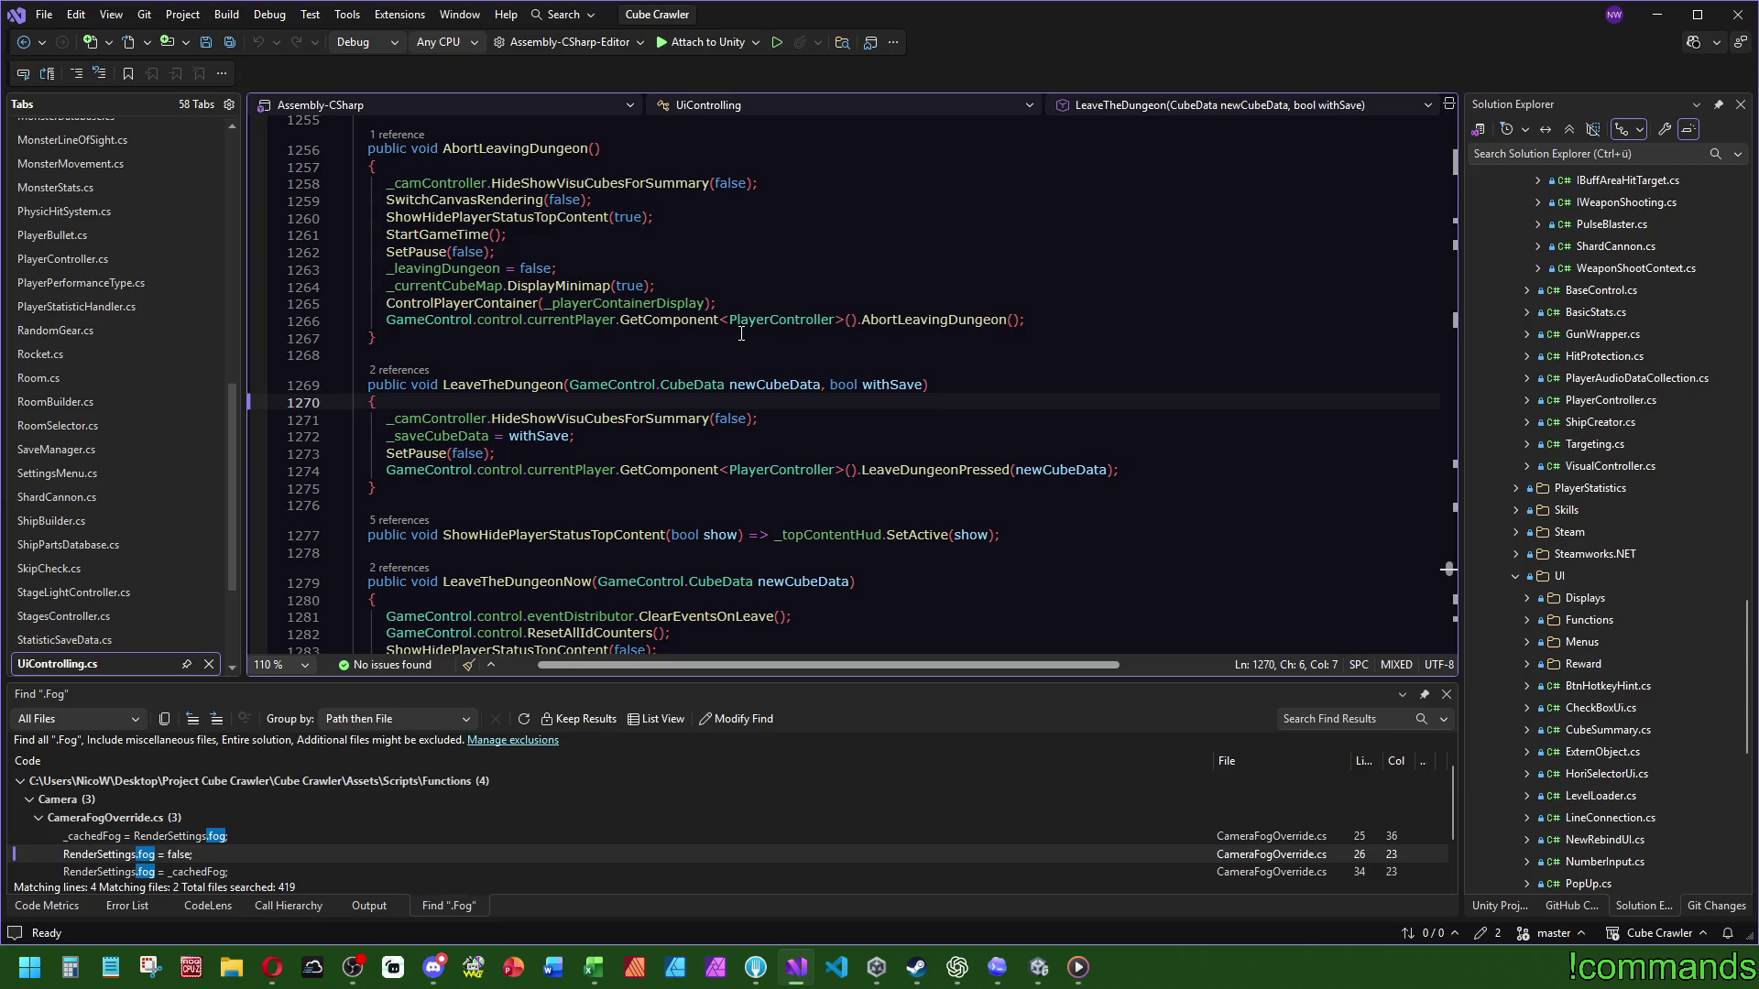
left_click(489, 436)
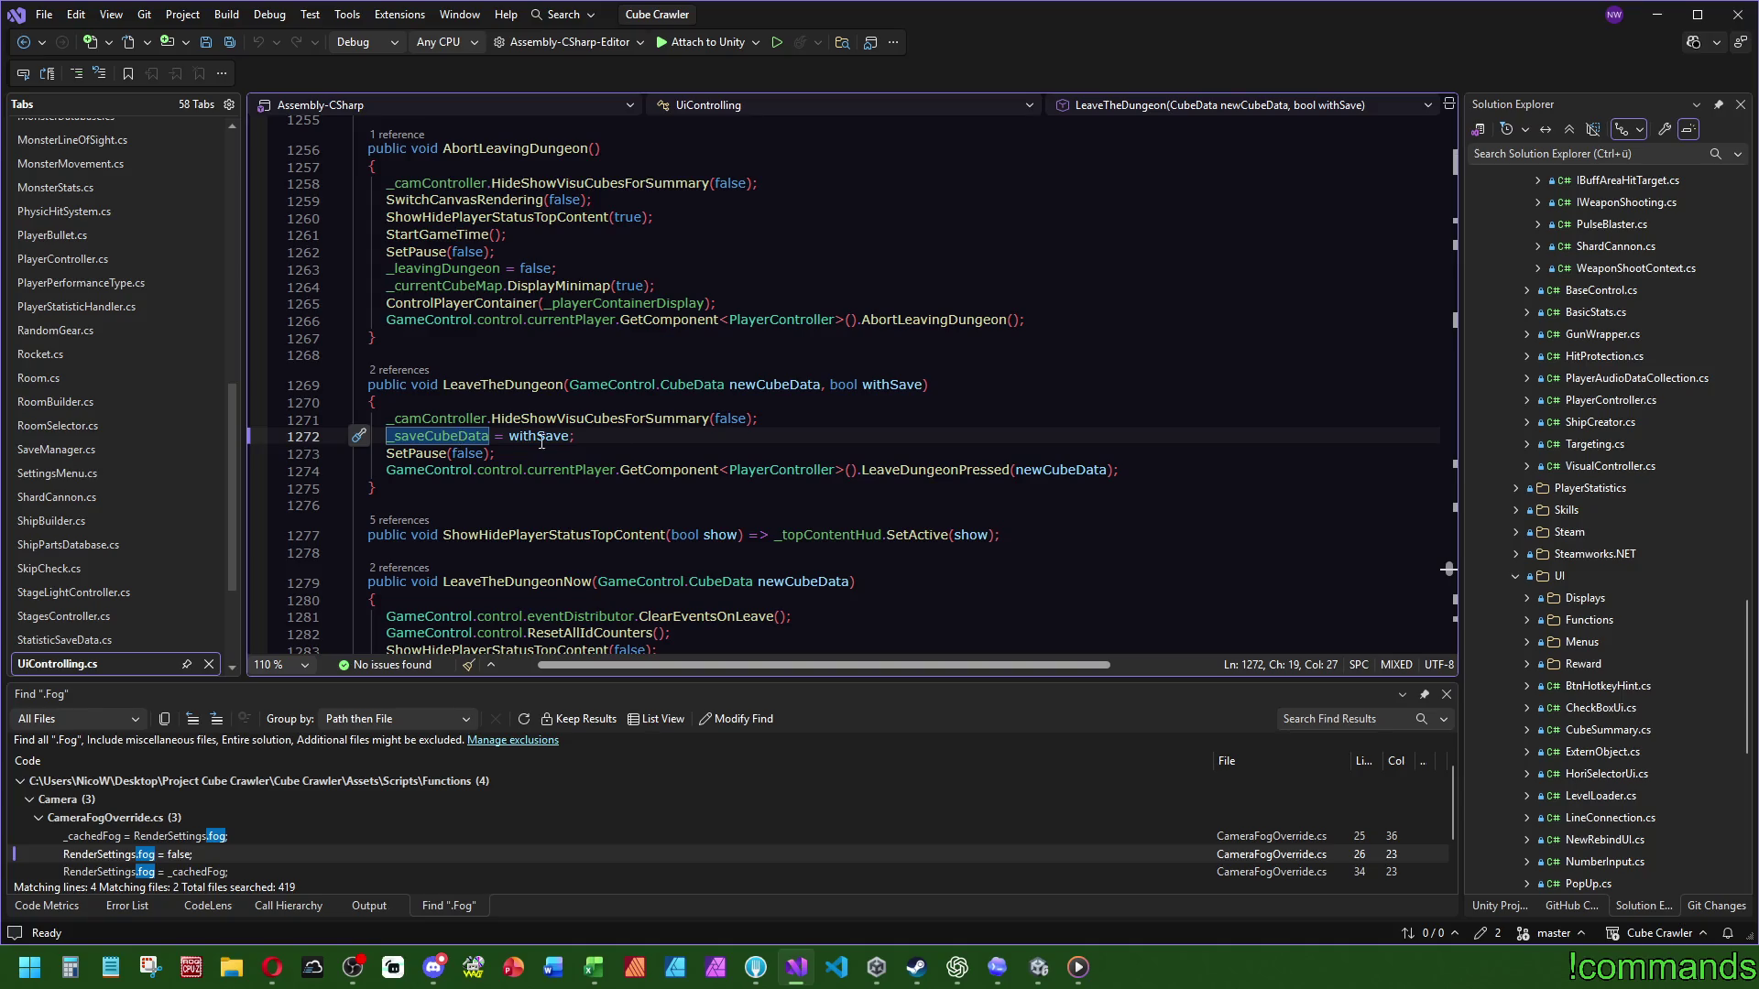
Step: Follow LeaveDungeonPressed in PlayerController to the LeaveDungeonEffect coroutine
left_click(951, 472, "ctrl")
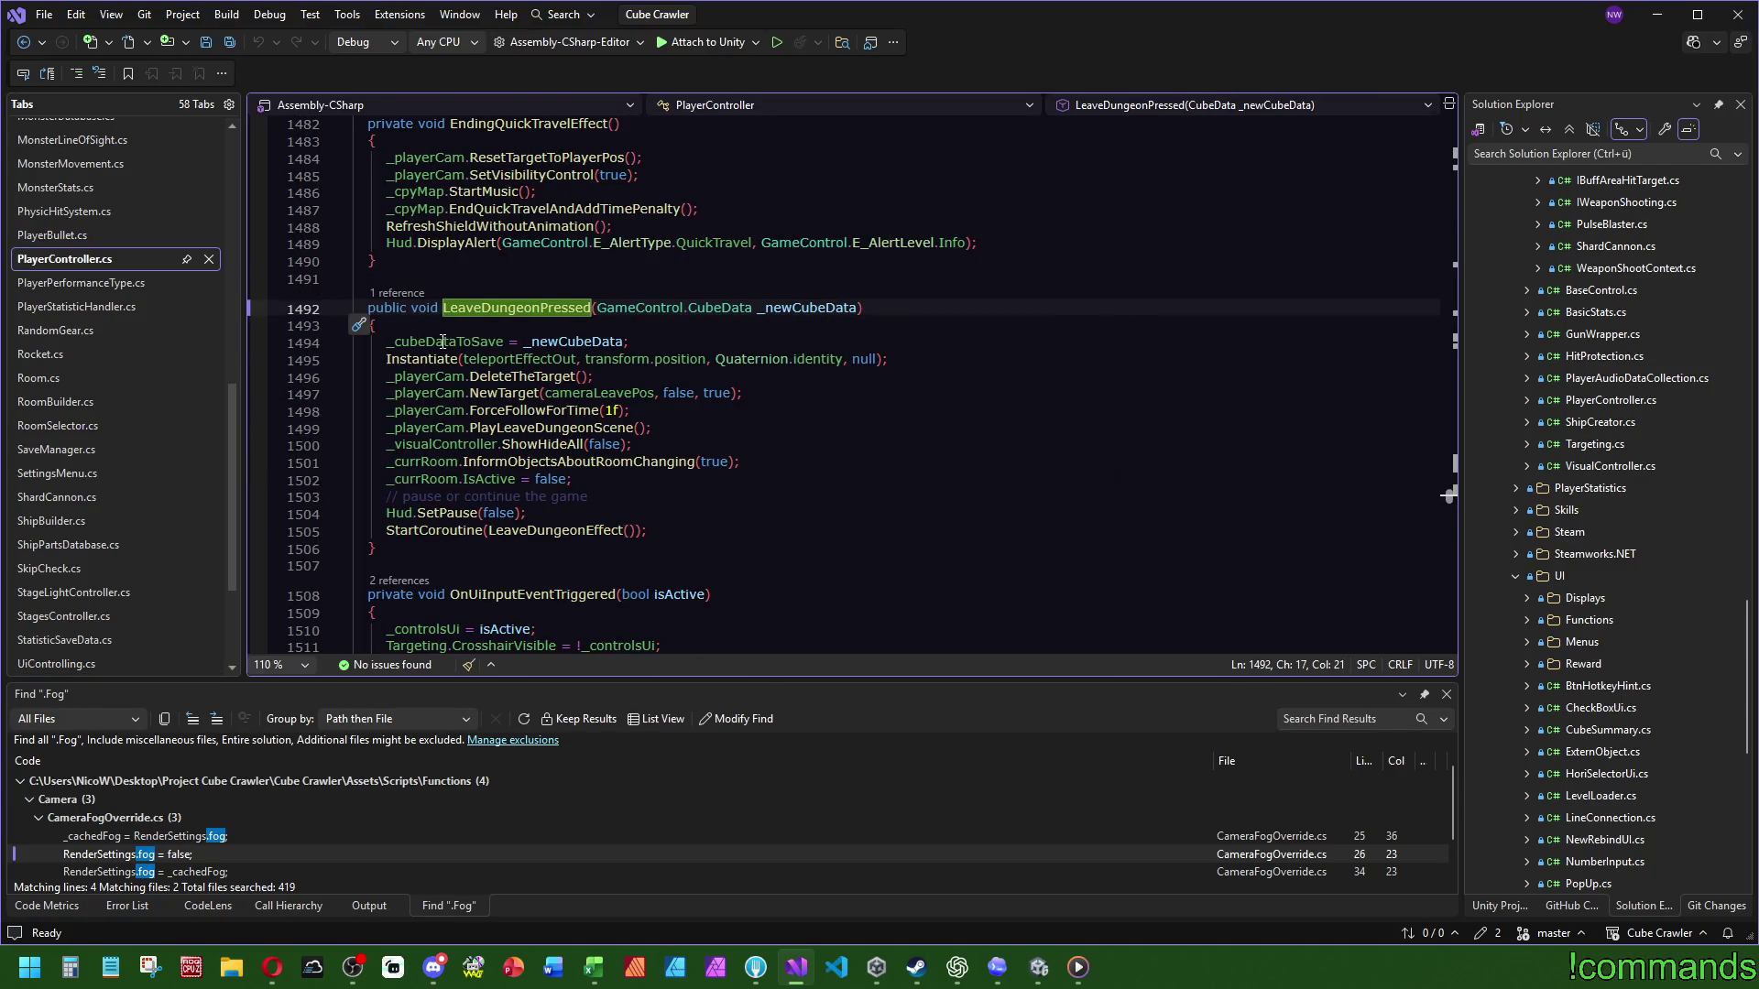
key("Down")
key("Down")
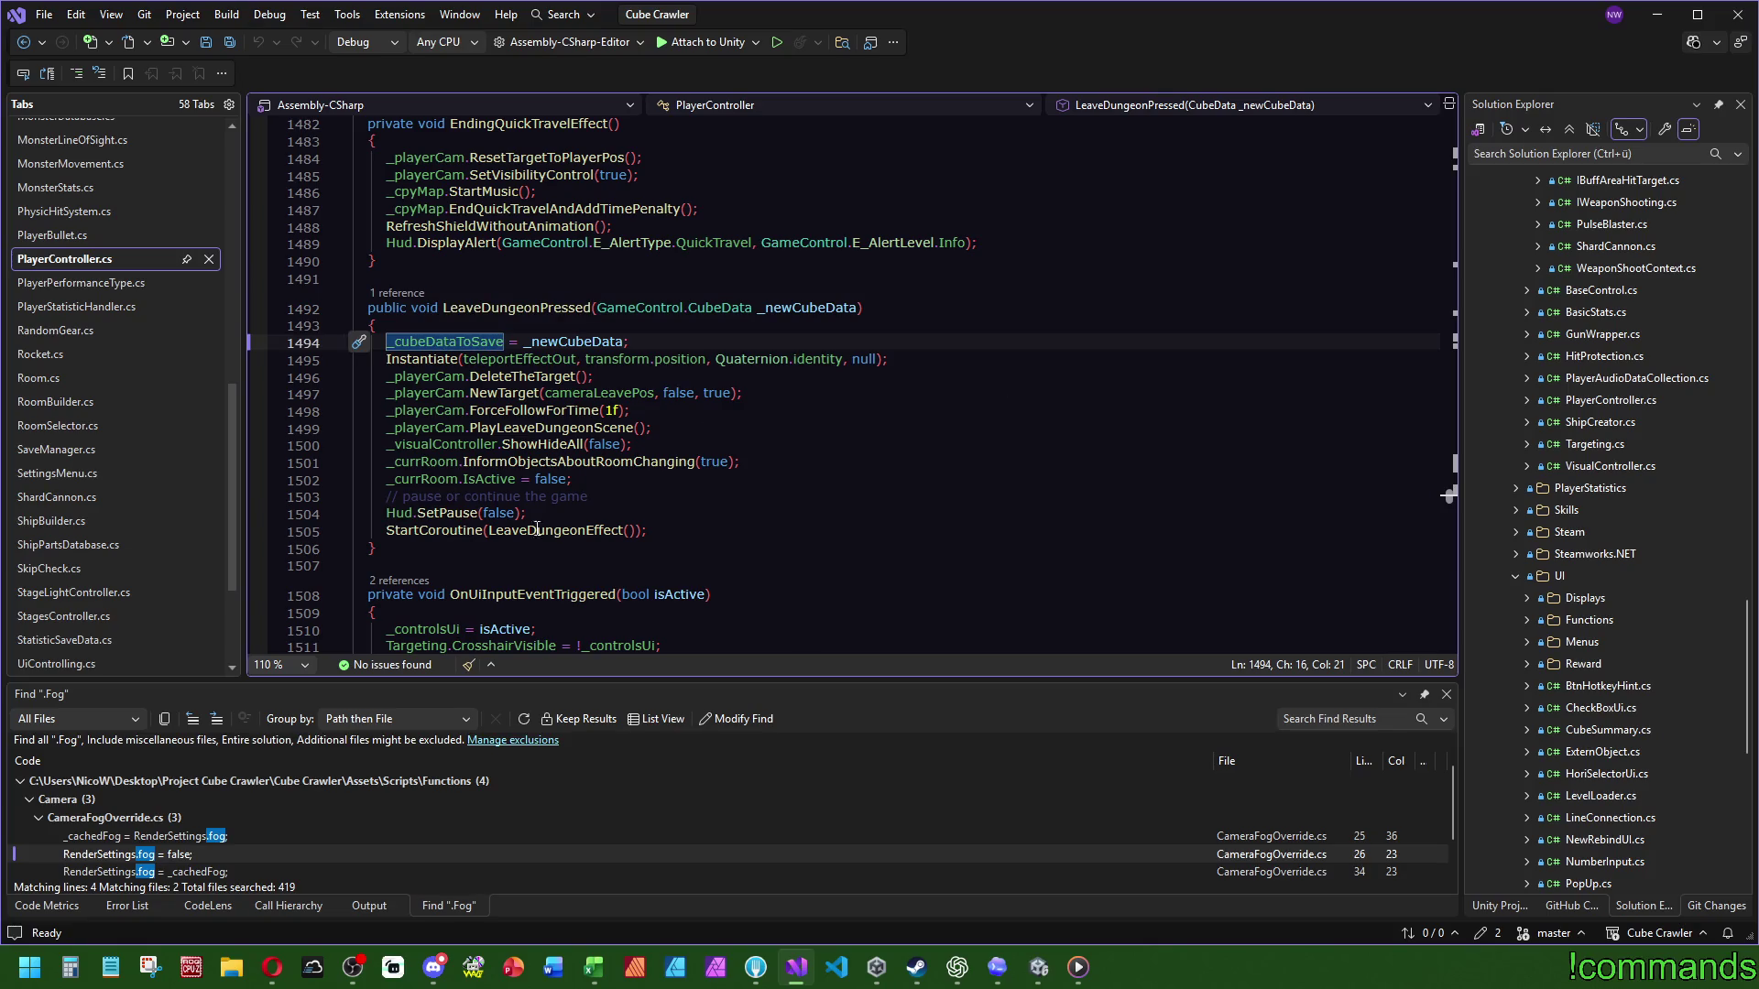
left_click(506, 529, "ctrl")
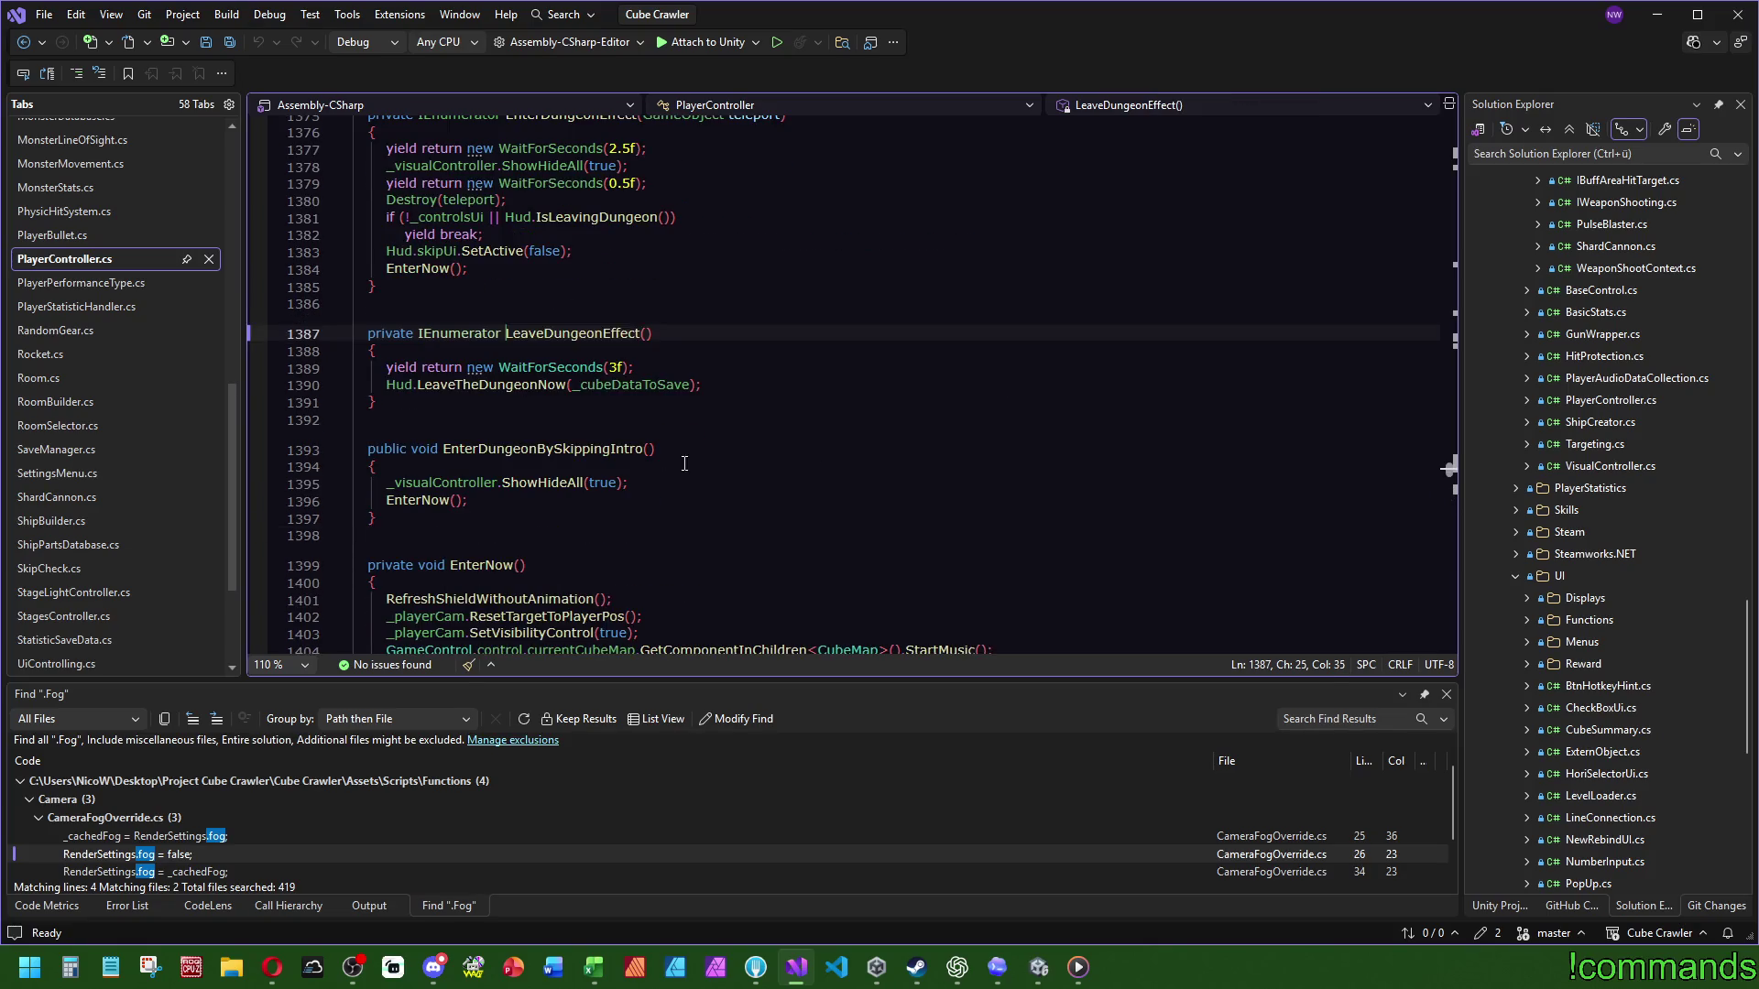
left_click(476, 394, "ctrl")
scroll(974, 522, "down", 3)
Step: Open LeaveTheDungeonNow in UiControlling.cs and examine its SaveProfile and SaveStatVisibilitySettings calls
left_click(1009, 568)
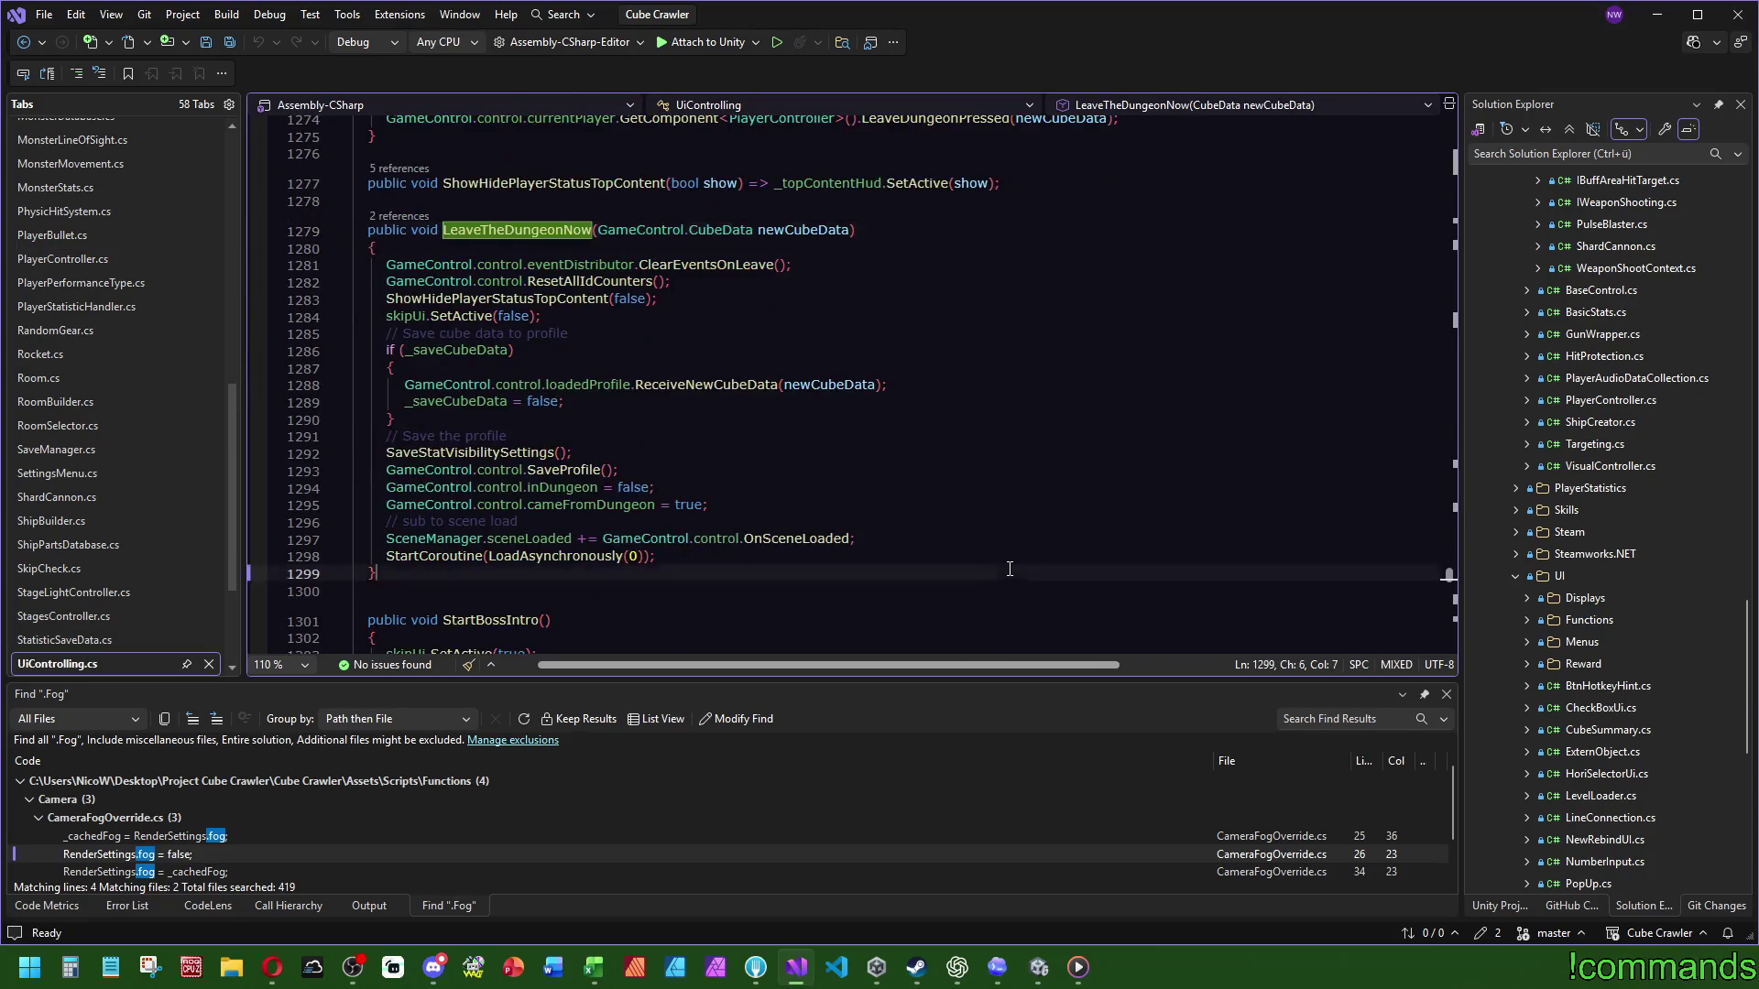
left_click(573, 471)
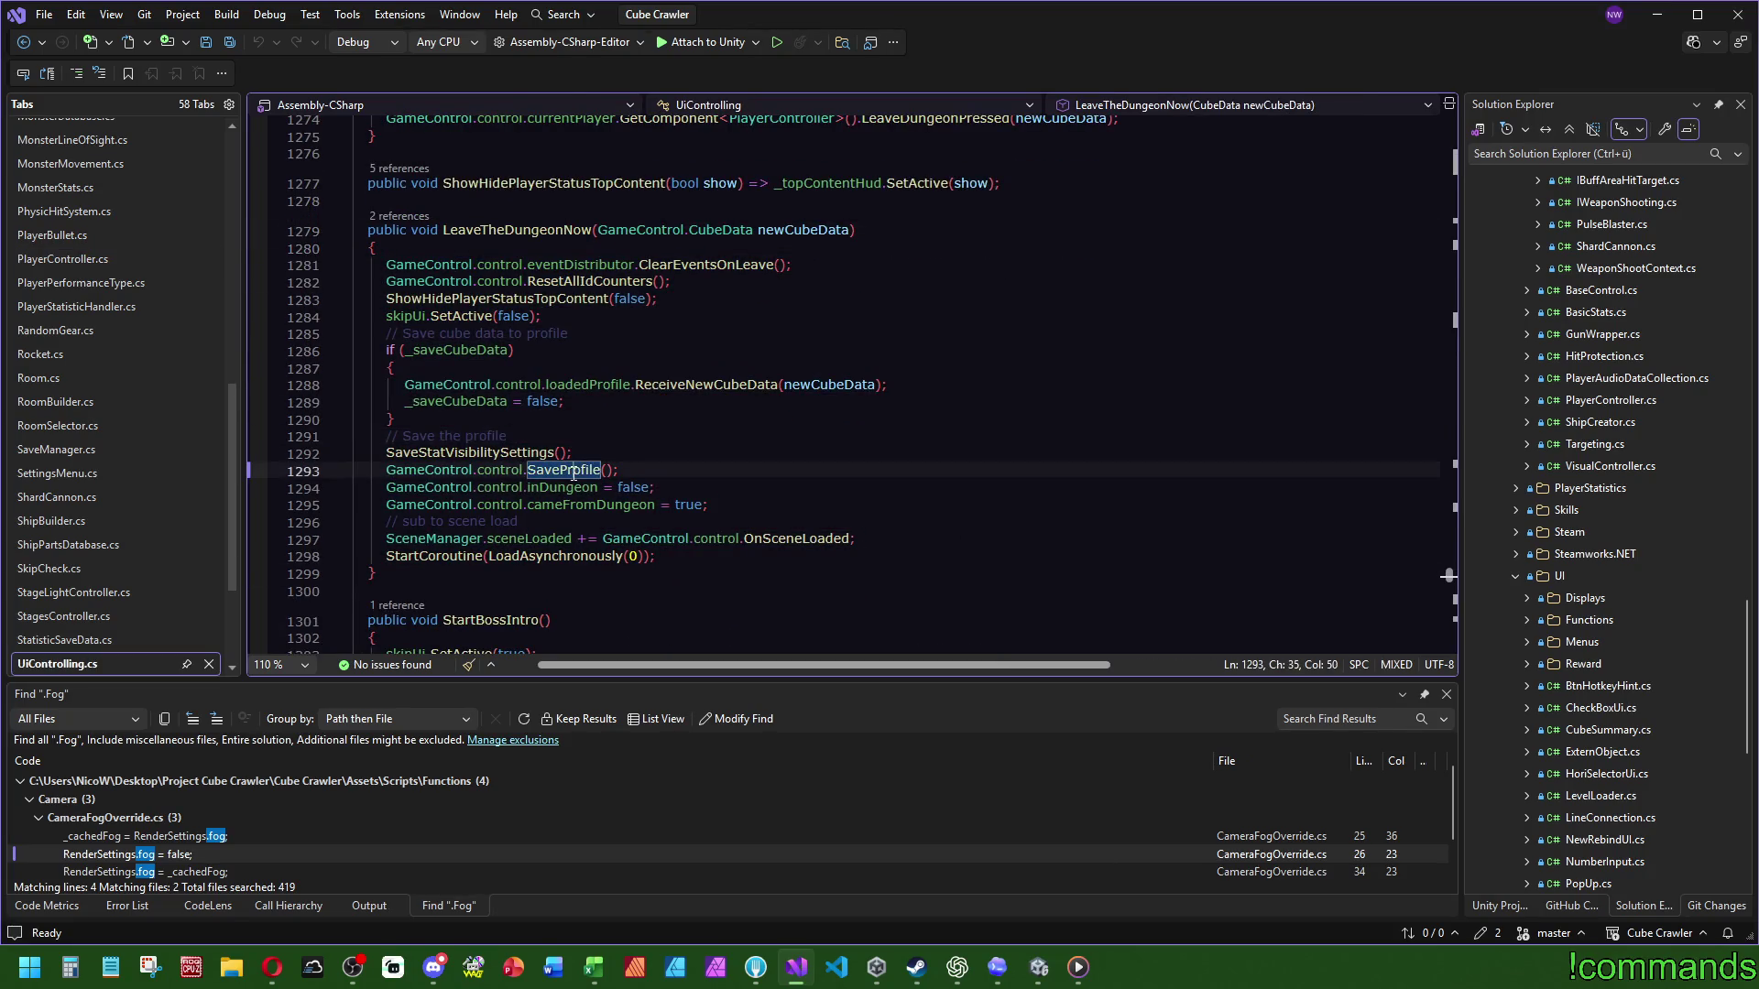
left_click(568, 438)
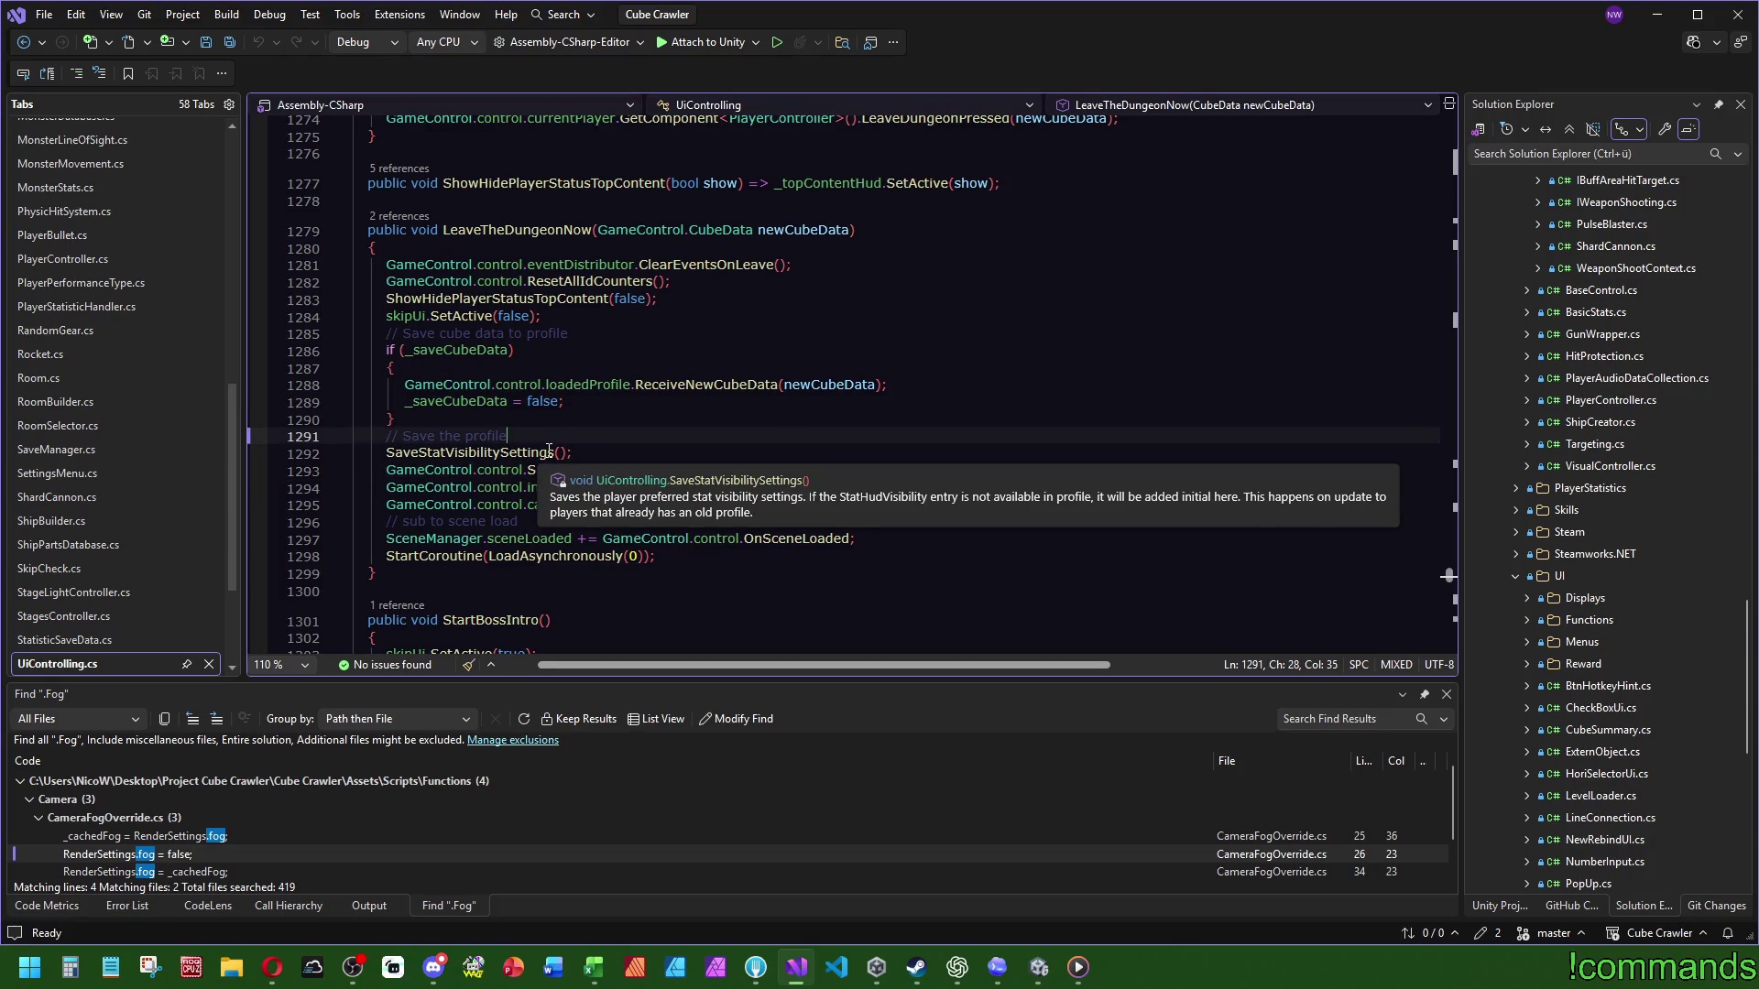
left_click(557, 316)
left_click(832, 423)
Step: Add the comment '// Save rewards to profile' above the profile save and save UiControlling.cs
key("Return")
type("// Save cur")
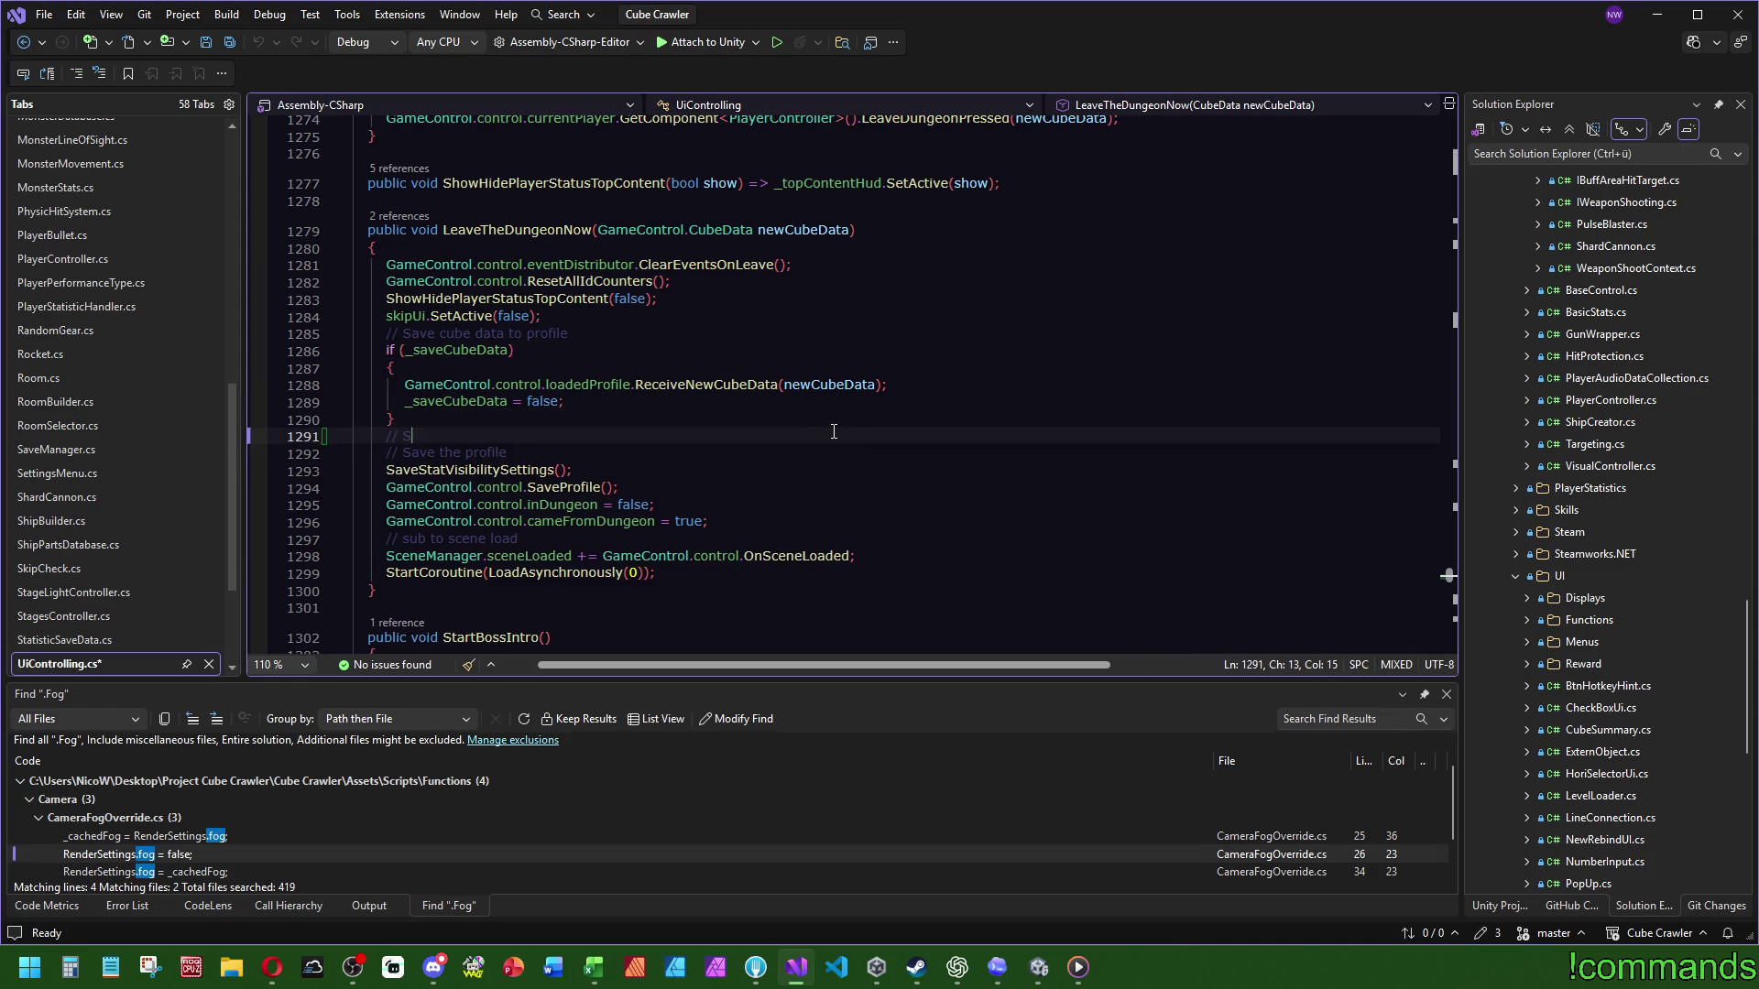
key("BackSpace")
key("BackSpace")
key("BackSpace")
type("rewards to profile")
key("ctrl+s")
Step: Search UiControlling.cs for darkMatterText and step through its uses, including the _dmAnim field
key("ctrl+f")
type("darkma")
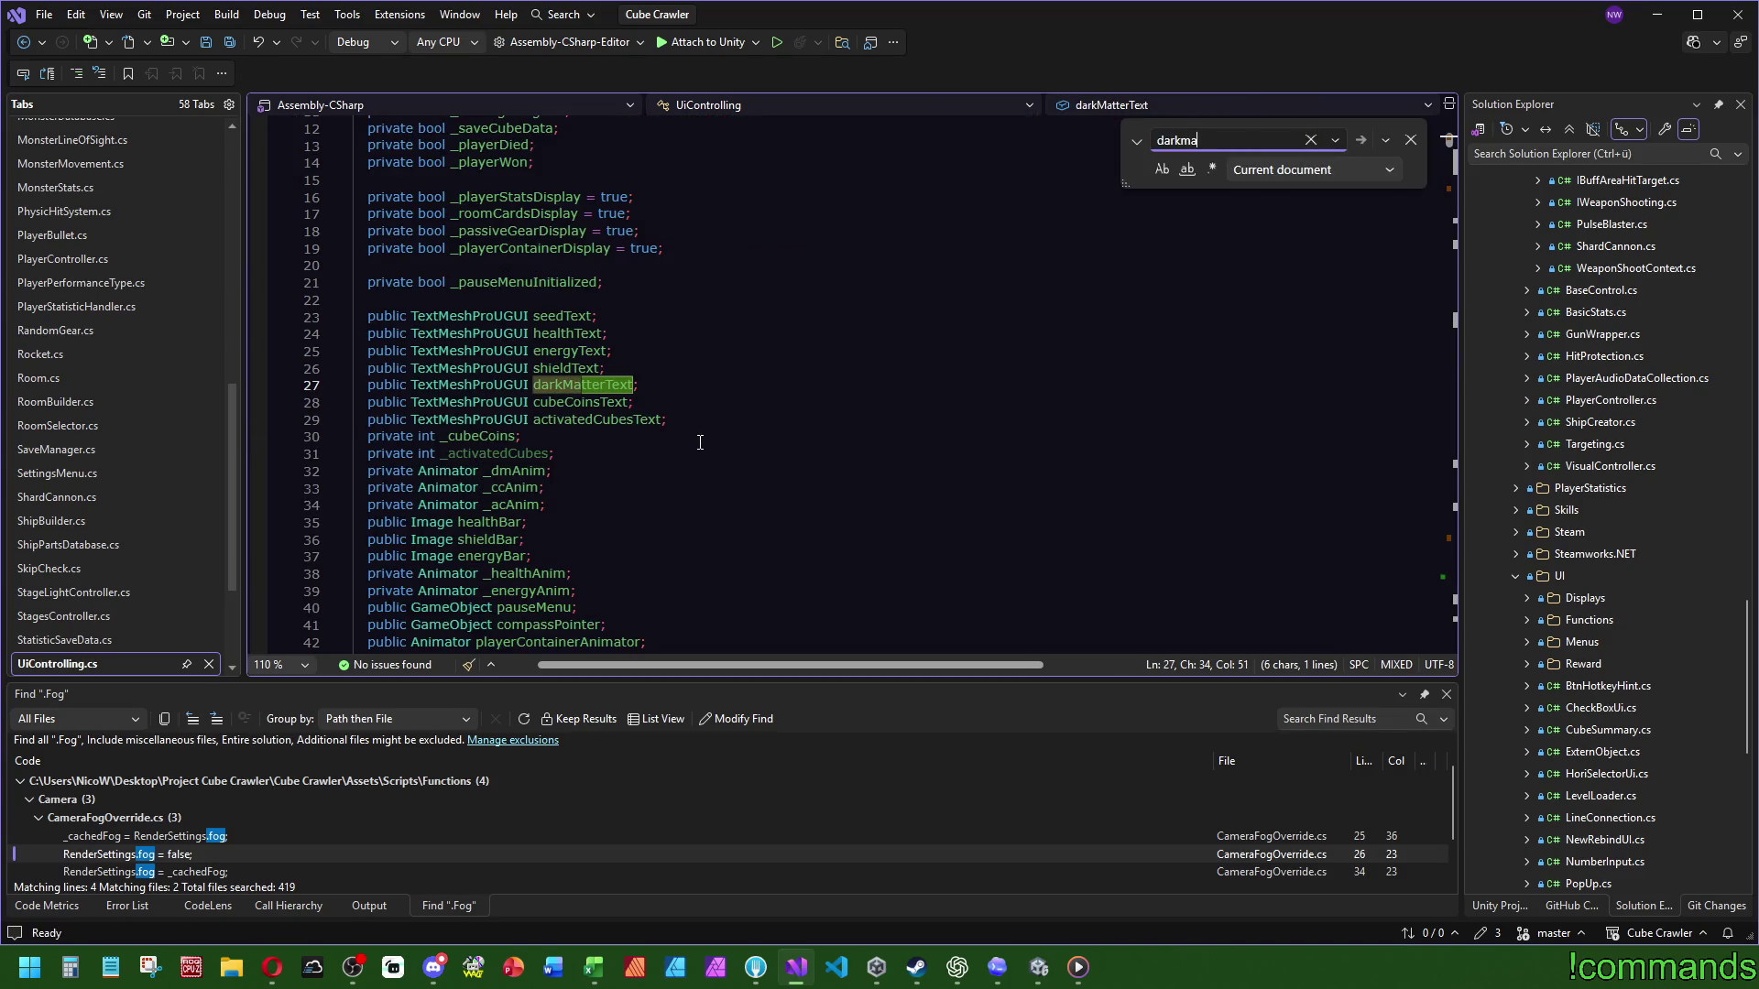
double_click(581, 386)
key("ctrl+f")
left_click(1453, 190)
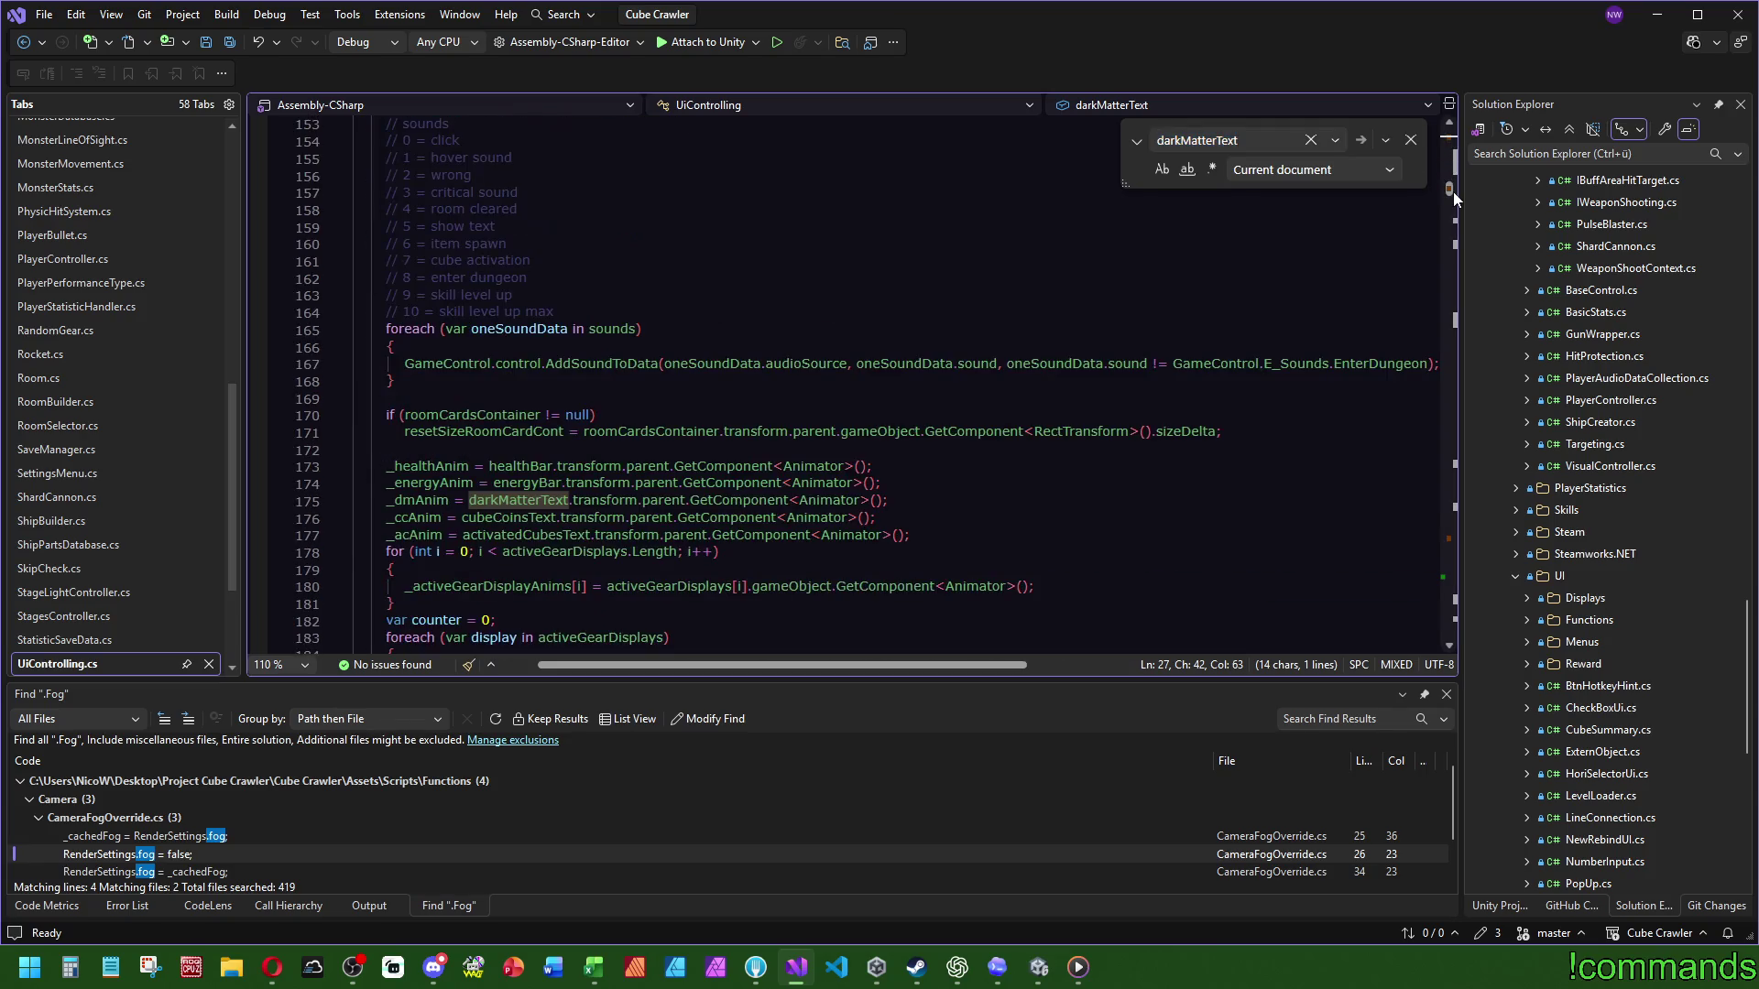
double_click(417, 500)
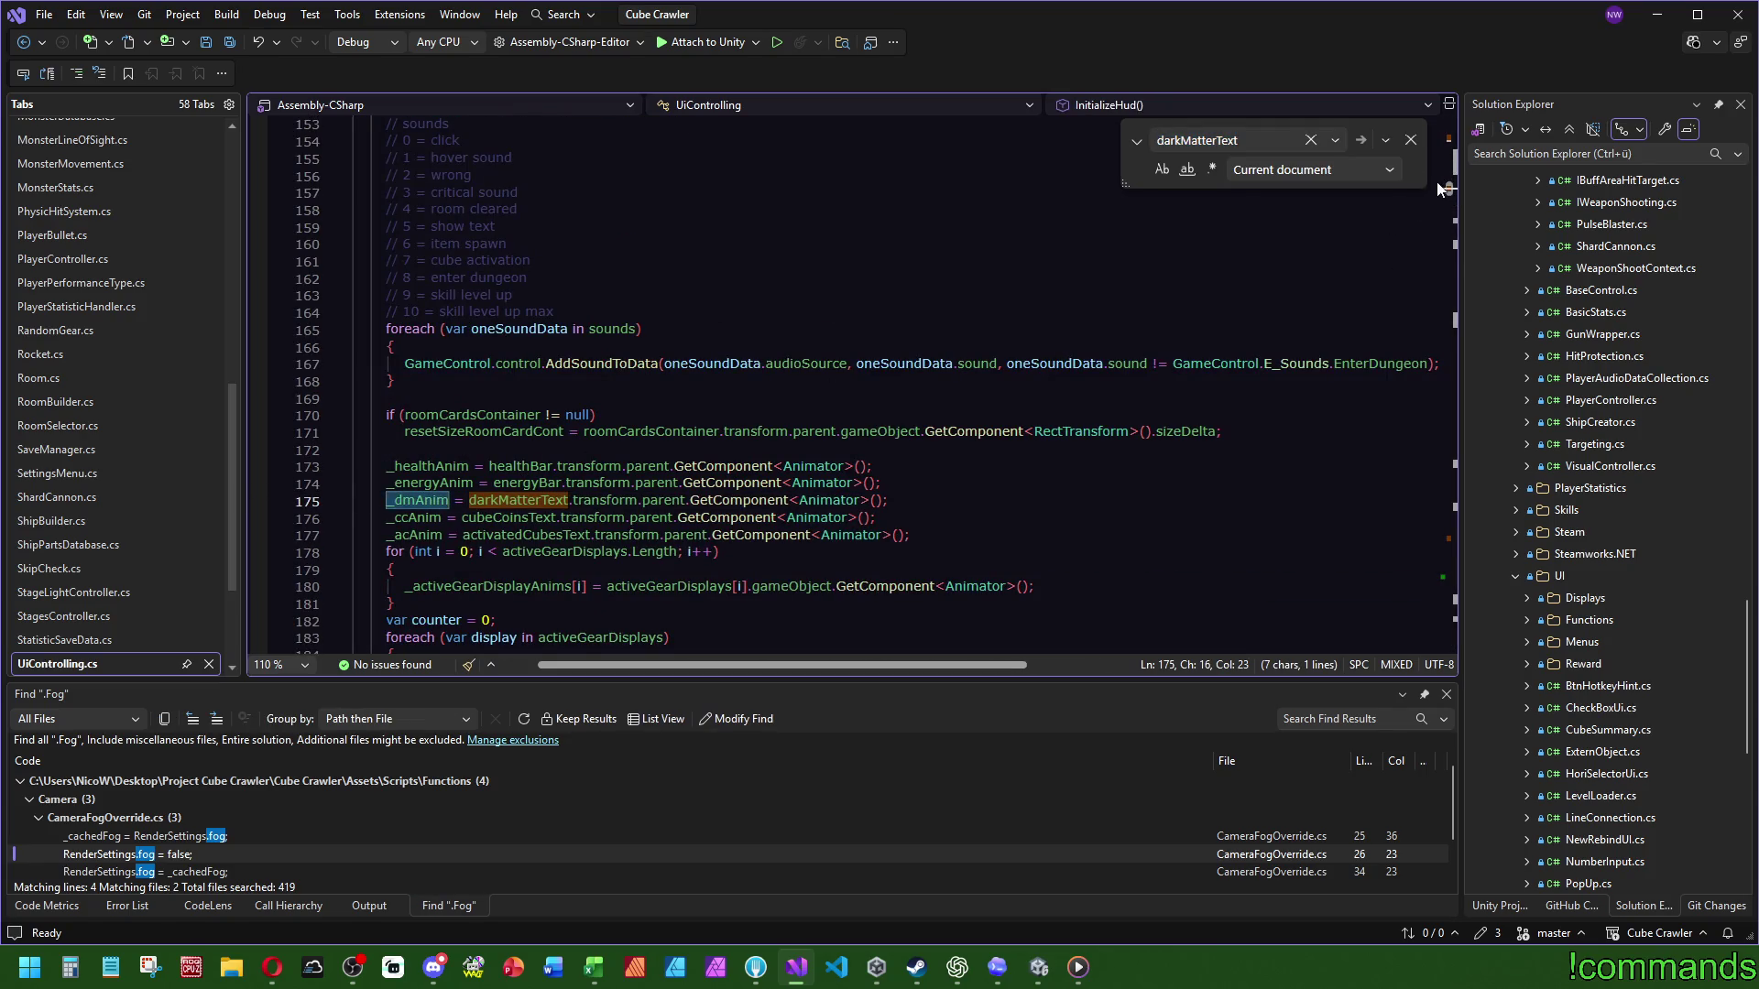
left_click(1451, 478)
left_click_drag(1451, 477, 1450, 539)
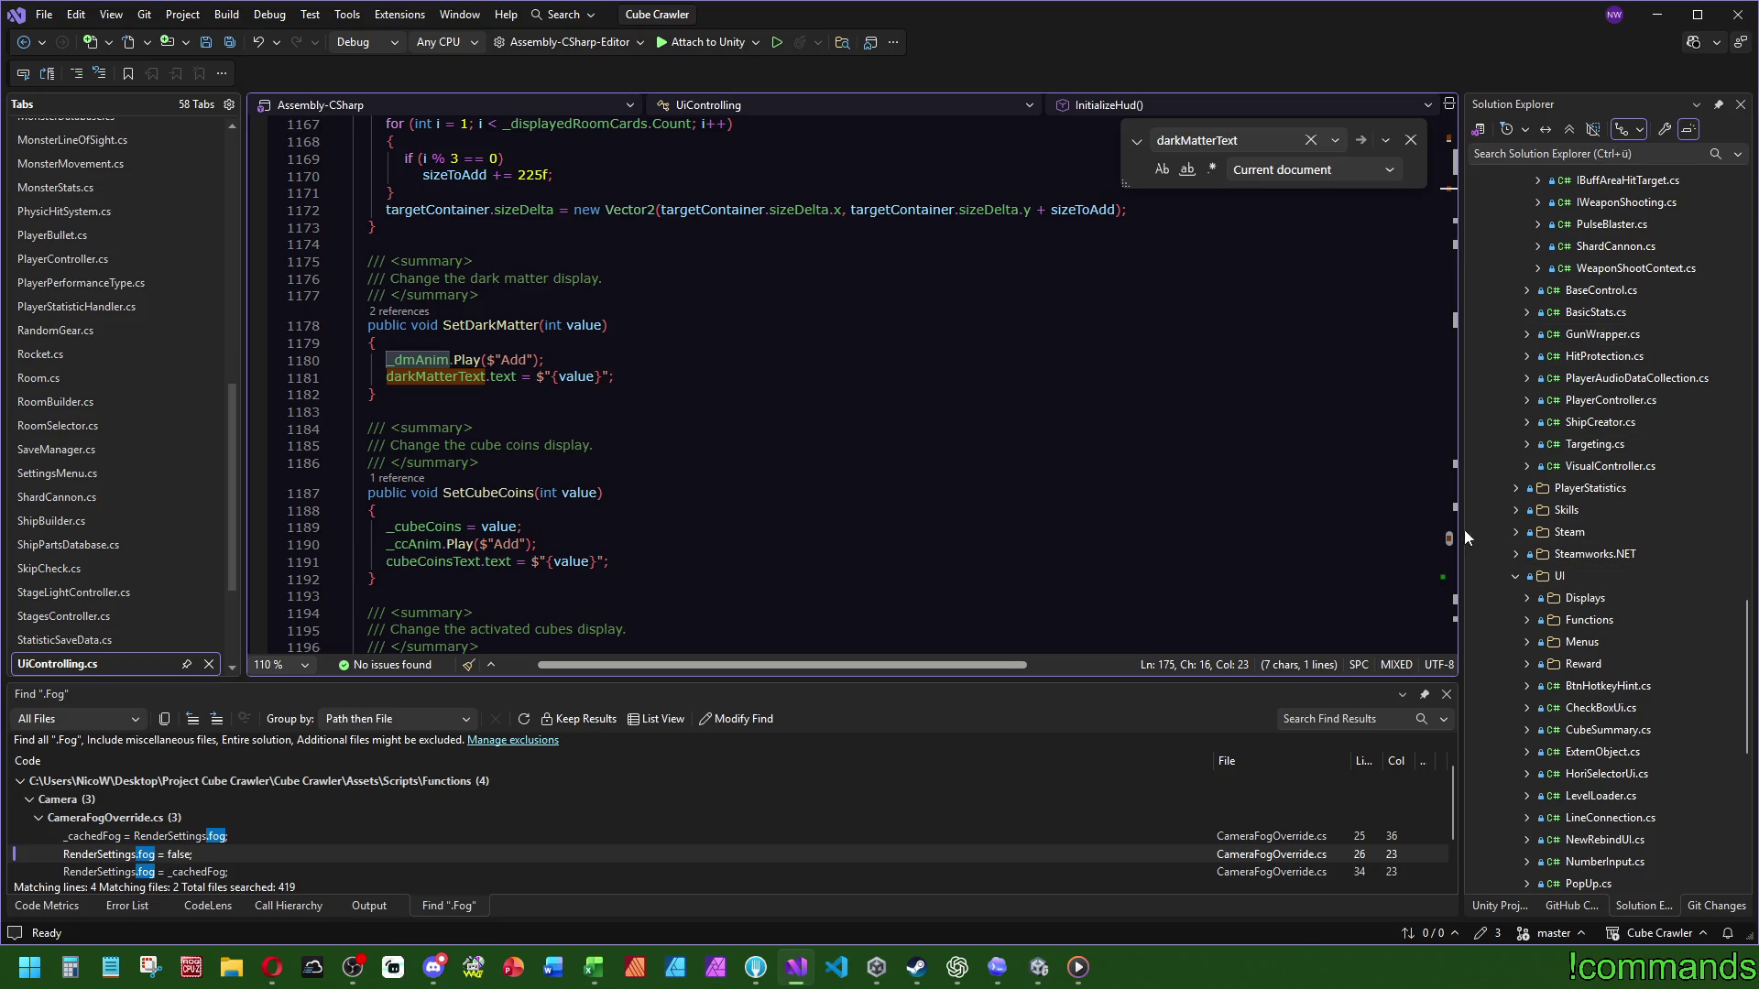
left_click(1454, 589)
mouse_move(1454, 588)
left_mouse_down()
mouse_move(1454, 531)
mouse_move(1455, 573)
left_mouse_up()
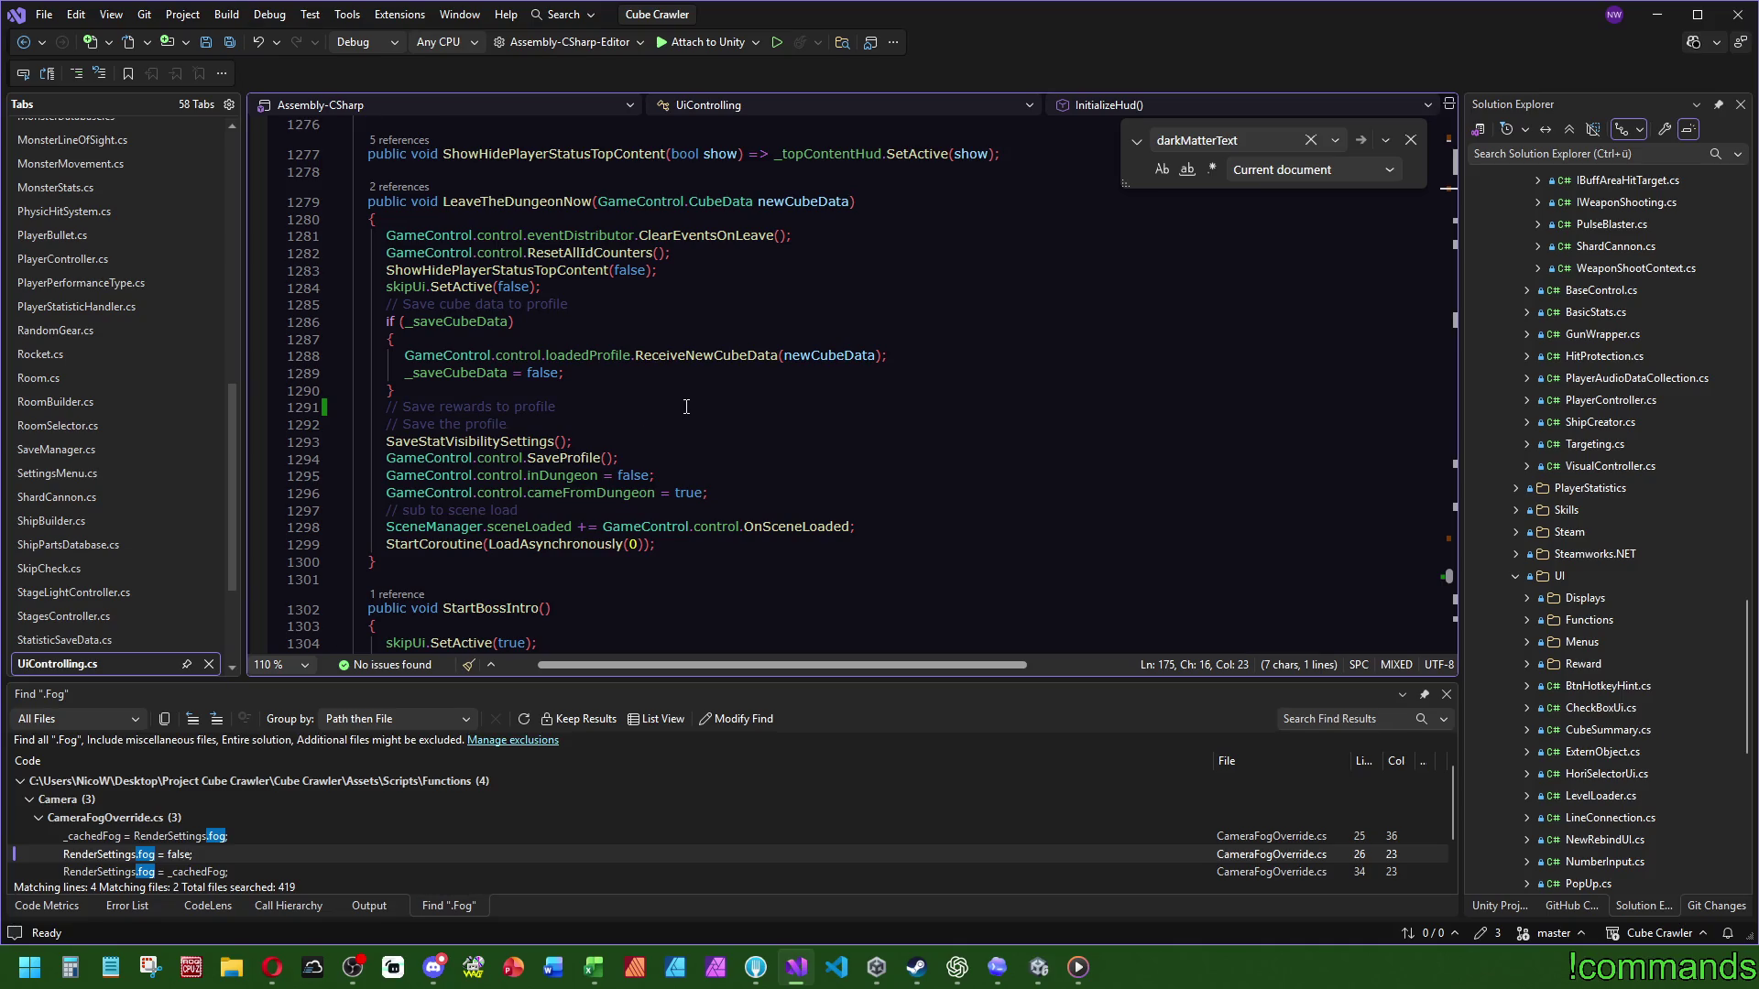
Step: End the darkMatterText search, then start and cancel a solution-wide search for 'cub'
left_click(784, 286)
key("Escape")
left_click(788, 298)
key("ctrl+shift+f")
type("cub")
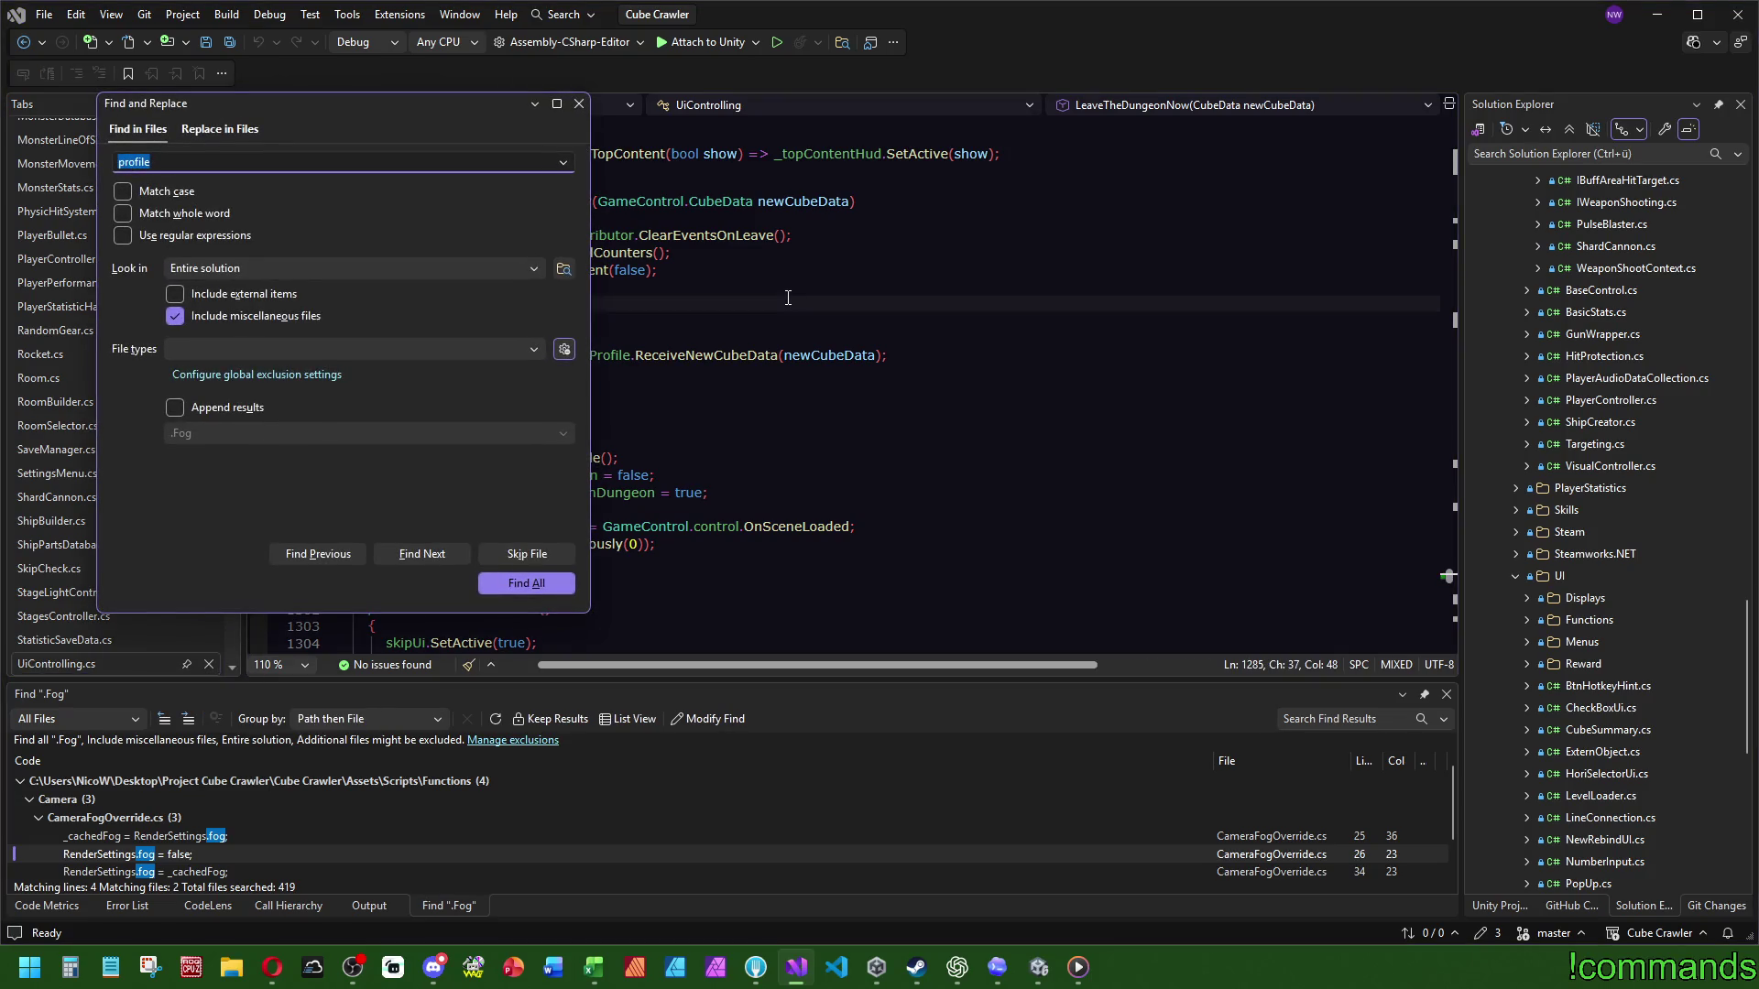
key("Escape")
Step: Search UiControlling.cs for 'summary' and scroll up to InitializeDungeonSummary
left_click(857, 337)
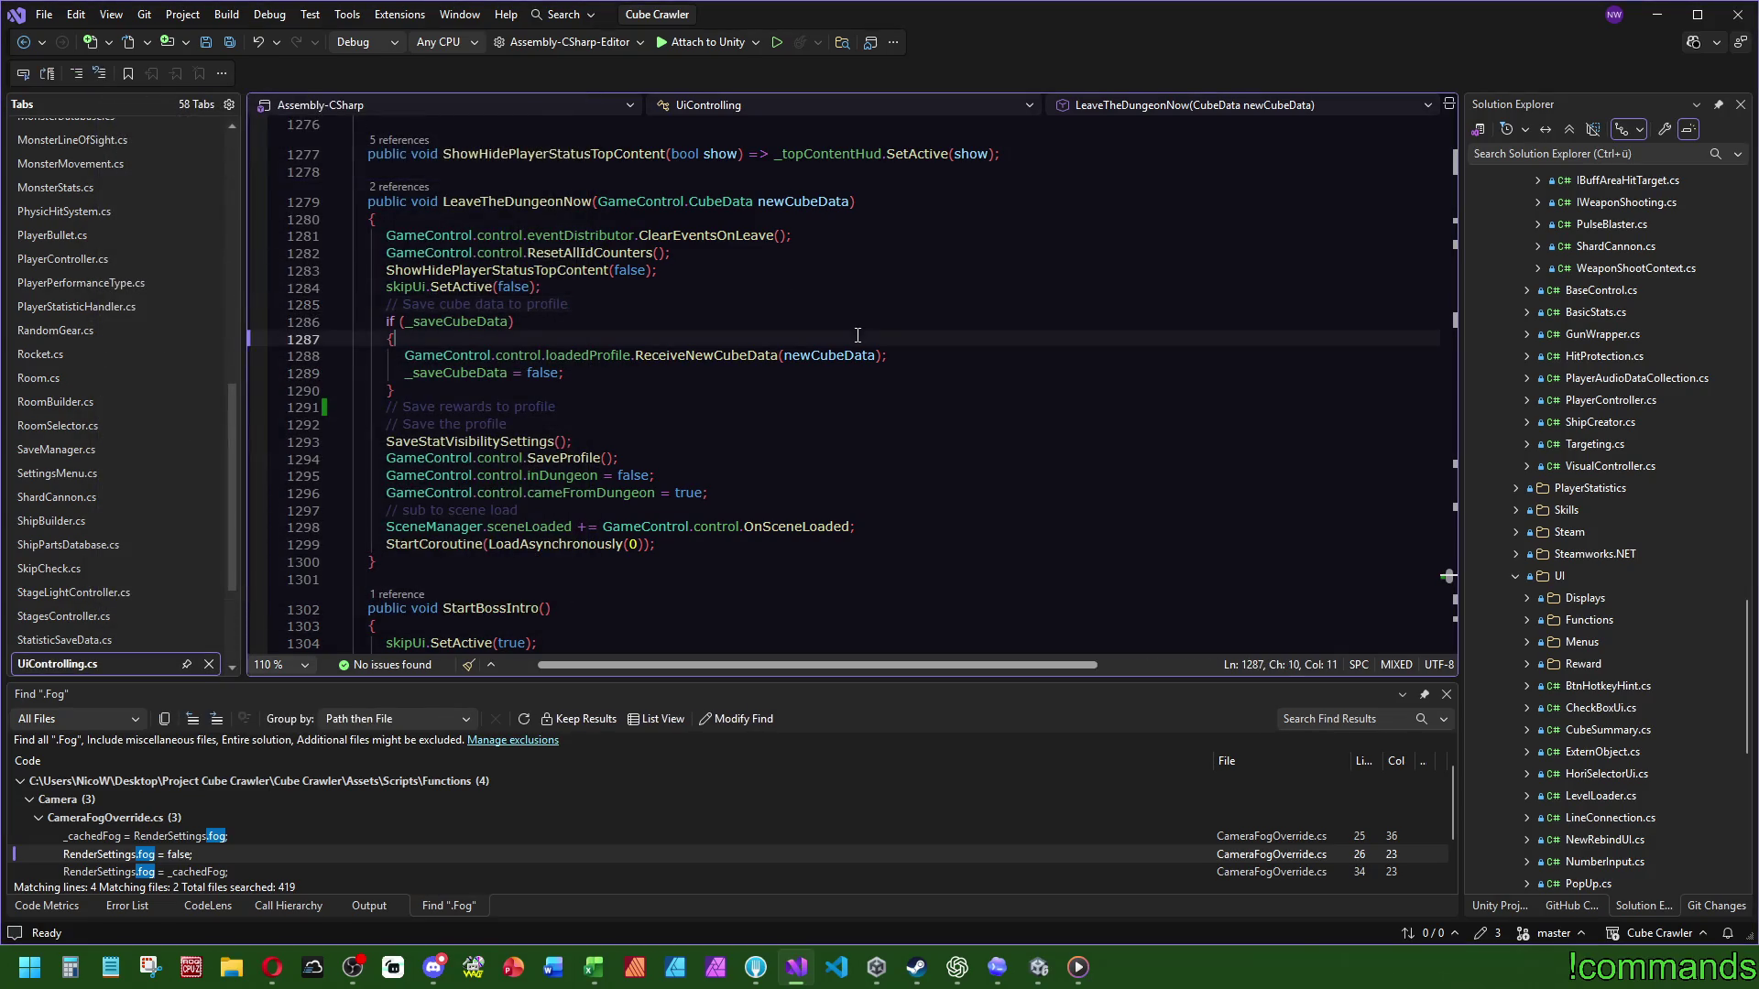
key("ctrl+f")
type("summary")
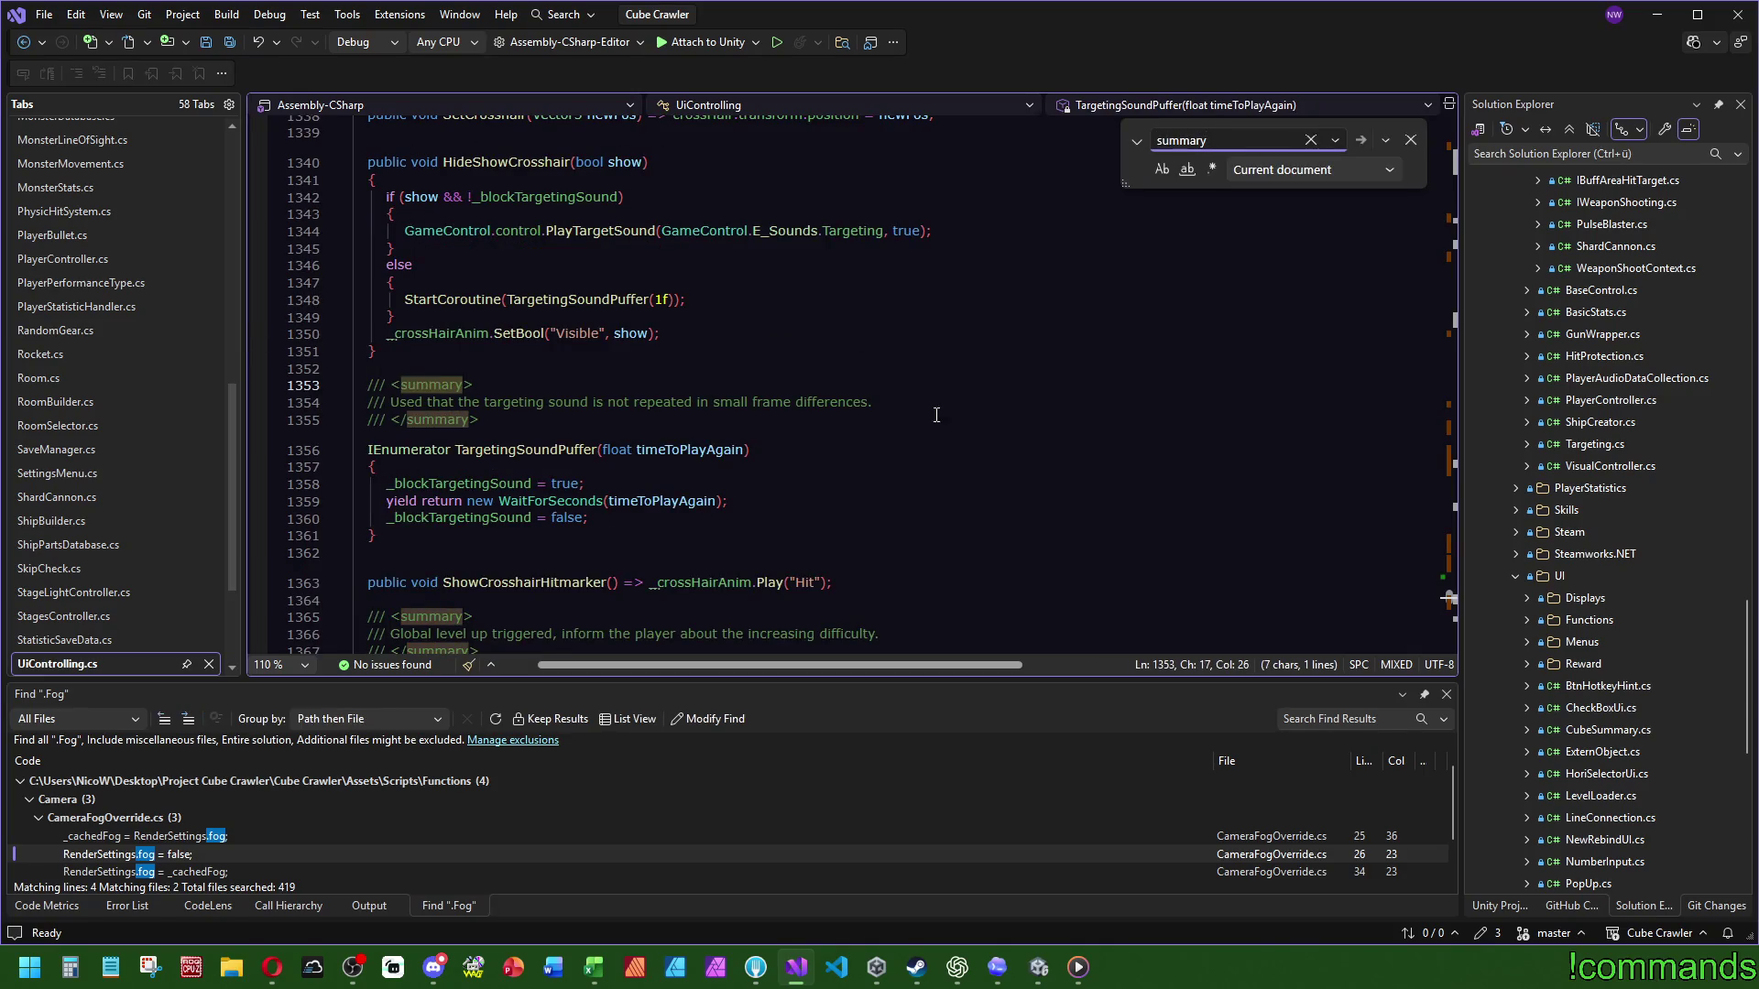
scroll(1024, 505, "down", 10)
scroll(1024, 506, "up", 20)
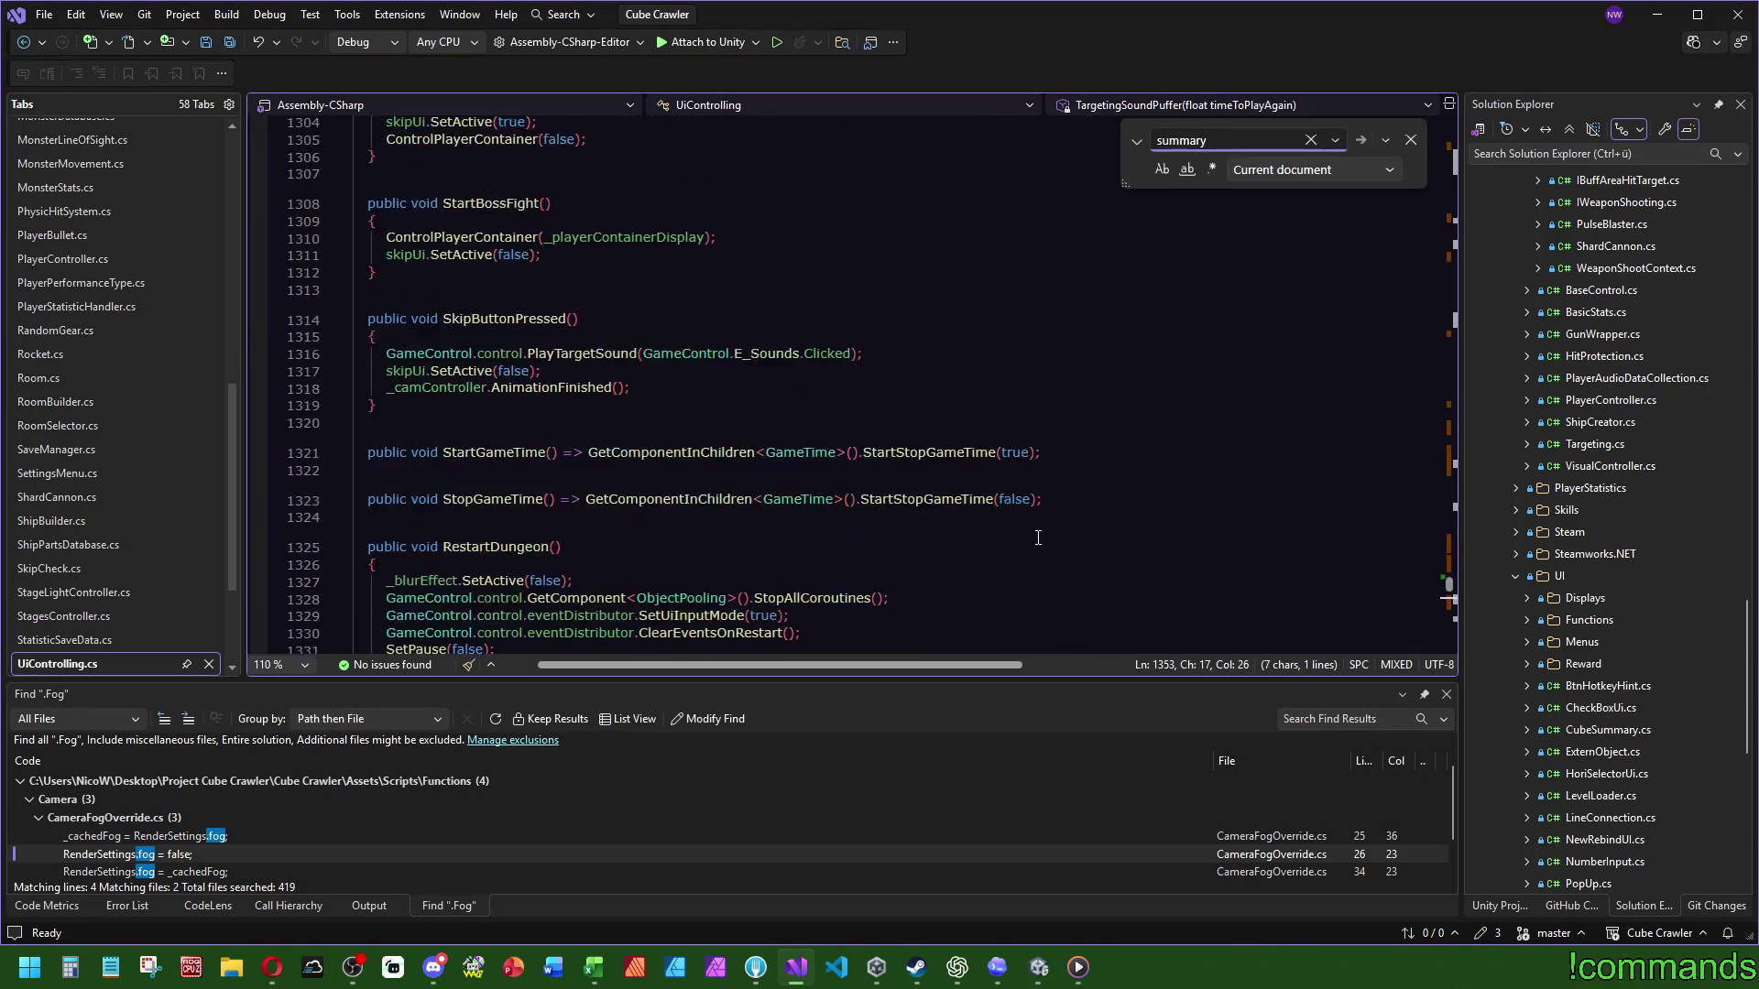
scroll(992, 509, "up", 7)
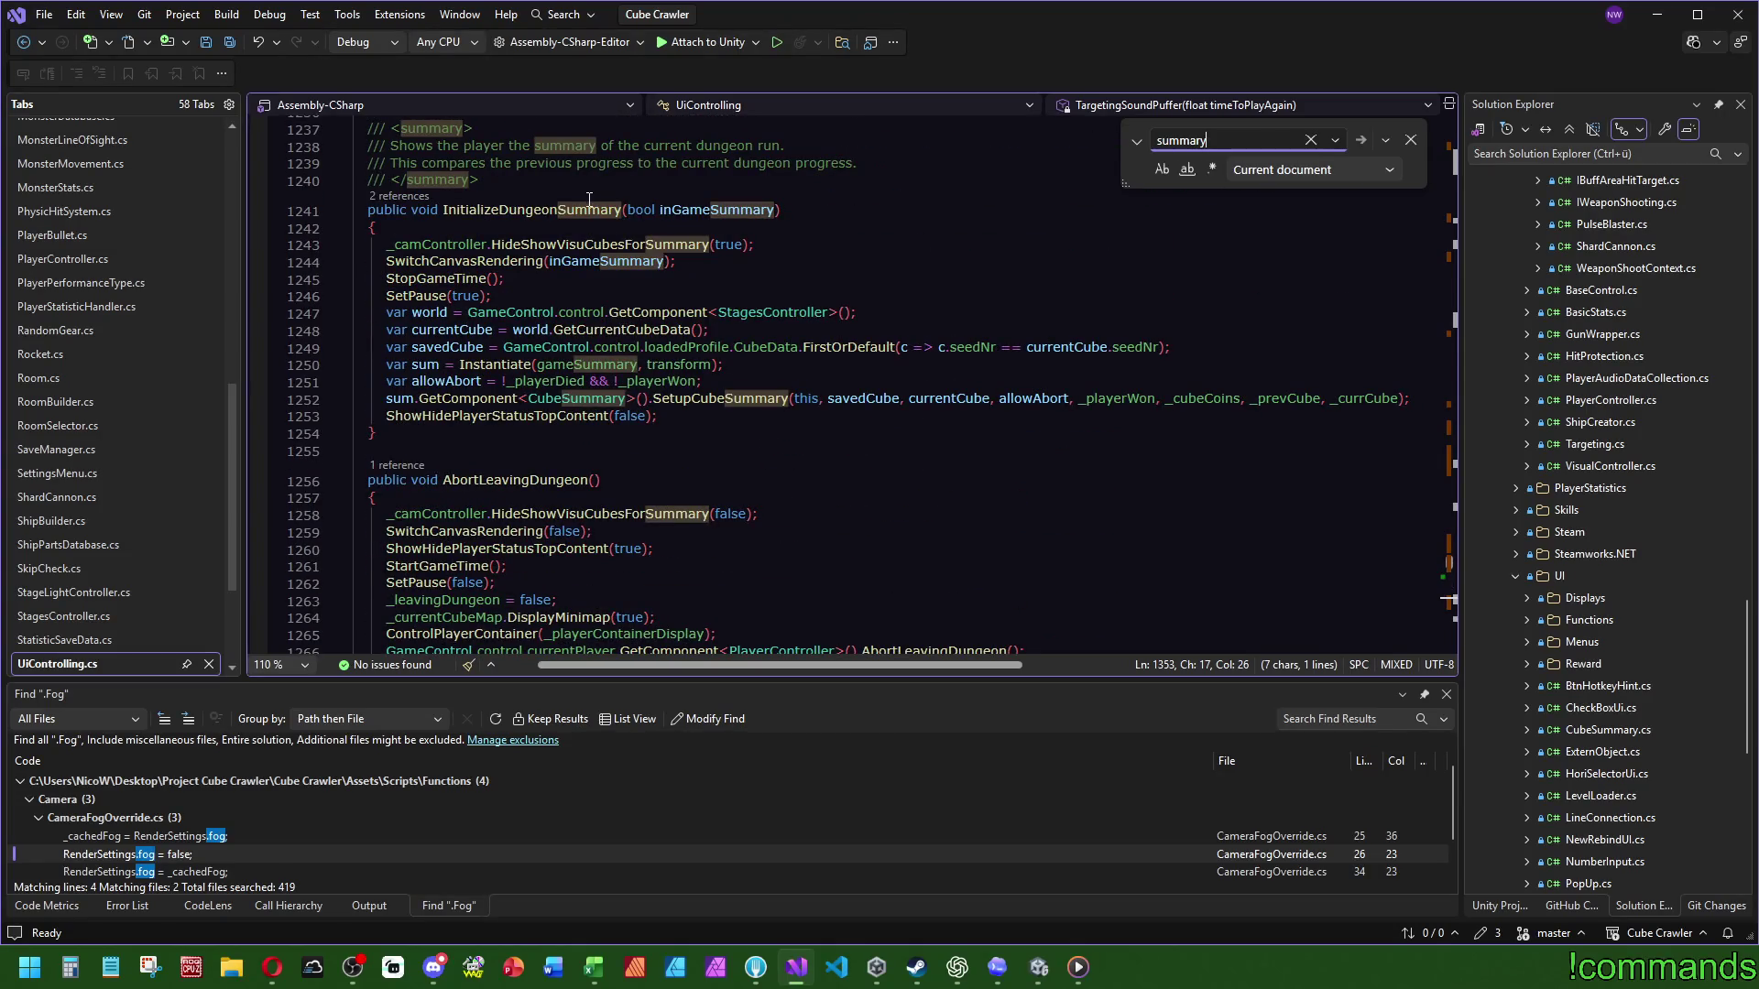
Step: Highlight the sum variable's uses, then go to SetupCubeSummary's definition in CubeSummary.cs
left_click(925, 312)
key("Escape")
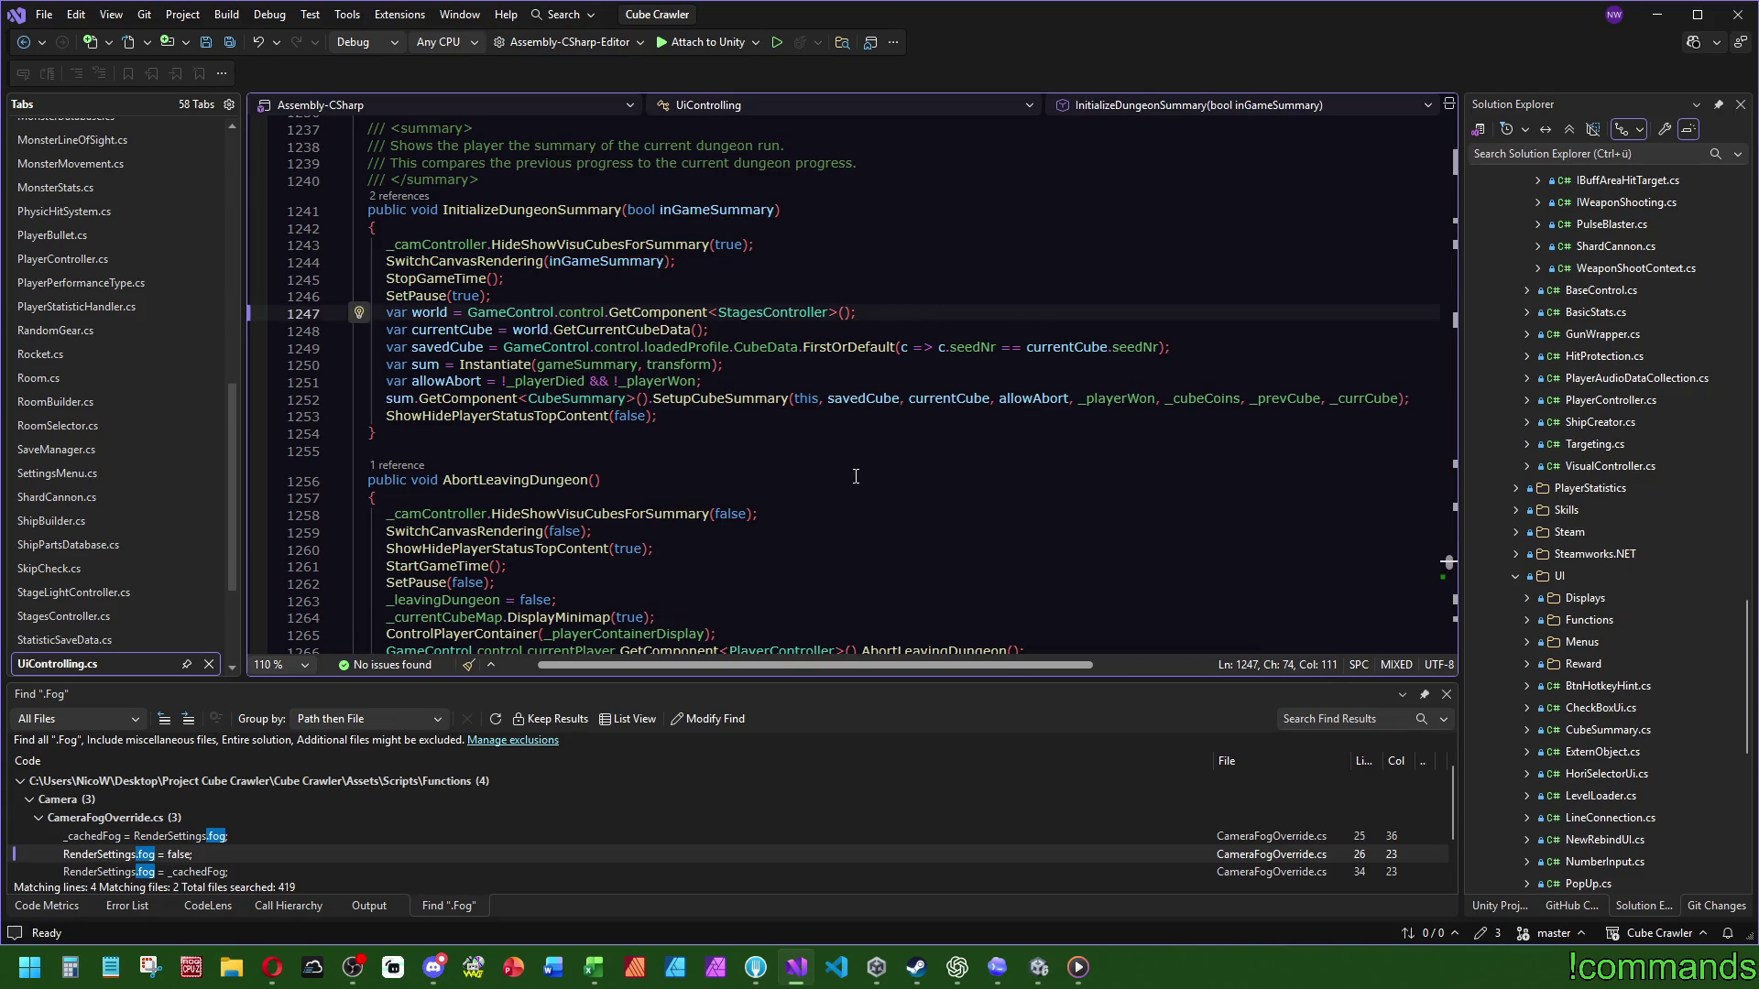
double_click(400, 398)
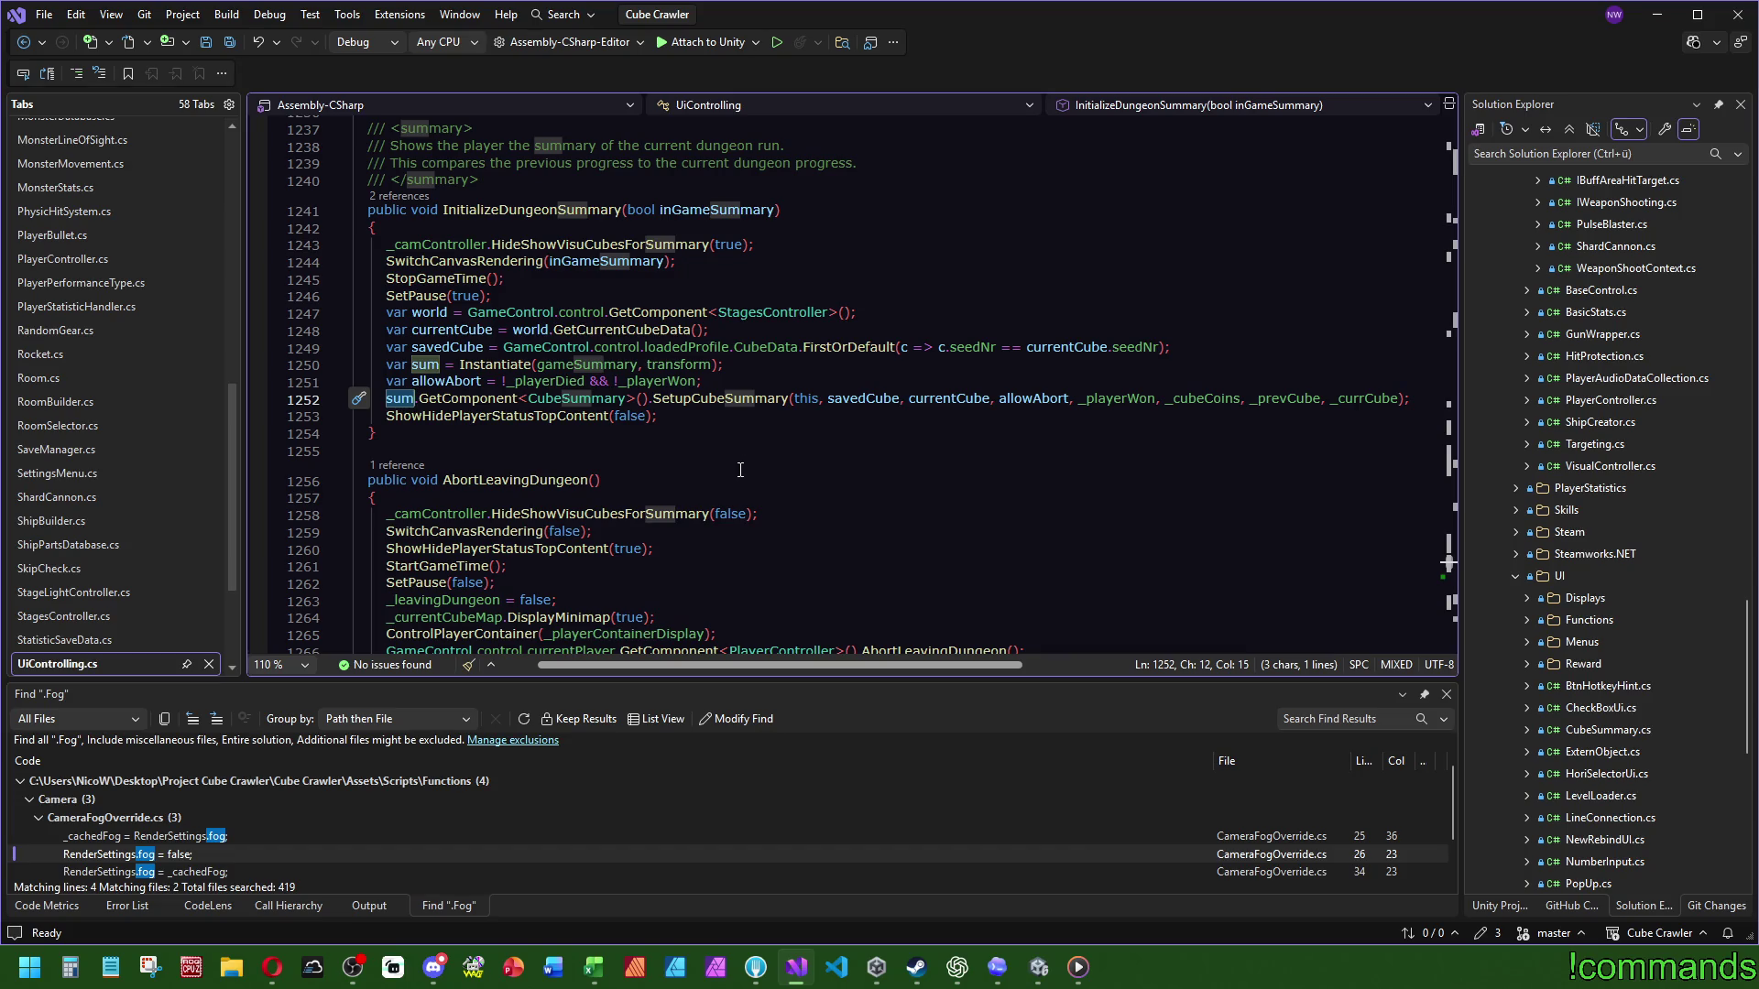
scroll(741, 461, "down", 3)
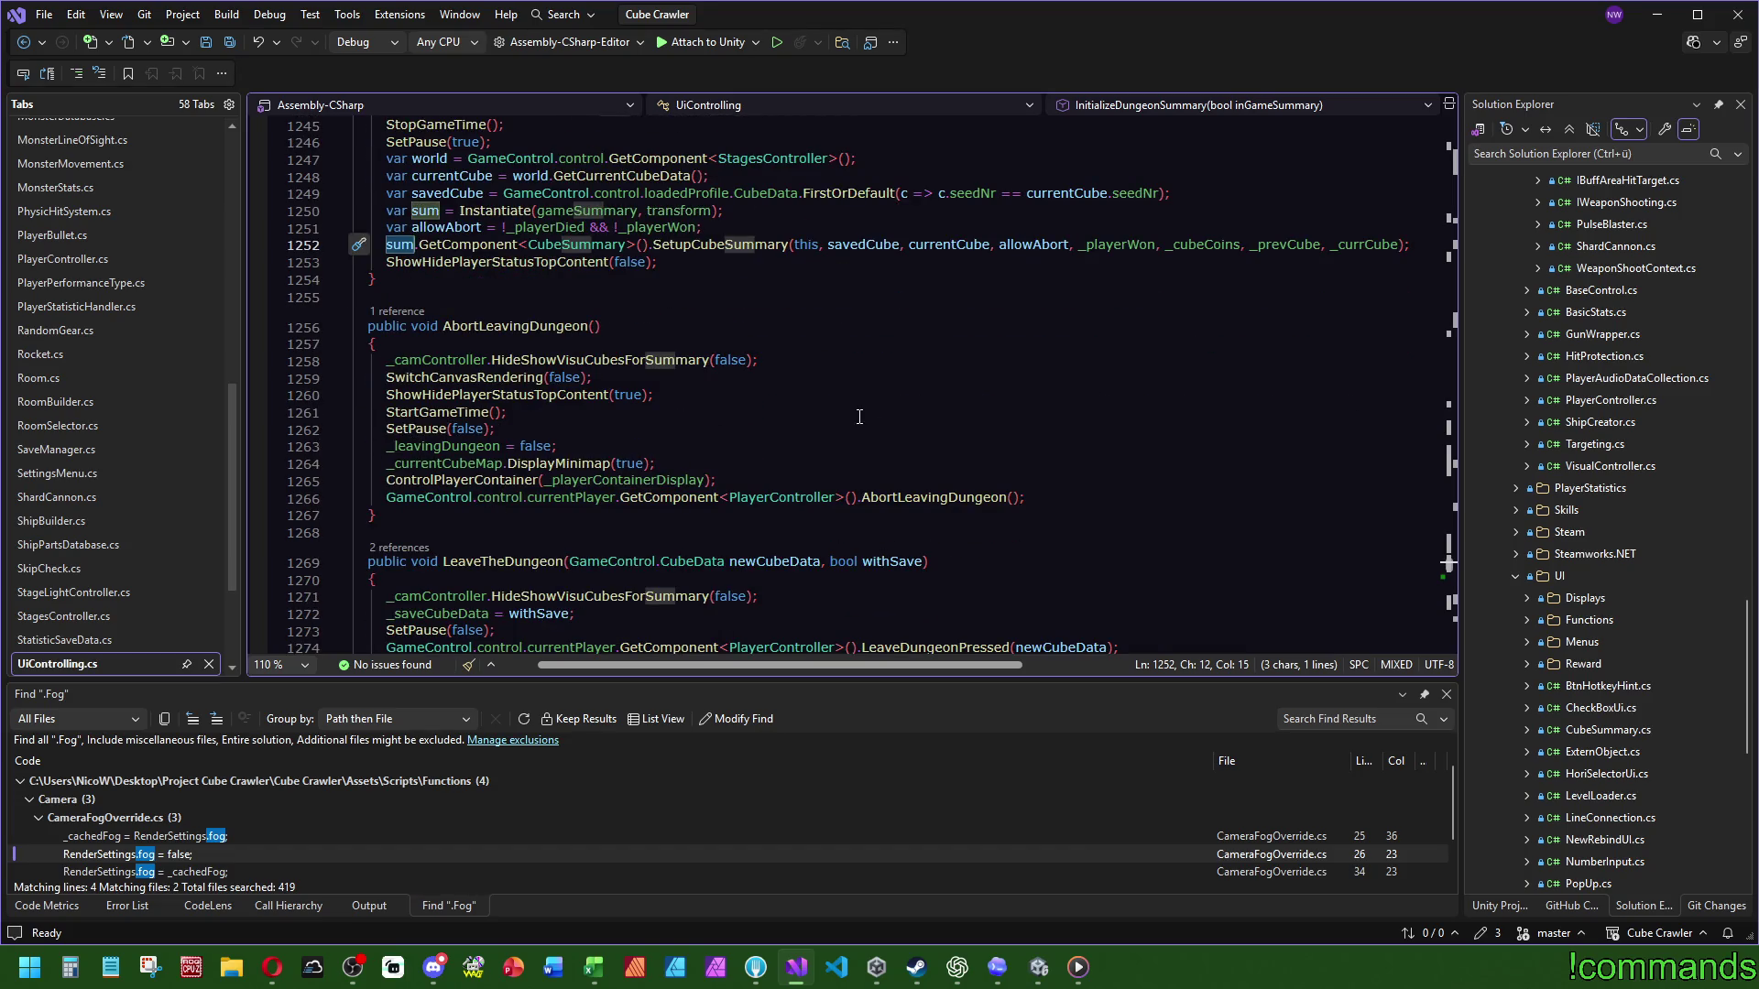
scroll(818, 387, "up", 1)
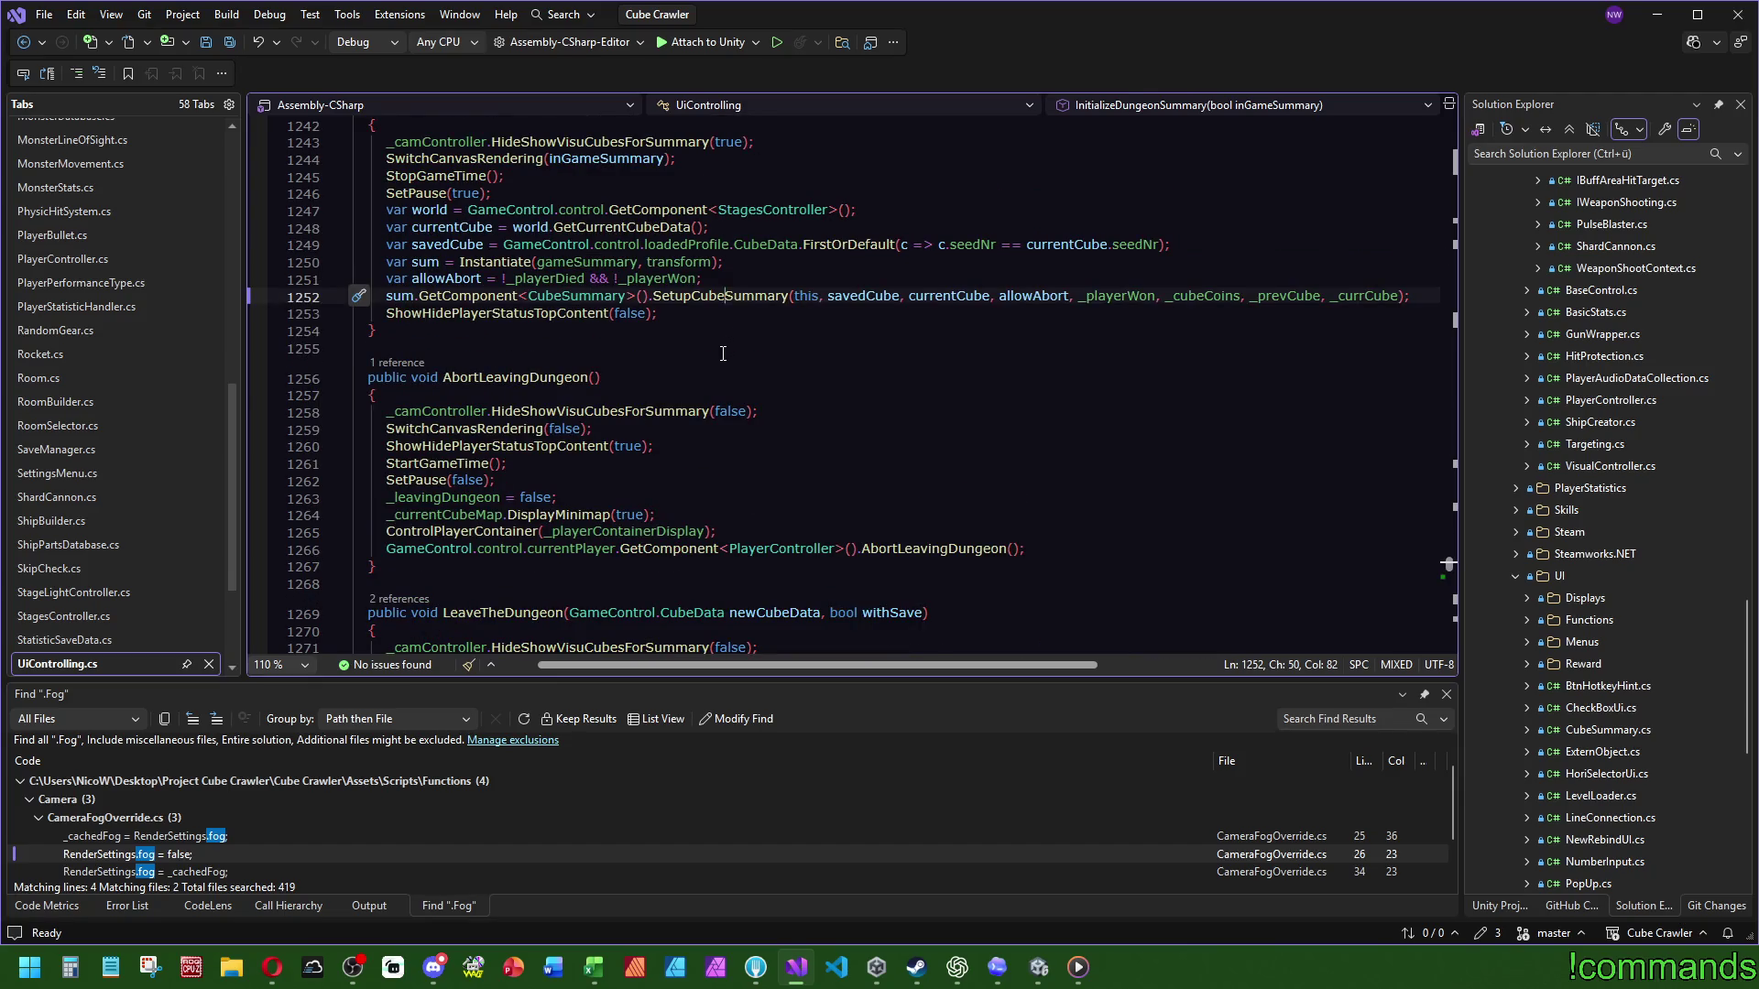
left_click(730, 295, "ctrl")
scroll(701, 403, "down", 10)
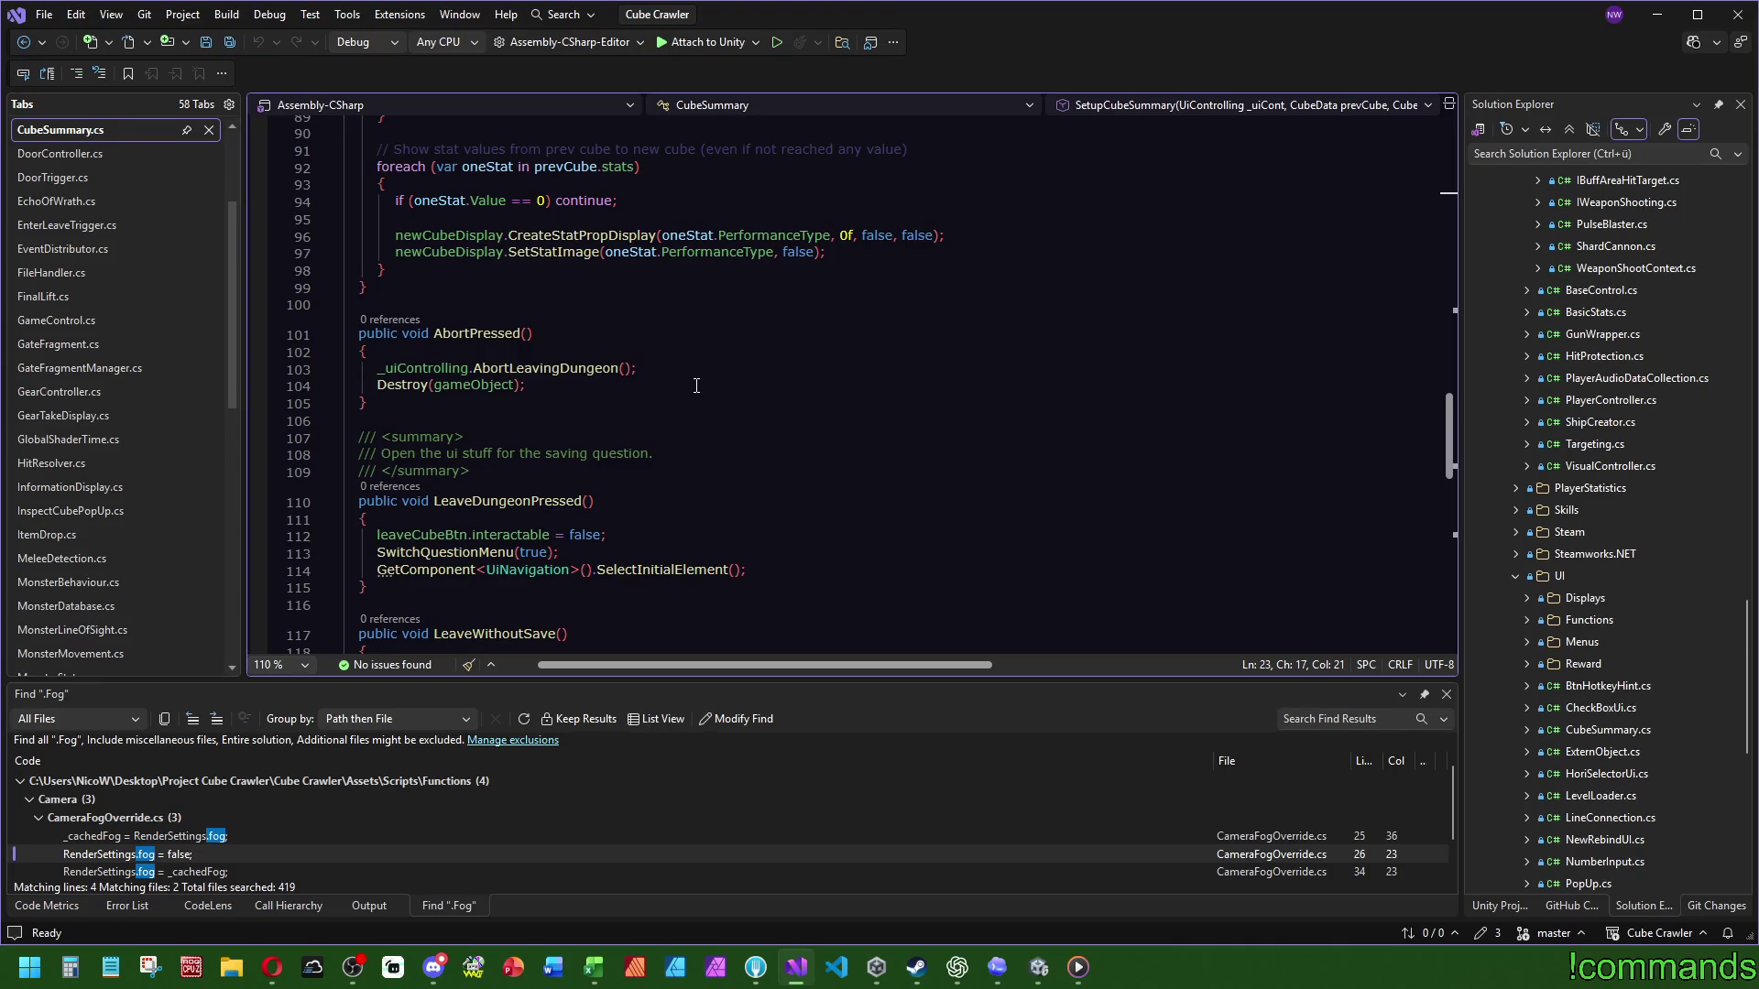
Step: Inspect the BuildRewardData call on line 38 and jump to the RewardData class definition
scroll(748, 312, "down", 3)
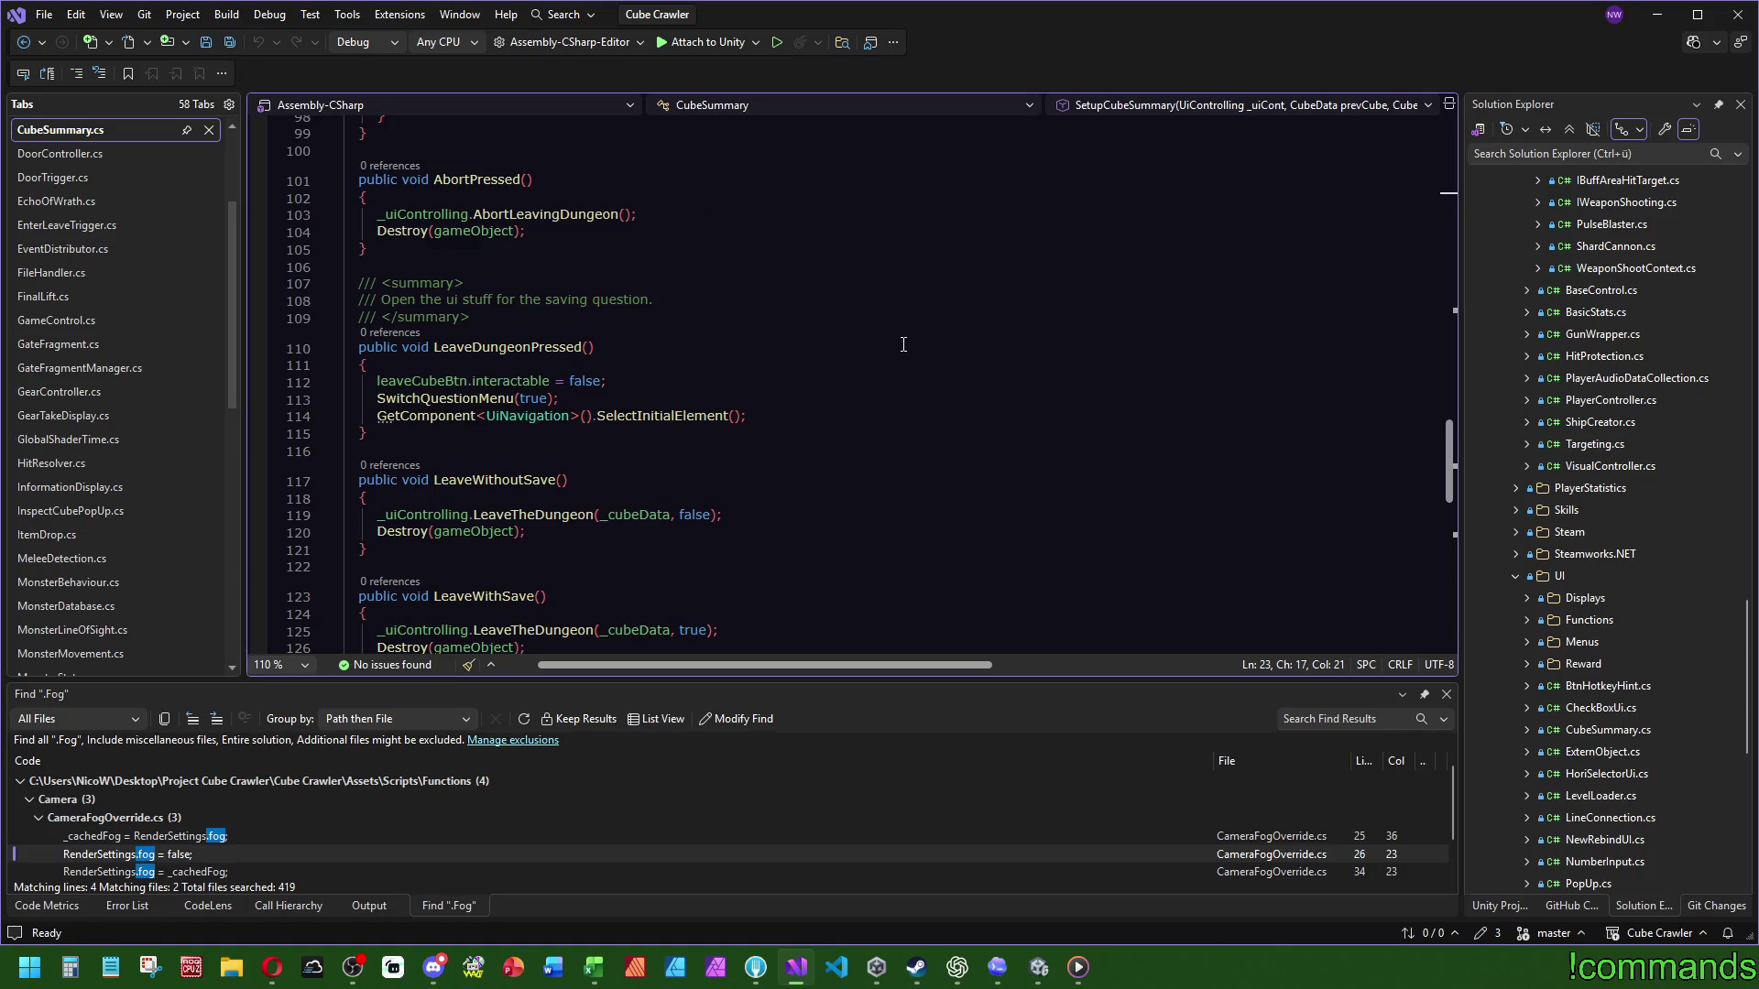
scroll(903, 344, "down", 3)
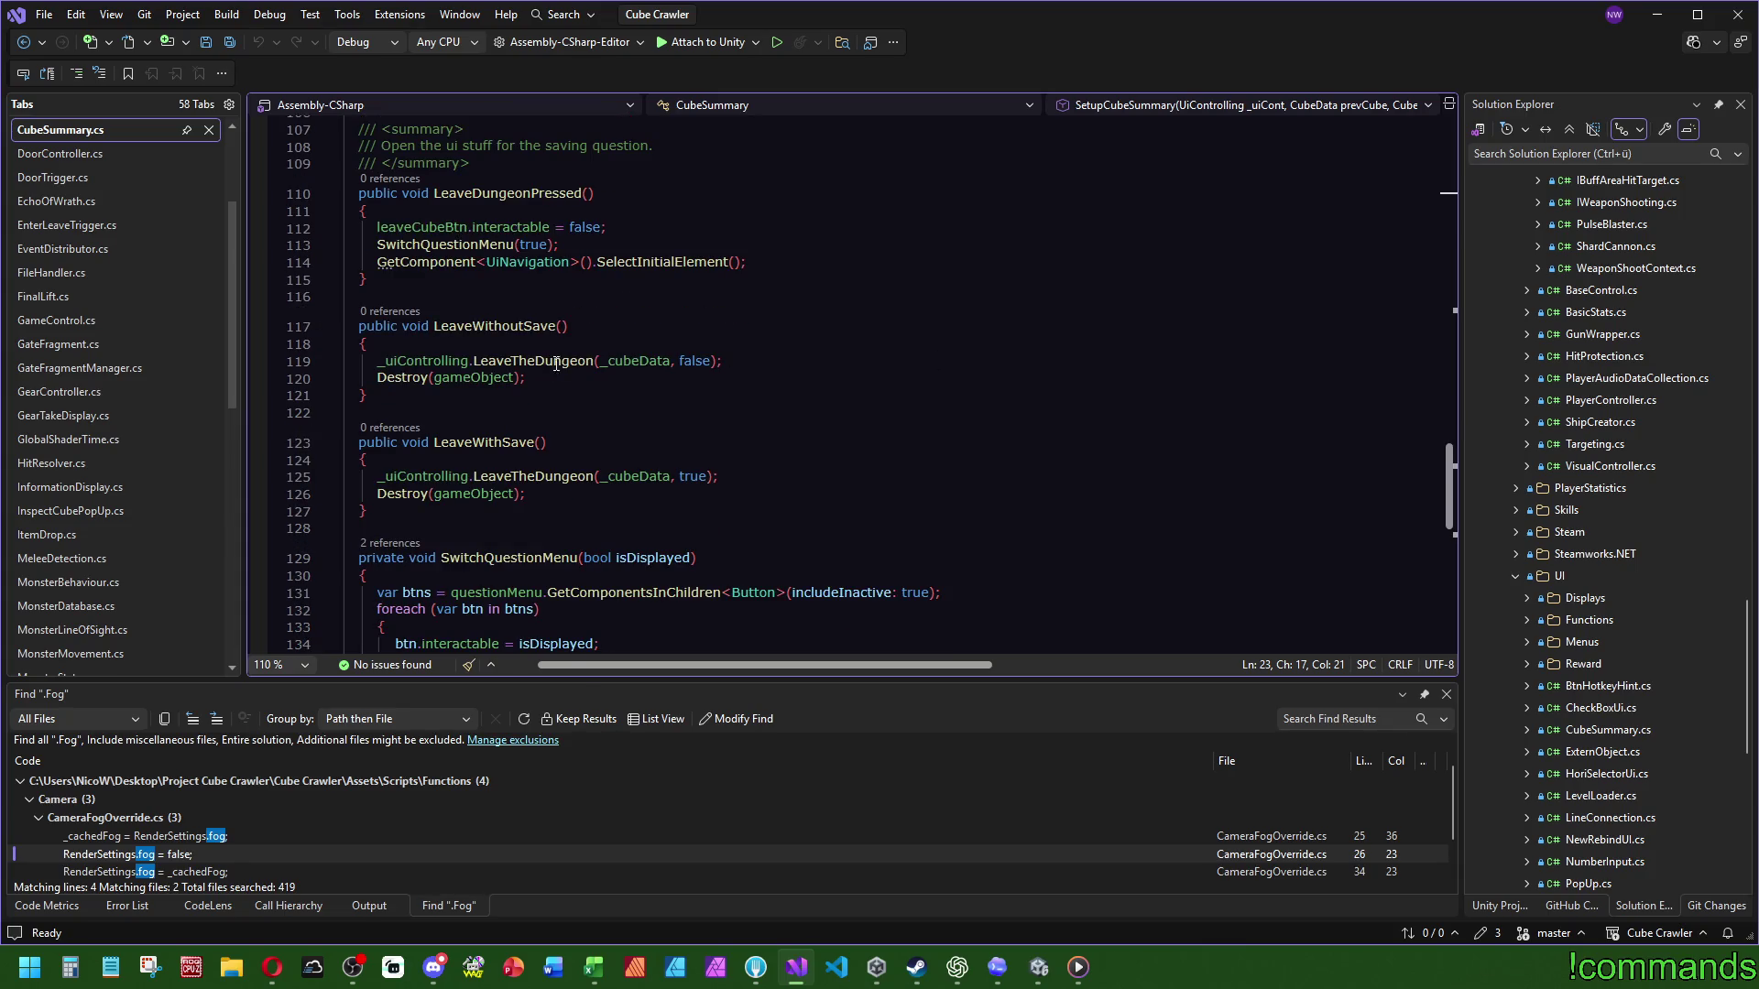
mouse_move(543, 362)
mouse_move(1449, 485)
left_mouse_down()
mouse_move(1471, 189)
mouse_move(1475, 233)
left_mouse_up()
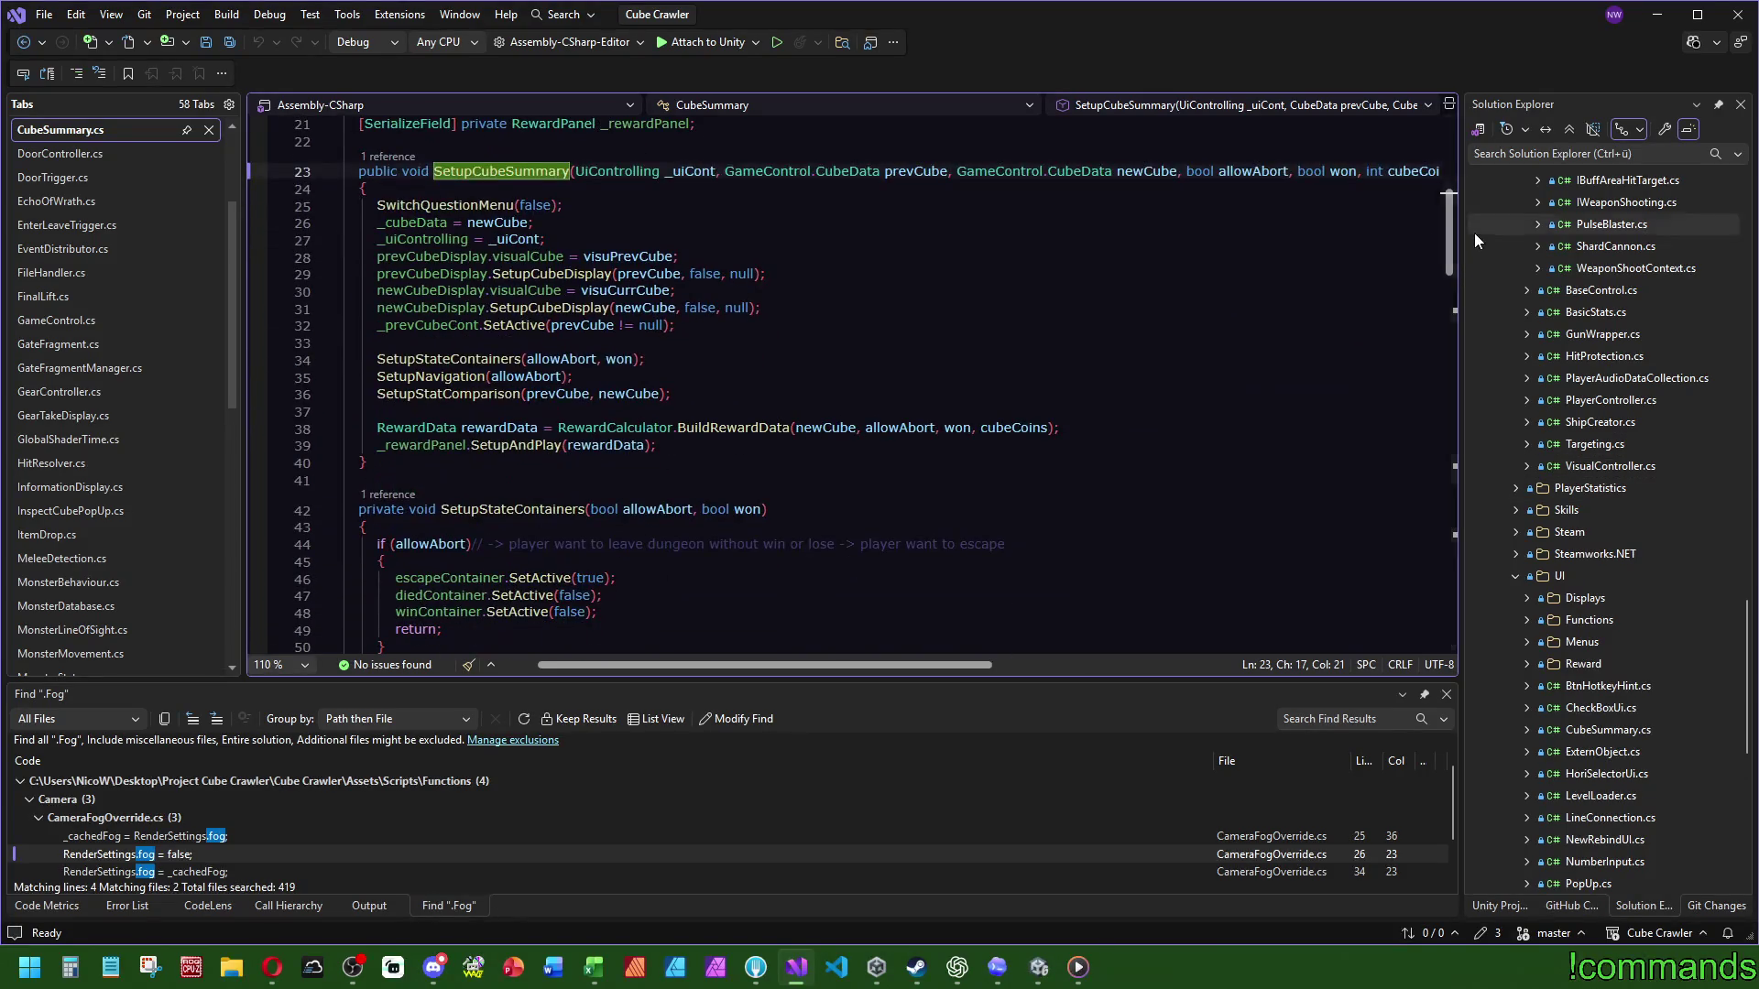
left_click(756, 430)
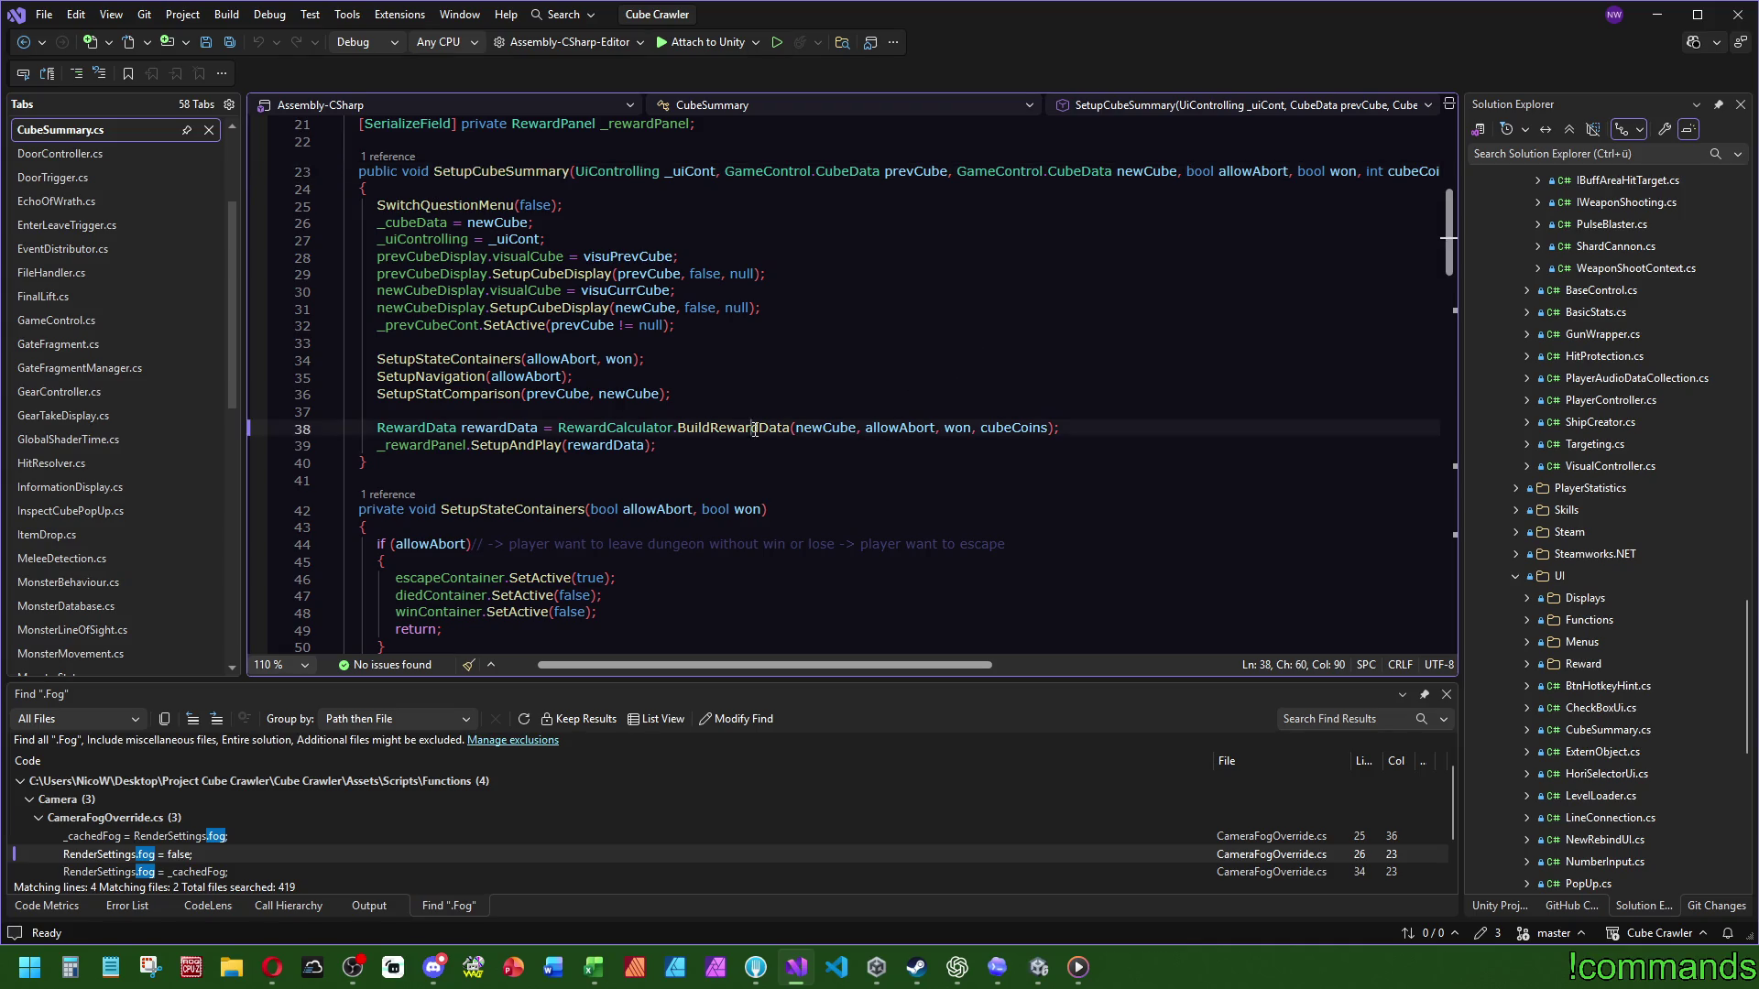
left_click(424, 430)
key("F12")
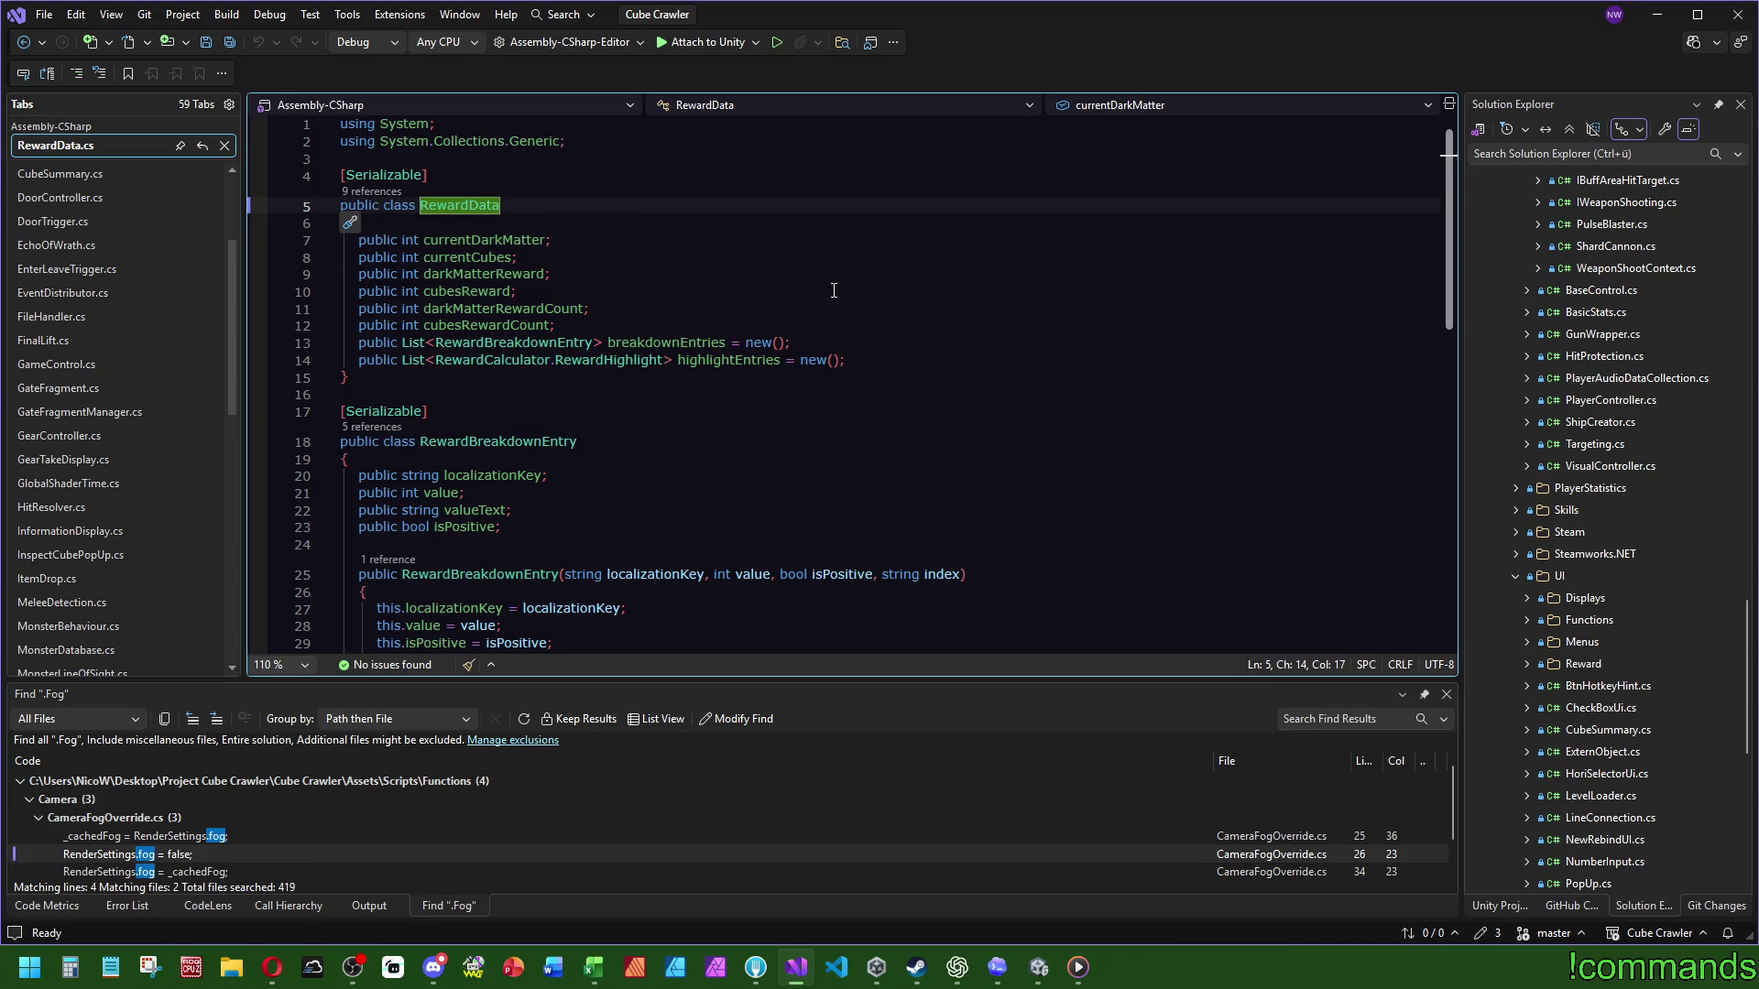
Step: Trace rewardData into the SetupAndPlay definition in RewardPanel, then return to SetupCubeSummary
scroll(907, 361, "down", 6)
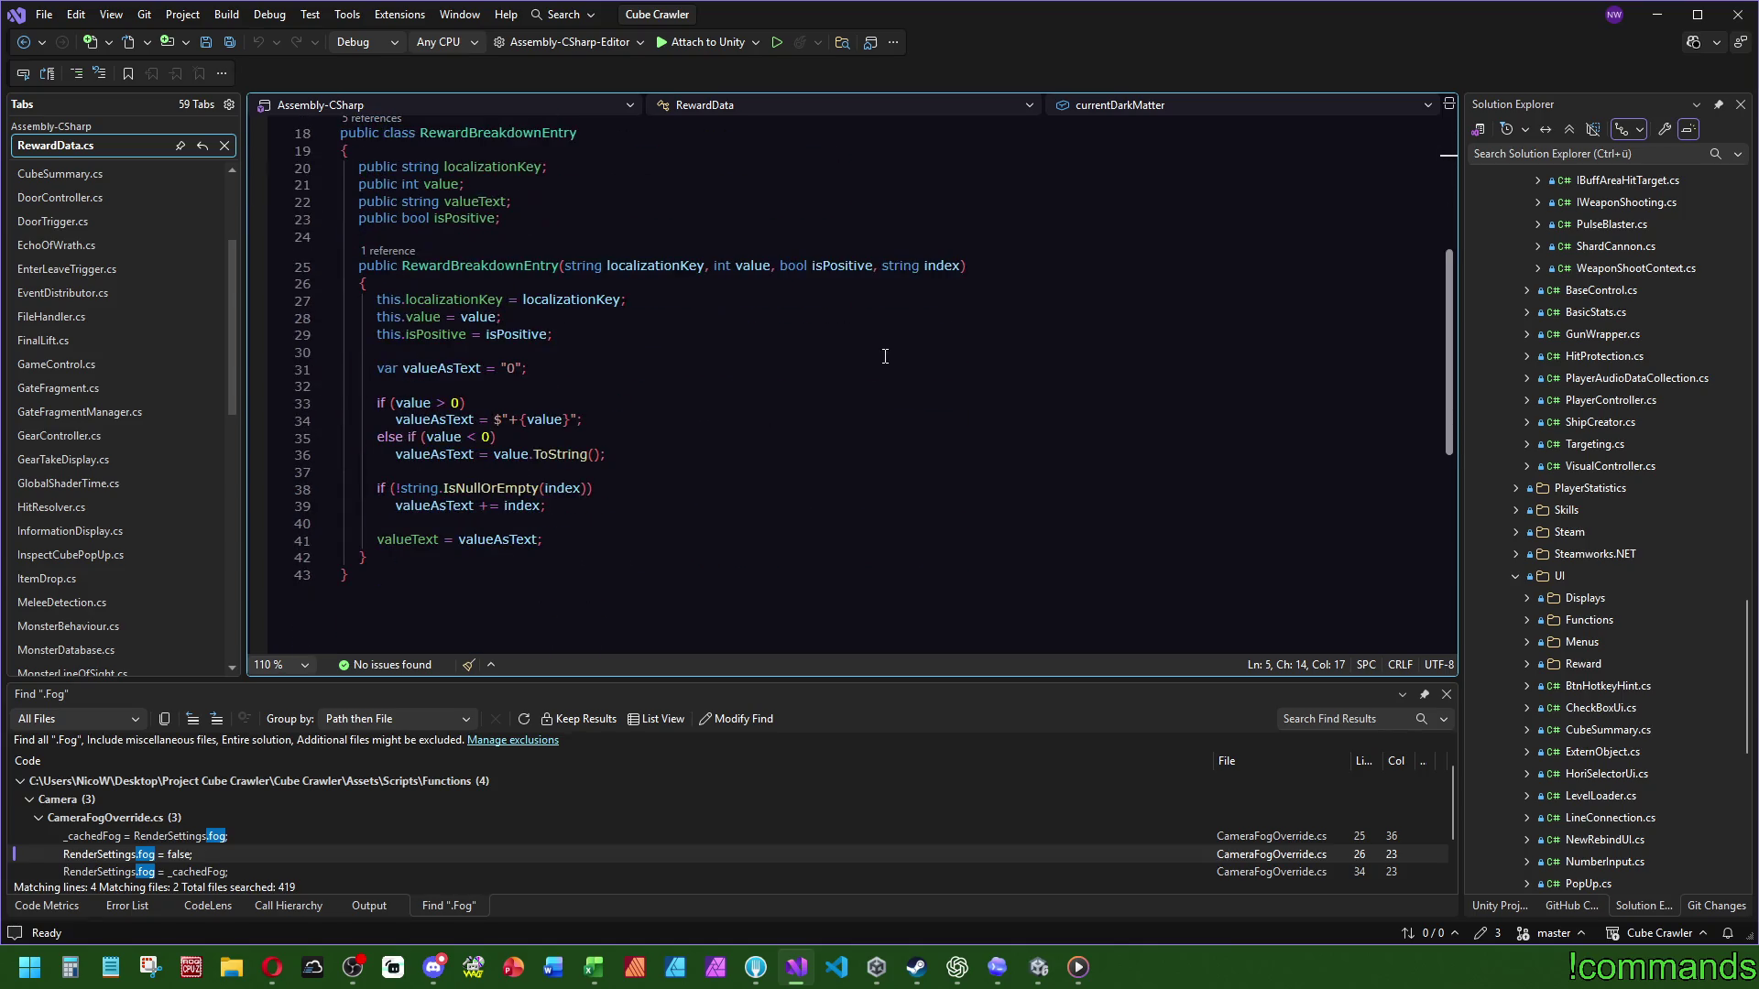
scroll(893, 350, "up", 6)
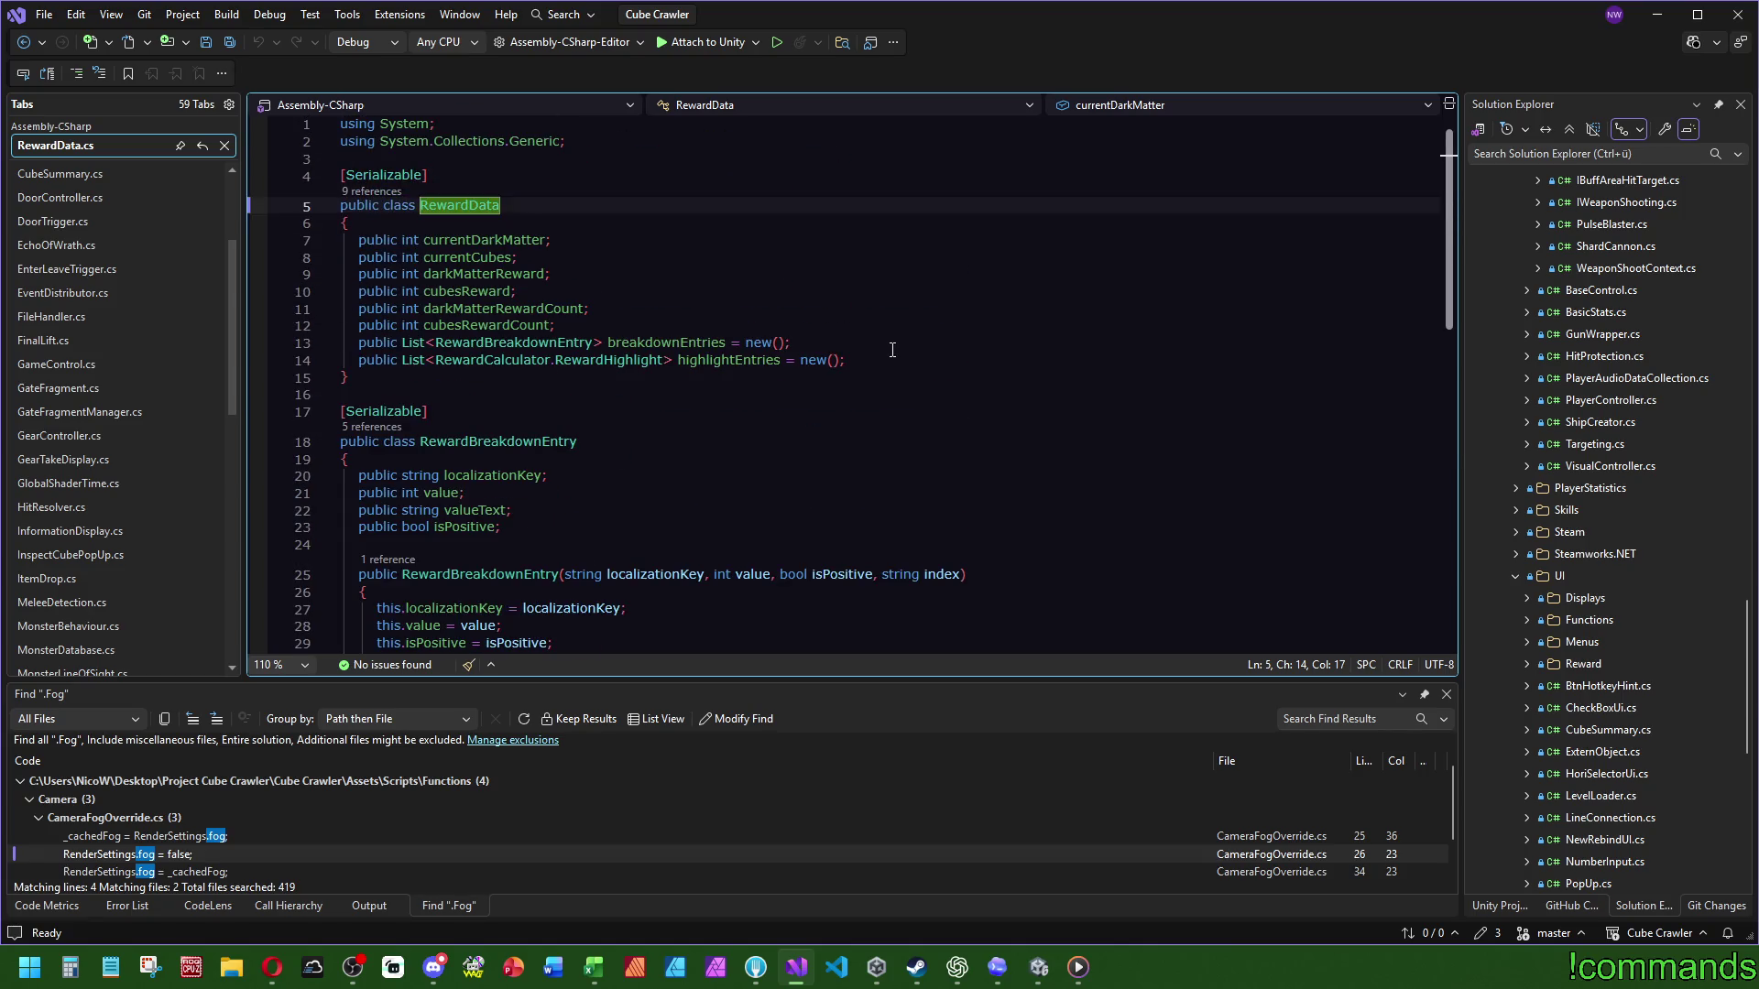
left_click(459, 206, "ctrl")
left_click(495, 429)
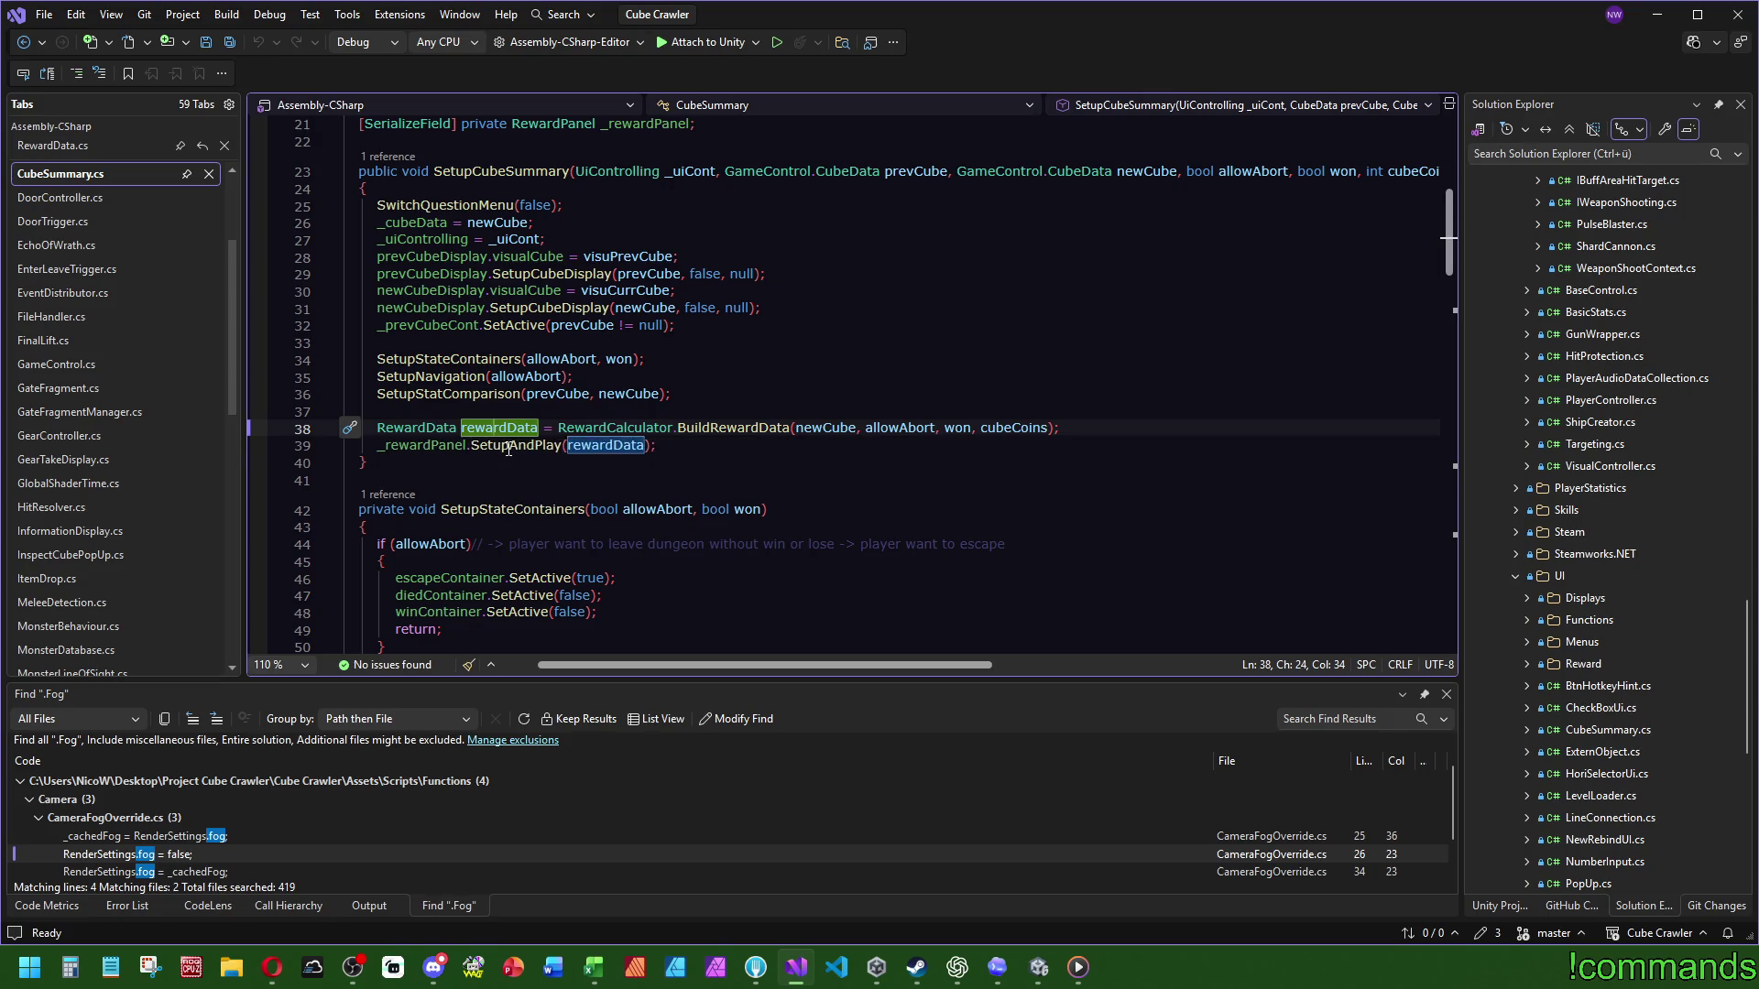
left_click(540, 445, "ctrl")
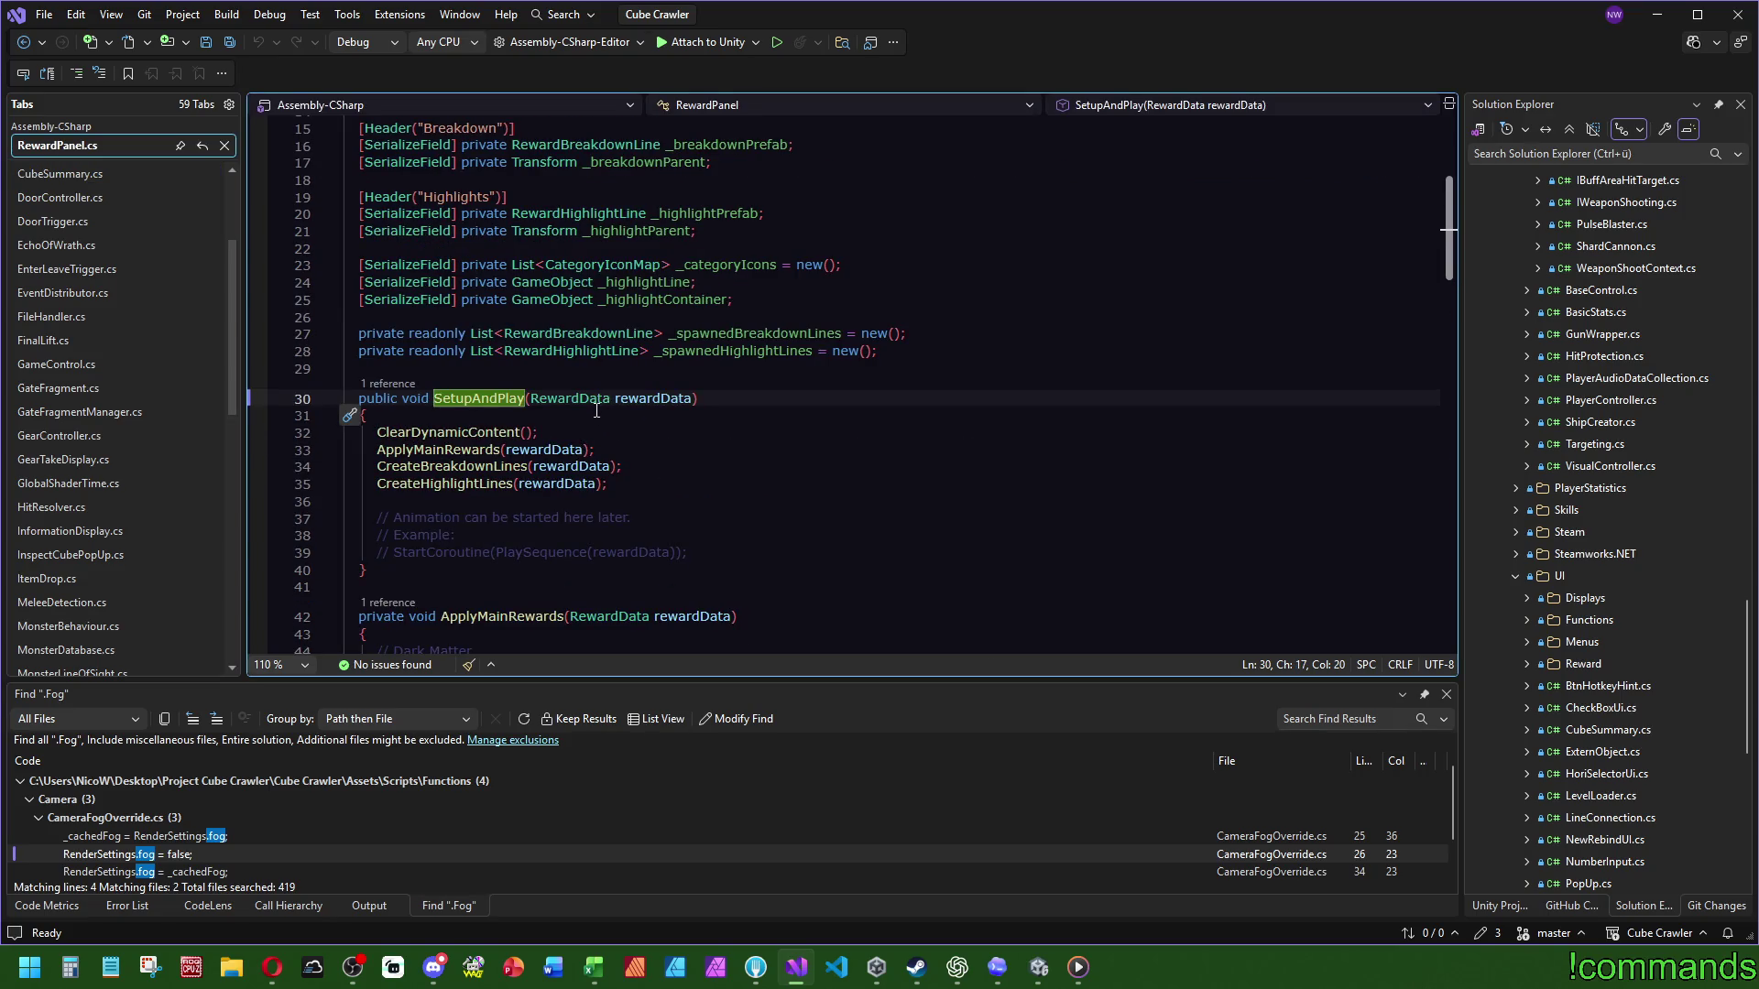
scroll(678, 385, "down", 5)
scroll(1102, 354, "down", 1)
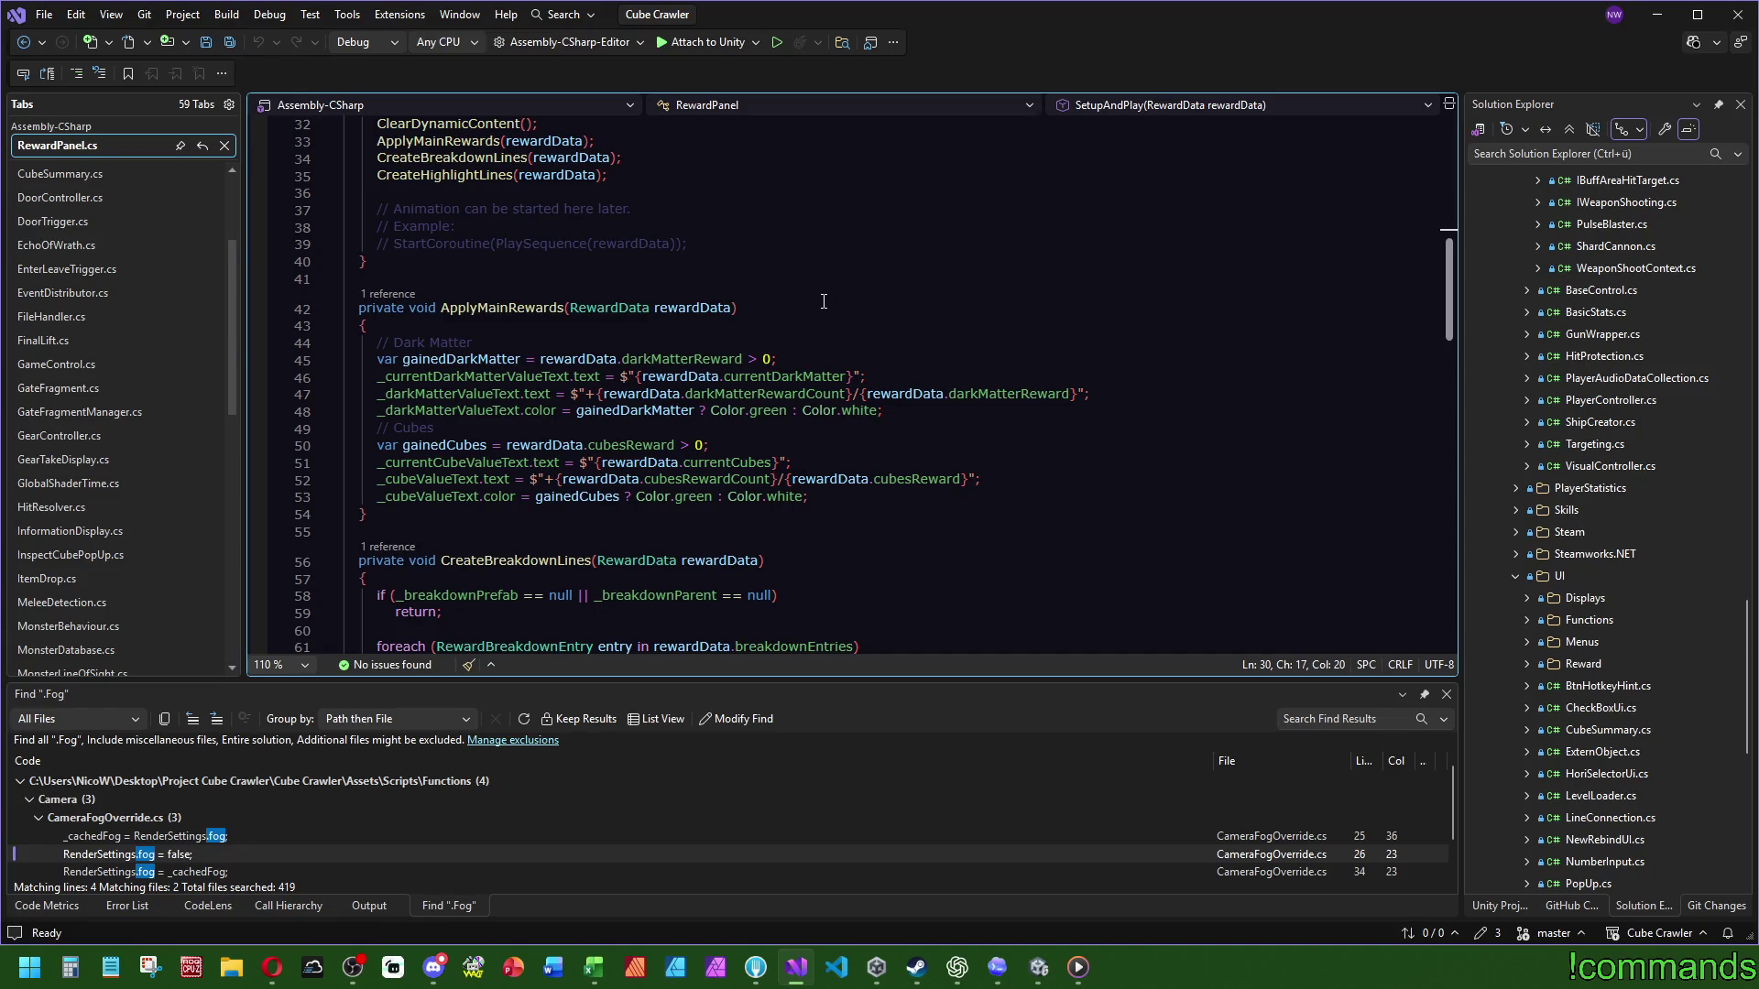
key("ctrl+minus")
key("ctrl+minus")
key("ctrl+minus")
key("ctrl+minus")
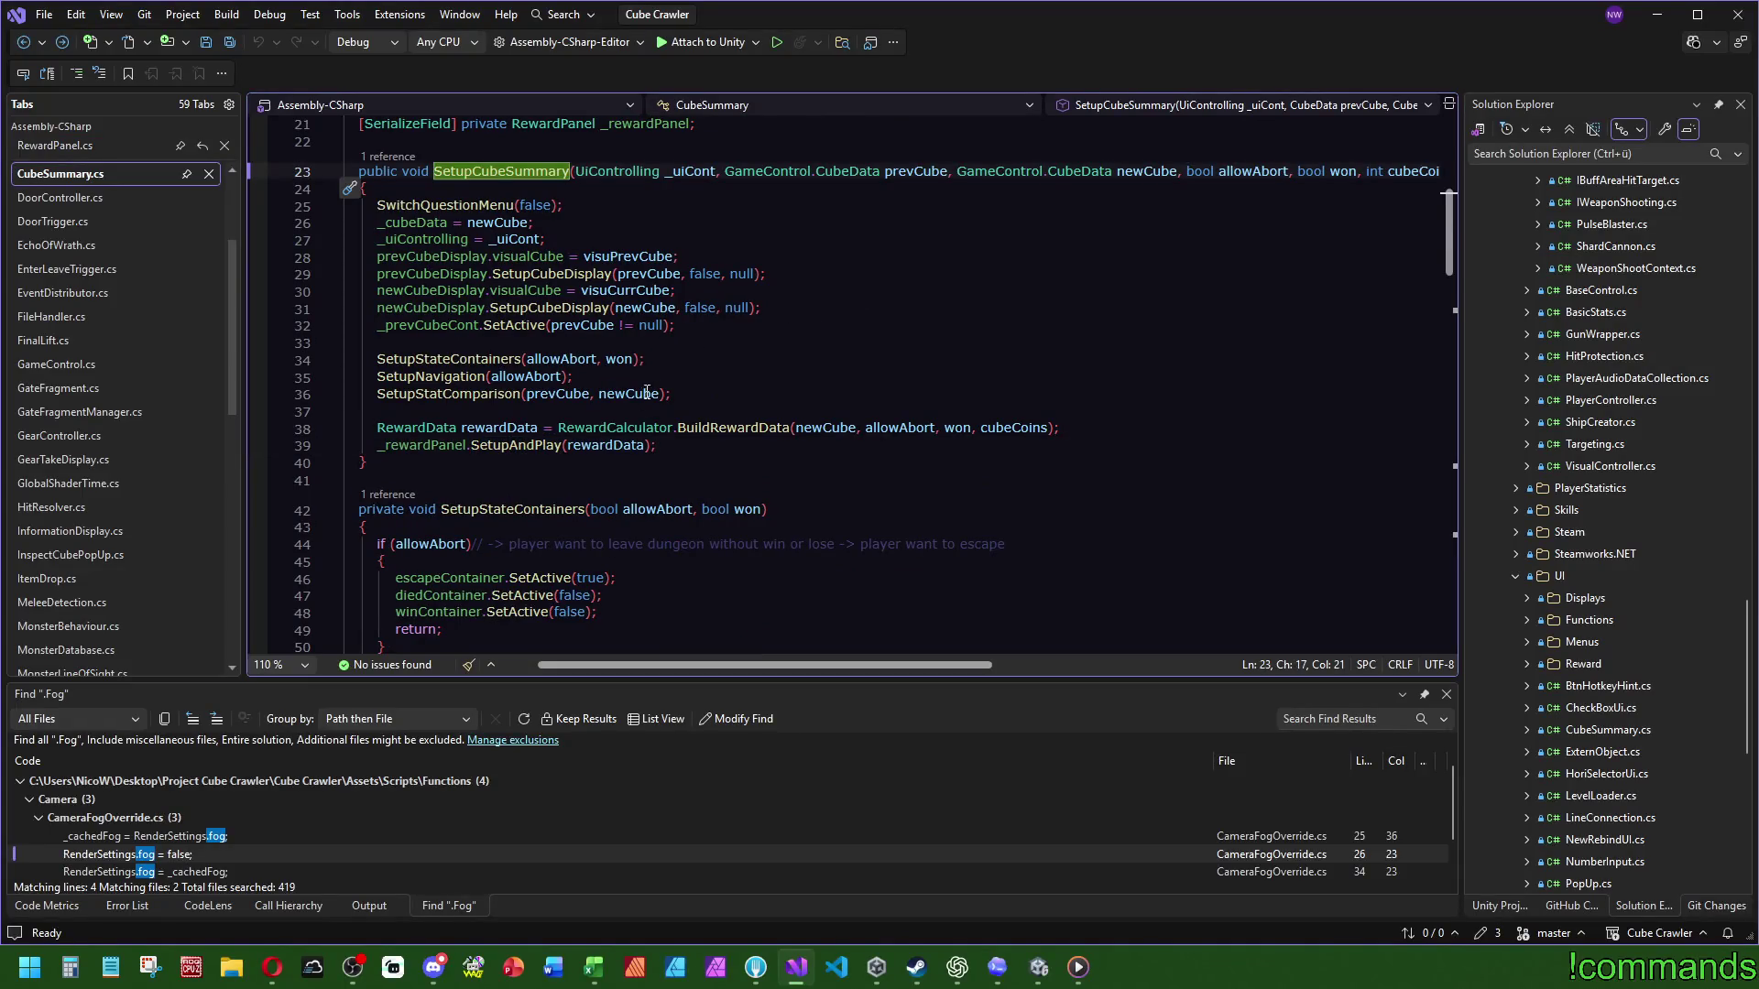
Step: Open RewardData and look over its currentDarkMatter and cubesReward fields
left_click(489, 430)
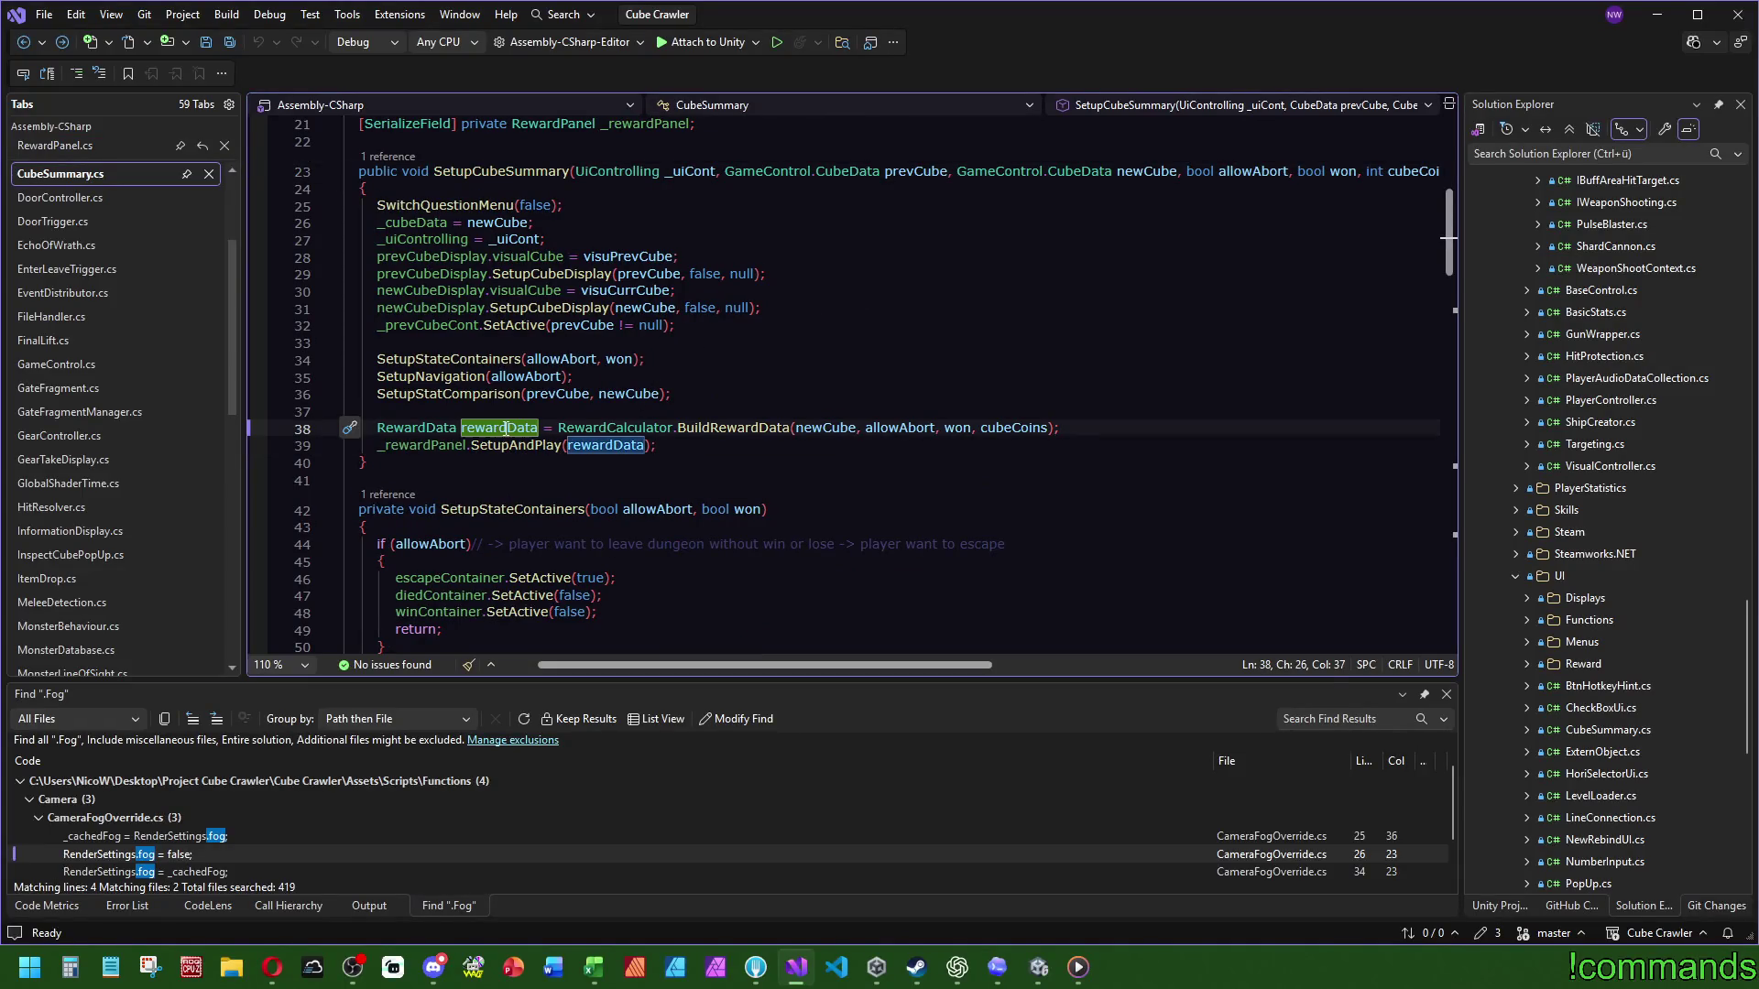
scroll(902, 394, "up", 7)
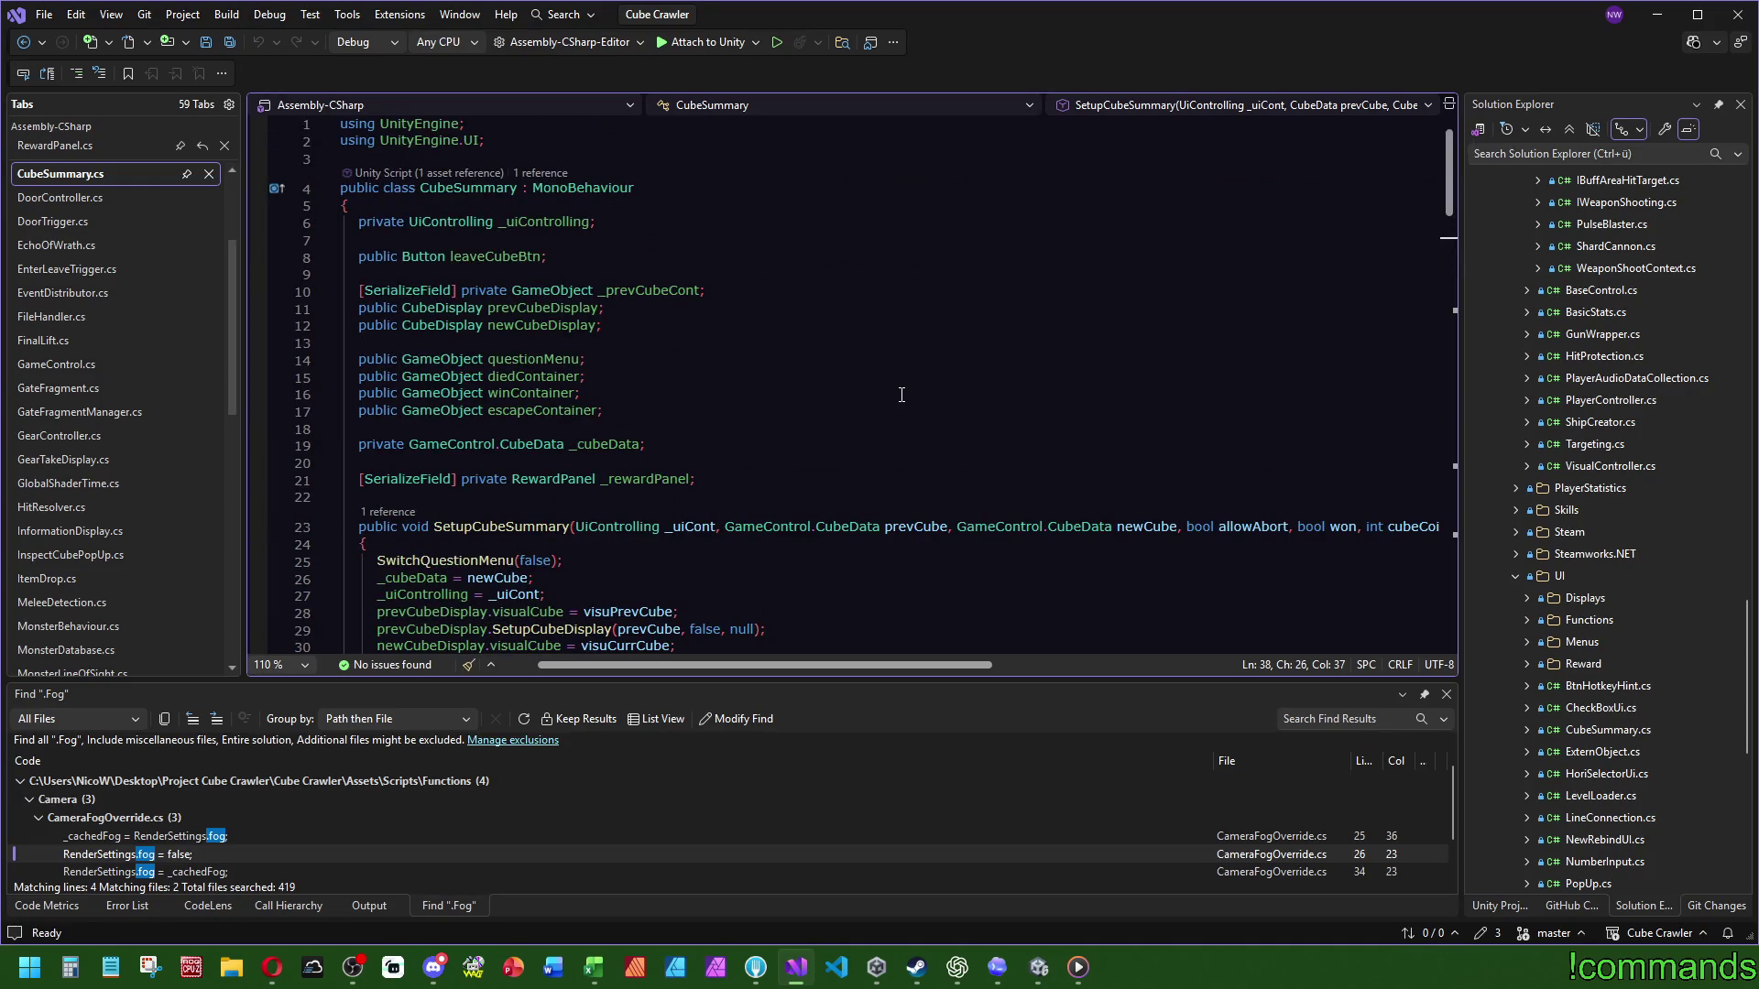
scroll(902, 396, "down", 4)
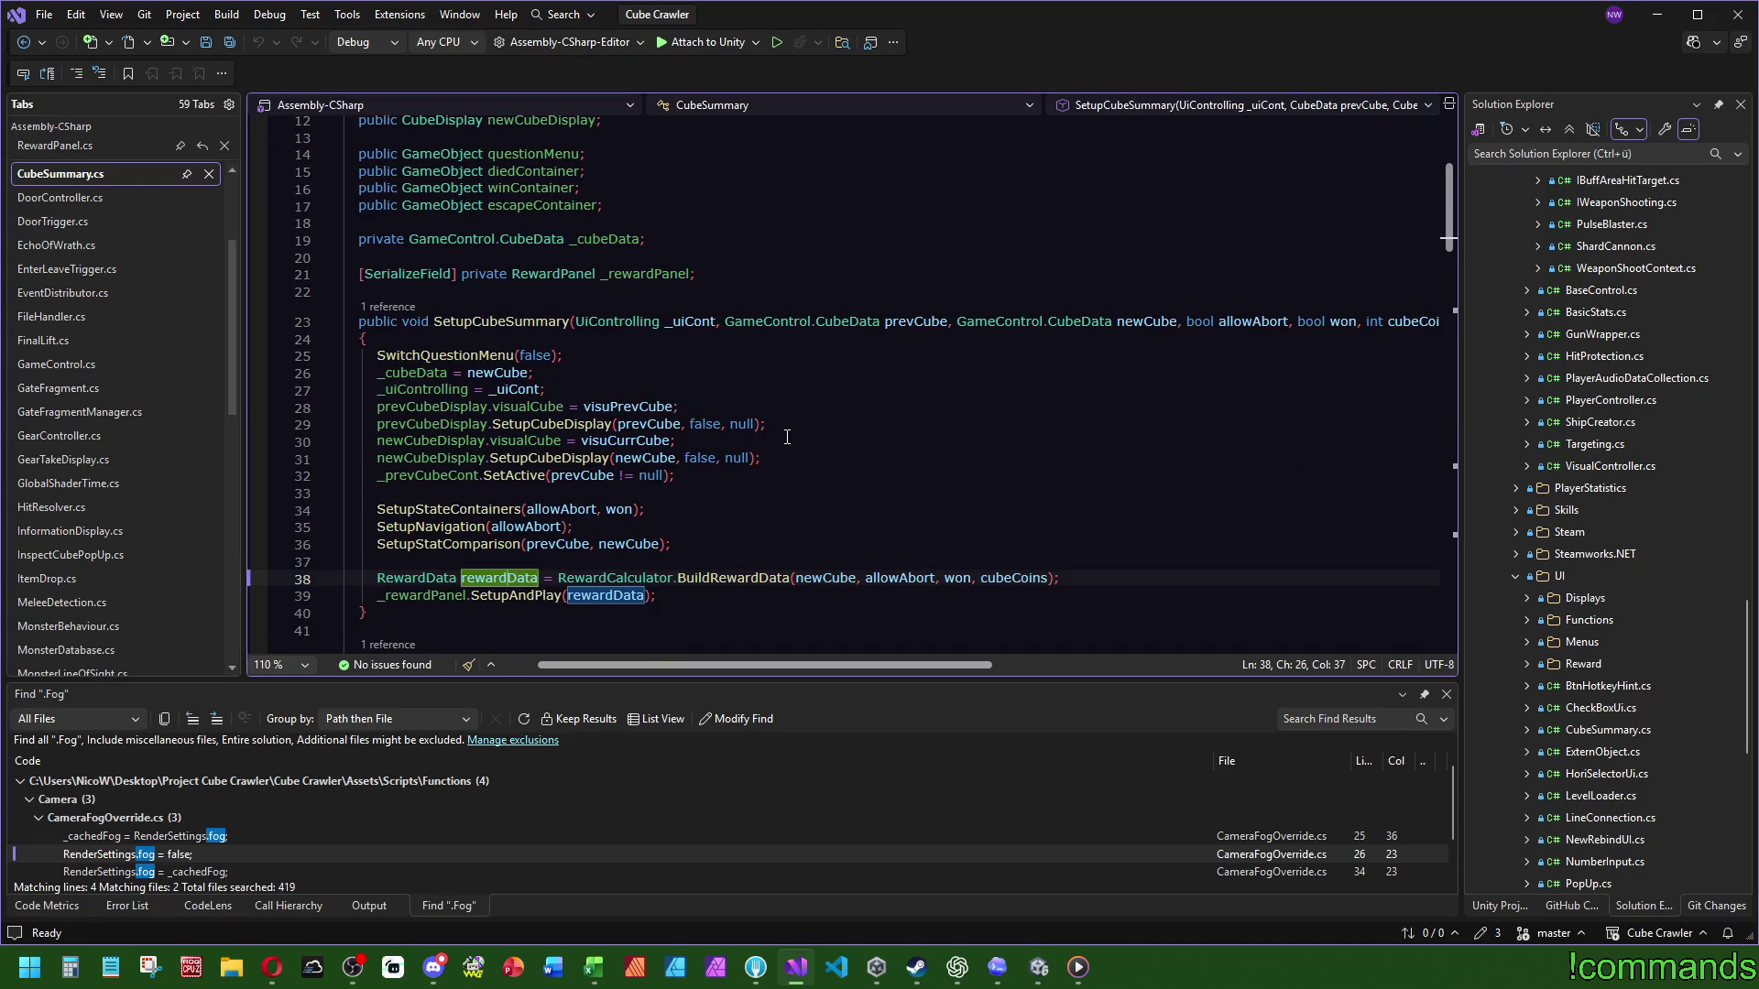
left_click(427, 583, "ctrl")
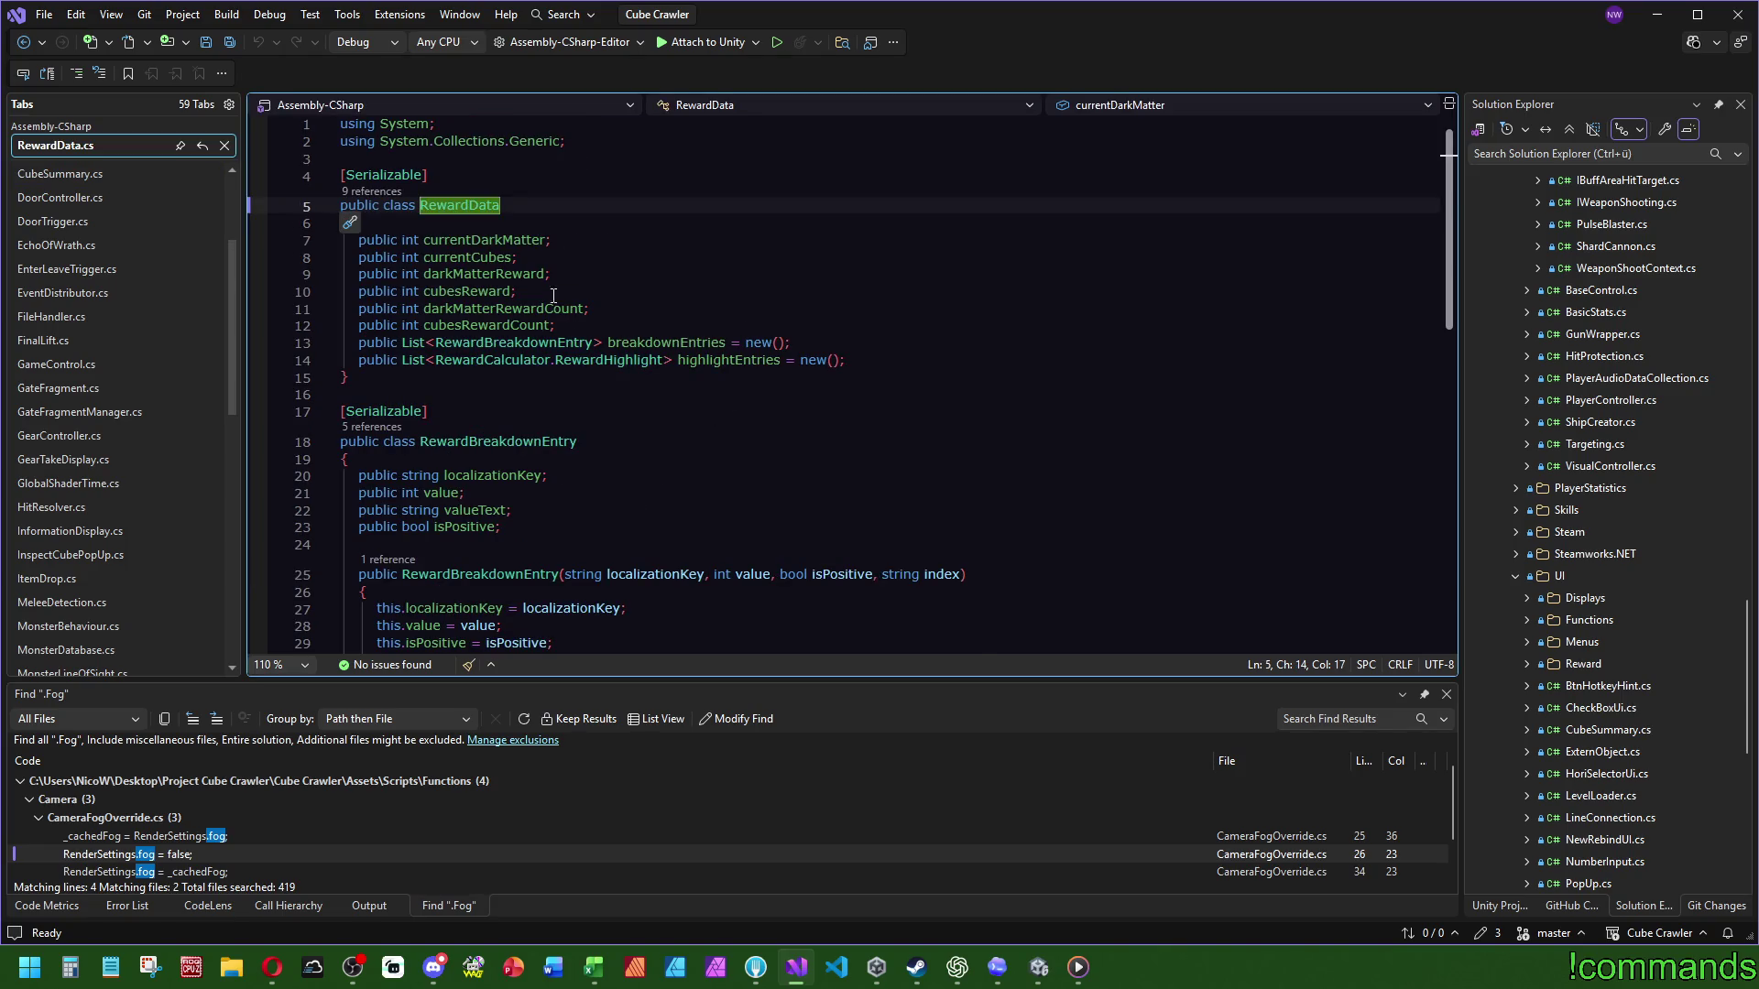
left_click(760, 240)
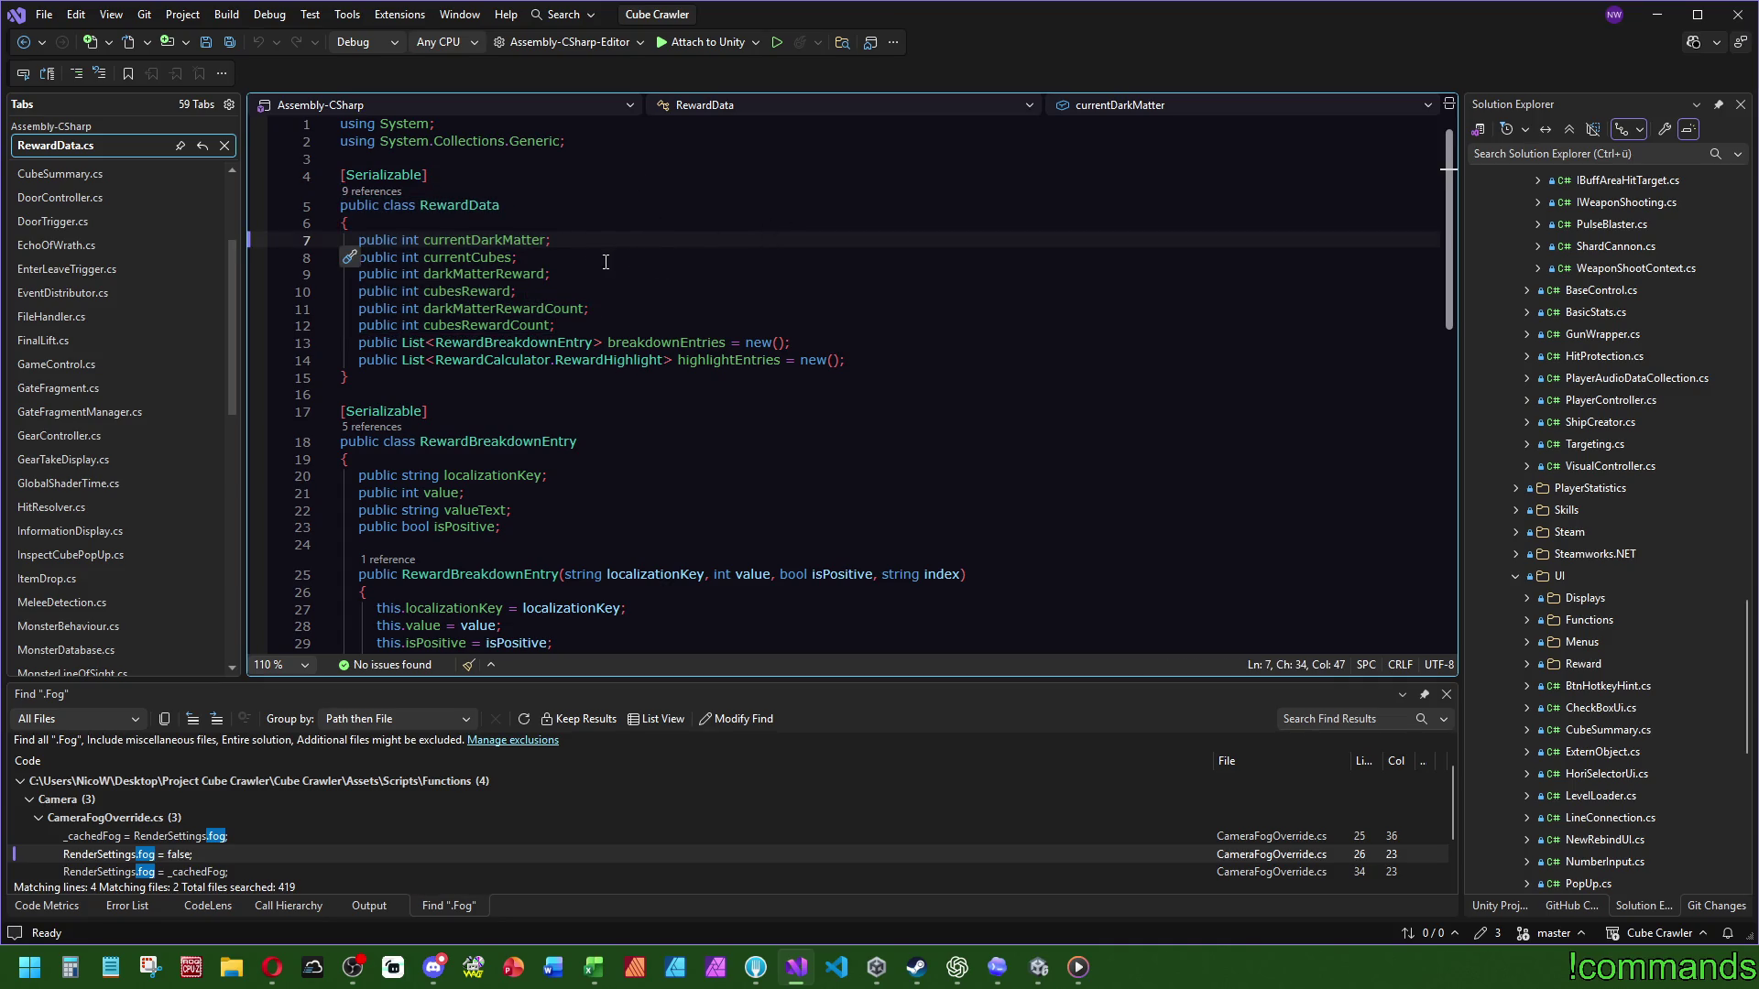
left_click(486, 274)
double_click(469, 291)
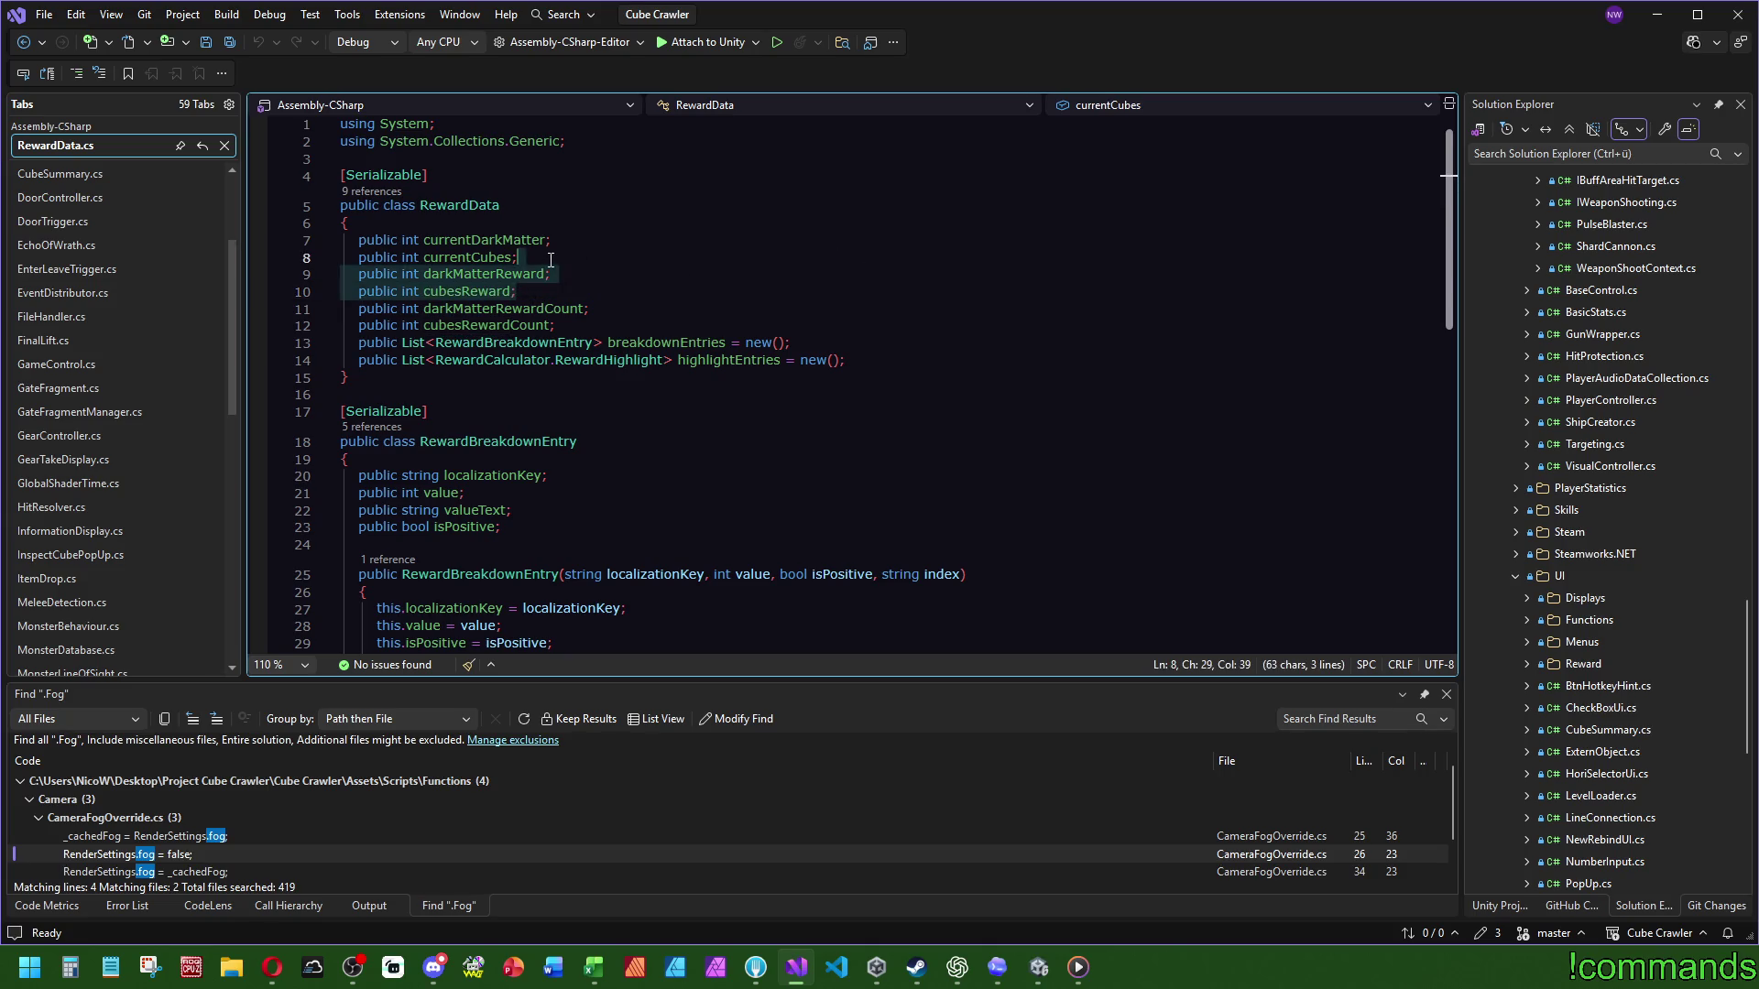
Step: Select darkMatterRewardCount, search the file for it, and open its context menu
double_click(503, 309)
key("ctrl+f")
scroll(916, 348, "down", 7)
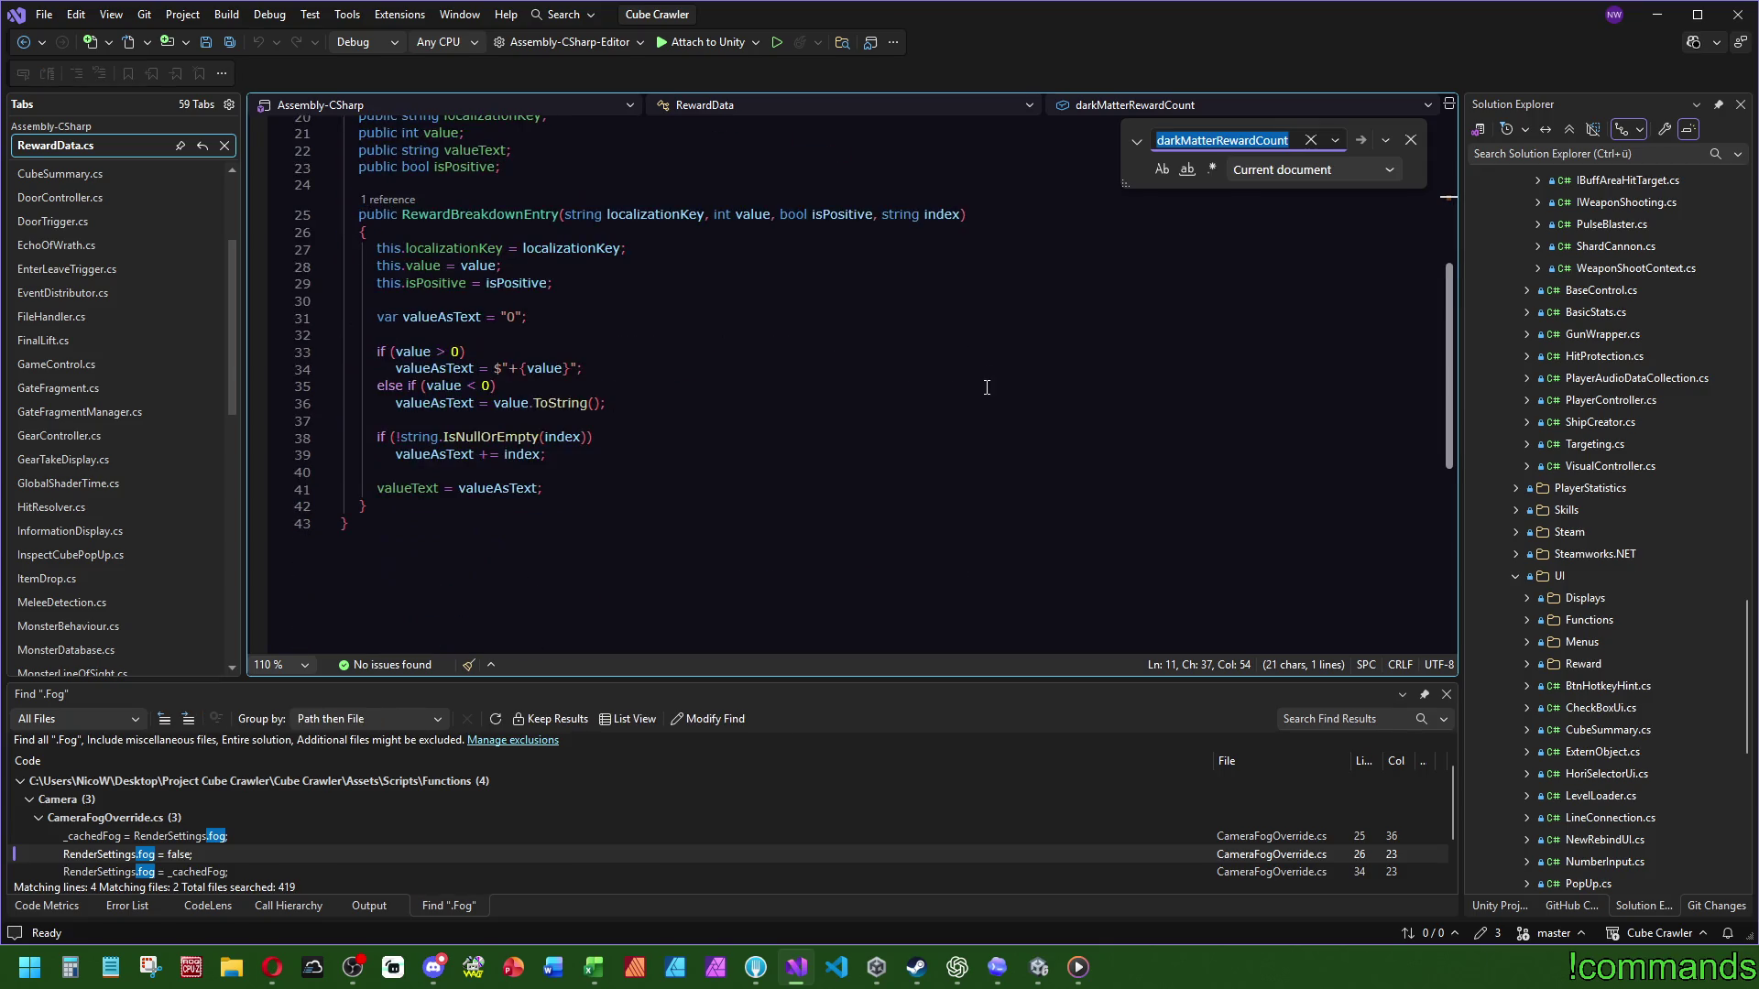
scroll(987, 385, "up", 5)
key("ctrl+minus")
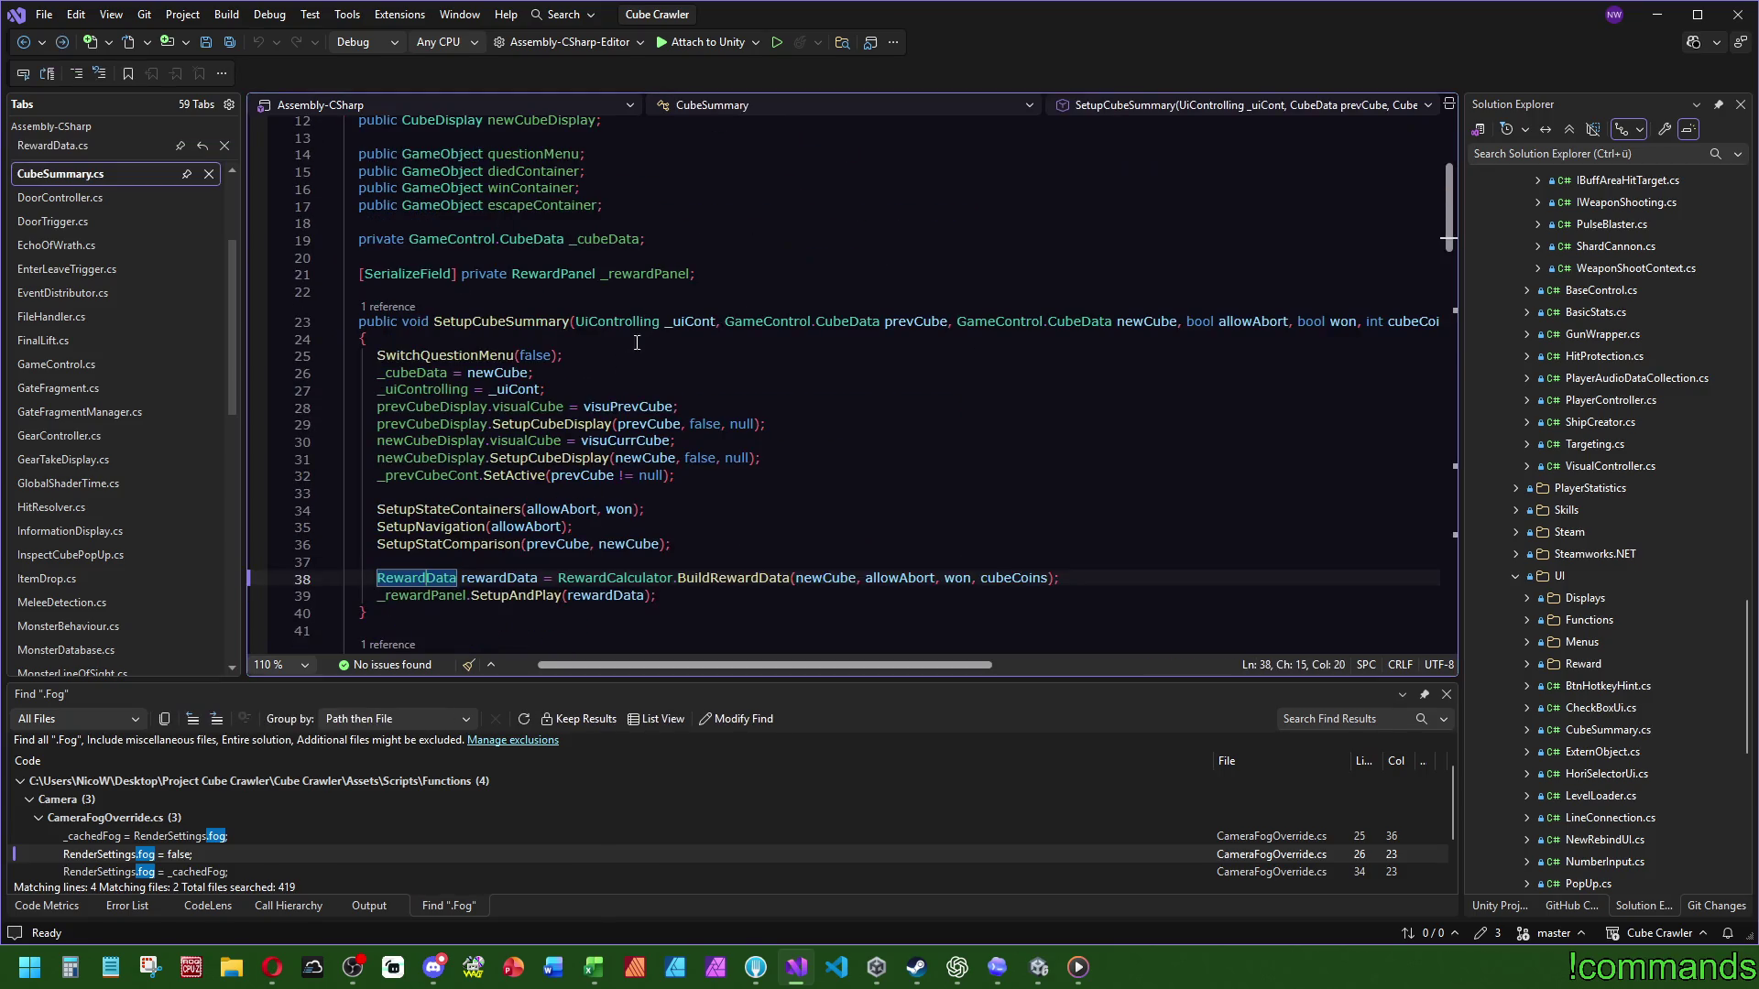
left_click(583, 284)
key("ctrl+minus")
key("ctrl+shift+minus")
left_click(481, 293)
right_click(480, 293)
Step: Find all references to darkMatterRewardCount and review the RewardCalculator and RewardPanel hits
left_click(545, 494)
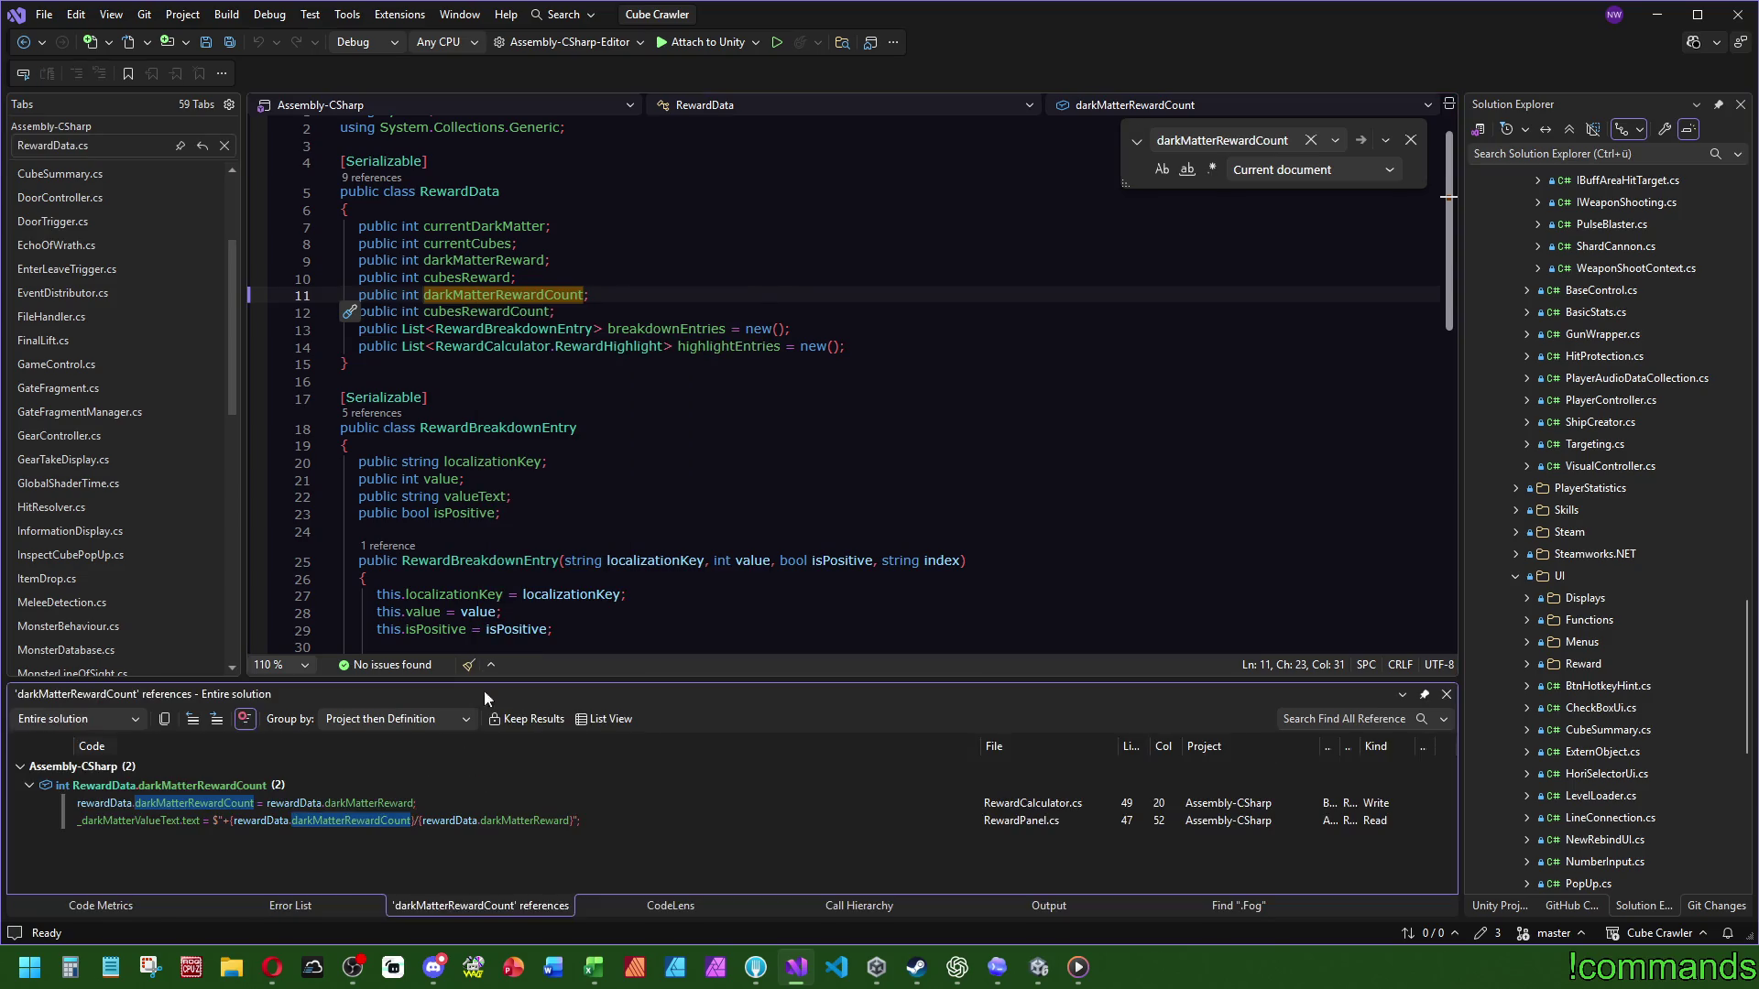
left_click(311, 805)
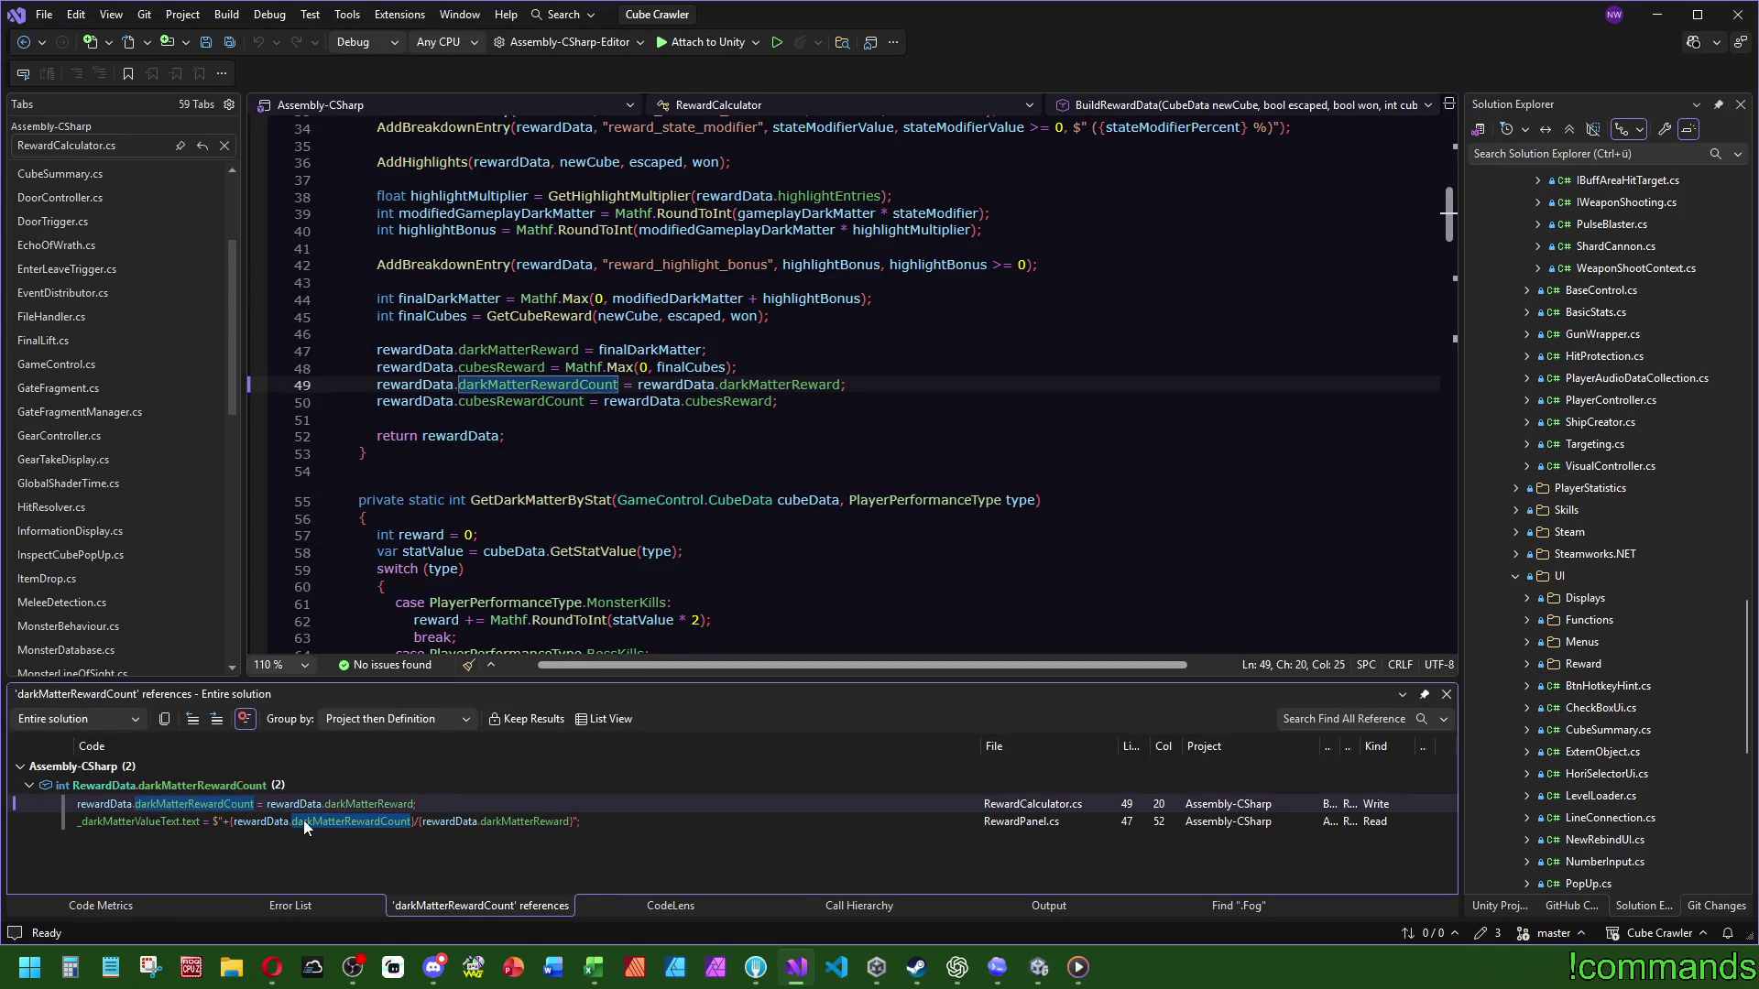
left_click(304, 820)
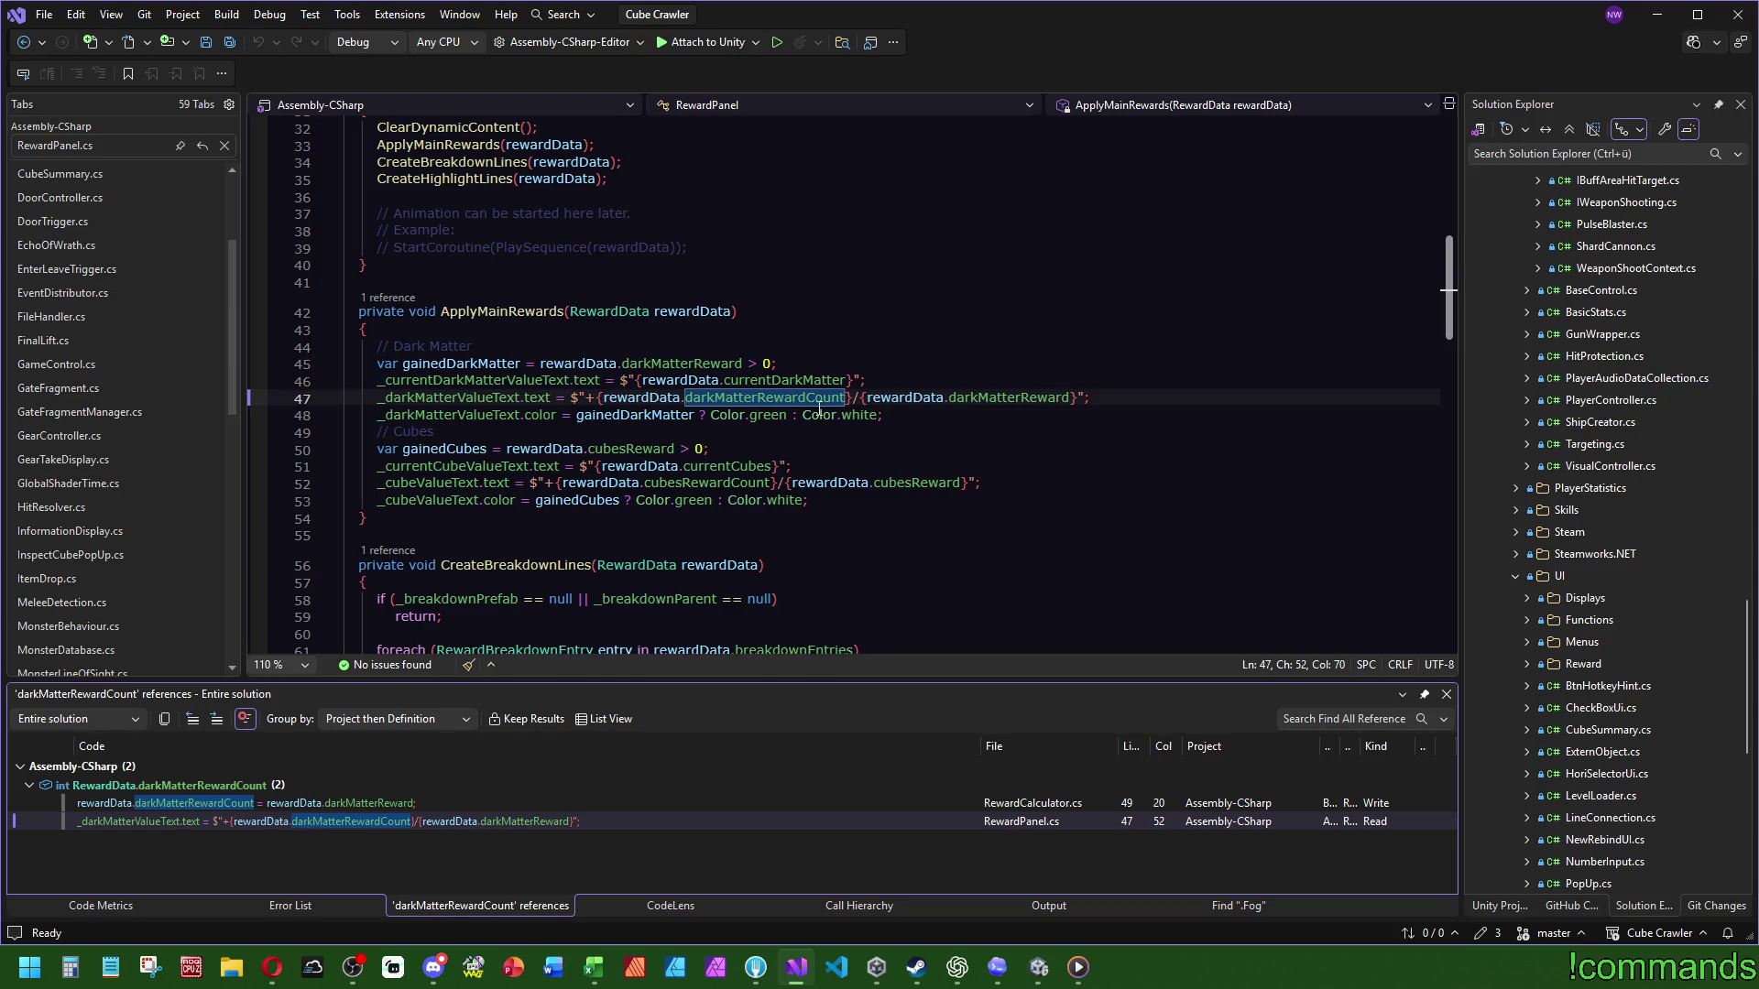
key("ctrl+minus")
left_click(536, 385, "ctrl")
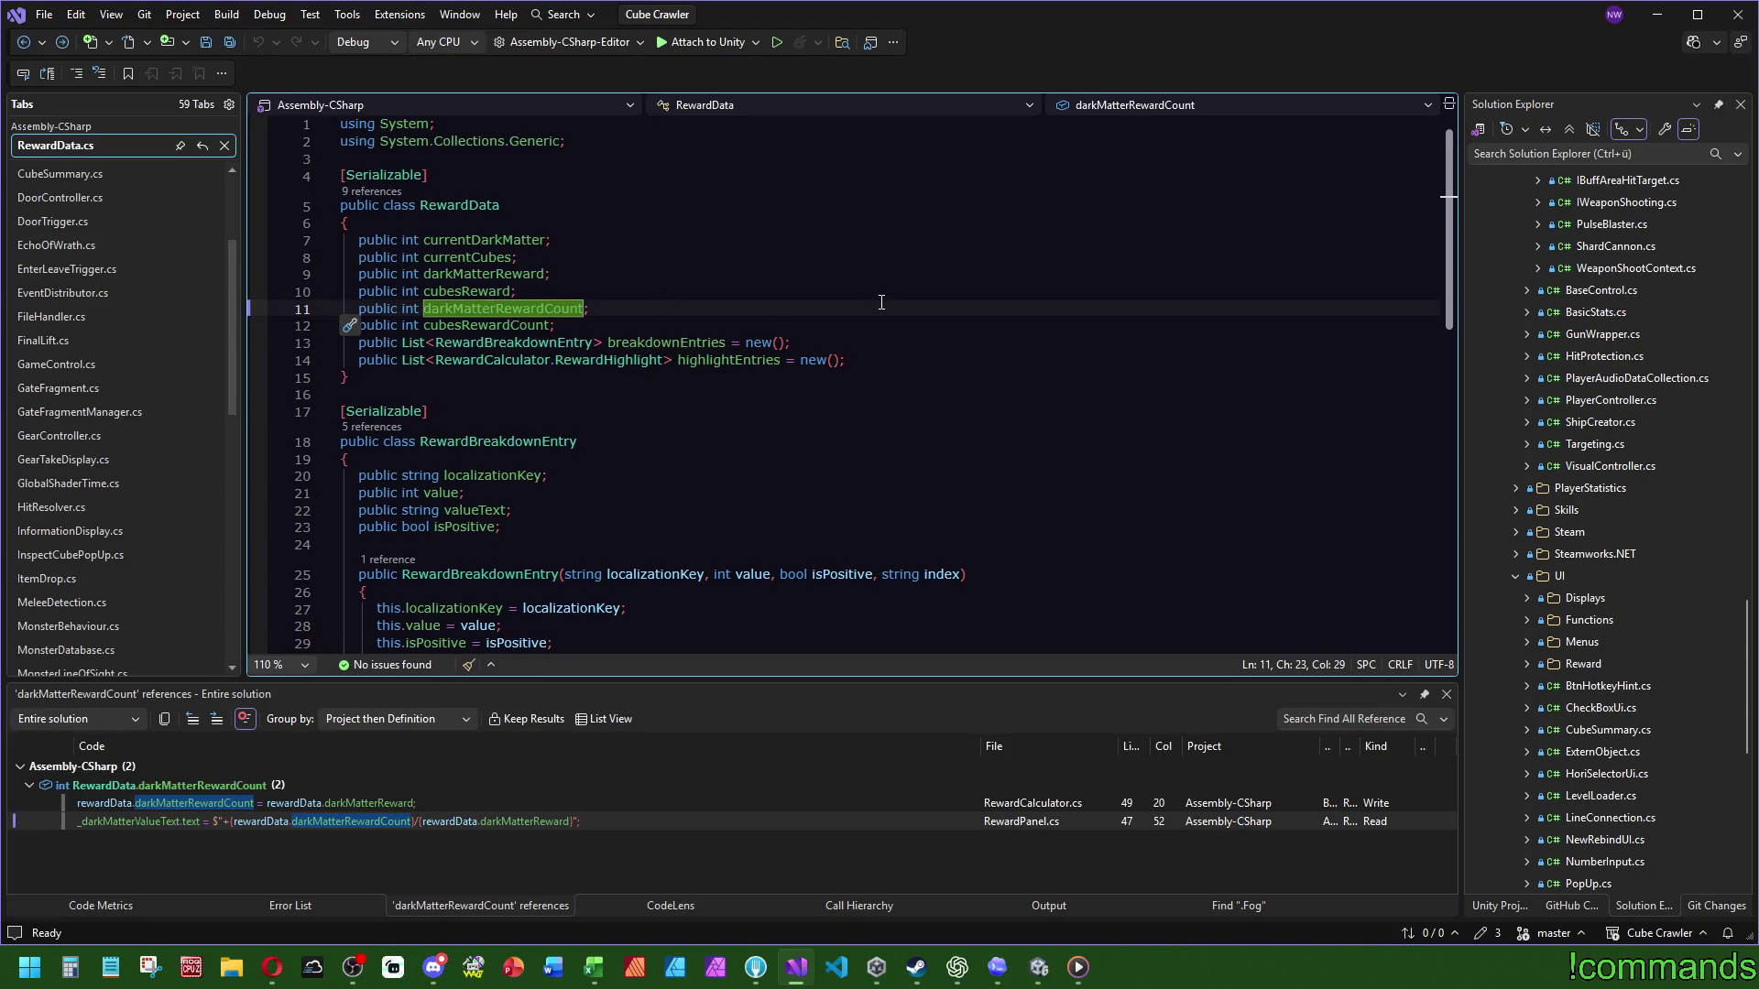
Step: Find all usages of darkMatterReward and open the one in RewardPanel.cs
left_click(474, 275)
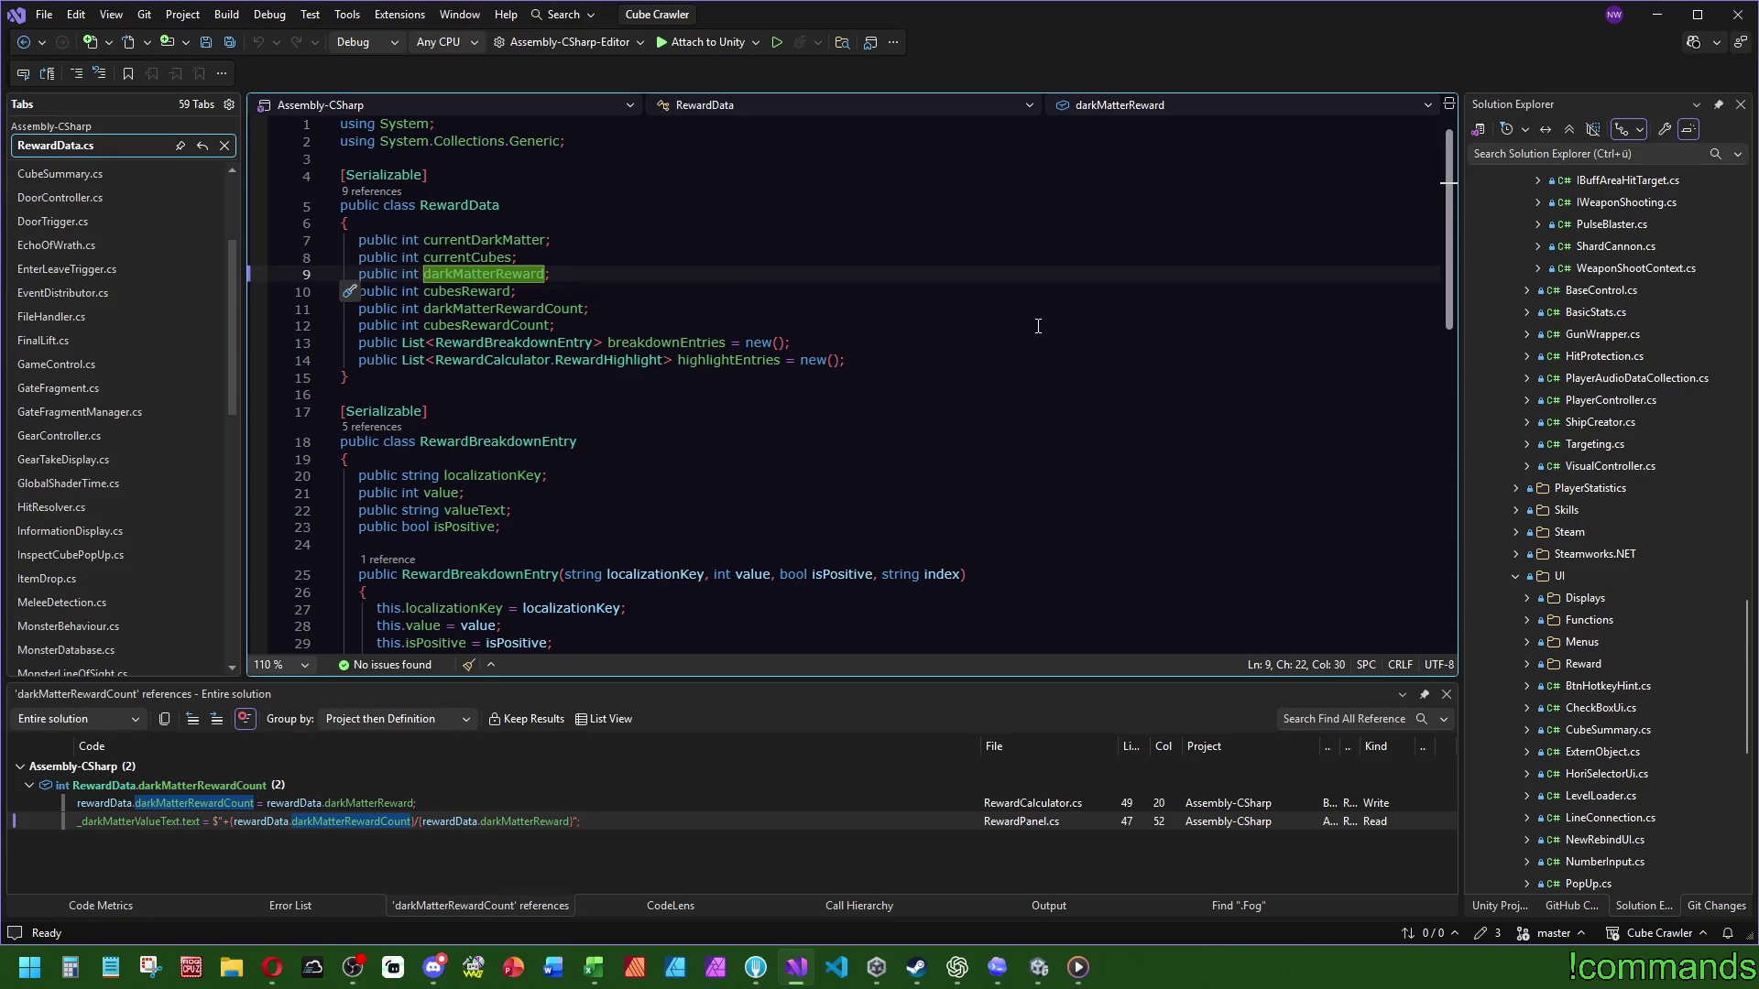
mouse_move(566, 292)
left_mouse_down()
mouse_move(555, 240)
mouse_move(583, 261)
left_mouse_up()
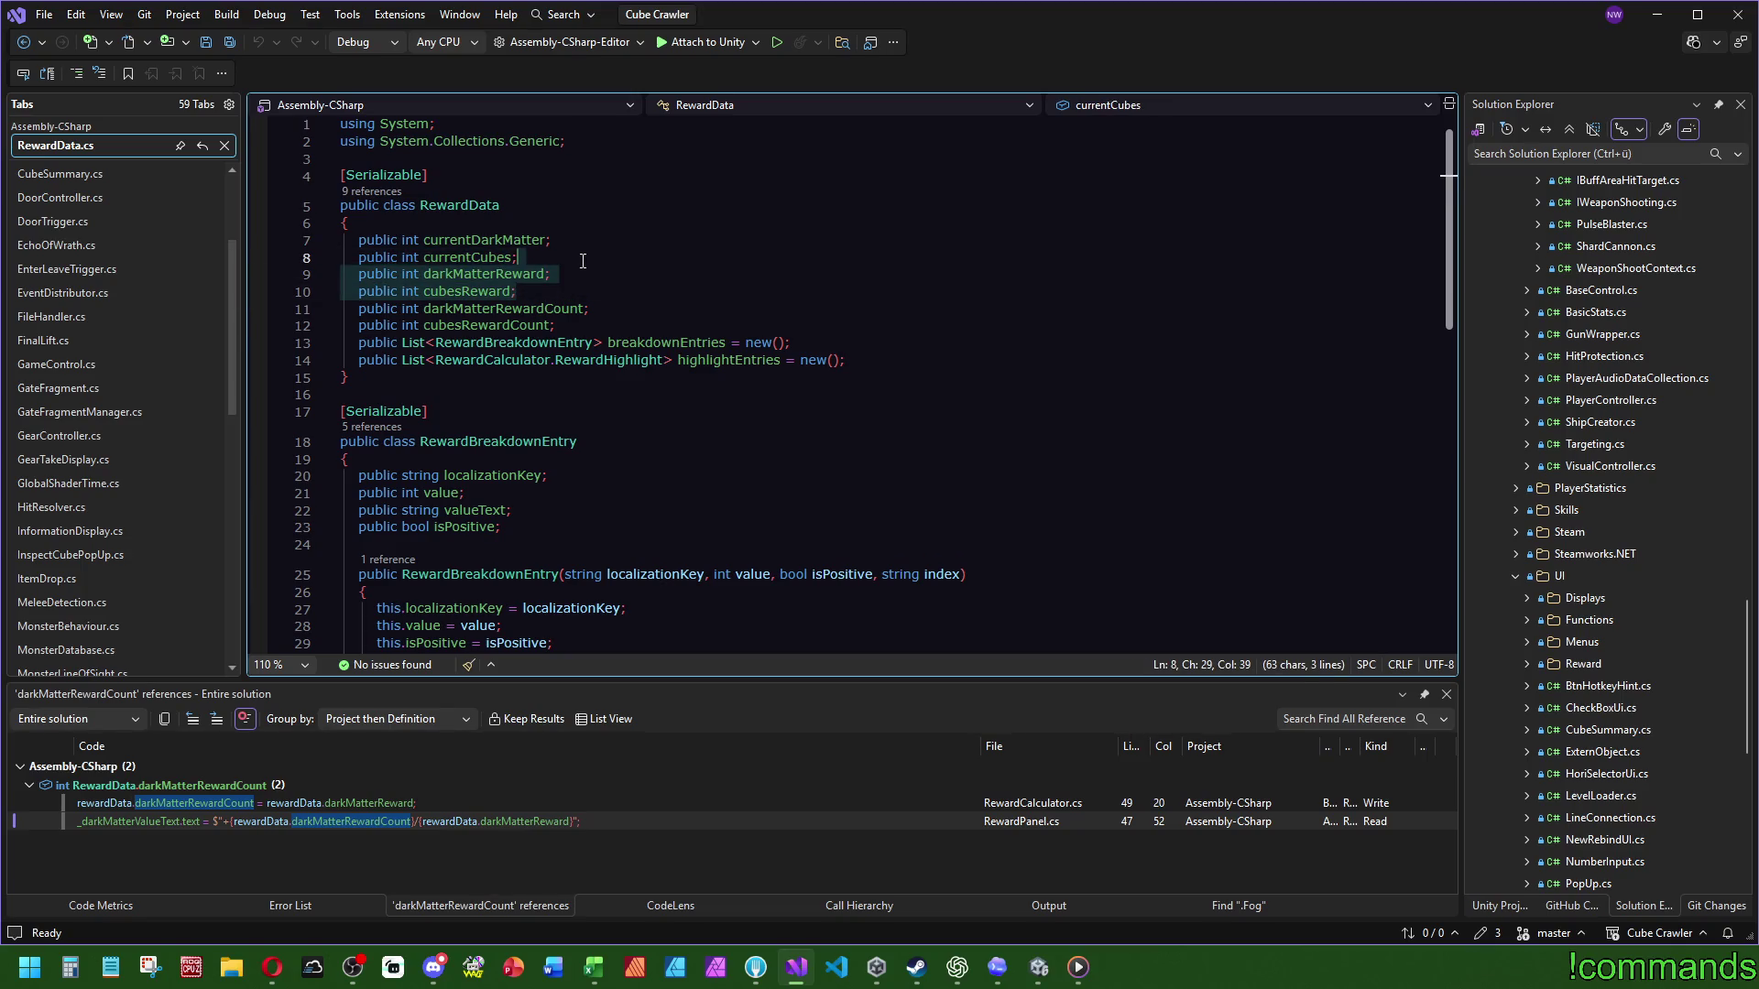
right_click(511, 275)
left_click(511, 275)
right_click(509, 273)
left_click(582, 469)
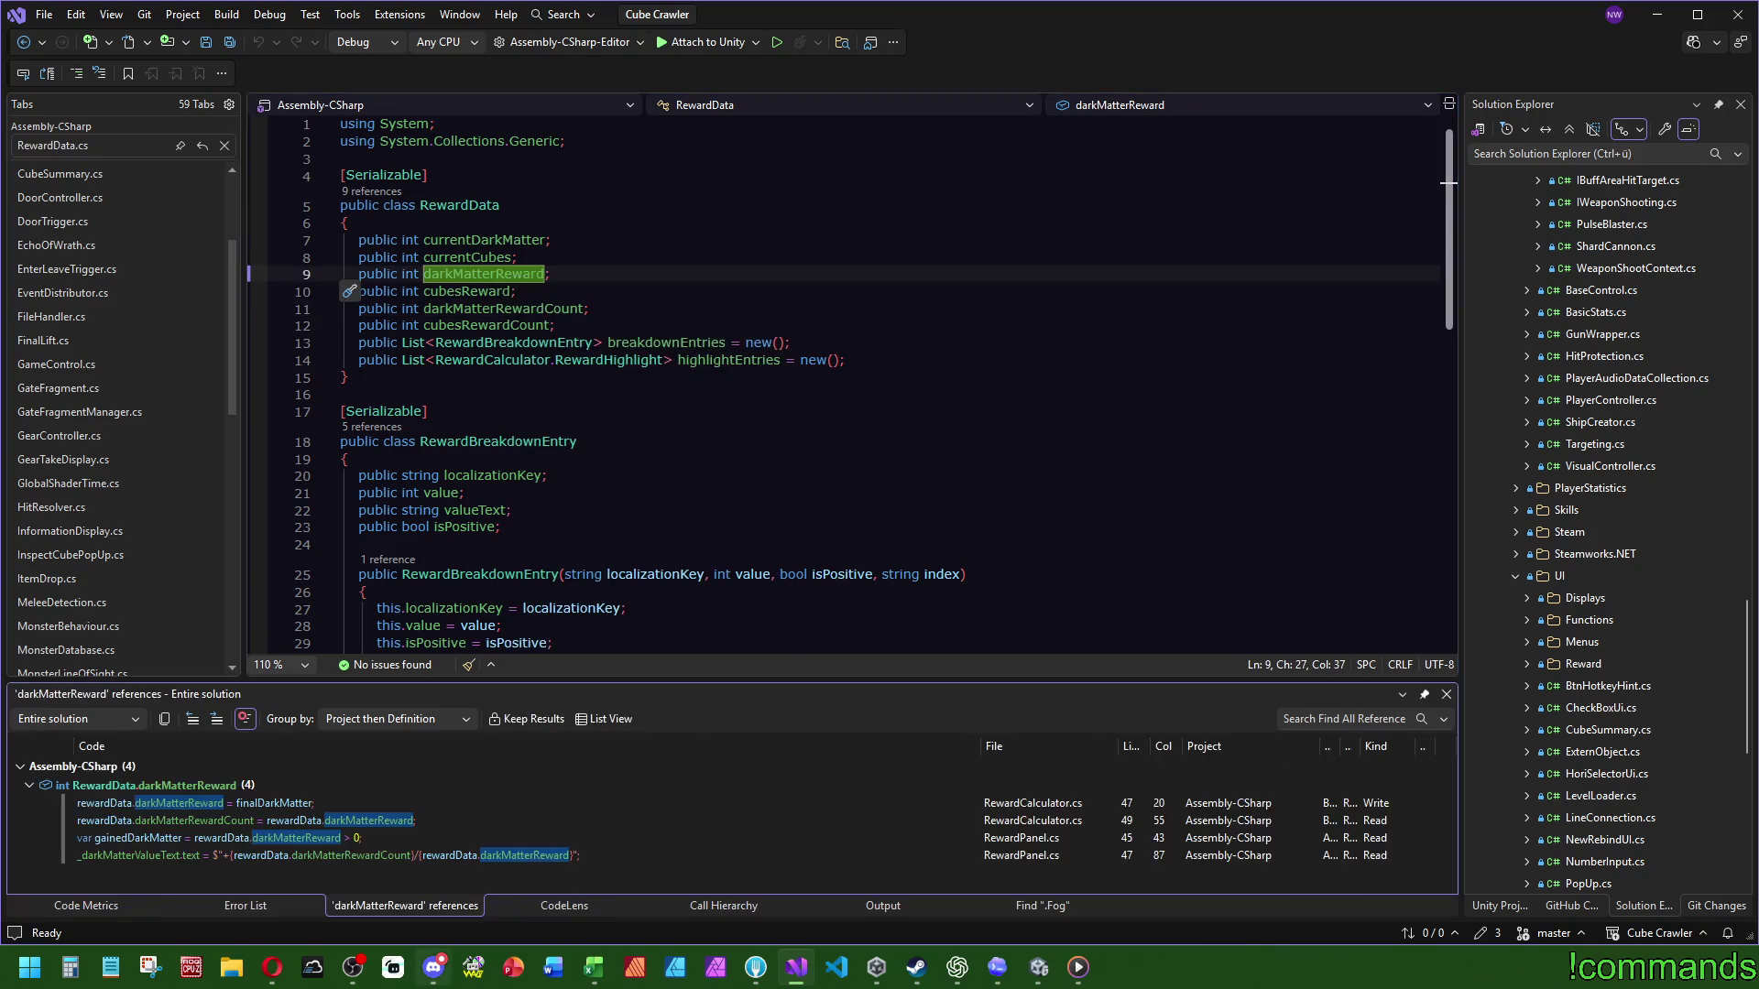
double_click(293, 856)
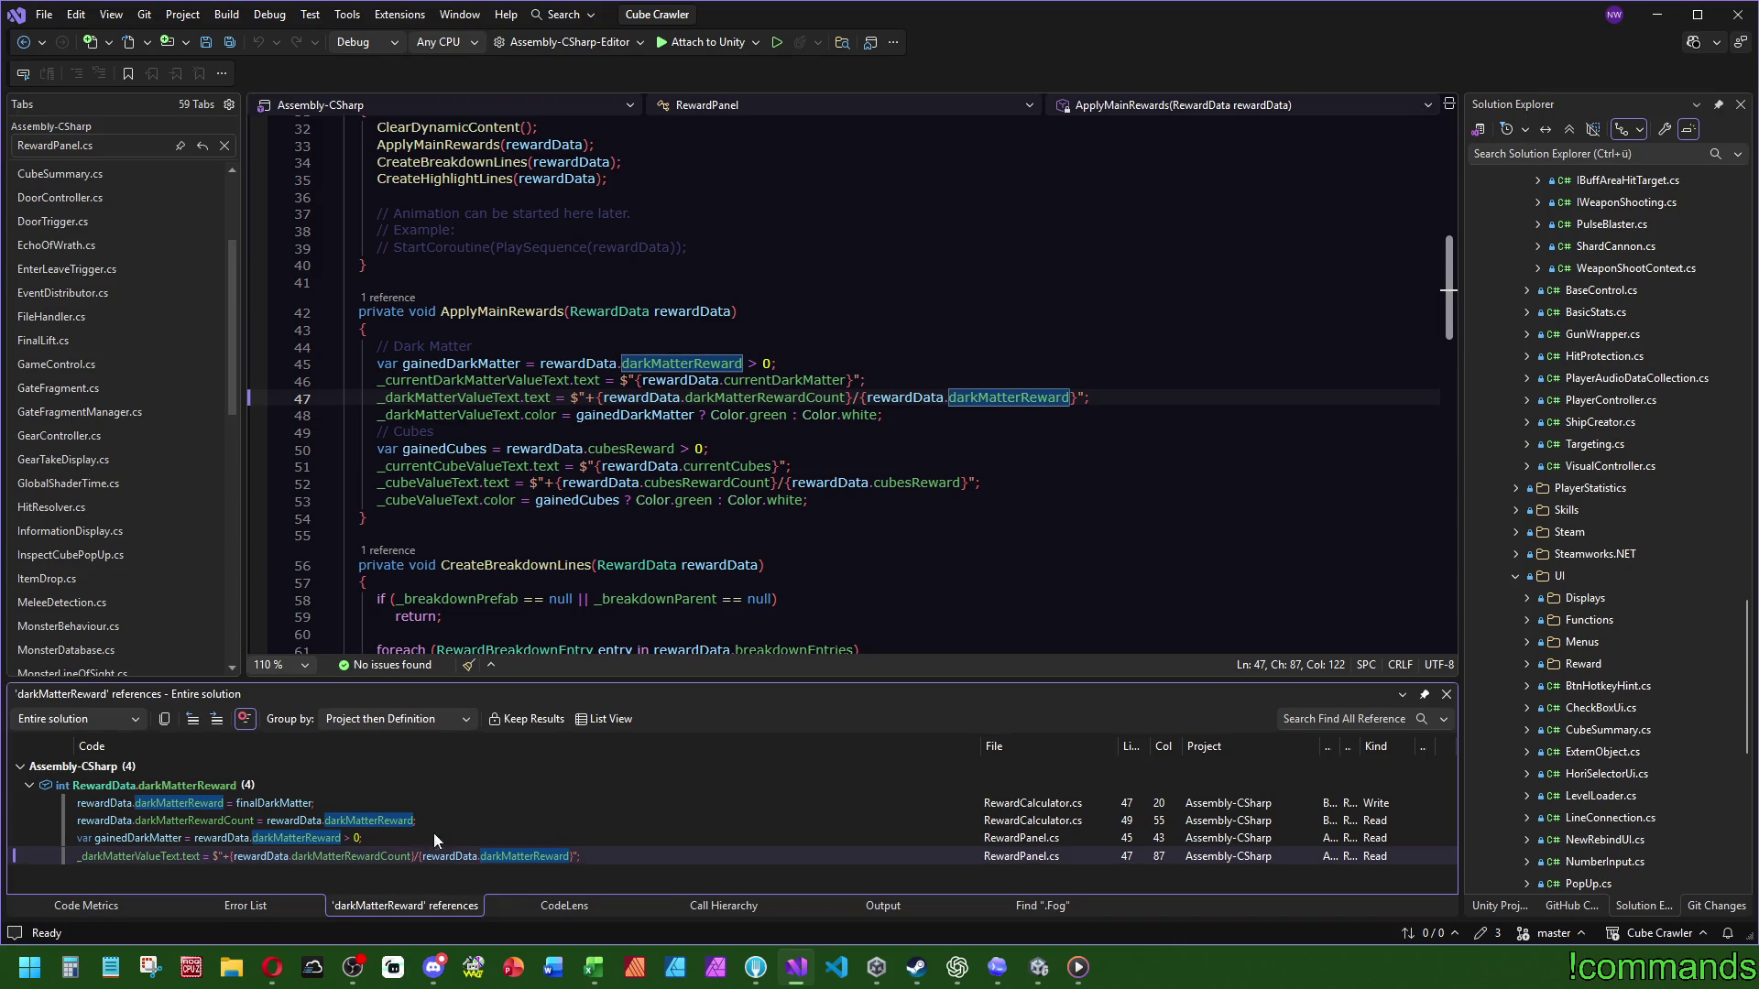
Step: Review the gainedDarkMatter usage and the darkMatterReward assignment from finalDarkMatter in RewardCalculator.cs
left_click(331, 837)
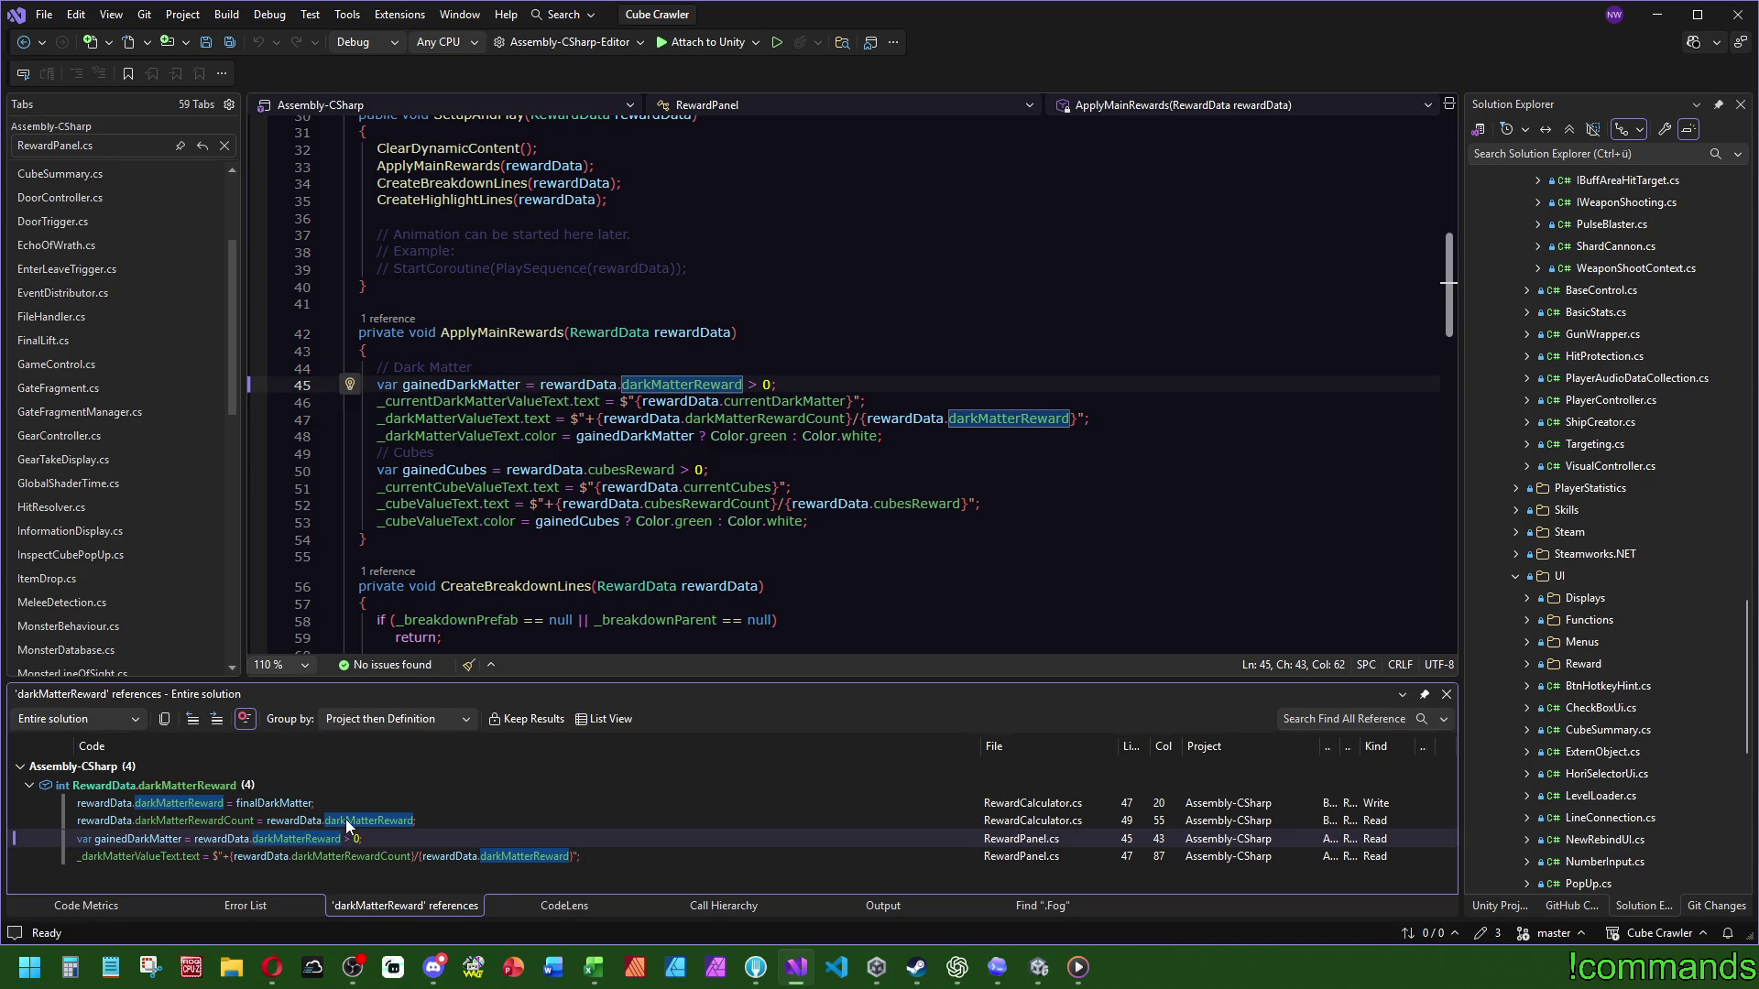
left_click(344, 819)
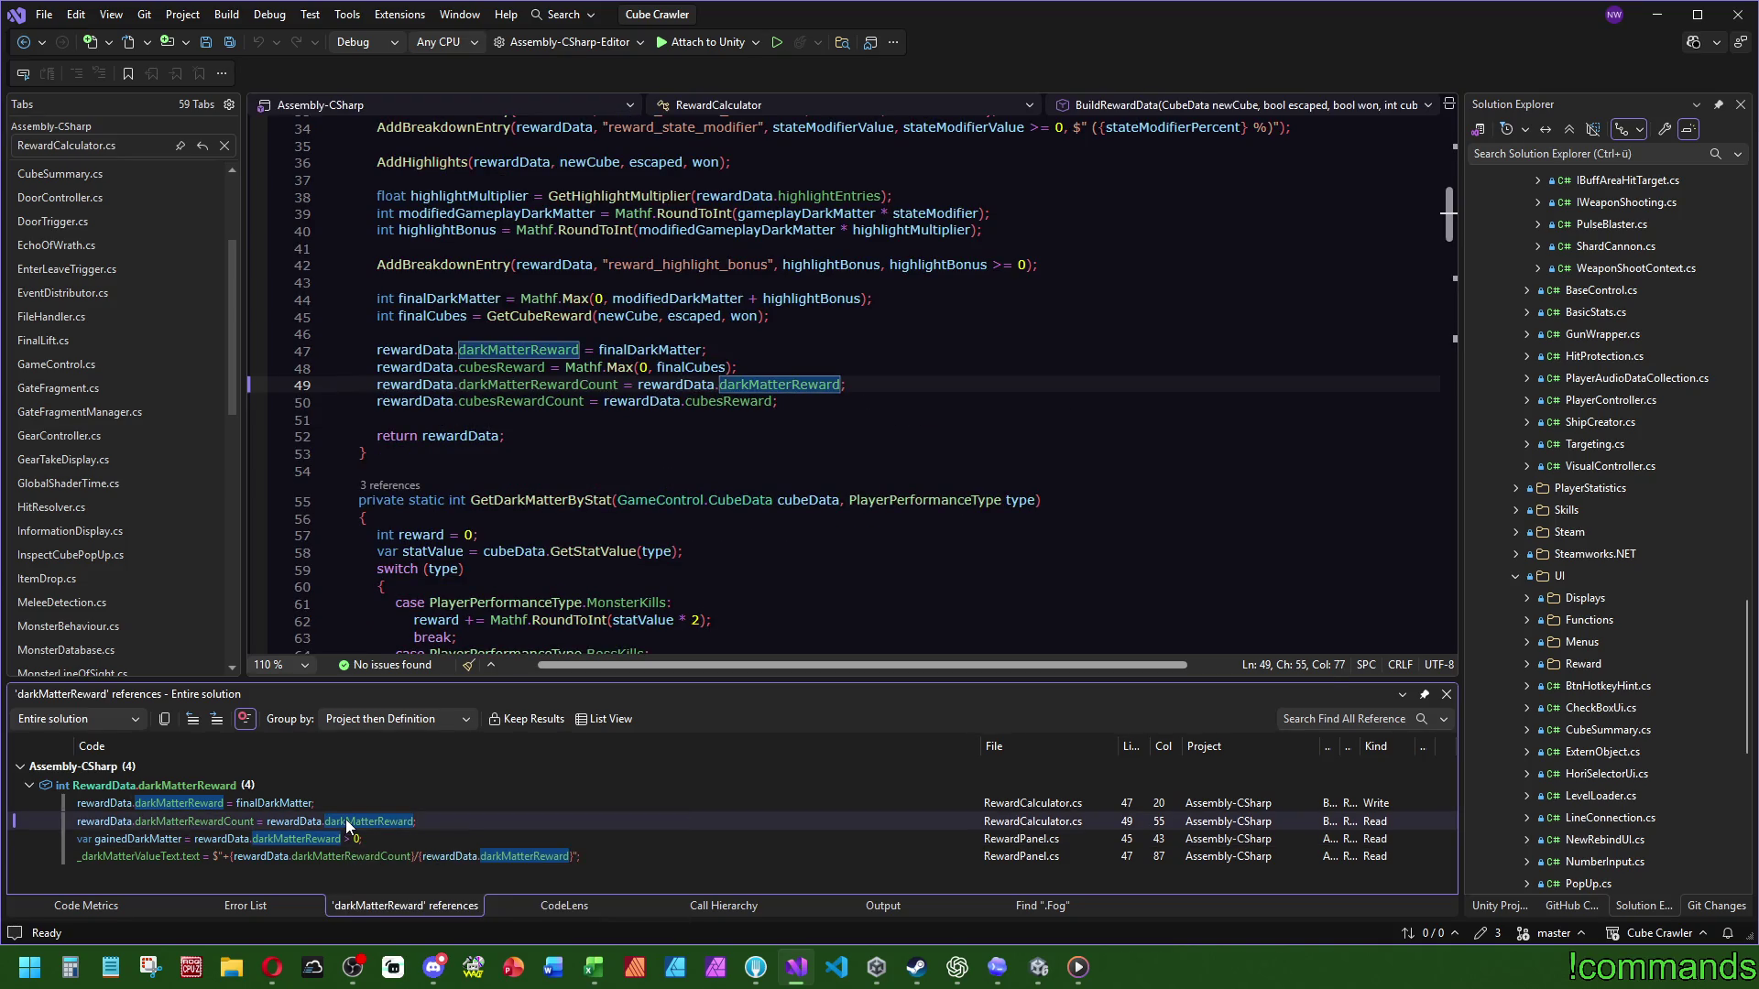
left_click(294, 803)
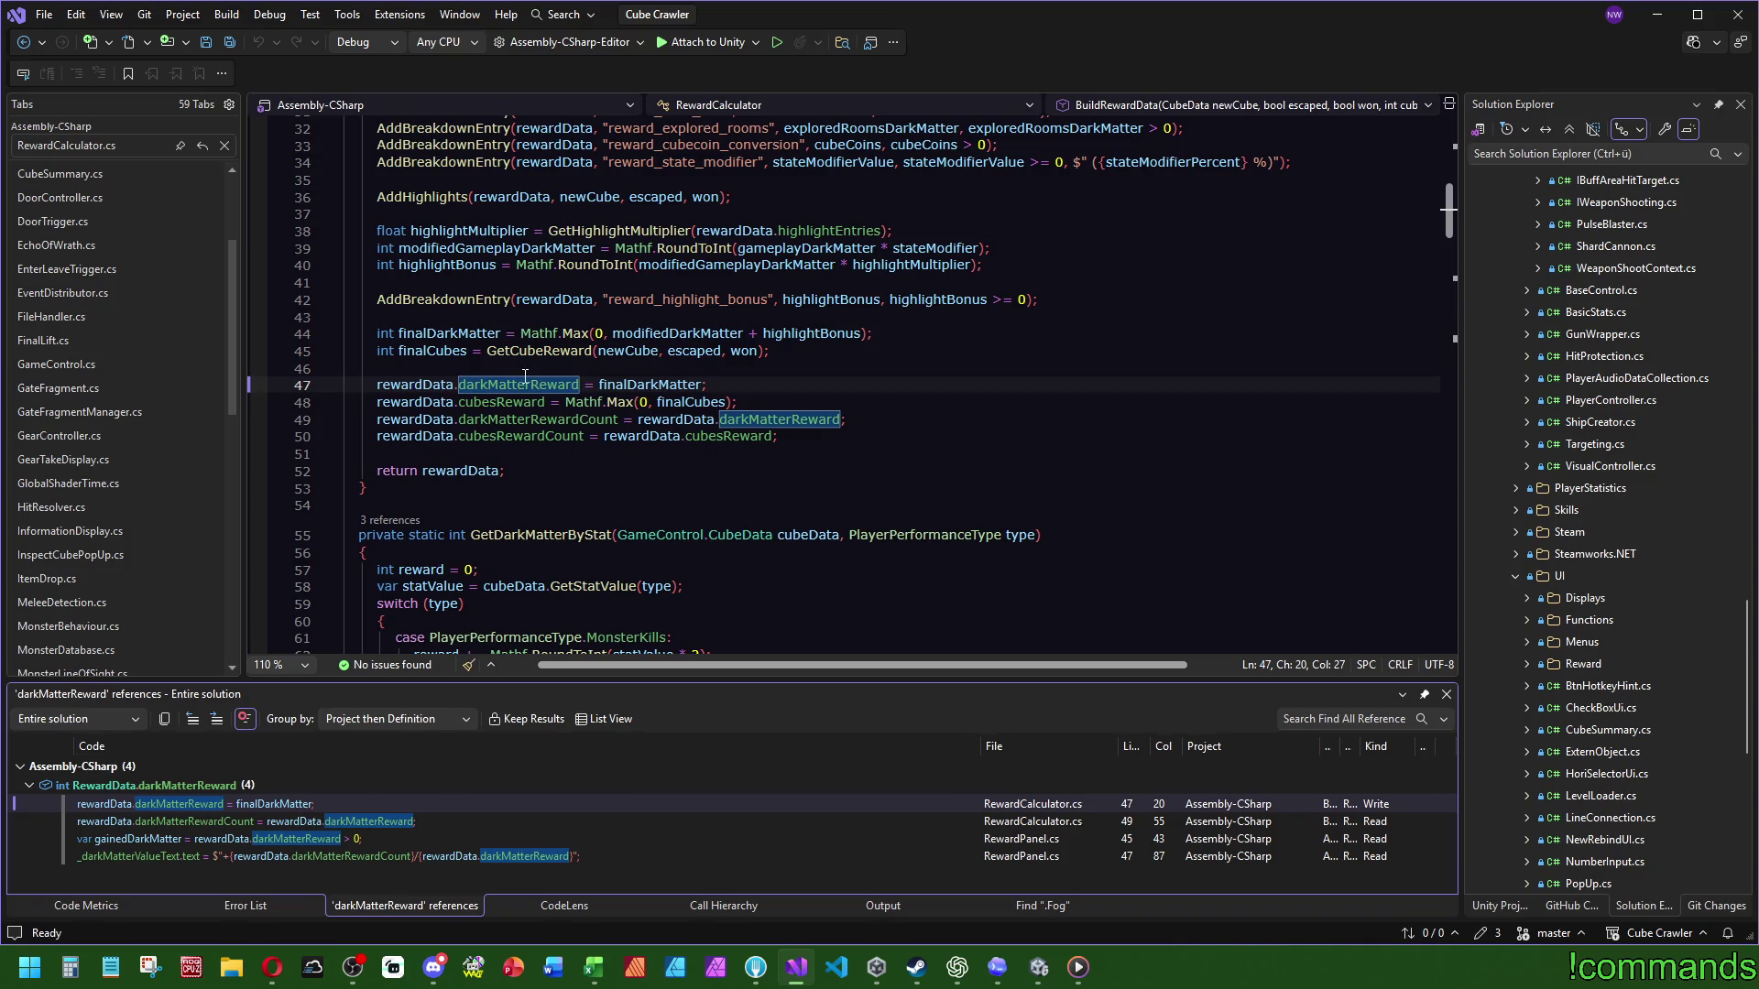
scroll(536, 385, "up", 3)
left_click(648, 539)
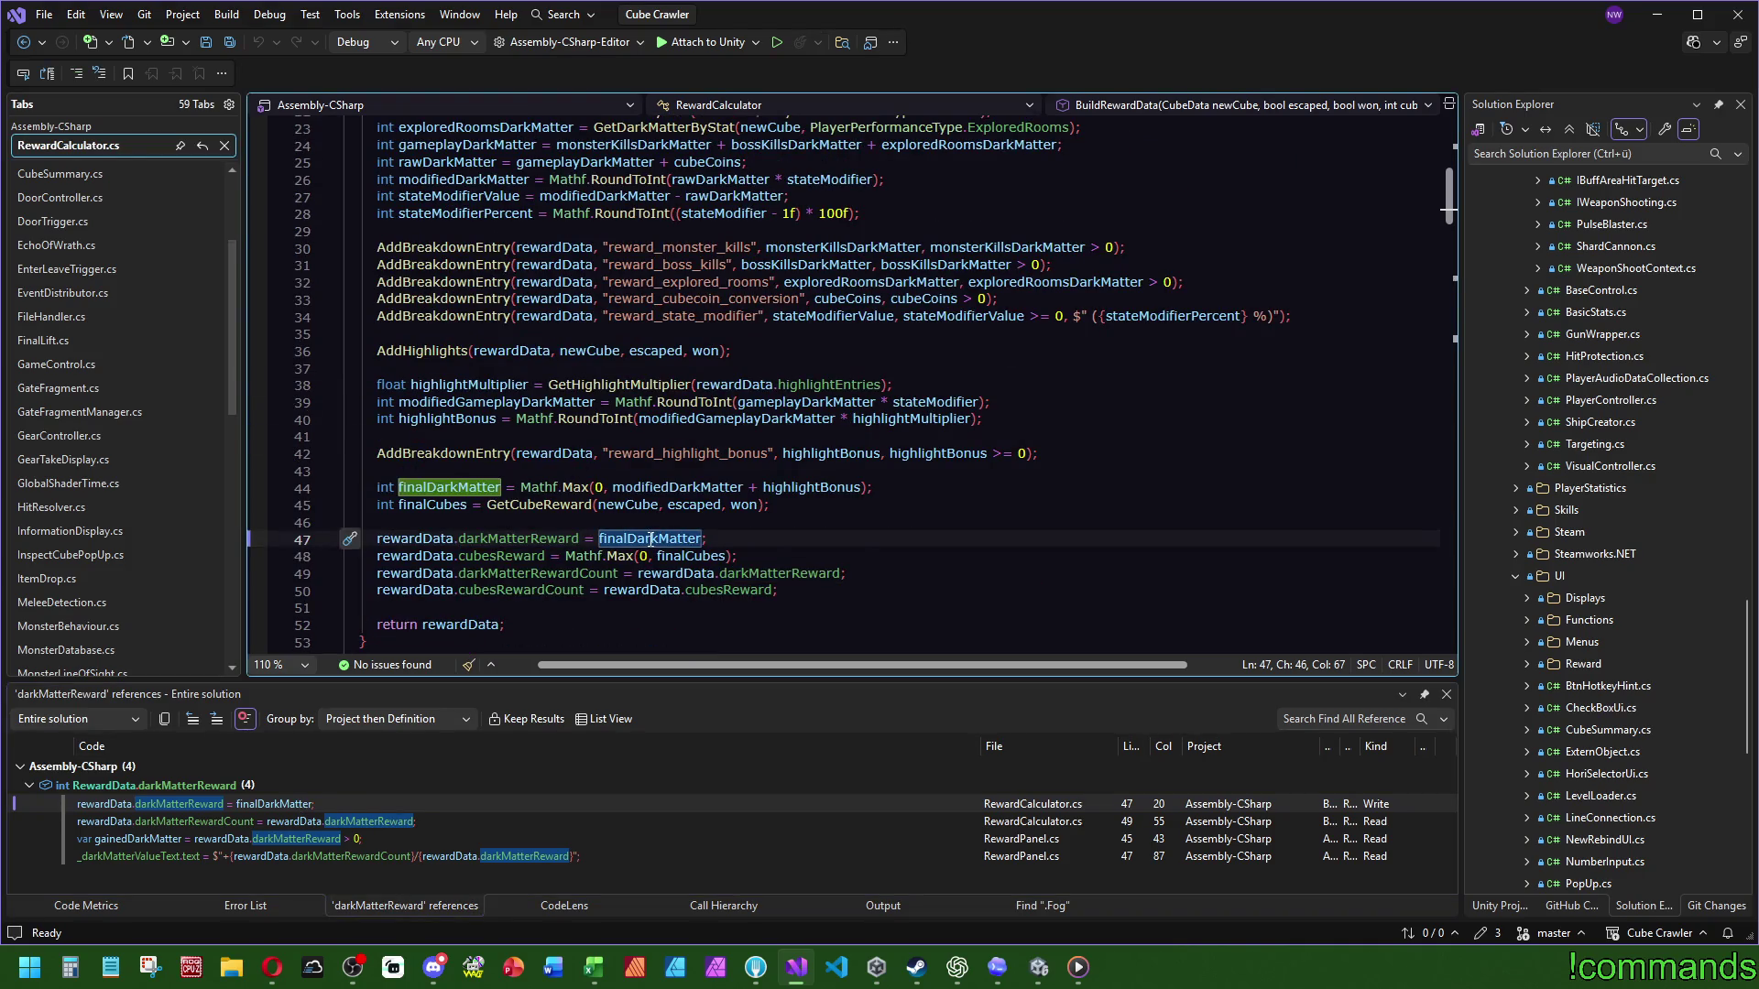
Step: Check BuildRewardData's callers, highlight finalDarkMatter and finalCubes, and return to darkMatterReward in RewardData.cs
scroll(999, 526, "up", 7)
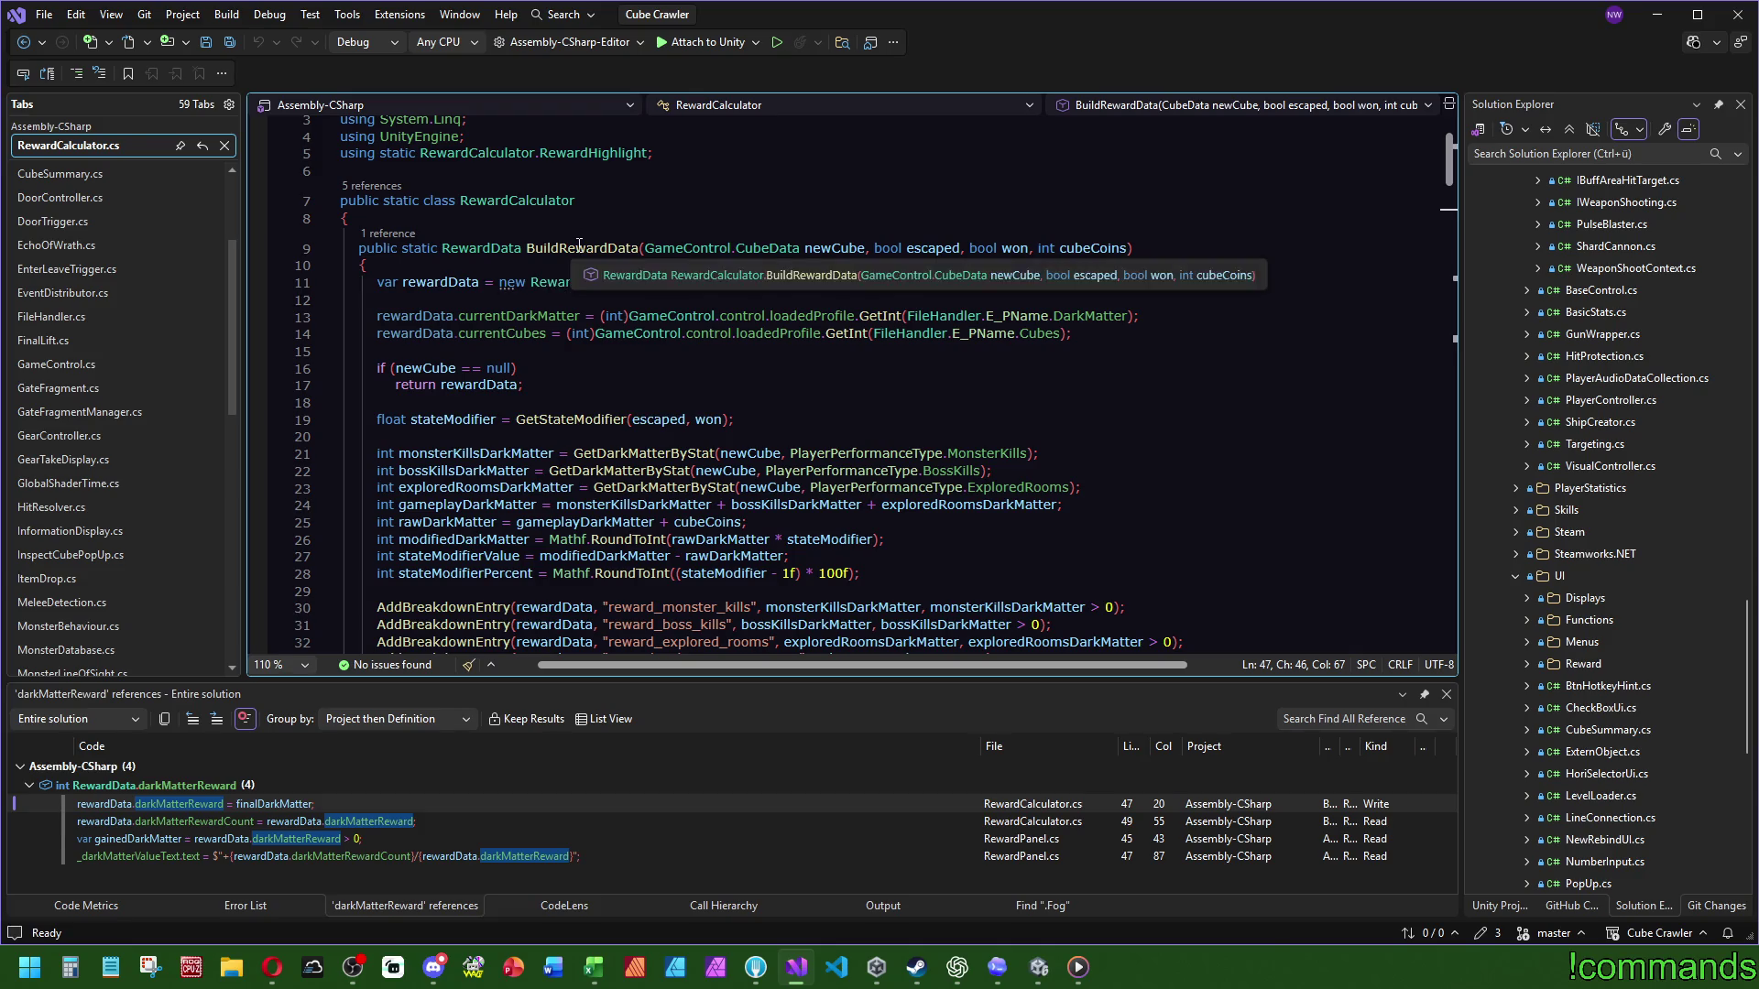
left_click(392, 236)
left_click(721, 280)
scroll(678, 367, "down", 9)
double_click(650, 436)
left_click(704, 455)
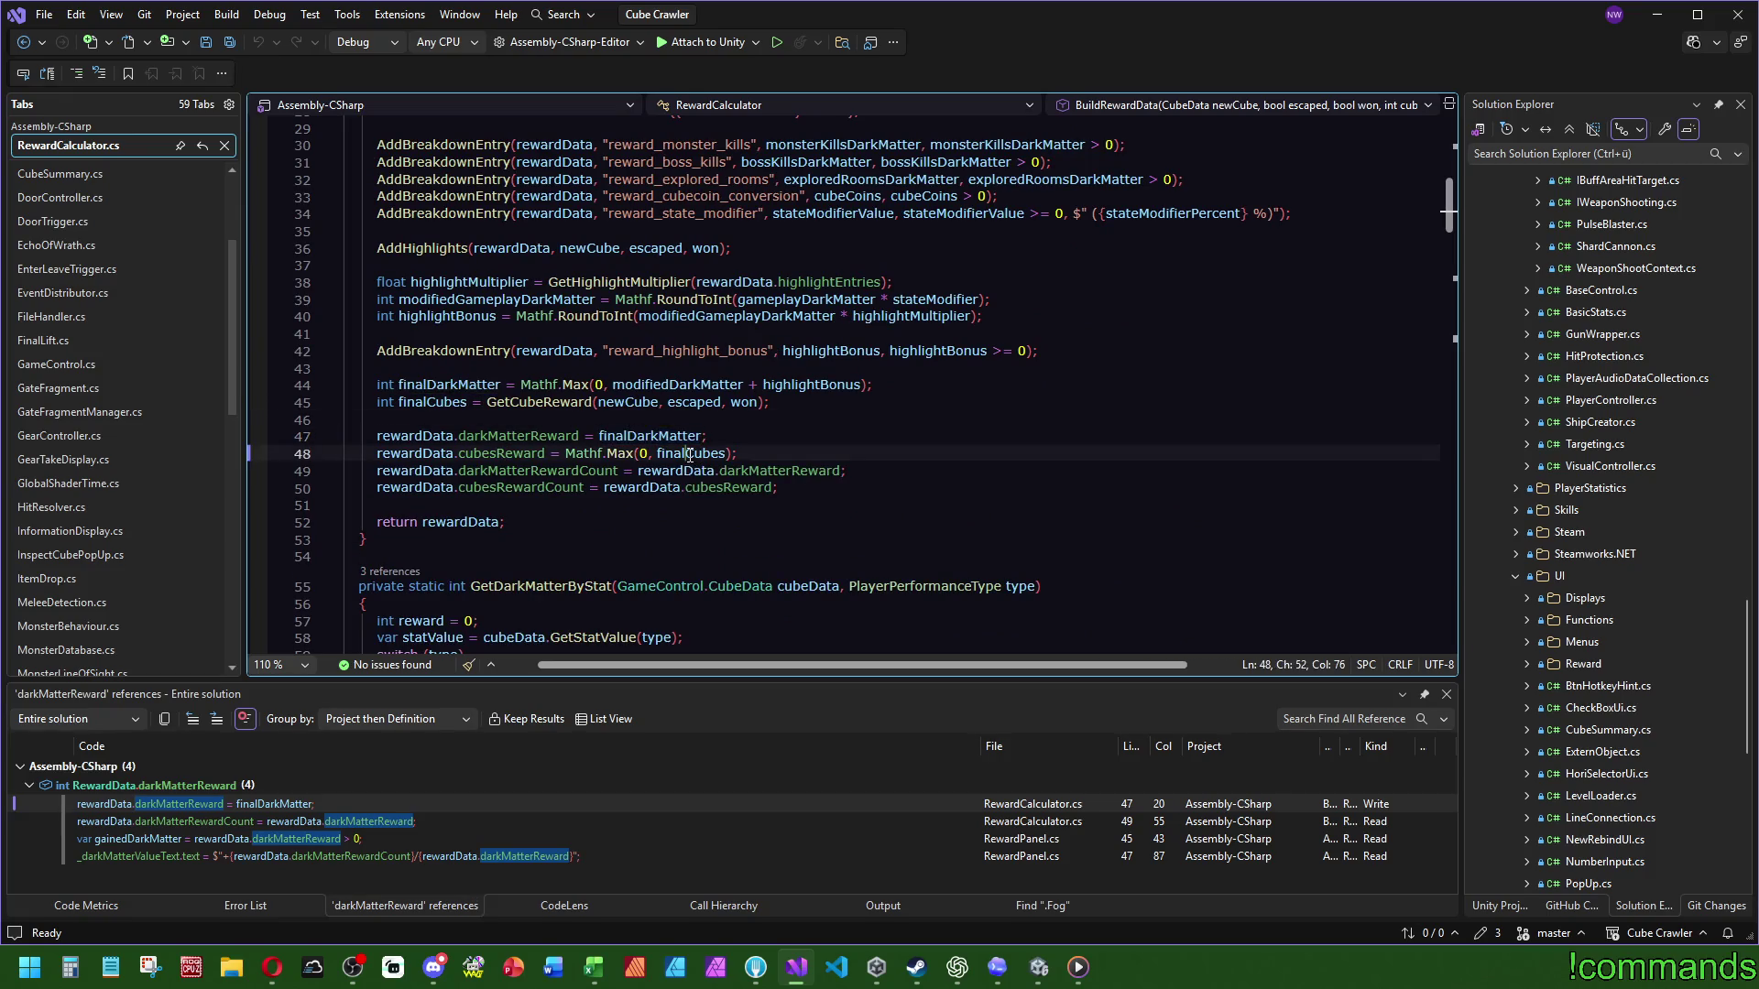
left_click(495, 438, "ctrl")
left_click(607, 264)
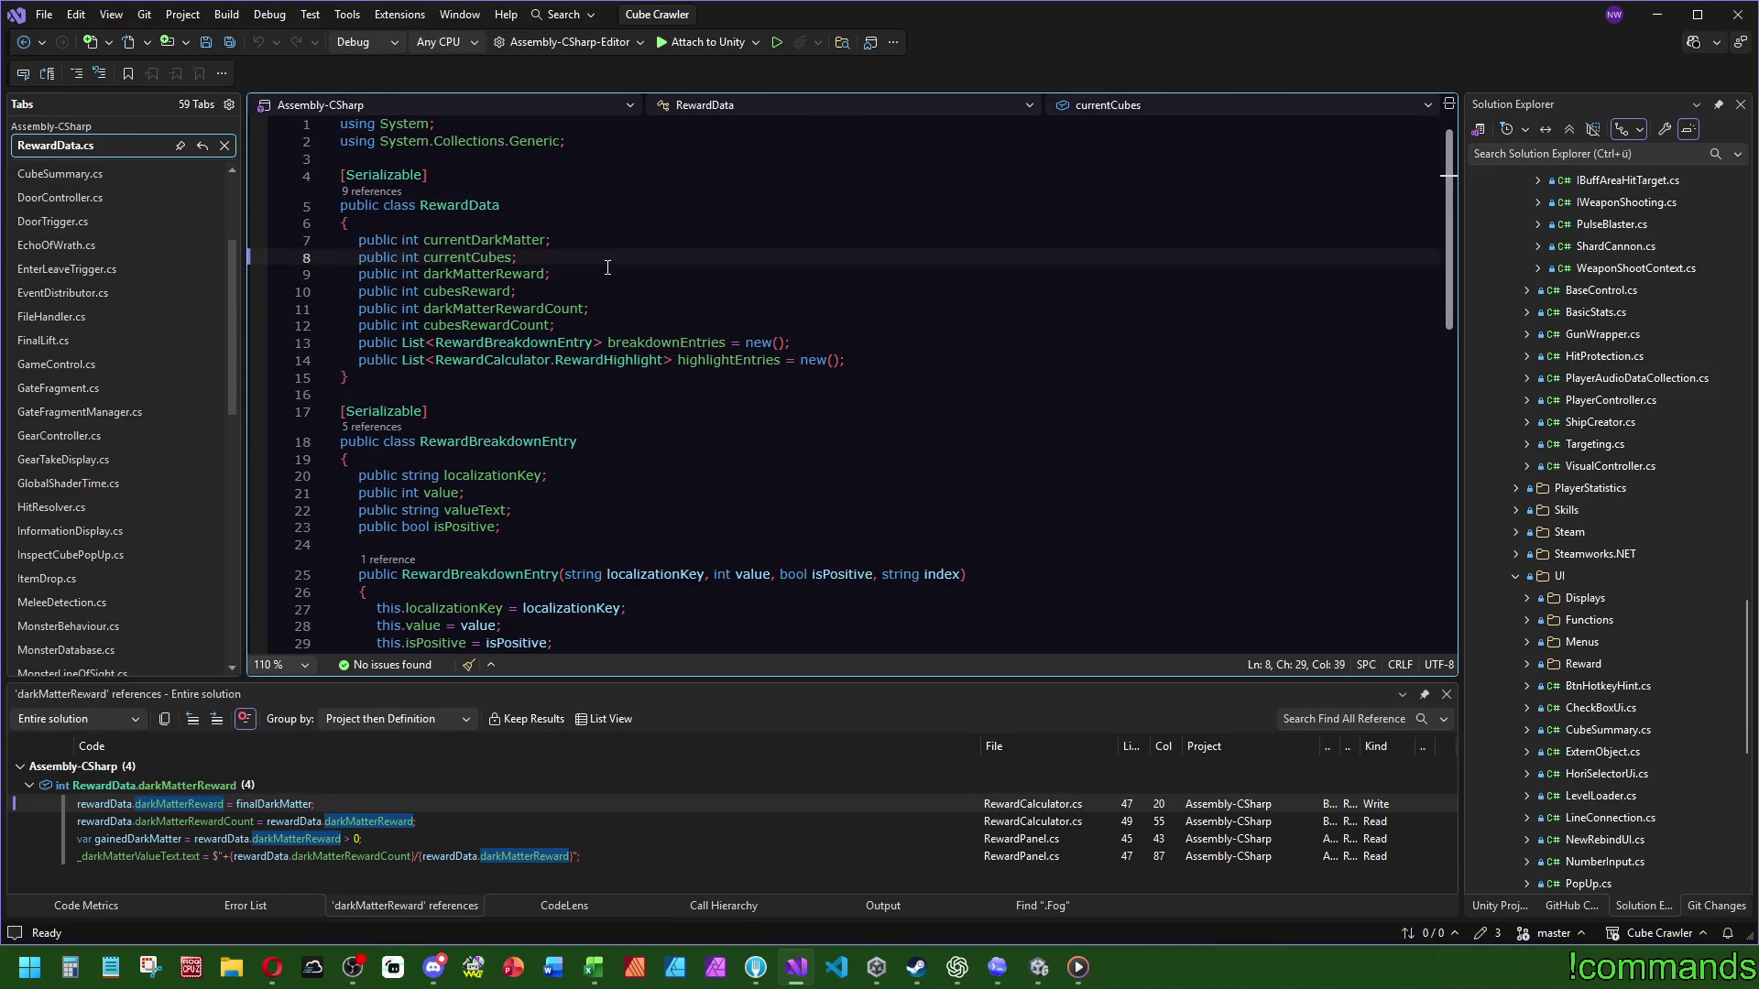
Step: Document darkMatterReward with the summary 'The final dark matter the player receives to the profile.'
key("Return")
type("/// ")
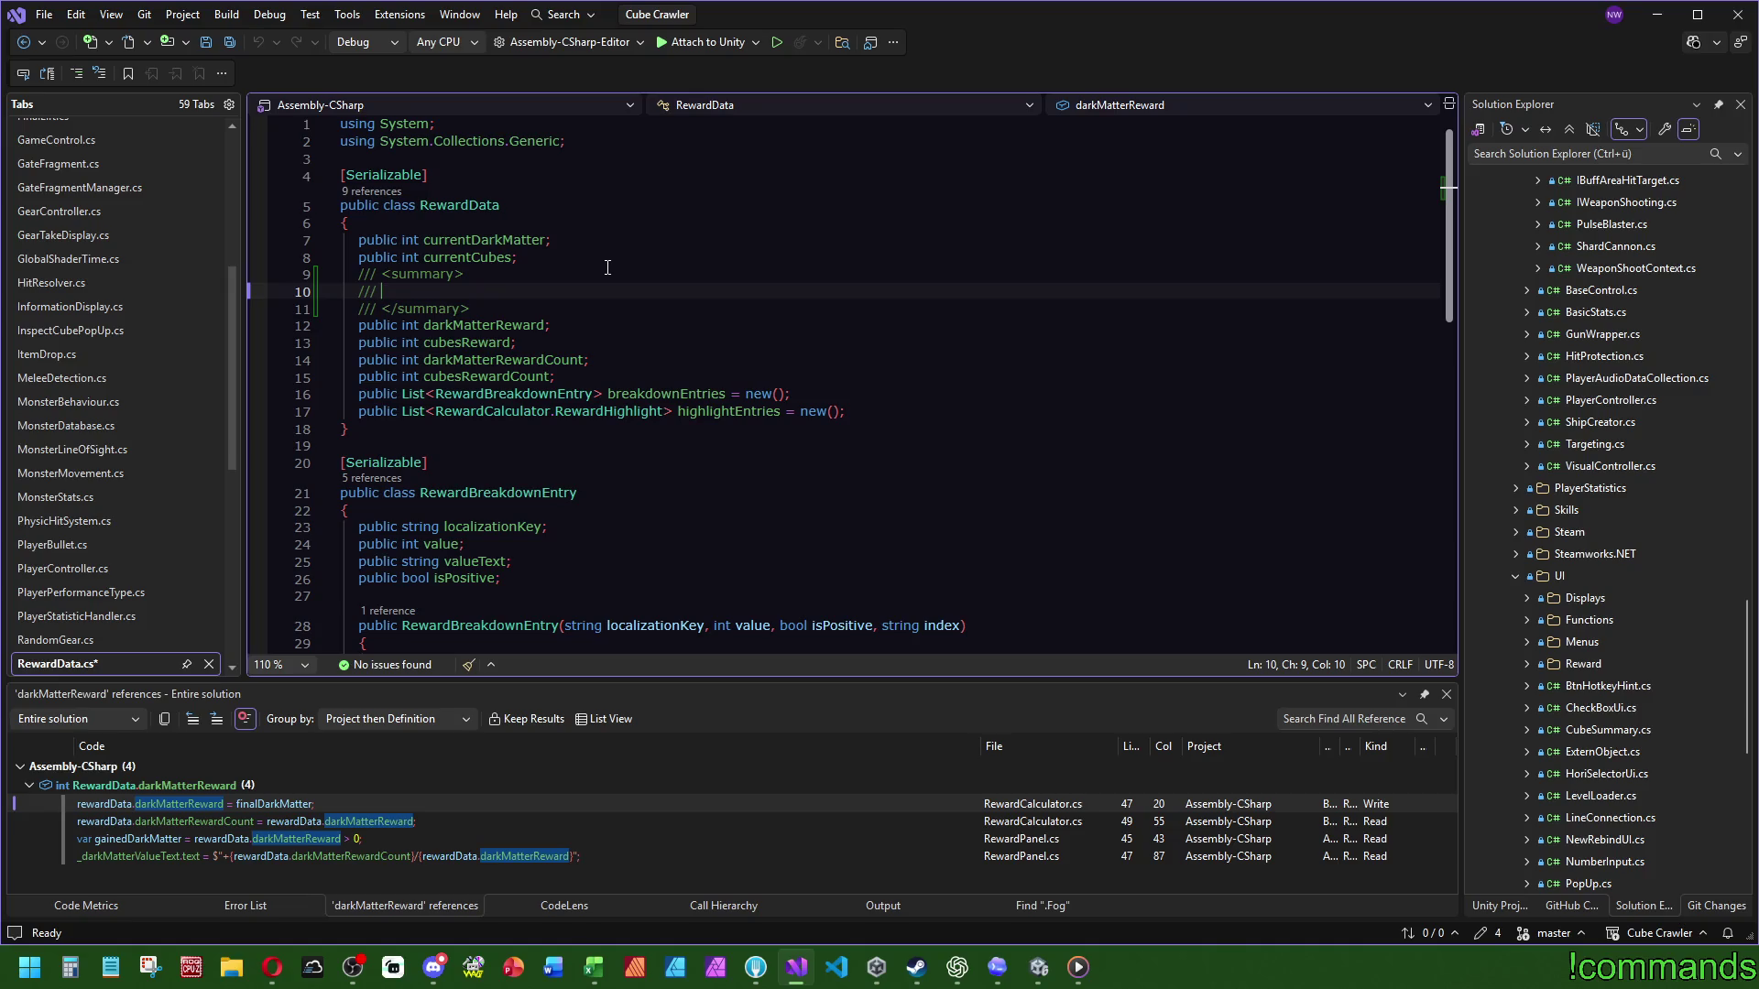
type("The final dark matter the player receives to the profile.")
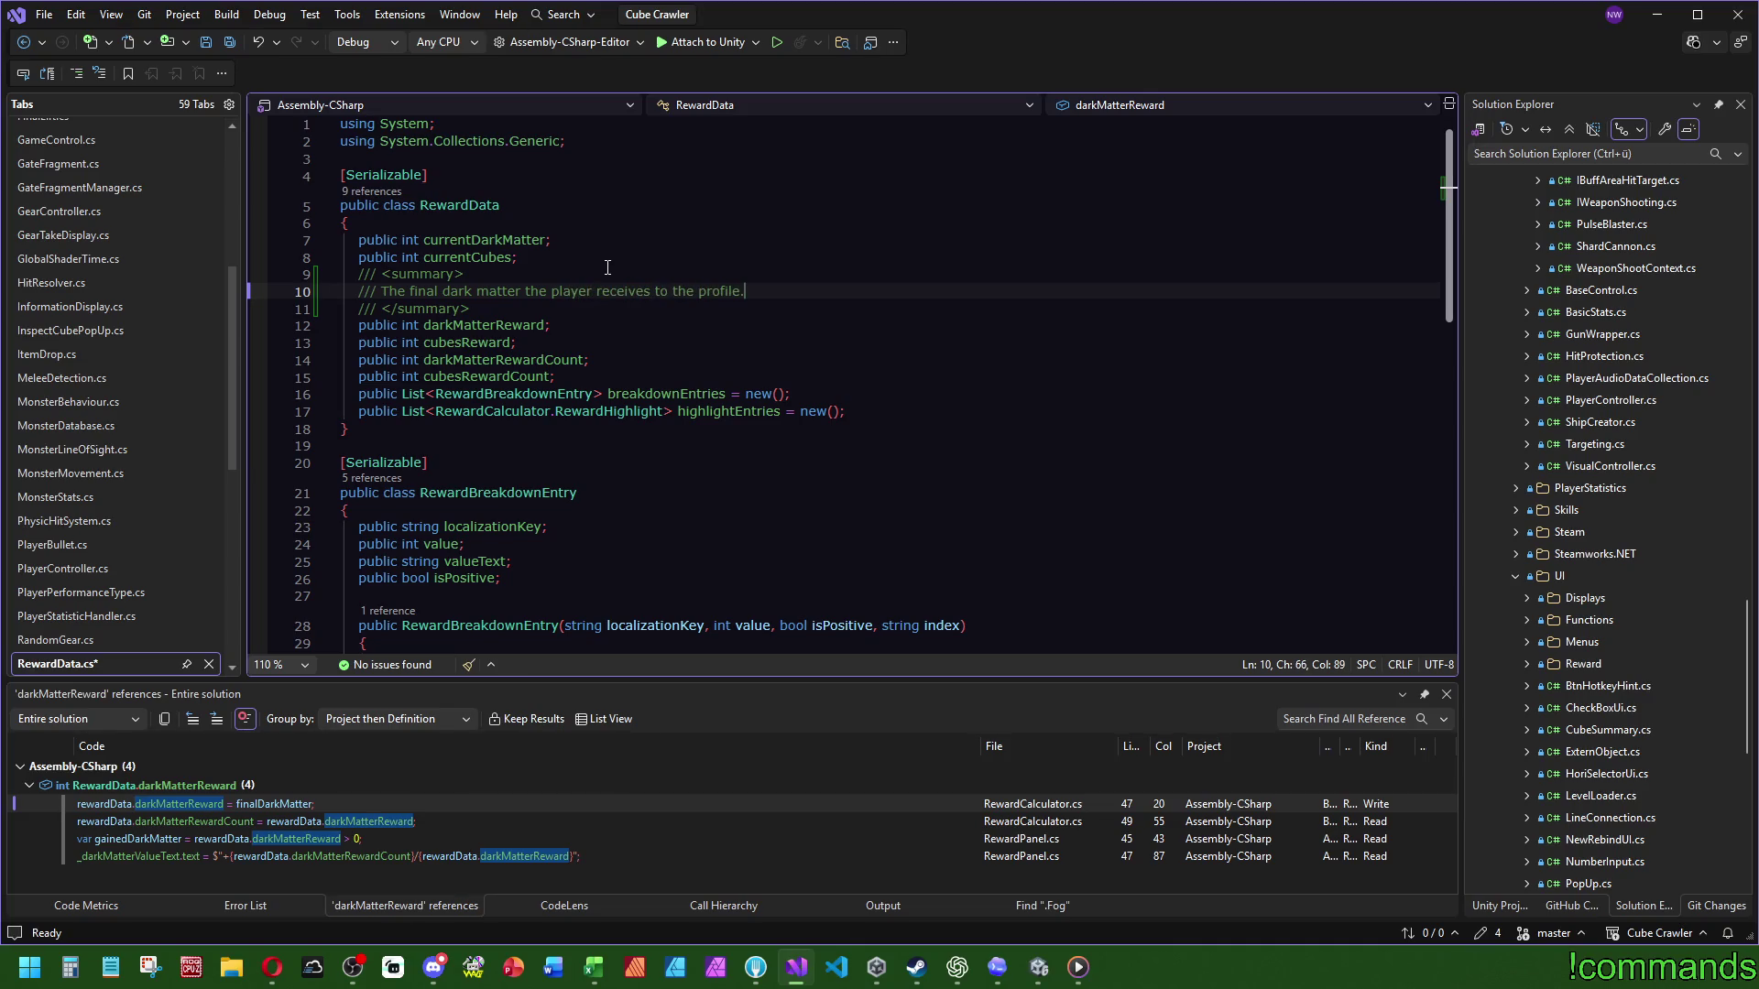
mouse_move(587, 258)
left_mouse_down()
mouse_move(550, 307)
mouse_move(476, 309)
left_mouse_up()
key("ctrl+c")
Step: Reuse that summary above cubesReward with 'dark matter' changed to 'cubes', and save RewardData.cs
left_click(559, 326)
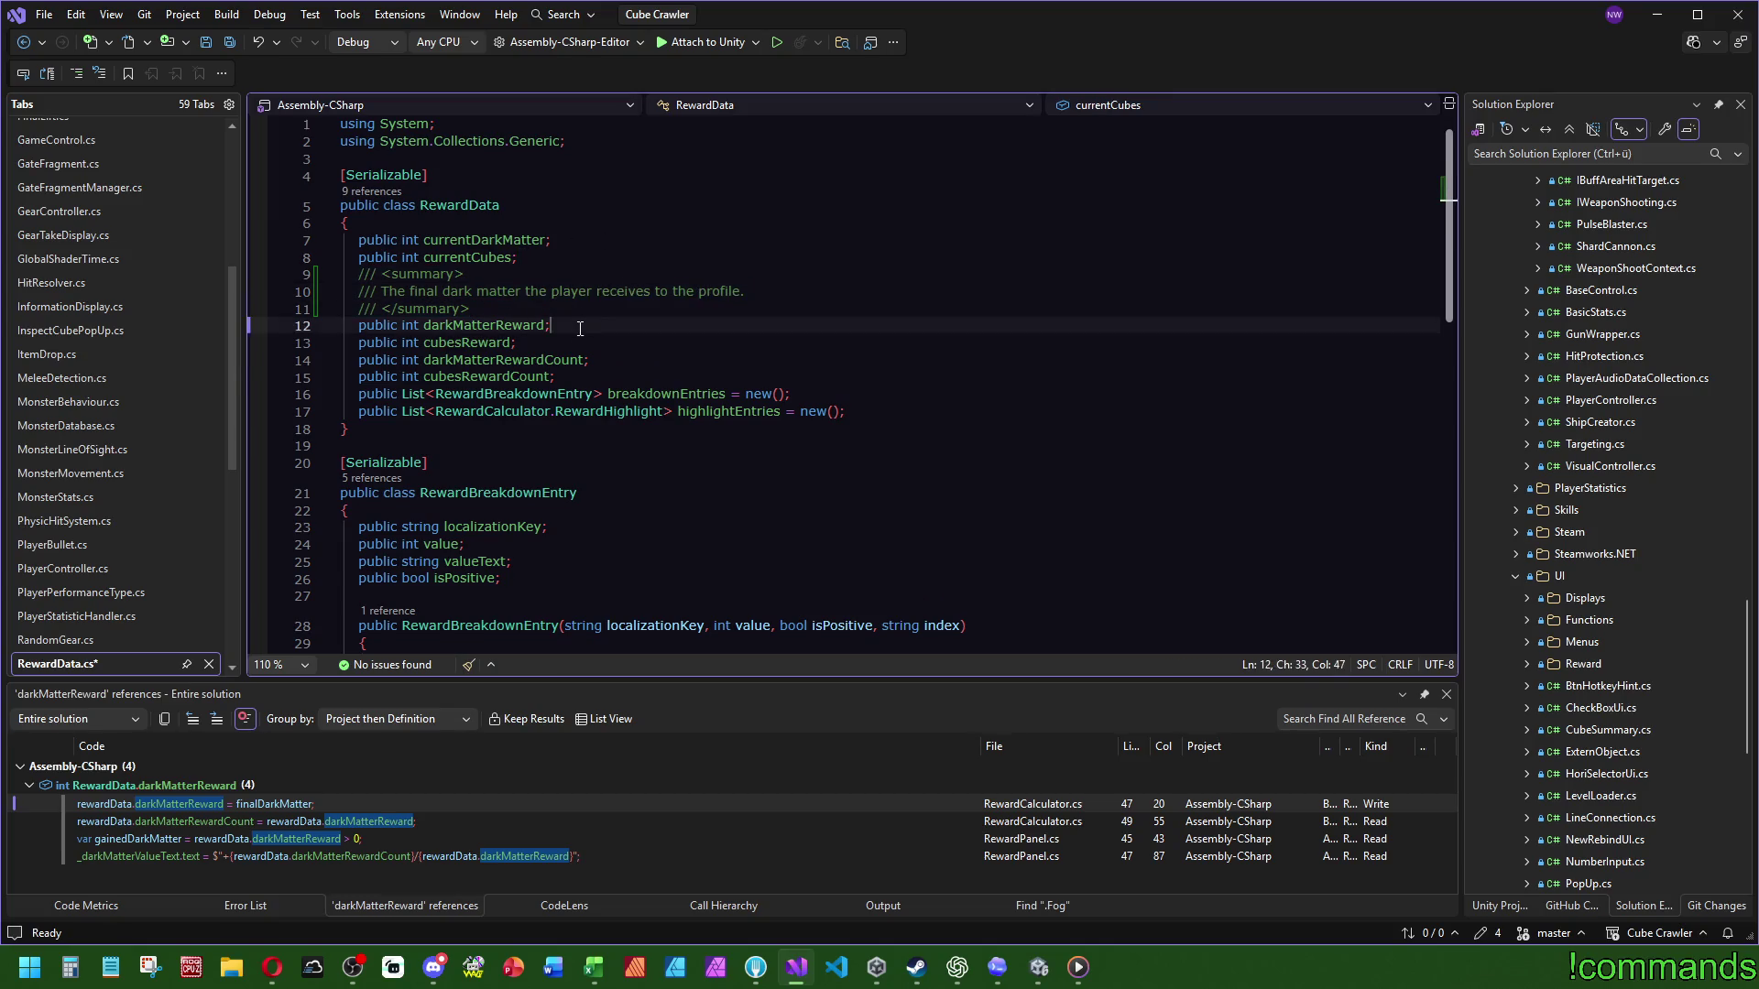
key("ctrl+v")
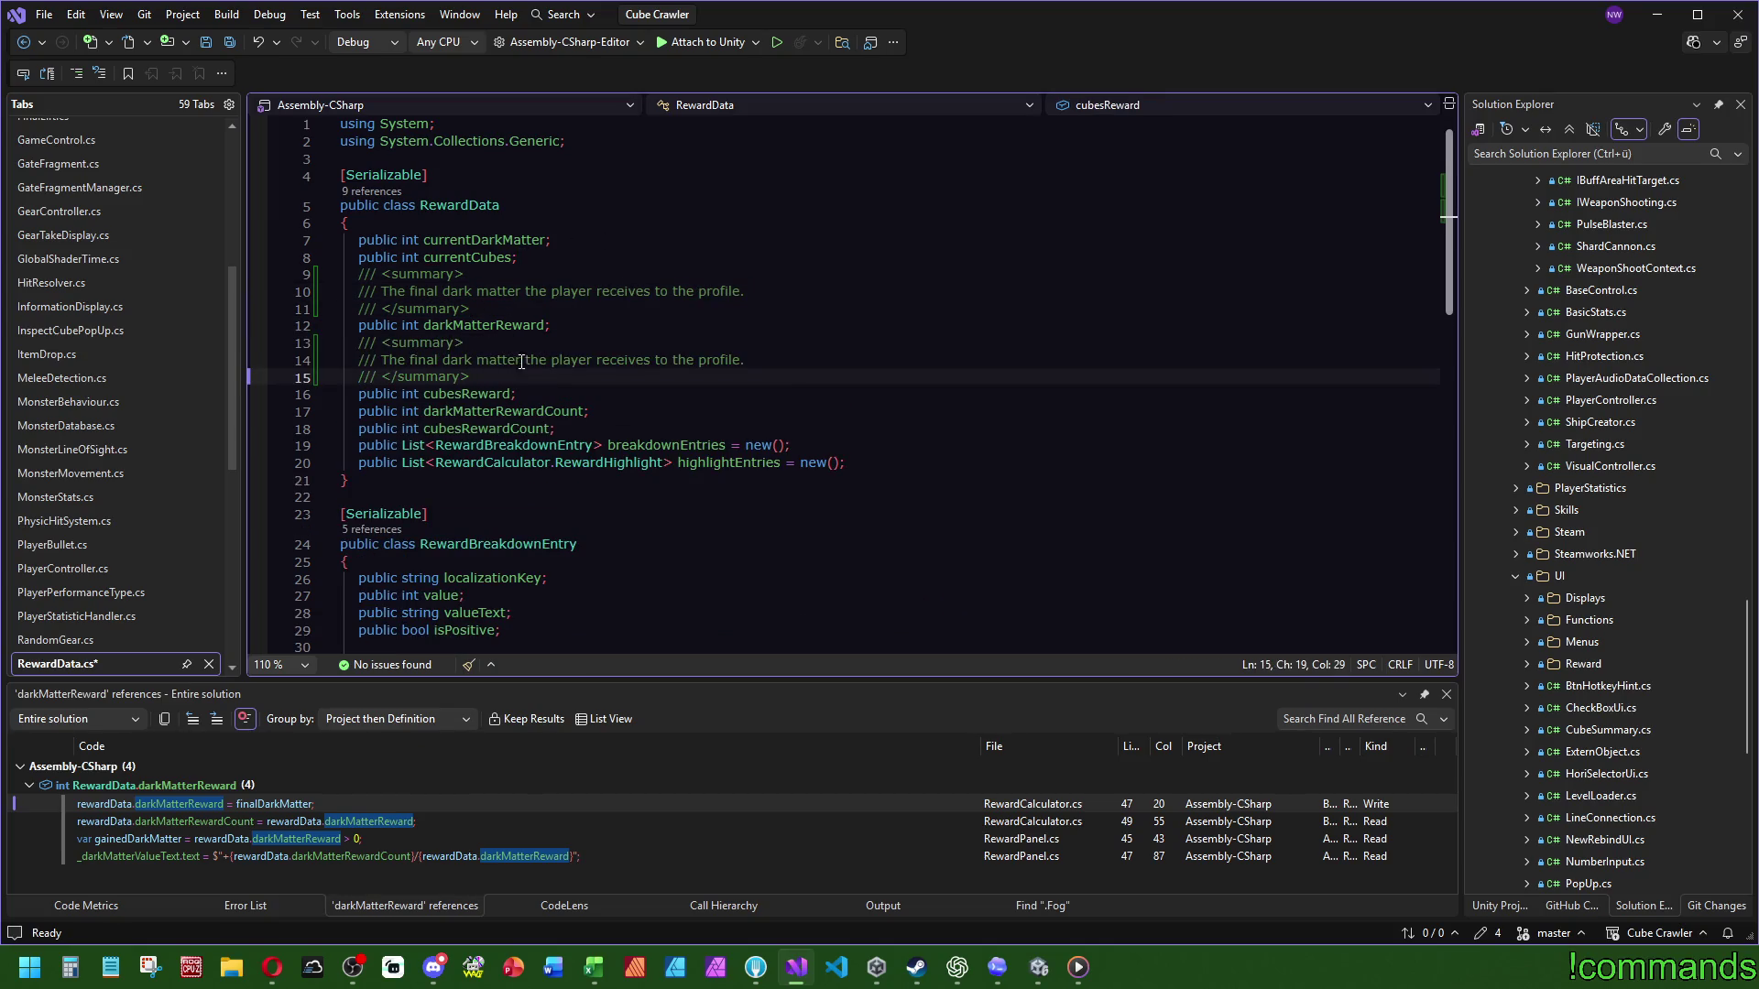
left_click_drag(522, 361, 444, 361)
type("cubes")
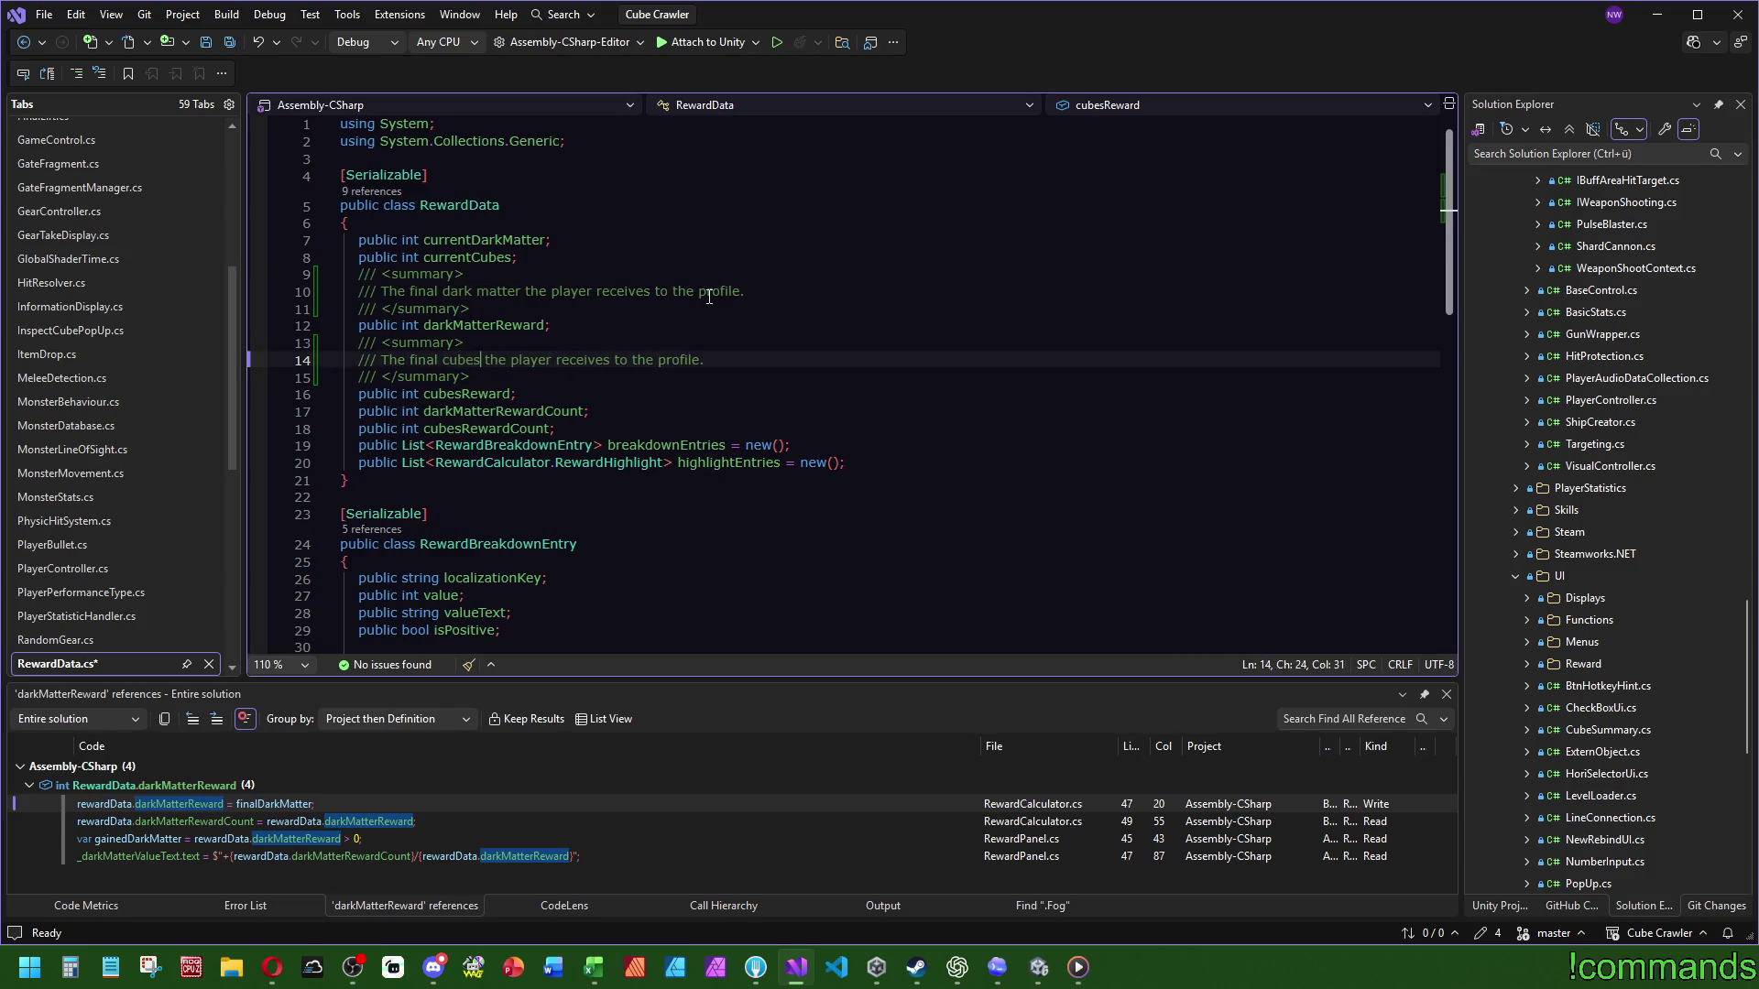
left_click(757, 364)
key("shift+Up")
key("shift+Up")
key("shift+Up")
key("Left")
key("ctrl+s")
Step: Open the darkMatterReward assignment in RewardCalculator.cs
scroll(812, 368, "down", 10)
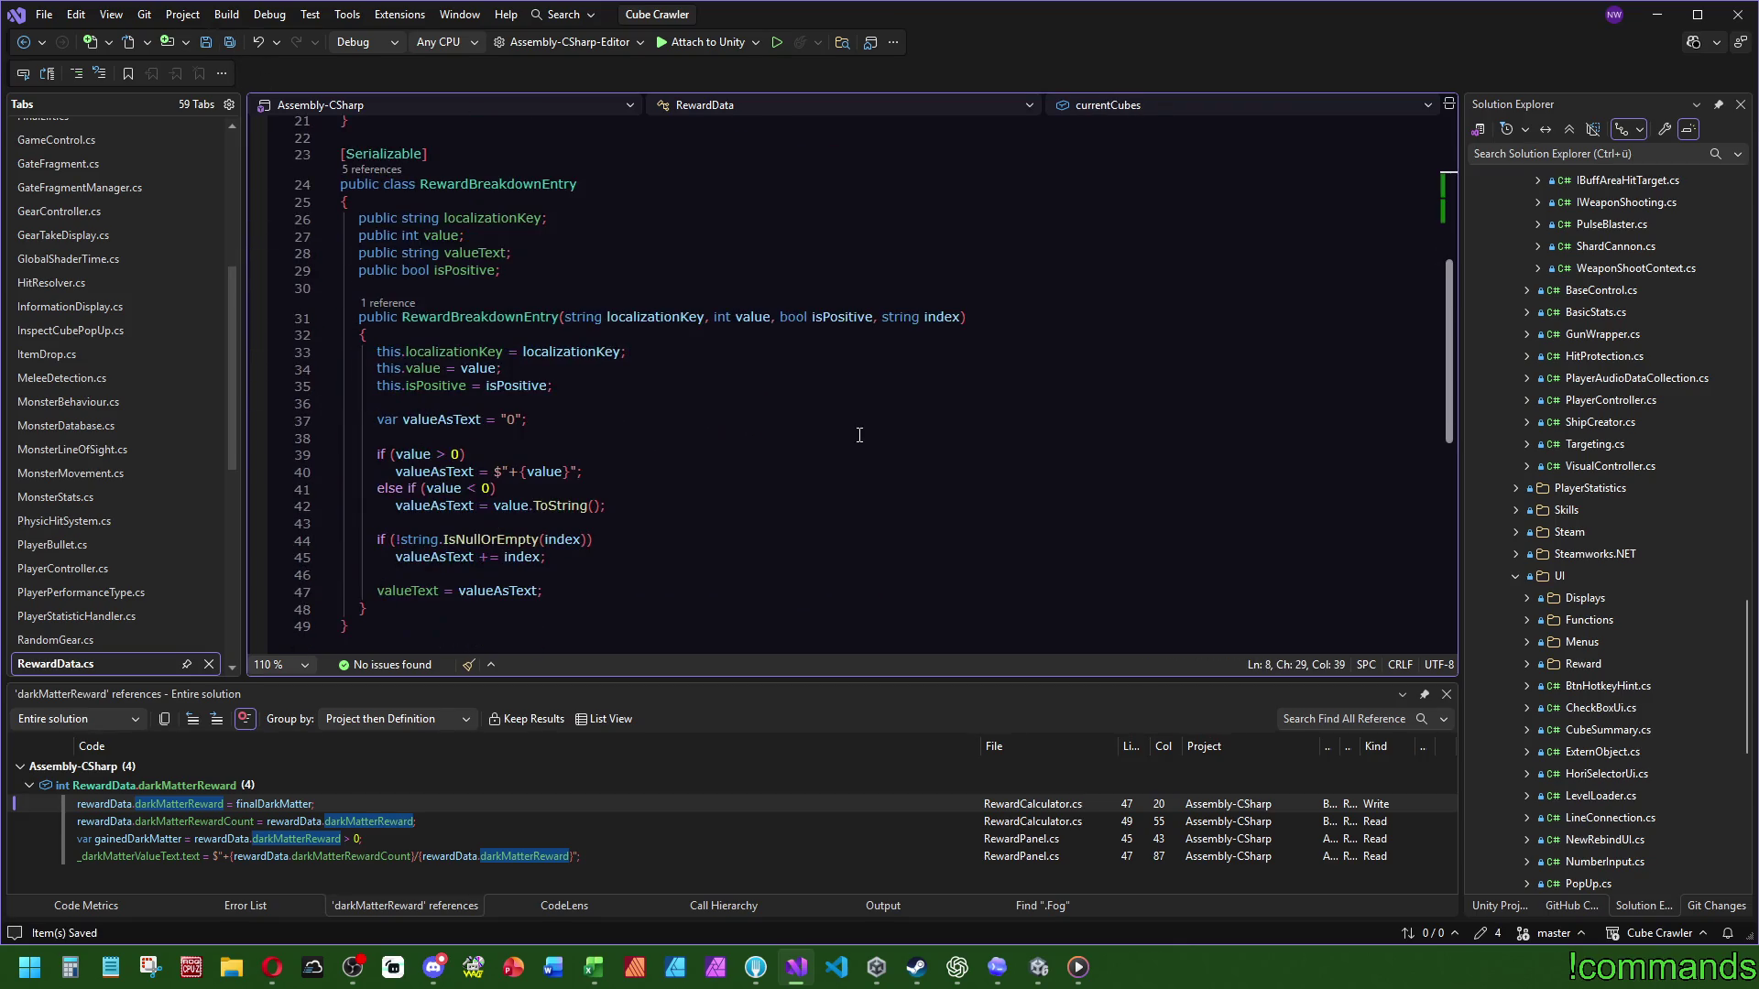
scroll(813, 368, "up", 10)
double_click(146, 803)
scroll(850, 477, "up", 7)
scroll(850, 477, "up", 3)
Step: Open the BuildRewardData call in CubeSummary.cs, peek at RewardData's definition, and come back
left_click(396, 272)
double_click(394, 204)
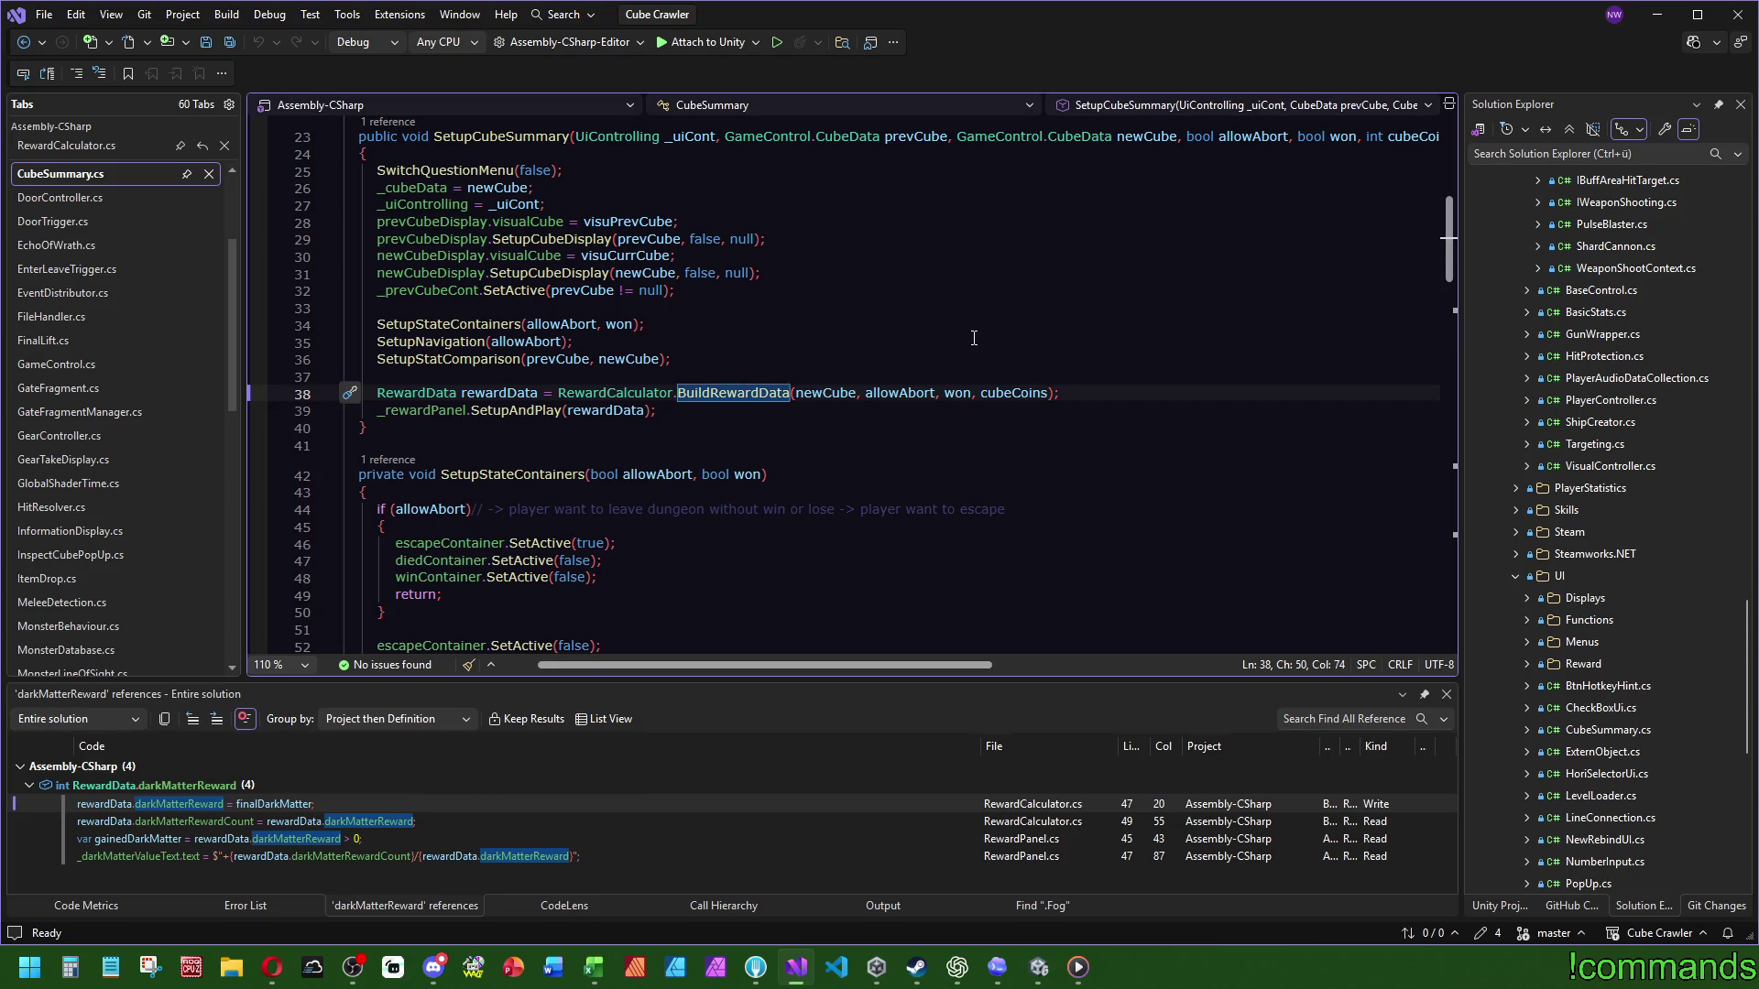
scroll(614, 380, "up", 7)
scroll(725, 371, "up", 1)
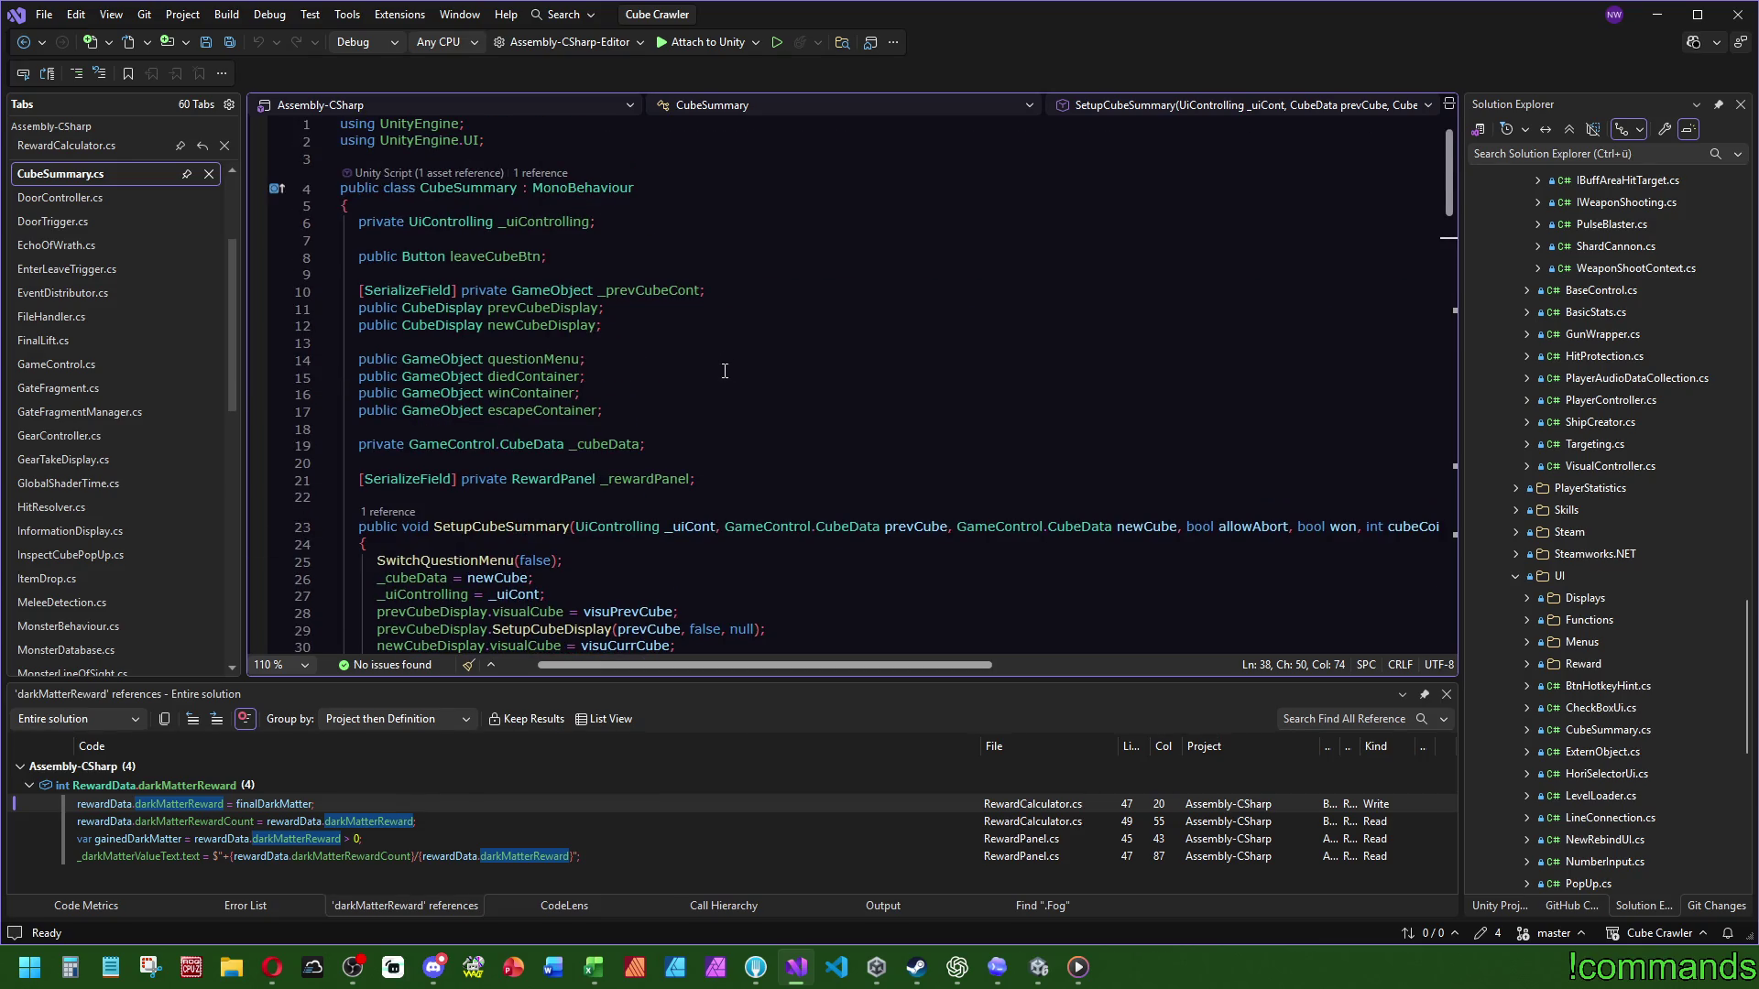
scroll(725, 399, "down", 7)
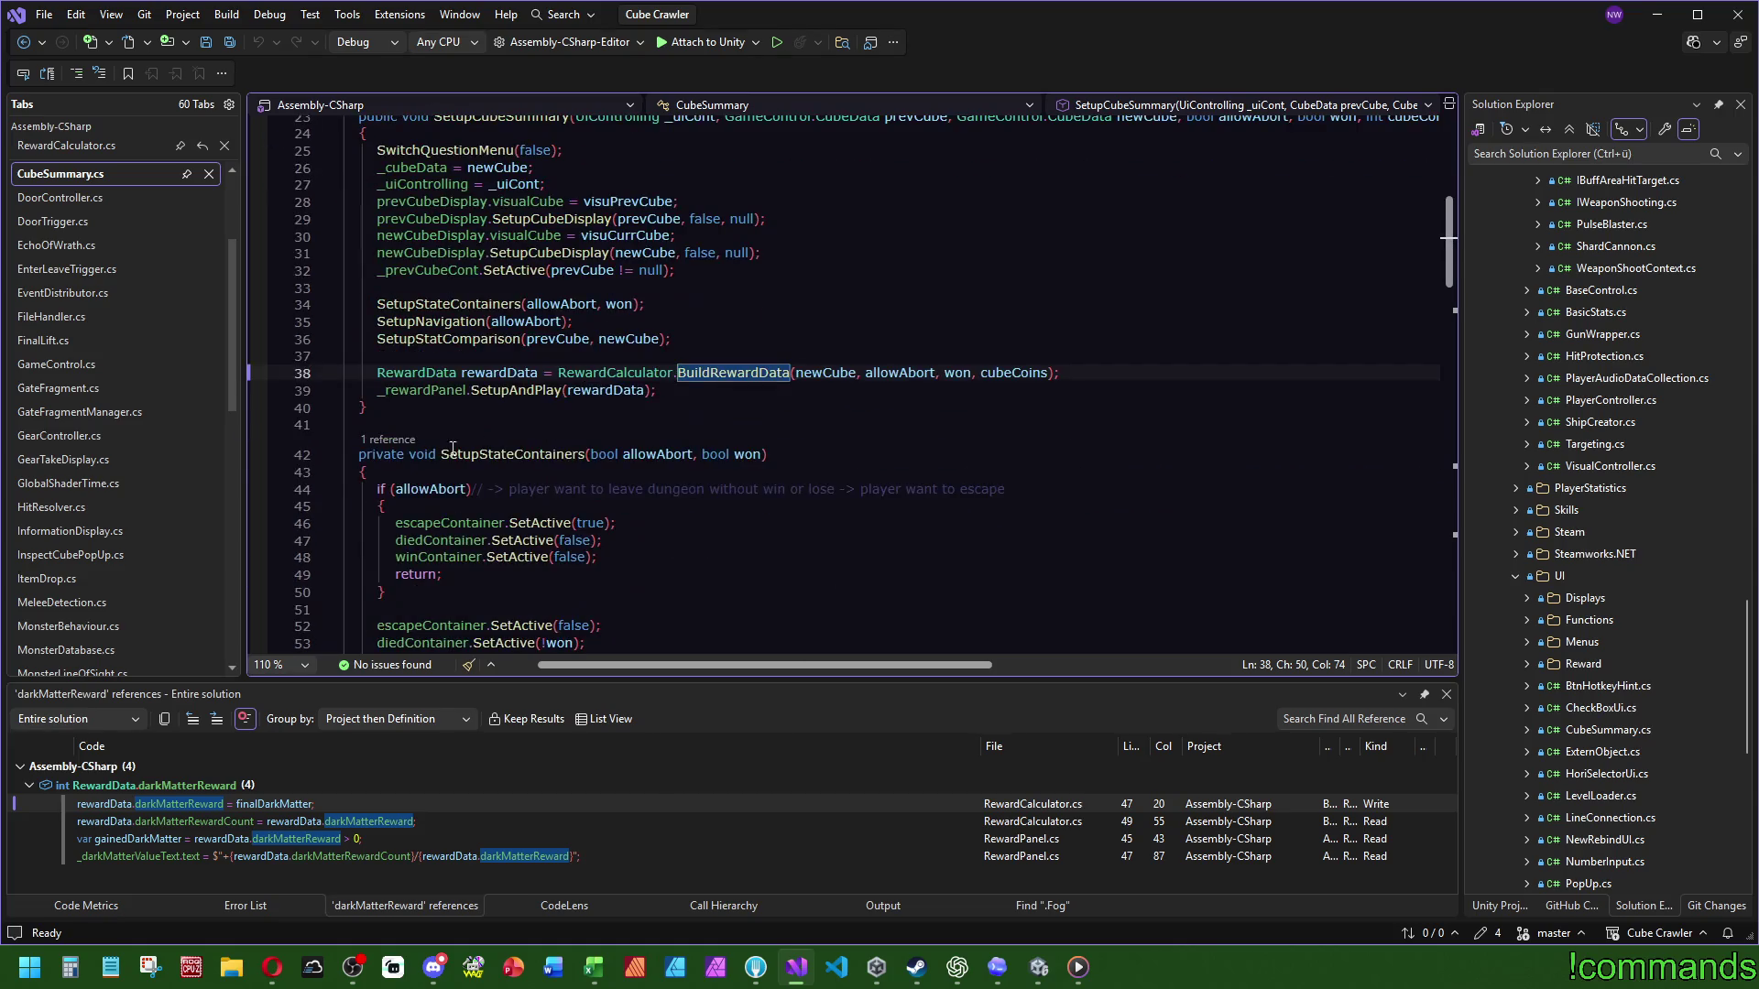
left_click(444, 376)
key("F12")
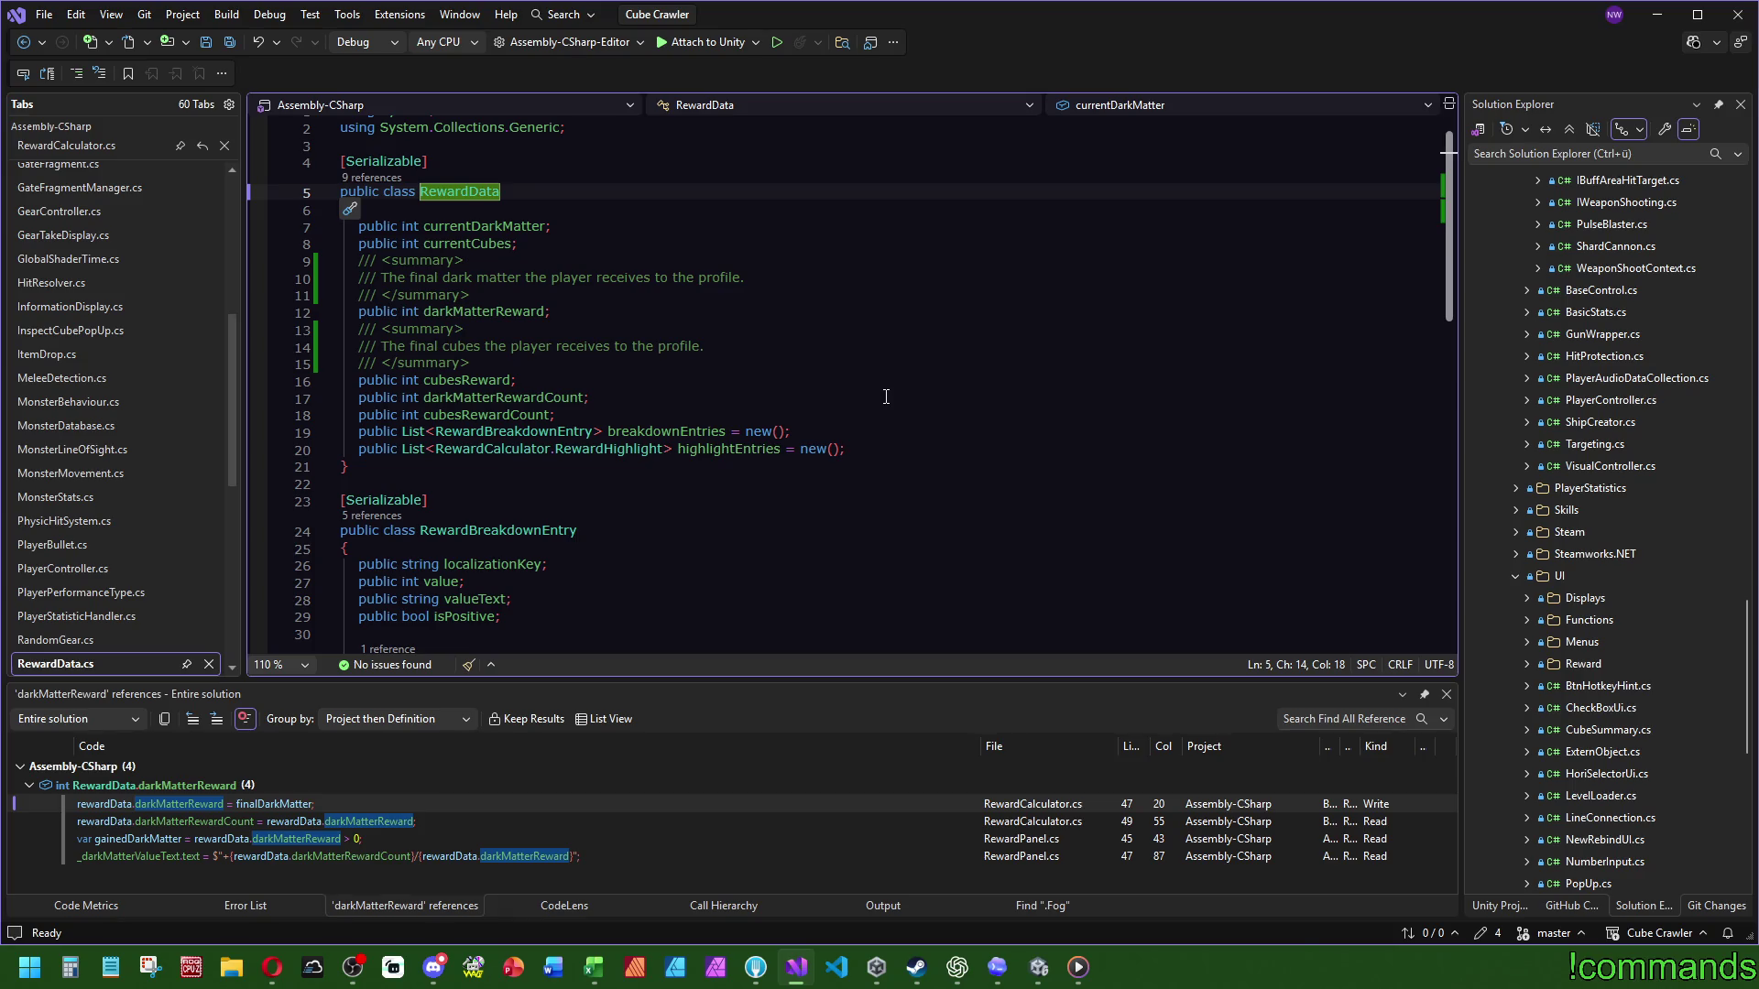
key("ctrl+minus")
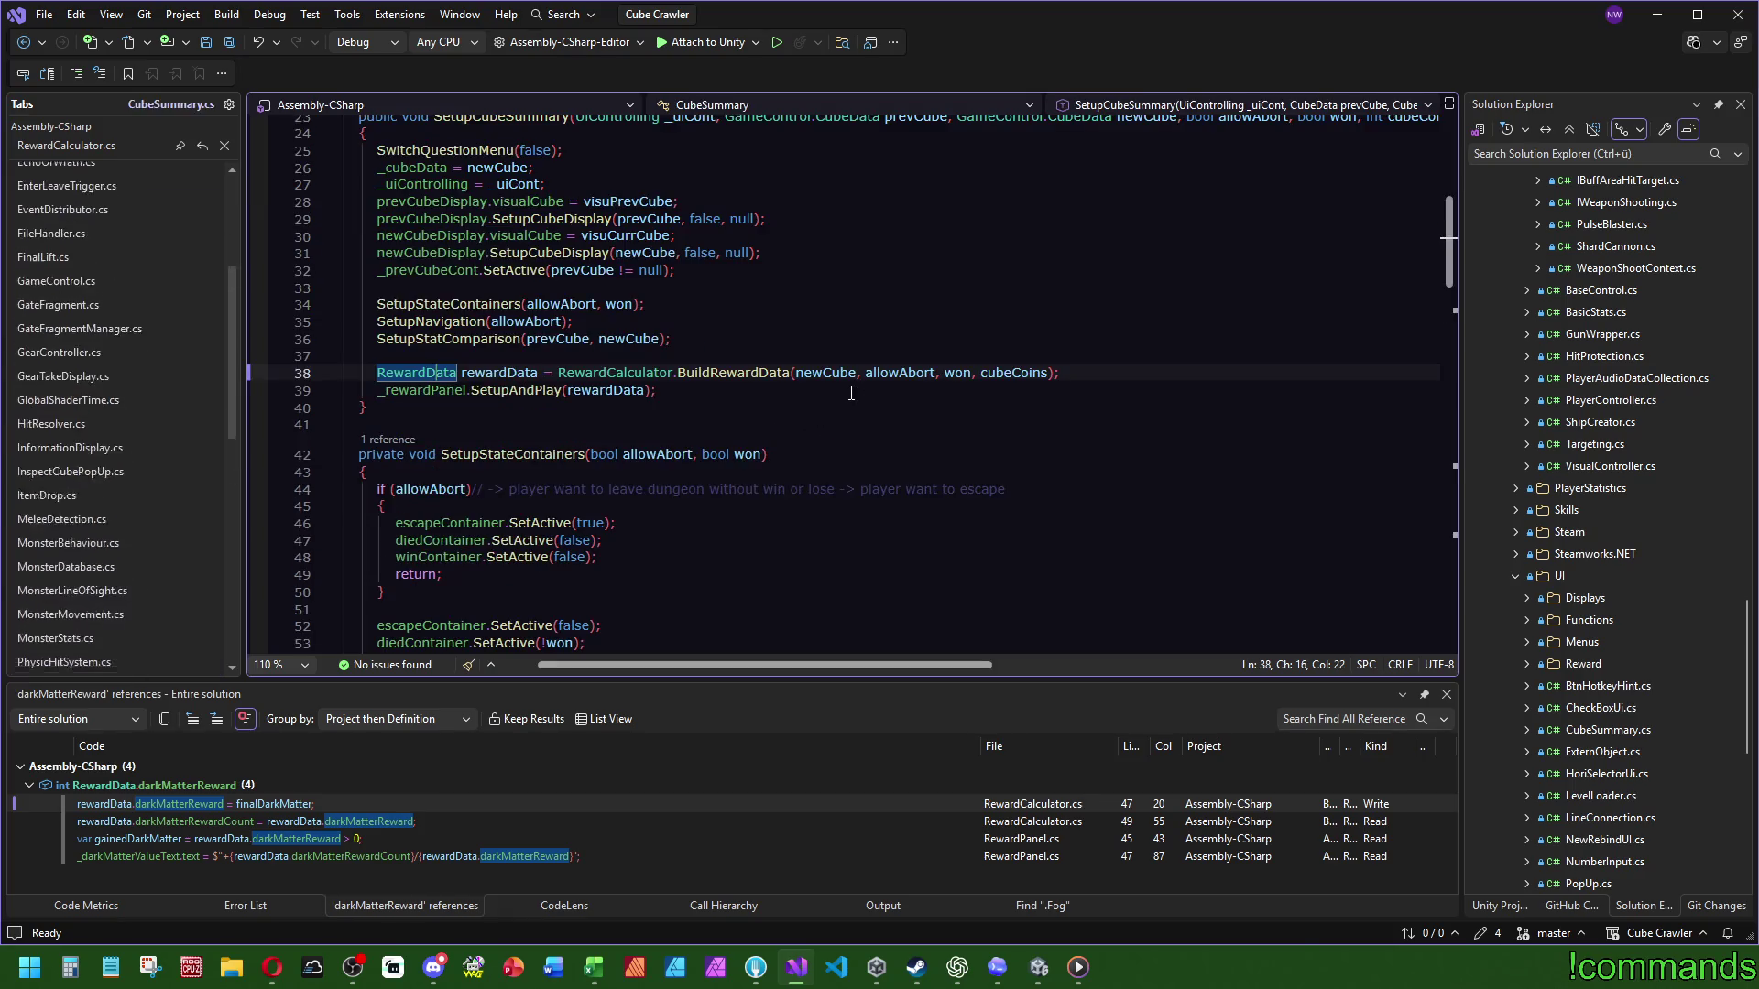
Step: Begin declaring 'private int _darkMatter' at the top of the CubeSummary class
scroll(739, 339, "up", 7)
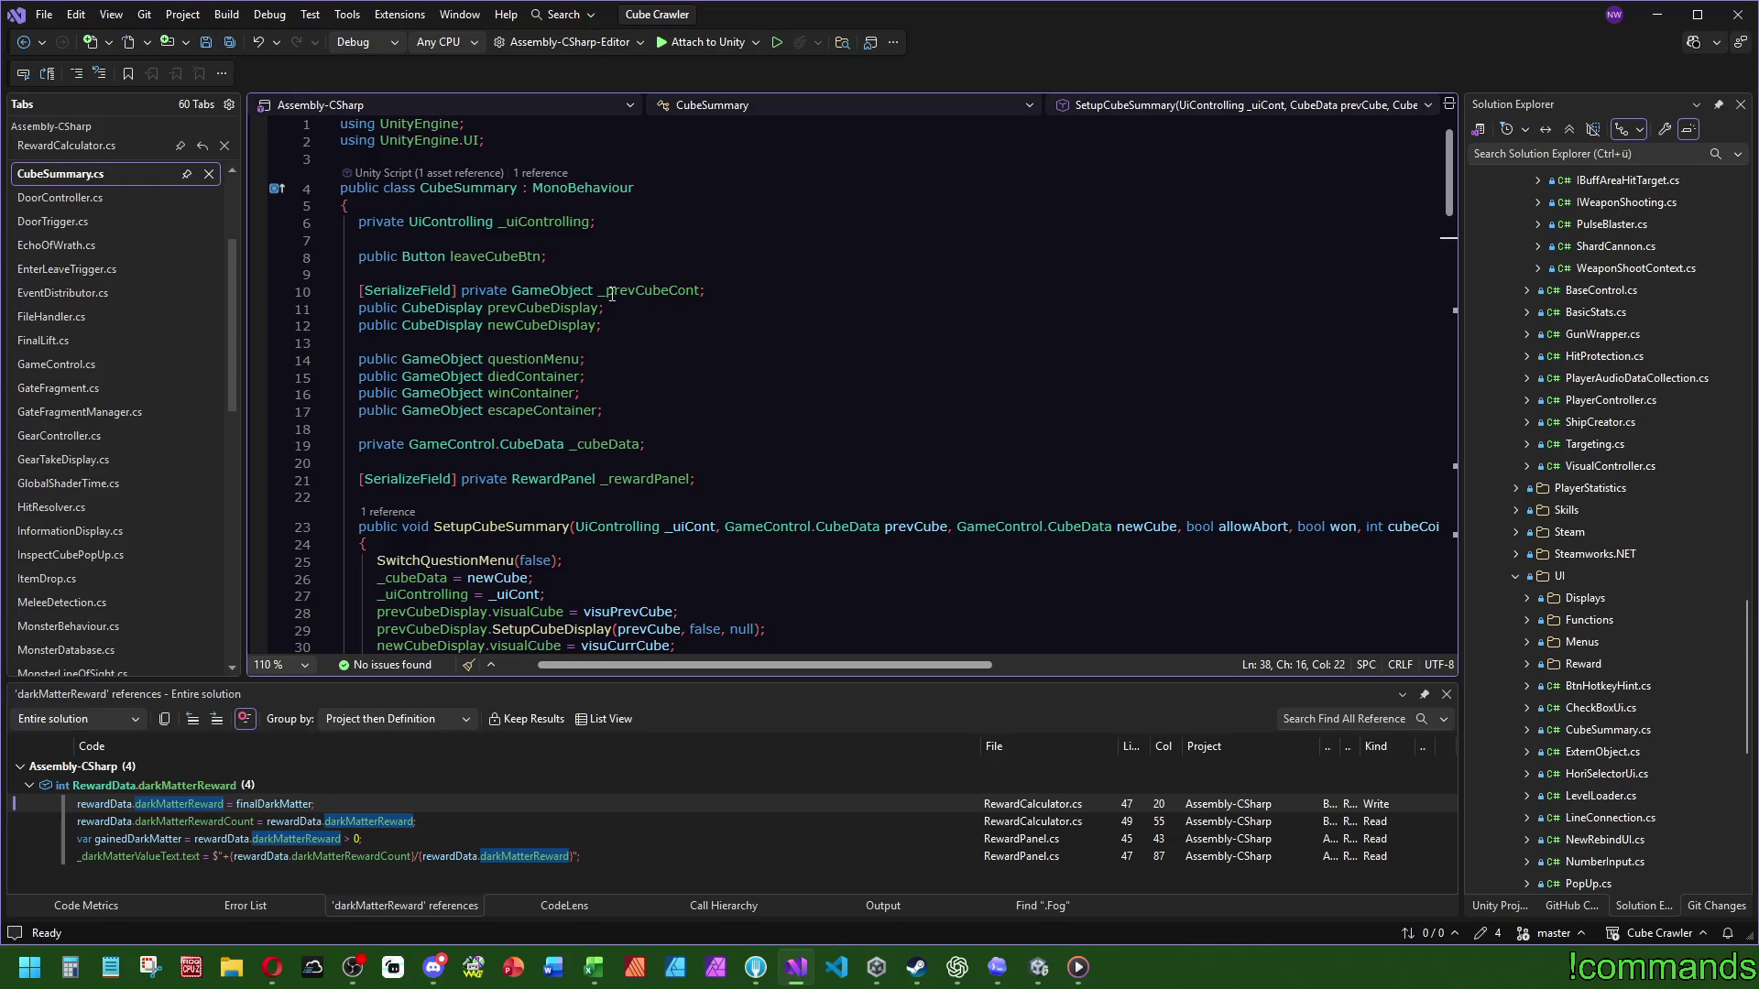
left_click(620, 207)
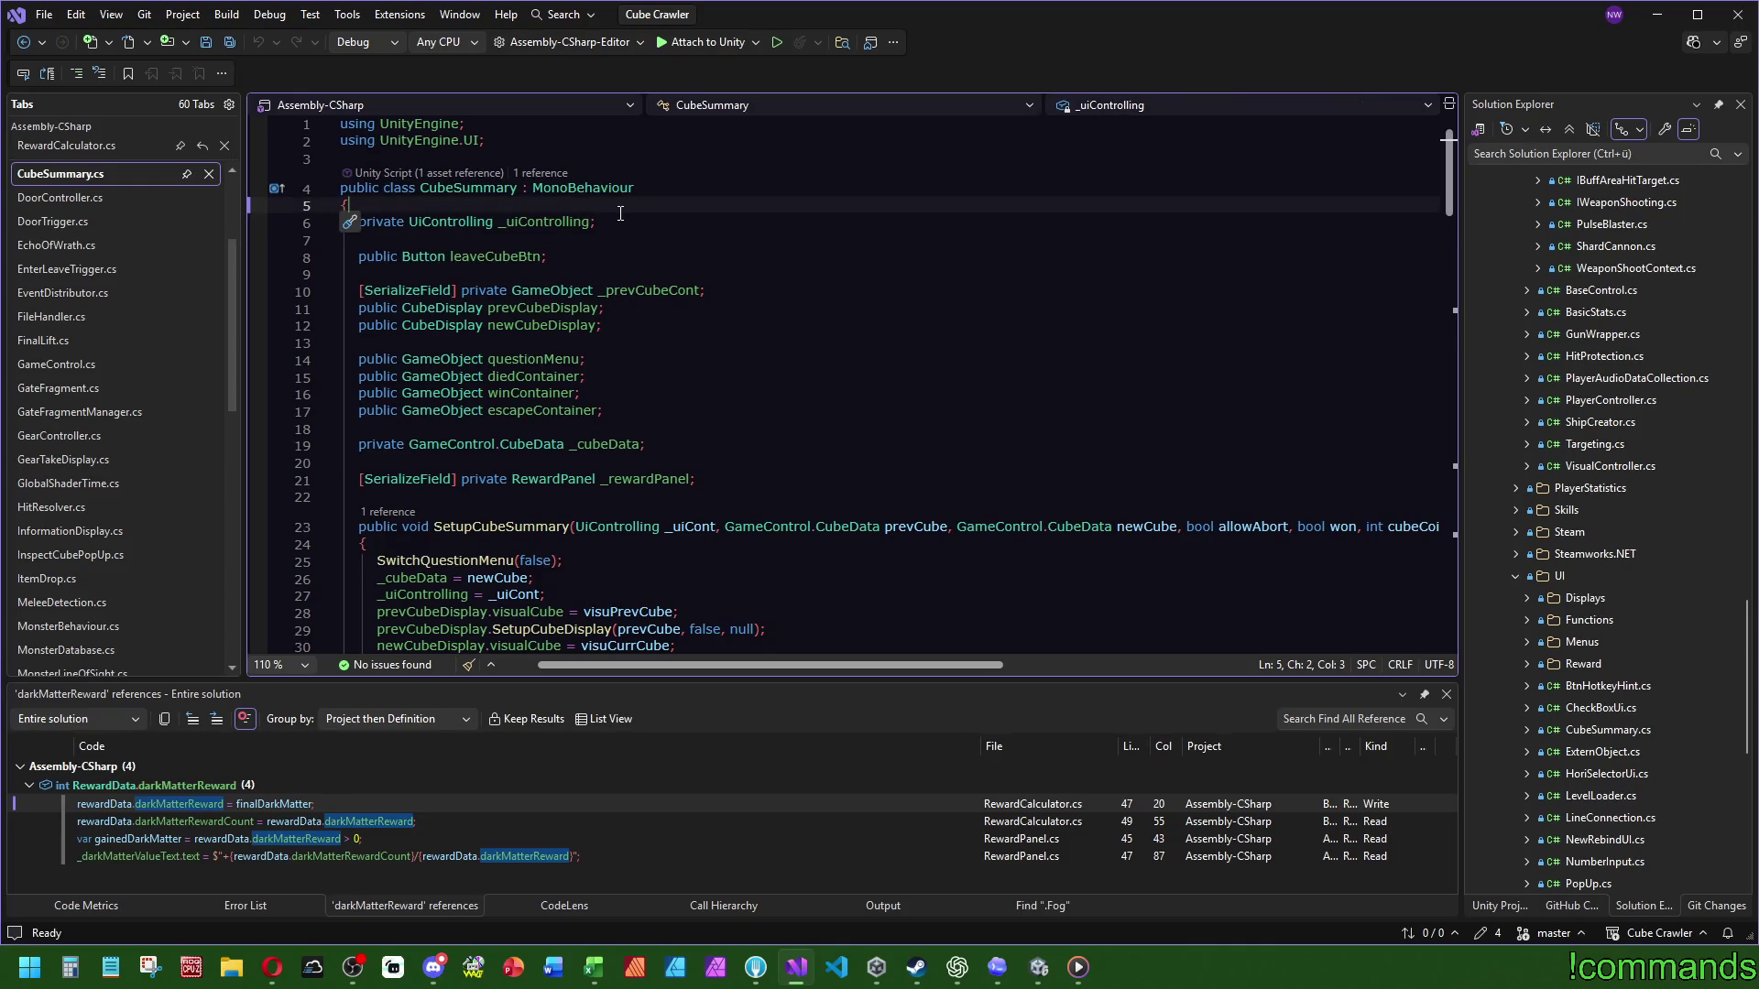
key("Return")
key("Return")
key("Up")
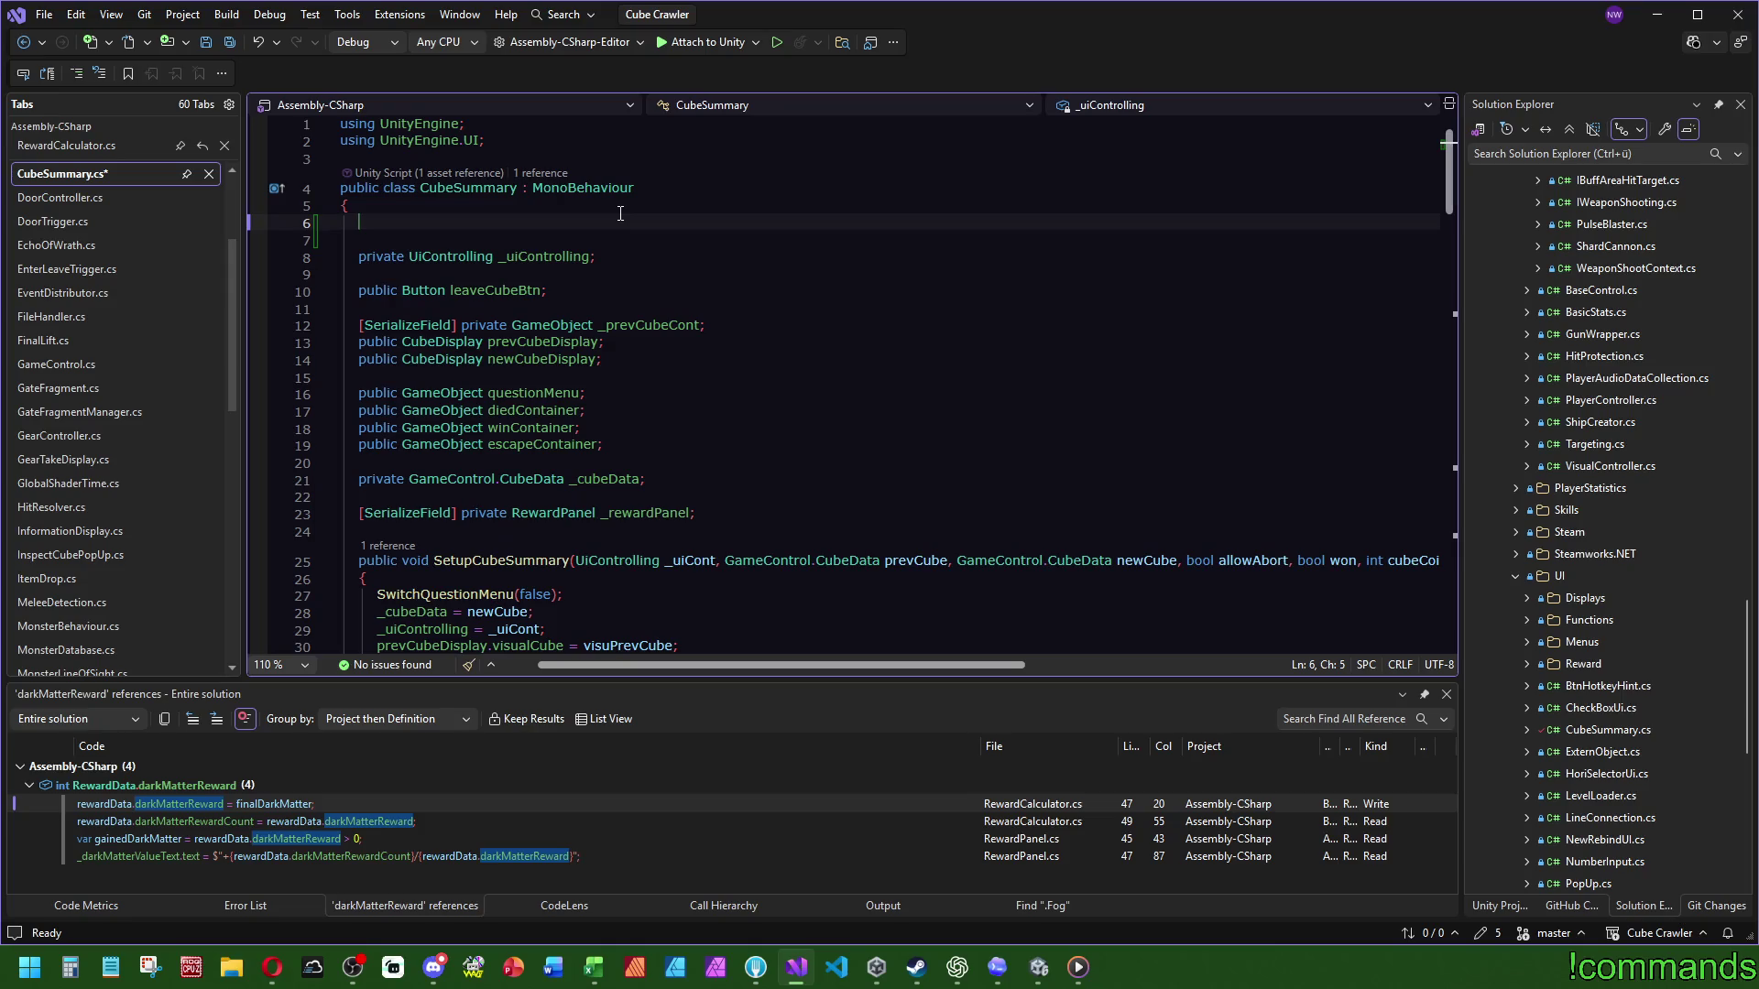
type("private int ")
type("_darkMatter")
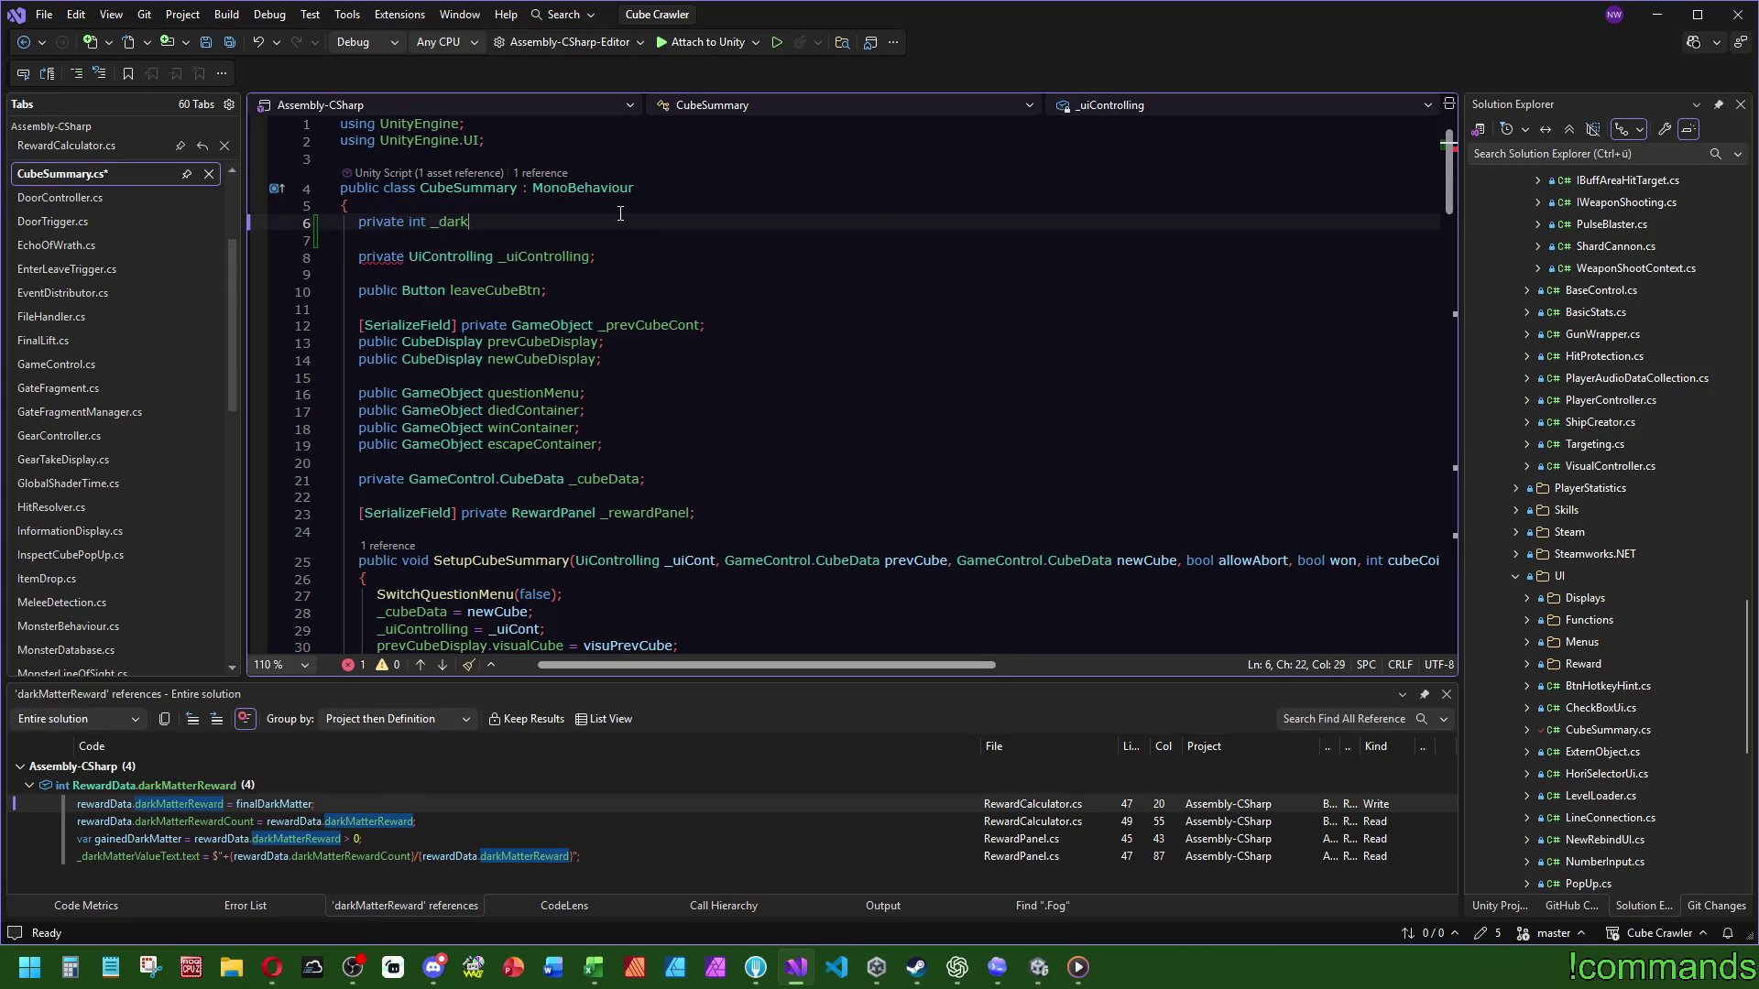